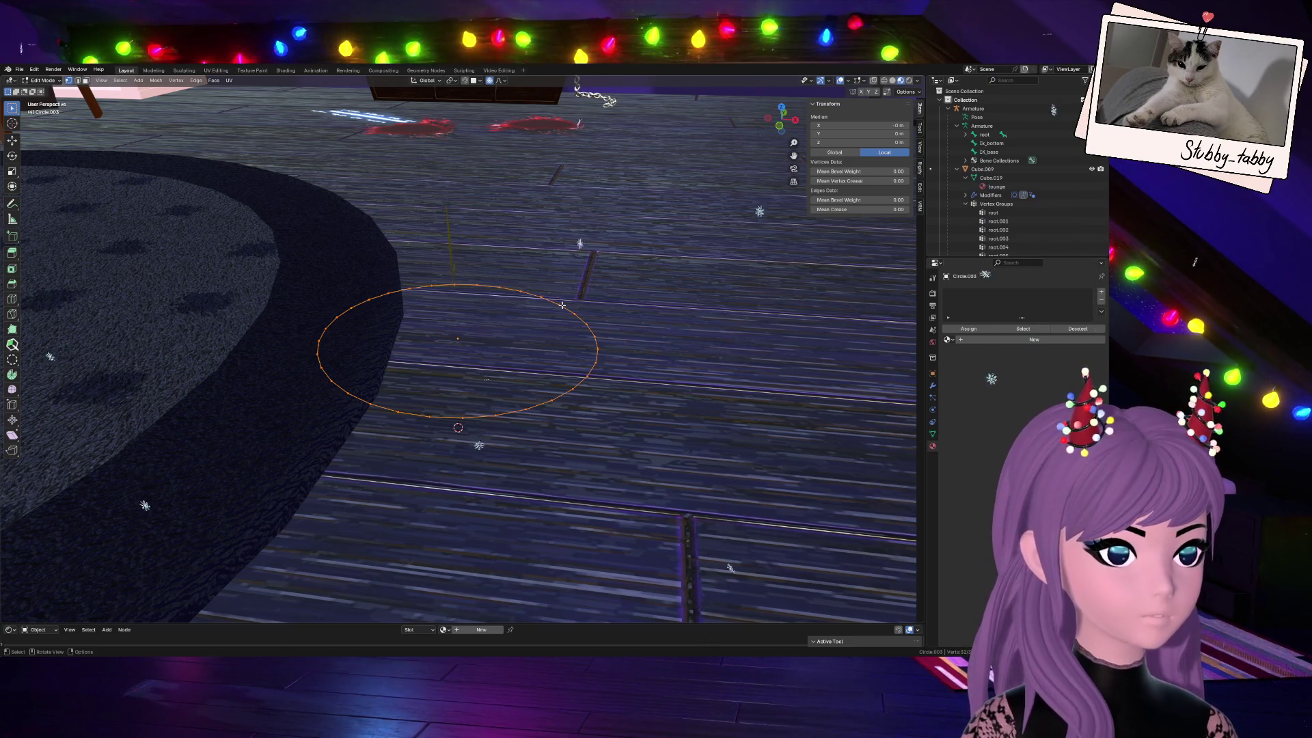
Extrude the circle's ring in place and merge the inner ring At Center into a filled disc
{"action": "key", "text": "m"}
{"action": "left_click", "coordinate": [562, 306]}
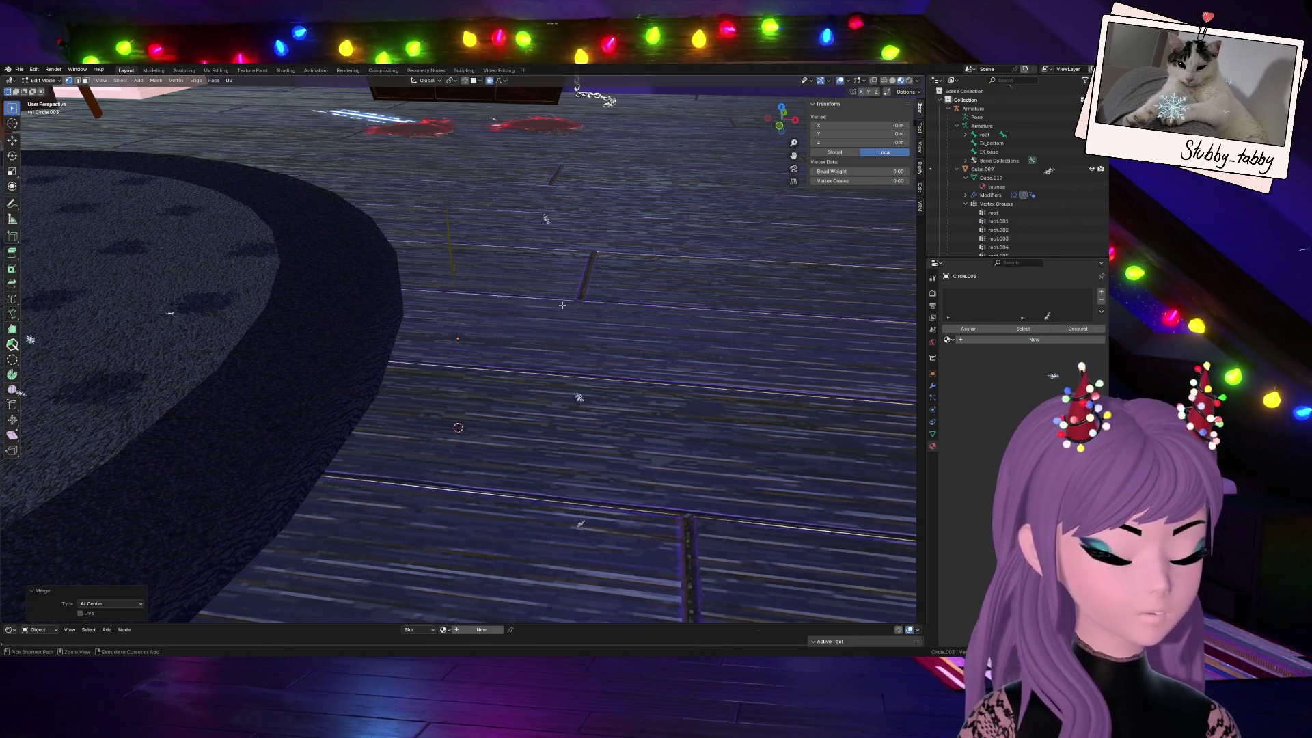
{"action": "key", "text": "ctrl+z"}
{"action": "key", "text": "g"}
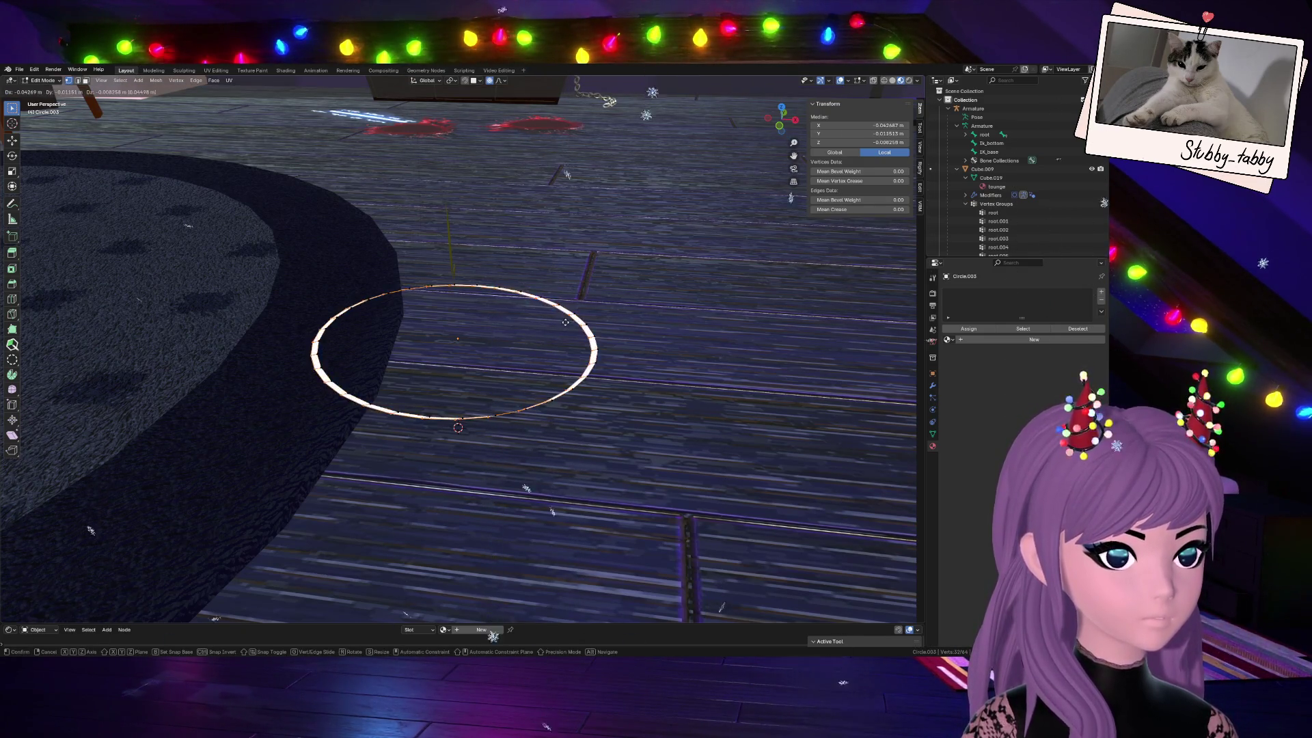
{"action": "right_click", "coordinate": [566, 323]}
{"action": "key", "text": "m"}
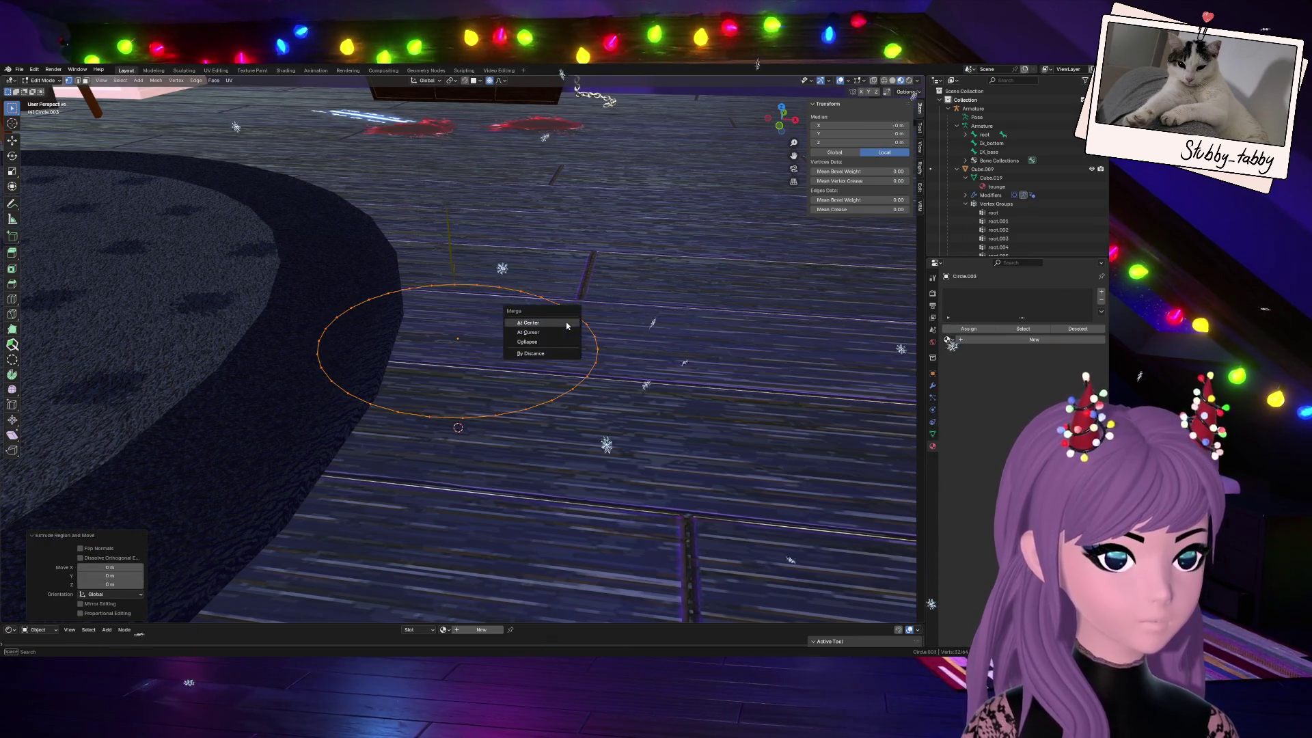
{"action": "left_click", "coordinate": [566, 322]}
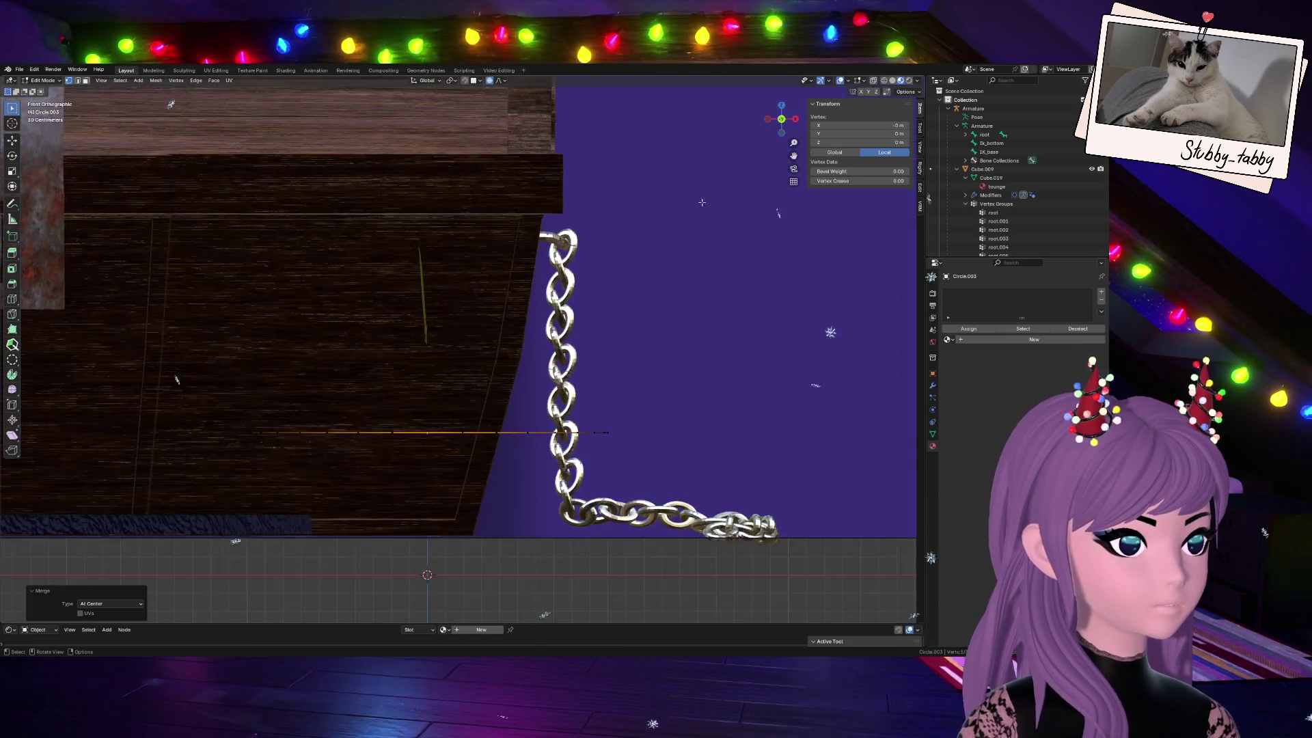
Check the disc from the front, trial a vertical move of the centre point and cancel it
{"action": "left_click", "coordinate": [778, 127]}
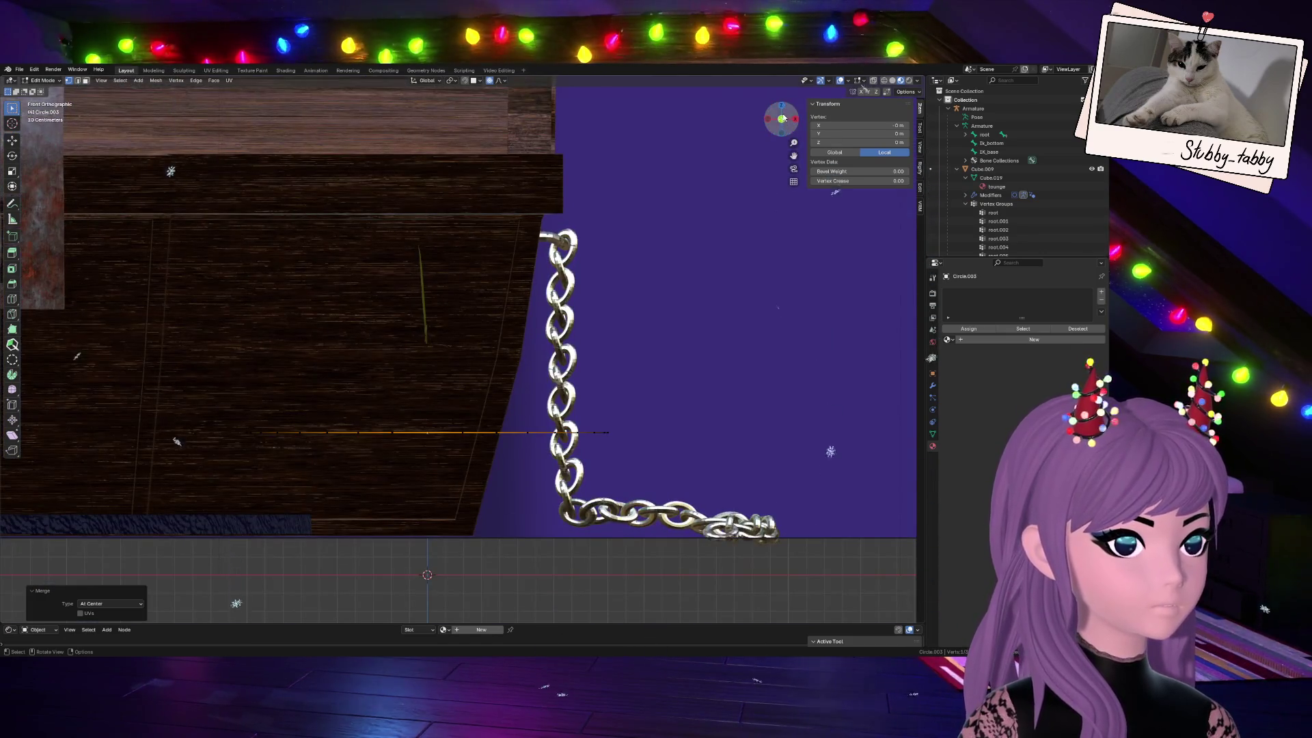
{"action": "left_click_drag", "start_coordinate": [781, 120], "coordinate": [763, 164]}
{"action": "key", "text": "g"}
{"action": "key", "text": "z"}
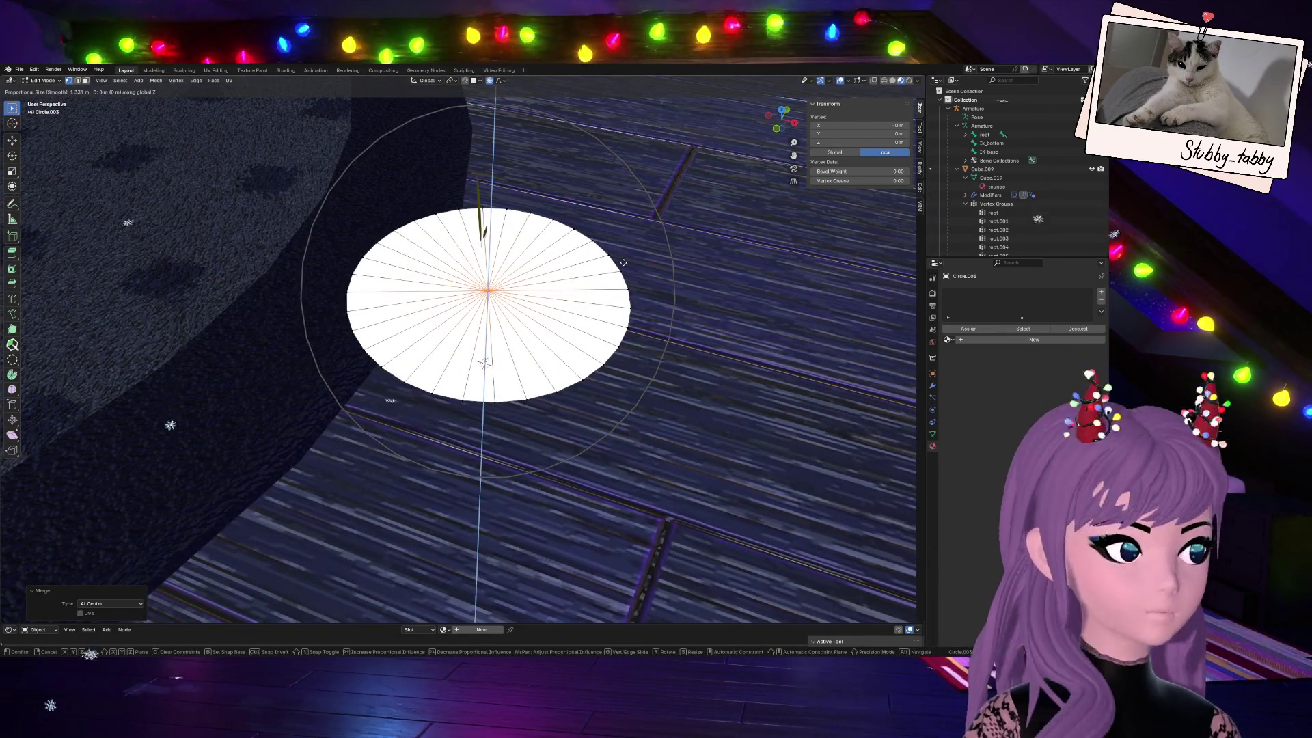
{"action": "right_click", "coordinate": [624, 251]}
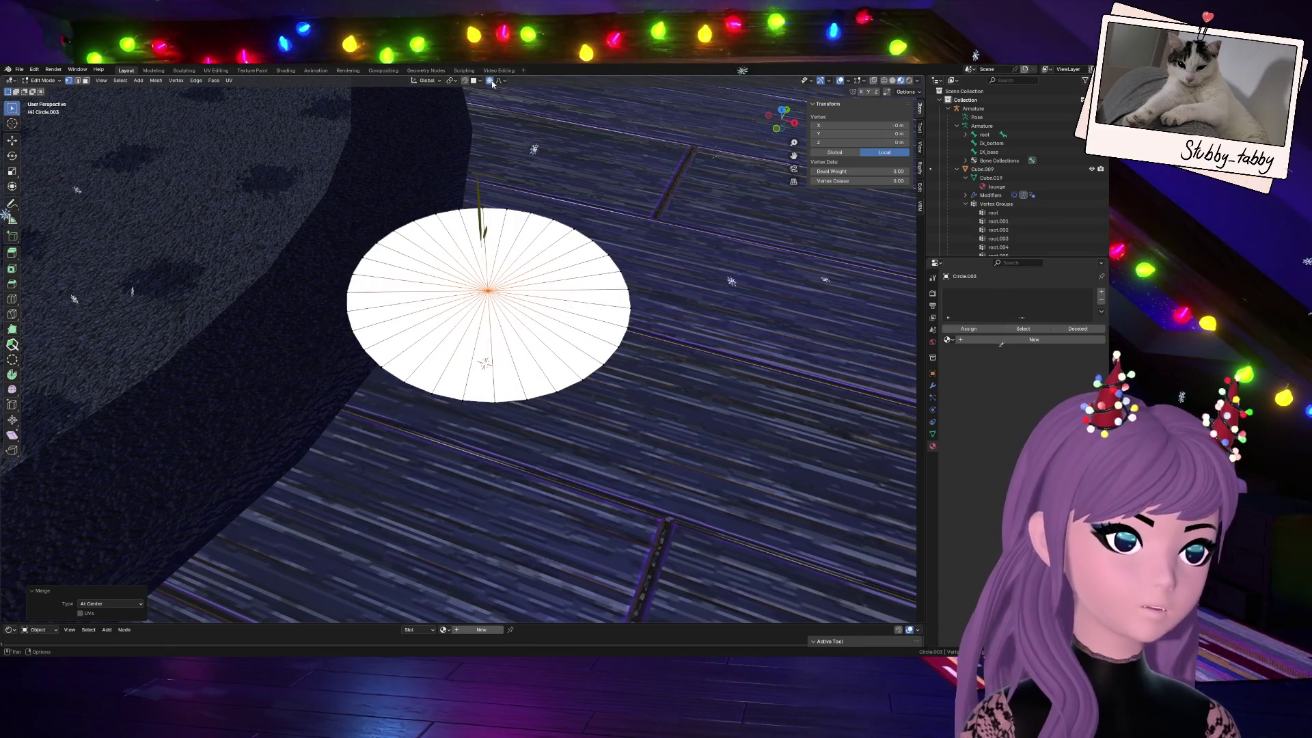
{"action": "left_click_drag", "start_coordinate": [771, 107], "coordinate": [767, 115]}
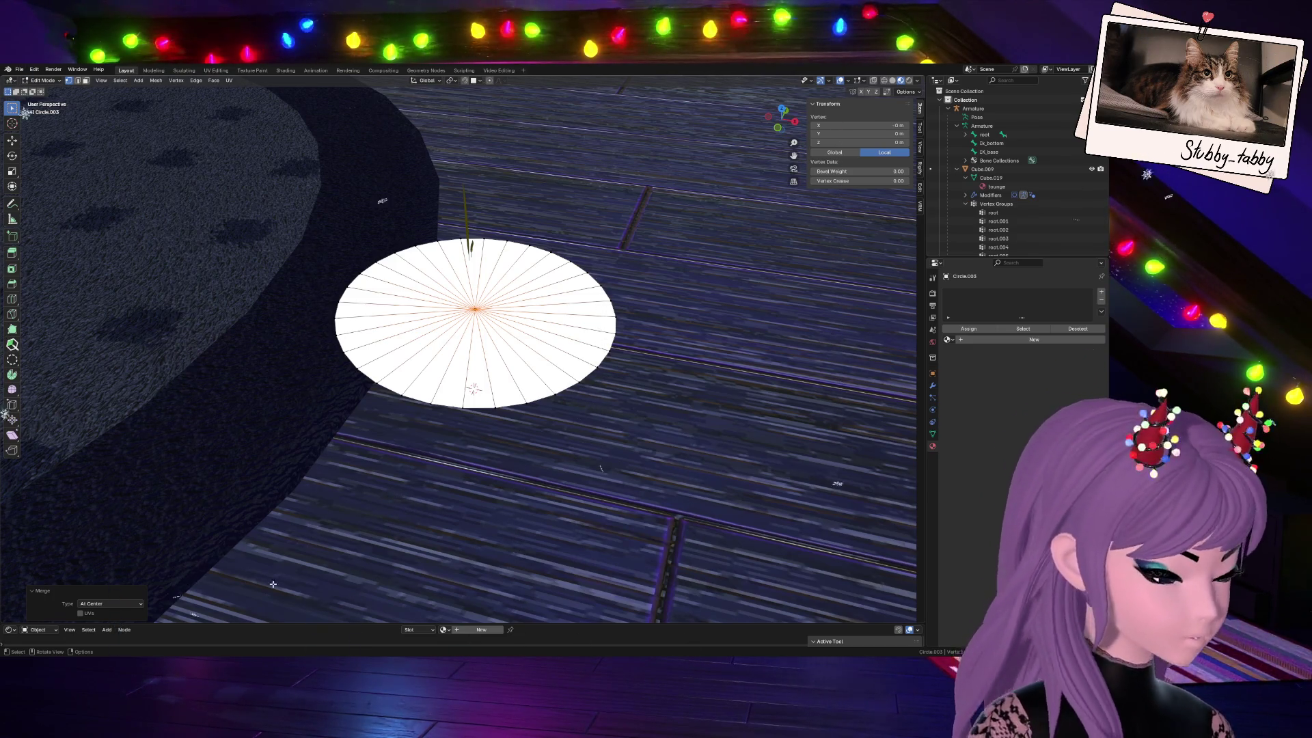
Dismiss the shading menu, orbit to a level view and cancel a first move of the centre point
{"action": "key", "text": "z"}
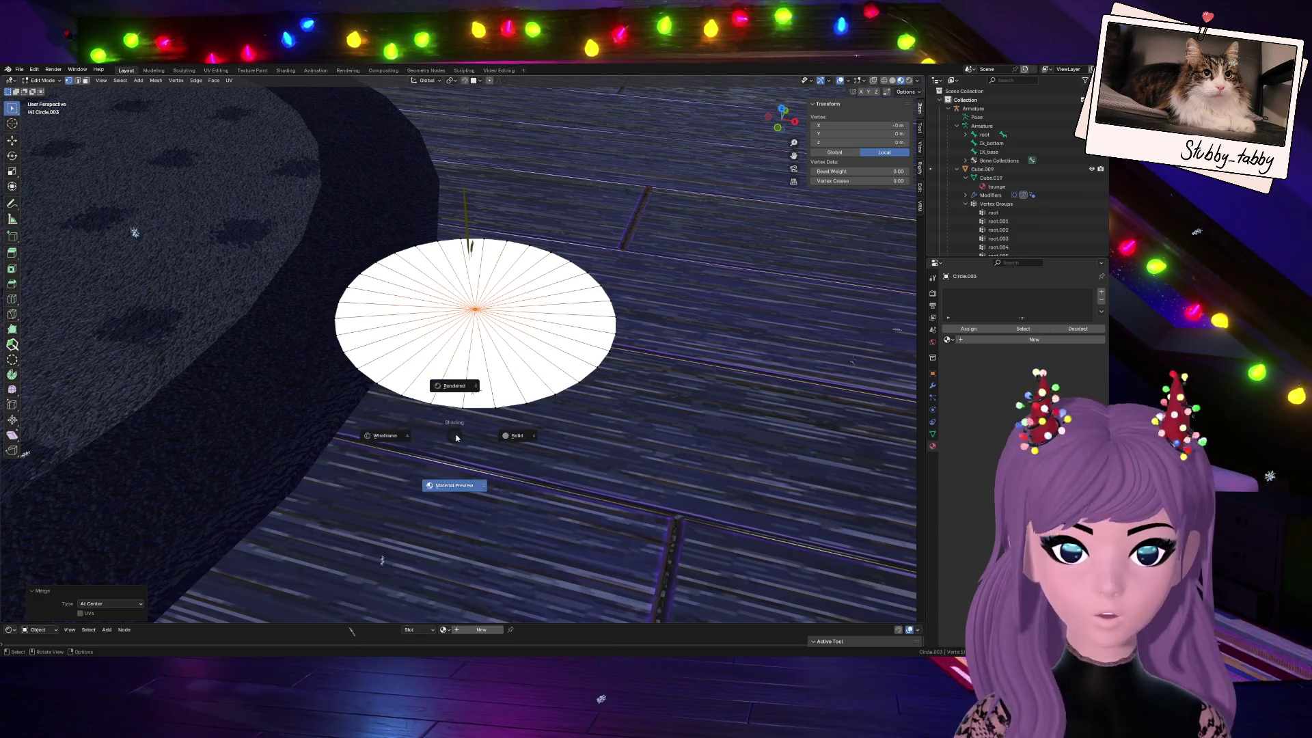
{"action": "key", "text": "Escape"}
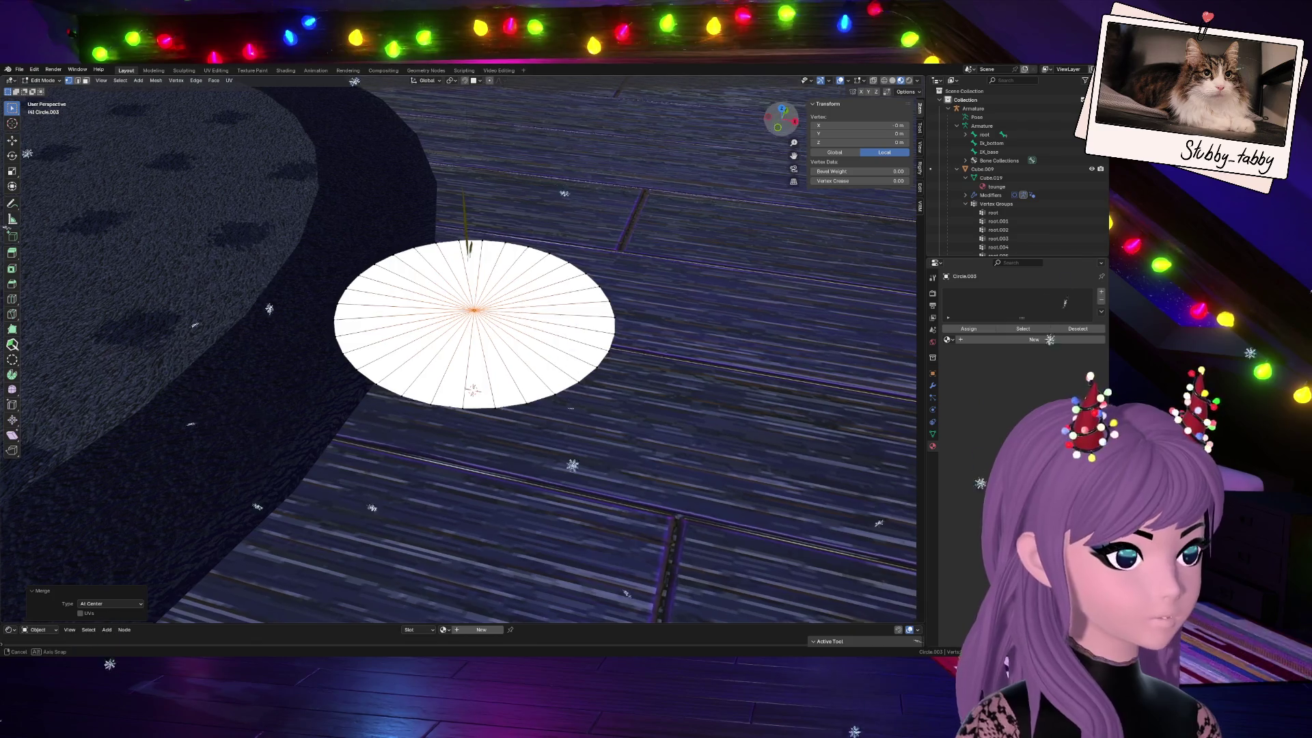
{"action": "middle_click_drag", "start_coordinate": [687, 126], "coordinate": [628, 241]}
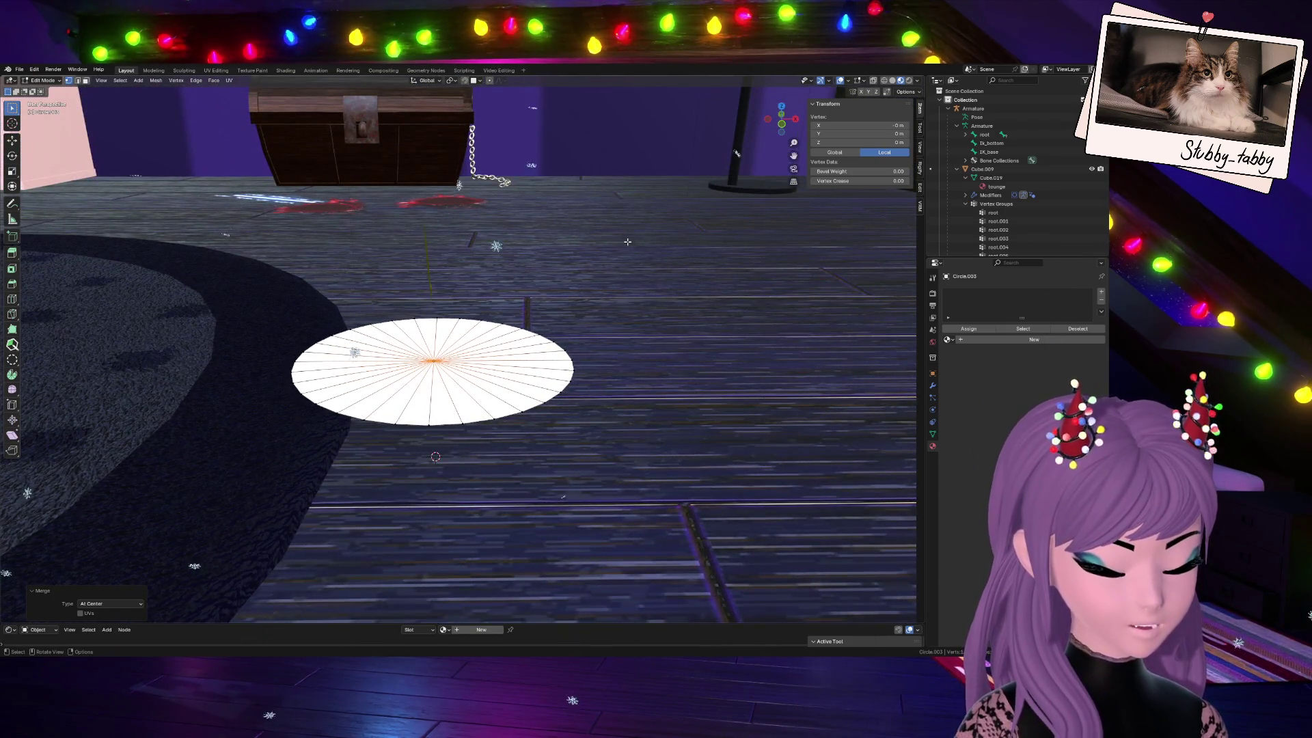
{"action": "key", "text": "g"}
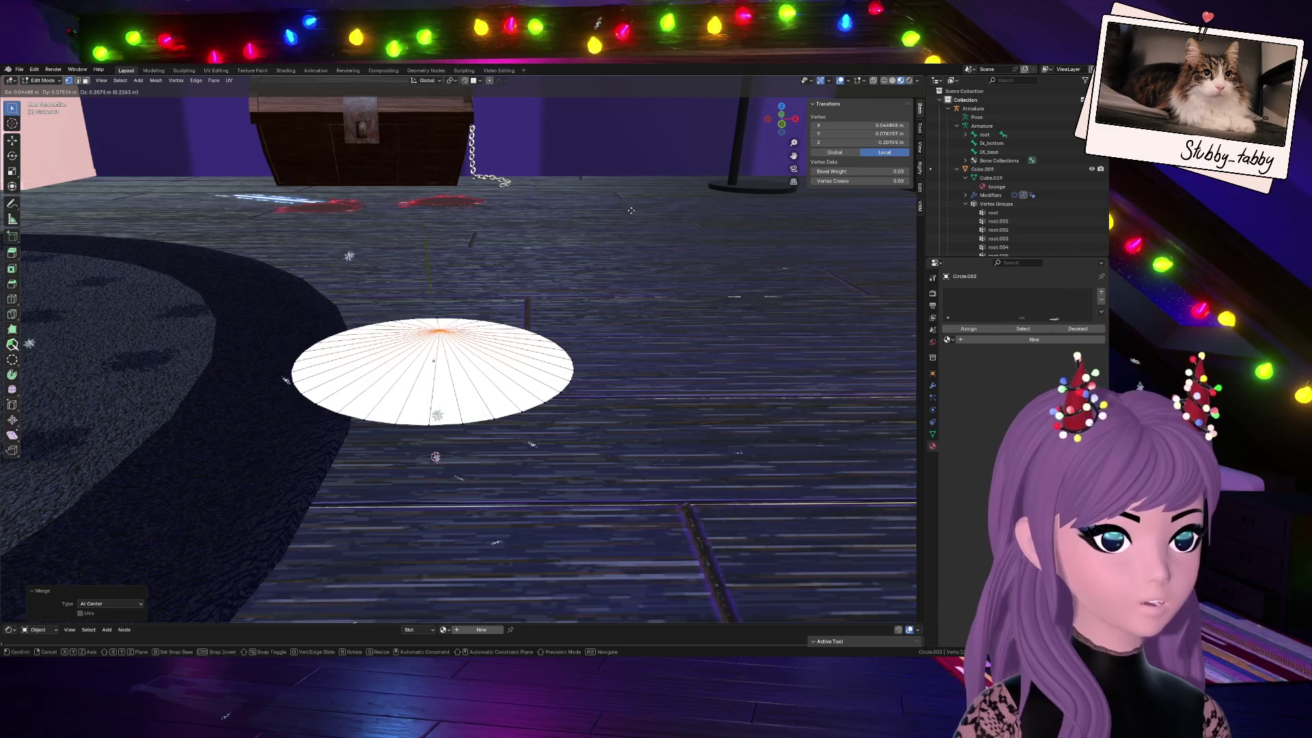
{"action": "key", "text": "Escape"}
Raise the centre vertex straight up along Z into a tall cone tip, then select the whole cone
{"action": "key", "text": "g"}
{"action": "key", "text": "z"}
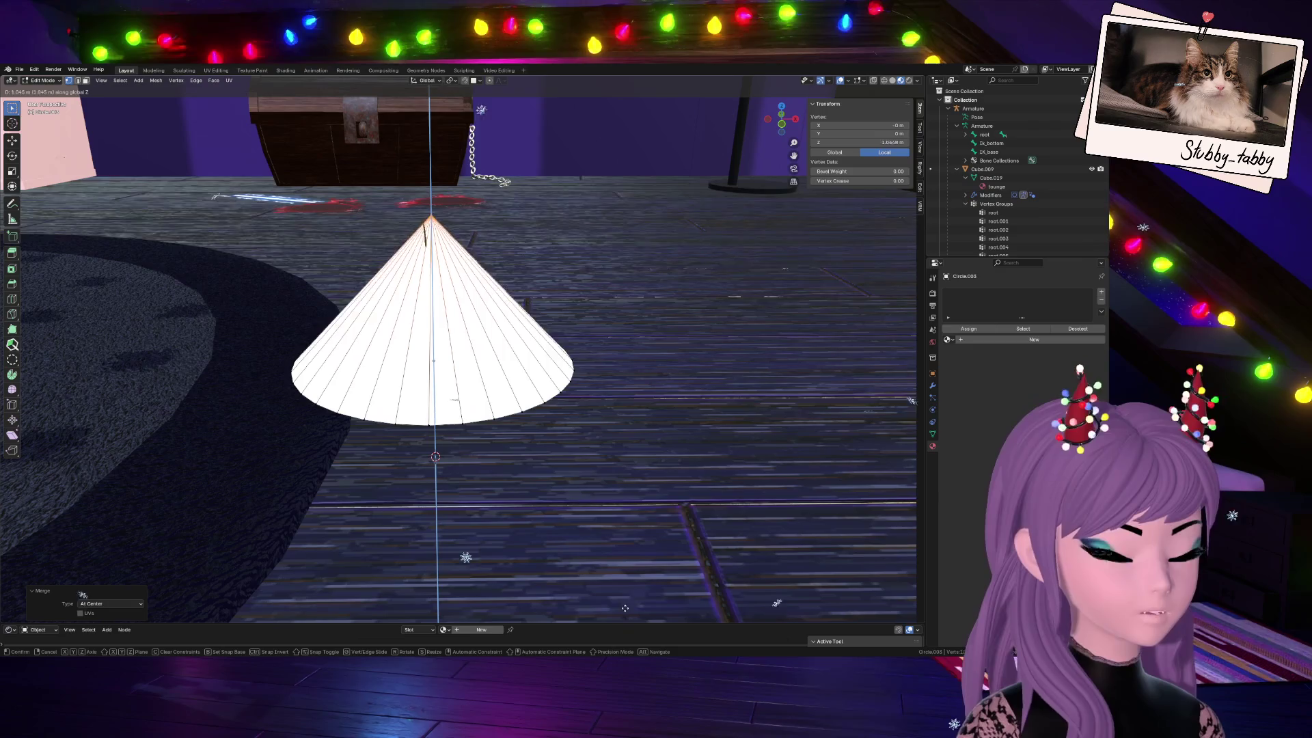
{"action": "left_click", "coordinate": [613, 549]}
{"action": "left_click_drag", "start_coordinate": [781, 118], "coordinate": [781, 121]}
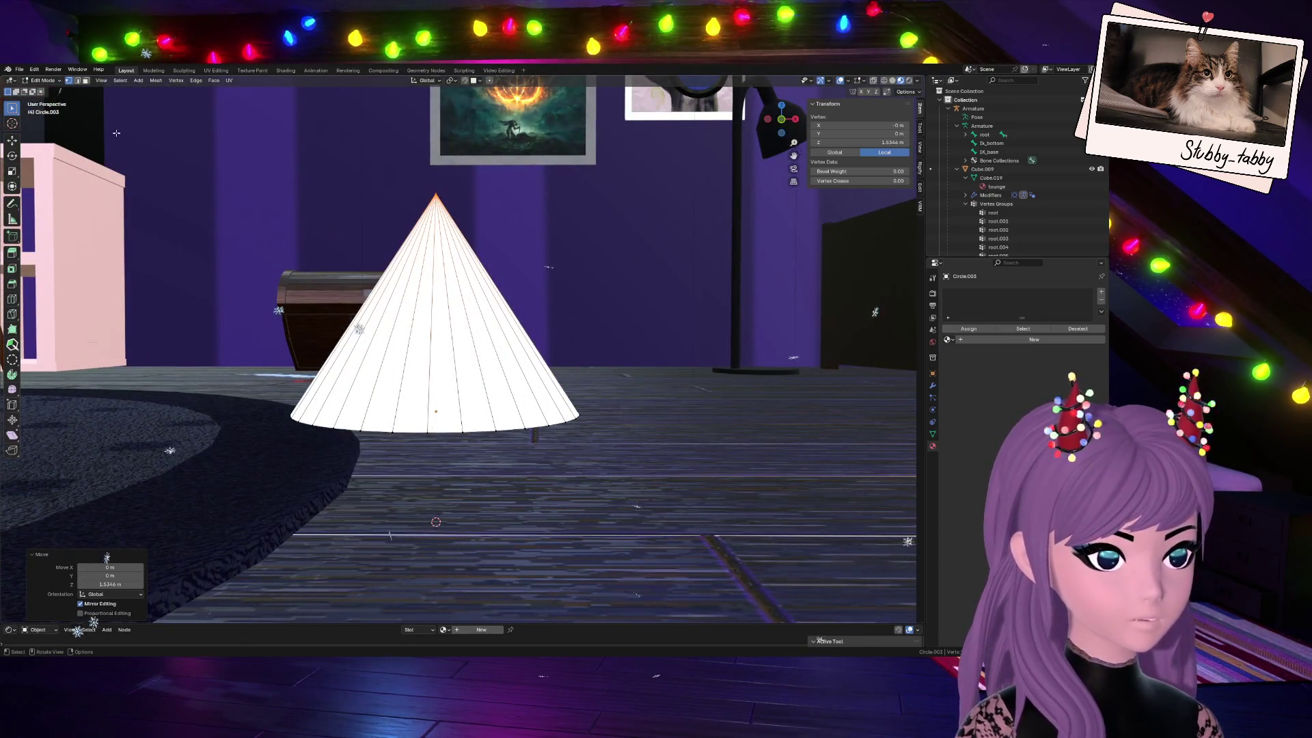
{"action": "key", "text": "a"}
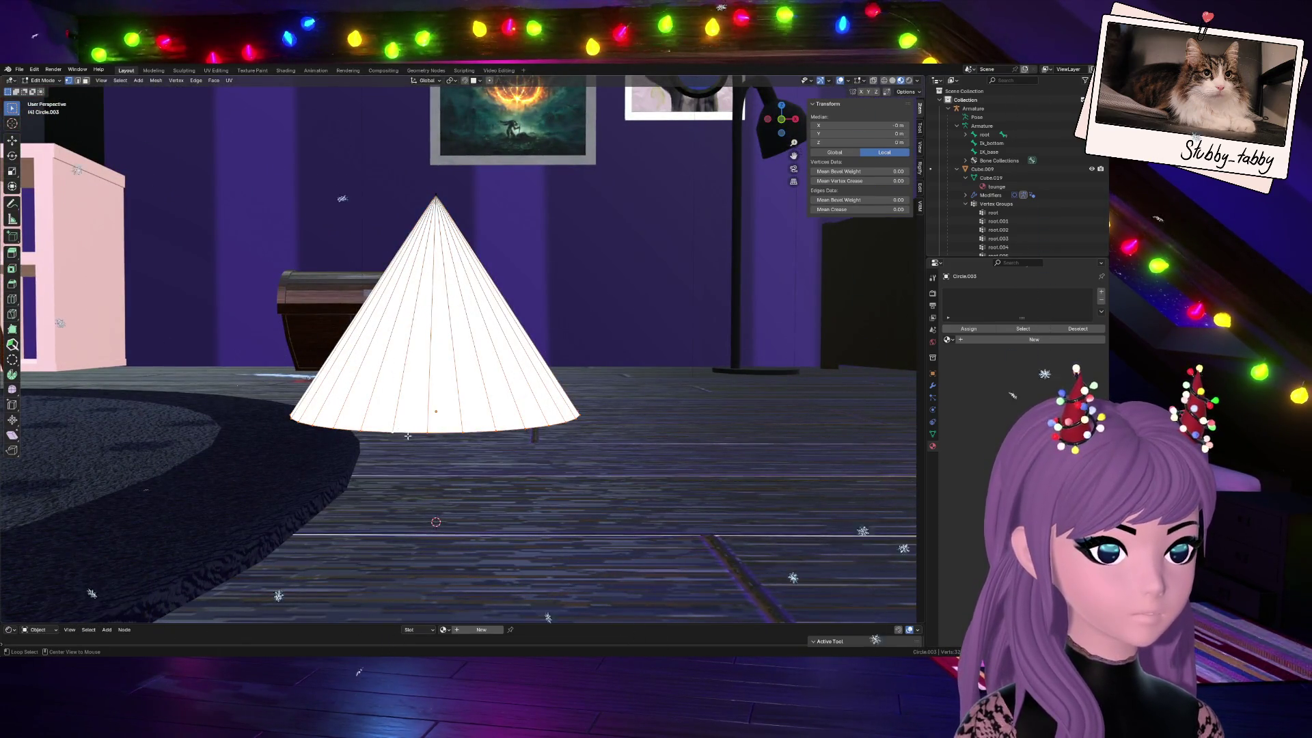
Apply Checker Deselect from the Select menu so every other cone vertex is deselected, viewed from the front
{"action": "left_click", "coordinate": [176, 81]}
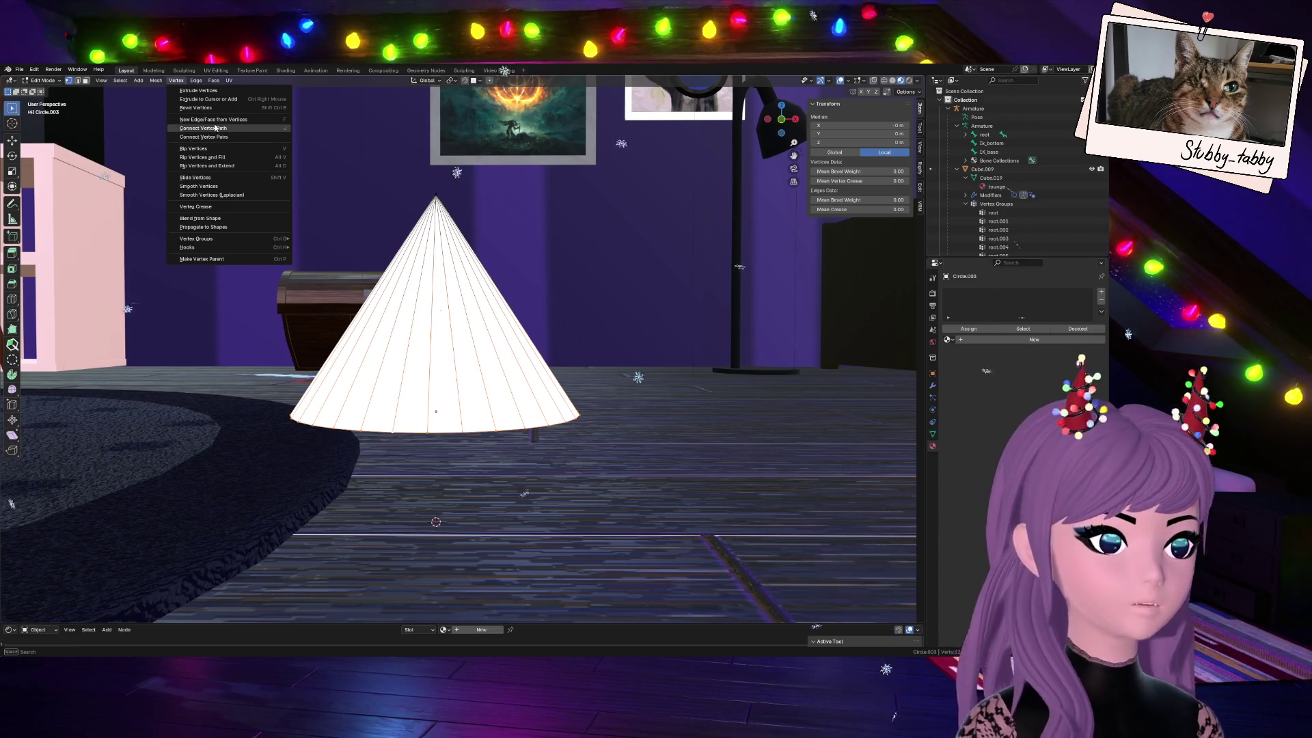
{"action": "key", "text": "Escape"}
{"action": "left_click", "coordinate": [197, 82]}
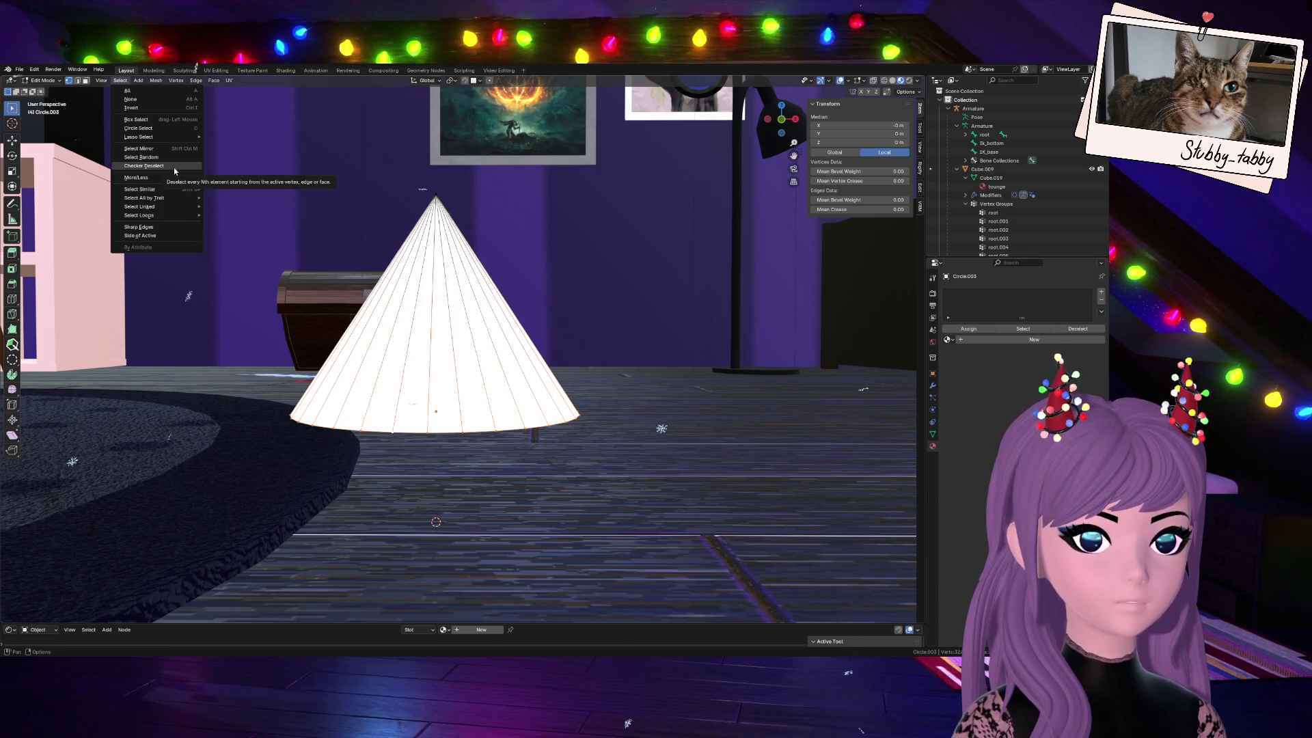
{"action": "left_click", "coordinate": [174, 167]}
{"action": "mouse_move", "coordinate": [556, 187]}
{"action": "middle_mouse_down"}
{"action": "mouse_move", "coordinate": [646, 181]}
{"action": "mouse_move", "coordinate": [718, 155]}
{"action": "middle_mouse_up"}
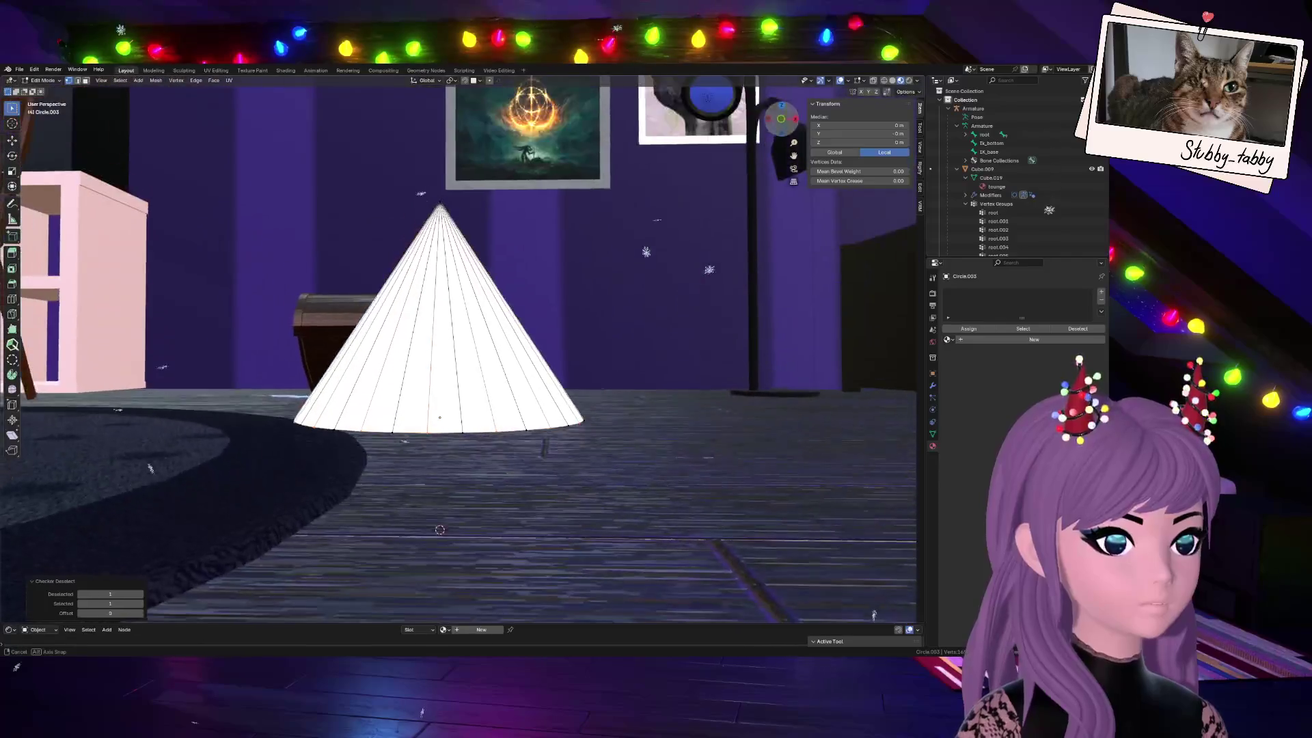
{"action": "left_click", "coordinate": [781, 120]}
{"action": "left_click", "coordinate": [782, 120]}
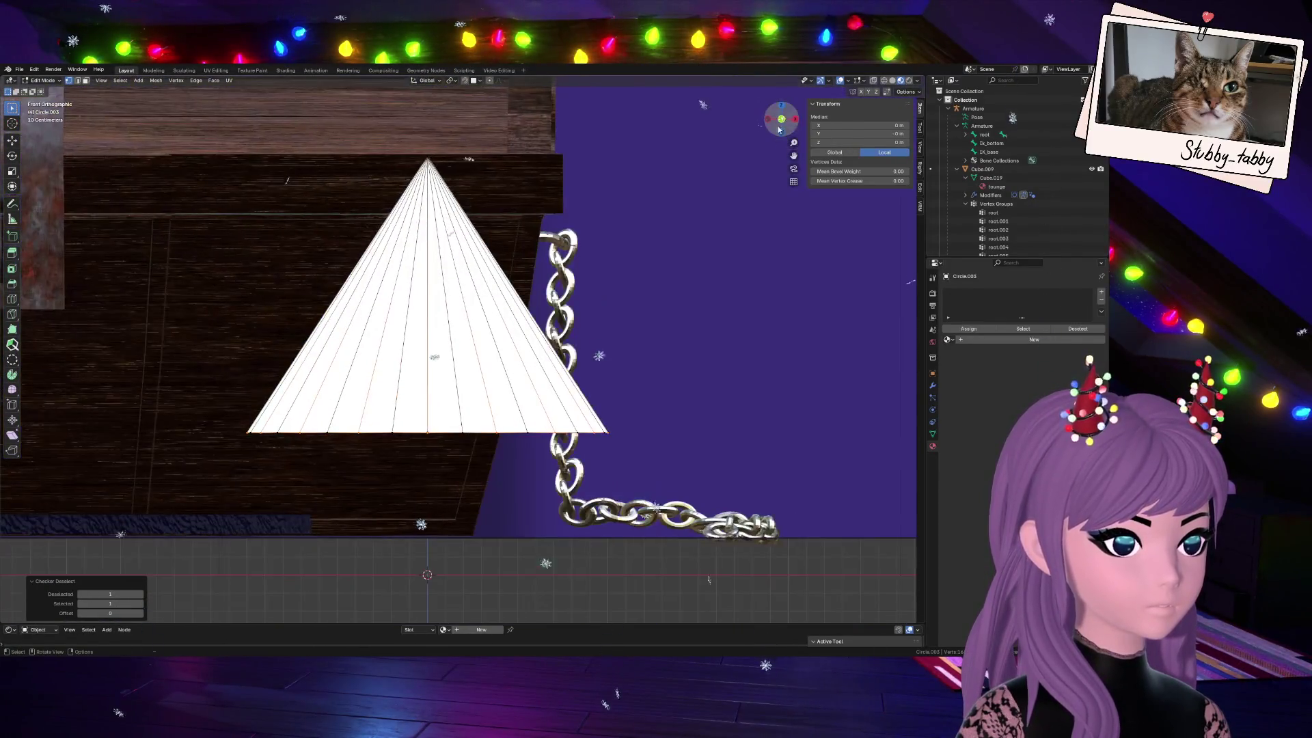
Lower the alternating base vertices along Z and scale them outward about 1.438 into spikes
{"action": "key", "text": "g"}
{"action": "key", "text": "z"}
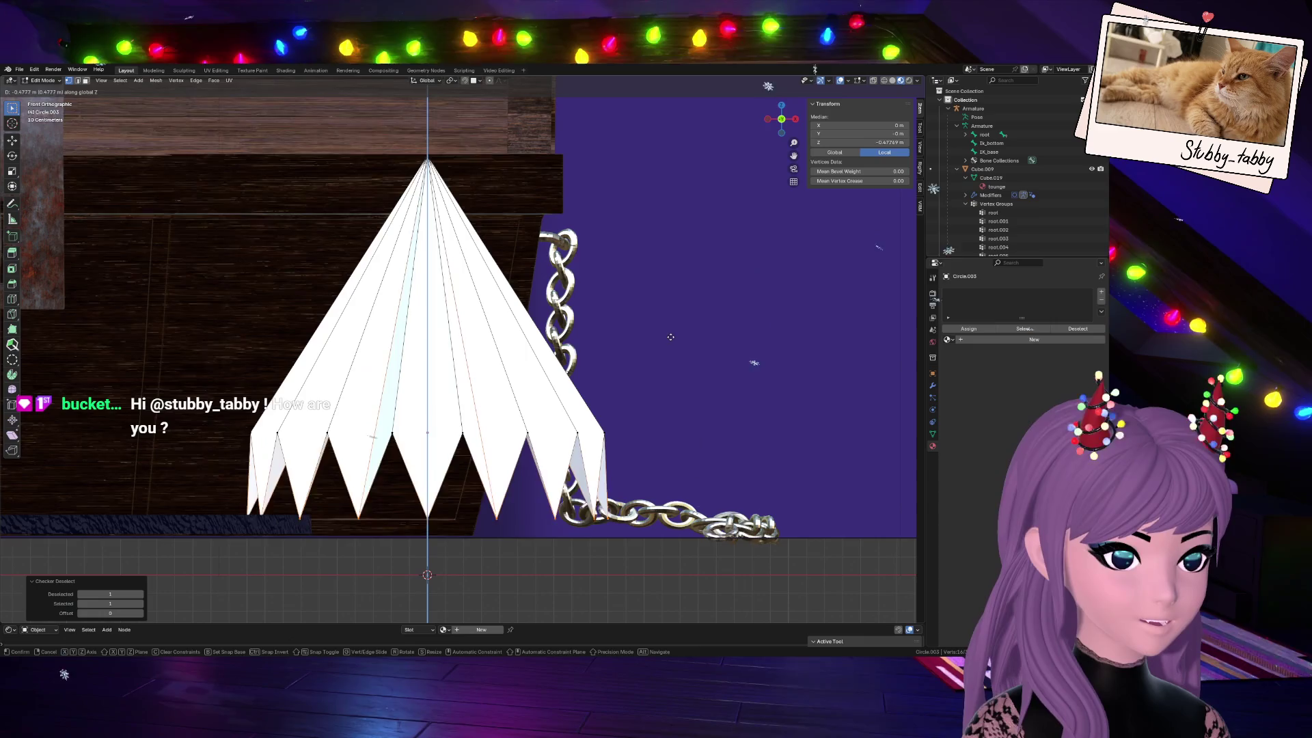
{"action": "left_click", "coordinate": [671, 361]}
{"action": "scroll", "coordinate": [668, 358], "scroll_direction": "down", "scroll_amount": 2}
{"action": "key", "text": "s"}
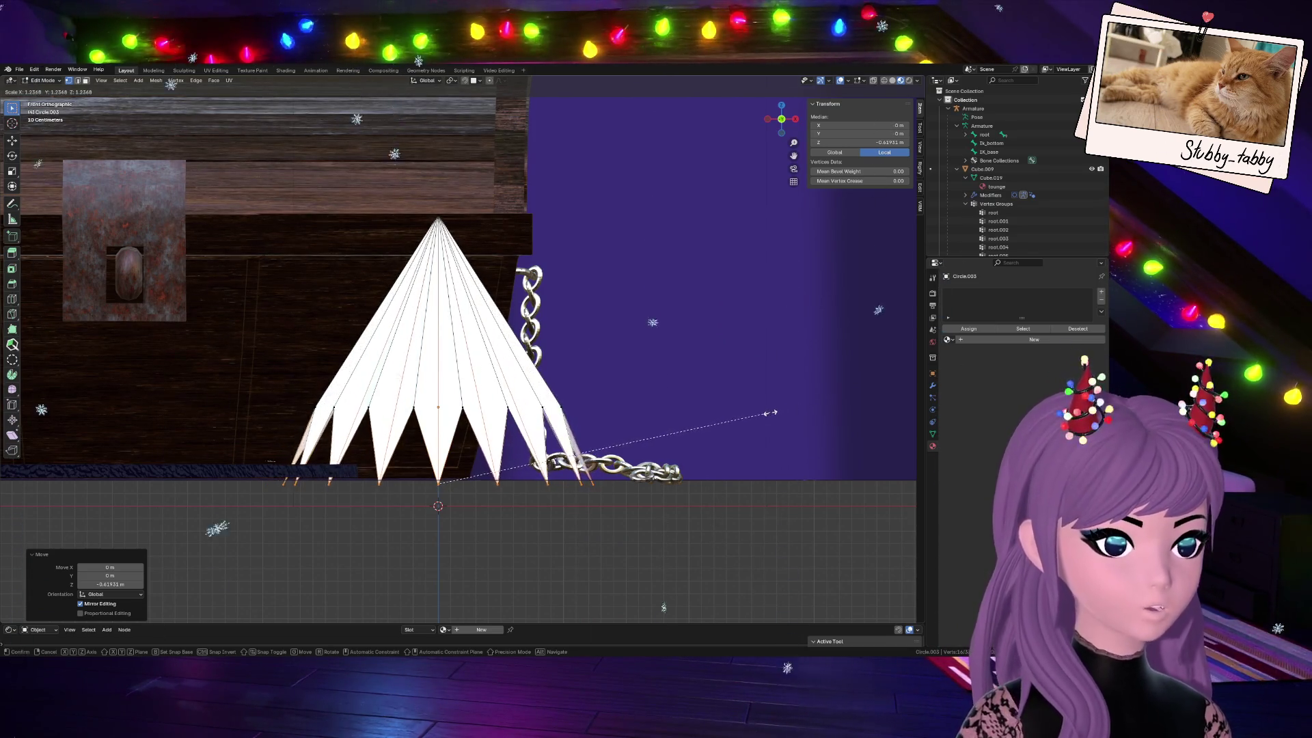
{"action": "left_click", "coordinate": [823, 399]}
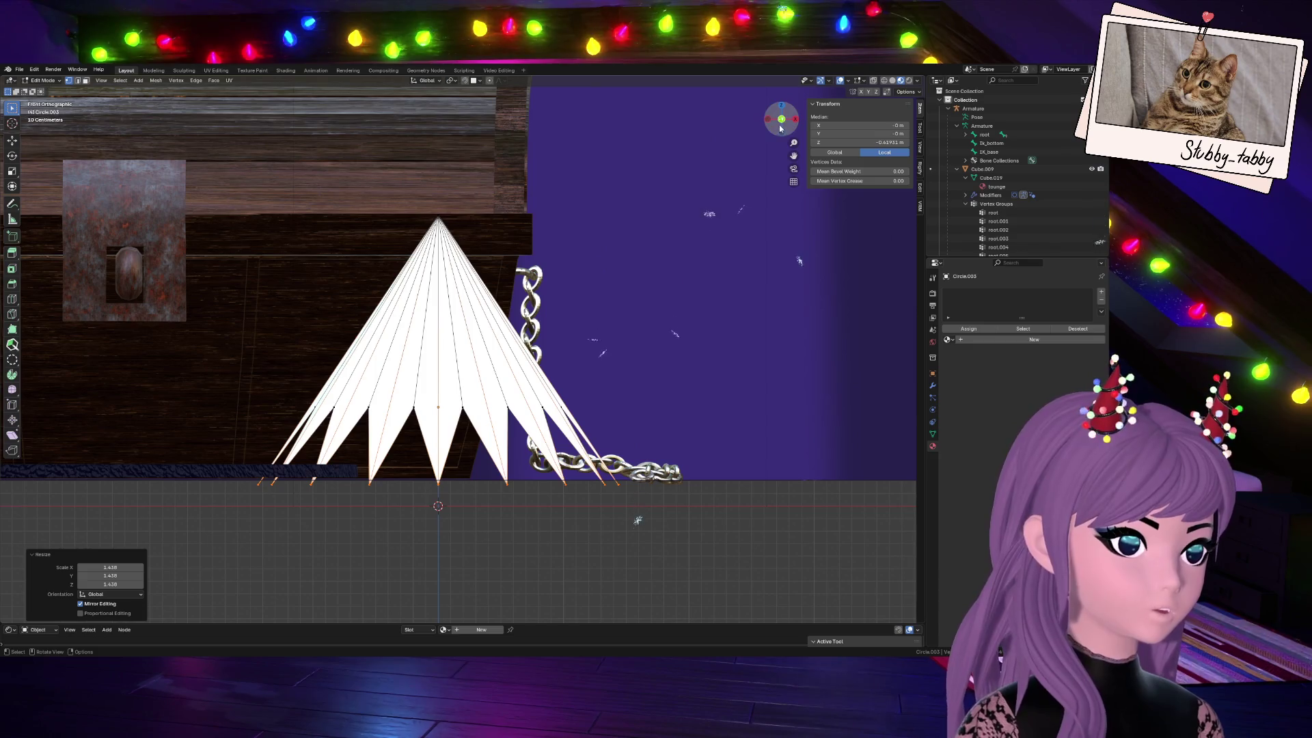
Inspect the spikes from several angles, cancel a trial bevel and undo/redo the spike scaling
{"action": "left_click_drag", "start_coordinate": [779, 125], "coordinate": [624, 285]}
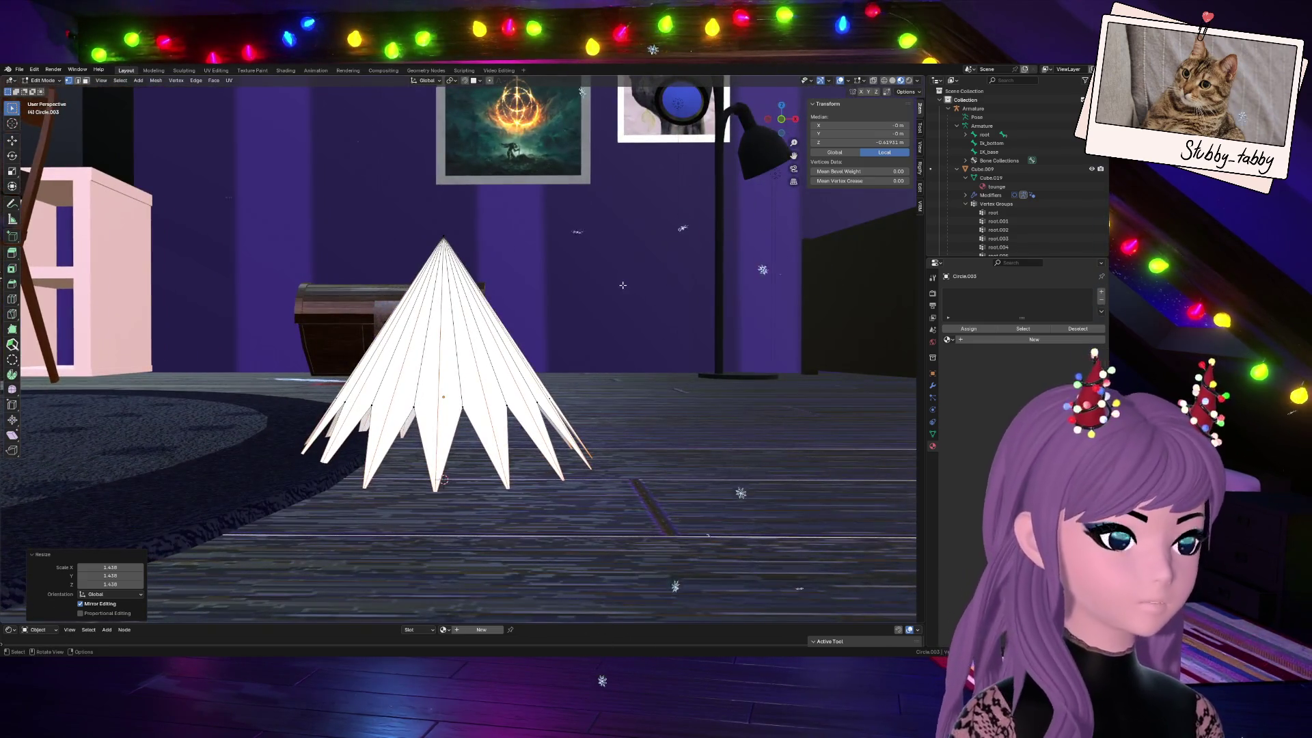
{"action": "scroll", "coordinate": [623, 285], "scroll_direction": "down", "scroll_amount": 3}
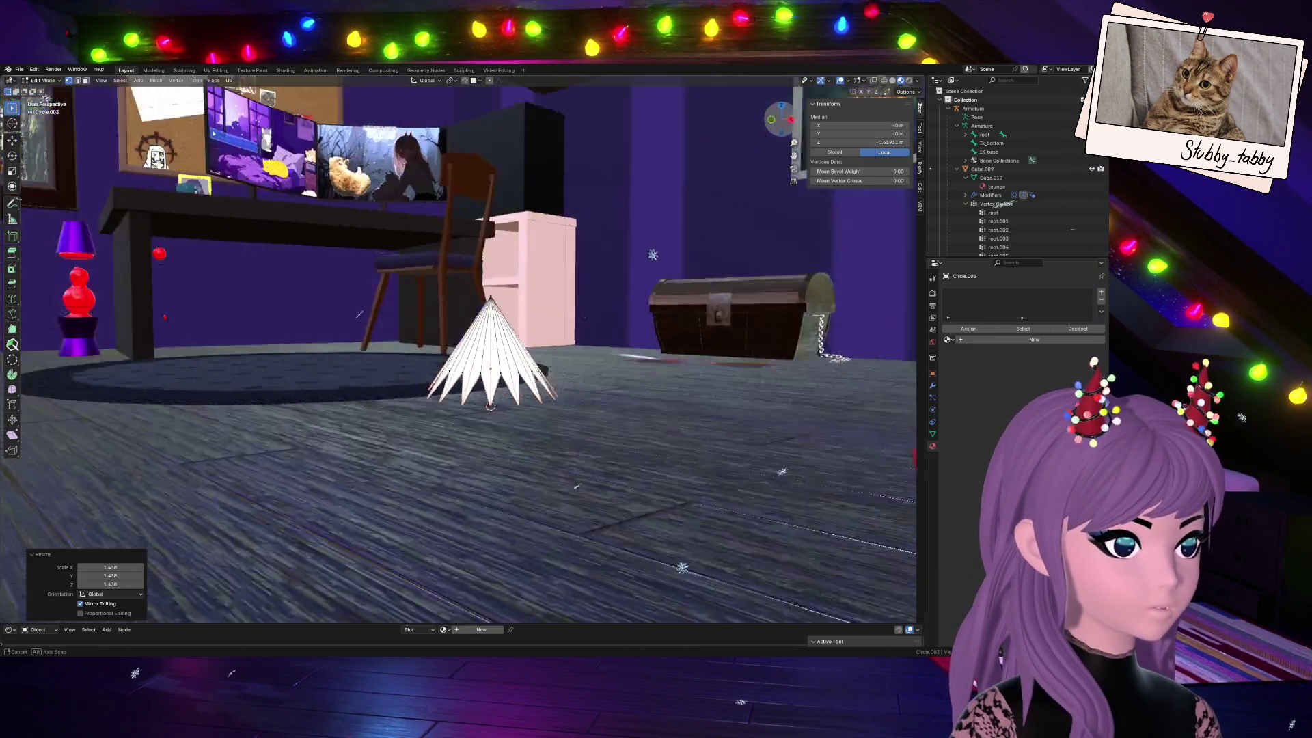
{"action": "mouse_move", "coordinate": [623, 285]}
{"action": "middle_mouse_down"}
{"action": "mouse_move", "coordinate": [430, 229]}
{"action": "mouse_move", "coordinate": [457, 401]}
{"action": "middle_mouse_up"}
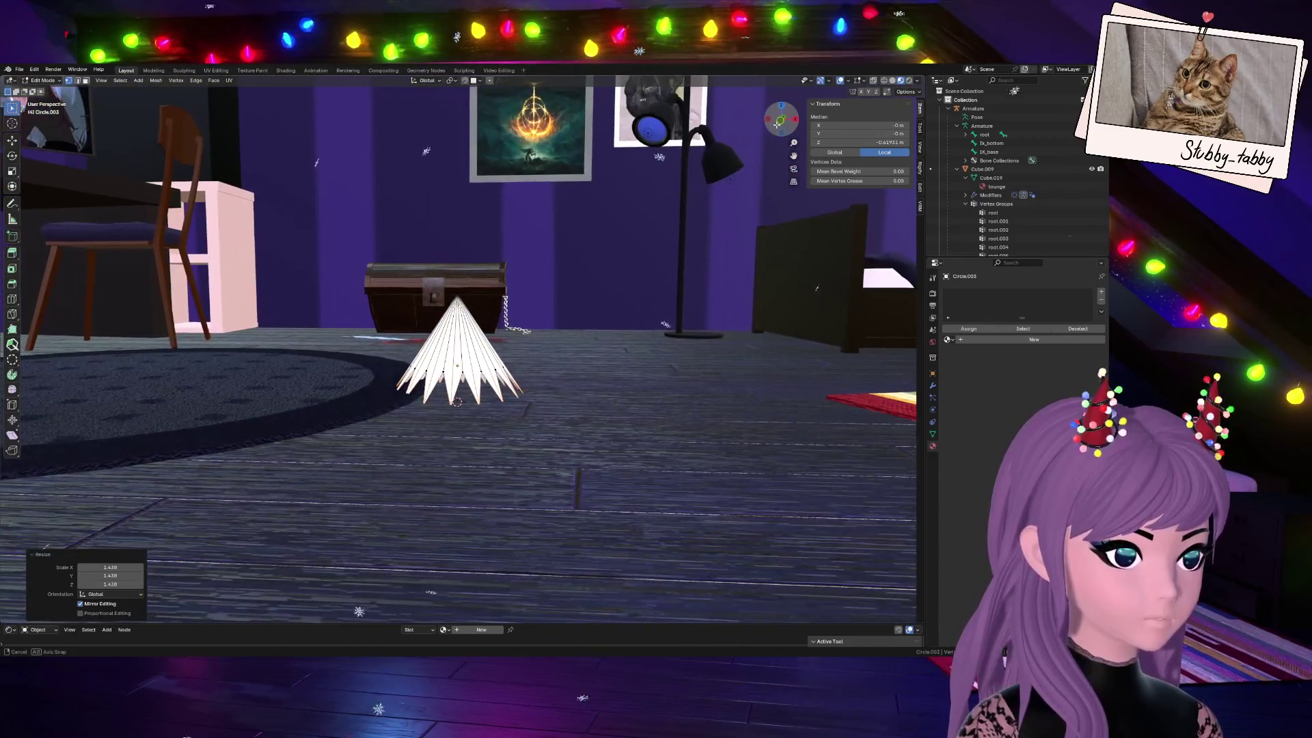
{"action": "left_click", "coordinate": [780, 123]}
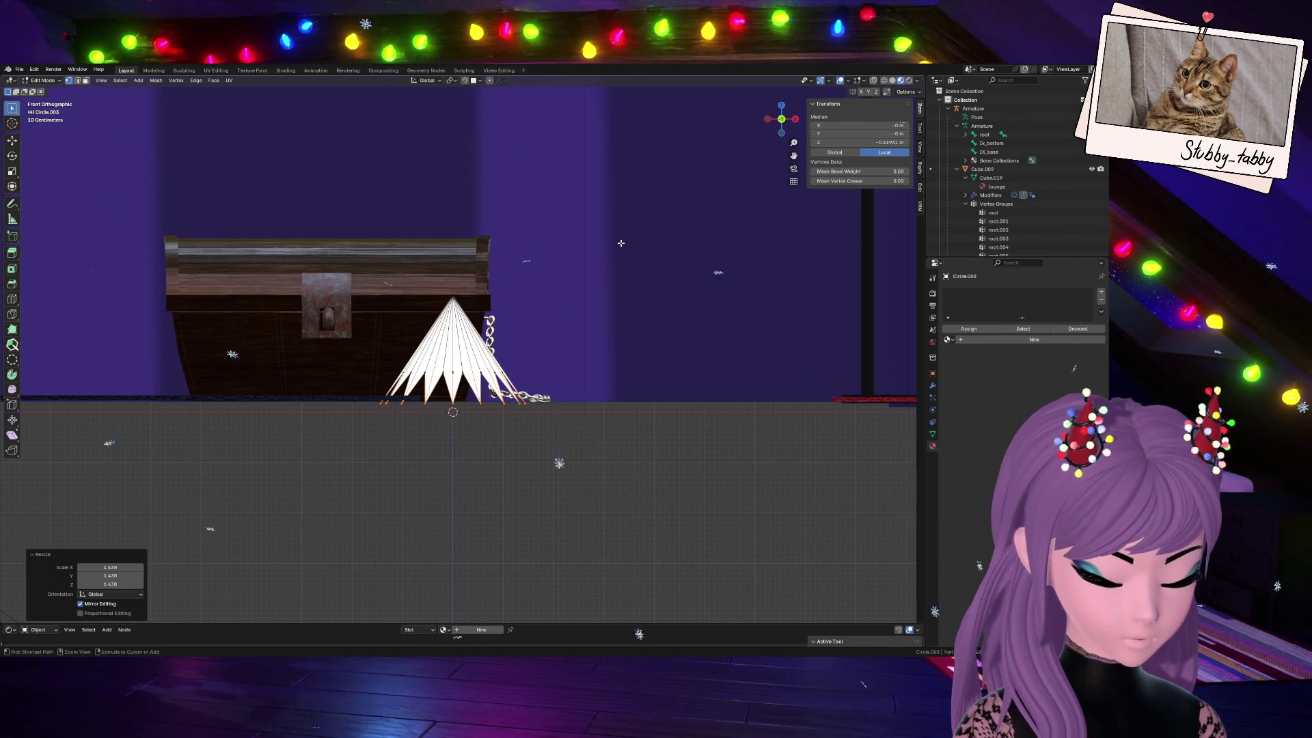
{"action": "key", "text": "ctrl+b"}
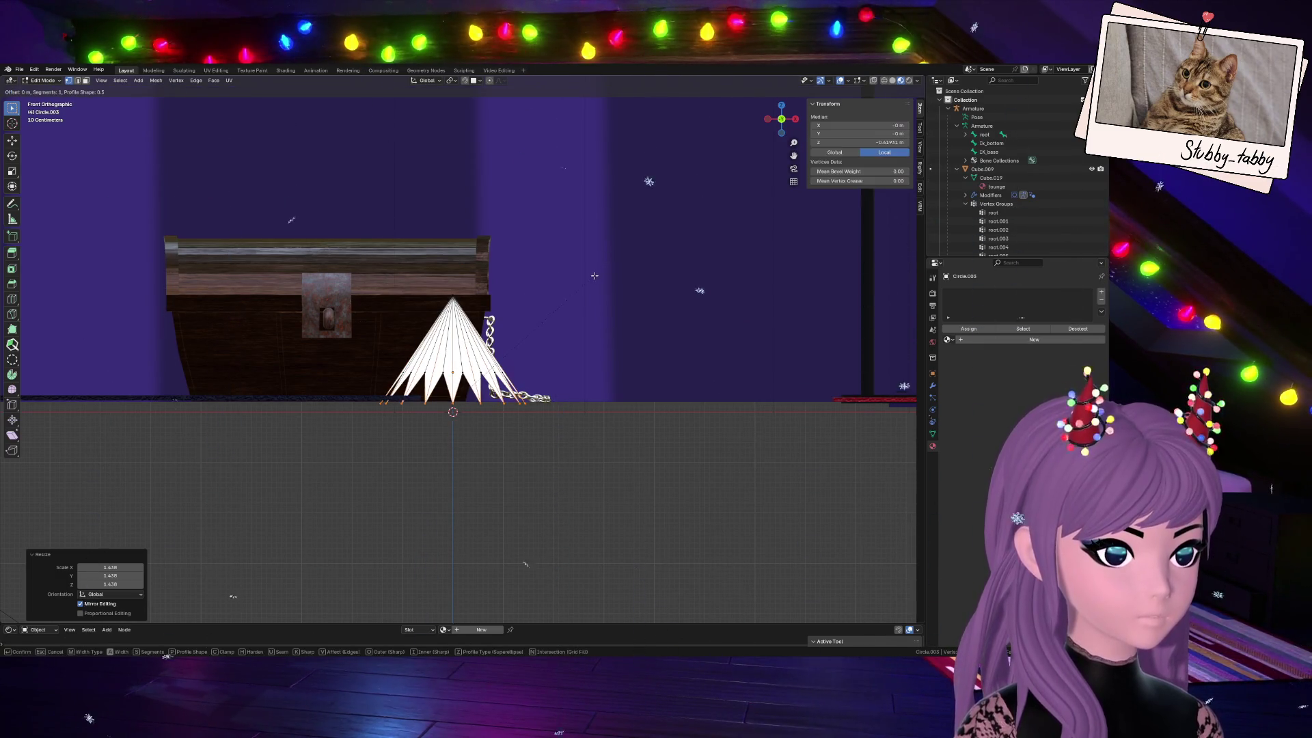
{"action": "key", "text": "Escape"}
{"action": "scroll", "coordinate": [584, 277], "scroll_direction": "up", "scroll_amount": 2}
{"action": "scroll", "coordinate": [546, 300], "scroll_direction": "up", "scroll_amount": 4}
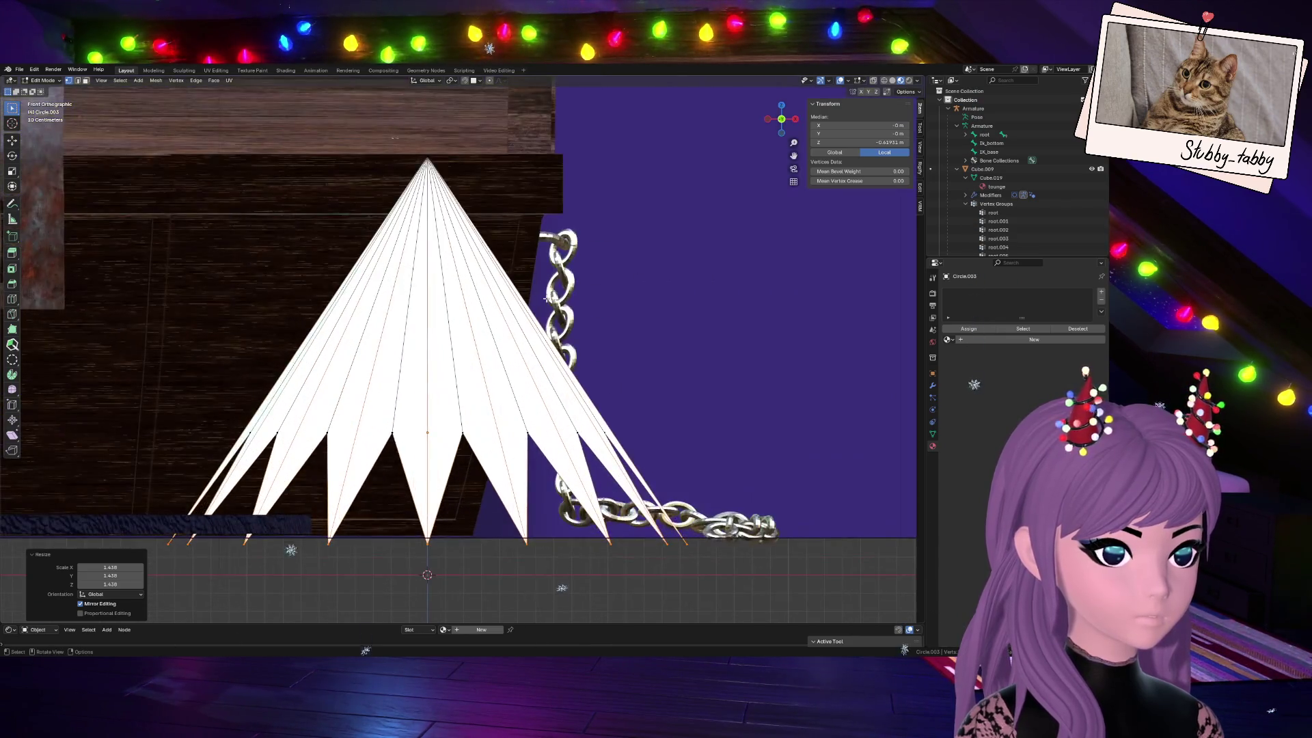
{"action": "key", "text": "ctrl+z"}
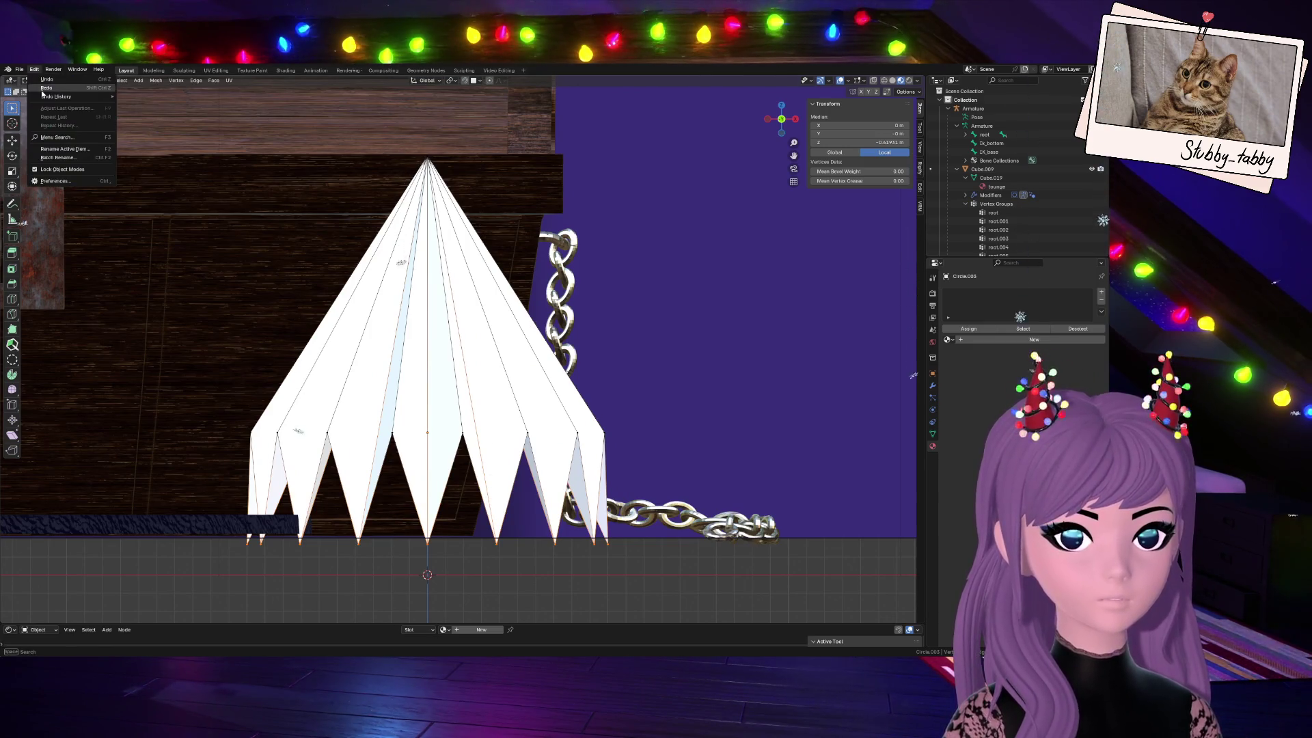
{"action": "key", "text": "ctrl+shift+z"}
{"action": "scroll", "coordinate": [598, 441], "scroll_direction": "down", "scroll_amount": 2}
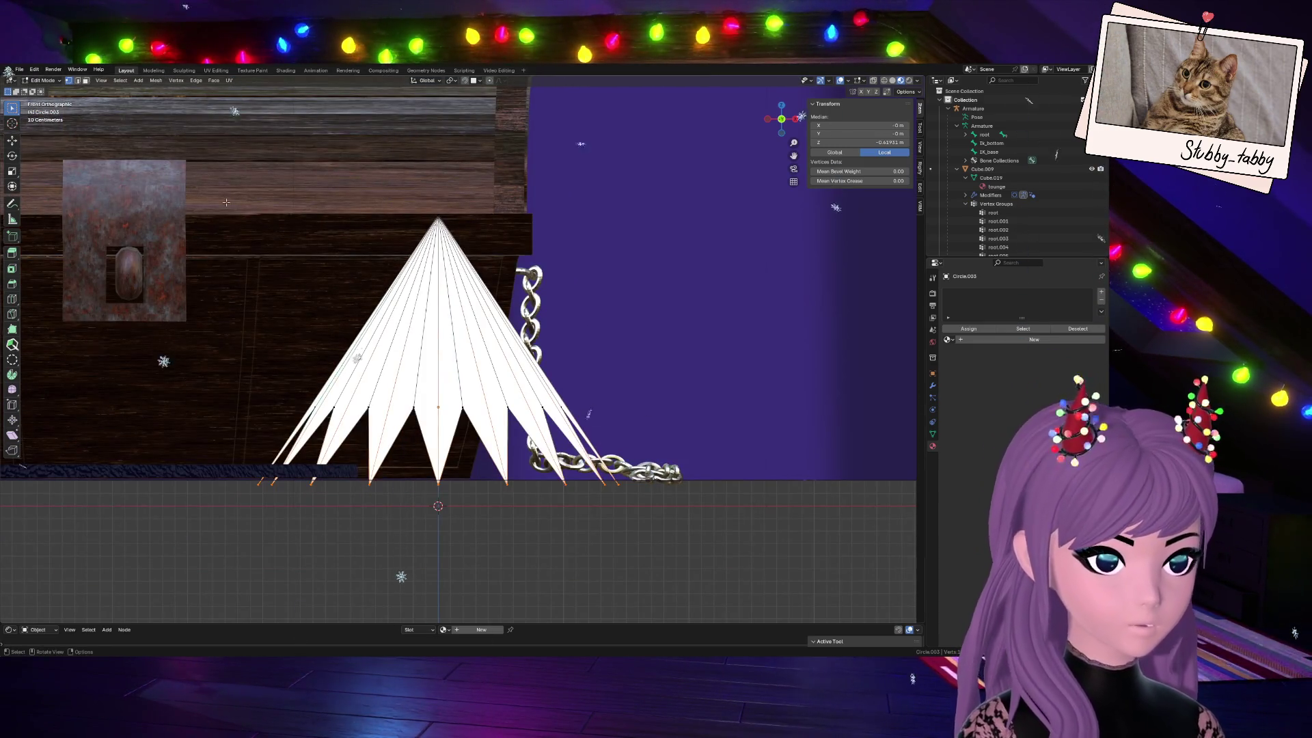
In vertex select mode, invert the selection to the bottom ring, then select the entire cone mesh
{"action": "left_click", "coordinate": [590, 504]}
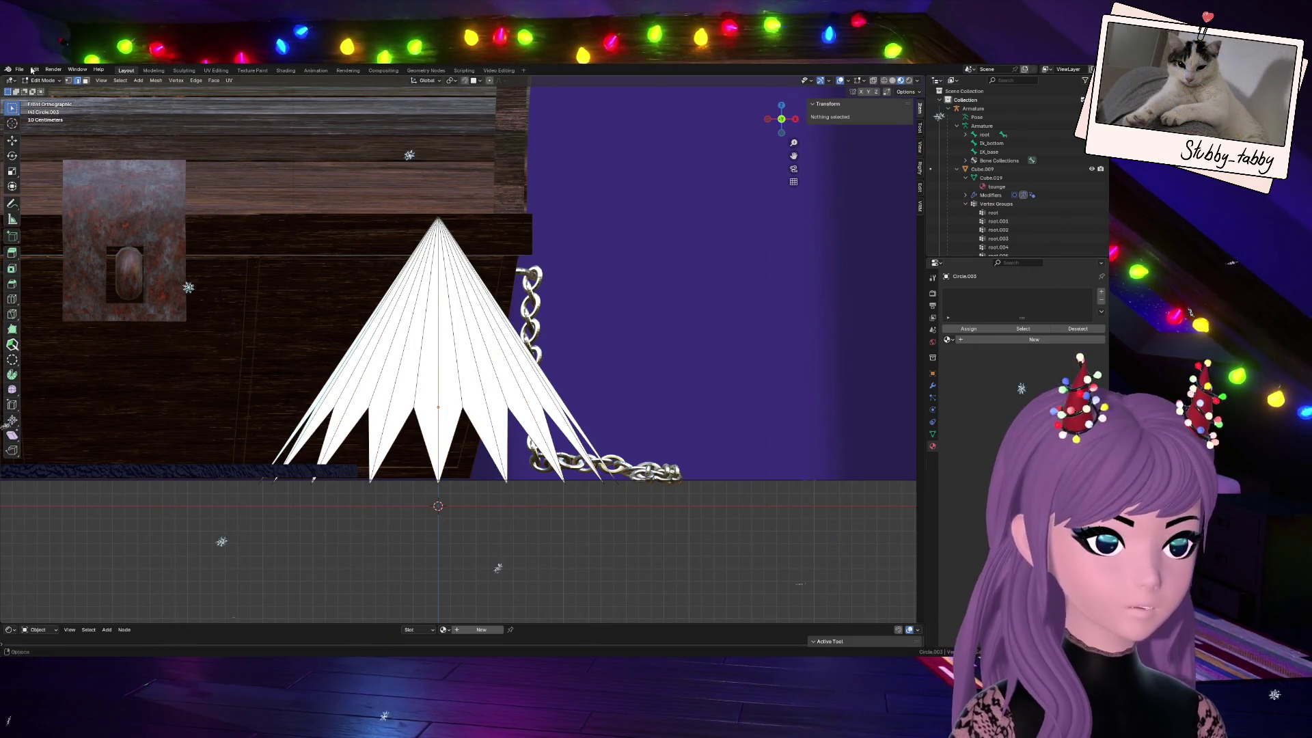
{"action": "left_click", "coordinate": [69, 80]}
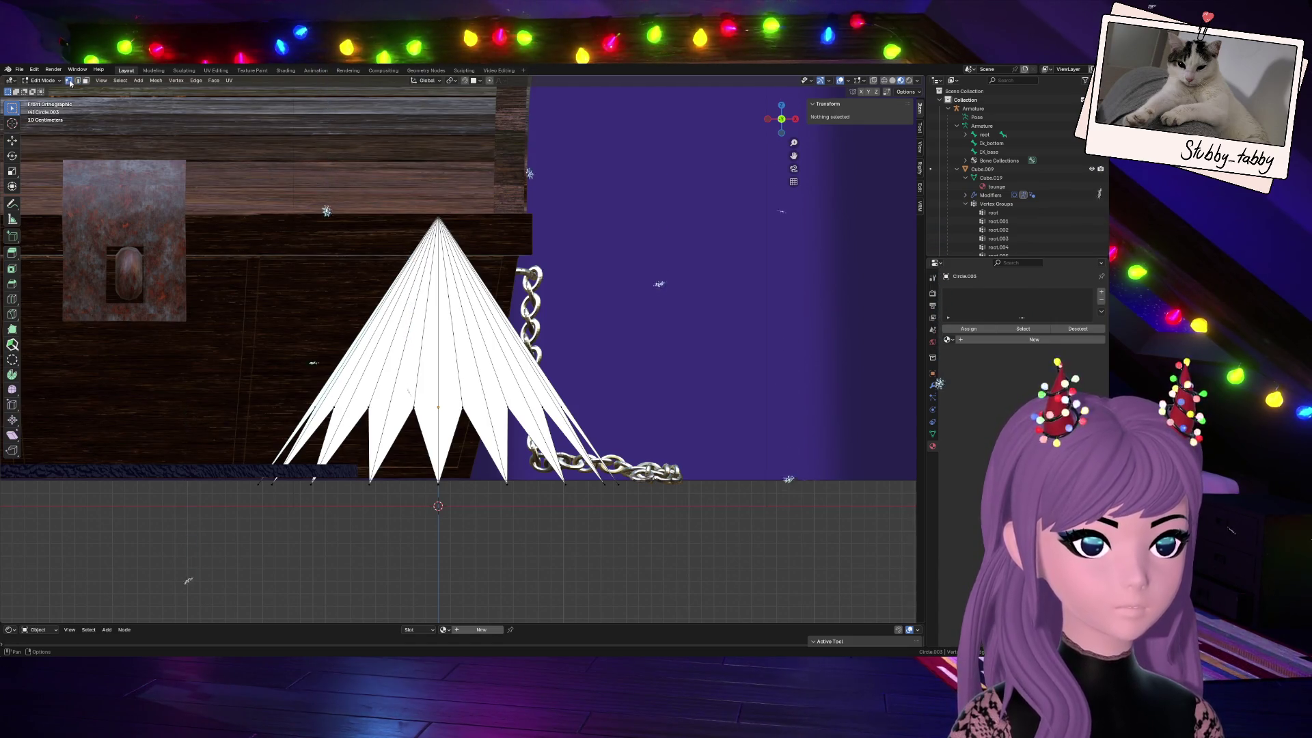
{"action": "key", "text": "ctrl+i"}
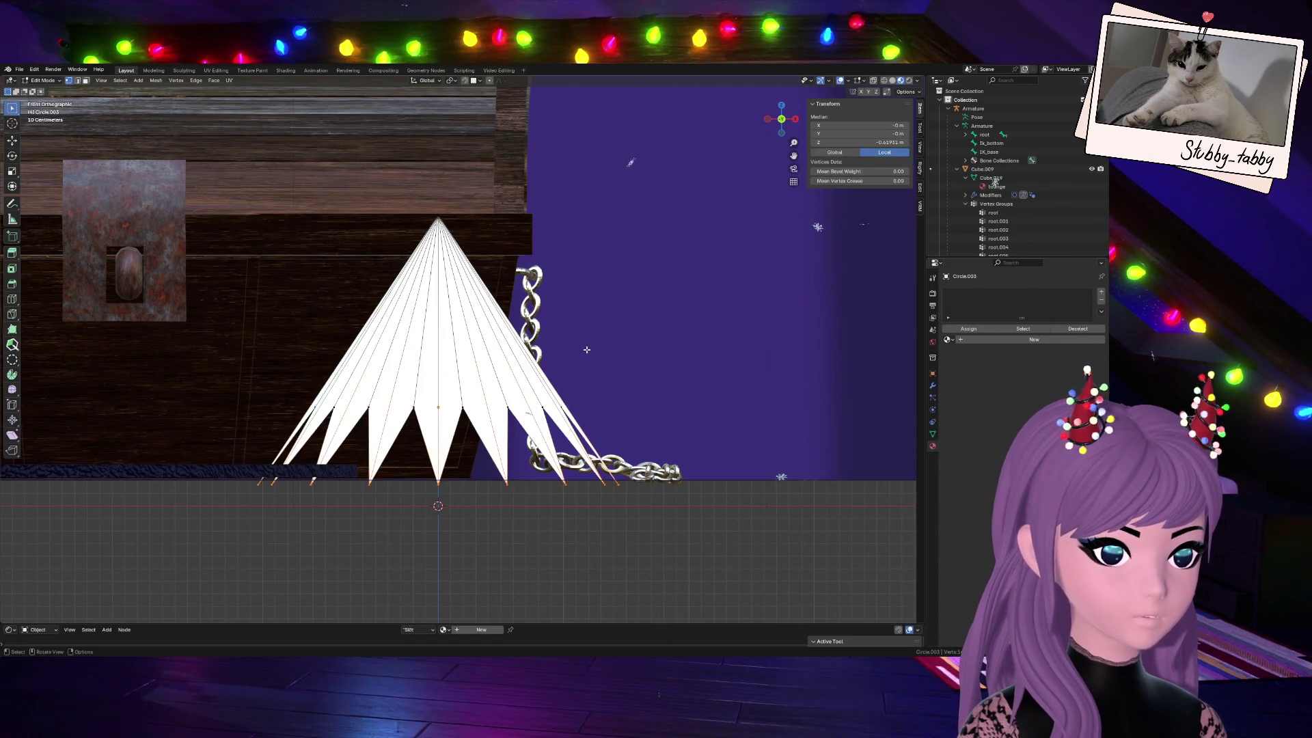
{"action": "key", "text": "a"}
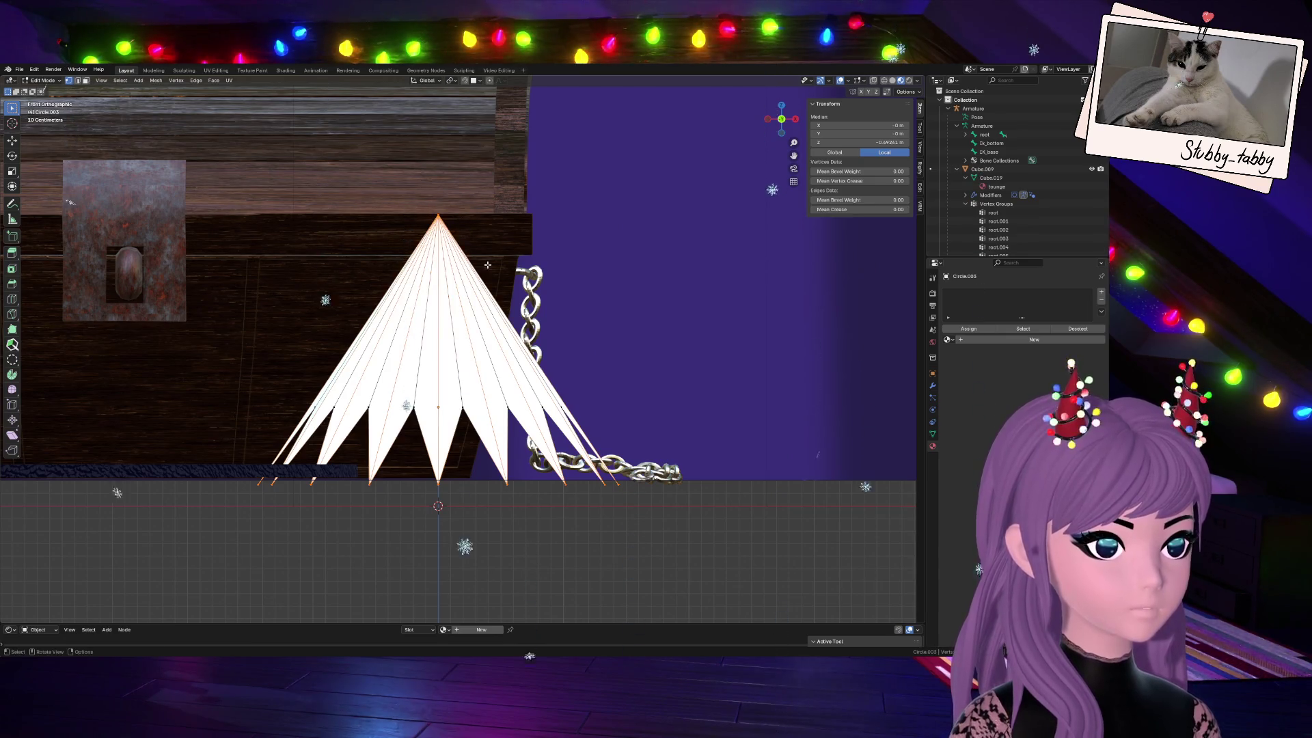
Trial a Ctrl+B bevel on the cone's edges and cancel it at zero width
{"action": "key", "text": "ctrl+b"}
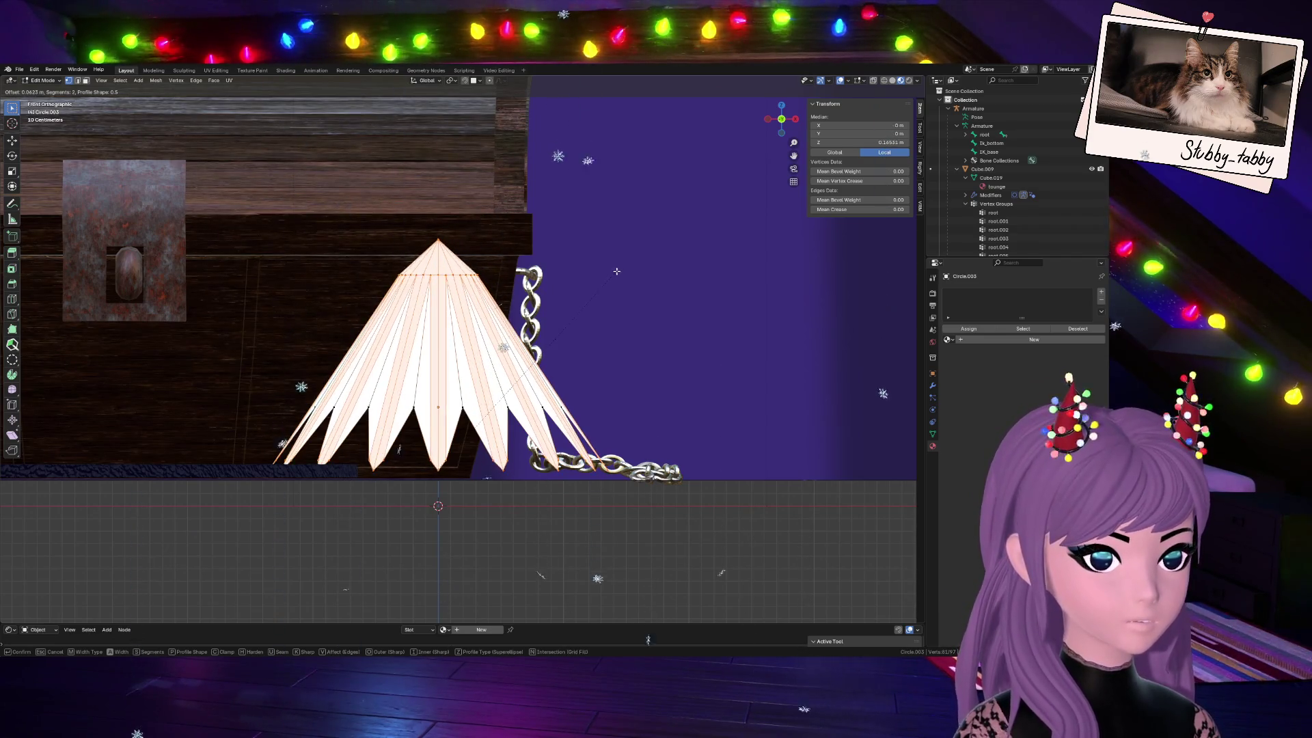
{"action": "scroll", "coordinate": [615, 274], "scroll_direction": "down", "scroll_amount": 1}
{"action": "key", "text": "Escape"}
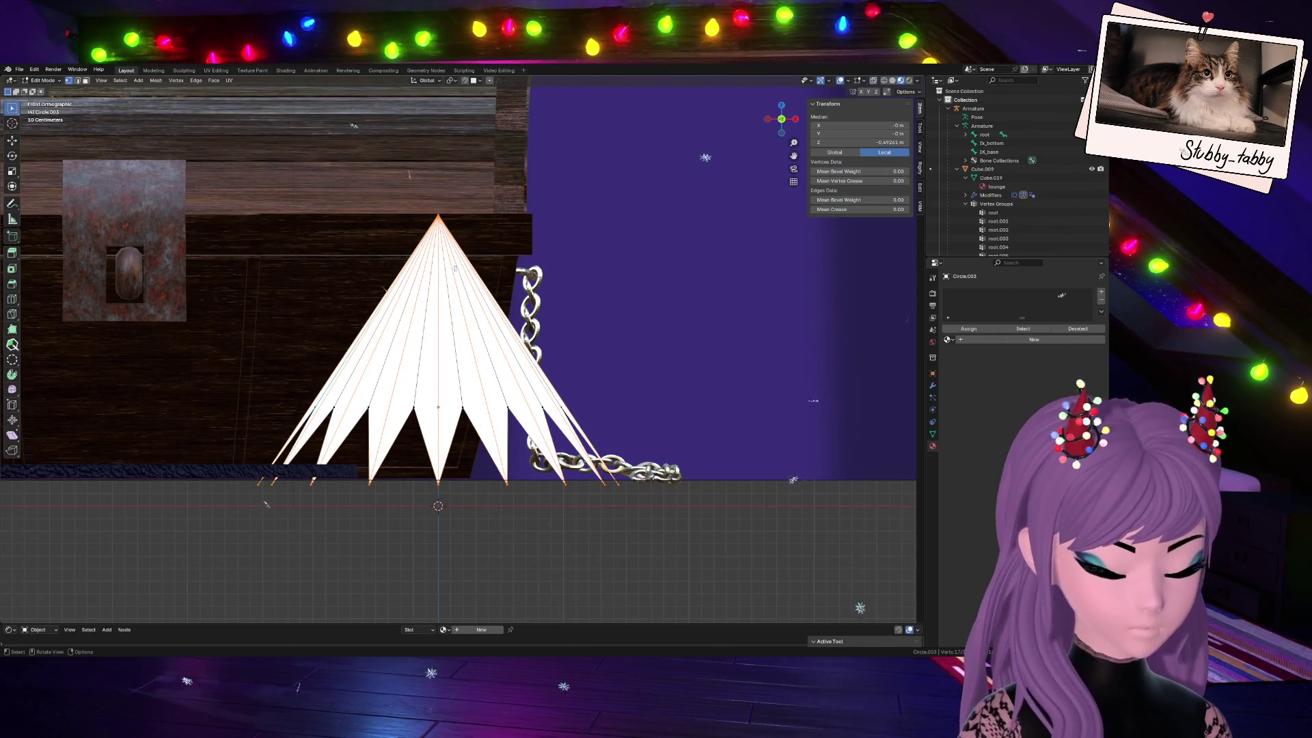
Try several Ctrl+R loop cuts on the cone, confirming one and undoing it so none remain
{"action": "key", "text": "ctrl+r"}
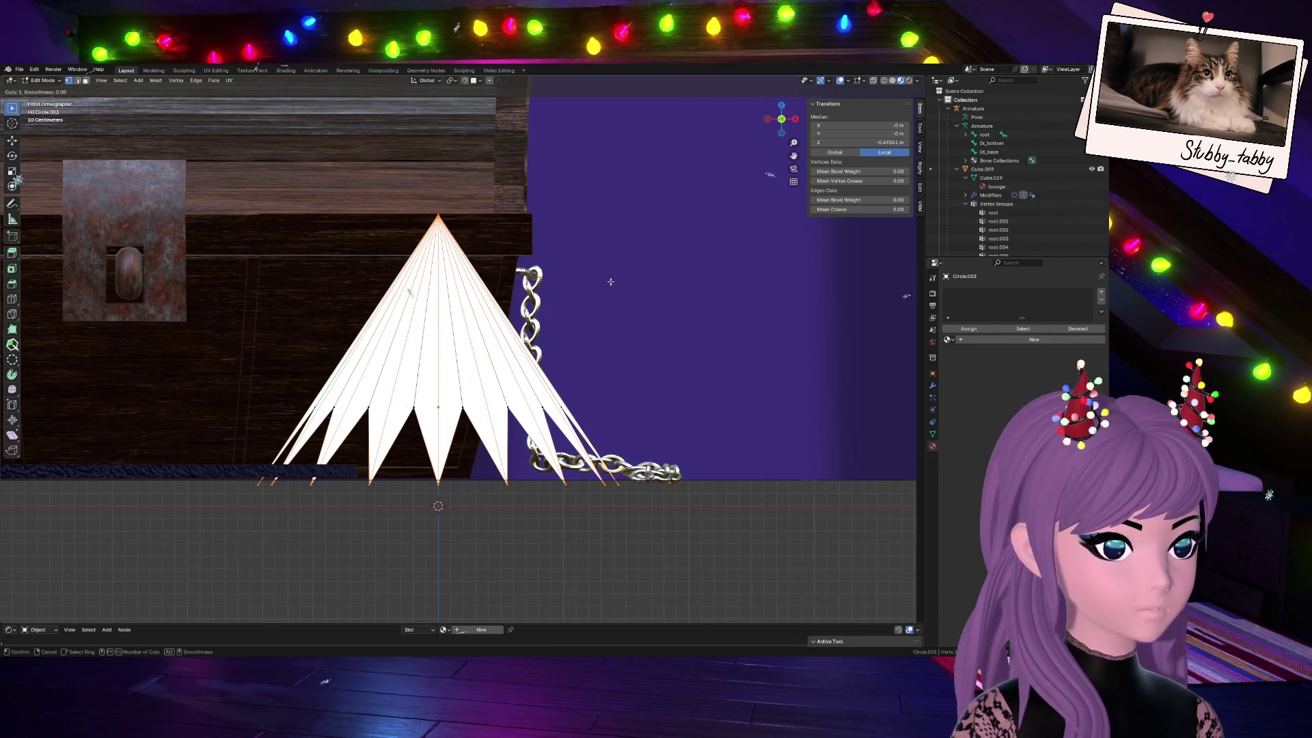
{"action": "key", "text": "Escape"}
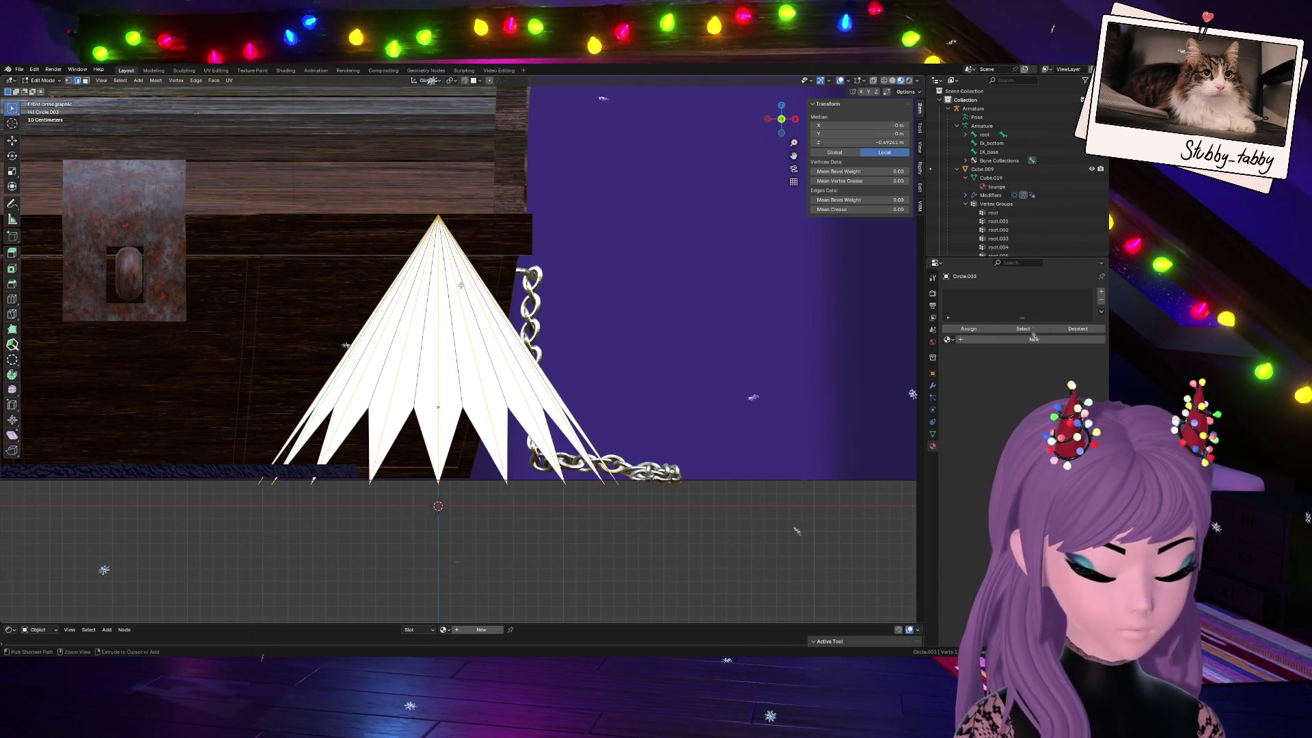
{"action": "key", "text": "ctrl+r"}
{"action": "key", "text": "Escape"}
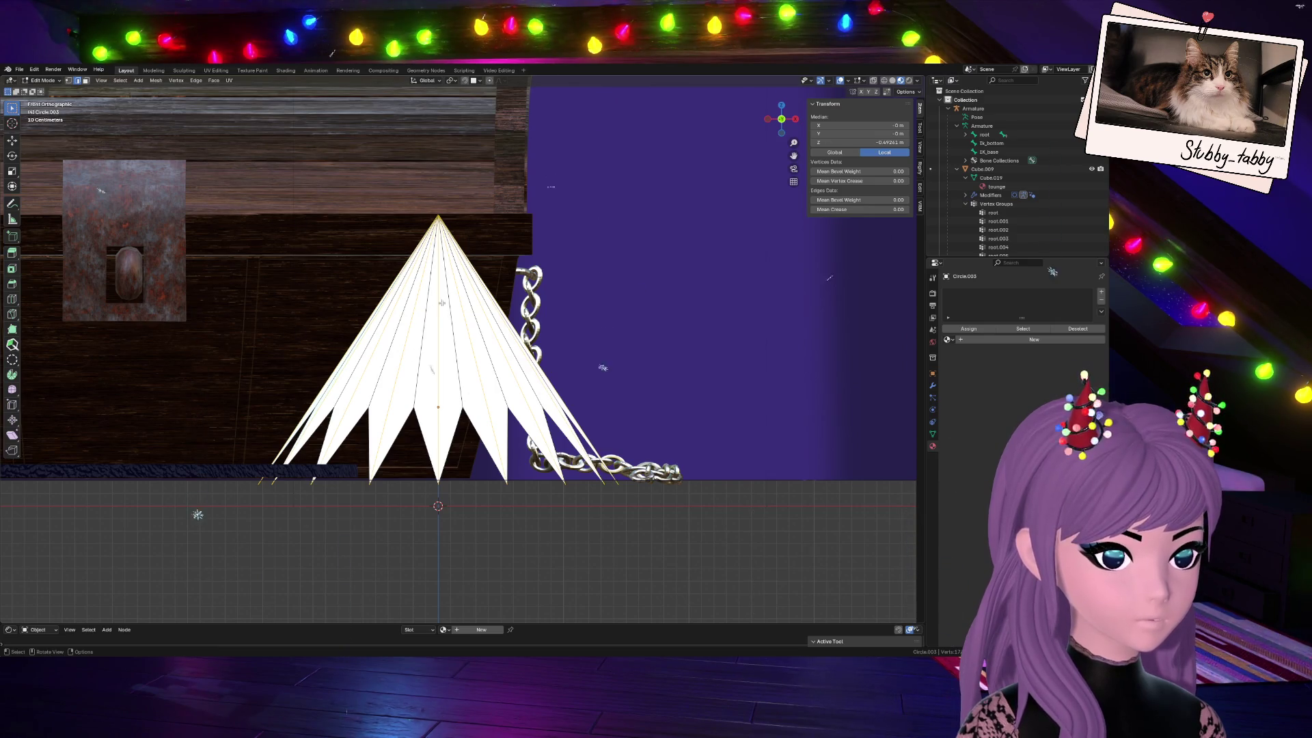
{"action": "left_click", "coordinate": [564, 280]}
{"action": "key", "text": "ctrl+r"}
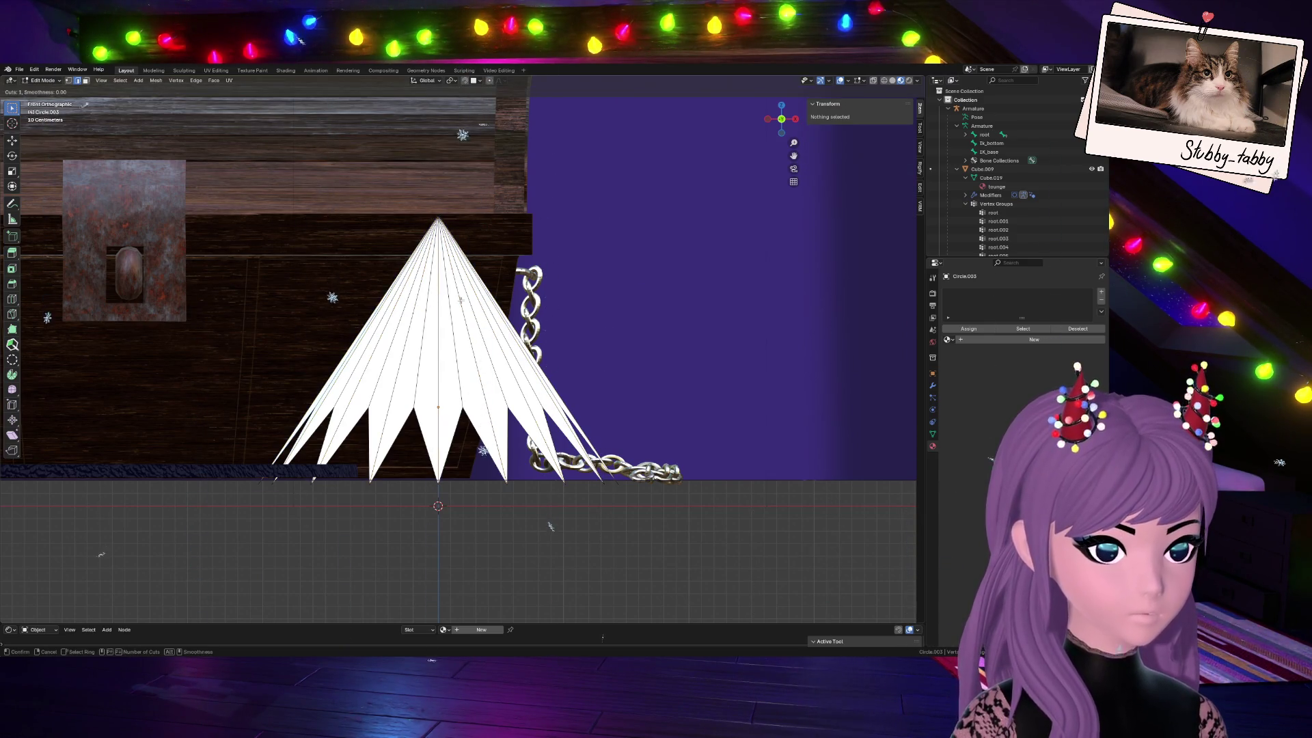
{"action": "key", "text": "Return"}
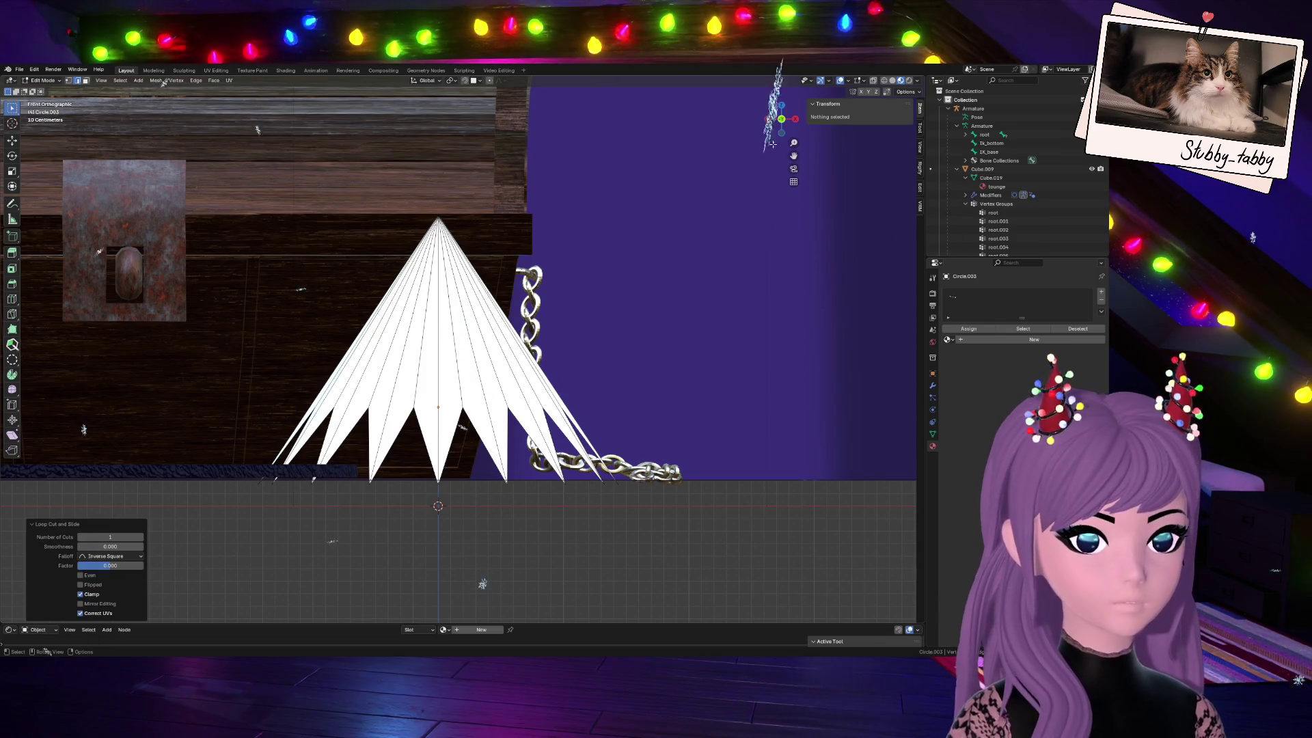
{"action": "key", "text": "ctrl+z"}
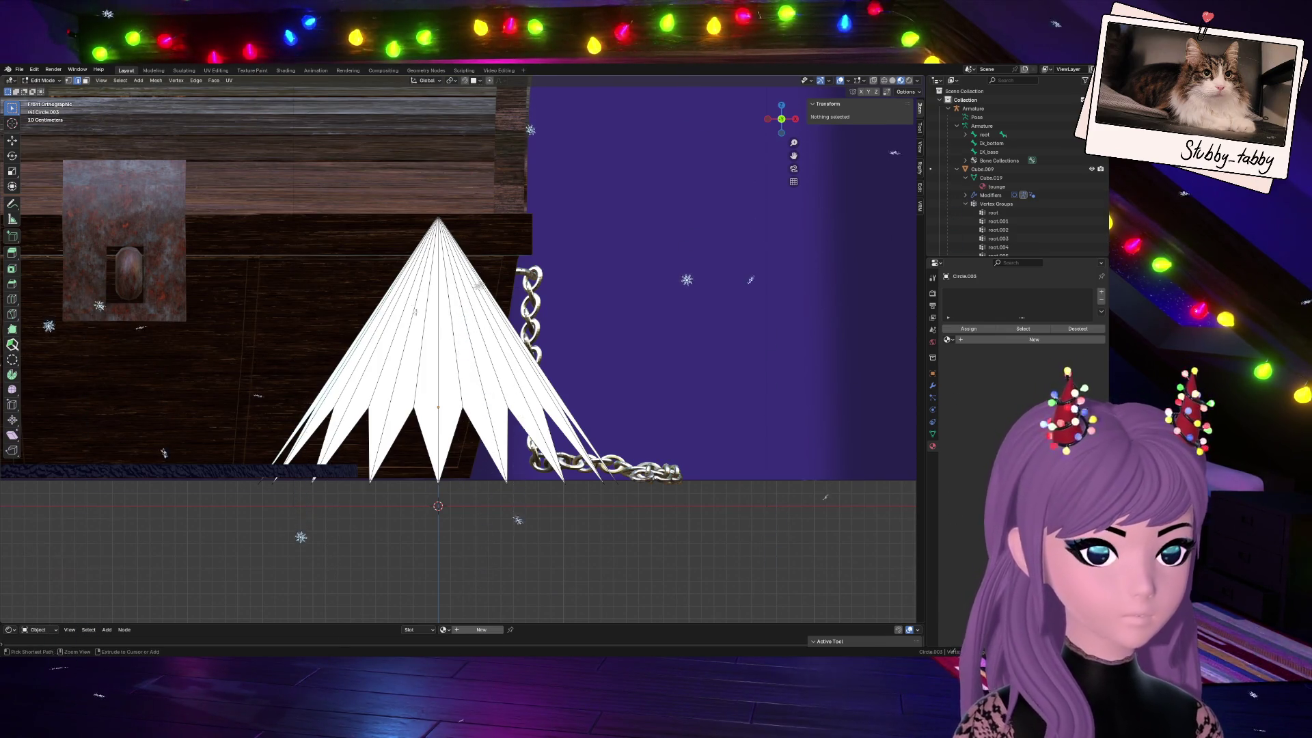
Select the vertex group's vertices, cancel another bevel, and switch the cone to Object Mode
{"action": "left_click_drag", "start_coordinate": [775, 126], "coordinate": [779, 154]}
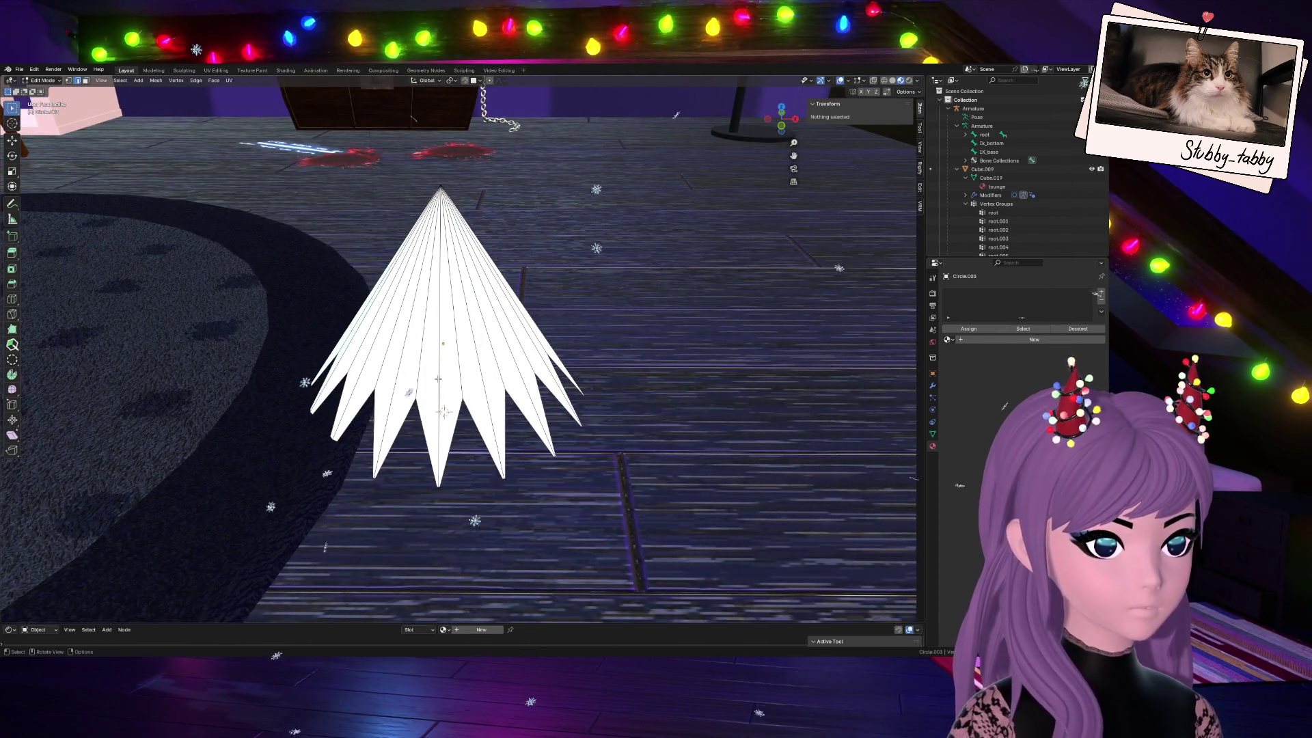
{"action": "left_click", "coordinate": [1030, 330]}
{"action": "scroll", "coordinate": [510, 373], "scroll_direction": "up", "scroll_amount": 1}
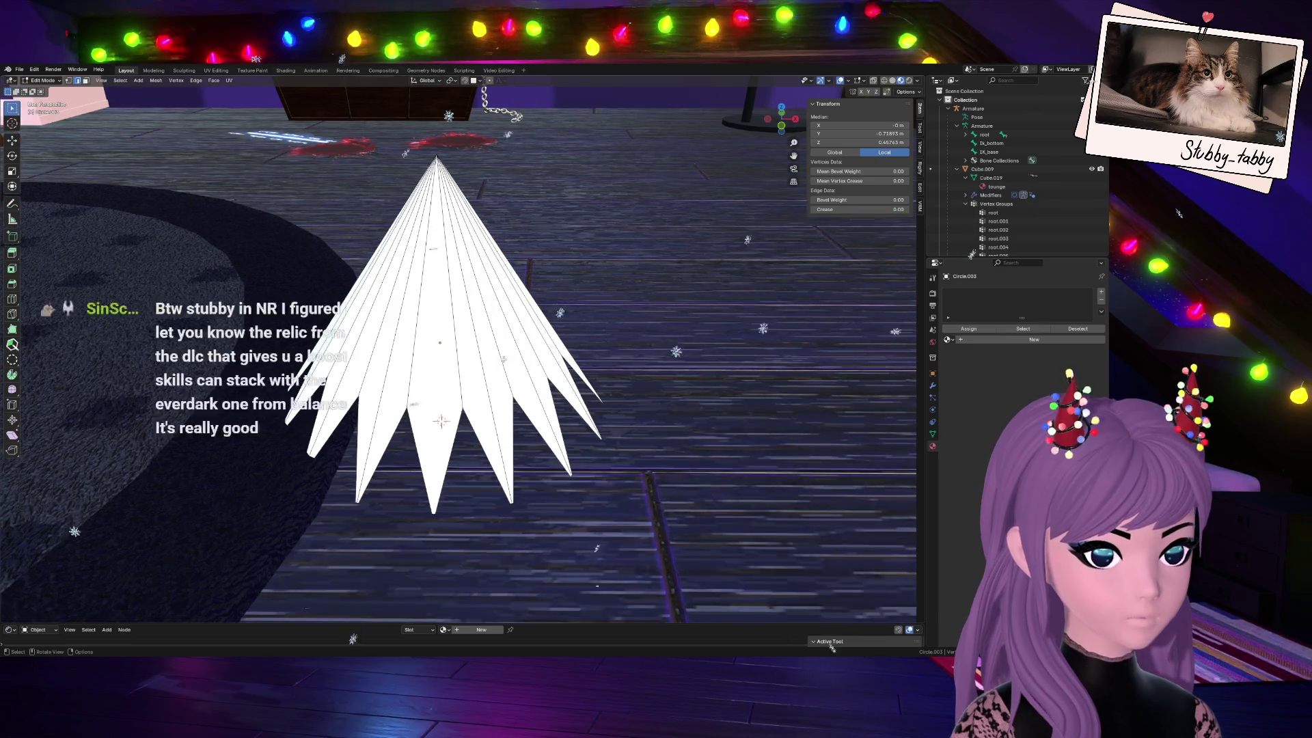
{"action": "key", "text": "ctrl+b"}
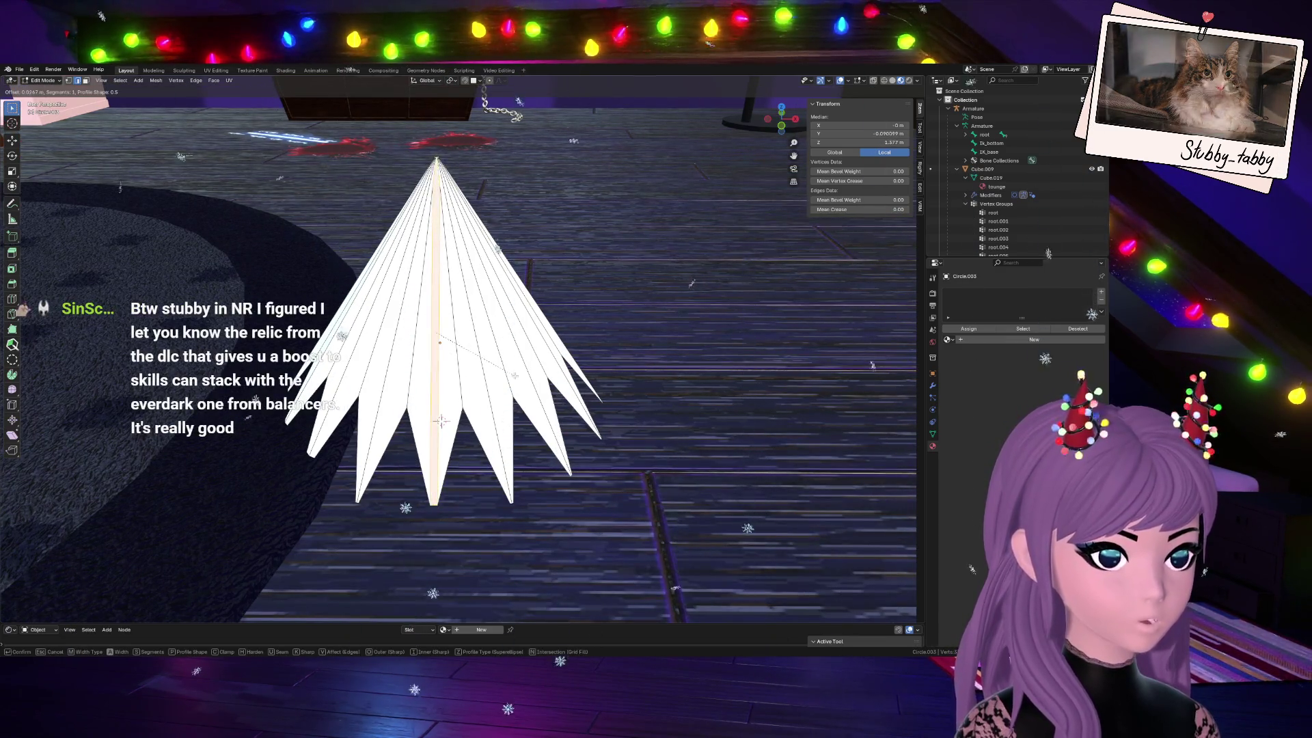
{"action": "key", "text": "Escape"}
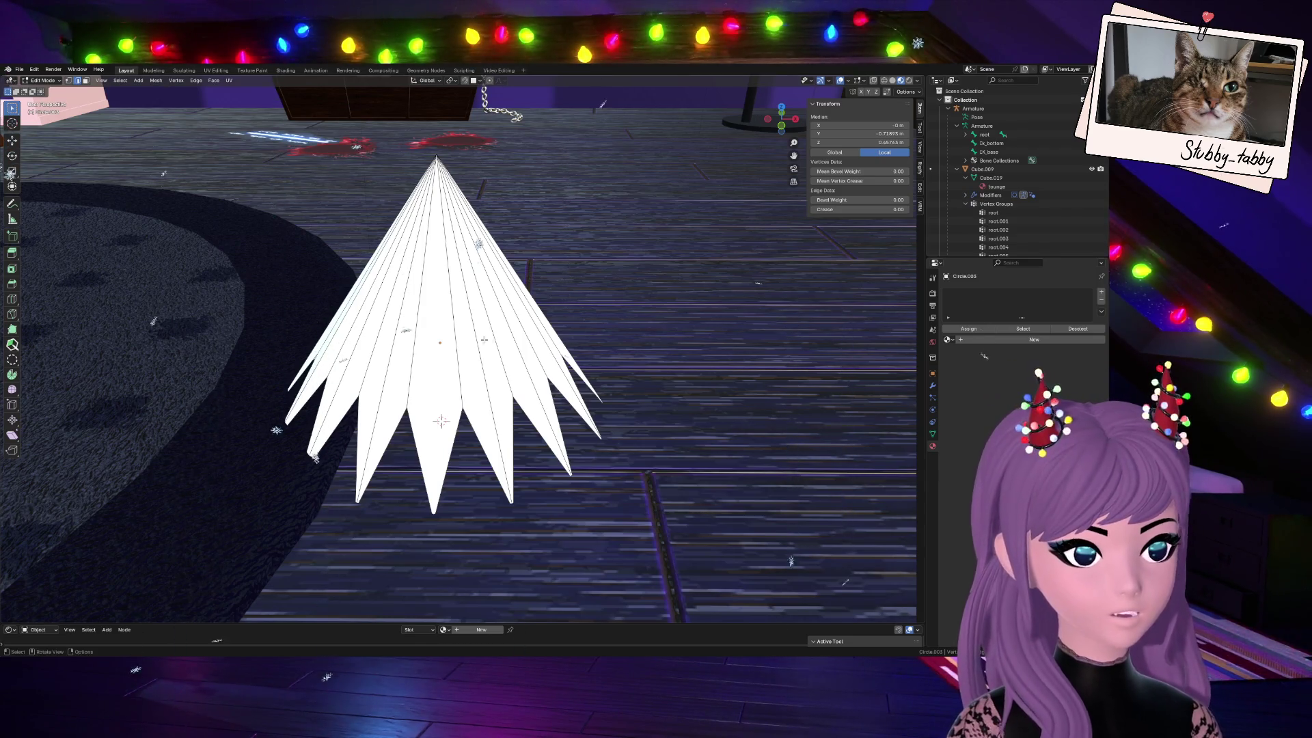
{"action": "left_click", "coordinate": [477, 521]}
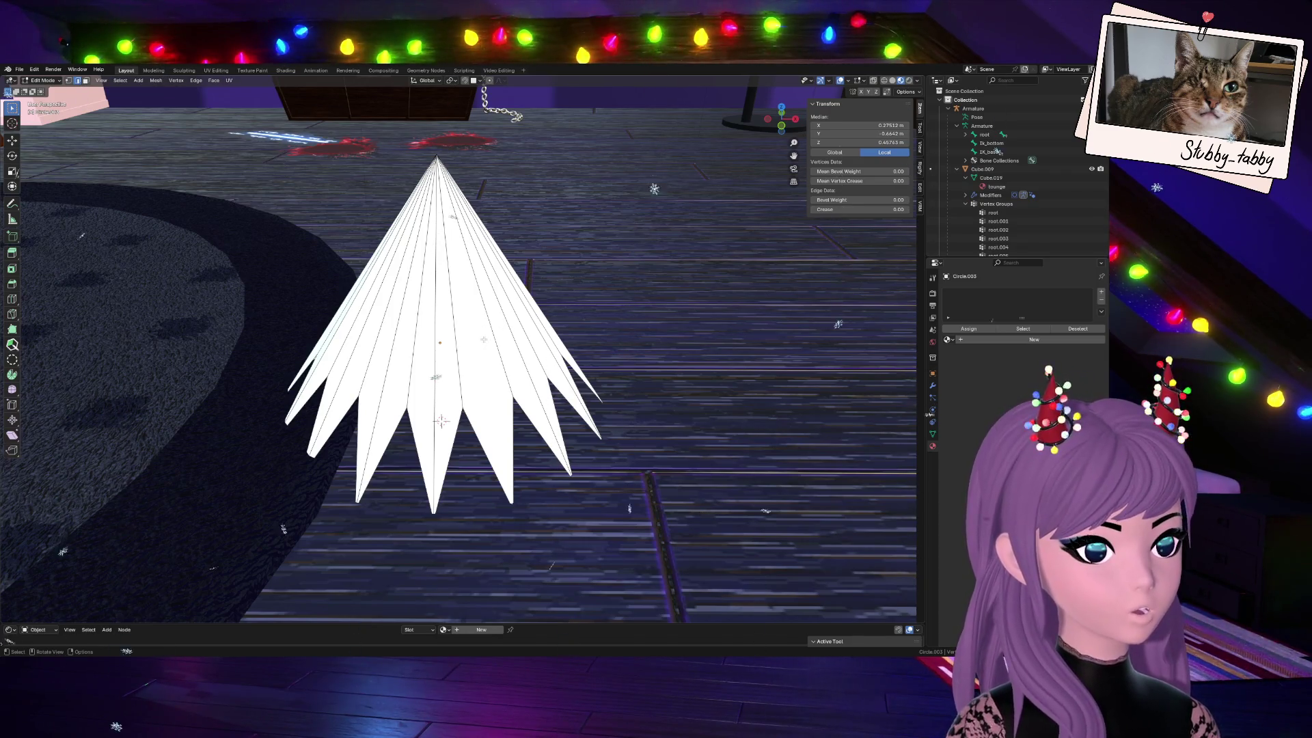
{"action": "scroll", "coordinate": [485, 339], "scroll_direction": "down", "scroll_amount": 2}
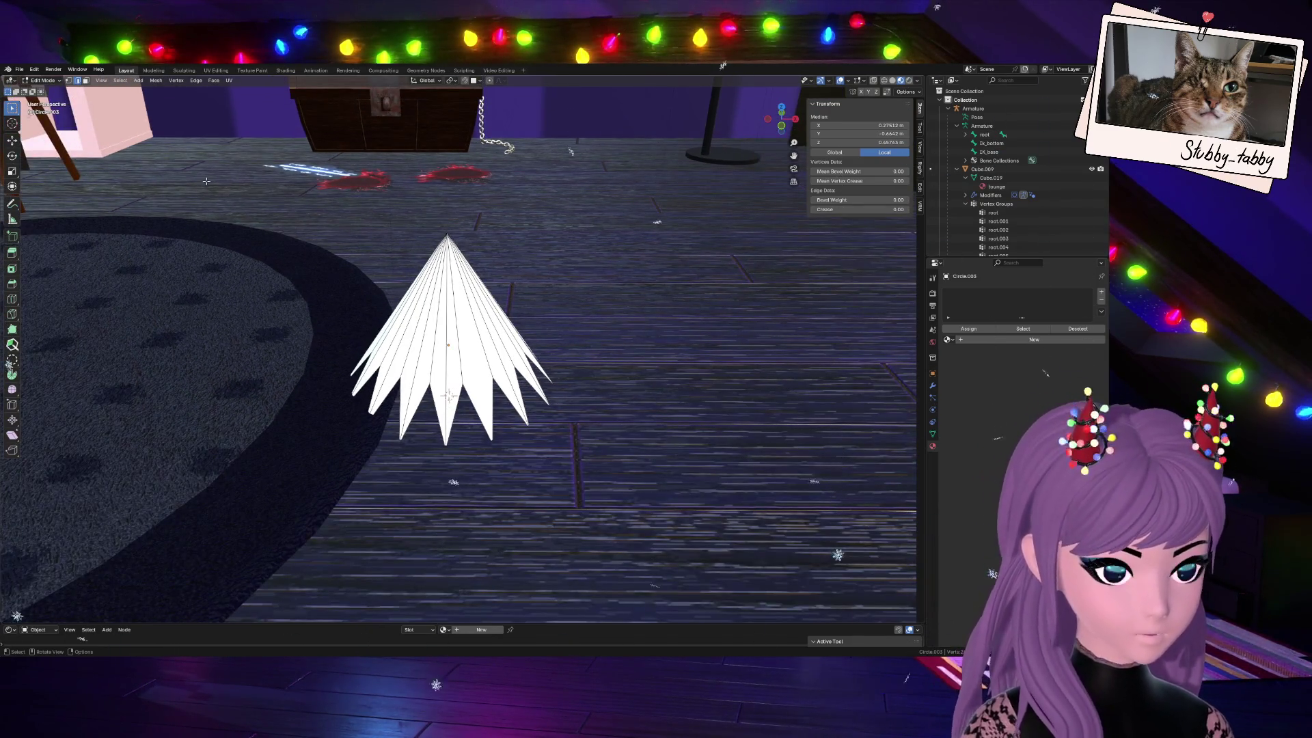
{"action": "left_click", "coordinate": [43, 80]}
{"action": "left_click", "coordinate": [618, 305]}
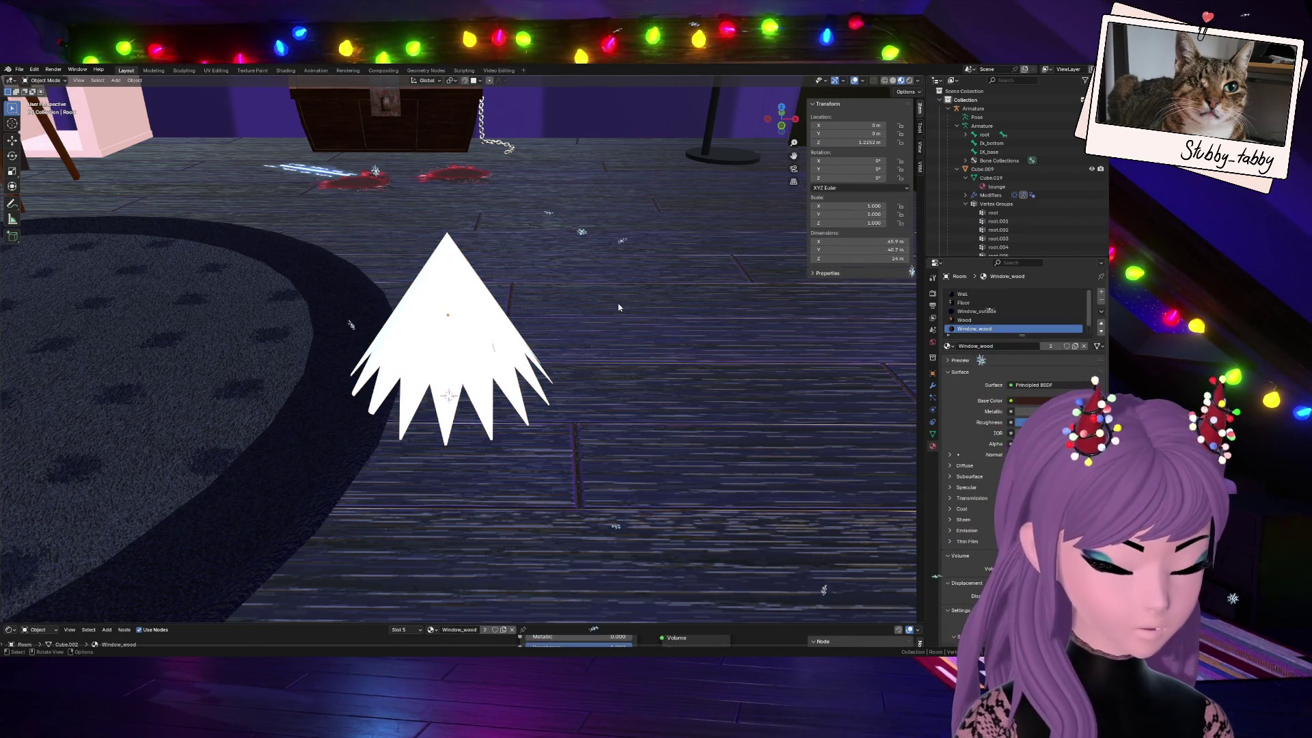
Hide the floor, round rug, purple book and armature with H
{"action": "key", "text": "h"}
{"action": "left_click", "coordinate": [276, 397]}
{"action": "key", "text": "h"}
{"action": "left_click", "coordinate": [431, 595]}
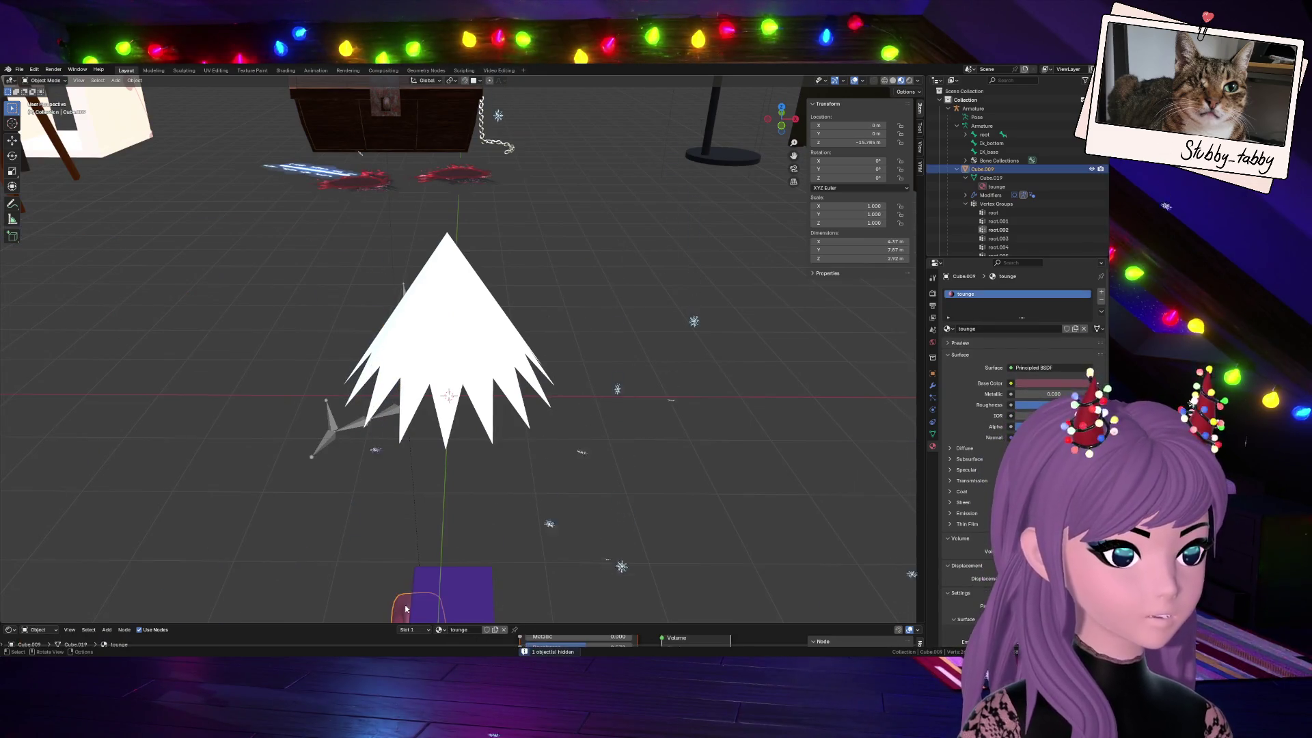
{"action": "mouse_move", "coordinate": [471, 590]}
{"action": "middle_mouse_down"}
{"action": "mouse_move", "coordinate": [588, 321]}
{"action": "mouse_move", "coordinate": [551, 459]}
{"action": "middle_mouse_up"}
{"action": "key", "text": "h"}
{"action": "left_click_drag", "start_coordinate": [777, 121], "coordinate": [738, 144]}
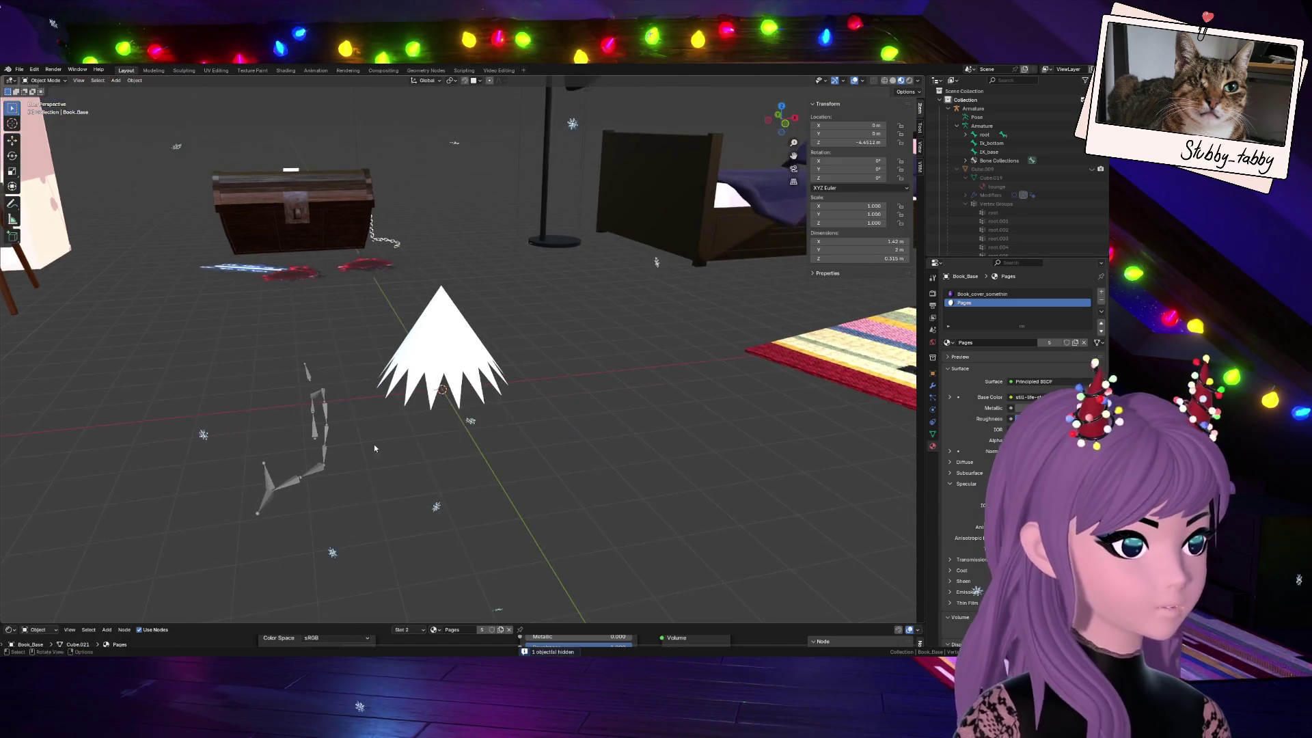
{"action": "left_click", "coordinate": [326, 426]}
{"action": "key", "text": "h"}
View the scene from the front (Numpad 1), select the cone Circle.003 and enter edit mode
{"action": "left_click", "coordinate": [292, 175]}
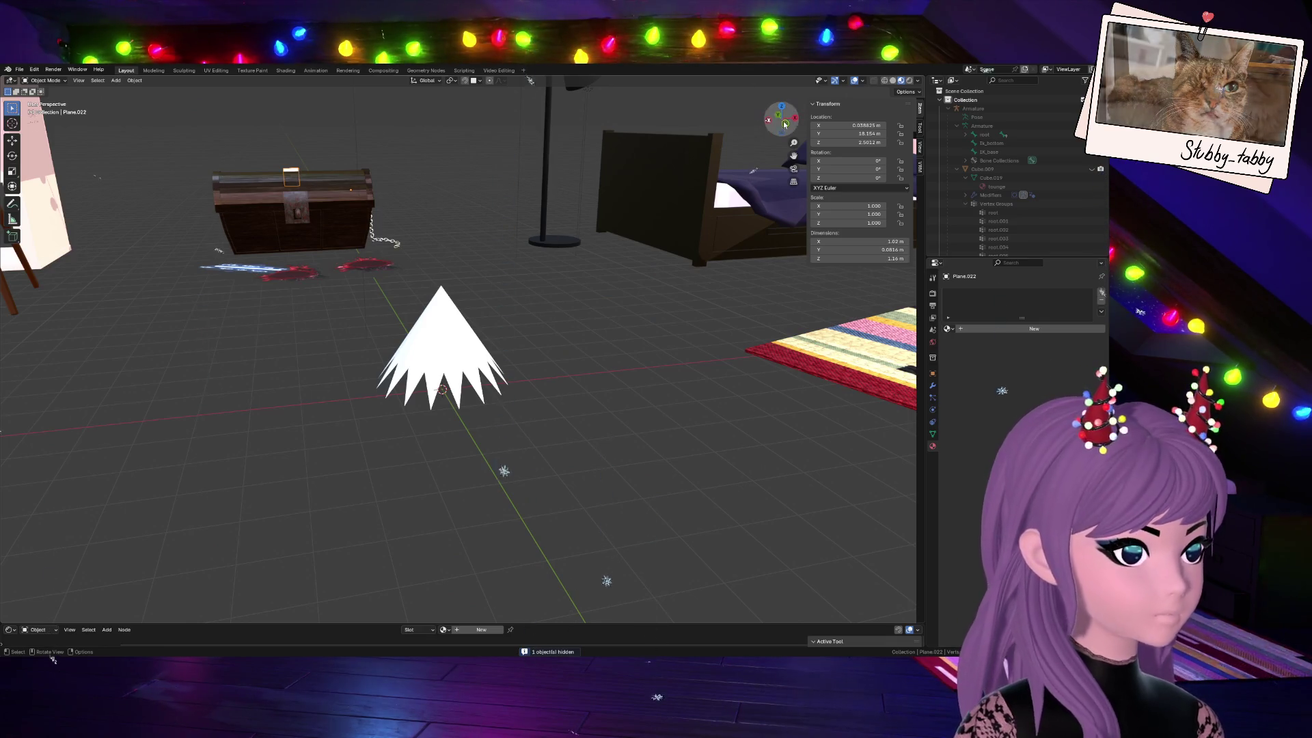
{"action": "key", "text": "KP_1"}
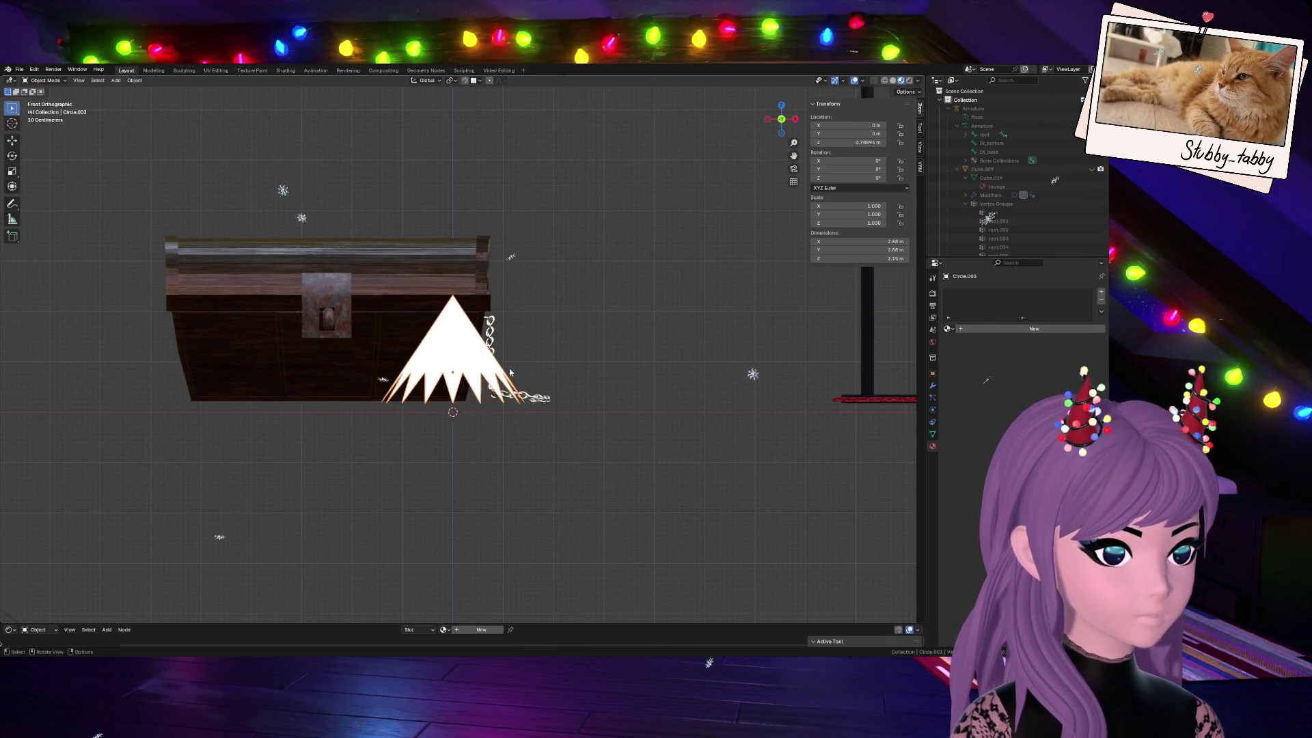
{"action": "left_click", "coordinate": [508, 387]}
{"action": "key", "text": "Tab"}
Frame the cone, cancel a loop cut, orbit around it and clear the selection in front view
{"action": "key", "text": "KP_Decimal"}
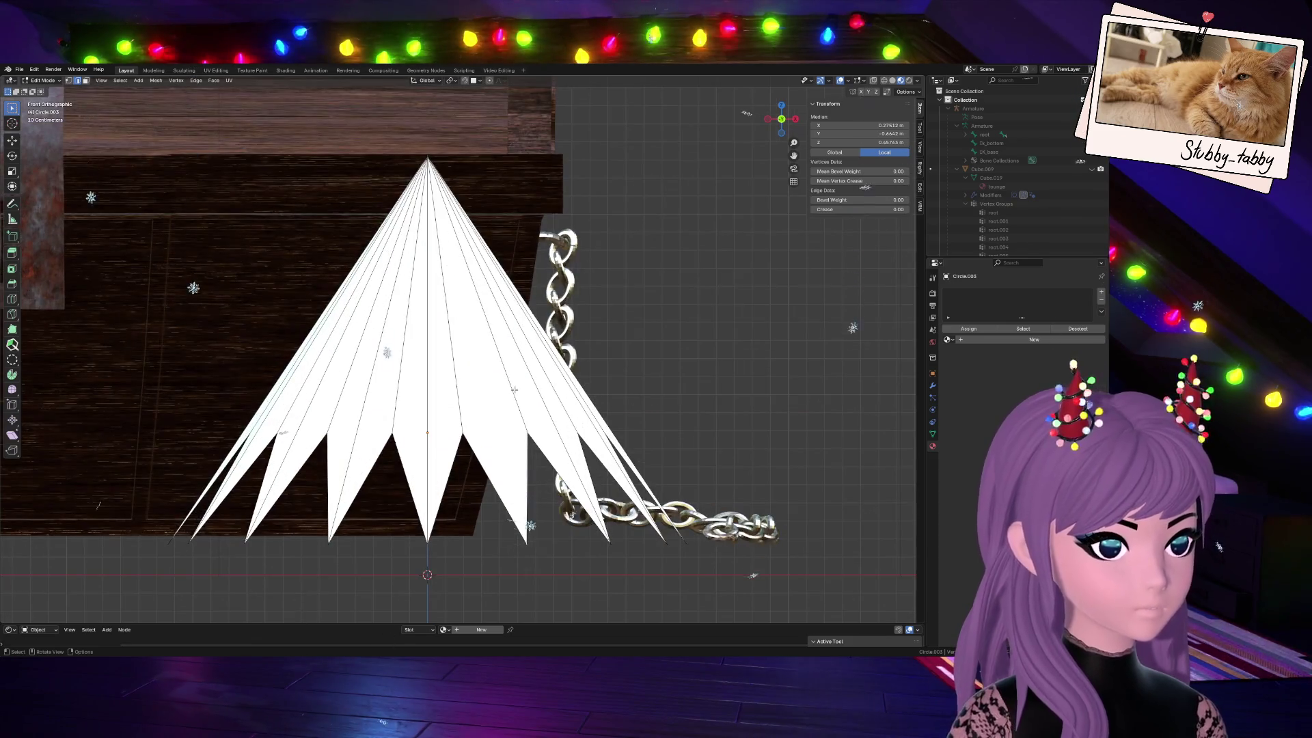
{"action": "key", "text": "ctrl+r"}
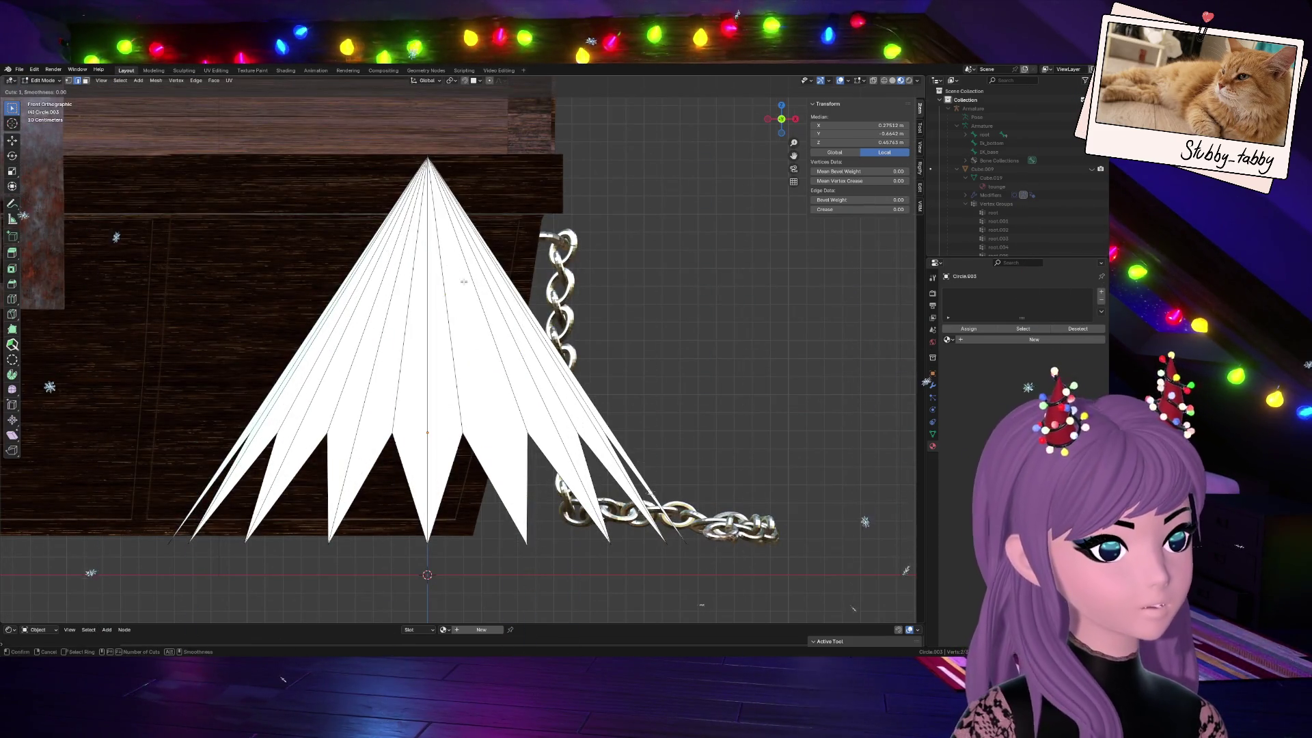
{"action": "key", "text": "Escape"}
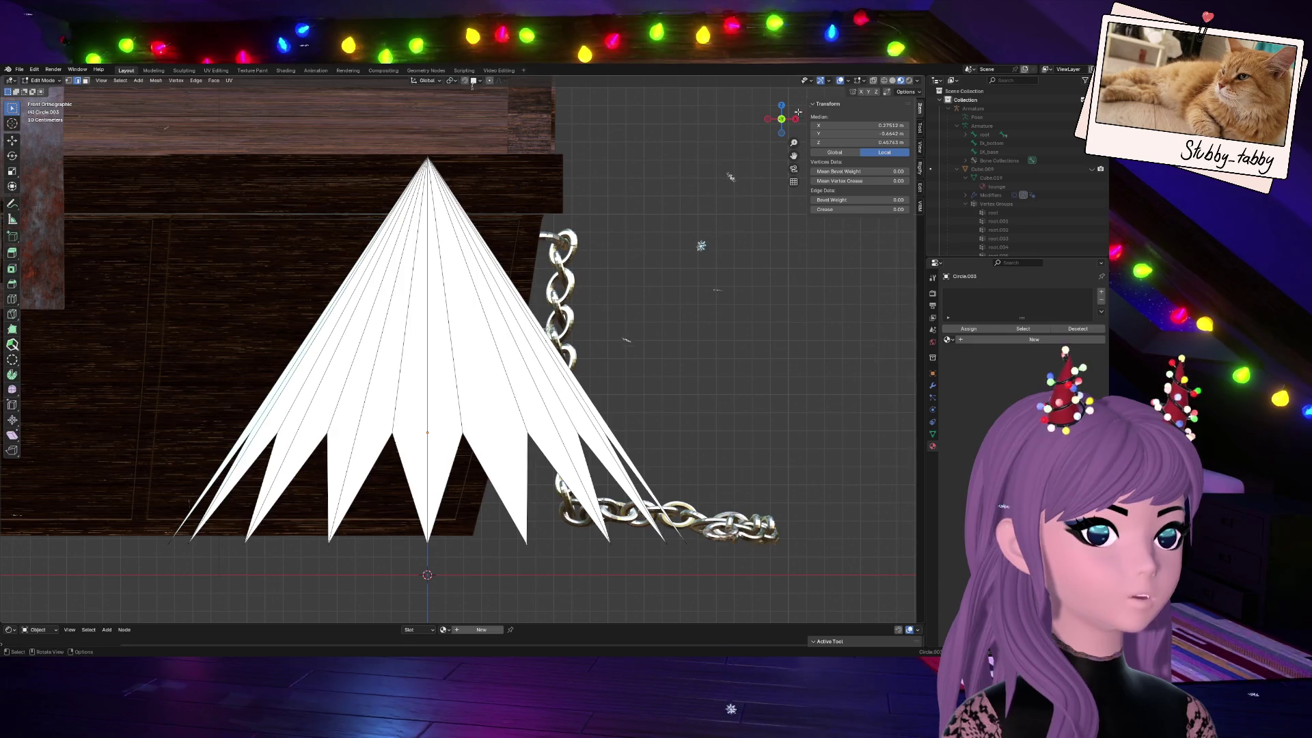
{"action": "middle_click_drag", "start_coordinate": [730, 178], "coordinate": [473, 323]}
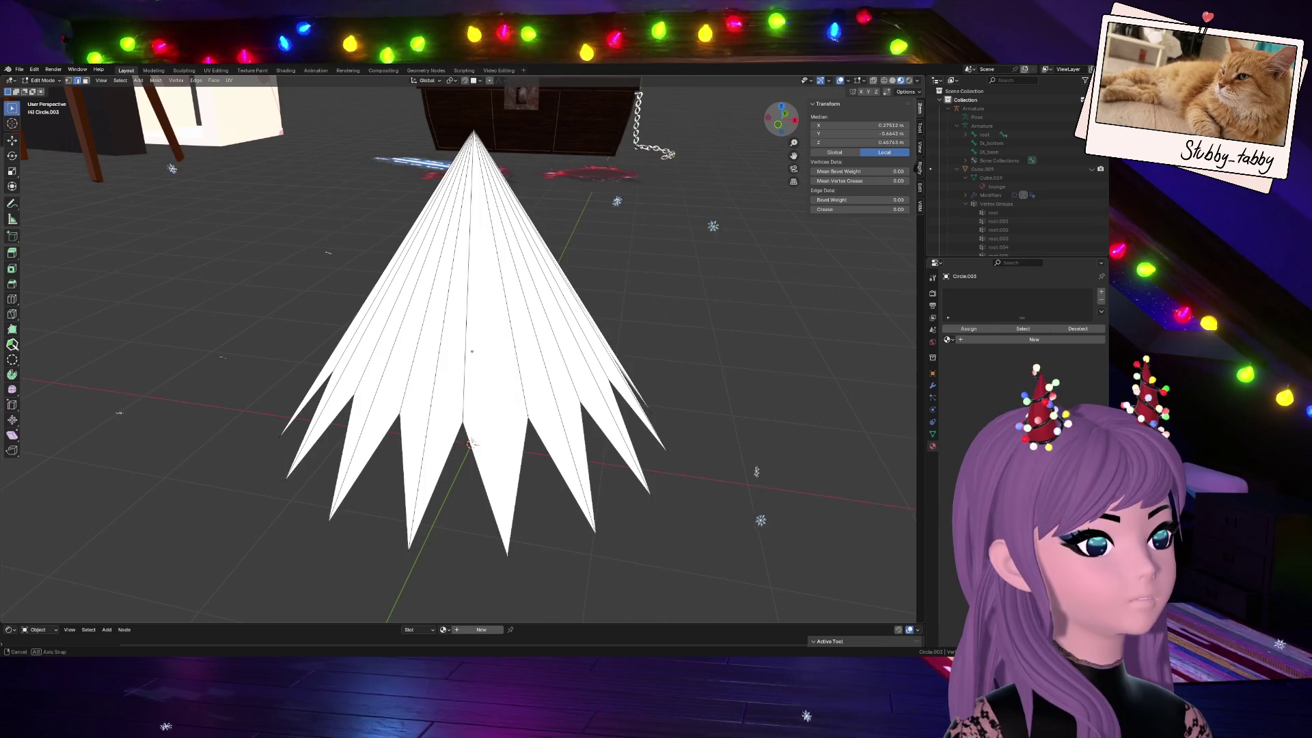
{"action": "middle_click_drag", "start_coordinate": [120, 268], "coordinate": [172, 329]}
{"action": "middle_click_drag", "start_coordinate": [120, 622], "coordinate": [752, 166]}
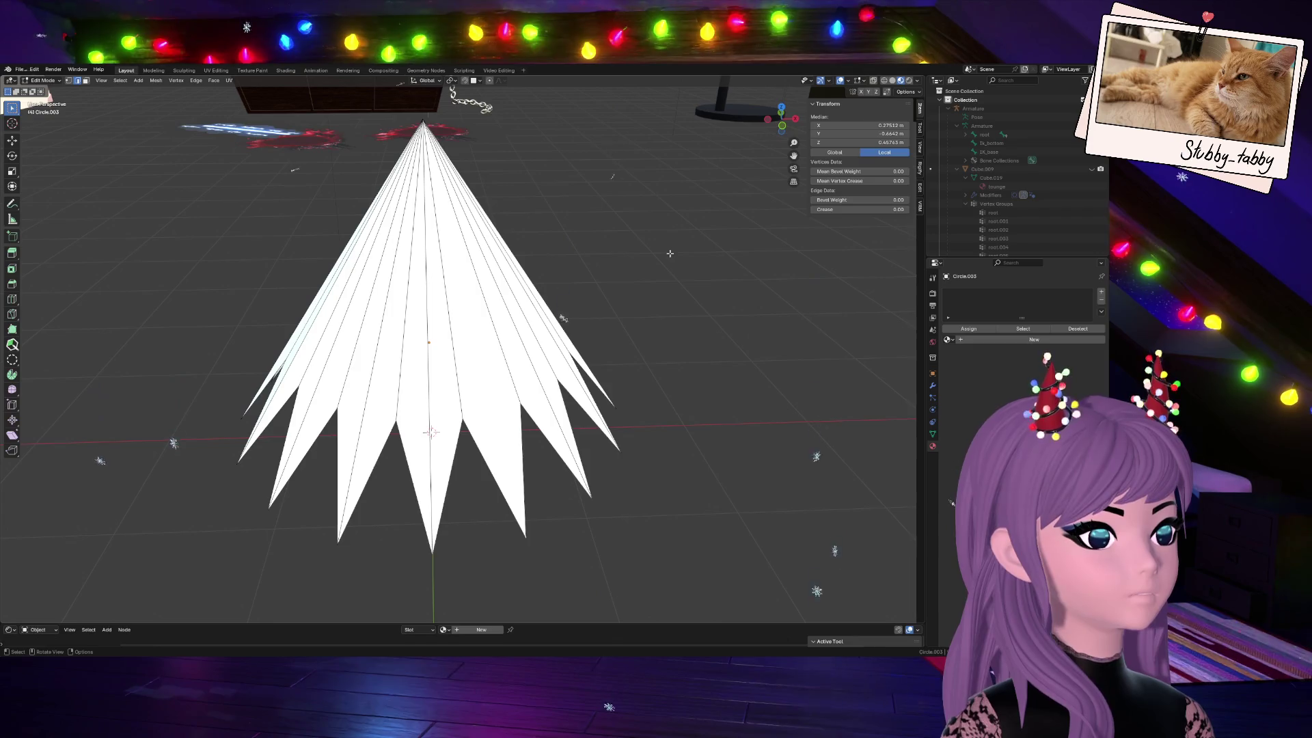
{"action": "left_click", "coordinate": [578, 303]}
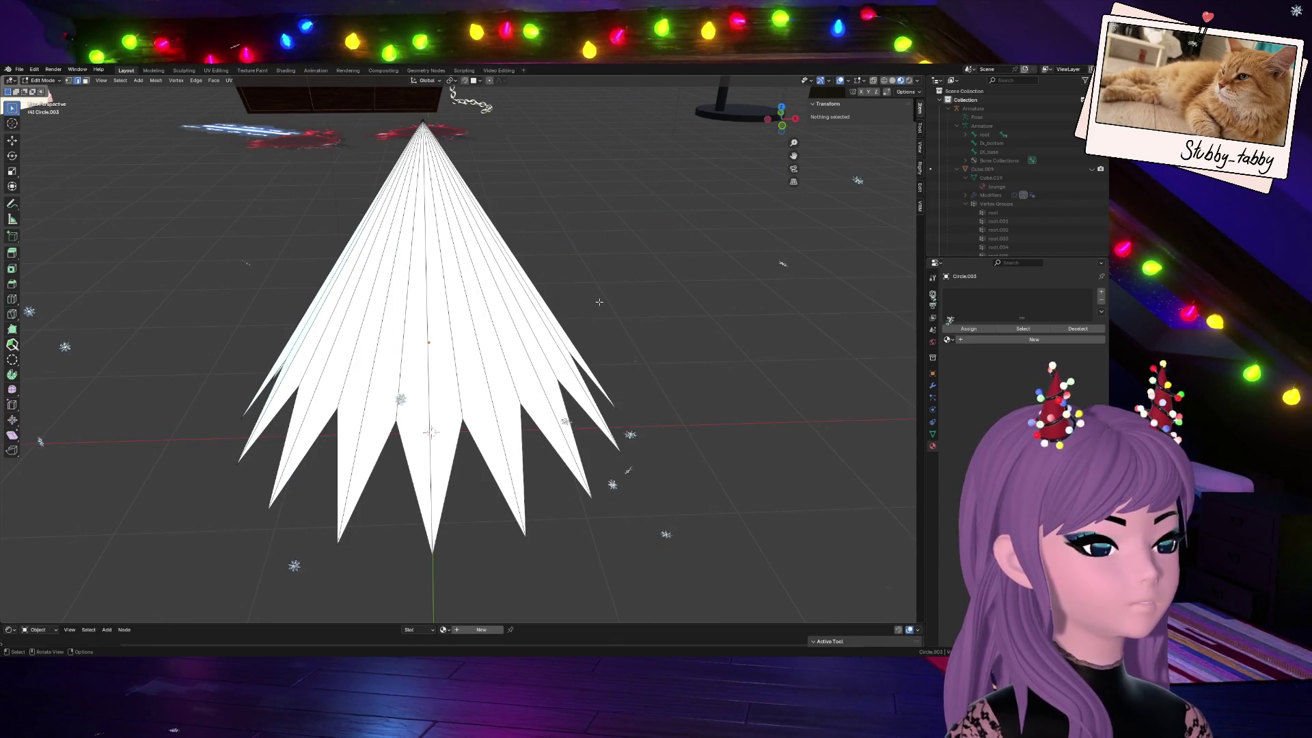
{"action": "left_click", "coordinate": [781, 125]}
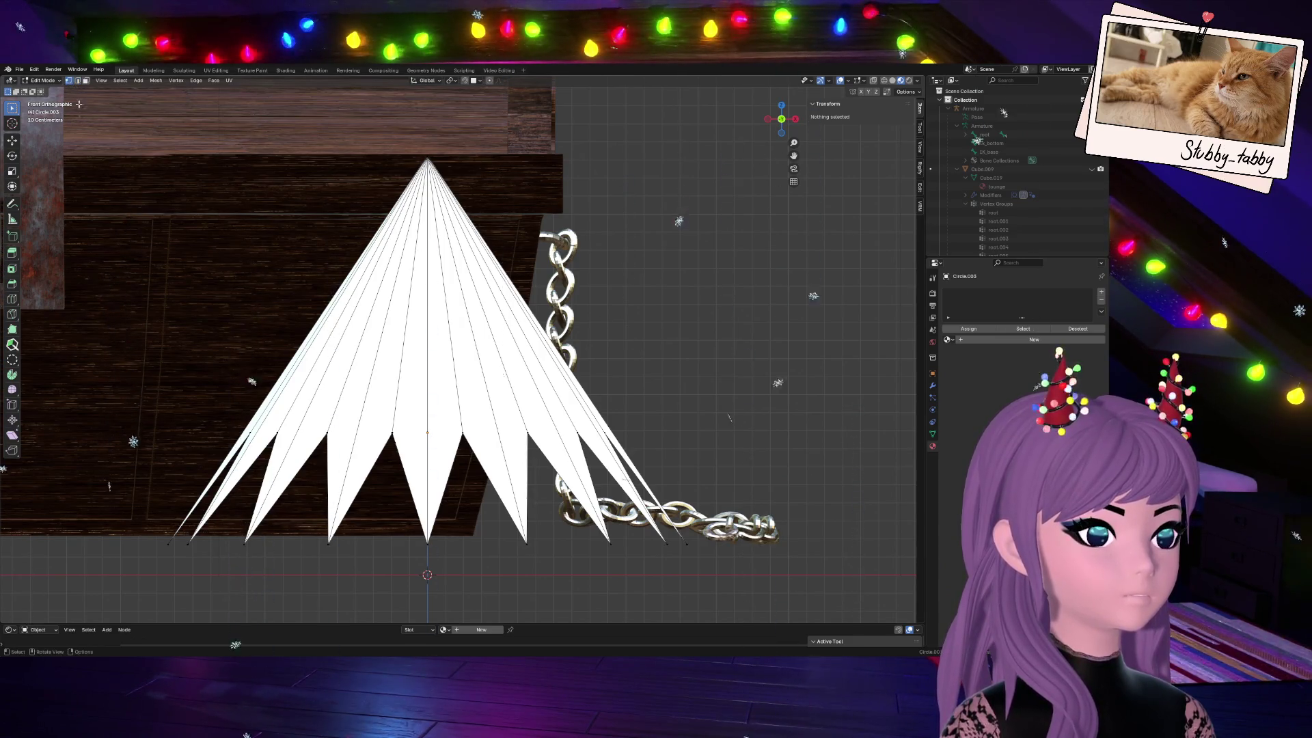
Box-select the bottom spike vertices and verify the selection from perspective and front views
{"action": "left_click_drag", "start_coordinate": [129, 510], "coordinate": [806, 593]}
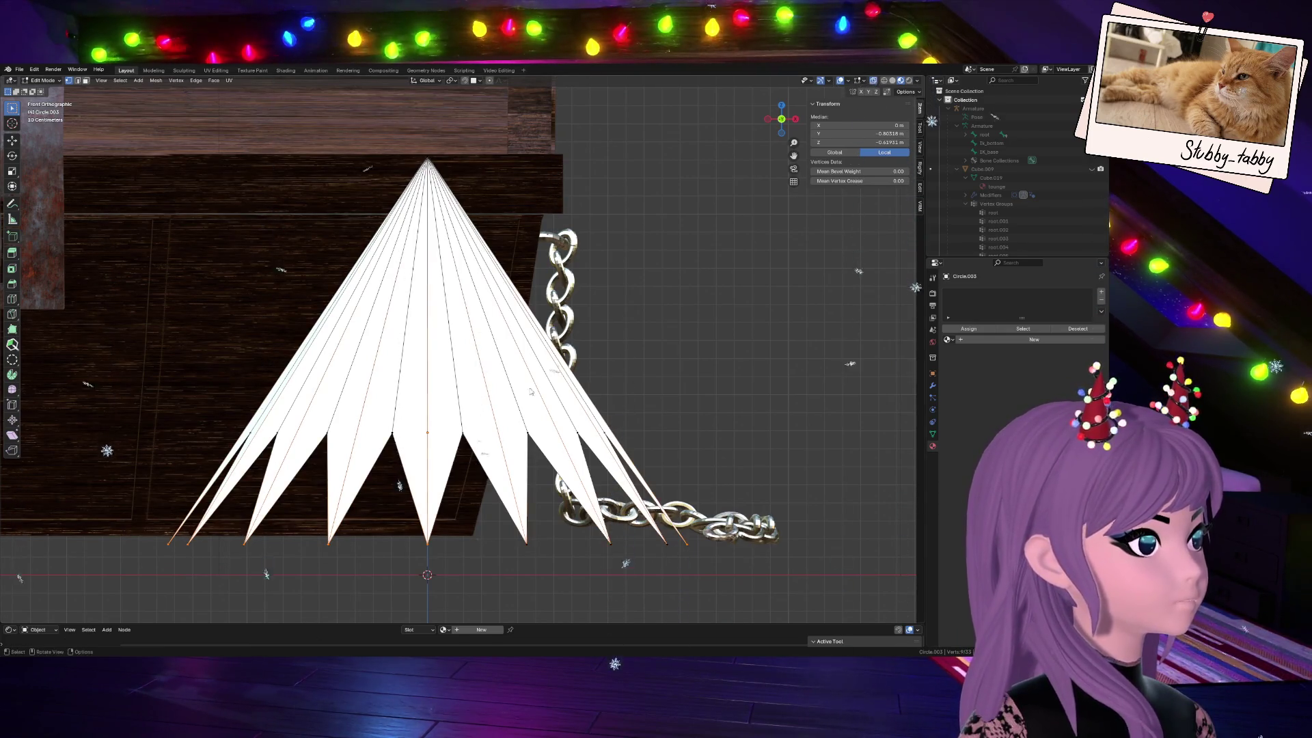
{"action": "left_click_drag", "start_coordinate": [126, 500], "coordinate": [747, 601]}
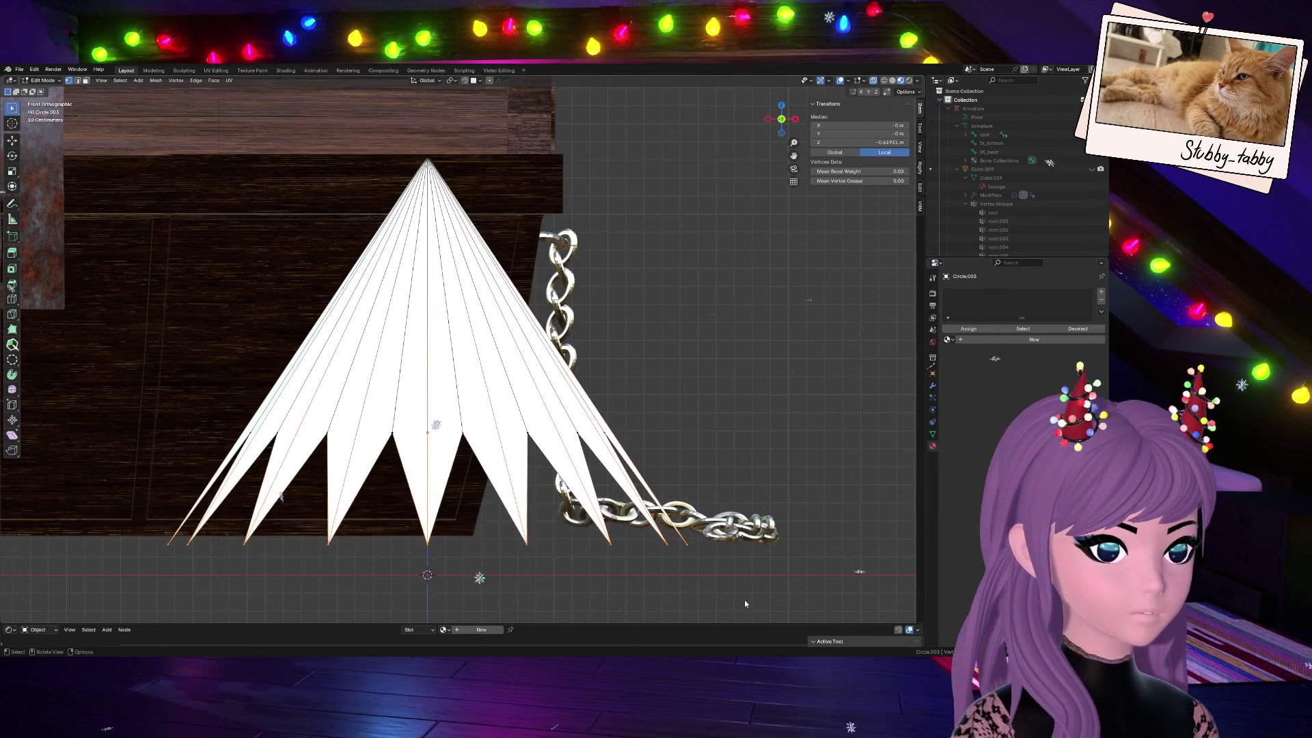
{"action": "left_click_drag", "start_coordinate": [108, 512], "coordinate": [761, 587]}
{"action": "mouse_move", "coordinate": [103, 483]}
{"action": "left_mouse_down"}
{"action": "mouse_move", "coordinate": [509, 586]}
{"action": "mouse_move", "coordinate": [713, 593]}
{"action": "left_mouse_up"}
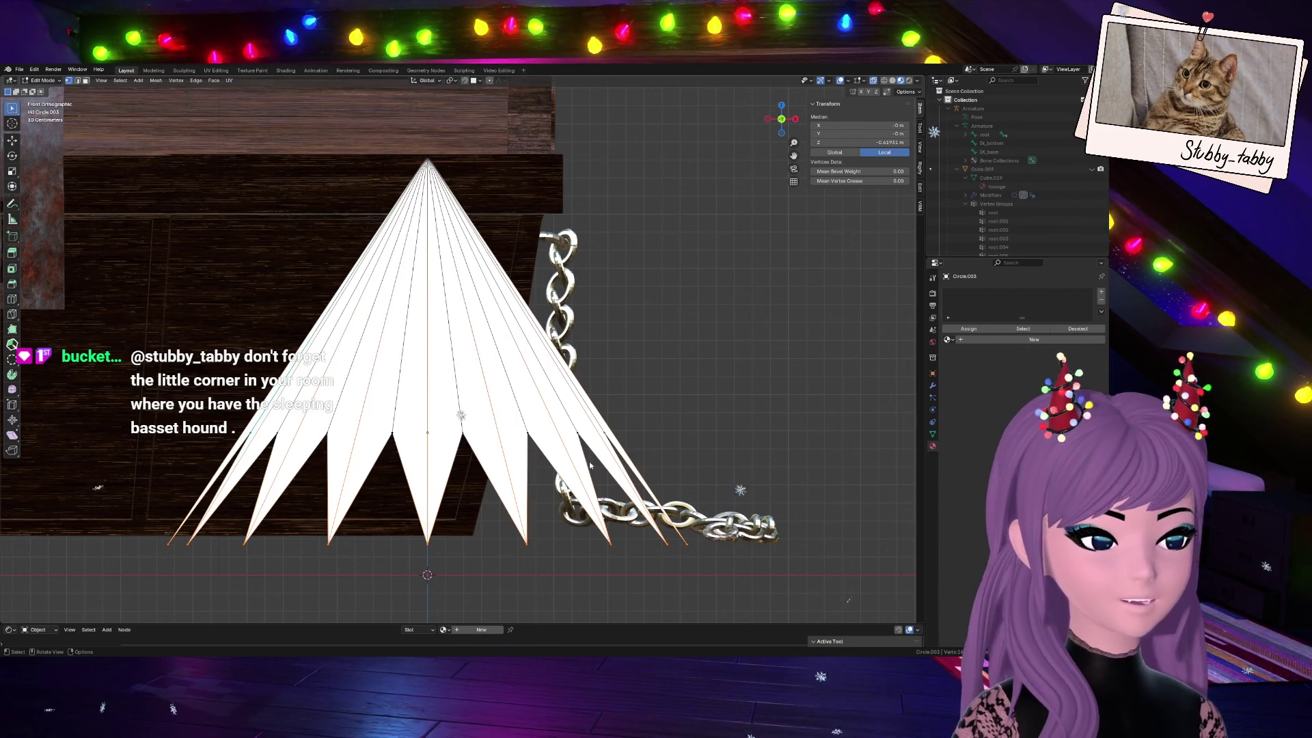
{"action": "mouse_move", "coordinate": [781, 120]}
{"action": "left_mouse_down"}
{"action": "mouse_move", "coordinate": [718, 134]}
{"action": "mouse_move", "coordinate": [781, 119]}
{"action": "left_mouse_up"}
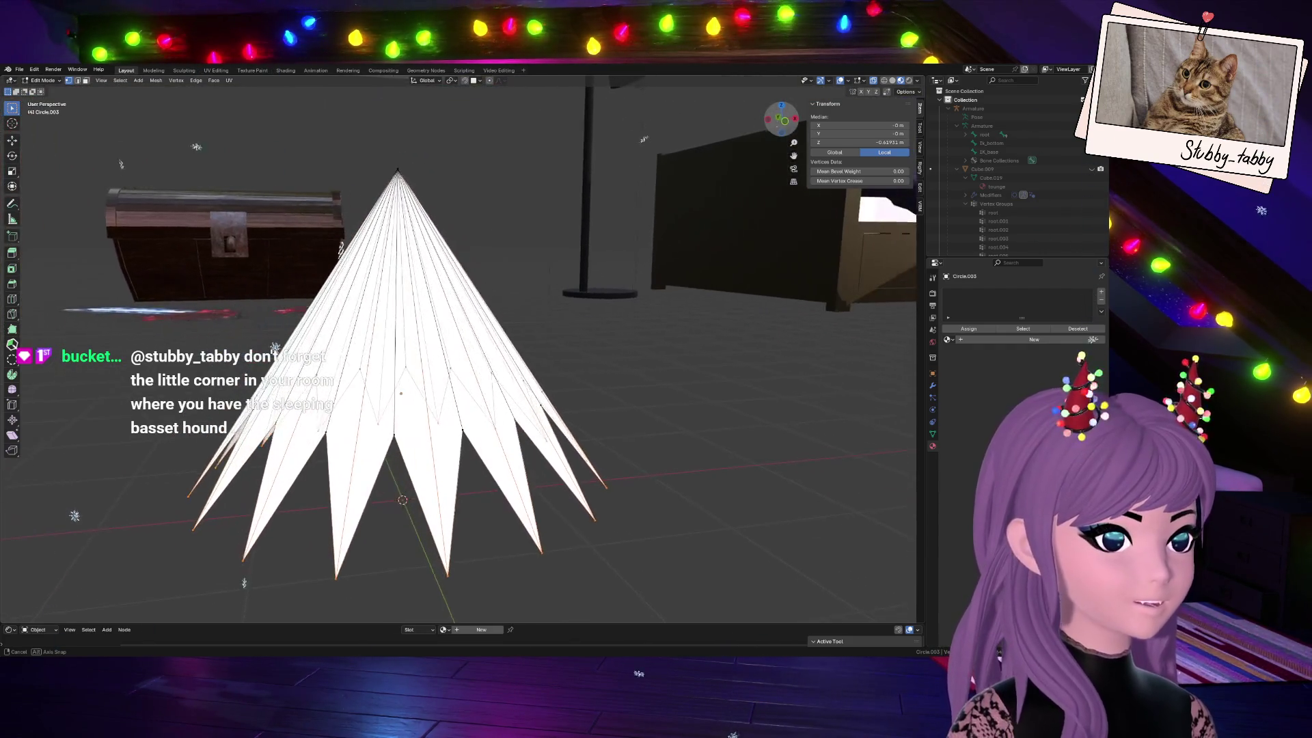
{"action": "left_click_drag", "start_coordinate": [781, 118], "coordinate": [781, 119]}
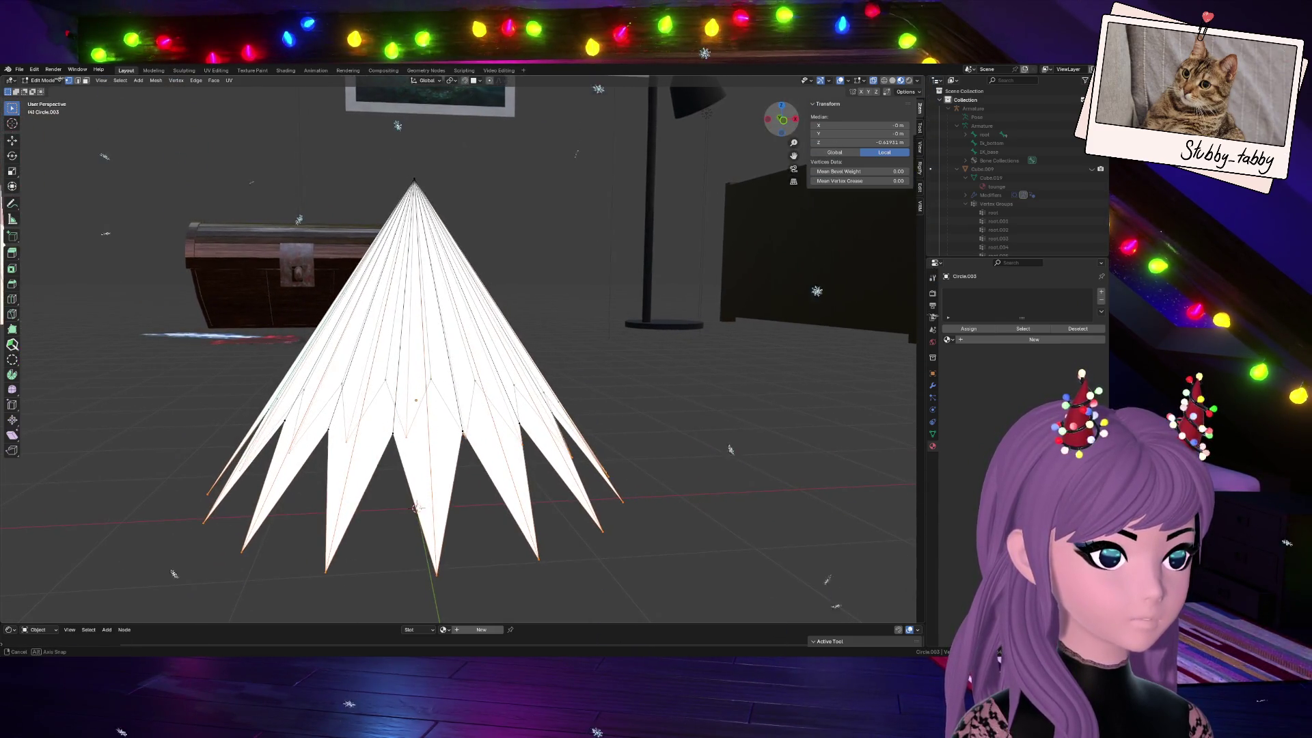
{"action": "left_click", "coordinate": [784, 122]}
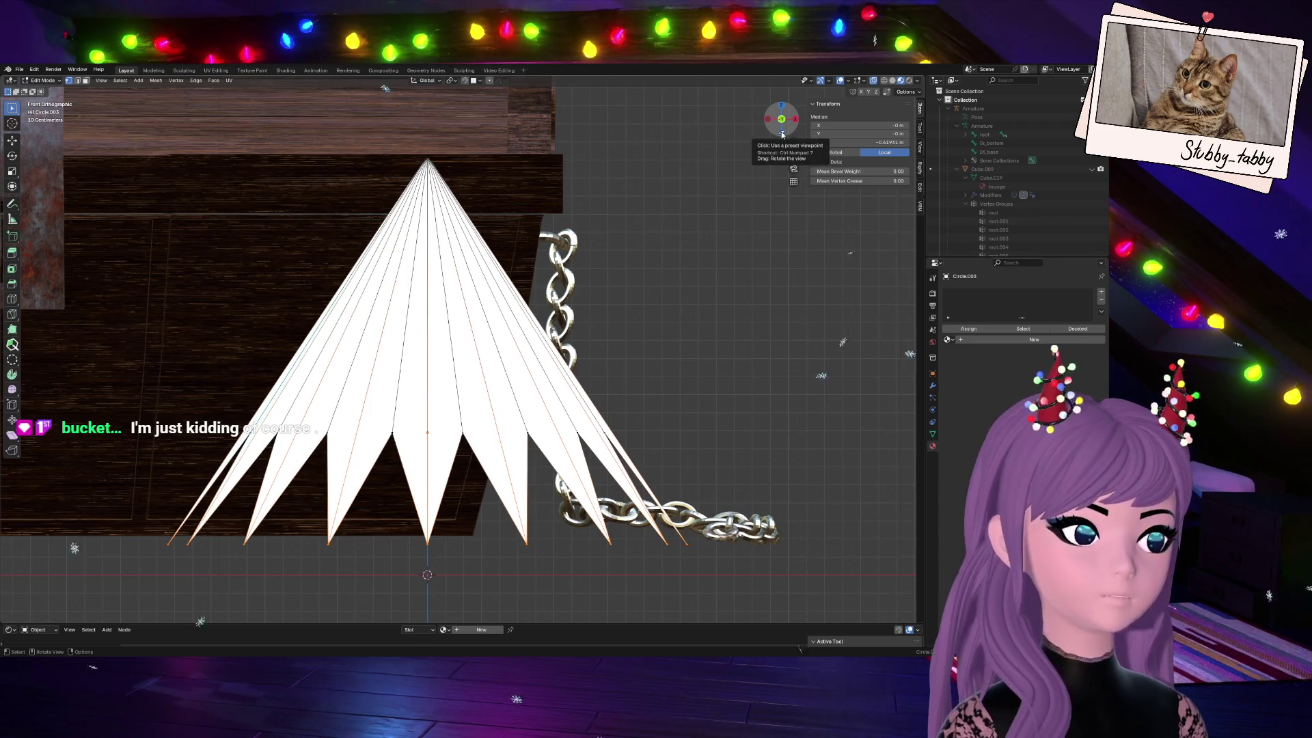
{"action": "mouse_move", "coordinate": [783, 132]}
{"action": "left_mouse_down"}
{"action": "mouse_move", "coordinate": [615, 64]}
{"action": "mouse_move", "coordinate": [779, 132]}
{"action": "left_mouse_up"}
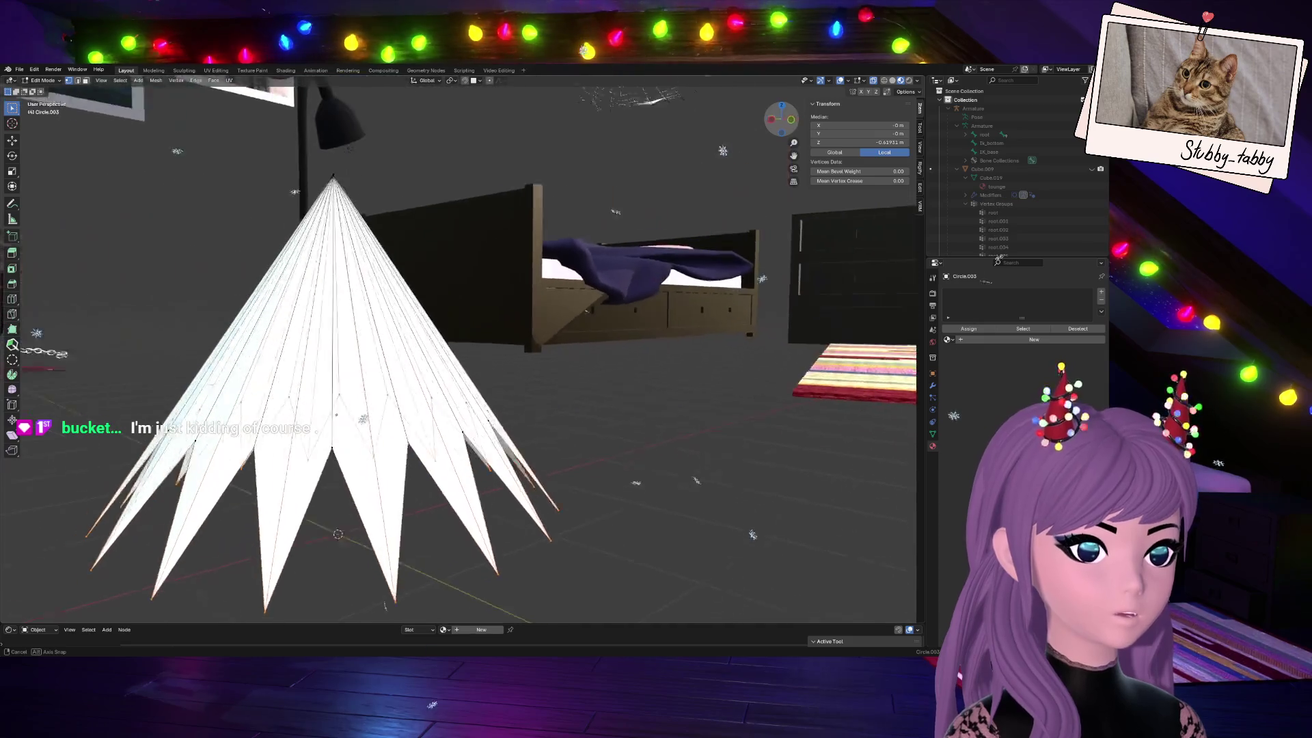
{"action": "left_click", "coordinate": [786, 123]}
{"action": "scroll", "coordinate": [710, 295], "scroll_direction": "down", "scroll_amount": 2}
{"action": "scroll", "coordinate": [710, 294], "scroll_direction": "down", "scroll_amount": 2}
{"action": "scroll", "coordinate": [689, 319], "scroll_direction": "down", "scroll_amount": 1}
Raise the bottom spike vertices slightly along Z, then select the vertices at the cone tip
{"action": "key", "text": "g"}
{"action": "key", "text": "z"}
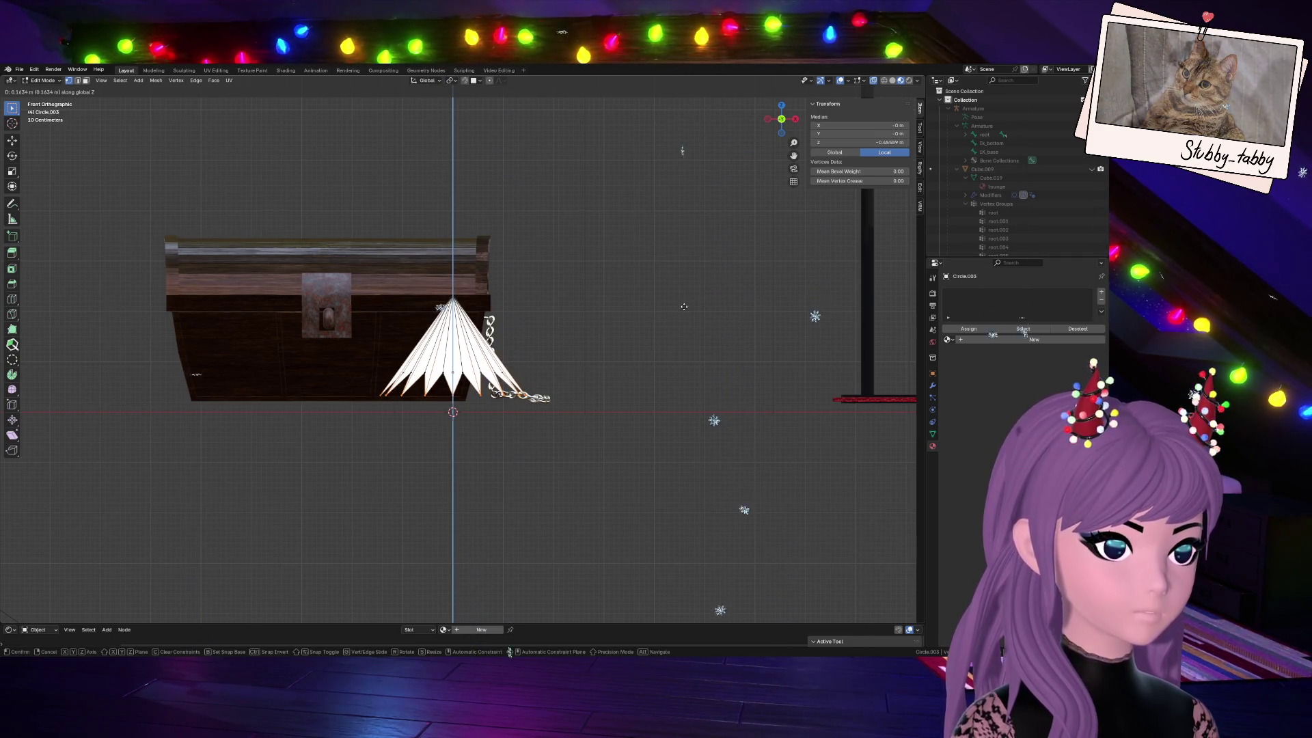
{"action": "left_click", "coordinate": [684, 307]}
{"action": "scroll", "coordinate": [684, 307], "scroll_direction": "up", "scroll_amount": 2}
{"action": "scroll", "coordinate": [717, 328], "scroll_direction": "up", "scroll_amount": 5}
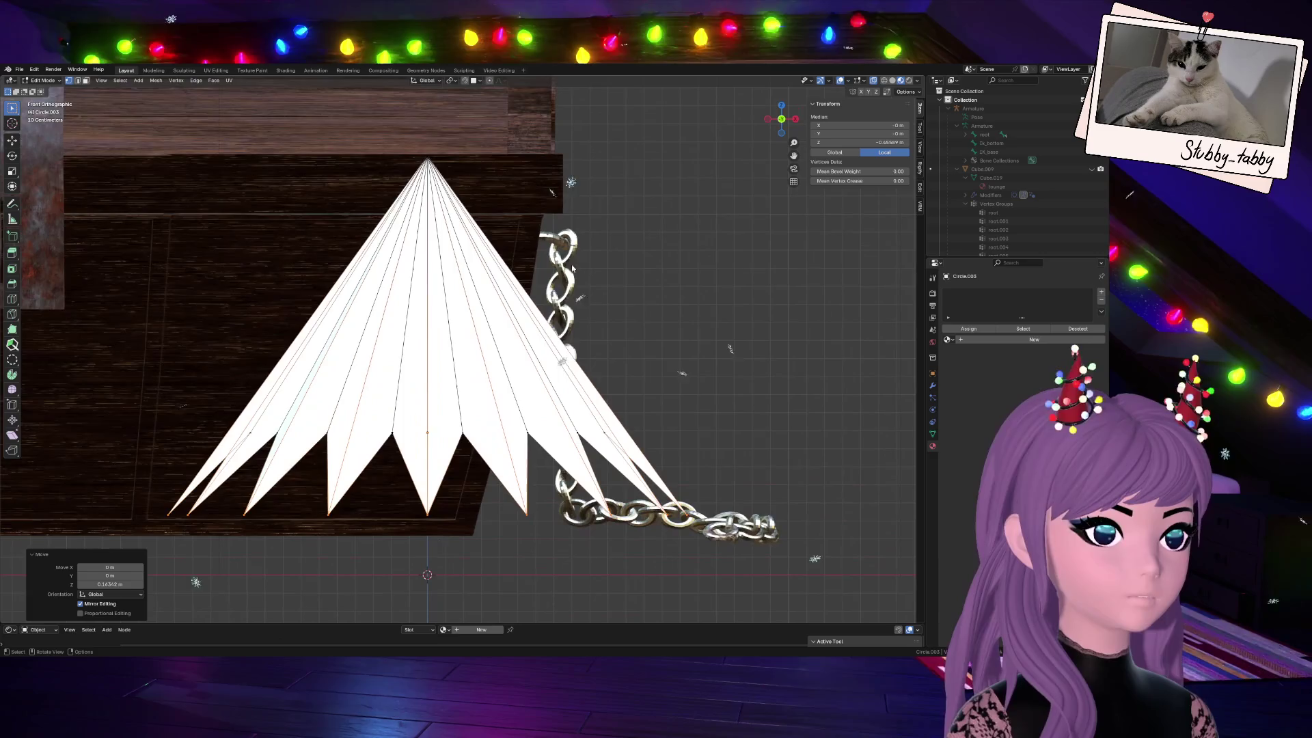
{"action": "left_click_drag", "start_coordinate": [431, 162], "coordinate": [488, 180]}
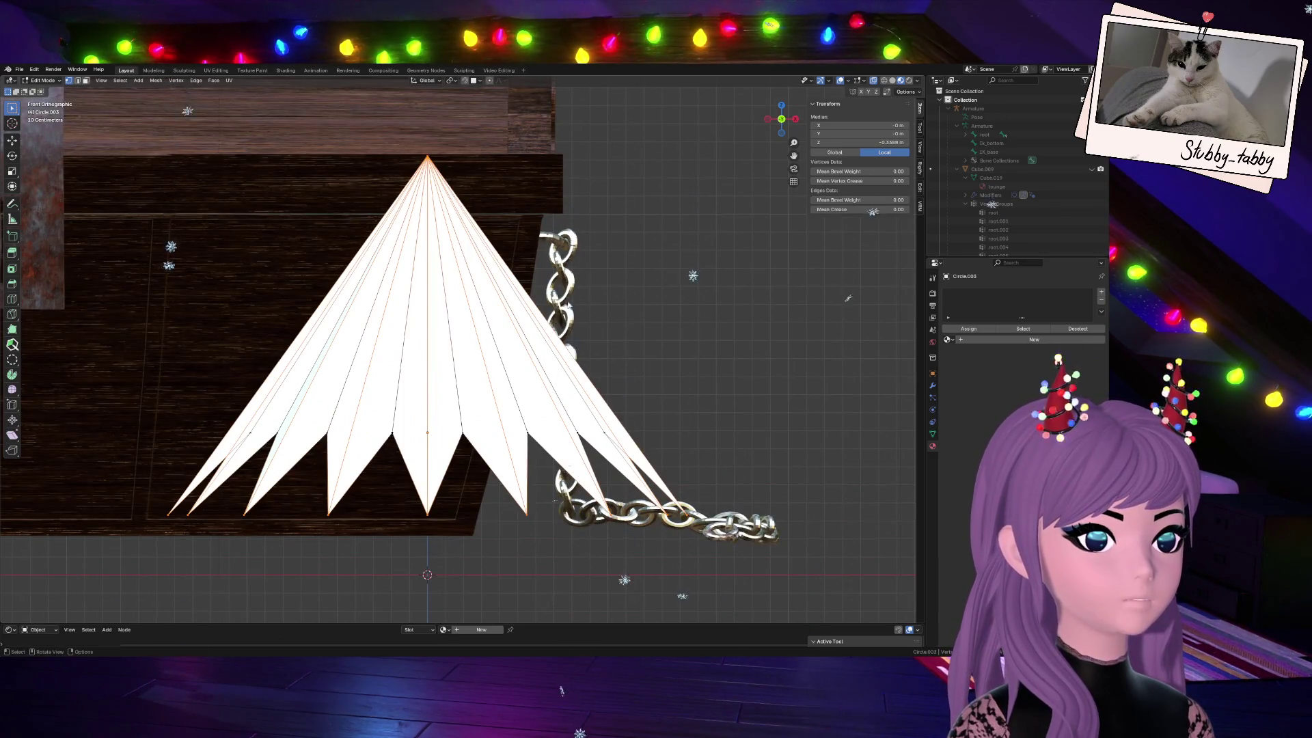
{"action": "mouse_move", "coordinate": [481, 287]}
{"action": "middle_mouse_down"}
{"action": "mouse_move", "coordinate": [697, 306]}
{"action": "mouse_move", "coordinate": [553, 320]}
{"action": "mouse_move", "coordinate": [615, 256]}
{"action": "middle_mouse_up"}
Return to Object Mode, toggle X-ray to inspect the geometry, and select the cone
{"action": "key", "text": "Tab"}
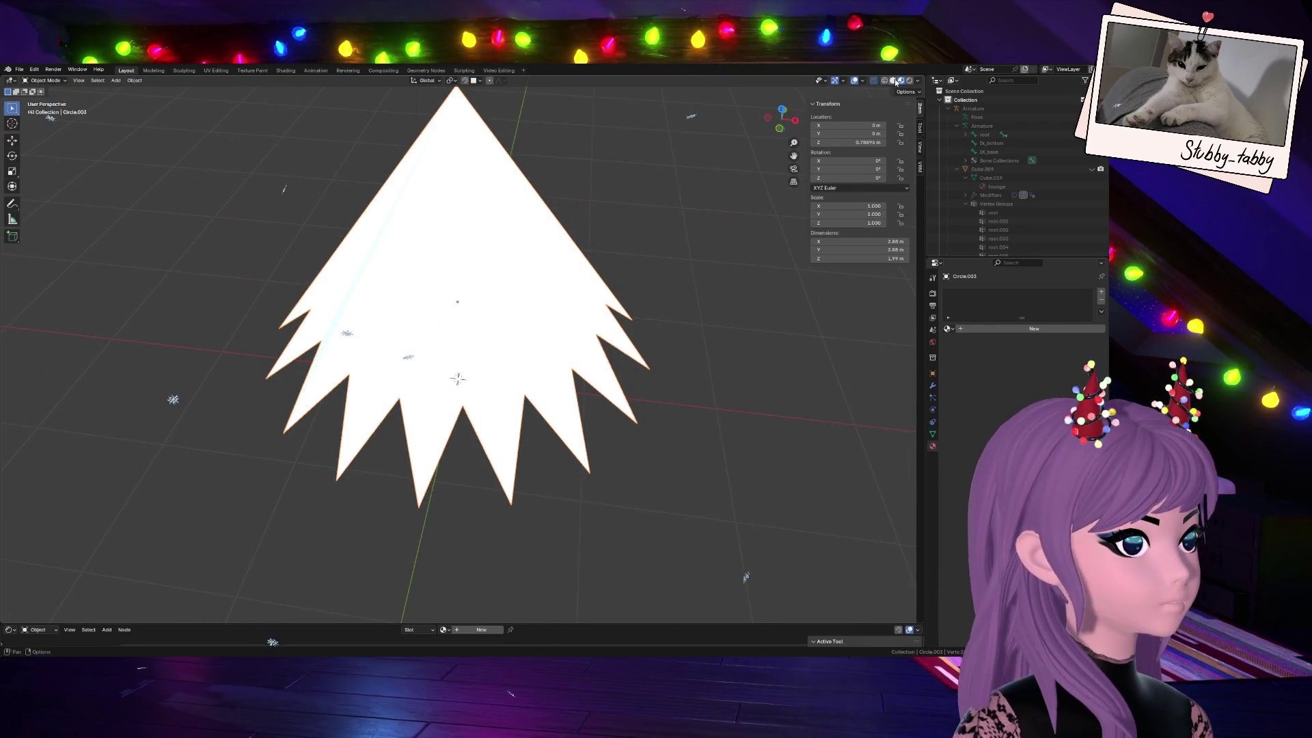
{"action": "left_click", "coordinate": [898, 81]}
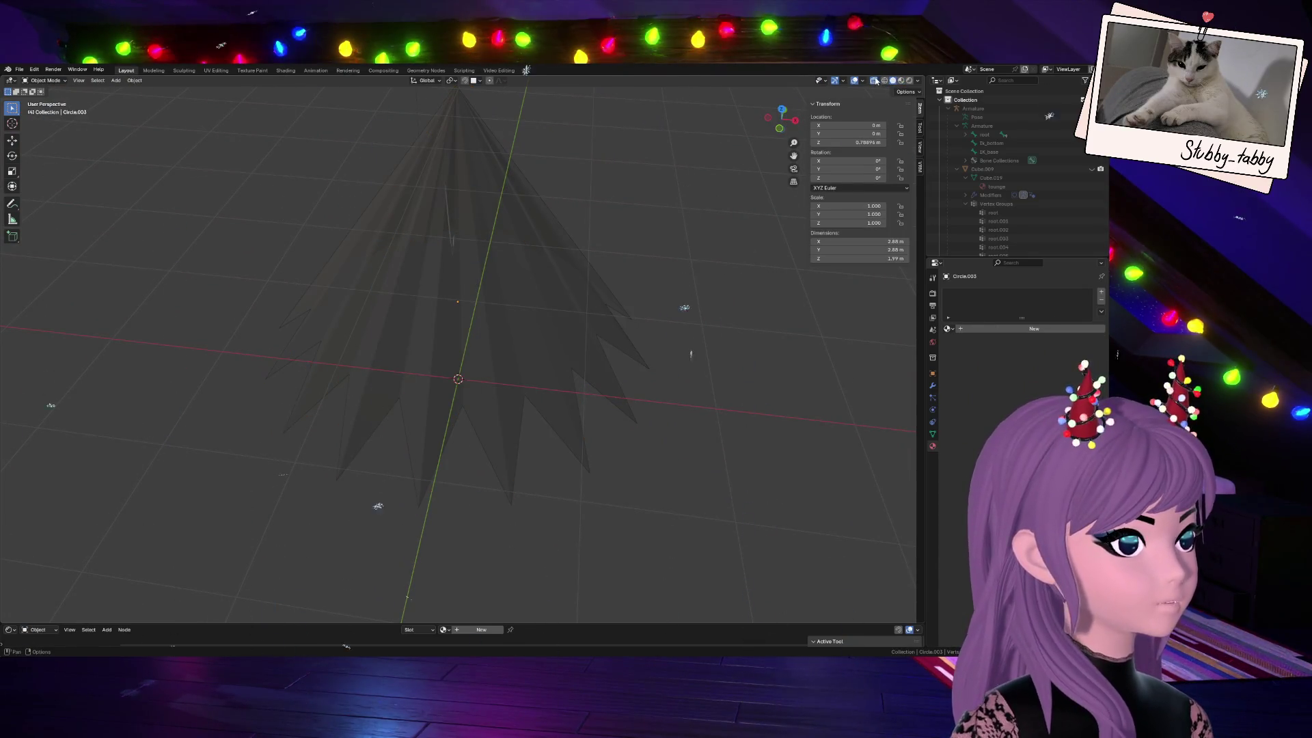
{"action": "left_click", "coordinate": [897, 82]}
{"action": "left_click_drag", "start_coordinate": [782, 122], "coordinate": [782, 119]}
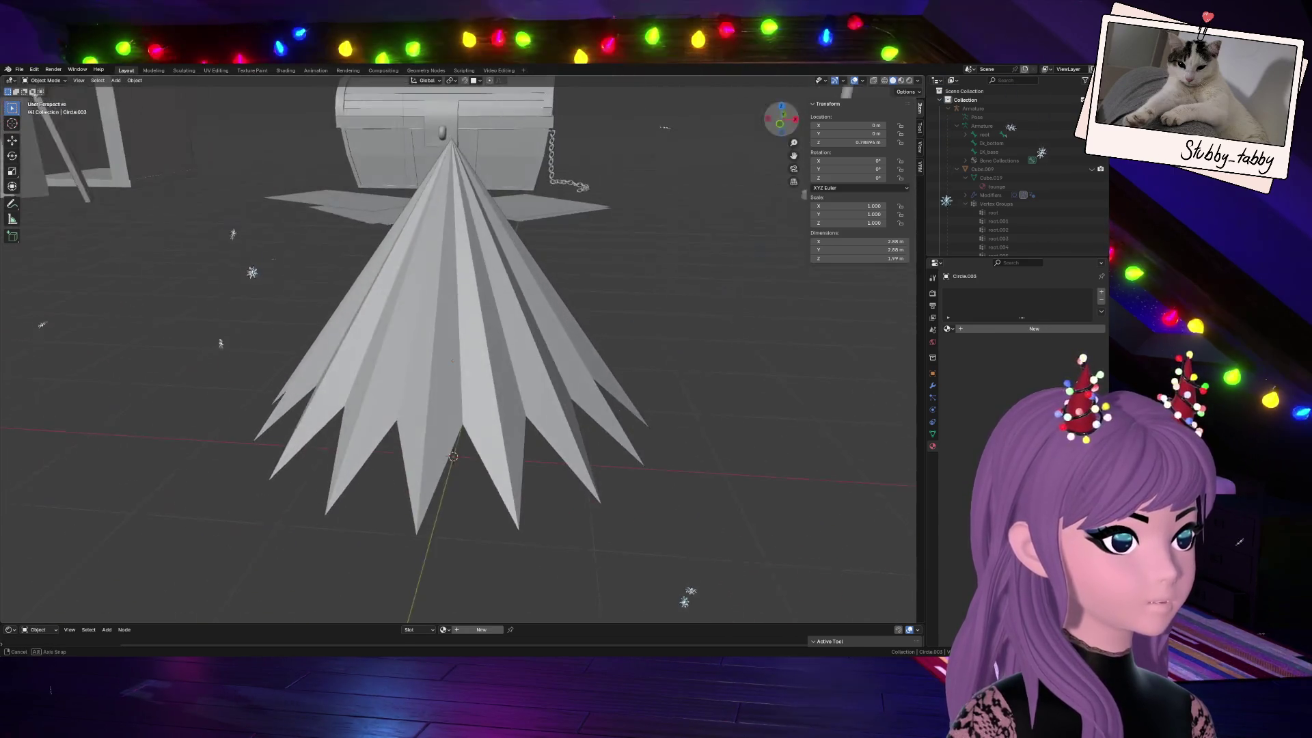
{"action": "left_click", "coordinate": [534, 309]}
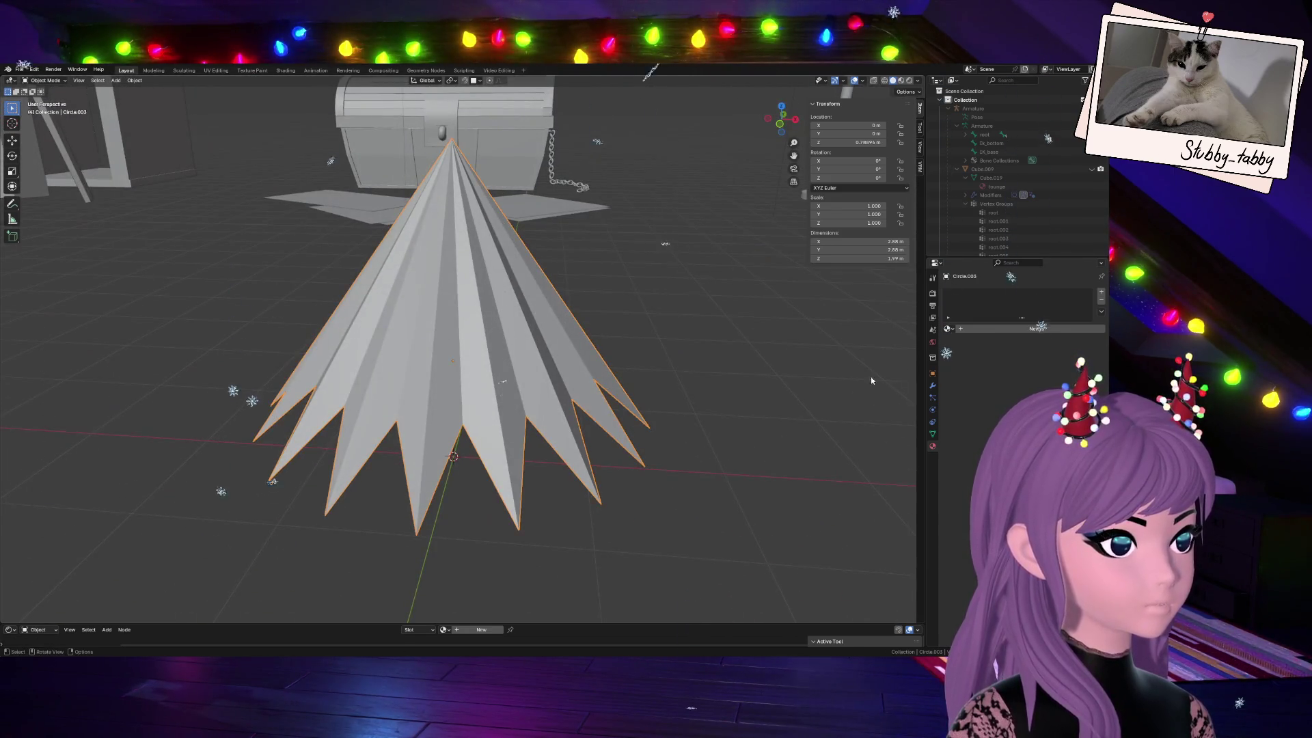
Add a Solidify modifier to the cone from the modifier search
{"action": "left_click", "coordinate": [932, 386]}
{"action": "left_click", "coordinate": [1014, 292]}
{"action": "type", "text": "su"}
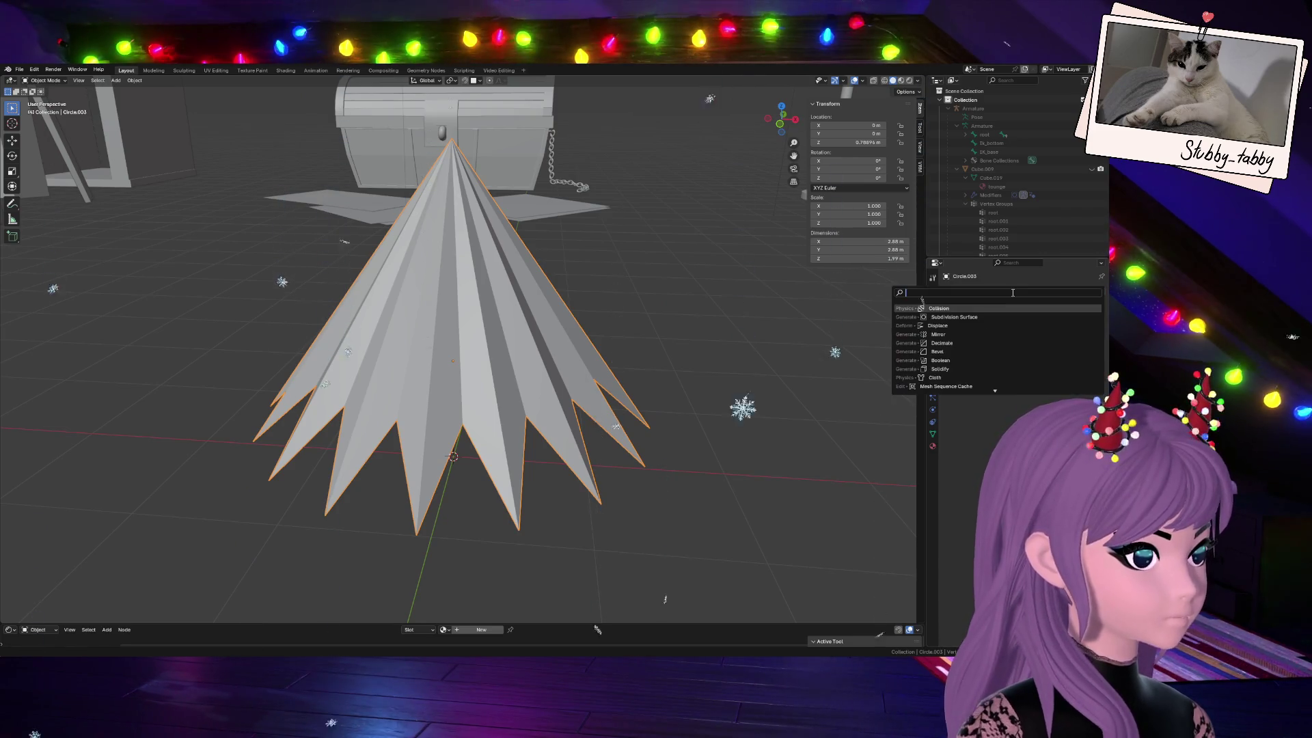
{"action": "type", "text": "b"}
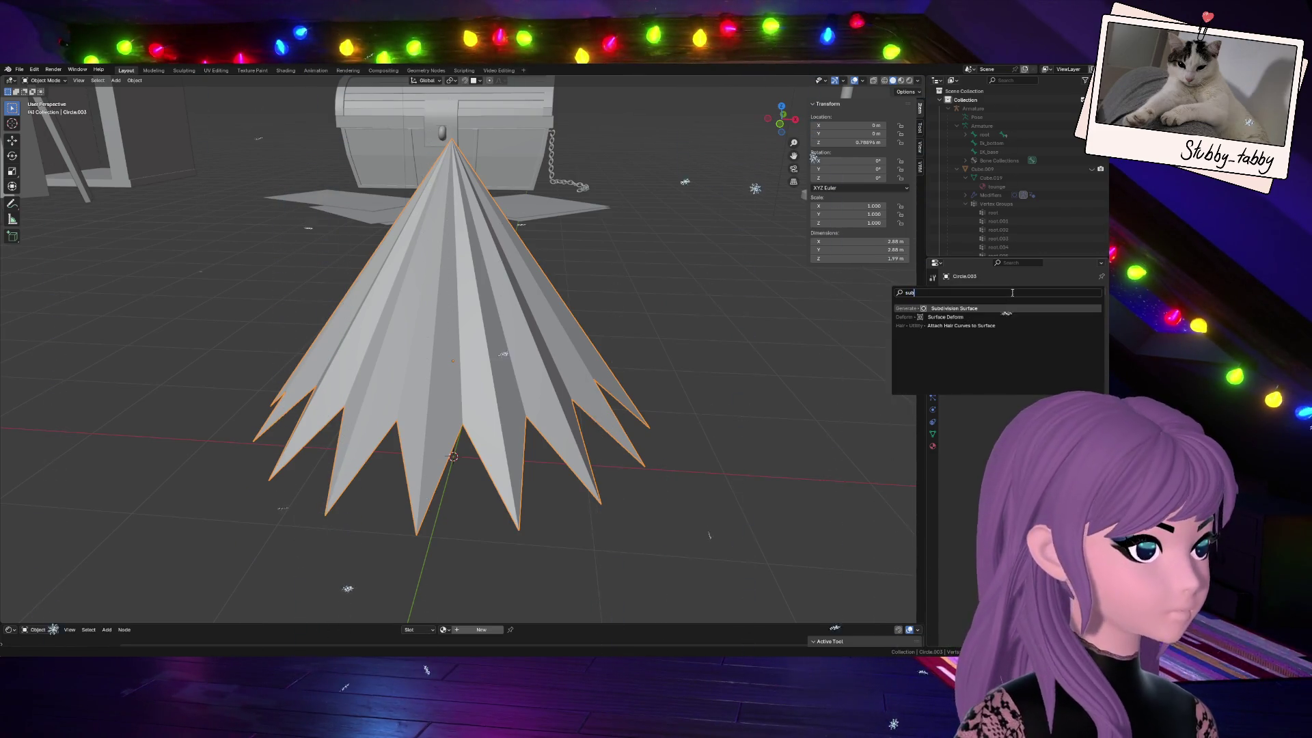
{"action": "key", "text": "BackSpace"}
{"action": "key", "text": "BackSpace"}
{"action": "left_click", "coordinate": [968, 308]}
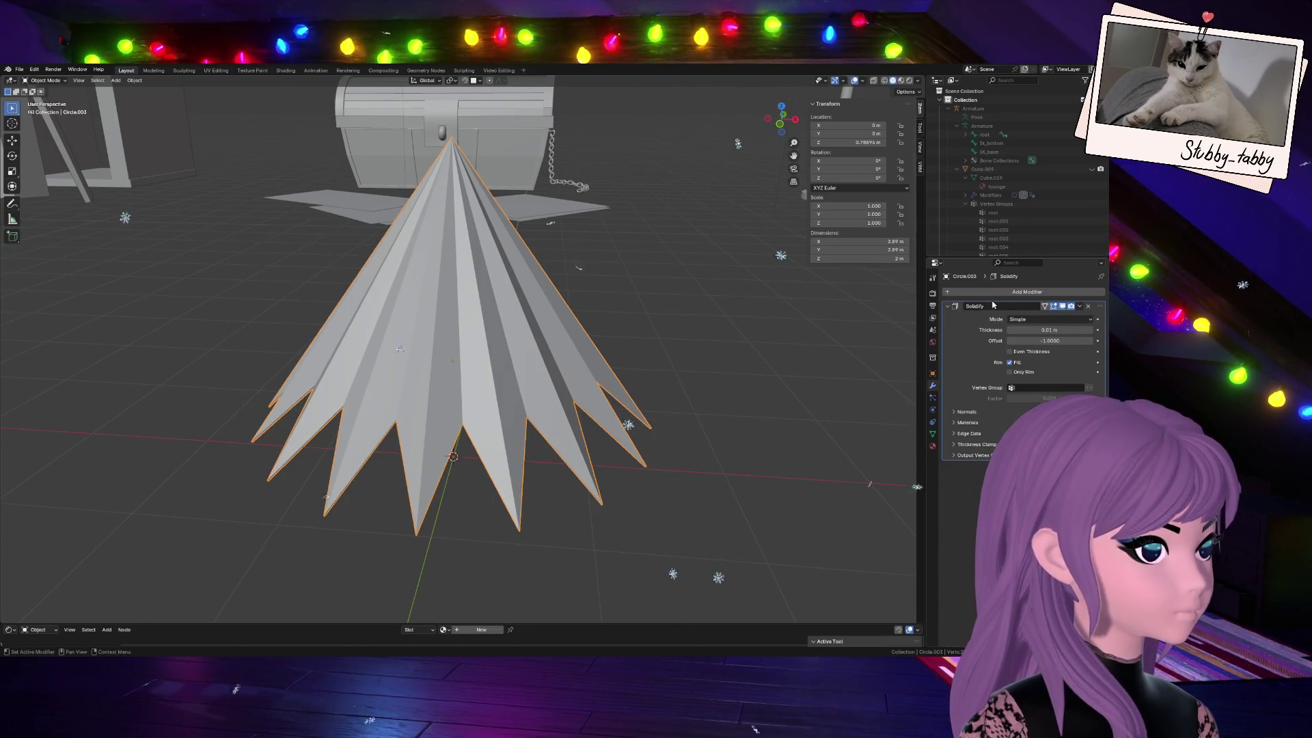
Increase the Solidify thickness with Even Thickness on, then reopen the Add Modifier search
{"action": "middle_click_drag", "start_coordinate": [689, 202], "coordinate": [688, 522]}
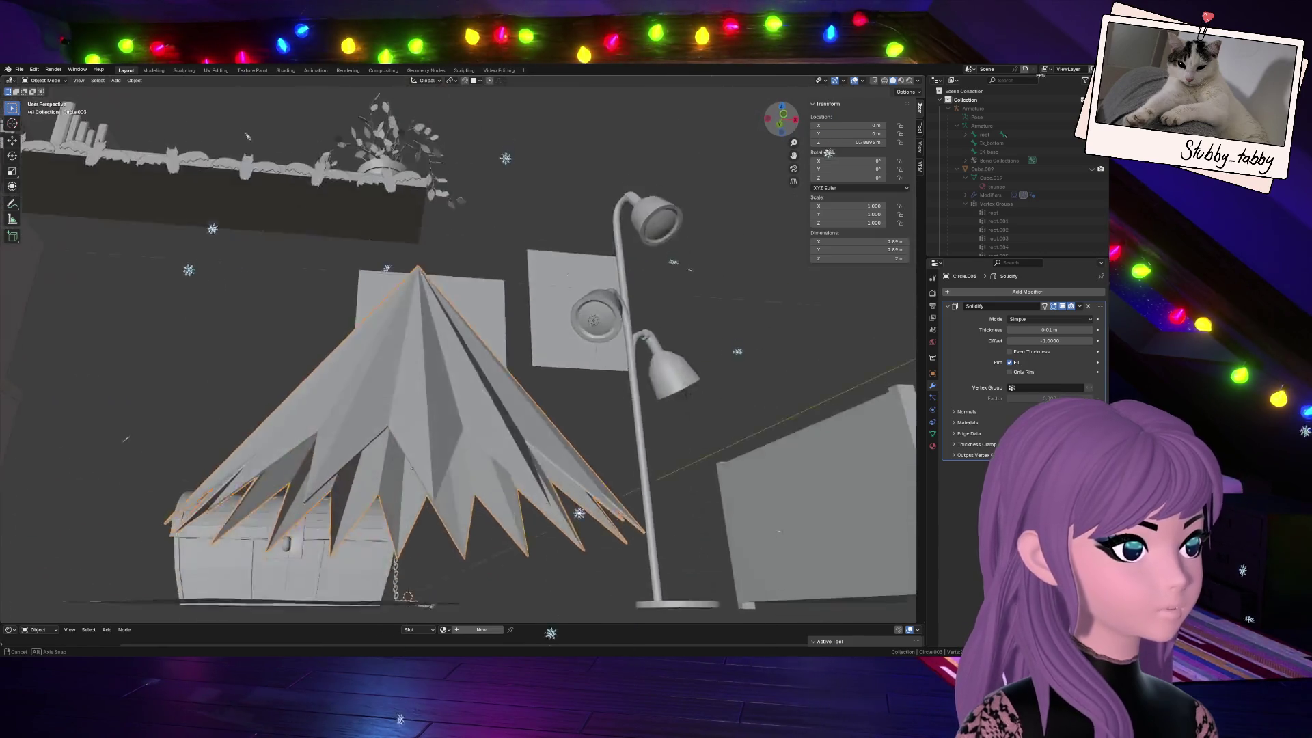
{"action": "left_click_drag", "start_coordinate": [1035, 330], "coordinate": [1056, 330]}
{"action": "left_click", "coordinate": [1032, 354]}
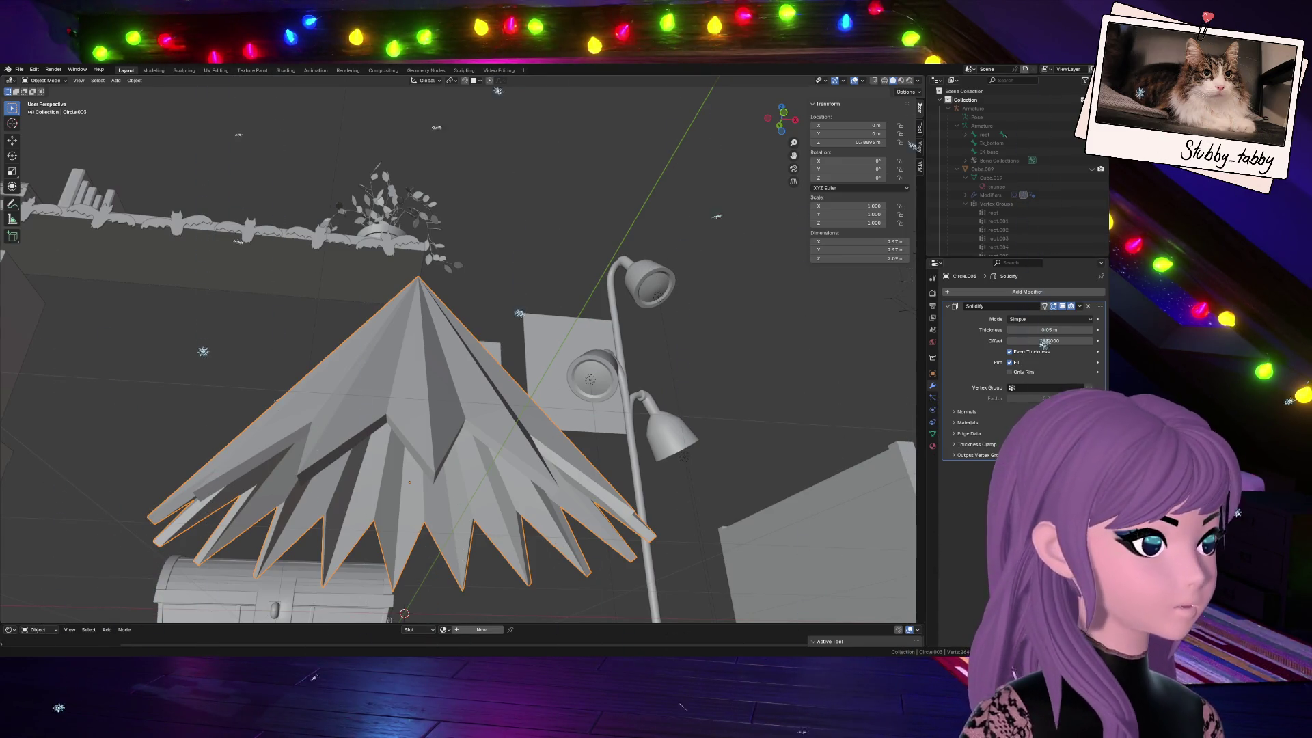
{"action": "left_click", "coordinate": [1027, 292]}
{"action": "left_click", "coordinate": [1012, 291]}
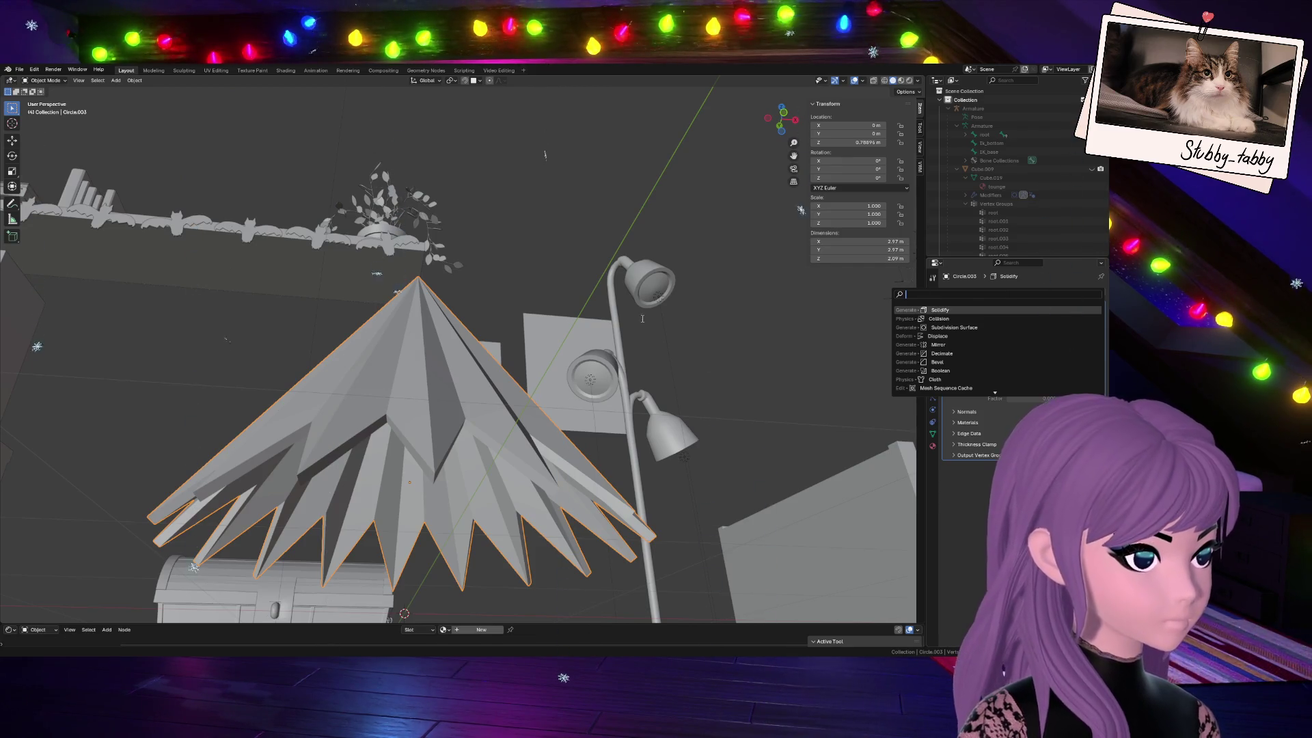
Shade the cone smooth from its object context menu
{"action": "key", "text": "Return"}
{"action": "right_click", "coordinate": [403, 388]}
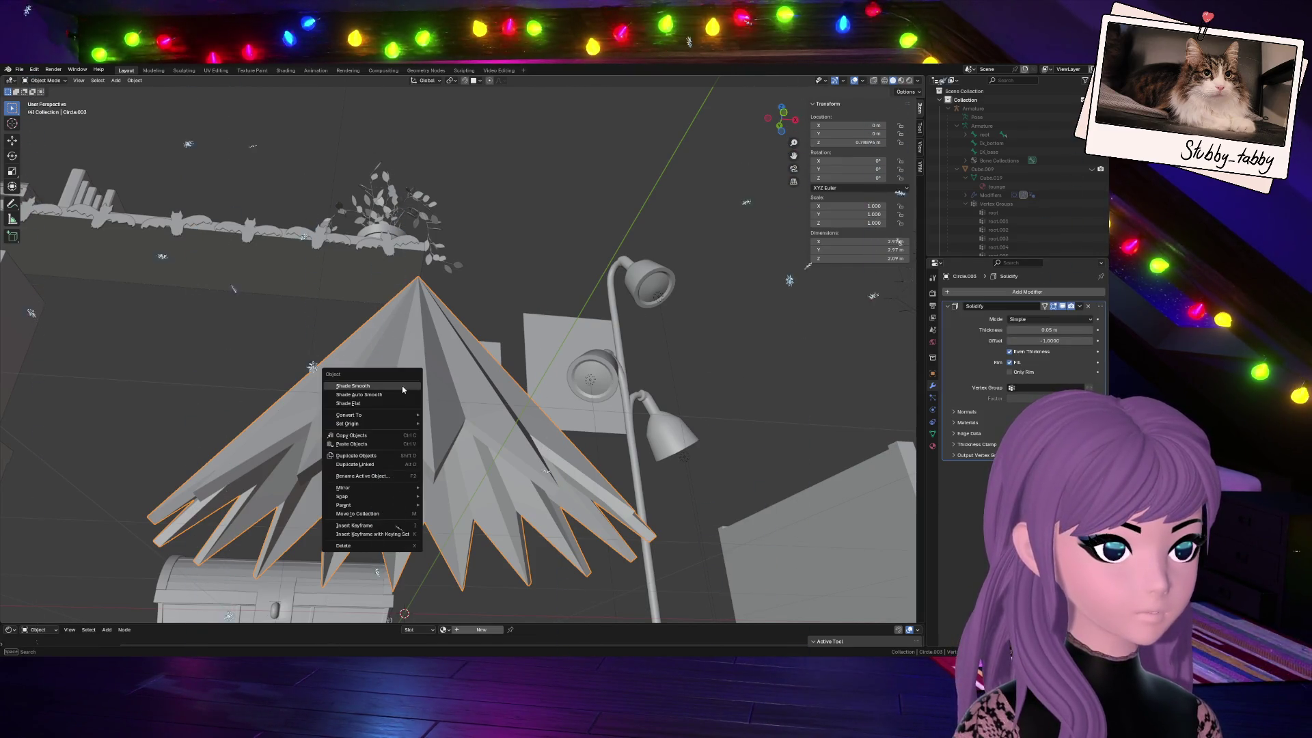
{"action": "left_click", "coordinate": [403, 388]}
{"action": "left_click_drag", "start_coordinate": [782, 118], "coordinate": [781, 116]}
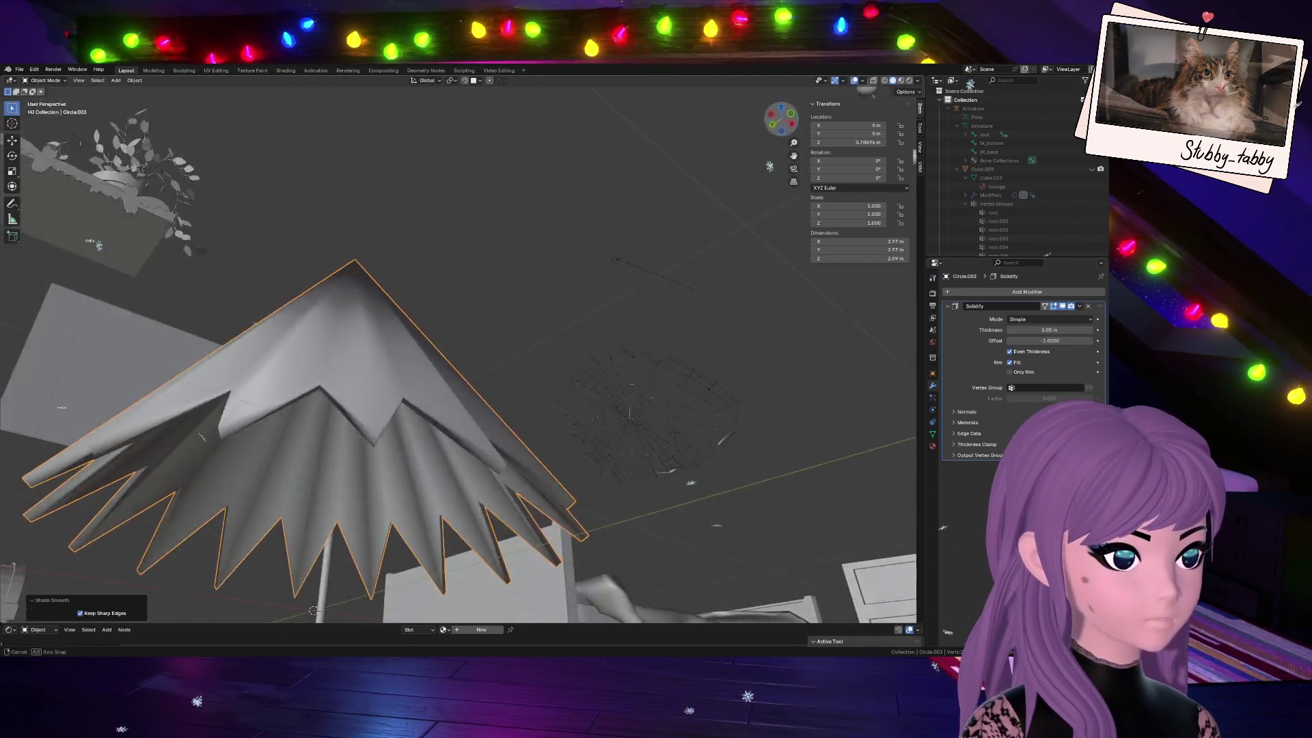
{"action": "left_click_drag", "start_coordinate": [781, 115], "coordinate": [783, 117]}
Set Solidify thickness to 0.12 m, then drag it thinner to about 0.08 m
{"action": "double_click", "coordinate": [1041, 329]}
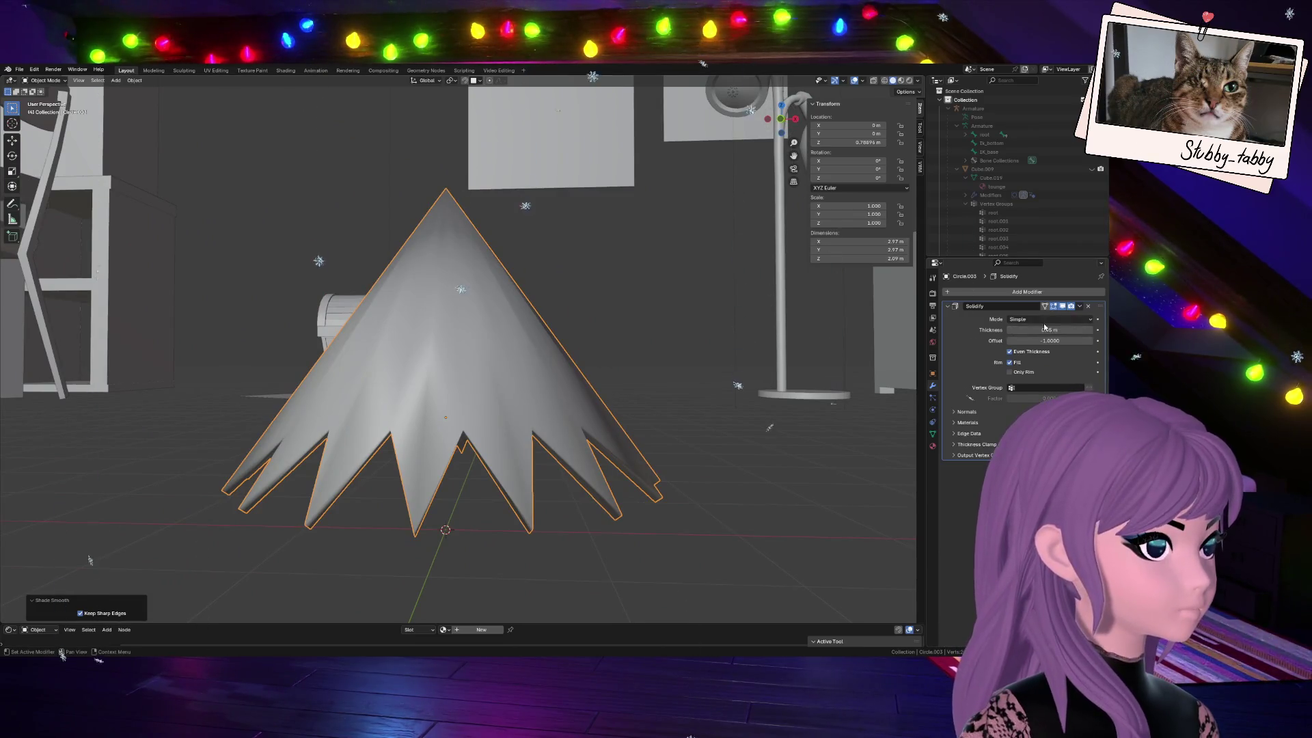
{"action": "type", "text": "0.12"}
{"action": "key", "text": "Return"}
{"action": "left_click_drag", "start_coordinate": [1041, 329], "coordinate": [1019, 329]}
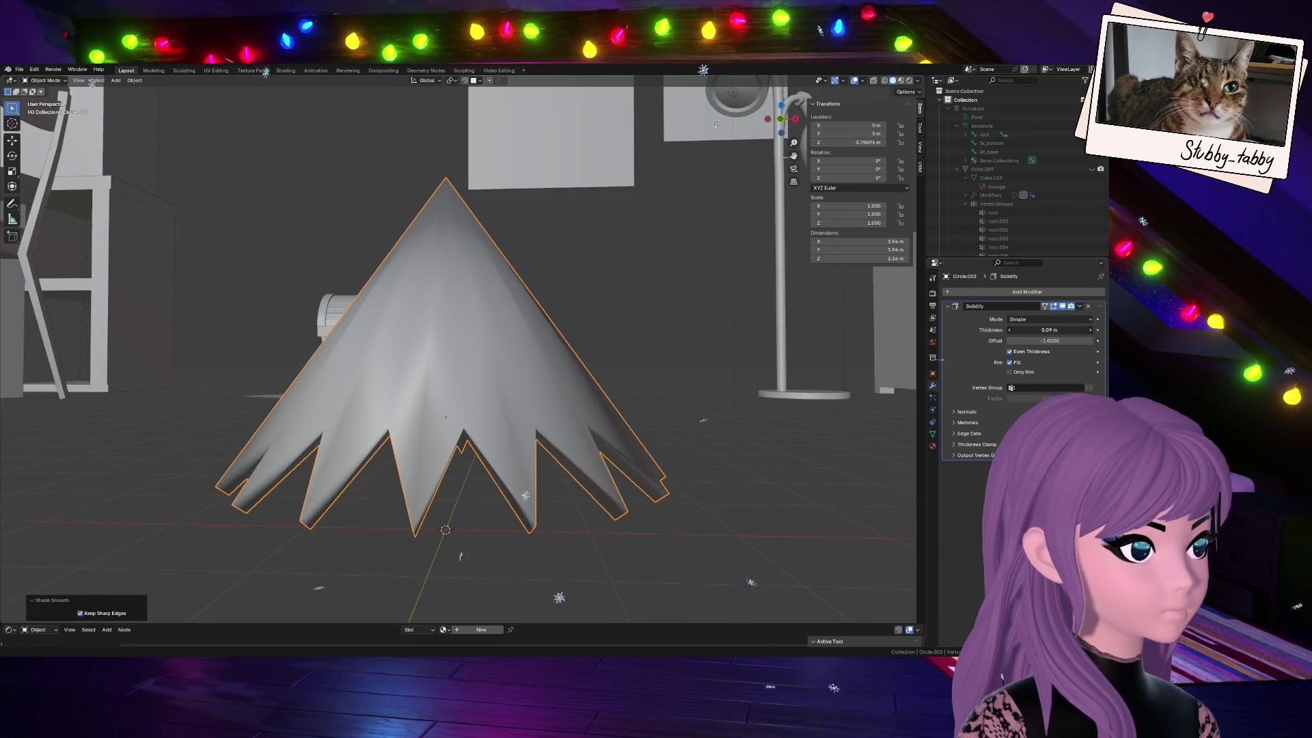
{"action": "mouse_move", "coordinate": [793, 130]}
{"action": "left_mouse_down"}
{"action": "mouse_move", "coordinate": [787, 607]}
{"action": "mouse_move", "coordinate": [797, 127]}
{"action": "mouse_move", "coordinate": [712, 149]}
{"action": "left_mouse_up"}
{"action": "key", "text": "Tab"}
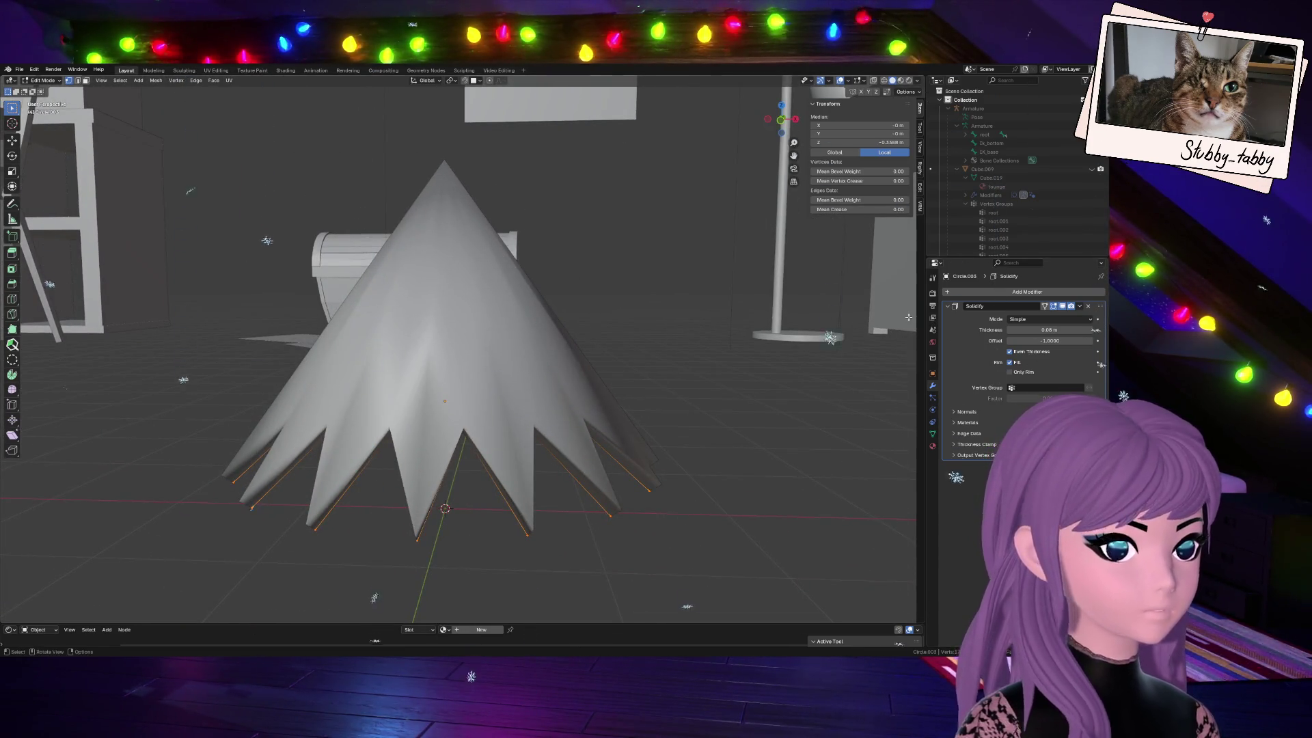
Push Solidify thickness to about -0.19 m, then undo back to flat shading at 0.05 m
{"action": "double_click", "coordinate": [1051, 330]}
{"action": "type", "text": "-0.16"}
{"action": "key", "text": "Return"}
{"action": "left_click_drag", "start_coordinate": [1051, 330], "coordinate": [1067, 329]}
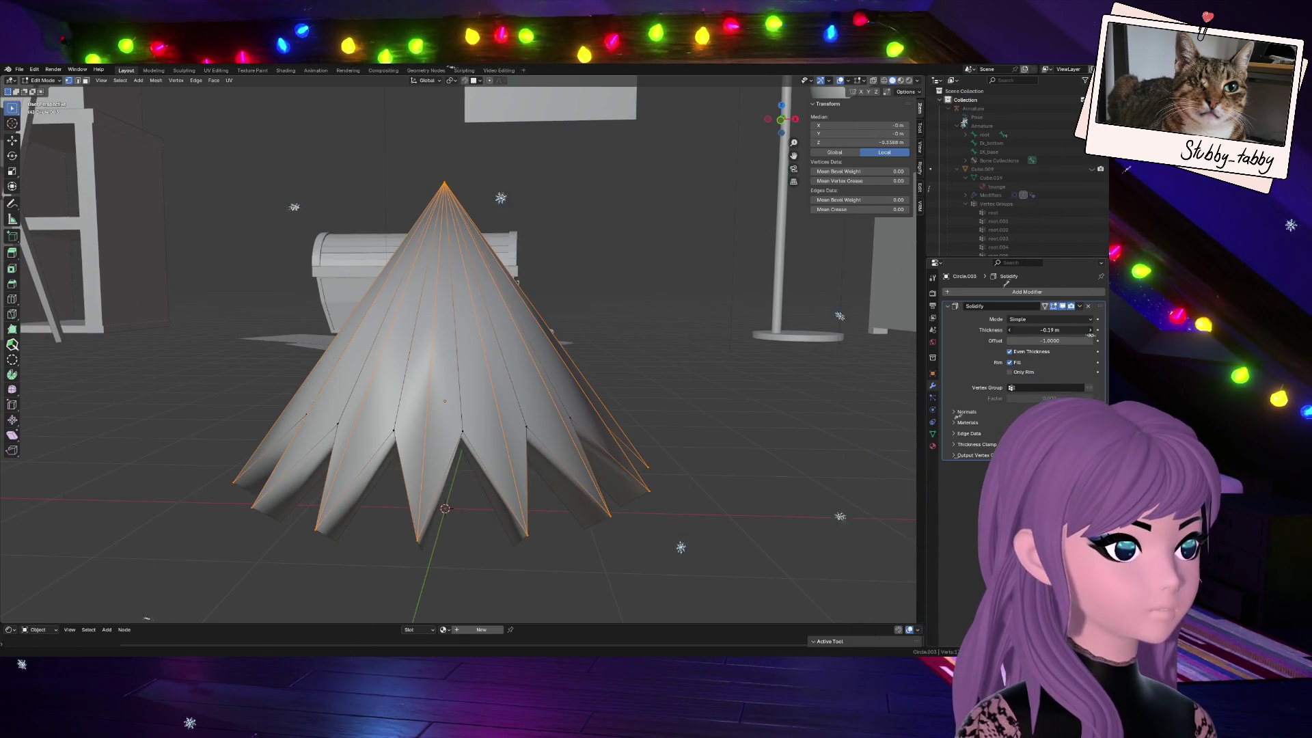
{"action": "left_click_drag", "start_coordinate": [782, 119], "coordinate": [686, 290]}
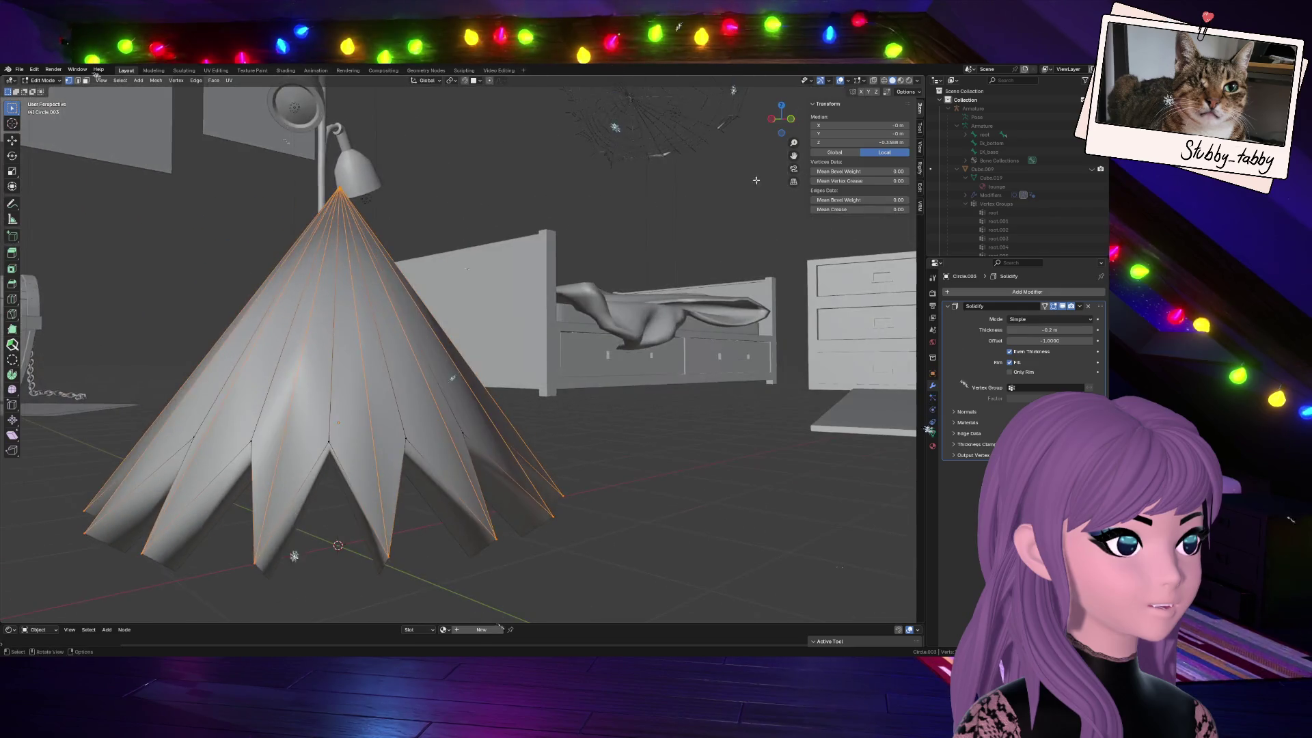
{"action": "key", "text": "Tab"}
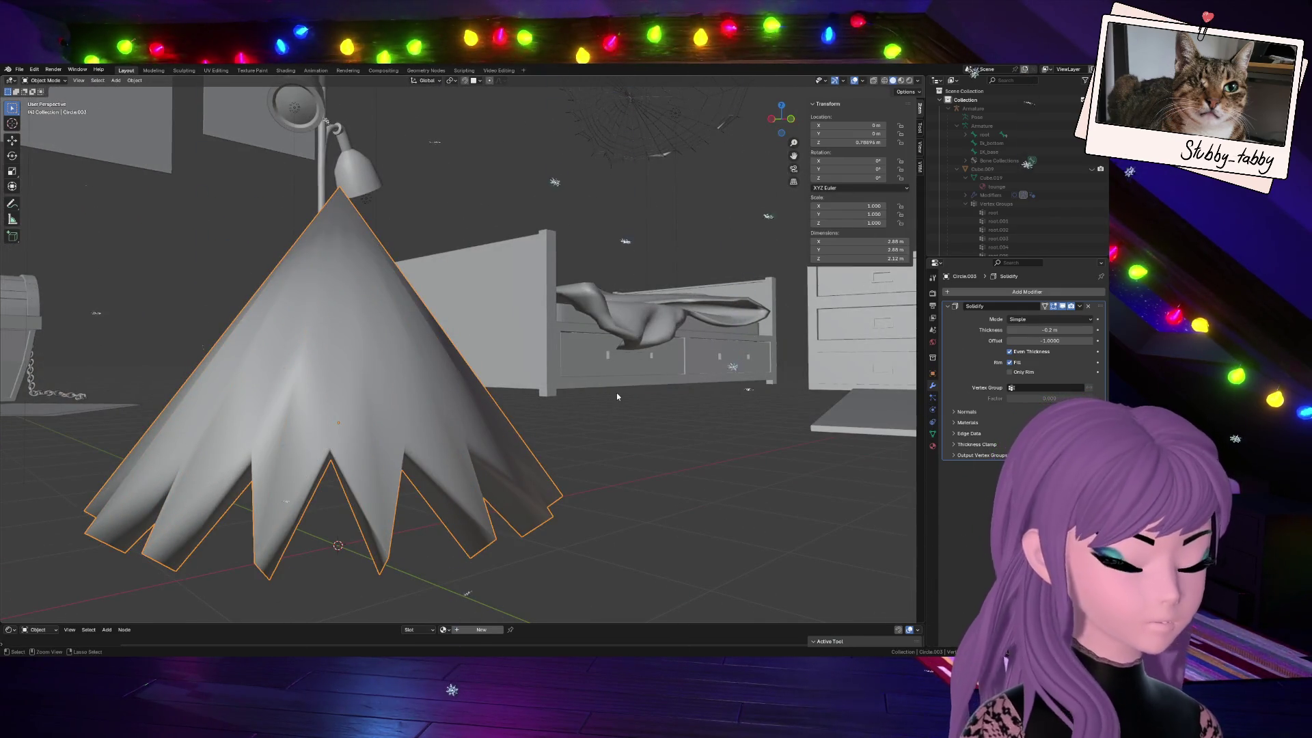
{"action": "key", "text": "ctrl+z"}
{"action": "key", "text": "ctrl+z"}
{"action": "key", "text": "ctrl+z"}
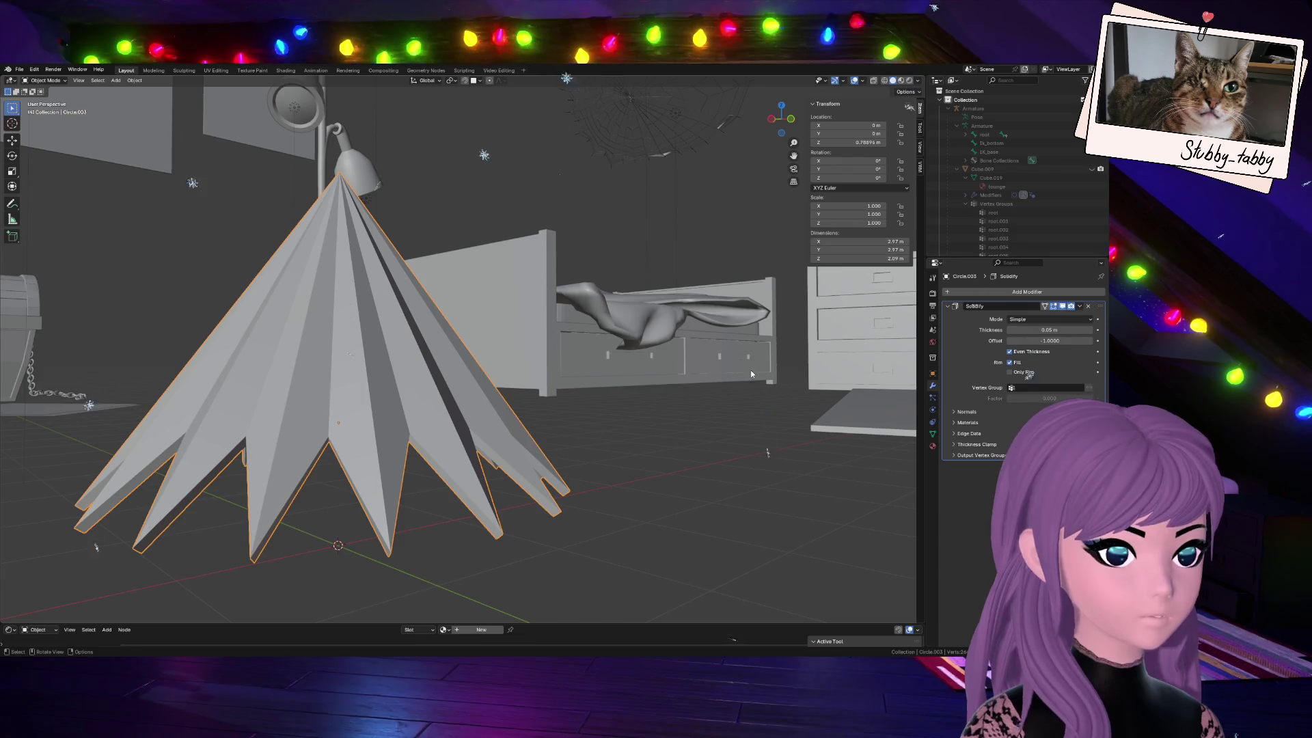
Add a Bevel modifier to the cone via the modifier search 'be'
{"action": "left_click", "coordinate": [1029, 292]}
{"action": "key", "text": "space"}
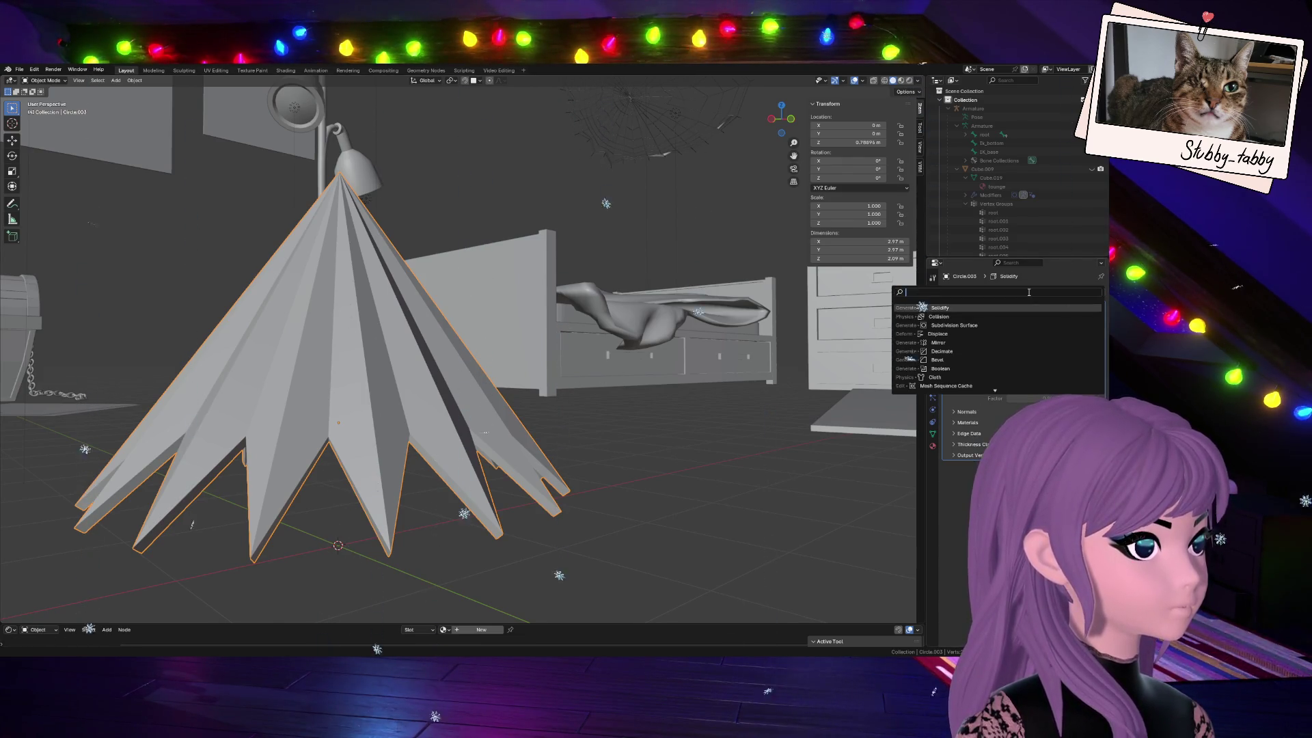
{"action": "type", "text": "be"}
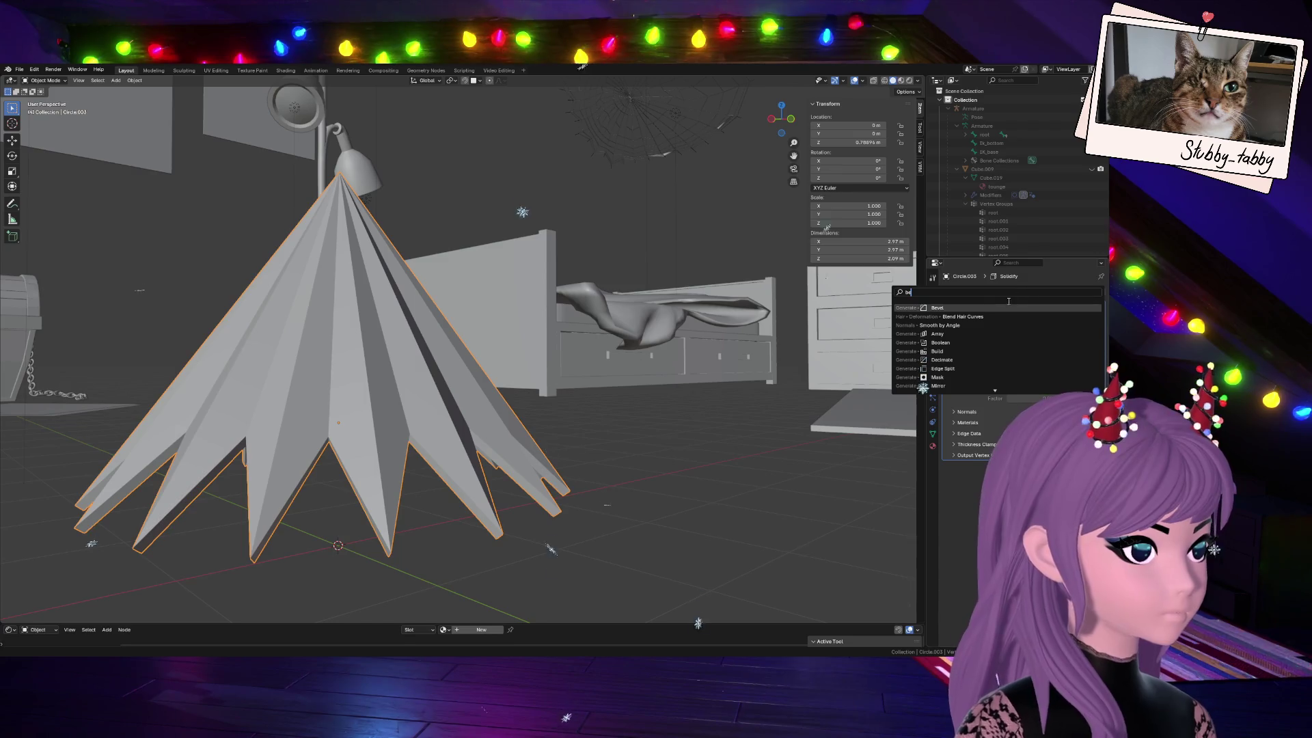
{"action": "key", "text": "Return"}
{"action": "mouse_move", "coordinate": [648, 278]}
{"action": "middle_mouse_down"}
{"action": "mouse_move", "coordinate": [600, 291]}
{"action": "mouse_move", "coordinate": [372, 578]}
{"action": "middle_mouse_up"}
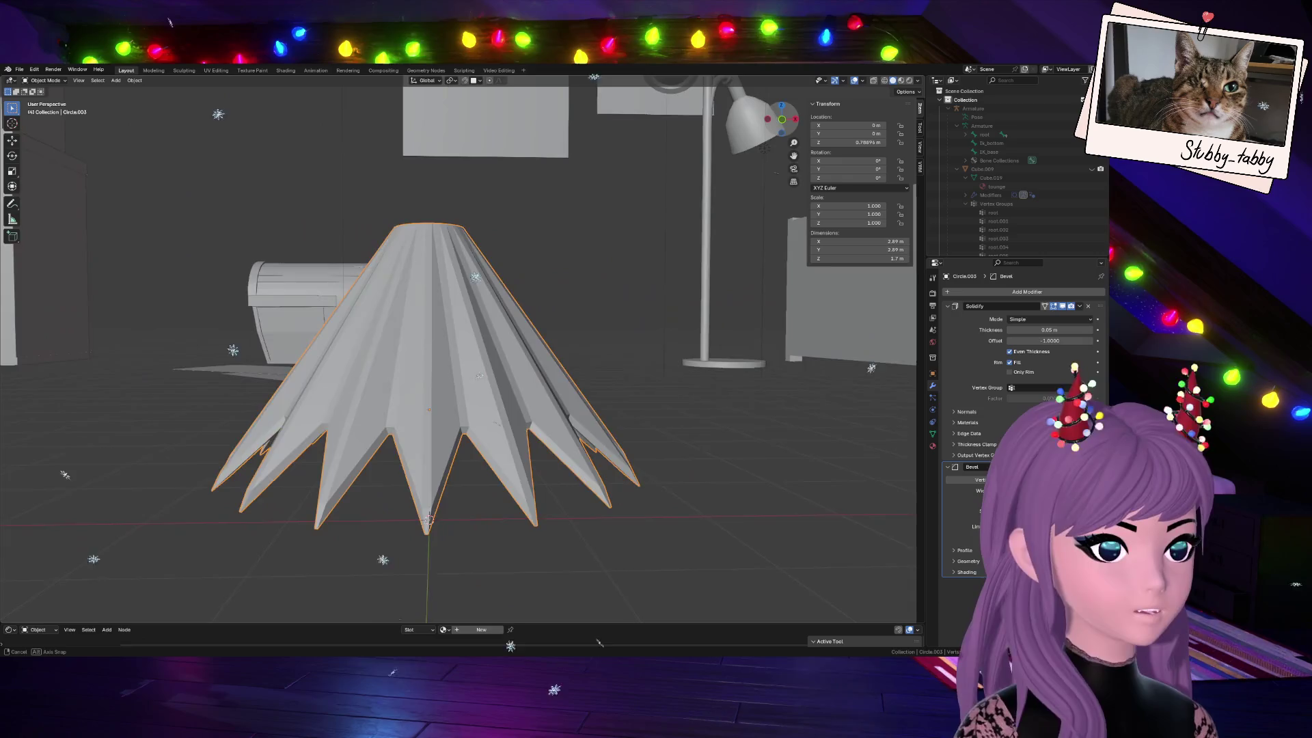
{"action": "middle_click_drag", "start_coordinate": [373, 579], "coordinate": [475, 633]}
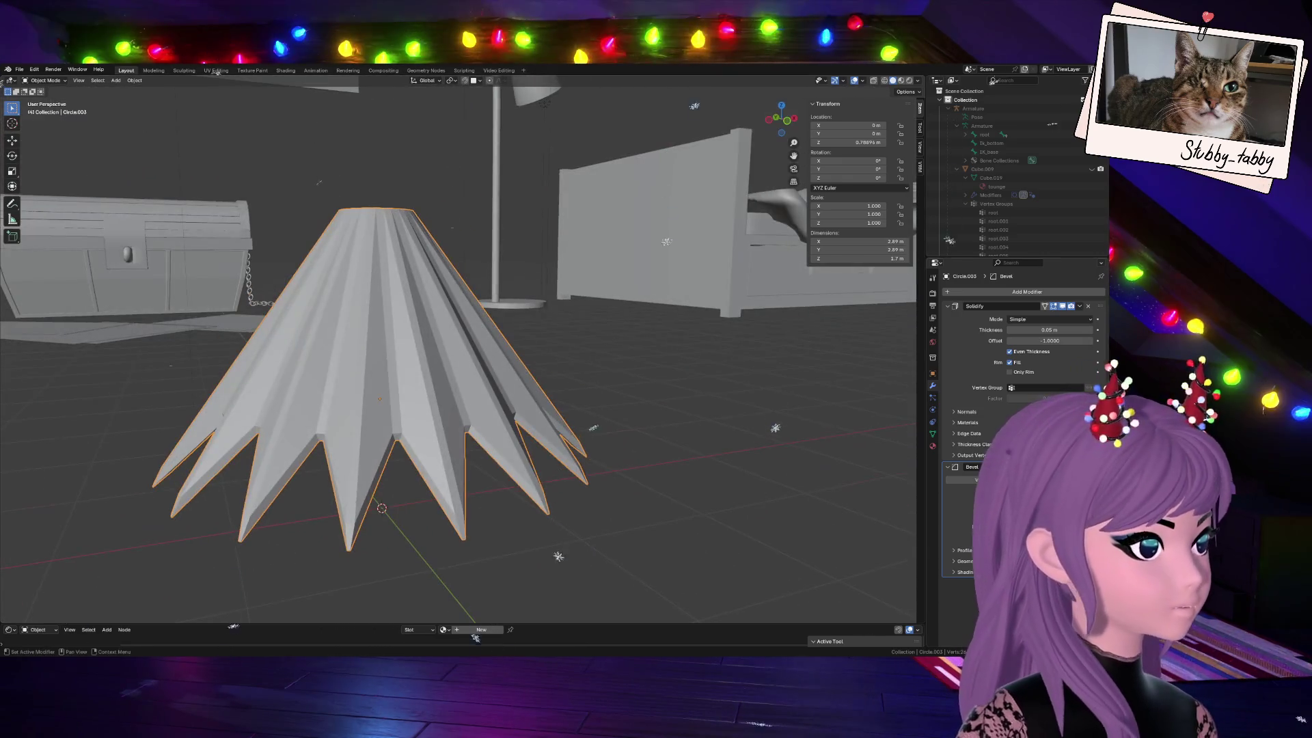
Box-select the cone's tip vertices and grow the selection to the rim in Edit Mode
{"action": "key", "text": "Tab"}
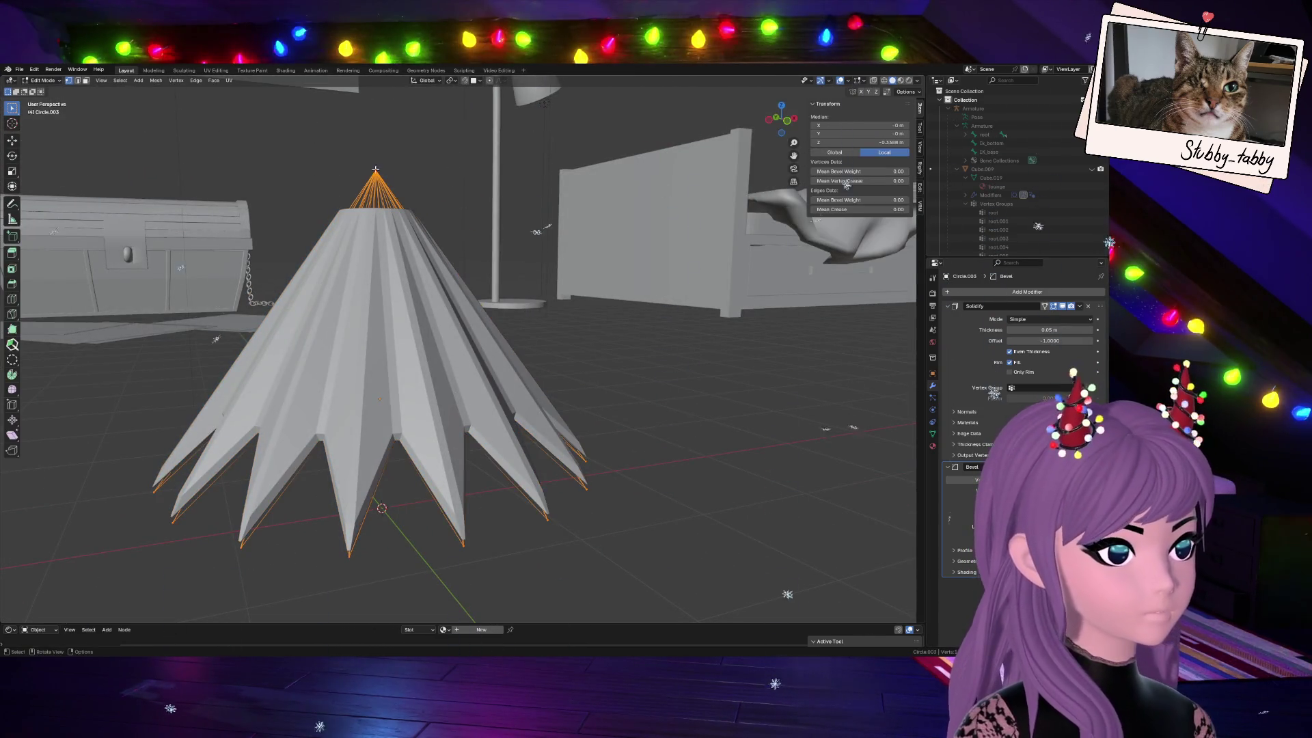
{"action": "mouse_move", "coordinate": [656, 574]}
{"action": "middle_mouse_down"}
{"action": "mouse_move", "coordinate": [693, 616]}
{"action": "mouse_move", "coordinate": [677, 574]}
{"action": "middle_mouse_up"}
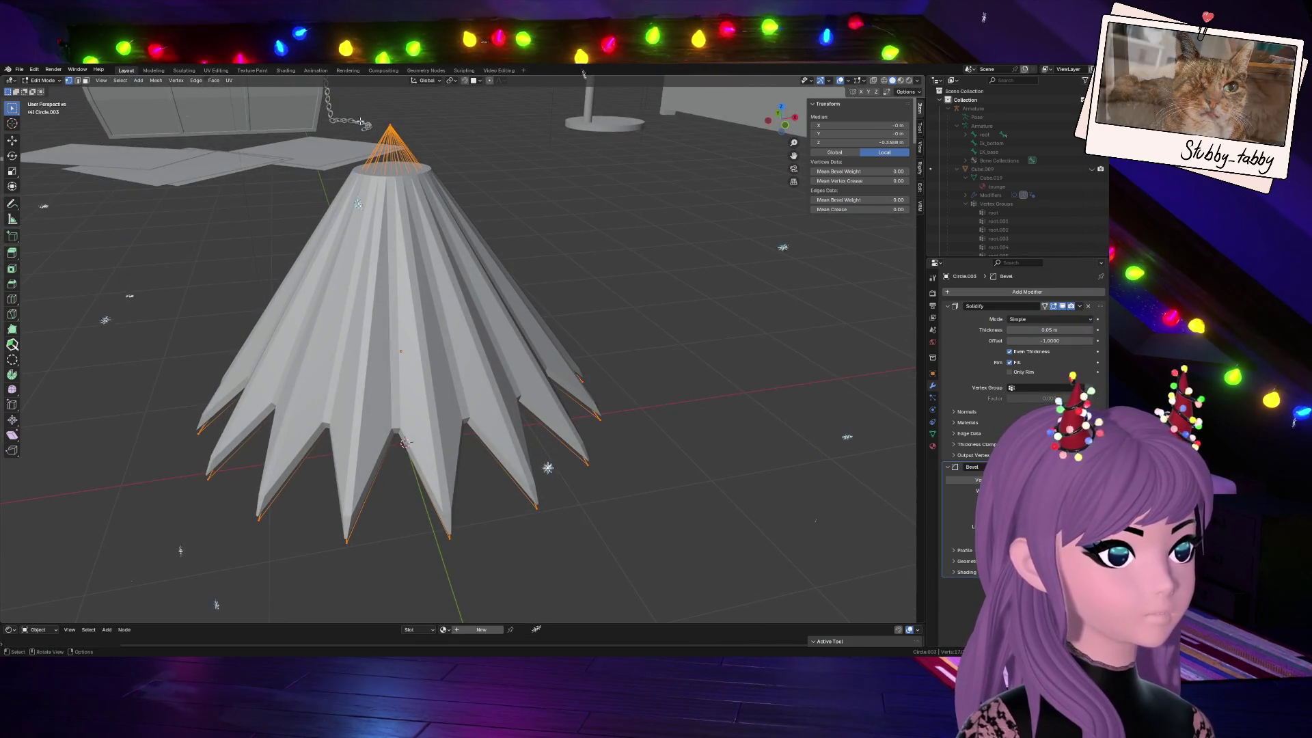
{"action": "left_click_drag", "start_coordinate": [379, 110], "coordinate": [418, 133]}
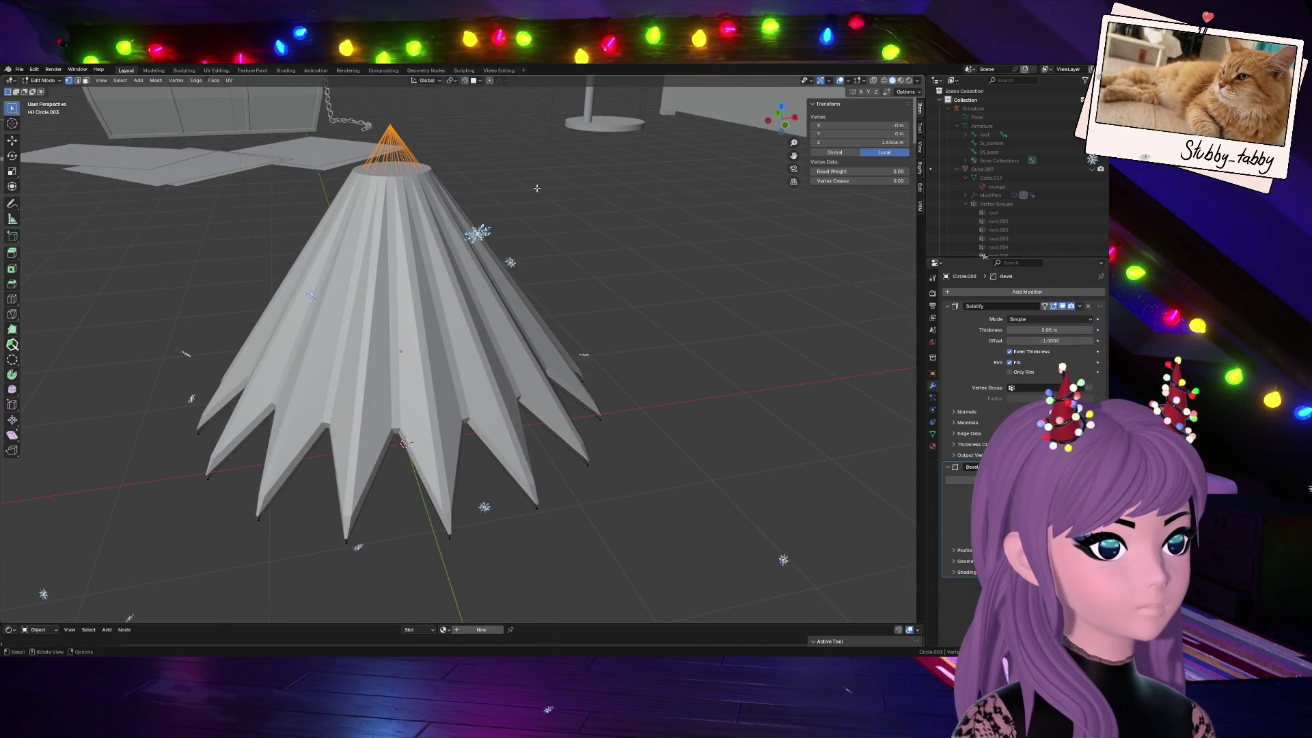
{"action": "key", "text": "ctrl+KP_Add"}
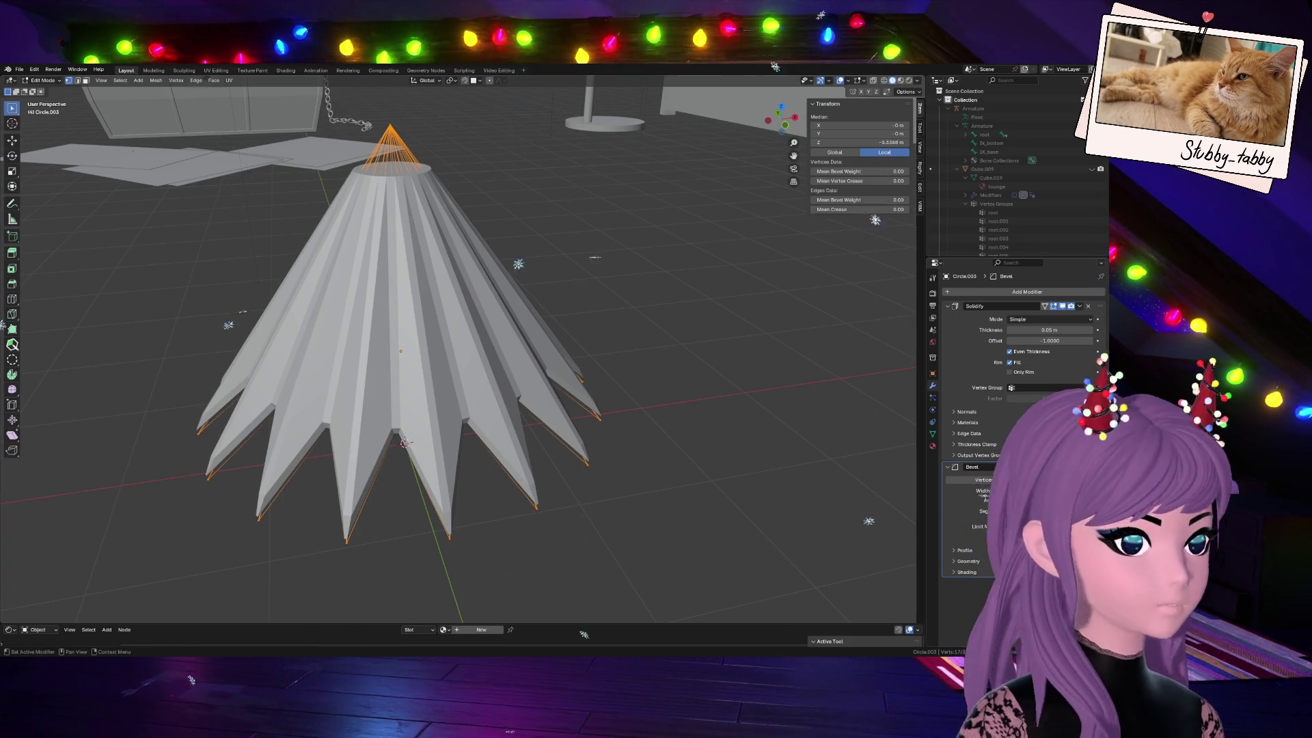
{"action": "key", "text": "Tab"}
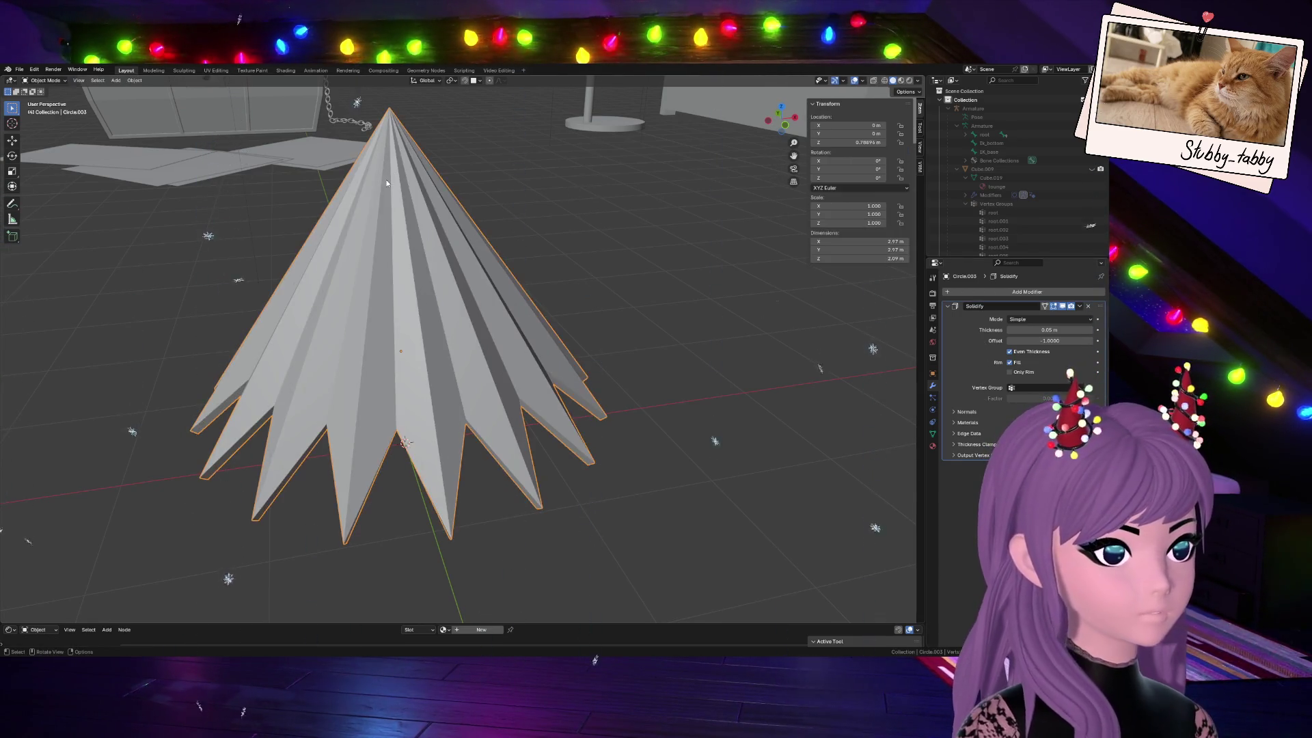
{"action": "left_click", "coordinate": [47, 80]}
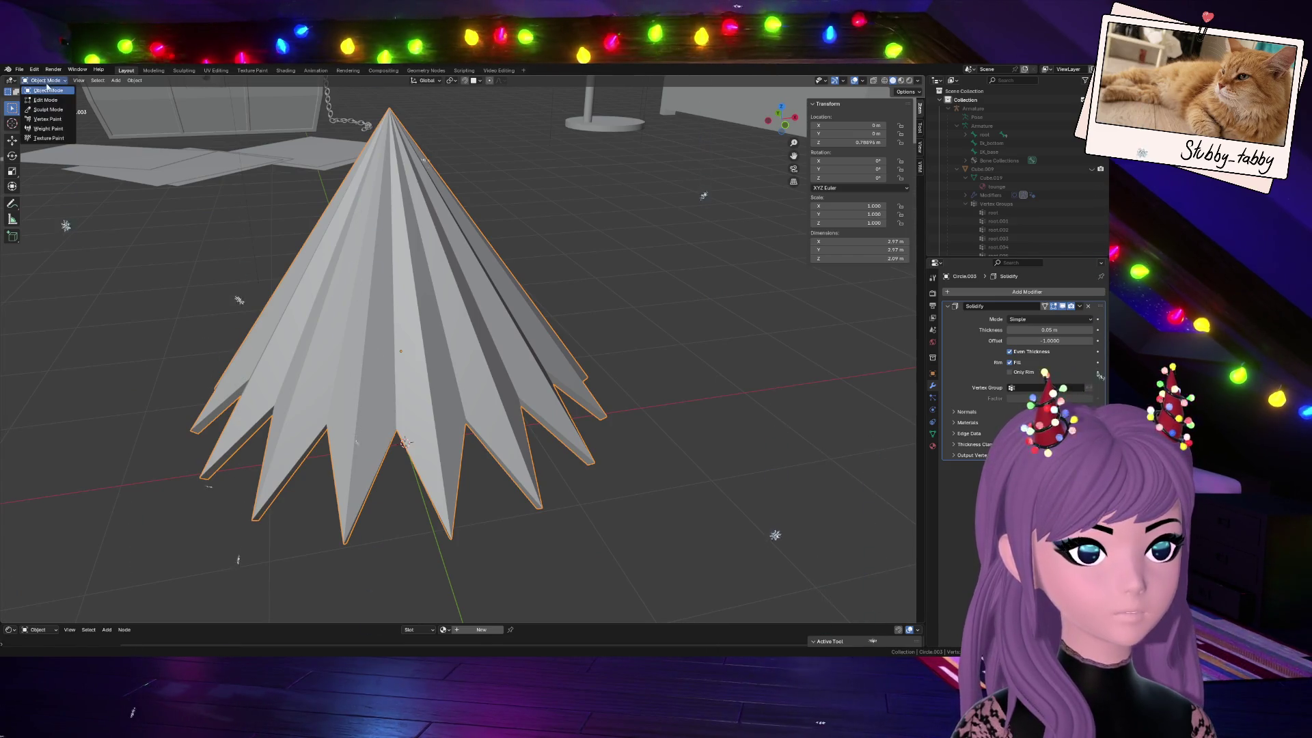
Select the entire cone mesh in Edit Mode and return to Object Mode
{"action": "left_click", "coordinate": [43, 99]}
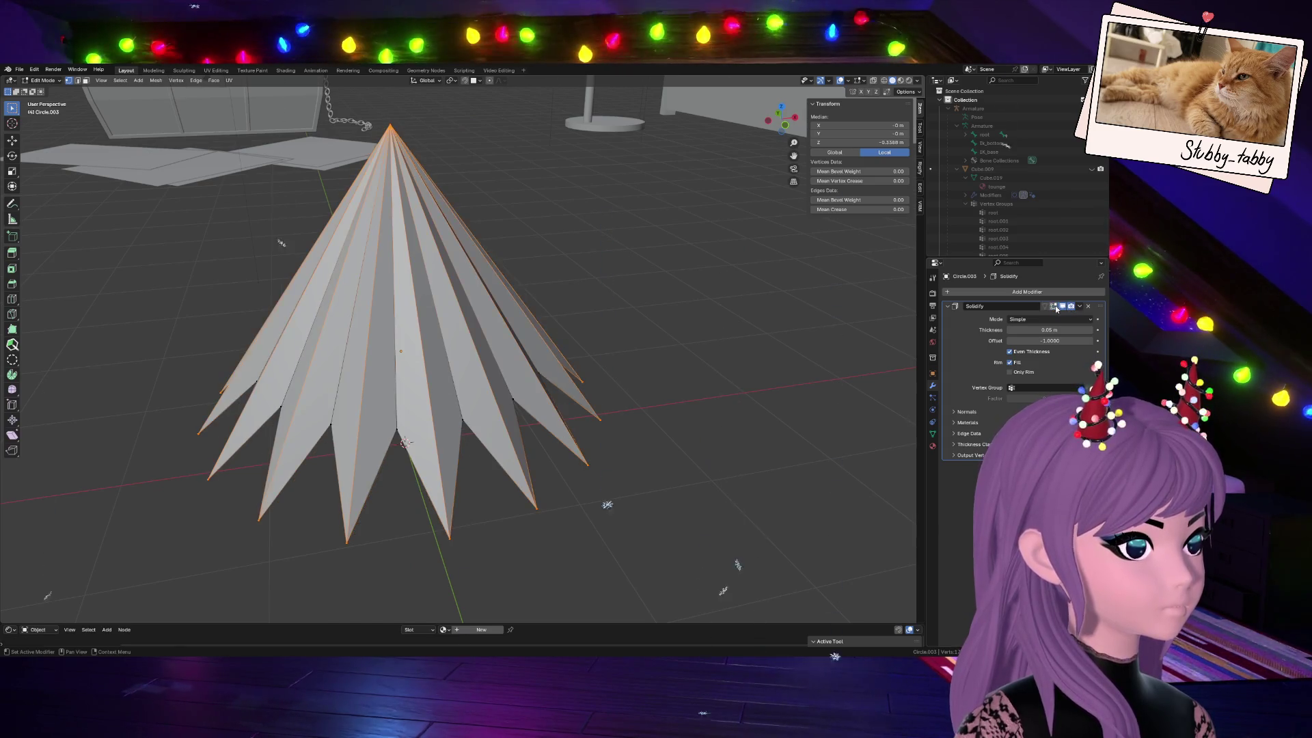
{"action": "key", "text": "a"}
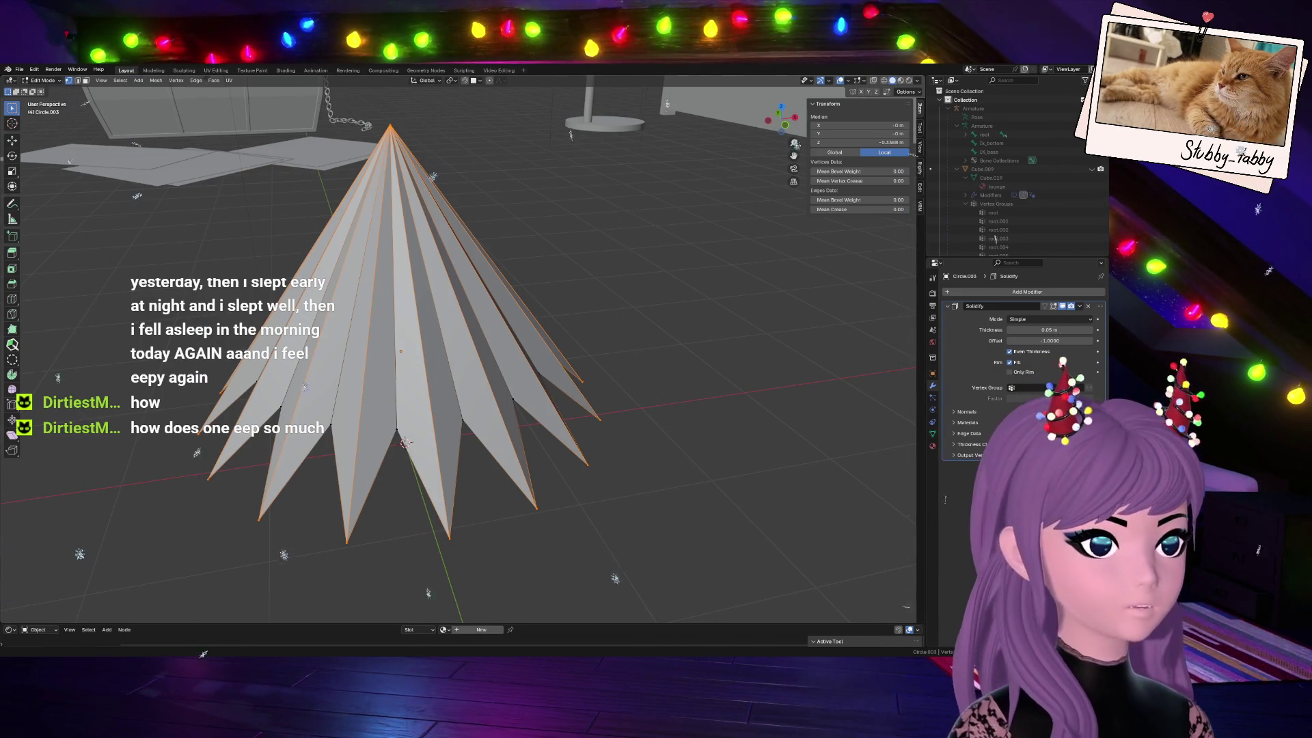
{"action": "mouse_move", "coordinate": [362, 210]}
{"action": "middle_mouse_down"}
{"action": "mouse_move", "coordinate": [410, 256]}
{"action": "mouse_move", "coordinate": [635, 262]}
{"action": "middle_mouse_up"}
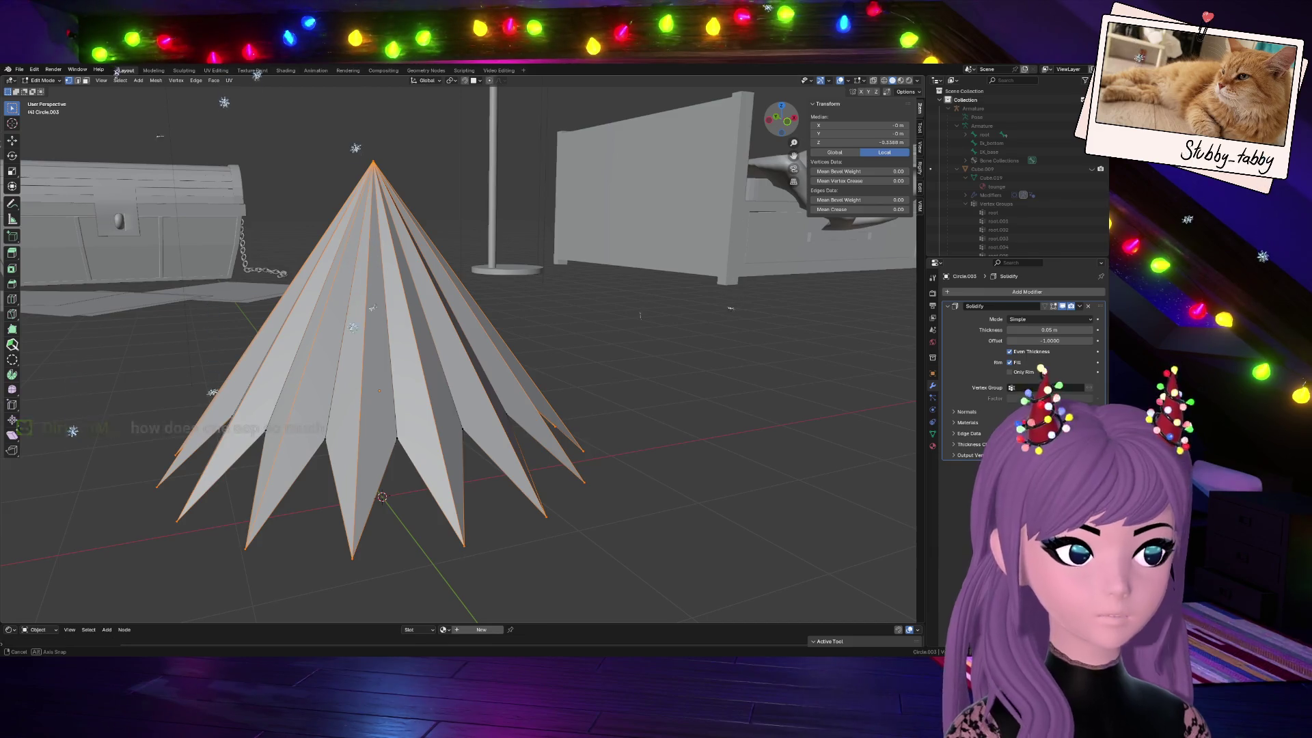
{"action": "mouse_move", "coordinate": [635, 262]}
{"action": "middle_mouse_down"}
{"action": "mouse_move", "coordinate": [667, 261]}
{"action": "mouse_move", "coordinate": [650, 331]}
{"action": "middle_mouse_up"}
{"action": "key", "text": "Tab"}
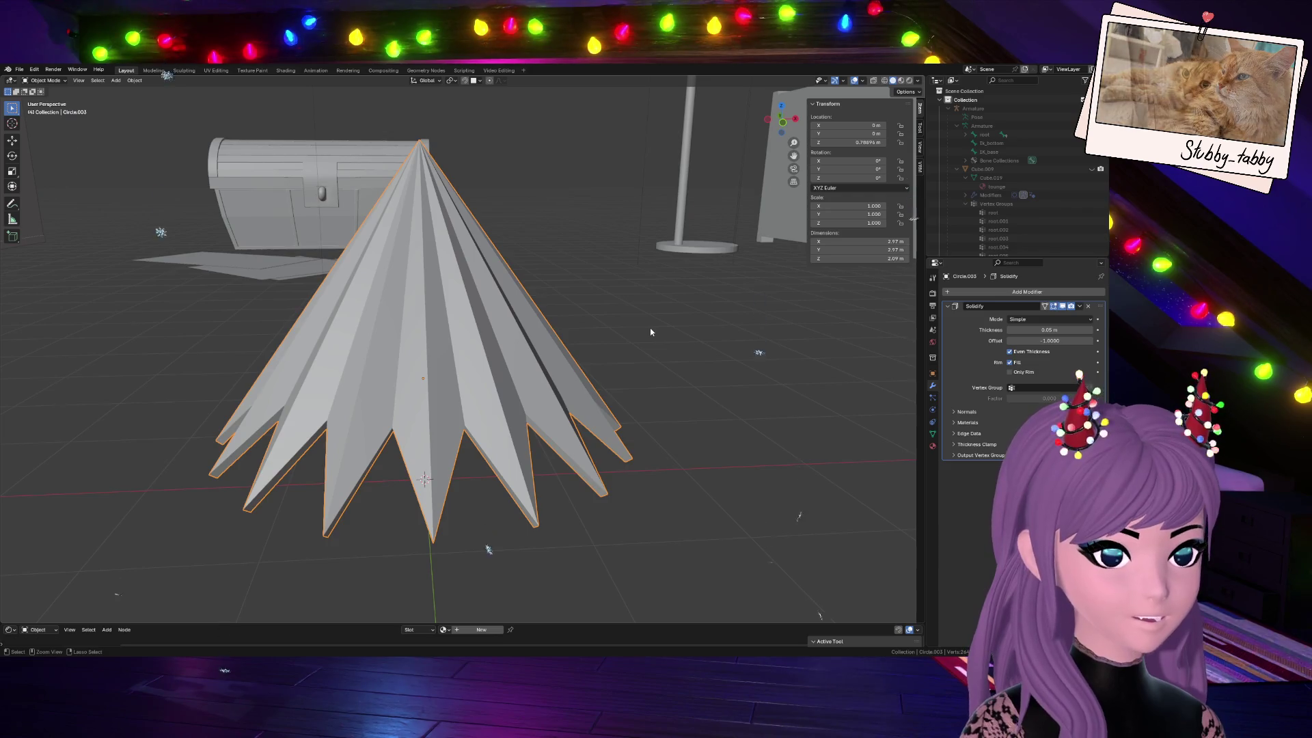
Delete the spiky cone object from the room scene
{"action": "key", "text": "alt+a"}
{"action": "left_click", "coordinate": [403, 294]}
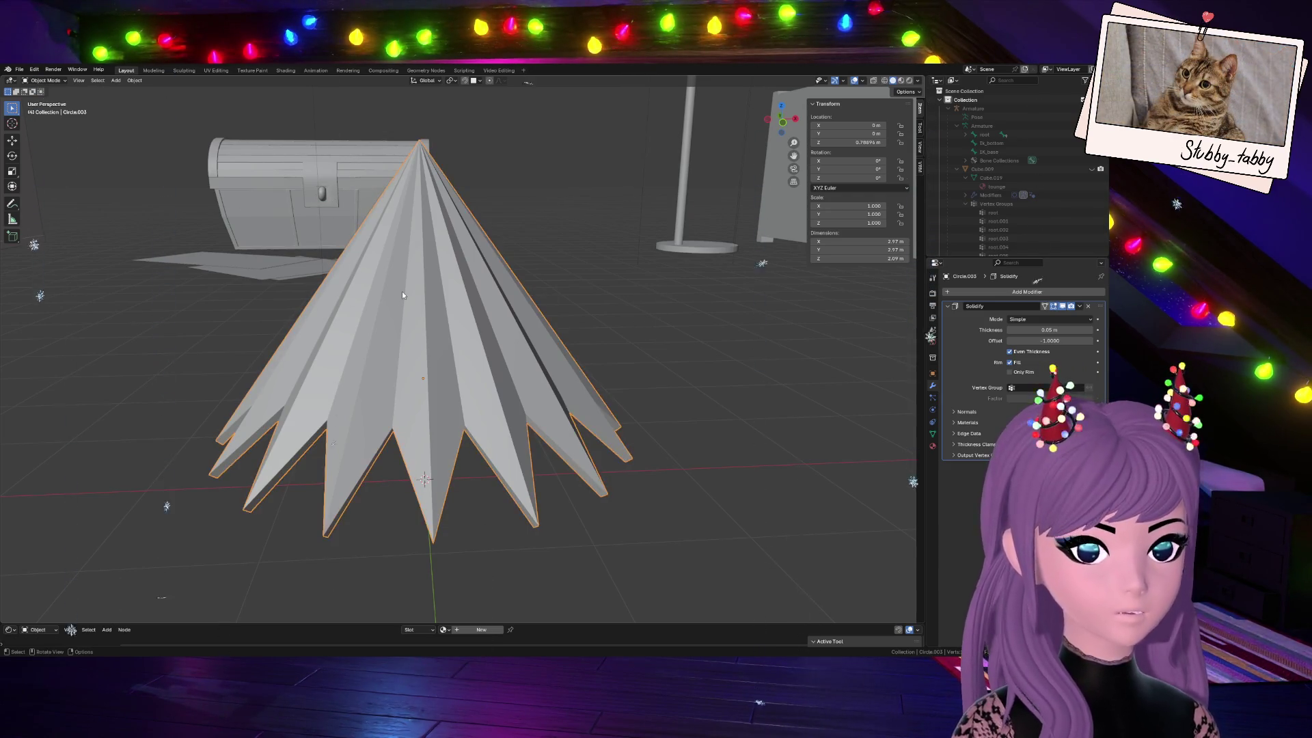
{"action": "key", "text": "Delete"}
{"action": "mouse_move", "coordinate": [570, 331]}
{"action": "middle_mouse_down"}
{"action": "mouse_move", "coordinate": [456, 408]}
{"action": "mouse_move", "coordinate": [478, 407]}
{"action": "middle_mouse_up"}
{"action": "key", "text": "shift"}
{"action": "key", "text": "shift+a"}
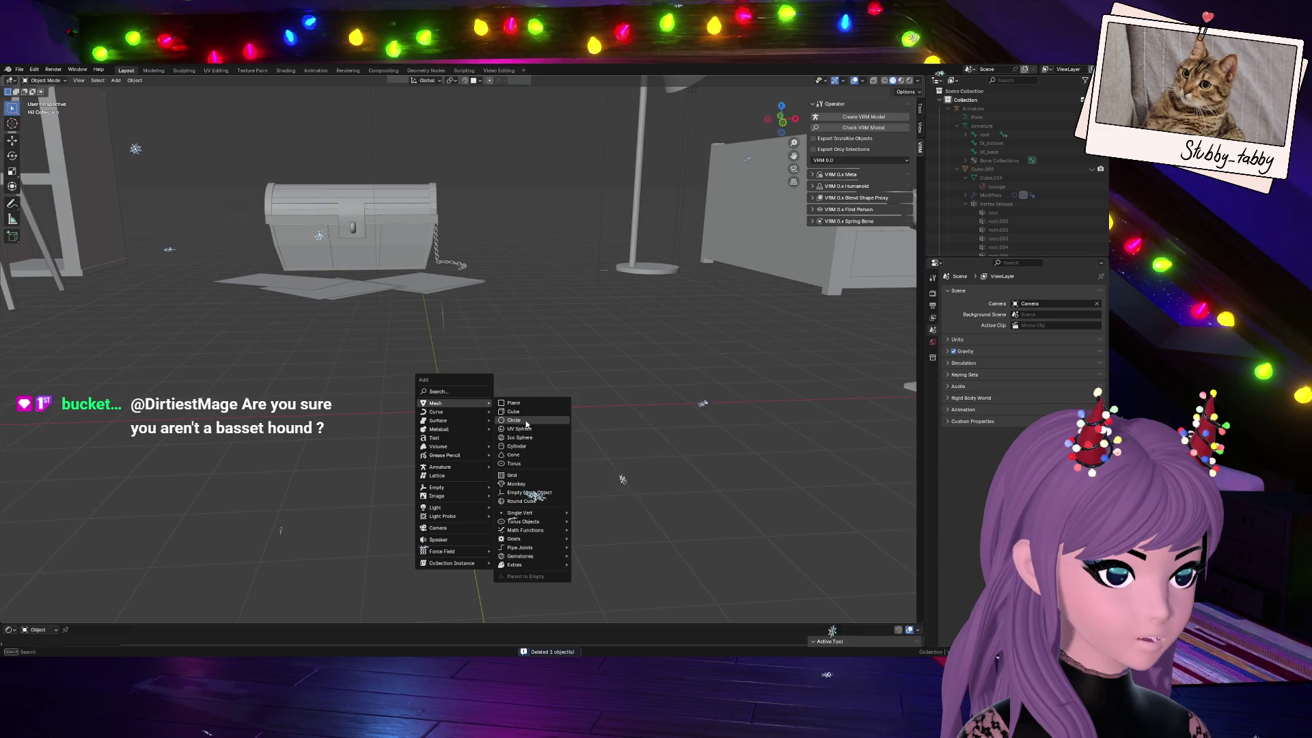
Add a circle mesh at the origin and extrude its edge inward into a ring
{"action": "left_click", "coordinate": [526, 424]}
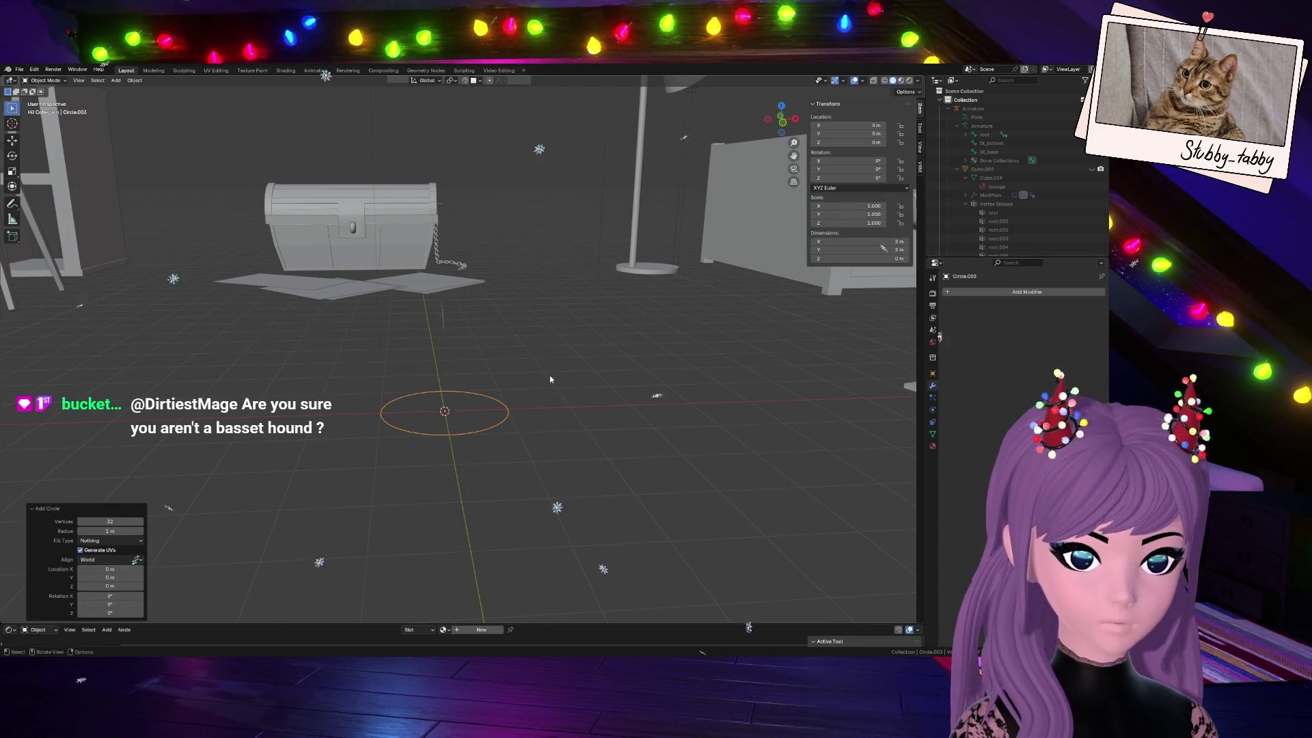
{"action": "key", "text": "Tab"}
{"action": "scroll", "coordinate": [538, 375], "scroll_direction": "up", "scroll_amount": 3}
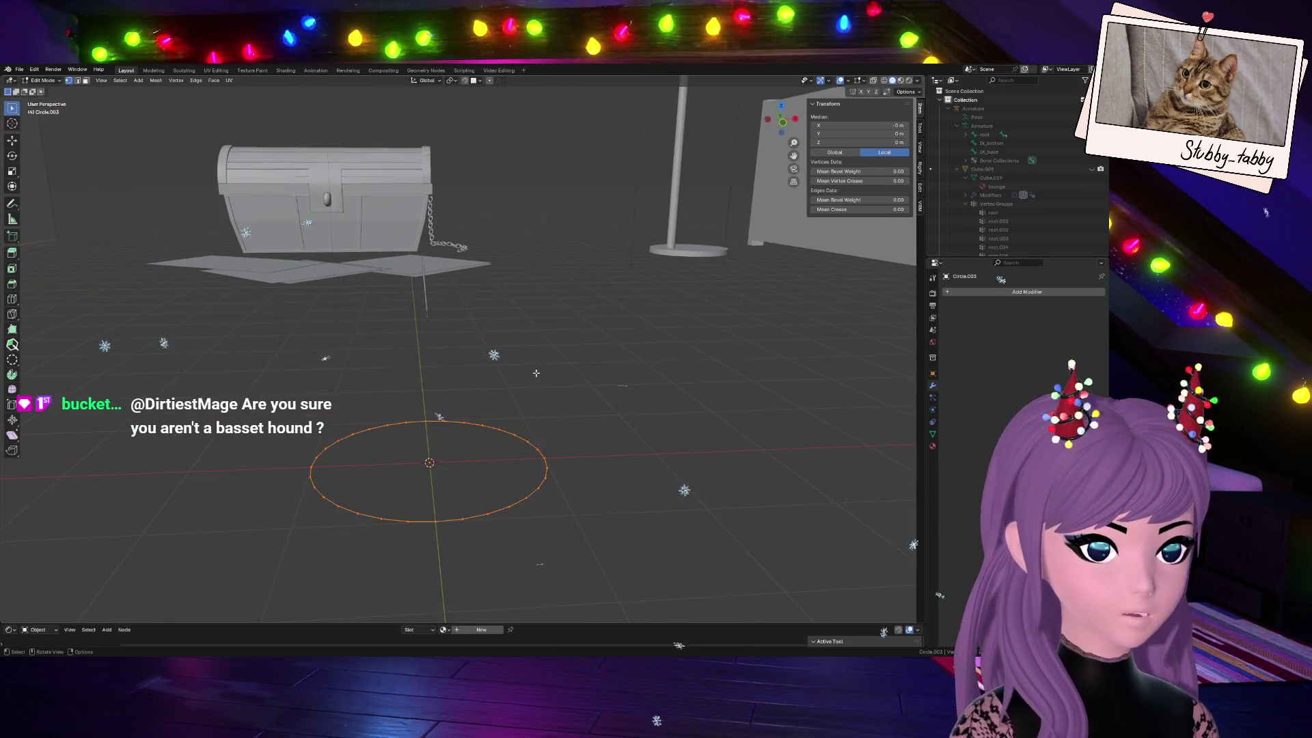
{"action": "middle_click_drag", "start_coordinate": [438, 522], "coordinate": [645, 272]}
{"action": "key", "text": "s"}
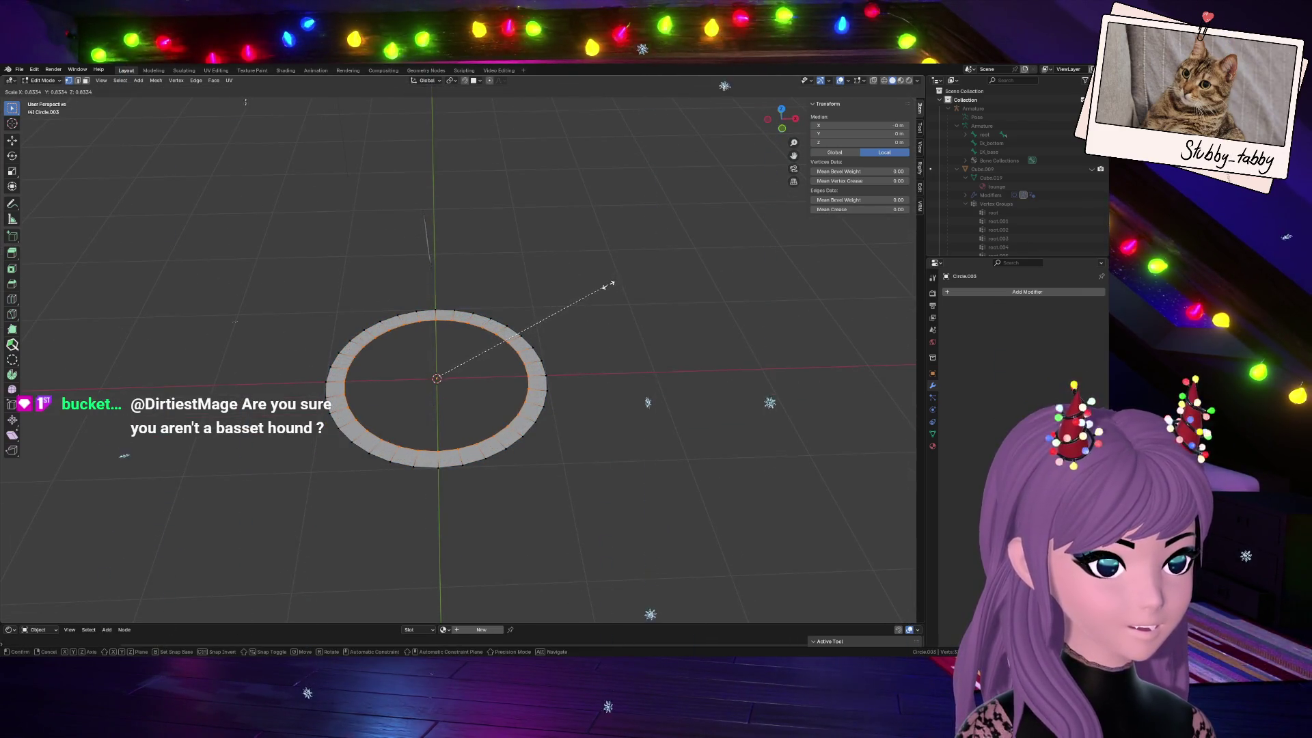
{"action": "left_click", "coordinate": [607, 284]}
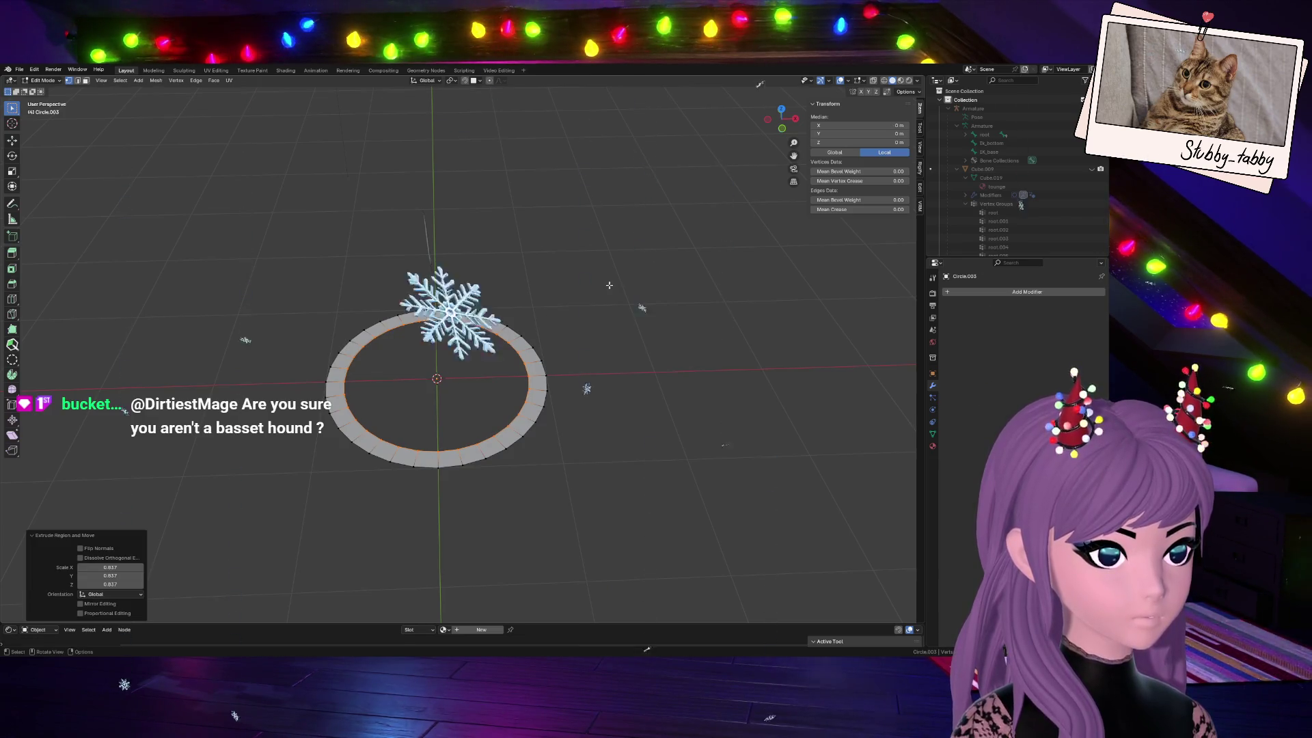
Extrude the inner edge again and merge it at the centre to fill the disc
{"action": "mouse_move", "coordinate": [586, 498]}
{"action": "middle_mouse_down"}
{"action": "mouse_move", "coordinate": [525, 172]}
{"action": "mouse_move", "coordinate": [504, 163]}
{"action": "middle_mouse_up"}
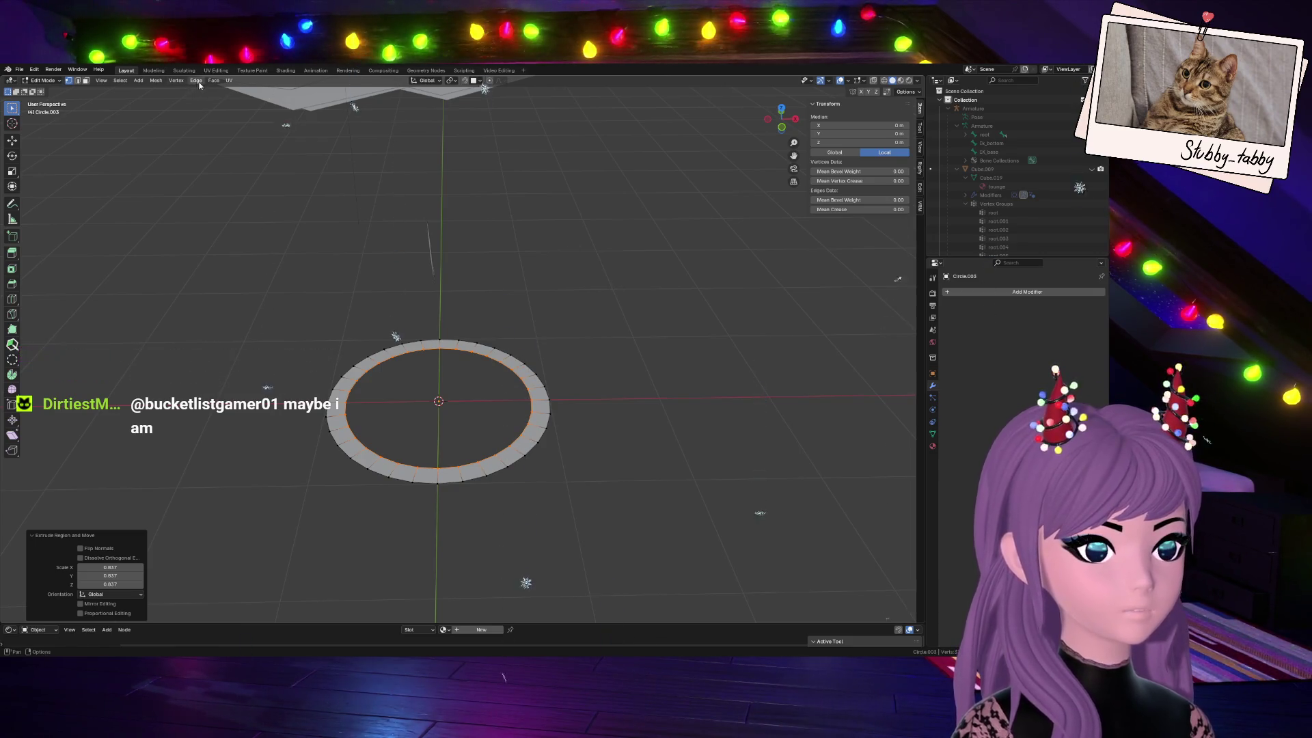
{"action": "key", "text": "e"}
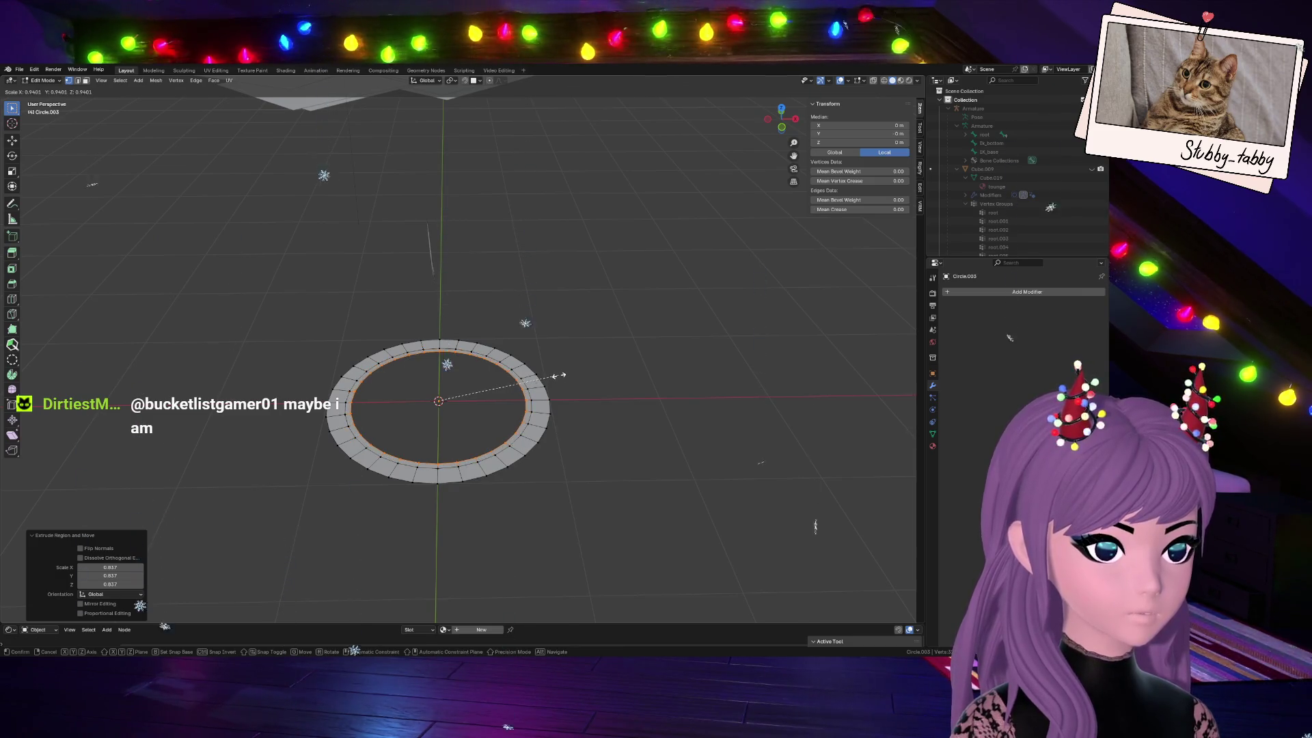
{"action": "key", "text": "Escape"}
{"action": "key", "text": "m"}
{"action": "left_click", "coordinate": [558, 379]}
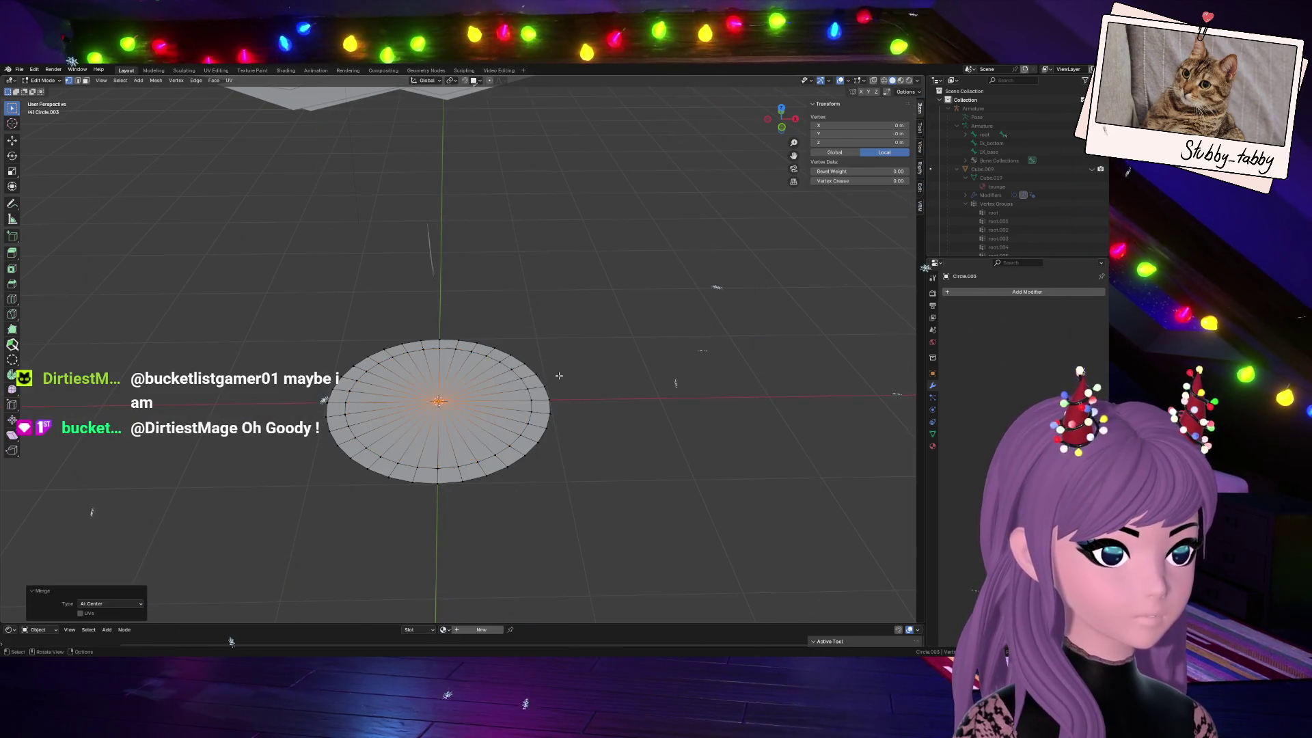
Select the disc's inner loop and scale it down toward the centre
{"action": "key", "text": "KP_1"}
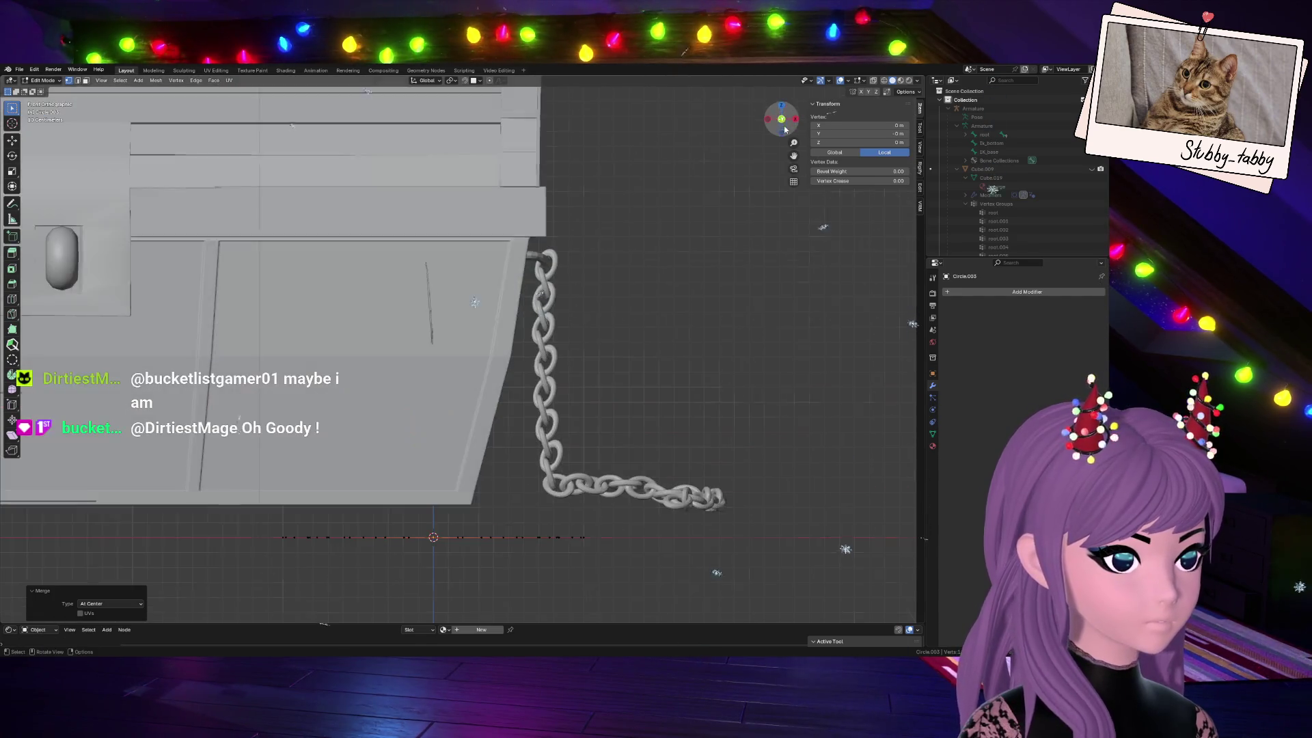
{"action": "middle_click_drag", "start_coordinate": [474, 407], "coordinate": [294, 439]}
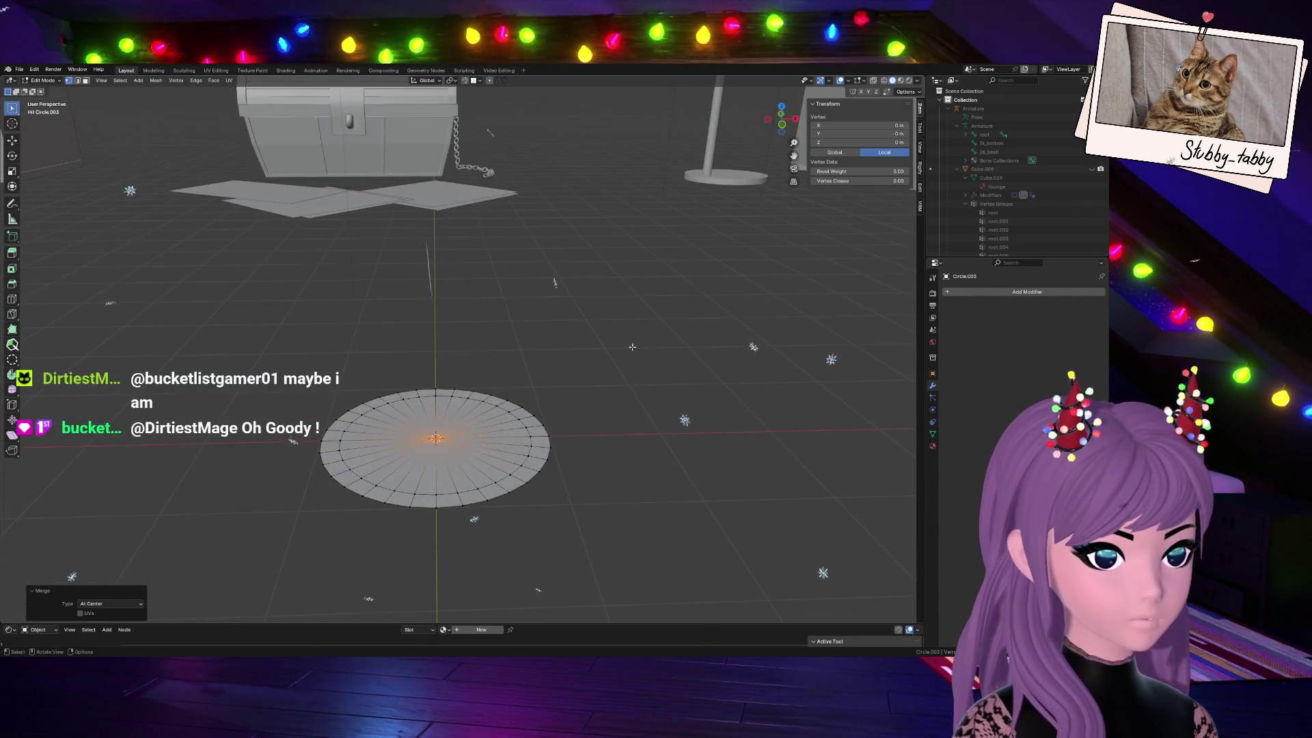
{"action": "key", "text": "a"}
{"action": "left_click", "coordinate": [511, 414], "text": "alt"}
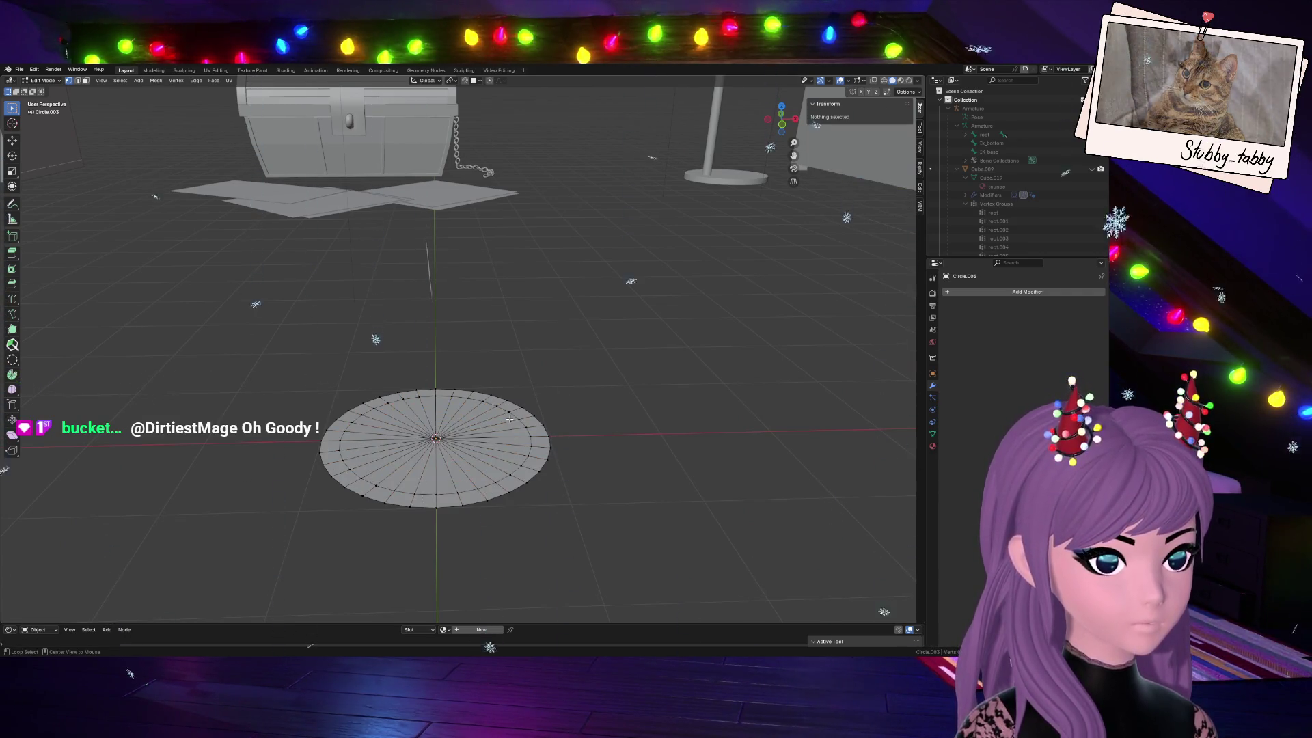
{"action": "key", "text": "s"}
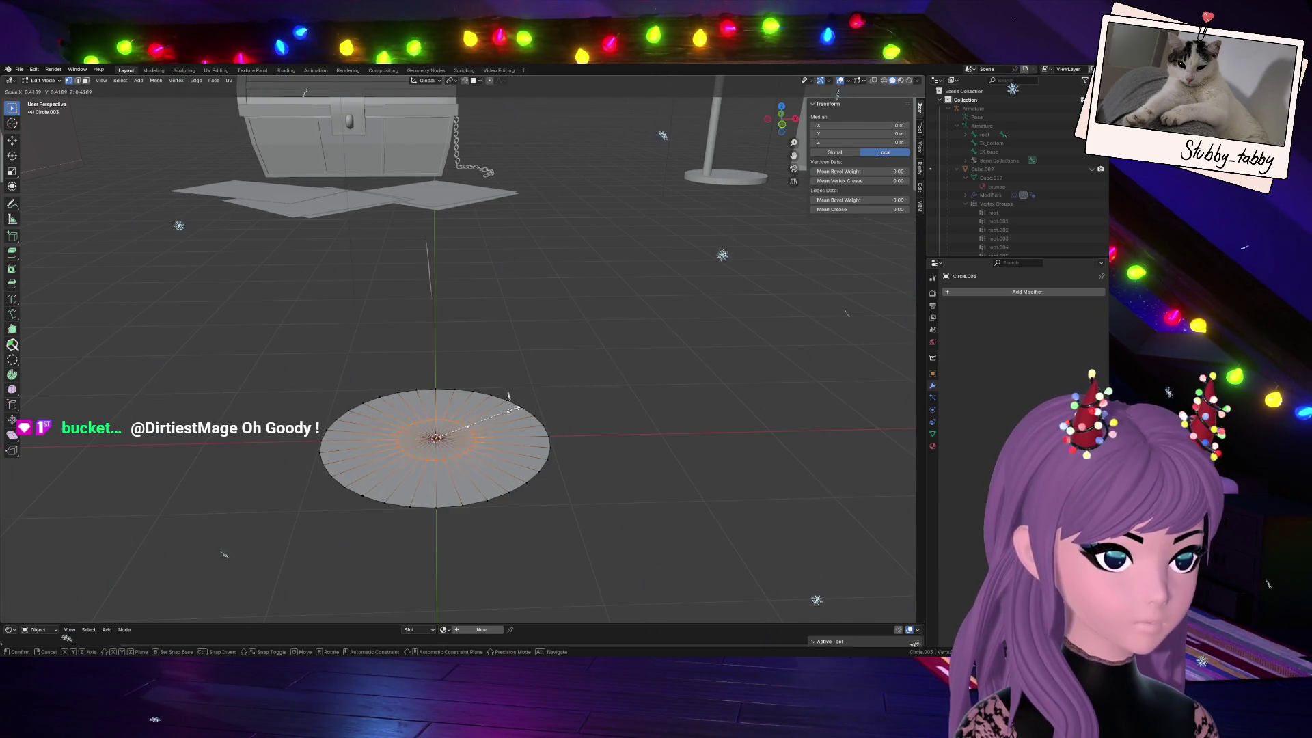
{"action": "left_click", "coordinate": [488, 421]}
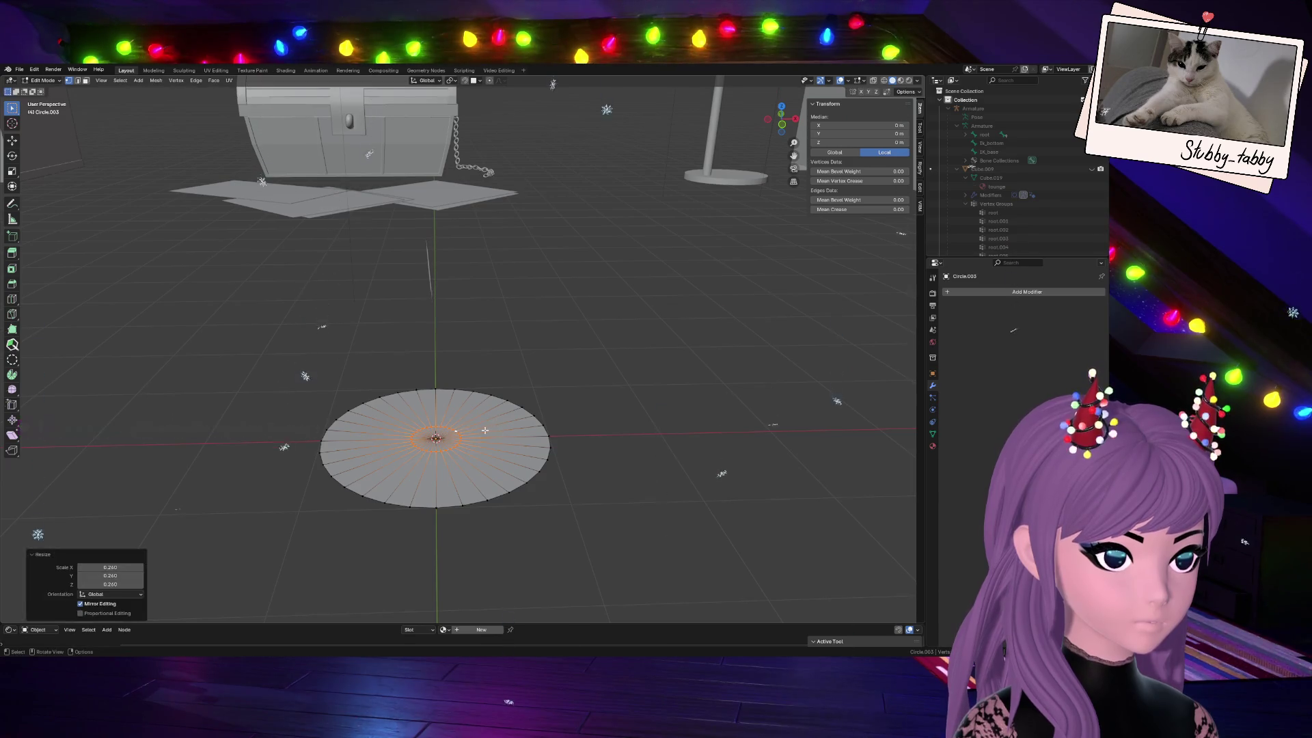
Raise the centre vertices along Z twice into a tall, sharp cone tip
{"action": "key", "text": "g"}
{"action": "key", "text": "z"}
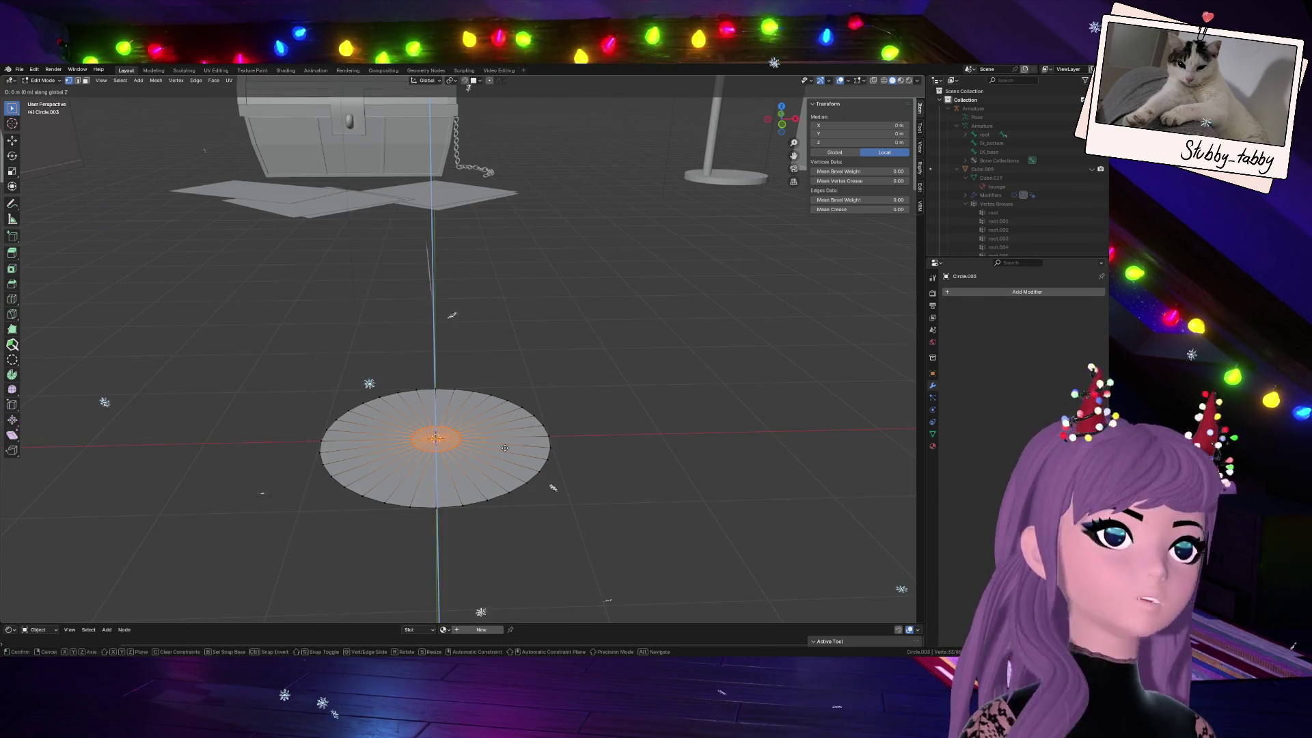
{"action": "left_click", "coordinate": [471, 339]}
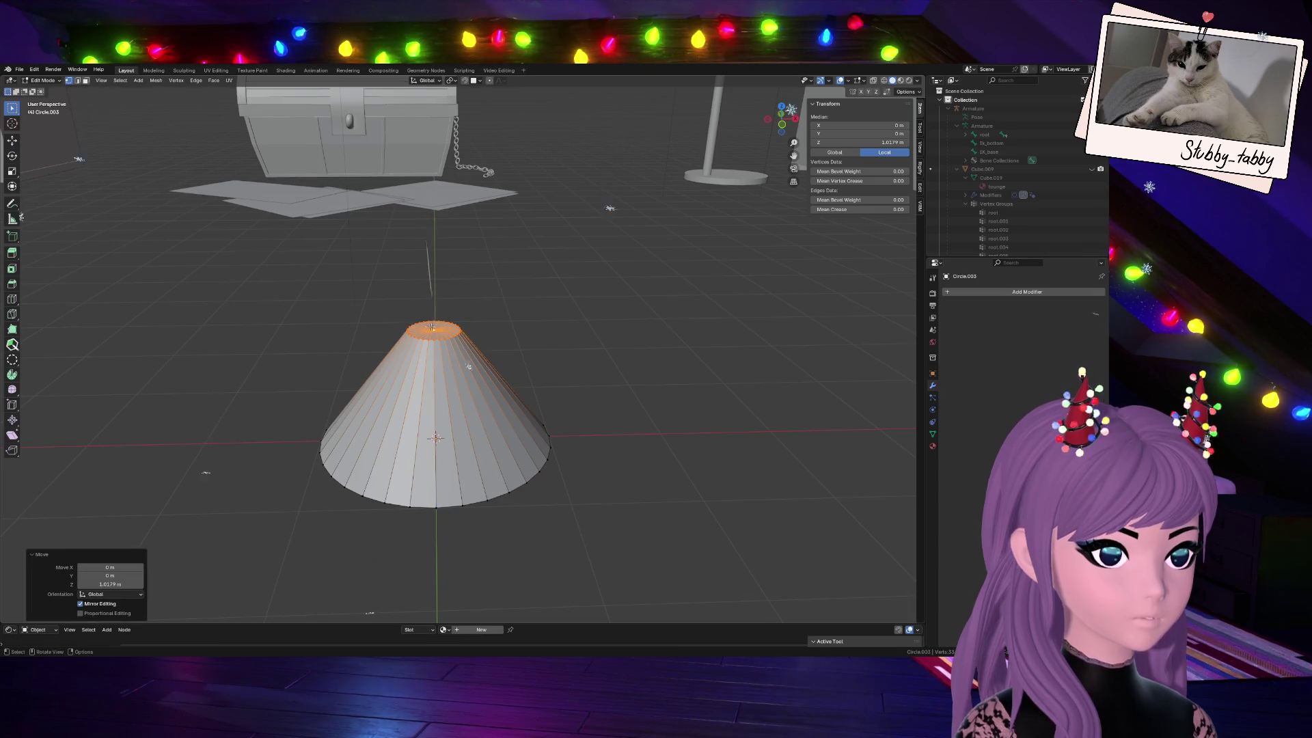
{"action": "key", "text": "g"}
{"action": "key", "text": "z"}
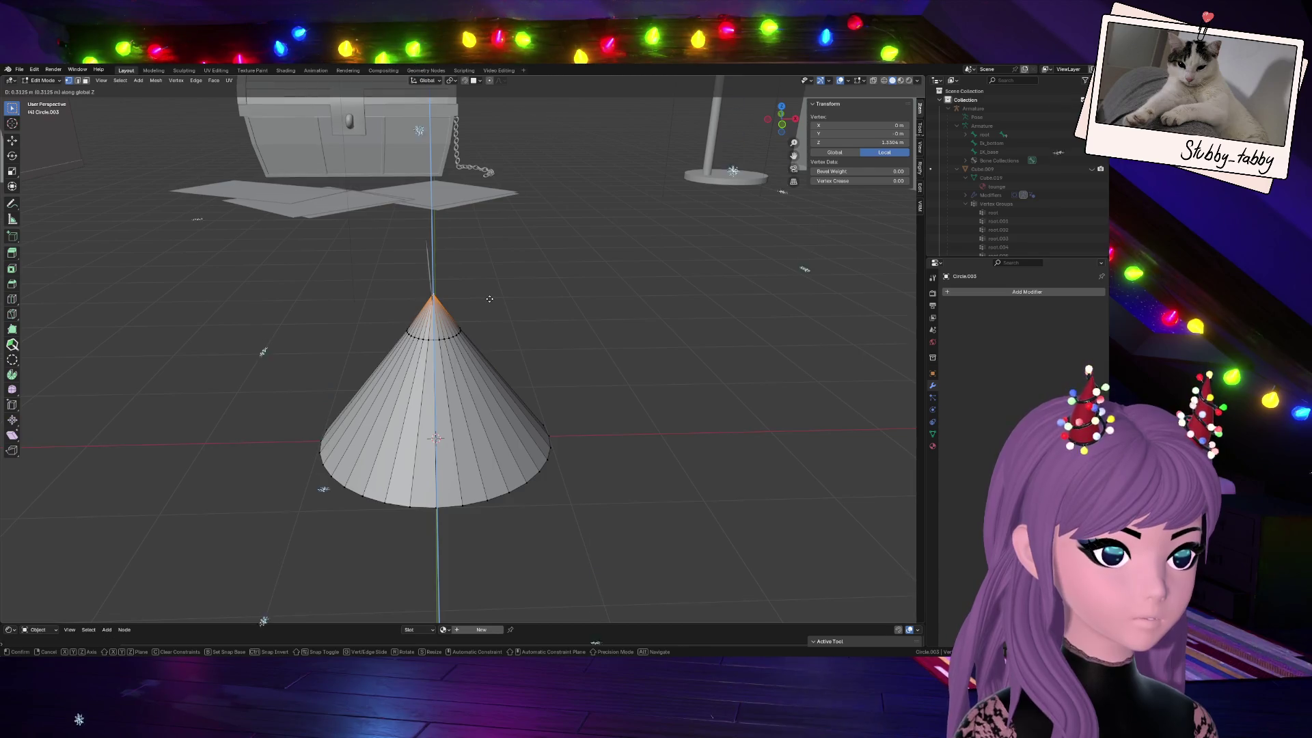
{"action": "left_click", "coordinate": [490, 298]}
{"action": "key", "text": "KP_1"}
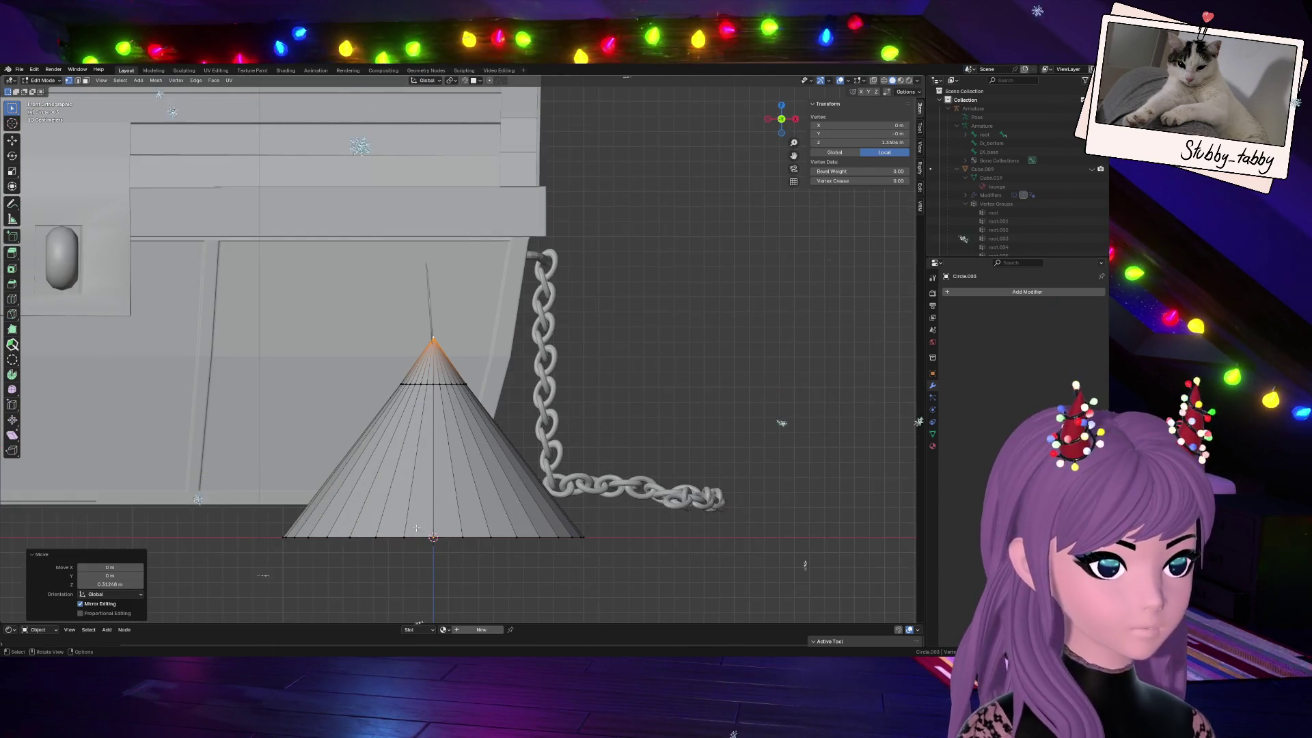
Scale the cone's bottom edge loop down twice to narrow the base
{"action": "left_click", "coordinate": [359, 536], "text": "alt"}
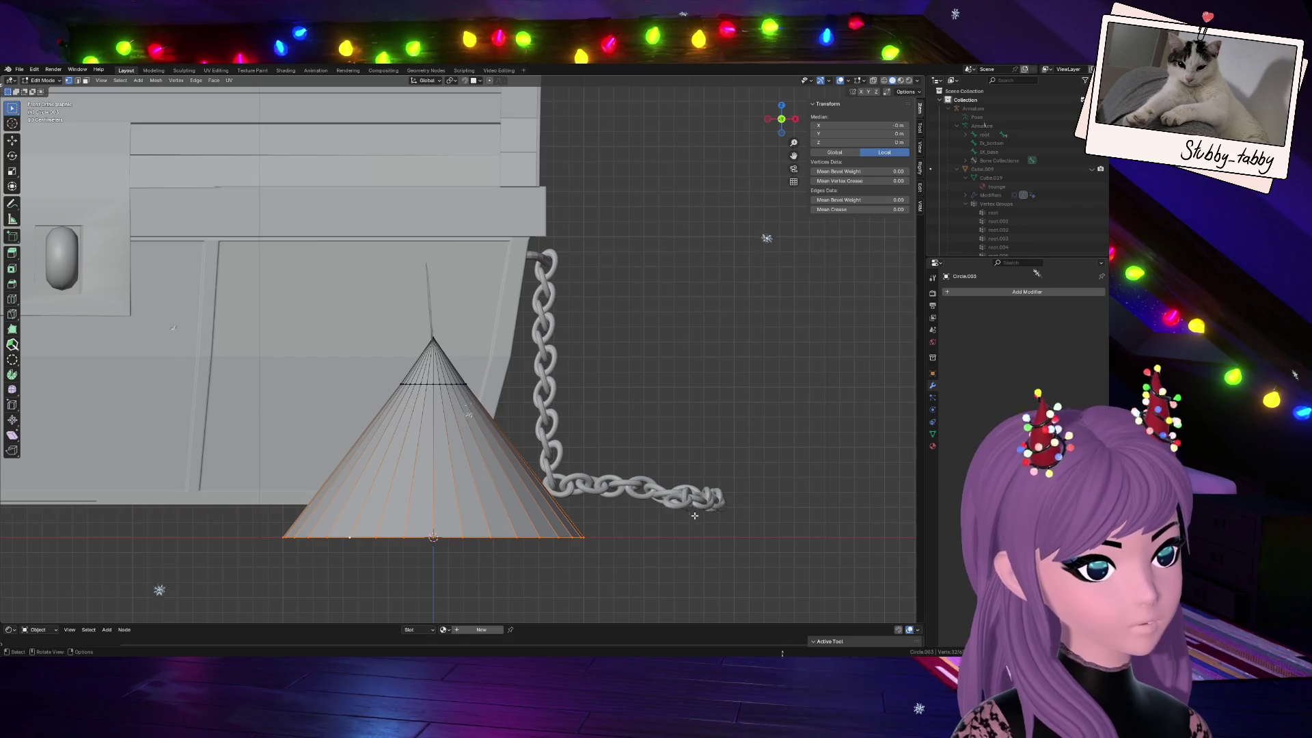
{"action": "key", "text": "s"}
{"action": "left_click", "coordinate": [674, 522]}
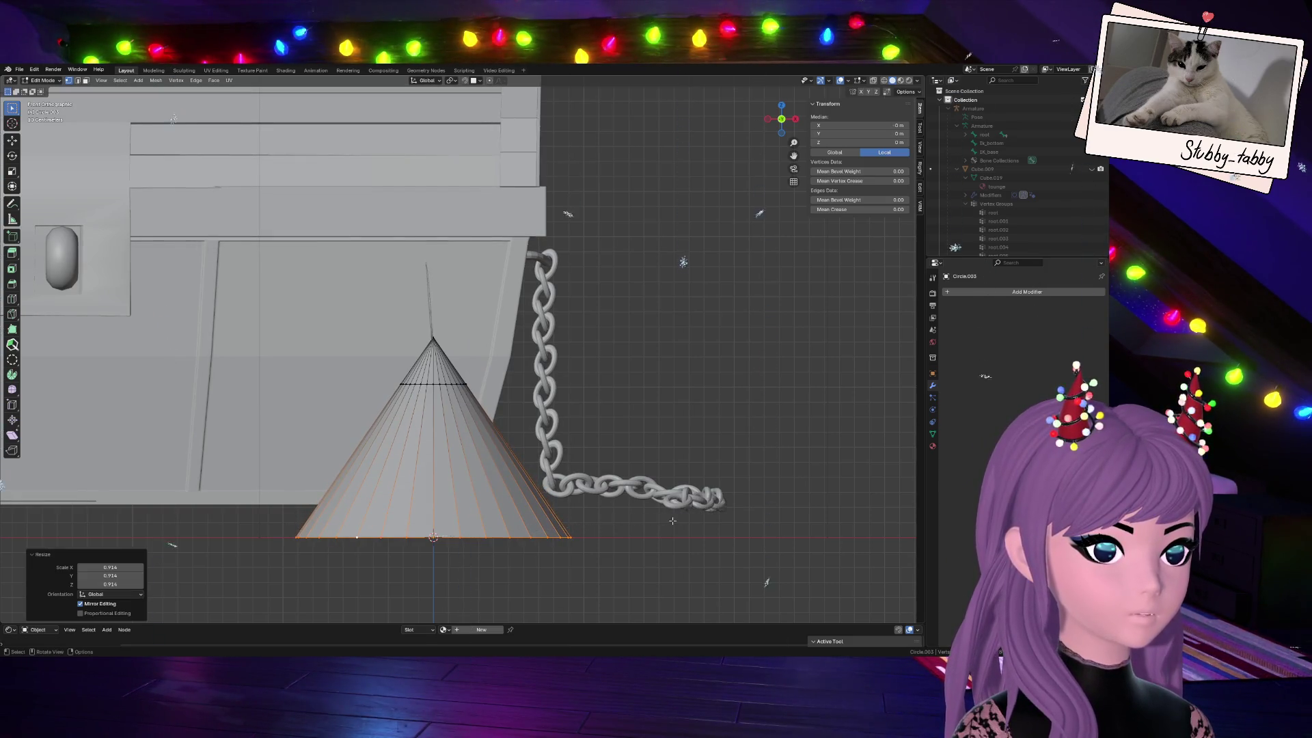
{"action": "key", "text": "s"}
{"action": "left_click", "coordinate": [655, 547]}
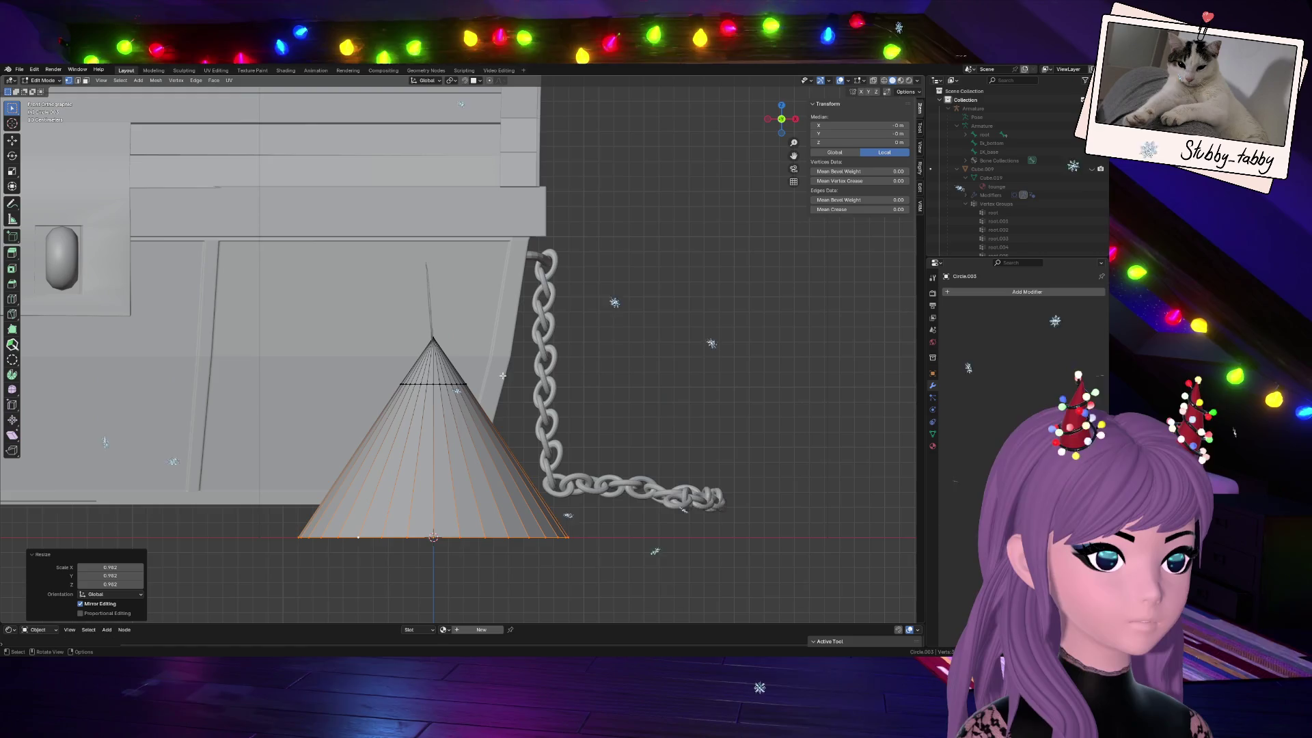
Scale the edge loop near the cone's top slightly
{"action": "left_click", "coordinate": [433, 345]}
{"action": "left_click", "coordinate": [442, 384], "text": "alt"}
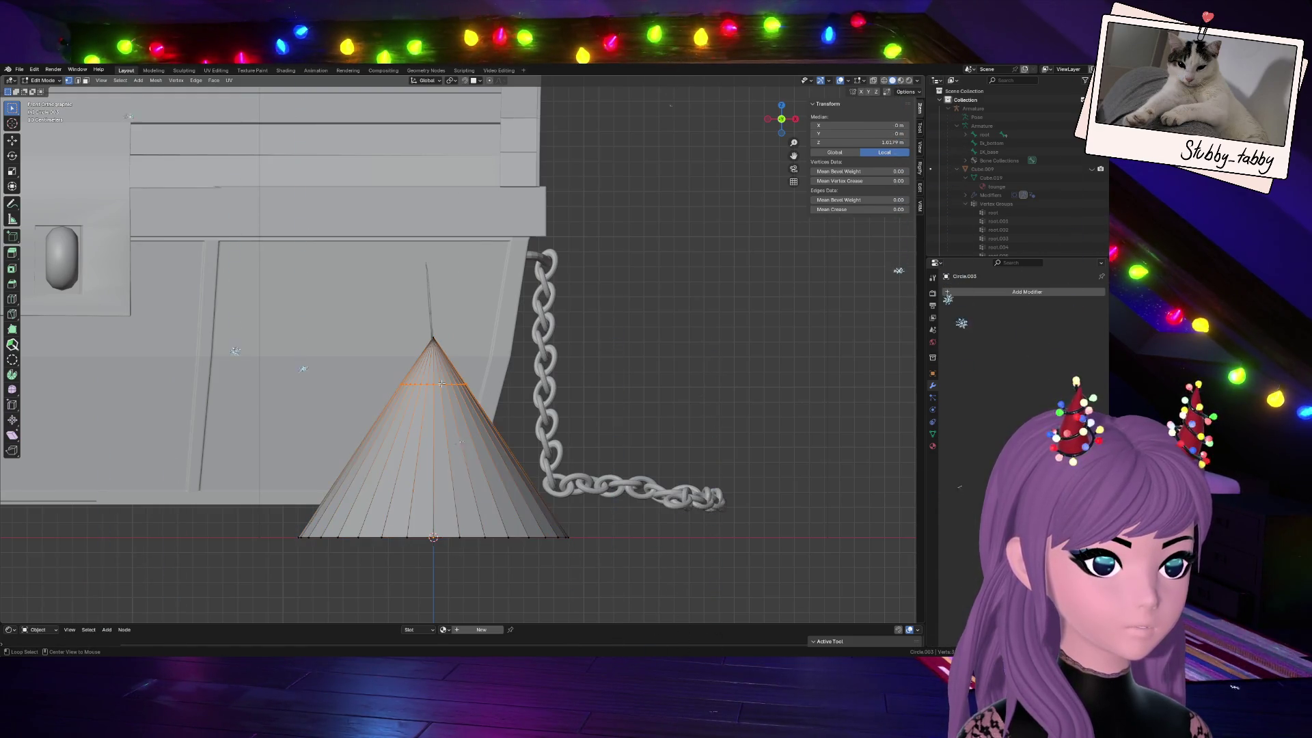
{"action": "key", "text": "s"}
{"action": "left_click", "coordinate": [560, 393]}
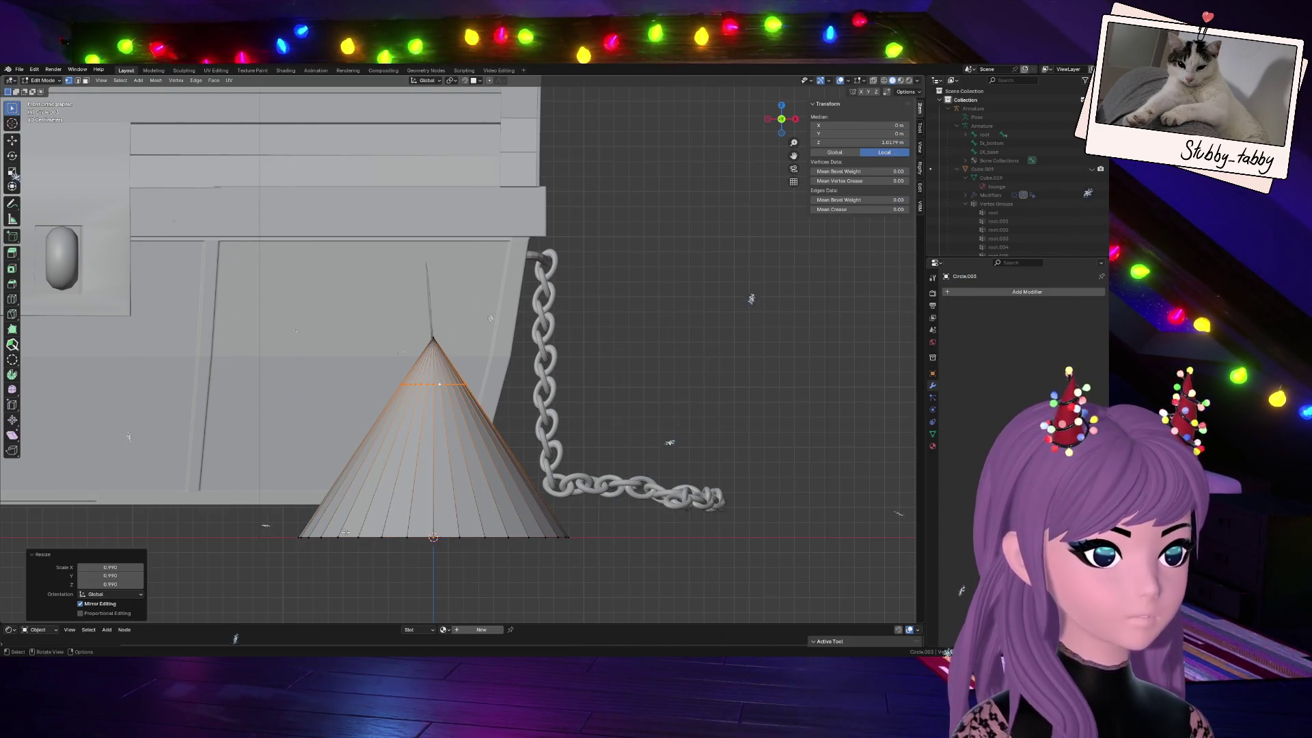
Checker-deselect the base loop and drop alternate vertices into spikes, then undo the attempt
{"action": "left_click", "coordinate": [513, 534], "text": "alt"}
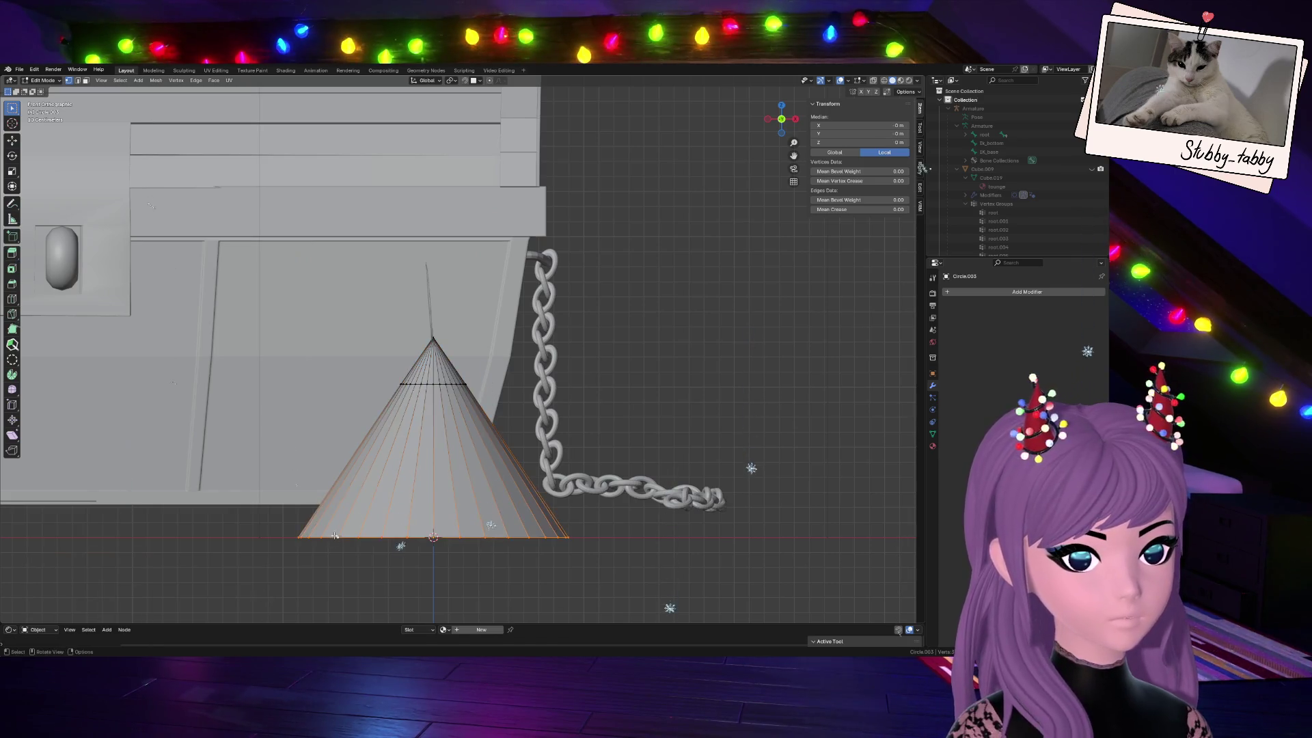
{"action": "left_click", "coordinate": [141, 81]}
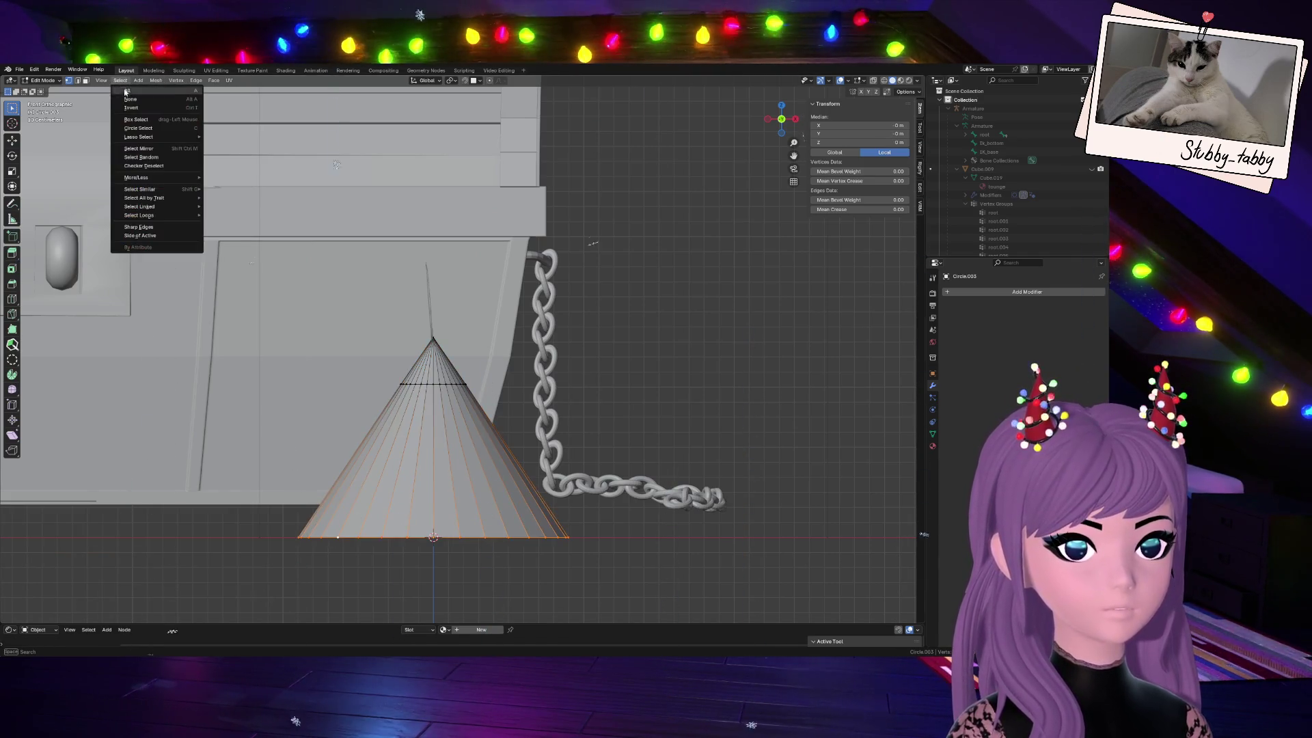
{"action": "left_click", "coordinate": [146, 167]}
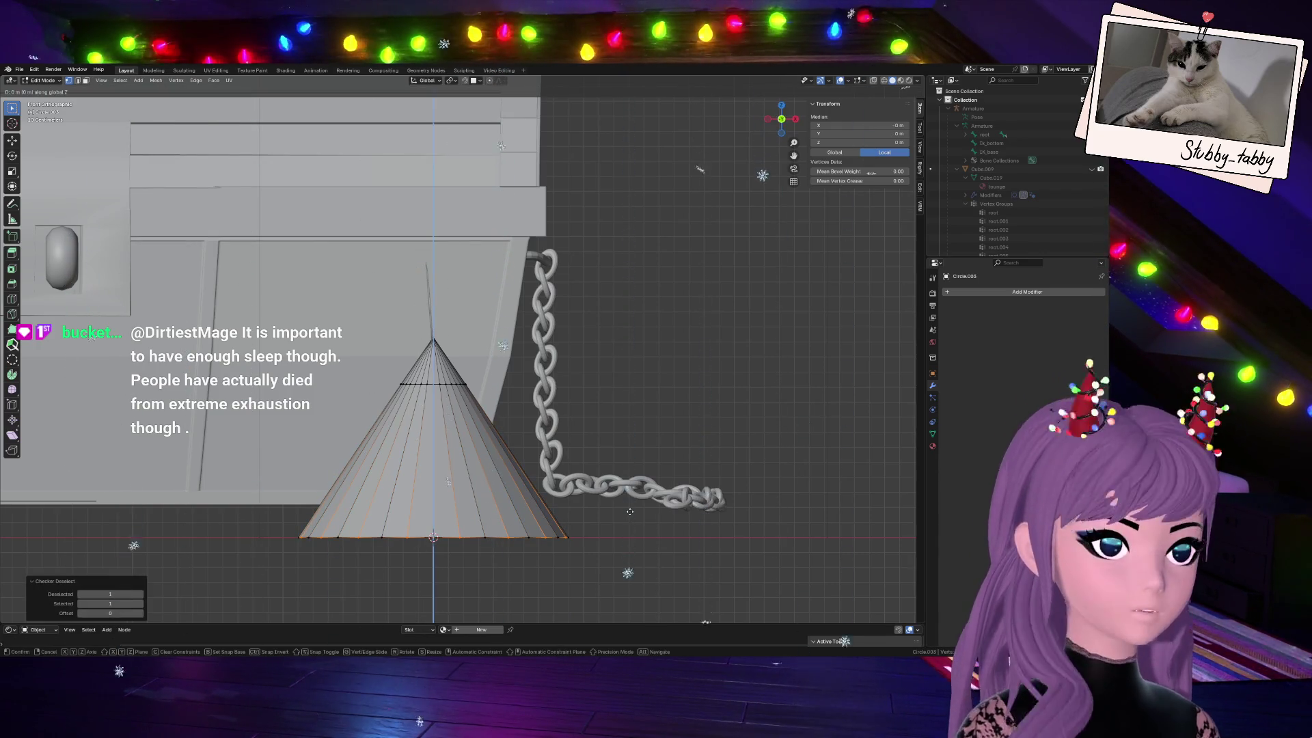
{"action": "key", "text": "g"}
{"action": "key", "text": "z"}
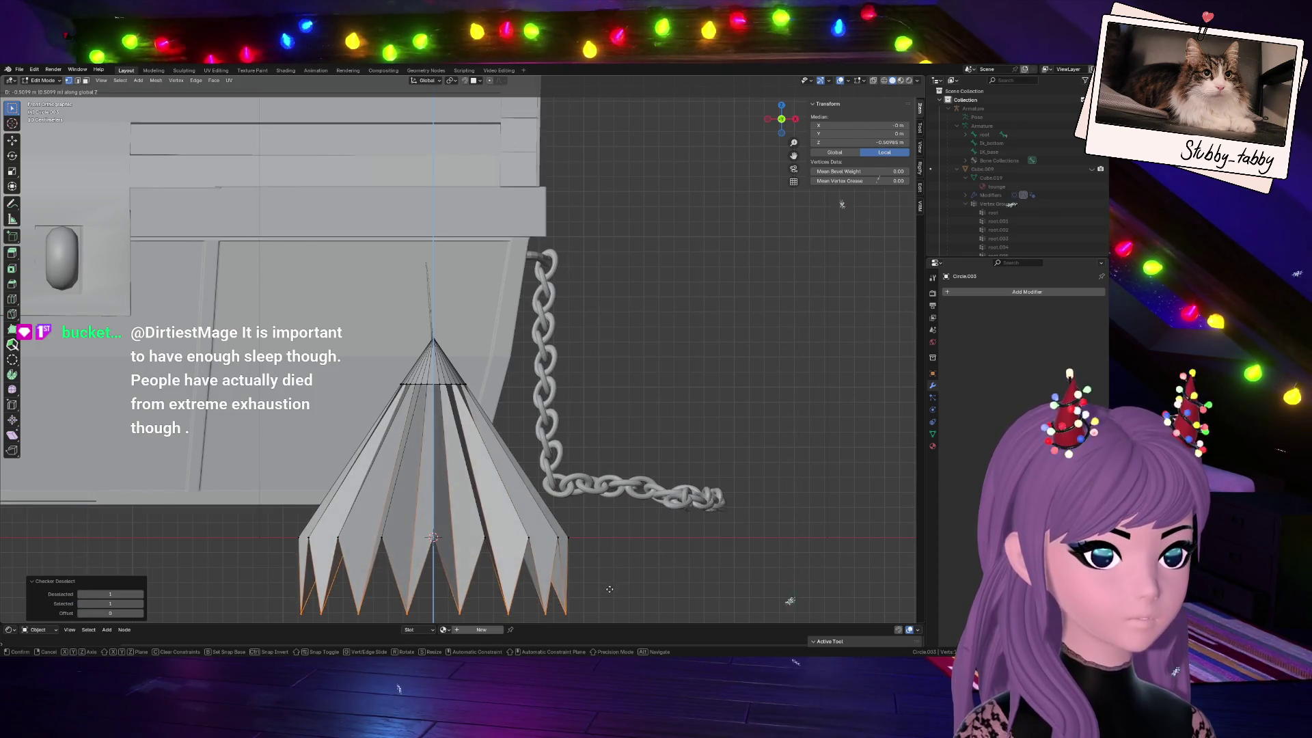
{"action": "left_click", "coordinate": [611, 559]}
{"action": "scroll", "coordinate": [614, 543], "scroll_direction": "down", "scroll_amount": 3}
{"action": "key", "text": "s"}
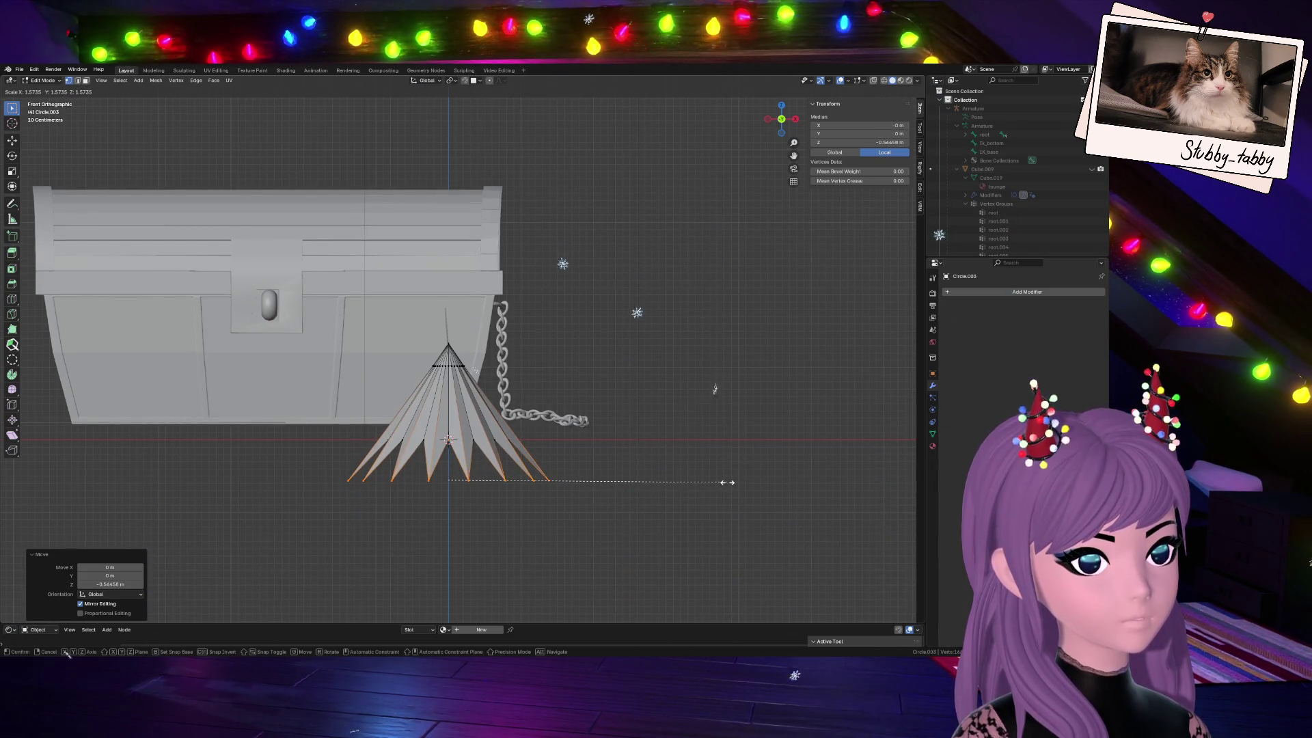
{"action": "key", "text": "Escape"}
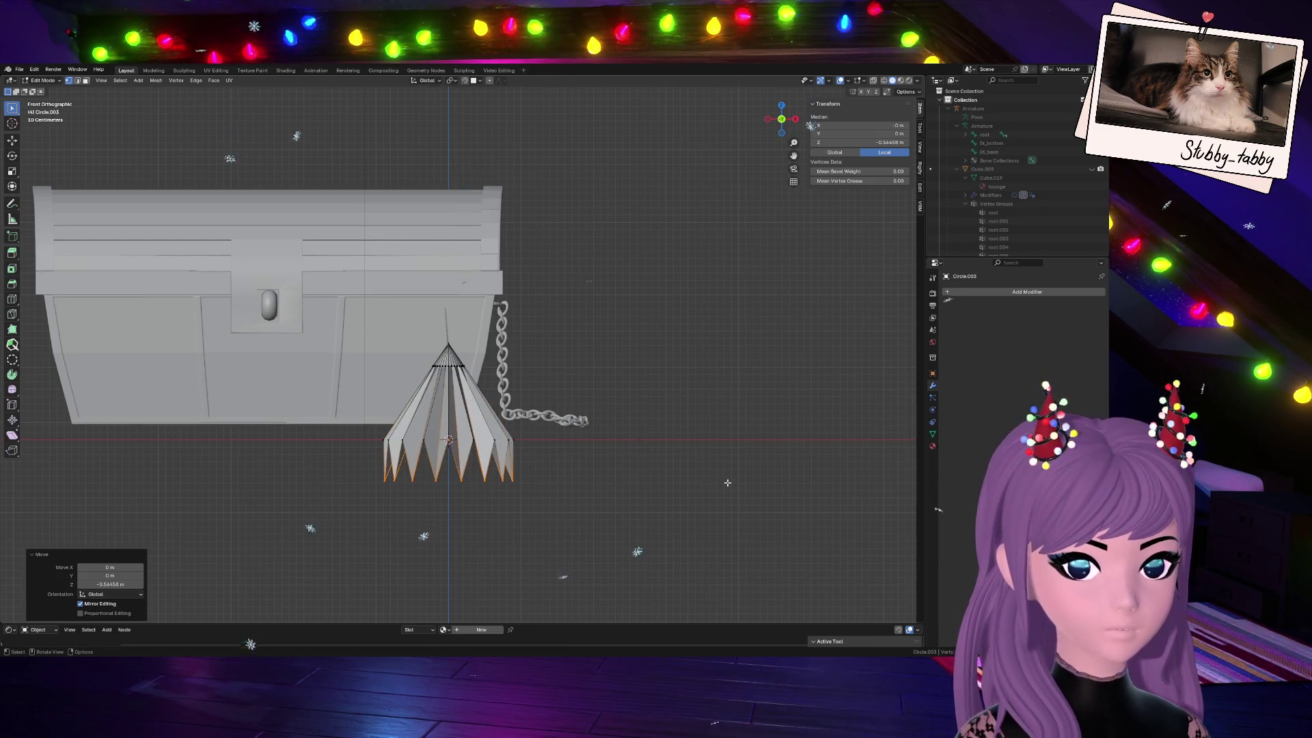
{"action": "key", "text": "ctrl+z"}
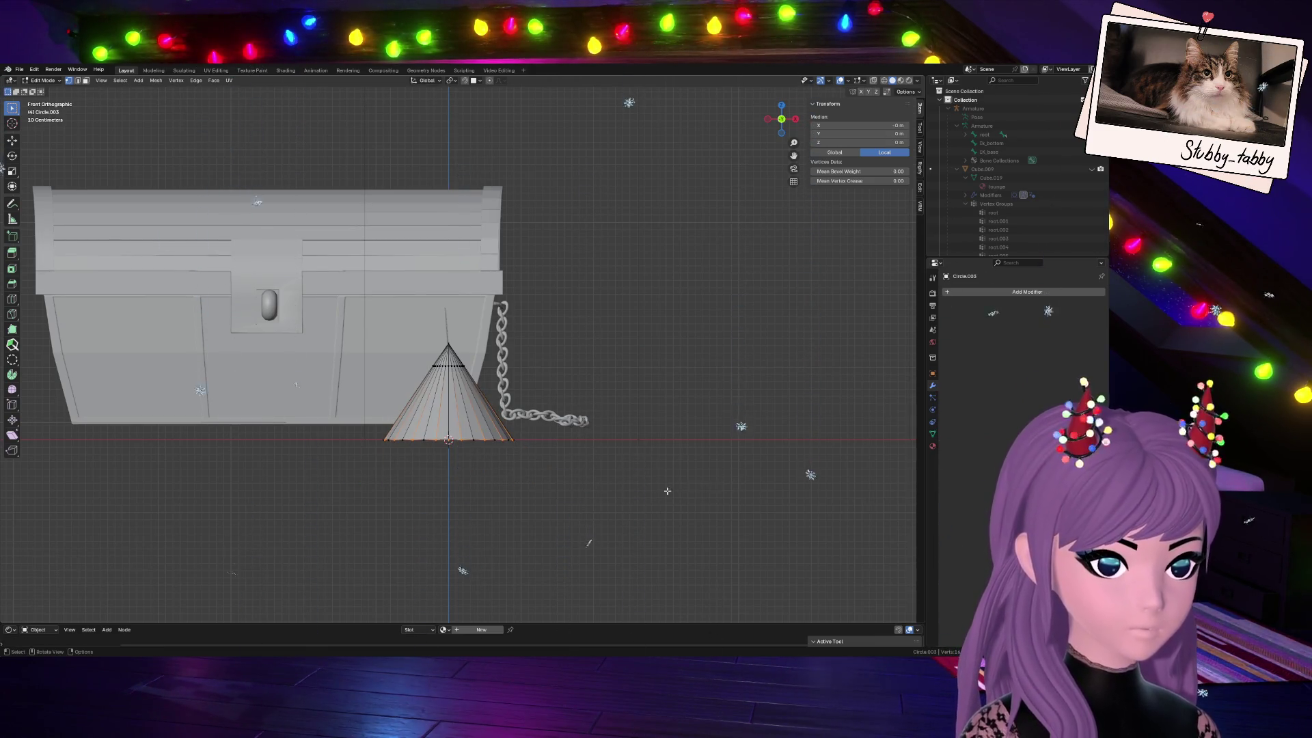
{"action": "scroll", "coordinate": [727, 482], "scroll_direction": "up", "scroll_amount": 8}
{"action": "scroll", "coordinate": [810, 559], "scroll_direction": "down", "scroll_amount": 6}
{"action": "scroll", "coordinate": [689, 409], "scroll_direction": "up", "scroll_amount": 2}
Clear and reselect until the entire cone mesh is selected again
{"action": "left_click", "coordinate": [689, 409]}
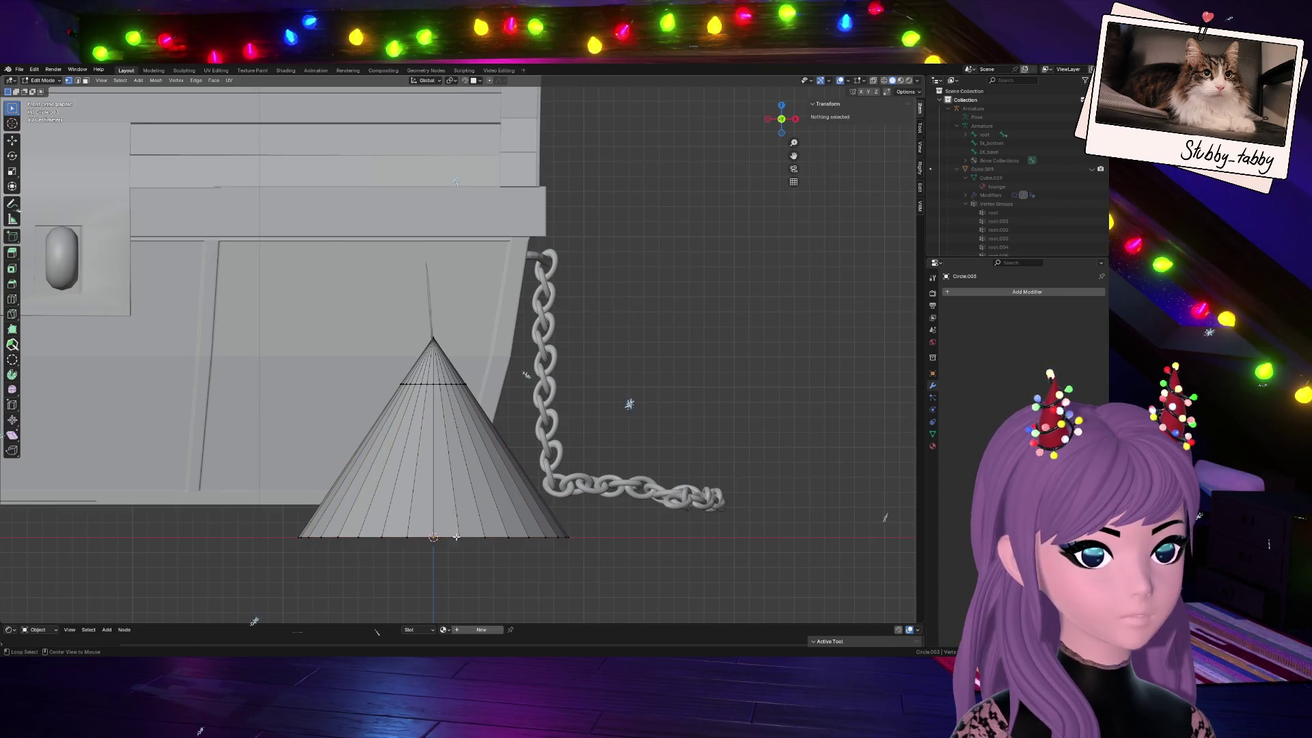
{"action": "key", "text": "a"}
{"action": "key", "text": "a"}
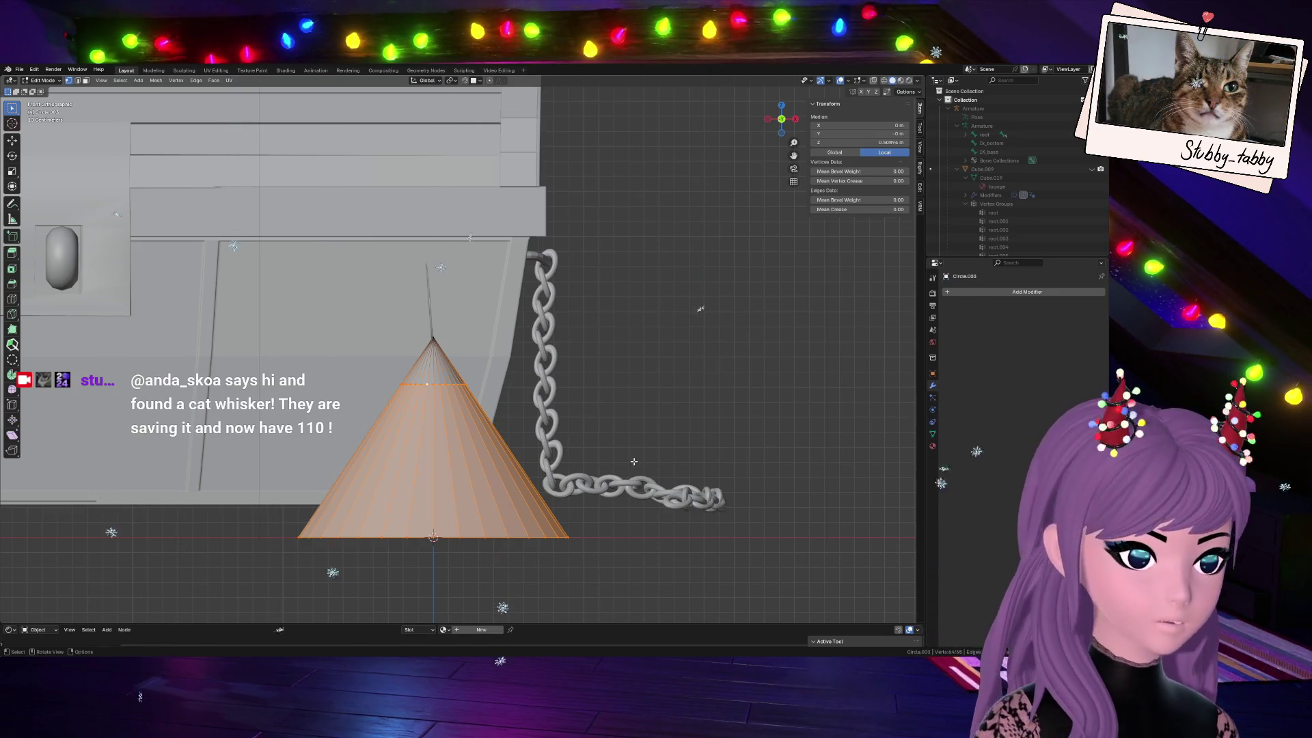
{"action": "key", "text": "alt+a"}
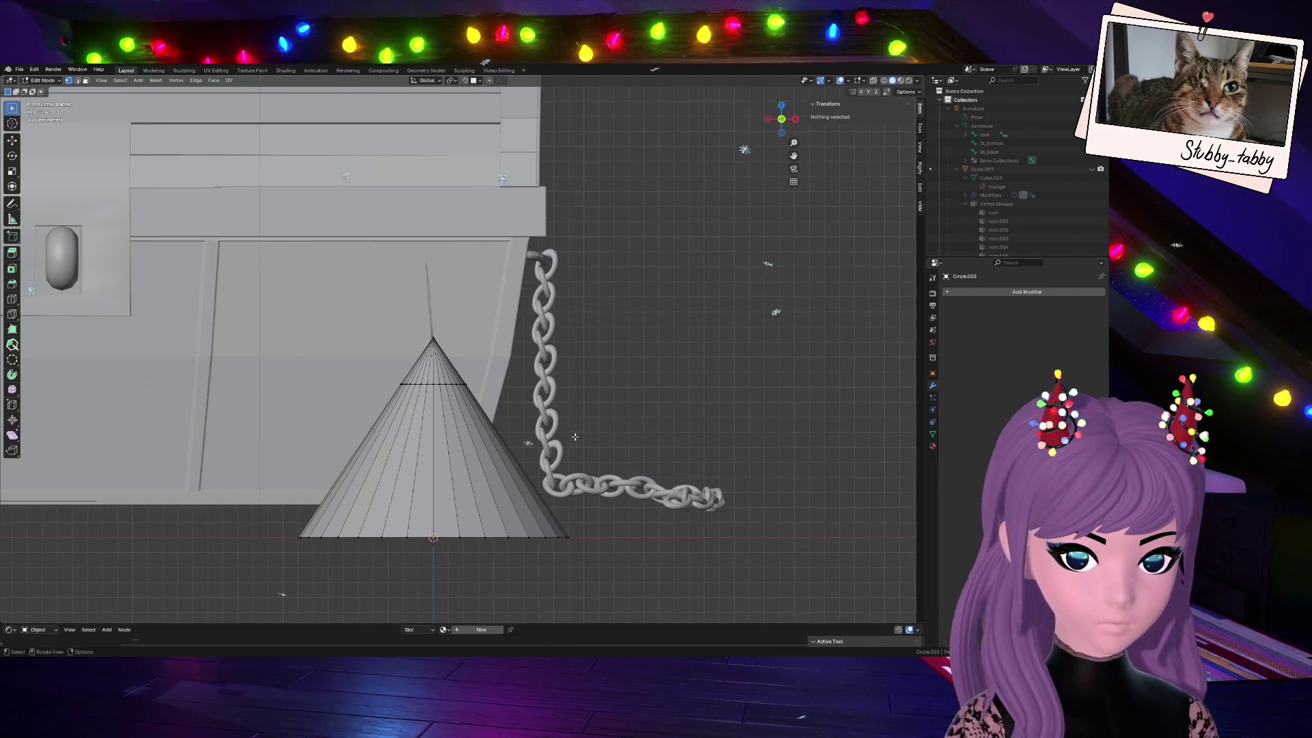
{"action": "key", "text": "a"}
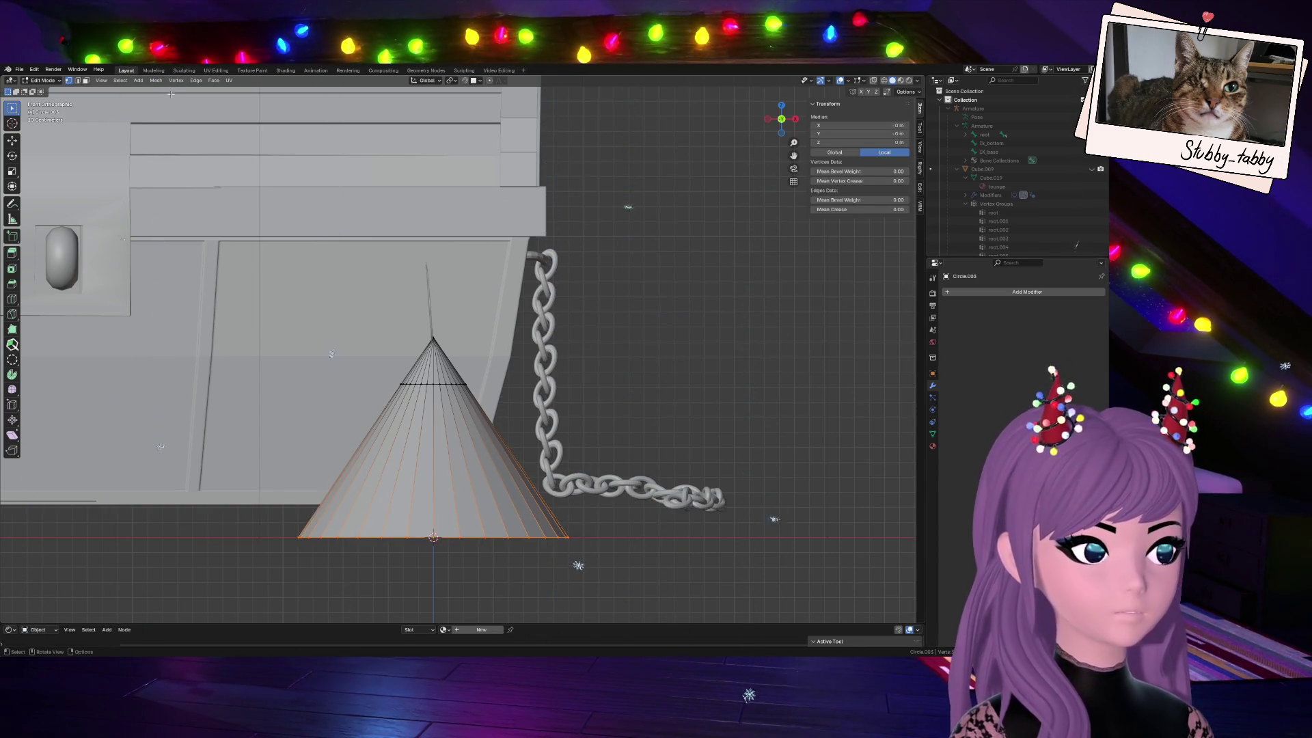
{"action": "left_click", "coordinate": [119, 80]}
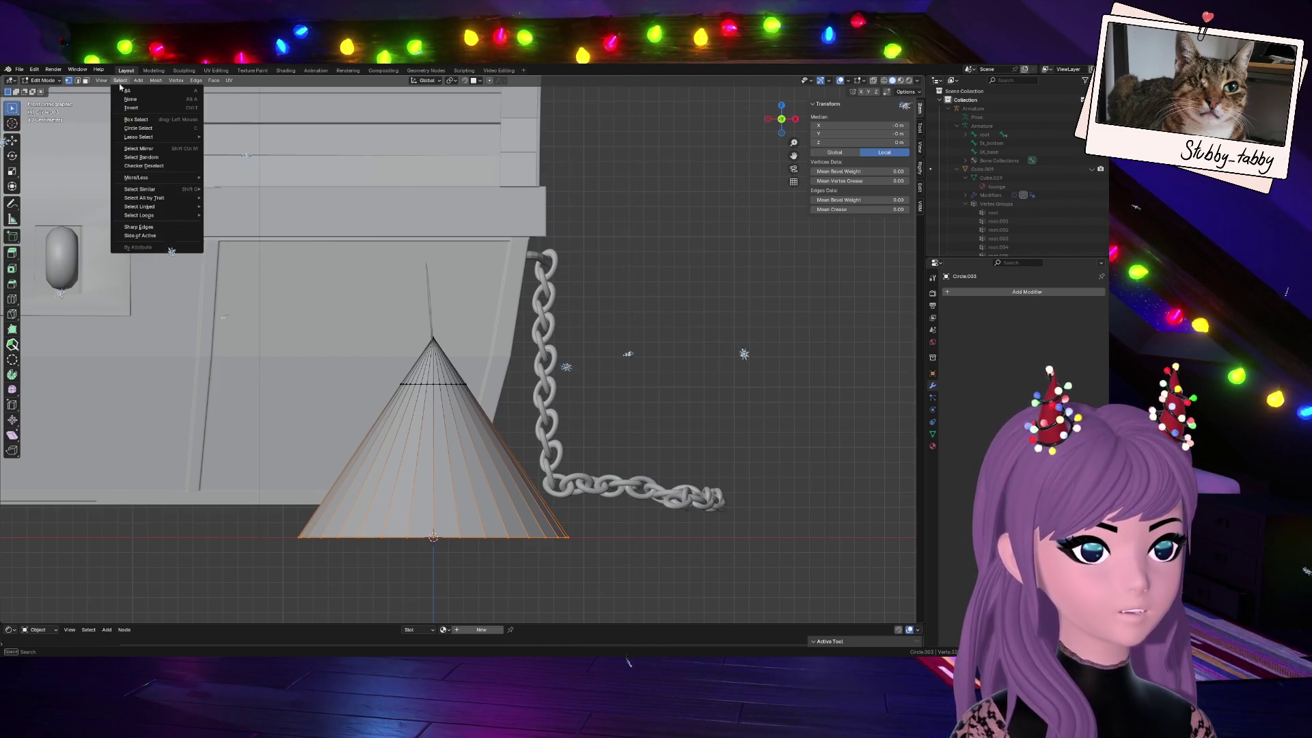
Checker-deselect the cone and drop alternate vertices along Z into a zigzag rim
{"action": "left_click", "coordinate": [155, 165]}
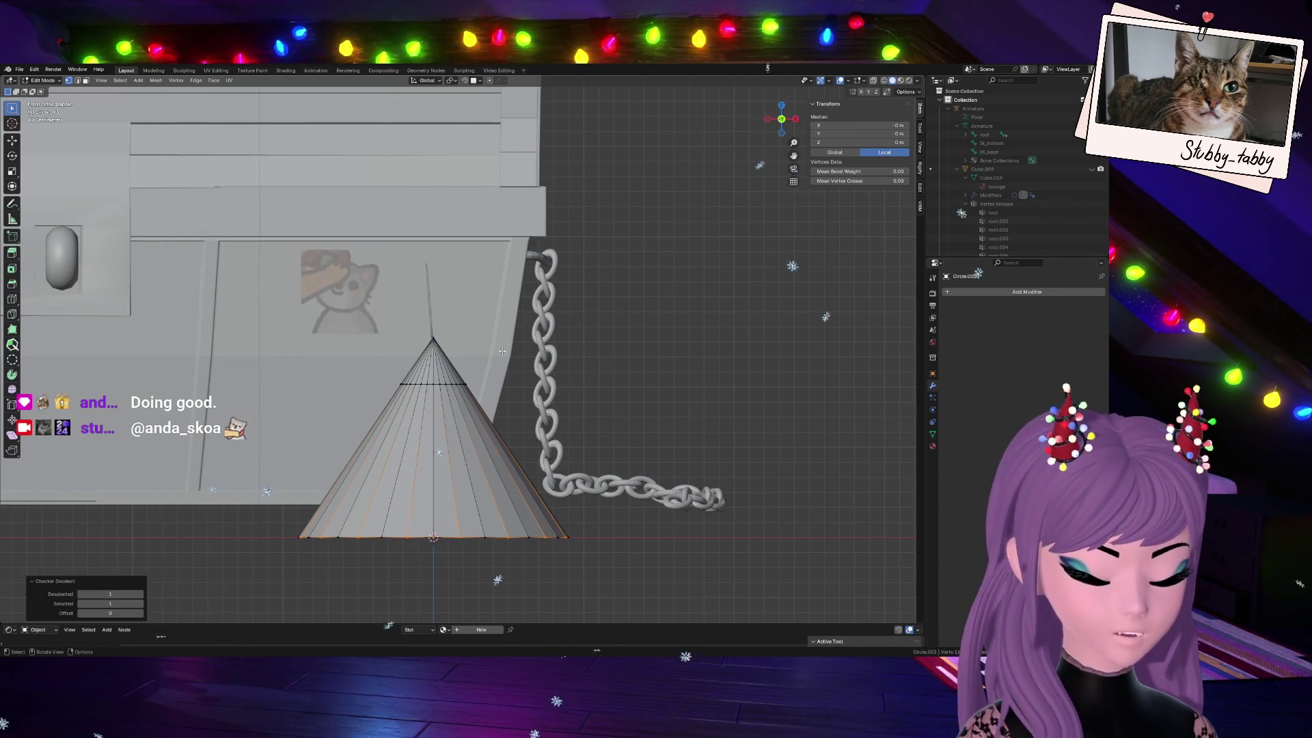
{"action": "key", "text": "g"}
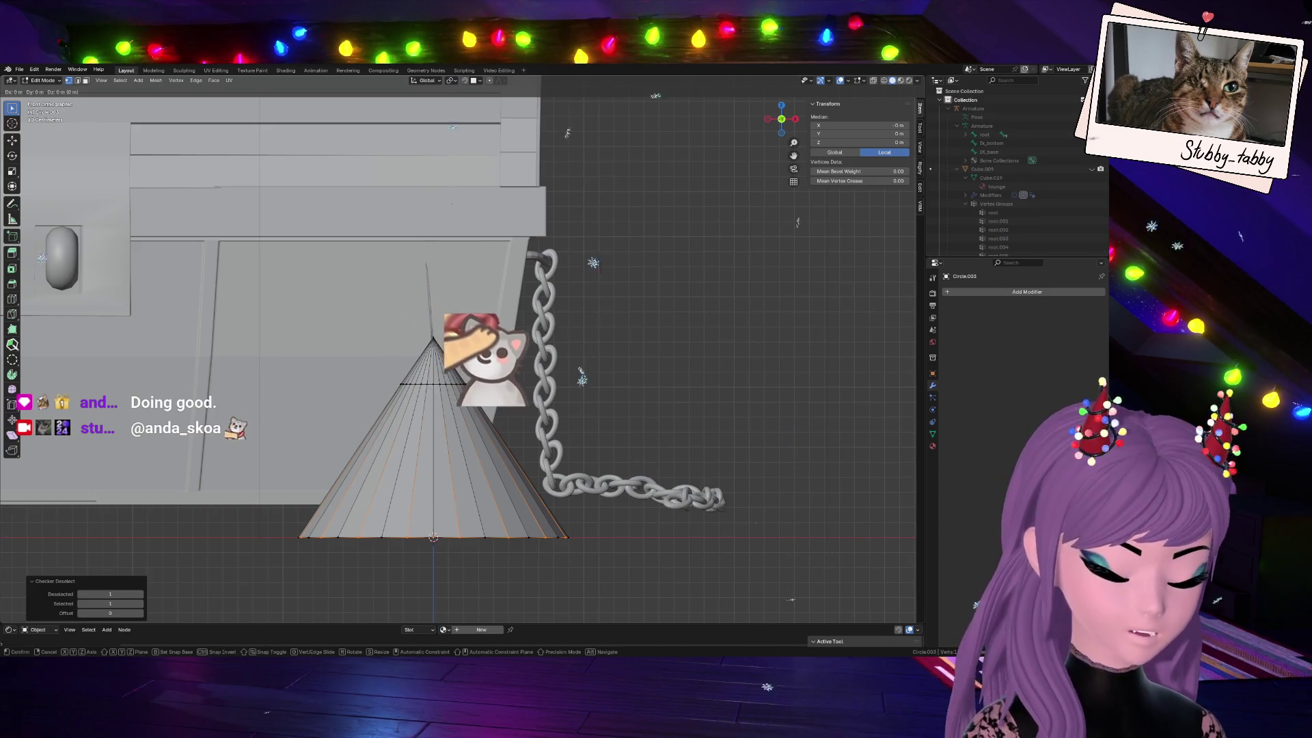
{"action": "key", "text": "z"}
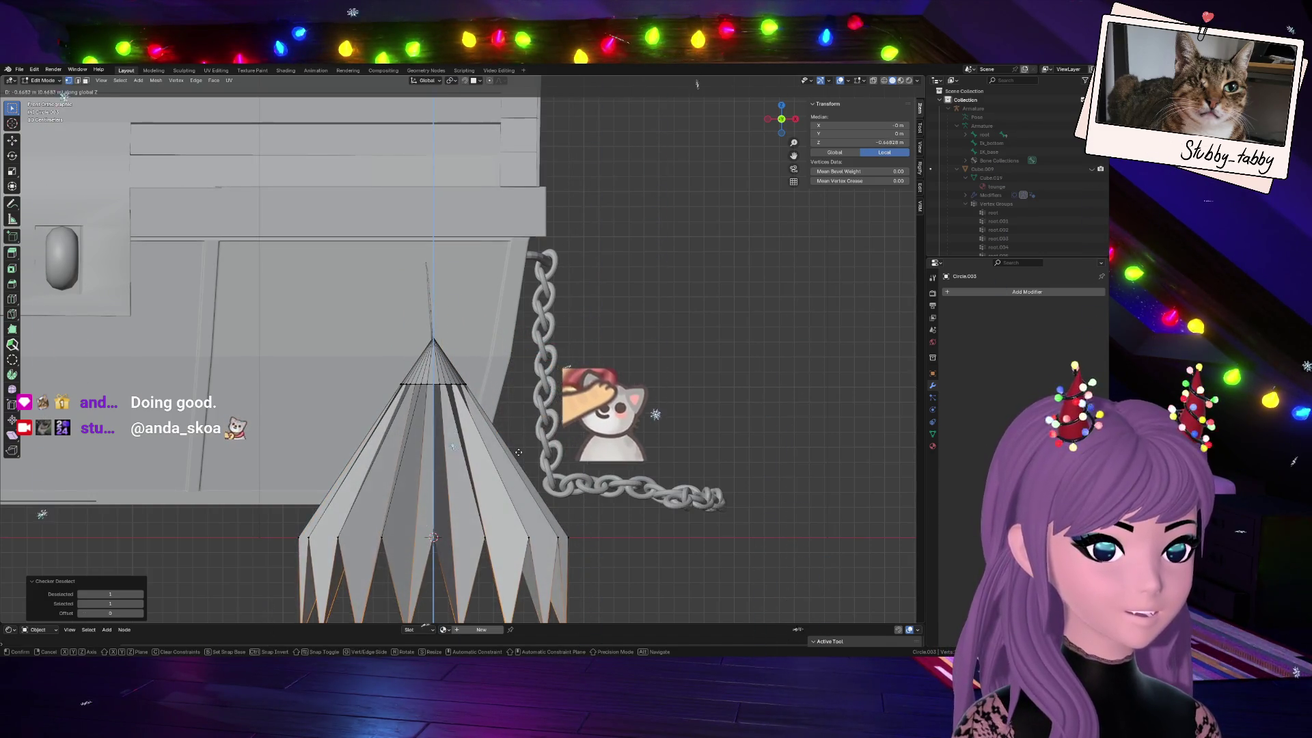
{"action": "left_click", "coordinate": [519, 444]}
{"action": "scroll", "coordinate": [534, 451], "scroll_direction": "down", "scroll_amount": 4}
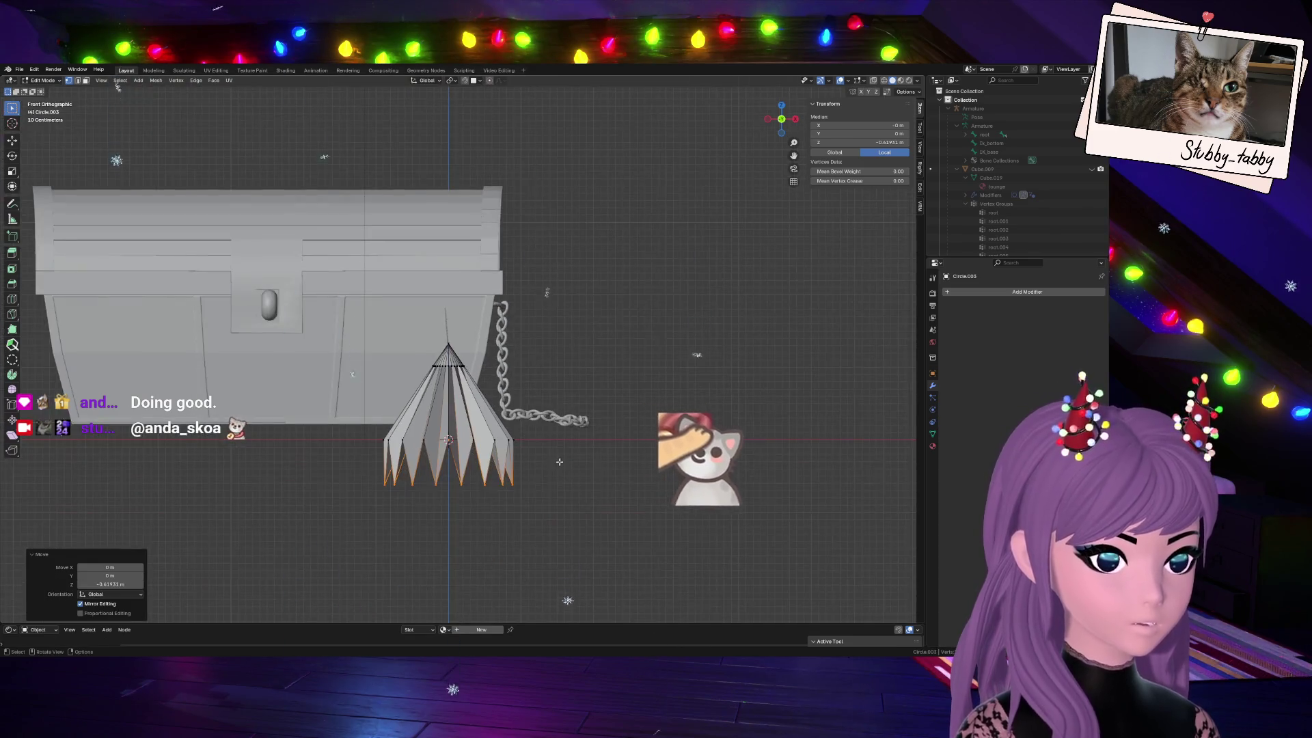
Scale the spiky cone larger and select the edge loop near its tip
{"action": "key", "text": "s"}
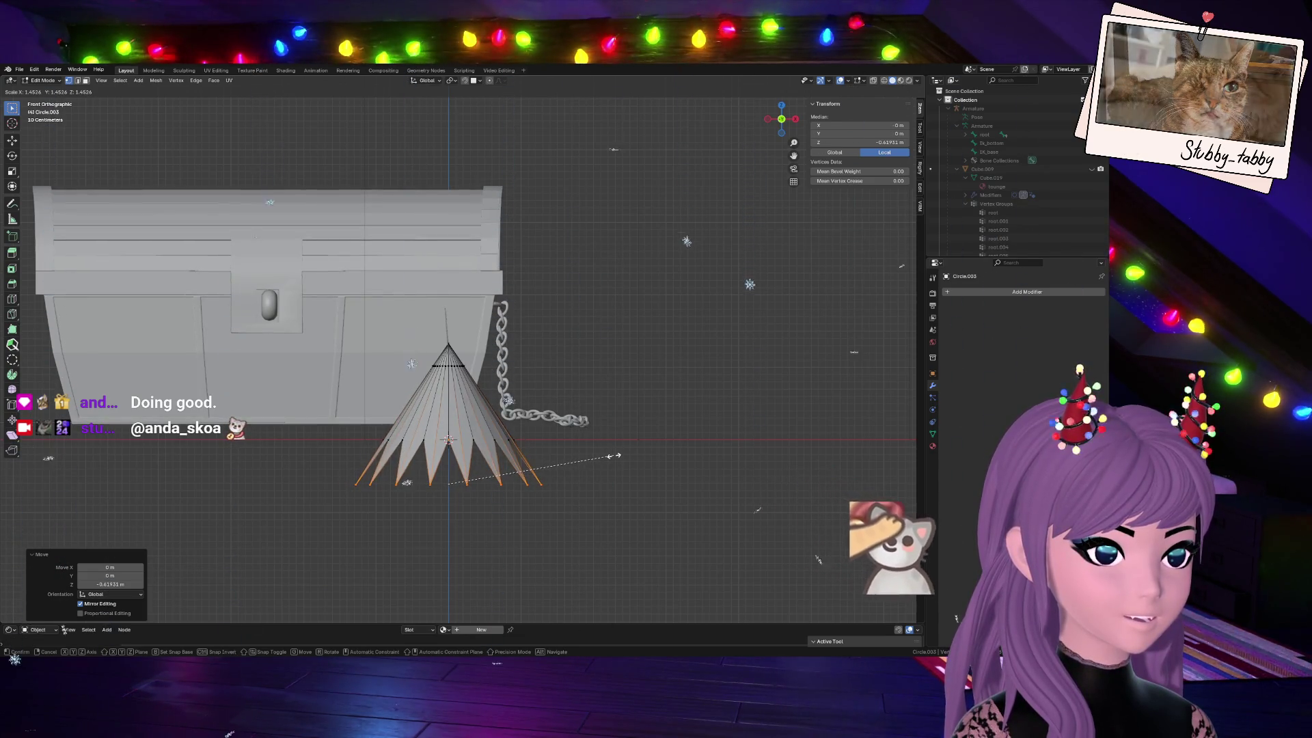
{"action": "left_click", "coordinate": [616, 455]}
{"action": "scroll", "coordinate": [450, 395], "scroll_direction": "up", "scroll_amount": 3}
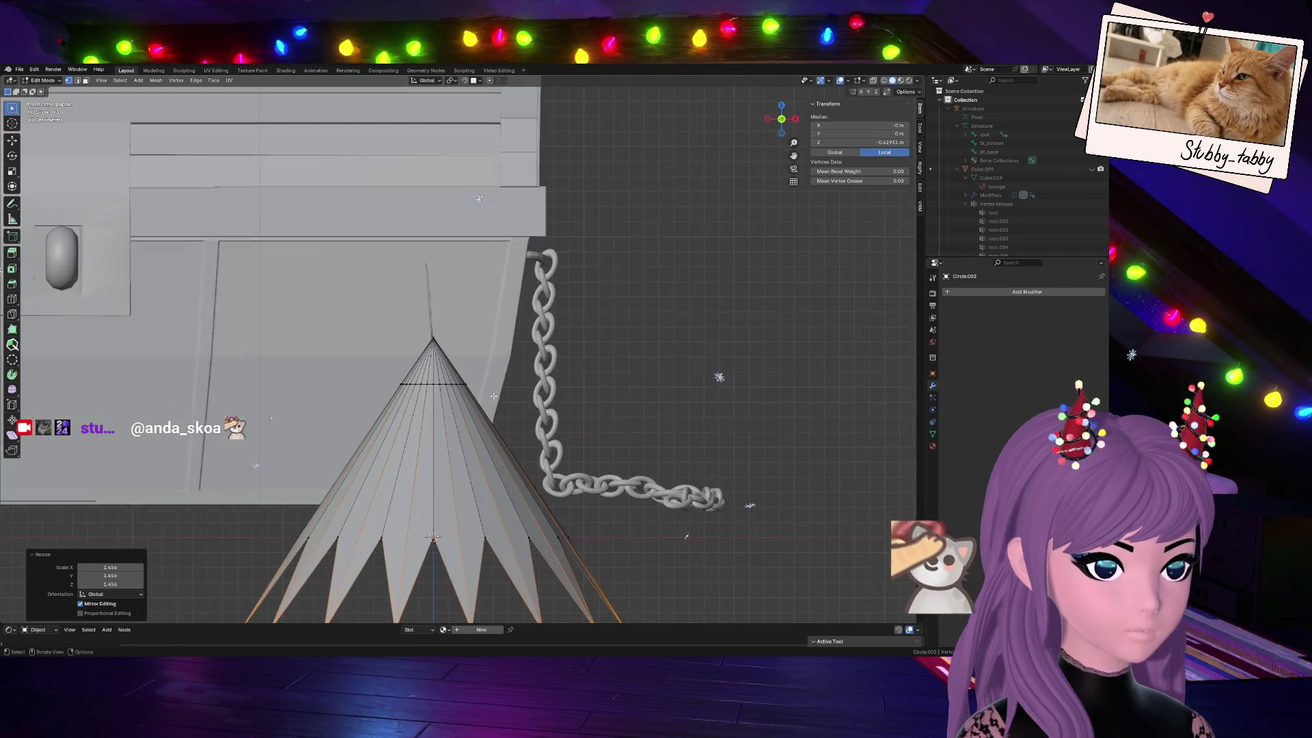
{"action": "scroll", "coordinate": [450, 393], "scroll_direction": "down", "scroll_amount": 2}
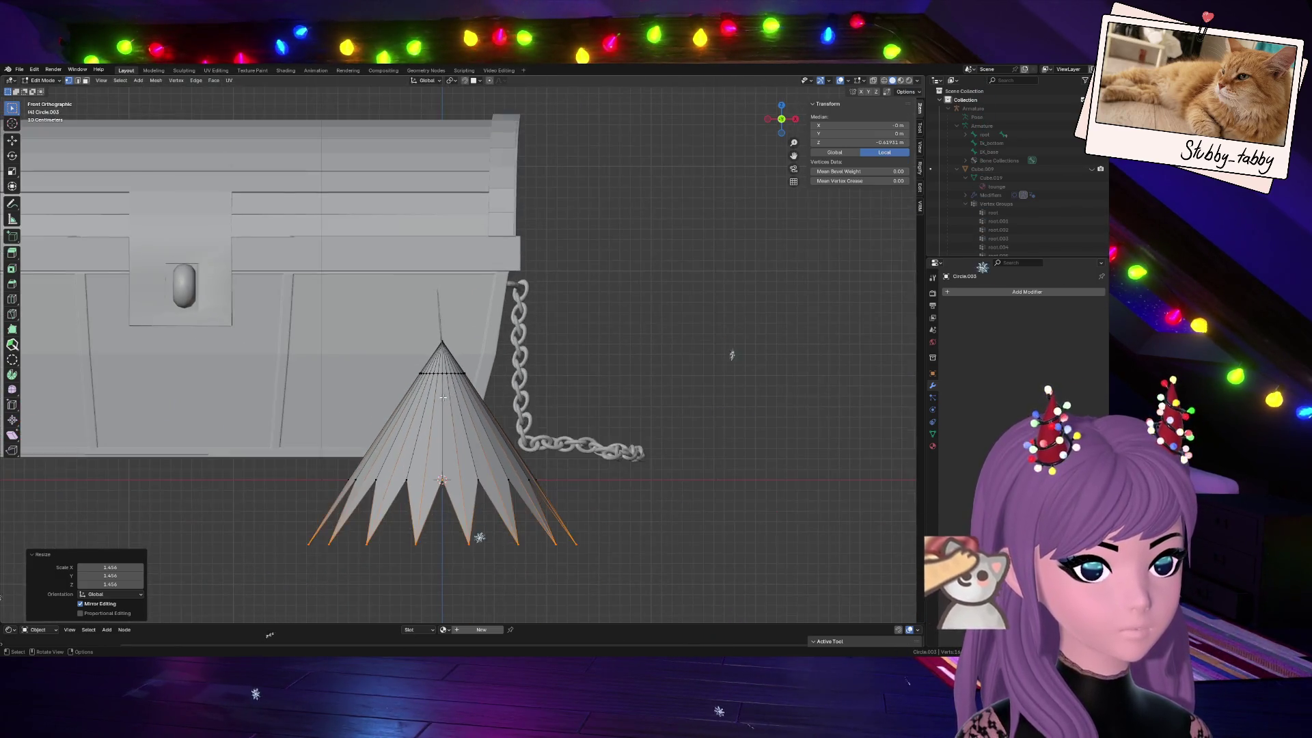
{"action": "scroll", "coordinate": [449, 394], "scroll_direction": "up", "scroll_amount": 3}
{"action": "left_click", "coordinate": [427, 389], "text": "alt"}
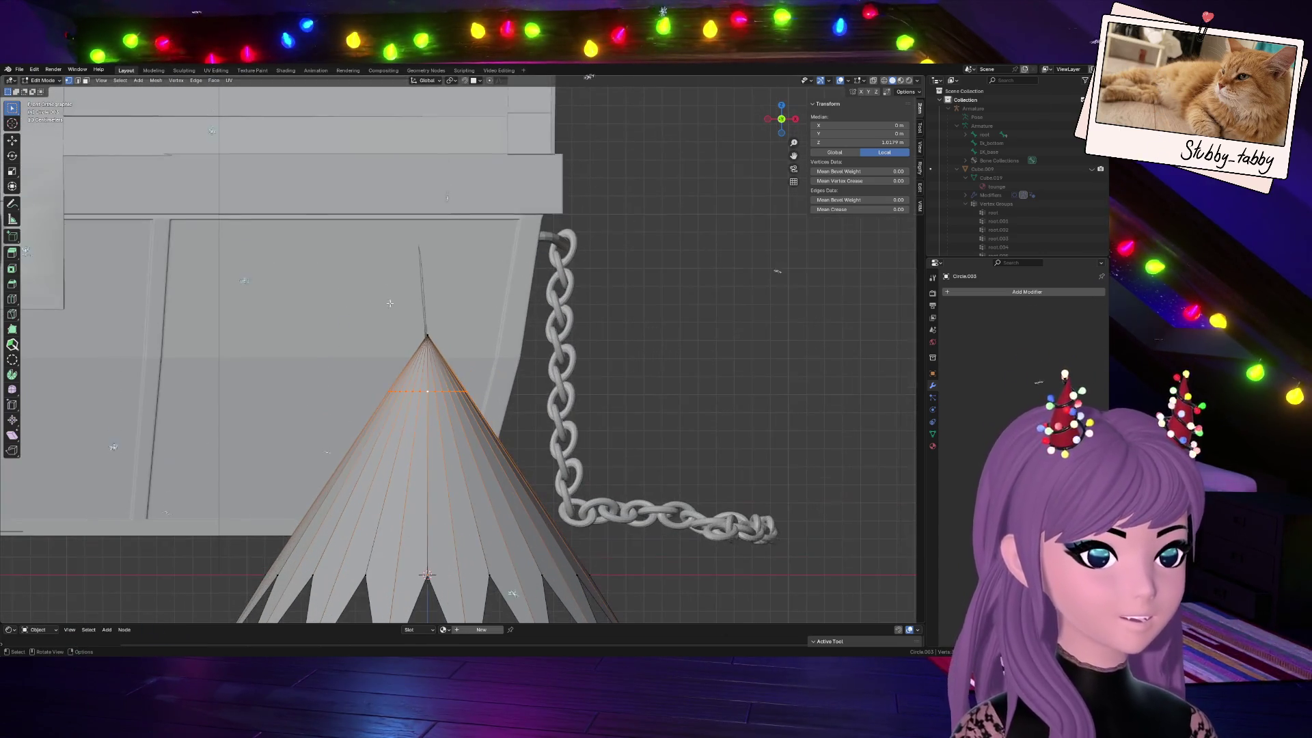
{"action": "left_click", "coordinate": [155, 80]}
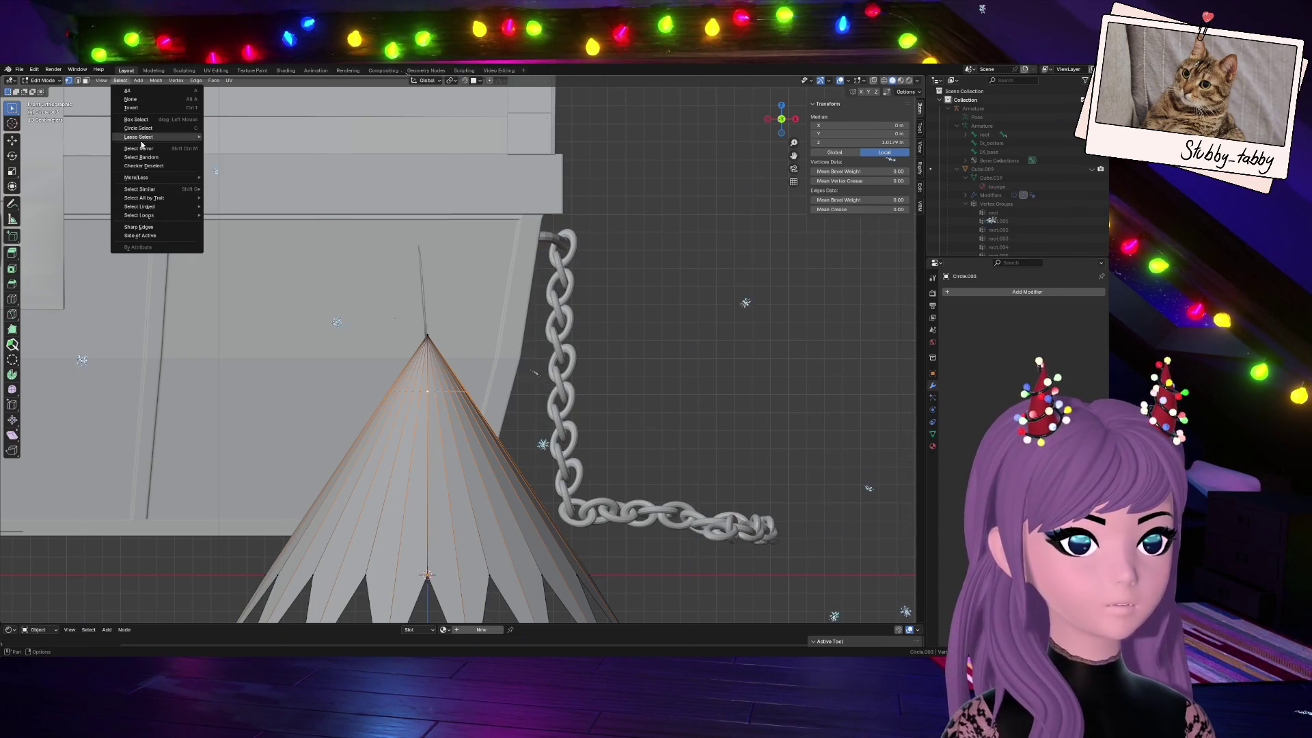
Checker-deselect, box-select the base vertices through X-ray, and scale them slightly inward
{"action": "left_click", "coordinate": [154, 168]}
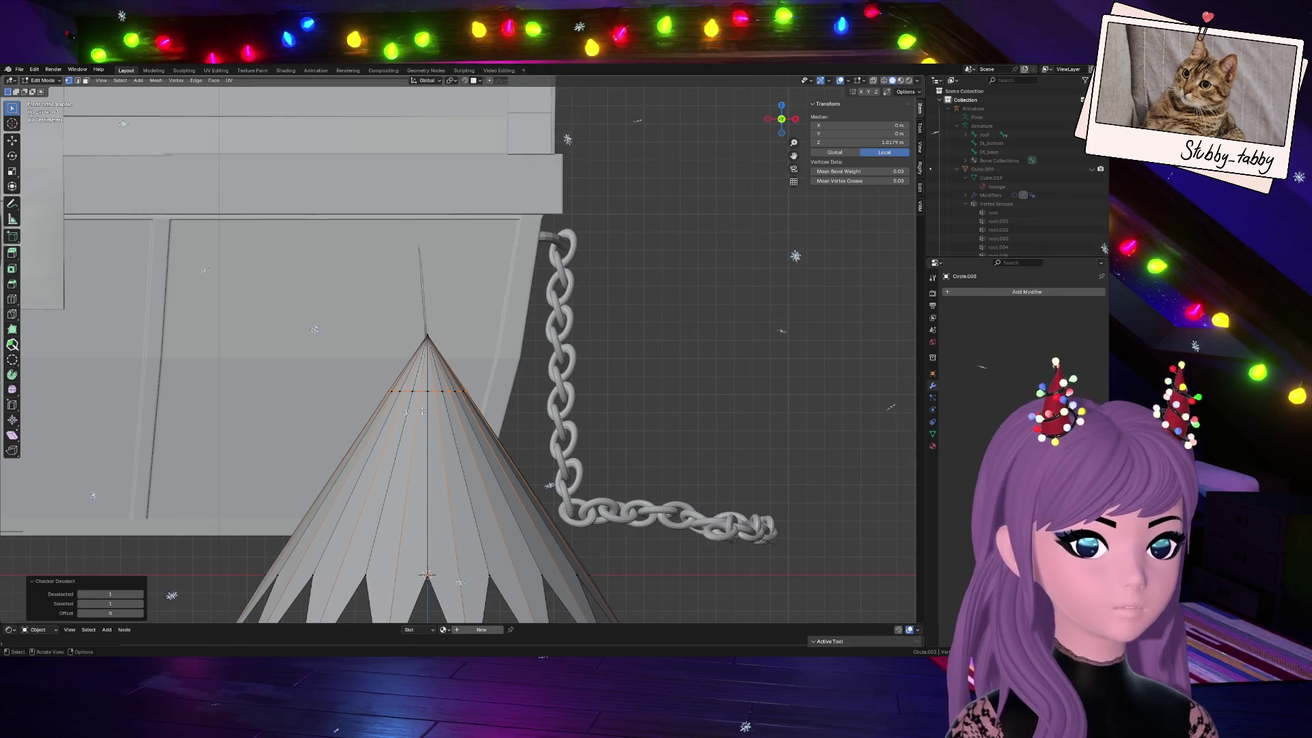
{"action": "scroll", "coordinate": [432, 538], "scroll_direction": "down", "scroll_amount": 3}
{"action": "scroll", "coordinate": [432, 538], "scroll_direction": "up", "scroll_amount": 2}
{"action": "scroll", "coordinate": [433, 539], "scroll_direction": "up", "scroll_amount": 2}
{"action": "scroll", "coordinate": [462, 549], "scroll_direction": "down", "scroll_amount": 2}
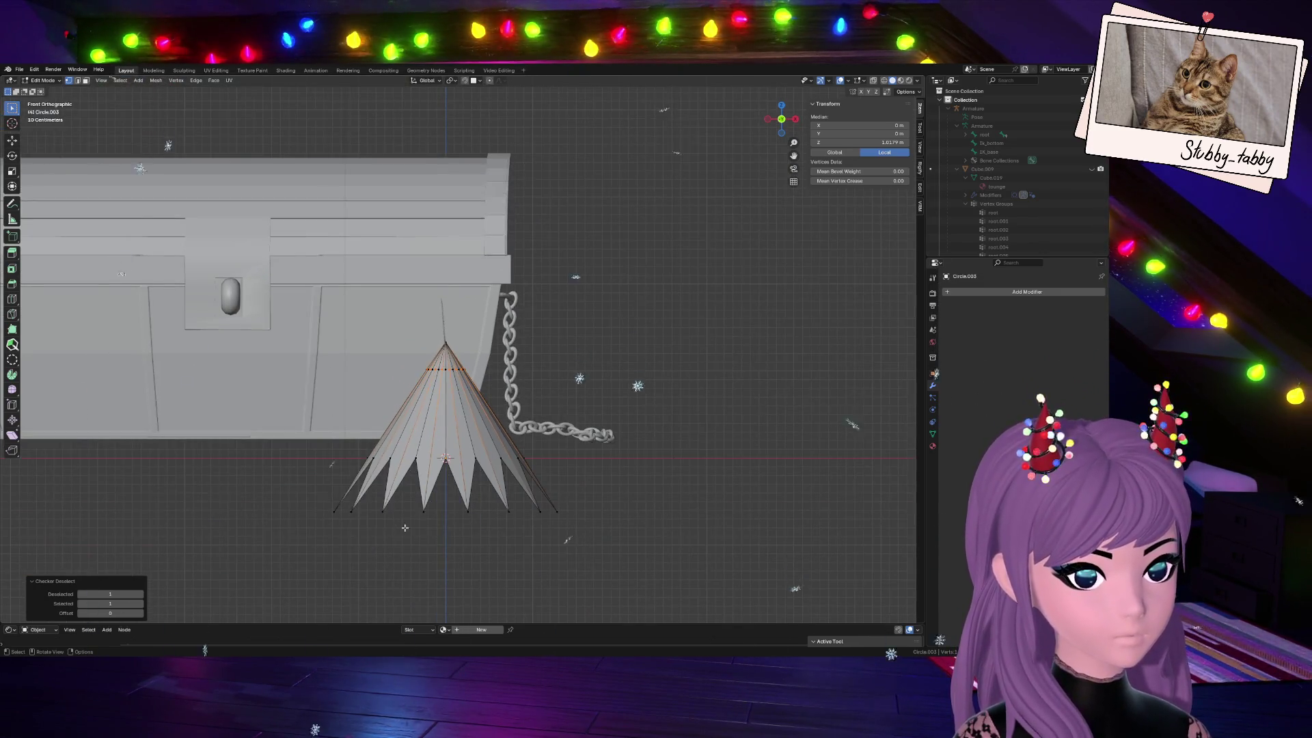
{"action": "left_click_drag", "start_coordinate": [300, 481], "coordinate": [656, 564]}
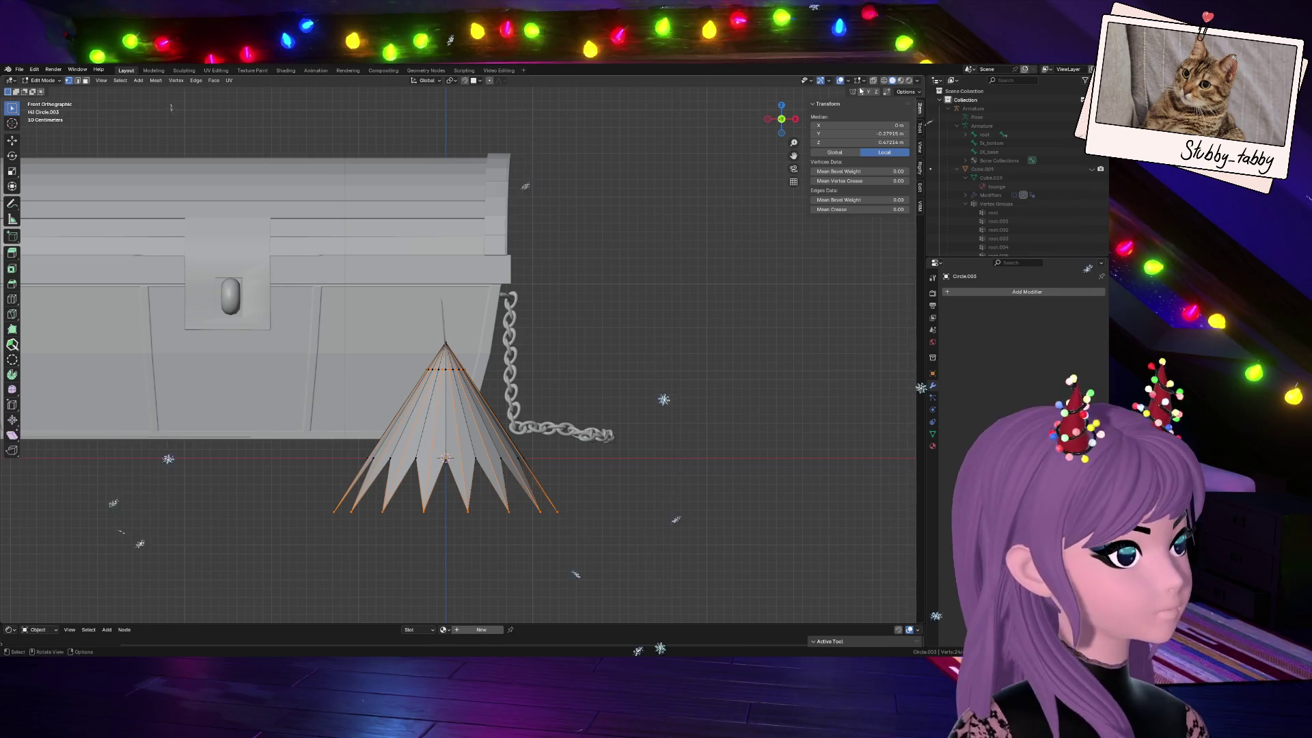
{"action": "key", "text": "alt+z"}
{"action": "left_click_drag", "start_coordinate": [307, 470], "coordinate": [637, 549]}
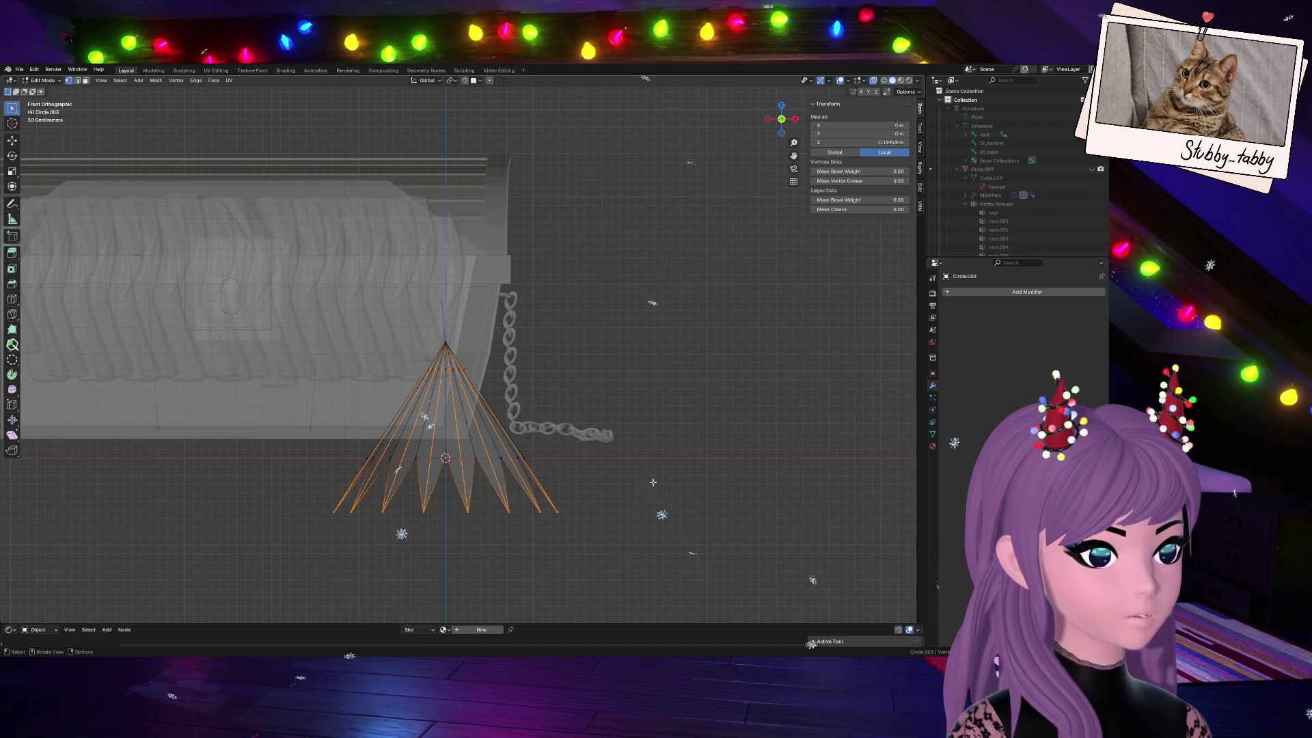
{"action": "key", "text": "alt+z"}
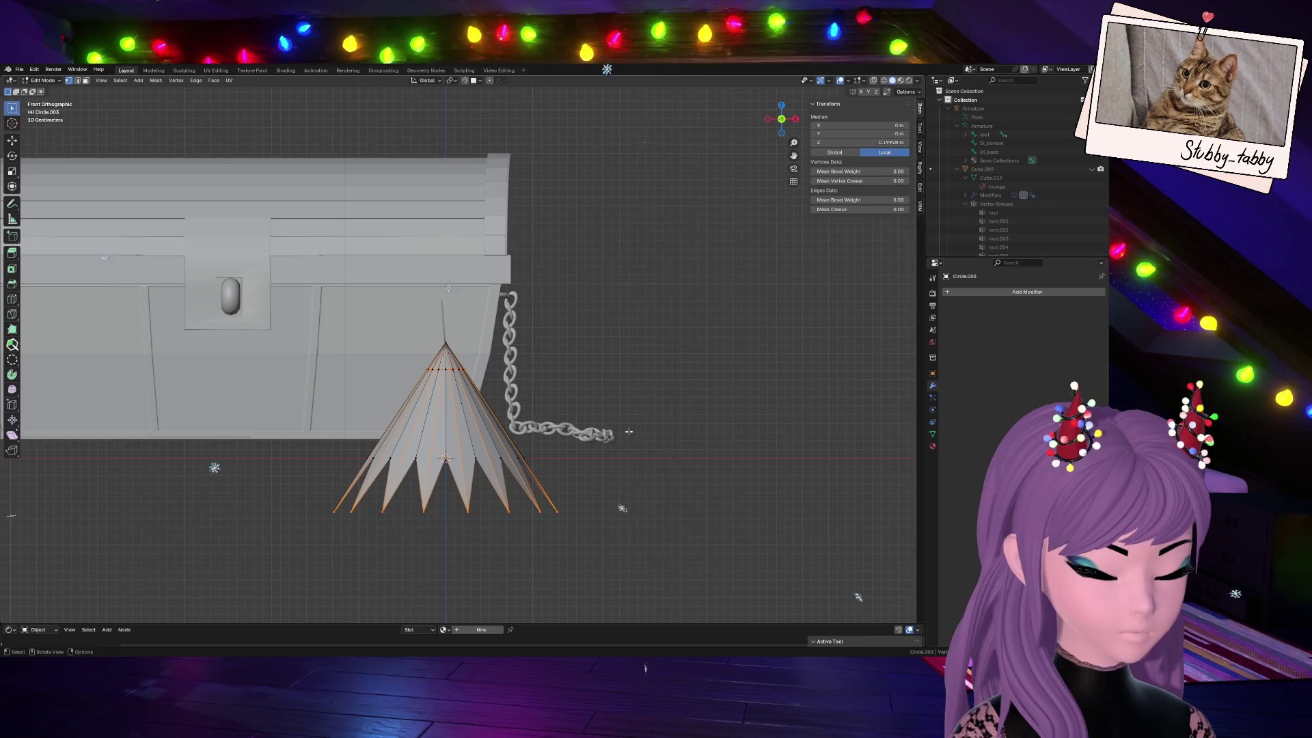
{"action": "key", "text": "s"}
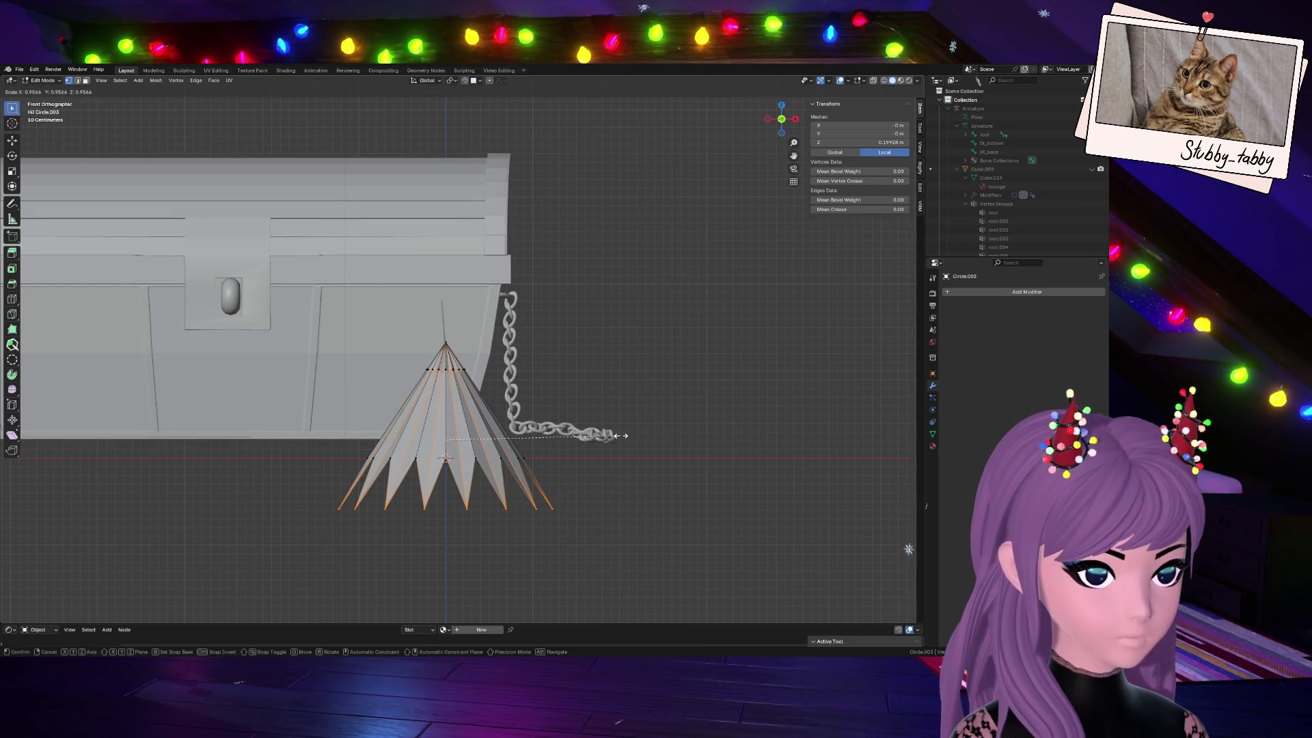
{"action": "key", "text": "Return"}
{"action": "left_click_drag", "start_coordinate": [782, 119], "coordinate": [717, 123]}
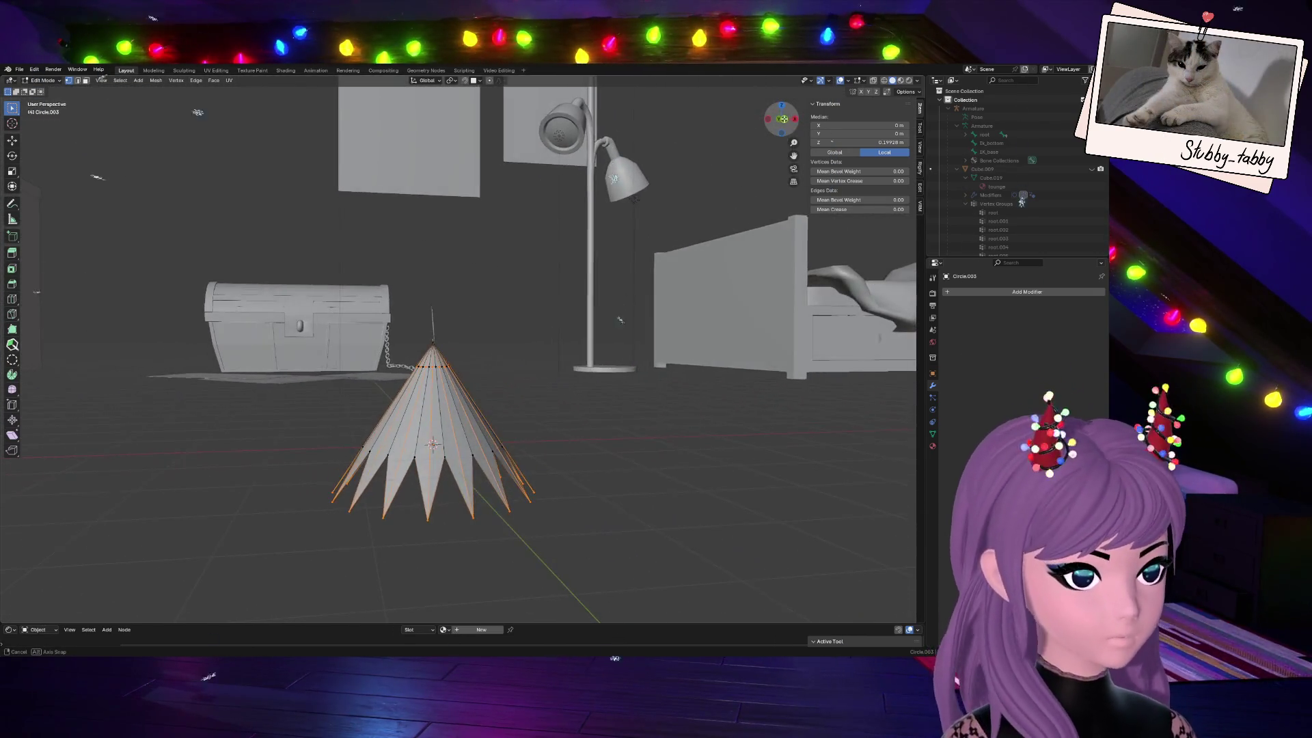
{"action": "scroll", "coordinate": [553, 470], "scroll_direction": "up", "scroll_amount": 3}
{"action": "scroll", "coordinate": [517, 401], "scroll_direction": "down", "scroll_amount": 2}
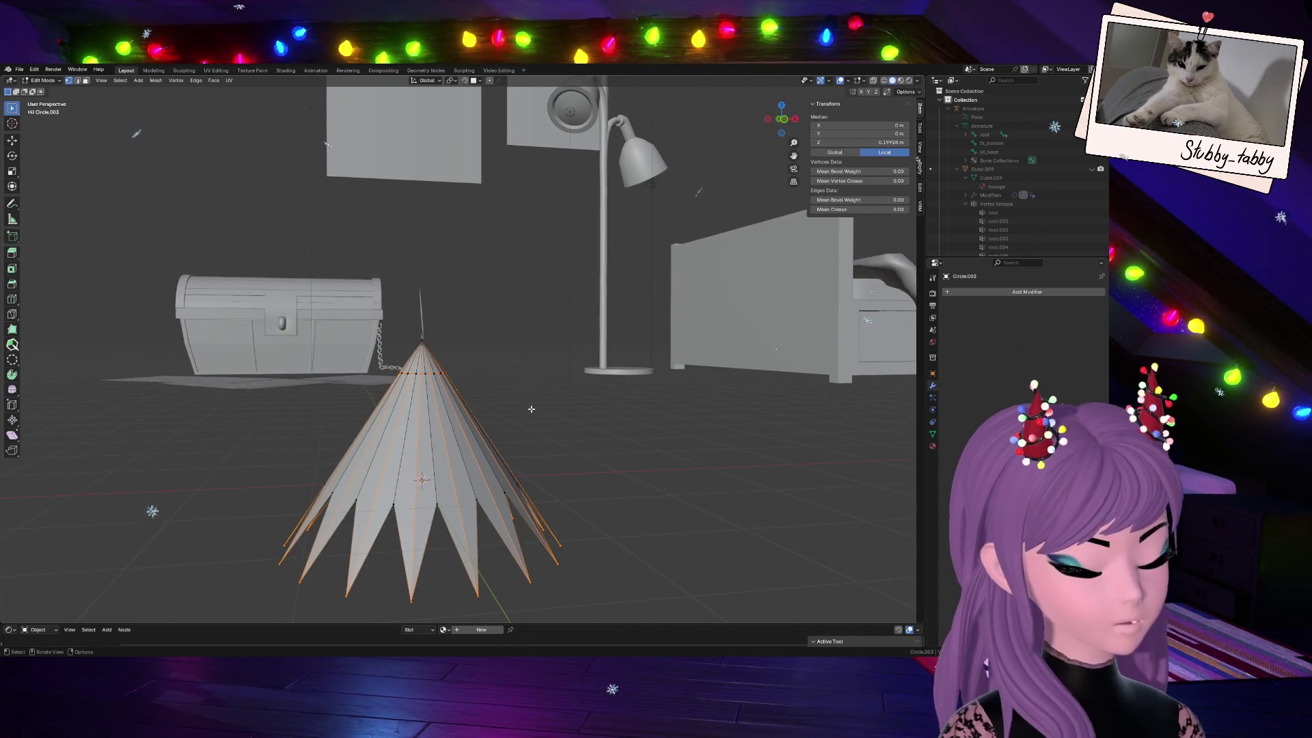
{"action": "key", "text": "ctrl+b"}
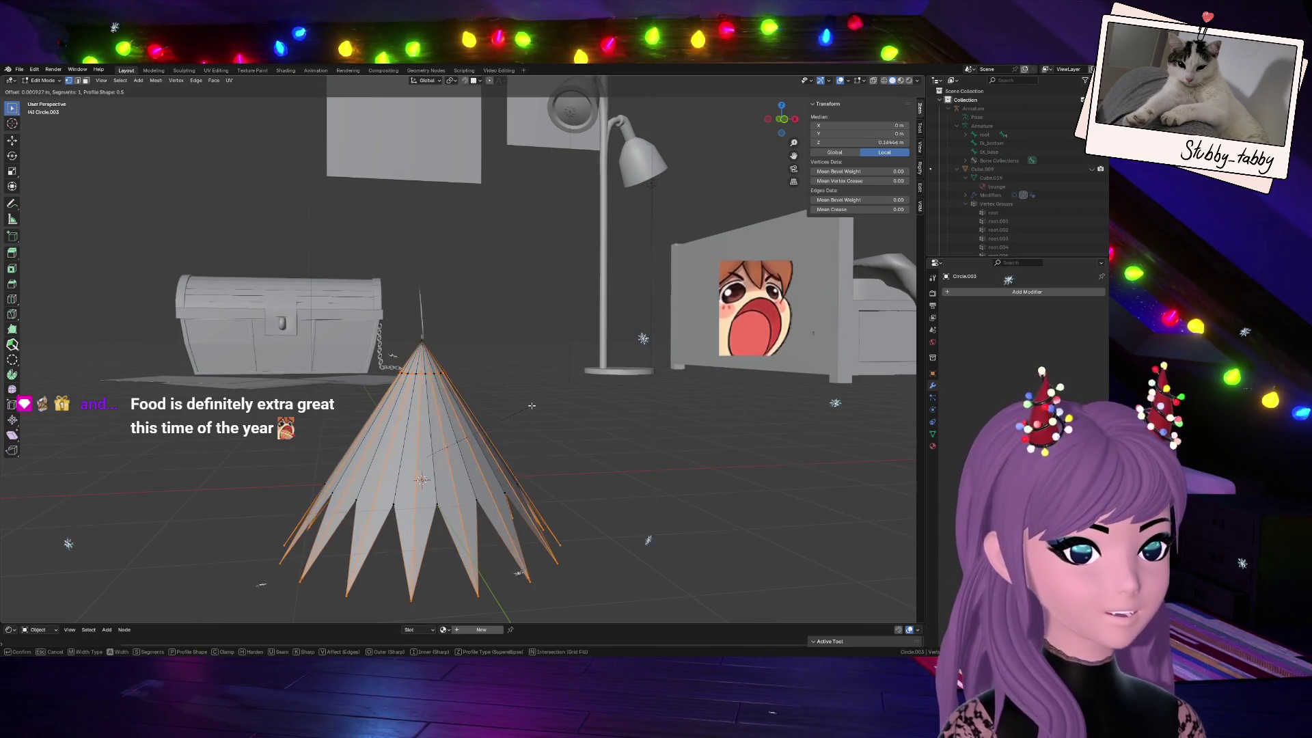
{"action": "key", "text": "Escape"}
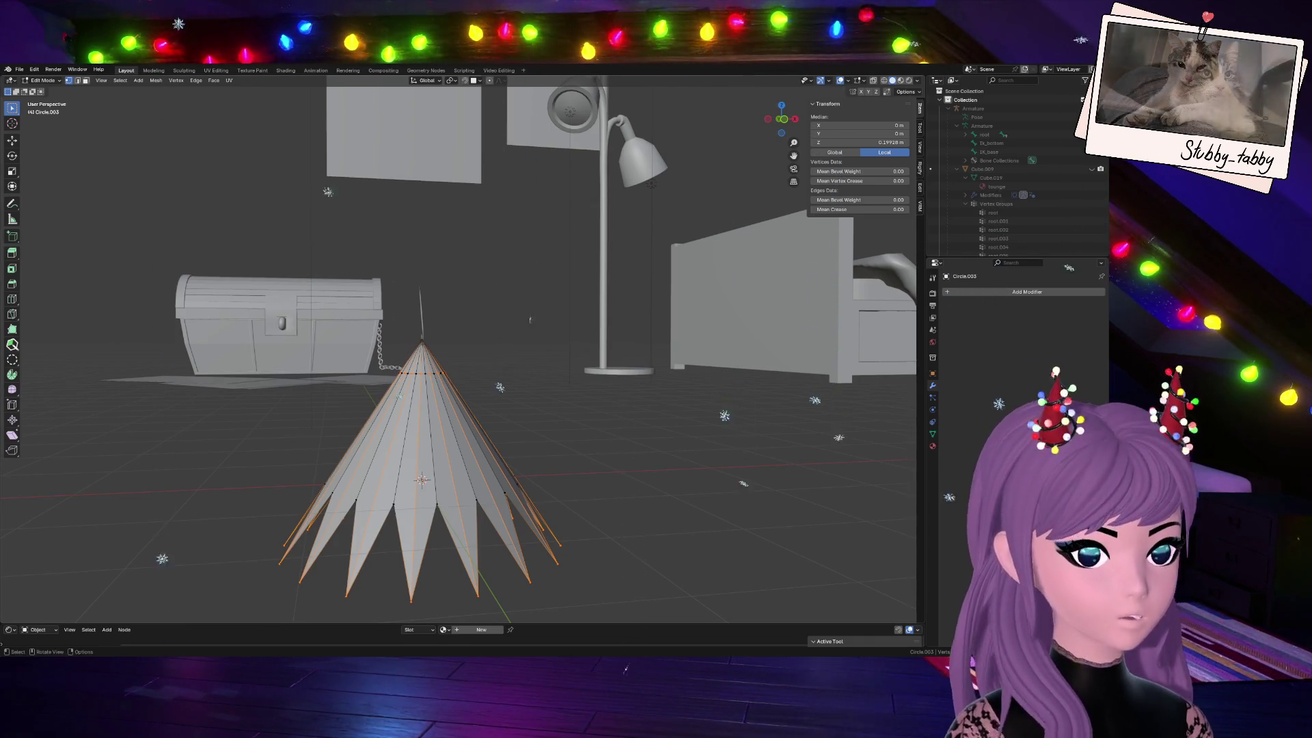
{"action": "left_click_drag", "start_coordinate": [782, 117], "coordinate": [771, 123]}
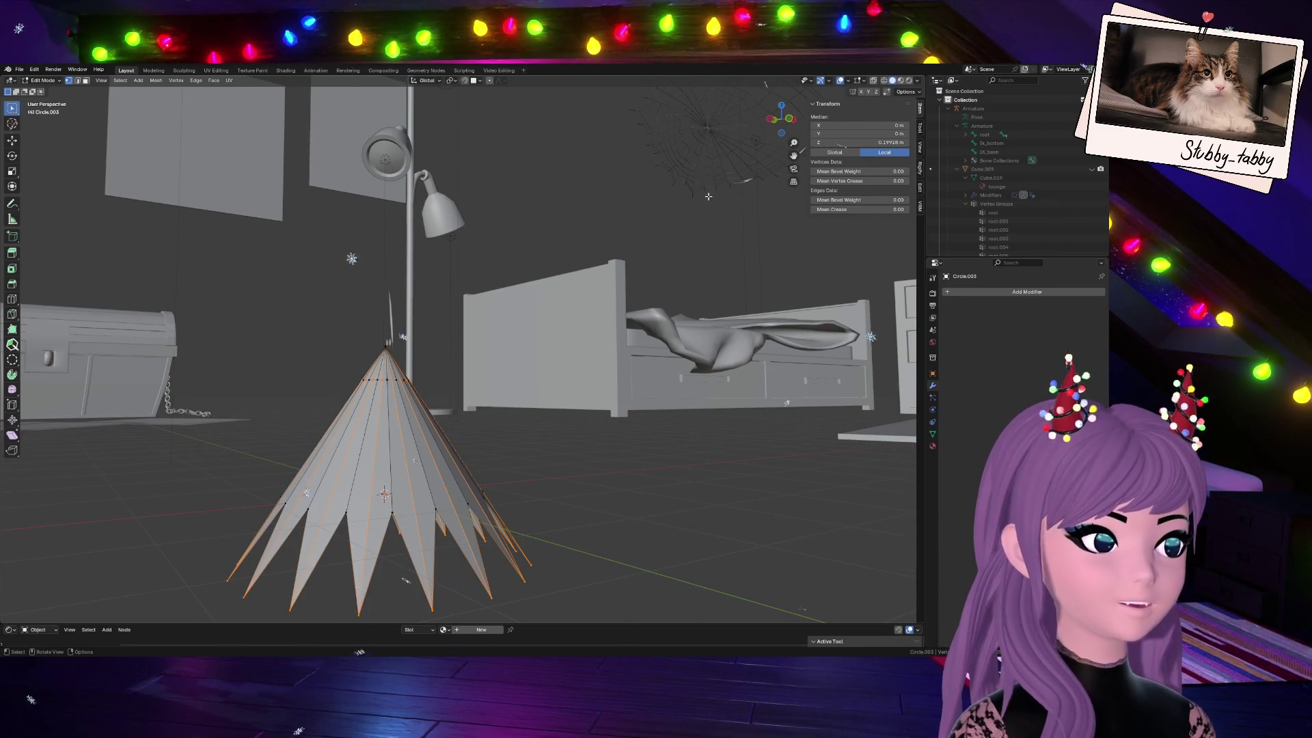
{"action": "middle_click_drag", "start_coordinate": [462, 360], "coordinate": [493, 308]}
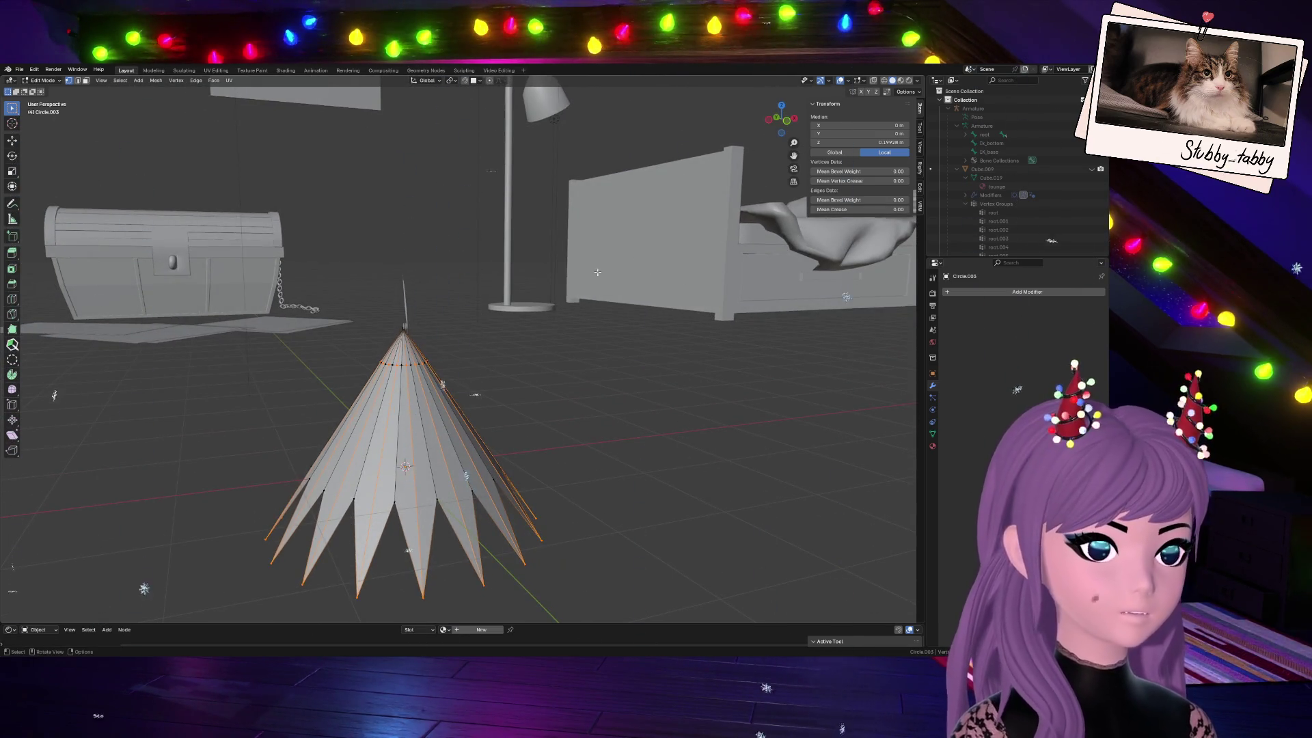
{"action": "middle_click_drag", "start_coordinate": [772, 134], "coordinate": [629, 246]}
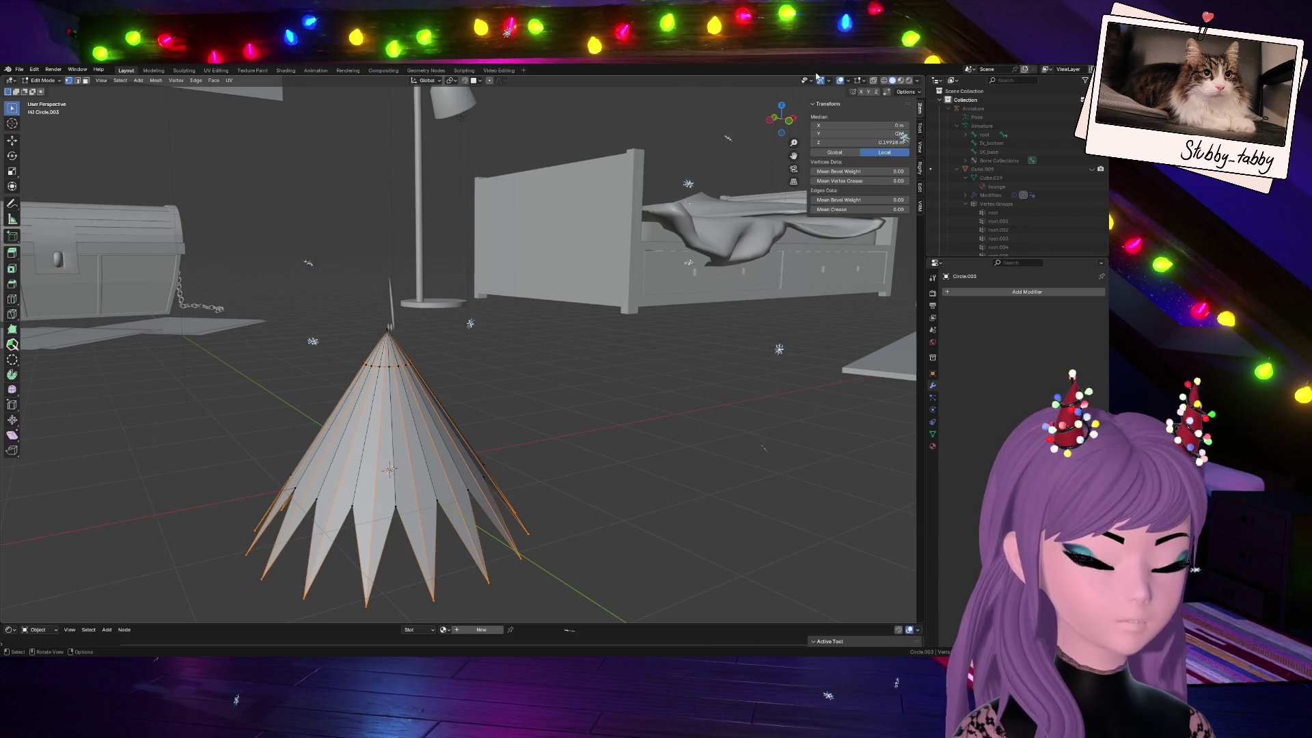
{"action": "left_click_drag", "start_coordinate": [781, 118], "coordinate": [759, 121]}
{"action": "middle_click_drag", "start_coordinate": [843, 174], "coordinate": [719, 172]}
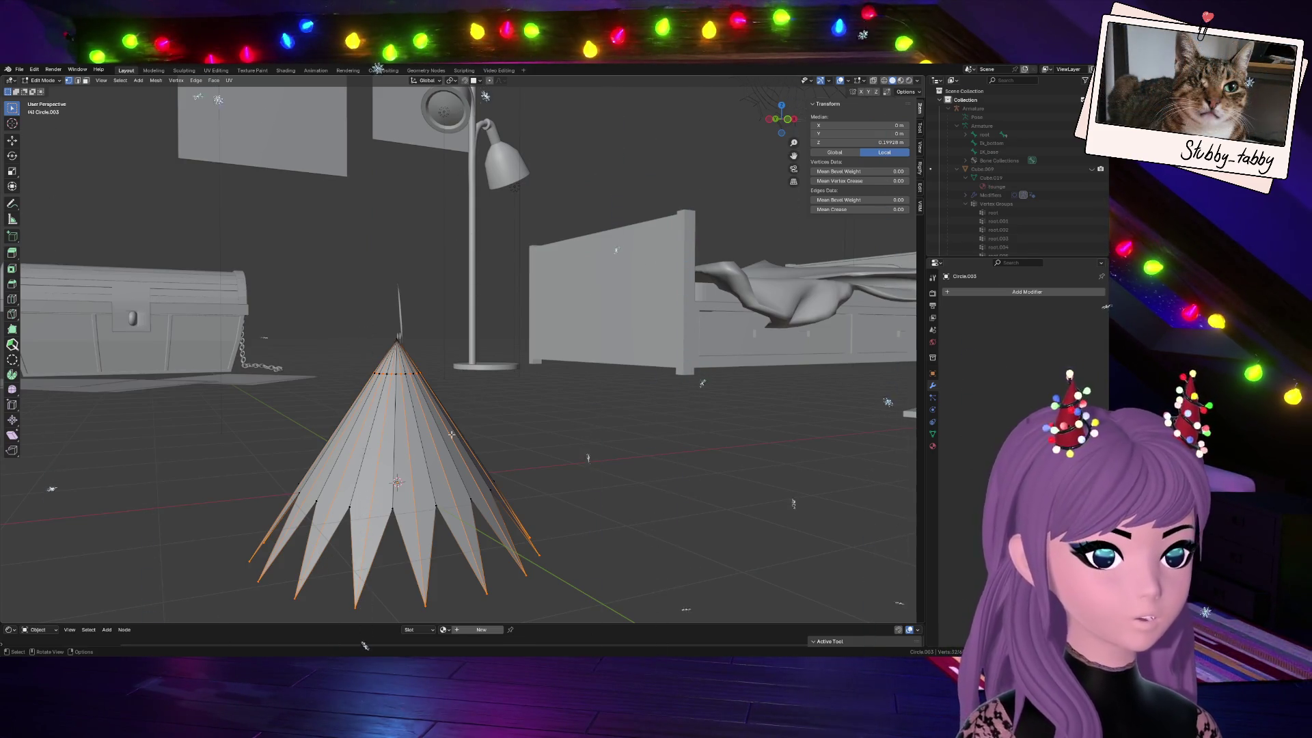
{"action": "scroll", "coordinate": [452, 435], "scroll_direction": "up", "scroll_amount": 3}
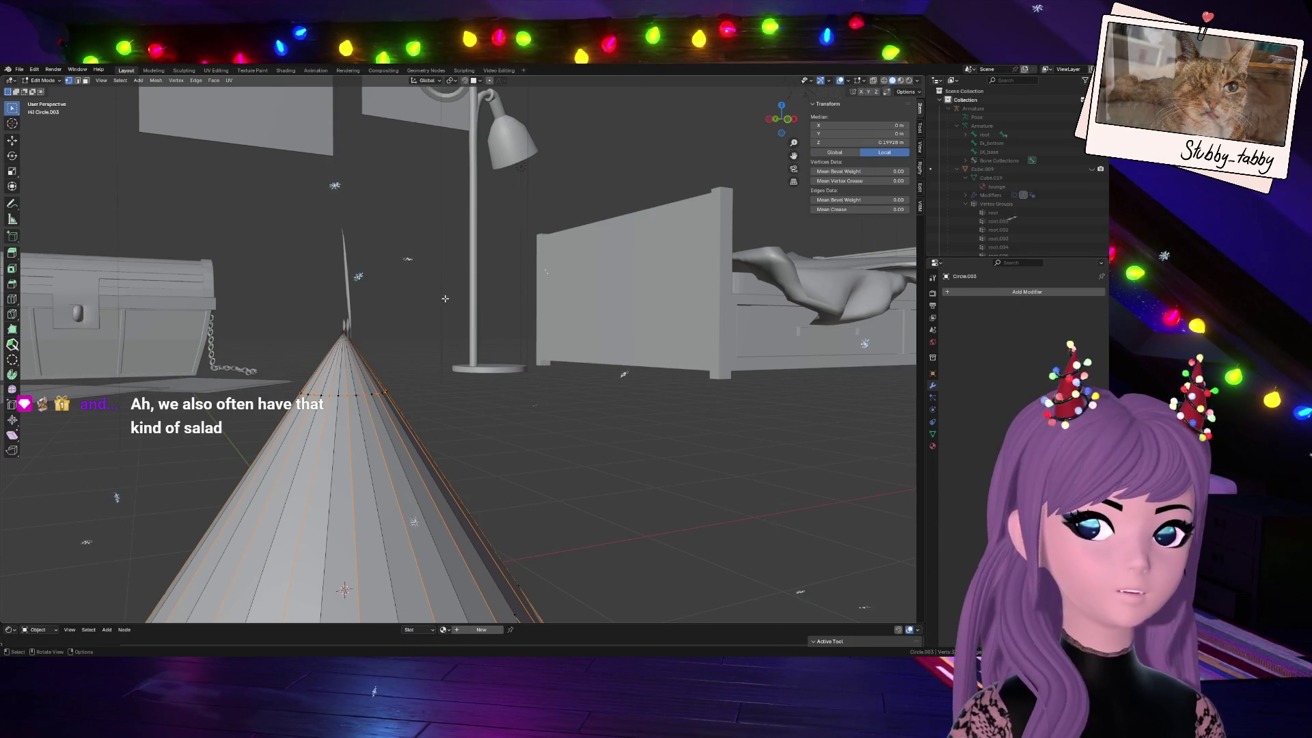
{"action": "mouse_move", "coordinate": [438, 303]}
{"action": "middle_mouse_down"}
{"action": "mouse_move", "coordinate": [462, 308]}
{"action": "mouse_move", "coordinate": [490, 464]}
{"action": "mouse_move", "coordinate": [512, 437]}
{"action": "middle_mouse_up"}
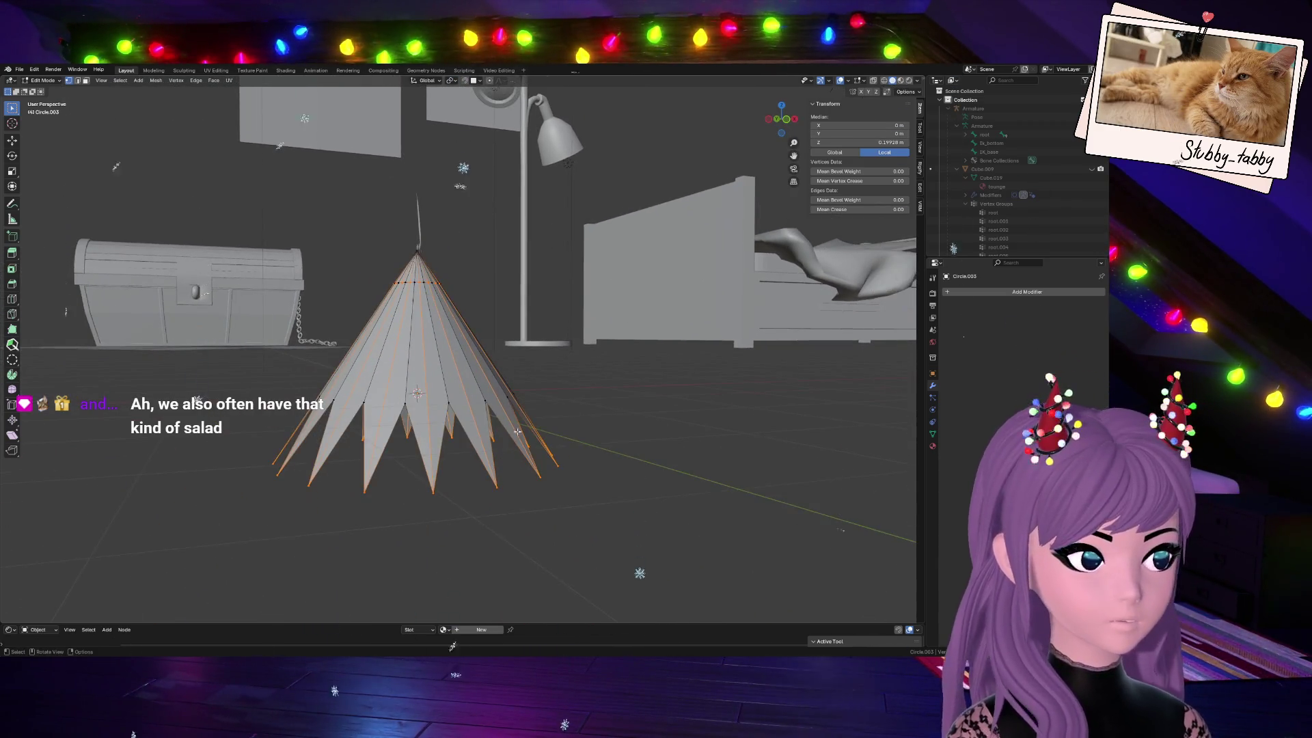
{"action": "left_click", "coordinate": [583, 433]}
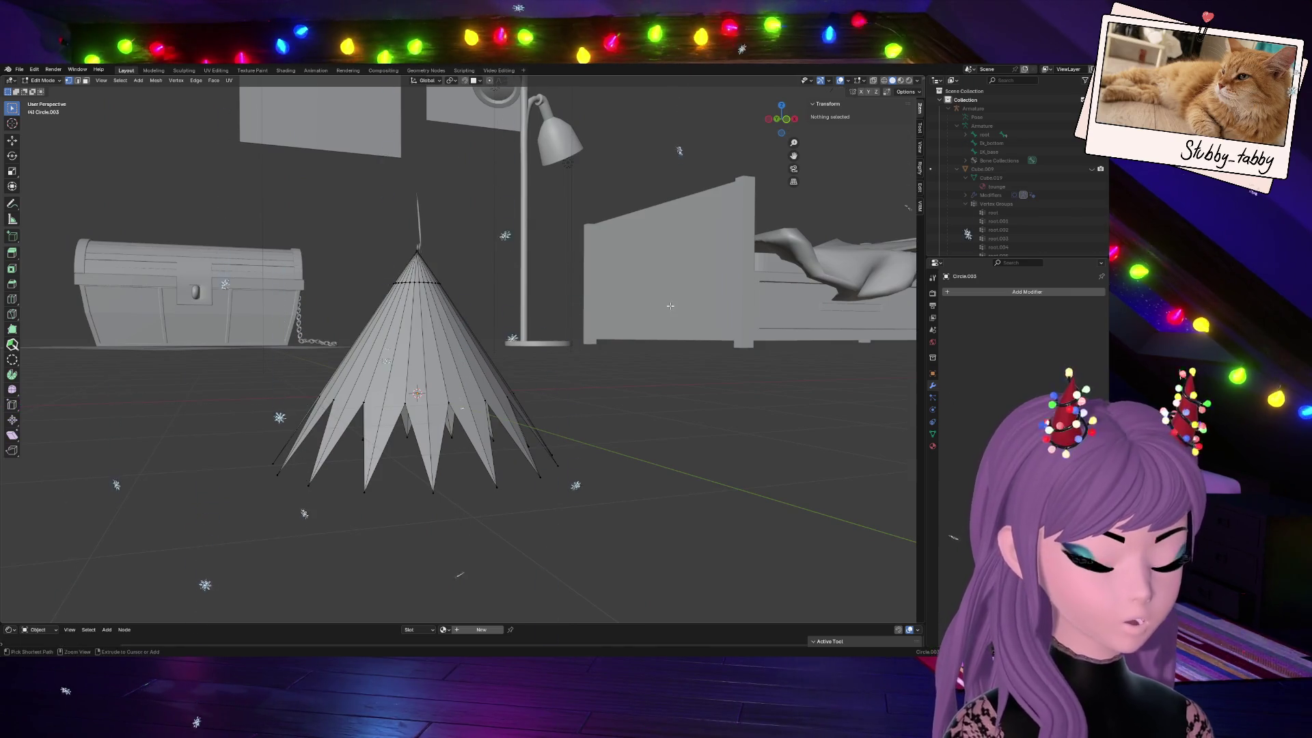
{"action": "key", "text": "a"}
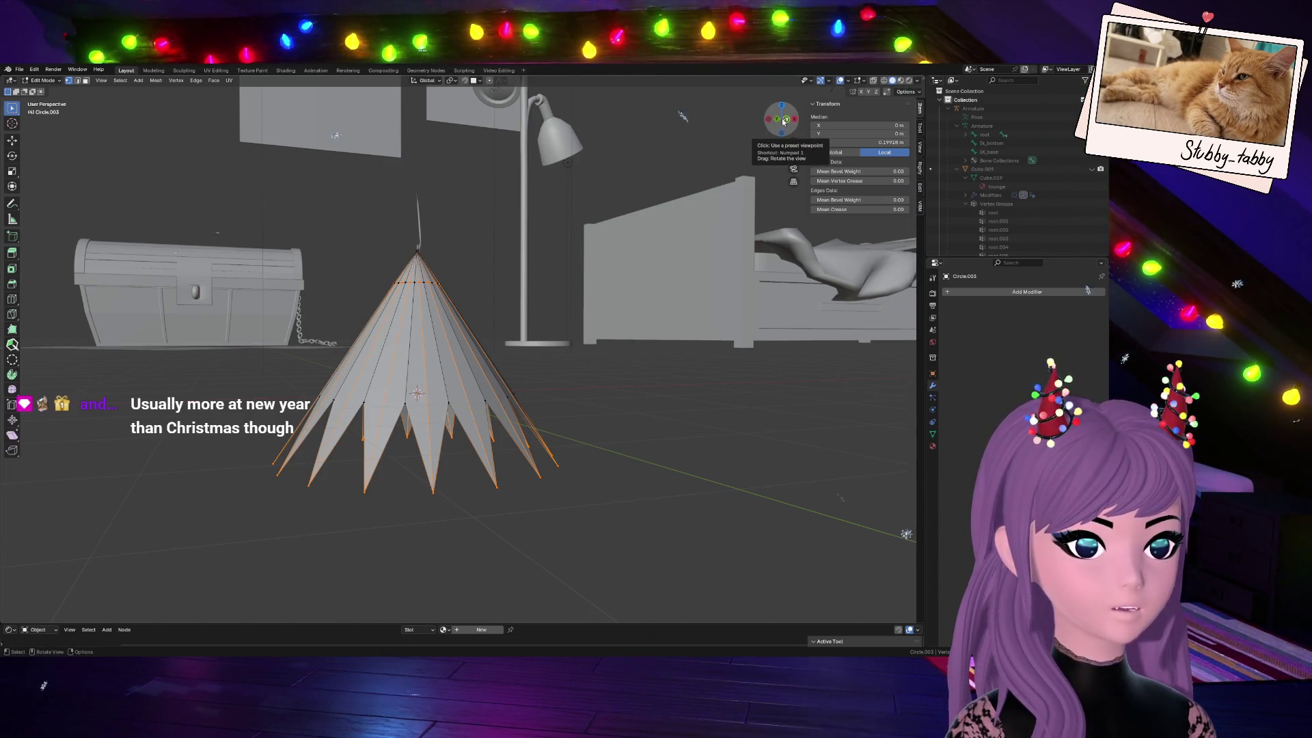
{"action": "left_click_drag", "start_coordinate": [783, 118], "coordinate": [757, 128]}
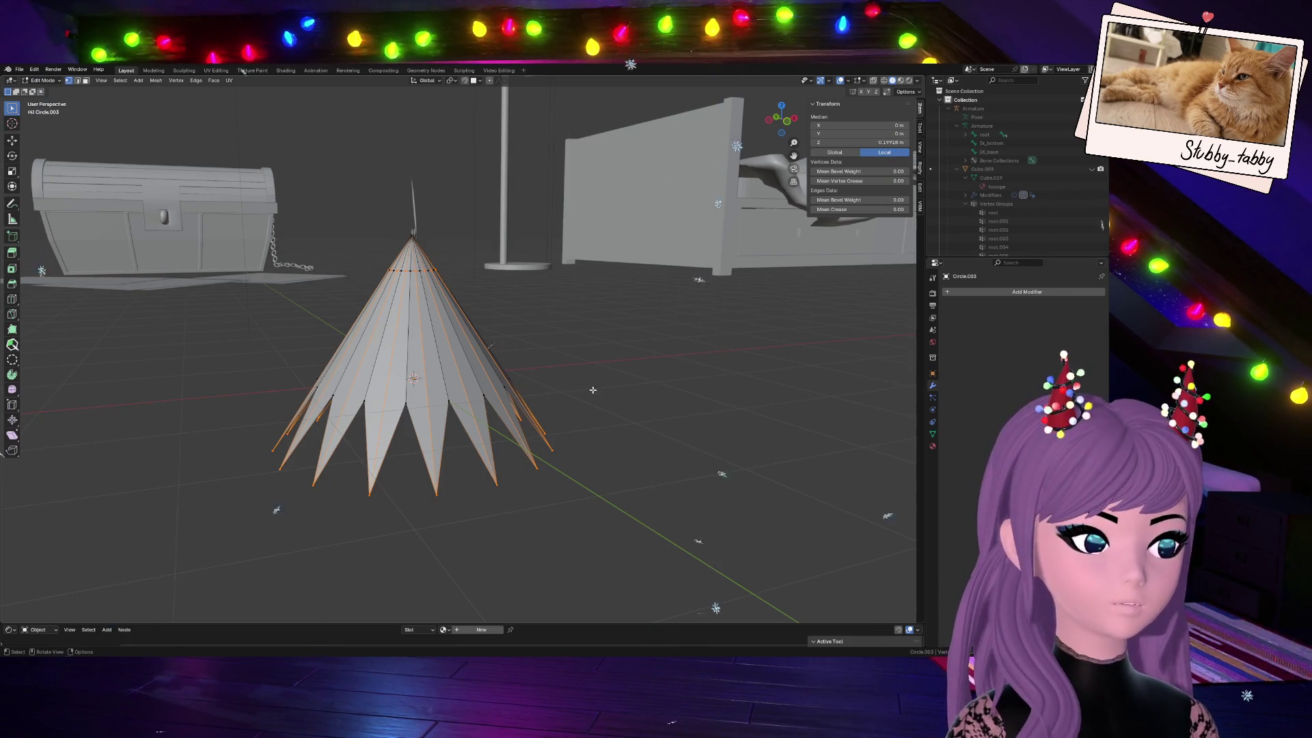
{"action": "left_click_drag", "start_coordinate": [780, 124], "coordinate": [764, 126]}
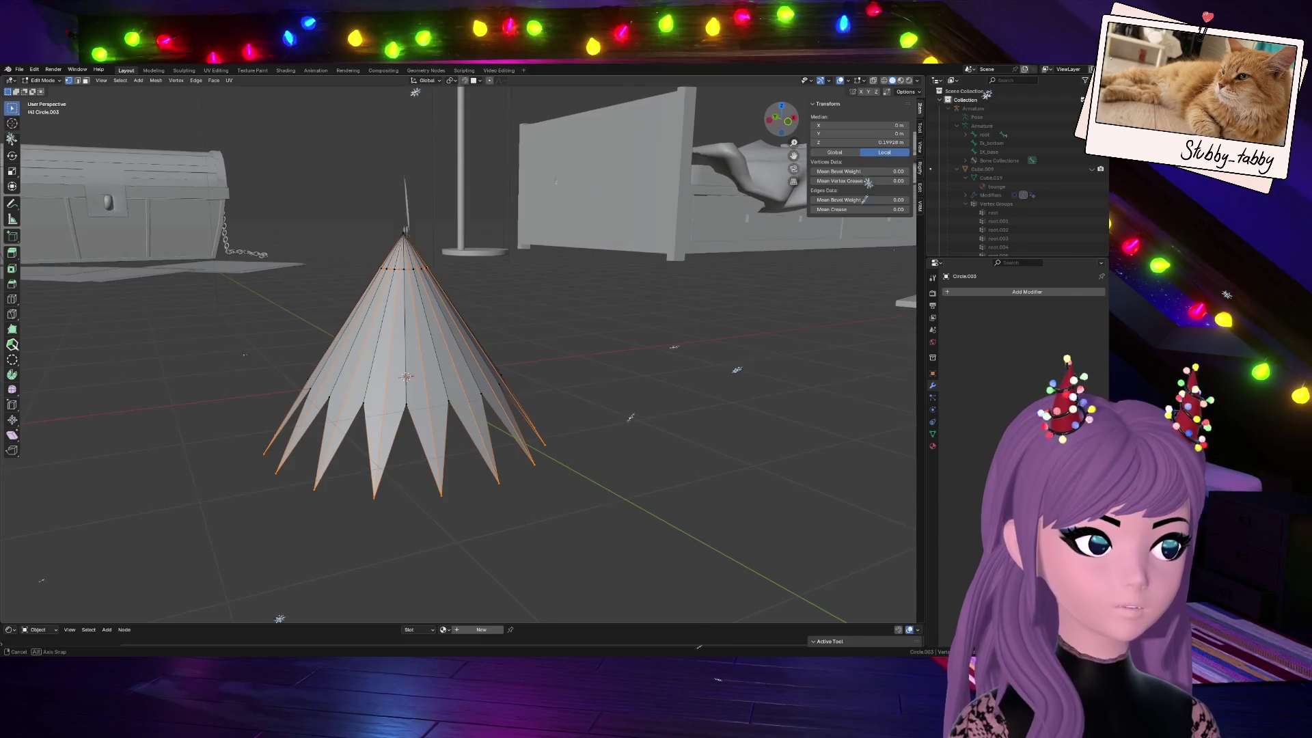
{"action": "scroll", "coordinate": [500, 386], "scroll_direction": "up", "scroll_amount": 2}
{"action": "scroll", "coordinate": [492, 410], "scroll_direction": "up", "scroll_amount": 2}
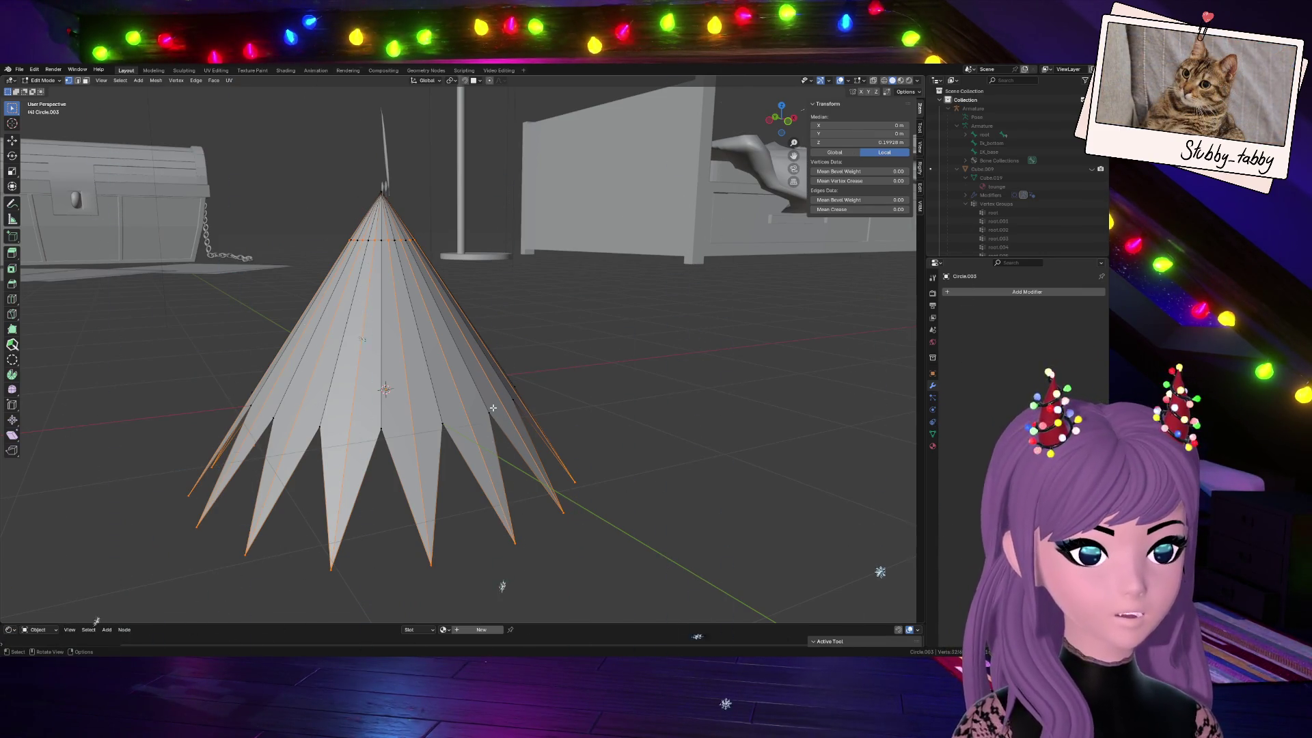
{"action": "left_click_drag", "start_coordinate": [793, 120], "coordinate": [790, 119]}
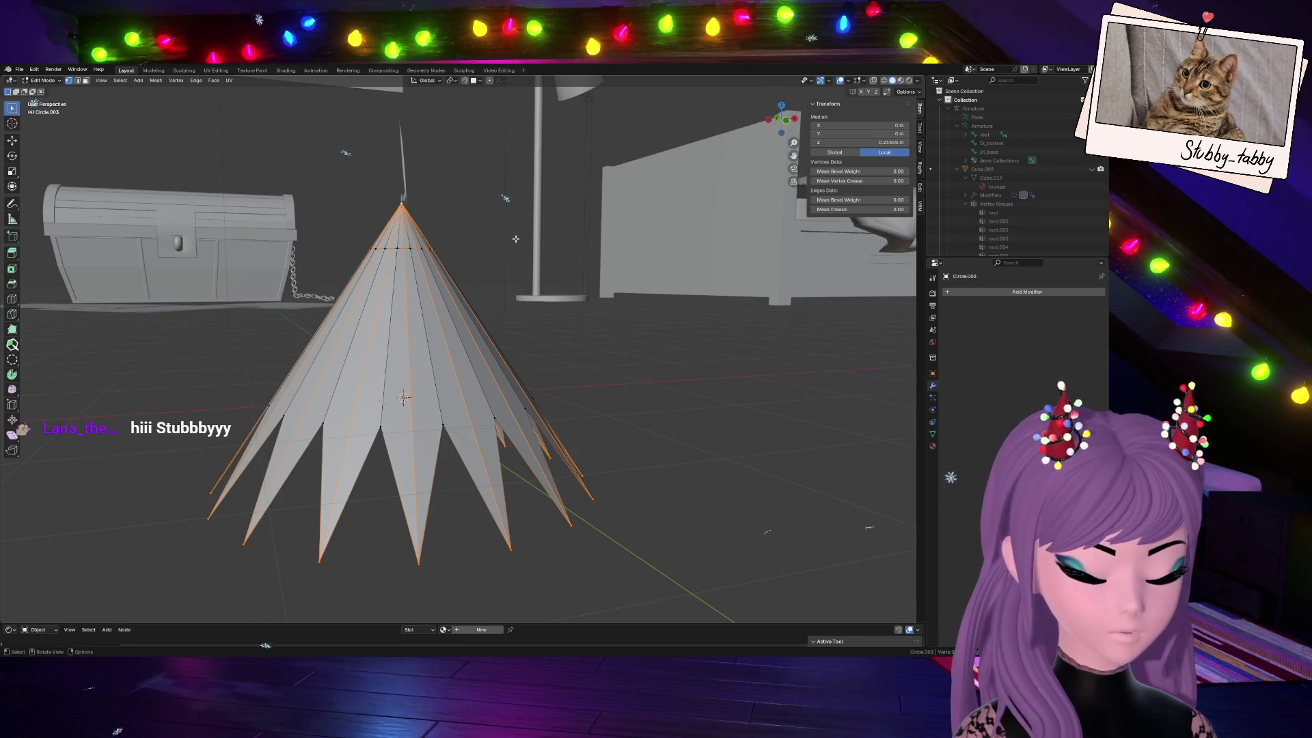
Bevel the cone's selected edges with a three-segment bevel after a cancelled first attempt
{"action": "key", "text": "ctrl+b"}
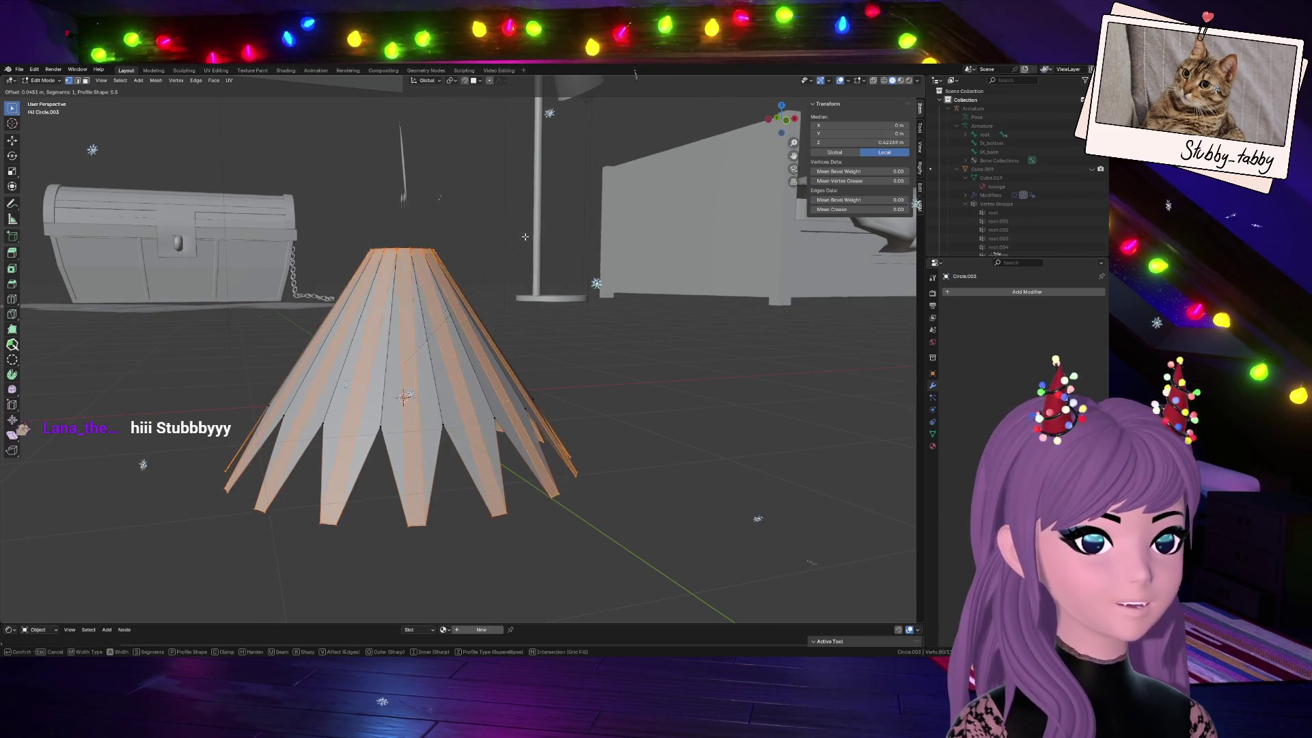
{"action": "key", "text": "Escape"}
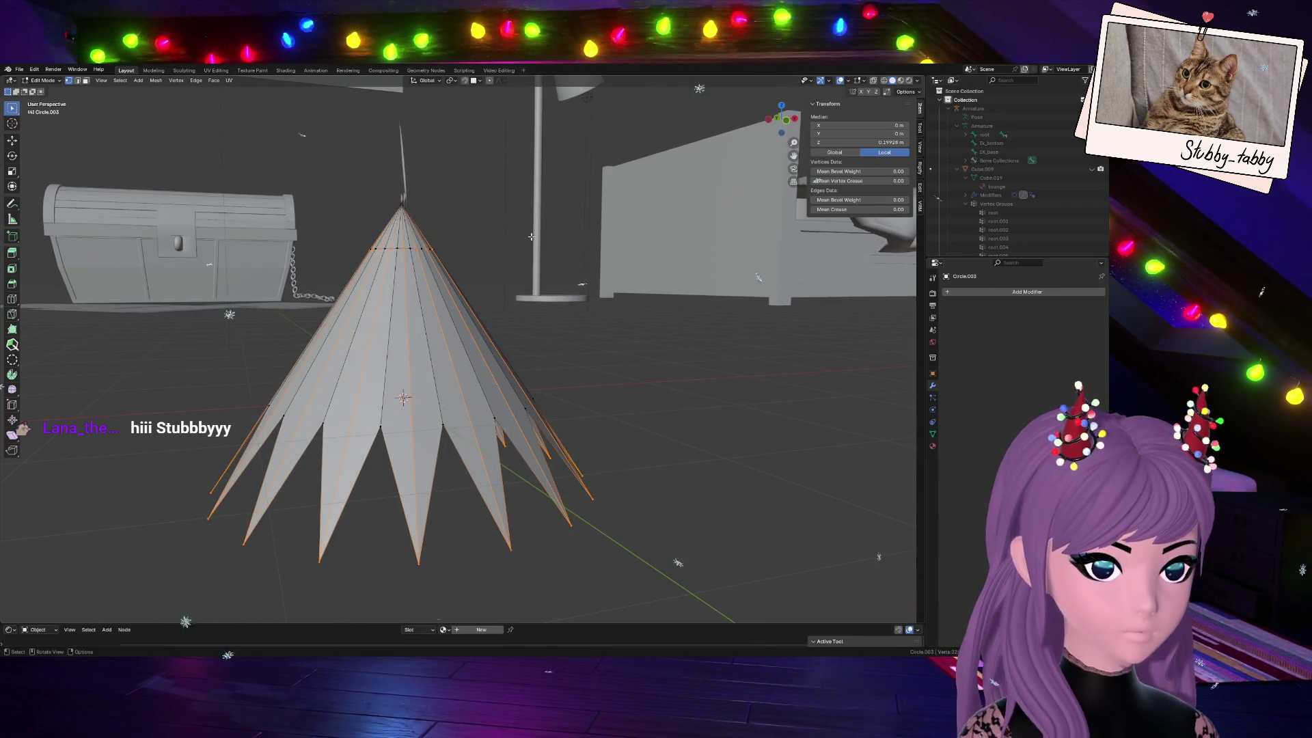
{"action": "key", "text": "ctrl+b"}
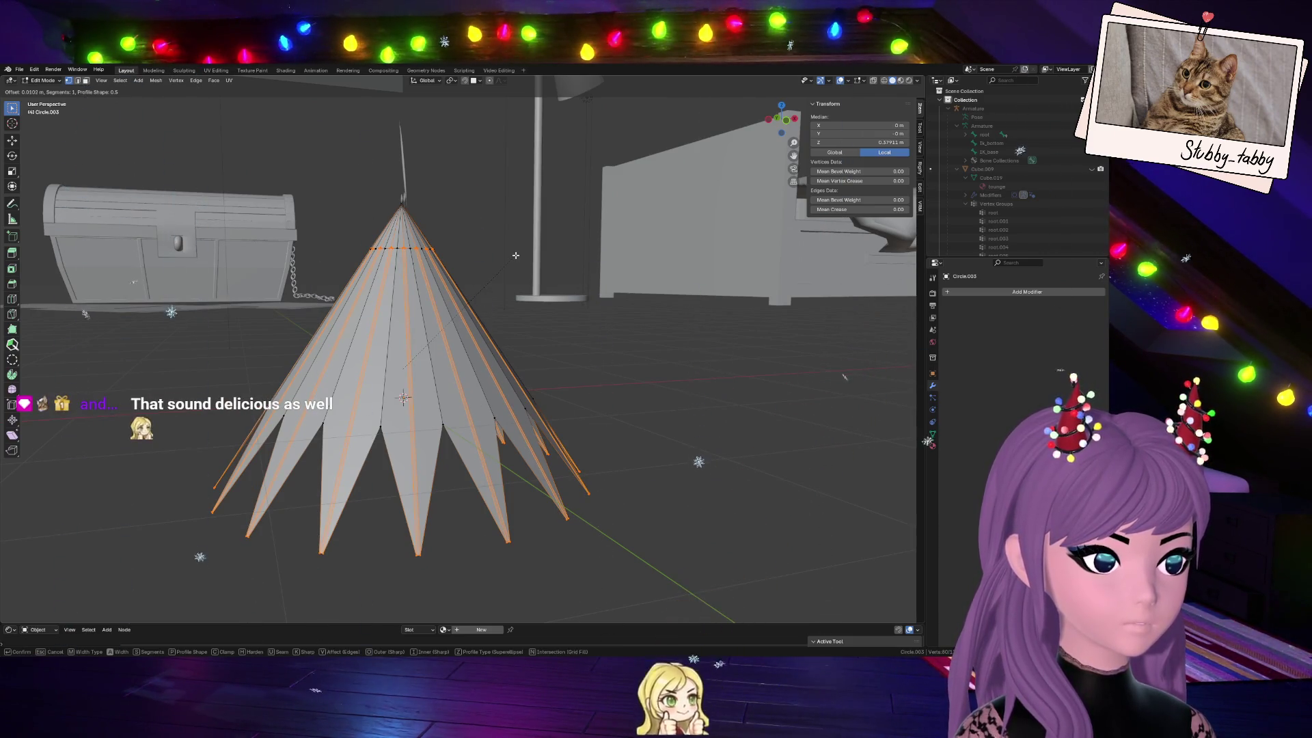
{"action": "scroll", "coordinate": [516, 255], "scroll_direction": "up", "scroll_amount": 1}
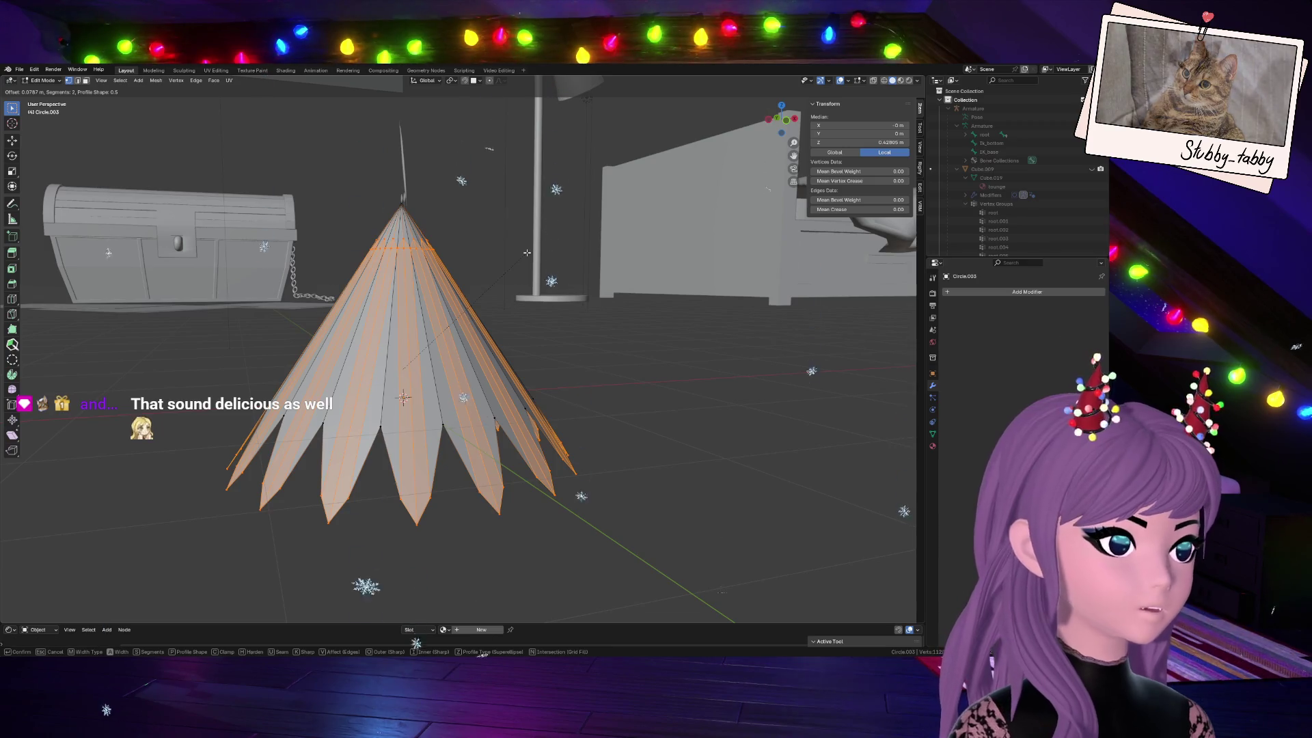
{"action": "left_click", "coordinate": [528, 253]}
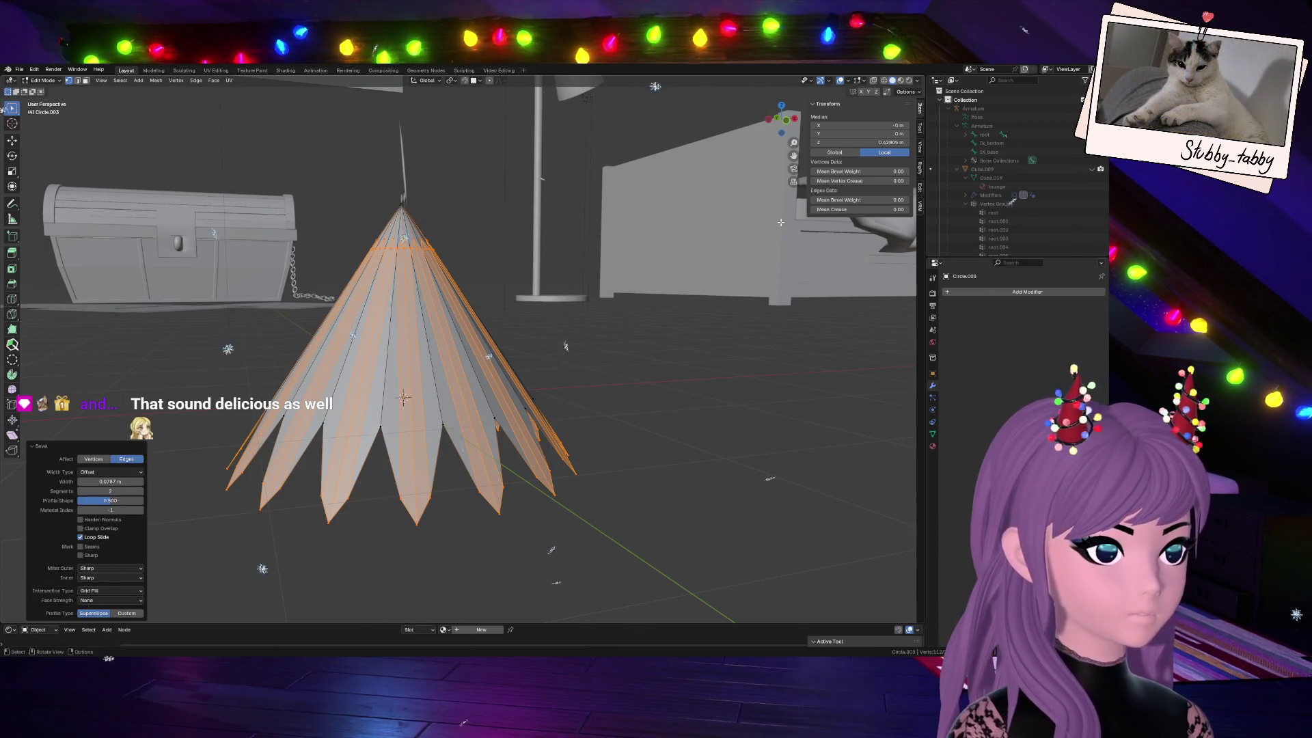
Shrink the selection by one step and adjust which cone vertices are selected
{"action": "key", "text": "ctrl+KP_Subtract"}
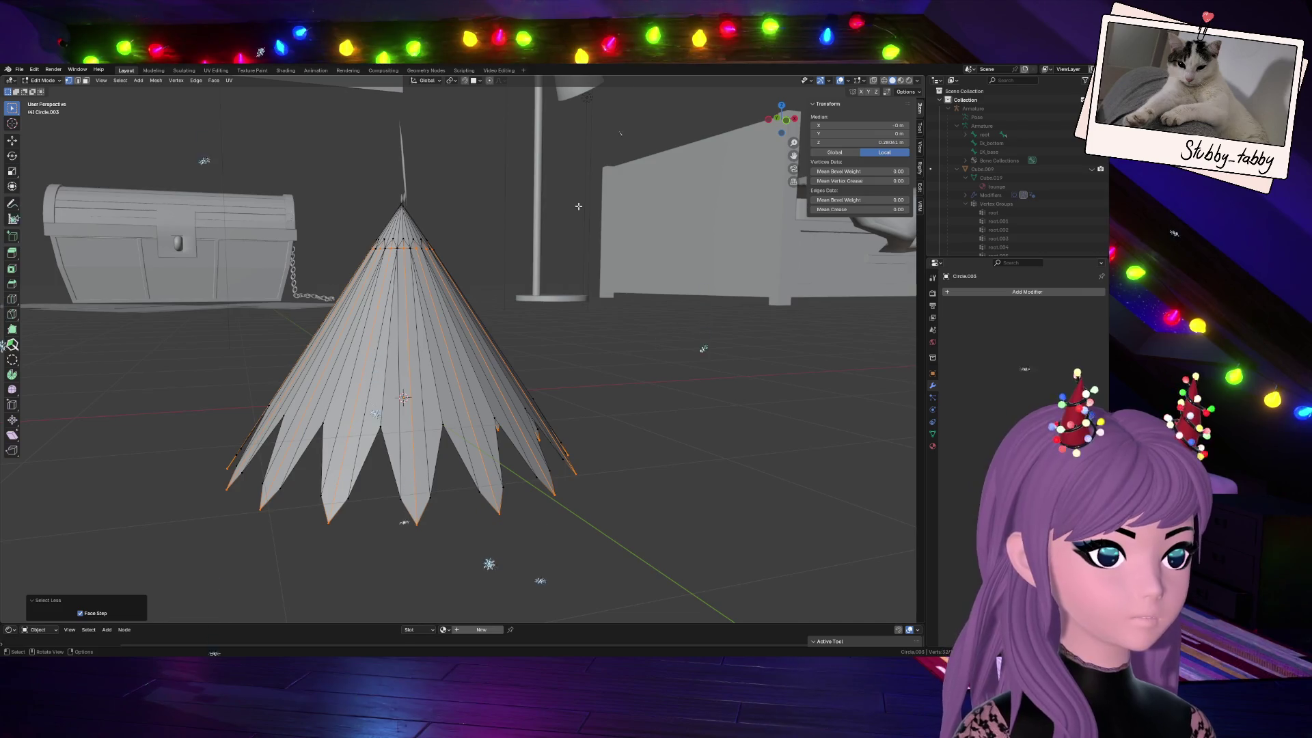
{"action": "left_click", "coordinate": [656, 595], "text": "shift"}
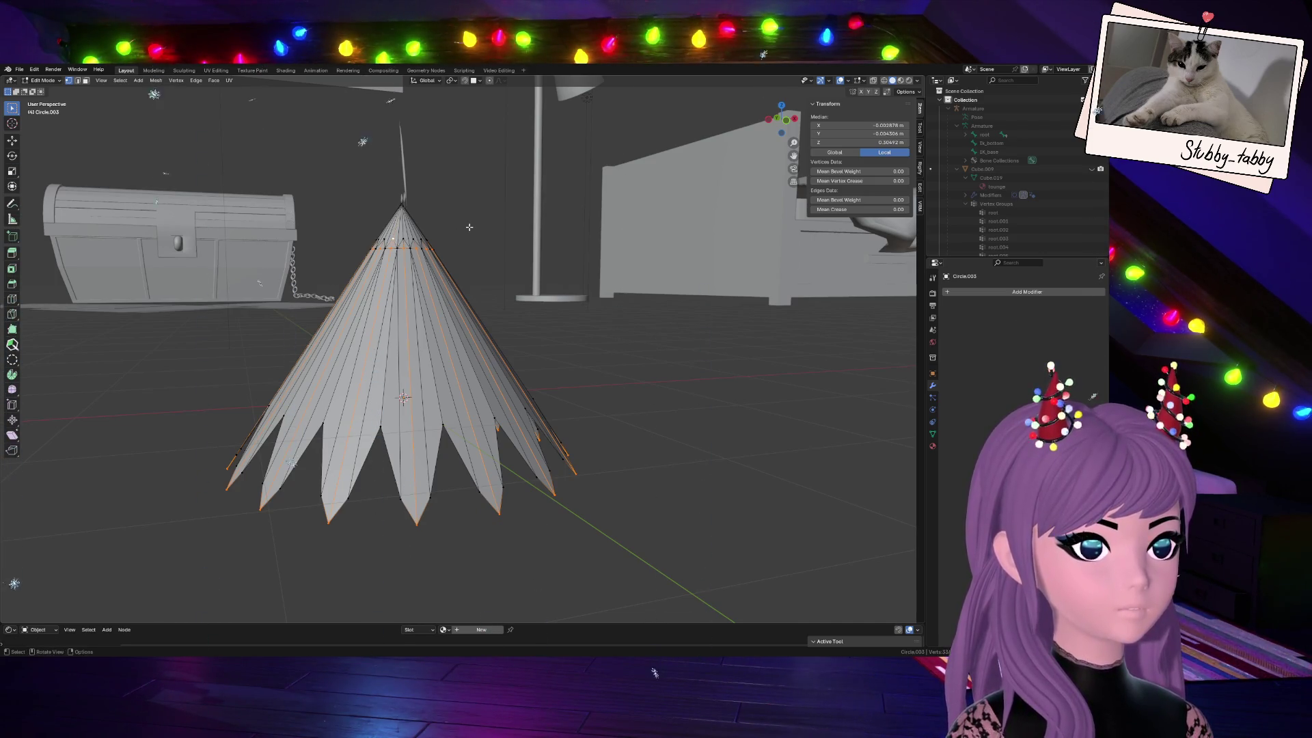
{"action": "middle_click_drag", "start_coordinate": [650, 130], "coordinate": [622, 365]}
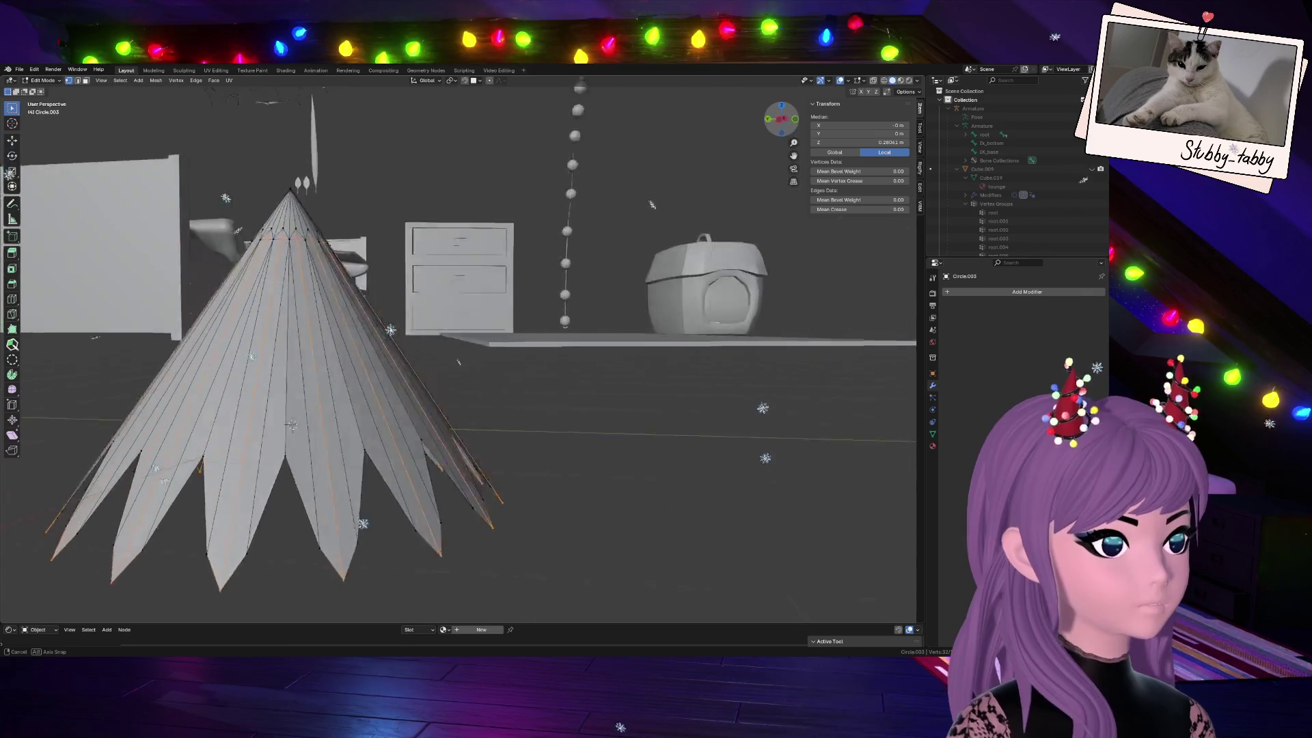
{"action": "scroll", "coordinate": [622, 366], "scroll_direction": "down", "scroll_amount": 2}
Scale the selected vertices out slightly (about 1.003) with smooth proportional falloff
{"action": "key", "text": "s"}
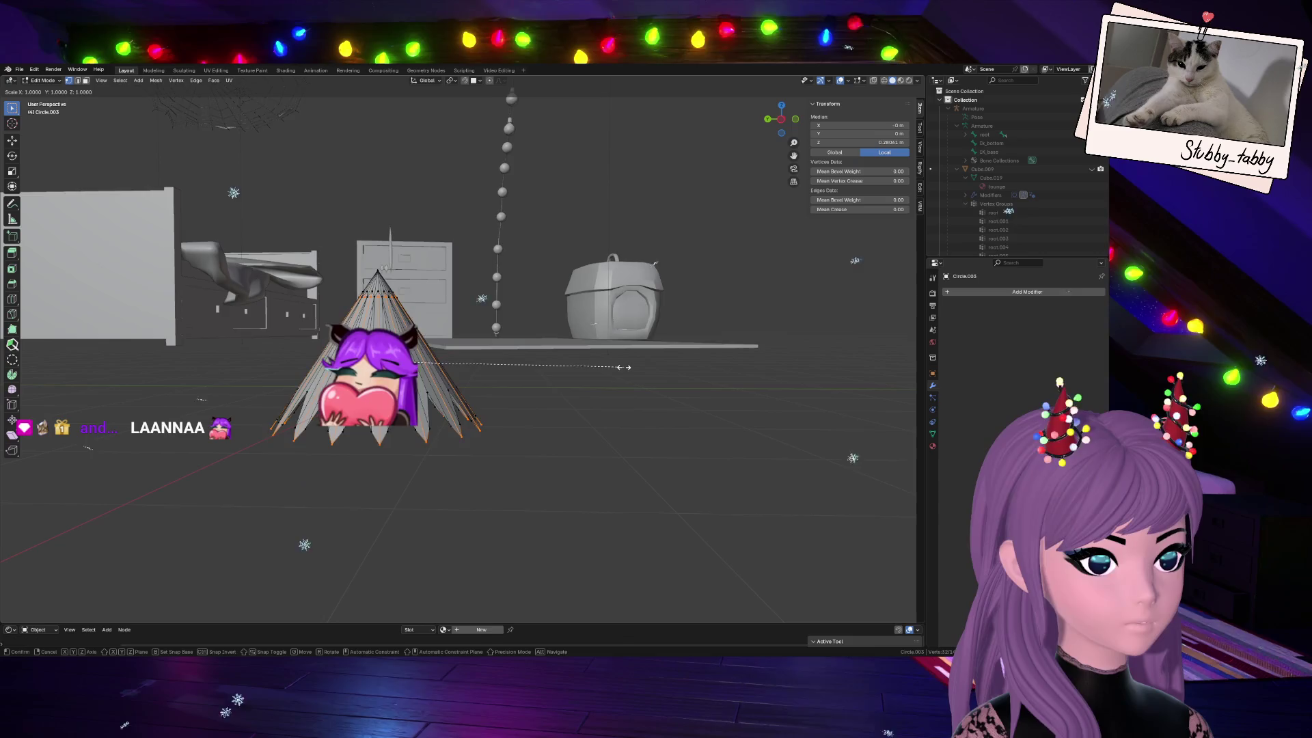
{"action": "left_click", "coordinate": [622, 367]}
{"action": "scroll", "coordinate": [622, 367], "scroll_direction": "up", "scroll_amount": 1}
{"action": "scroll", "coordinate": [622, 367], "scroll_direction": "up", "scroll_amount": 2}
{"action": "key", "text": "s"}
{"action": "scroll", "coordinate": [590, 439], "scroll_direction": "up", "scroll_amount": 2}
{"action": "scroll", "coordinate": [595, 441], "scroll_direction": "up", "scroll_amount": 1}
{"action": "scroll", "coordinate": [603, 443], "scroll_direction": "up", "scroll_amount": 2}
{"action": "scroll", "coordinate": [603, 443], "scroll_direction": "up", "scroll_amount": 3}
{"action": "scroll", "coordinate": [606, 442], "scroll_direction": "up", "scroll_amount": 5}
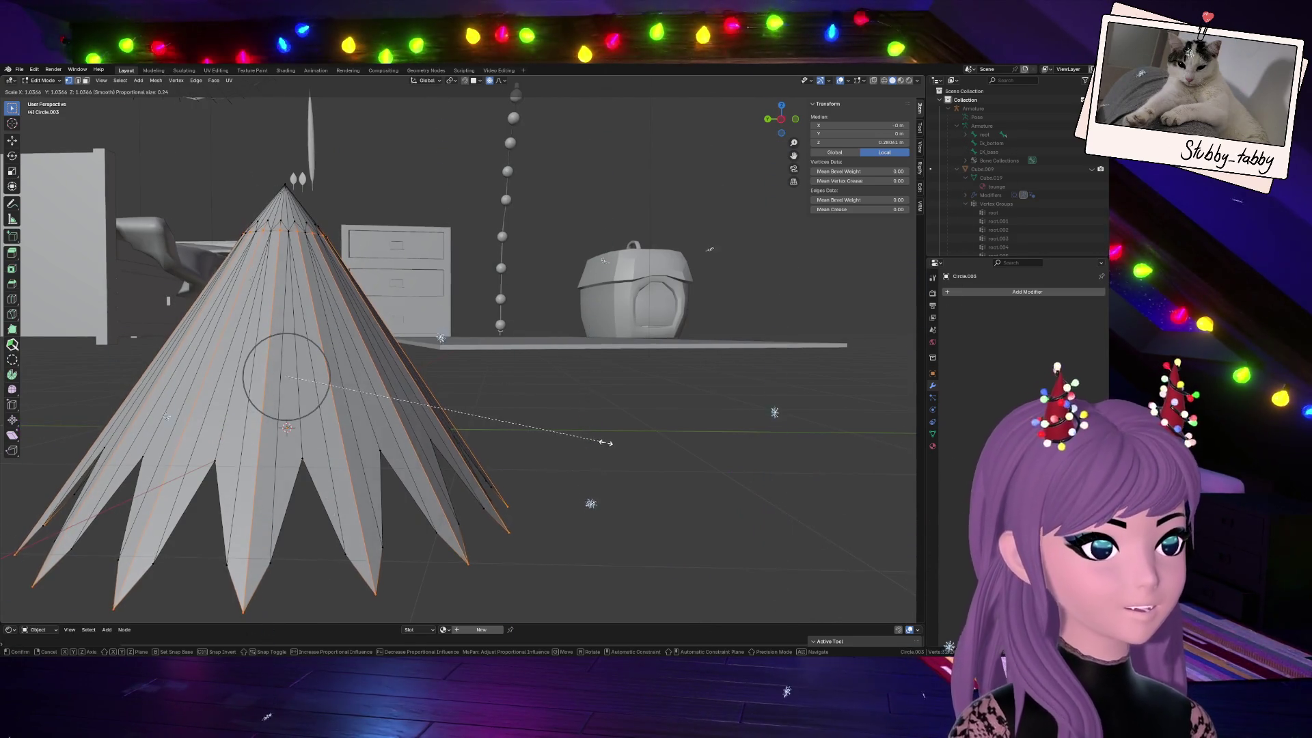
{"action": "scroll", "coordinate": [601, 439], "scroll_direction": "up", "scroll_amount": 1}
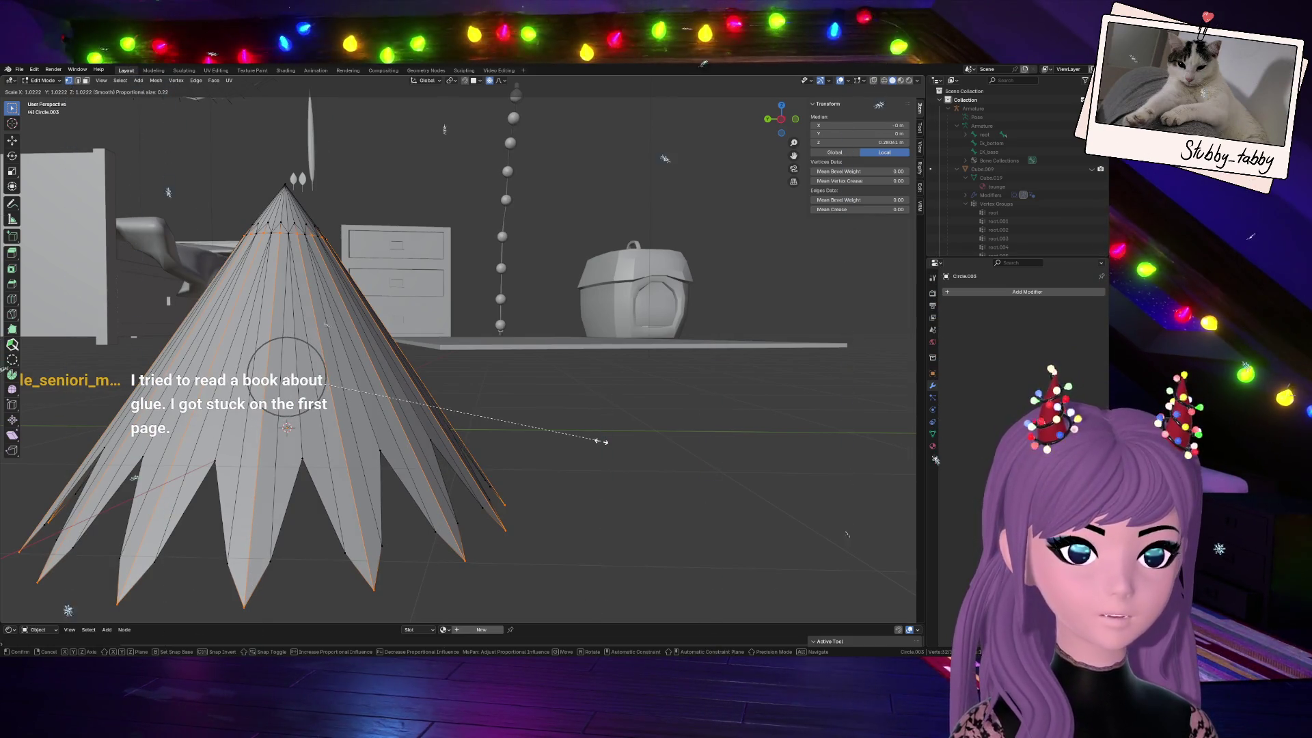
{"action": "left_click", "coordinate": [601, 441]}
{"action": "mouse_move", "coordinate": [531, 246]}
{"action": "middle_mouse_down"}
{"action": "mouse_move", "coordinate": [561, 91]}
{"action": "mouse_move", "coordinate": [448, 87]}
{"action": "mouse_move", "coordinate": [419, 300]}
{"action": "middle_mouse_up"}
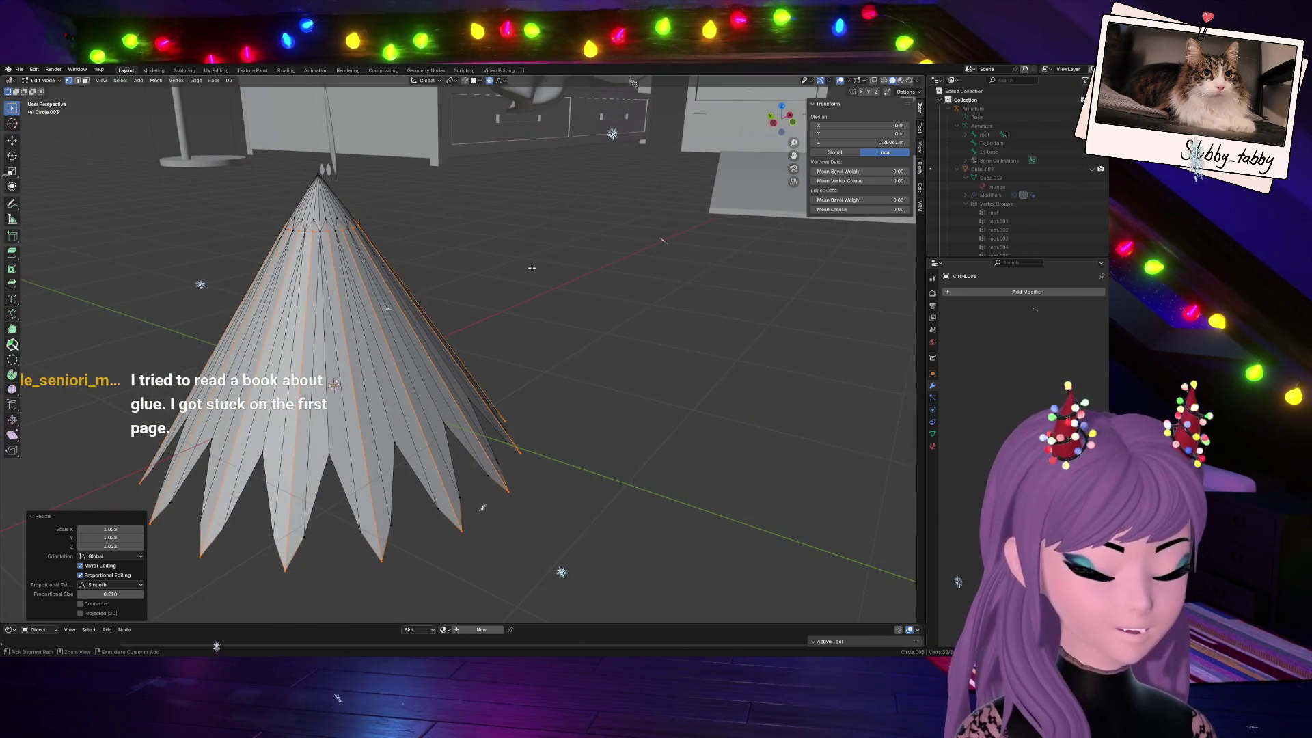
{"action": "scroll", "coordinate": [531, 268], "scroll_direction": "up", "scroll_amount": 2}
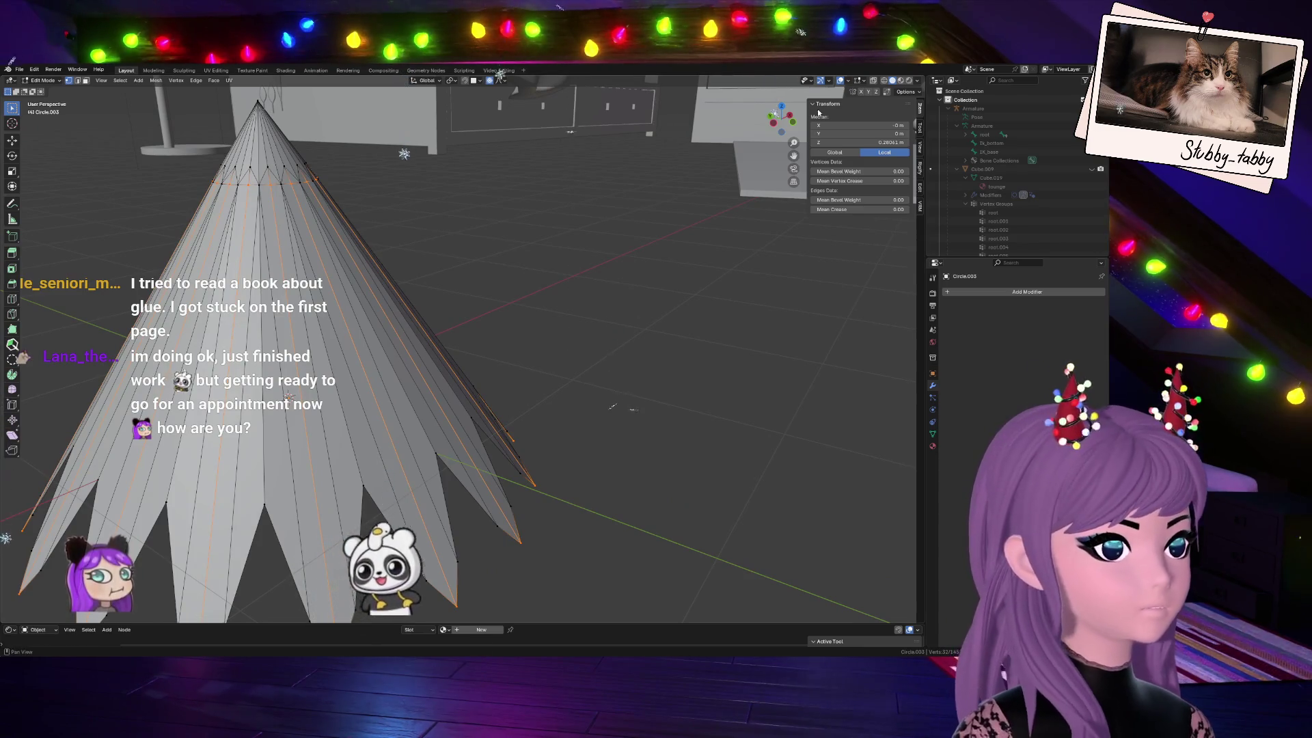
In front view with X-ray on, box-select the vertices just below the cone's tip
{"action": "key", "text": "KP_1"}
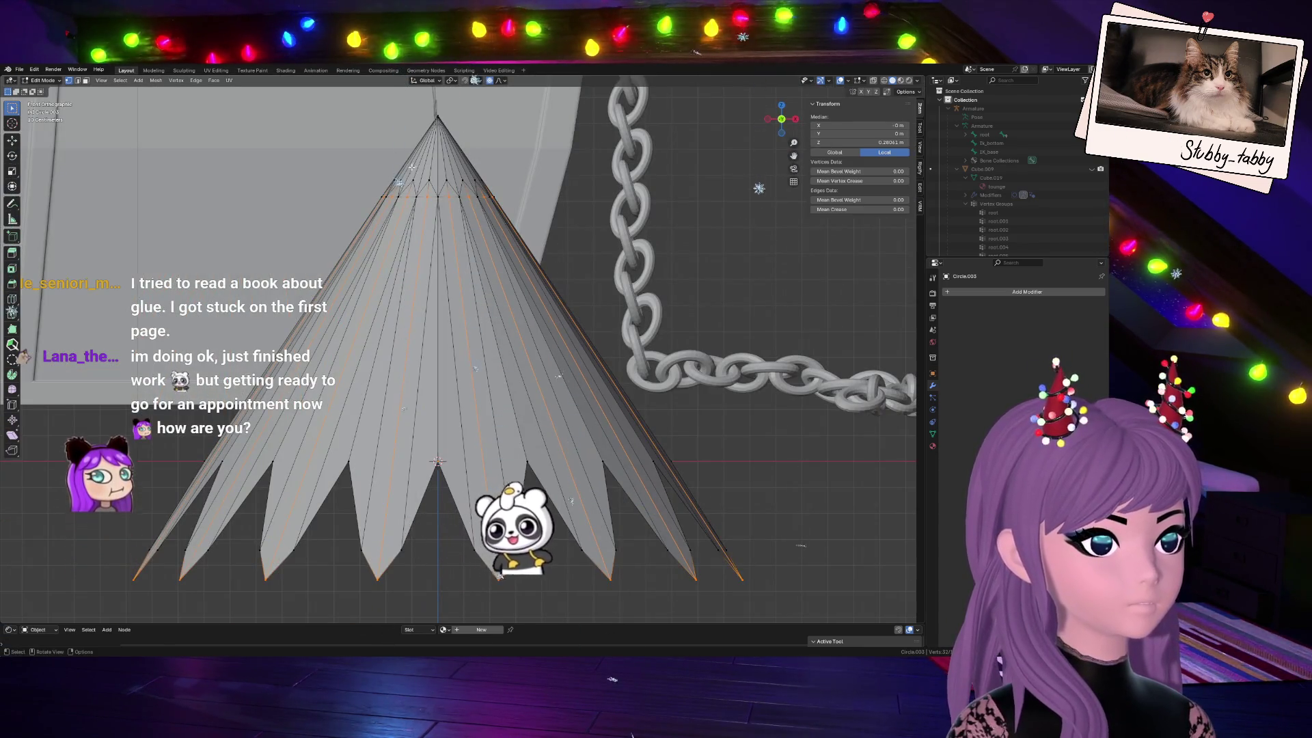
{"action": "key", "text": "alt+z"}
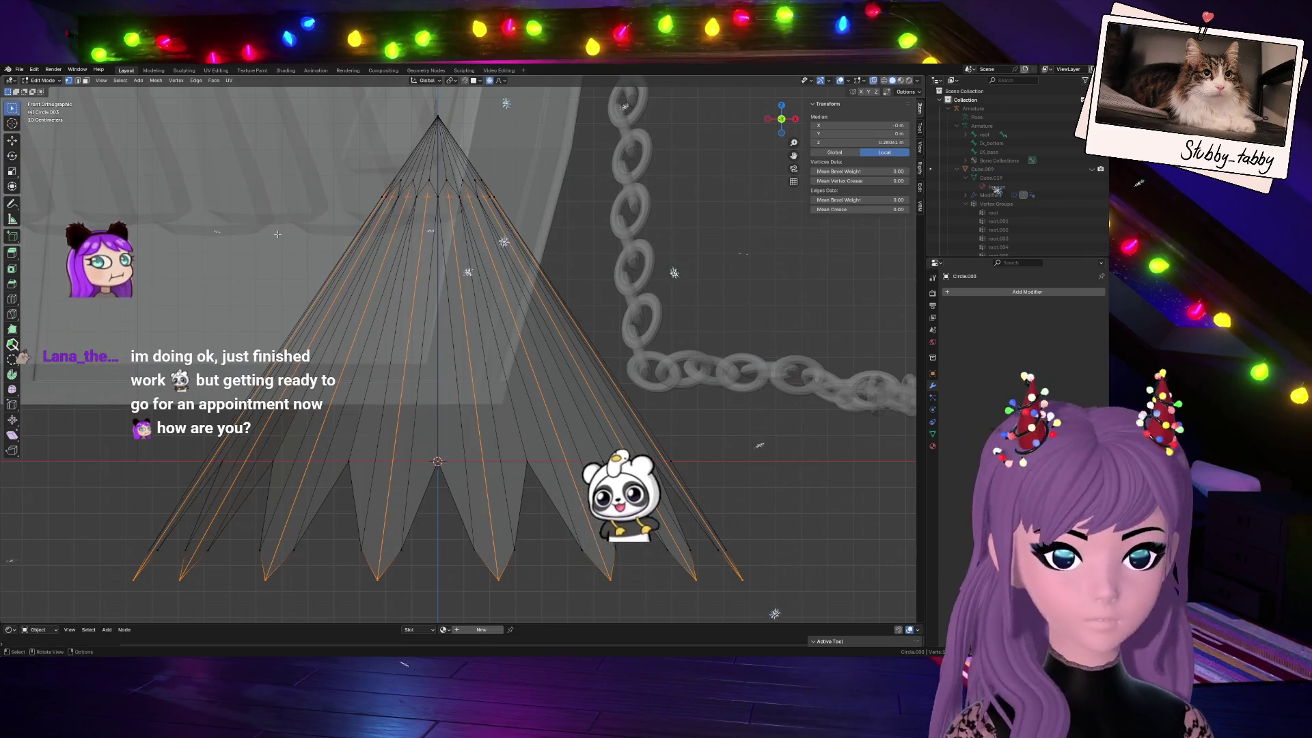
{"action": "left_click_drag", "start_coordinate": [382, 161], "coordinate": [520, 194]}
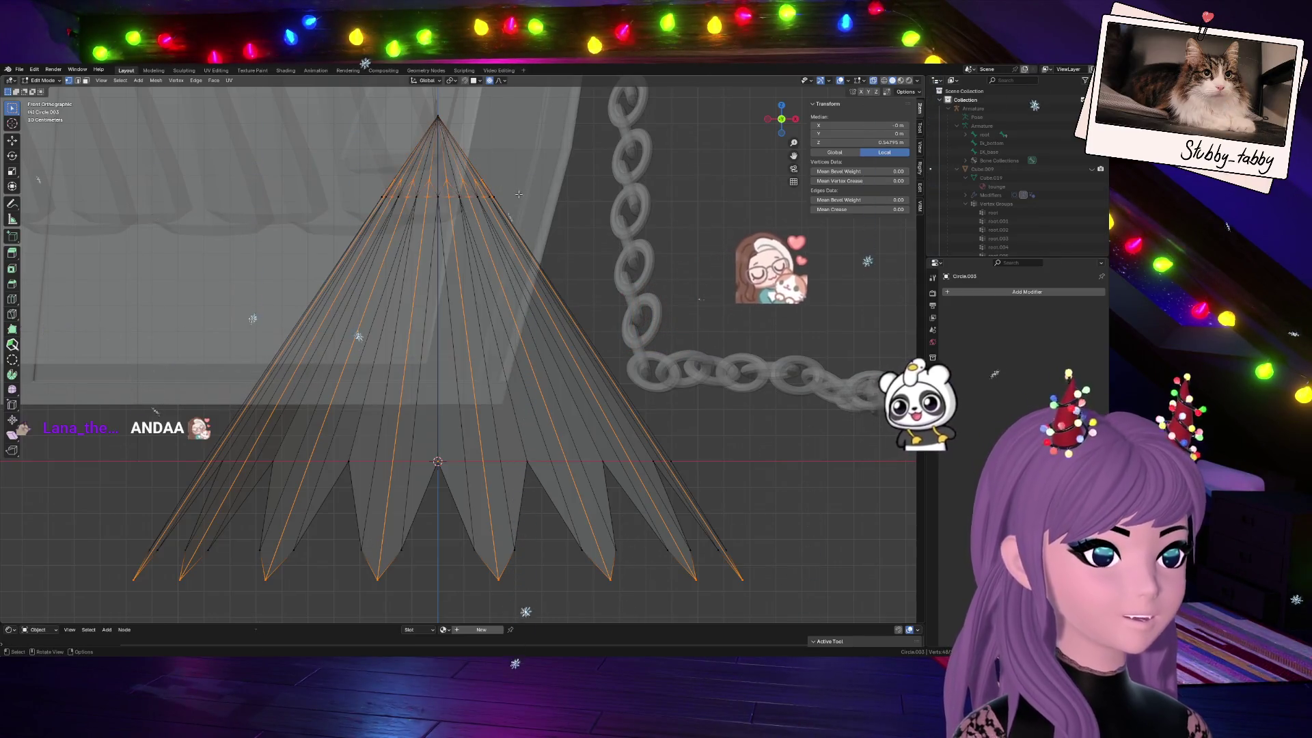
{"action": "middle_click_drag", "start_coordinate": [519, 194], "coordinate": [419, 78]}
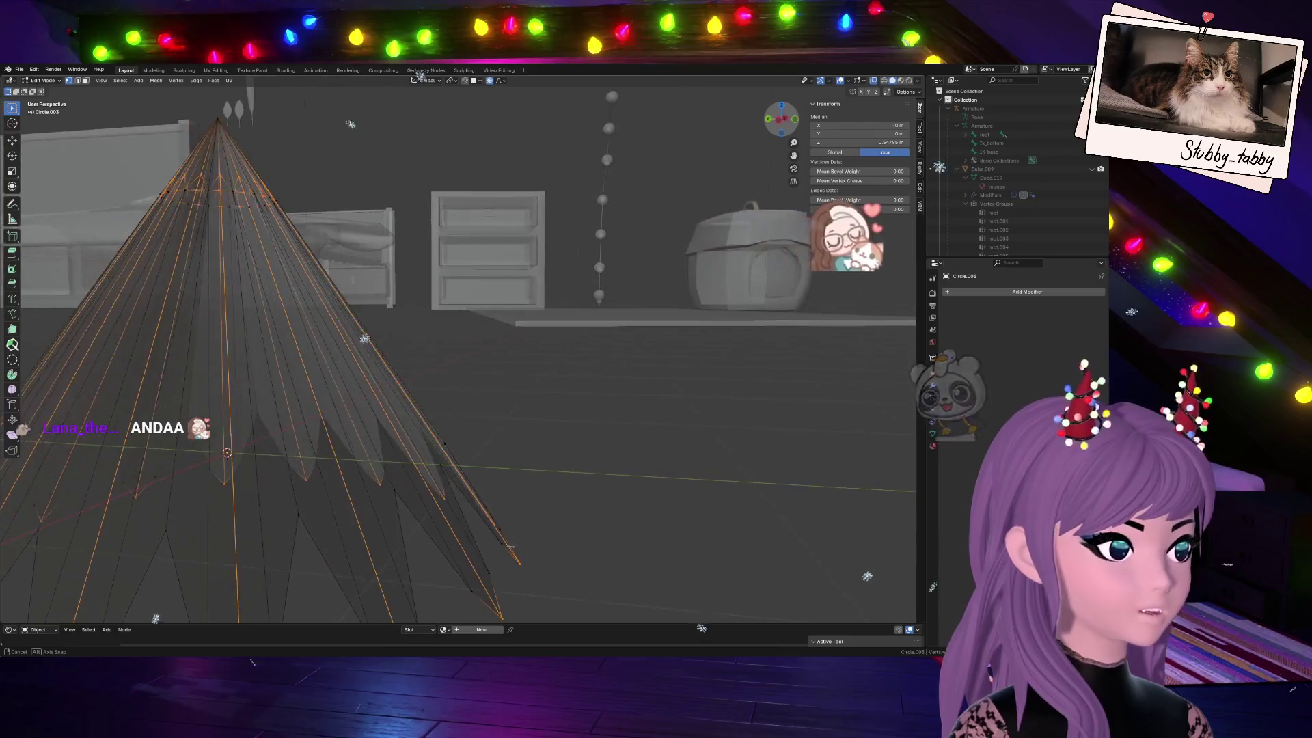
Check the selection from side views, then begin a proportional scale widening the skirt about 1.04
{"action": "left_click", "coordinate": [781, 125]}
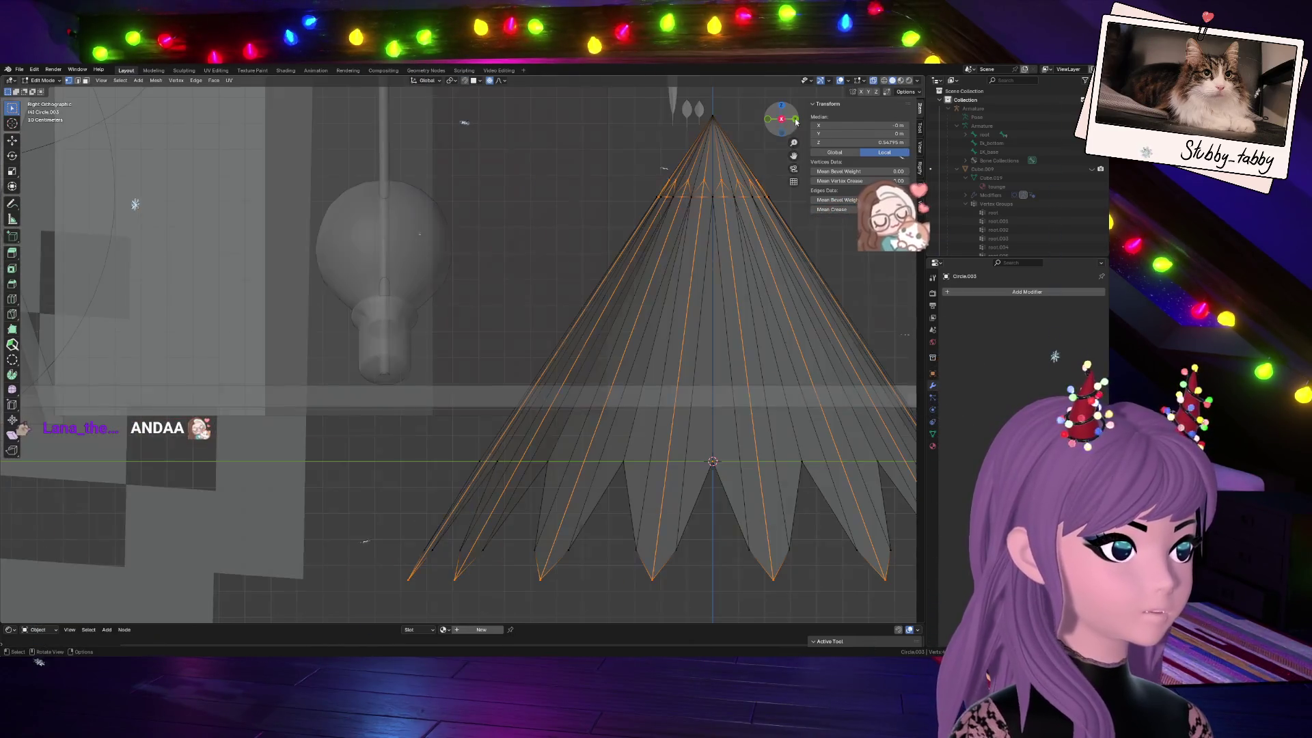
{"action": "left_click", "coordinate": [790, 121]}
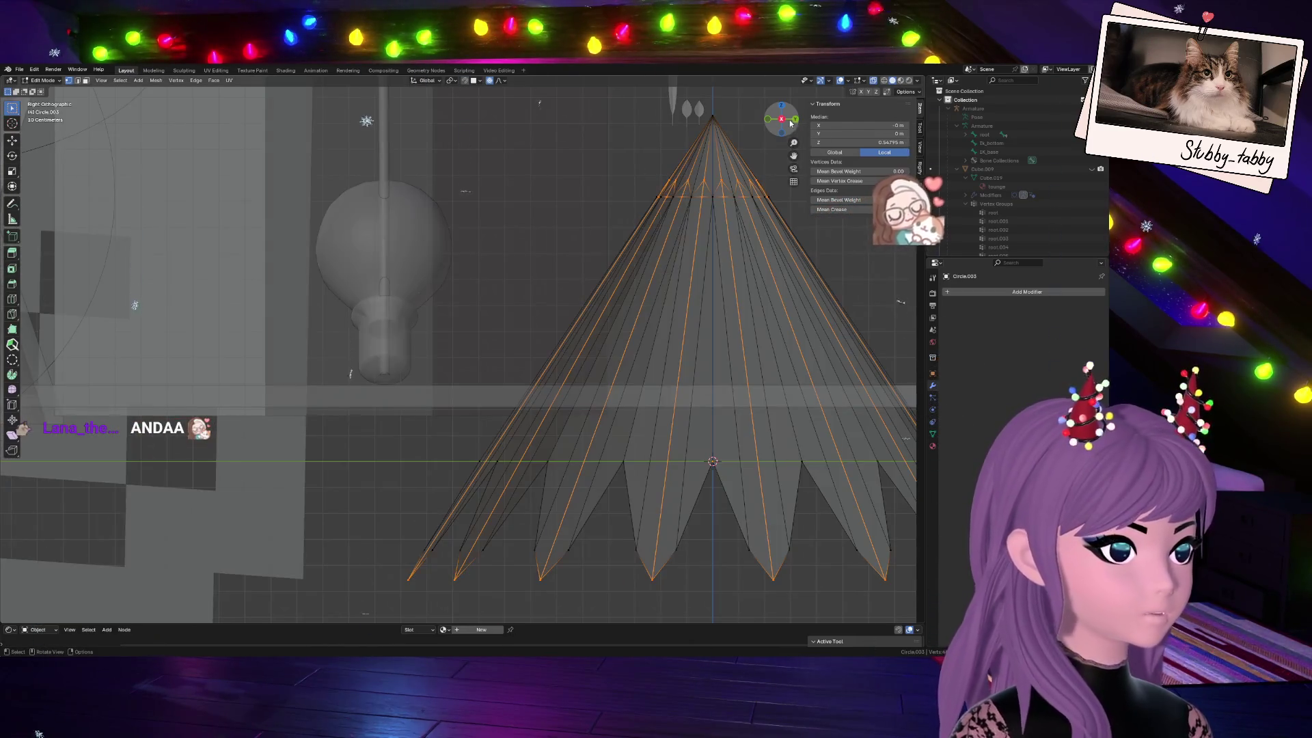
{"action": "left_click", "coordinate": [769, 121]}
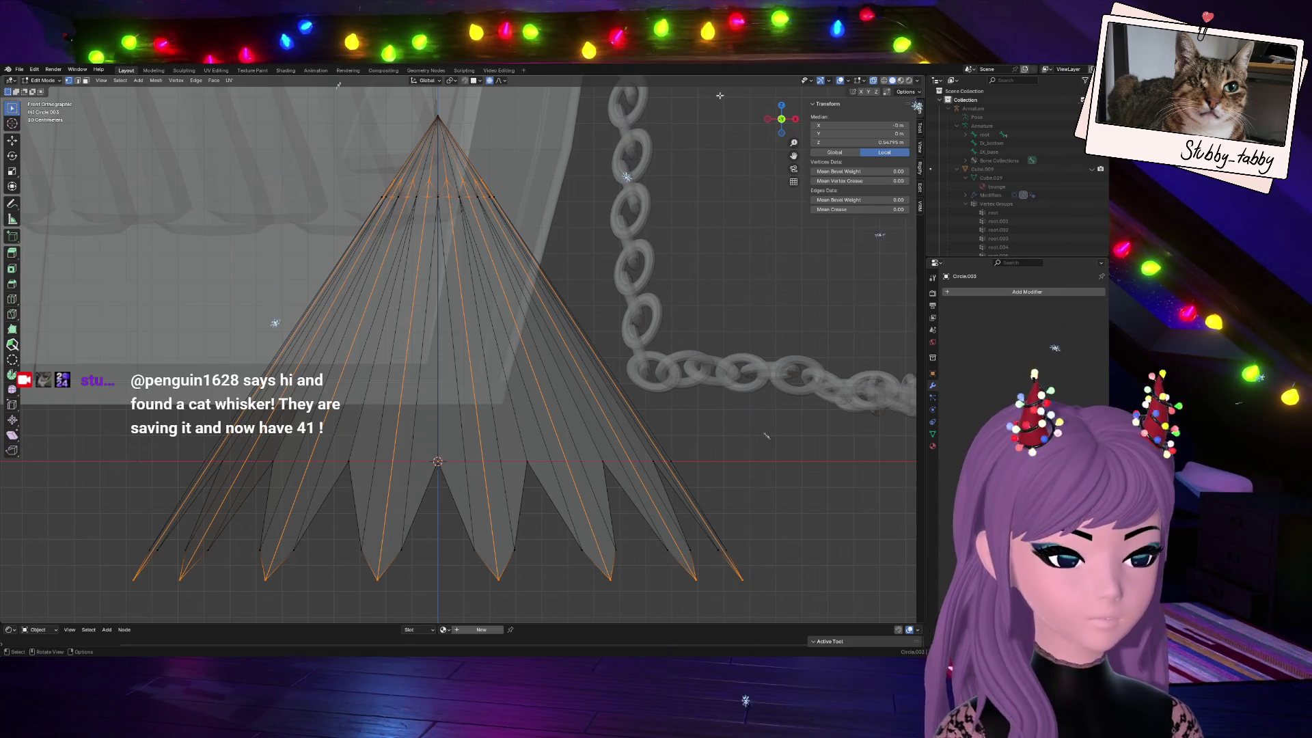
{"action": "left_click_drag", "start_coordinate": [782, 120], "coordinate": [531, 308]}
{"action": "key", "text": "s"}
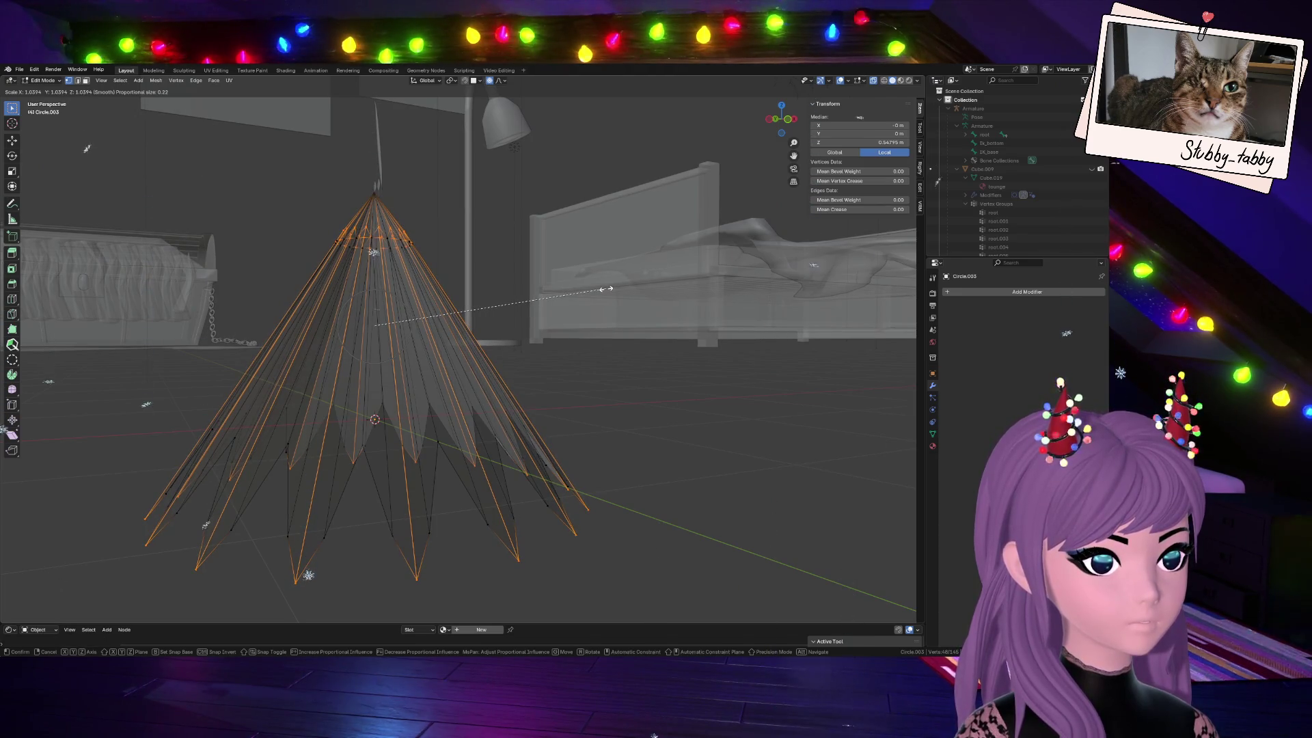
Confirm the slight 1.009 enlargement near the tip and turn X-ray display off
{"action": "left_click", "coordinate": [606, 290]}
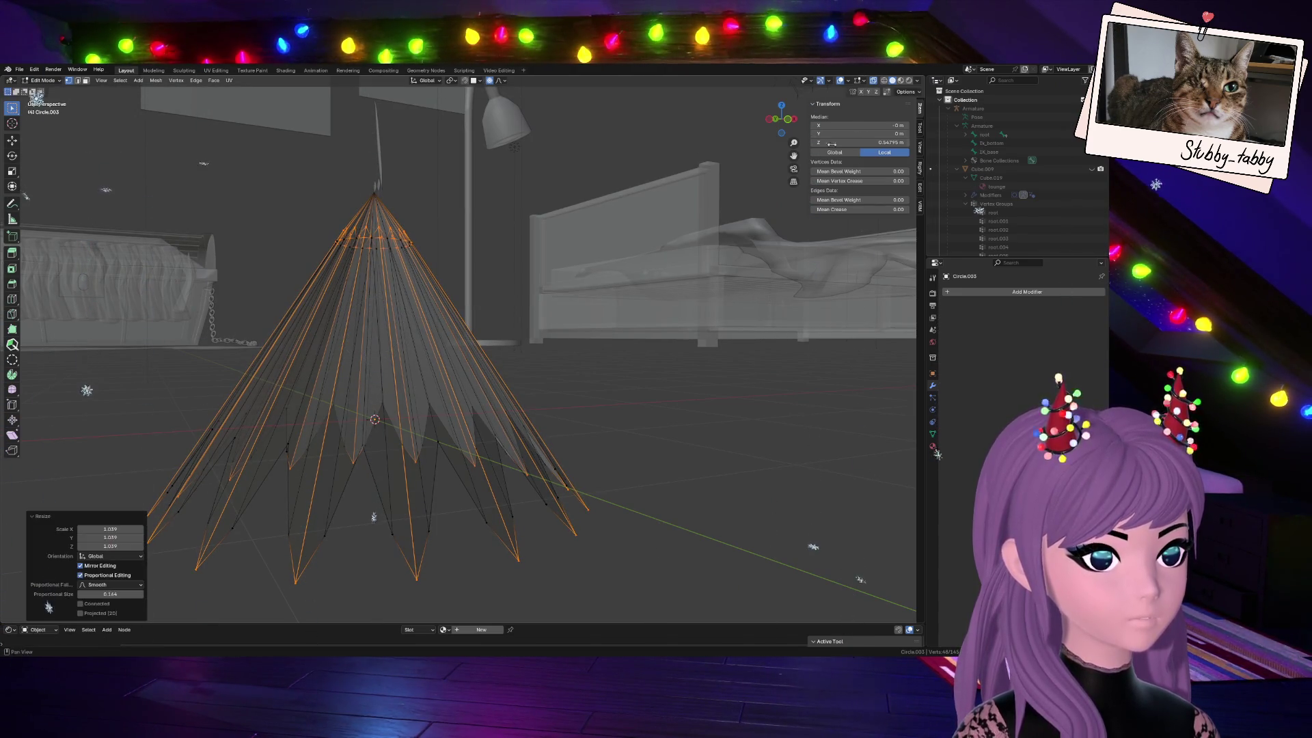
{"action": "left_click_drag", "start_coordinate": [784, 116], "coordinate": [779, 121]}
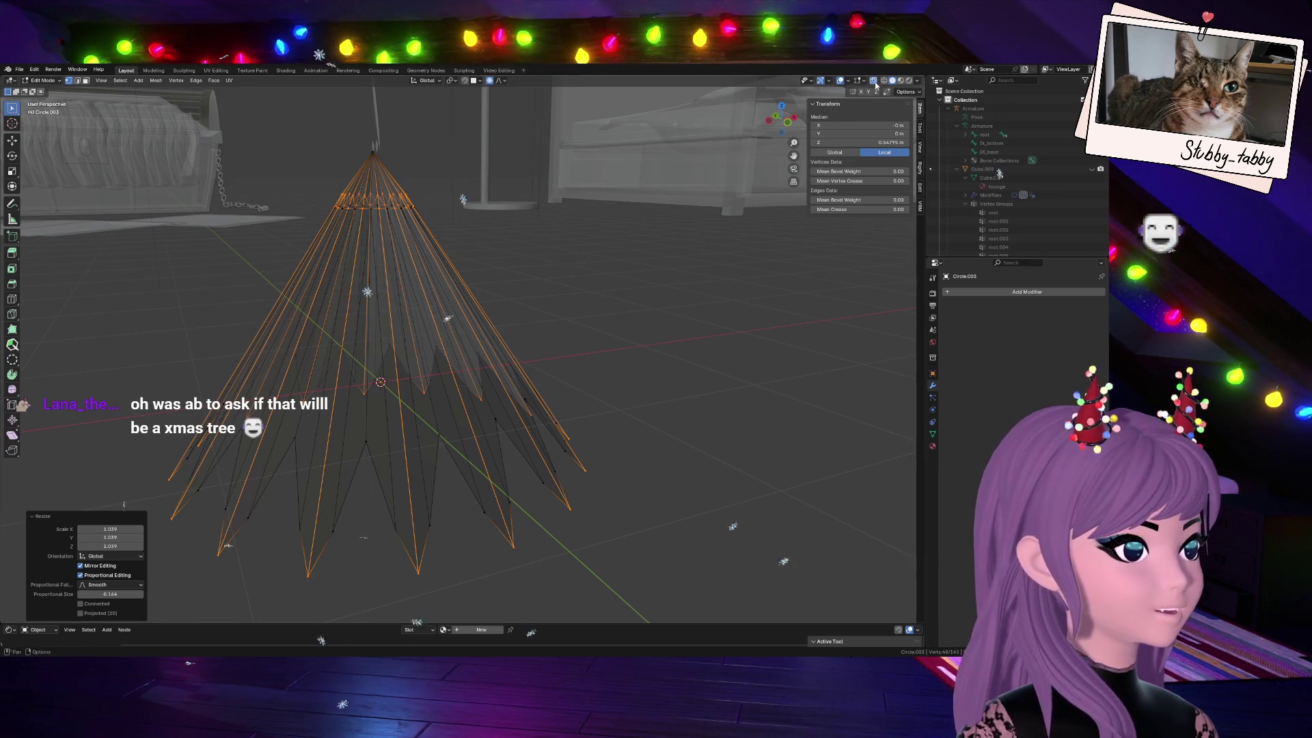
{"action": "key", "text": "alt+z"}
{"action": "left_click_drag", "start_coordinate": [780, 121], "coordinate": [782, 121]}
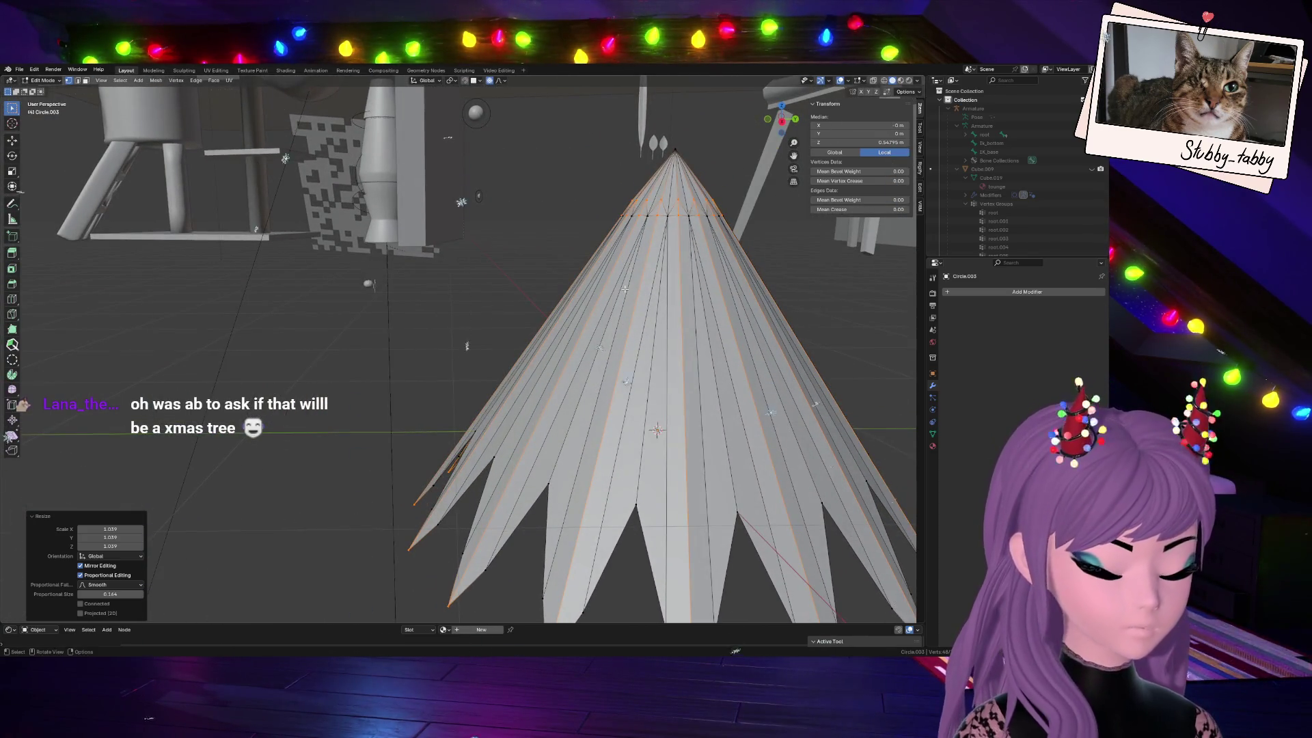
Proportionally scale the selection again so the spikes flare wider toward the base
{"action": "key", "text": "s"}
{"action": "scroll", "coordinate": [788, 328], "scroll_direction": "up", "scroll_amount": 2}
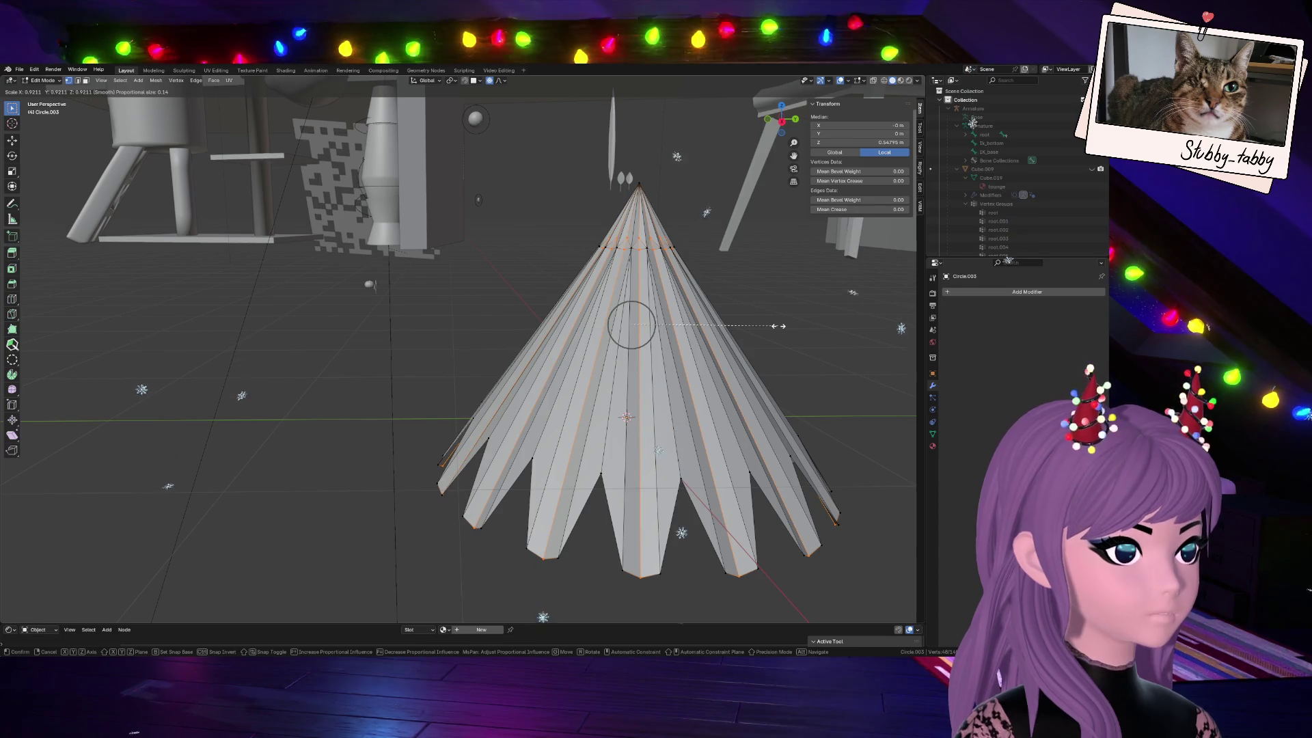
{"action": "scroll", "coordinate": [777, 326], "scroll_direction": "down", "scroll_amount": 3}
{"action": "scroll", "coordinate": [777, 326], "scroll_direction": "down", "scroll_amount": 5}
{"action": "scroll", "coordinate": [776, 327], "scroll_direction": "down", "scroll_amount": 2}
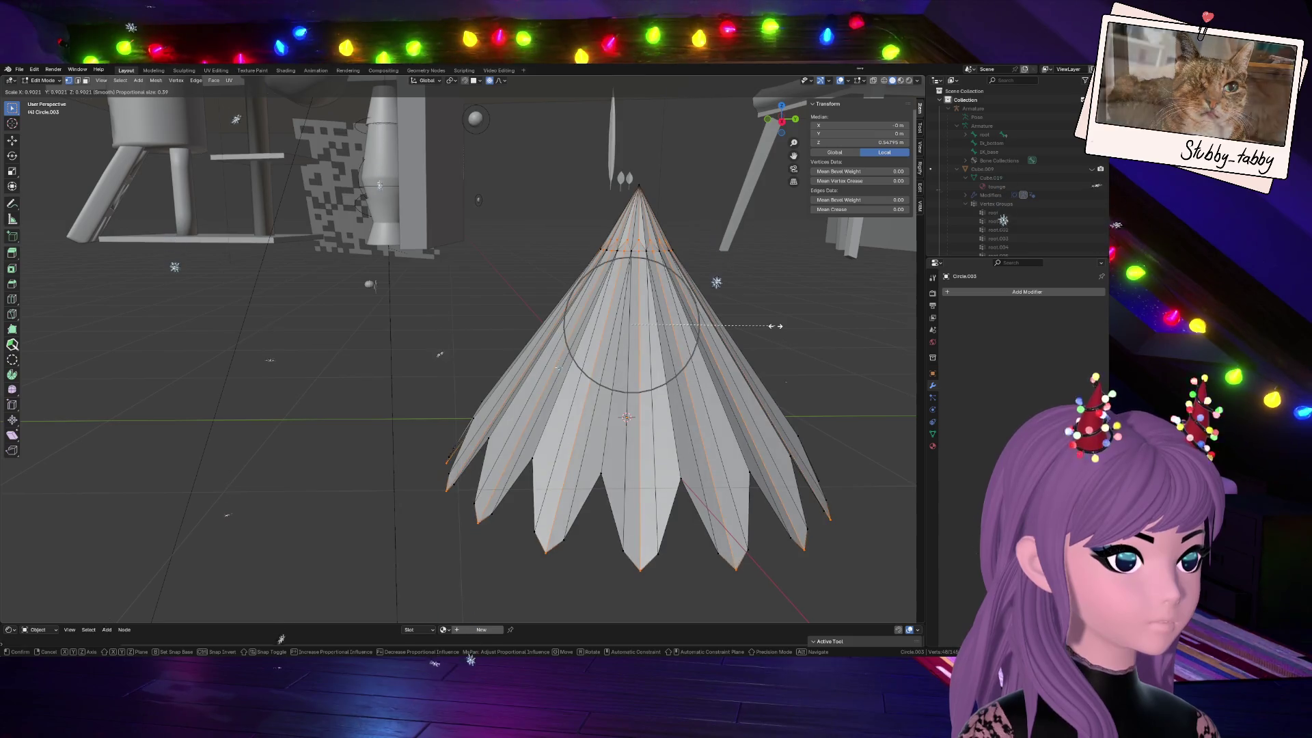
{"action": "scroll", "coordinate": [776, 327], "scroll_direction": "down", "scroll_amount": 1}
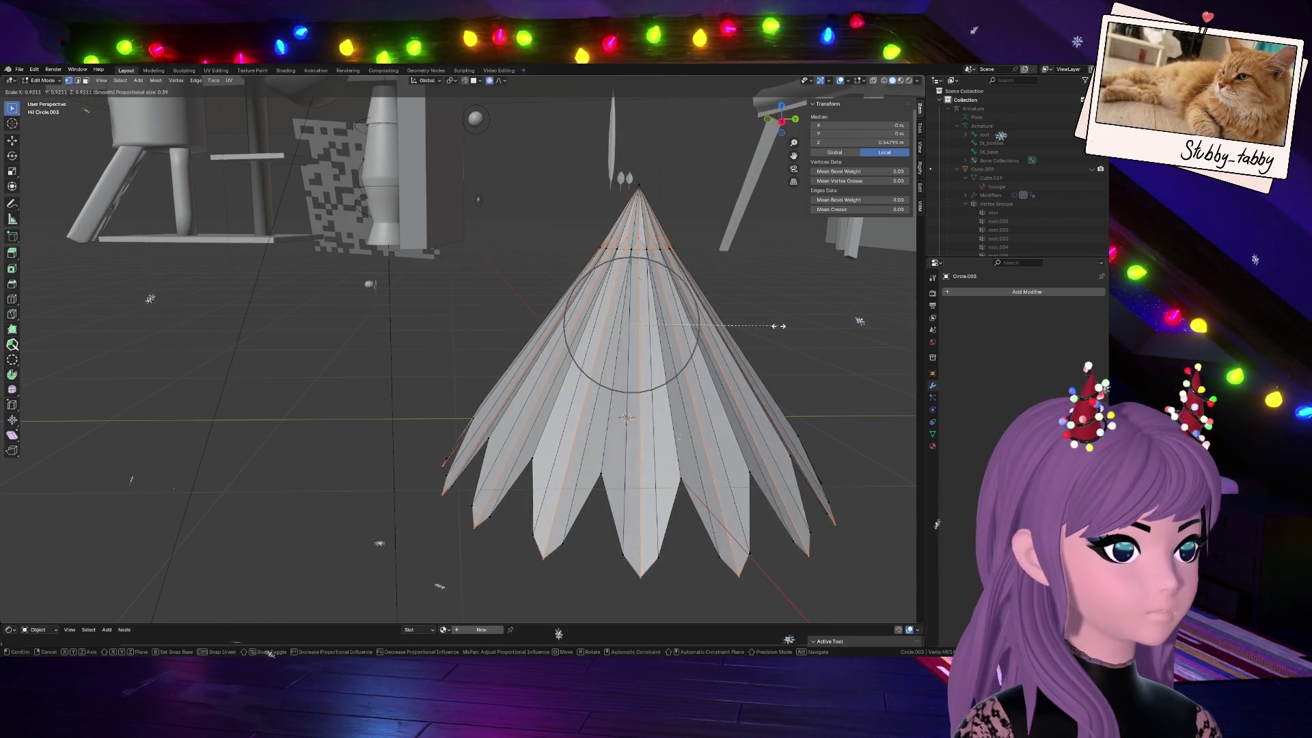
{"action": "scroll", "coordinate": [776, 326], "scroll_direction": "down", "scroll_amount": 2}
{"action": "left_click", "coordinate": [776, 326]}
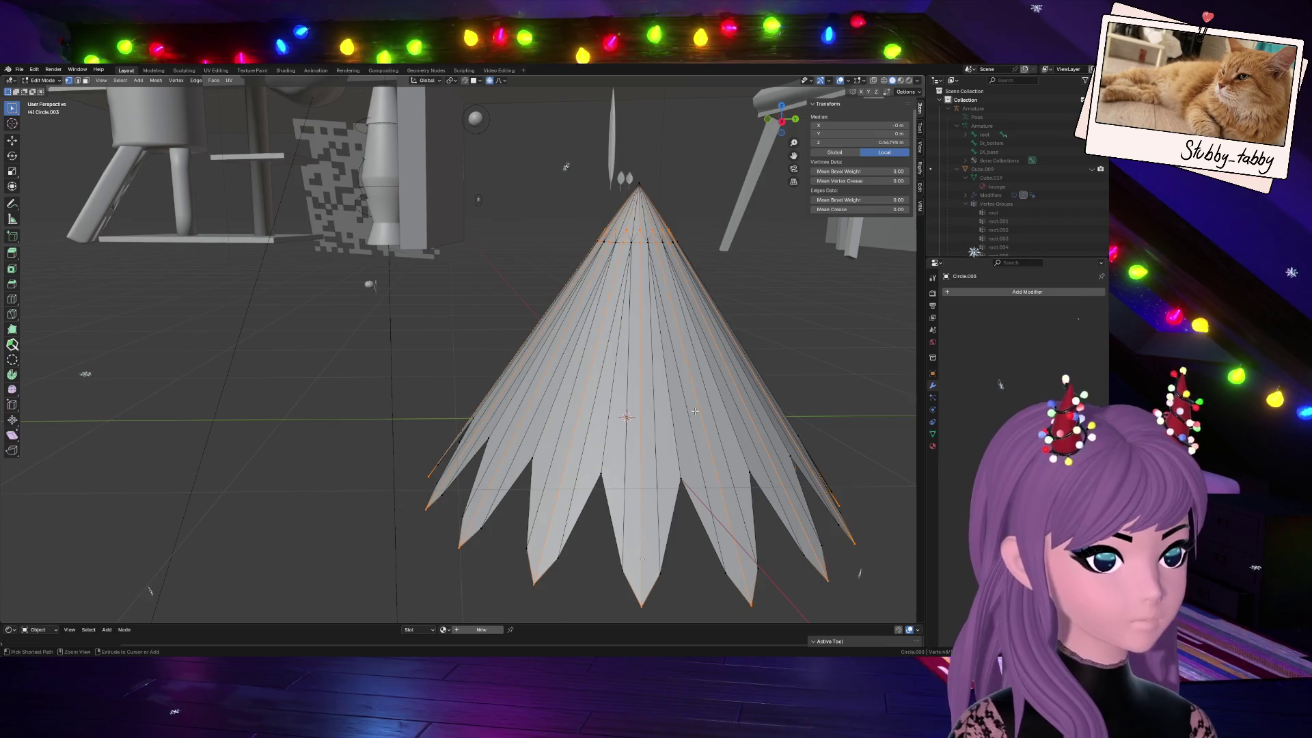
Grow the selection to the whole cone, then undo back and restore the larger edge selection
{"action": "key", "text": "ctrl+KP_Add"}
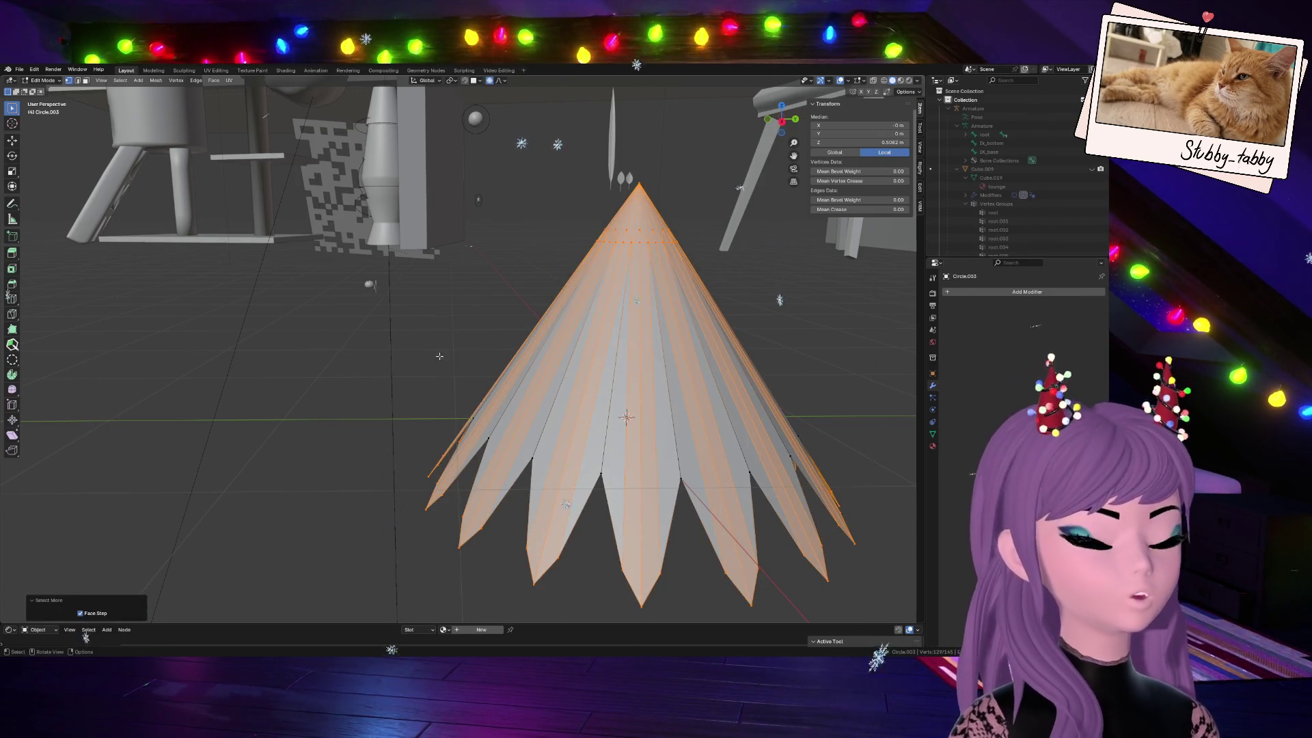
{"action": "left_click", "coordinate": [434, 362]}
{"action": "key", "text": "ctrl+z"}
{"action": "key", "text": "ctrl+z"}
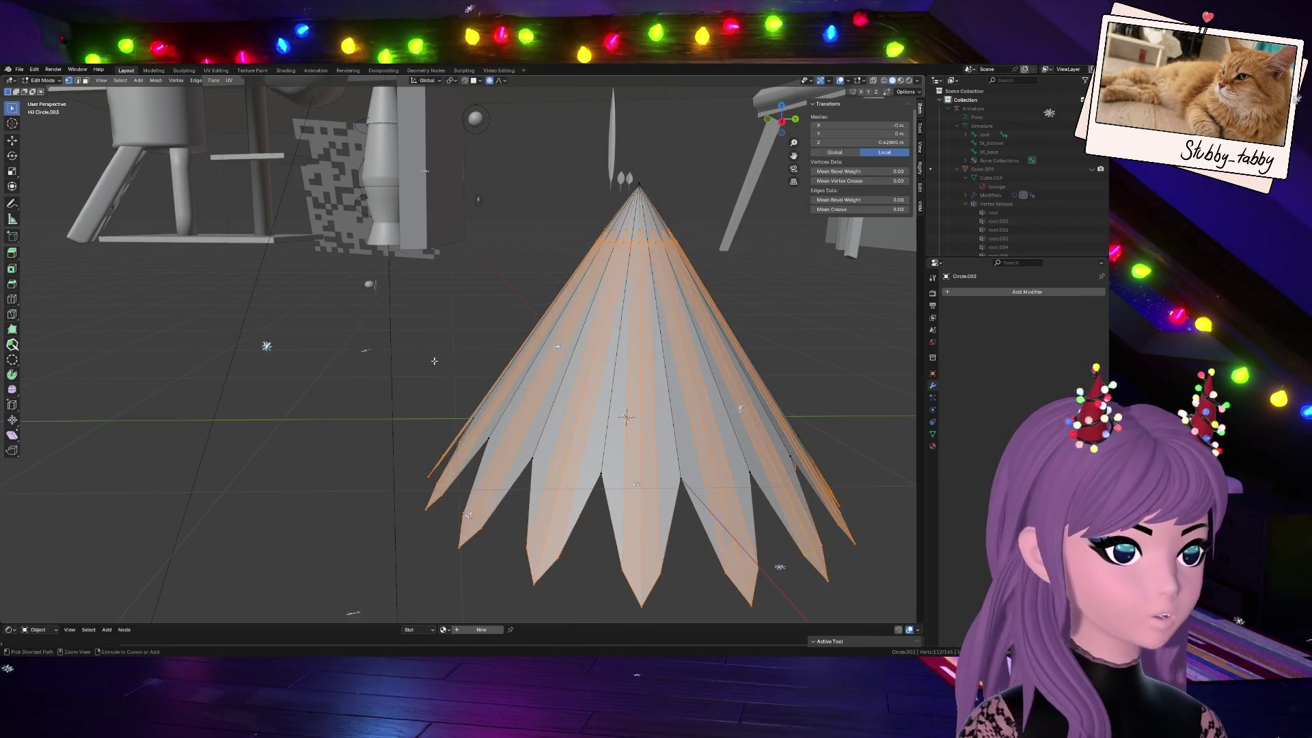
{"action": "key", "text": "ctrl+z"}
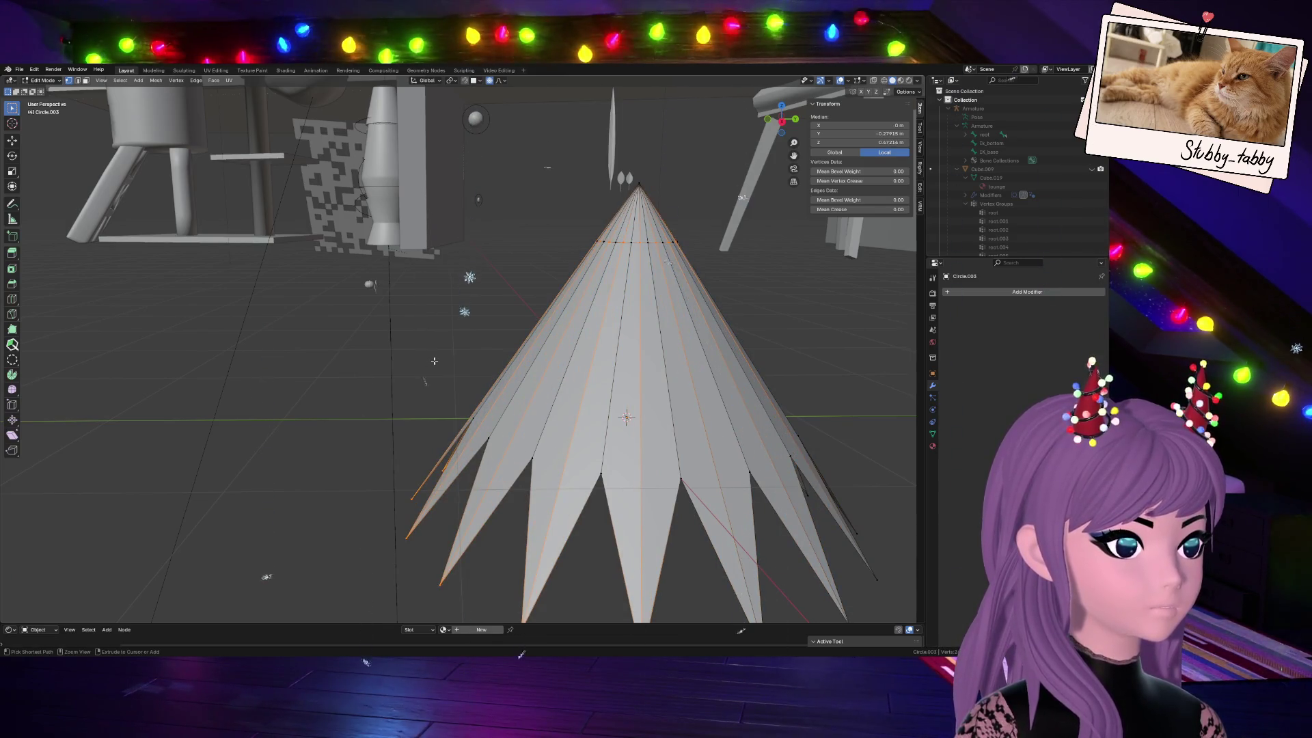
{"action": "scroll", "coordinate": [433, 361], "scroll_direction": "down", "scroll_amount": 3}
{"action": "left_click", "coordinate": [34, 69]}
{"action": "left_click", "coordinate": [52, 91]}
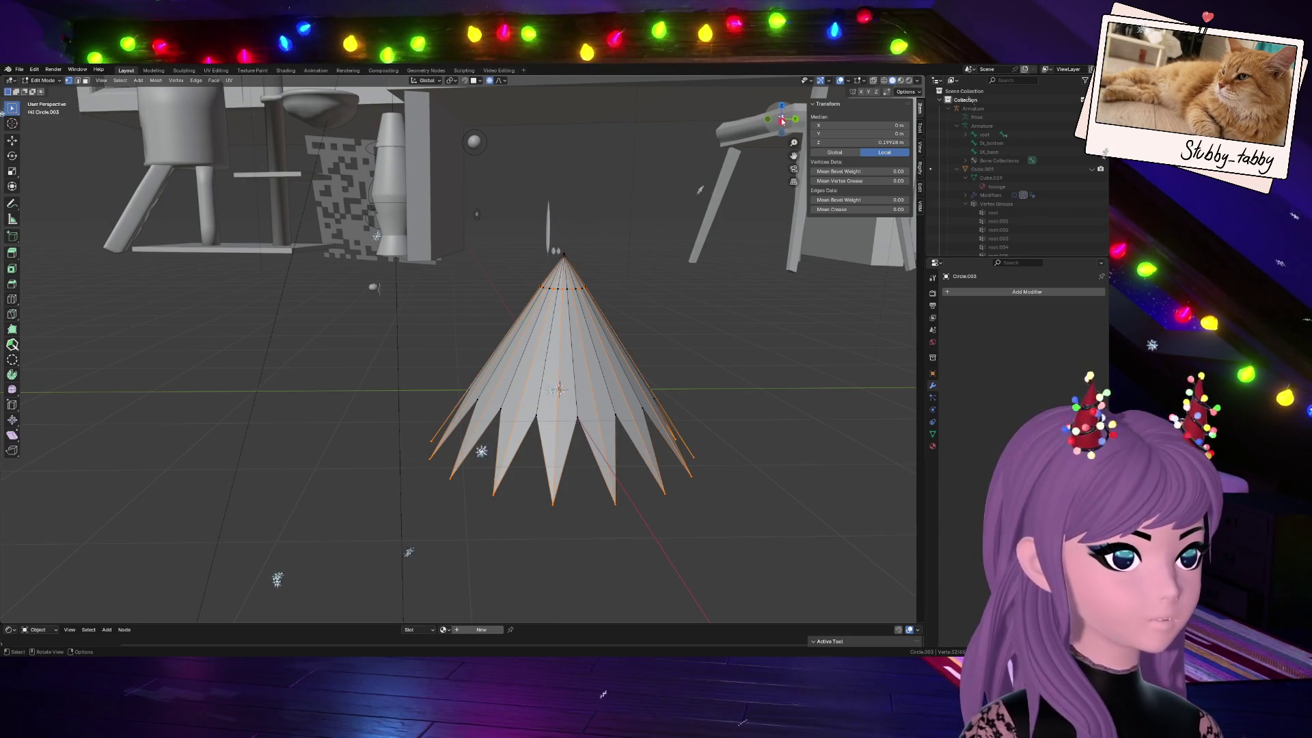
{"action": "middle_click_drag", "start_coordinate": [700, 188], "coordinate": [700, 308]}
{"action": "scroll", "coordinate": [701, 308], "scroll_direction": "down", "scroll_amount": 2}
{"action": "scroll", "coordinate": [701, 442], "scroll_direction": "up", "scroll_amount": 6}
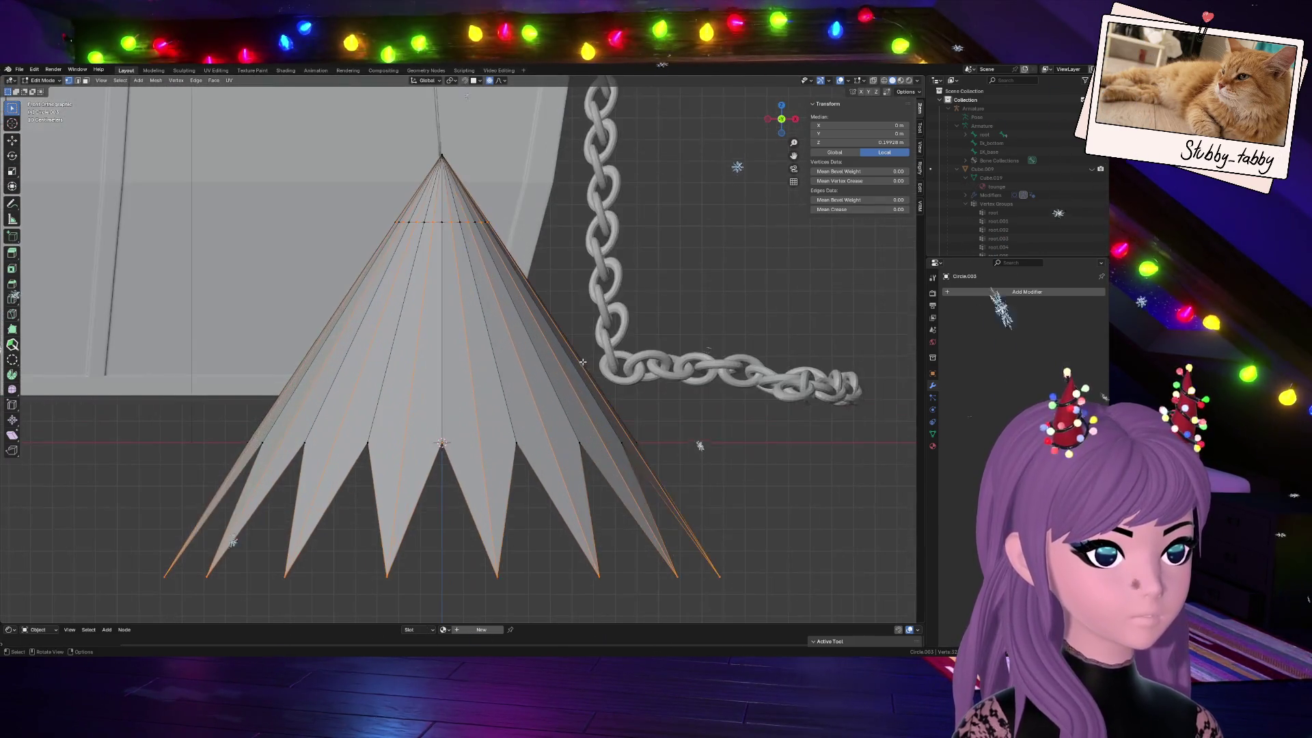
Apply a two-segment bevel along the cone's fold edges and clear the selection
{"action": "key", "text": "ctrl+b"}
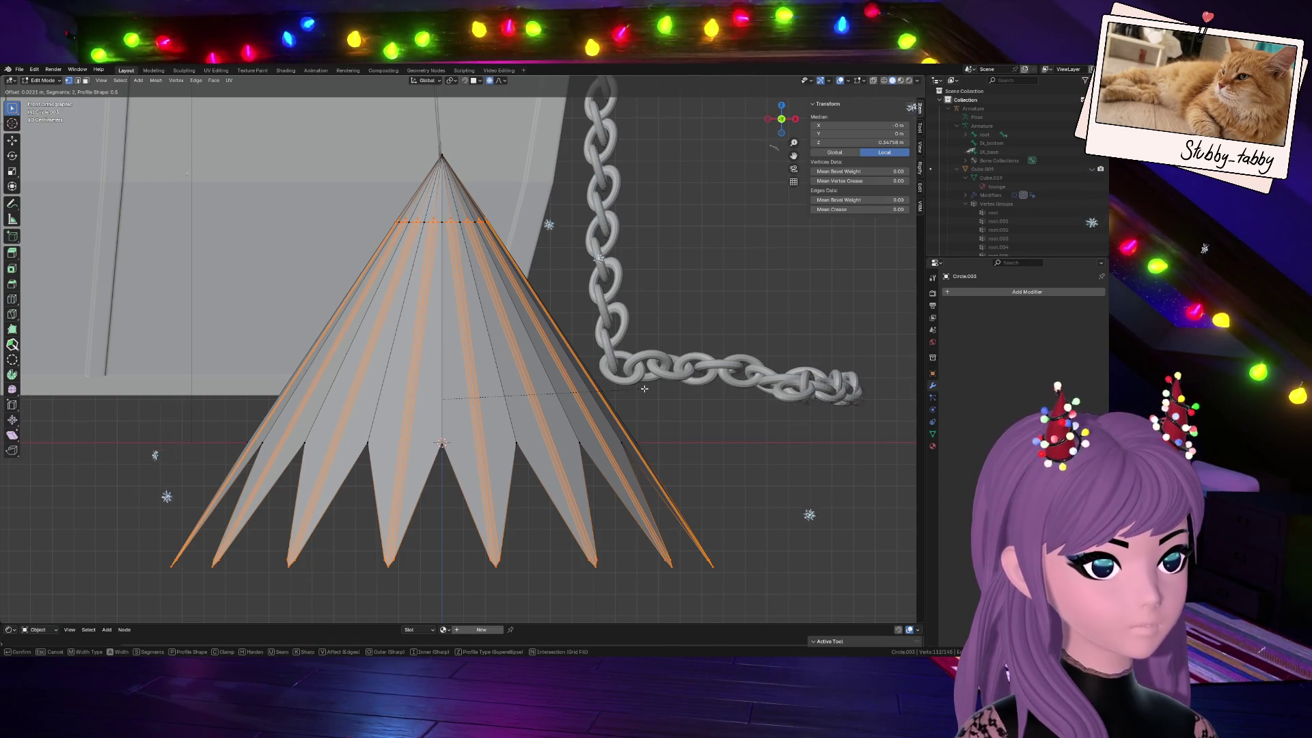
{"action": "left_click", "coordinate": [644, 387]}
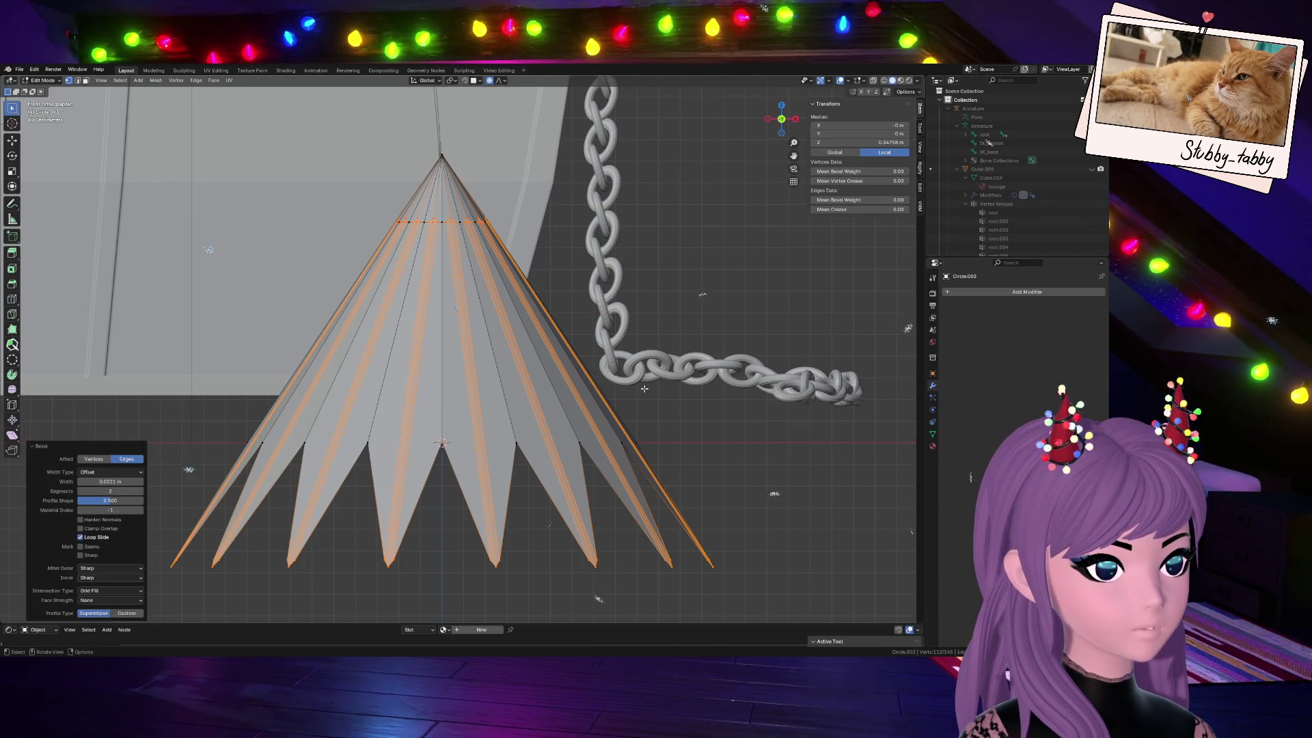
{"action": "mouse_move", "coordinate": [644, 388]}
{"action": "middle_mouse_down"}
{"action": "mouse_move", "coordinate": [727, 384]}
{"action": "mouse_move", "coordinate": [865, 332]}
{"action": "mouse_move", "coordinate": [724, 473]}
{"action": "middle_mouse_up"}
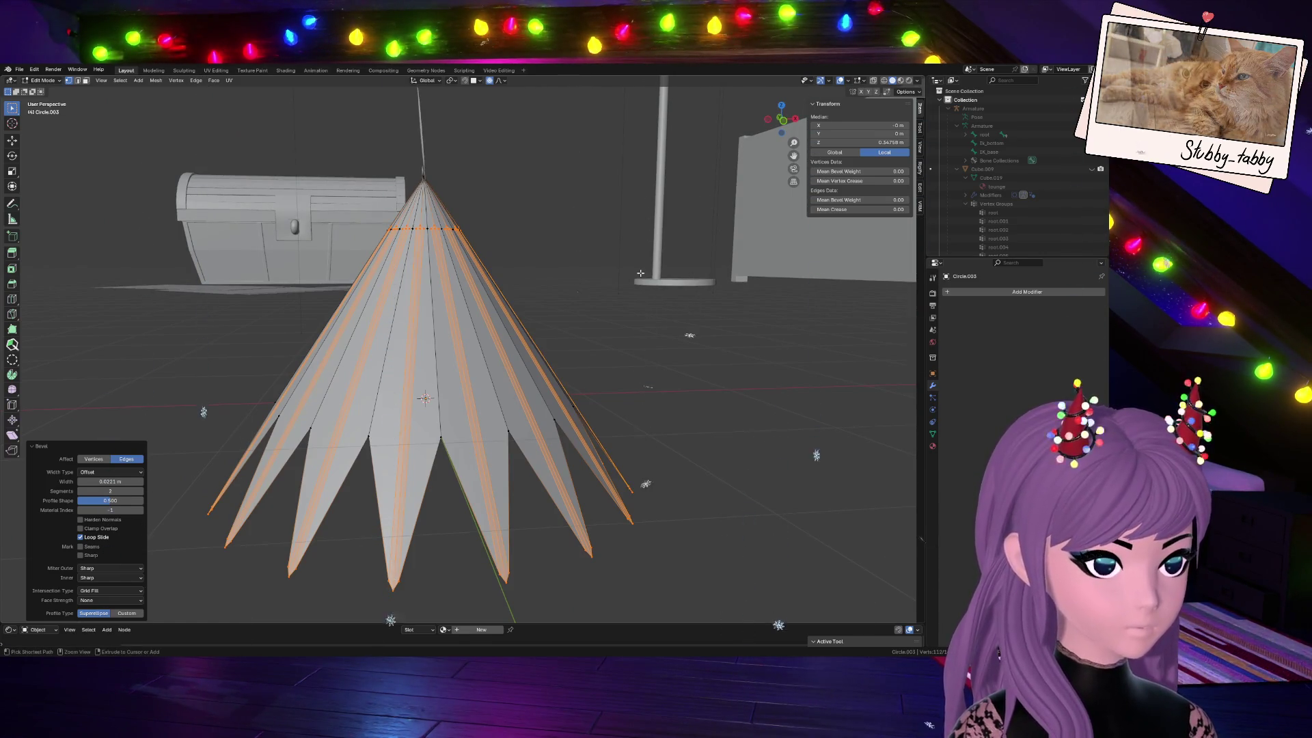
{"action": "left_click", "coordinate": [577, 410]}
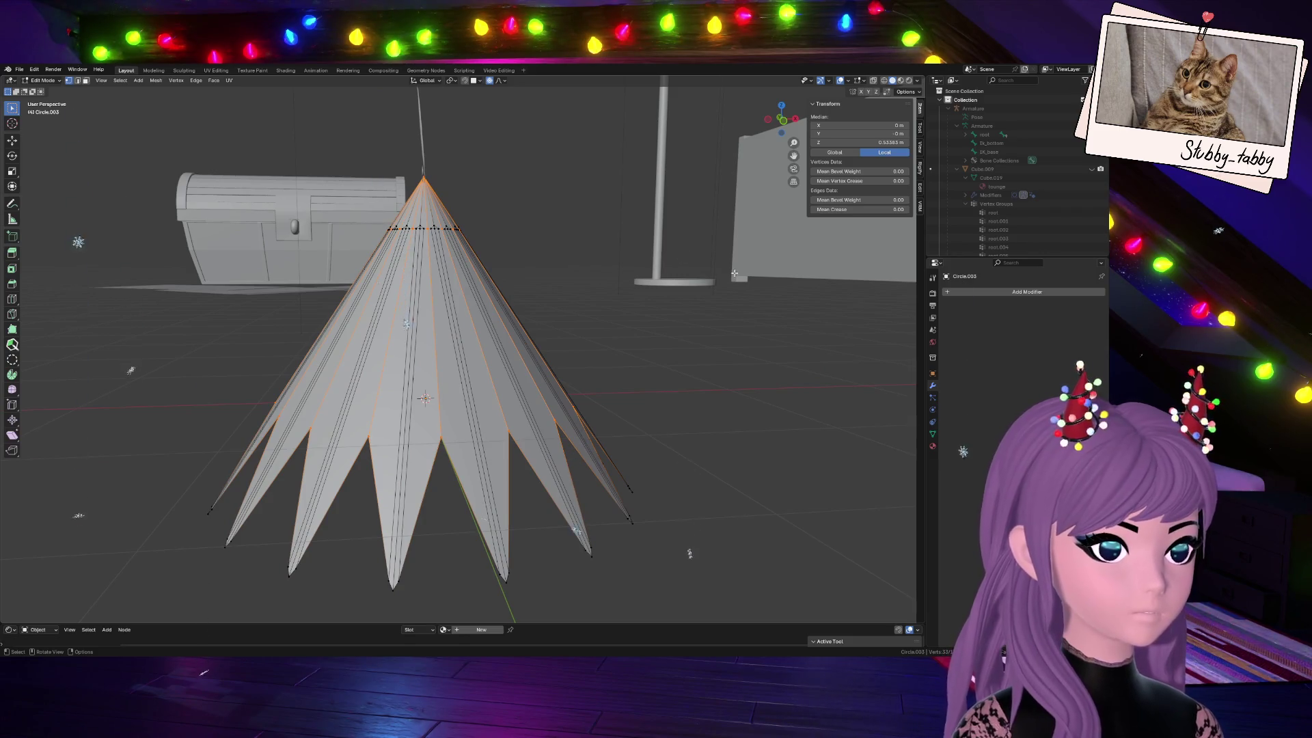
Proportionally scale the cone, then undo the scale and the earlier edge bevel
{"action": "key", "text": "s"}
{"action": "scroll", "coordinate": [656, 307], "scroll_direction": "up", "scroll_amount": 2}
{"action": "scroll", "coordinate": [656, 308], "scroll_direction": "up", "scroll_amount": 4}
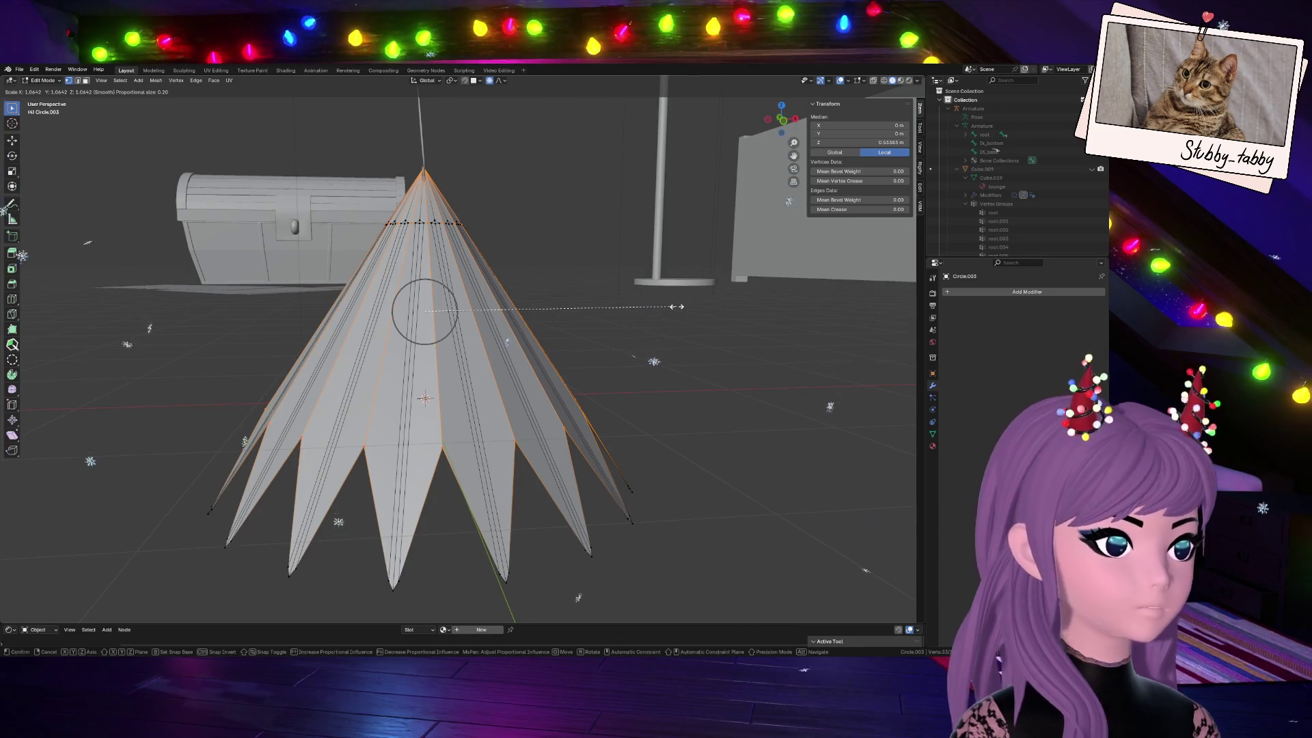
{"action": "left_click", "coordinate": [675, 306]}
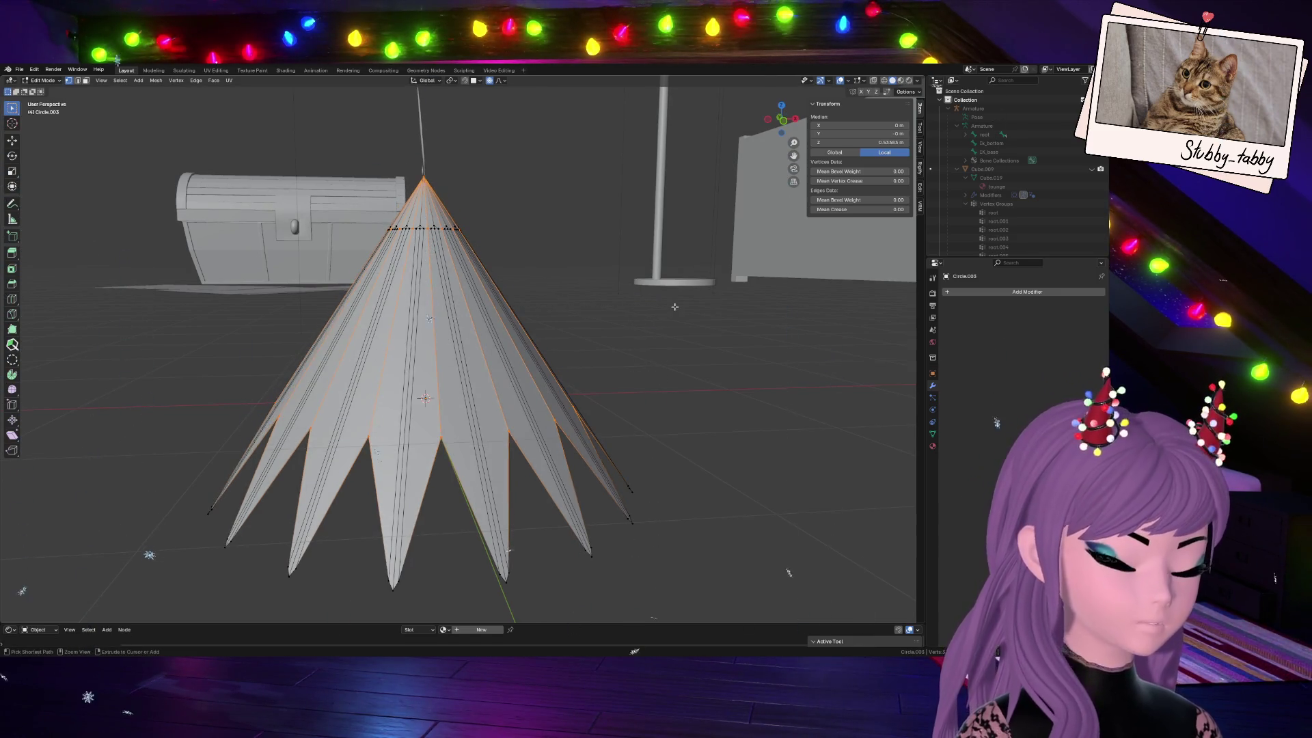
{"action": "key", "text": "ctrl+KP_Add"}
{"action": "key", "text": "ctrl+z"}
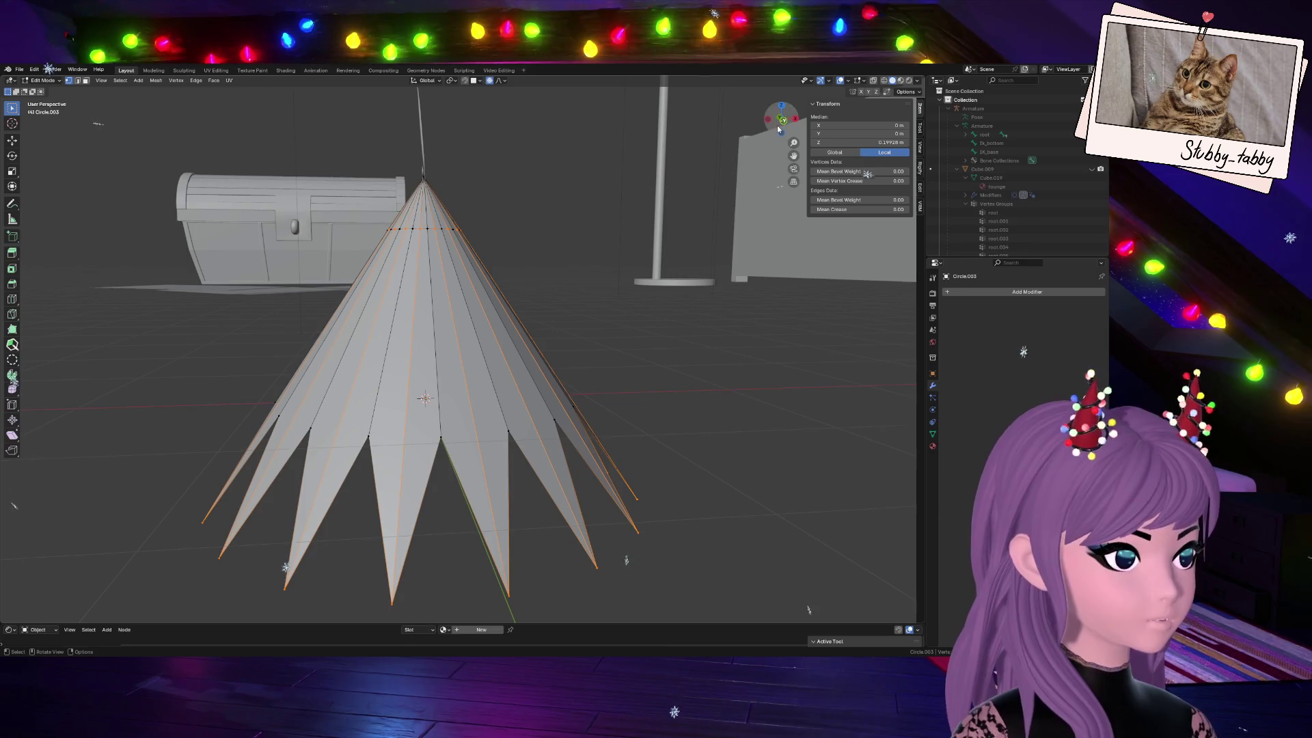
{"action": "scroll", "coordinate": [603, 346], "scroll_direction": "down", "scroll_amount": 5}
{"action": "scroll", "coordinate": [603, 346], "scroll_direction": "up", "scroll_amount": 4}
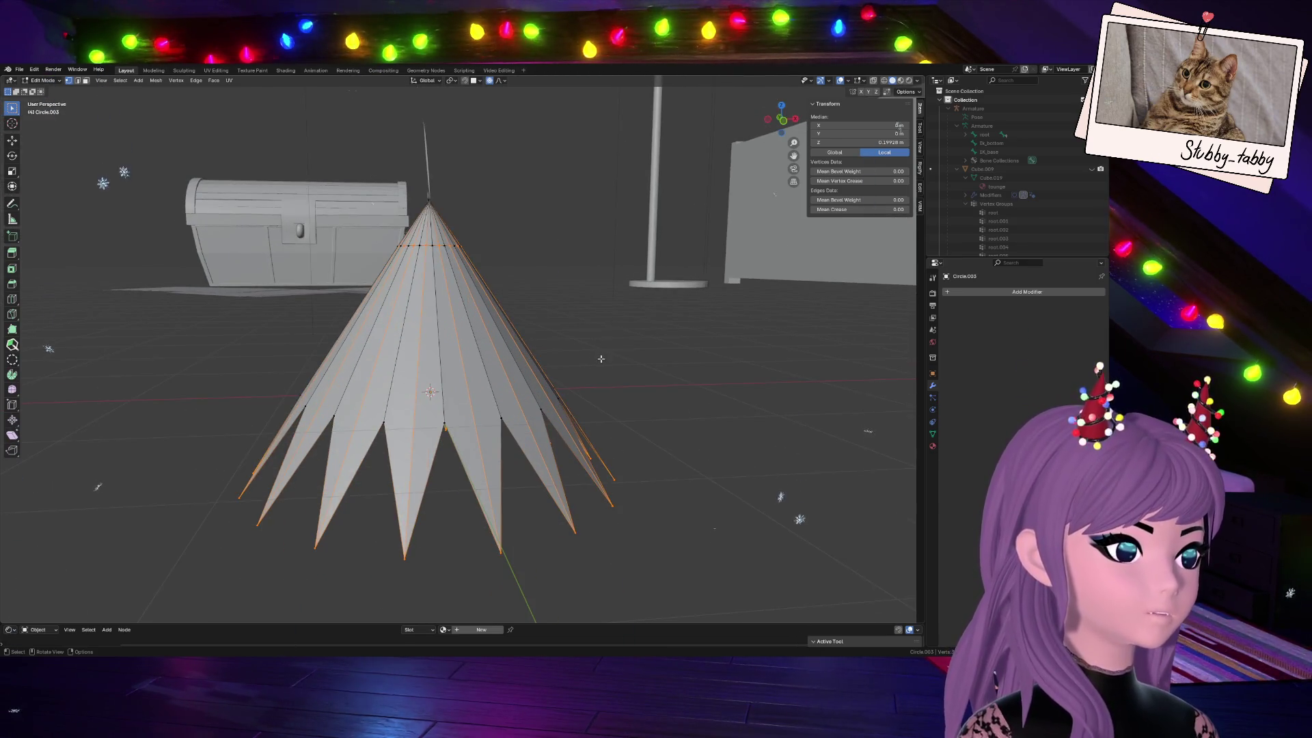
From a front view, start a fresh two-segment bevel on the fold edges at about 0.004 m offset
{"action": "left_click", "coordinate": [784, 127]}
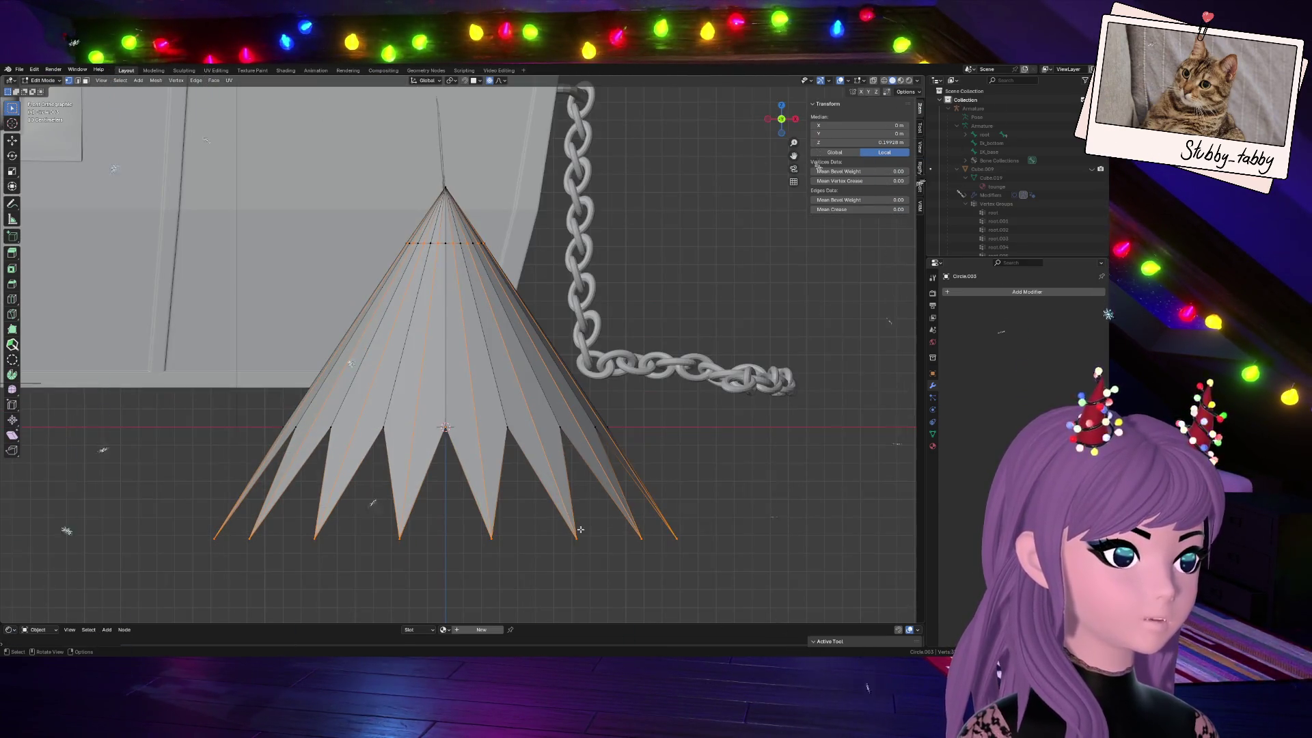
{"action": "scroll", "coordinate": [583, 529], "scroll_direction": "down", "scroll_amount": 5}
{"action": "scroll", "coordinate": [557, 480], "scroll_direction": "up", "scroll_amount": 3}
{"action": "scroll", "coordinate": [556, 480], "scroll_direction": "up", "scroll_amount": 1}
{"action": "mouse_move", "coordinate": [779, 168]}
{"action": "middle_mouse_down"}
{"action": "mouse_move", "coordinate": [502, 328]}
{"action": "mouse_move", "coordinate": [633, 324]}
{"action": "middle_mouse_up"}
{"action": "key", "text": "ctrl+b"}
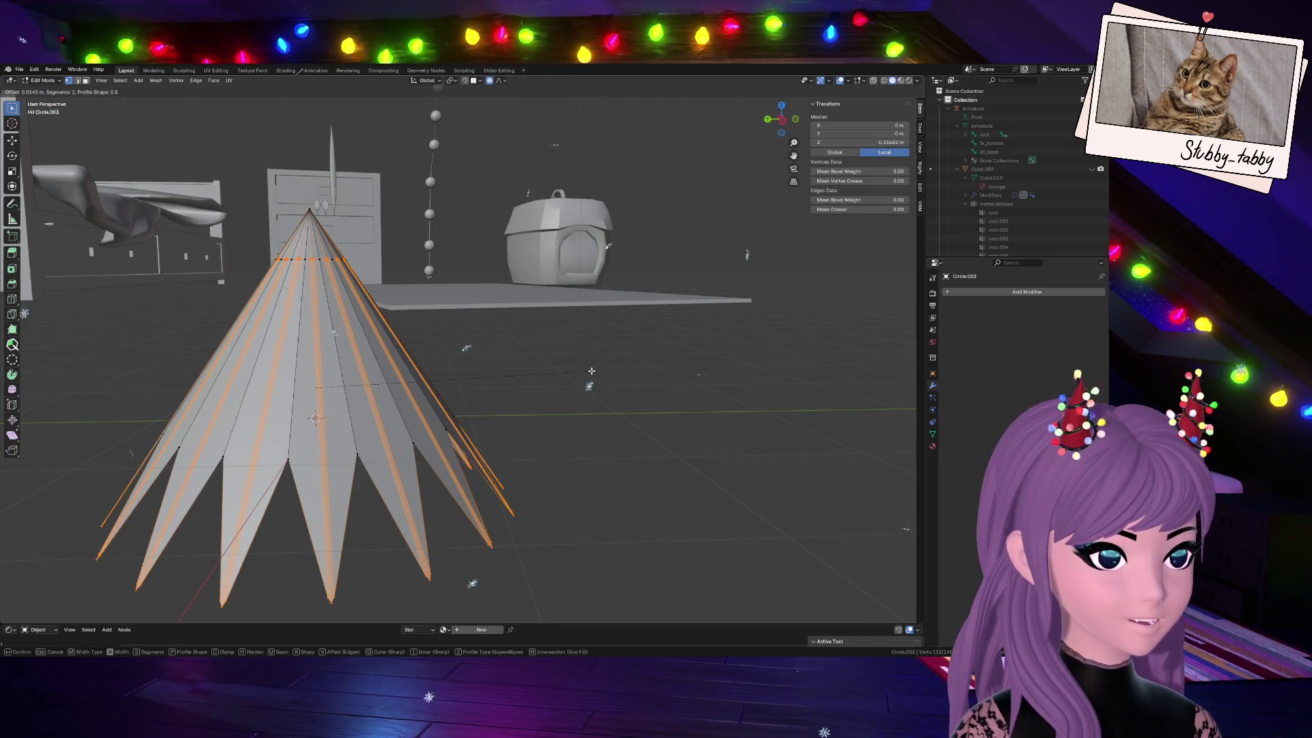
Confirm then undo the edge bevel, and scale the cone edges slightly larger
{"action": "left_click", "coordinate": [132, 448]}
{"action": "key", "text": "ctrl+z"}
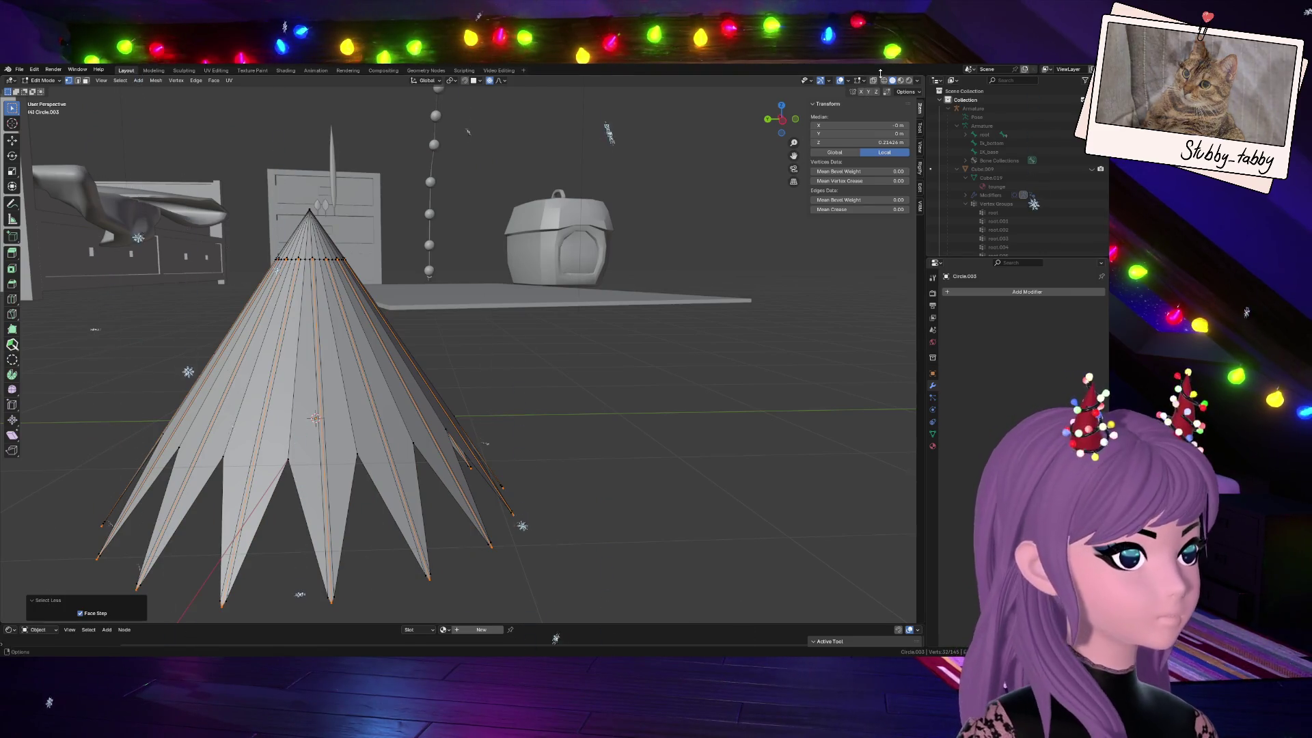
{"action": "key", "text": "s"}
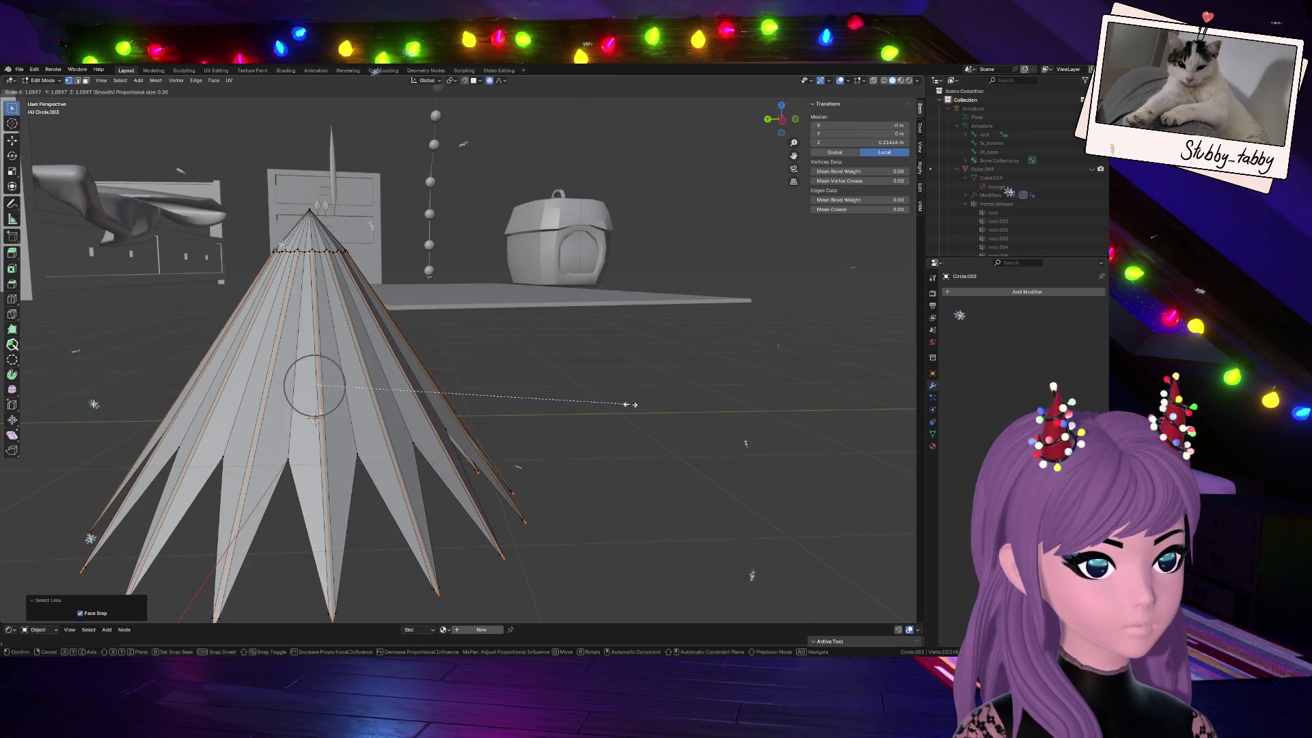
{"action": "left_click", "coordinate": [629, 404]}
Raise the cone's apex about 0.08 m vertically with proportional falloff
{"action": "left_click", "coordinate": [298, 197]}
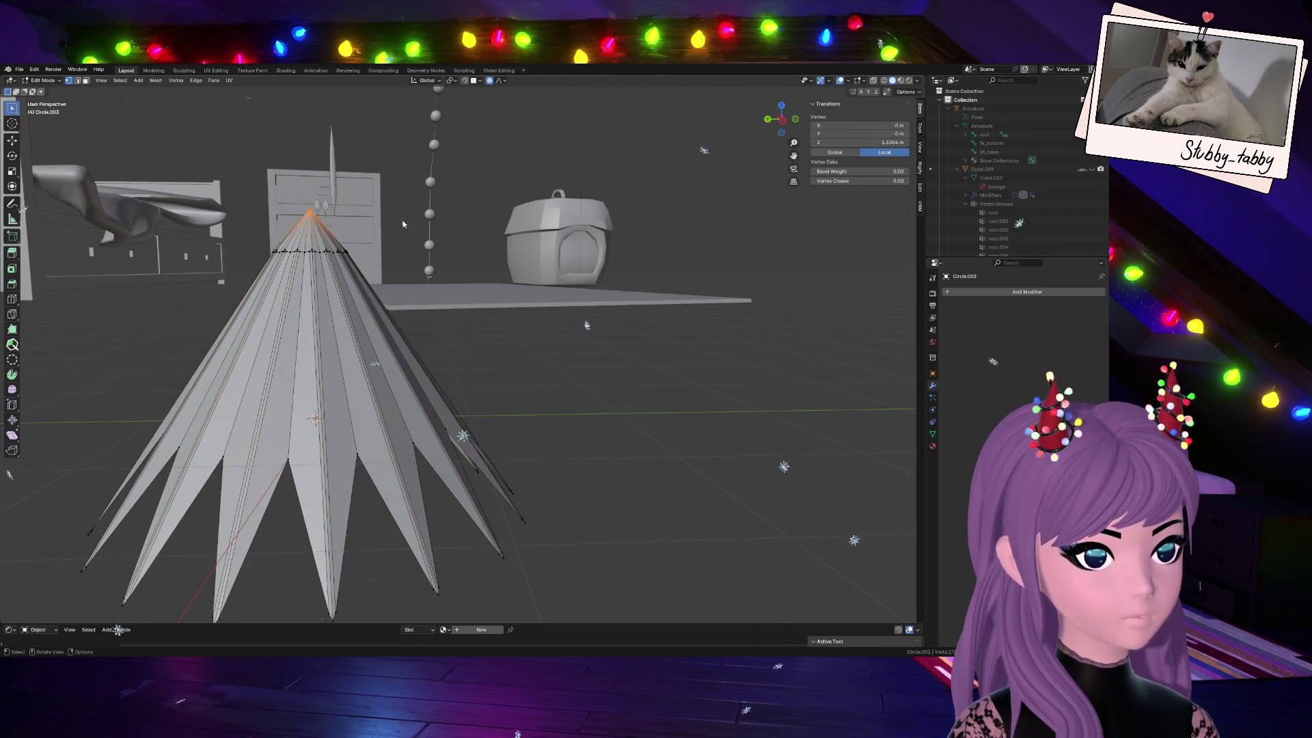
{"action": "key", "text": "g"}
{"action": "key", "text": "z"}
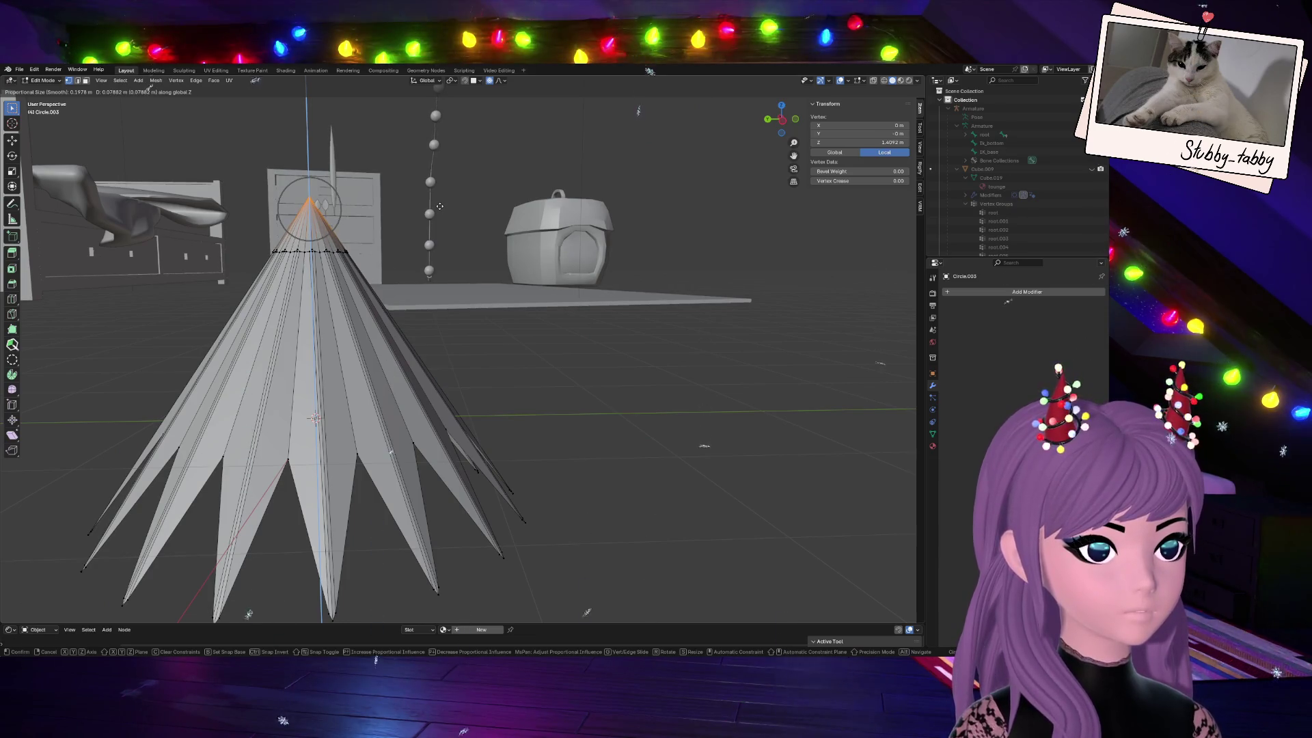
{"action": "left_click", "coordinate": [441, 208]}
Clear the selection, pick the central vertical edge loop, and return to Object Mode
{"action": "key", "text": "KP_1"}
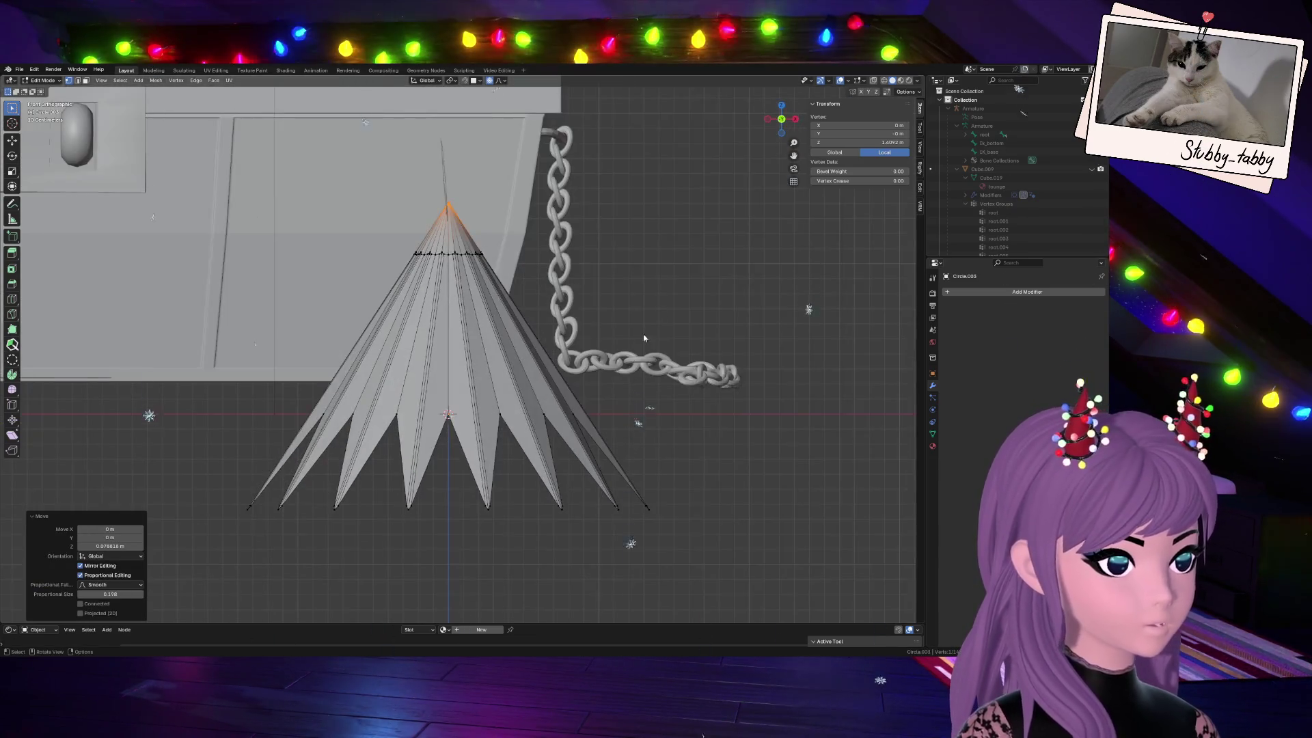
{"action": "left_click", "coordinate": [673, 280]}
{"action": "scroll", "coordinate": [556, 450], "scroll_direction": "up", "scroll_amount": 7}
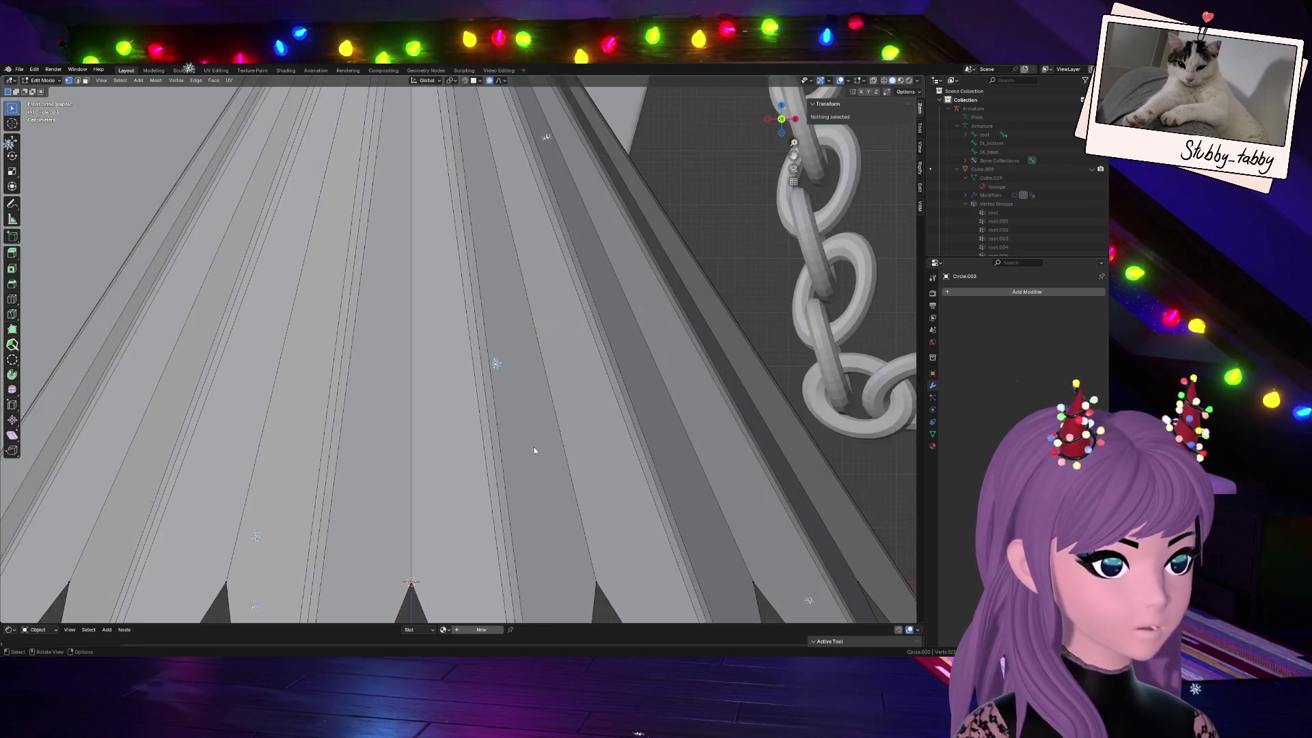
{"action": "scroll", "coordinate": [535, 447], "scroll_direction": "down", "scroll_amount": 3}
{"action": "scroll", "coordinate": [518, 424], "scroll_direction": "down", "scroll_amount": 1}
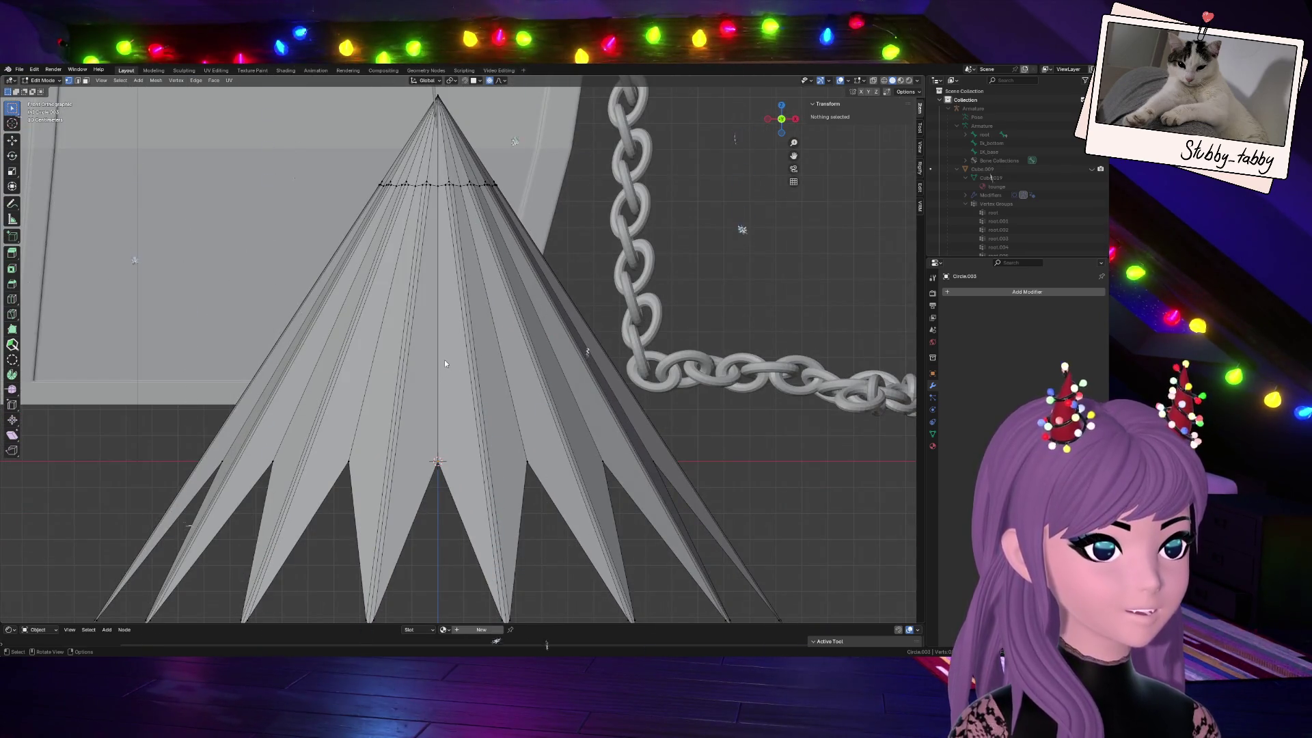
{"action": "left_click", "coordinate": [443, 361], "text": "alt"}
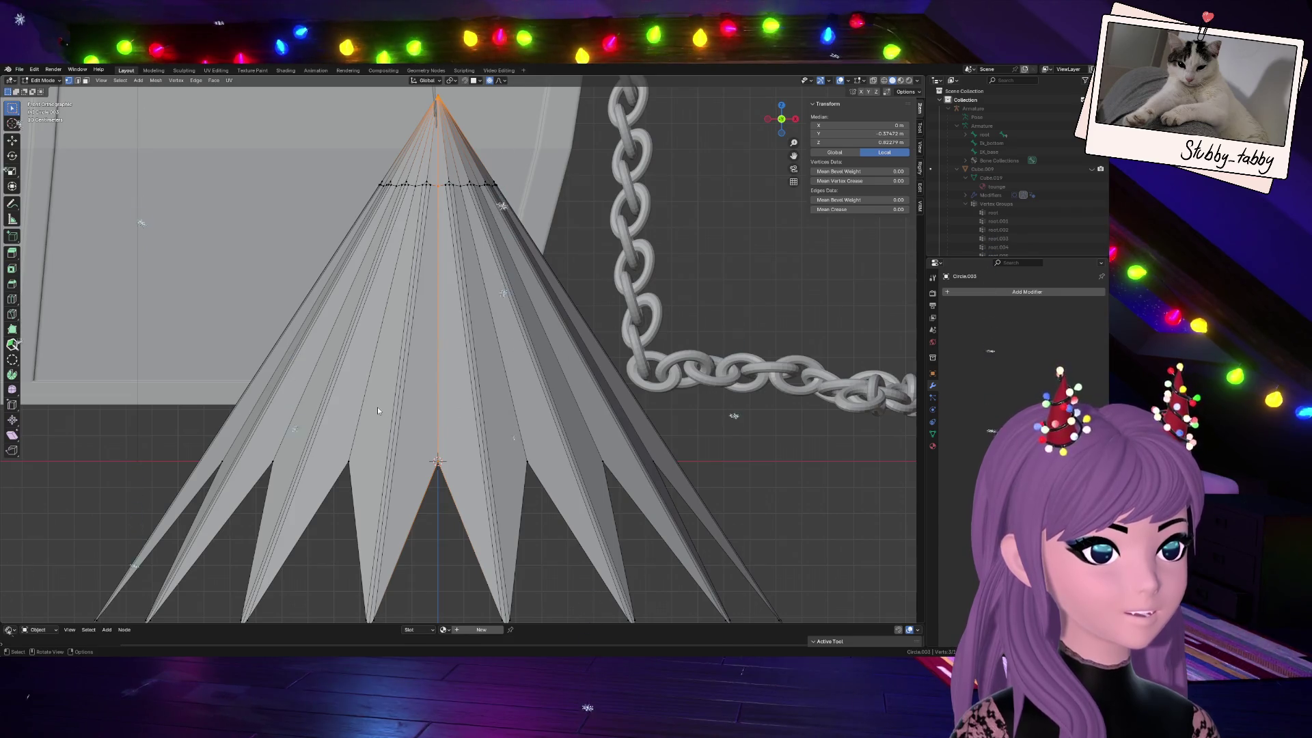
{"action": "key", "text": "Tab"}
{"action": "scroll", "coordinate": [694, 297], "scroll_direction": "down", "scroll_amount": 3}
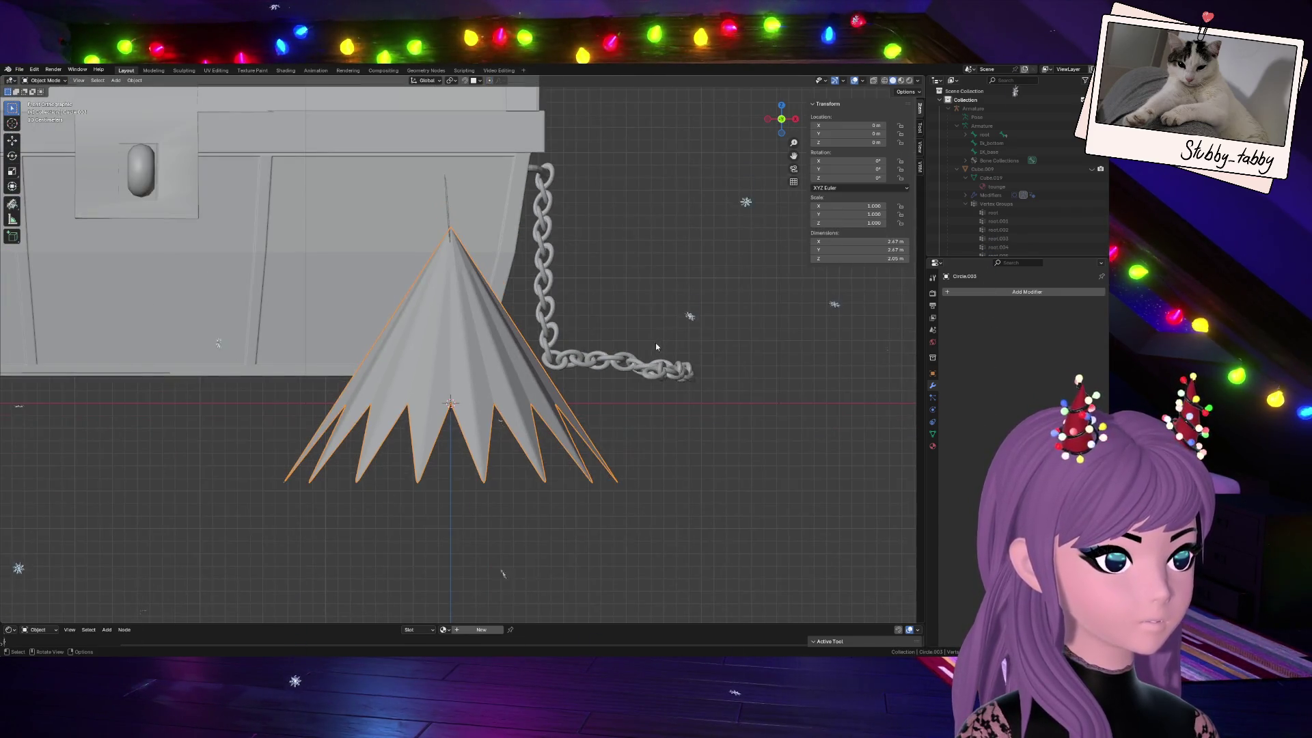
{"action": "left_click_drag", "start_coordinate": [783, 118], "coordinate": [606, 327]}
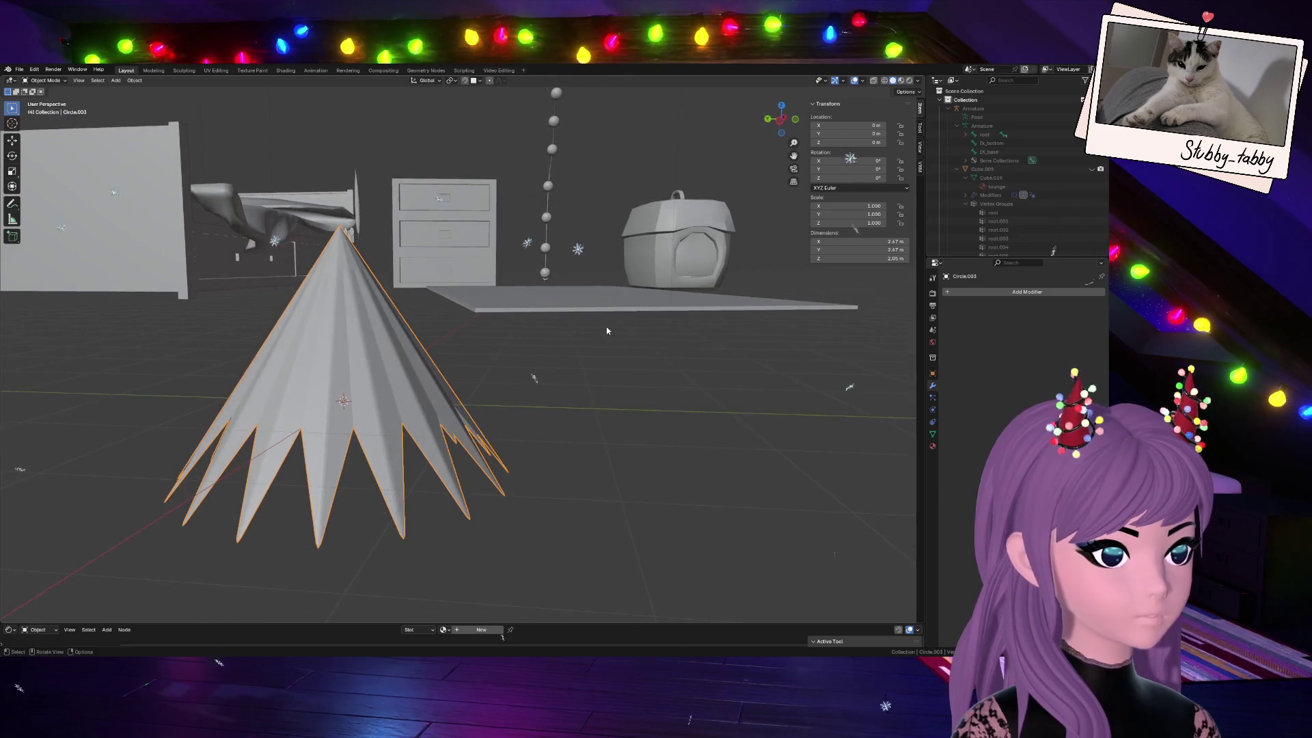
Add a Solidify modifier to the cone and re-enter Edit Mode
{"action": "left_click", "coordinate": [988, 287]}
{"action": "key", "text": "space"}
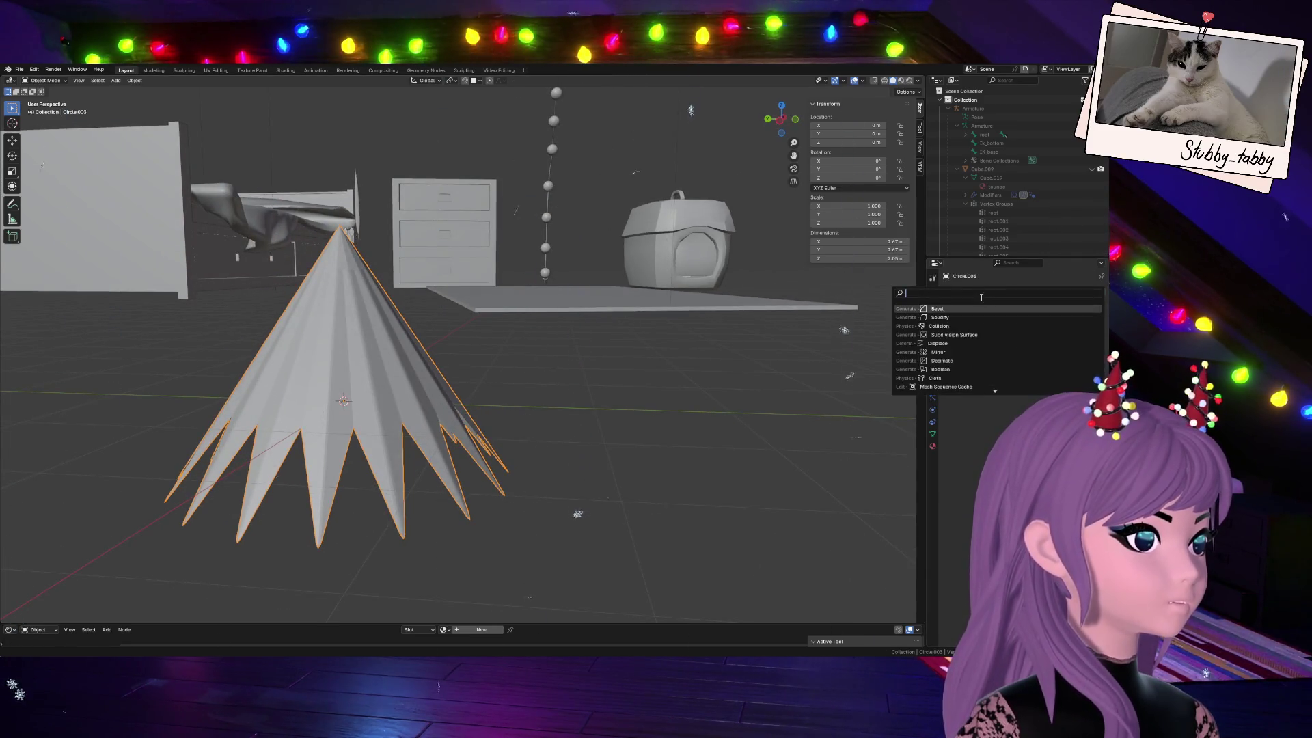
{"action": "left_click", "coordinate": [941, 317]}
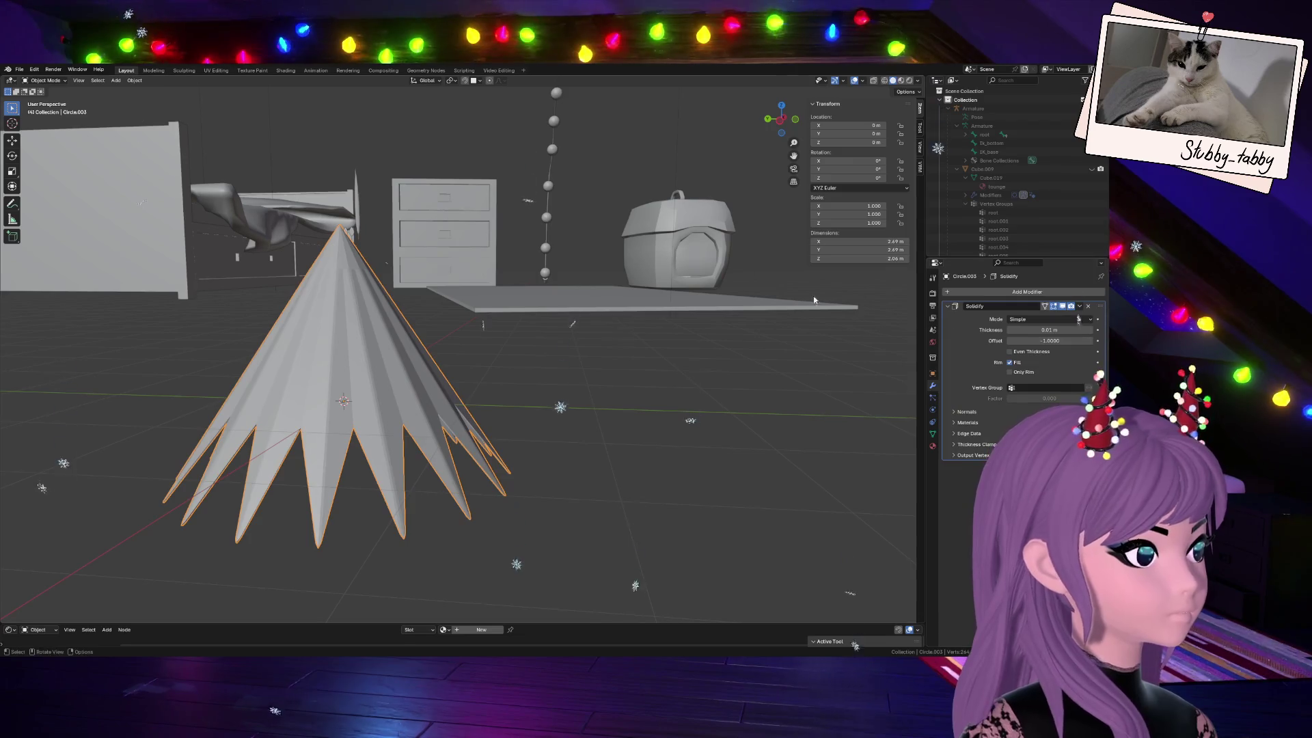
{"action": "scroll", "coordinate": [331, 272], "scroll_direction": "up", "scroll_amount": 3}
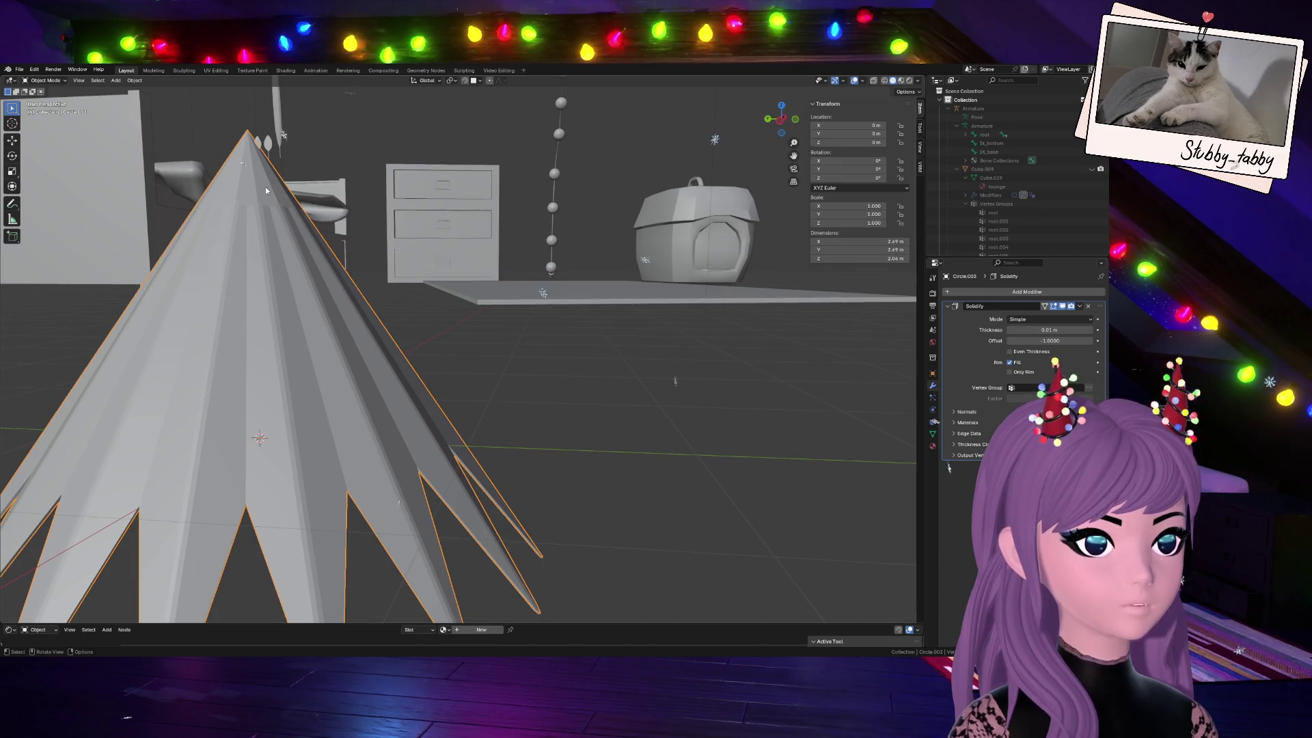
{"action": "key", "text": "Tab"}
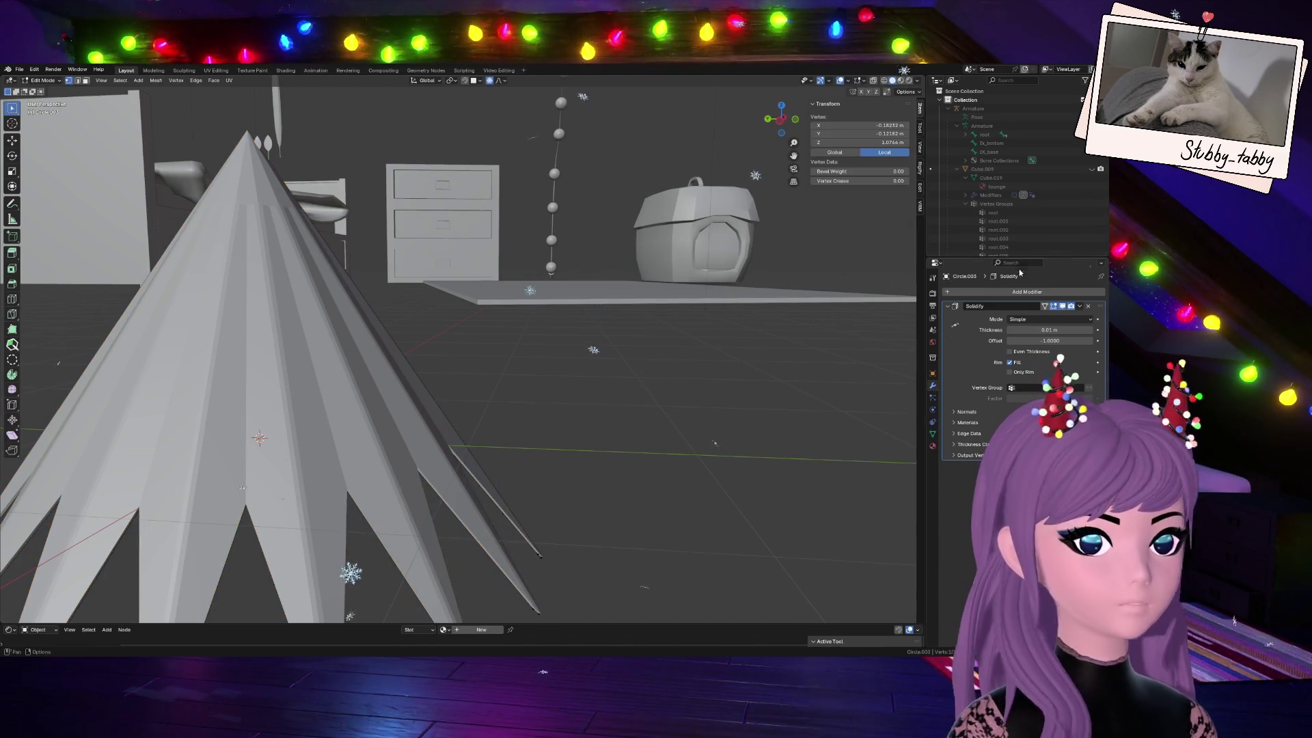
With Solidify hidden in edit and X-ray on, select the edges from the apex to the ring below it
{"action": "left_click", "coordinate": [1054, 306]}
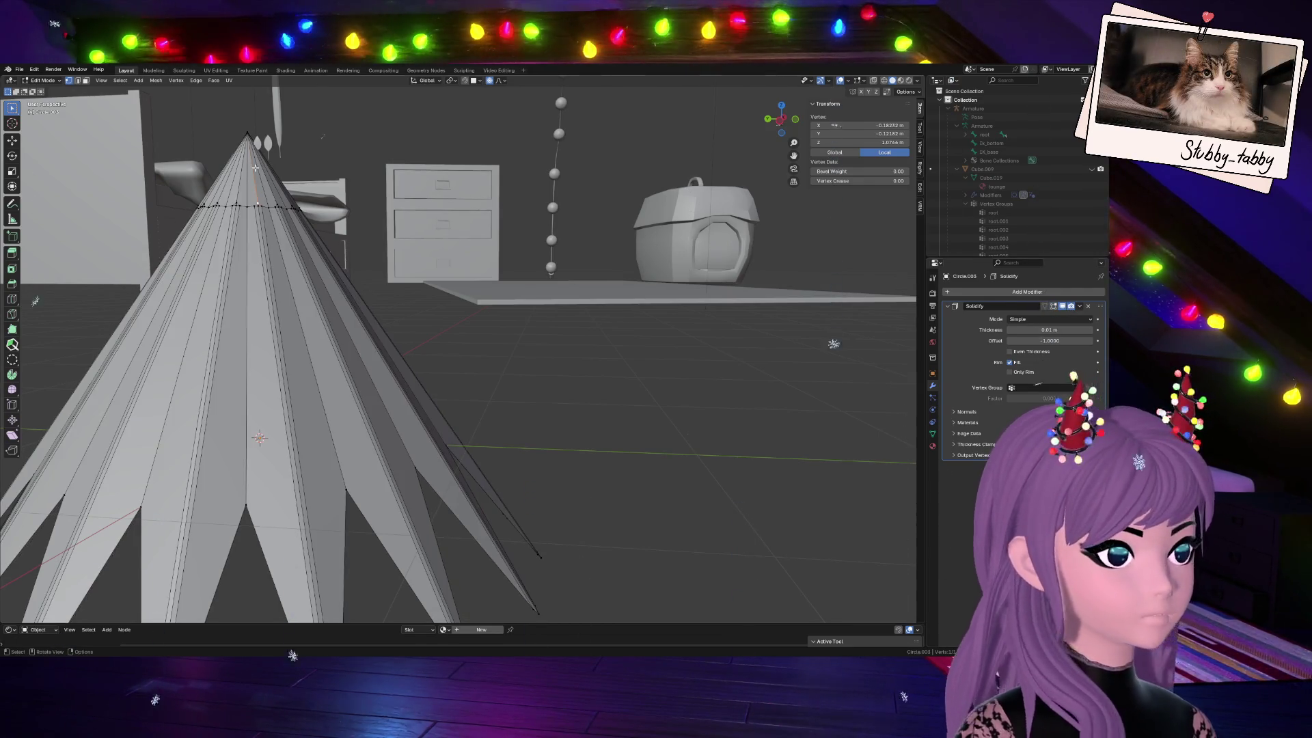
{"action": "left_click", "coordinate": [768, 119]}
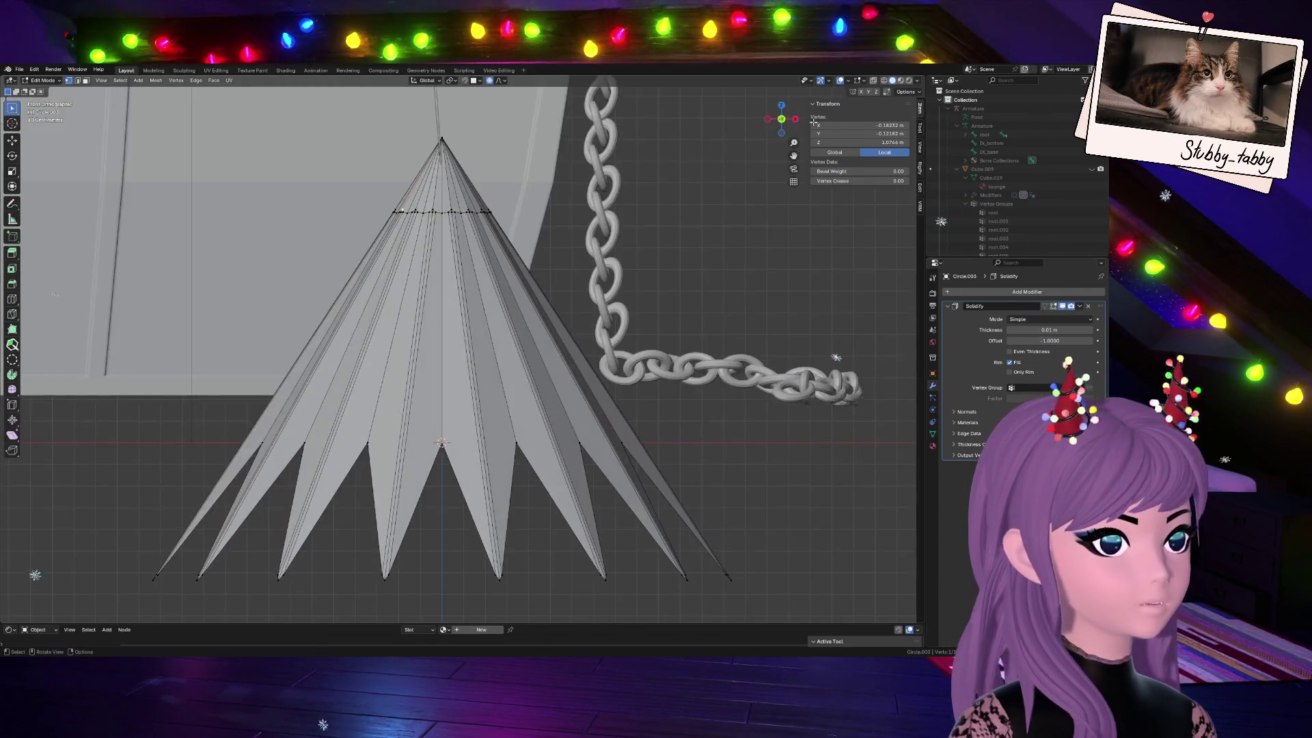
{"action": "left_click", "coordinate": [875, 81]}
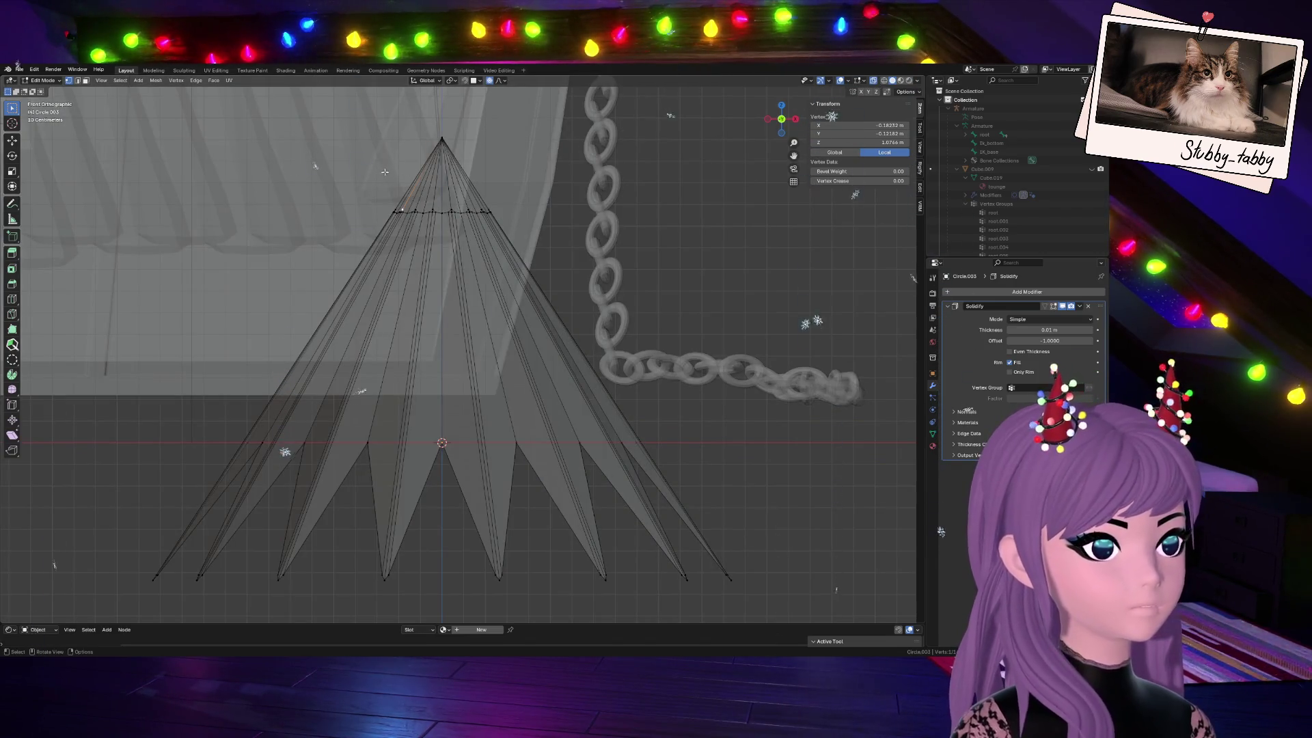
{"action": "scroll", "coordinate": [374, 178], "scroll_direction": "up", "scroll_amount": 5}
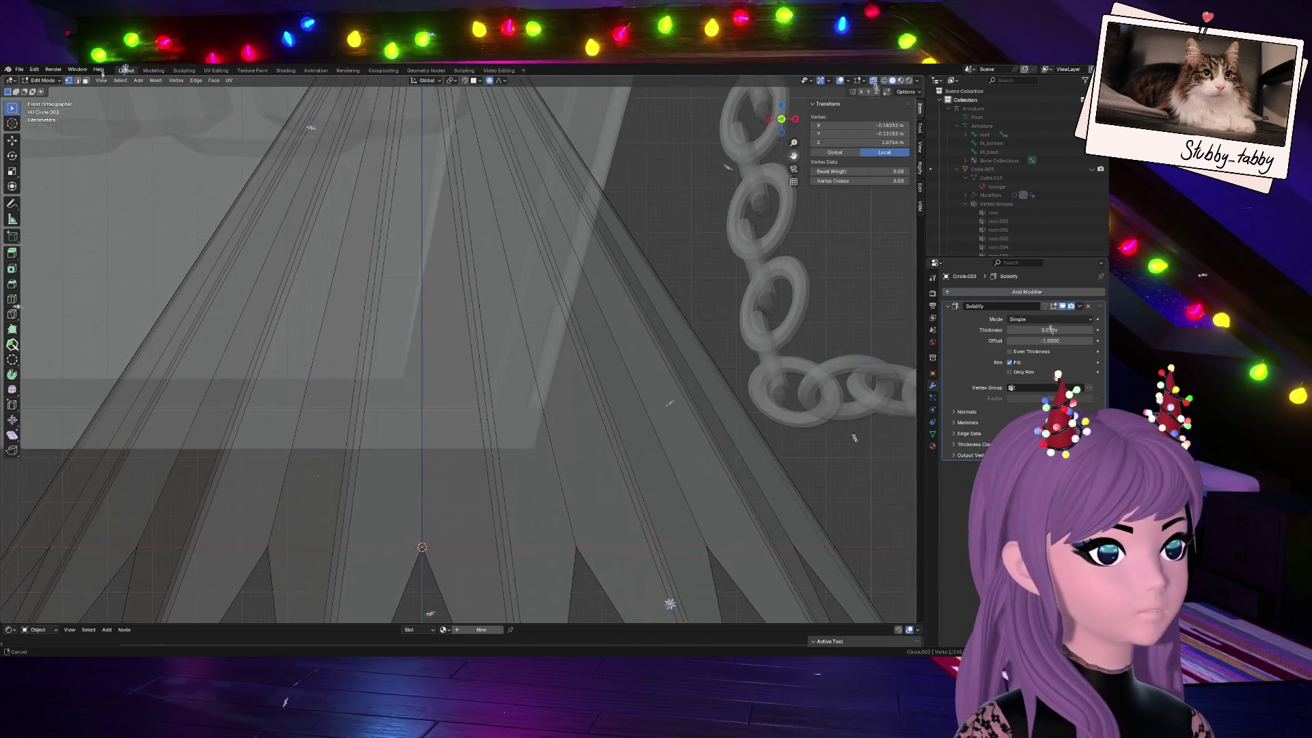
{"action": "scroll", "coordinate": [374, 179], "scroll_direction": "down", "scroll_amount": 2}
{"action": "scroll", "coordinate": [762, 158], "scroll_direction": "up", "scroll_amount": 3, "text": "shift"}
{"action": "left_click_drag", "start_coordinate": [285, 271], "coordinate": [546, 326]}
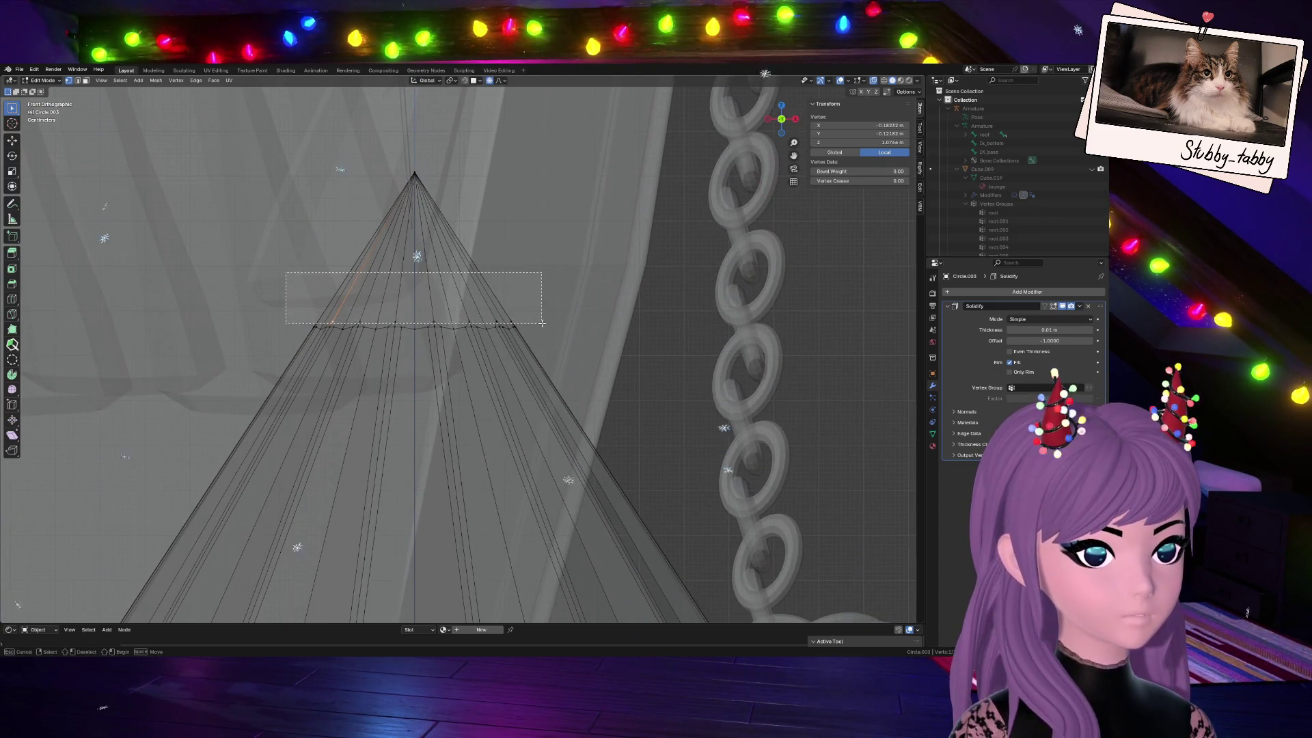
{"action": "left_click", "coordinate": [874, 80]}
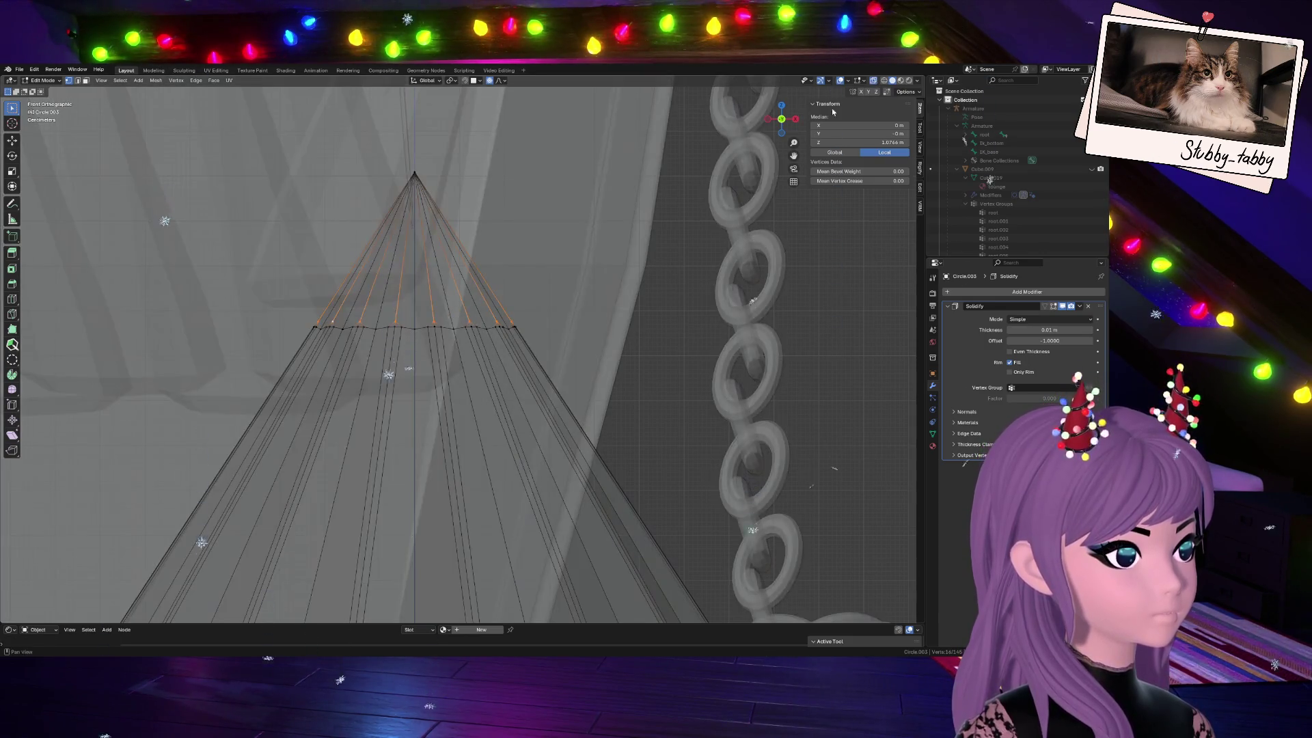
{"action": "mouse_move", "coordinate": [767, 120]}
{"action": "left_mouse_down"}
{"action": "mouse_move", "coordinate": [775, 143]}
{"action": "mouse_move", "coordinate": [780, 121]}
{"action": "left_mouse_up"}
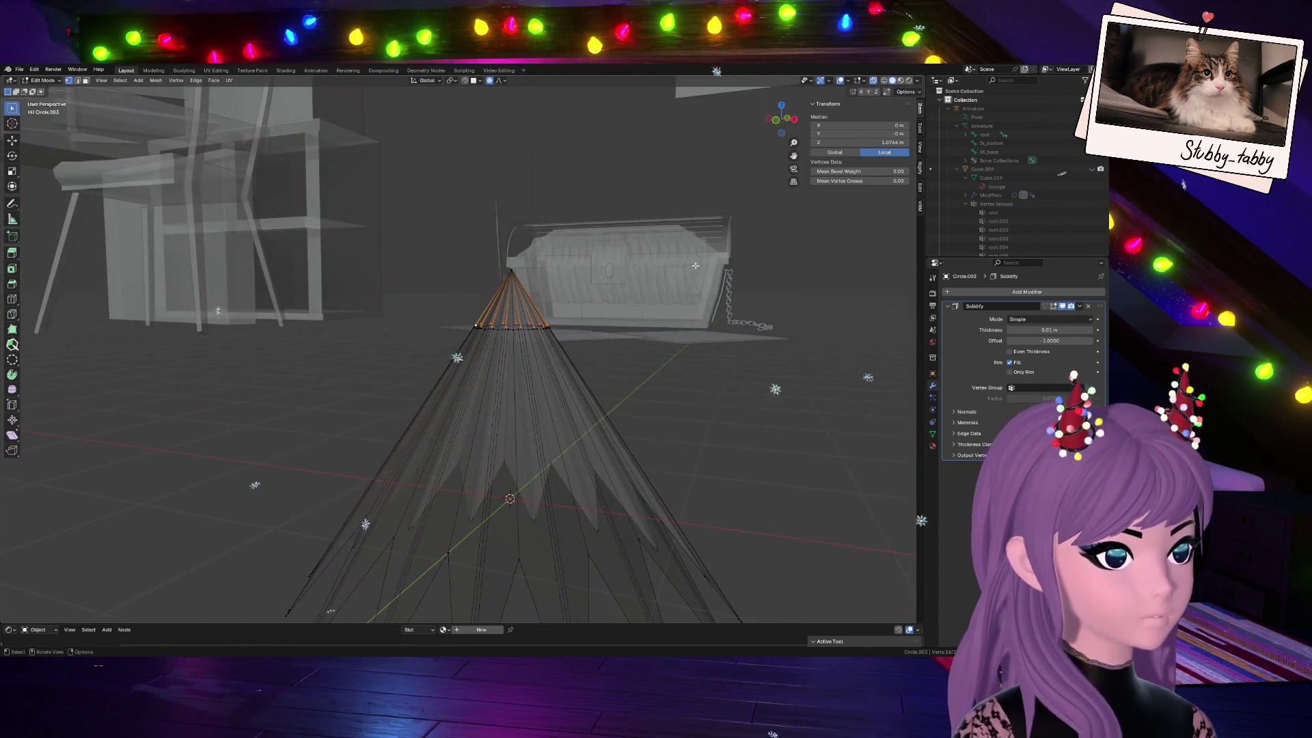
Vertex Slide the tip ring to factor 0.890 toward the apex, then return to Object Mode
{"action": "key", "text": "g"}
{"action": "key", "text": "g"}
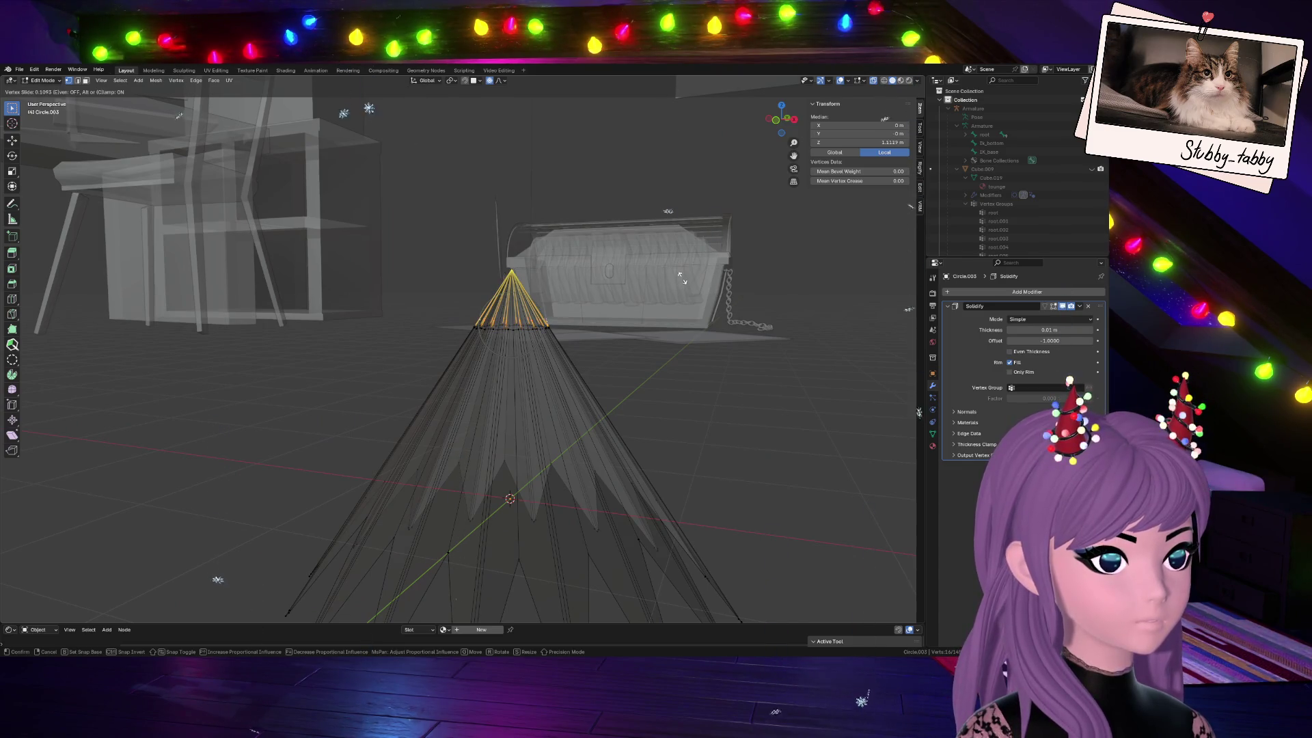
{"action": "left_click", "coordinate": [671, 223]}
{"action": "scroll", "coordinate": [561, 275], "scroll_direction": "up", "scroll_amount": 2}
{"action": "scroll", "coordinate": [570, 292], "scroll_direction": "up", "scroll_amount": 2}
{"action": "scroll", "coordinate": [583, 318], "scroll_direction": "up", "scroll_amount": 2}
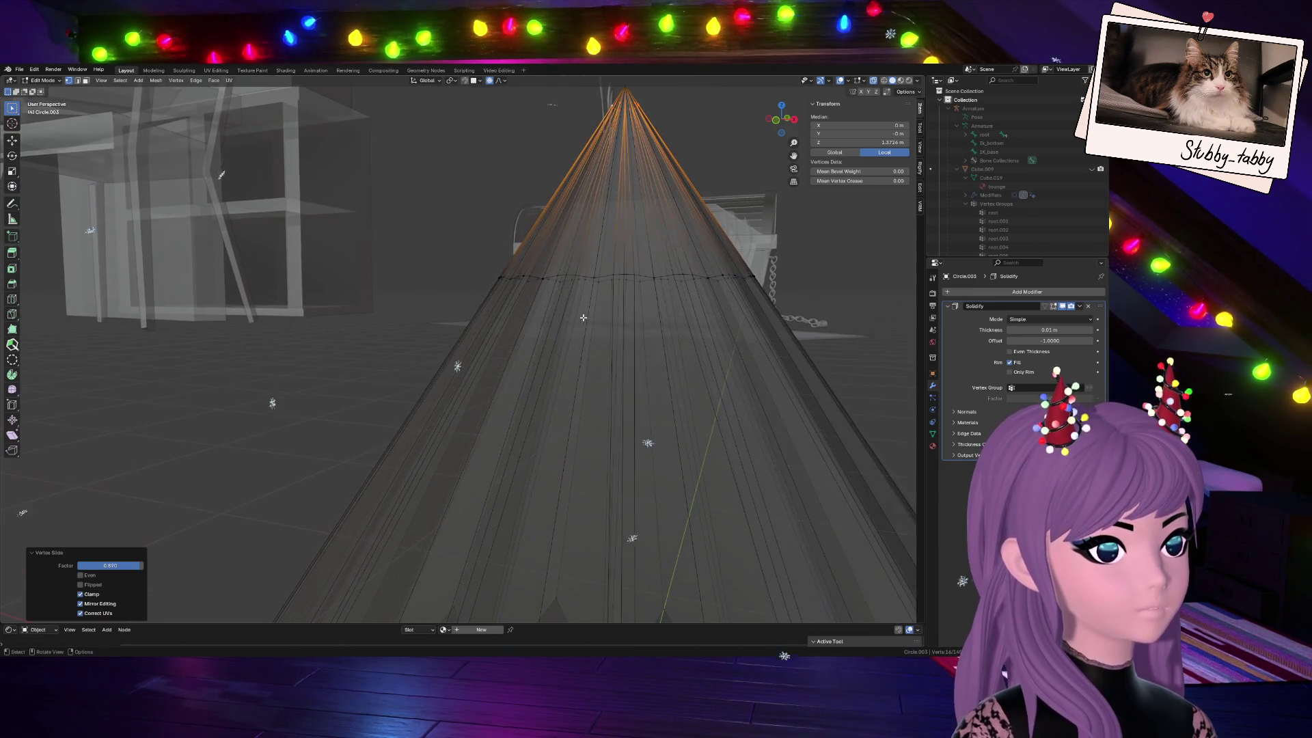
{"action": "left_click", "coordinate": [439, 228]}
{"action": "key", "text": "Tab"}
{"action": "scroll", "coordinate": [565, 303], "scroll_direction": "down", "scroll_amount": 2}
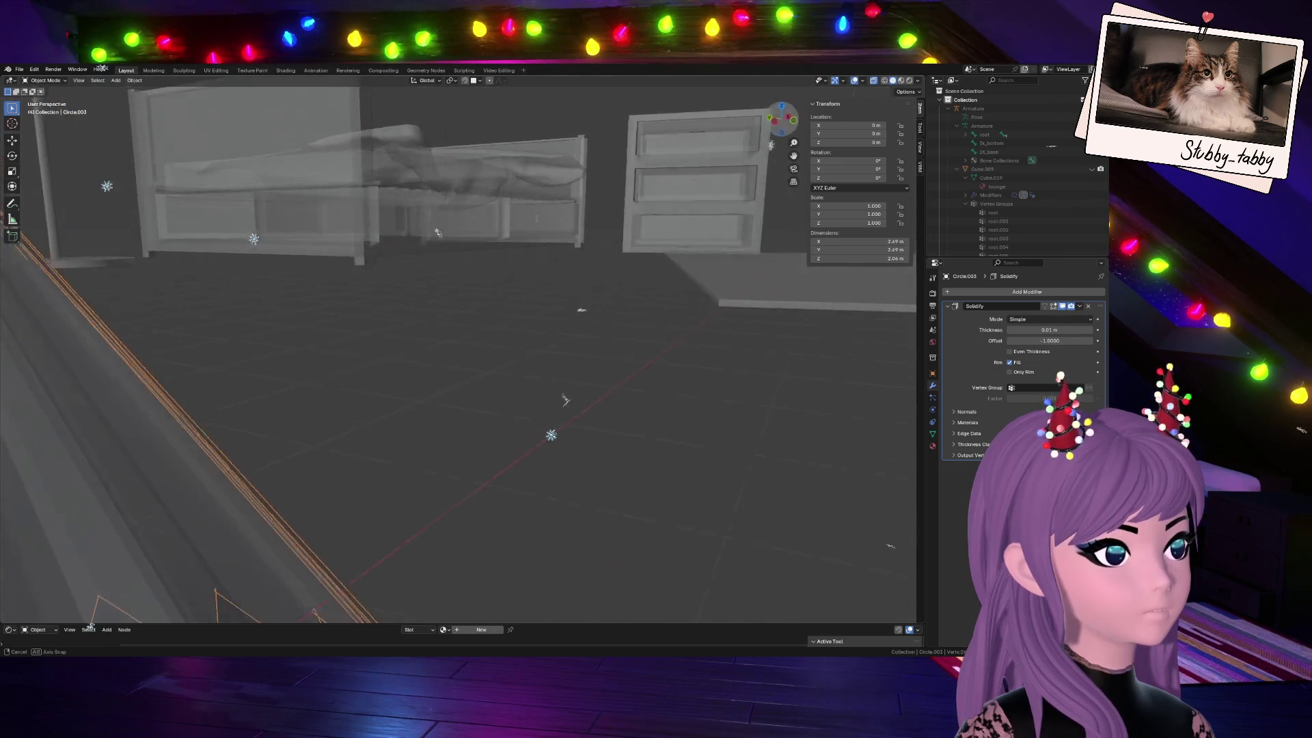
Turn off X-ray display and orbit to view the tree among the chest and bed
{"action": "middle_click_drag", "start_coordinate": [565, 303], "coordinate": [390, 275]}
{"action": "scroll", "coordinate": [390, 276], "scroll_direction": "down", "scroll_amount": 3}
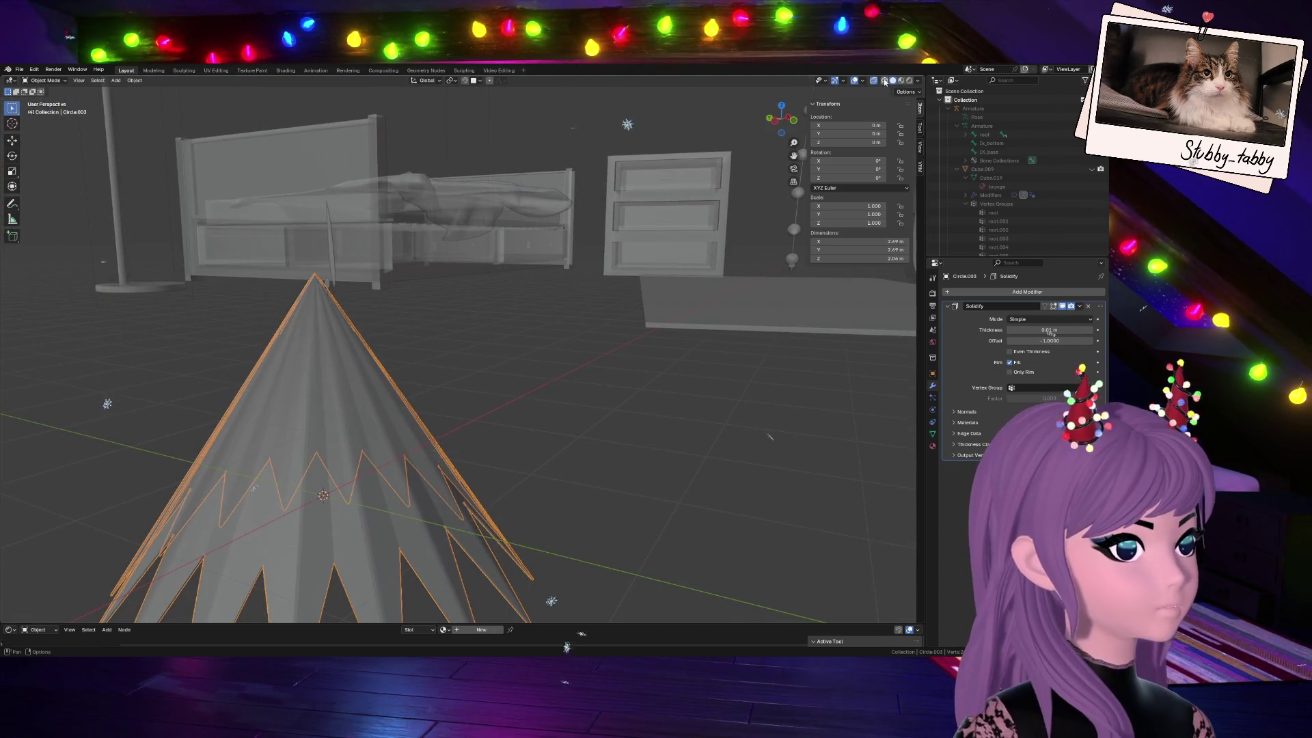
{"action": "left_click", "coordinate": [886, 80]}
{"action": "left_click_drag", "start_coordinate": [781, 119], "coordinate": [764, 136]}
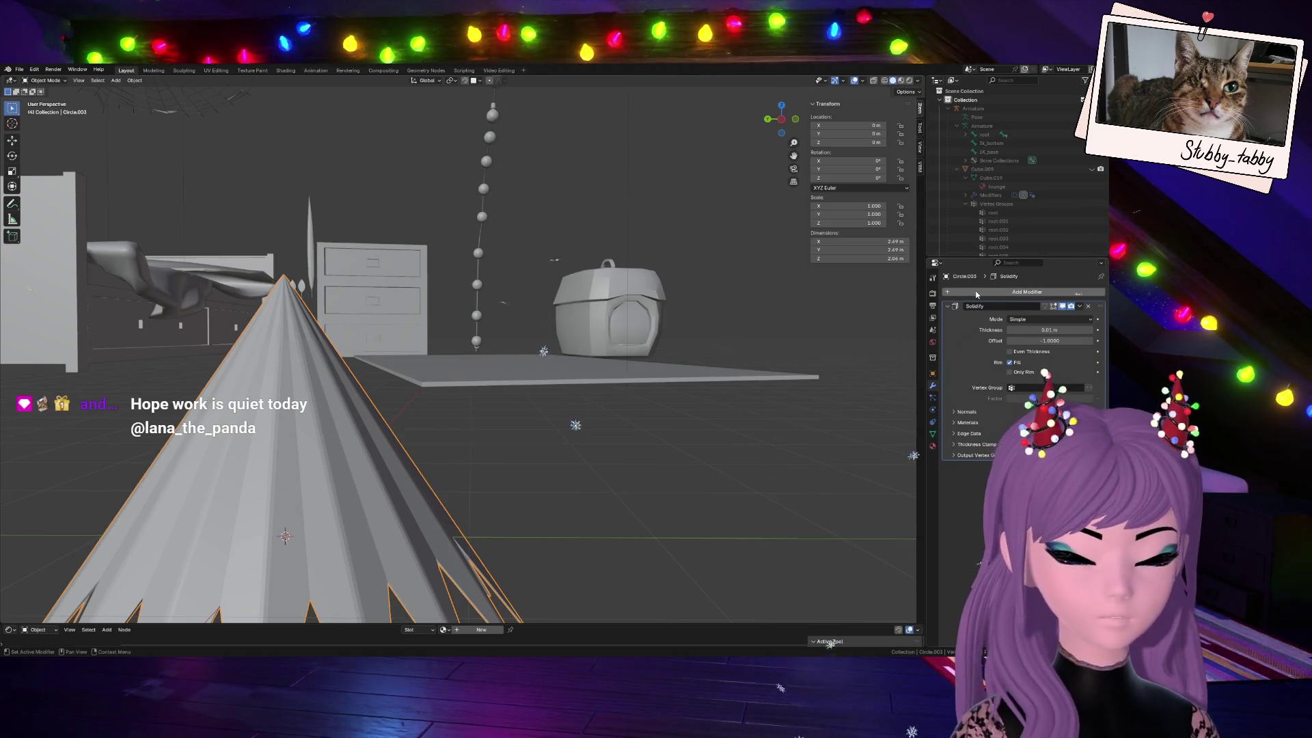
Add a Bevel modifier to the spiky cone below its Solidify modifier
{"action": "left_click", "coordinate": [1006, 300]}
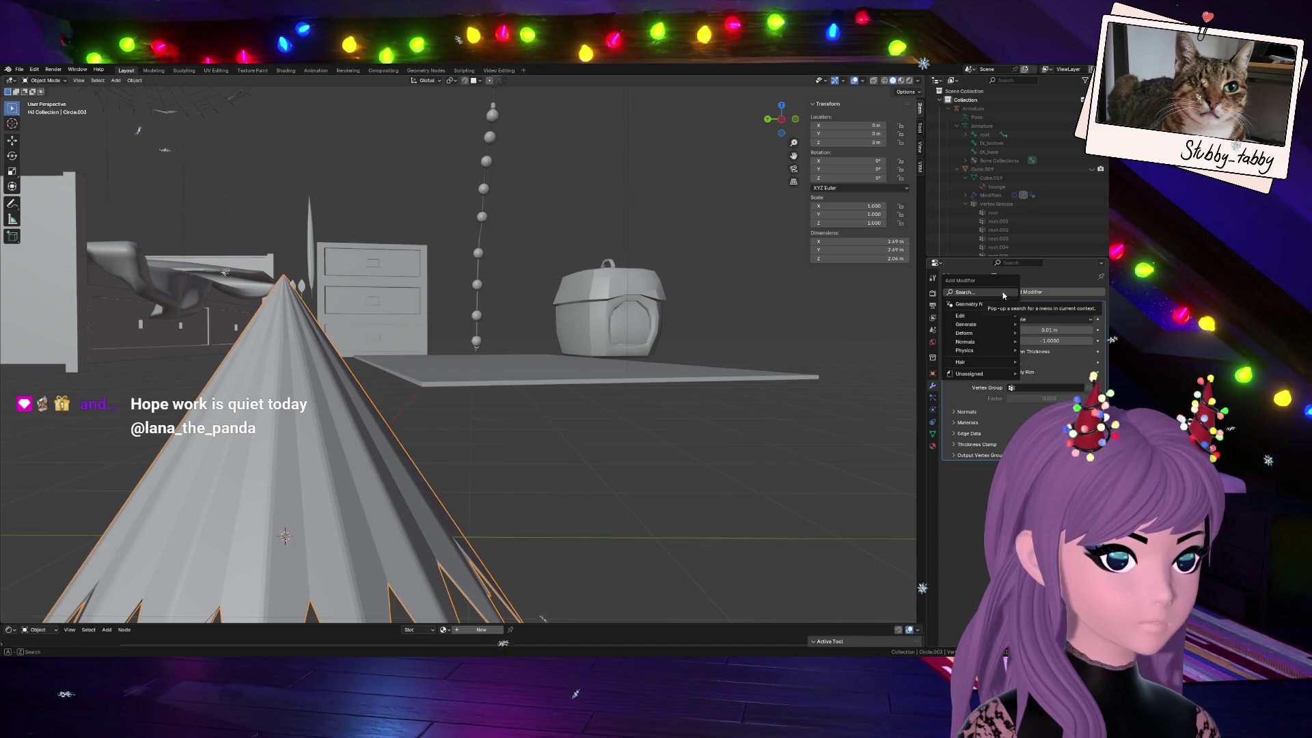
{"action": "key", "text": "space"}
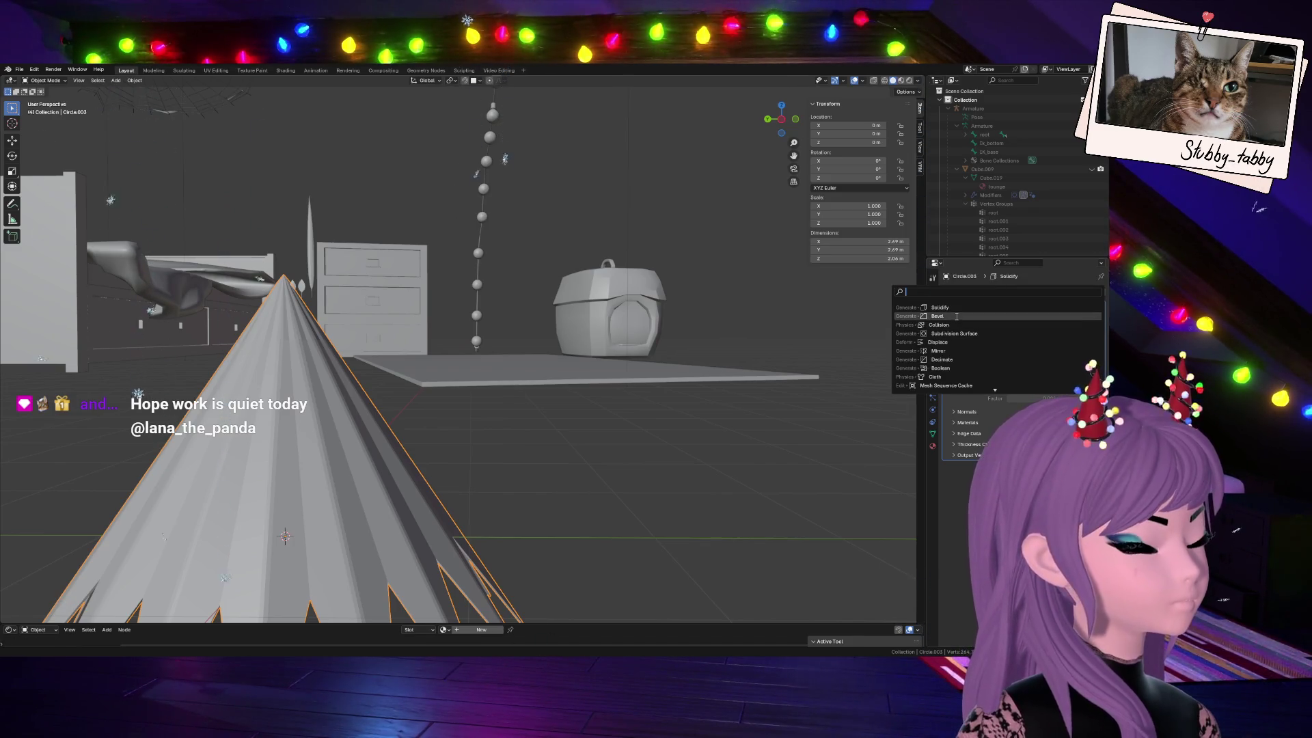
{"action": "left_click", "coordinate": [957, 316]}
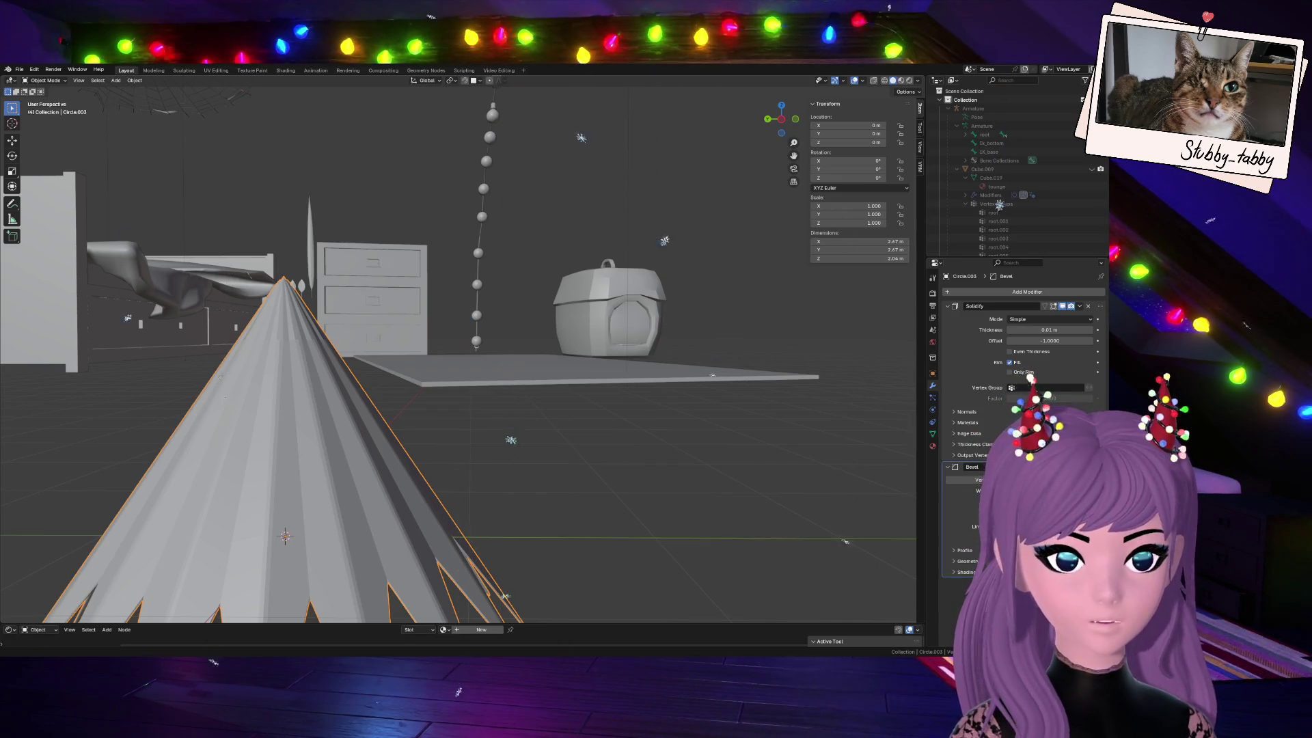
Orbit around the cone from bed to chest to inspect the new bevel
{"action": "left_click_drag", "start_coordinate": [779, 117], "coordinate": [790, 124]}
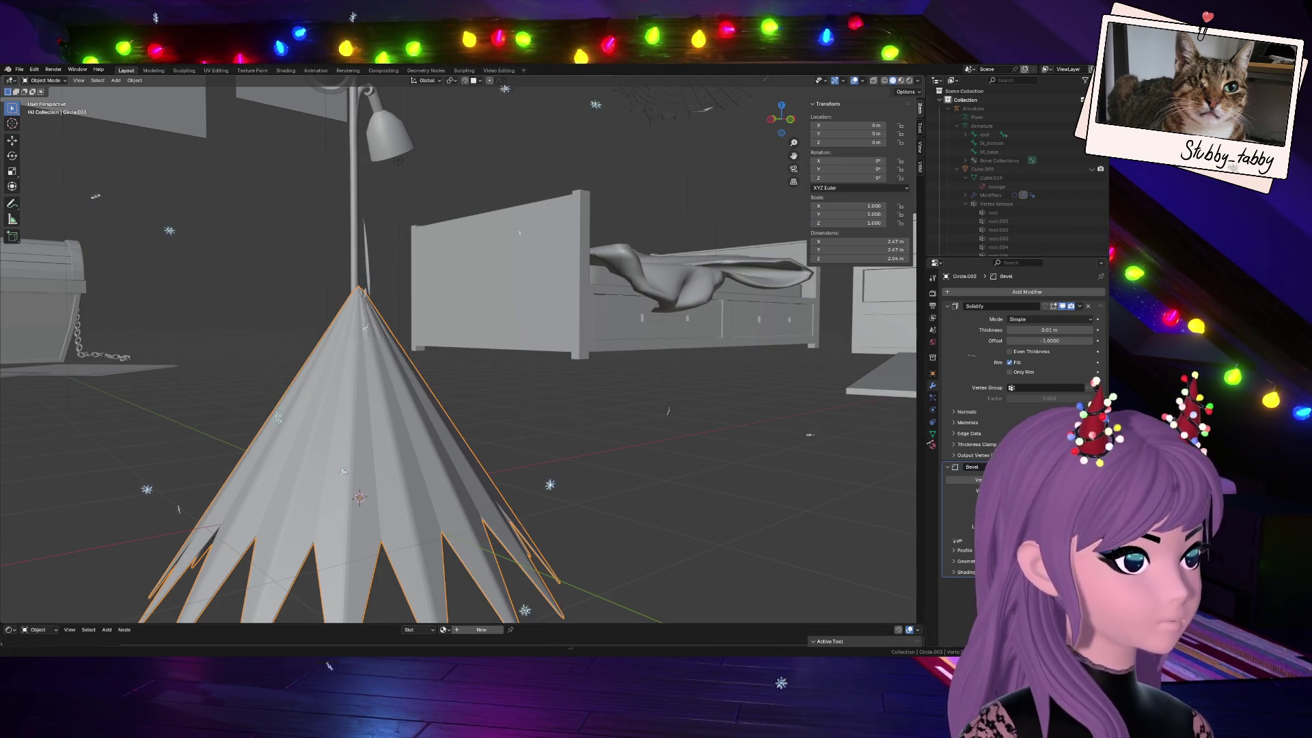
{"action": "left_click_drag", "start_coordinate": [781, 118], "coordinate": [912, 359]}
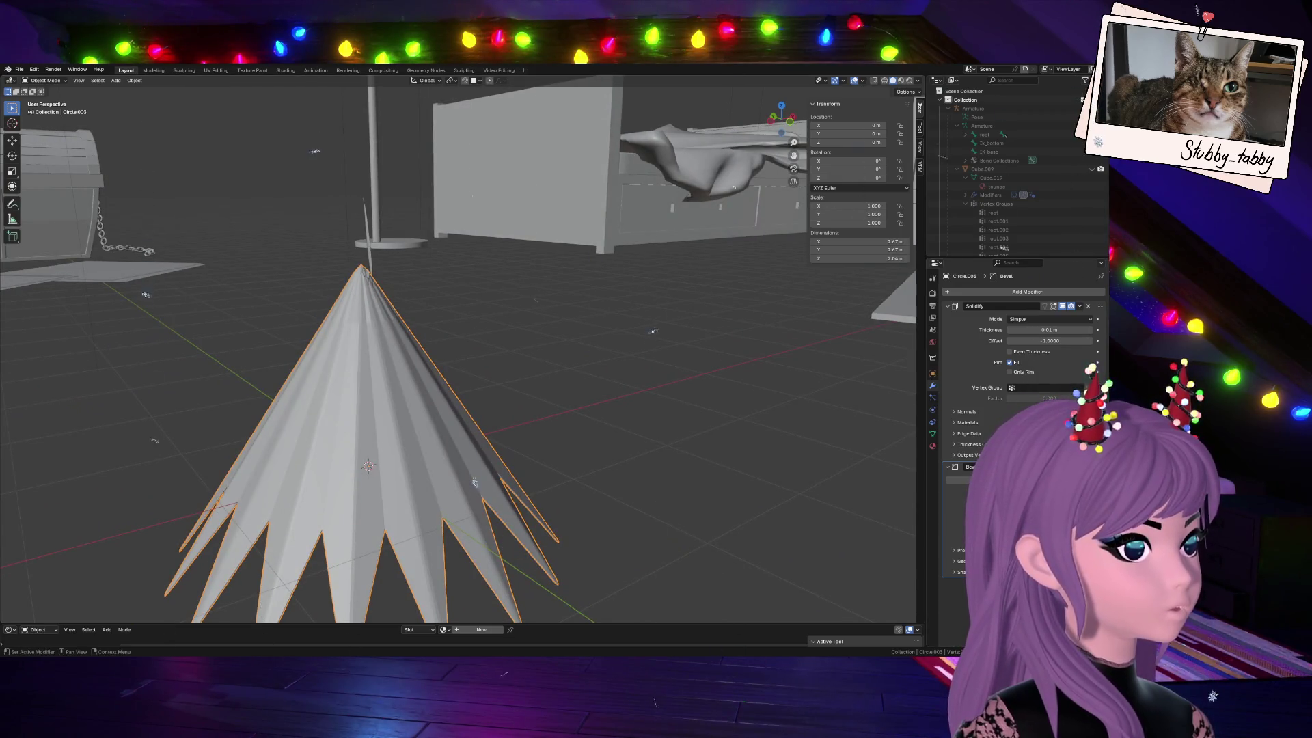
{"action": "key", "text": "shift+s"}
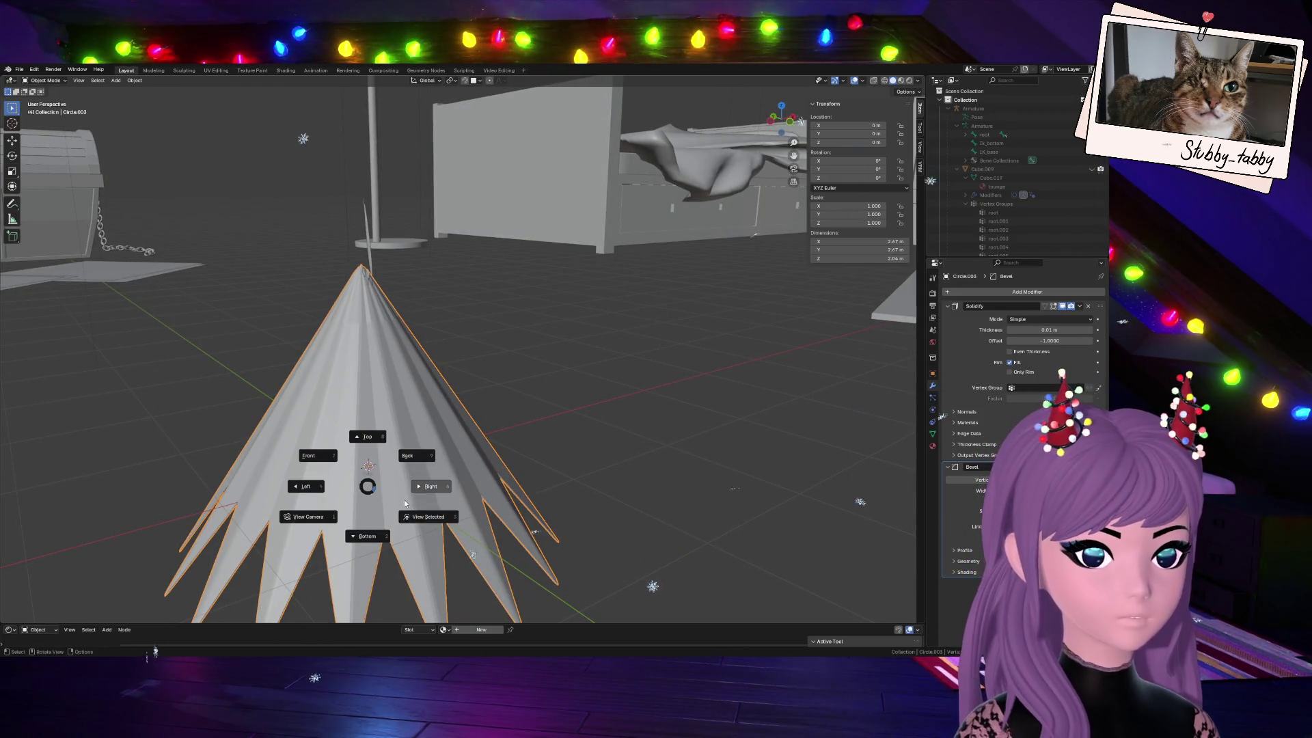
{"action": "key", "text": "Escape"}
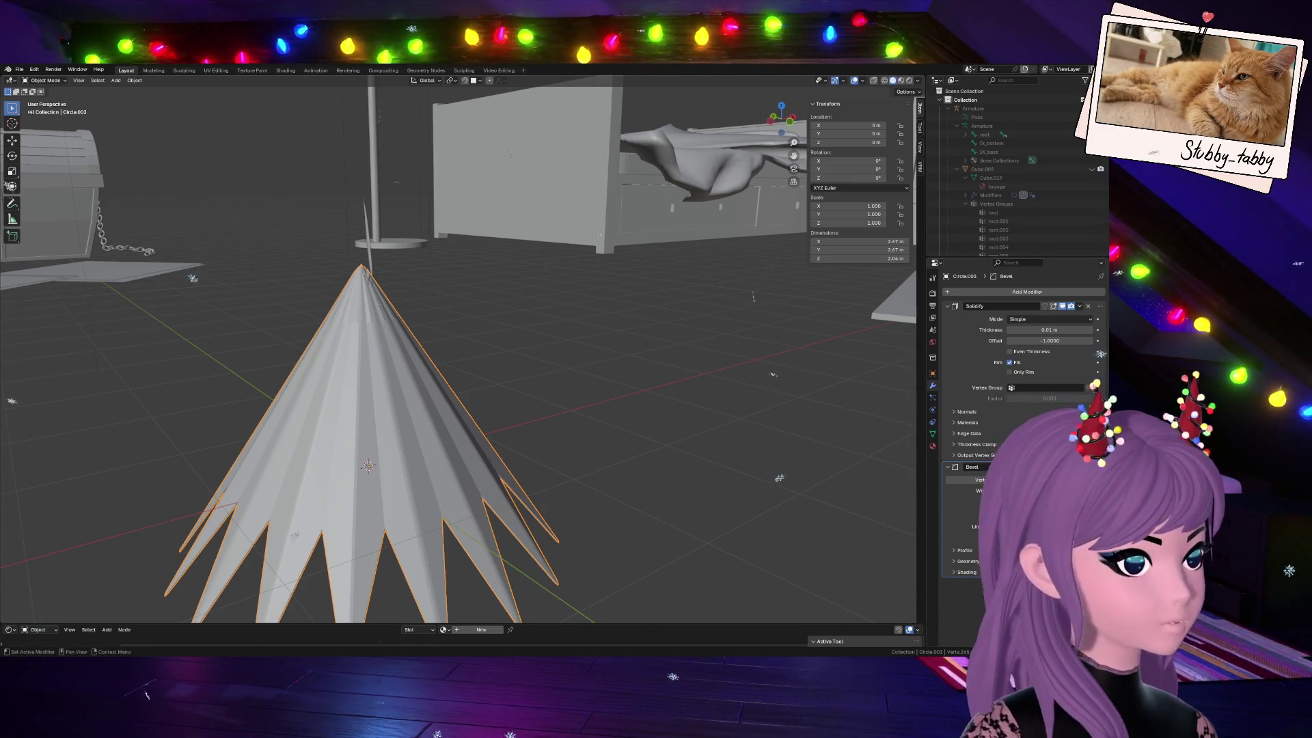
Give the cone's Solidify shell a thicker negative thickness and check it from the front view
{"action": "left_click_drag", "start_coordinate": [1052, 329], "coordinate": [975, 330]}
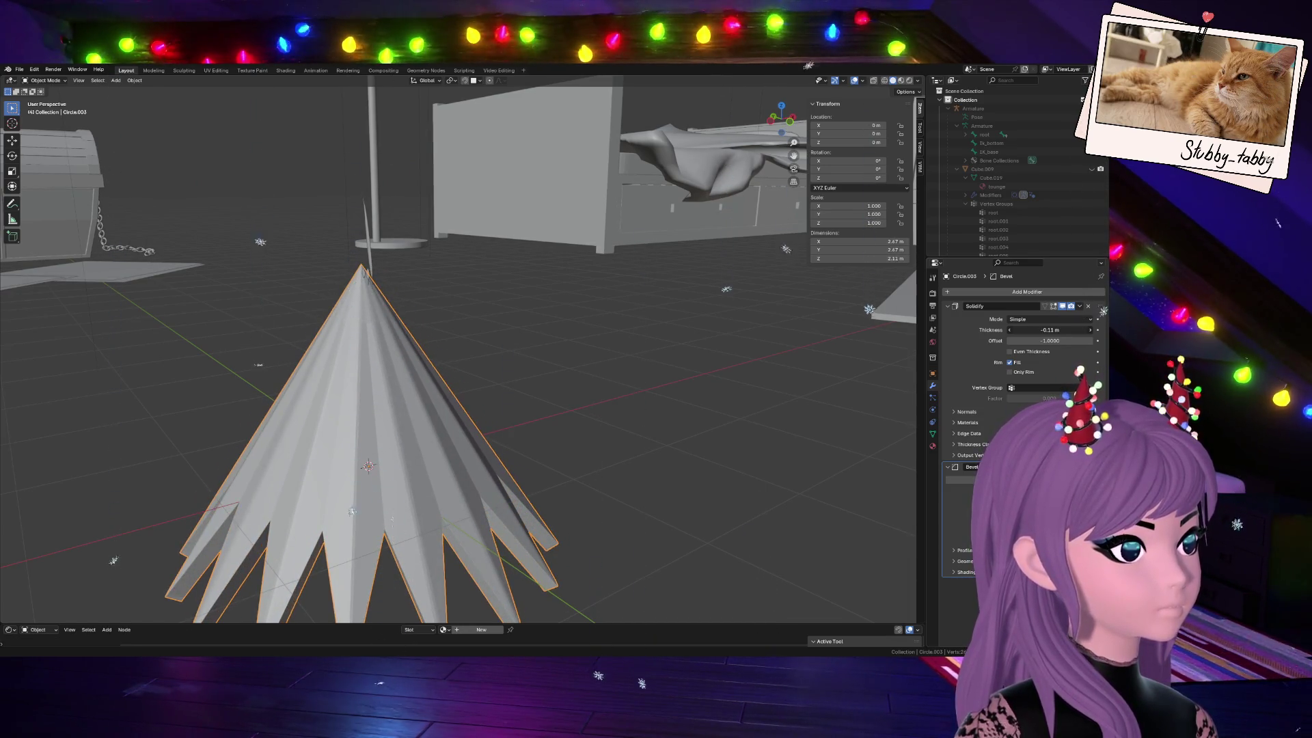
{"action": "middle_click_drag", "start_coordinate": [786, 442], "coordinate": [244, 267]}
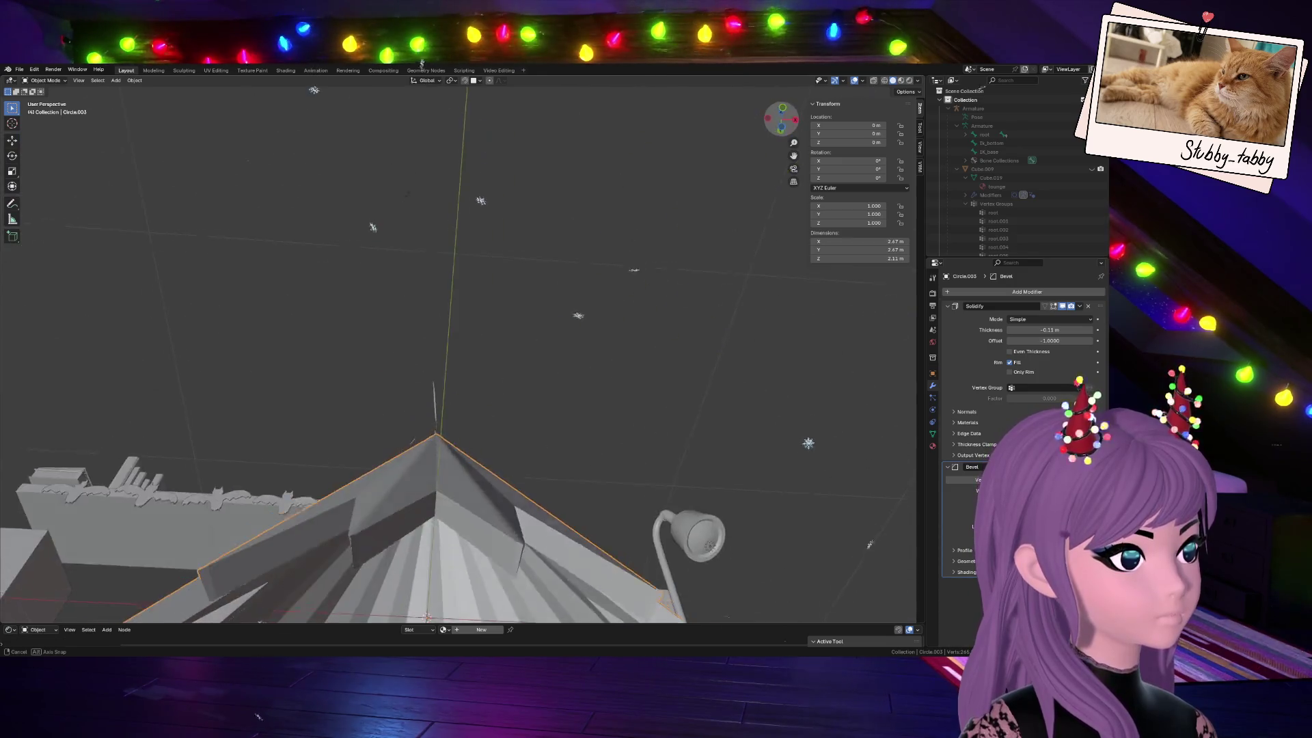
{"action": "left_click", "coordinate": [781, 120]}
{"action": "scroll", "coordinate": [690, 324], "scroll_direction": "up", "scroll_amount": 3}
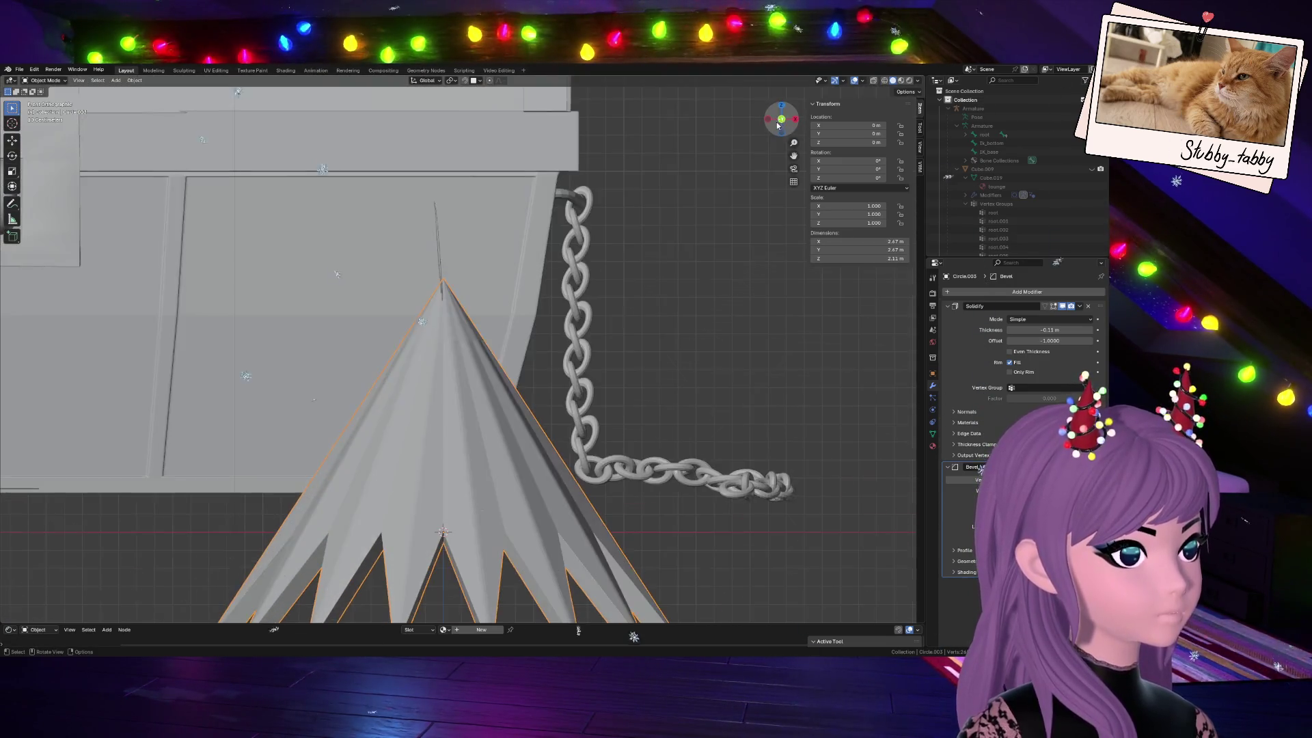
{"action": "scroll", "coordinate": [691, 323], "scroll_direction": "down", "scroll_amount": 3}
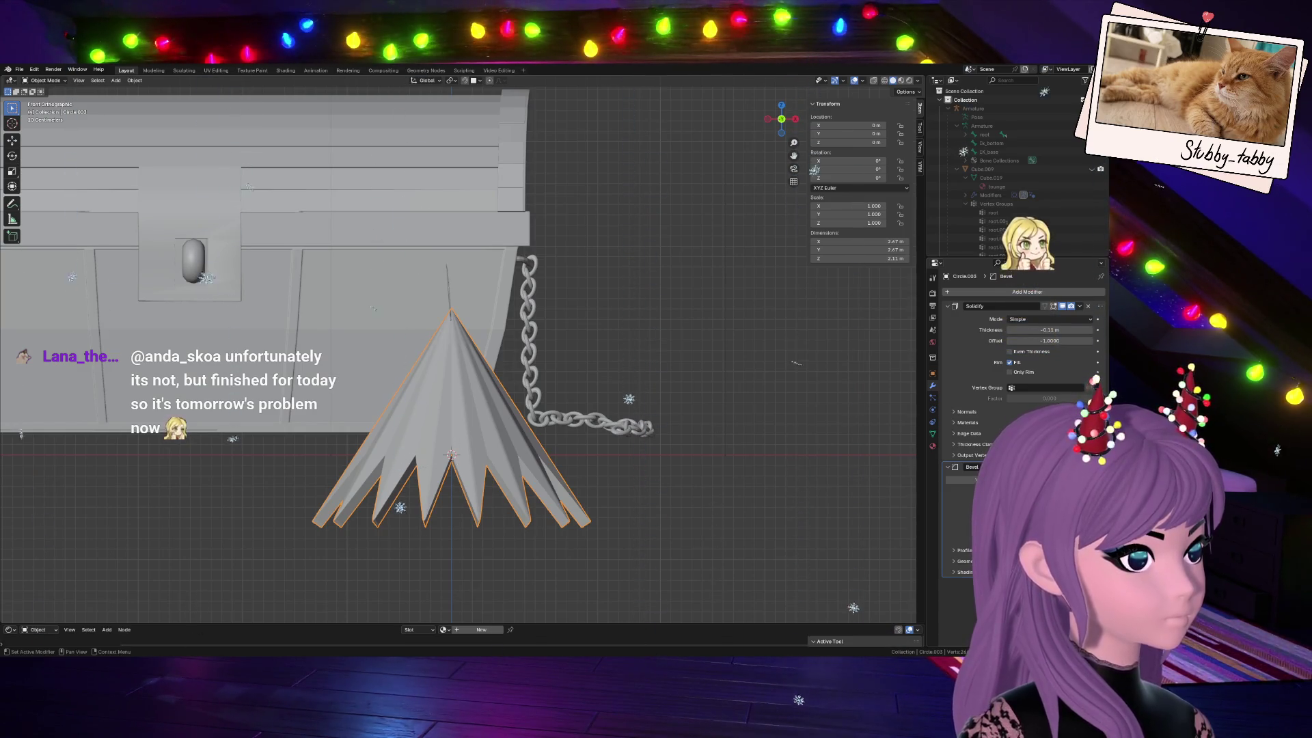
Shade the cone smooth and return to editing its mesh
{"action": "right_click", "coordinate": [410, 431]}
{"action": "left_click", "coordinate": [410, 440]}
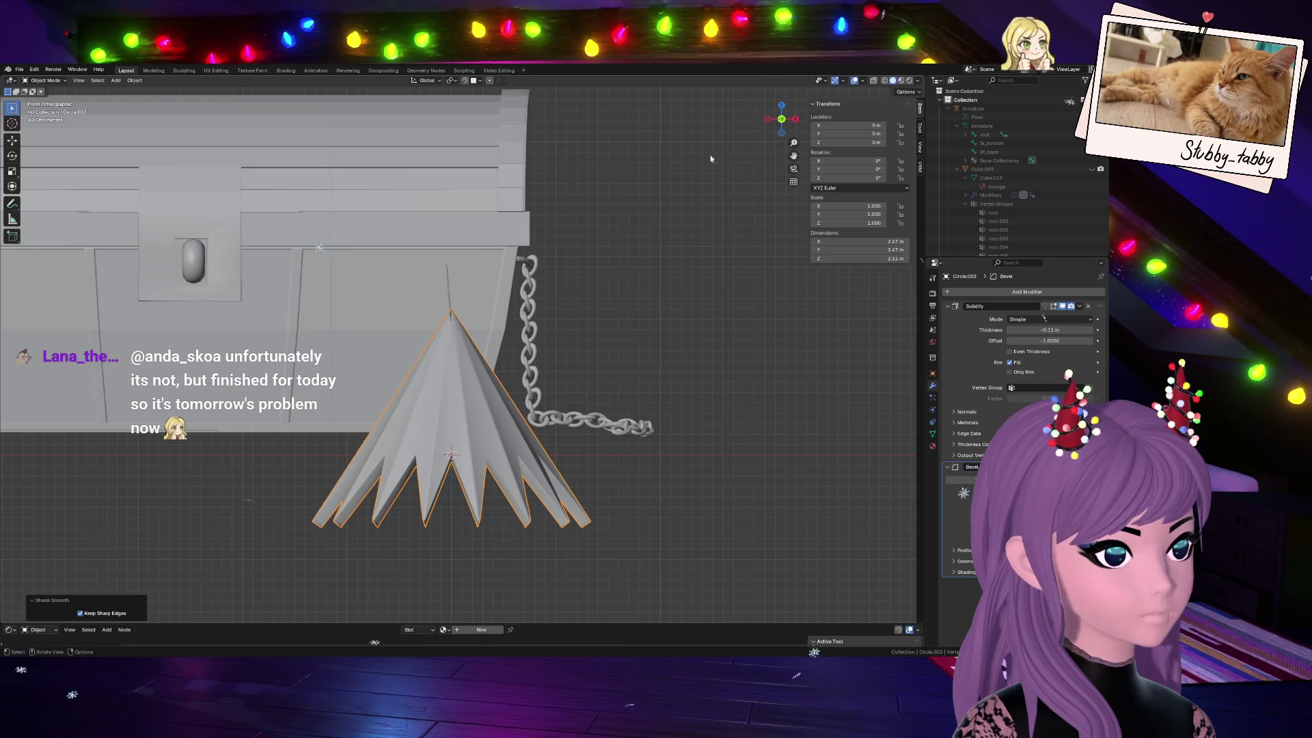
{"action": "scroll", "coordinate": [555, 408], "scroll_direction": "up", "scroll_amount": 3}
{"action": "scroll", "coordinate": [652, 340], "scroll_direction": "down", "scroll_amount": 1}
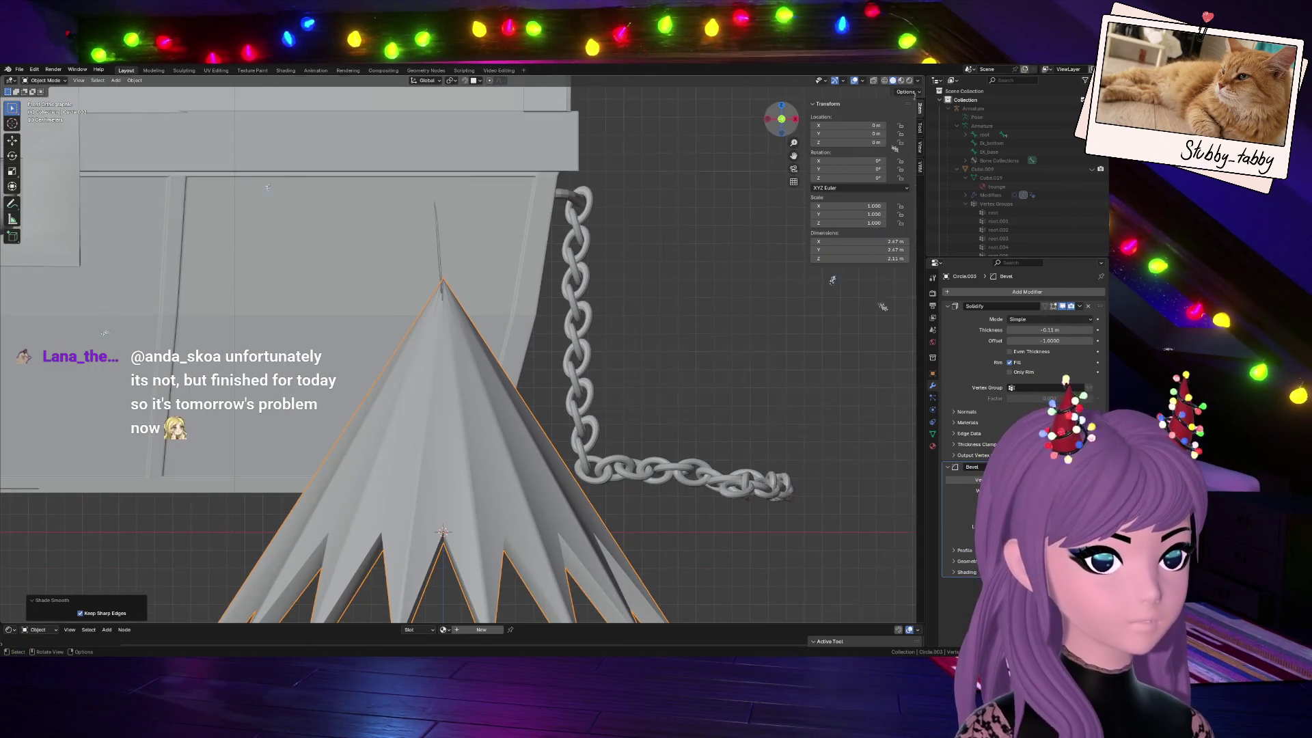
{"action": "middle_click_drag", "start_coordinate": [652, 339], "coordinate": [465, 383]}
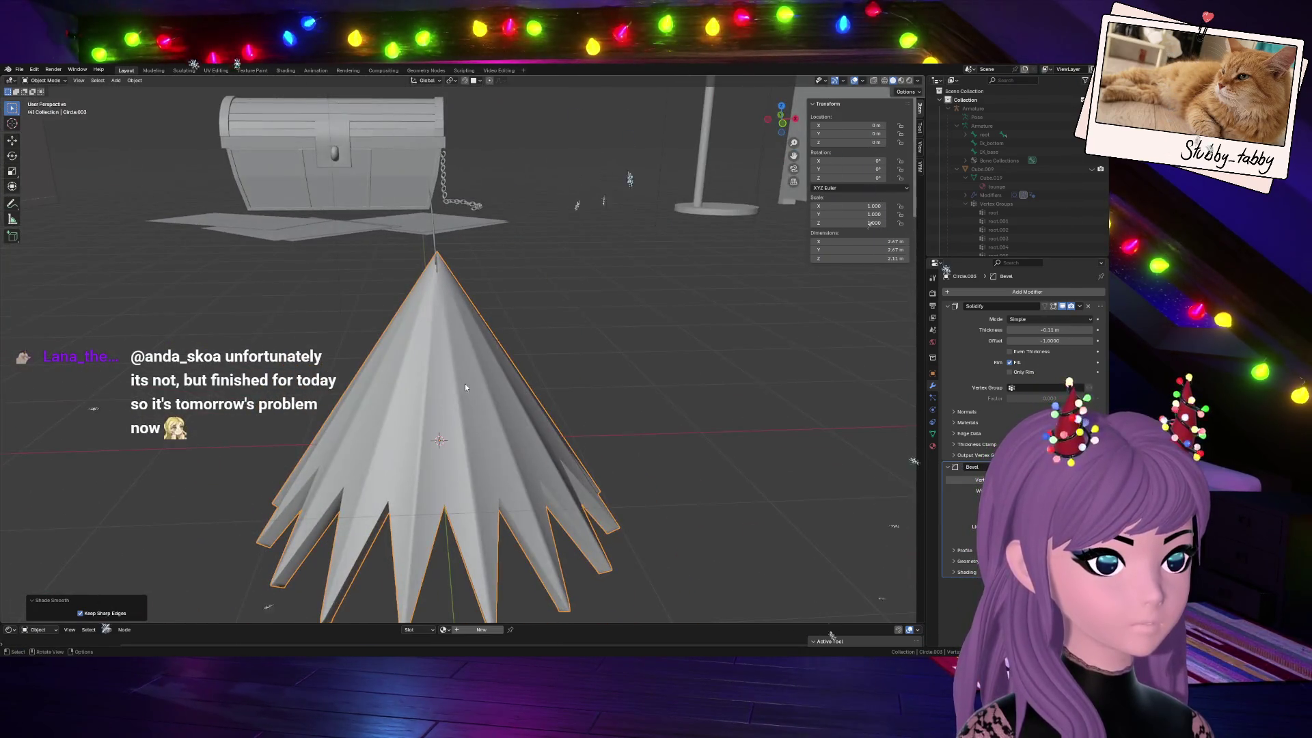
{"action": "key", "text": "Tab"}
{"action": "scroll", "coordinate": [465, 386], "scroll_direction": "up", "scroll_amount": 3}
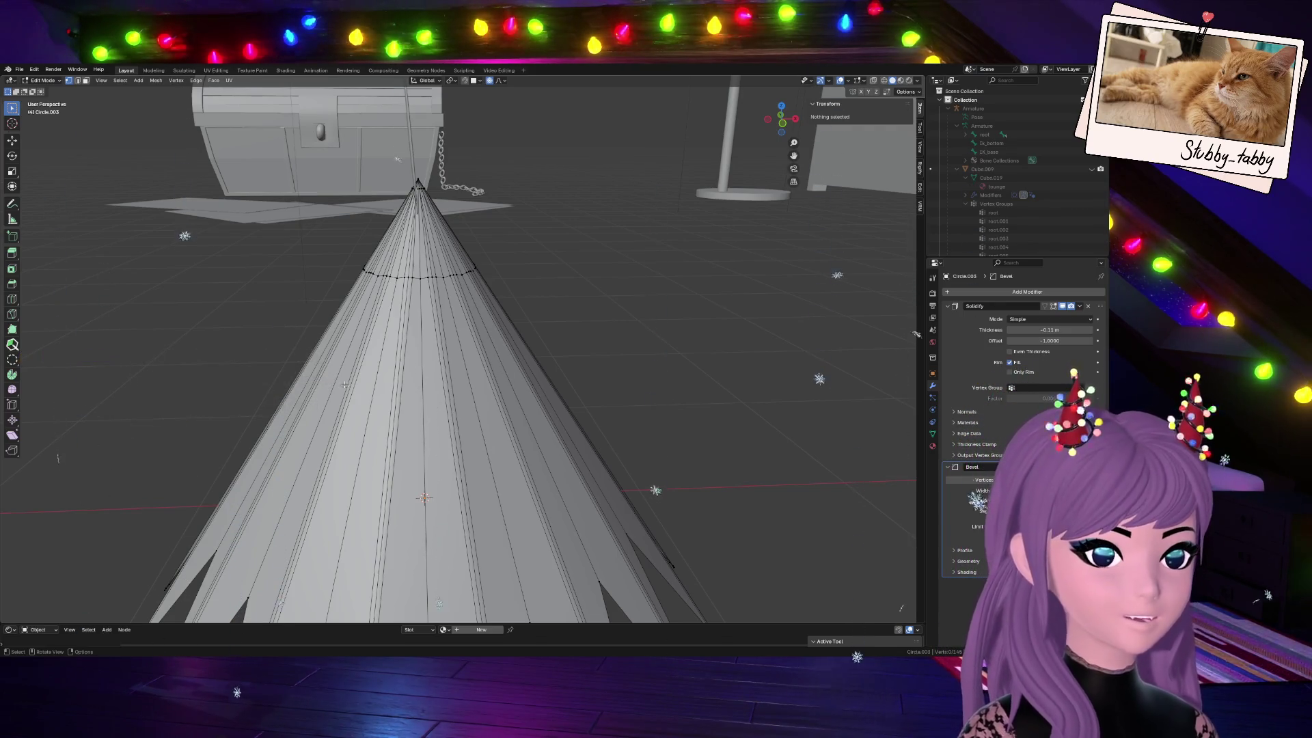
Select several vertical edge loops on the cone's front side, dropping the right-most one
{"action": "left_click", "coordinate": [386, 403], "text": "alt"}
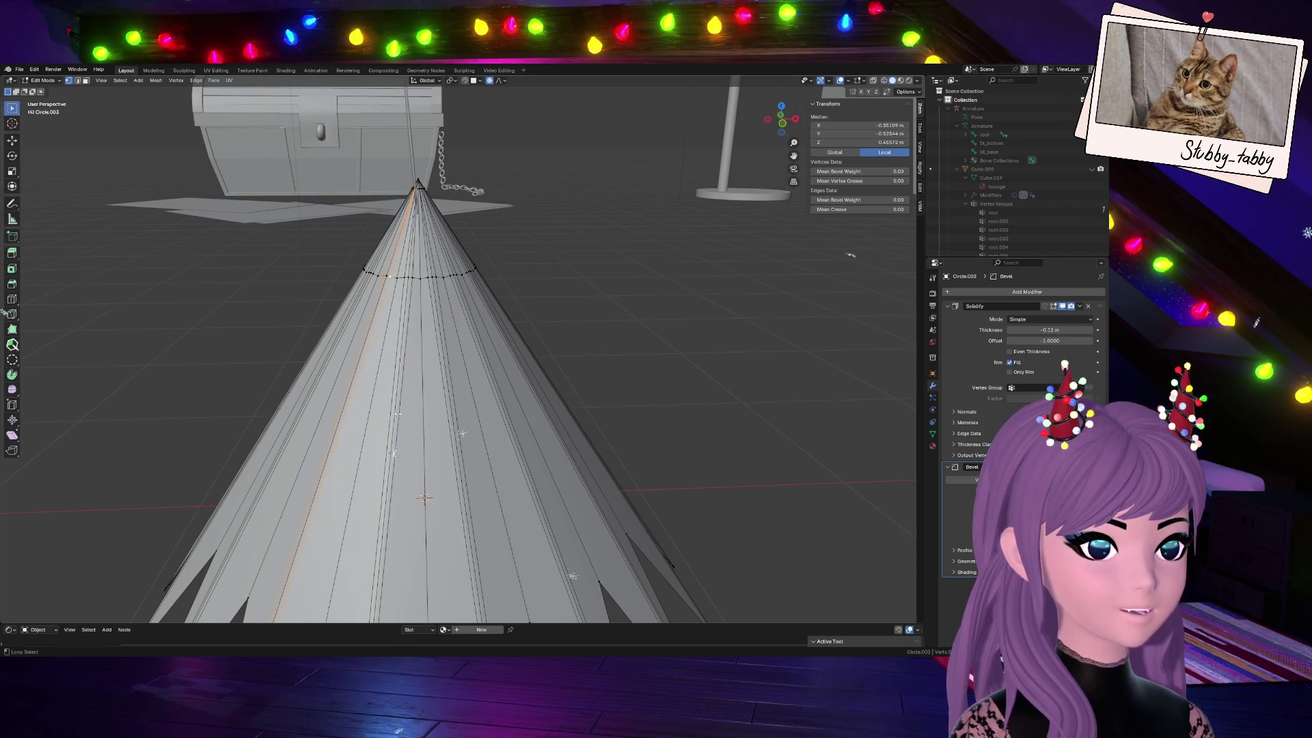
{"action": "left_click", "coordinate": [458, 426], "text": "alt+shift"}
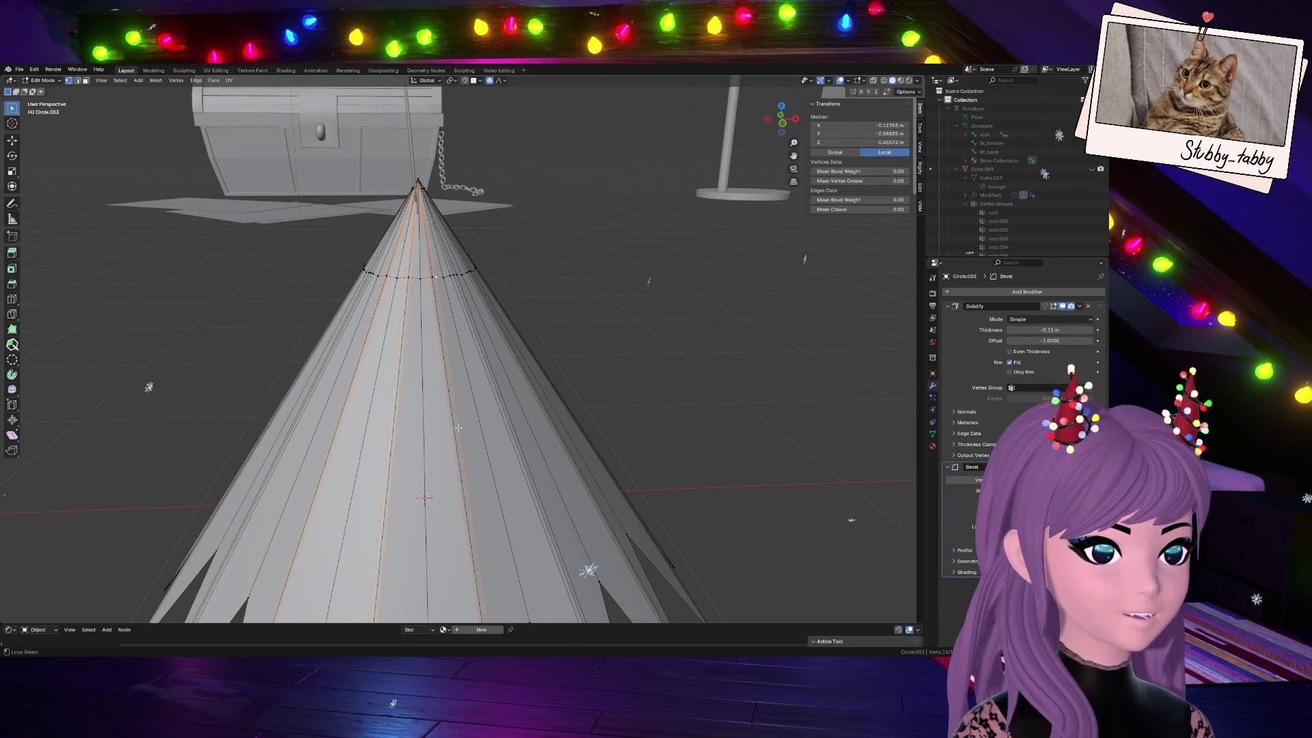
{"action": "left_click", "coordinate": [504, 410], "text": "alt+shift"}
{"action": "left_click", "coordinate": [529, 381], "text": "alt+shift"}
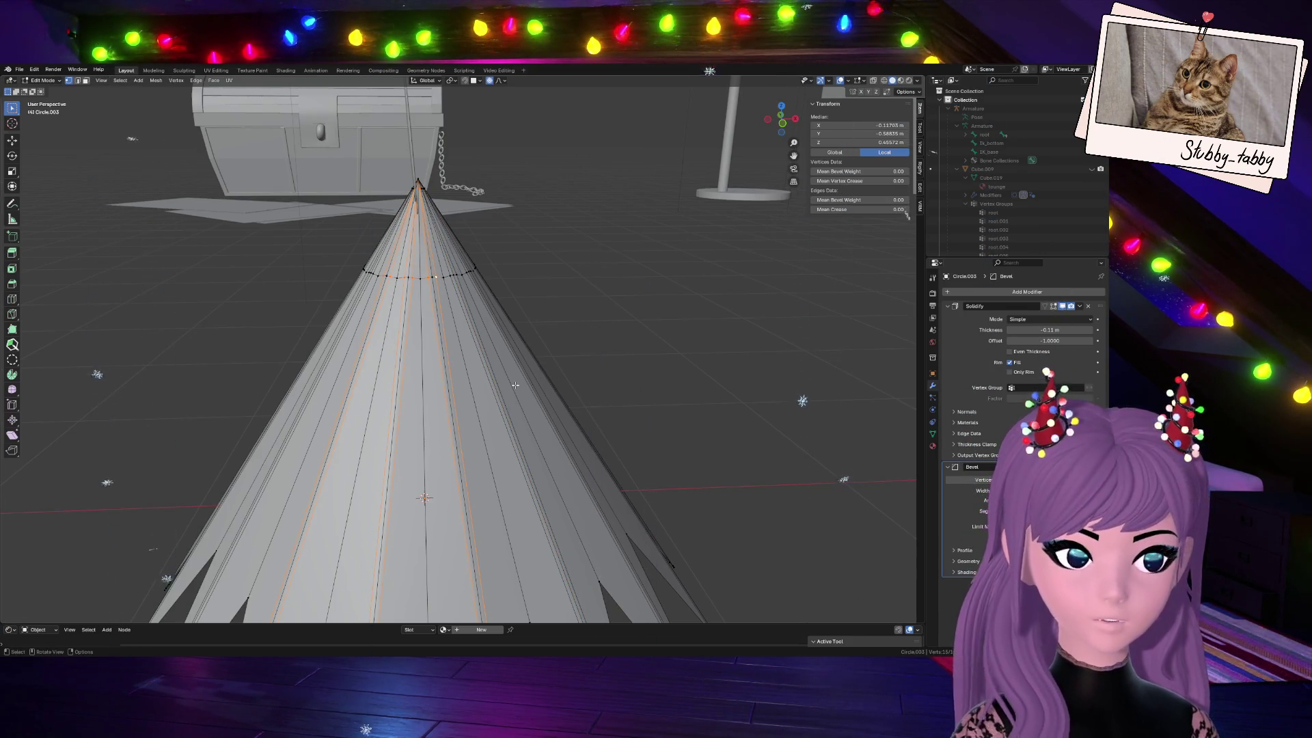
{"action": "left_click", "coordinate": [512, 428], "text": "alt+shift"}
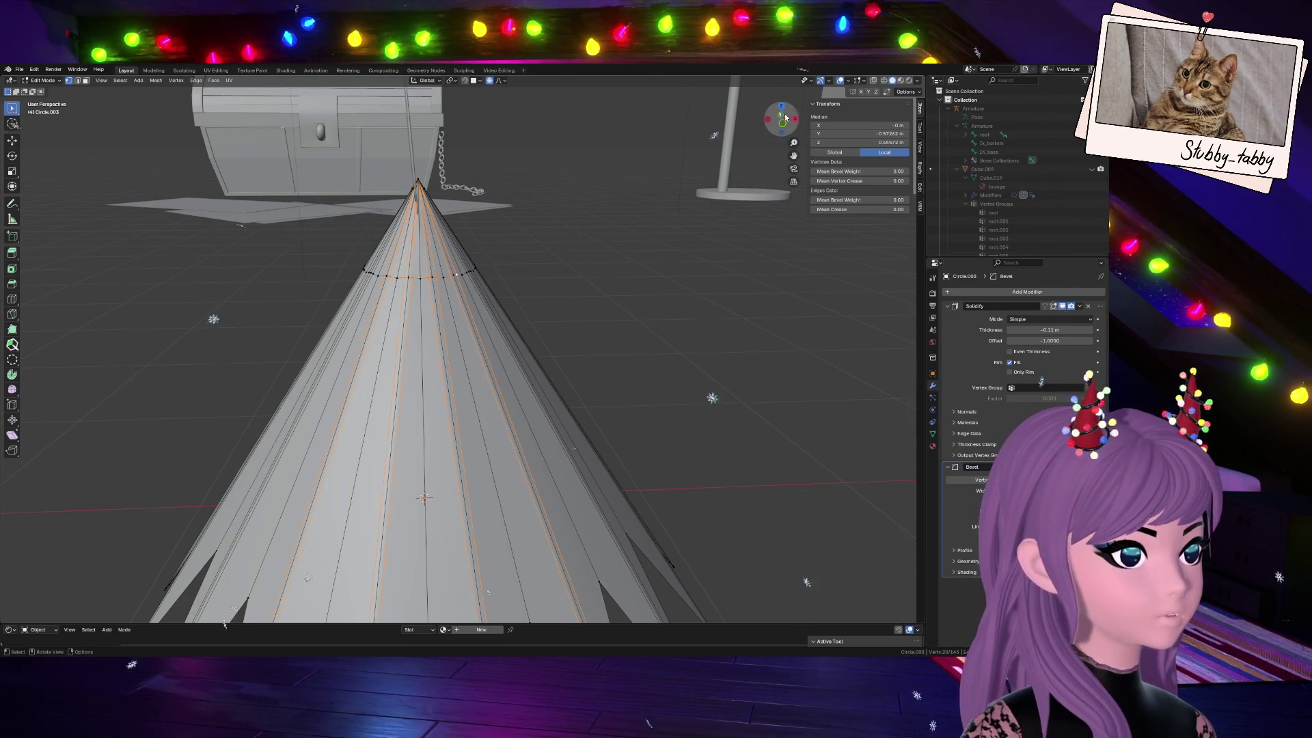
Add the vertical edge loops on the cone's right side to the selection
{"action": "middle_click_drag", "start_coordinate": [714, 131], "coordinate": [572, 646]}
{"action": "left_click", "coordinate": [707, 350], "text": "alt+shift"}
{"action": "left_click", "coordinate": [758, 399], "text": "alt+shift"}
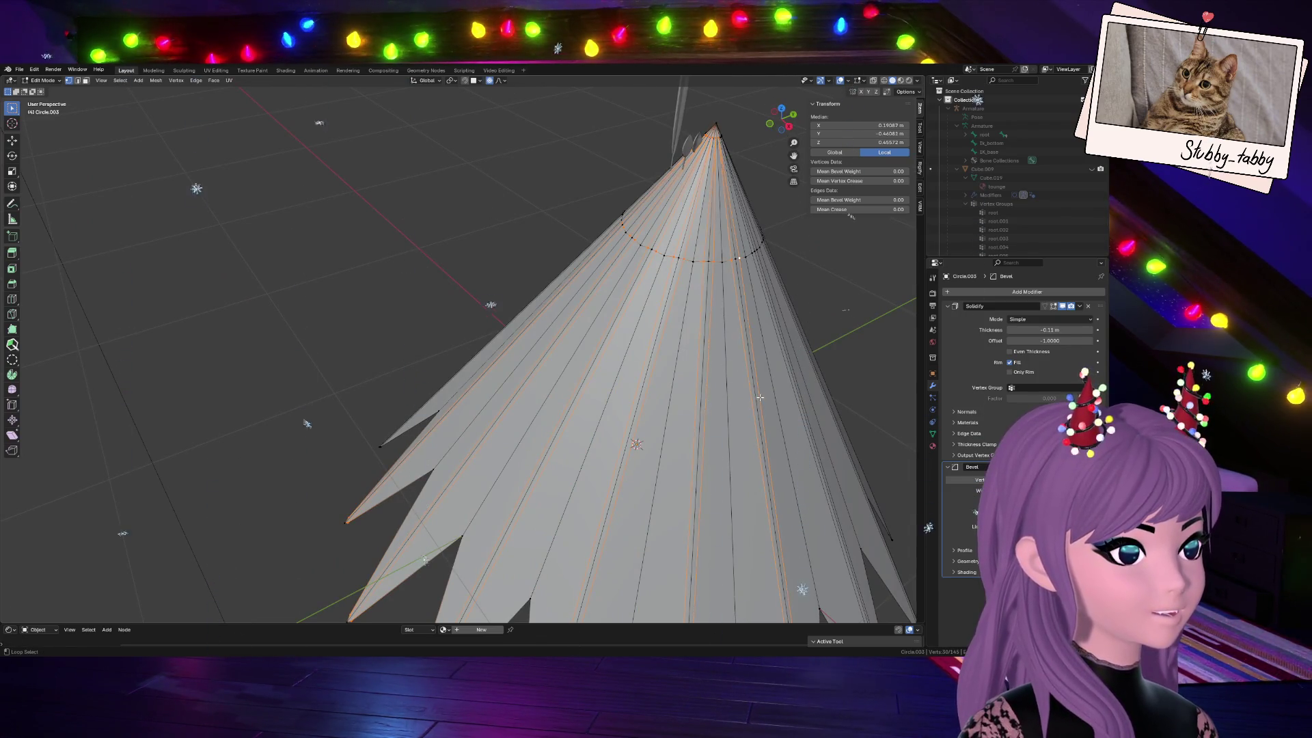
{"action": "left_click", "coordinate": [799, 389], "text": "alt+shift"}
{"action": "left_click_drag", "start_coordinate": [789, 123], "coordinate": [738, 267]}
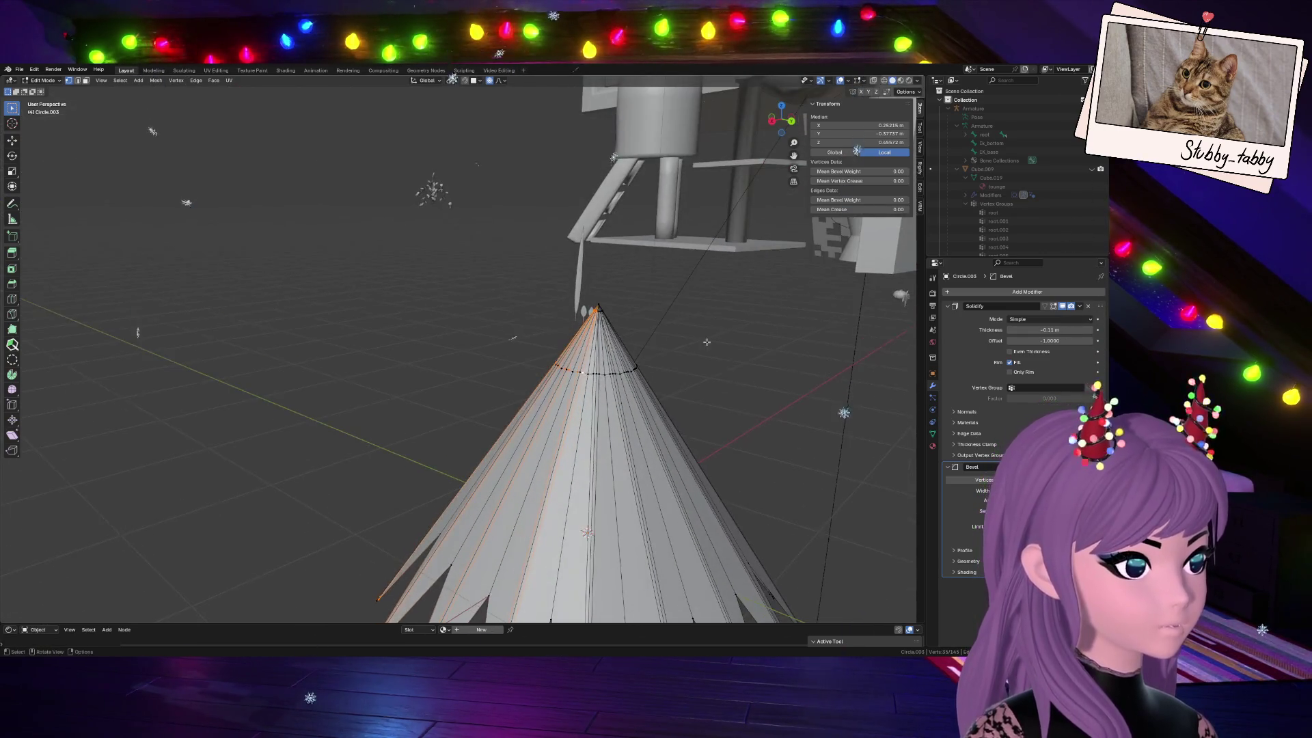
{"action": "left_click", "coordinate": [638, 488], "text": "alt+shift"}
{"action": "left_click_drag", "start_coordinate": [782, 120], "coordinate": [774, 127]}
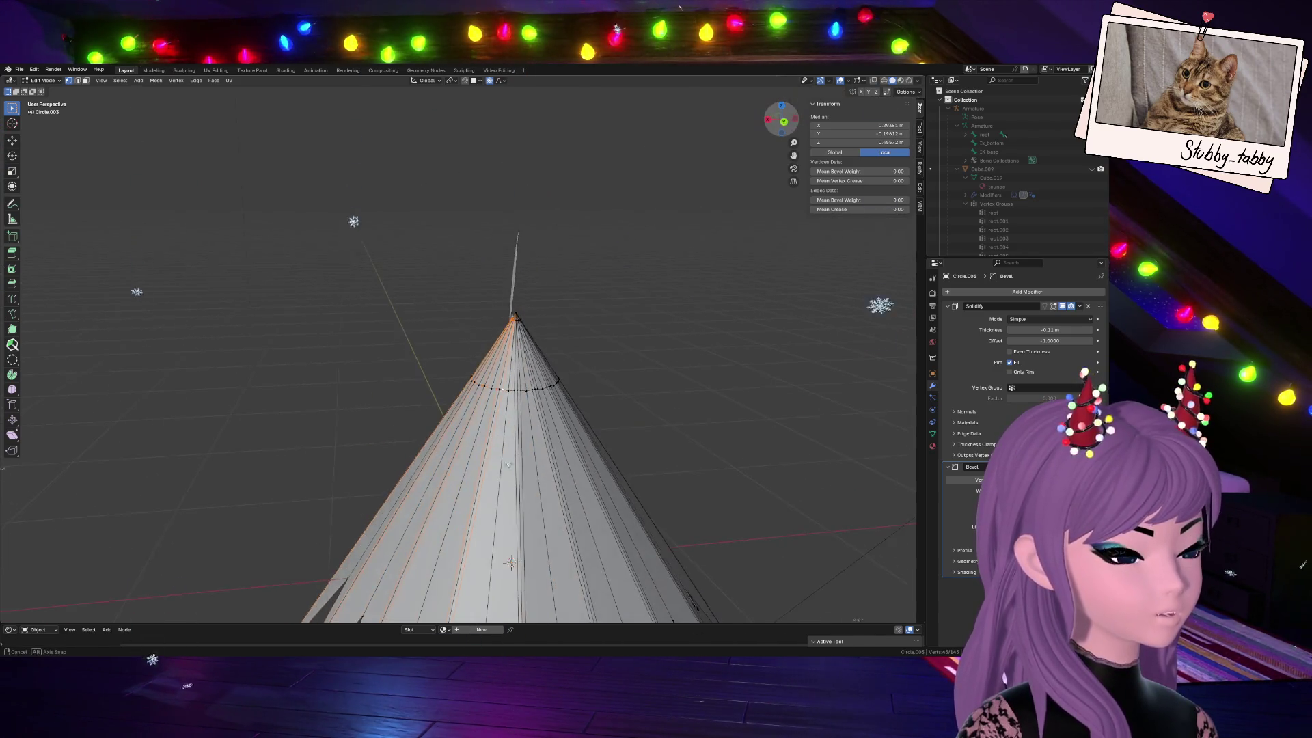
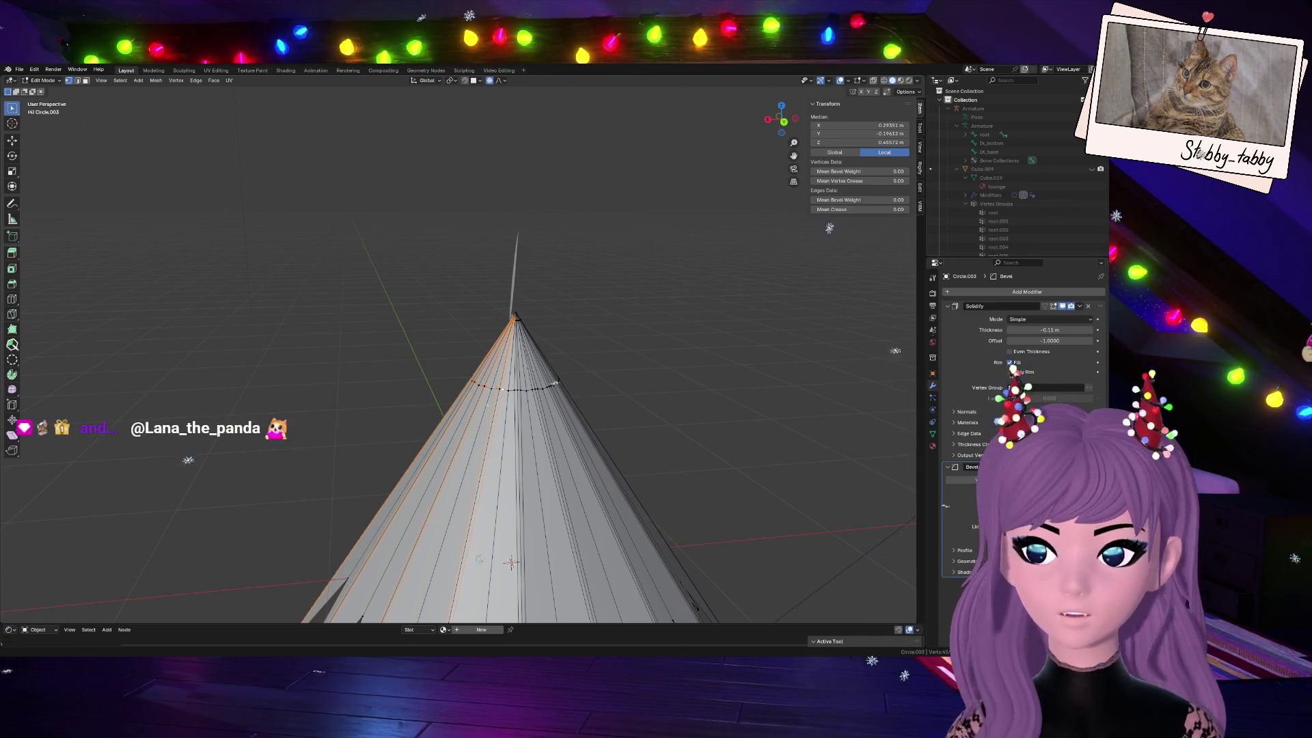
Select three vertical edge loops running down the cone after orbiting to its tip
{"action": "middle_click_drag", "start_coordinate": [729, 126], "coordinate": [610, 404]}
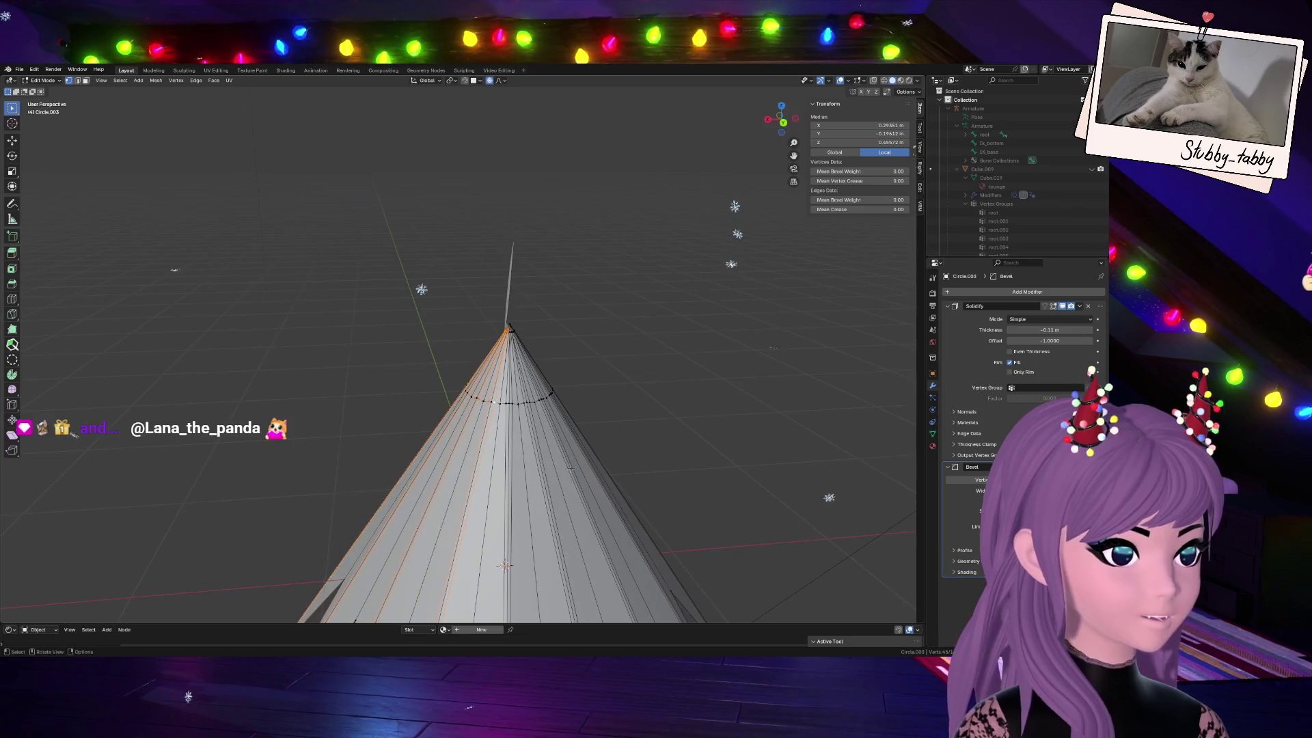
{"action": "left_click", "coordinate": [512, 526], "text": "alt"}
{"action": "left_click", "coordinate": [558, 525], "text": "alt+shift"}
{"action": "left_click", "coordinate": [596, 524], "text": "alt+shift"}
Inspect the selected loops from the other side and begin scaling them
{"action": "left_click_drag", "start_coordinate": [780, 121], "coordinate": [772, 124]}
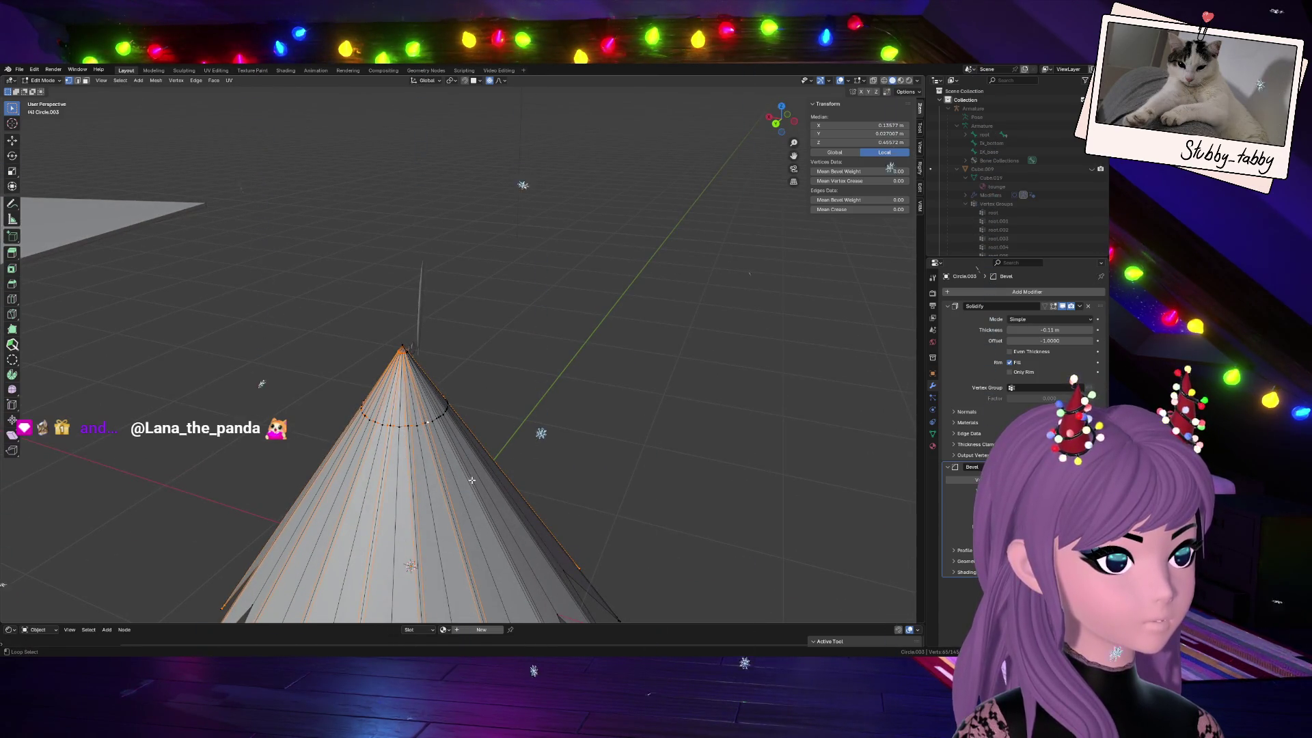
{"action": "middle_click_drag", "start_coordinate": [483, 485], "coordinate": [458, 423]}
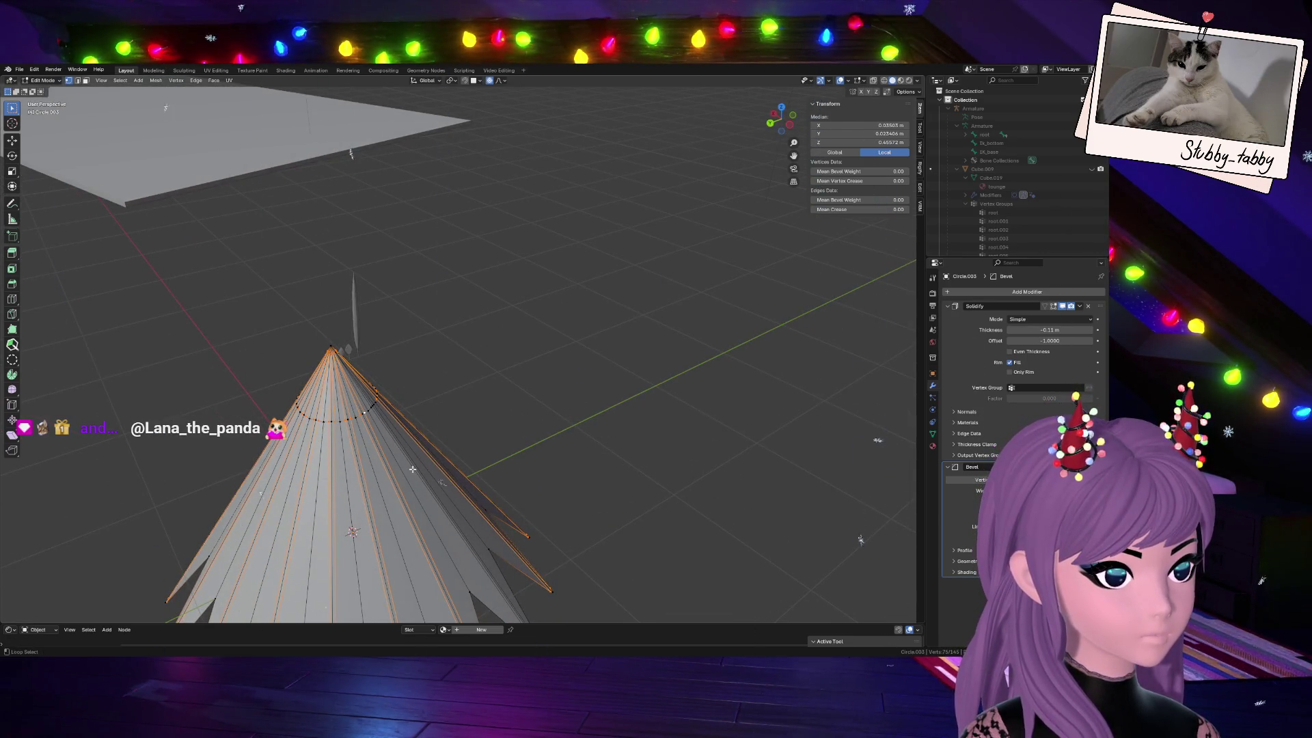
{"action": "left_click_drag", "start_coordinate": [779, 122], "coordinate": [775, 126]}
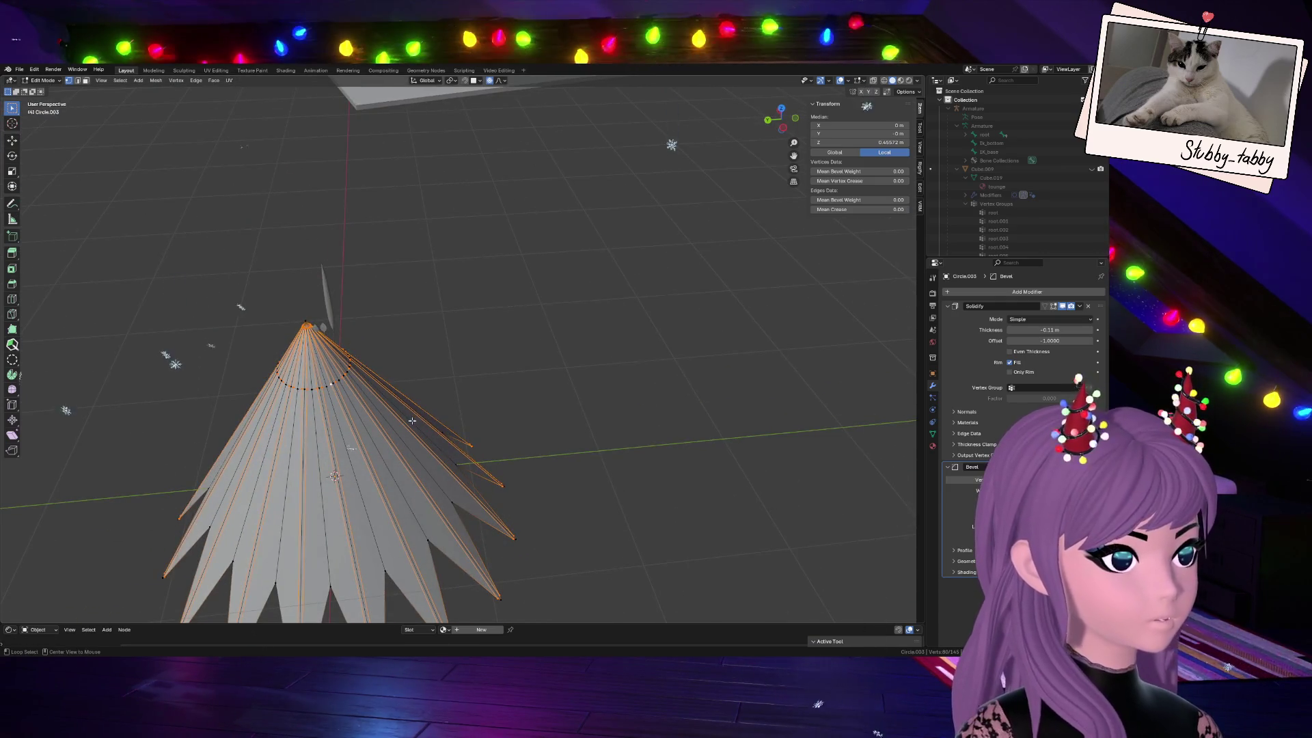
{"action": "middle_click_drag", "start_coordinate": [743, 138], "coordinate": [693, 510]}
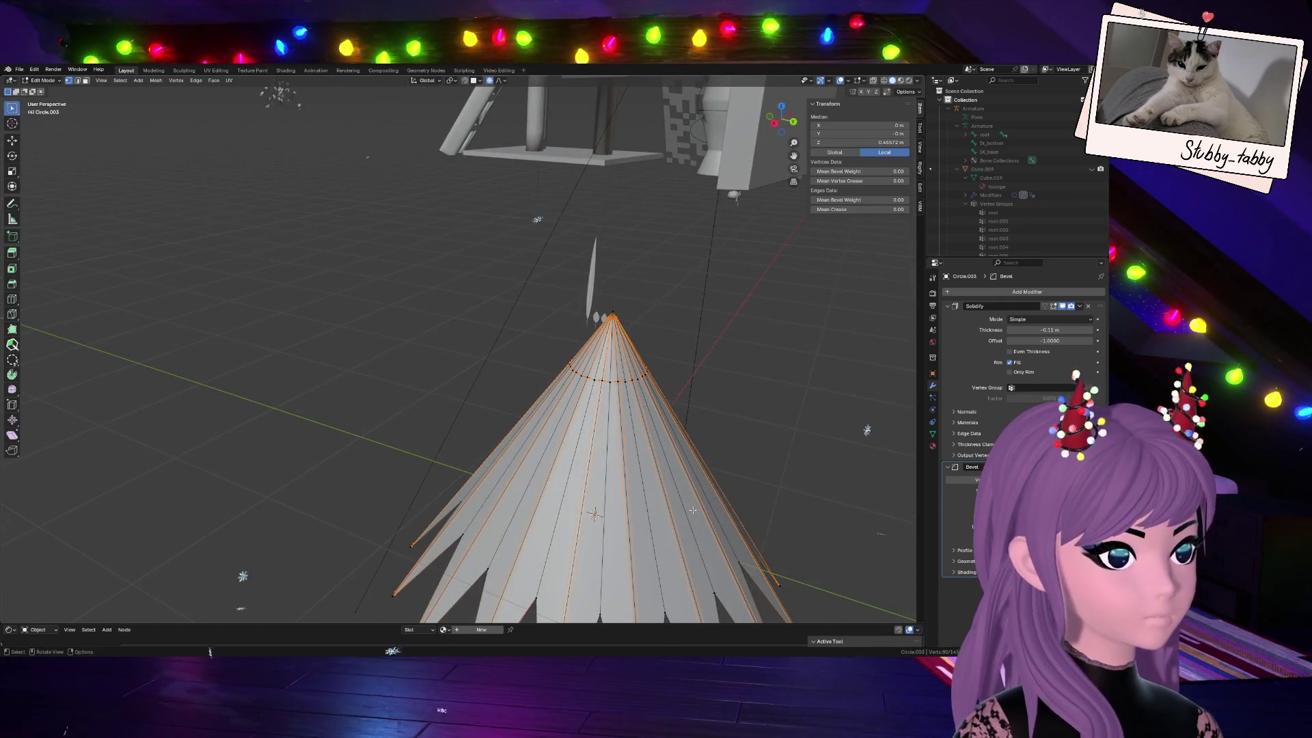
{"action": "key", "text": "s"}
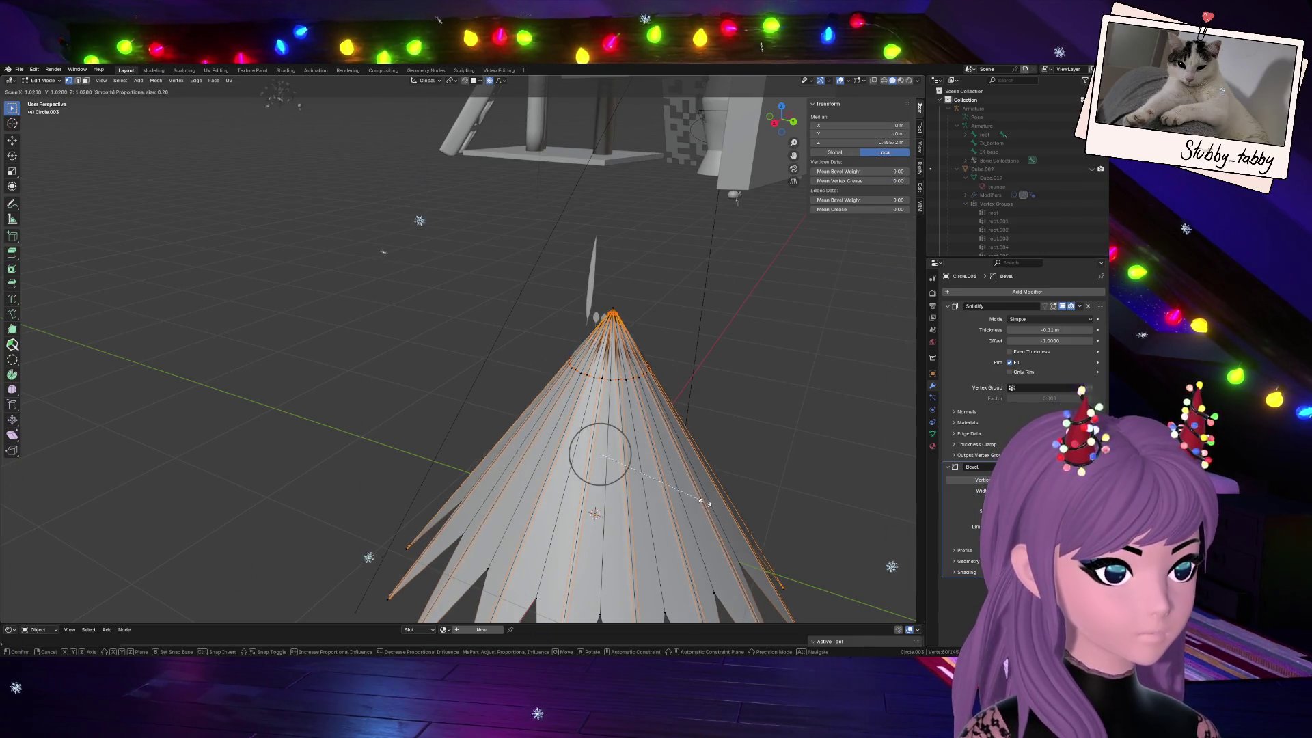
Shrink the selected edge loops inward to pleat the cone, then check it from the front
{"action": "key", "text": "Escape"}
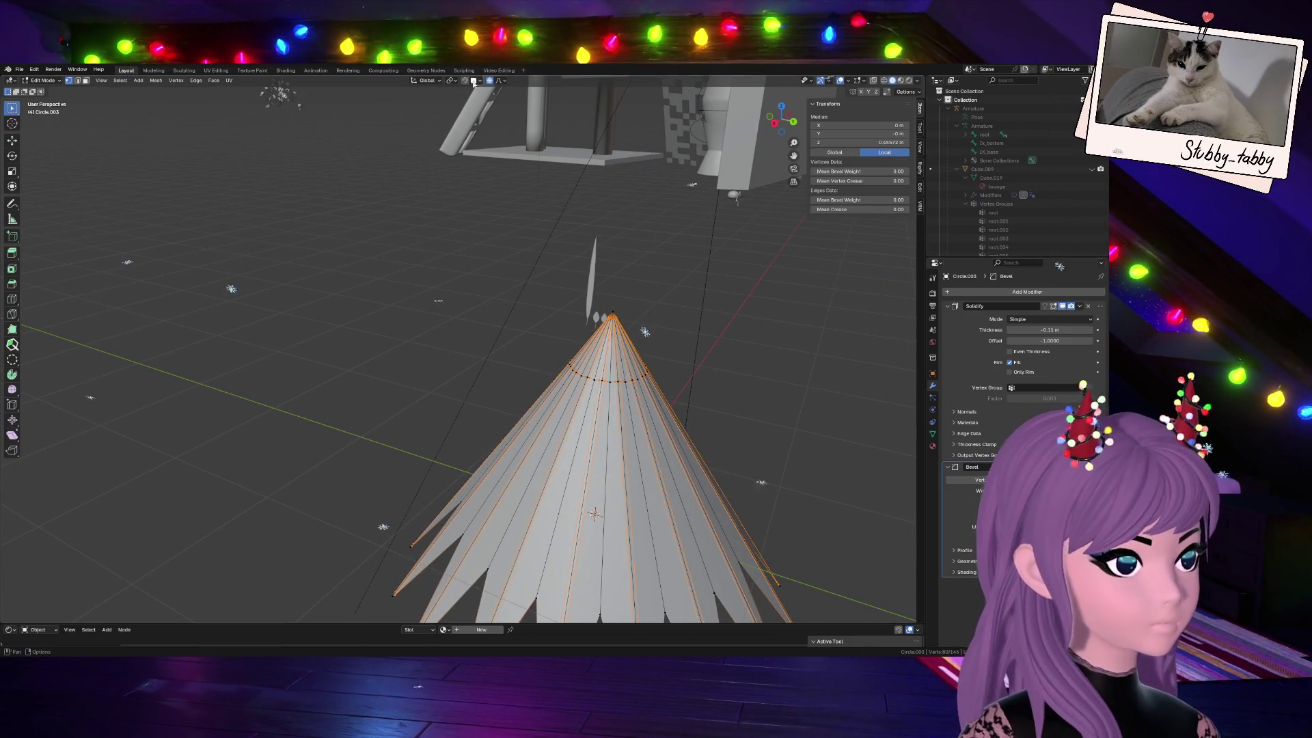
{"action": "key", "text": "s"}
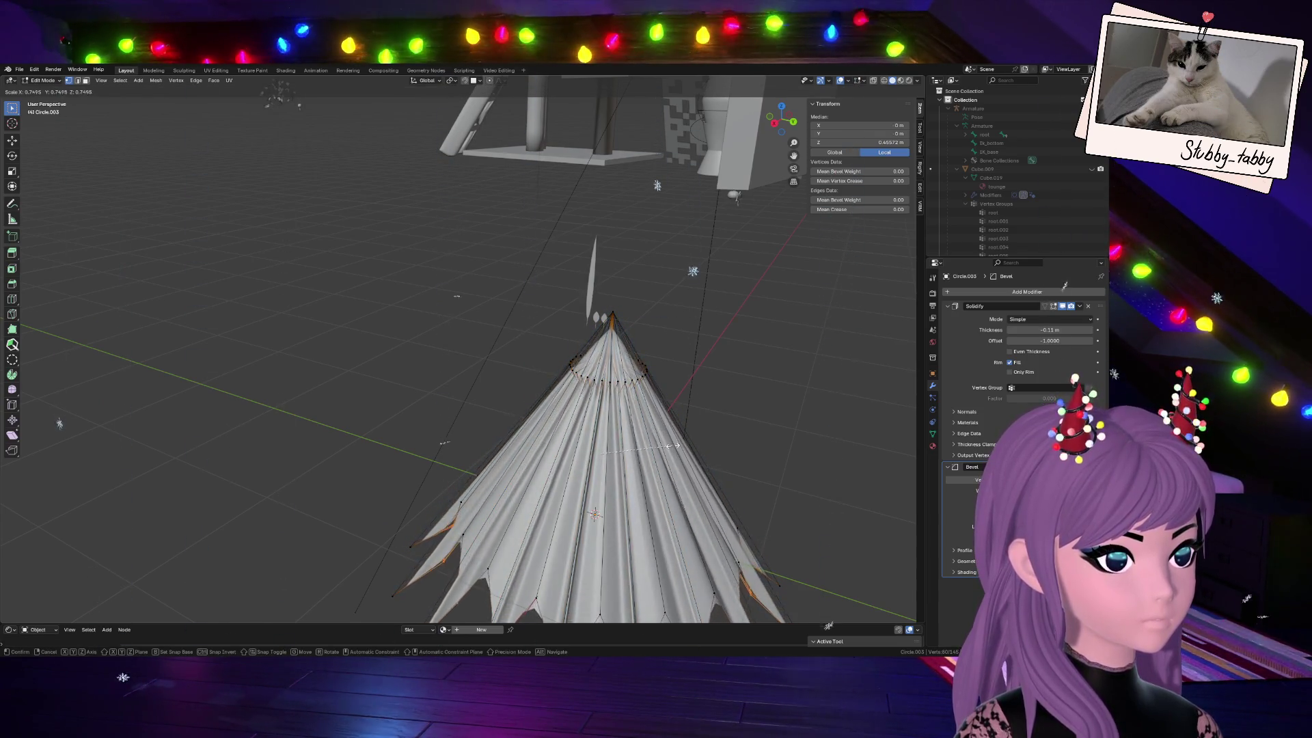
{"action": "left_click", "coordinate": [690, 438]}
{"action": "left_click", "coordinate": [778, 122]}
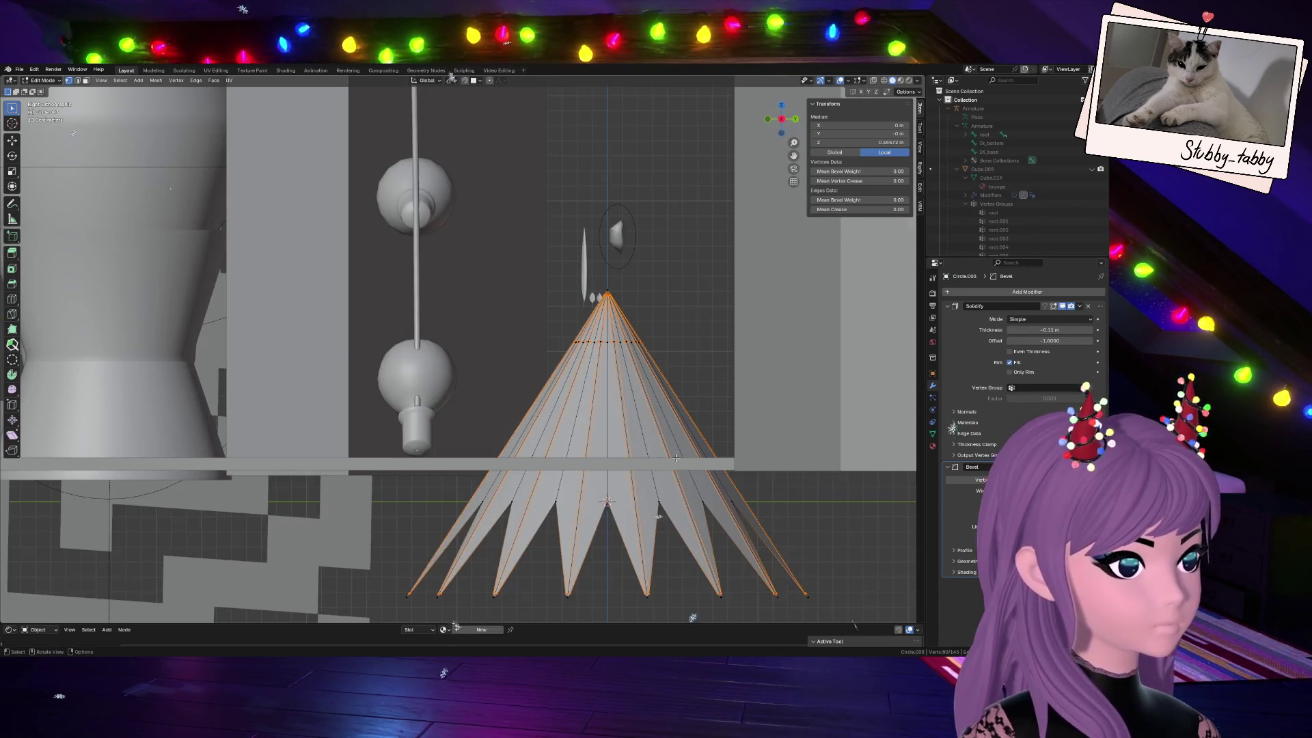
{"action": "middle_click_drag", "start_coordinate": [793, 85], "coordinate": [685, 484]}
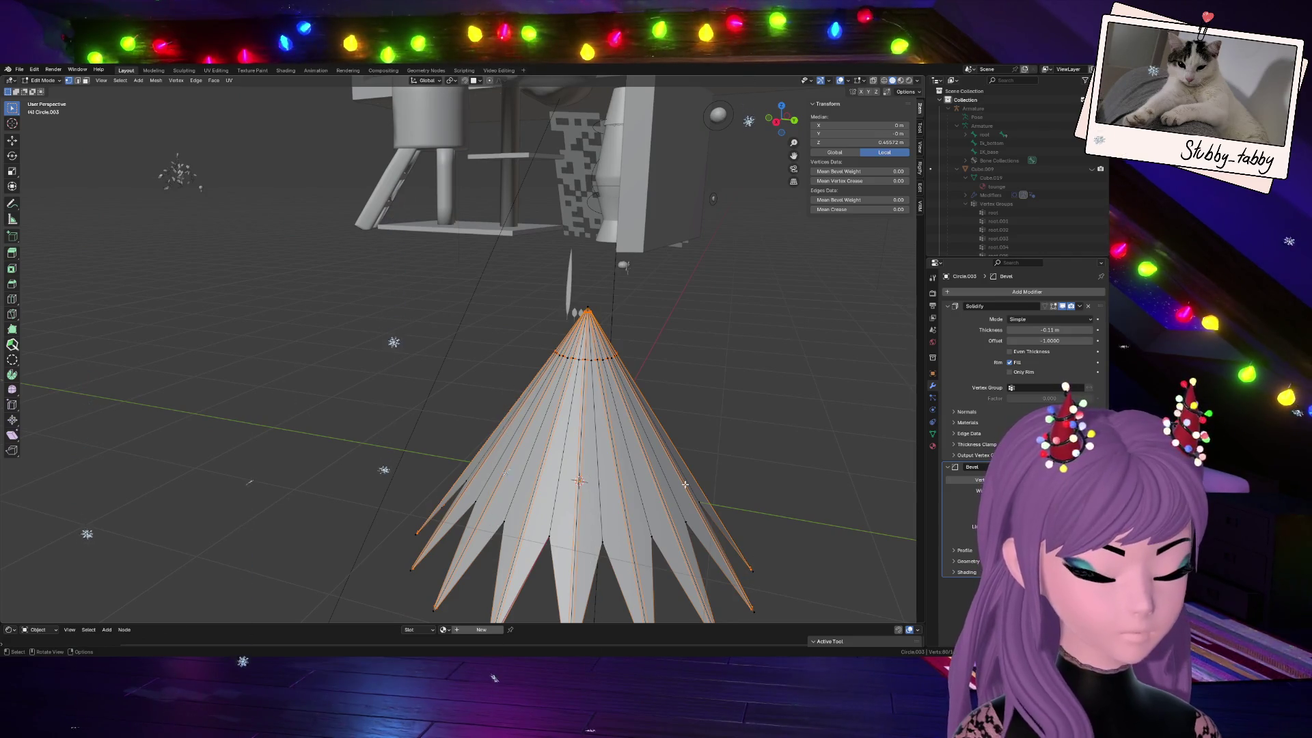
Try a further scale and an edge slide on the loops, cancelling both
{"action": "key", "text": "s"}
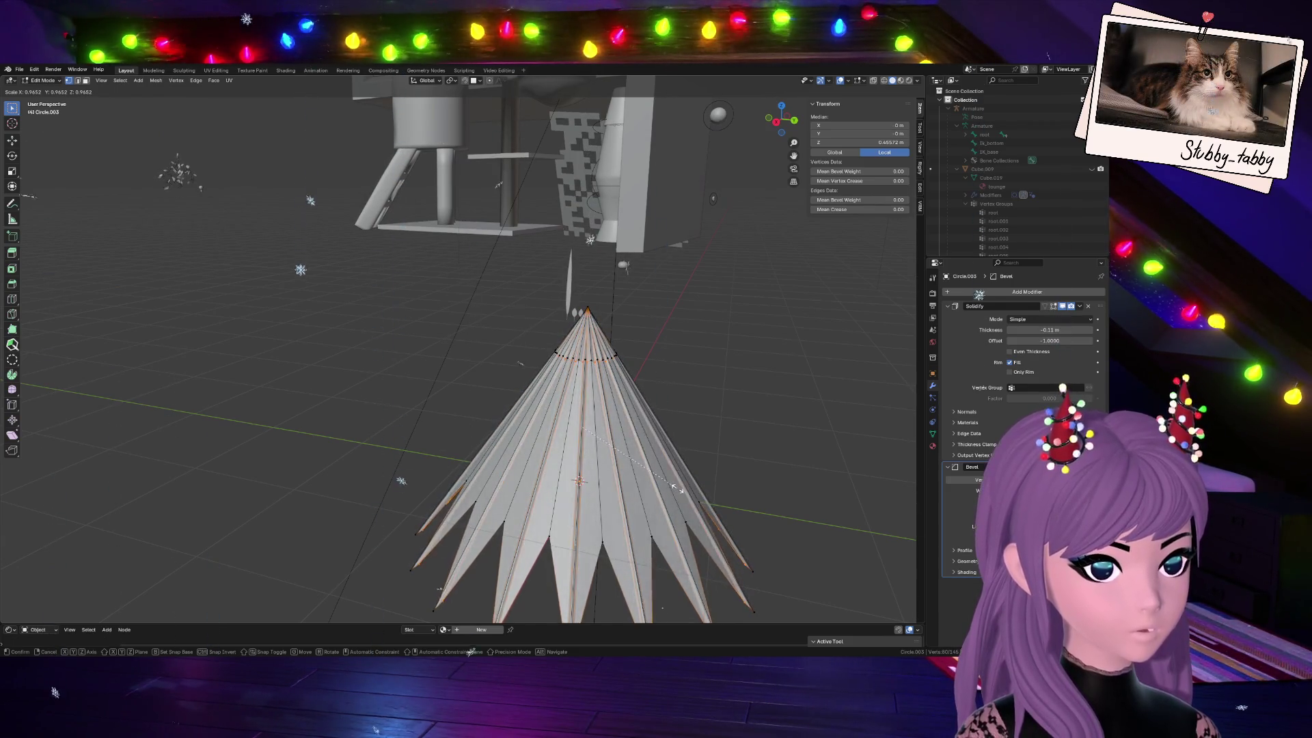
{"action": "right_click", "coordinate": [670, 488]}
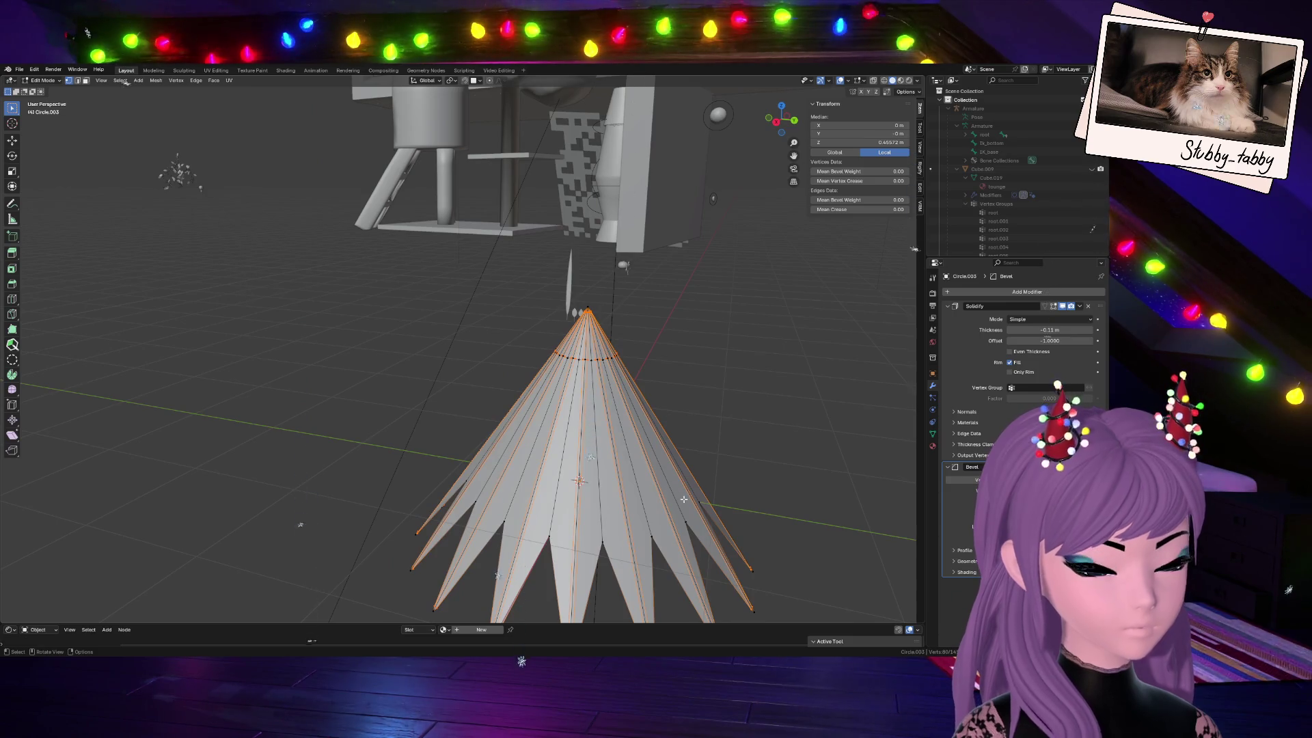
{"action": "key", "text": "g"}
{"action": "key", "text": "g"}
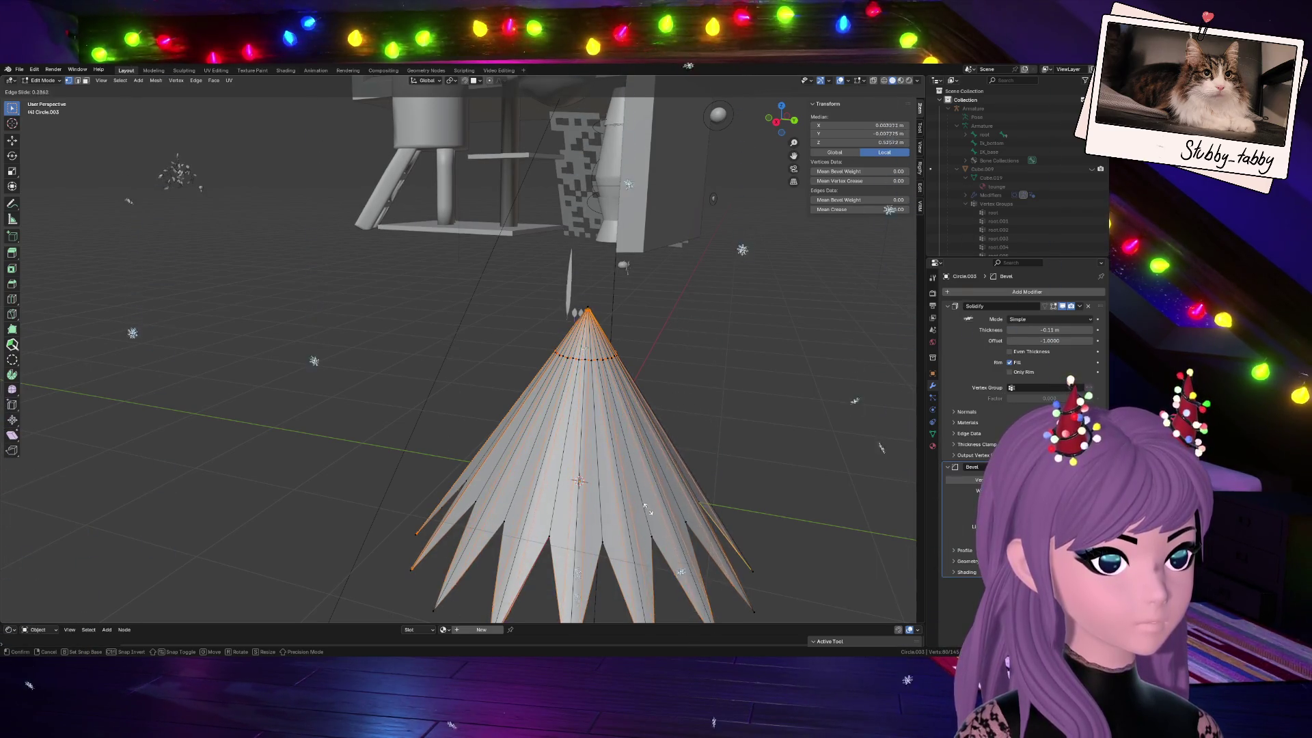
{"action": "right_click", "coordinate": [667, 497]}
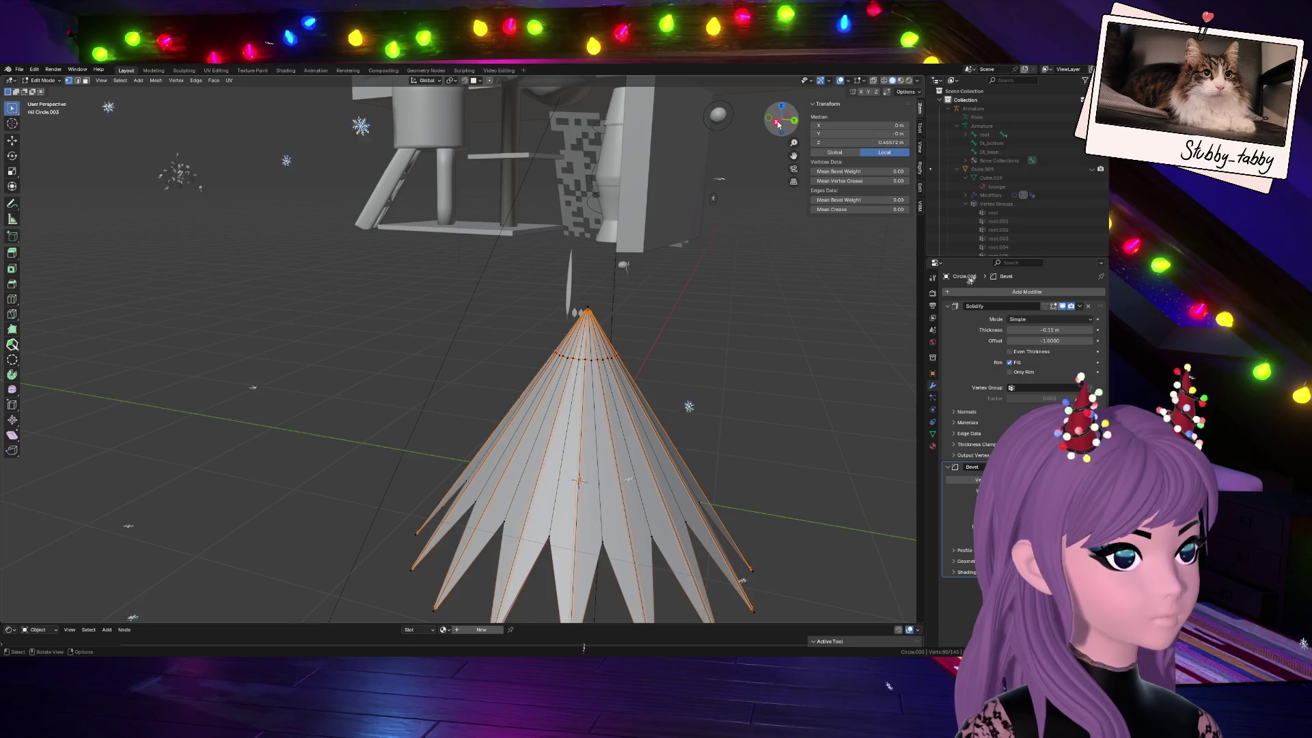
Slide the selected edge loop to a new position along the cone and leave Edit Mode
{"action": "left_click_drag", "start_coordinate": [778, 123], "coordinate": [689, 436]}
{"action": "key", "text": "g"}
{"action": "key", "text": "g"}
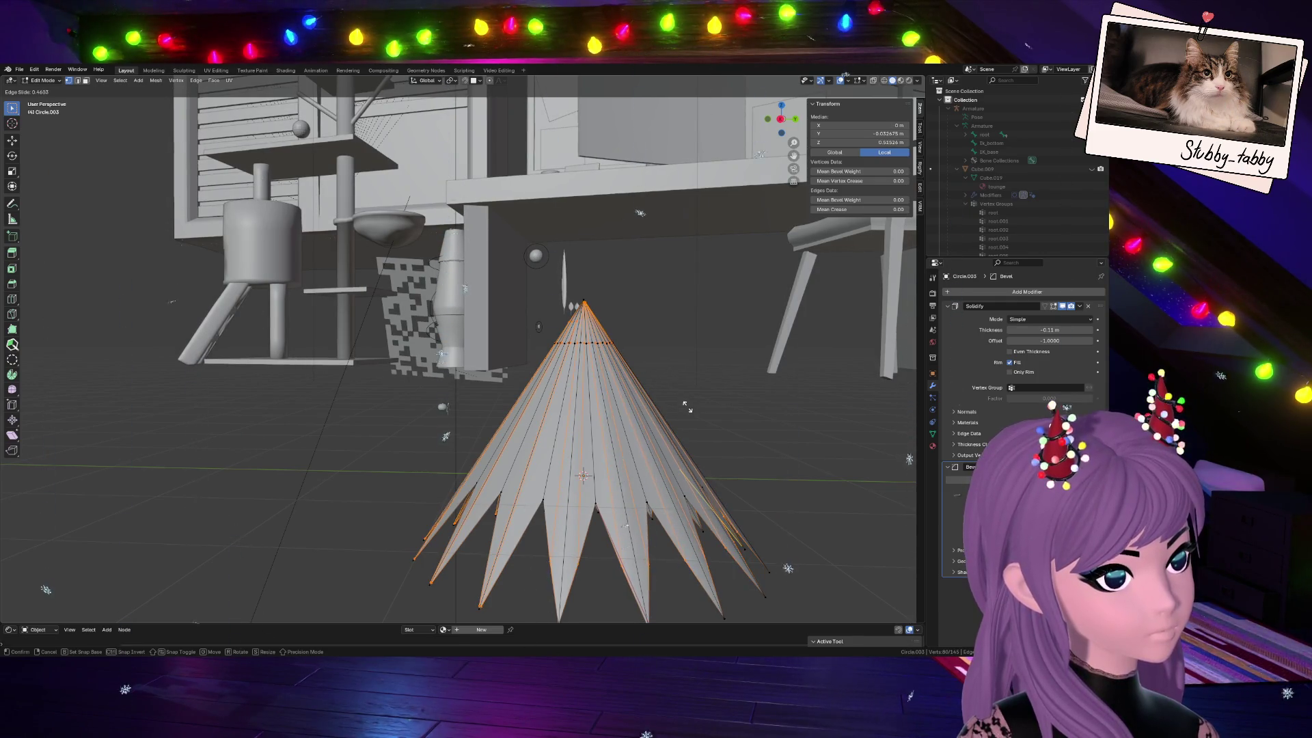
{"action": "left_click", "coordinate": [685, 413]}
{"action": "scroll", "coordinate": [679, 257], "scroll_direction": "up", "scroll_amount": 5}
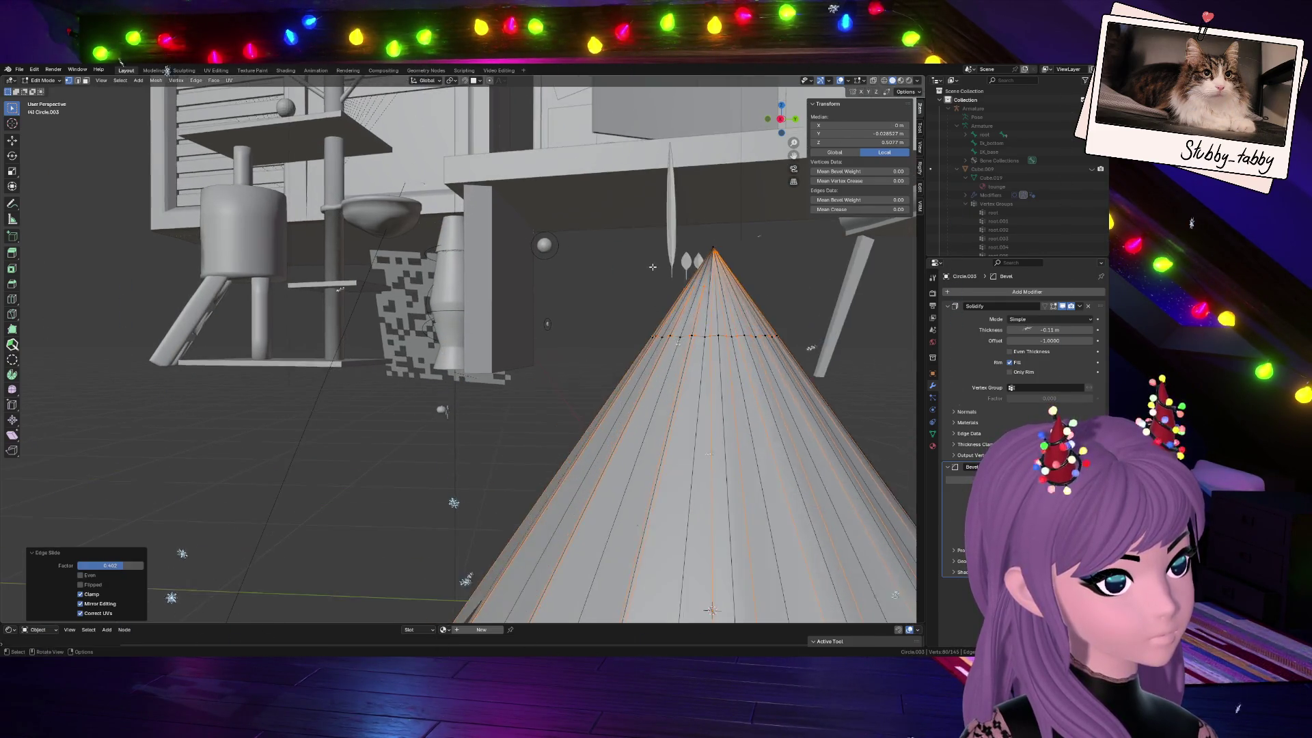
{"action": "left_click_drag", "start_coordinate": [784, 117], "coordinate": [781, 116]}
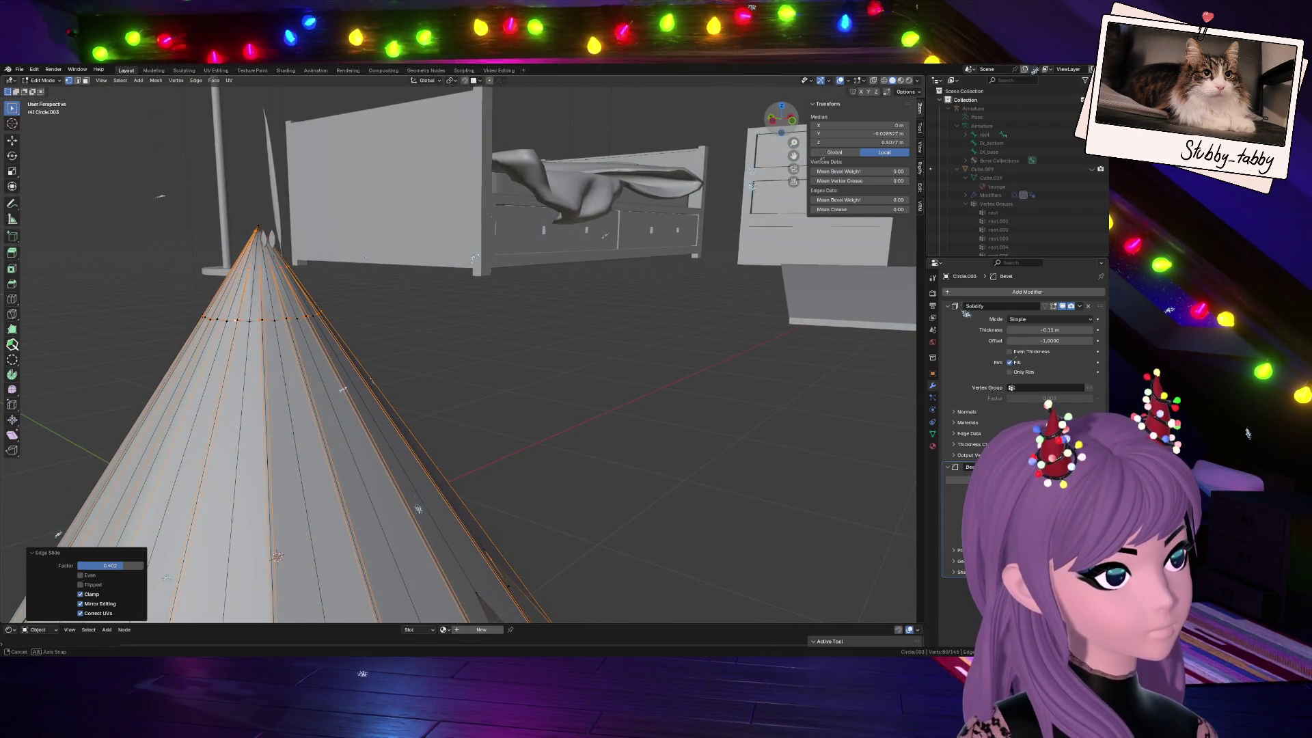
{"action": "left_click_drag", "start_coordinate": [782, 115], "coordinate": [781, 117]}
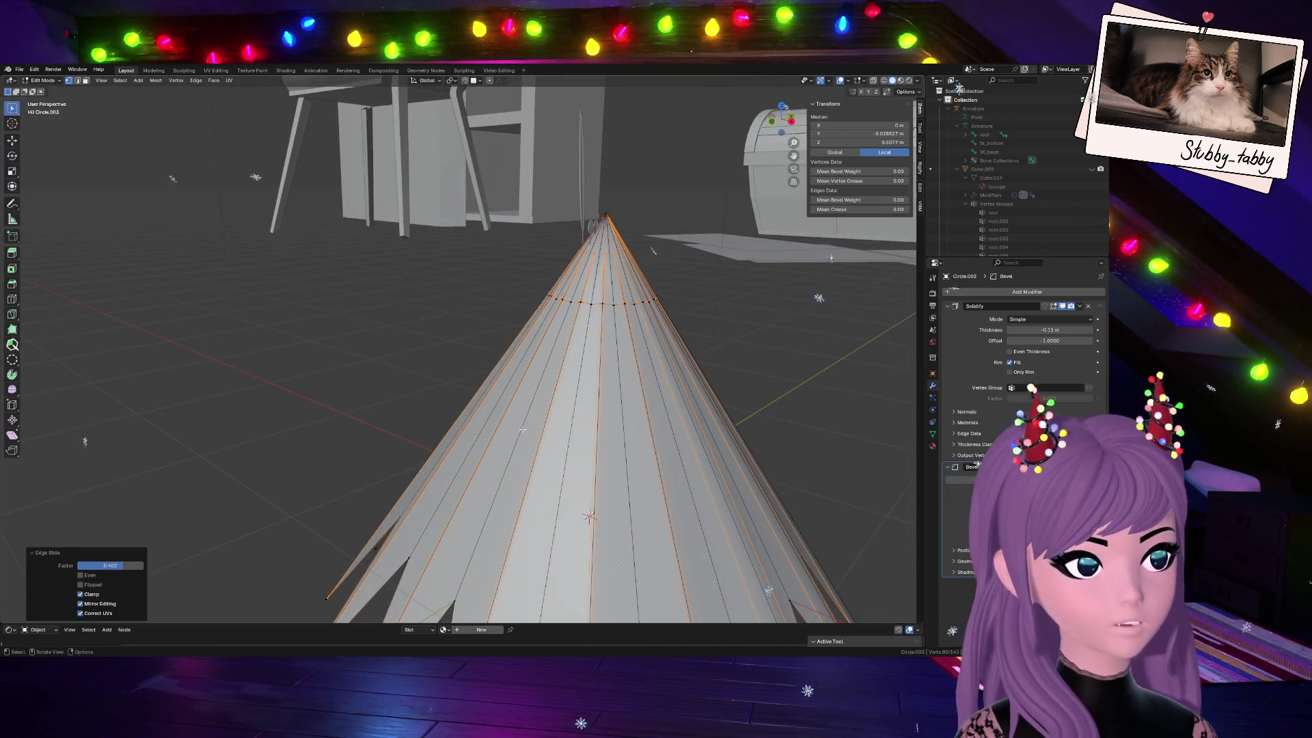
{"action": "key", "text": "Tab"}
{"action": "scroll", "coordinate": [527, 429], "scroll_direction": "down", "scroll_amount": 5}
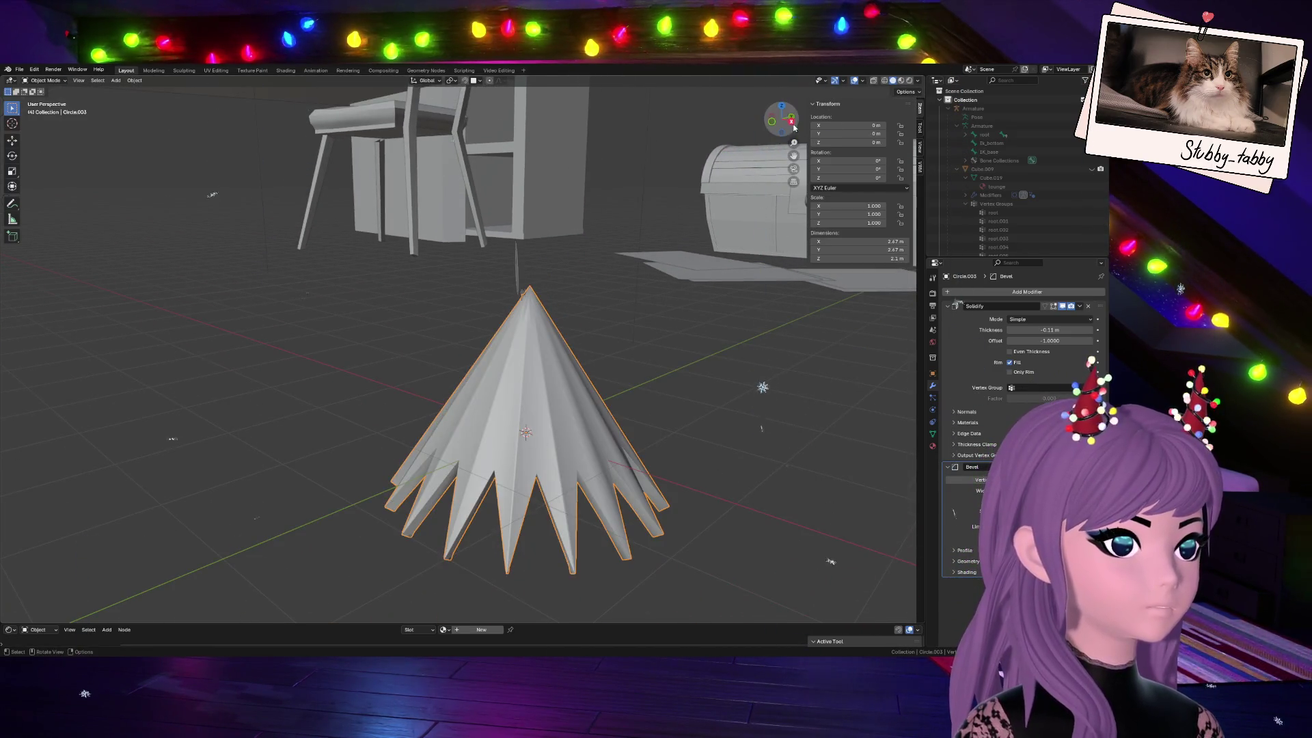
Re-enter Edit Mode and slide another edge loop along the cone, after cancelling a stray grab
{"action": "left_click_drag", "start_coordinate": [793, 128], "coordinate": [626, 410]}
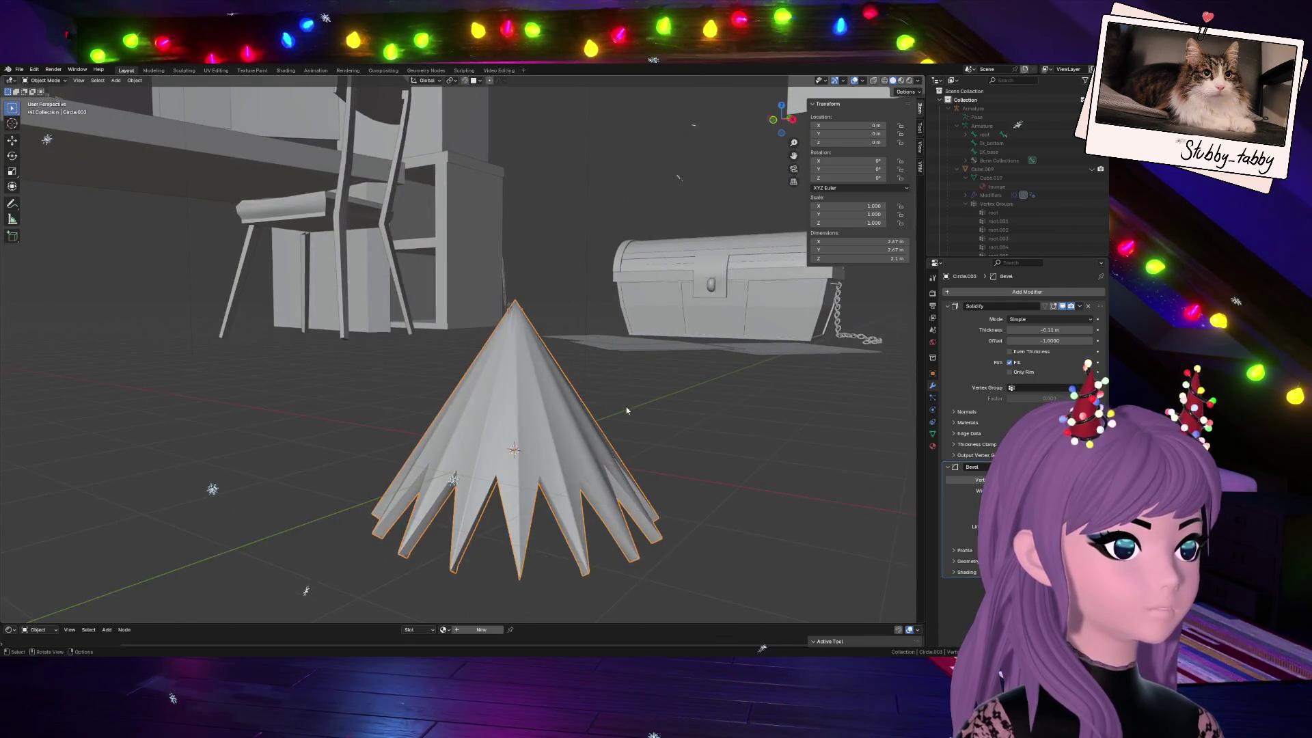
{"action": "key", "text": "Tab"}
{"action": "scroll", "coordinate": [611, 477], "scroll_direction": "up", "scroll_amount": 5}
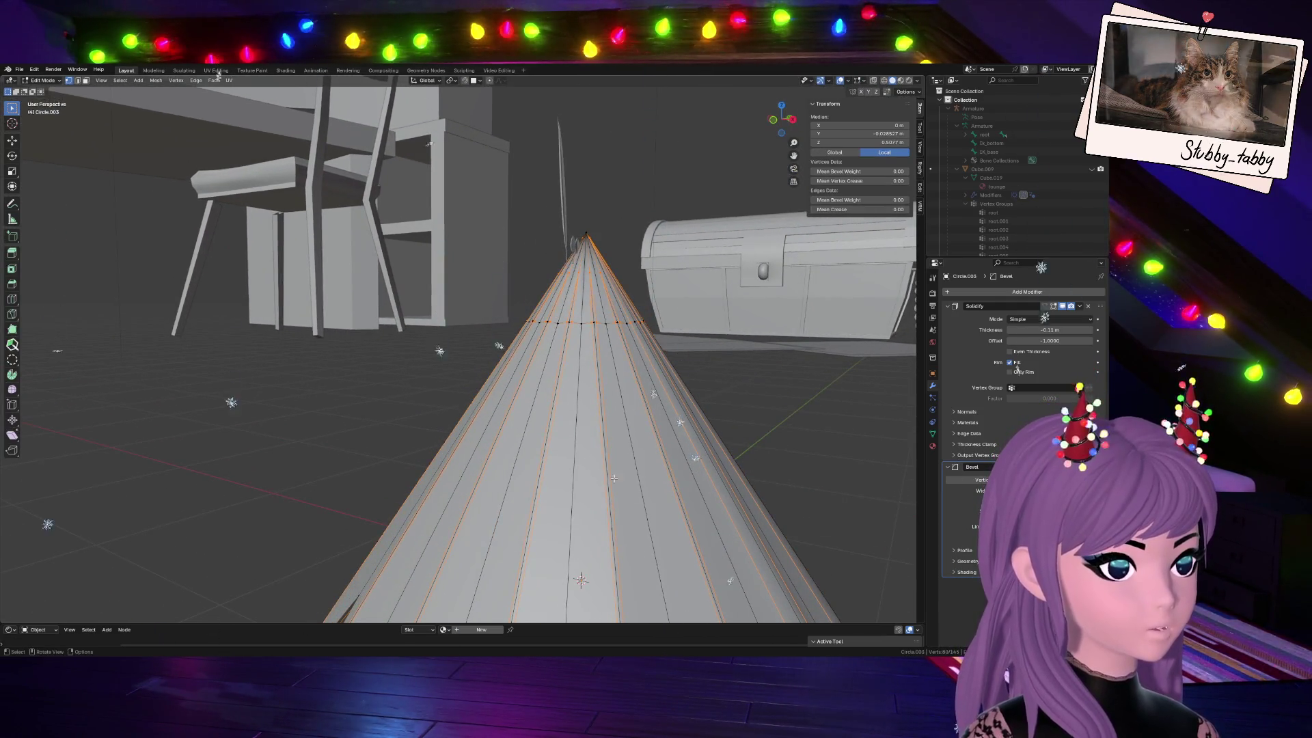
{"action": "middle_click_drag", "start_coordinate": [611, 477], "coordinate": [608, 518]}
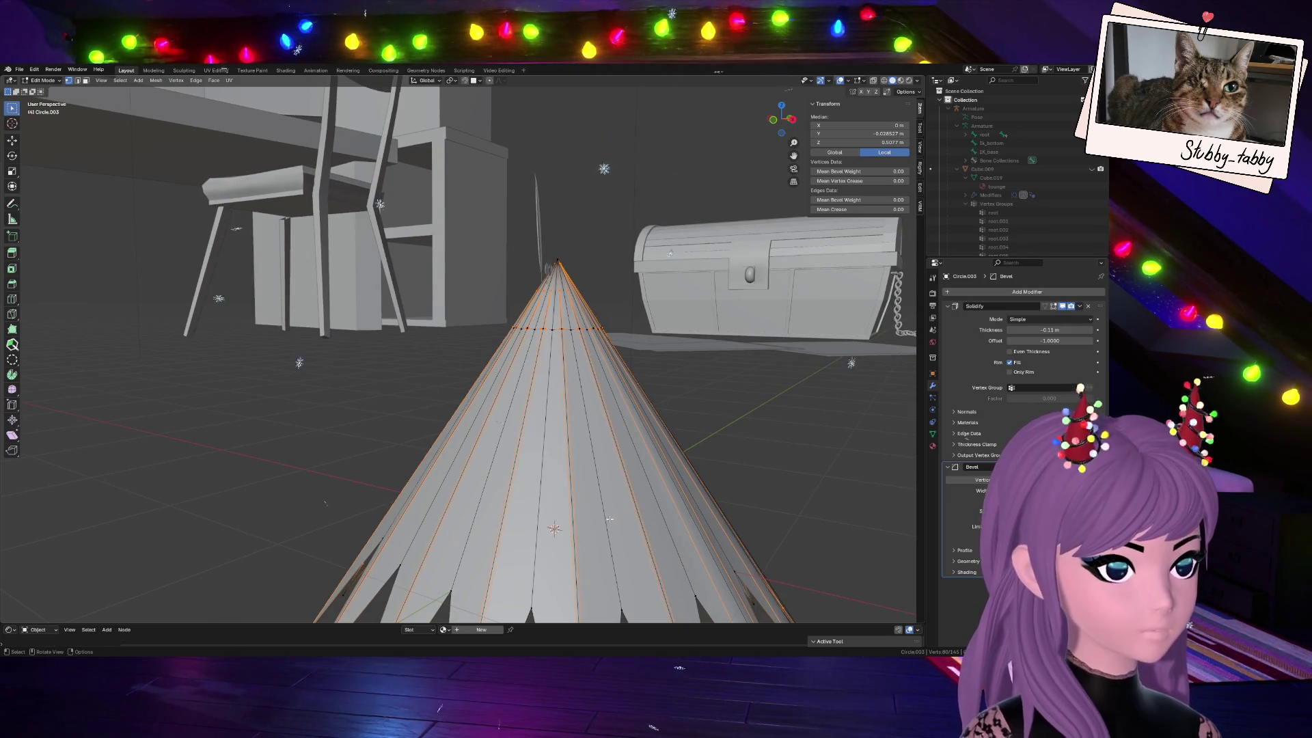
{"action": "key", "text": "Tab"}
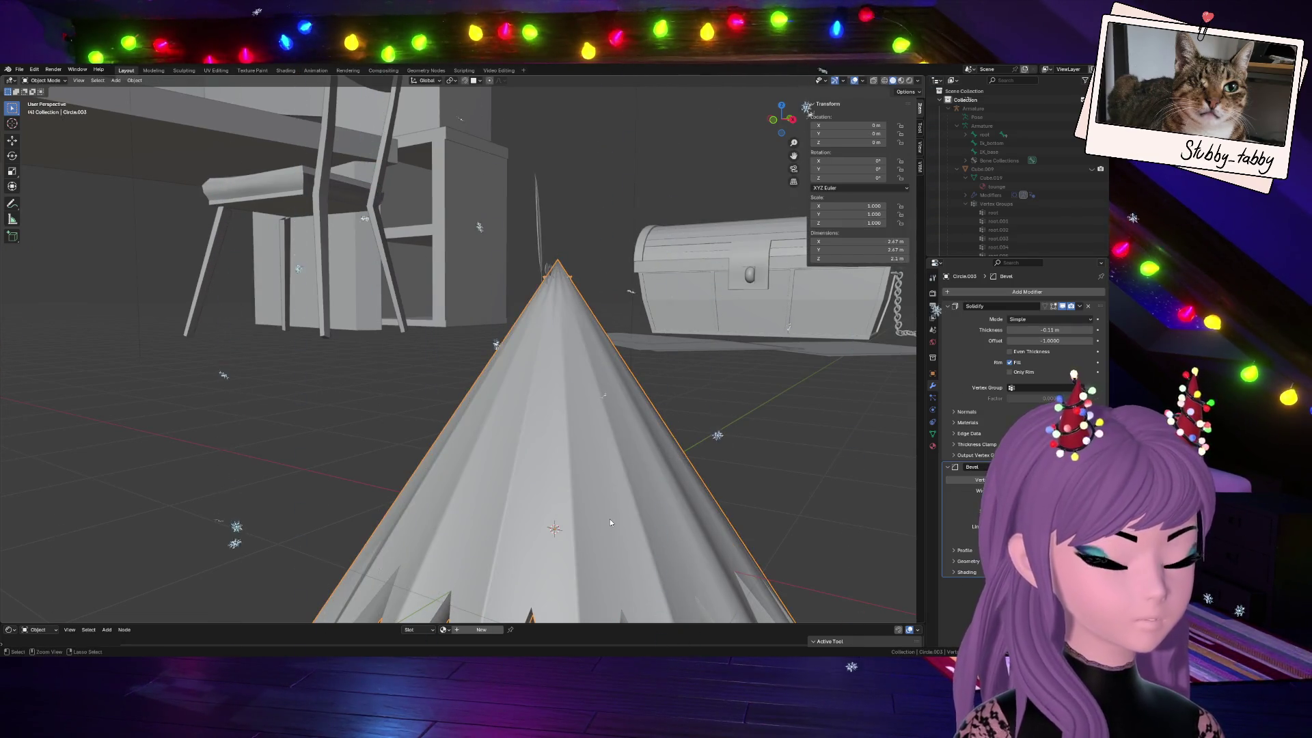
{"action": "key", "text": "Tab"}
{"action": "scroll", "coordinate": [609, 520], "scroll_direction": "down", "scroll_amount": 2}
{"action": "scroll", "coordinate": [600, 534], "scroll_direction": "down", "scroll_amount": 2}
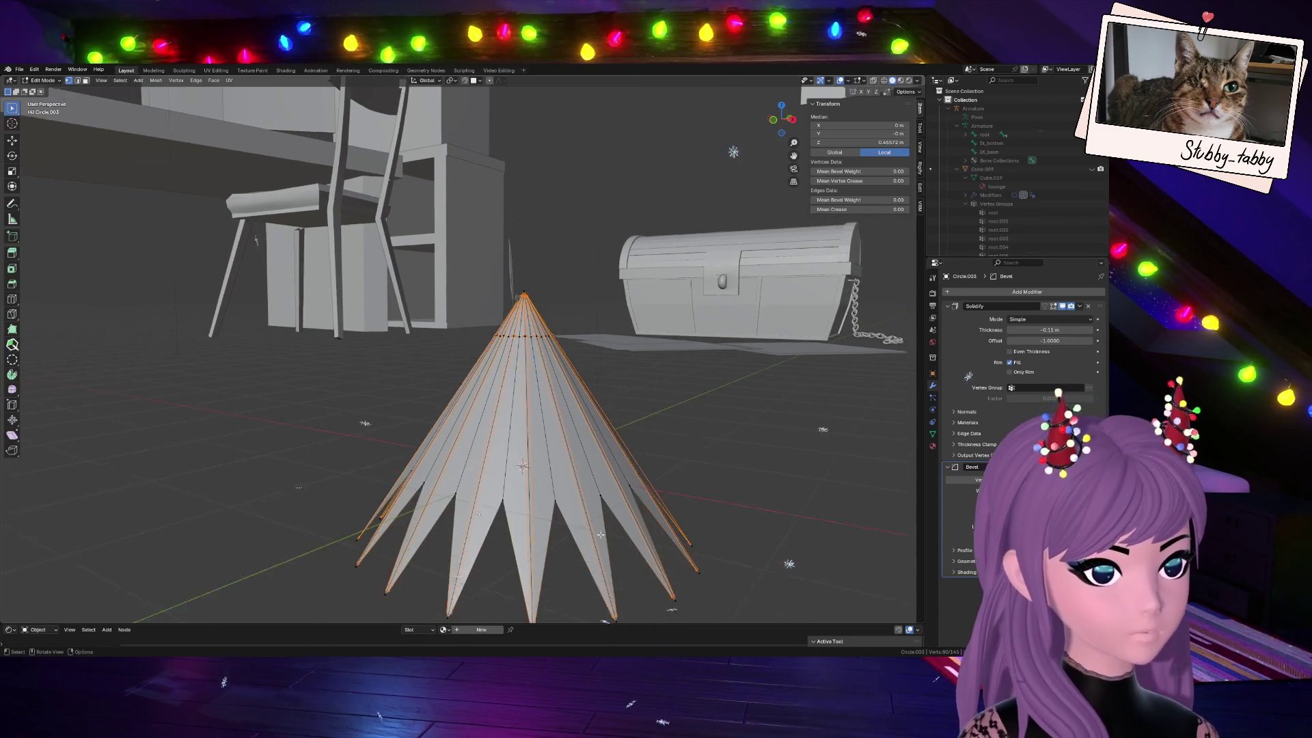
{"action": "scroll", "coordinate": [583, 553], "scroll_direction": "down", "scroll_amount": 2}
{"action": "key", "text": "g"}
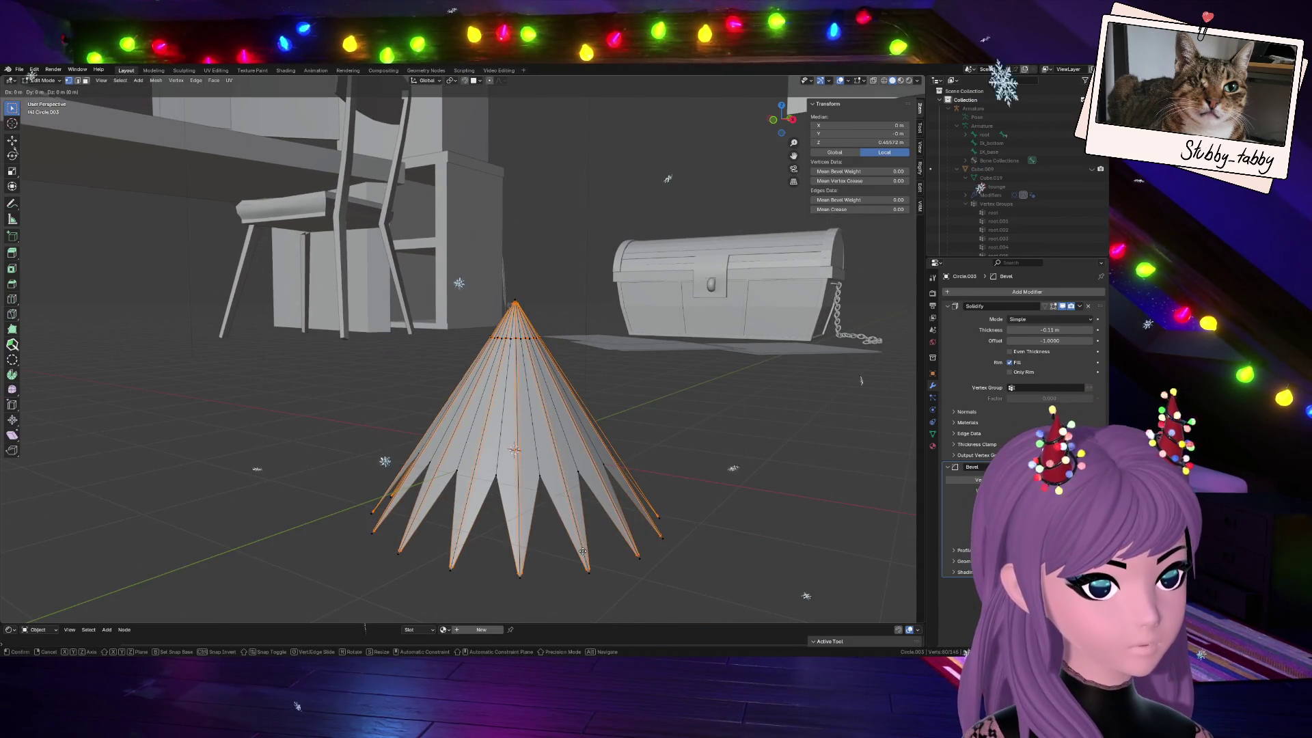
{"action": "key", "text": "Escape"}
{"action": "key", "text": "g"}
{"action": "key", "text": "g"}
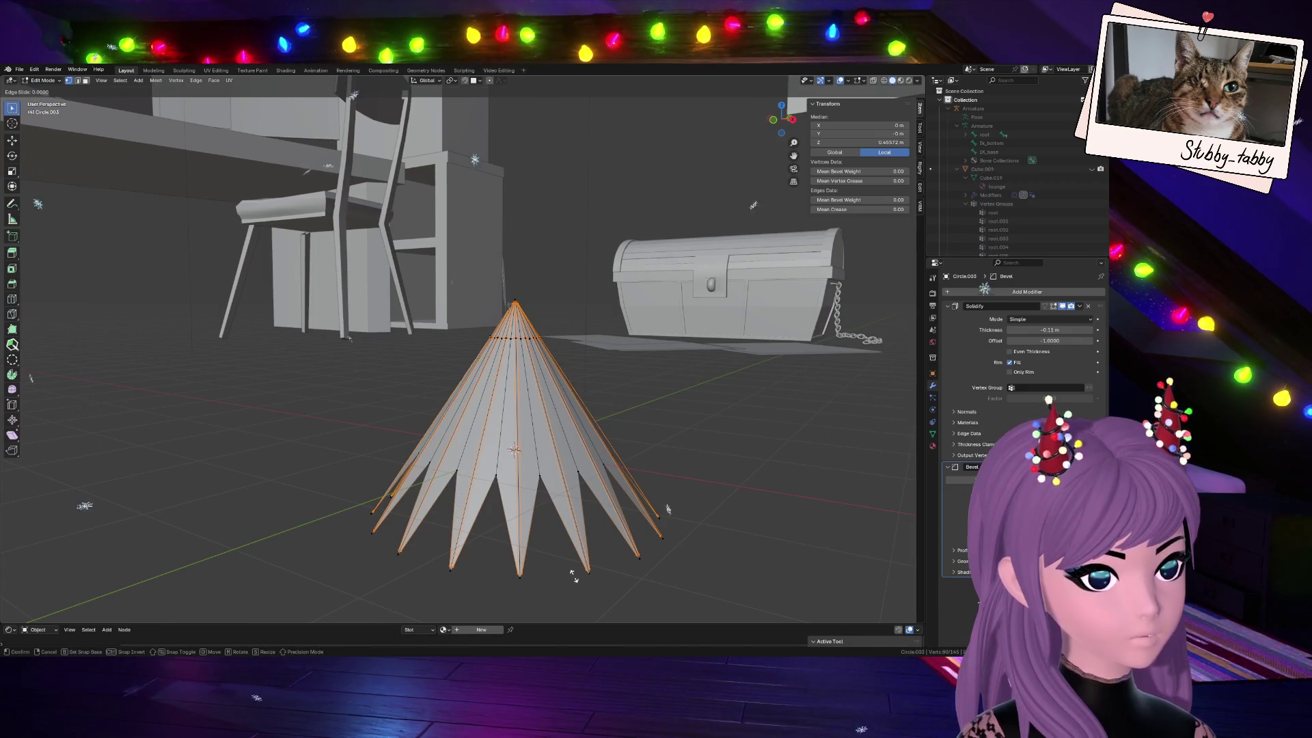
{"action": "left_click", "coordinate": [589, 535]}
{"action": "scroll", "coordinate": [559, 546], "scroll_direction": "up", "scroll_amount": 4}
{"action": "scroll", "coordinate": [559, 546], "scroll_direction": "down", "scroll_amount": 4}
Scale the selected geometry up so the spiky skirt spreads wider, then leave Edit Mode
{"action": "mouse_move", "coordinate": [559, 546]}
{"action": "middle_mouse_down"}
{"action": "mouse_move", "coordinate": [559, 522]}
{"action": "mouse_move", "coordinate": [636, 431]}
{"action": "middle_mouse_up"}
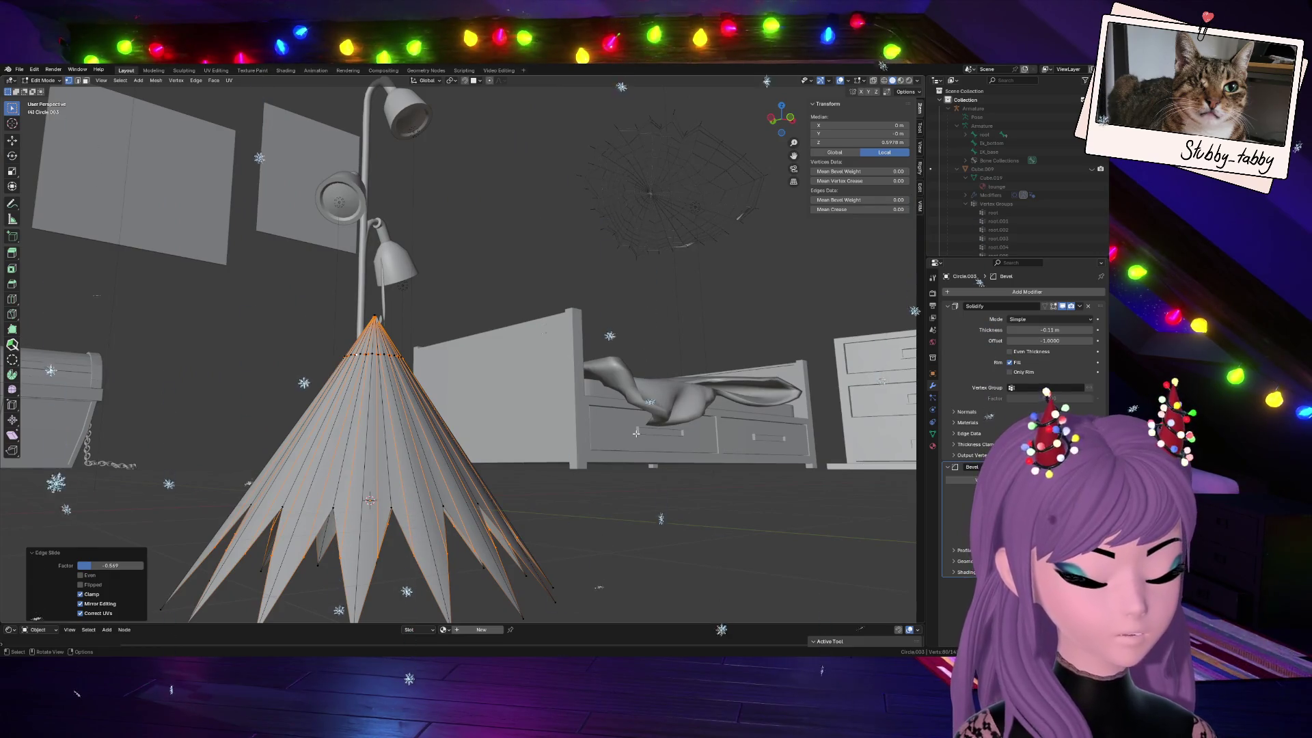
{"action": "key", "text": "s"}
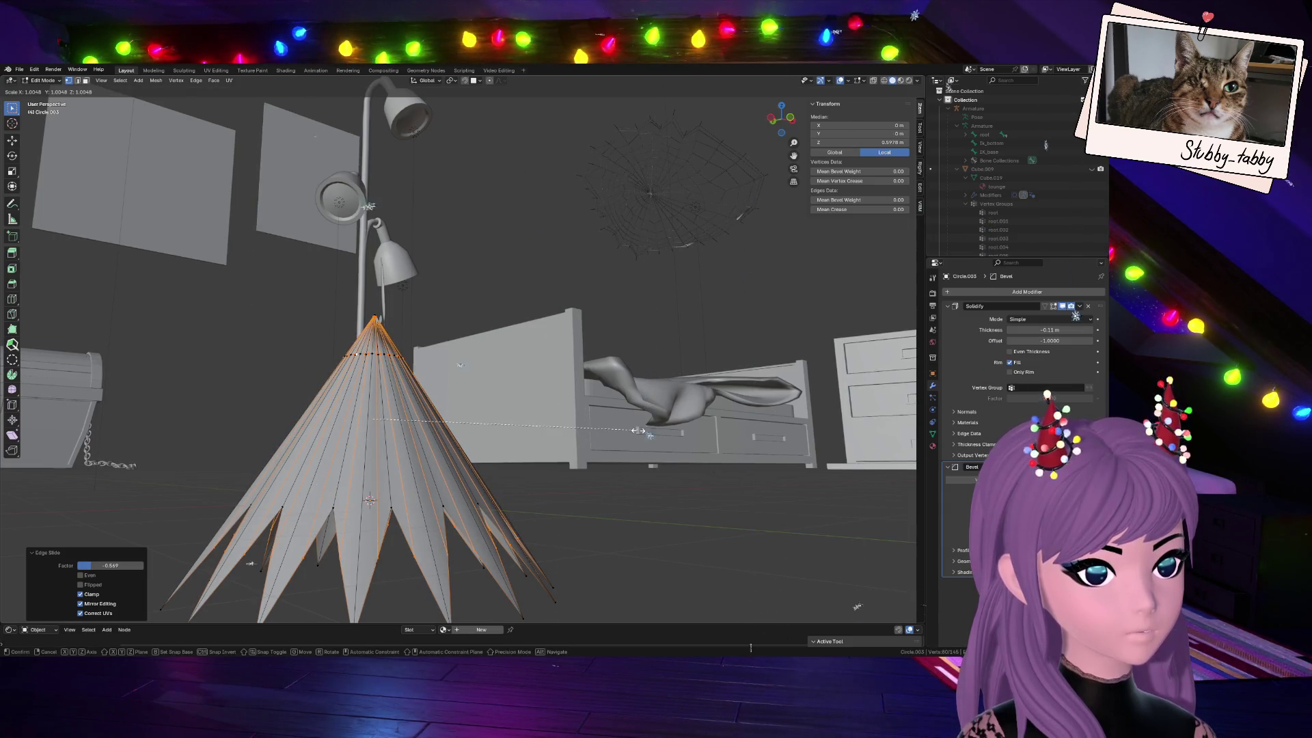
{"action": "left_click", "coordinate": [638, 430]}
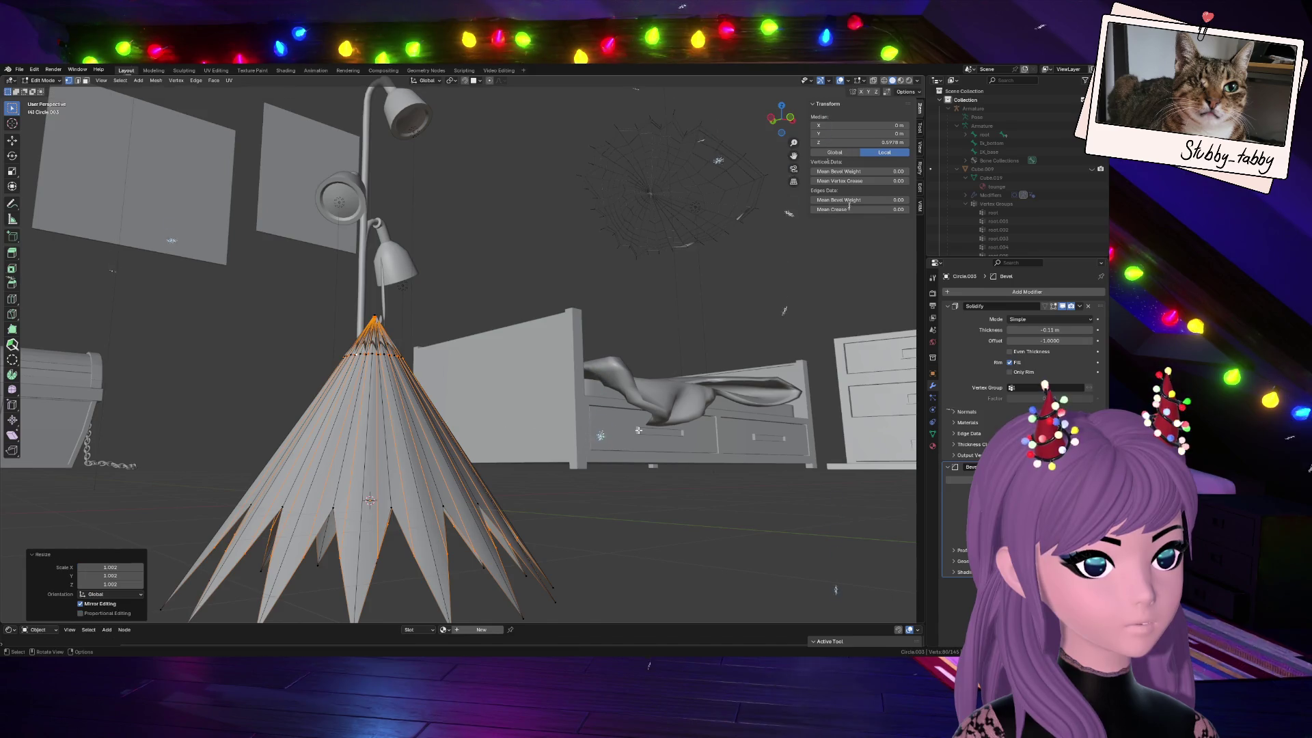
{"action": "key", "text": "Tab"}
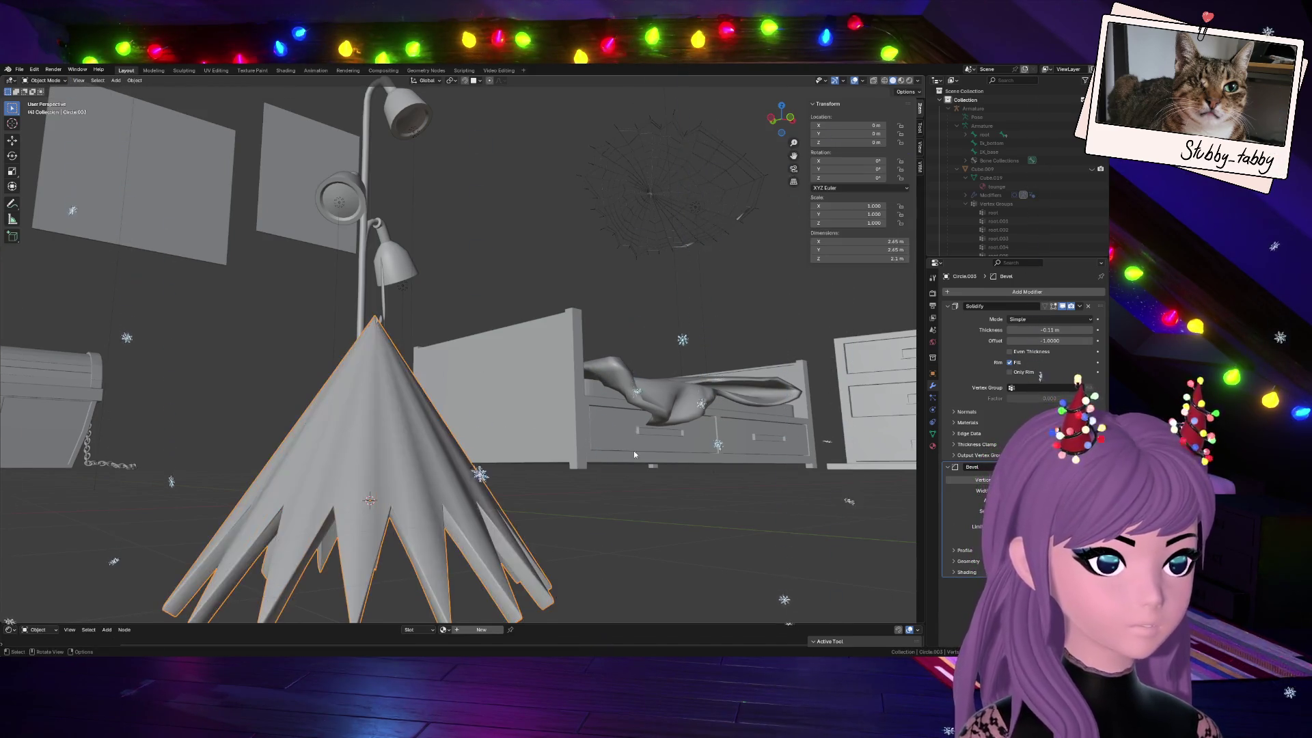
Resize the whole cone tier mesh slightly and inspect it from below
{"action": "left_click_drag", "start_coordinate": [786, 111], "coordinate": [748, 154]}
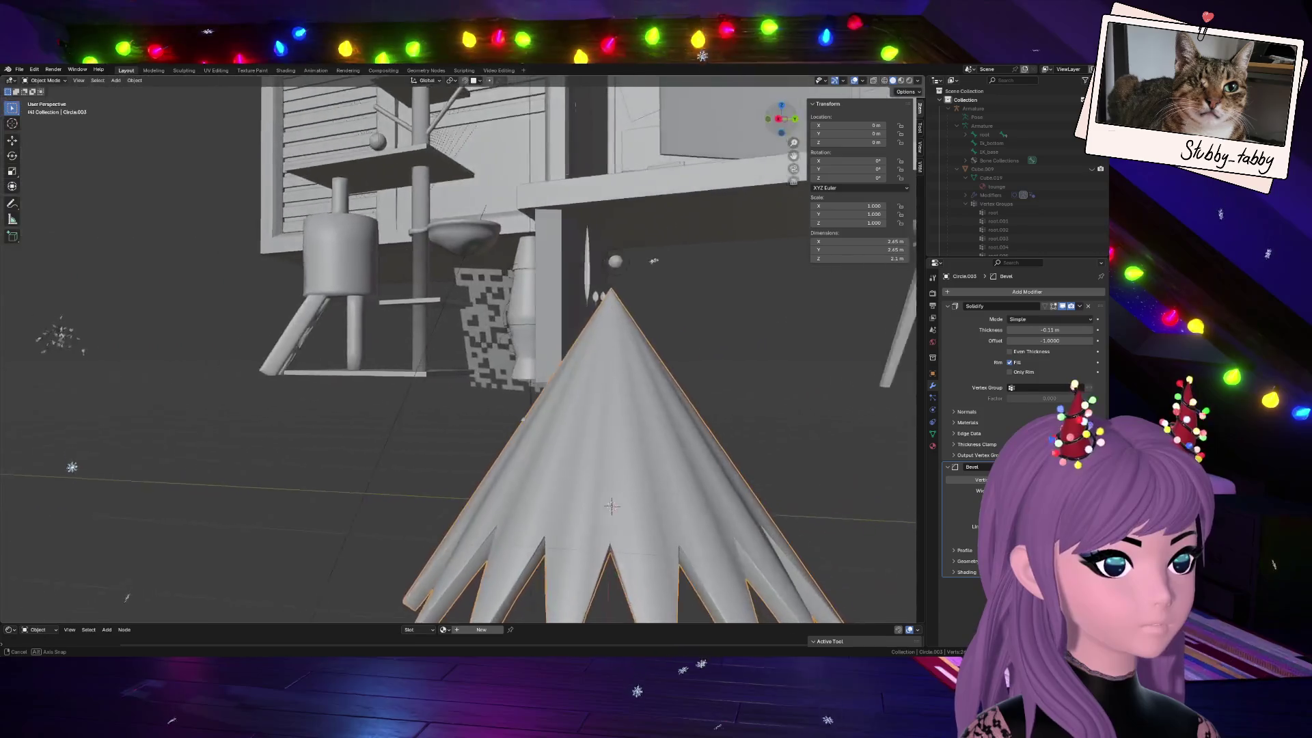
{"action": "scroll", "coordinate": [615, 360], "scroll_direction": "down", "scroll_amount": 5}
{"action": "middle_click_drag", "start_coordinate": [616, 359], "coordinate": [705, 326]}
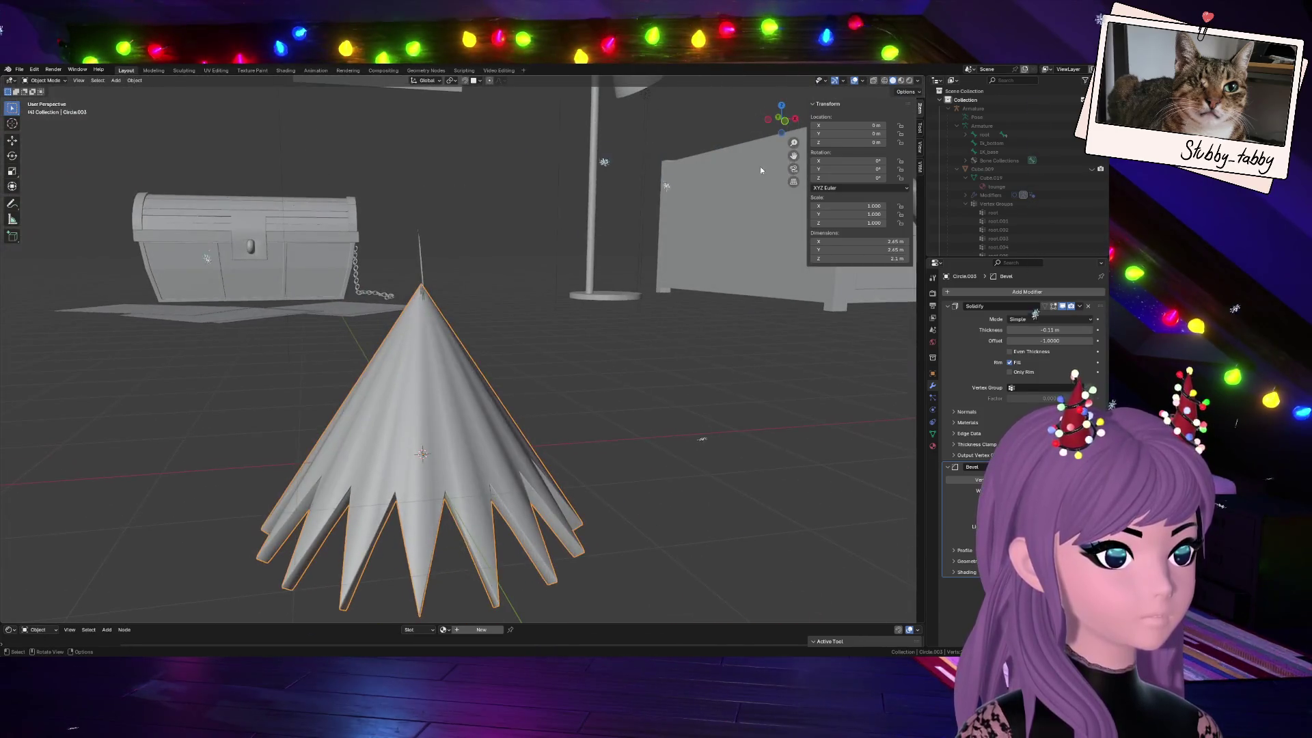
{"action": "key", "text": "Tab"}
{"action": "key", "text": "s"}
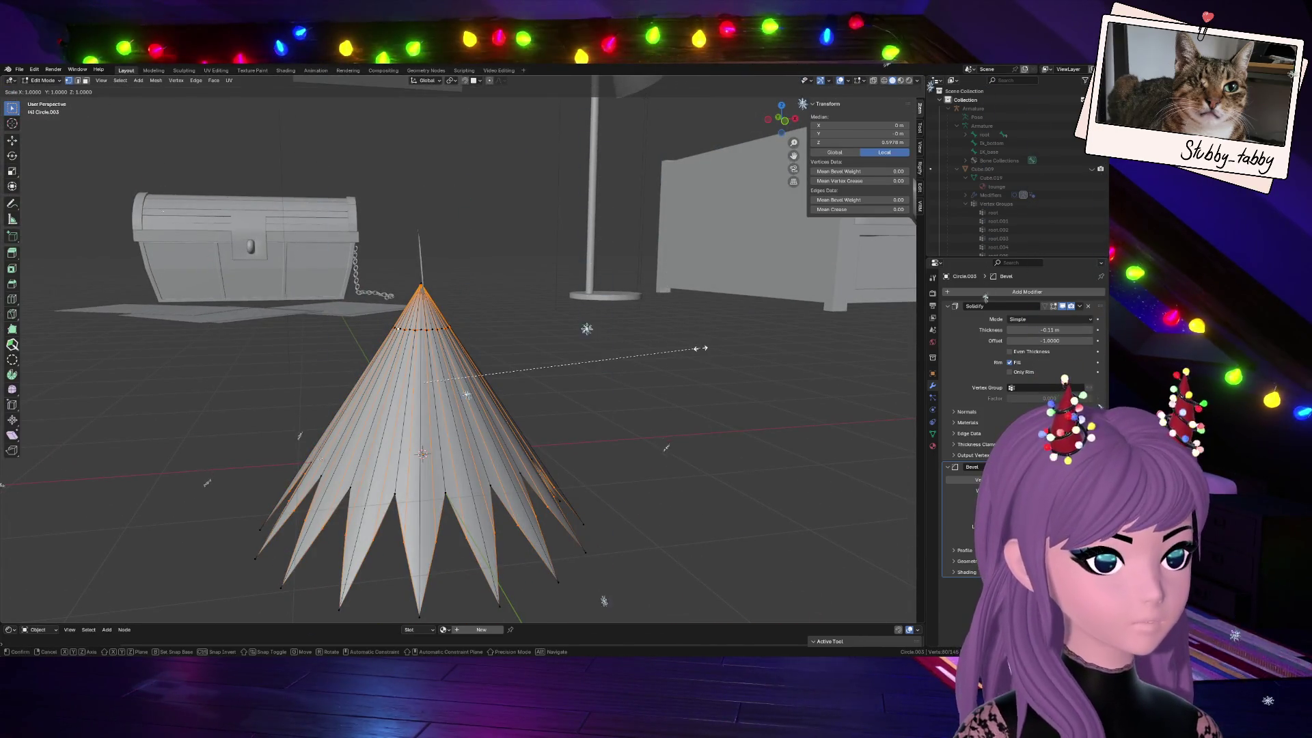
{"action": "left_click", "coordinate": [697, 349]}
{"action": "key", "text": "Tab"}
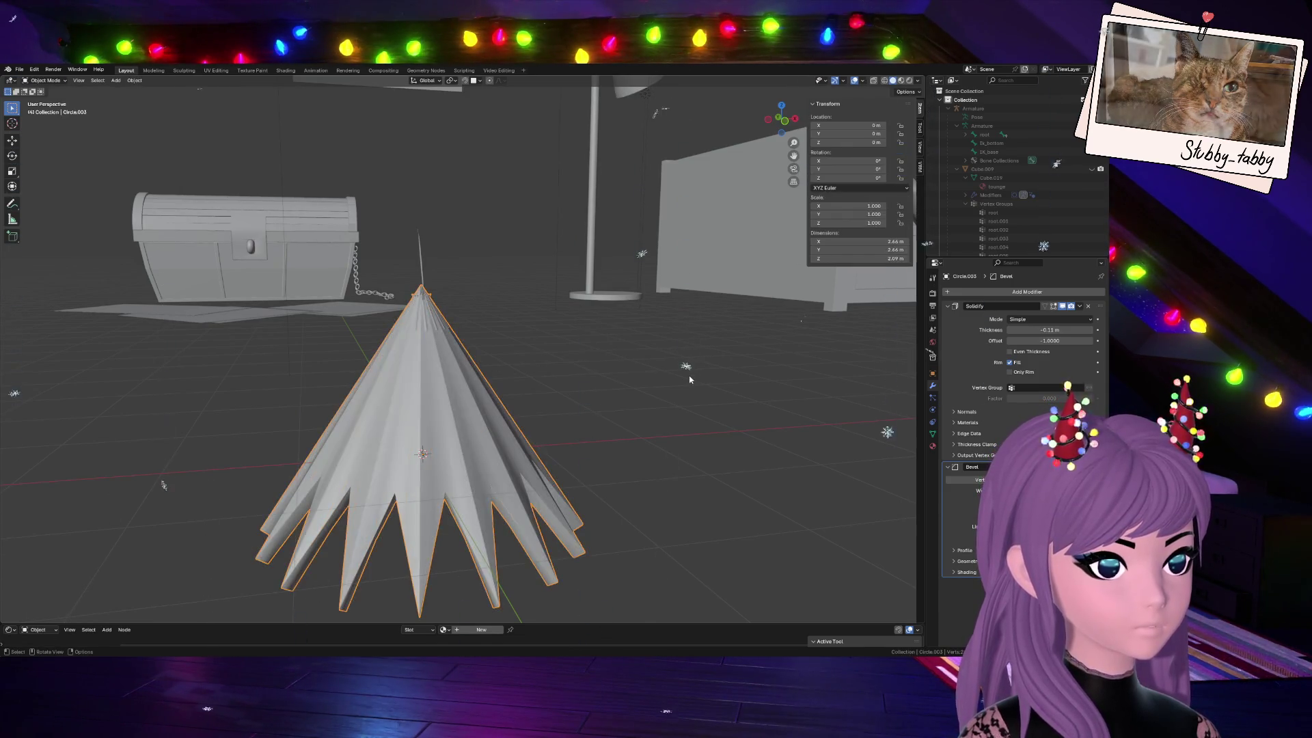
{"action": "mouse_move", "coordinate": [697, 349]}
{"action": "middle_mouse_down"}
{"action": "mouse_move", "coordinate": [641, 389]}
{"action": "mouse_move", "coordinate": [664, 384]}
{"action": "middle_mouse_up"}
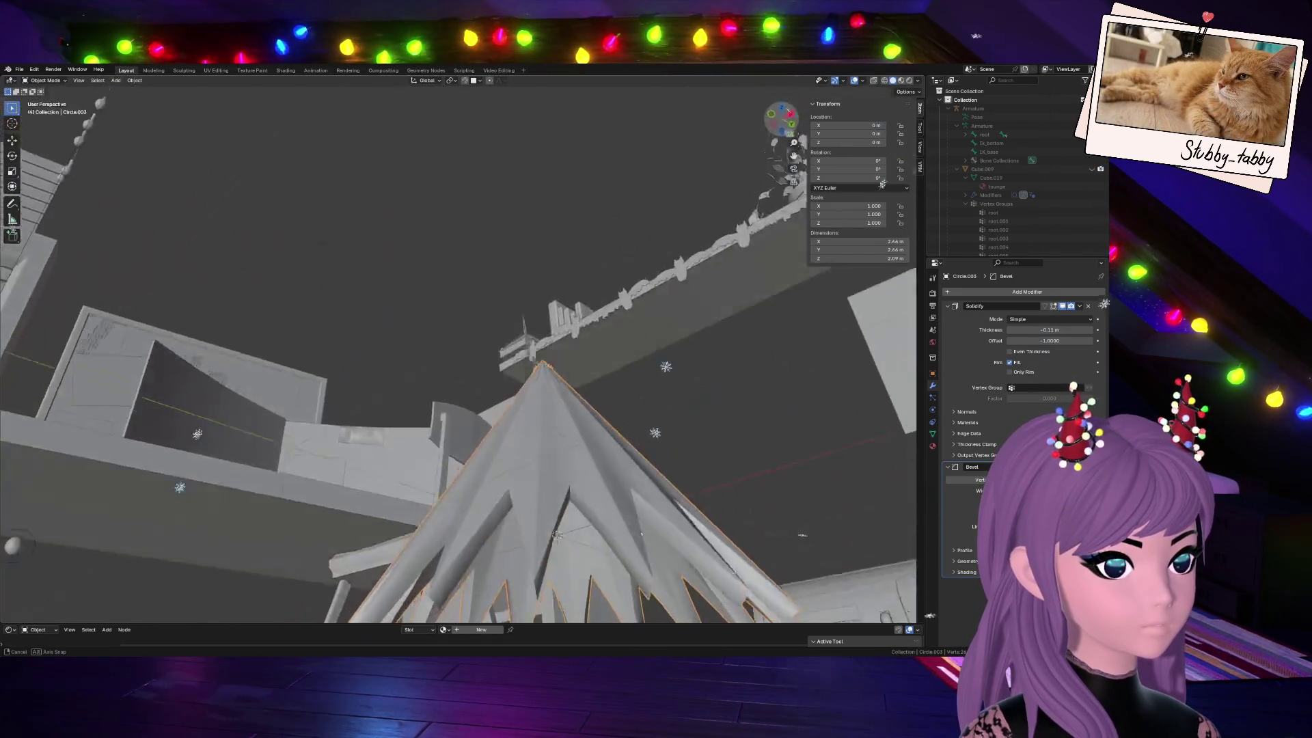
Select the entire mesh and edge-slide the ring near the tip to a new position
{"action": "key", "text": "Tab"}
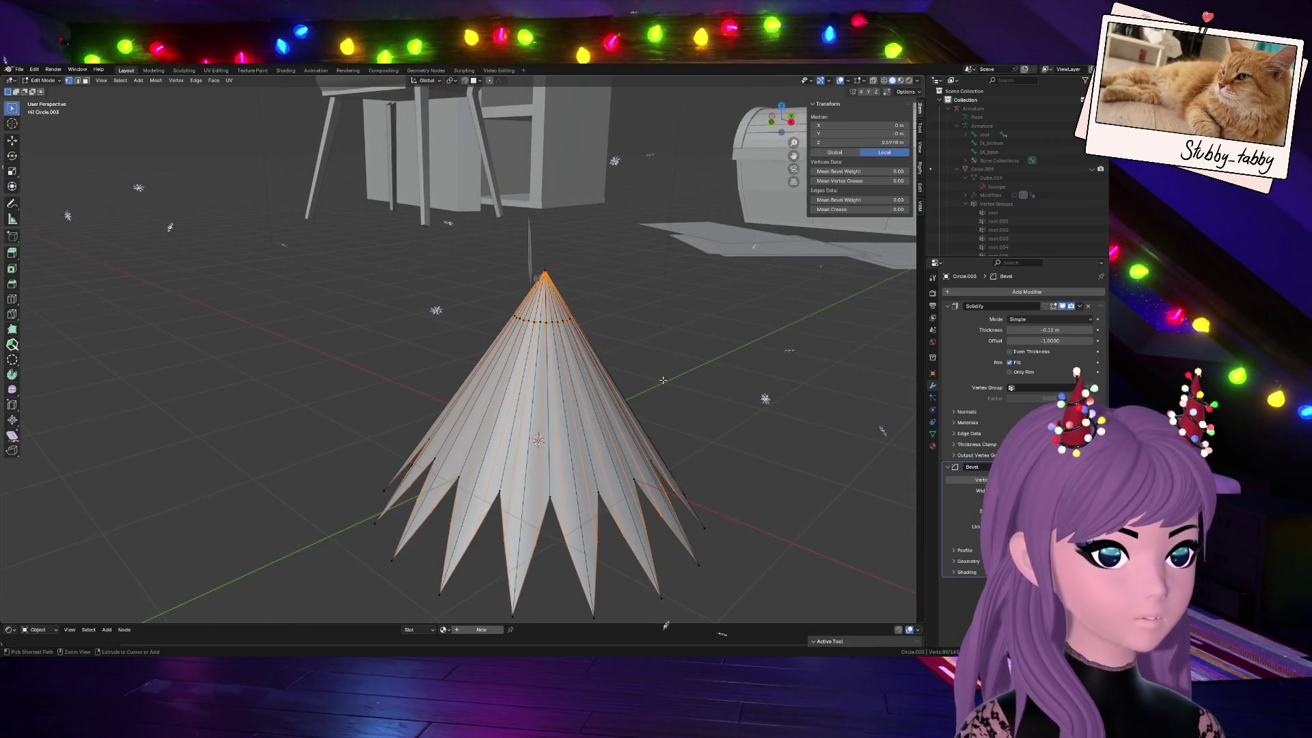
{"action": "key", "text": "alt+a"}
{"action": "key", "text": "a"}
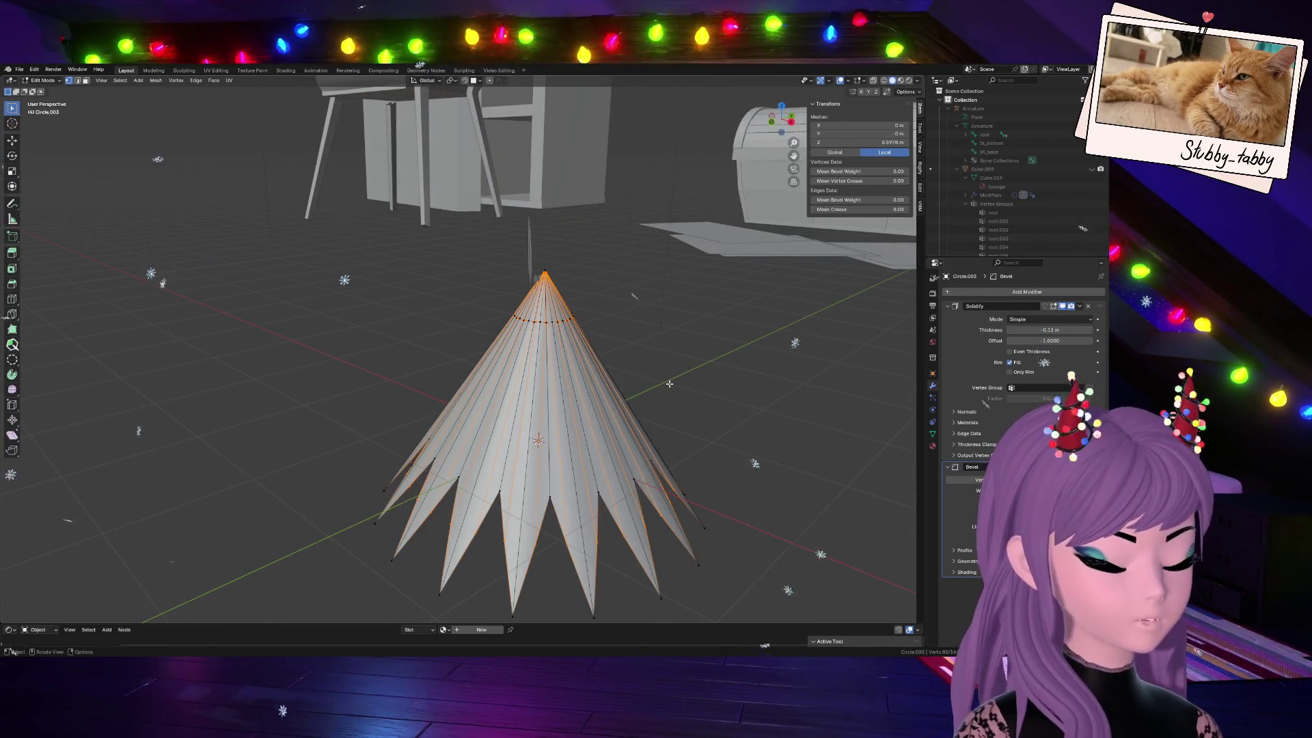
{"action": "key", "text": "g"}
{"action": "key", "text": "g"}
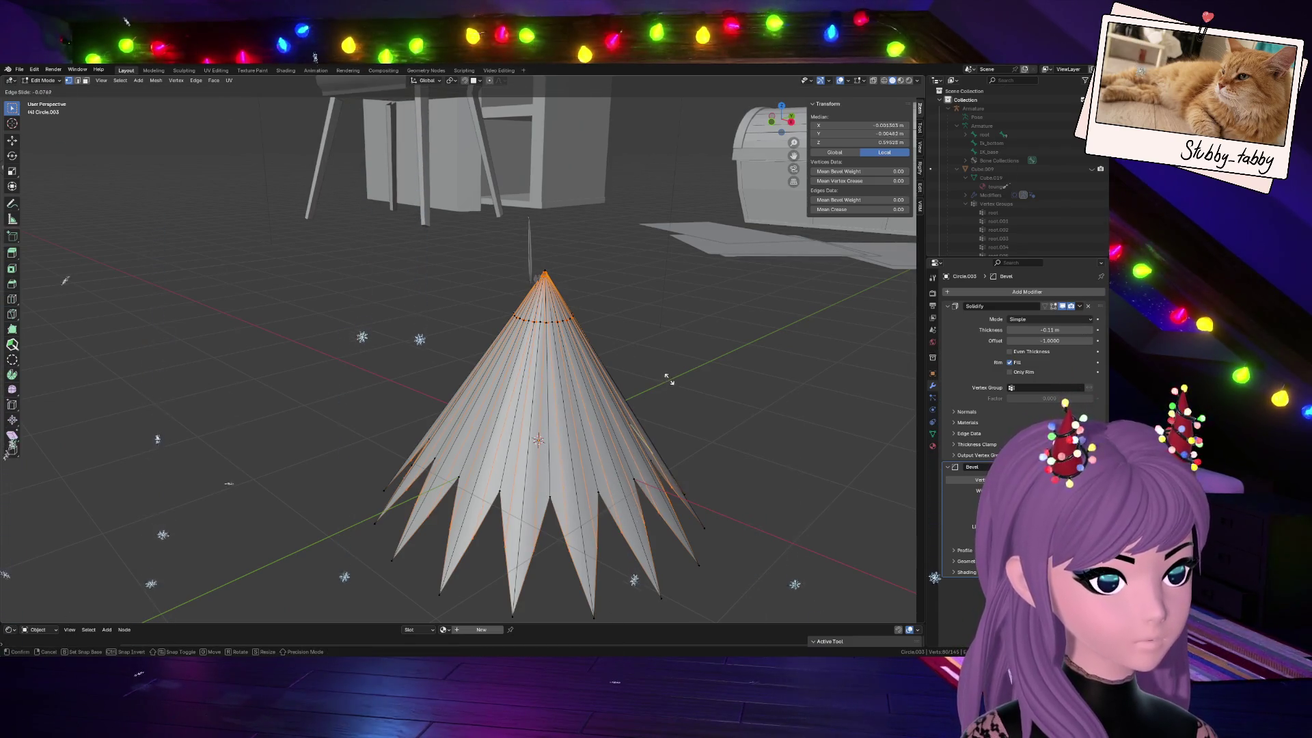
{"action": "left_click", "coordinate": [668, 367]}
{"action": "key", "text": "Tab"}
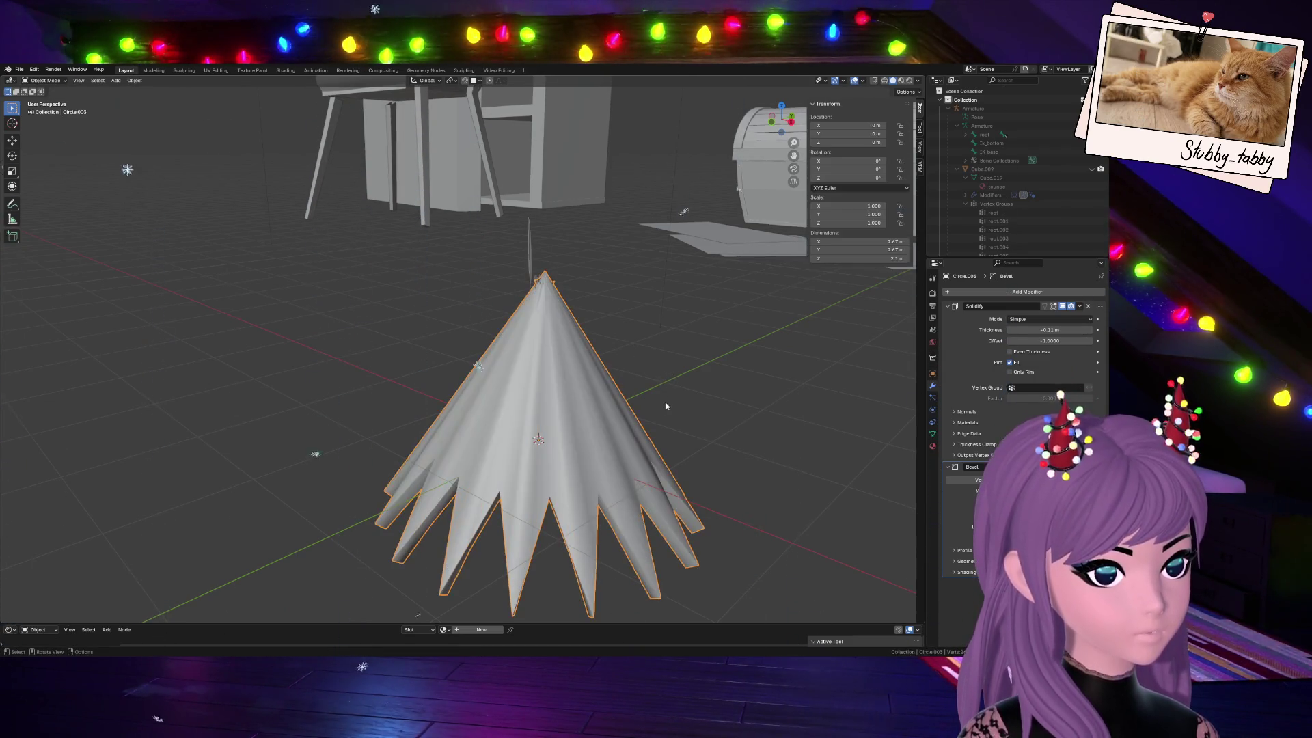
Back in Edit Mode, box-select the cone's bottom vertices
{"action": "key", "text": "Tab"}
{"action": "middle_click_drag", "start_coordinate": [751, 75], "coordinate": [594, 430]}
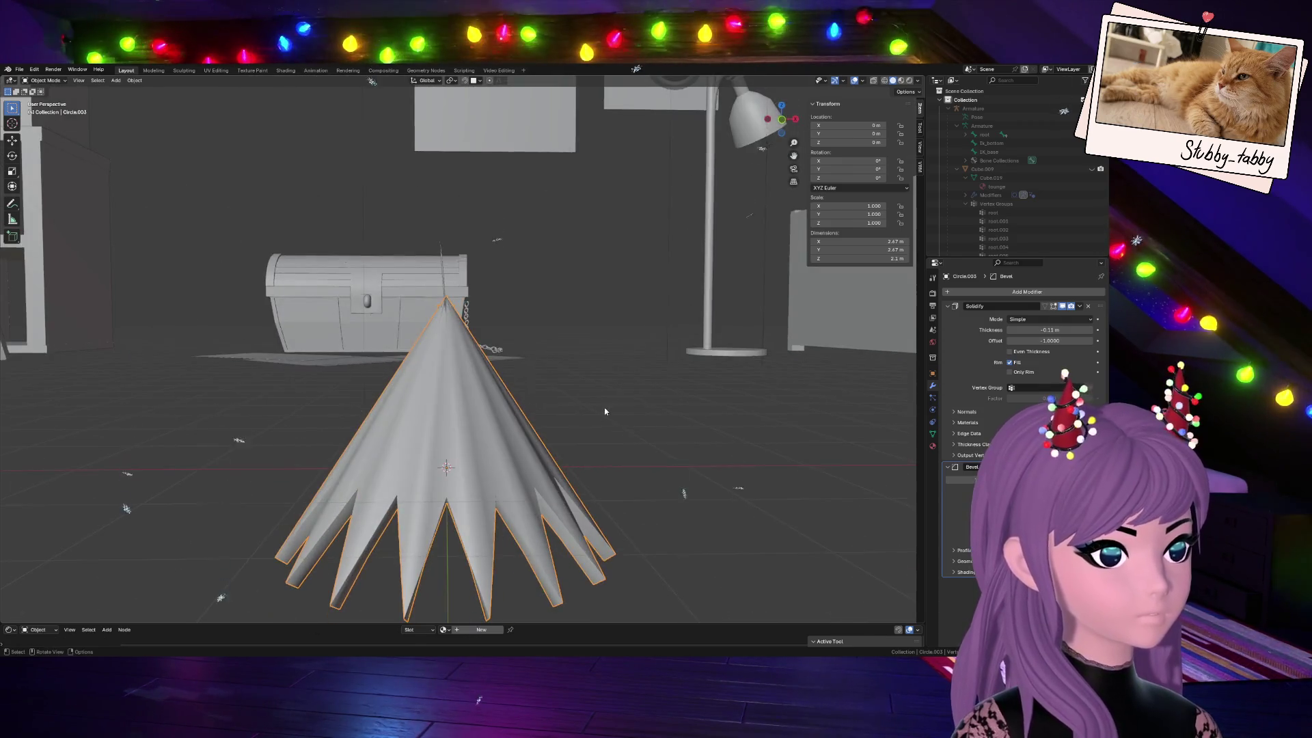
{"action": "left_click_drag", "start_coordinate": [308, 484], "coordinate": [615, 570]}
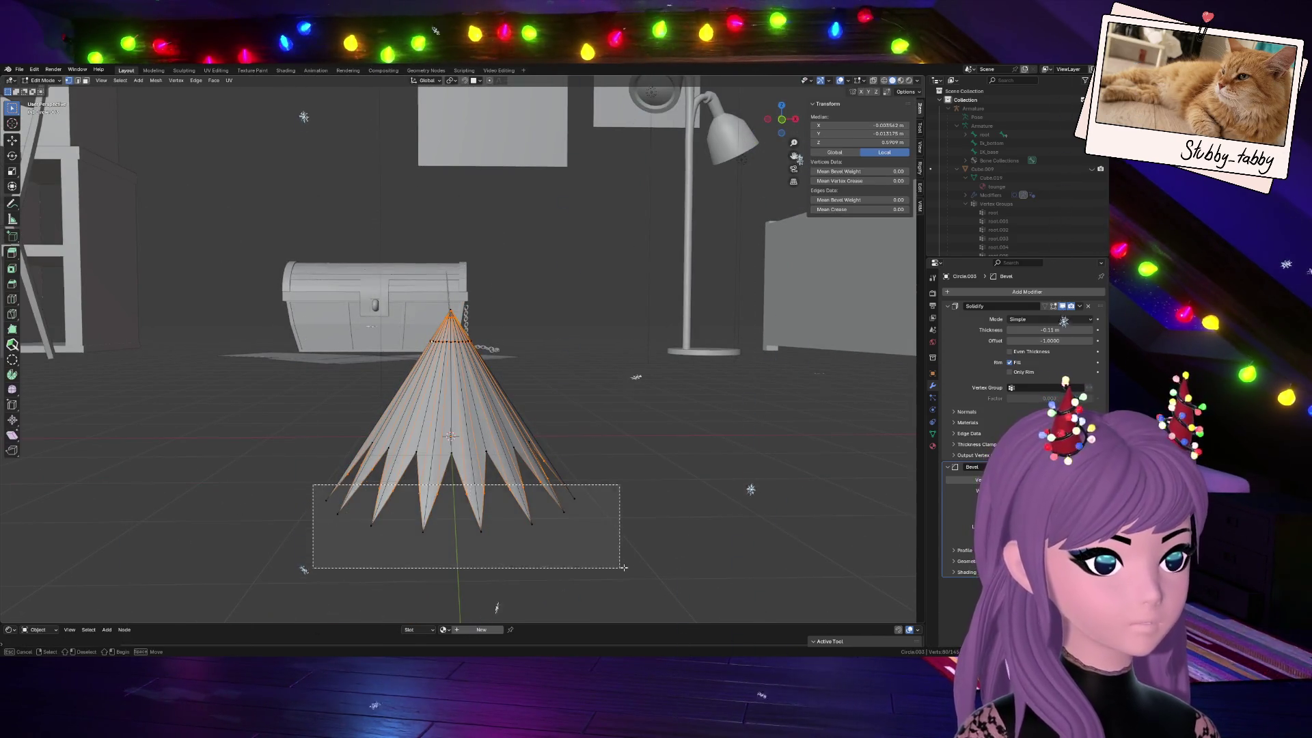
In Back view with X-ray shading on, box-select all vertices along the cone's bottom
{"action": "left_click", "coordinate": [782, 119]}
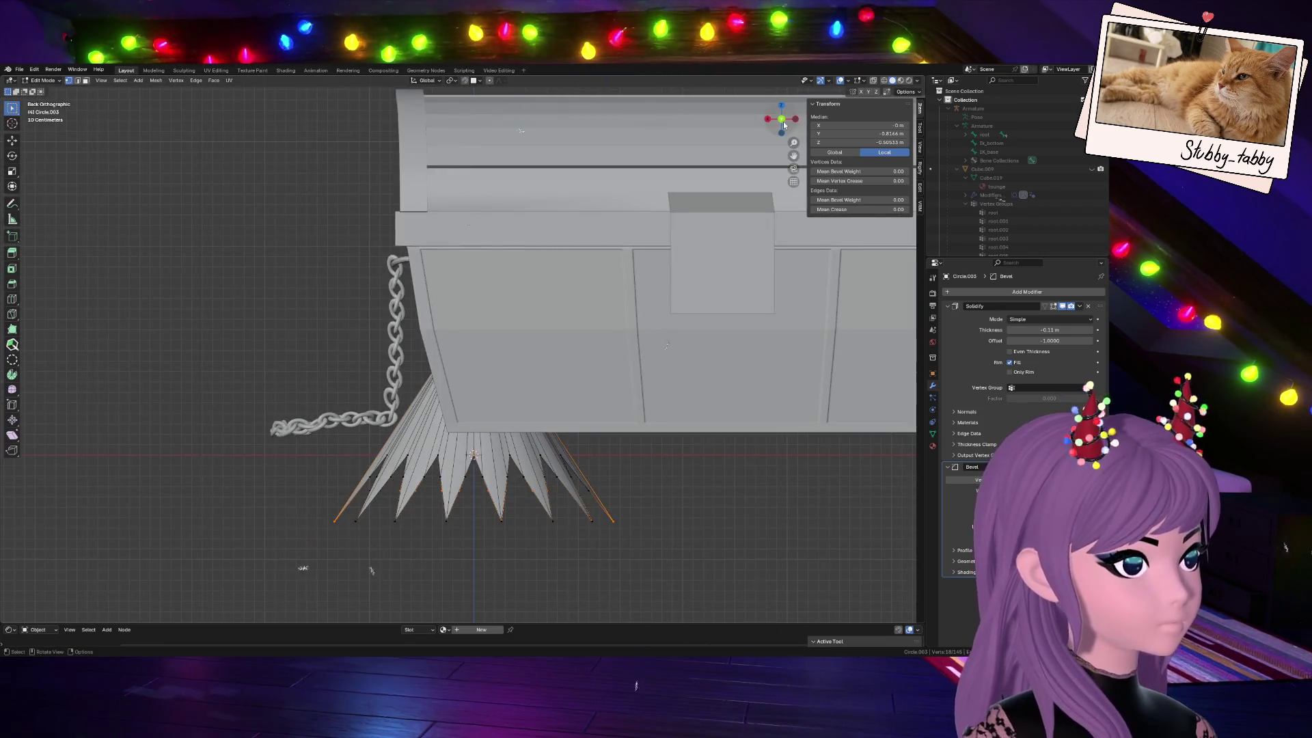
{"action": "key", "text": "alt+a"}
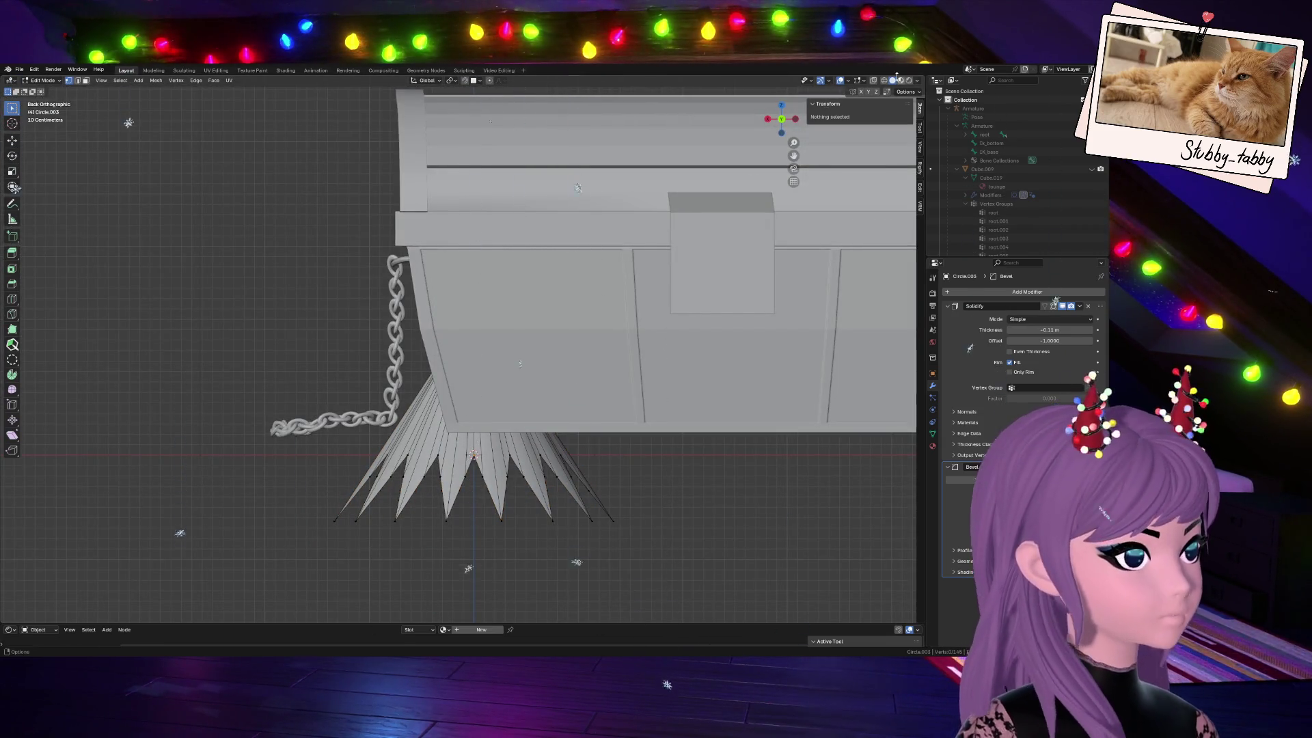
{"action": "key", "text": "alt+z"}
{"action": "left_click_drag", "start_coordinate": [326, 484], "coordinate": [704, 580]}
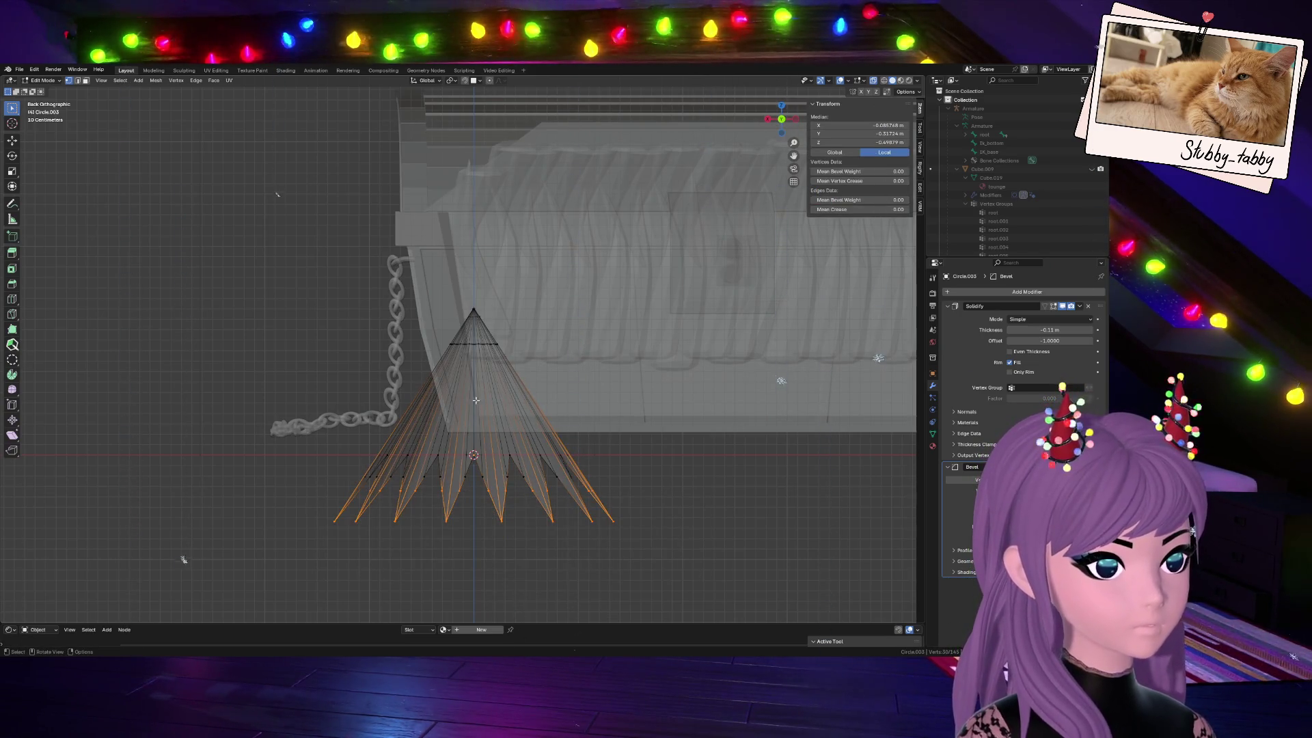
{"action": "mouse_move", "coordinate": [812, 123]}
{"action": "middle_mouse_down"}
{"action": "mouse_move", "coordinate": [817, 164]}
{"action": "mouse_move", "coordinate": [844, 117]}
{"action": "mouse_move", "coordinate": [844, 179]}
{"action": "middle_mouse_up"}
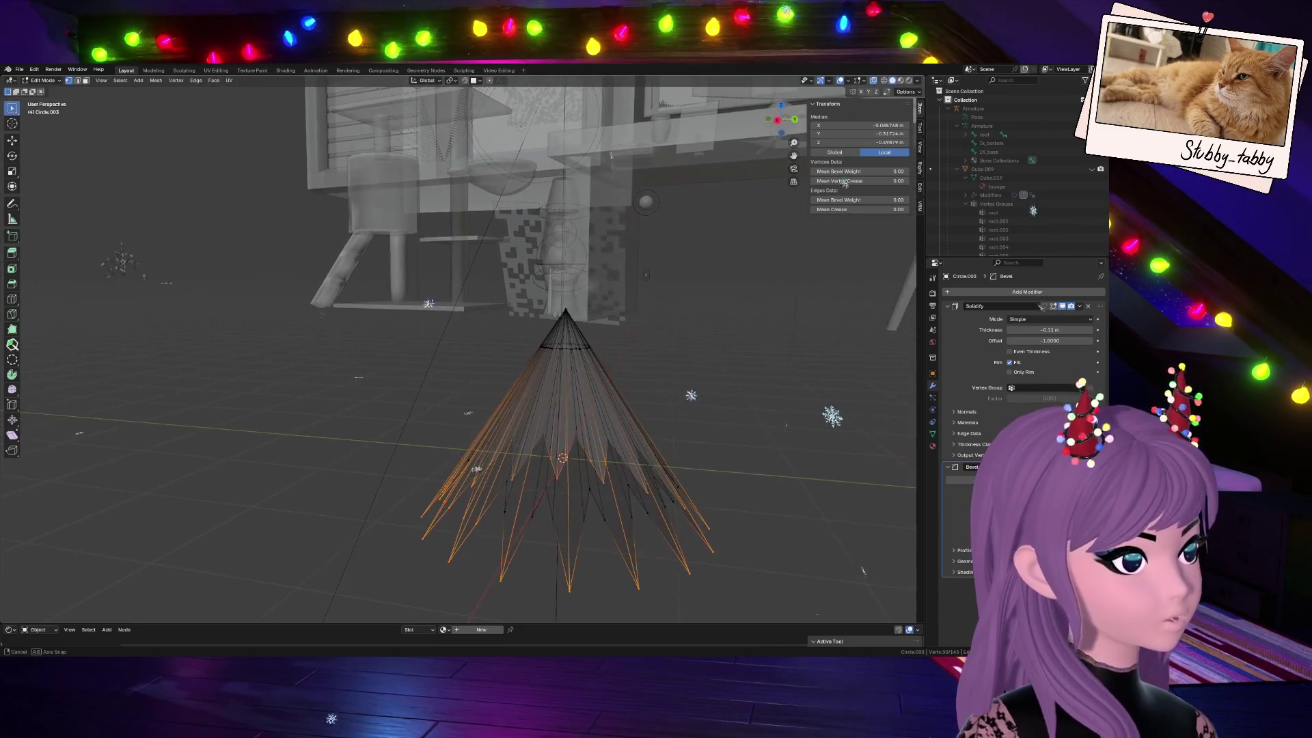
Reselect the cone's edges, try an edge slide and cancel it, then switch to Right view
{"action": "key", "text": "alt+a"}
{"action": "key", "text": "ctrl+z"}
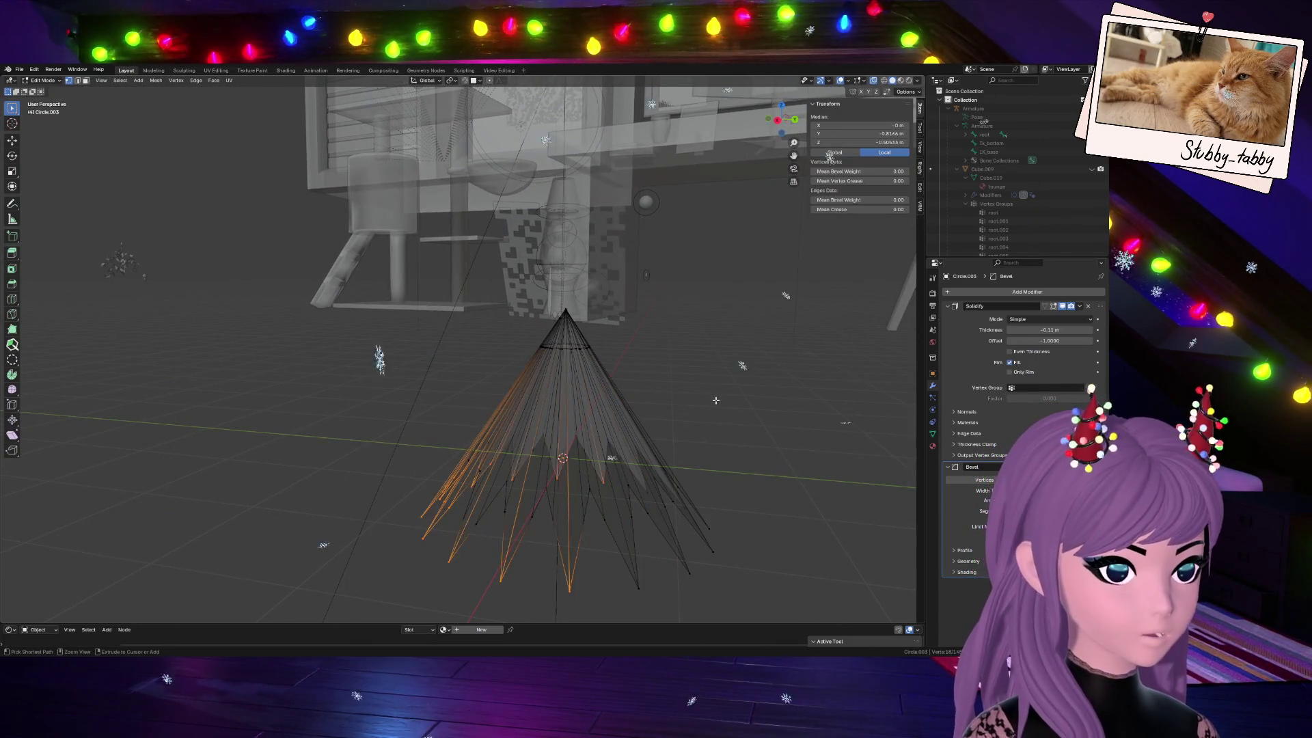
{"action": "key", "text": "a"}
{"action": "key", "text": "Tab"}
{"action": "key", "text": "Tab"}
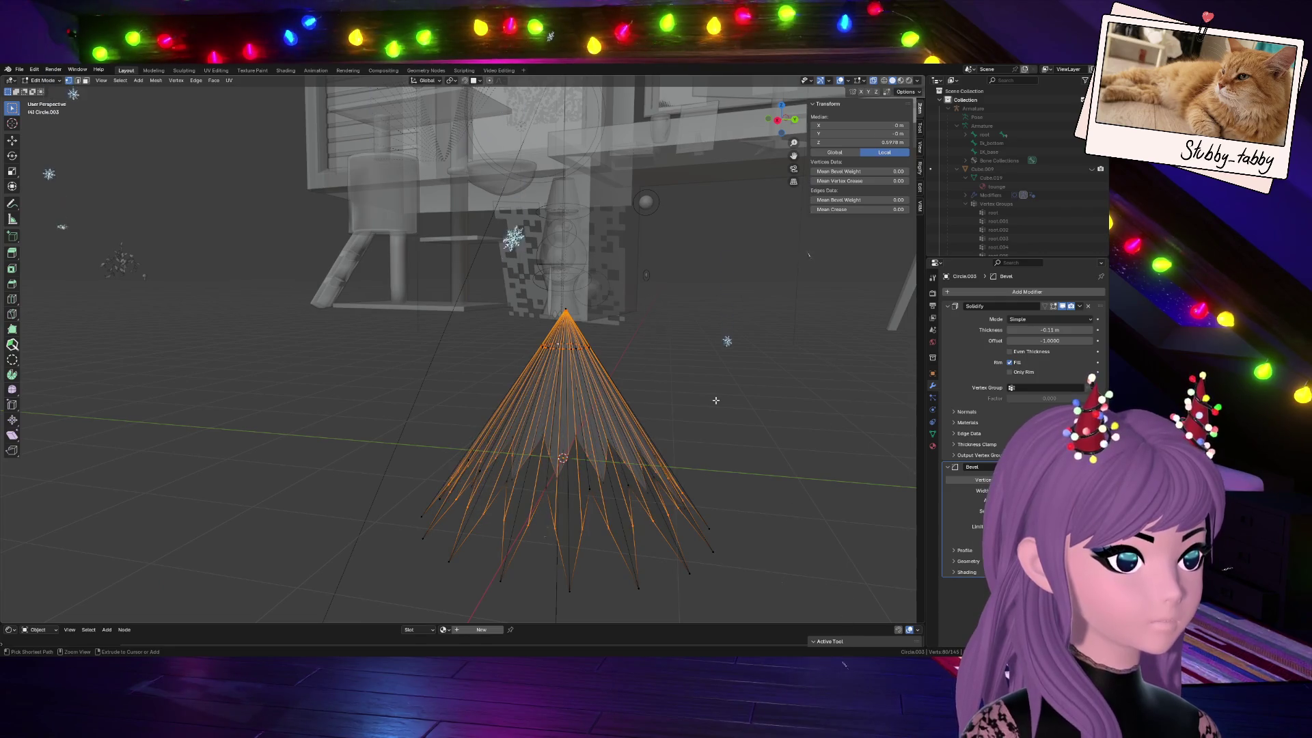
{"action": "key", "text": "Tab"}
{"action": "key", "text": "Tab"}
{"action": "key", "text": "Tab"}
{"action": "key", "text": "Tab"}
{"action": "key", "text": "a"}
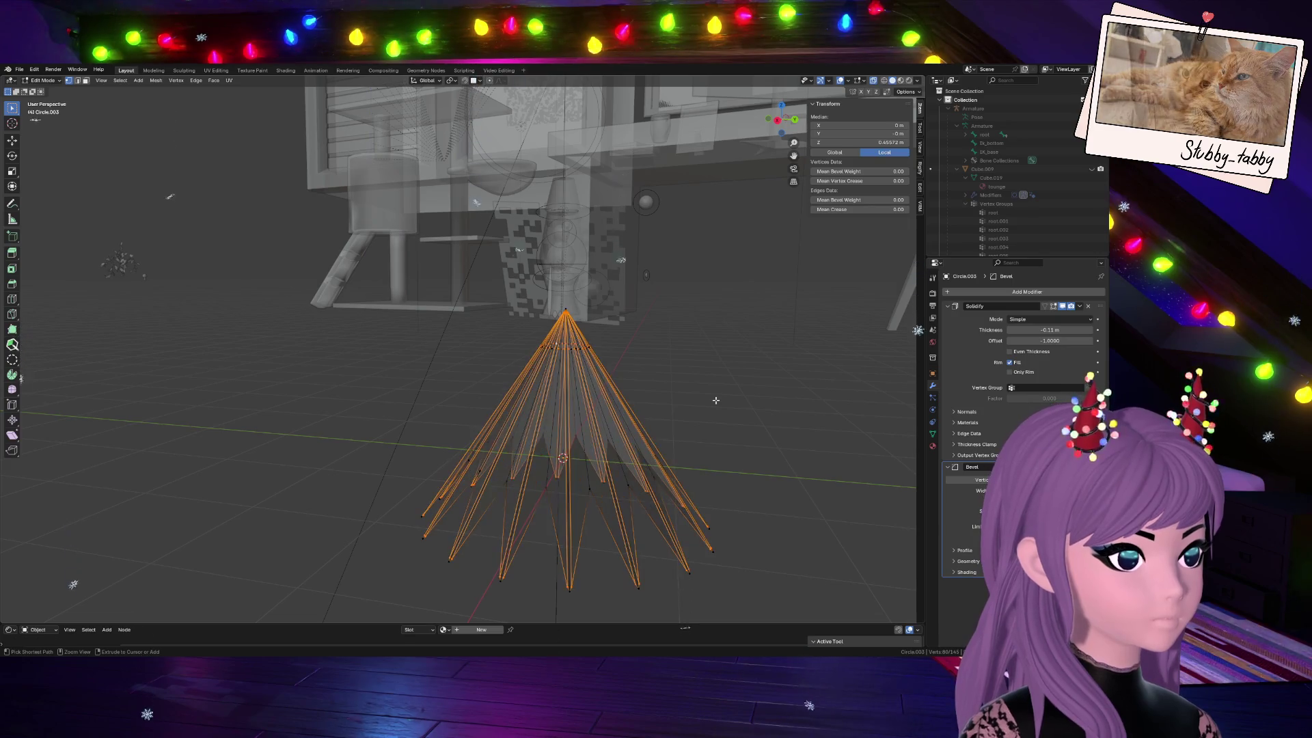
{"action": "key", "text": "g"}
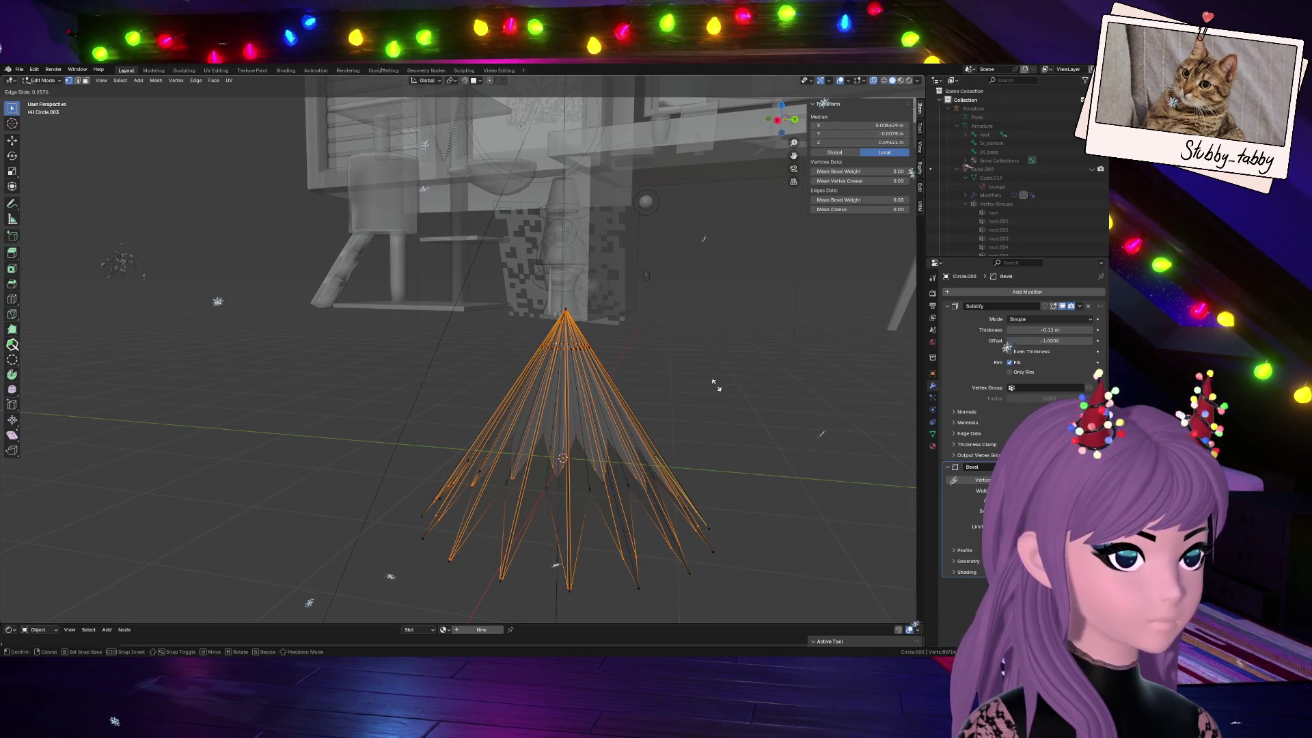
{"action": "right_click", "coordinate": [715, 385]}
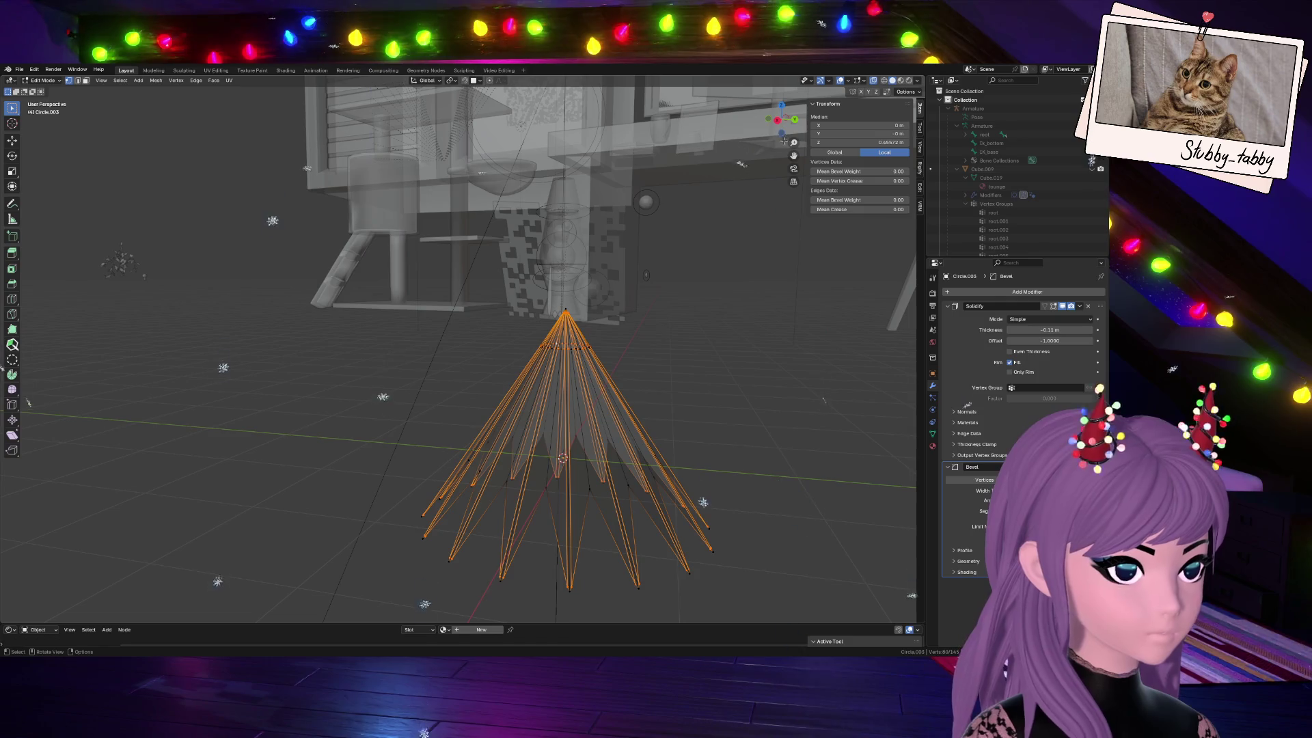
{"action": "left_click", "coordinate": [778, 121]}
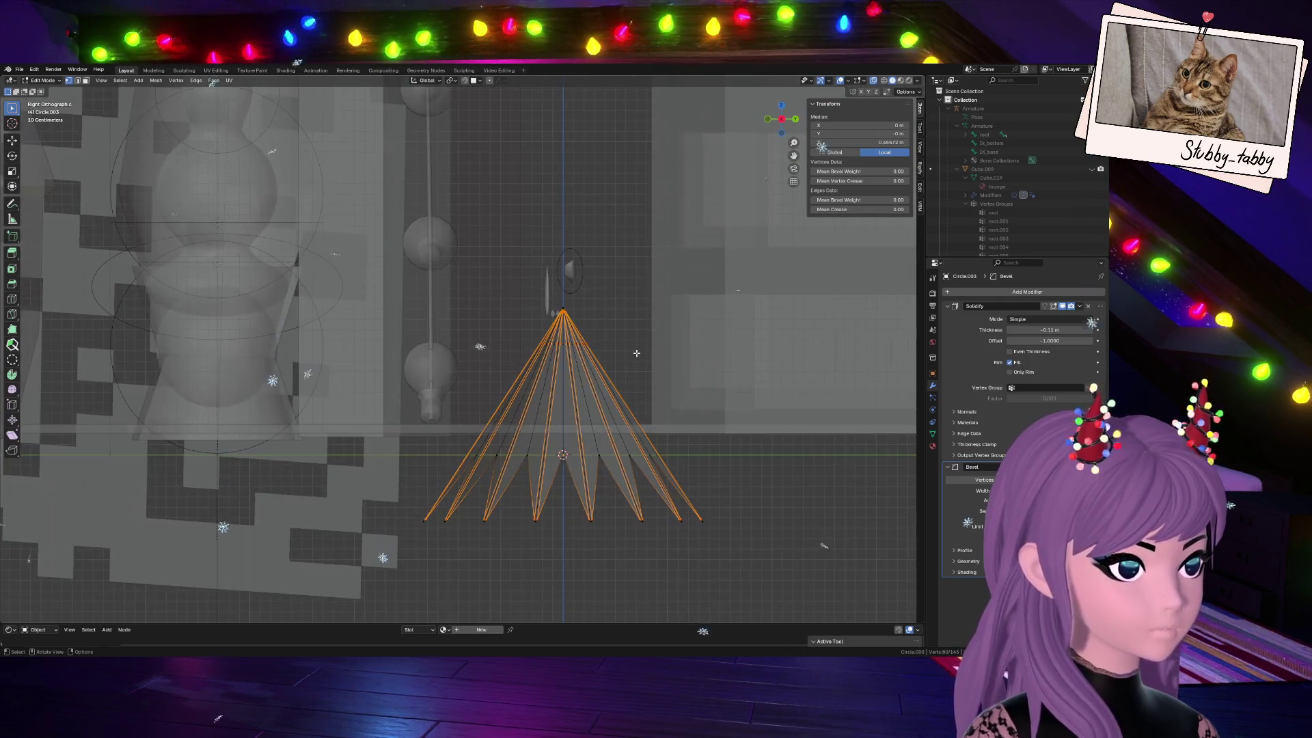
Keep Local transform orientation and merge the whole mesh's overlapping vertices by distance
{"action": "left_click", "coordinate": [427, 80]}
{"action": "left_click", "coordinate": [418, 119]}
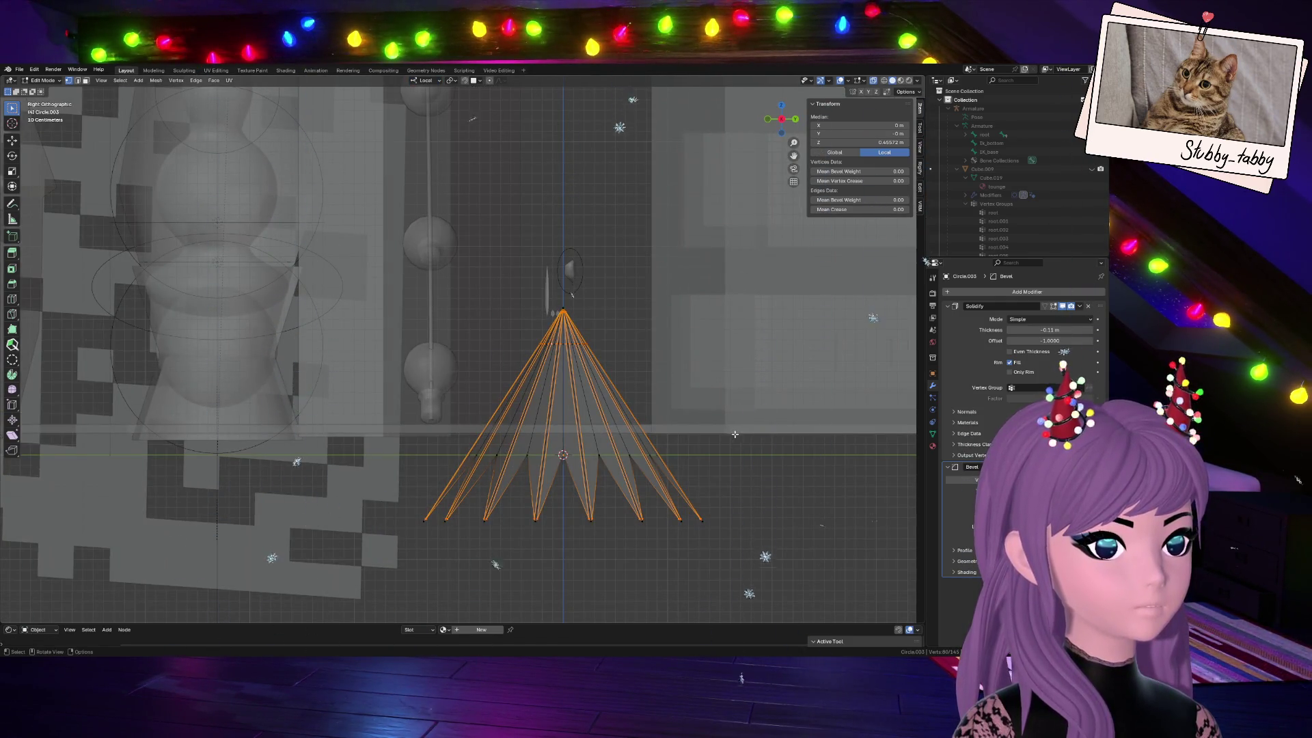
{"action": "key", "text": "g"}
{"action": "key", "text": "g"}
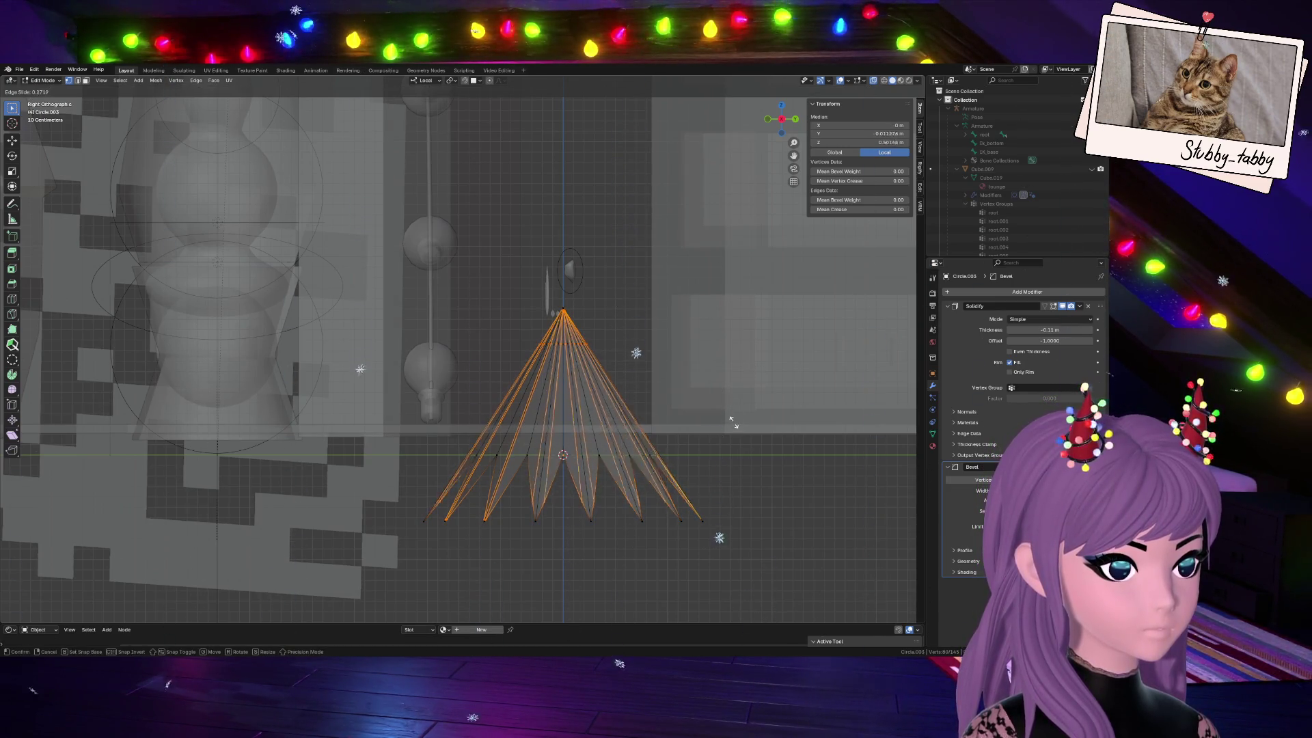
{"action": "key", "text": "Escape"}
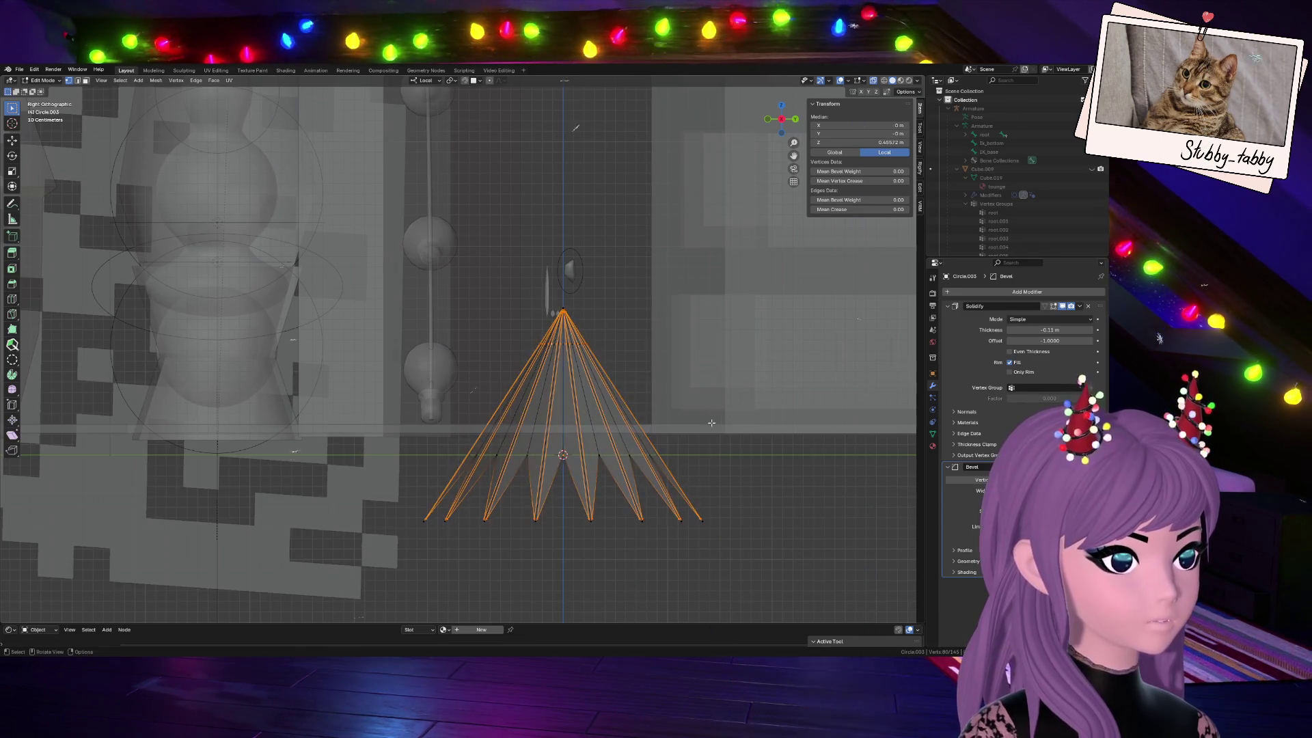
{"action": "key", "text": "a"}
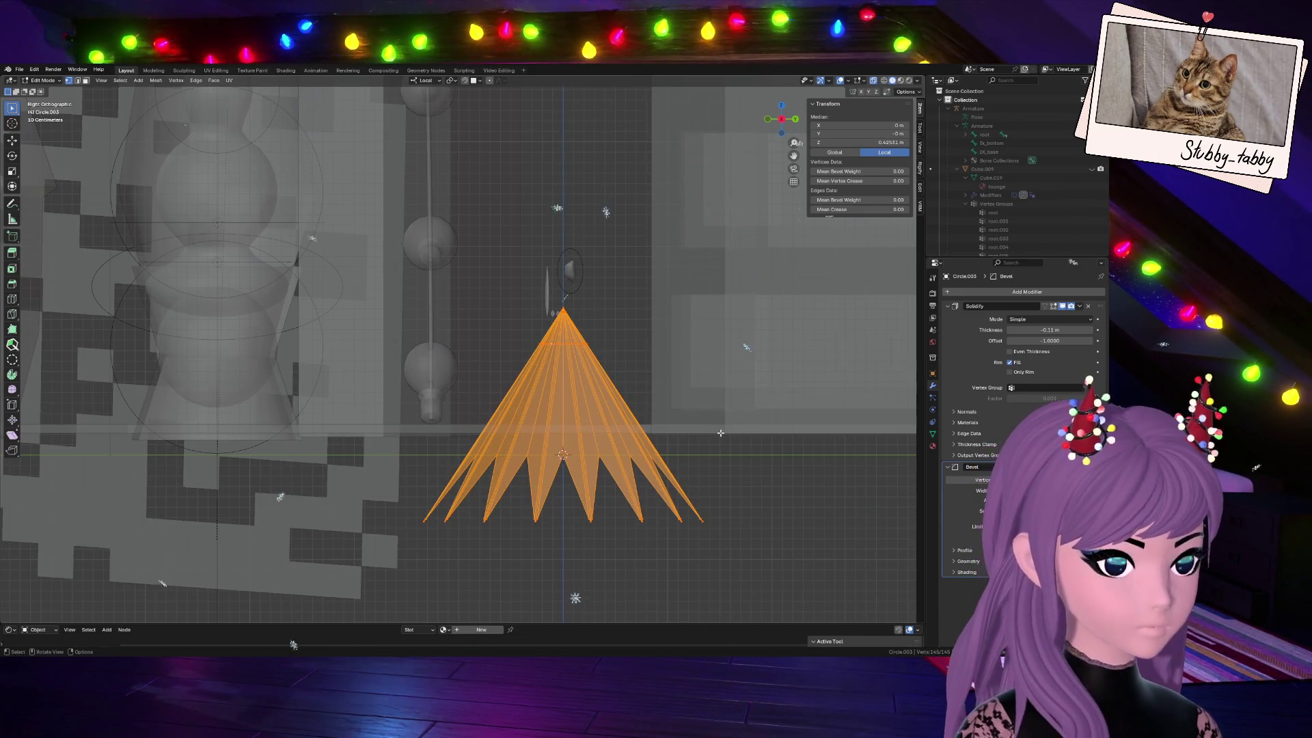
{"action": "key", "text": "m"}
{"action": "left_click", "coordinate": [705, 482]}
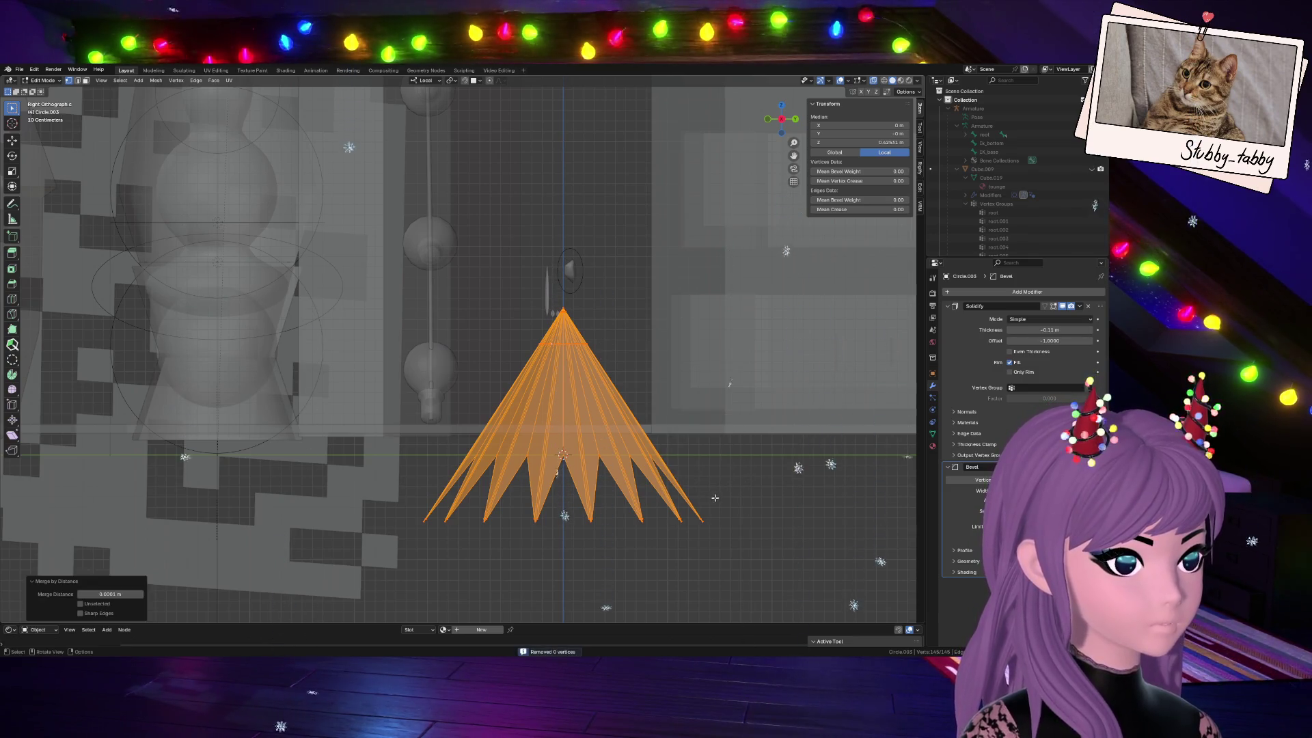
Raise the lower fan edges along the tier's local Z axis to flatten the fold
{"action": "key", "text": "alt+a"}
{"action": "left_click_drag", "start_coordinate": [409, 499], "coordinate": [789, 575]}
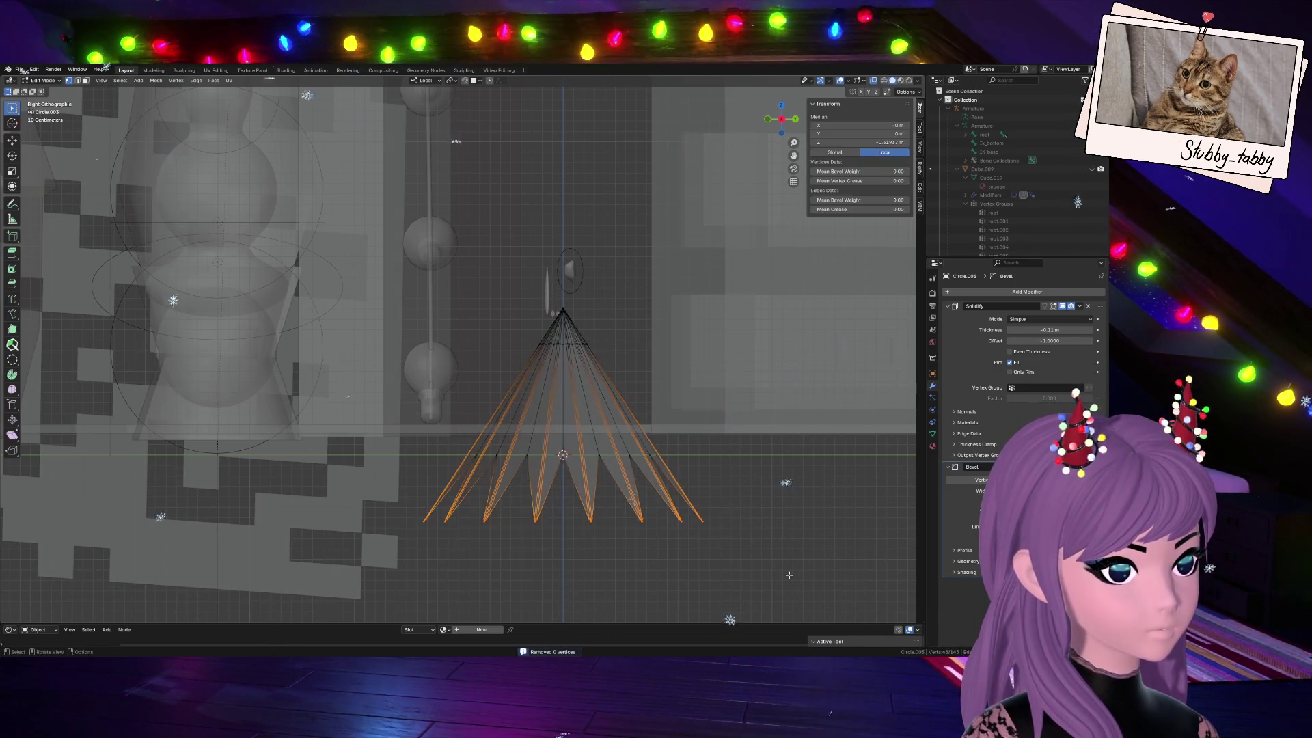
{"action": "key", "text": "g"}
{"action": "key", "text": "z"}
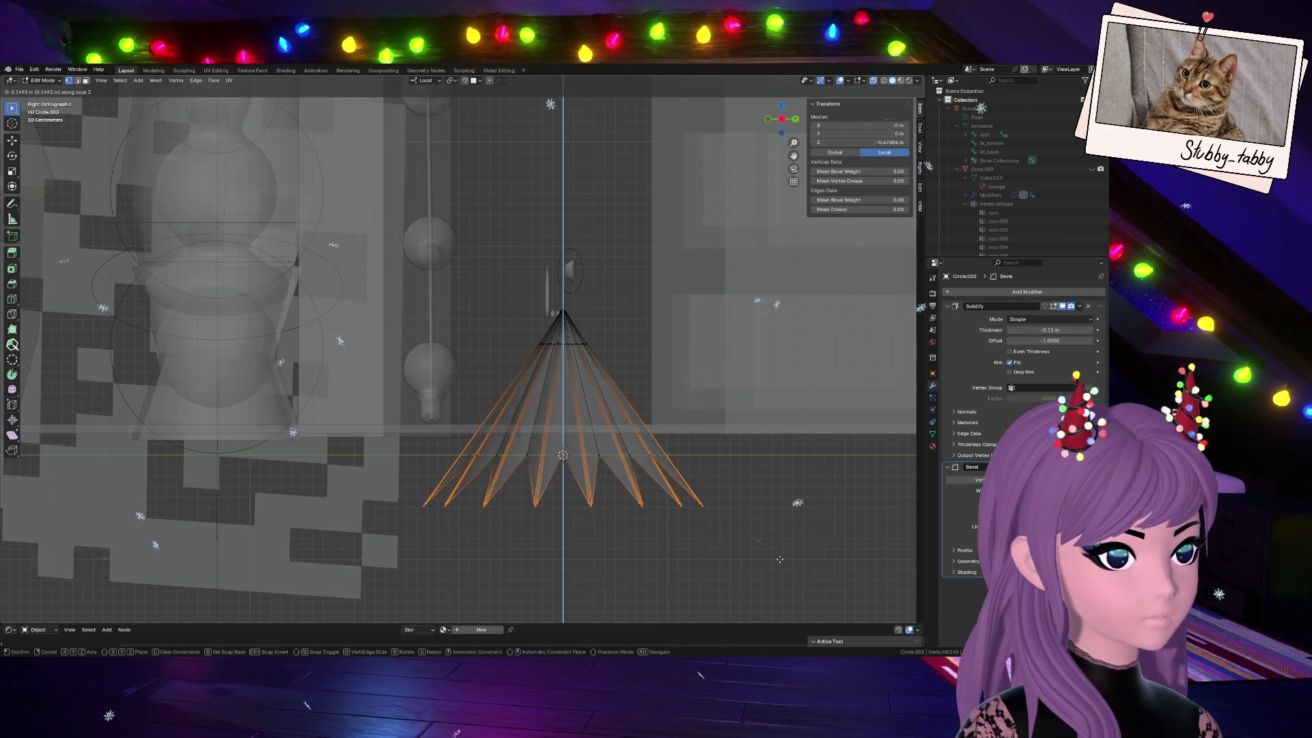
{"action": "left_click", "coordinate": [776, 549]}
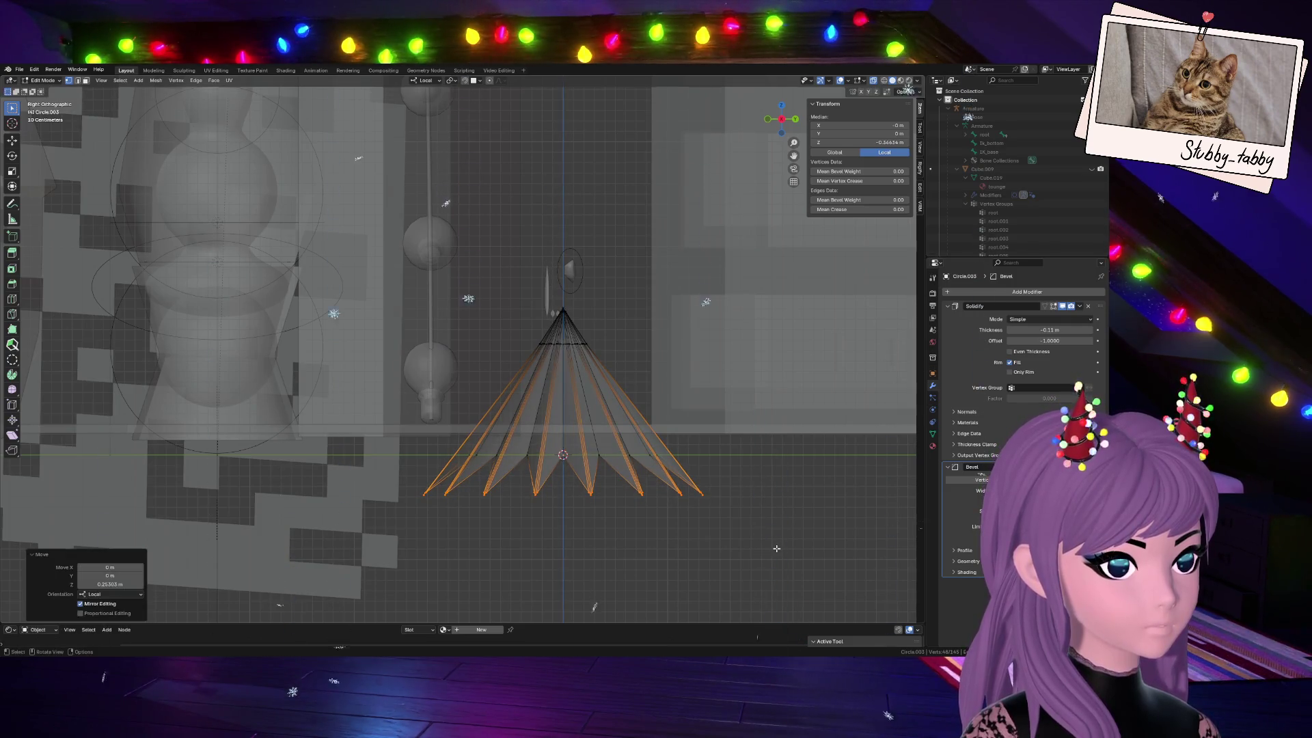
{"action": "key", "text": "Tab"}
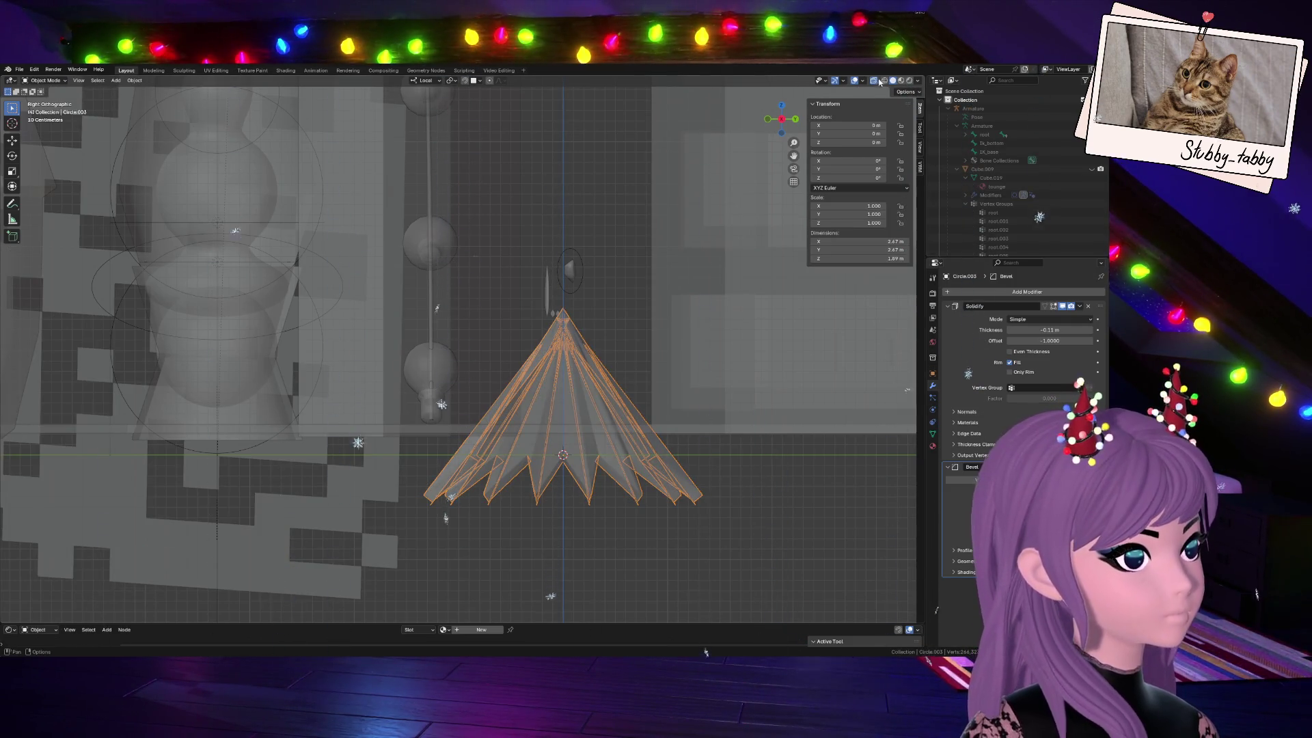
Turn X-ray off and move the cone tier up along Z off the floor
{"action": "left_click", "coordinate": [872, 82]}
{"action": "middle_click_drag", "start_coordinate": [436, 557], "coordinate": [754, 145]}
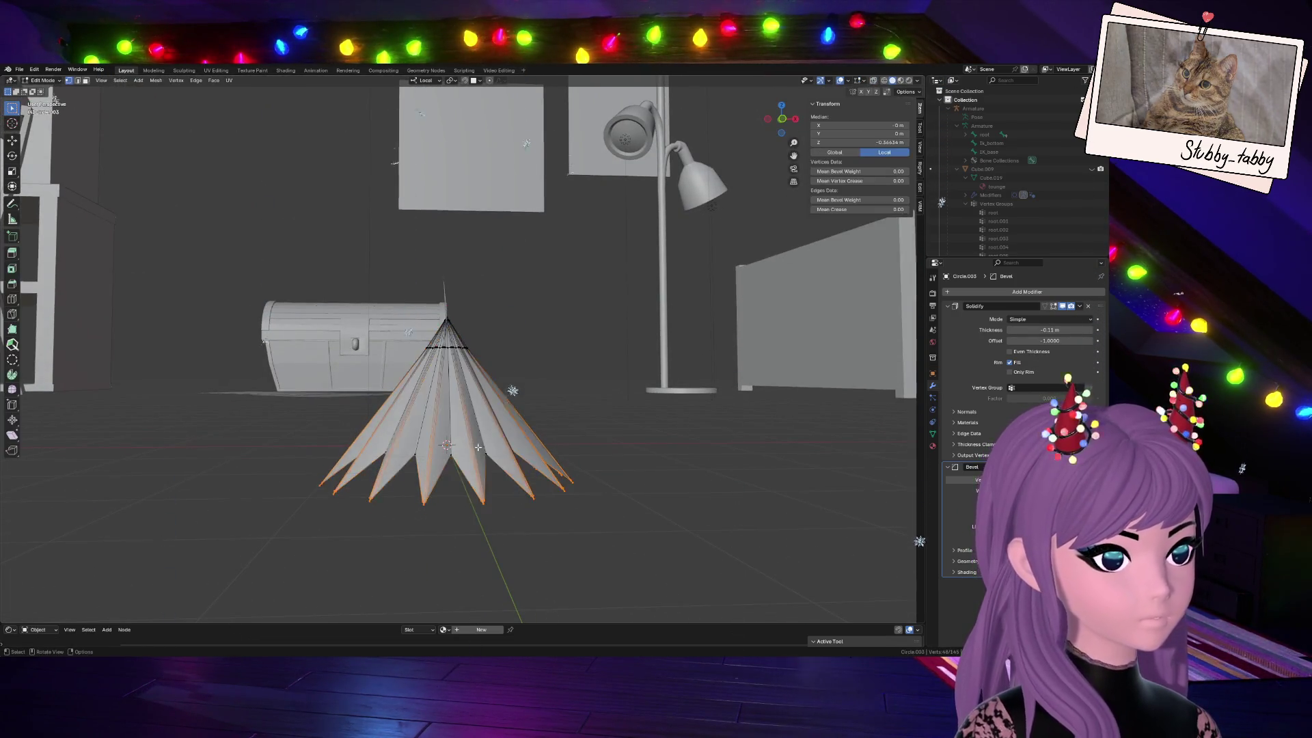
{"action": "key", "text": "Tab"}
{"action": "scroll", "coordinate": [501, 499], "scroll_direction": "up", "scroll_amount": 1}
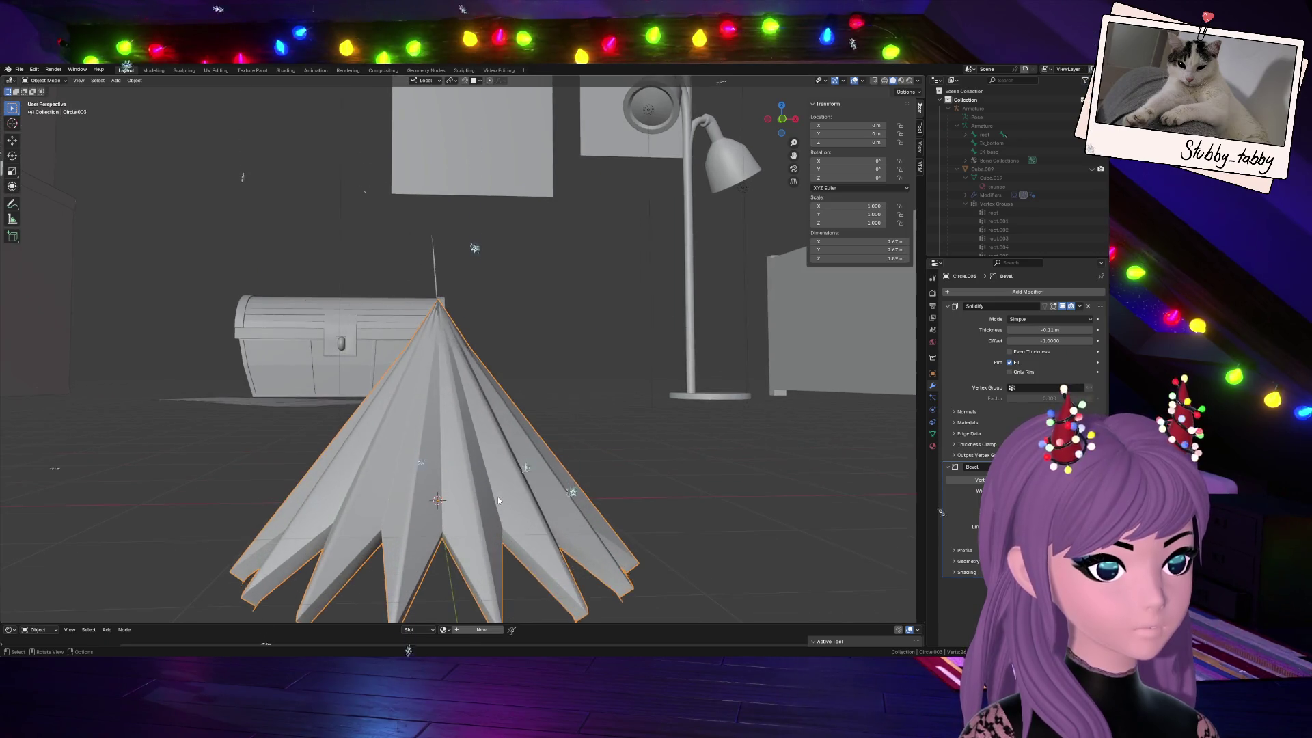
{"action": "key", "text": "Tab"}
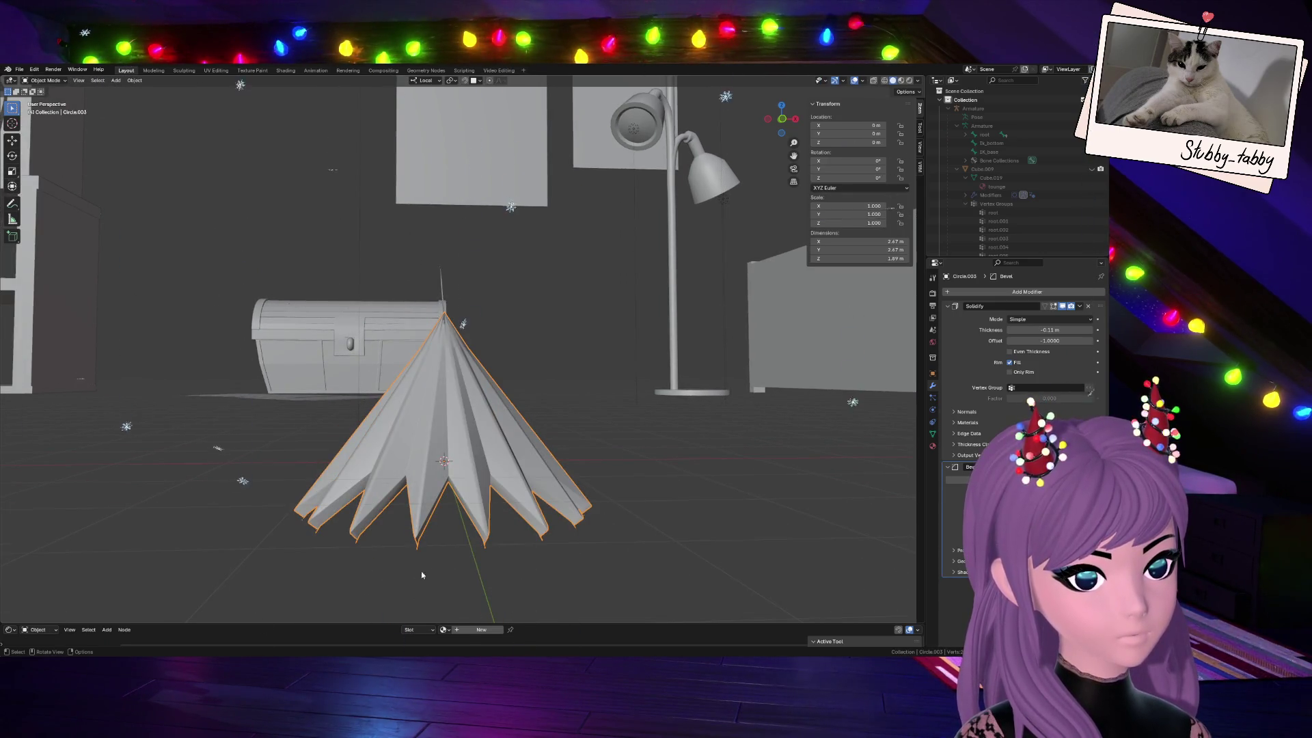
{"action": "key", "text": "Tab"}
{"action": "key", "text": "Tab"}
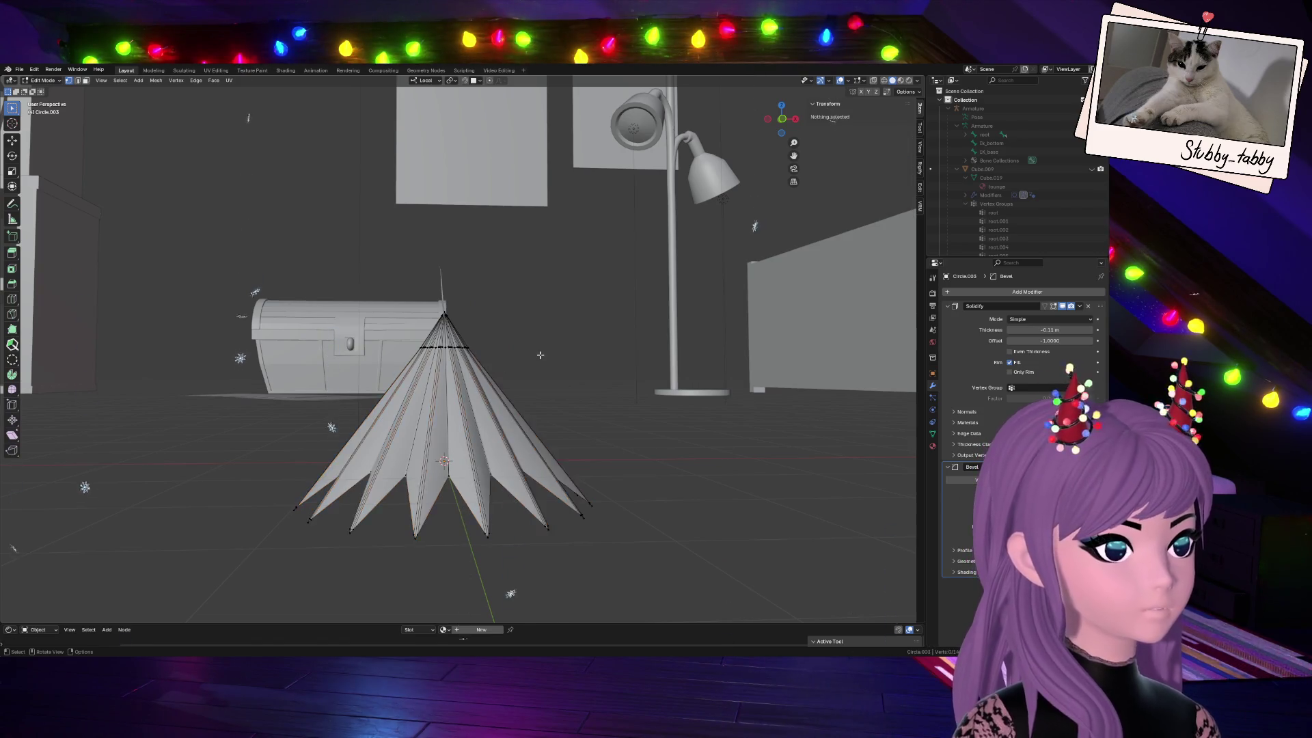
{"action": "middle_click_drag", "start_coordinate": [539, 359], "coordinate": [556, 380]}
{"action": "key", "text": "g"}
{"action": "key", "text": "z"}
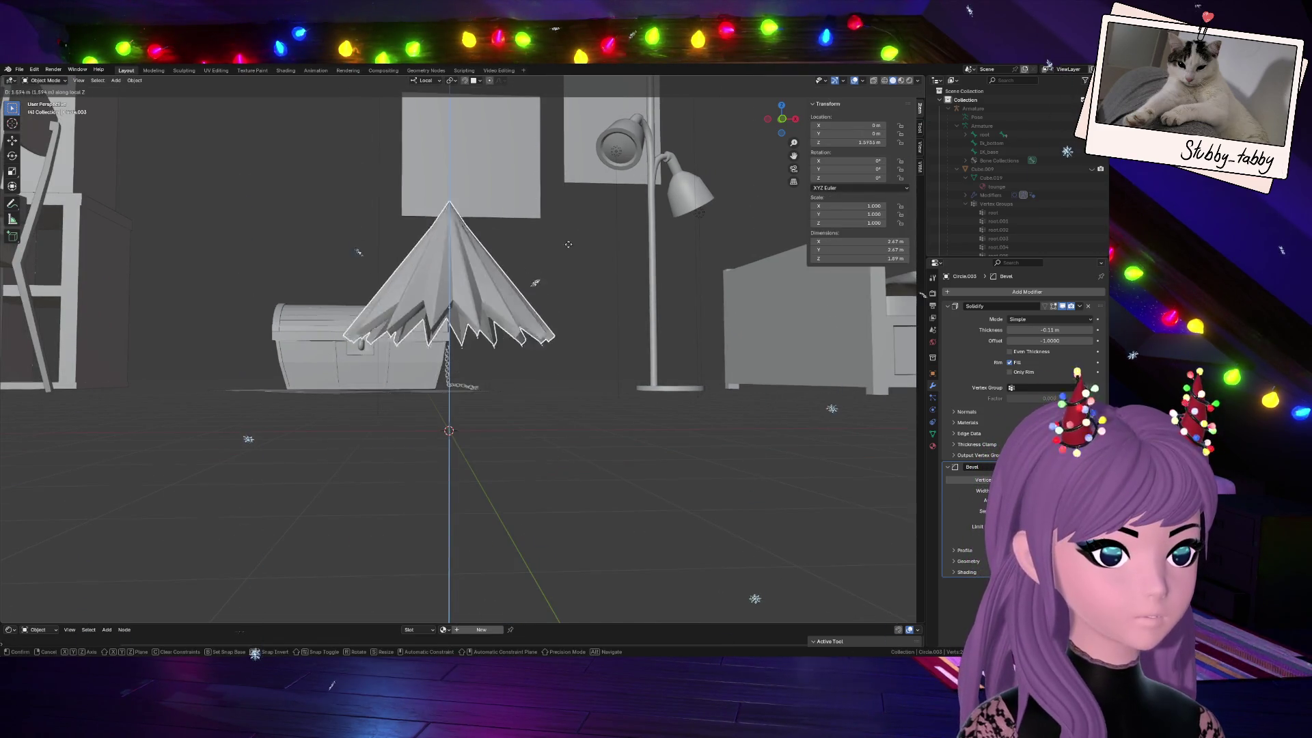
{"action": "left_click", "coordinate": [535, 358]}
{"action": "scroll", "coordinate": [503, 382], "scroll_direction": "down", "scroll_amount": 5}
In front view, raise the cone to sit under the shelf and thicken its Solidify shell to -0.27 m
{"action": "middle_click_drag", "start_coordinate": [503, 382], "coordinate": [784, 124]}
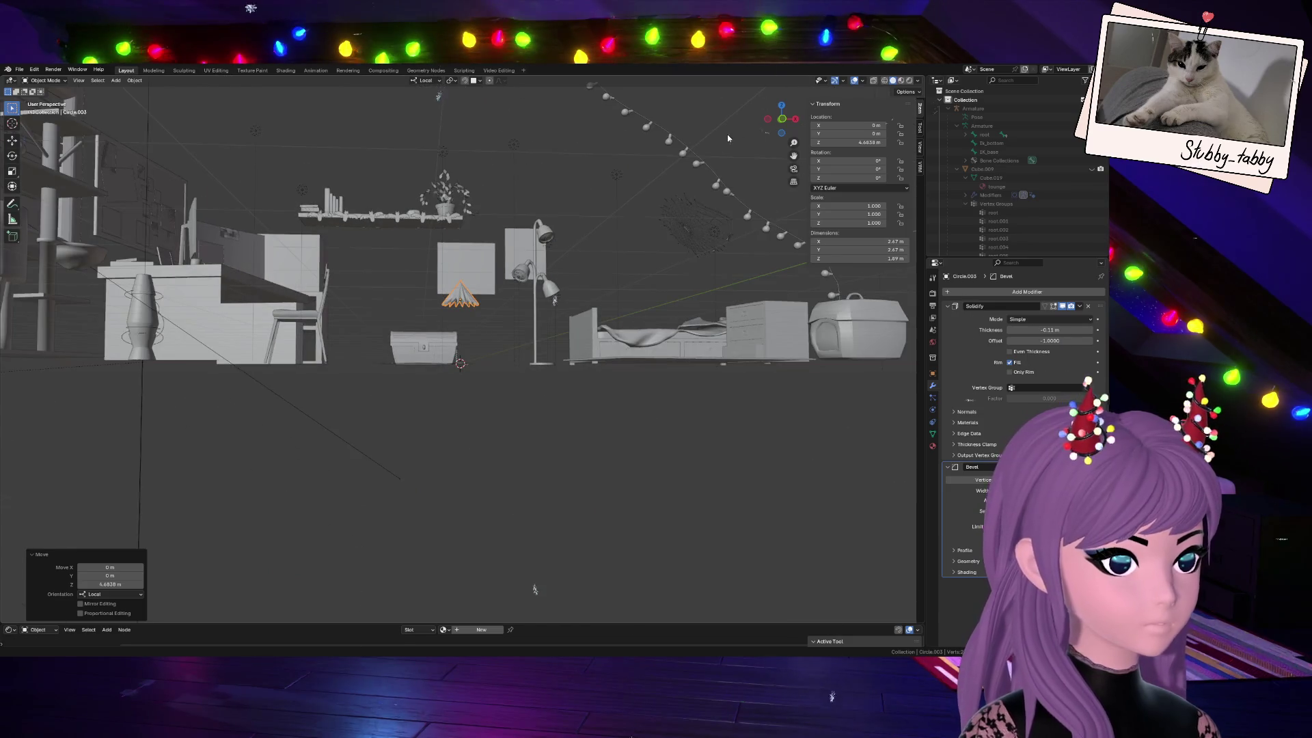
{"action": "key", "text": "KP_1"}
{"action": "scroll", "coordinate": [721, 259], "scroll_direction": "up", "scroll_amount": 4}
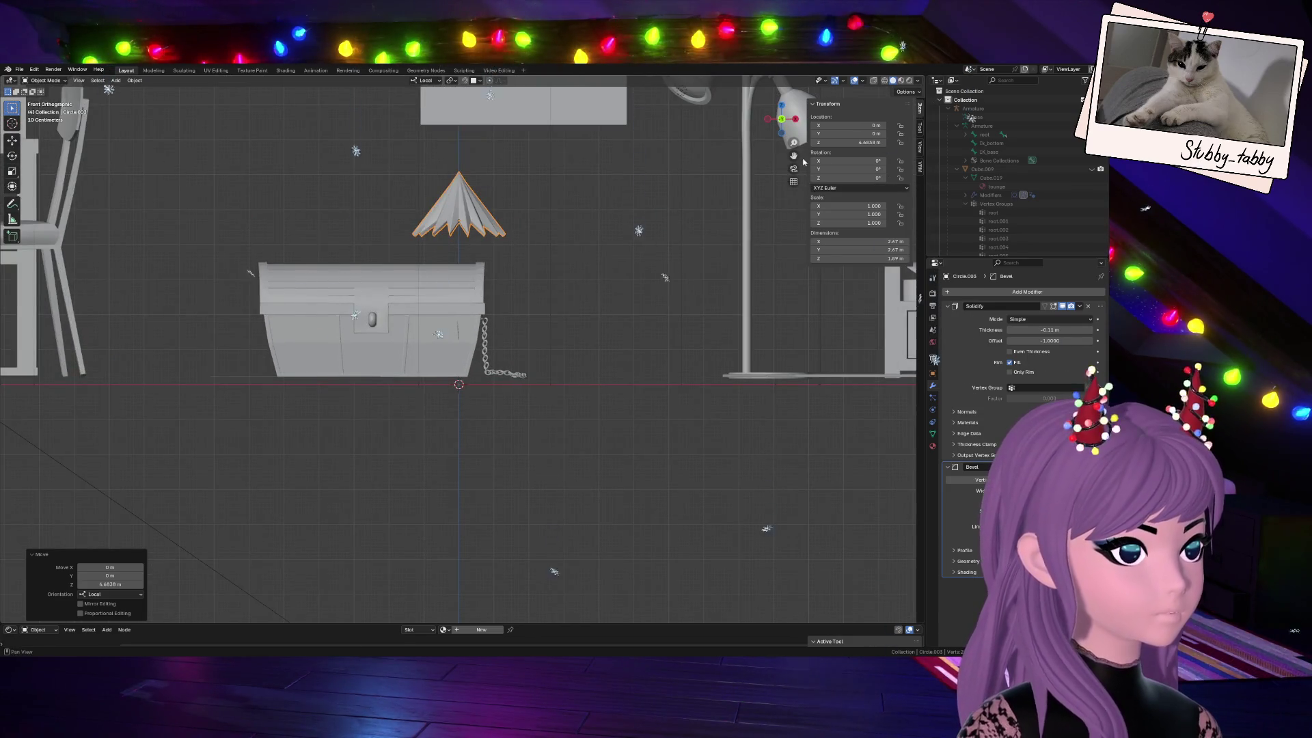
{"action": "middle_click_drag", "start_coordinate": [616, 93], "coordinate": [574, 319], "text": "shift"}
{"action": "scroll", "coordinate": [575, 319], "scroll_direction": "down", "scroll_amount": 3}
{"action": "key", "text": "g"}
{"action": "key", "text": "z"}
{"action": "left_click", "coordinate": [580, 137]}
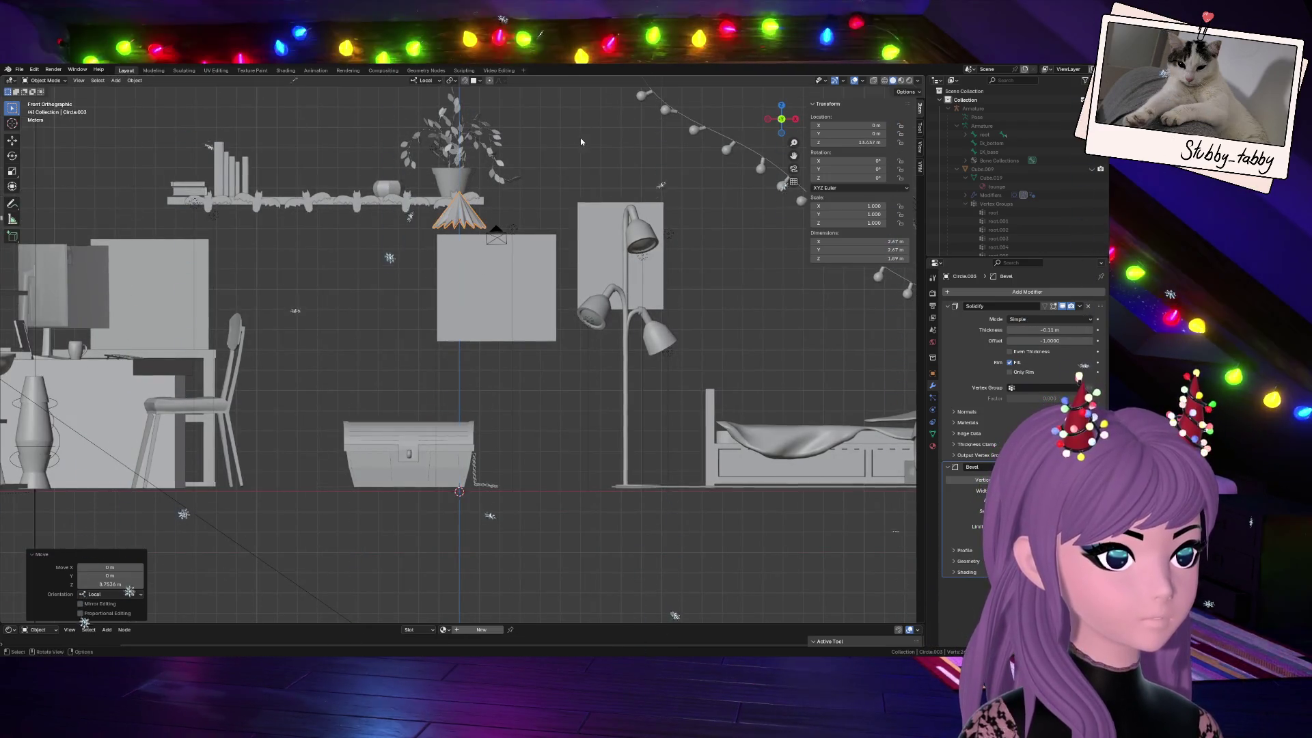
{"action": "scroll", "coordinate": [666, 205], "scroll_direction": "up", "scroll_amount": 3}
{"action": "mouse_move", "coordinate": [665, 206]}
{"action": "middle_mouse_down", "text": "shift"}
{"action": "mouse_move", "coordinate": [683, 349]}
{"action": "mouse_move", "coordinate": [649, 198]}
{"action": "middle_mouse_up", "text": "shift"}
{"action": "left_click_drag", "start_coordinate": [1051, 329], "coordinate": [1026, 329]}
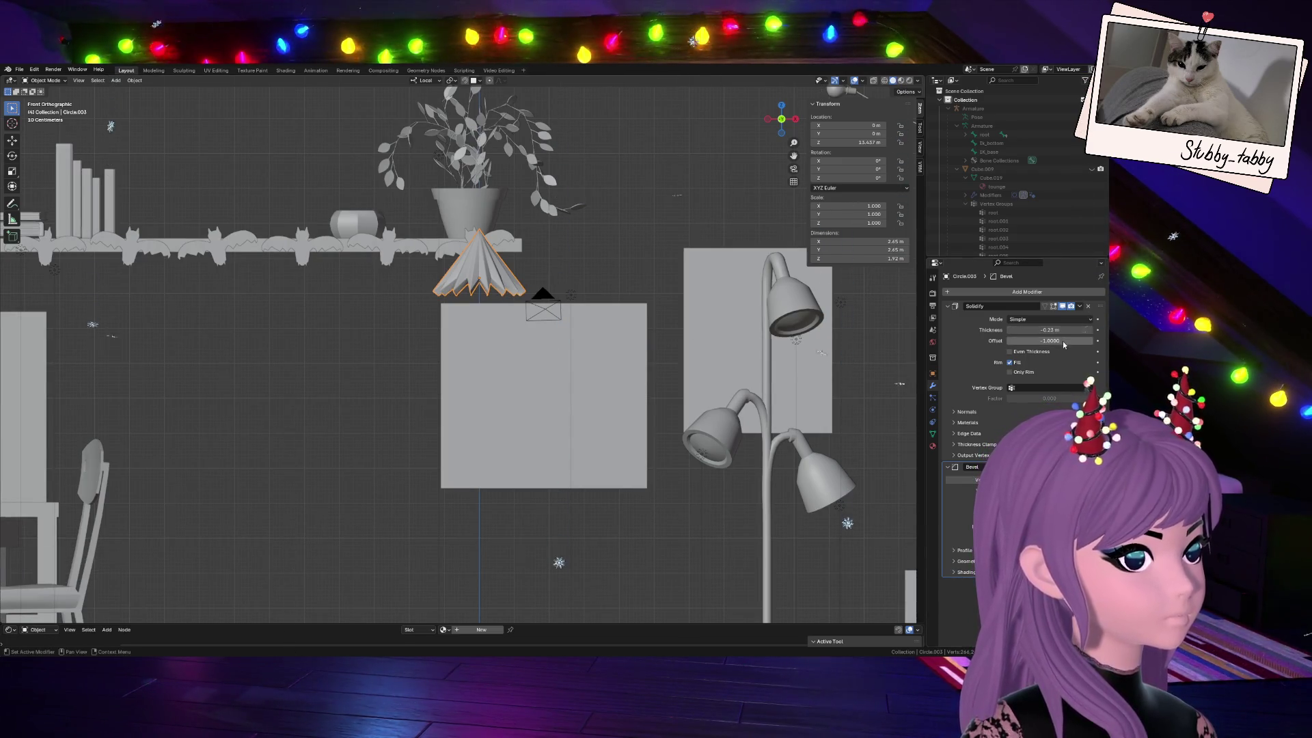
Enable Even Thickness on Solidify, toggle Rim Fill, and keep Bevel ordered below Solidify
{"action": "left_click", "coordinate": [1010, 350]}
{"action": "left_click", "coordinate": [1019, 361]}
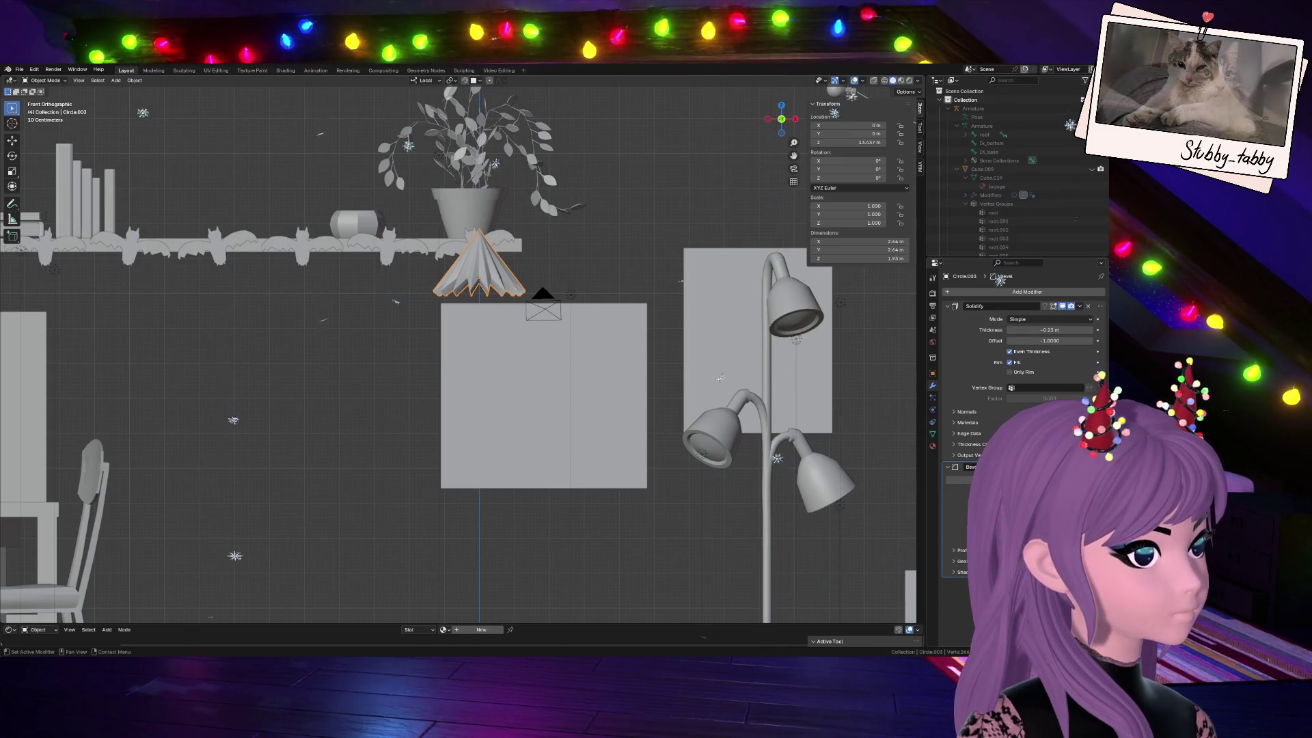
{"action": "left_click_drag", "start_coordinate": [1094, 307], "coordinate": [1094, 482]}
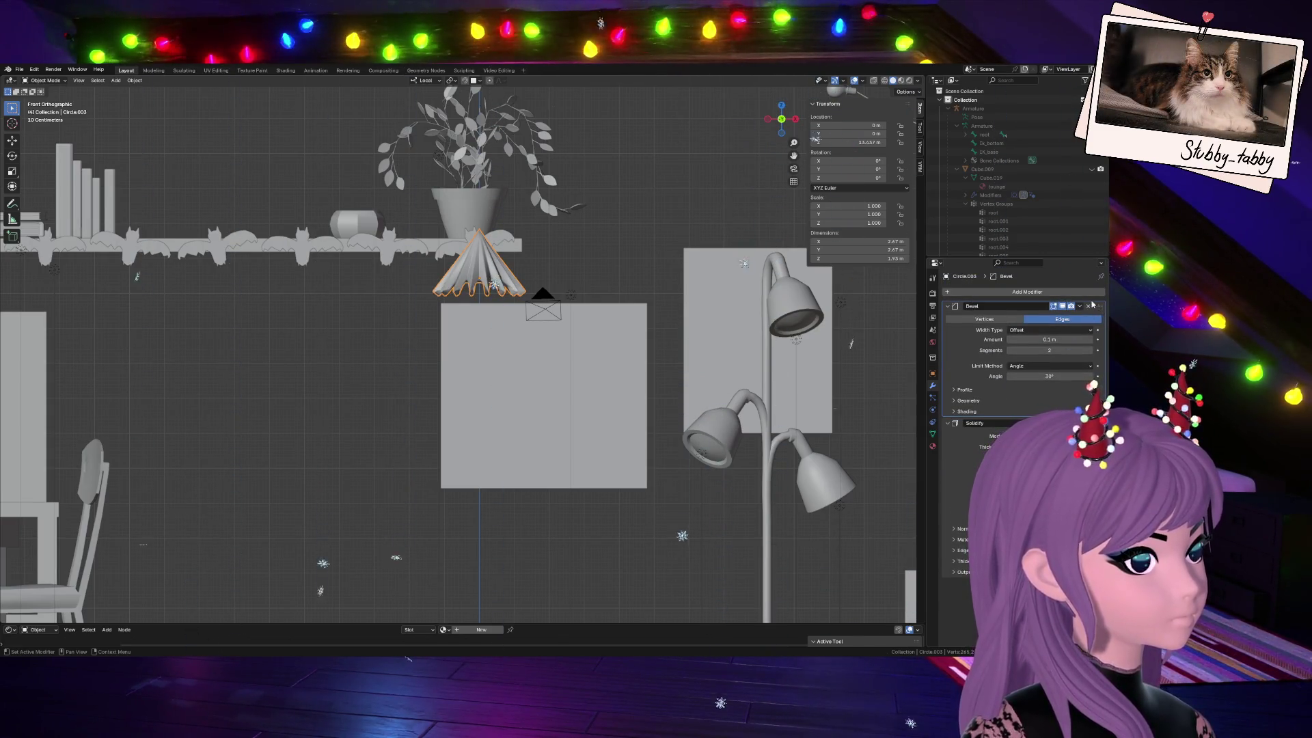
{"action": "left_click_drag", "start_coordinate": [1101, 305], "coordinate": [1080, 401]}
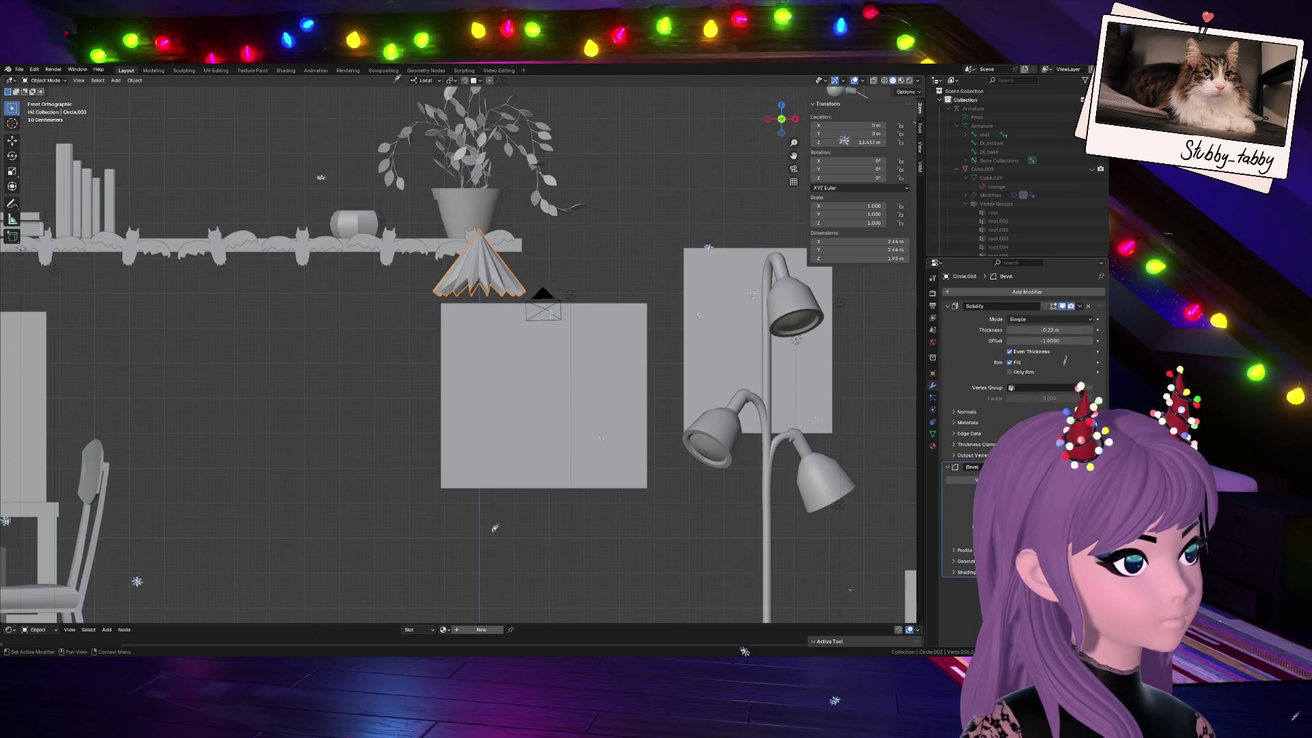
{"action": "right_click", "coordinate": [492, 271]}
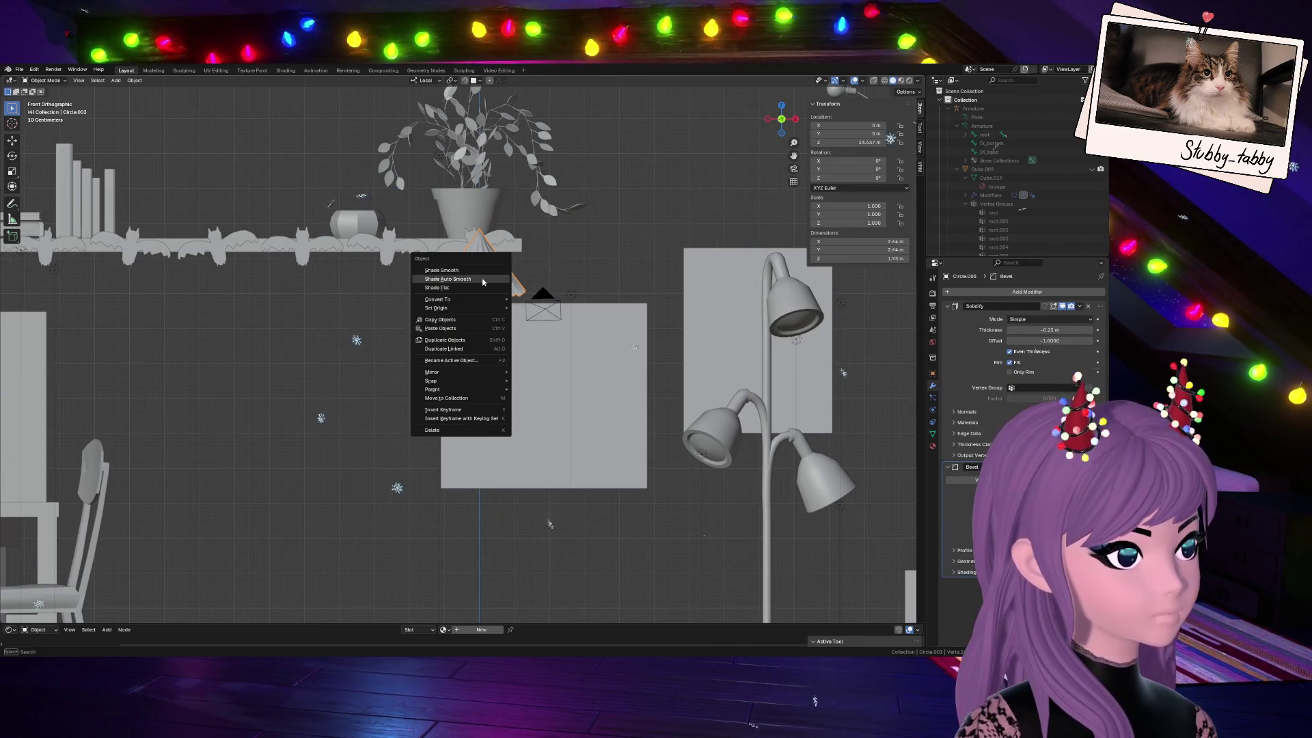
Apply Shade Auto Smooth to the cone and inspect its pleats from above in Edit Mode
{"action": "left_click", "coordinate": [490, 278]}
{"action": "scroll", "coordinate": [514, 235], "scroll_direction": "up", "scroll_amount": 3}
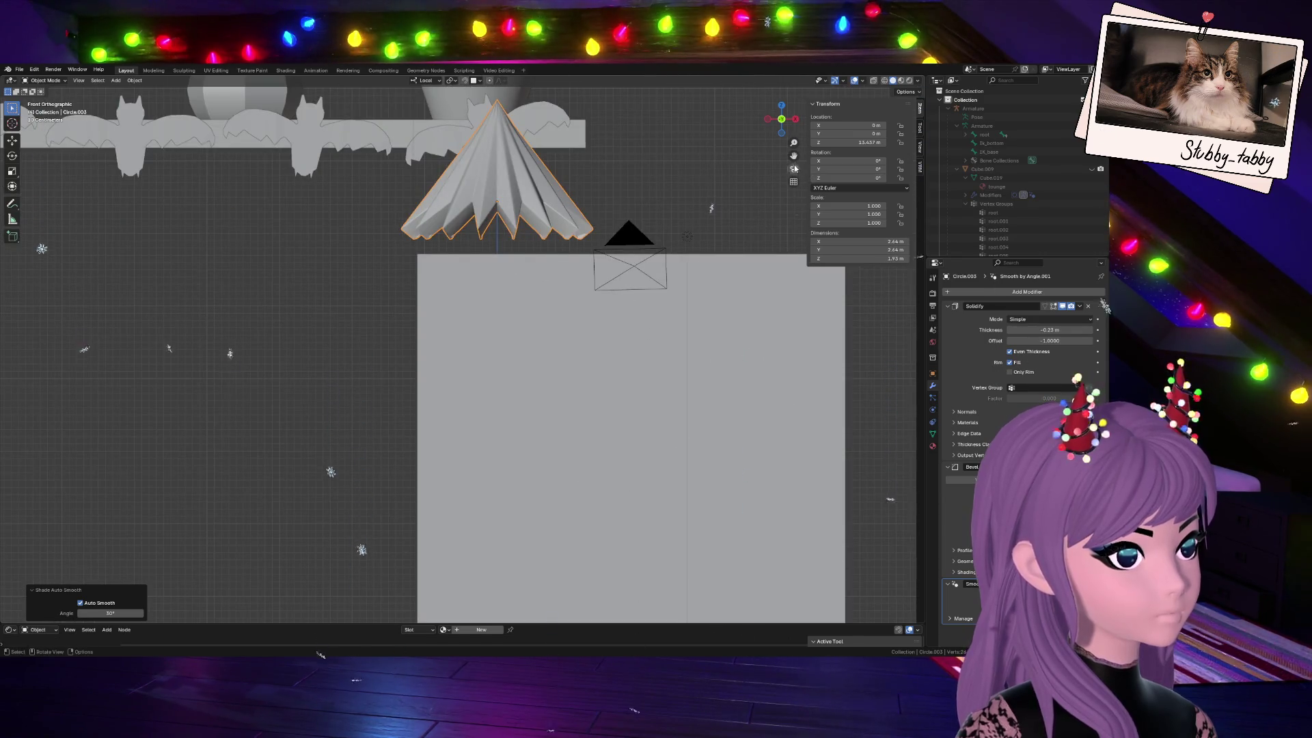
{"action": "middle_click_drag", "start_coordinate": [753, 172], "coordinate": [758, 367], "text": "shift"}
{"action": "scroll", "coordinate": [574, 300], "scroll_direction": "up", "scroll_amount": 2}
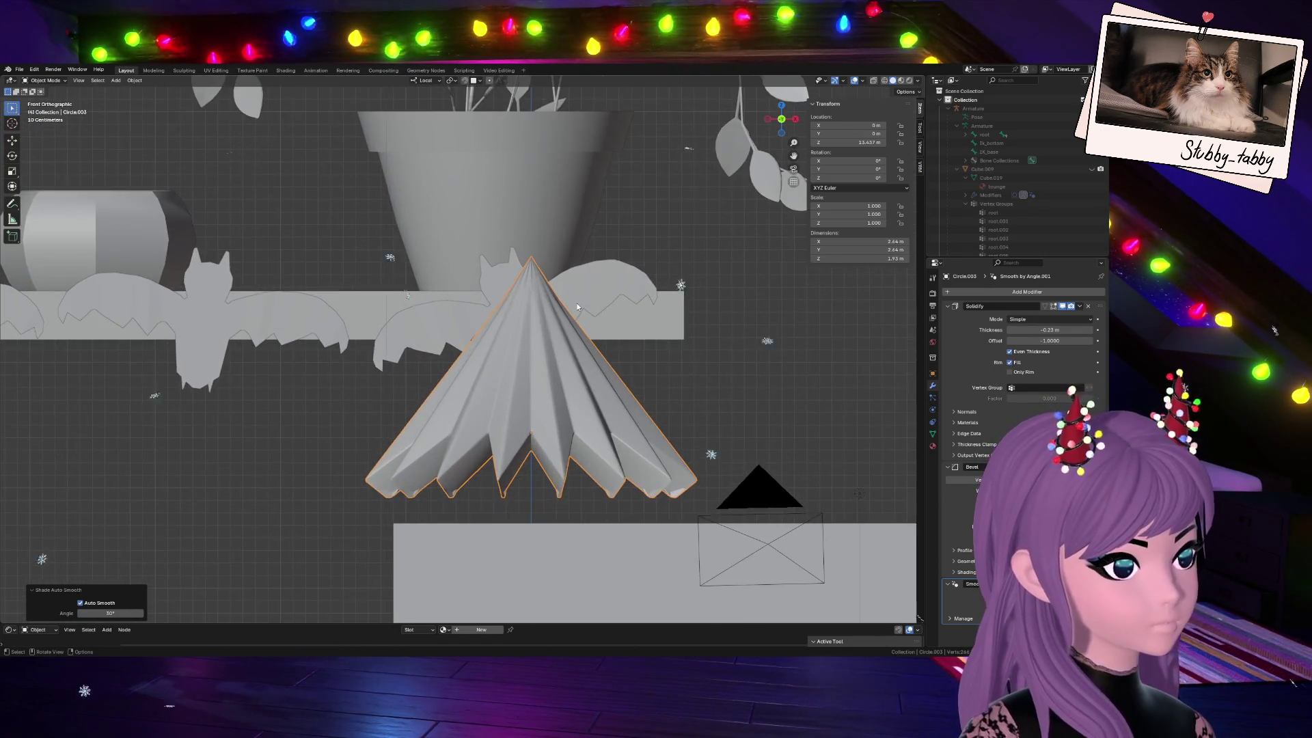
{"action": "scroll", "coordinate": [662, 409], "scroll_direction": "down", "scroll_amount": 5}
{"action": "scroll", "coordinate": [653, 412], "scroll_direction": "down", "scroll_amount": 3}
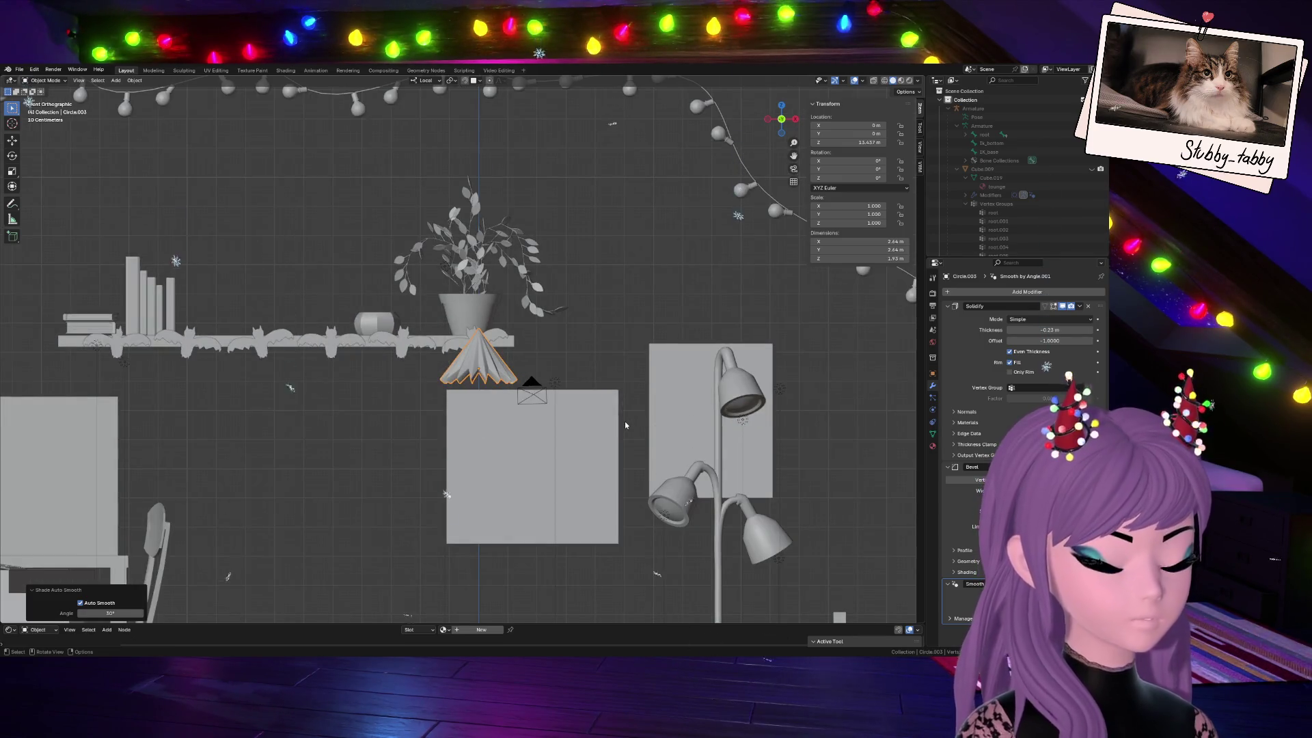
{"action": "key", "text": "Tab"}
{"action": "key", "text": "KP_Decimal"}
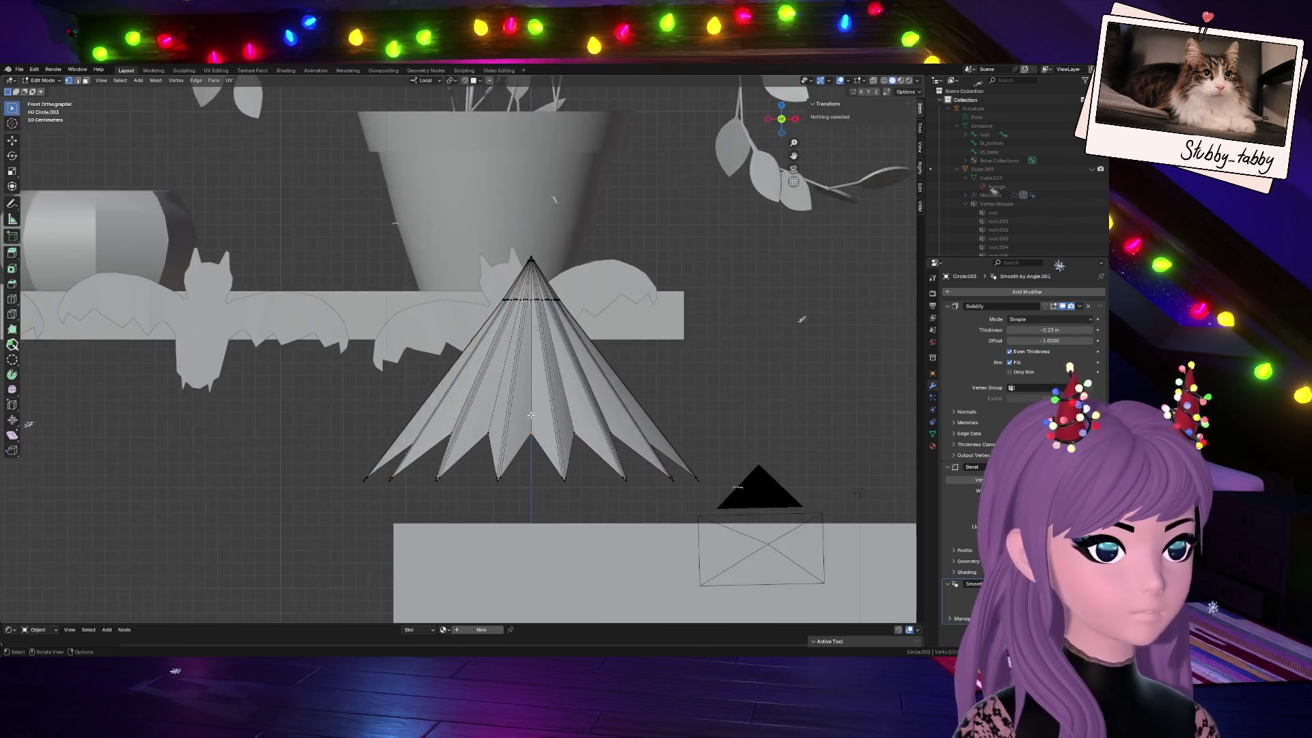
{"action": "mouse_move", "coordinate": [533, 308]}
{"action": "middle_mouse_down"}
{"action": "mouse_move", "coordinate": [539, 390]}
{"action": "mouse_move", "coordinate": [605, 483]}
{"action": "mouse_move", "coordinate": [574, 329]}
{"action": "mouse_move", "coordinate": [599, 452]}
{"action": "mouse_move", "coordinate": [584, 359]}
{"action": "mouse_move", "coordinate": [595, 348]}
{"action": "middle_mouse_up"}
{"action": "key", "text": "Tab"}
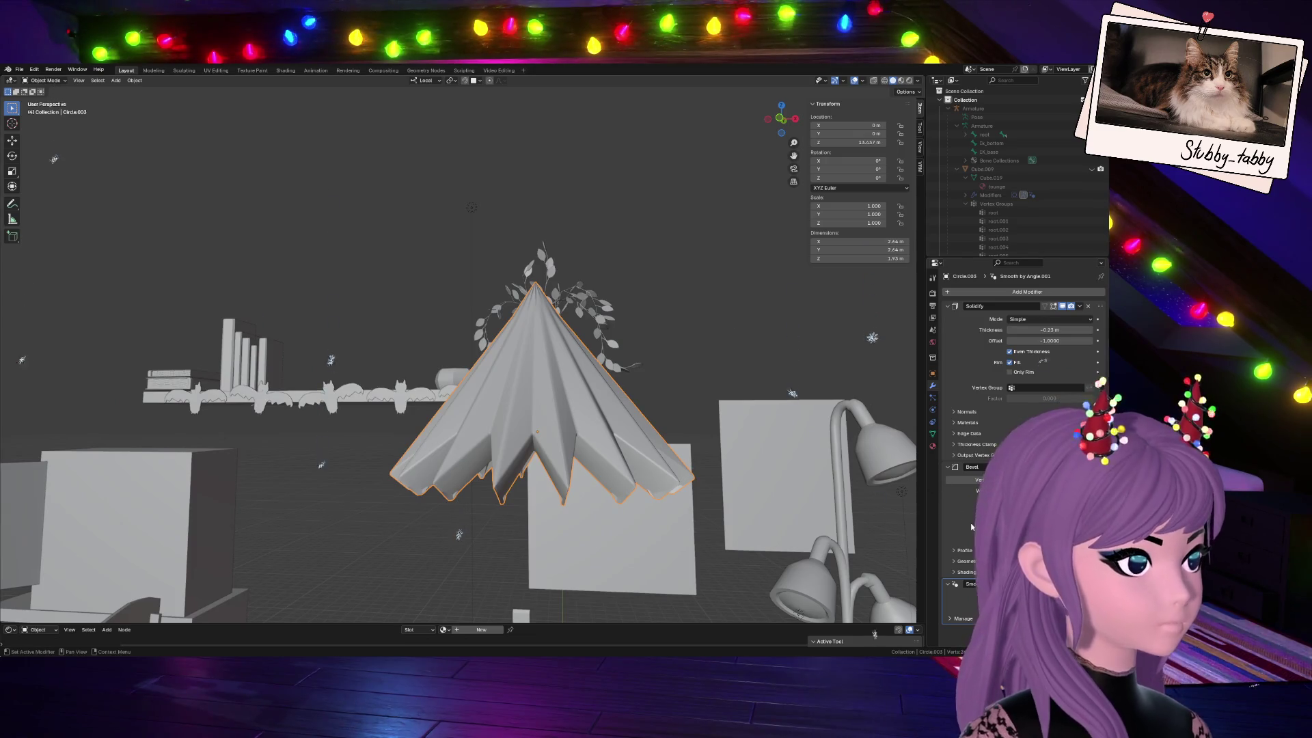
Revert the modifier stack so only the Solidify modifier remains on the cone
{"action": "left_click", "coordinate": [1080, 307]}
{"action": "key", "text": "Tab"}
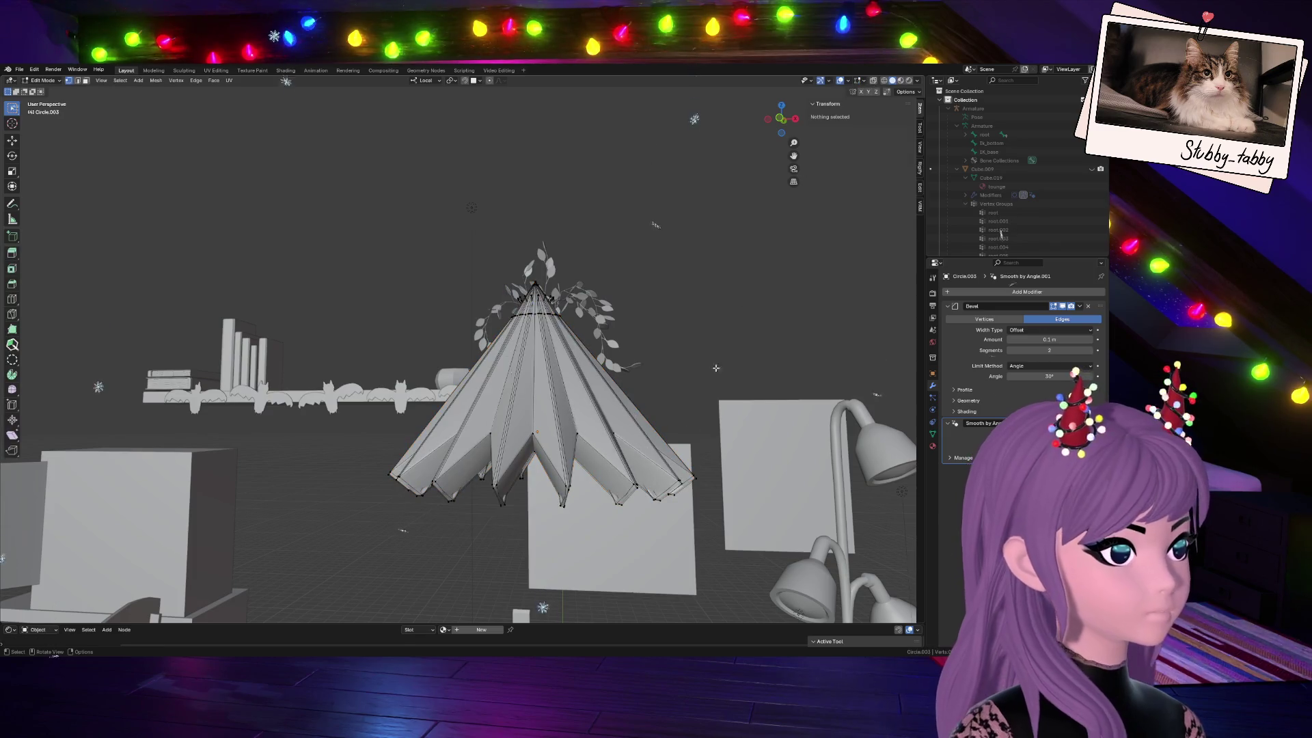
{"action": "middle_click_drag", "start_coordinate": [615, 308], "coordinate": [779, 134]}
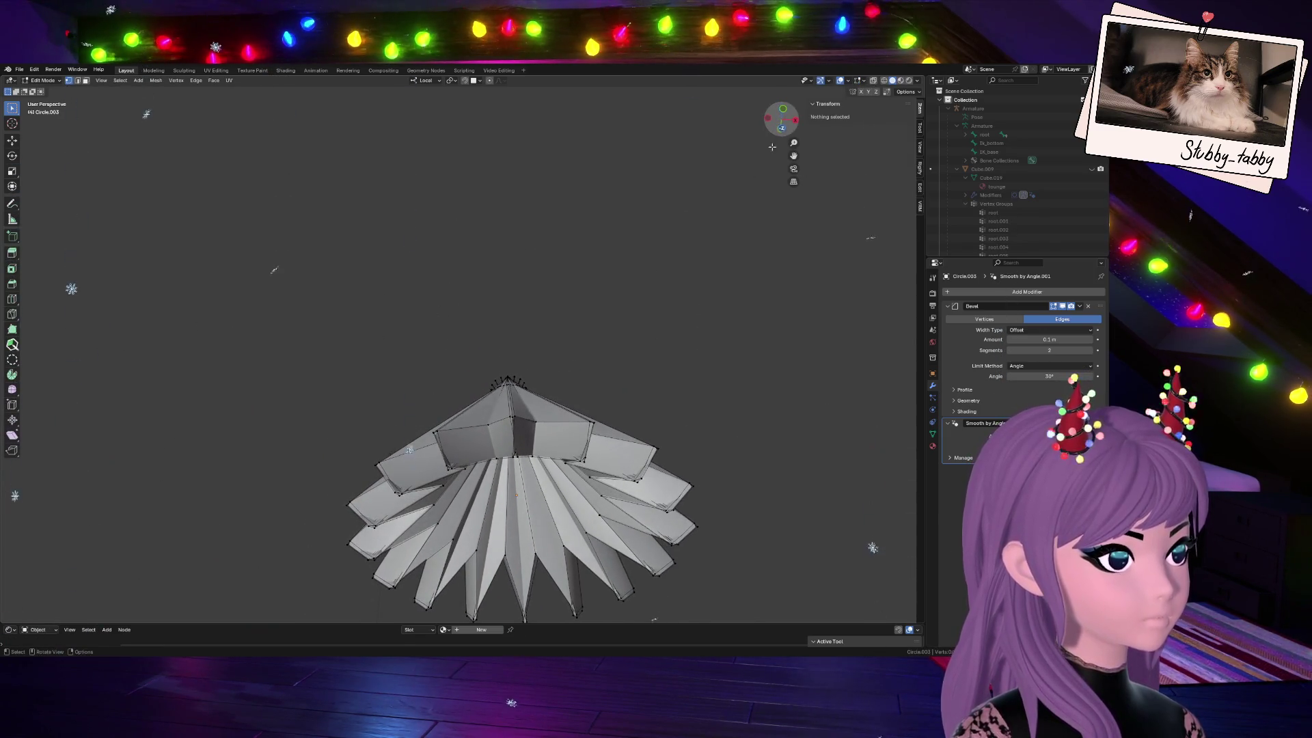
{"action": "scroll", "coordinate": [600, 438], "scroll_direction": "up", "scroll_amount": 2}
{"action": "scroll", "coordinate": [572, 490], "scroll_direction": "up", "scroll_amount": 2}
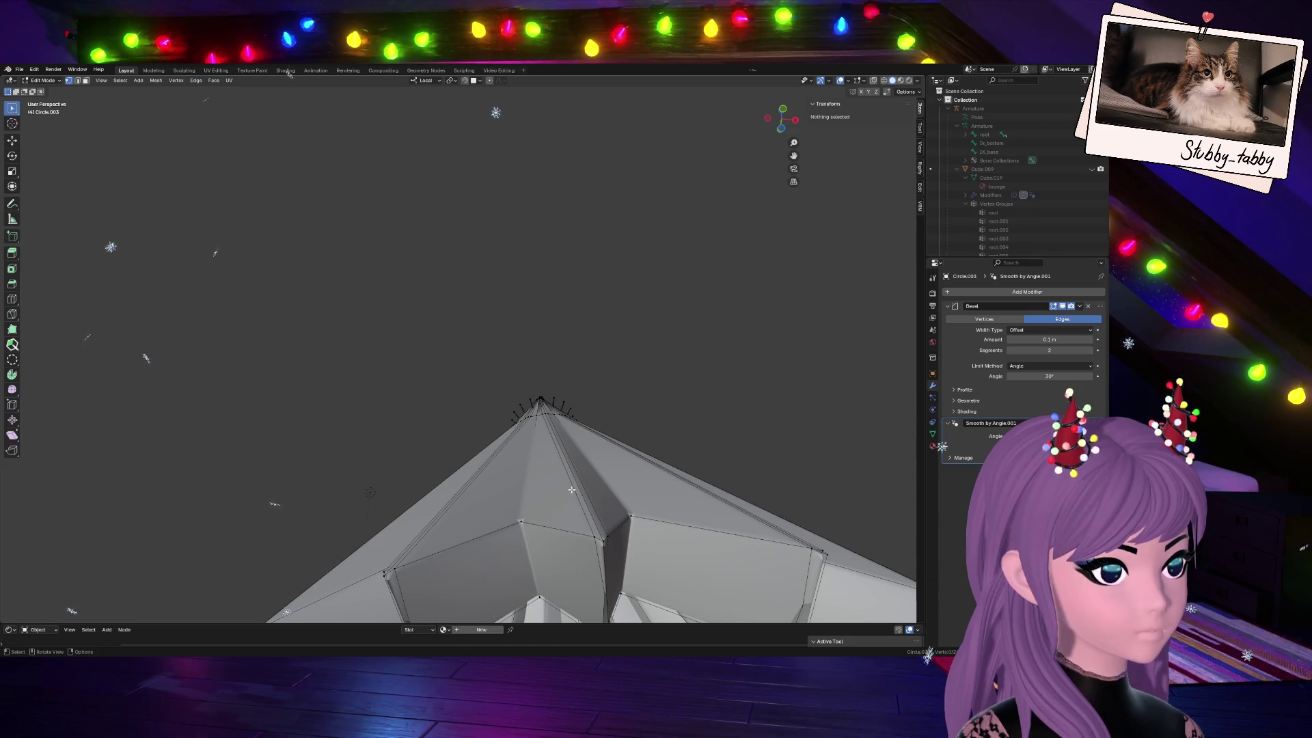
{"action": "scroll", "coordinate": [621, 601], "scroll_direction": "down", "scroll_amount": 1}
{"action": "key", "text": "ctrl+z"}
{"action": "key", "text": "ctrl+z"}
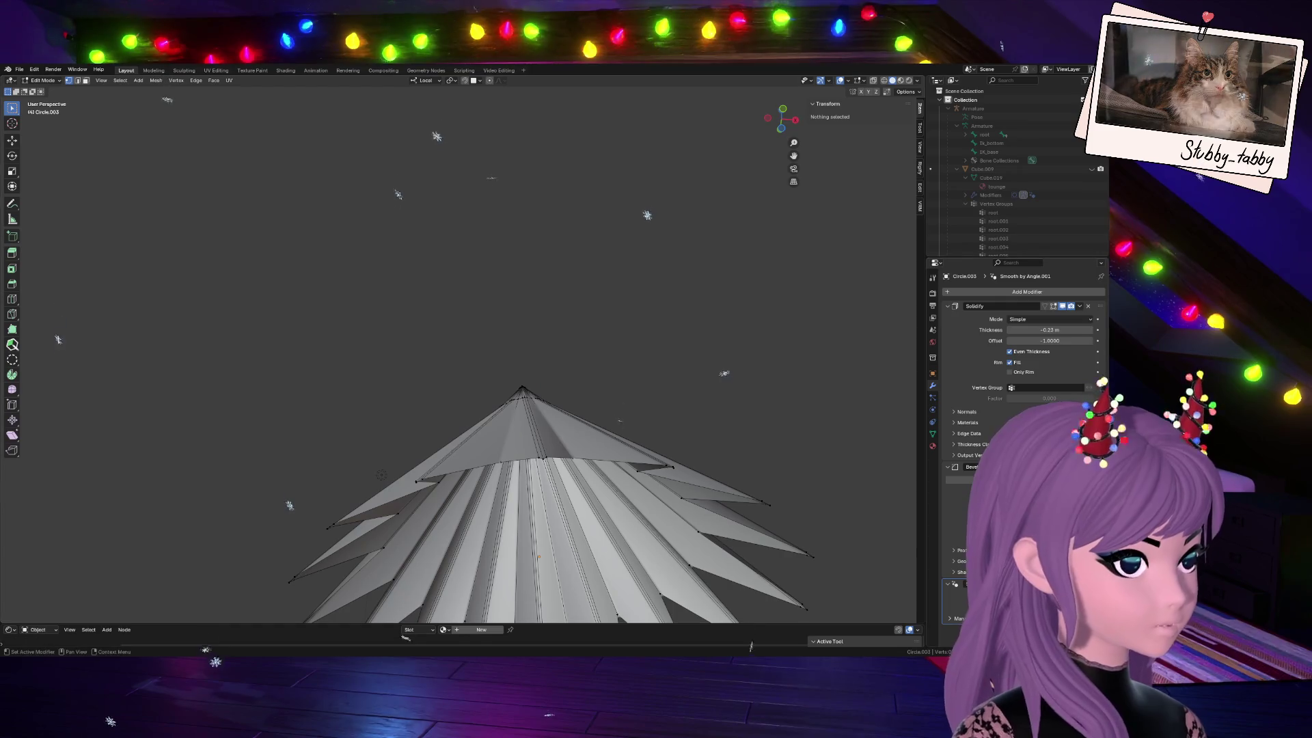
{"action": "key", "text": "ctrl+z"}
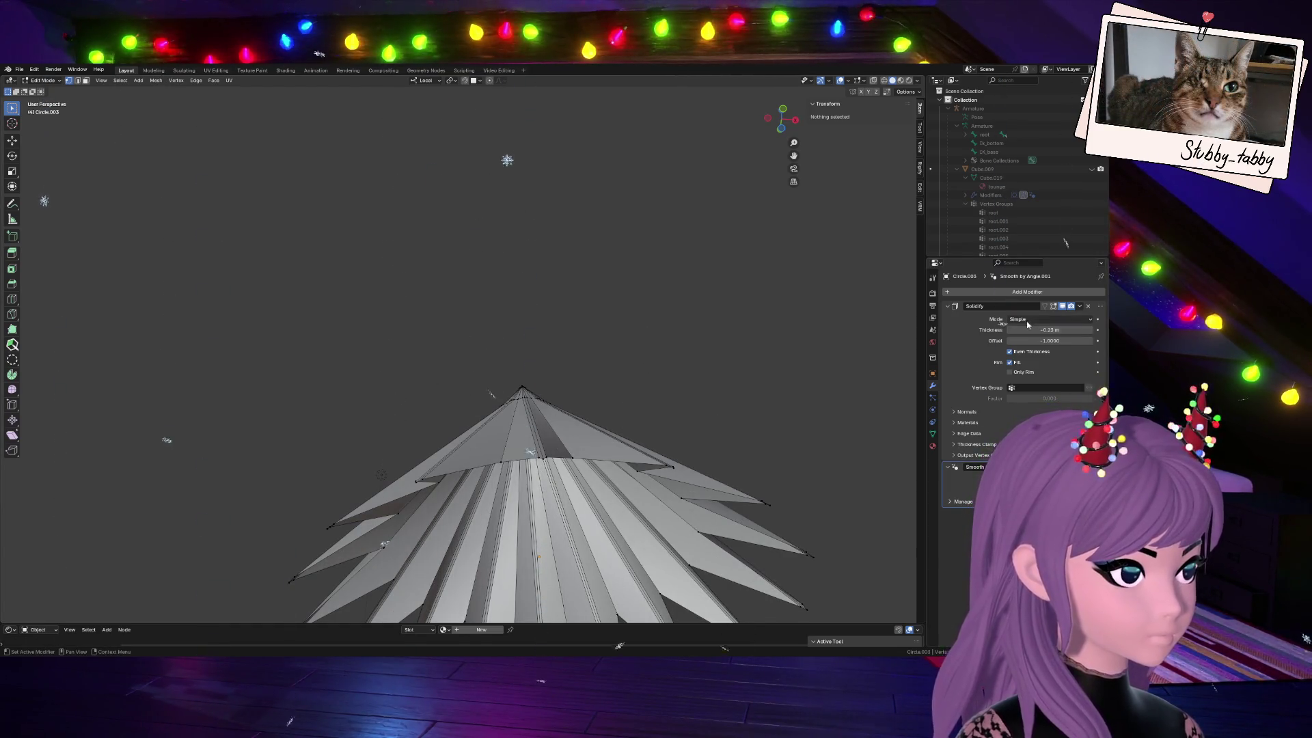
{"action": "key", "text": "Tab"}
{"action": "key", "text": "Tab"}
{"action": "key", "text": "Tab"}
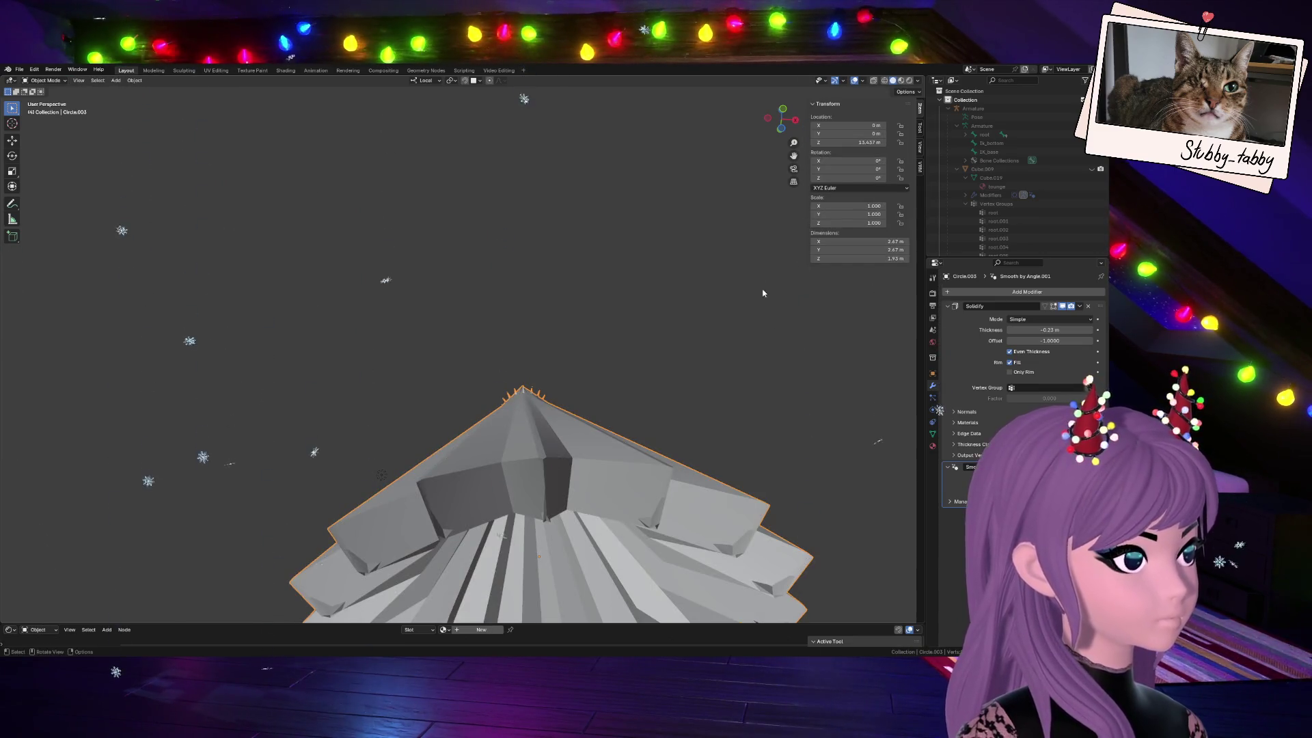
{"action": "key", "text": "KP_Divide"}
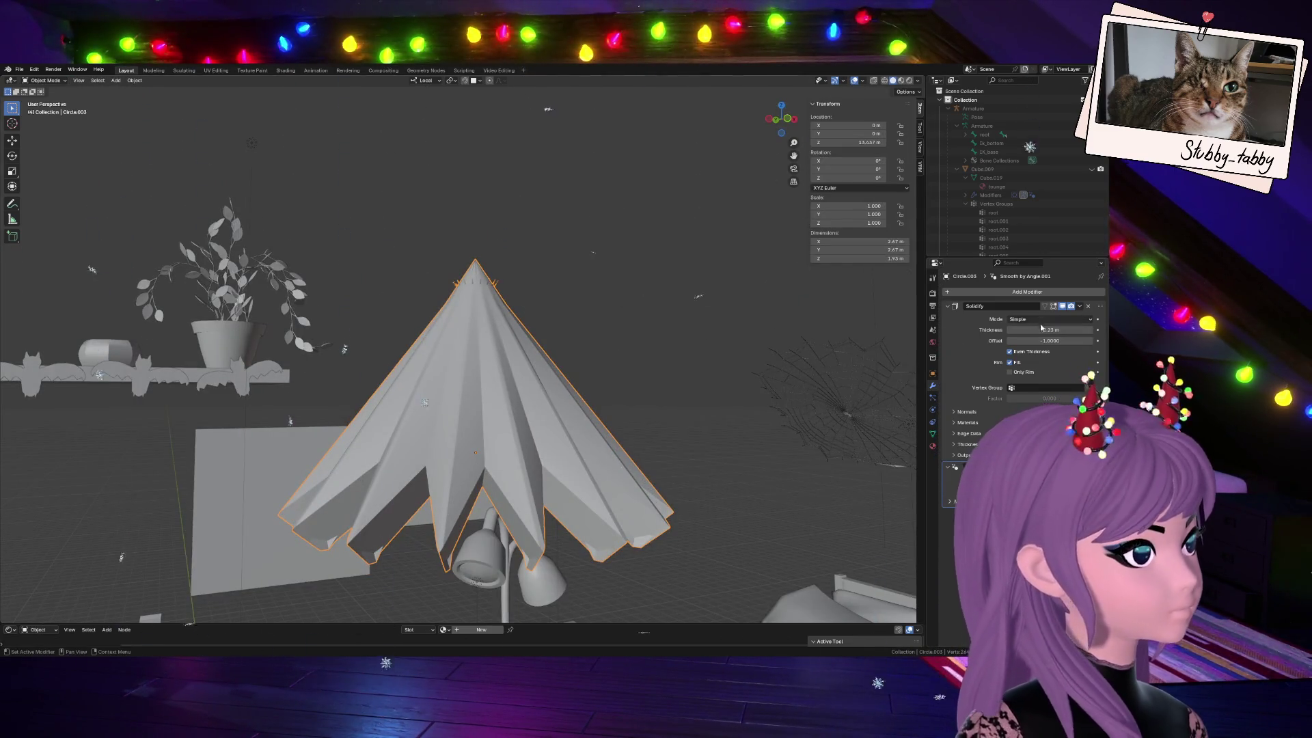
Set the Solidify offset outward and a positive 0.1 m thickness, then apply it to the mesh
{"action": "left_click_drag", "start_coordinate": [1050, 340], "coordinate": [1097, 341]}
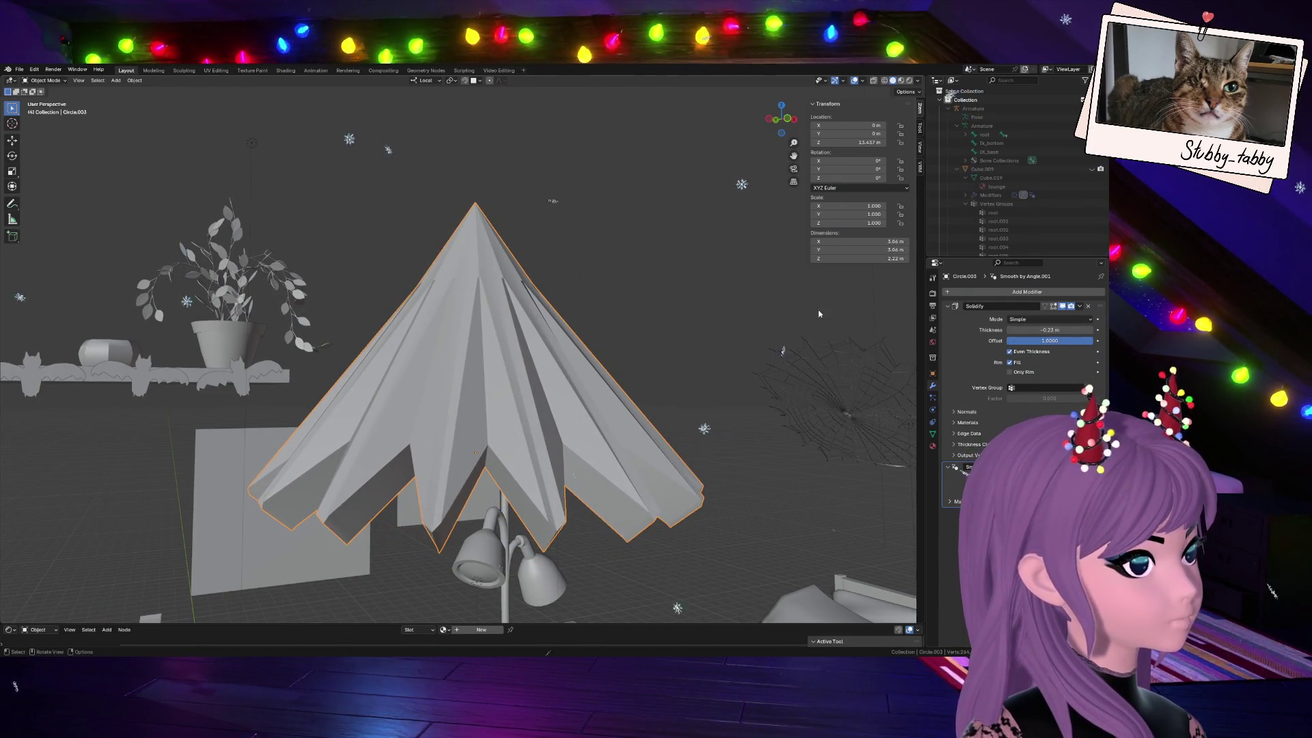
{"action": "key", "text": "Tab"}
{"action": "key", "text": "Tab"}
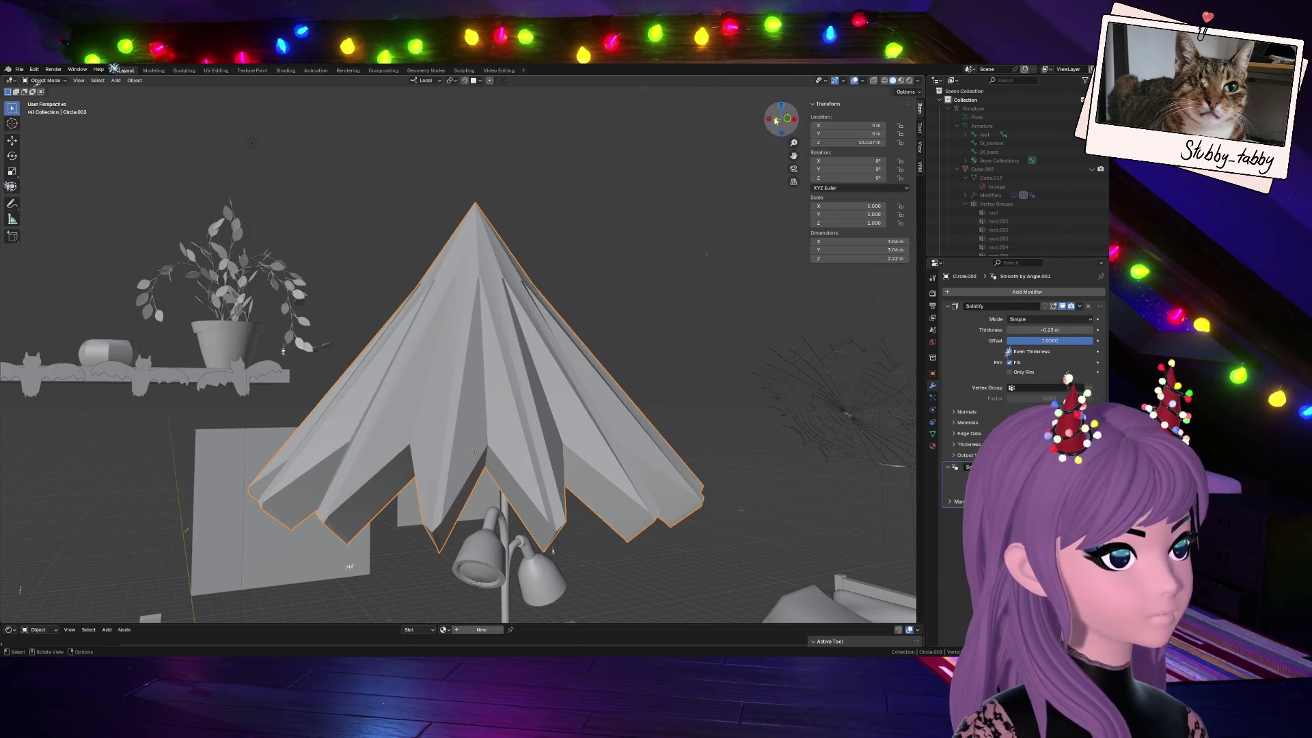
{"action": "left_click_drag", "start_coordinate": [782, 118], "coordinate": [776, 116]}
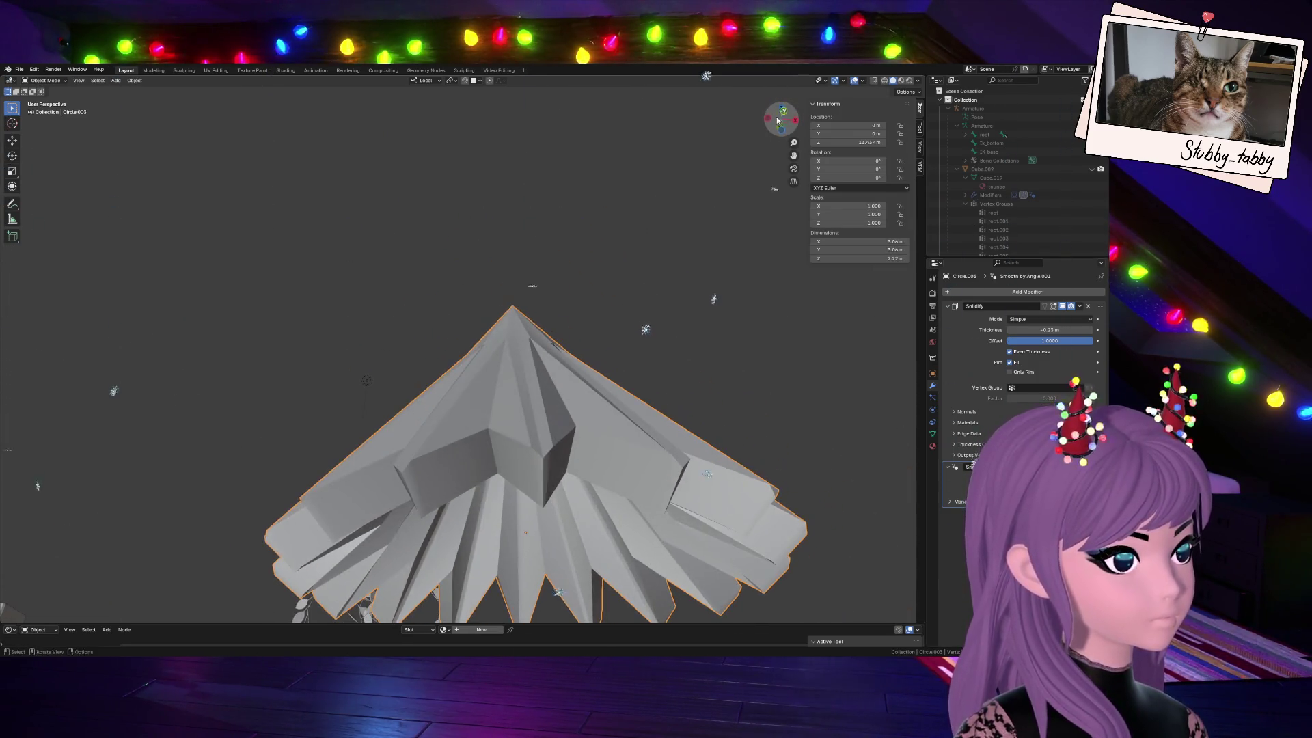
{"action": "left_click_drag", "start_coordinate": [1052, 329], "coordinate": [1087, 329]}
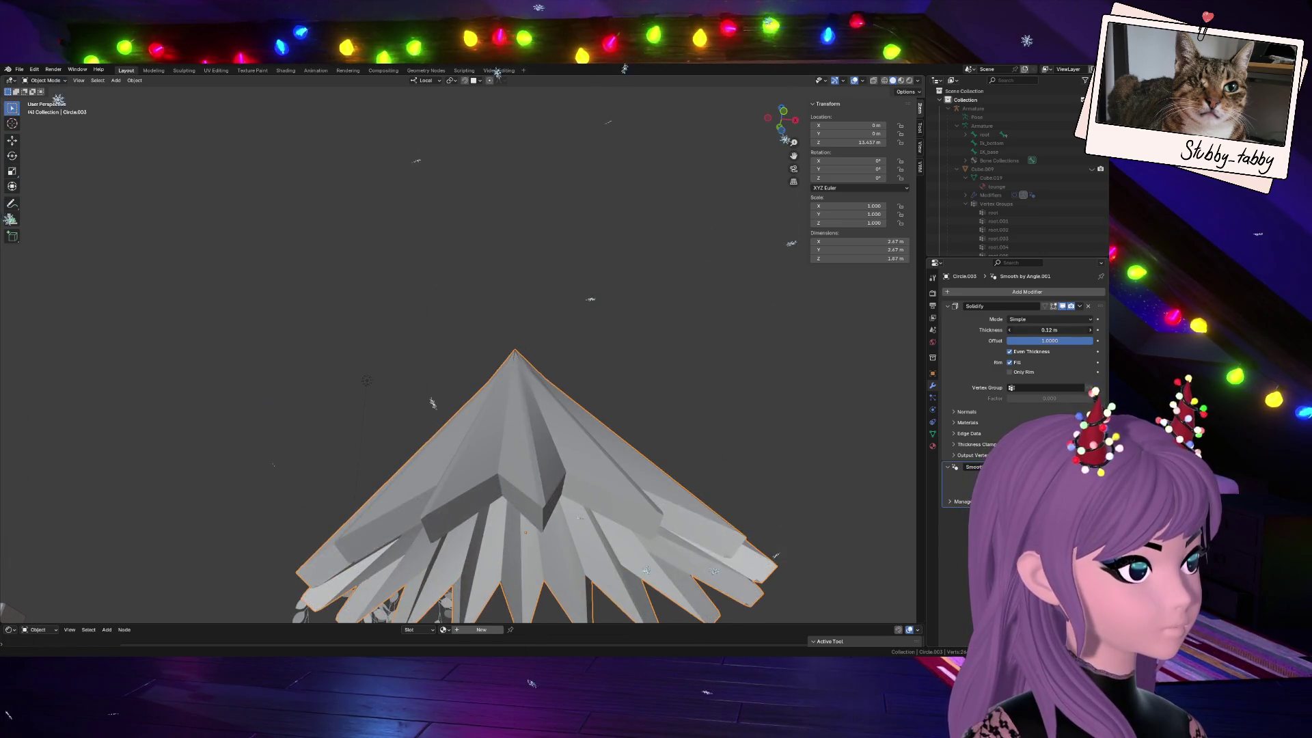
{"action": "left_click_drag", "start_coordinate": [781, 118], "coordinate": [782, 118]}
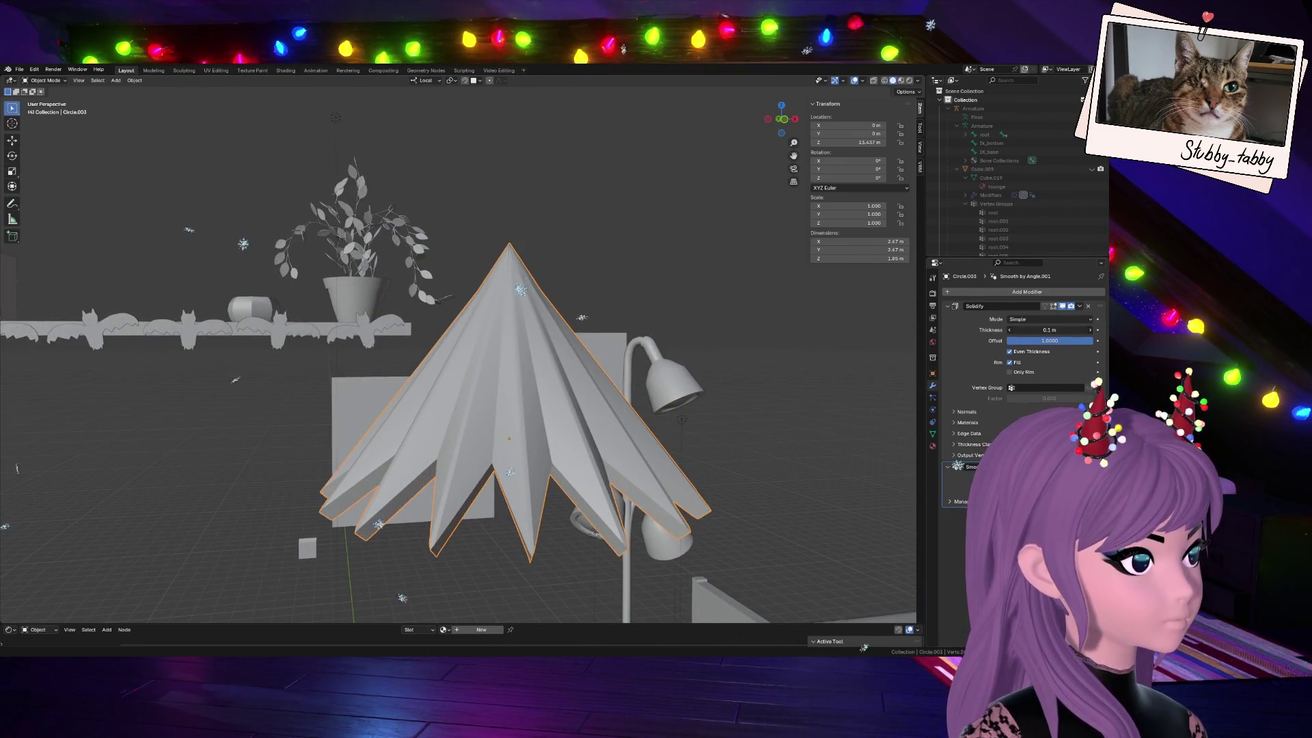
{"action": "left_click", "coordinate": [1078, 305]}
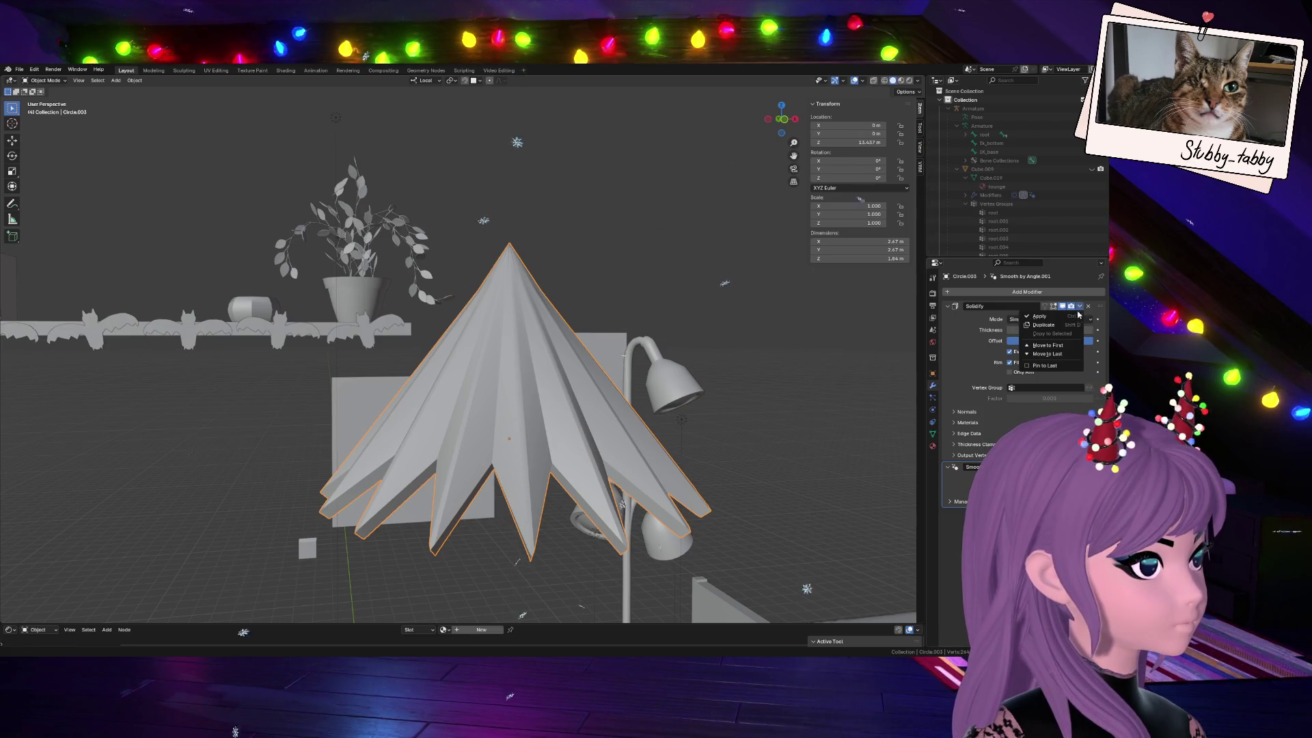
Duplicate the whole cone mesh in Edit Mode and place the copy slightly lower
{"action": "key", "text": "Tab"}
{"action": "key", "text": "a"}
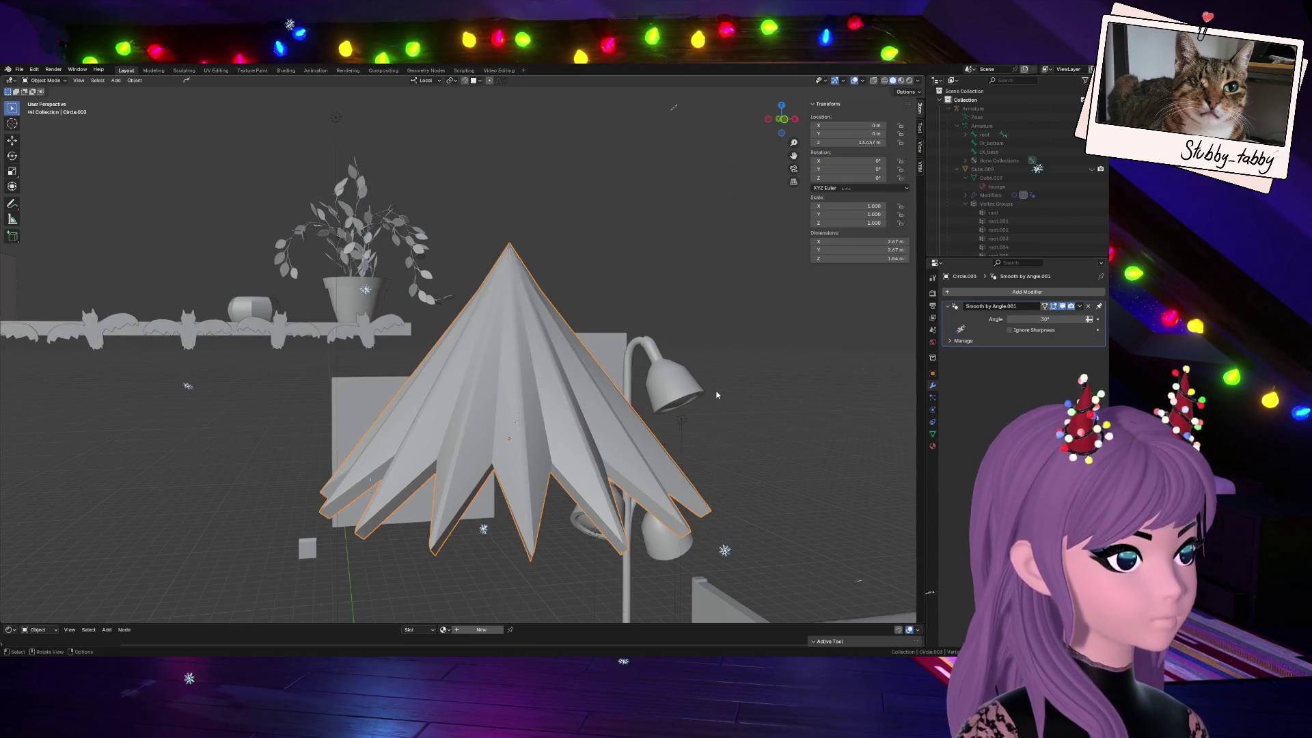
{"action": "key", "text": "alt+a"}
{"action": "scroll", "coordinate": [716, 390], "scroll_direction": "down", "scroll_amount": 2}
{"action": "key", "text": "a"}
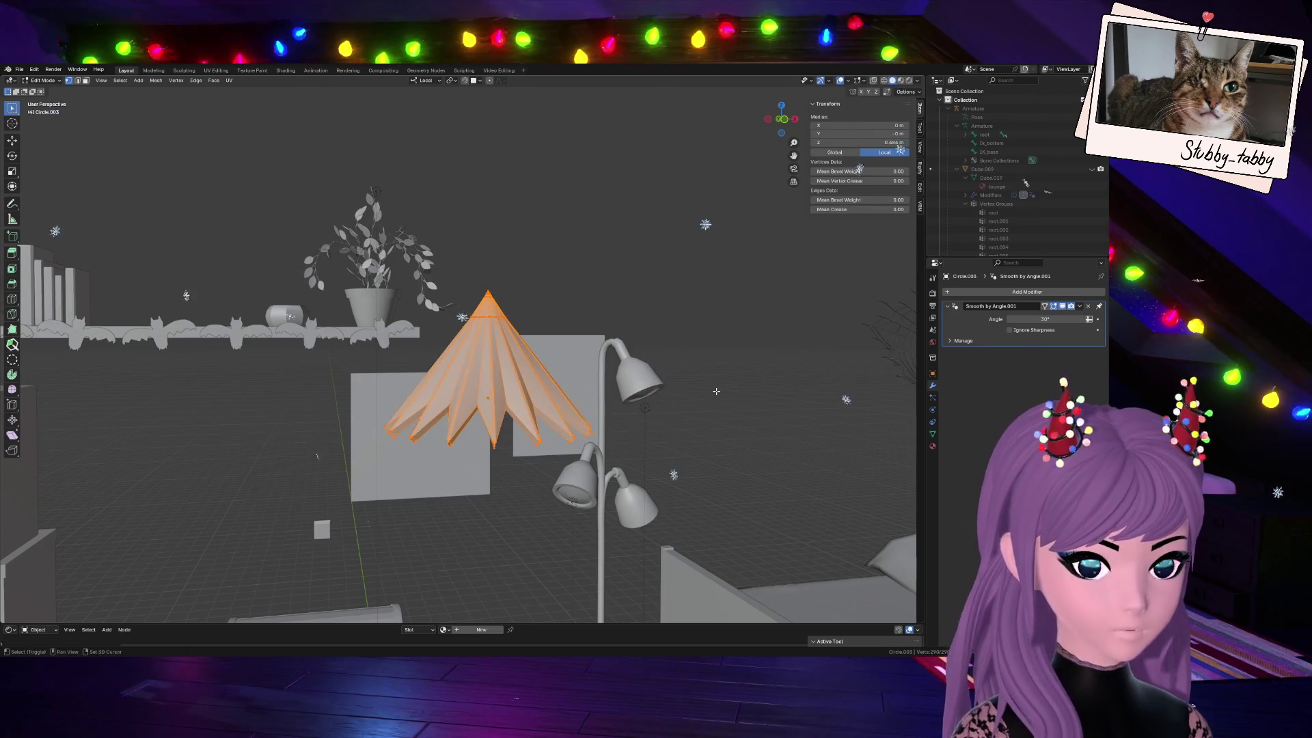
{"action": "key", "text": "shift+d"}
{"action": "left_click", "coordinate": [713, 441]}
{"action": "key", "text": "s"}
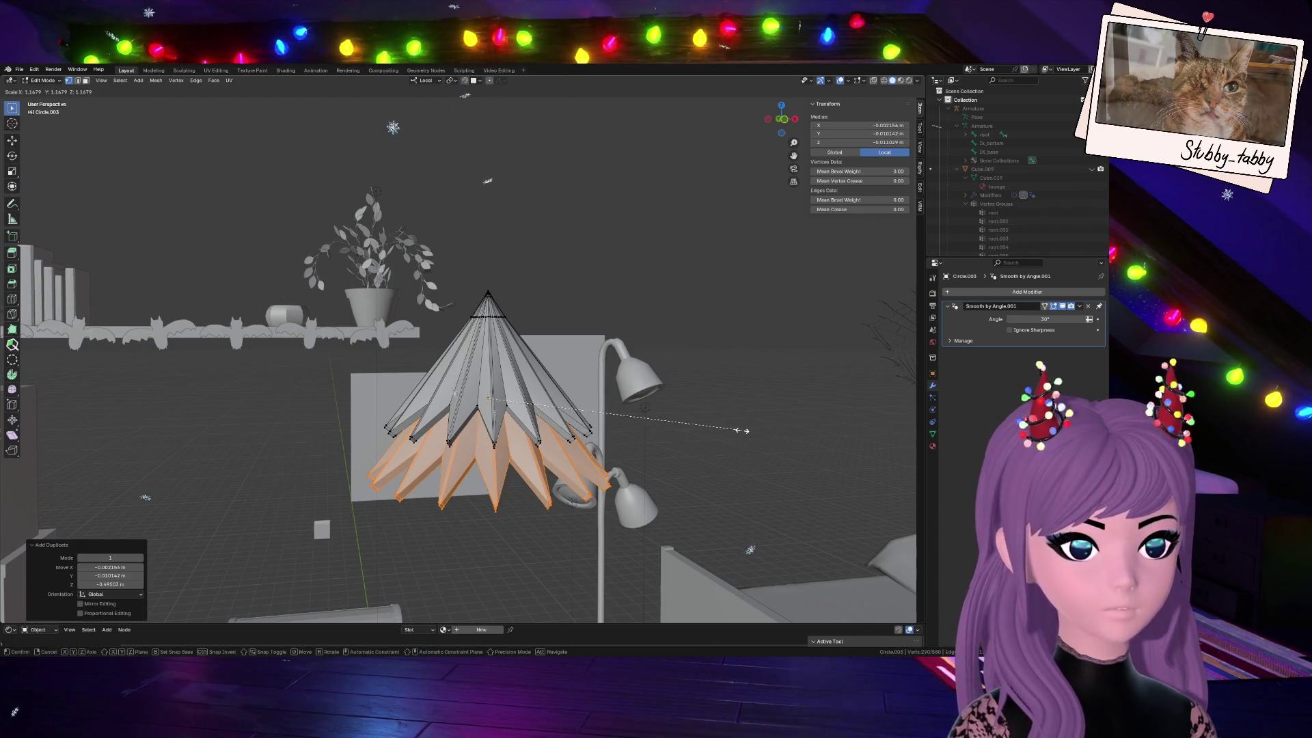
Enlarge the duplicate tier and lower it beneath the original, viewed from the front
{"action": "key", "text": "Escape"}
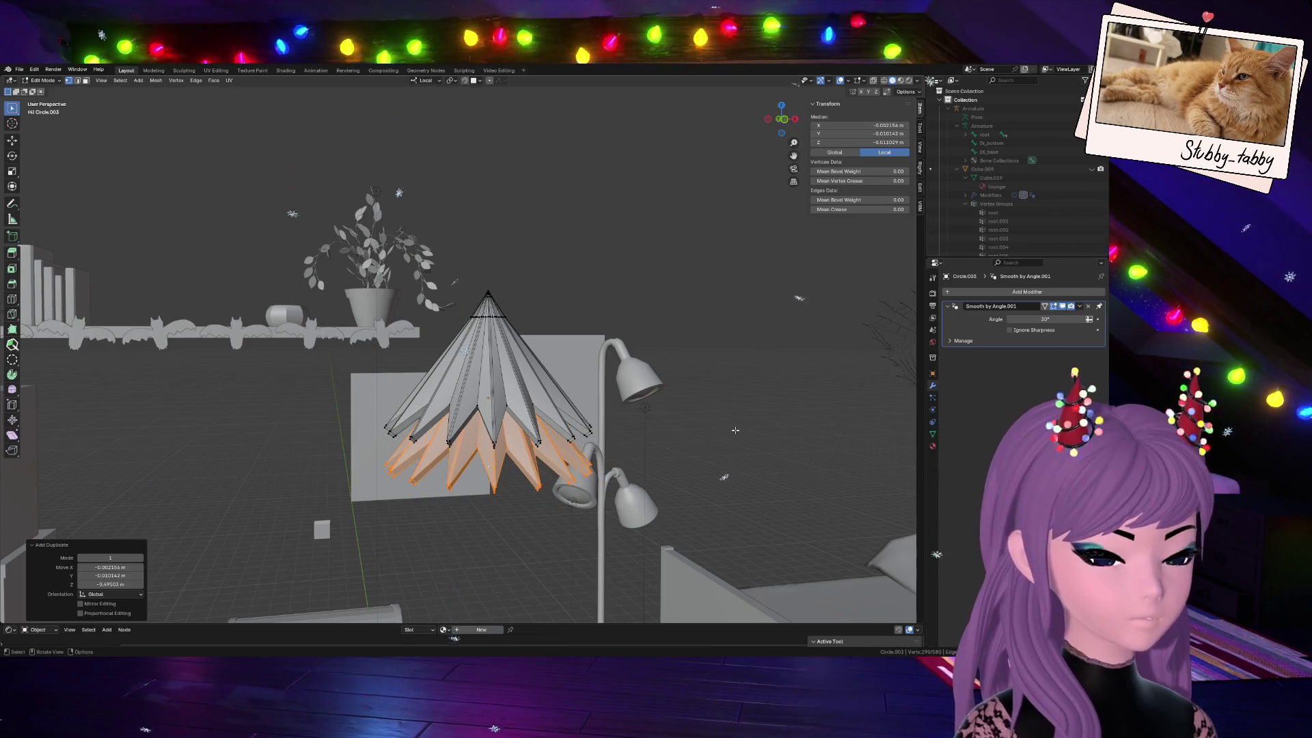
{"action": "key", "text": "s"}
{"action": "left_click", "coordinate": [760, 438]}
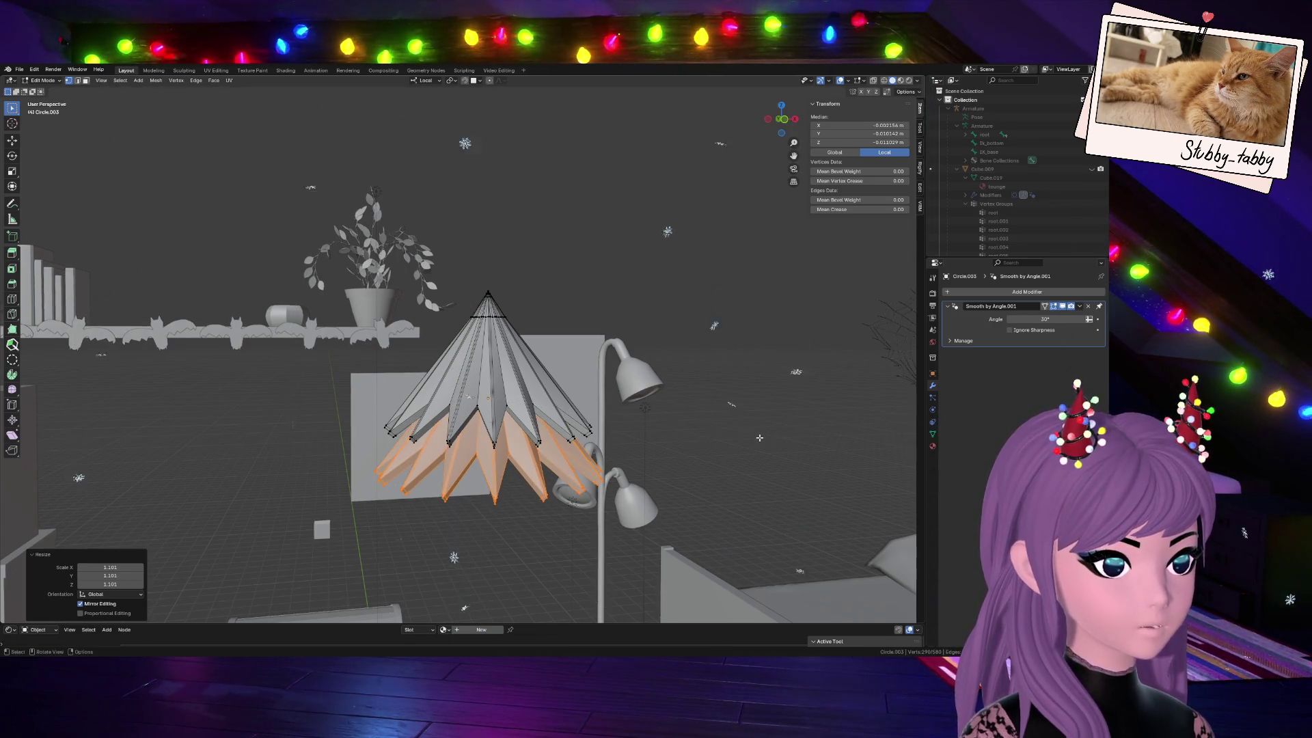
{"action": "left_click", "coordinate": [787, 114]}
{"action": "scroll", "coordinate": [787, 116], "scroll_direction": "down", "scroll_amount": 3}
{"action": "scroll", "coordinate": [788, 115], "scroll_direction": "down", "scroll_amount": 2}
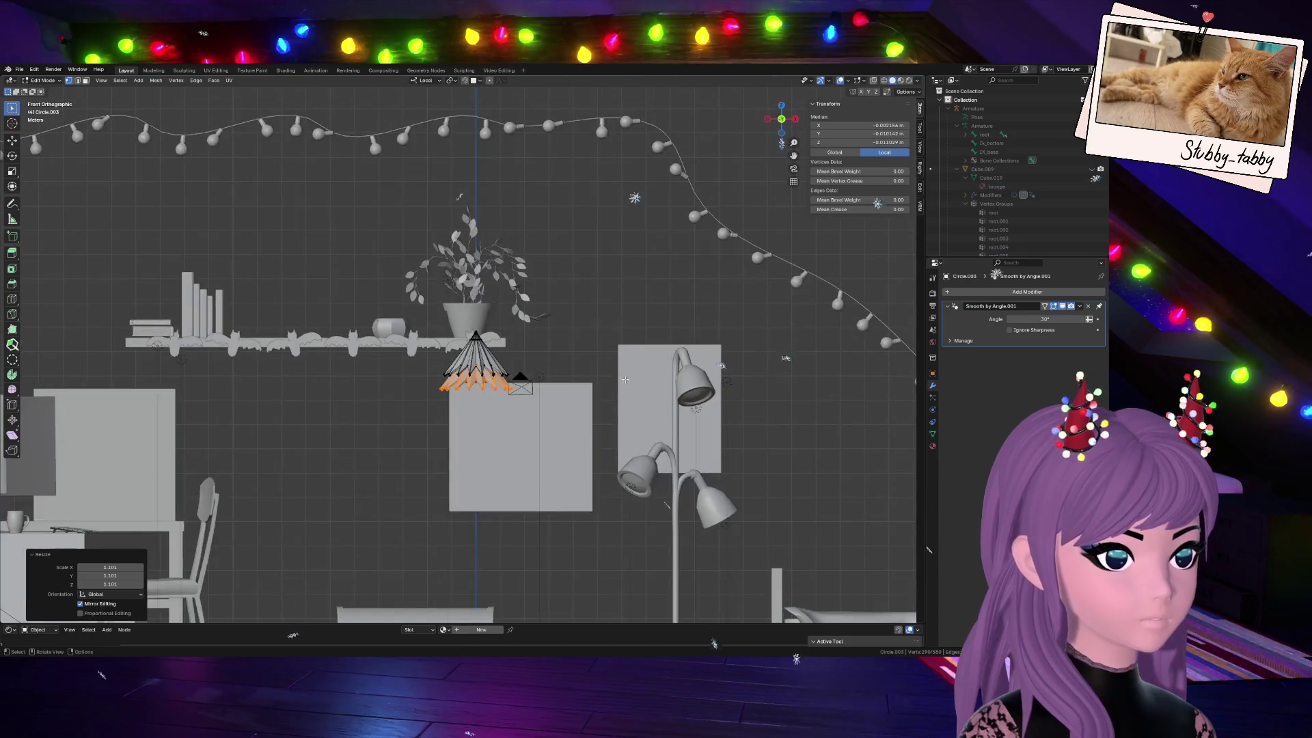
{"action": "scroll", "coordinate": [787, 115], "scroll_direction": "up", "scroll_amount": 3}
{"action": "key", "text": "g"}
{"action": "key", "text": "z"}
{"action": "left_click", "coordinate": [560, 443]}
Enlarge the lower tier again and adjust its height to form a two-tier tree
{"action": "key", "text": "s"}
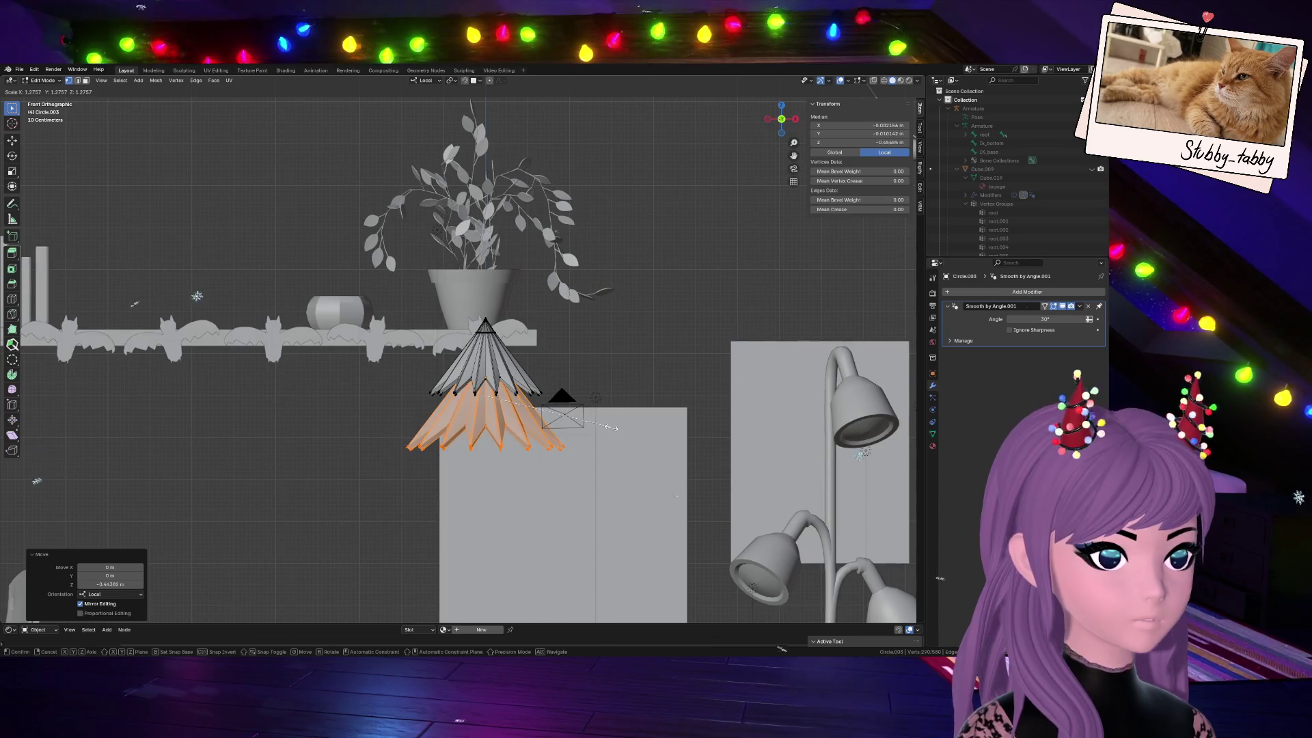
{"action": "left_click", "coordinate": [613, 428]}
{"action": "key", "text": "g"}
{"action": "key", "text": "z"}
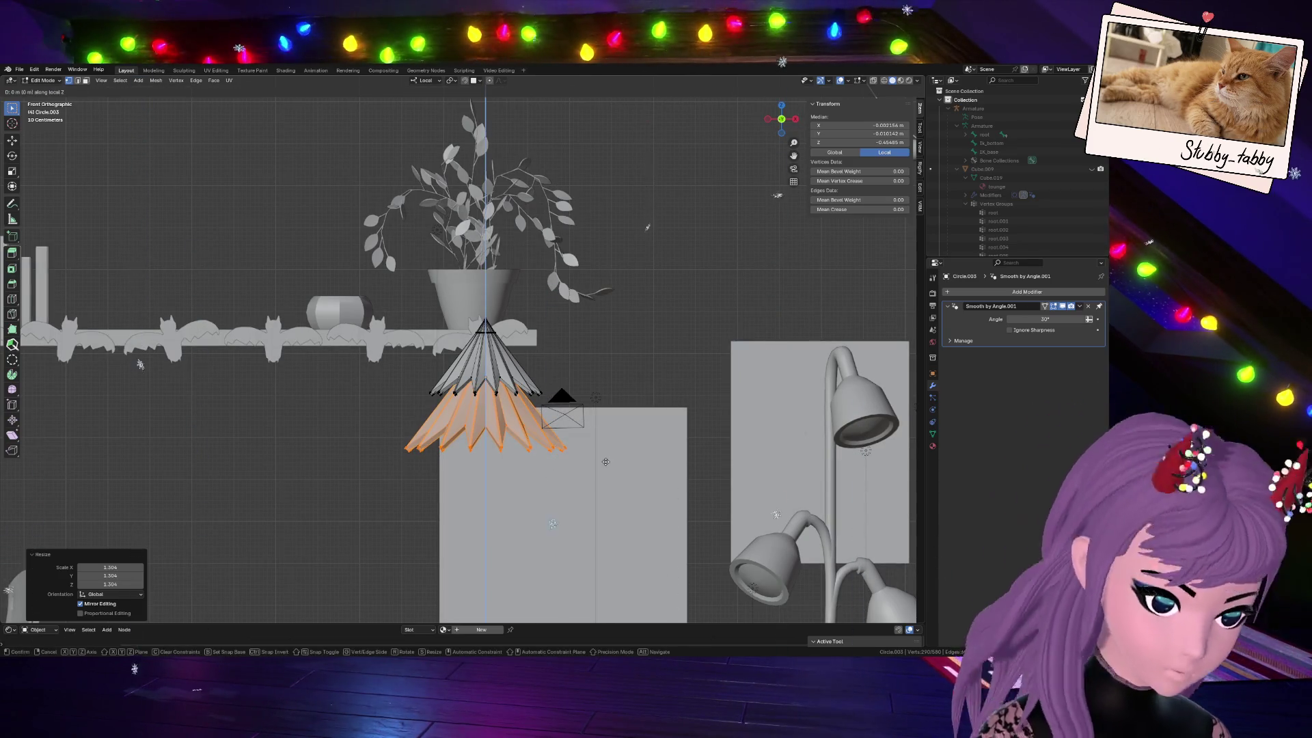
{"action": "left_click", "coordinate": [605, 454]}
{"action": "key", "text": "Tab"}
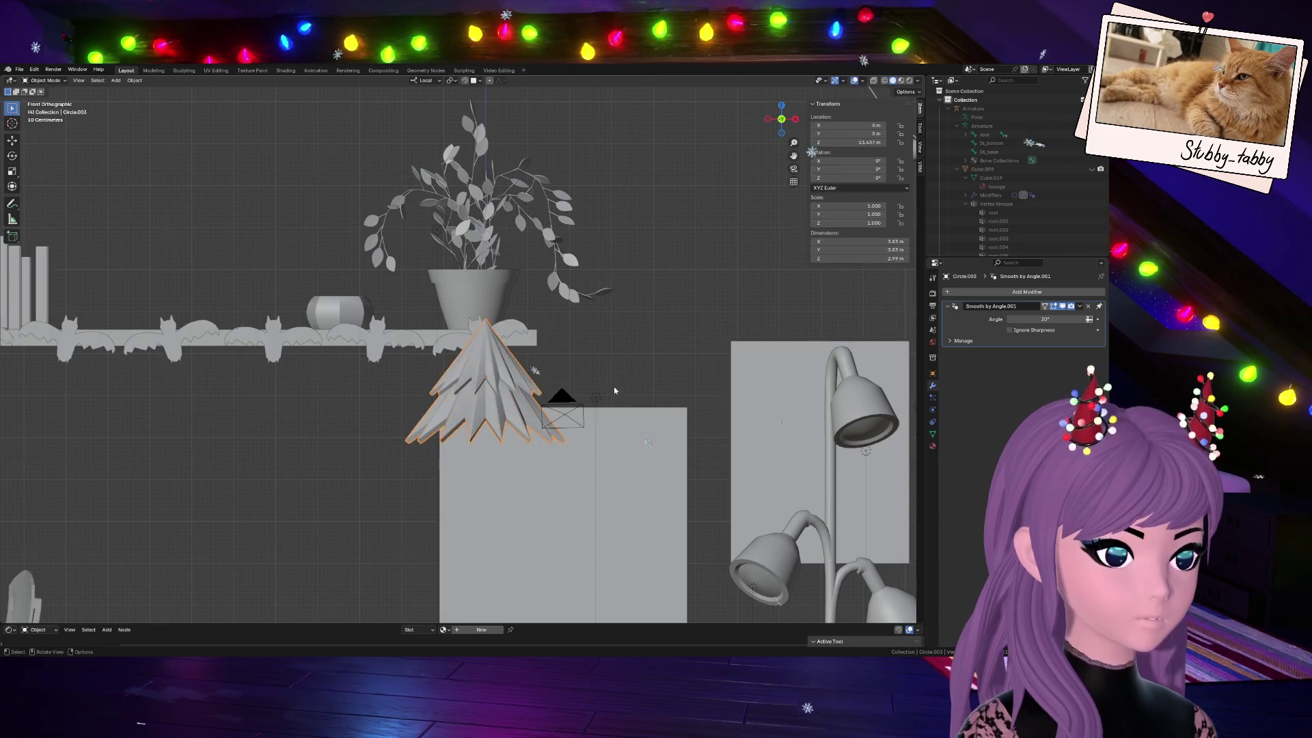
{"action": "scroll", "coordinate": [497, 413], "scroll_direction": "down", "scroll_amount": 3}
{"action": "scroll", "coordinate": [538, 438], "scroll_direction": "down", "scroll_amount": 1}
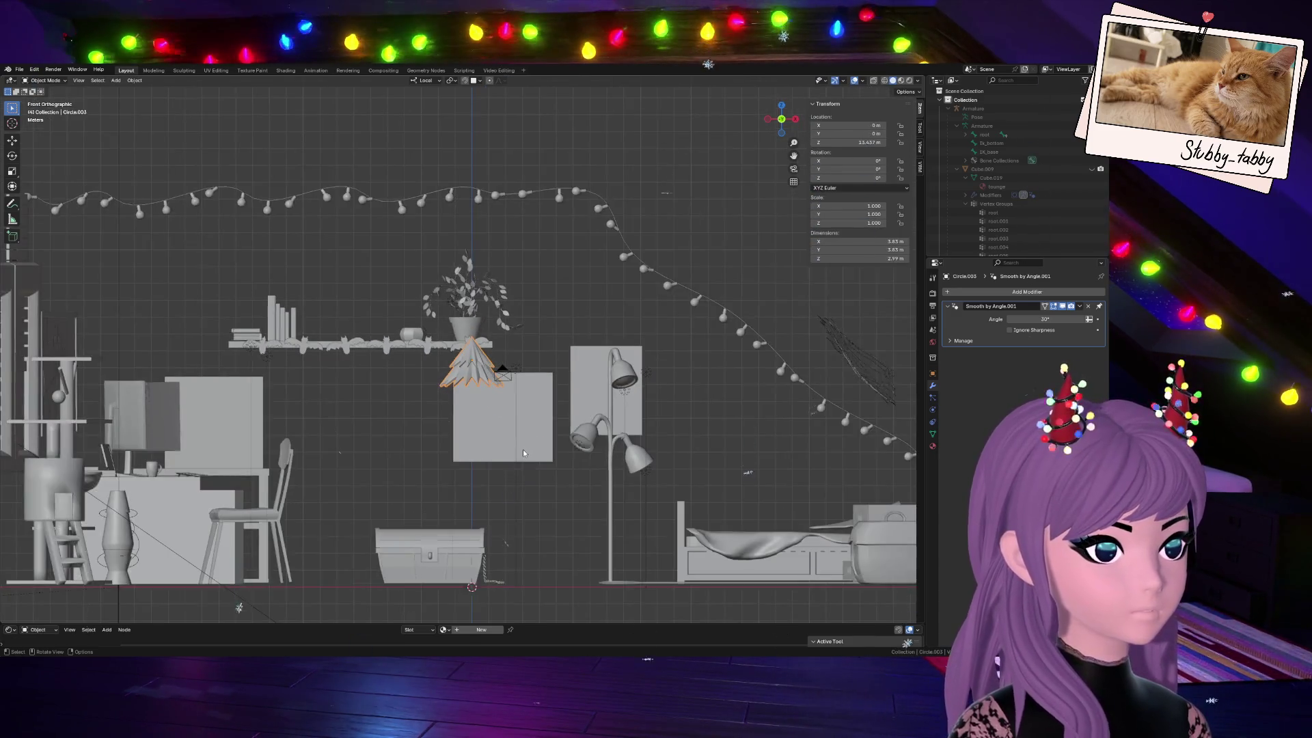
{"action": "scroll", "coordinate": [524, 449], "scroll_direction": "up", "scroll_amount": 3}
{"action": "scroll", "coordinate": [503, 447], "scroll_direction": "up", "scroll_amount": 2}
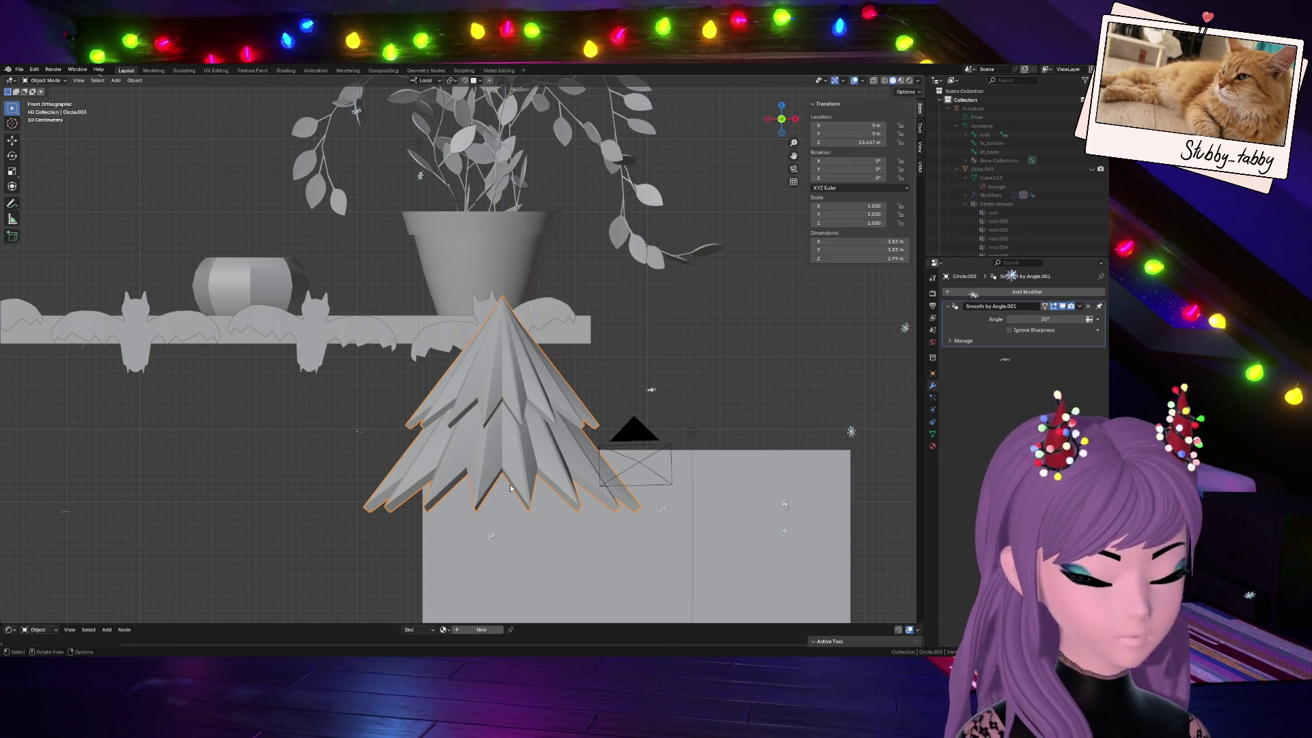
Box-select the lower tier in X-ray and shrink it slightly narrower
{"action": "key", "text": "Tab"}
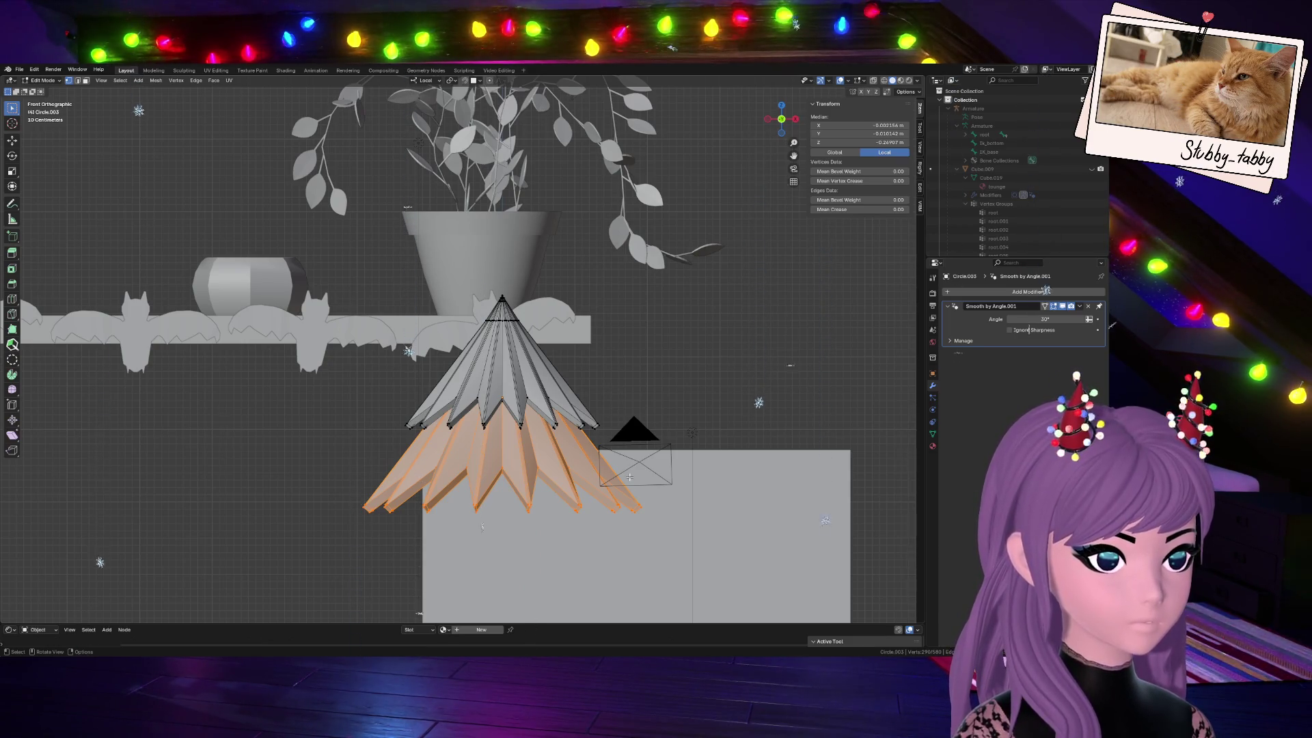
{"action": "key", "text": "ctrl+KP_Add"}
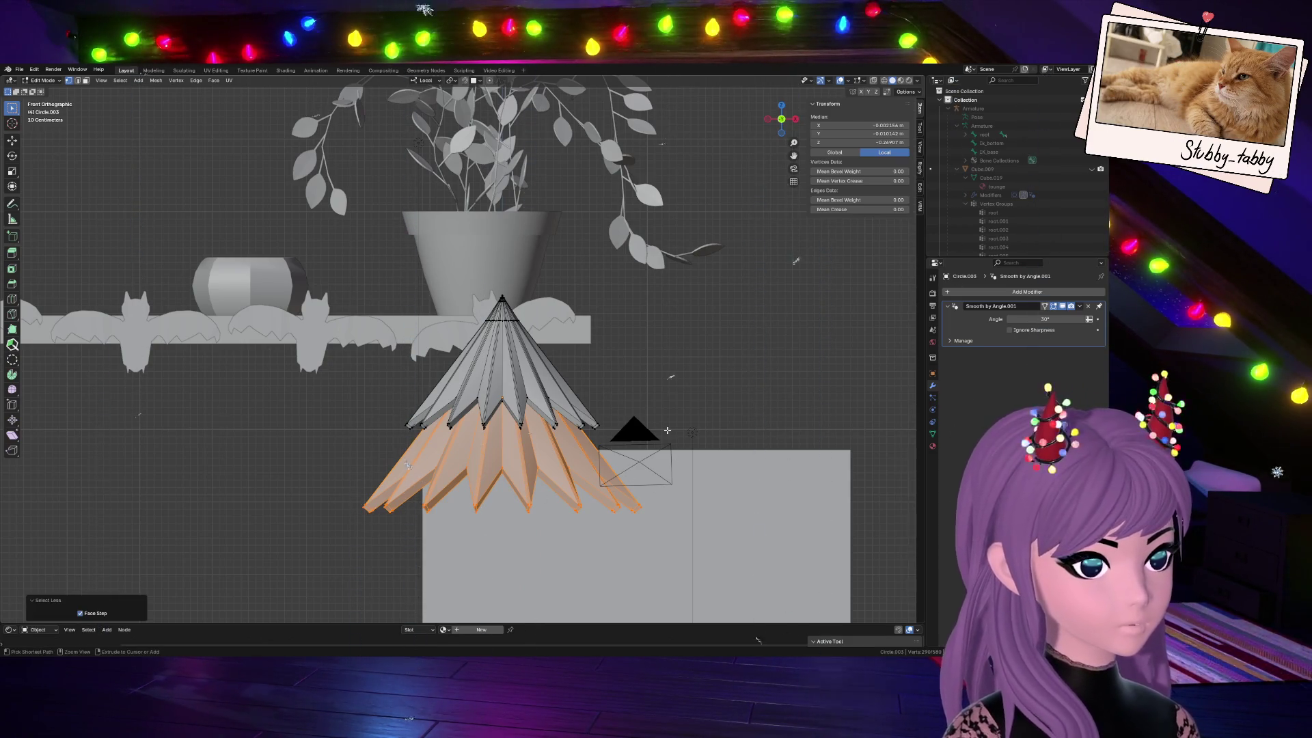
{"action": "key", "text": "alt+z"}
{"action": "key", "text": "alt+a"}
{"action": "left_click_drag", "start_coordinate": [310, 441], "coordinate": [716, 577]}
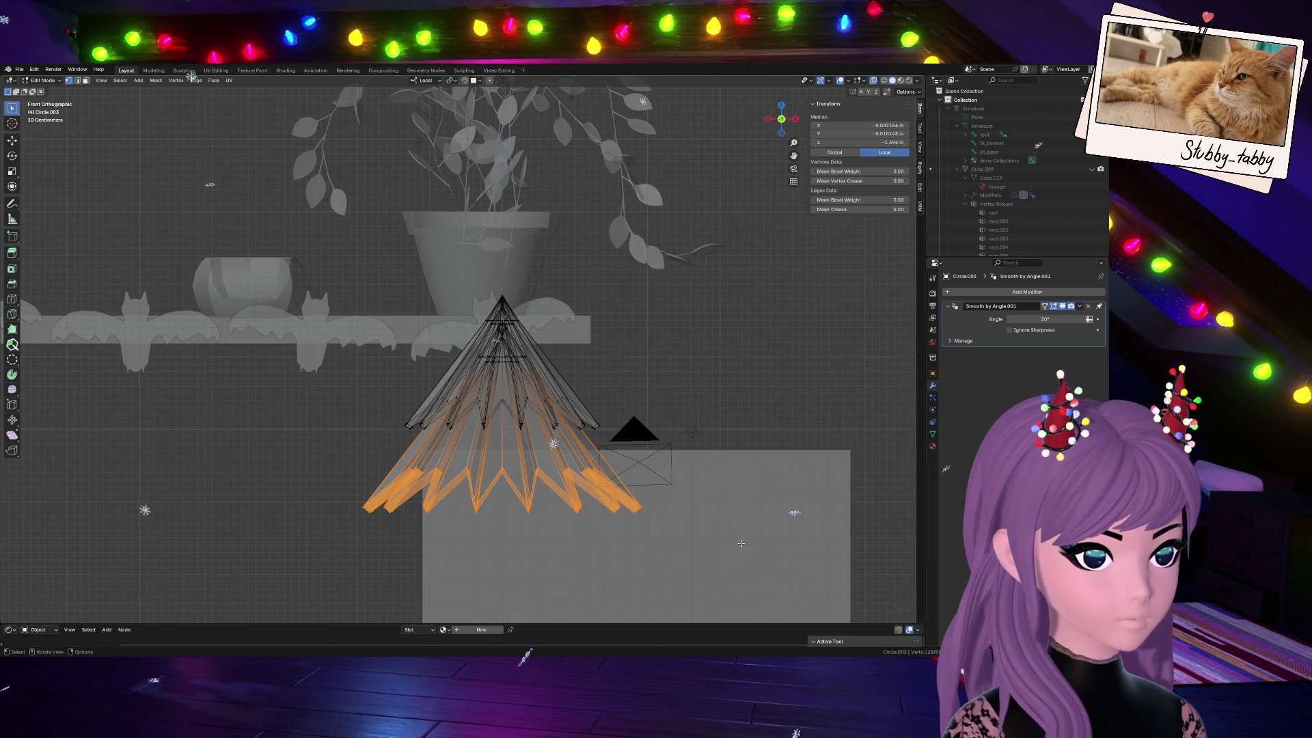
{"action": "key", "text": "s"}
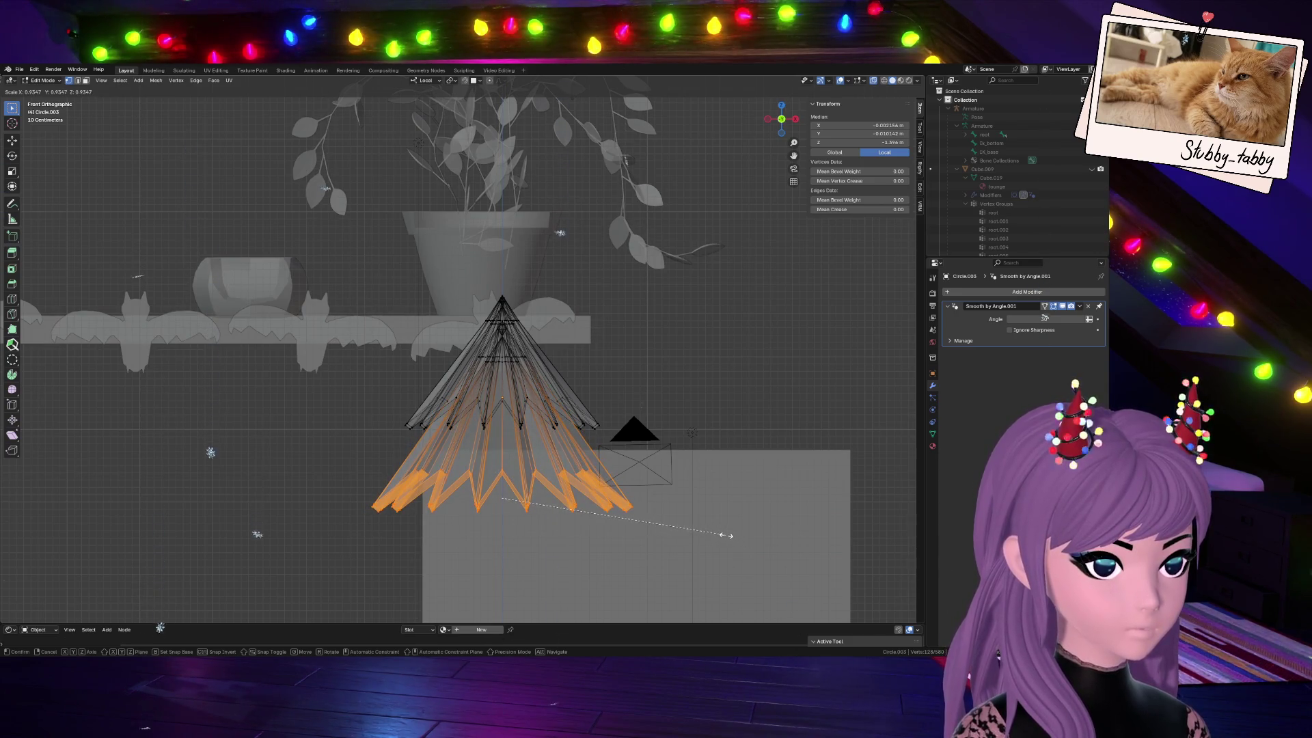
{"action": "left_click", "coordinate": [726, 534]}
Raise the lower tier, leave Edit Mode with X-ray off, and duplicate the whole tree object
{"action": "key", "text": "g"}
{"action": "key", "text": "z"}
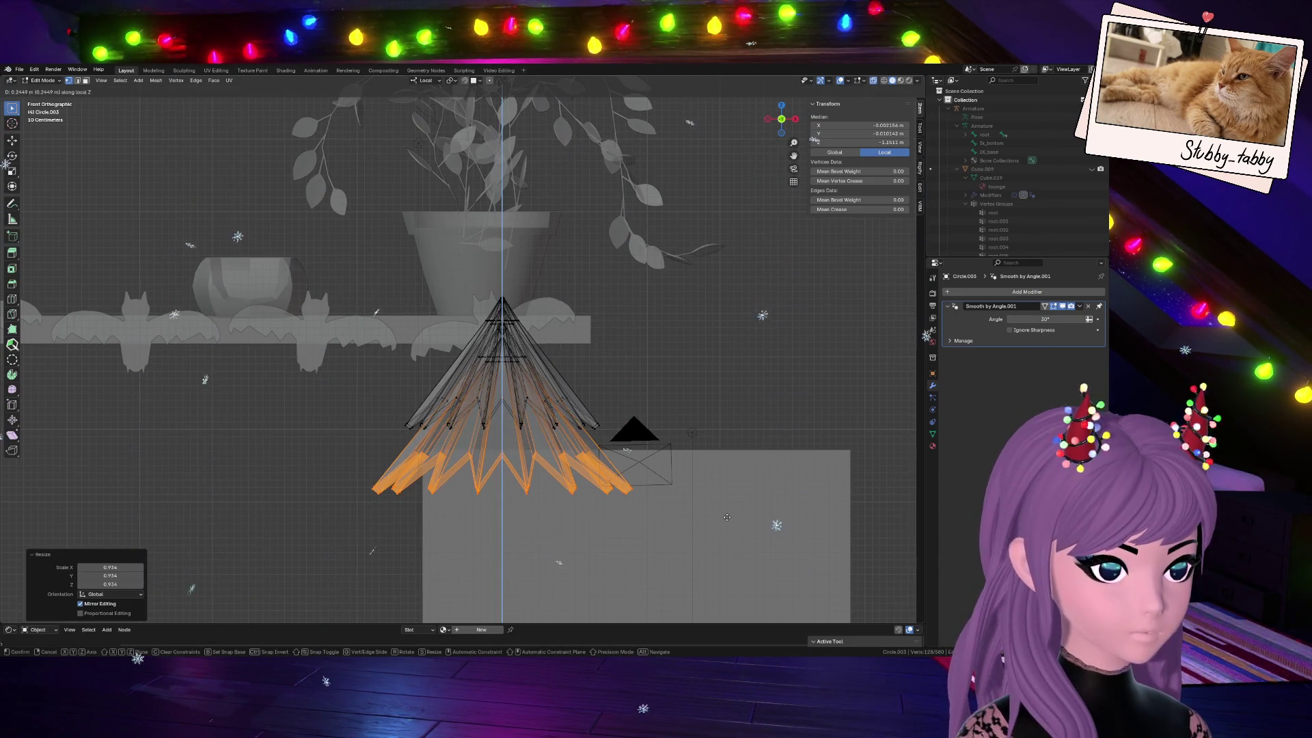
{"action": "left_click", "coordinate": [725, 515]}
{"action": "key", "text": "alt+a"}
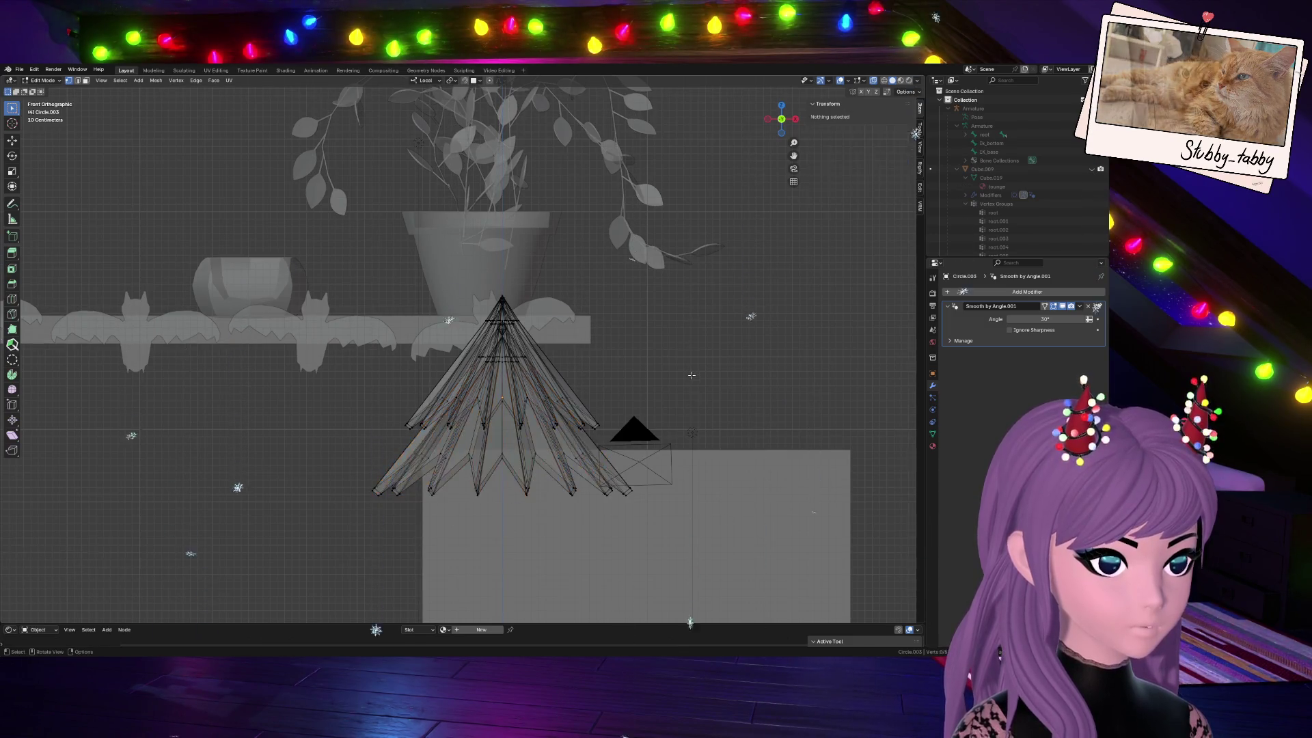
{"action": "key", "text": "Tab"}
{"action": "key", "text": "Tab"}
{"action": "key", "text": "Tab"}
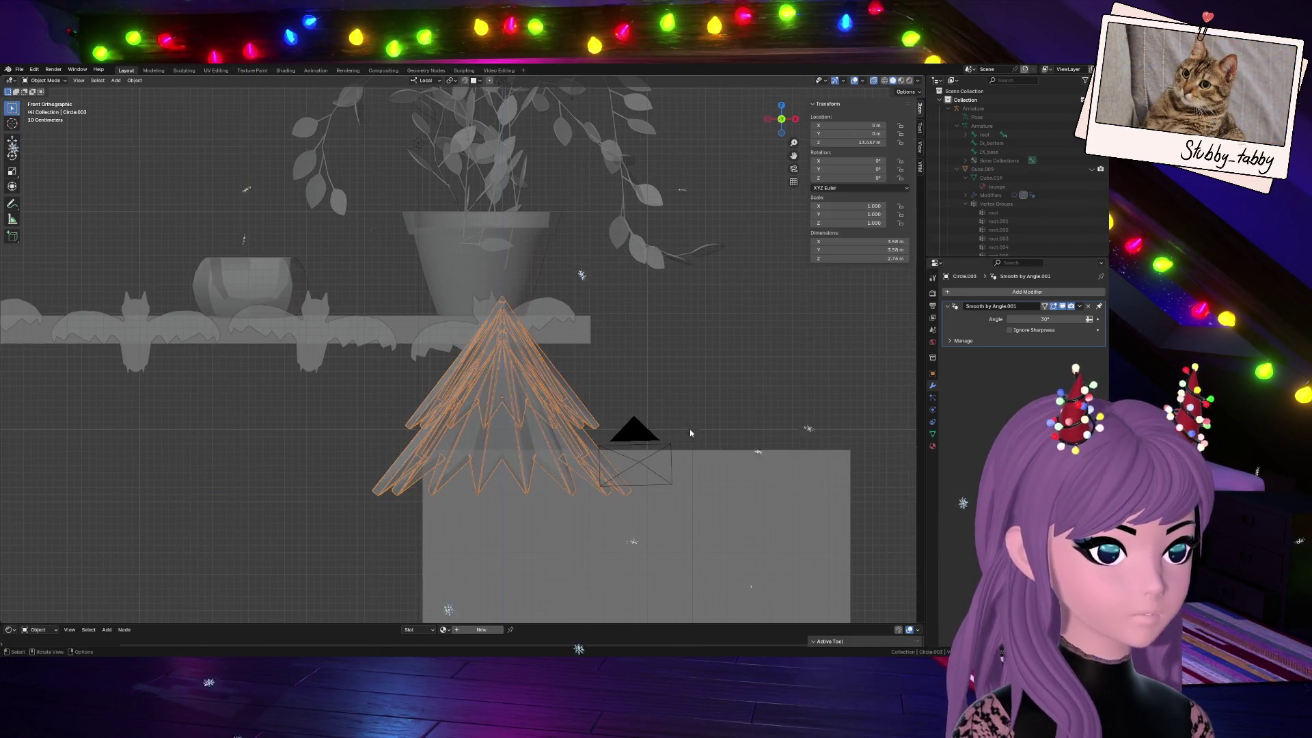
{"action": "left_click", "coordinate": [872, 80]}
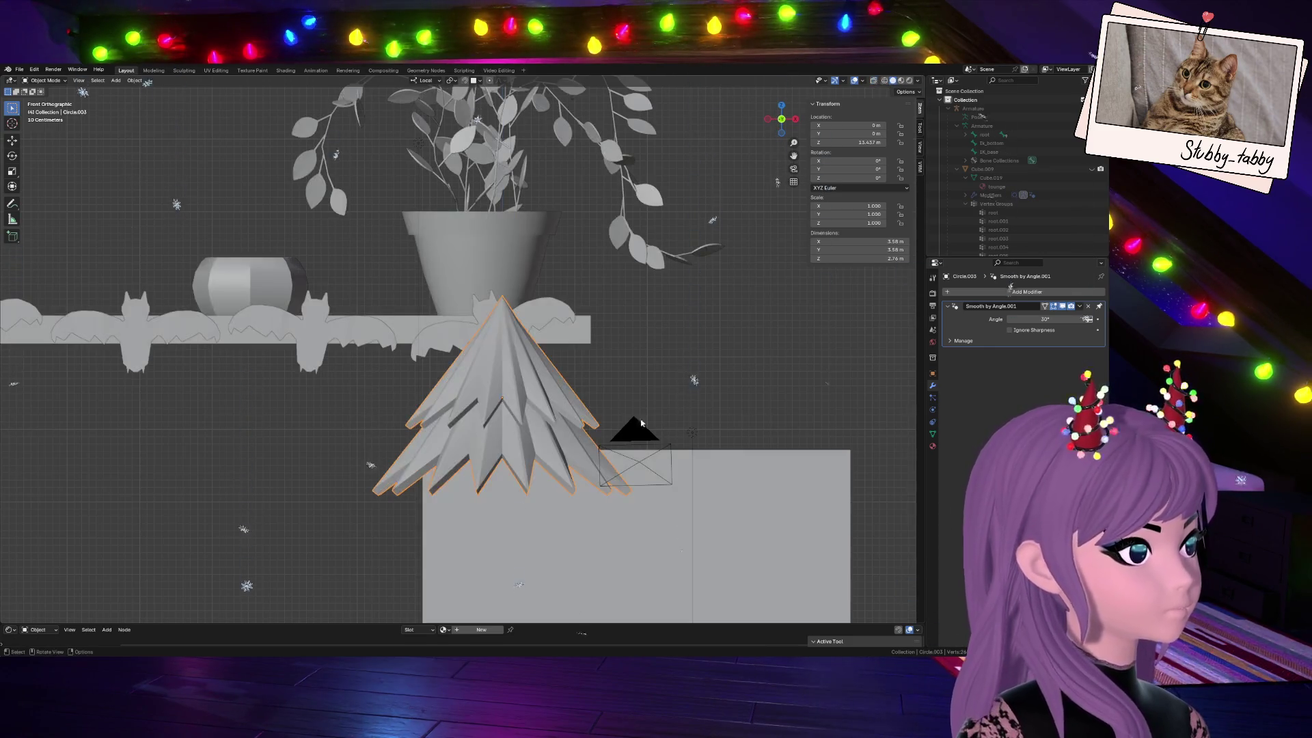
{"action": "scroll", "coordinate": [608, 415], "scroll_direction": "down", "scroll_amount": 3}
{"action": "key", "text": "shift+d"}
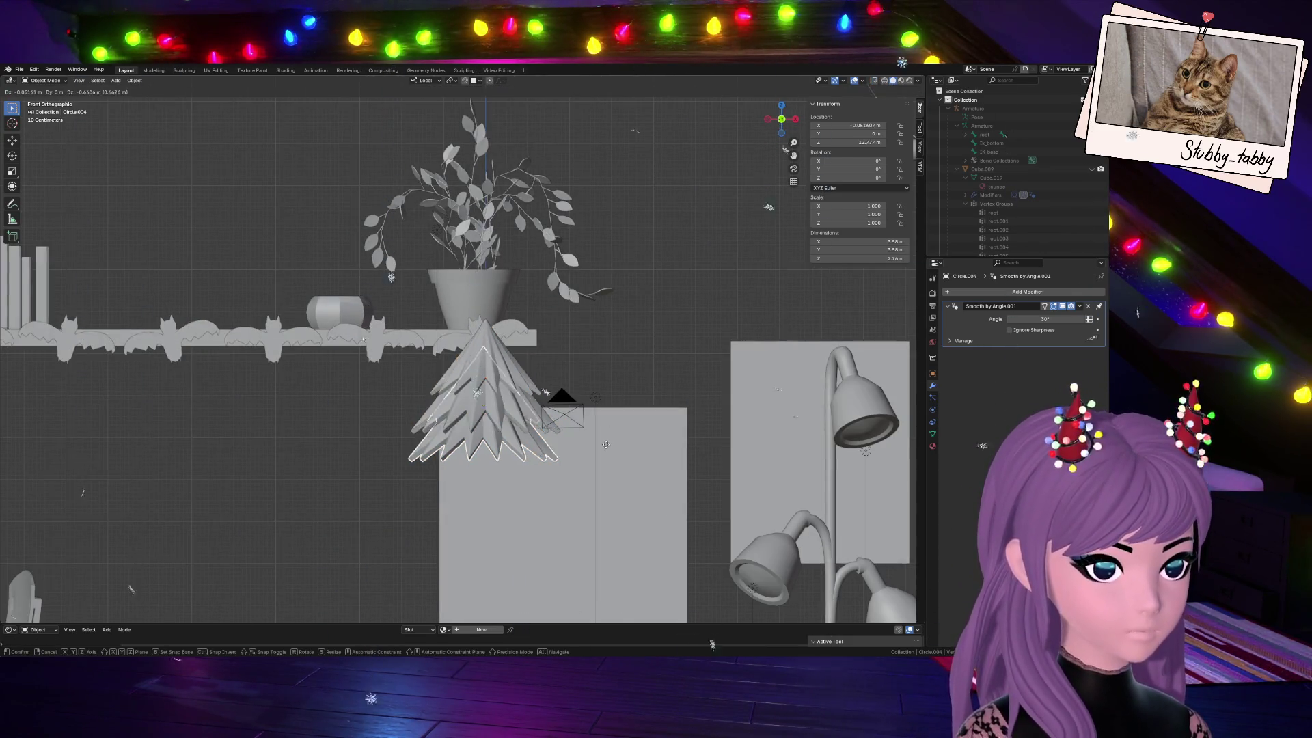
Enlarge the tree copy, lower it beneath the tiers and tilt it slightly as a wide bottom tier
{"action": "left_click", "coordinate": [606, 463]}
{"action": "key", "text": "s"}
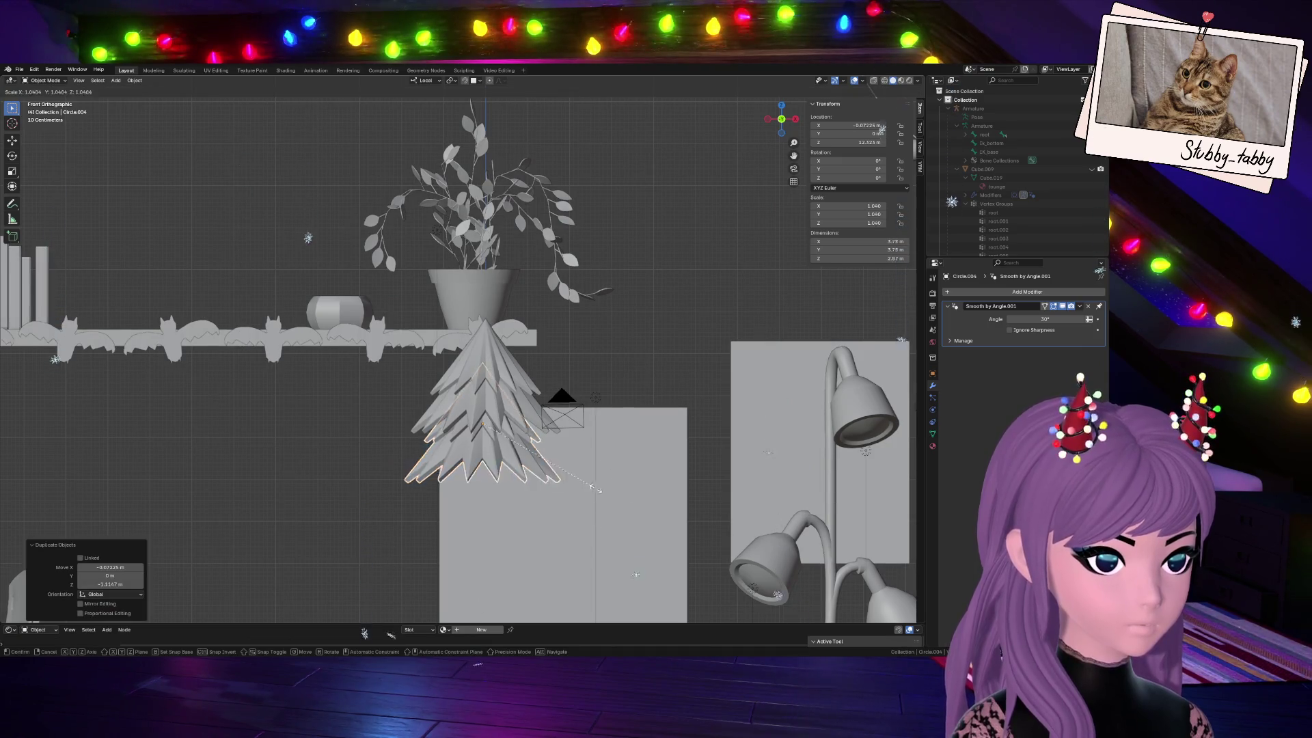
{"action": "left_click", "coordinate": [623, 500]}
{"action": "key", "text": "g"}
{"action": "key", "text": "z"}
{"action": "left_click", "coordinate": [621, 408]}
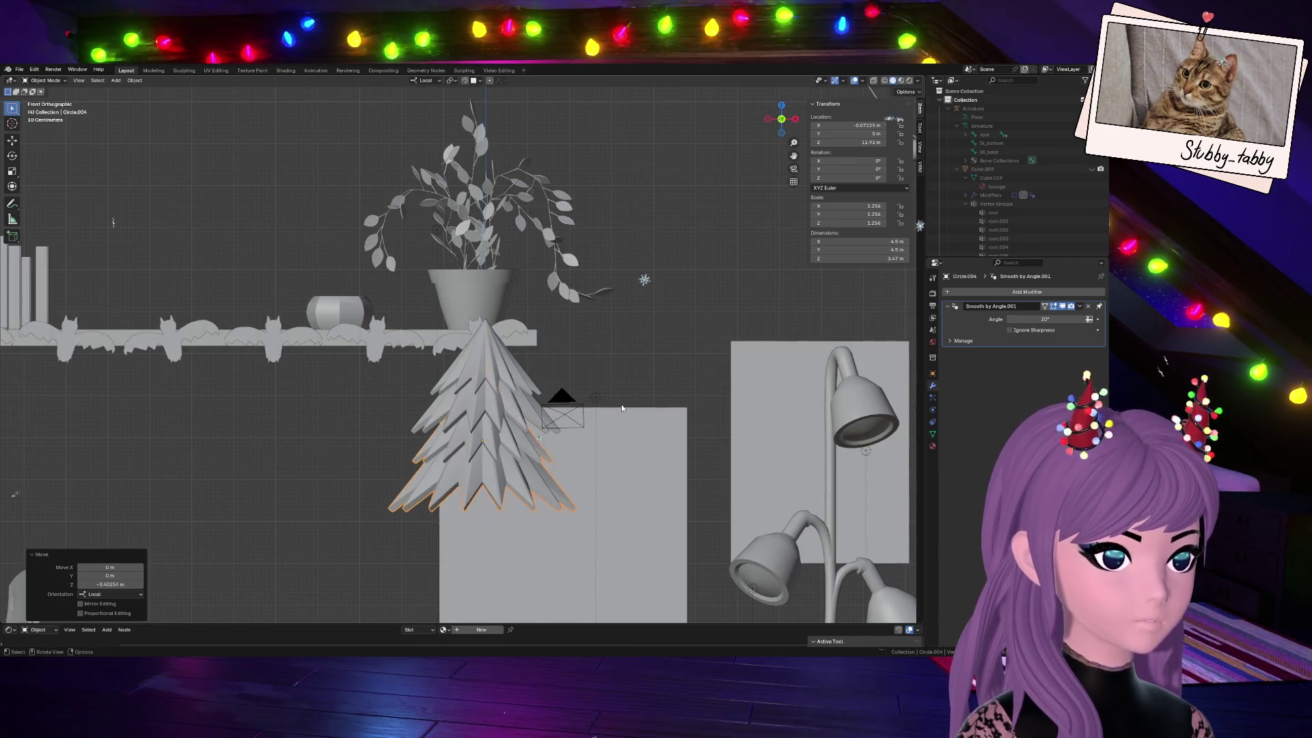
{"action": "scroll", "coordinate": [621, 408], "scroll_direction": "down", "scroll_amount": 5}
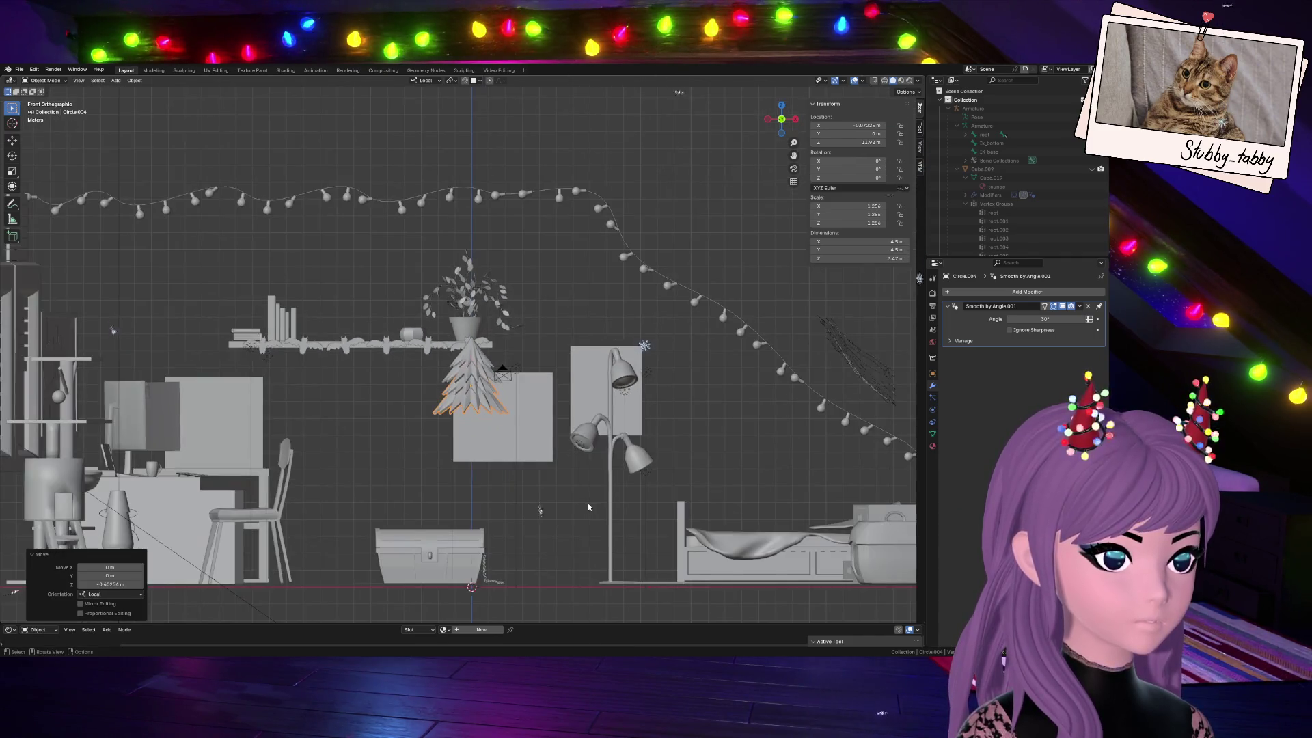
{"action": "key", "text": "r"}
{"action": "left_click", "coordinate": [559, 457]}
{"action": "scroll", "coordinate": [541, 450], "scroll_direction": "up", "scroll_amount": 4}
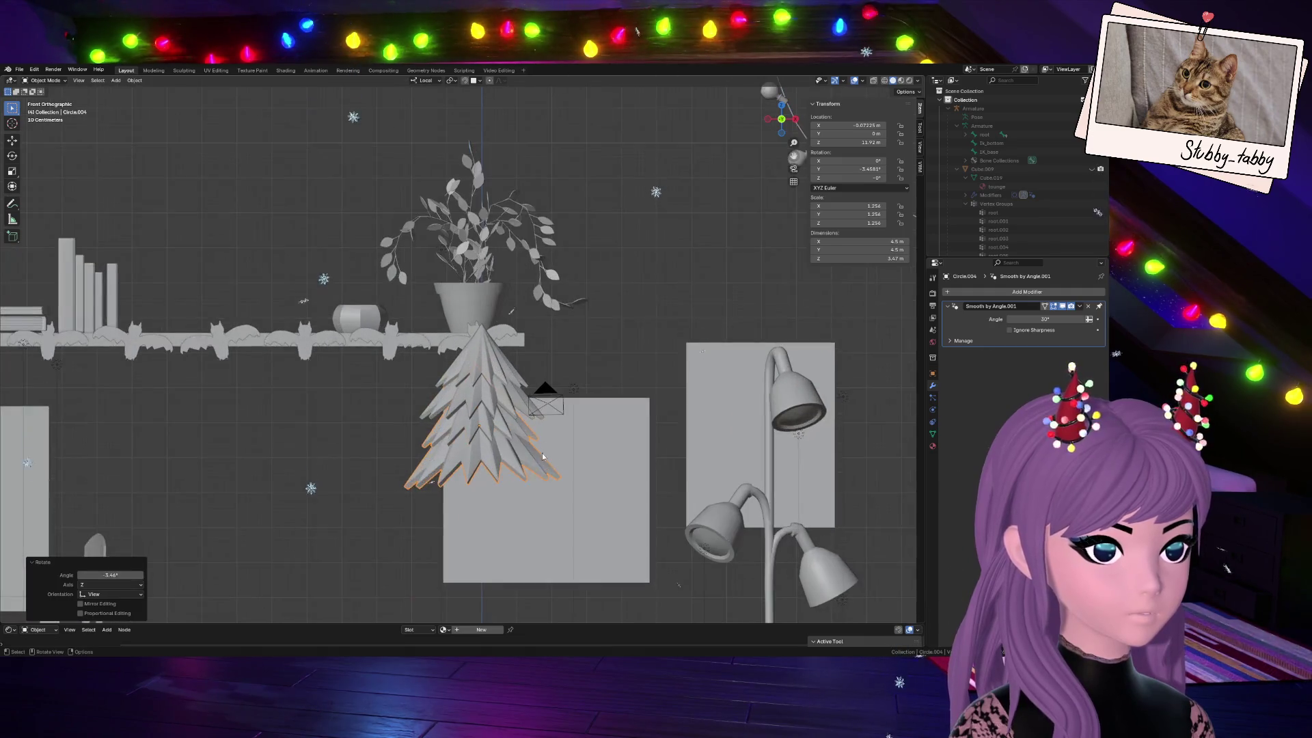
{"action": "key", "text": "g"}
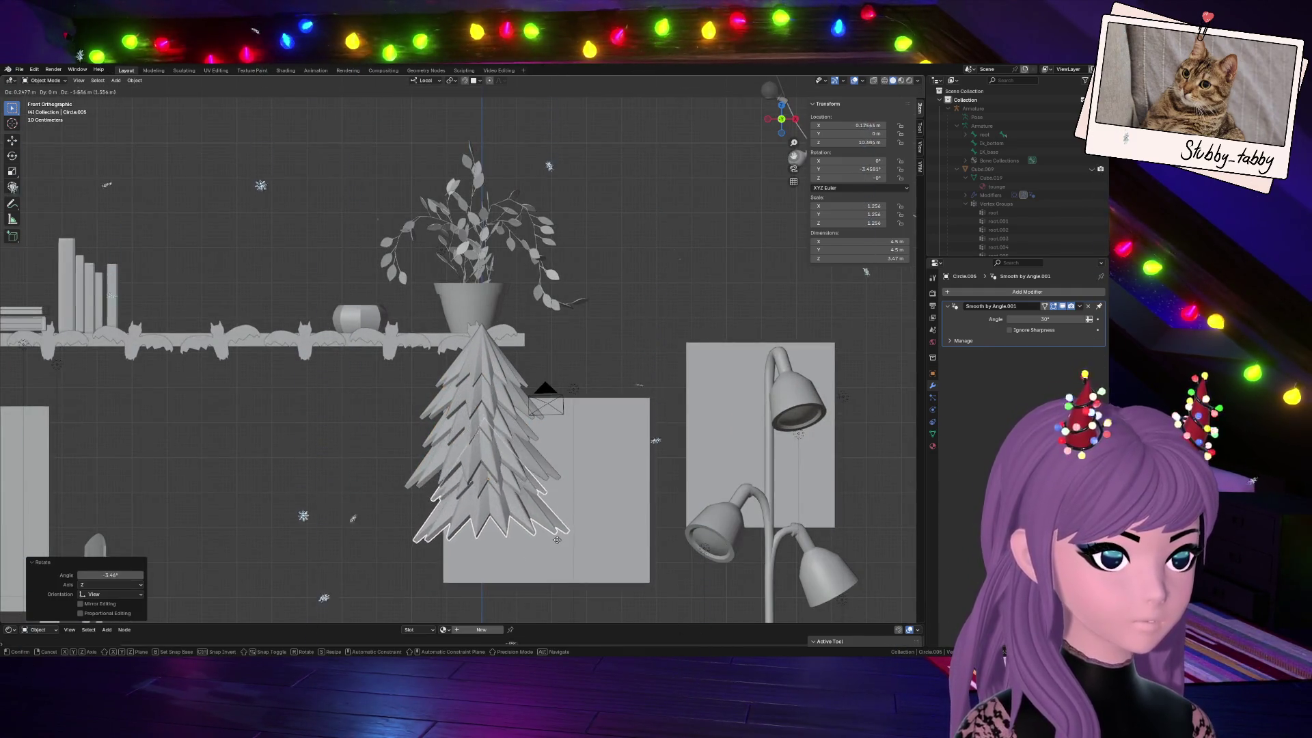
Place another enlarged copy lower still as a fourth bottom tier
{"action": "left_click", "coordinate": [580, 465]}
{"action": "key", "text": "s"}
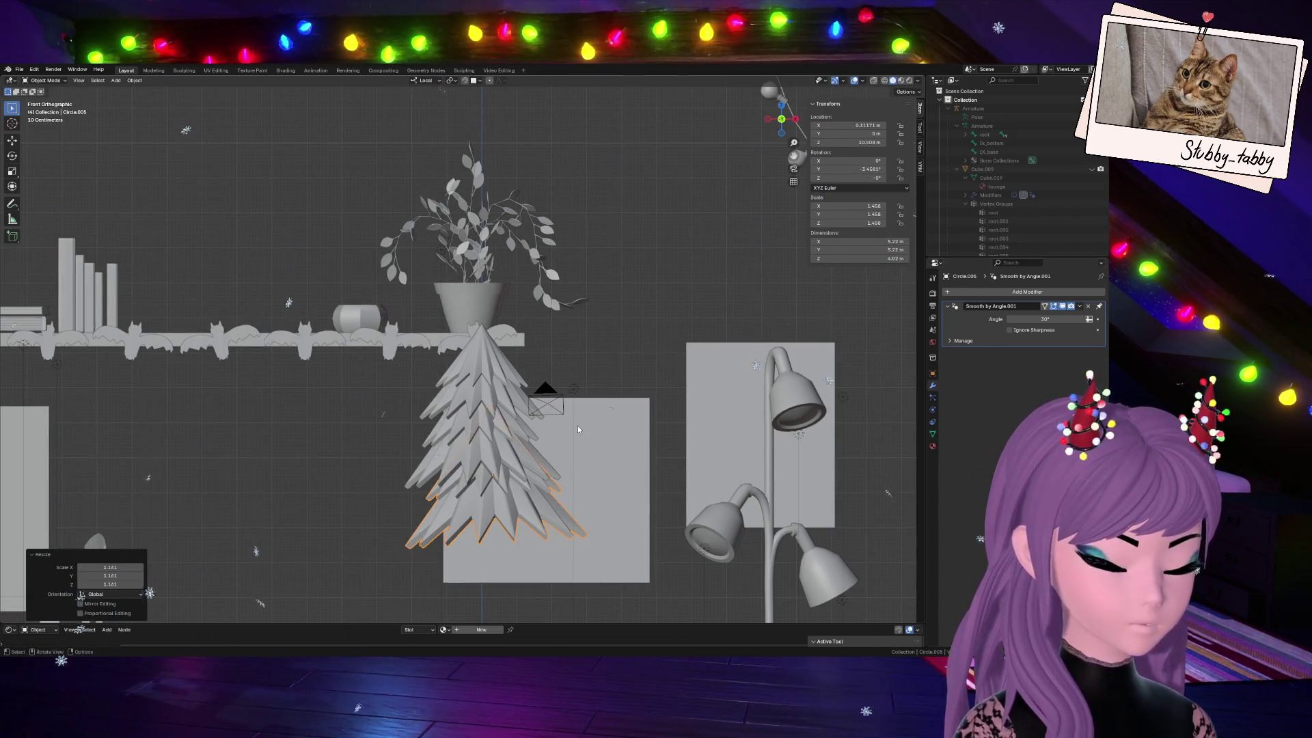
{"action": "key", "text": "g"}
{"action": "key", "text": "z"}
{"action": "left_click", "coordinate": [580, 472]}
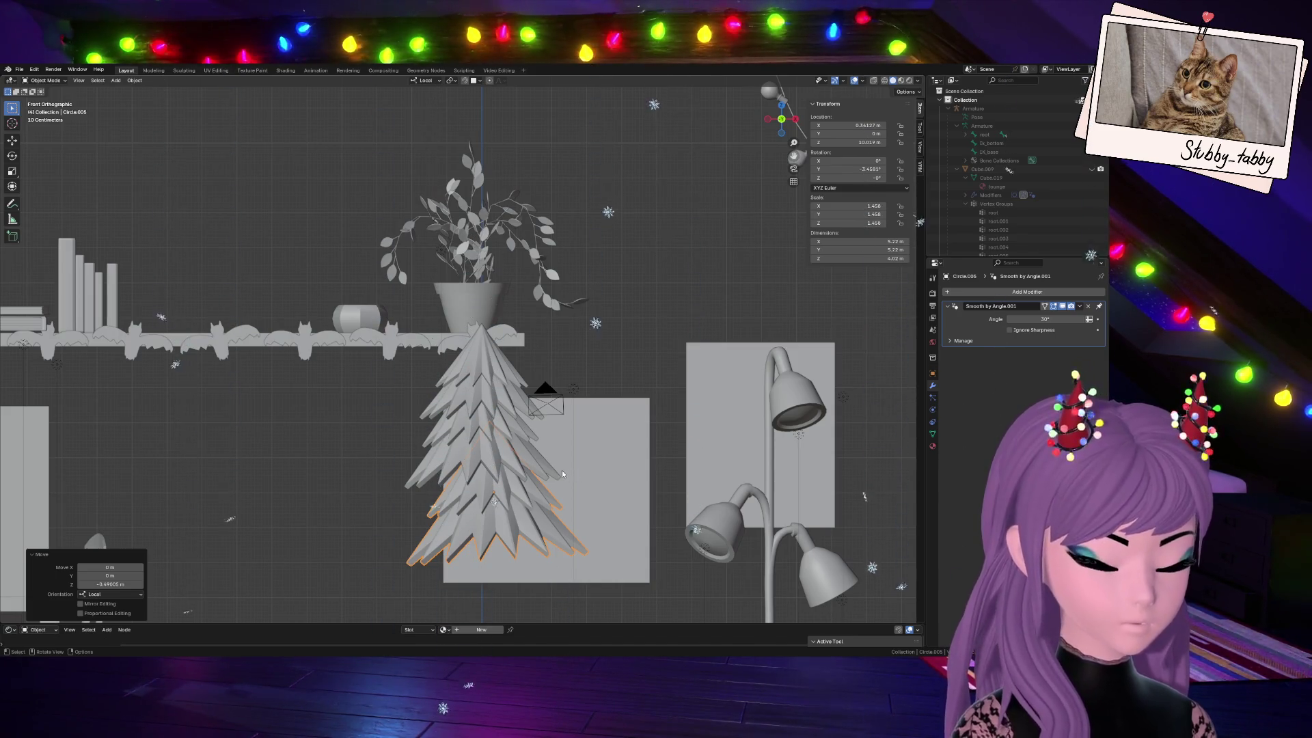
{"action": "scroll", "coordinate": [564, 481], "scroll_direction": "down", "scroll_amount": 2}
{"action": "scroll", "coordinate": [552, 491], "scroll_direction": "down", "scroll_amount": 1}
{"action": "scroll", "coordinate": [549, 499], "scroll_direction": "up", "scroll_amount": 3}
{"action": "scroll", "coordinate": [549, 498], "scroll_direction": "down", "scroll_amount": 2}
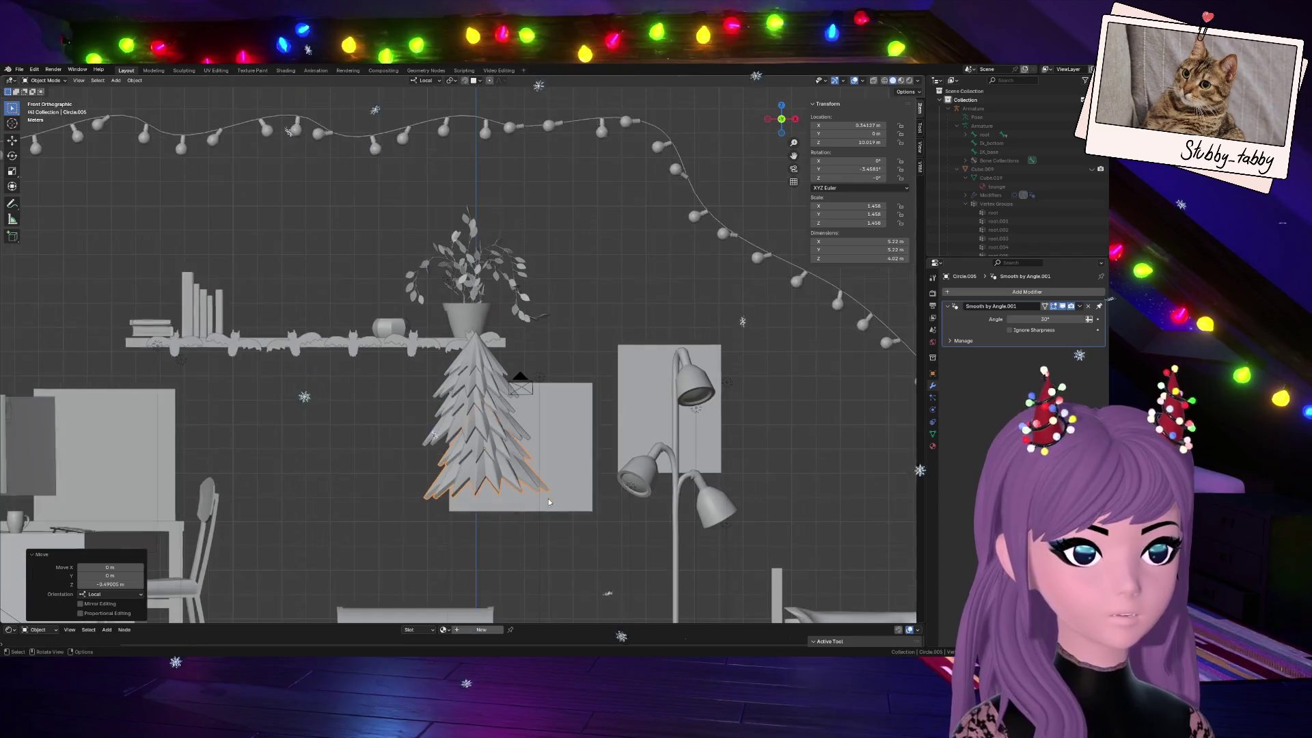
{"action": "scroll", "coordinate": [544, 506], "scroll_direction": "up", "scroll_amount": 2}
{"action": "scroll", "coordinate": [547, 534], "scroll_direction": "down", "scroll_amount": 1}
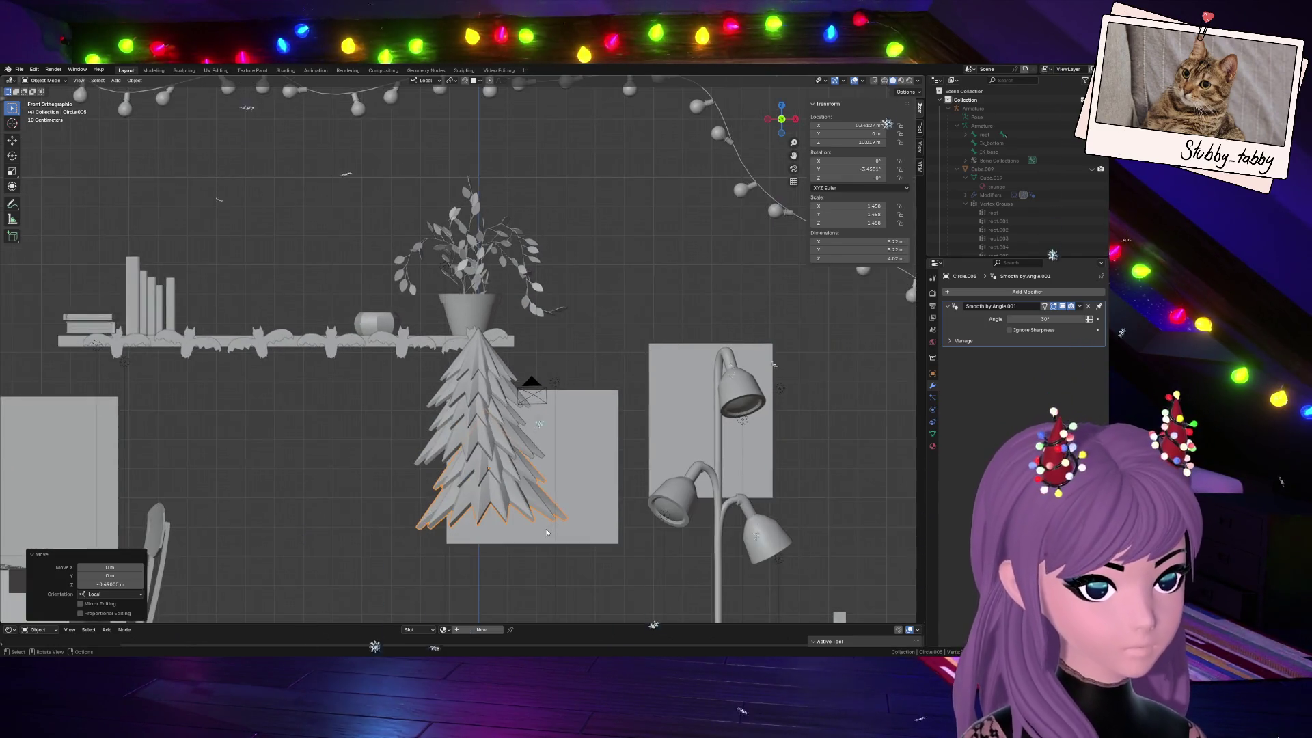
Select the lower tree section in Edit Mode and start scaling it
{"action": "key", "text": "Tab"}
{"action": "key", "text": "l"}
{"action": "key", "text": "s"}
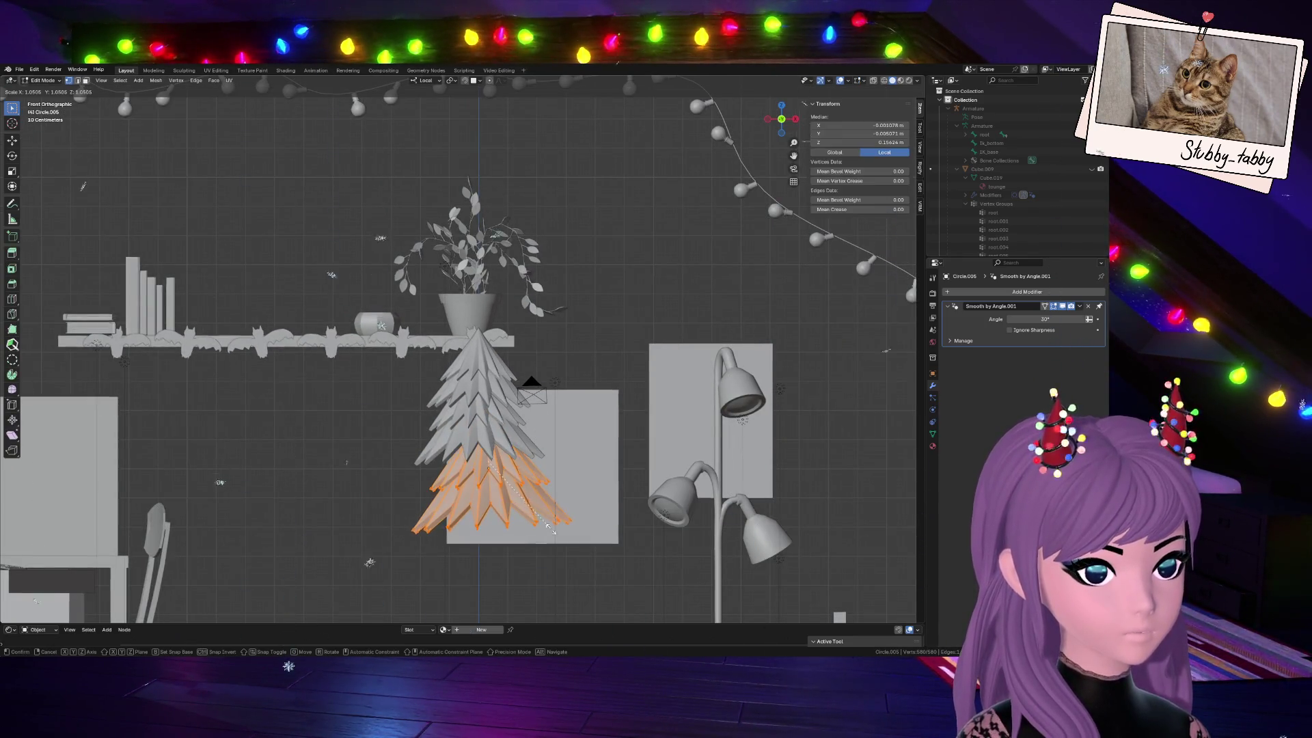
Enlarge the lower section about 1.2 times, then grow-select its upper face band and widen it
{"action": "left_click", "coordinate": [528, 487]}
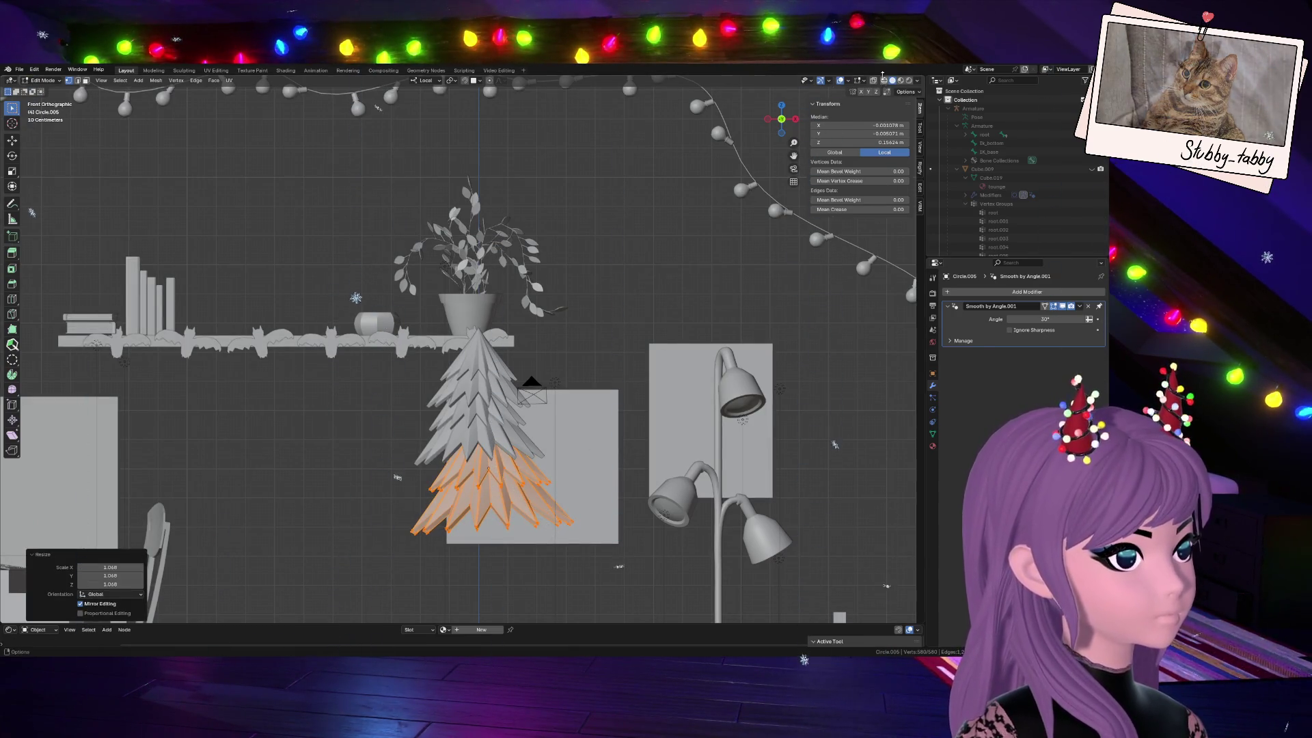
{"action": "key", "text": "alt+z"}
{"action": "key", "text": "alt+a"}
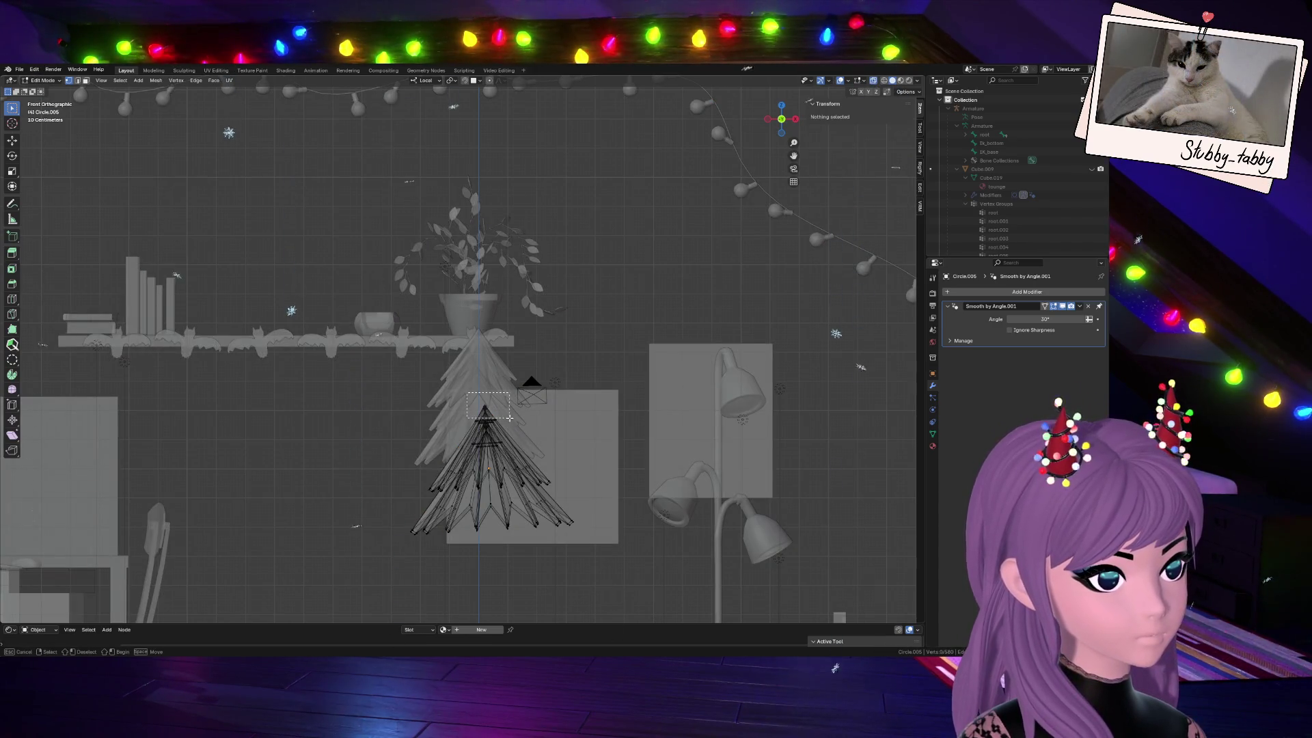
{"action": "left_click_drag", "start_coordinate": [513, 407], "coordinate": [513, 406]}
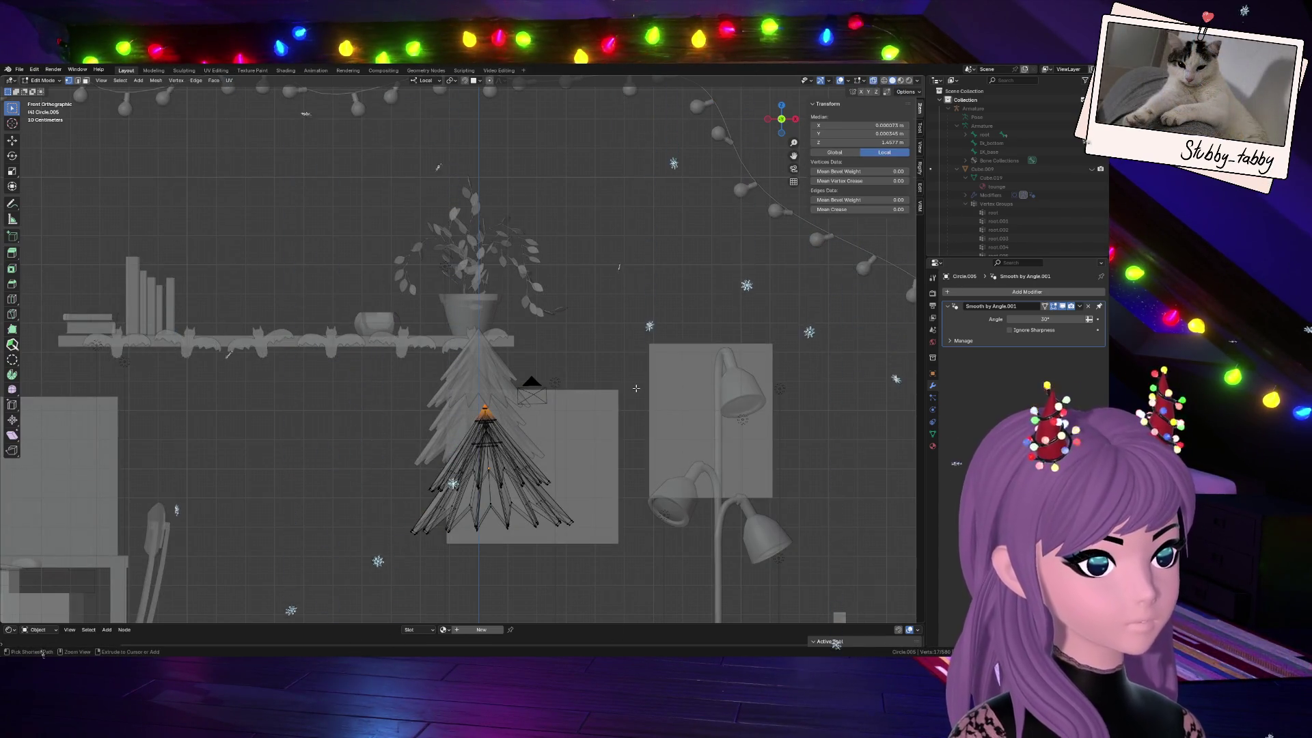
{"action": "key", "text": "ctrl+KP_Add"}
{"action": "key", "text": "ctrl+KP_Add"}
{"action": "key", "text": "ctrl+KP_Add"}
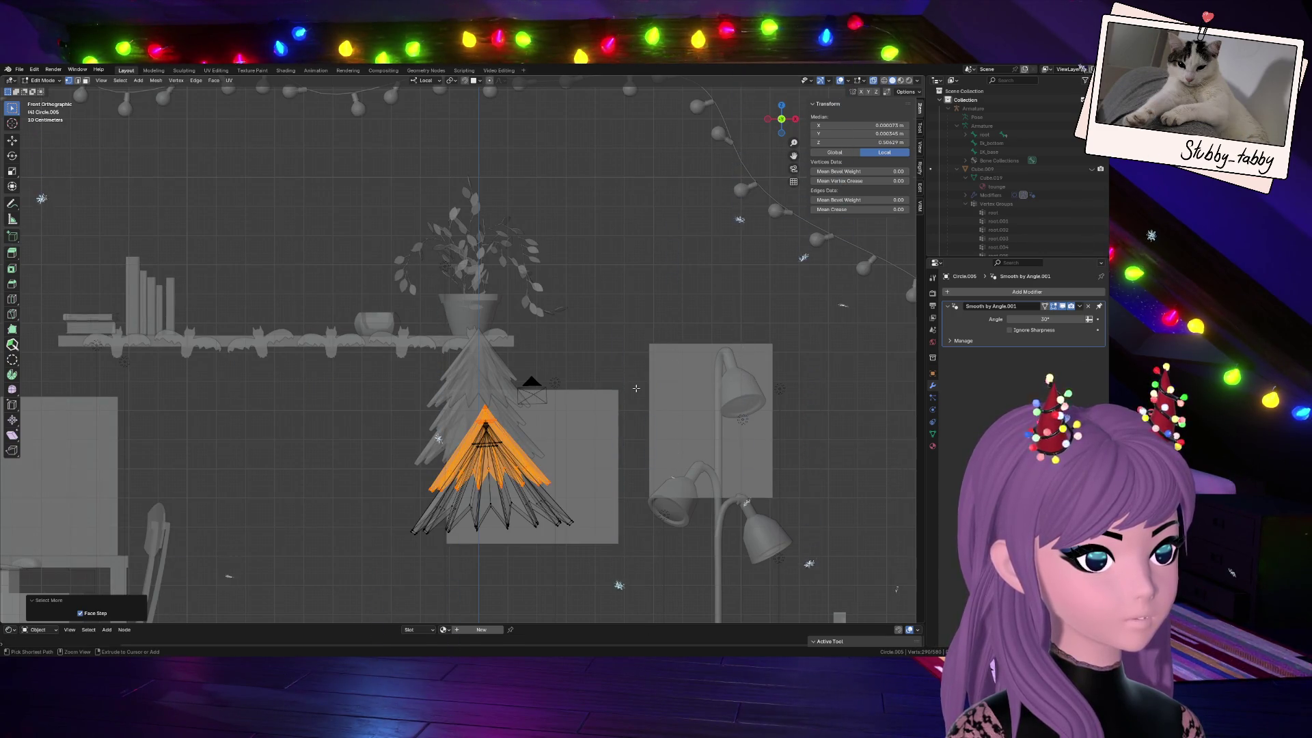
{"action": "key", "text": "alt+z"}
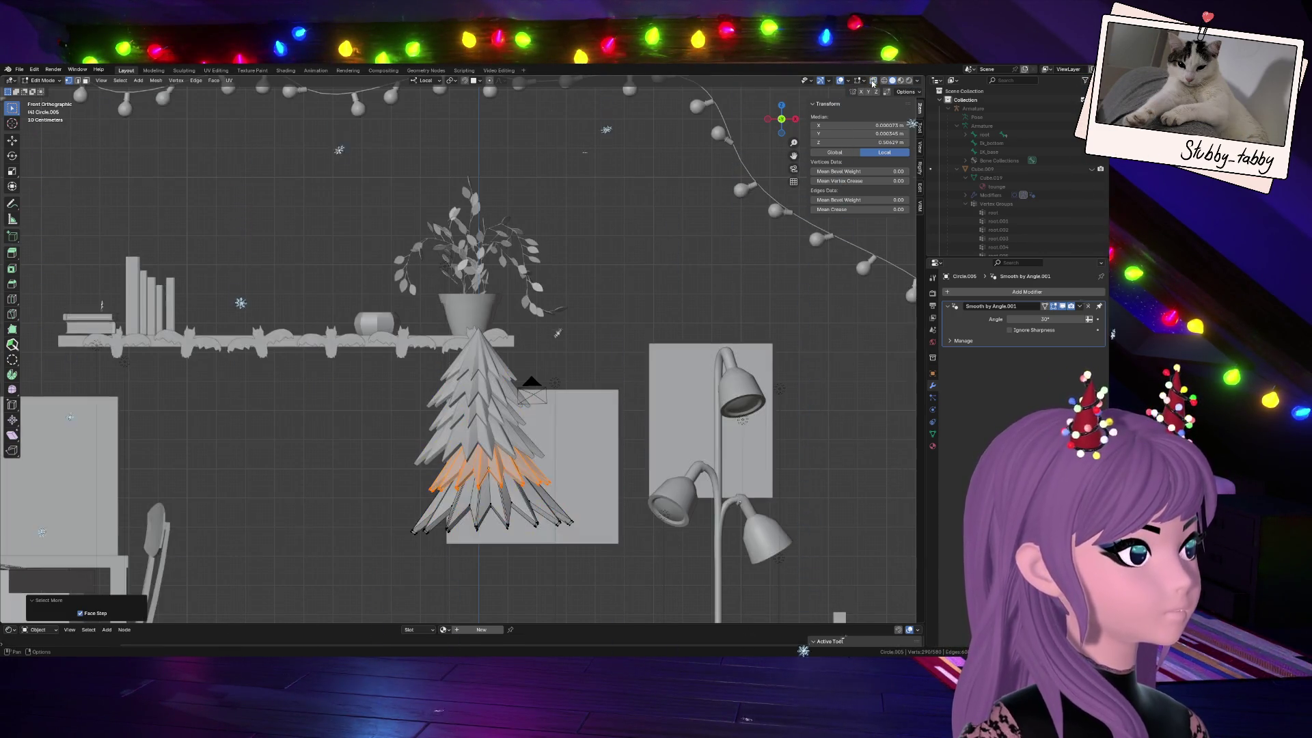
{"action": "key", "text": "s"}
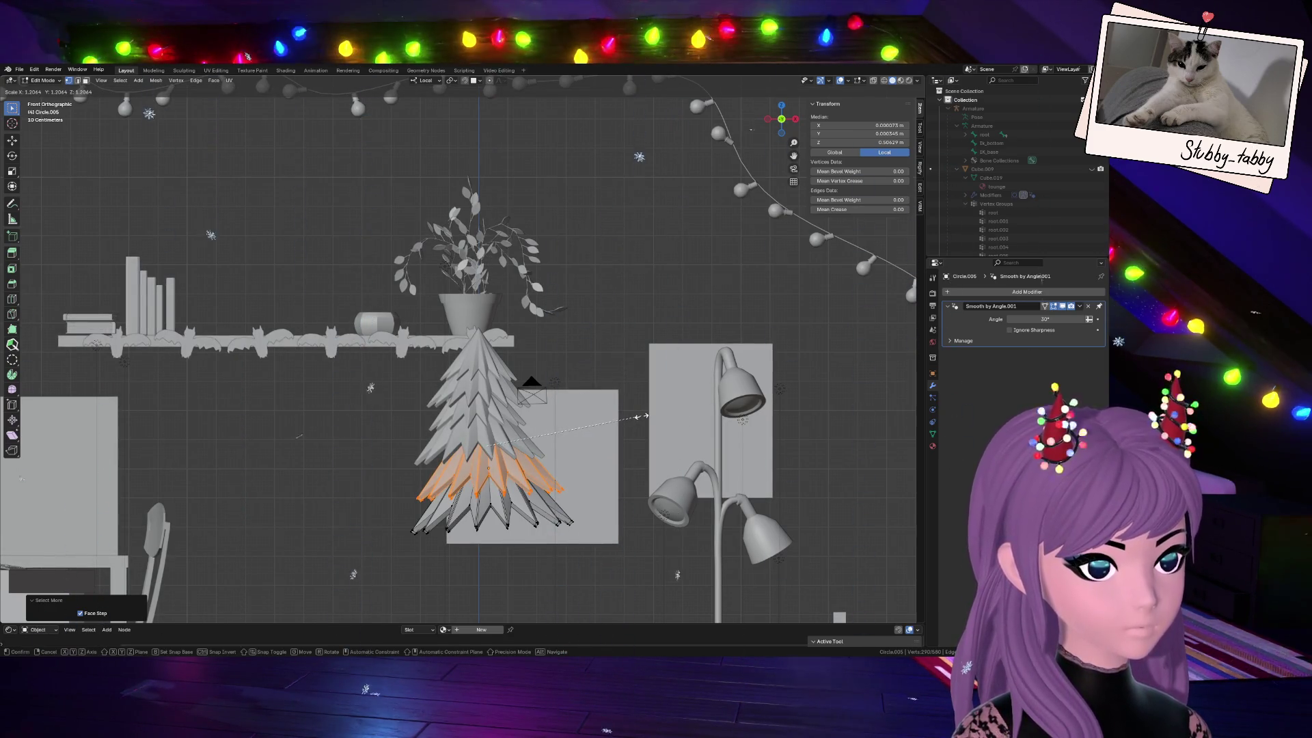
{"action": "left_click", "coordinate": [587, 474]}
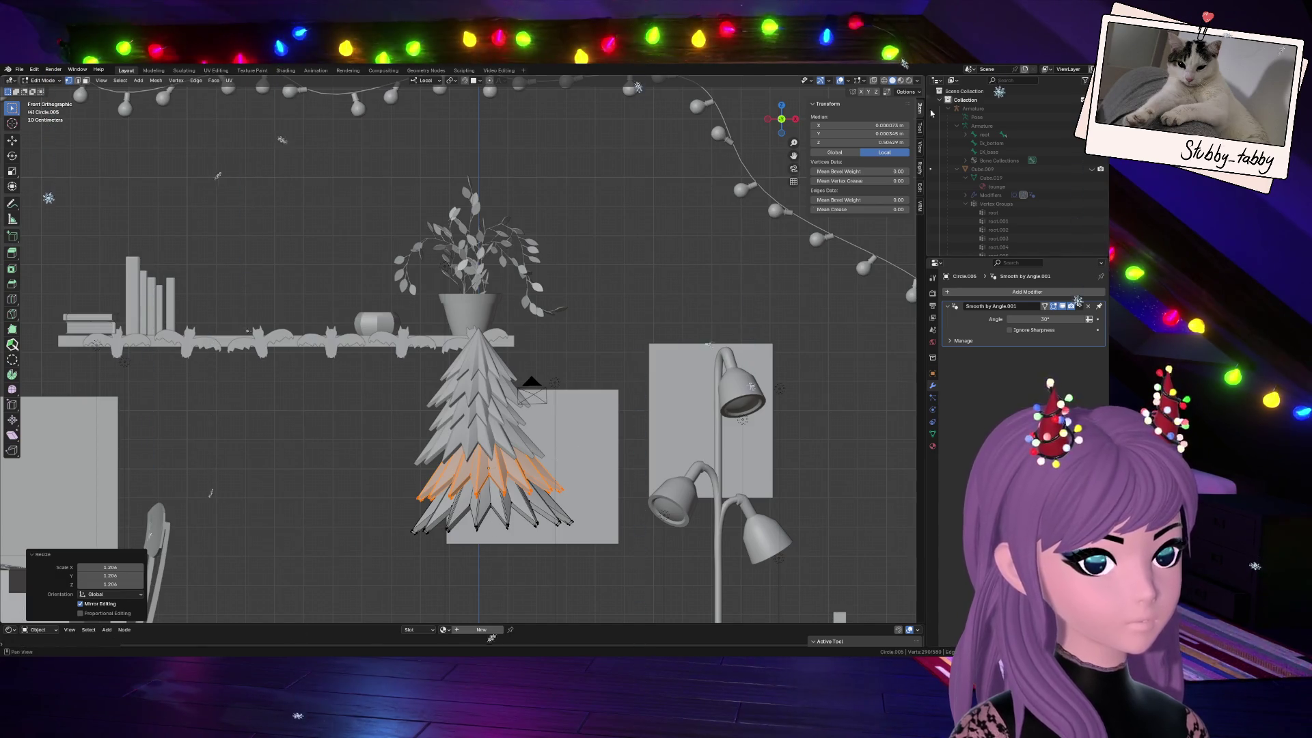
Select an edge loop band on the lower tier in X-ray for further adjustment
{"action": "key", "text": "alt+z"}
{"action": "left_click_drag", "start_coordinate": [398, 475], "coordinate": [468, 504]}
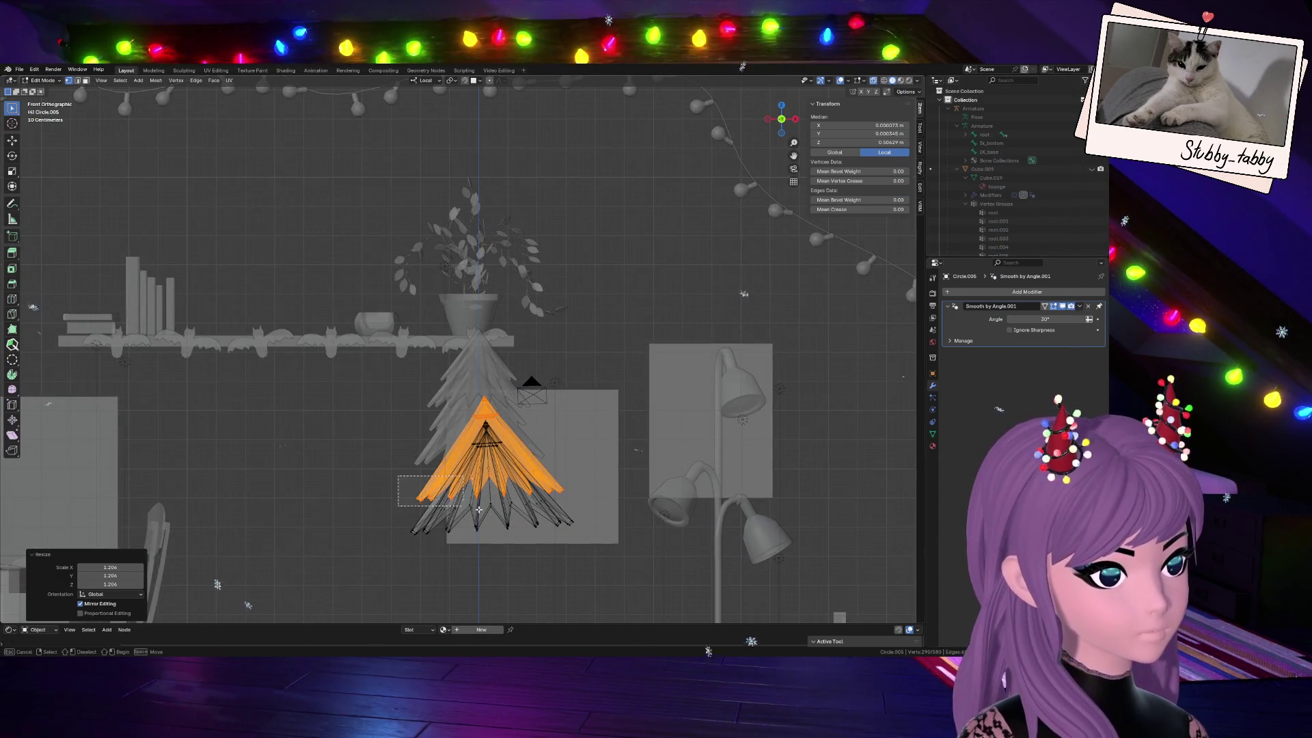
{"action": "left_click_drag", "start_coordinate": [590, 503], "coordinate": [591, 503]}
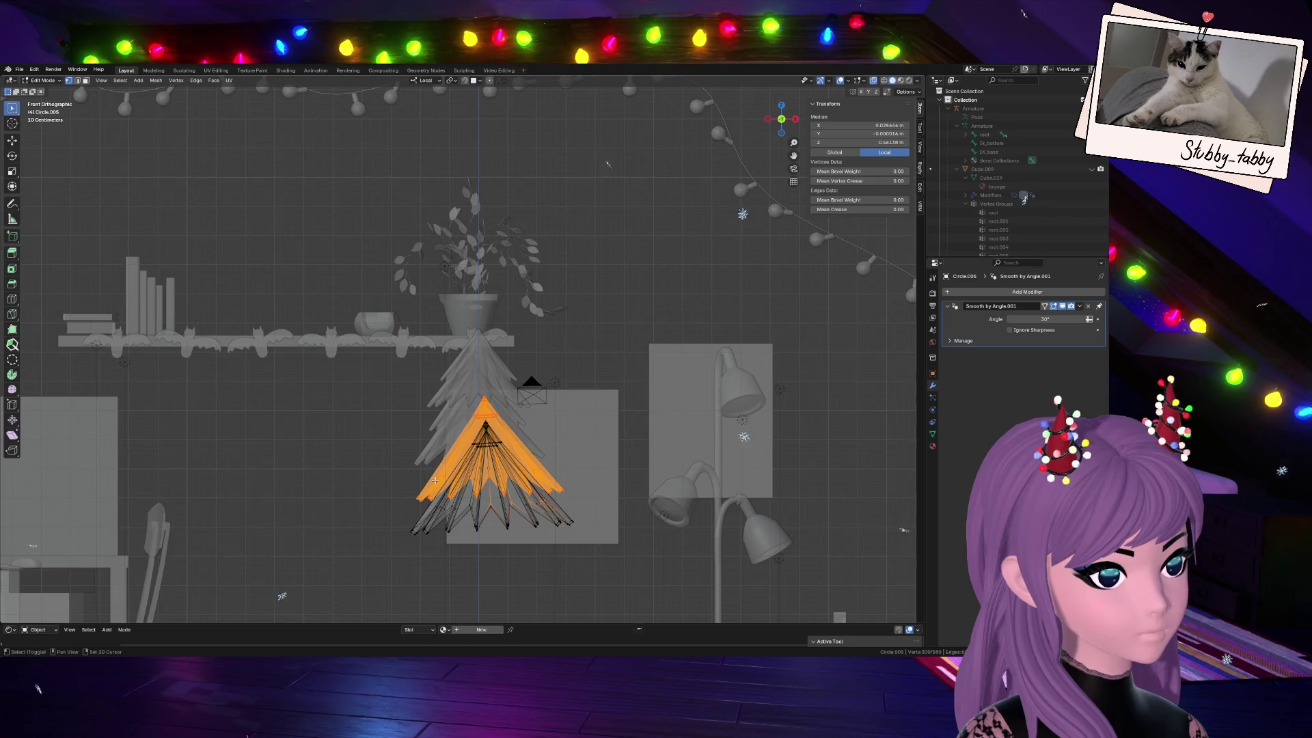
{"action": "left_click", "coordinate": [599, 478]}
{"action": "left_click", "coordinate": [554, 478], "text": "alt"}
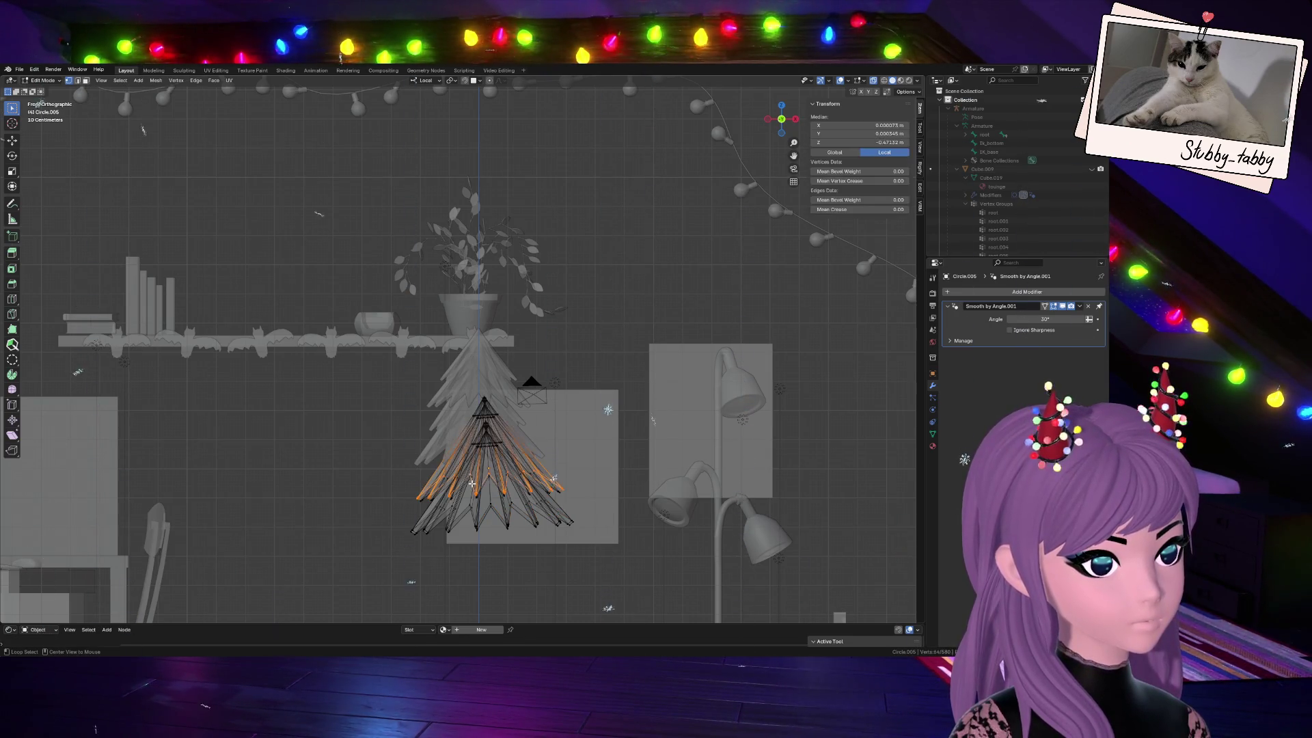
{"action": "key", "text": "ctrl+KP_Add"}
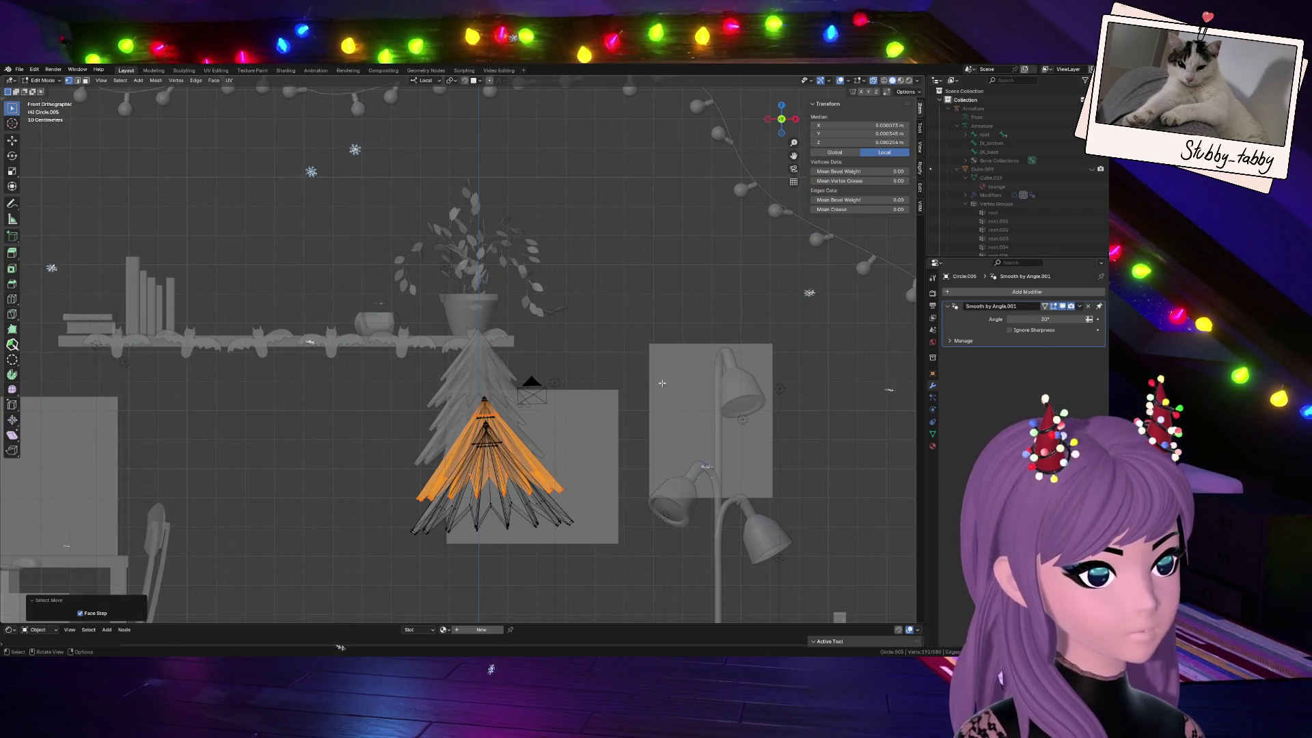
{"action": "key", "text": "ctrl+z"}
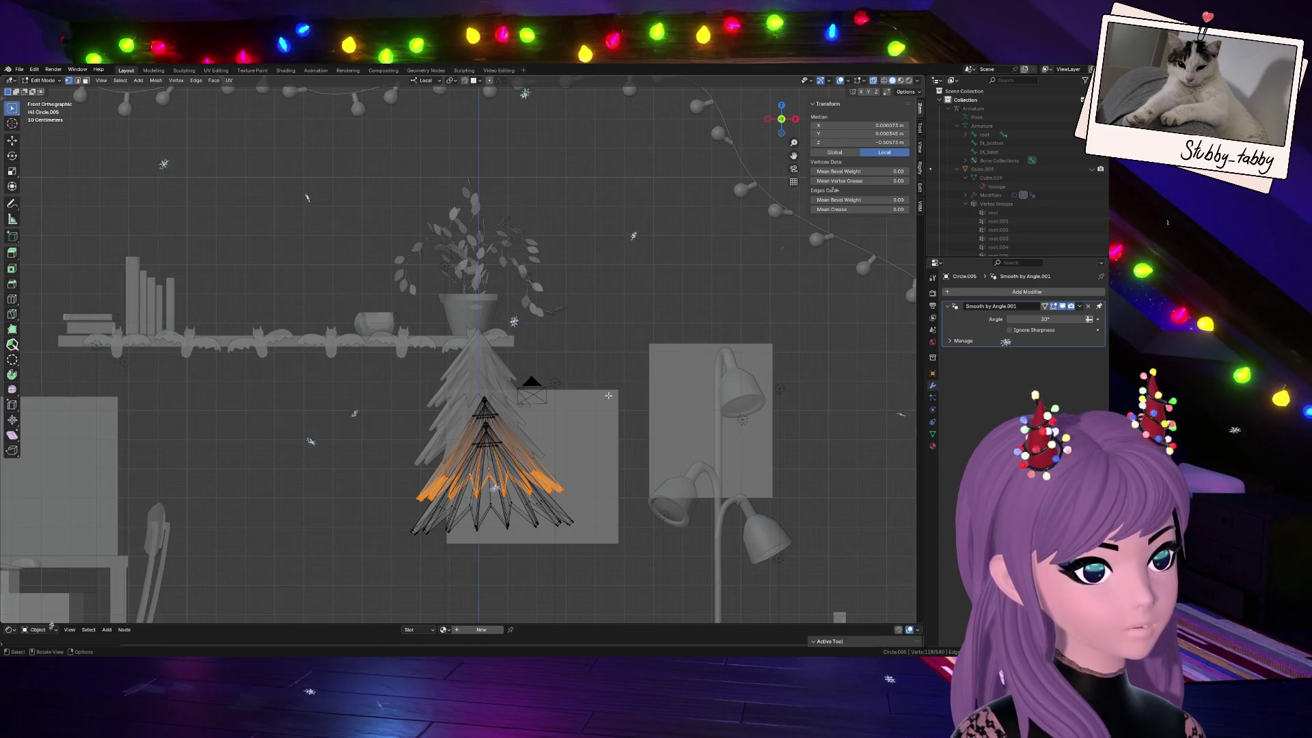
Shift the selected edge band vertically, tilt, enlarge and reposition it slightly
{"action": "key", "text": "alt+z"}
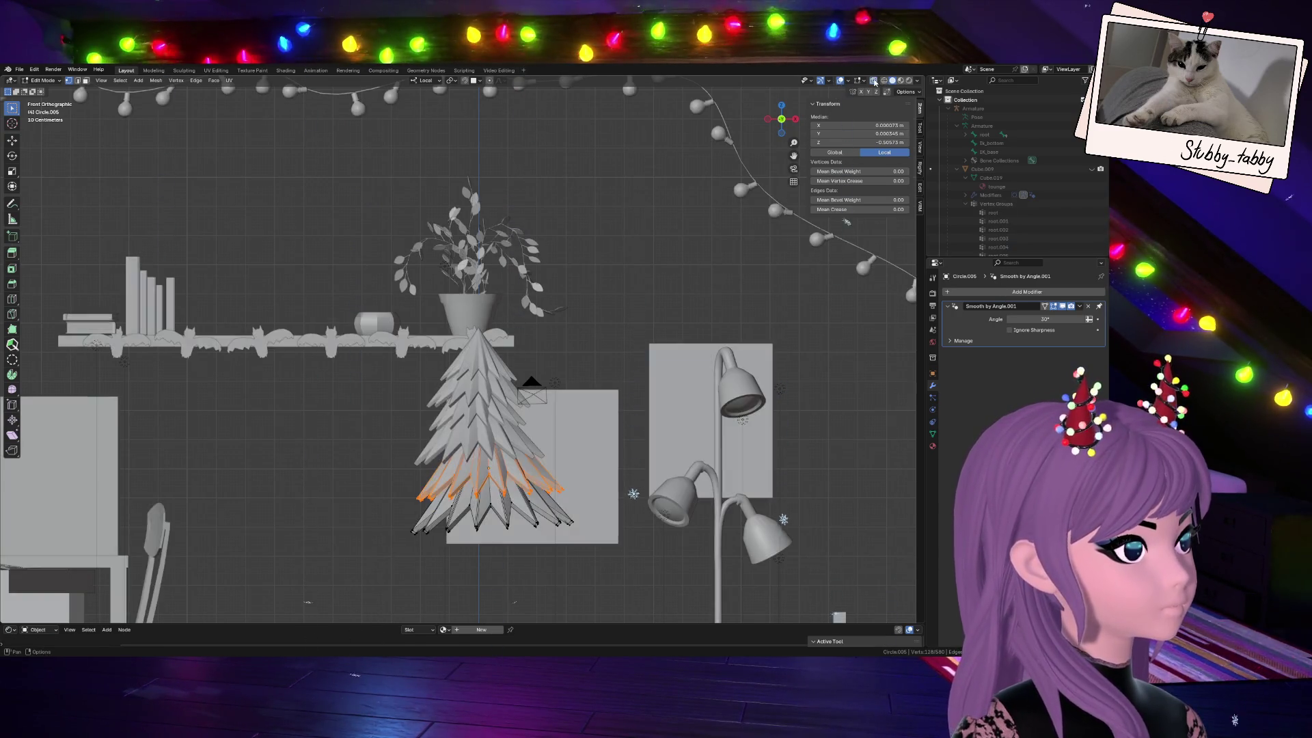
{"action": "key", "text": "g"}
{"action": "key", "text": "z"}
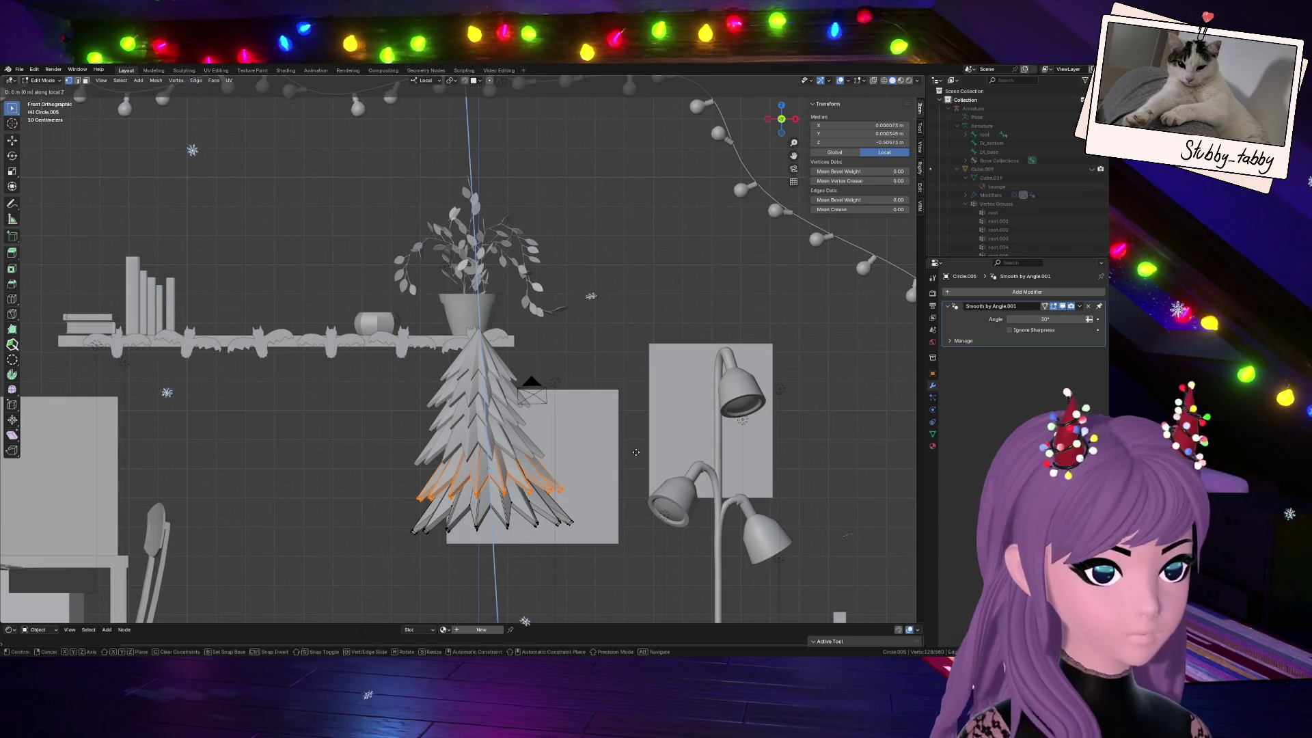
{"action": "left_click", "coordinate": [192, 461]}
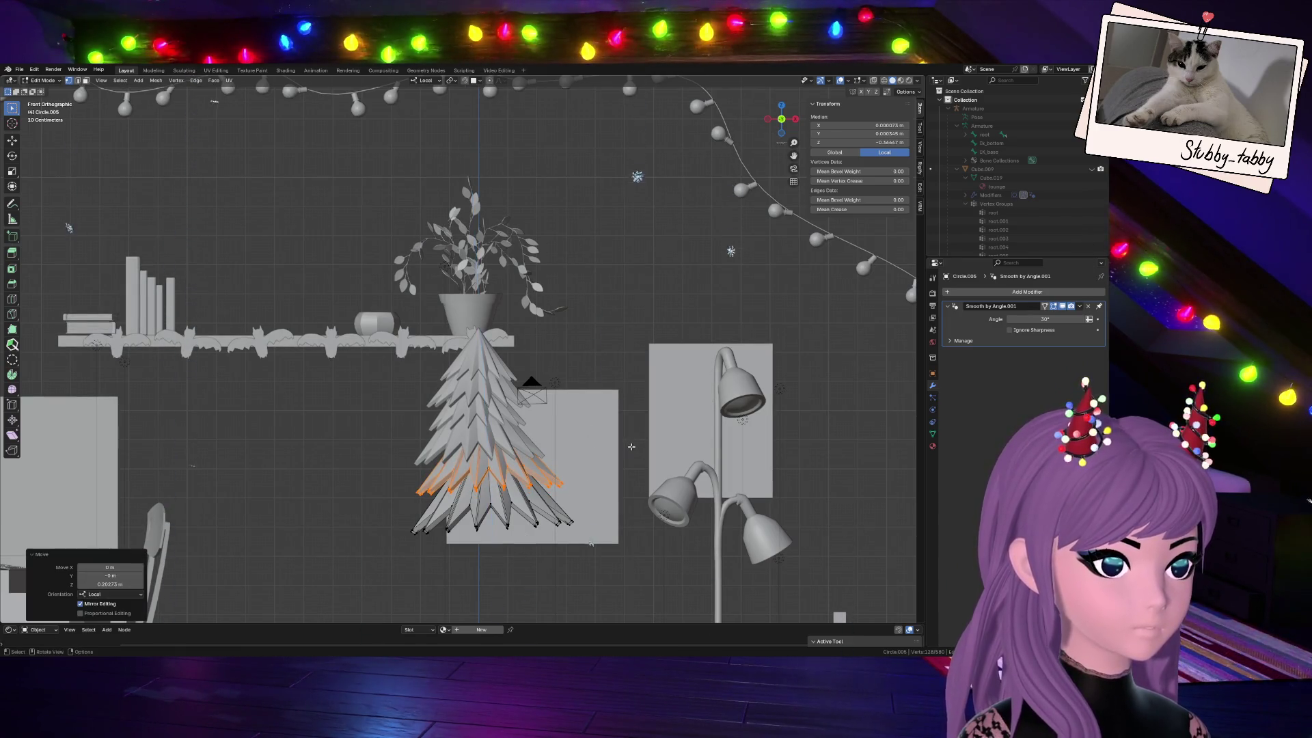
{"action": "key", "text": "r"}
{"action": "left_click", "coordinate": [605, 400]}
{"action": "key", "text": "s"}
{"action": "left_click", "coordinate": [598, 415]}
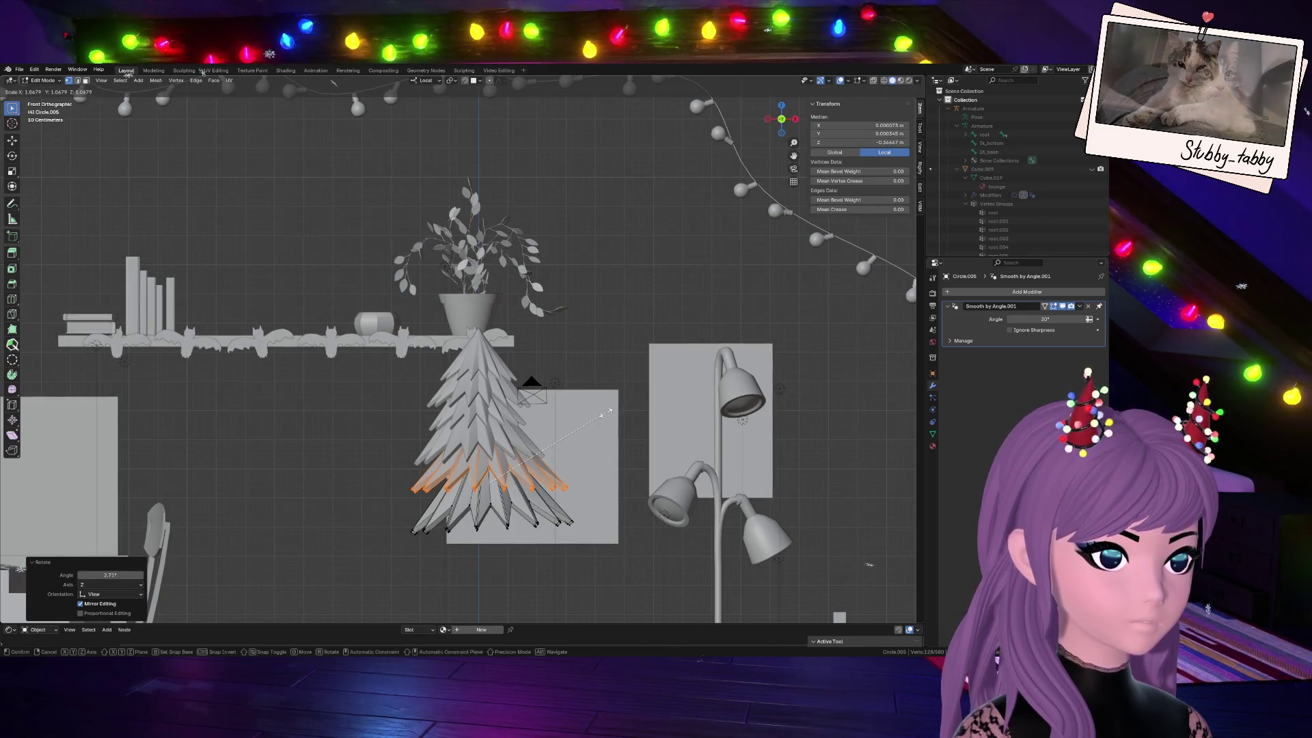
{"action": "key", "text": "g"}
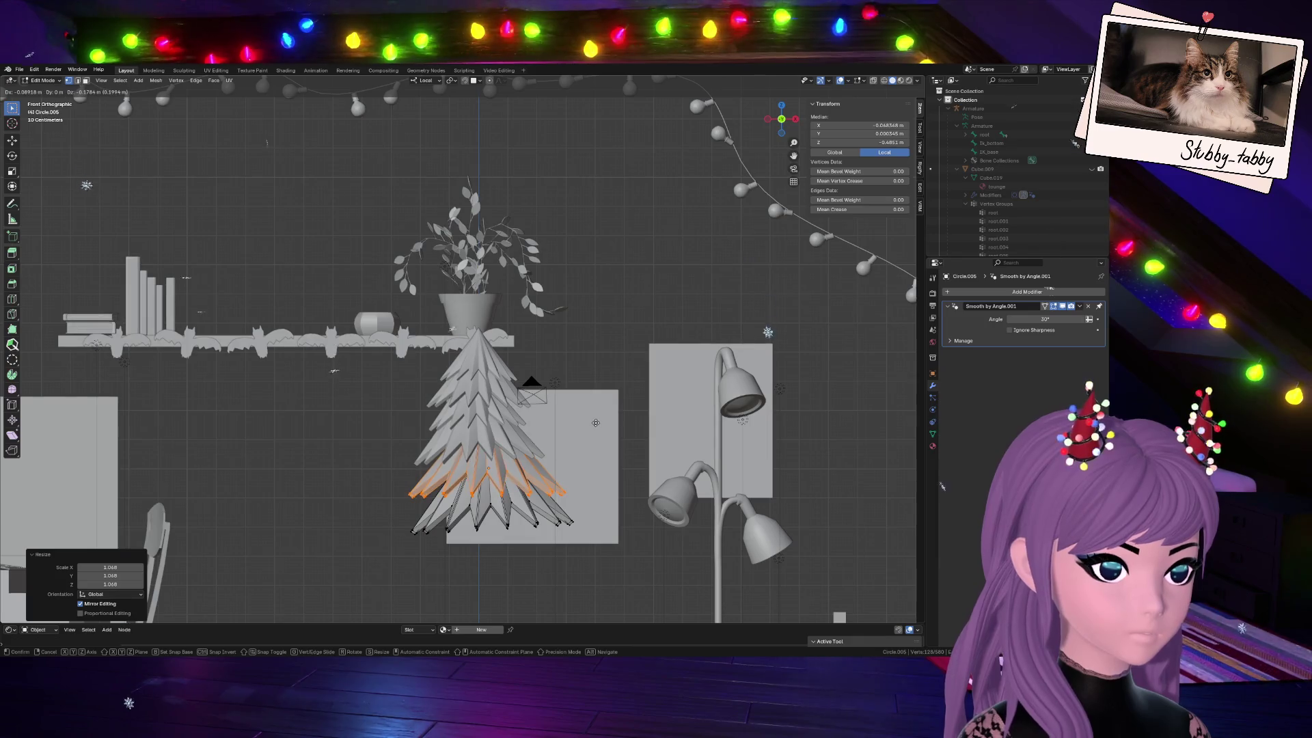
{"action": "left_click", "coordinate": [594, 421]}
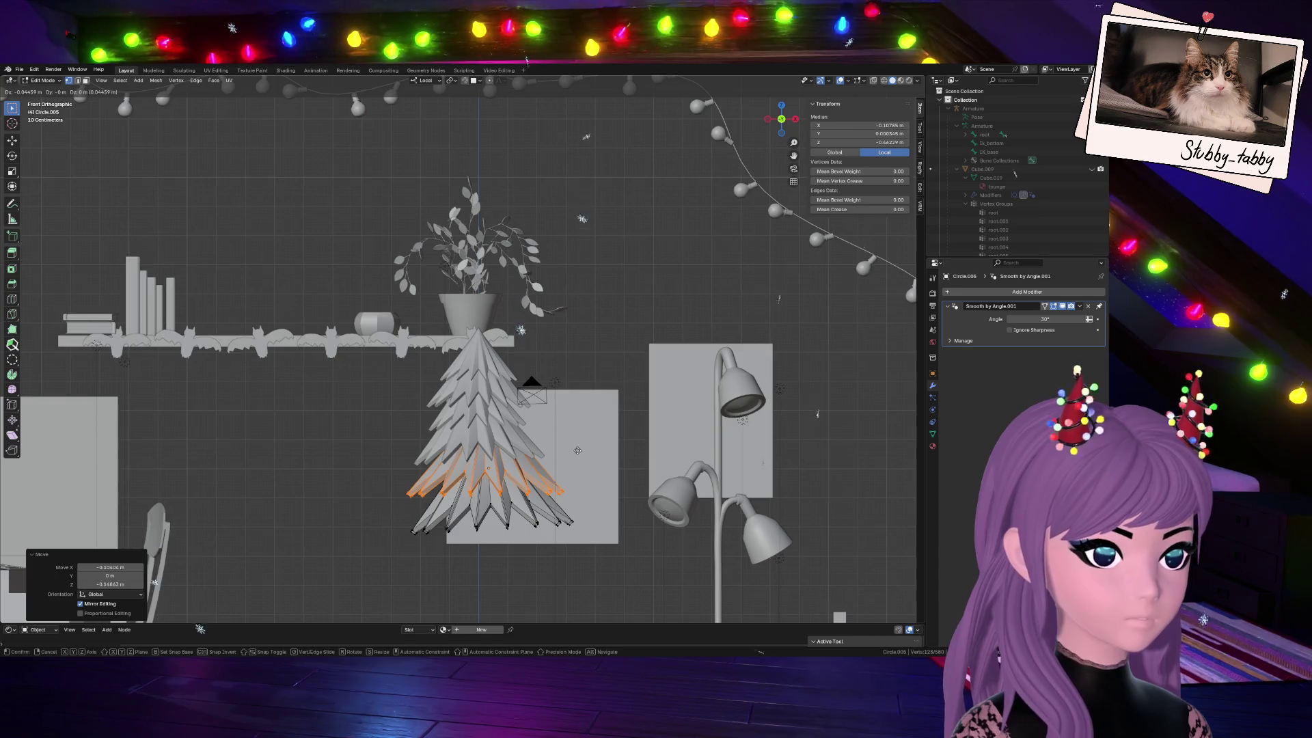
{"action": "left_click", "coordinate": [579, 451]}
{"action": "scroll", "coordinate": [574, 490], "scroll_direction": "down", "scroll_amount": 1}
{"action": "scroll", "coordinate": [575, 491], "scroll_direction": "down", "scroll_amount": 1}
{"action": "scroll", "coordinate": [580, 493], "scroll_direction": "up", "scroll_amount": 3}
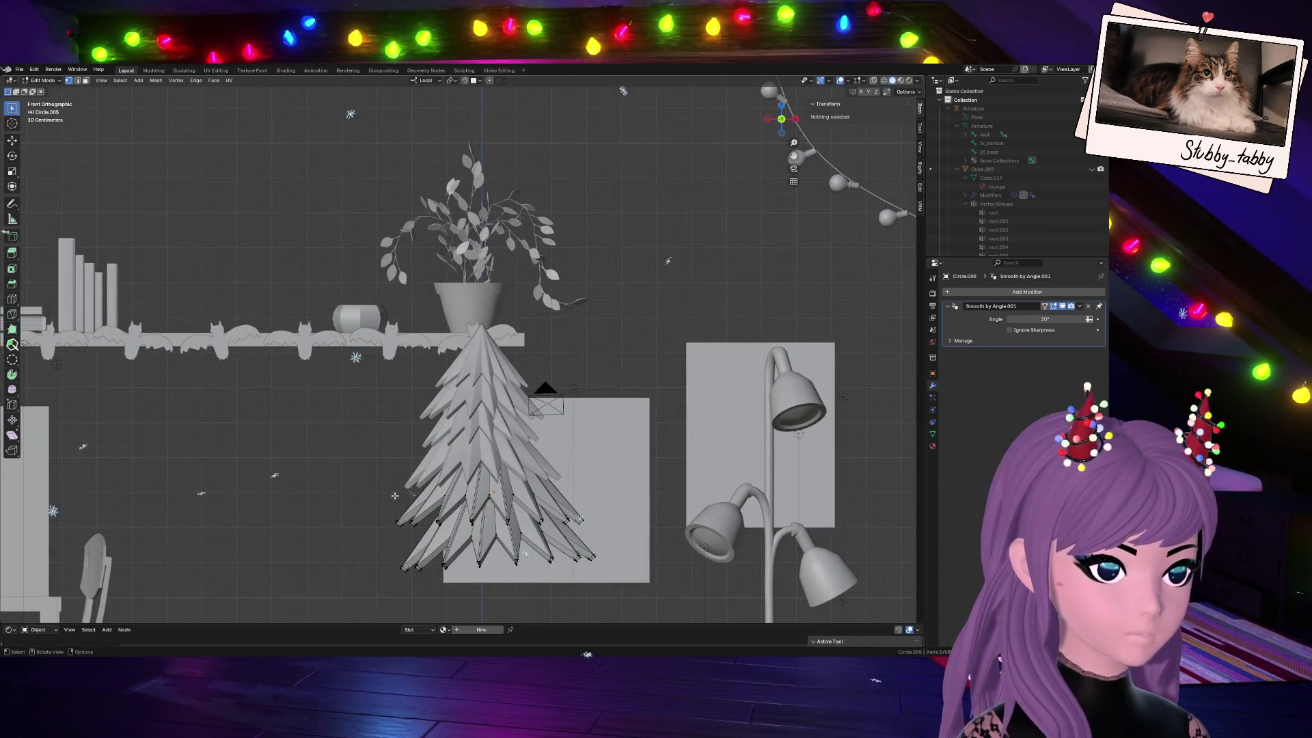
Grow-select a lower-left edge band, move it and enlarge it slightly
{"action": "left_click_drag", "start_coordinate": [441, 497], "coordinate": [394, 527]}
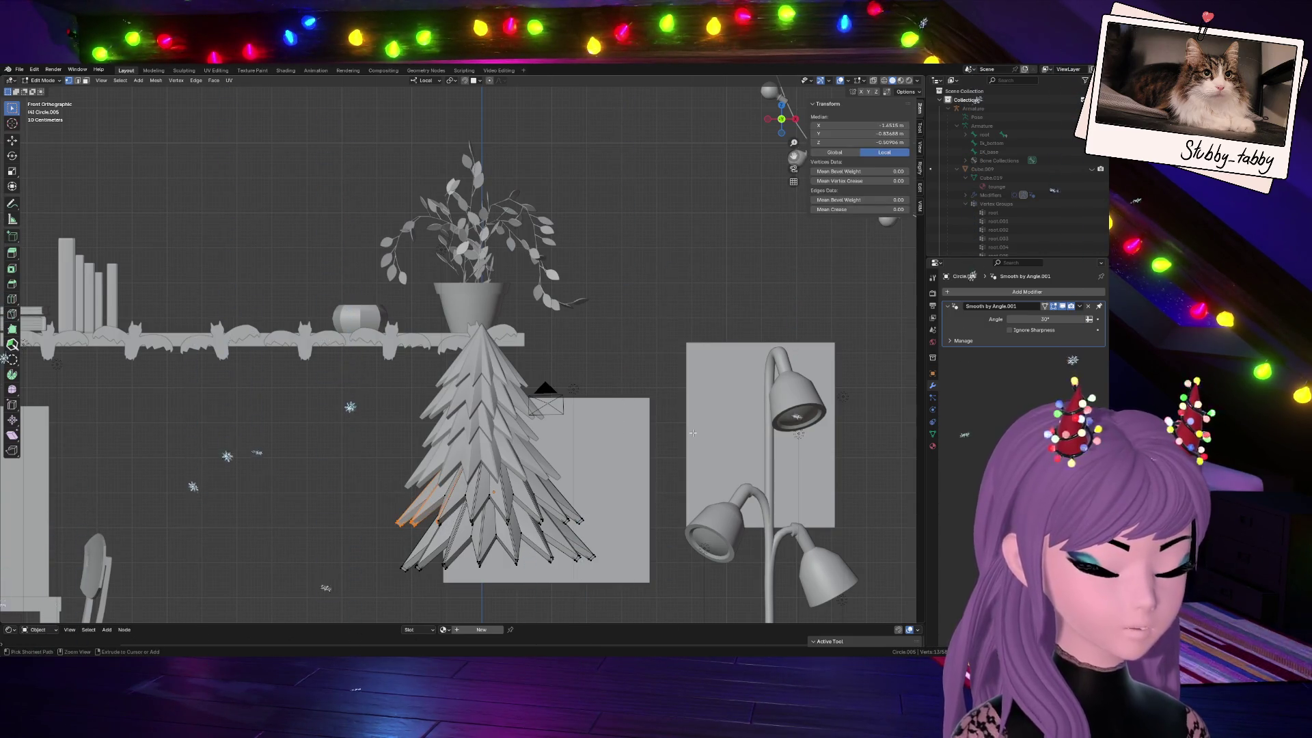
{"action": "key", "text": "ctrl+KP_Add"}
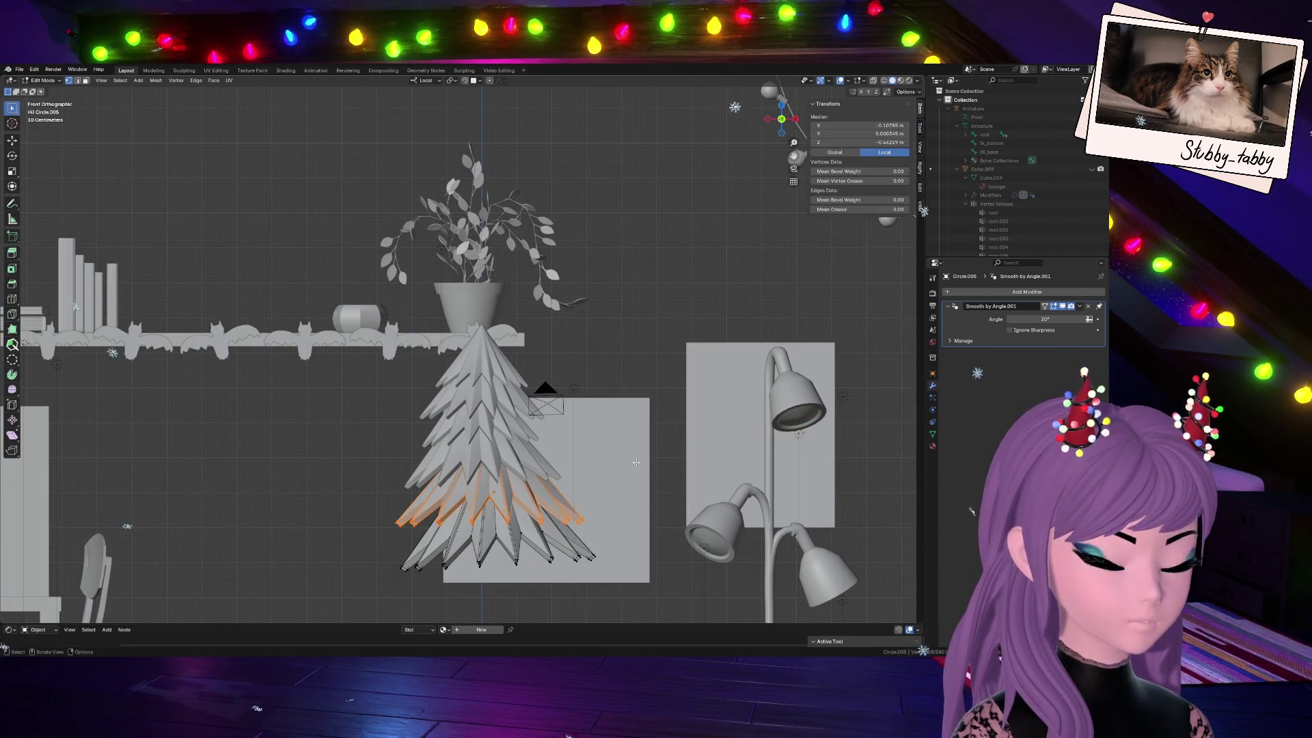
{"action": "key", "text": "ctrl+KP_Add"}
{"action": "key", "text": "g"}
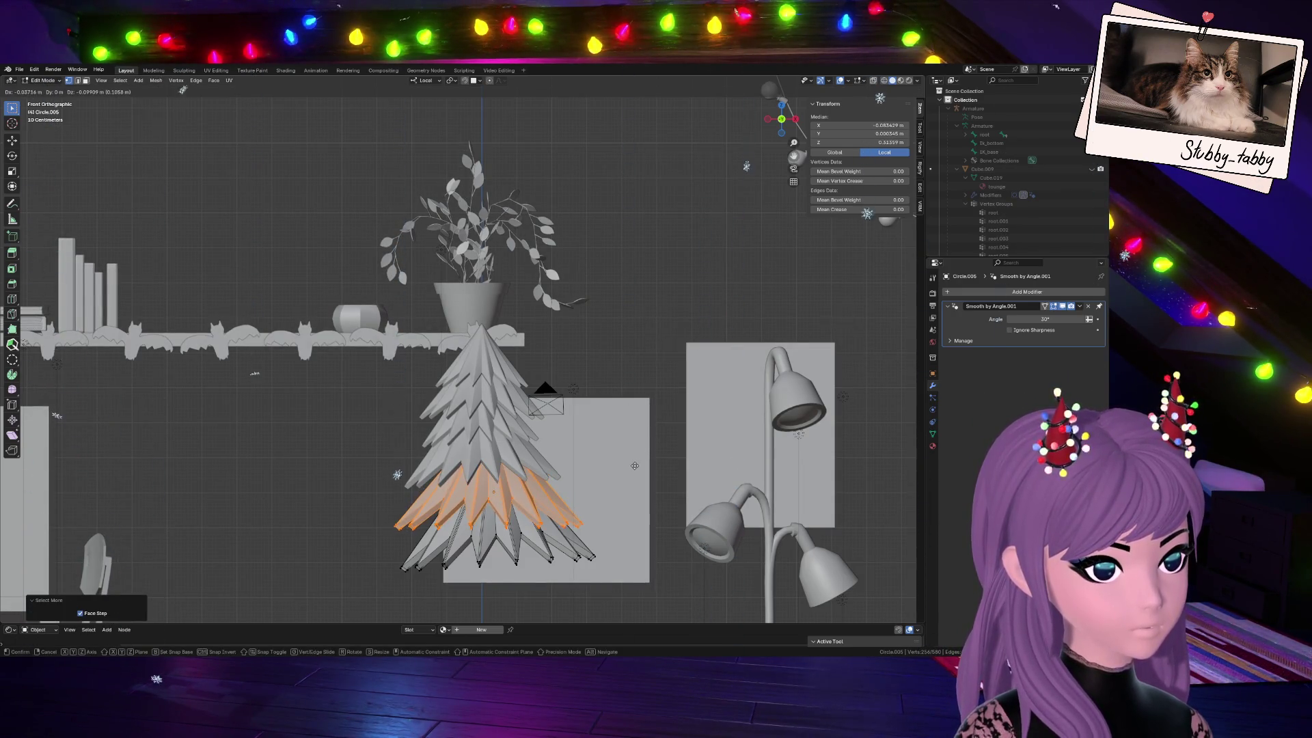
{"action": "left_click", "coordinate": [634, 465]}
{"action": "key", "text": "s"}
{"action": "left_click", "coordinate": [629, 475]}
Tilt and nudge the bottom ring of faces outward, then start moving the tree downward in Object Mode
{"action": "left_click", "coordinate": [409, 553]}
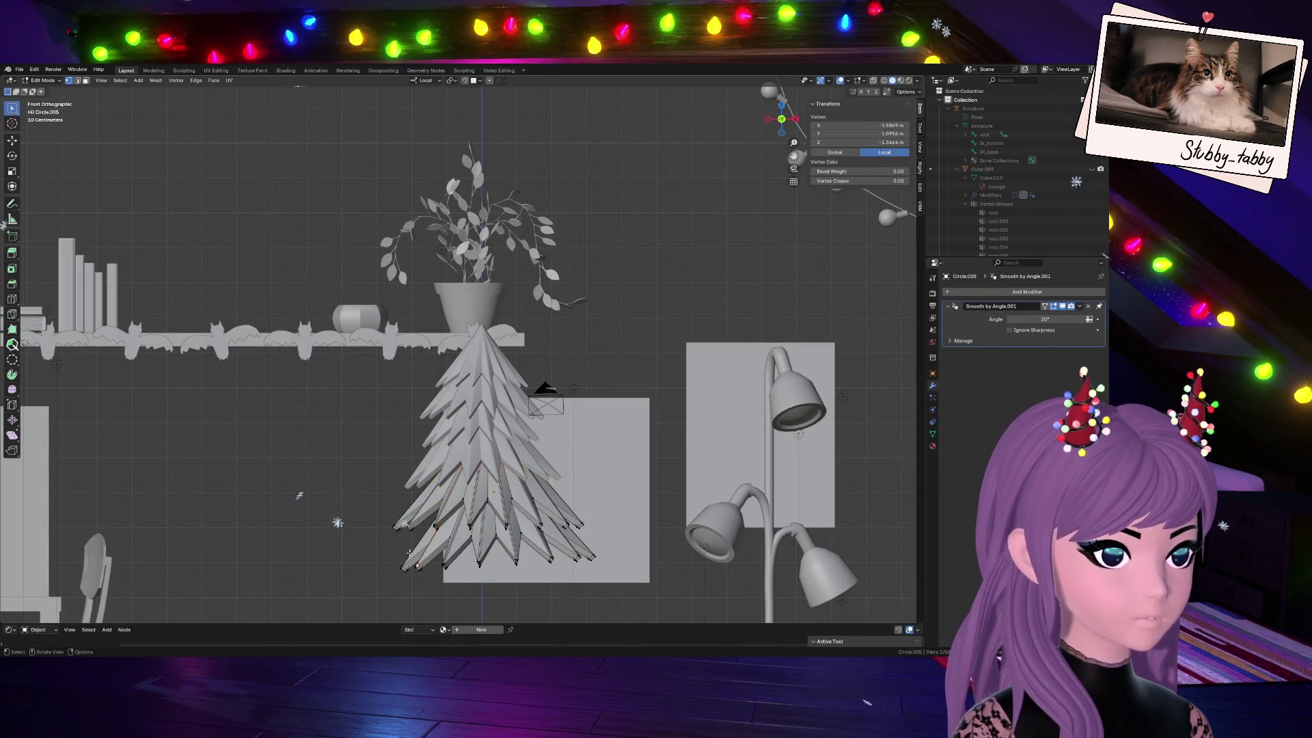
{"action": "left_click", "coordinate": [518, 559], "text": "ctrl"}
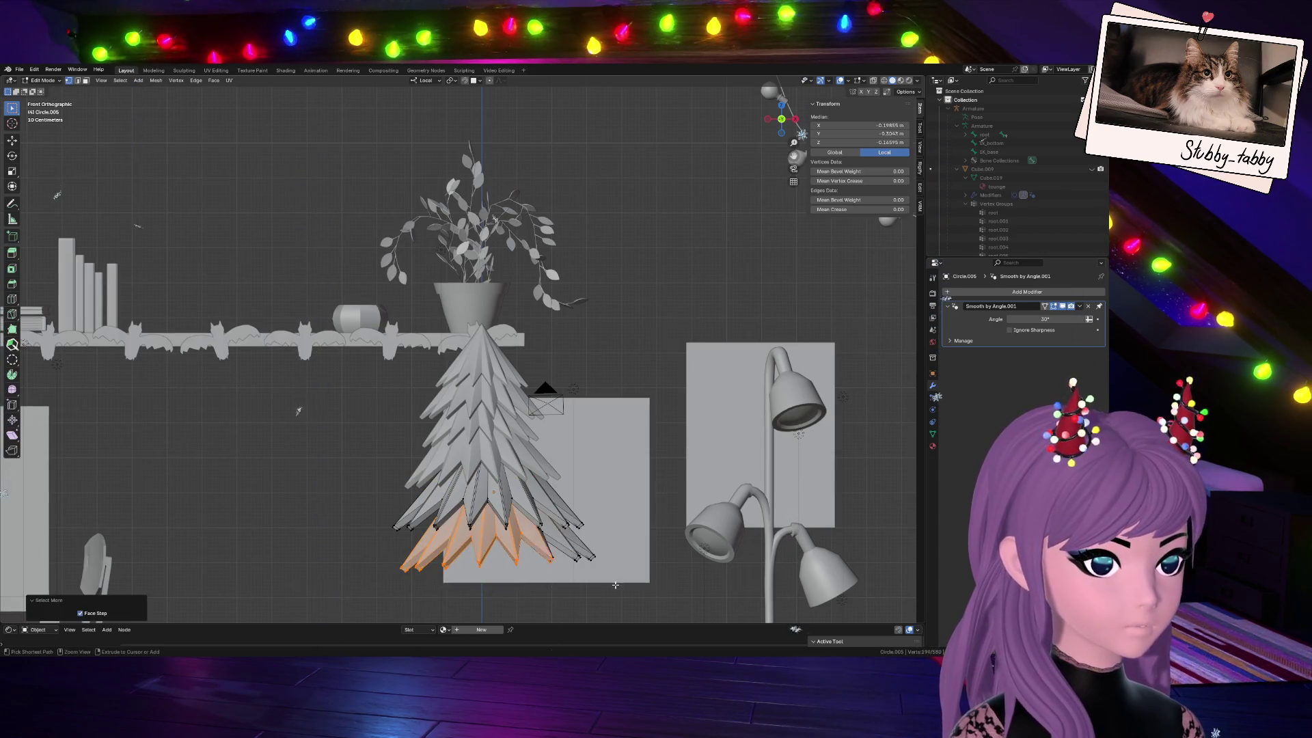
{"action": "key", "text": "r"}
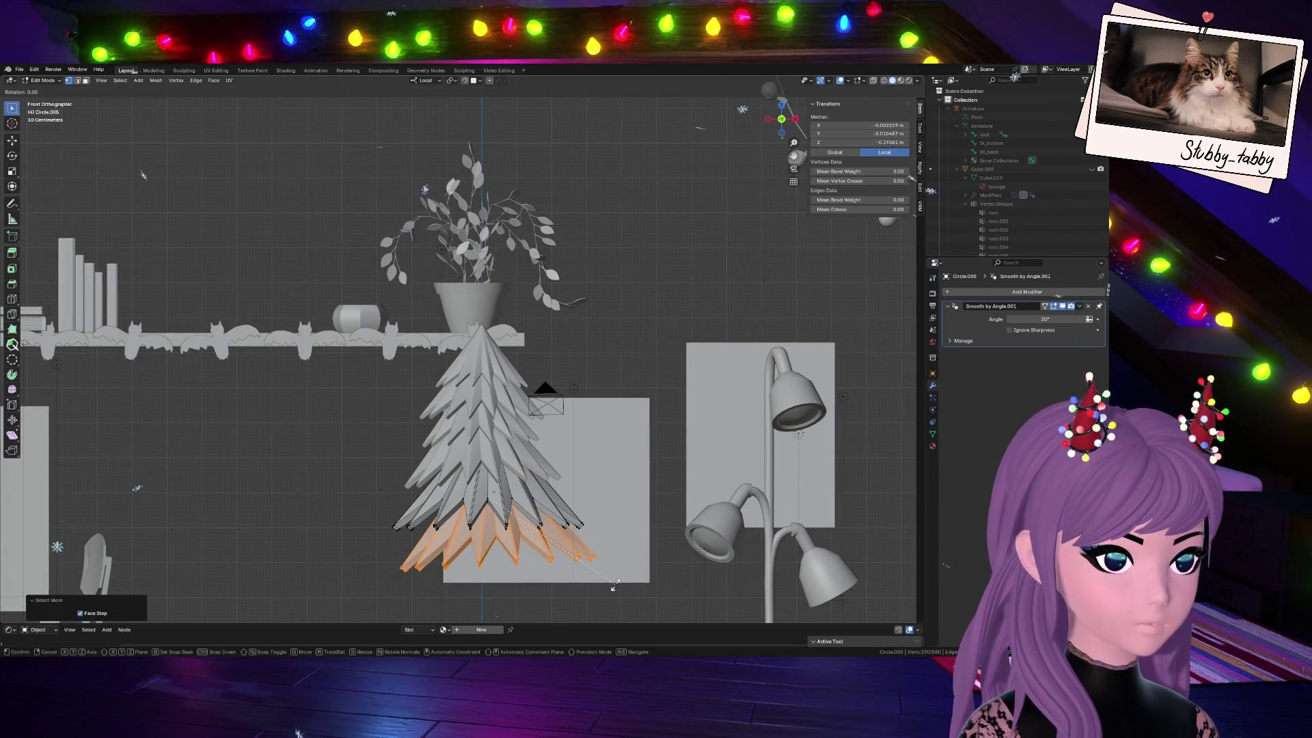
{"action": "left_click", "coordinate": [614, 584]}
{"action": "key", "text": "g"}
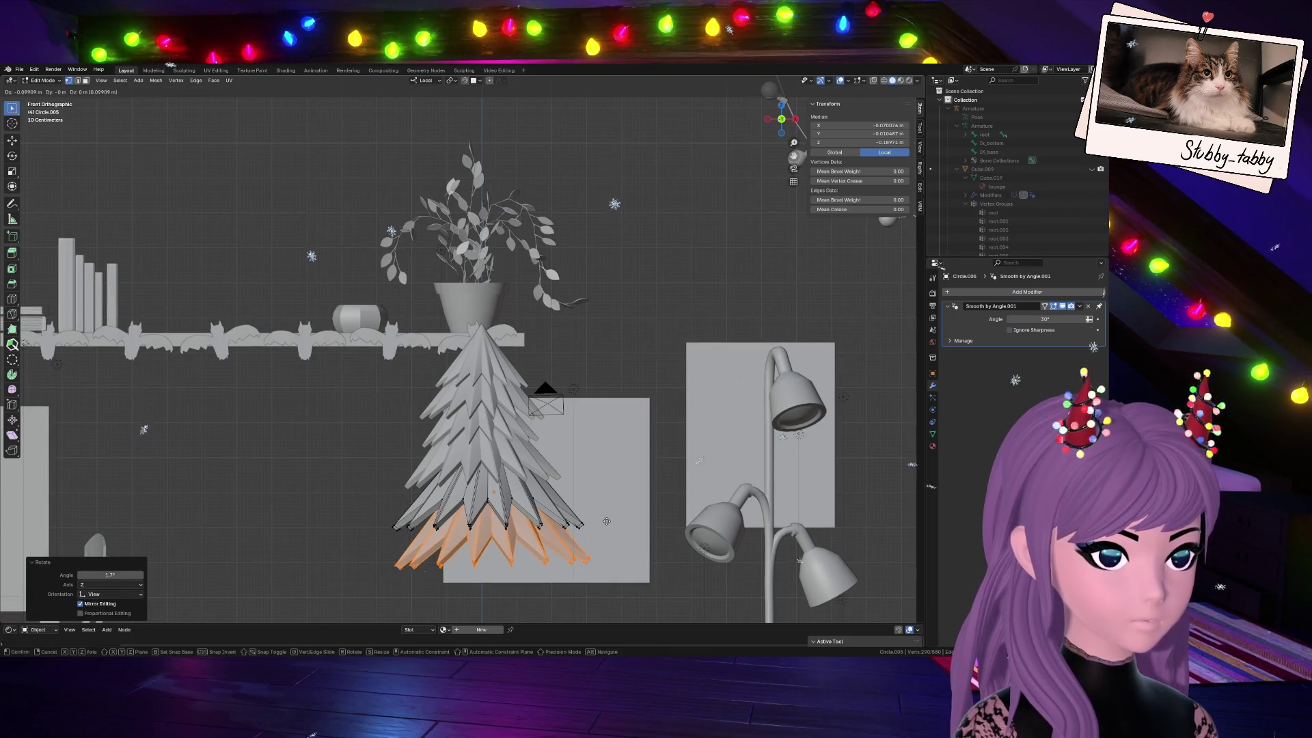
{"action": "left_click", "coordinate": [608, 520]}
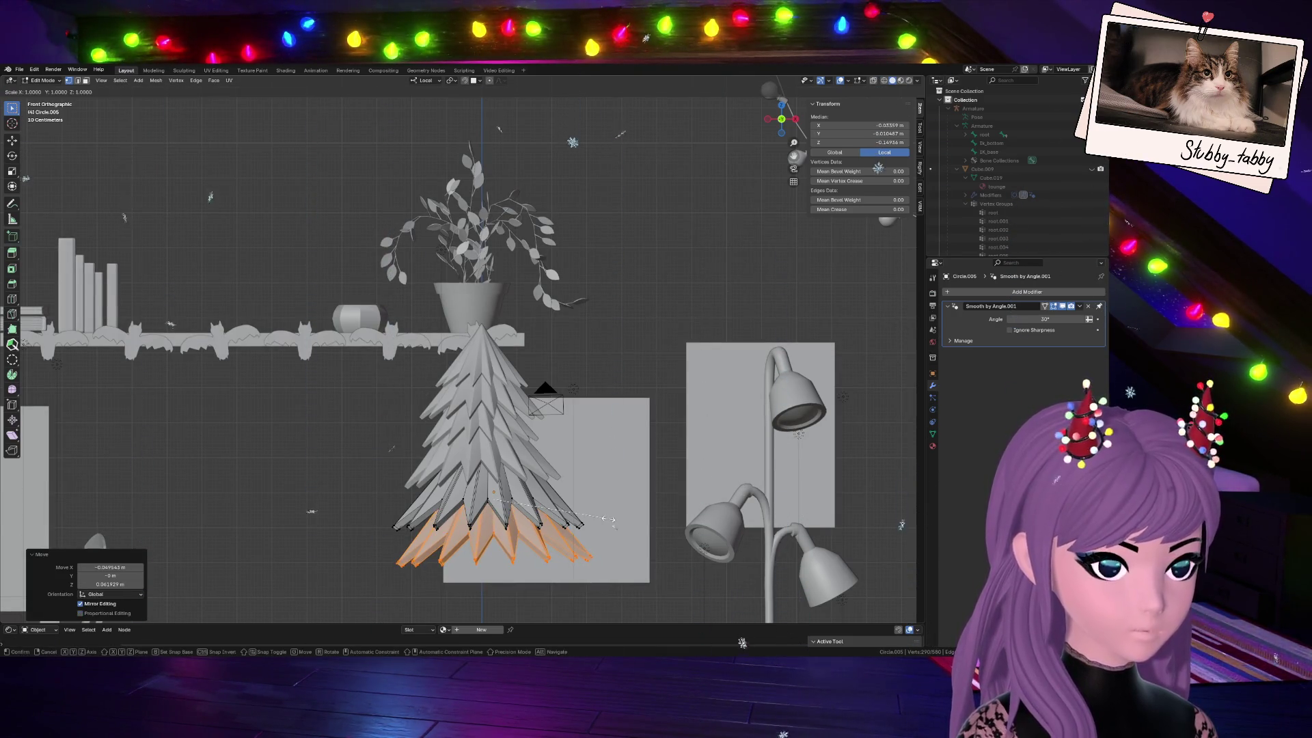
{"action": "key", "text": "Tab"}
{"action": "key", "text": "g"}
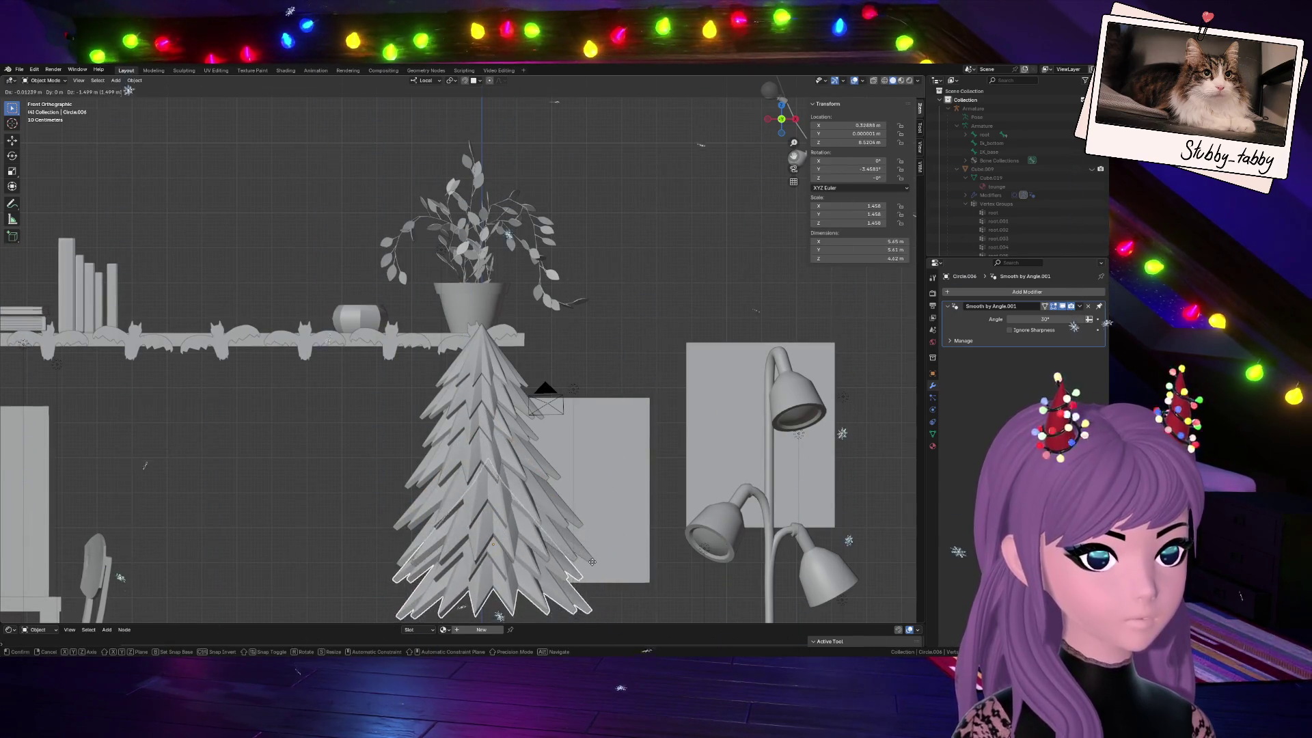
Lower the tree piece along its vertical axis and scale it up about 1.05 times, checking from the front
{"action": "left_click", "coordinate": [578, 564]}
{"action": "scroll", "coordinate": [577, 574], "scroll_direction": "down", "scroll_amount": 4}
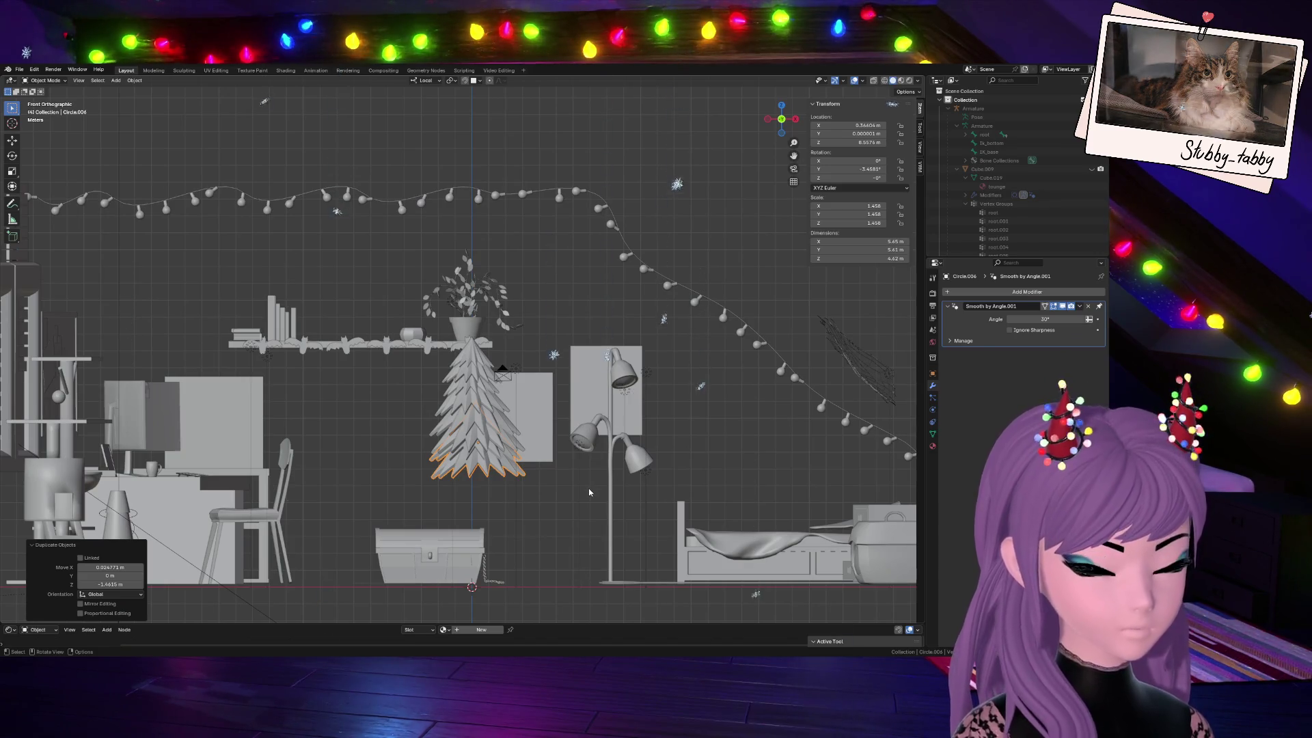
{"action": "key", "text": "g"}
{"action": "key", "text": "z"}
{"action": "key", "text": "z"}
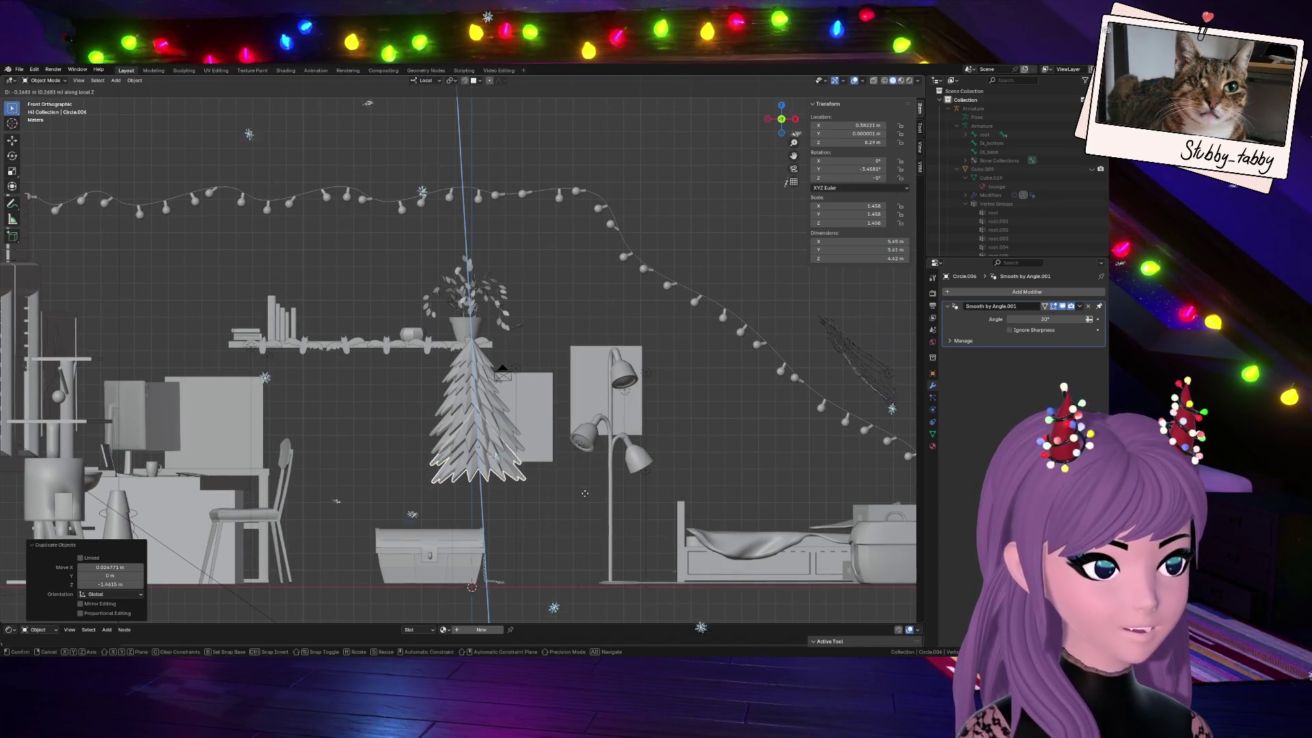
{"action": "left_click", "coordinate": [584, 495]}
{"action": "key", "text": "s"}
{"action": "left_click", "coordinate": [574, 470]}
{"action": "scroll", "coordinate": [571, 473], "scroll_direction": "up", "scroll_amount": 2}
{"action": "scroll", "coordinate": [571, 473], "scroll_direction": "up", "scroll_amount": 2}
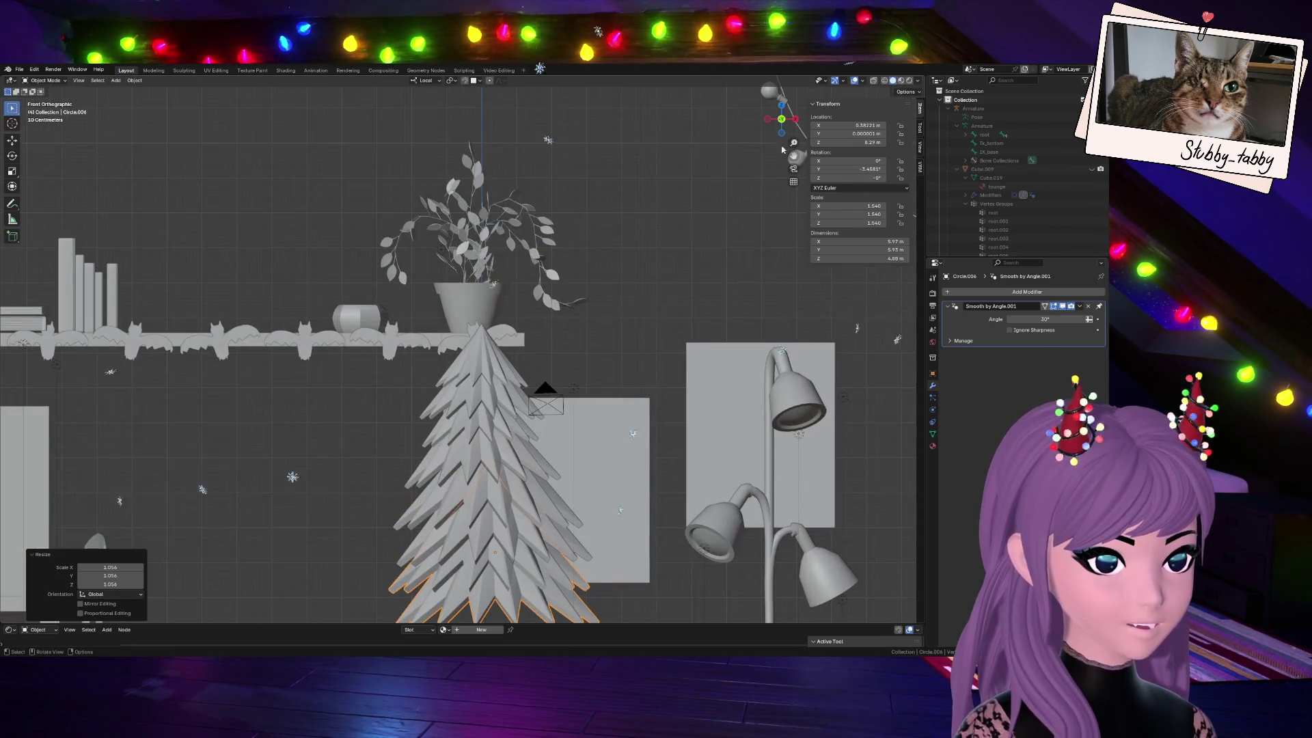
{"action": "left_click_drag", "start_coordinate": [771, 121], "coordinate": [764, 133]}
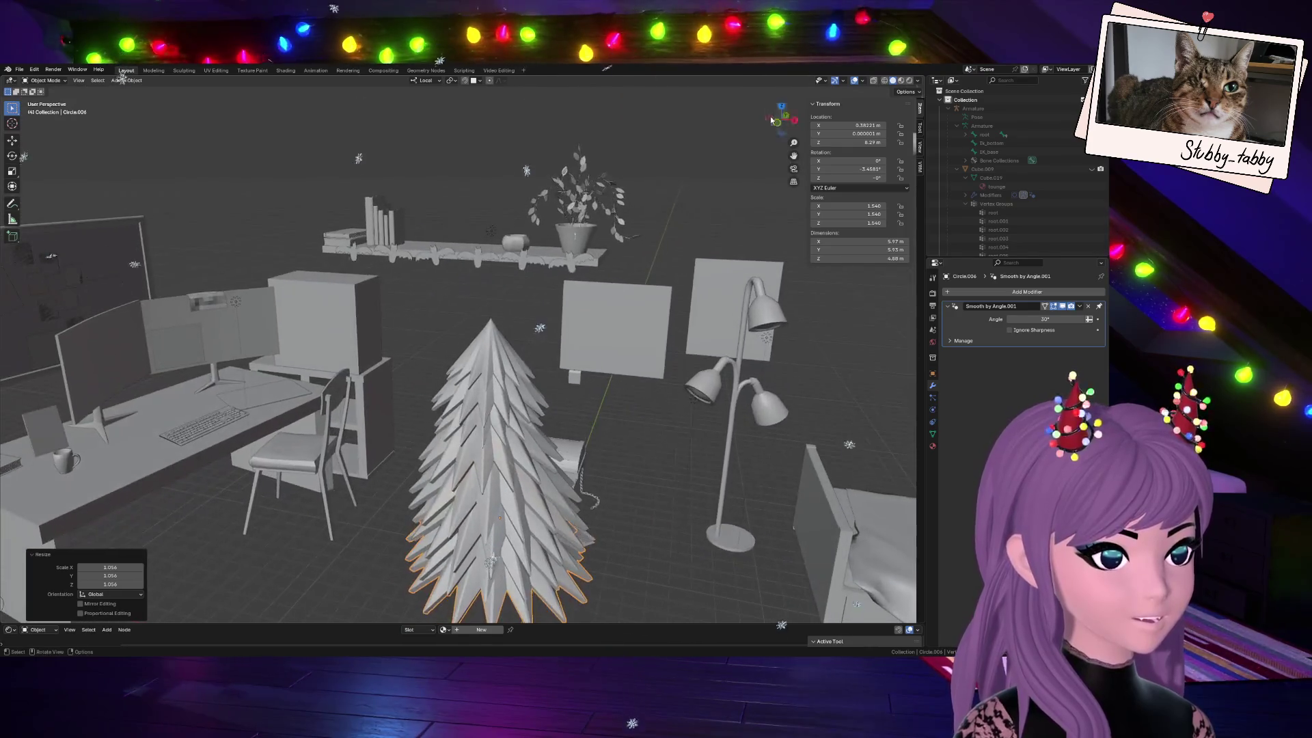
{"action": "scroll", "coordinate": [527, 448], "scroll_direction": "down", "scroll_amount": 2}
{"action": "left_click", "coordinate": [782, 127]}
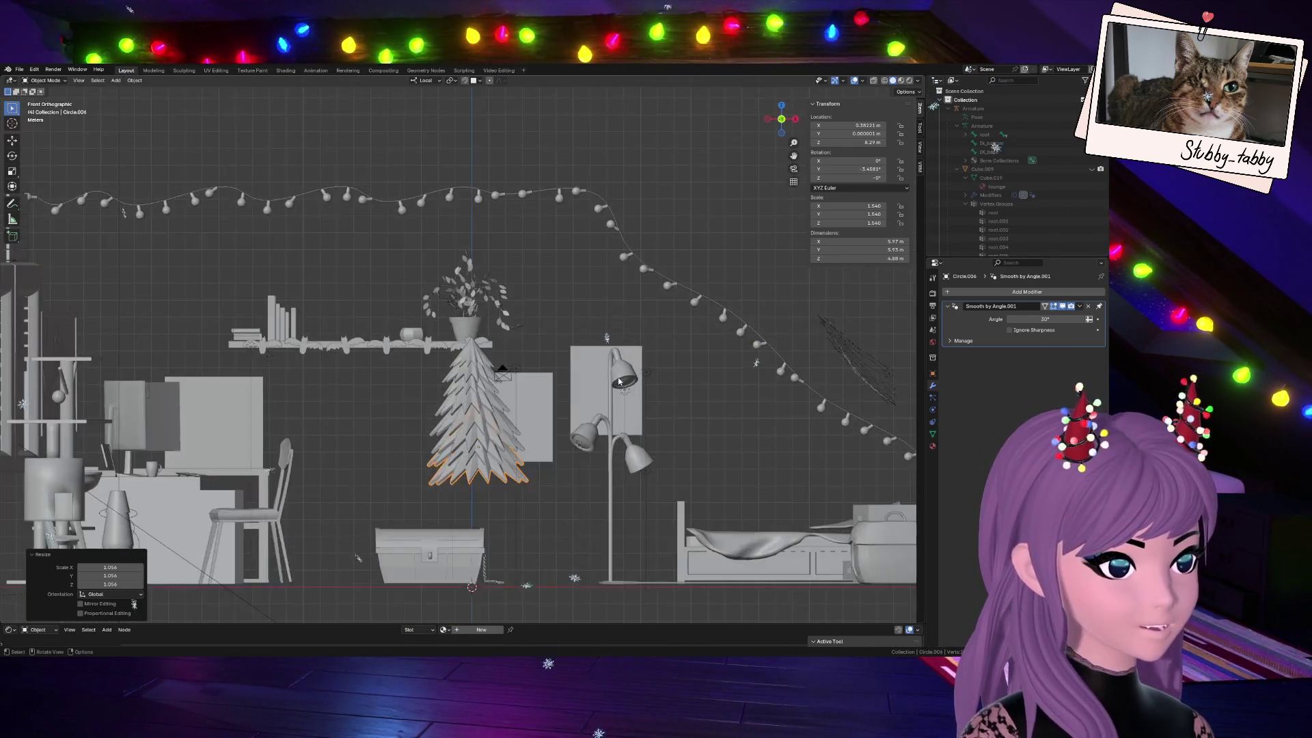
{"action": "scroll", "coordinate": [531, 462], "scroll_direction": "up", "scroll_amount": 1}
{"action": "scroll", "coordinate": [540, 469], "scroll_direction": "up", "scroll_amount": 2}
{"action": "scroll", "coordinate": [535, 484], "scroll_direction": "up", "scroll_amount": 2}
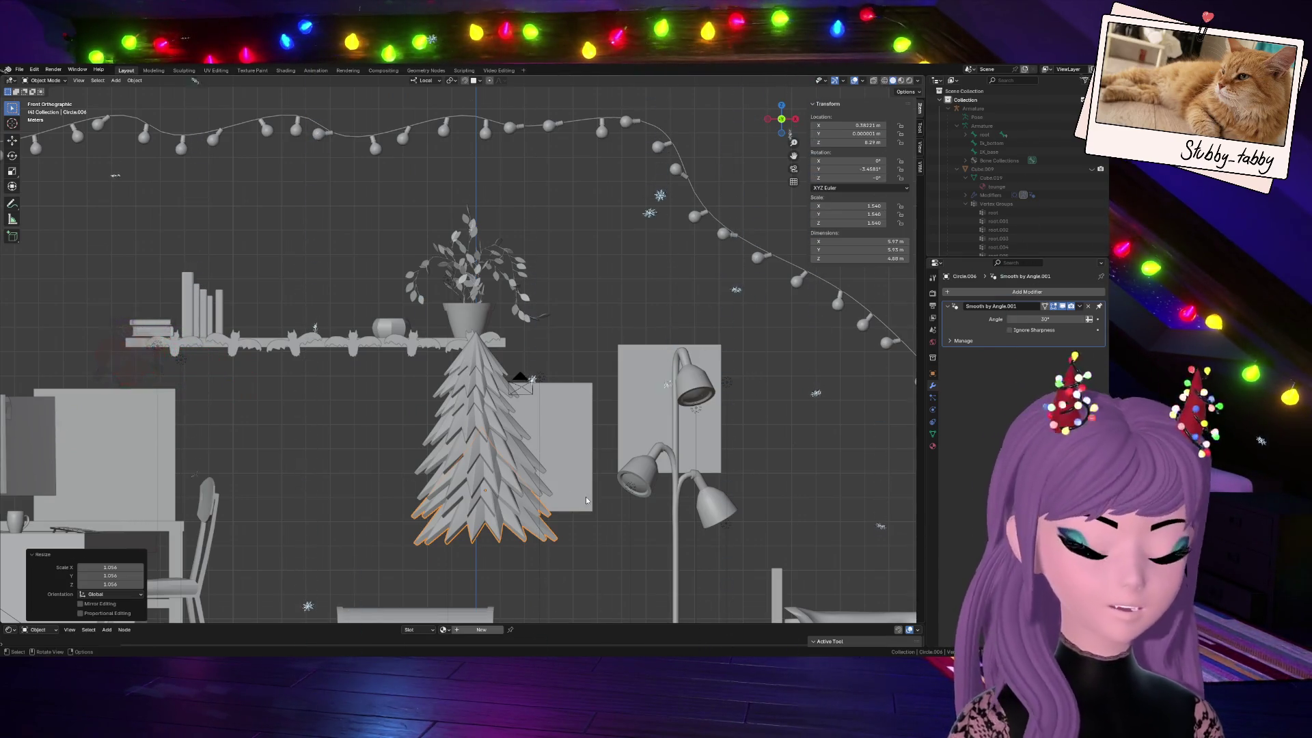
Nudge the tree copy down and left, then reopen its mesh for editing
{"action": "key", "text": "g"}
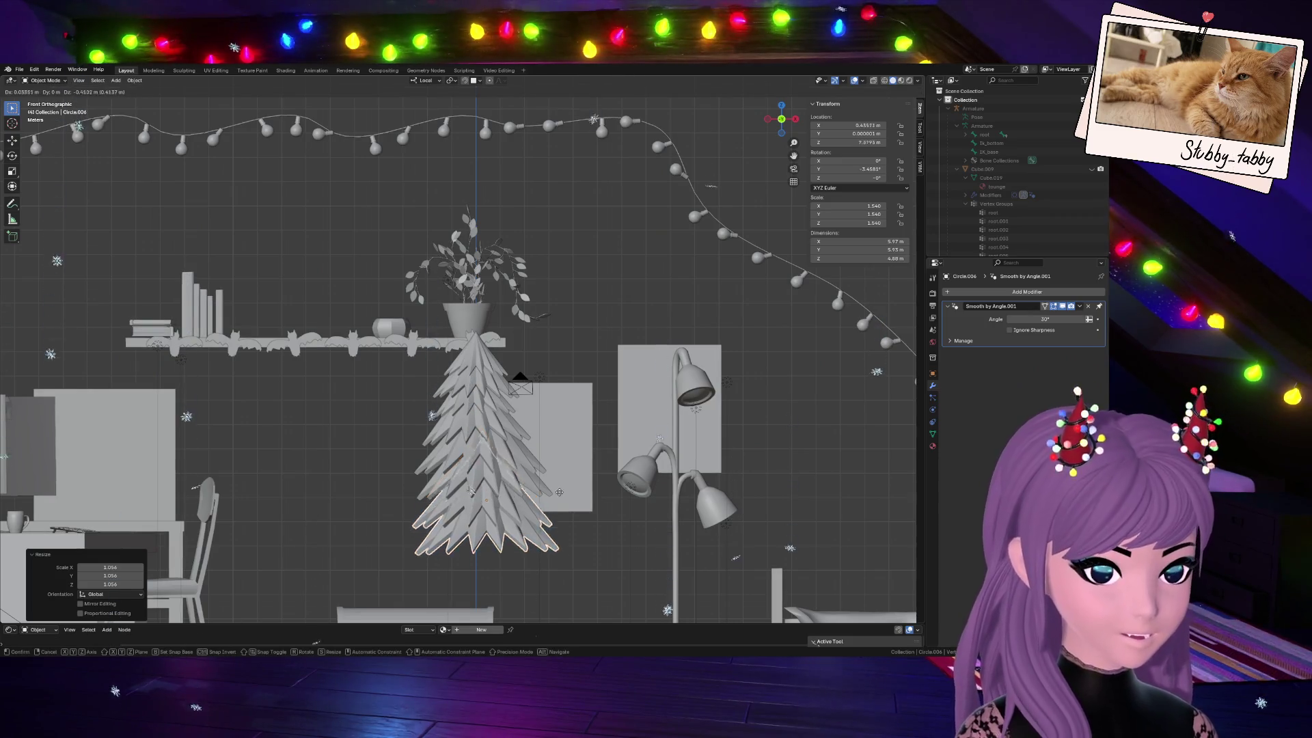
{"action": "left_click", "coordinate": [556, 482]}
{"action": "key", "text": "Tab"}
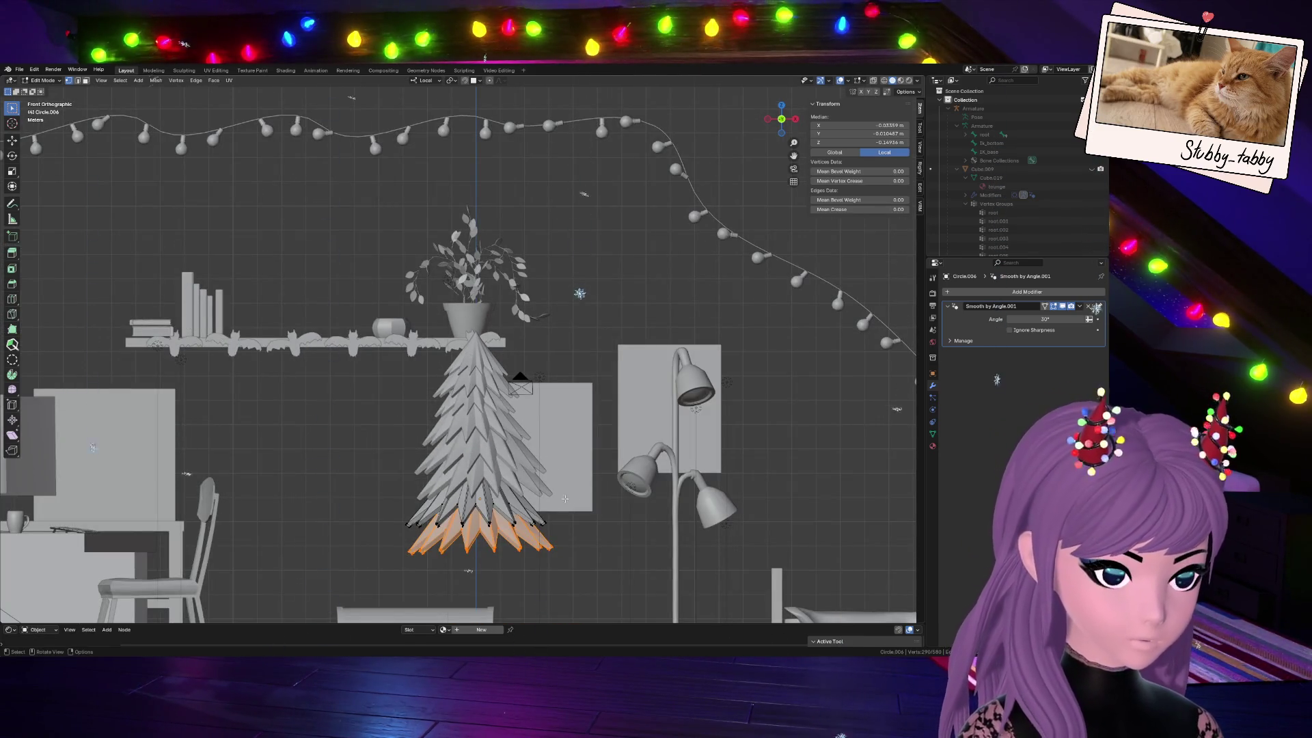
In X-ray view, keep only the lower fringe selected and move it up along Z
{"action": "key", "text": "alt+z"}
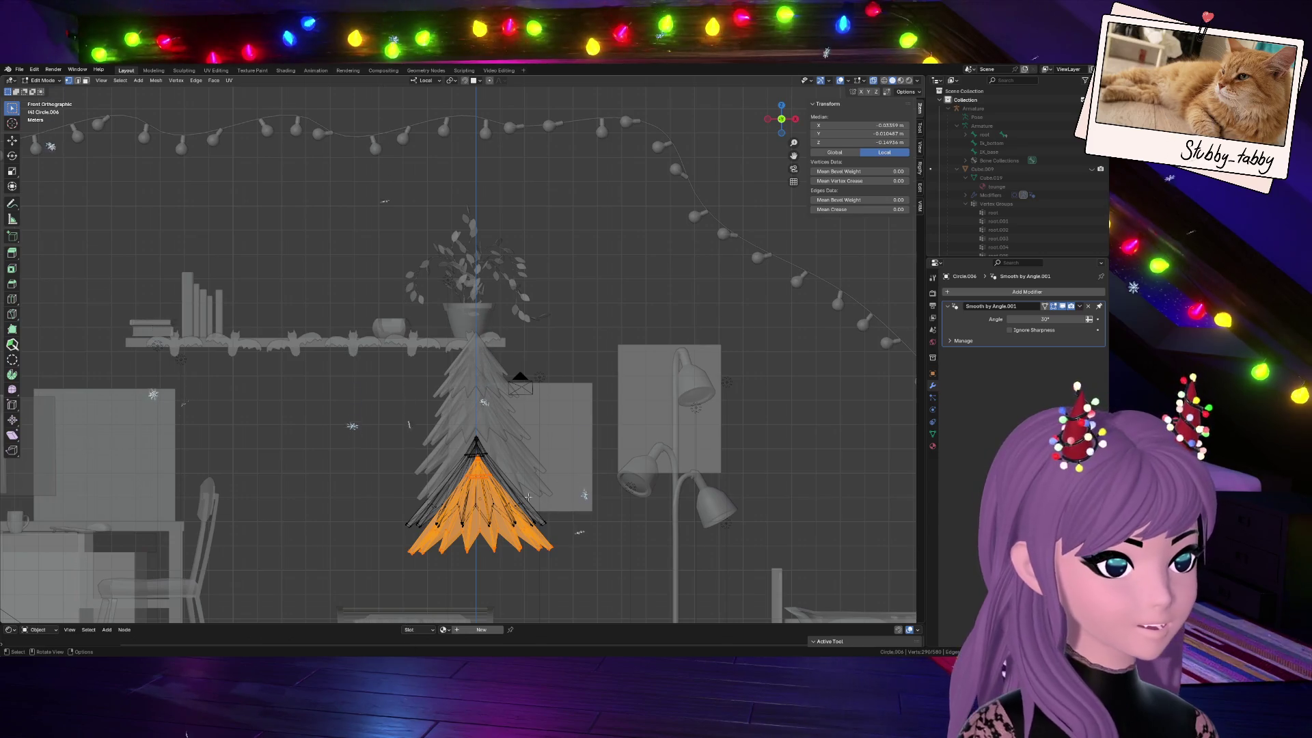
{"action": "left_click_drag", "start_coordinate": [507, 481], "coordinate": [518, 490], "text": "ctrl"}
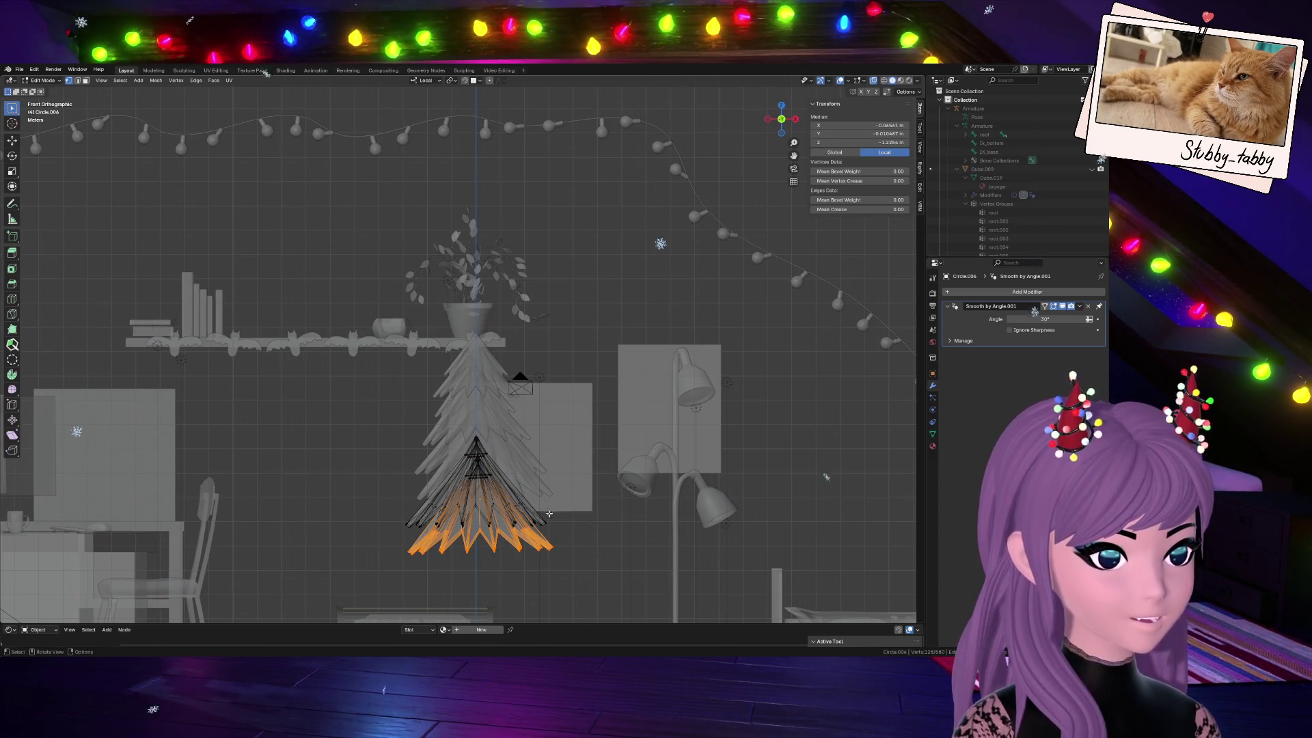
{"action": "key", "text": "g"}
{"action": "key", "text": "z"}
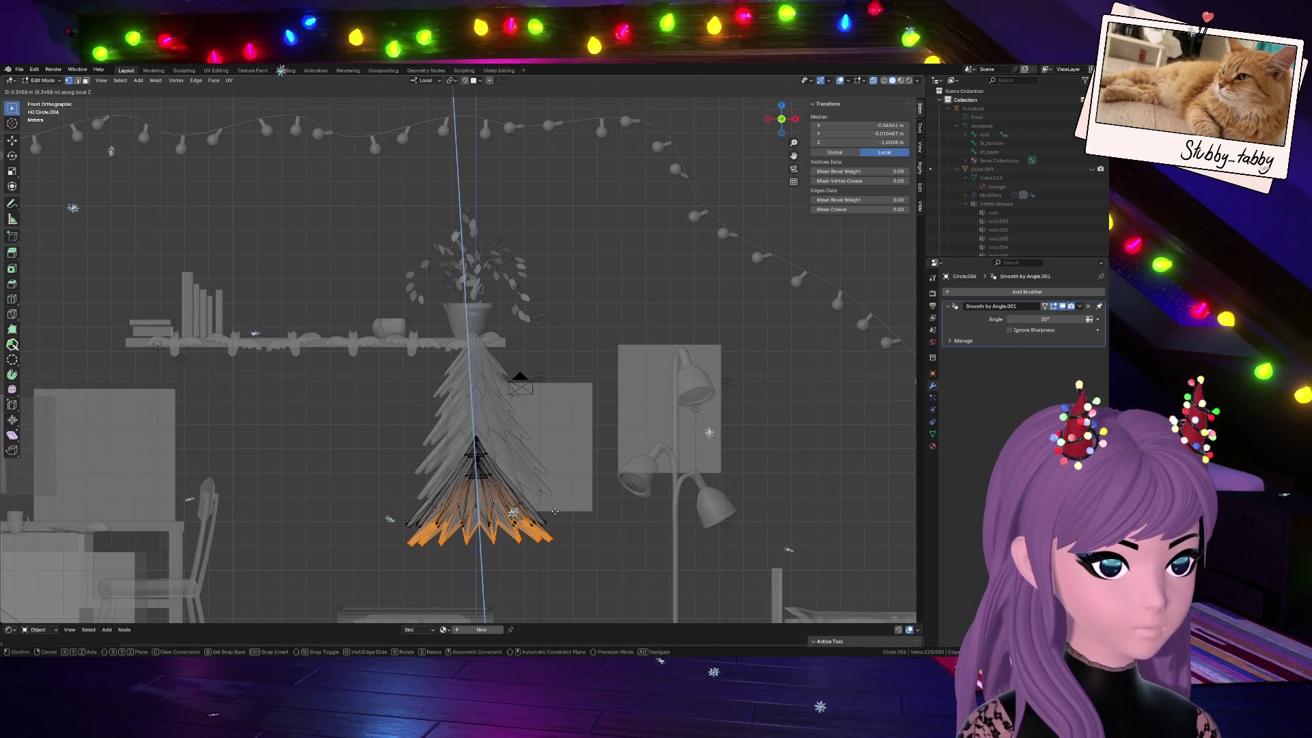
{"action": "left_click", "coordinate": [549, 515]}
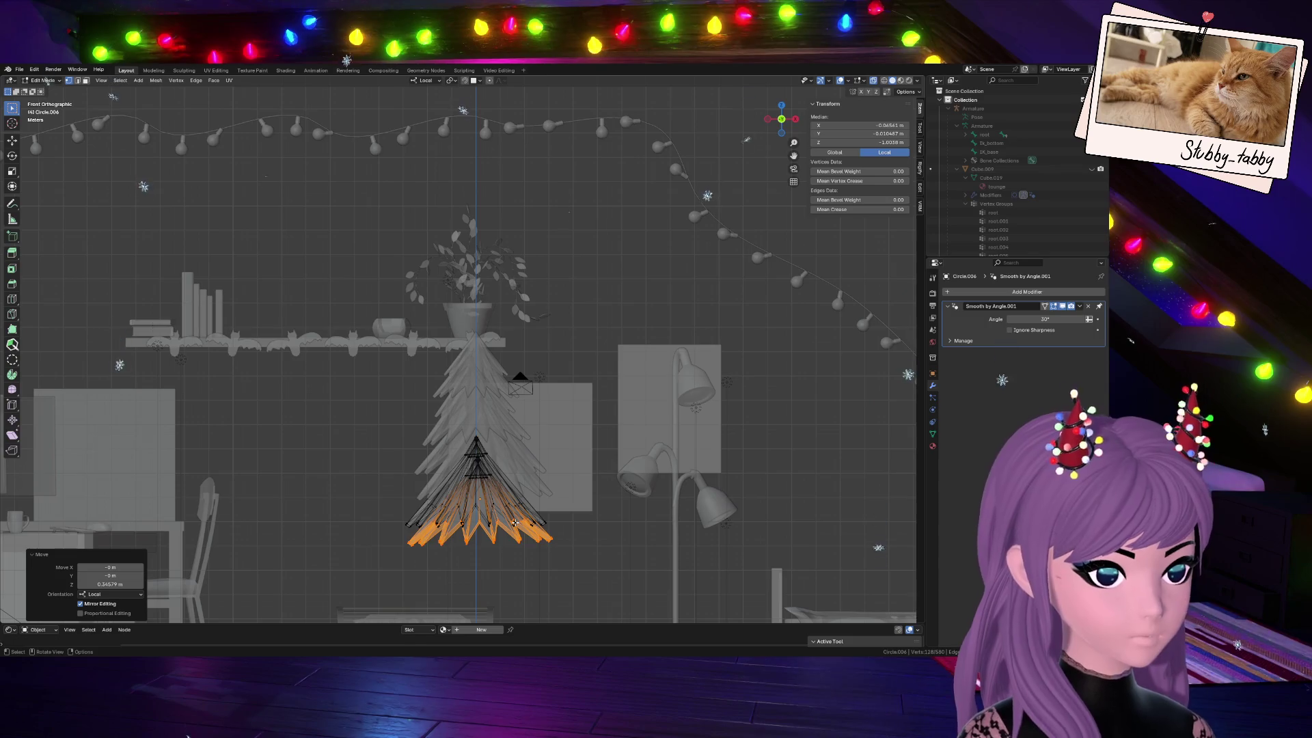
Enlarge the lower fringe slightly, about 1.03 times, backing out of further scale, rotate and move attempts
{"action": "key", "text": "s"}
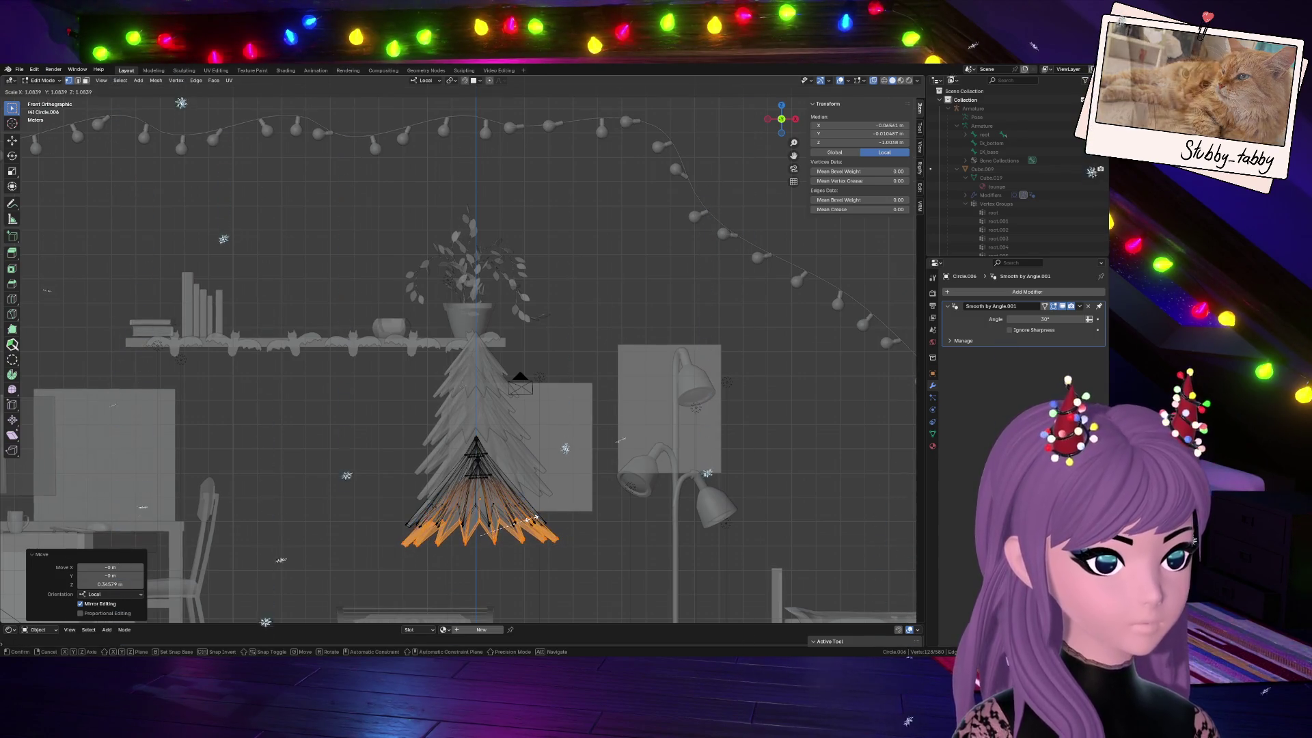
{"action": "key", "text": "Escape"}
{"action": "key", "text": "s"}
{"action": "left_click", "coordinate": [553, 495]}
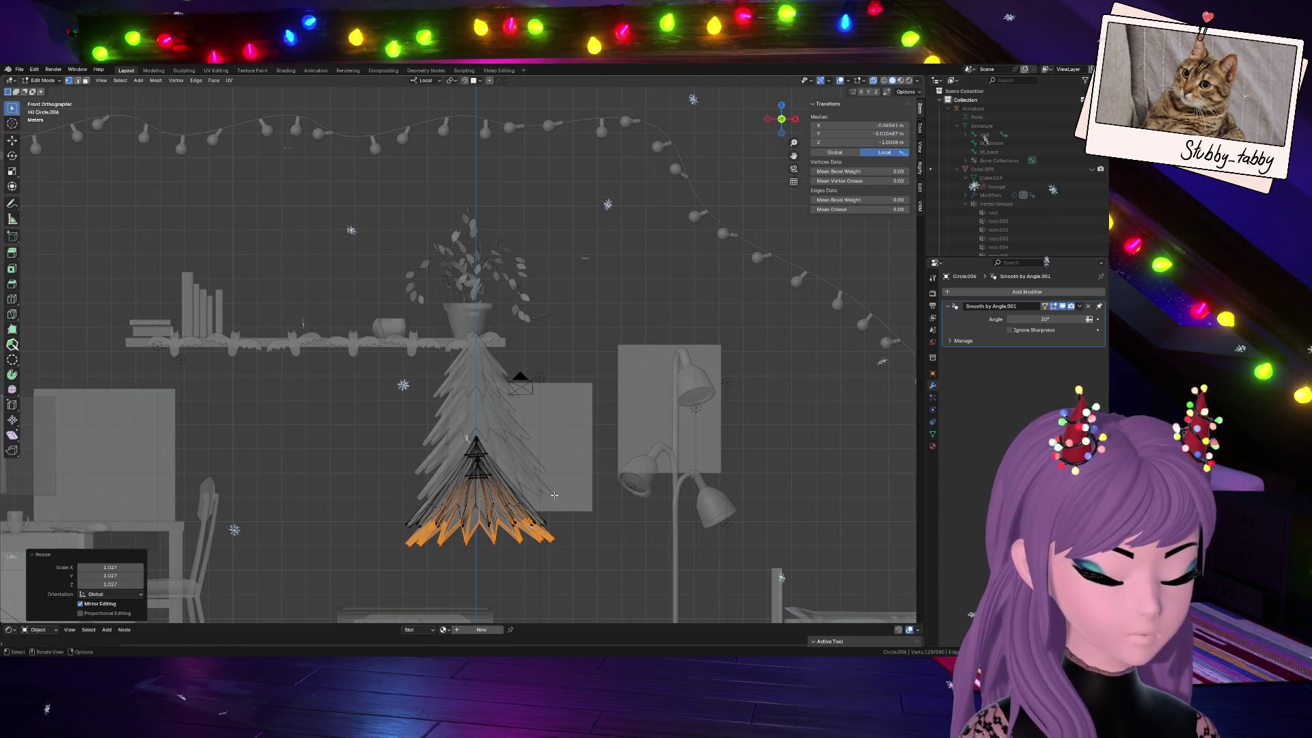
{"action": "key", "text": "s"}
{"action": "key", "text": "Escape"}
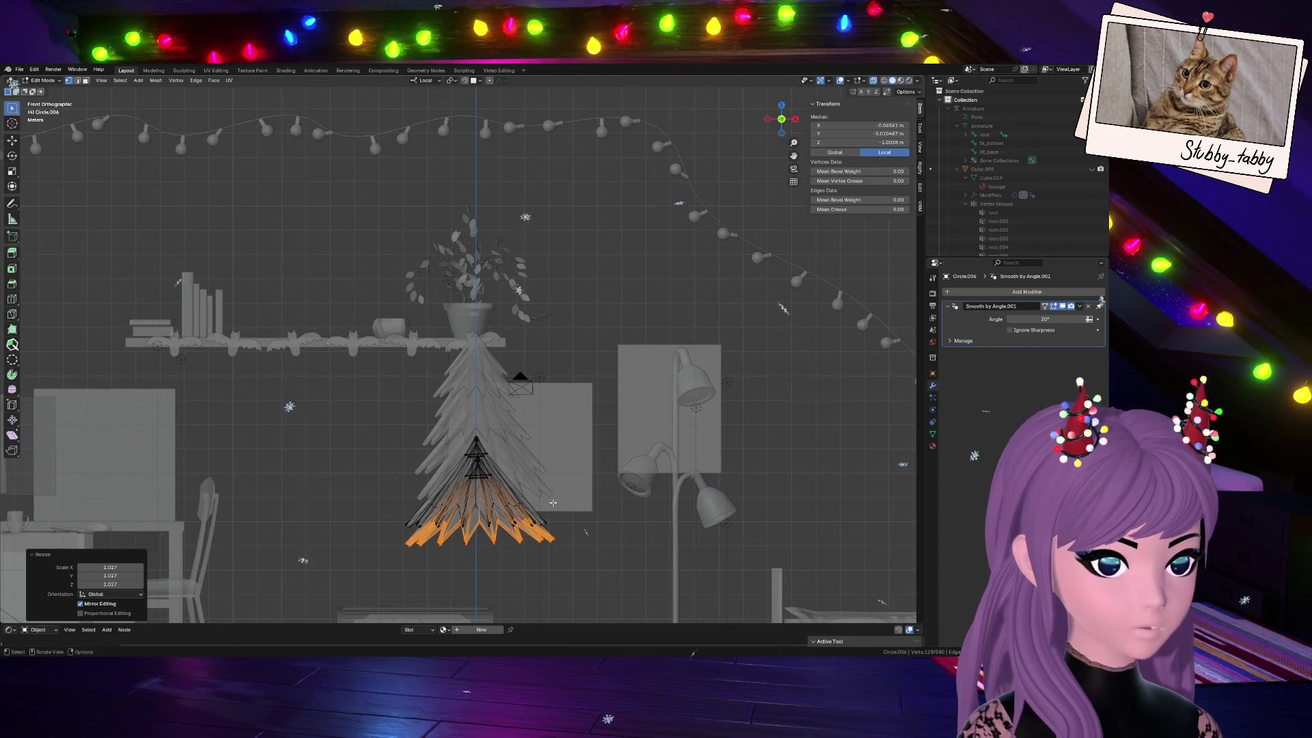
{"action": "key", "text": "r"}
{"action": "key", "text": "z"}
{"action": "key", "text": "z"}
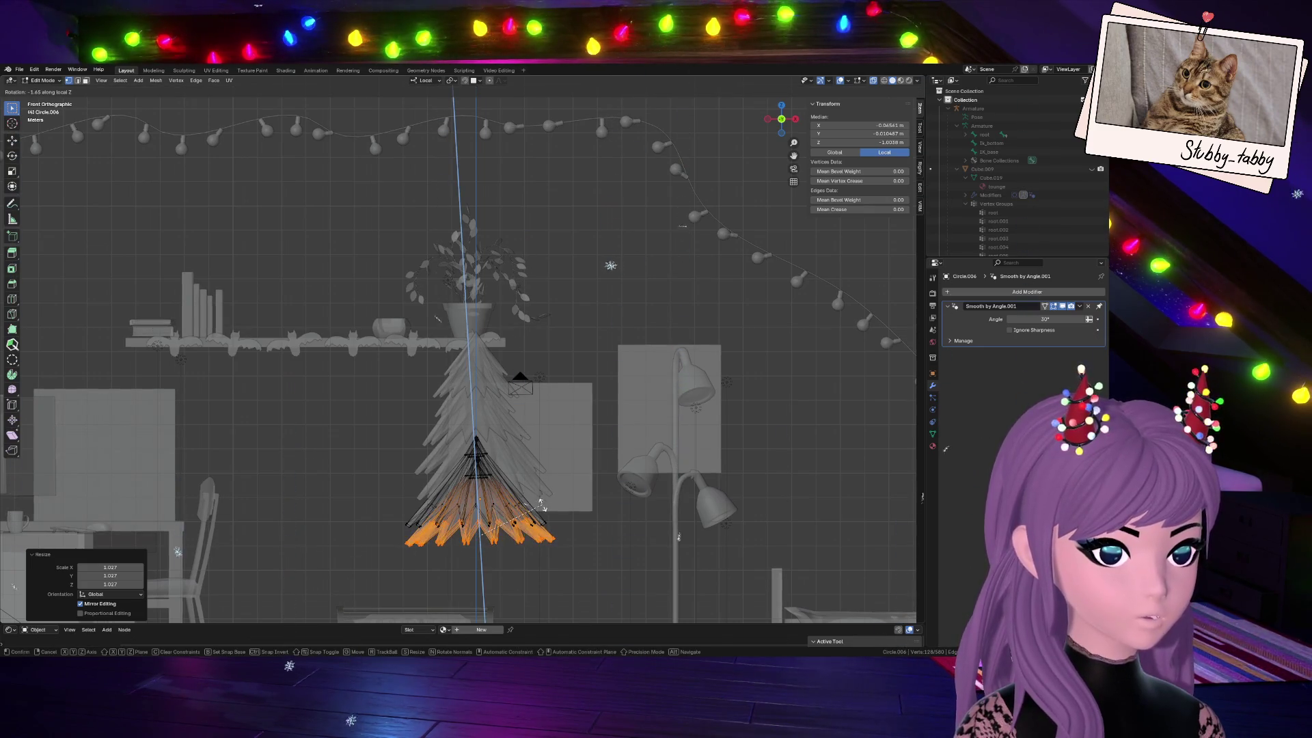
{"action": "key", "text": "Escape"}
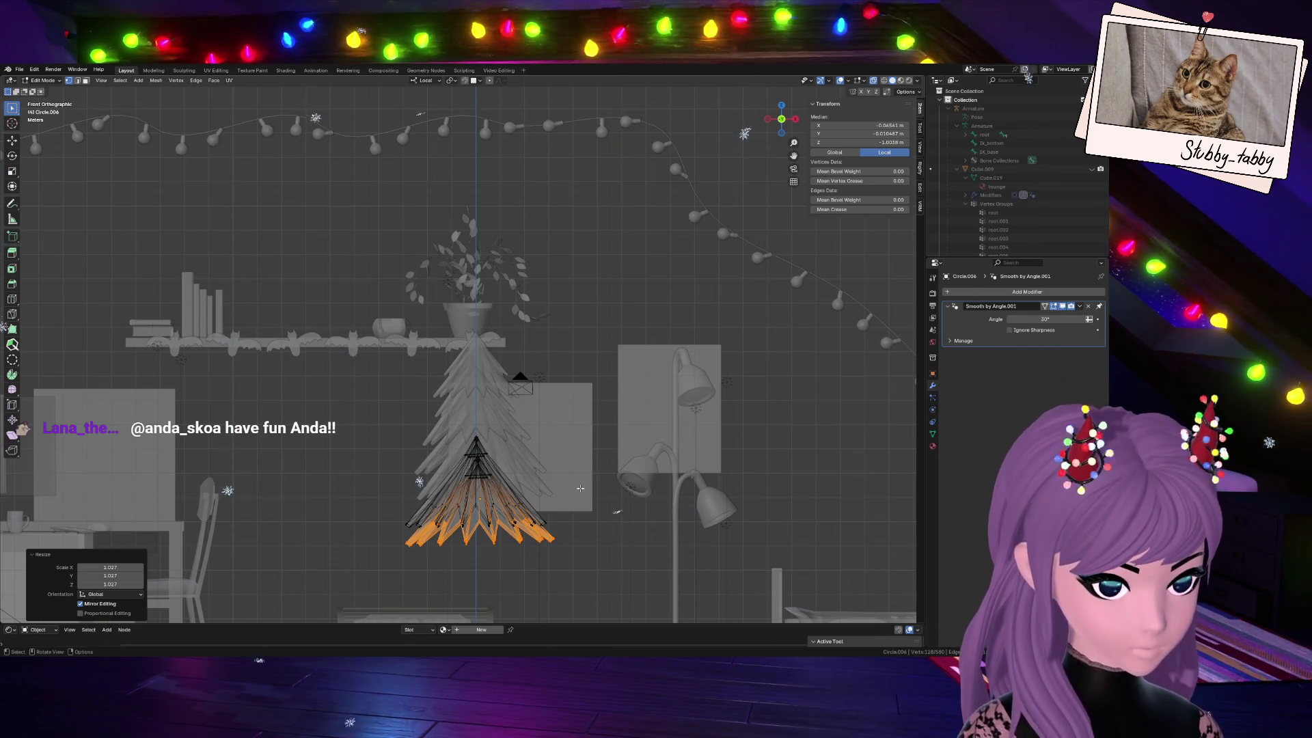
{"action": "key", "text": "g"}
{"action": "key", "text": "z"}
{"action": "key", "text": "z"}
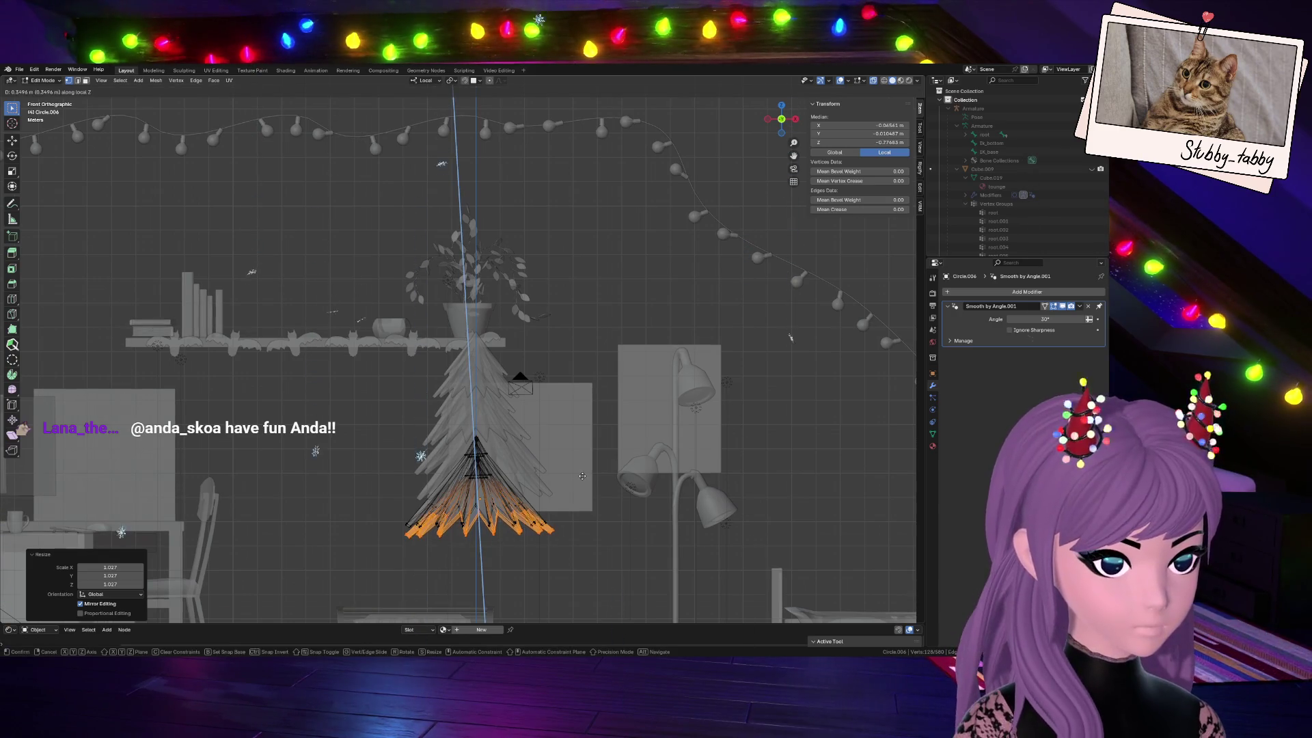
{"action": "key", "text": "Escape"}
{"action": "key", "text": "g"}
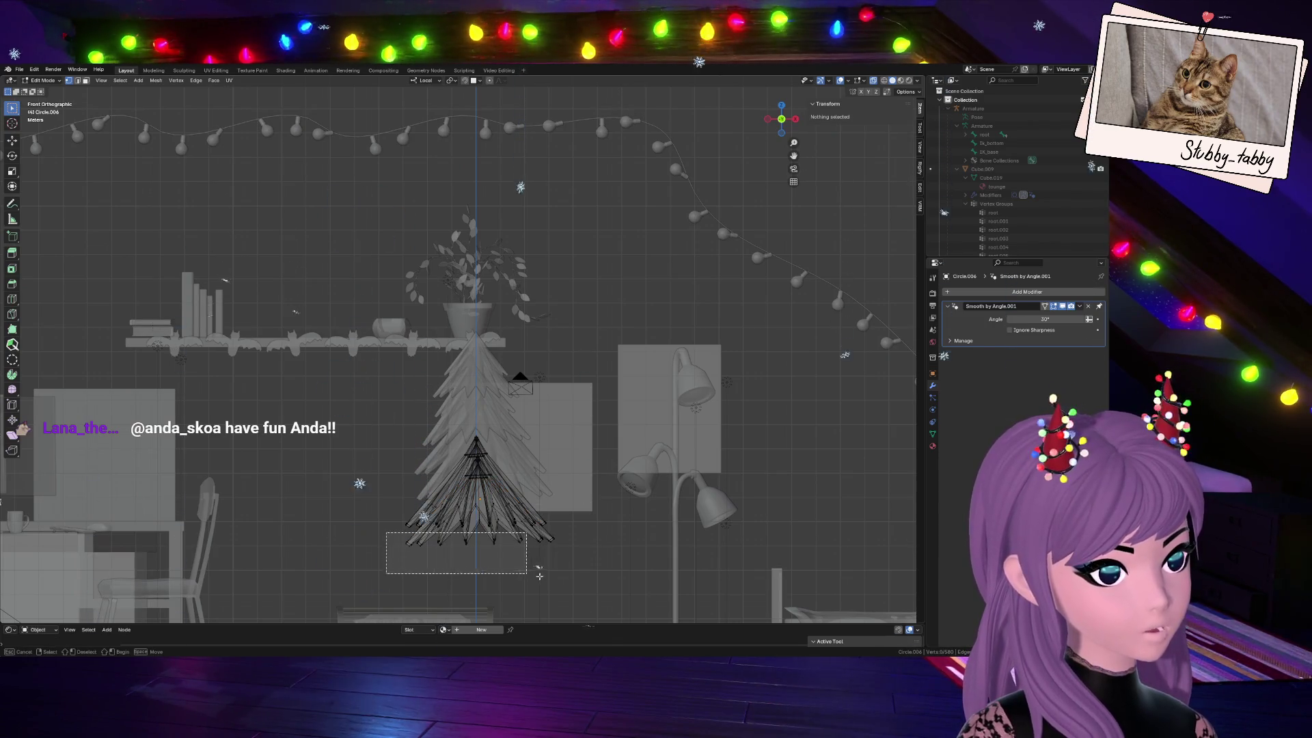
Move the fringe along Z, grow the selection to neighbouring faces and shift the enlarged section down
{"action": "key", "text": "g"}
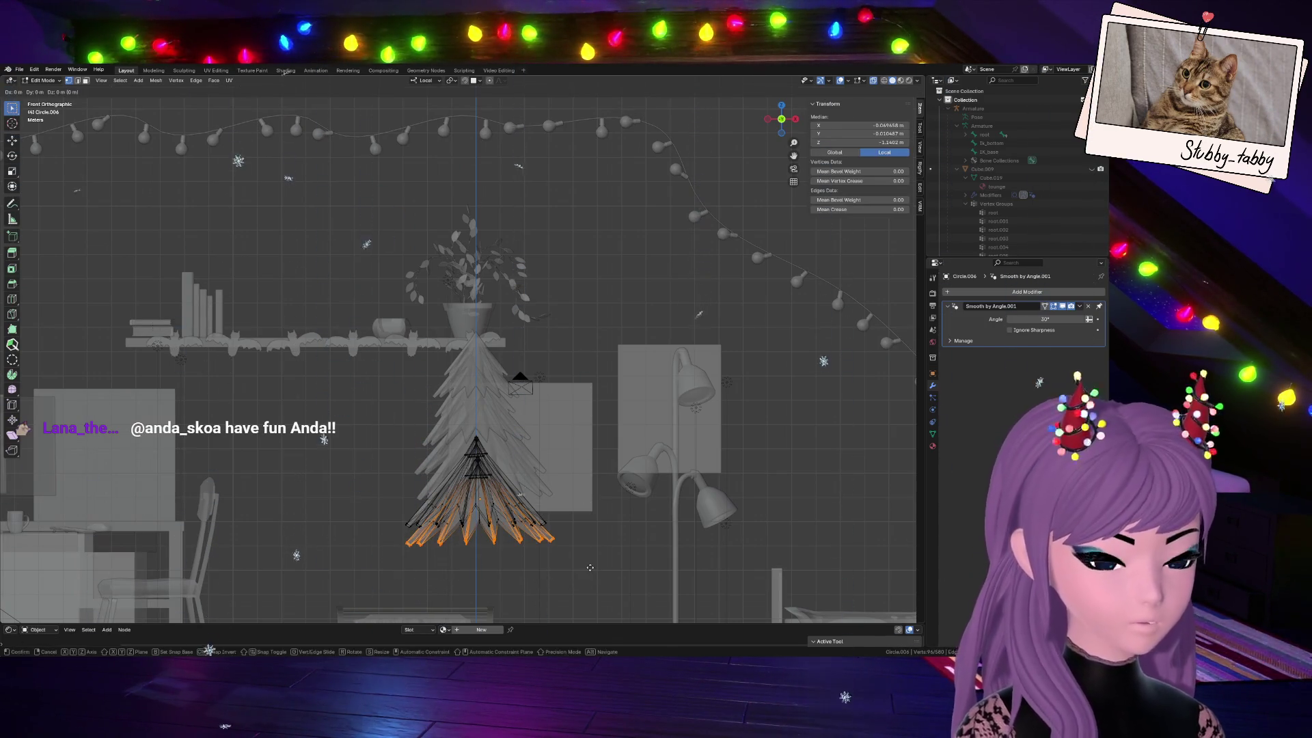
{"action": "key", "text": "z"}
{"action": "left_click", "coordinate": [585, 555]}
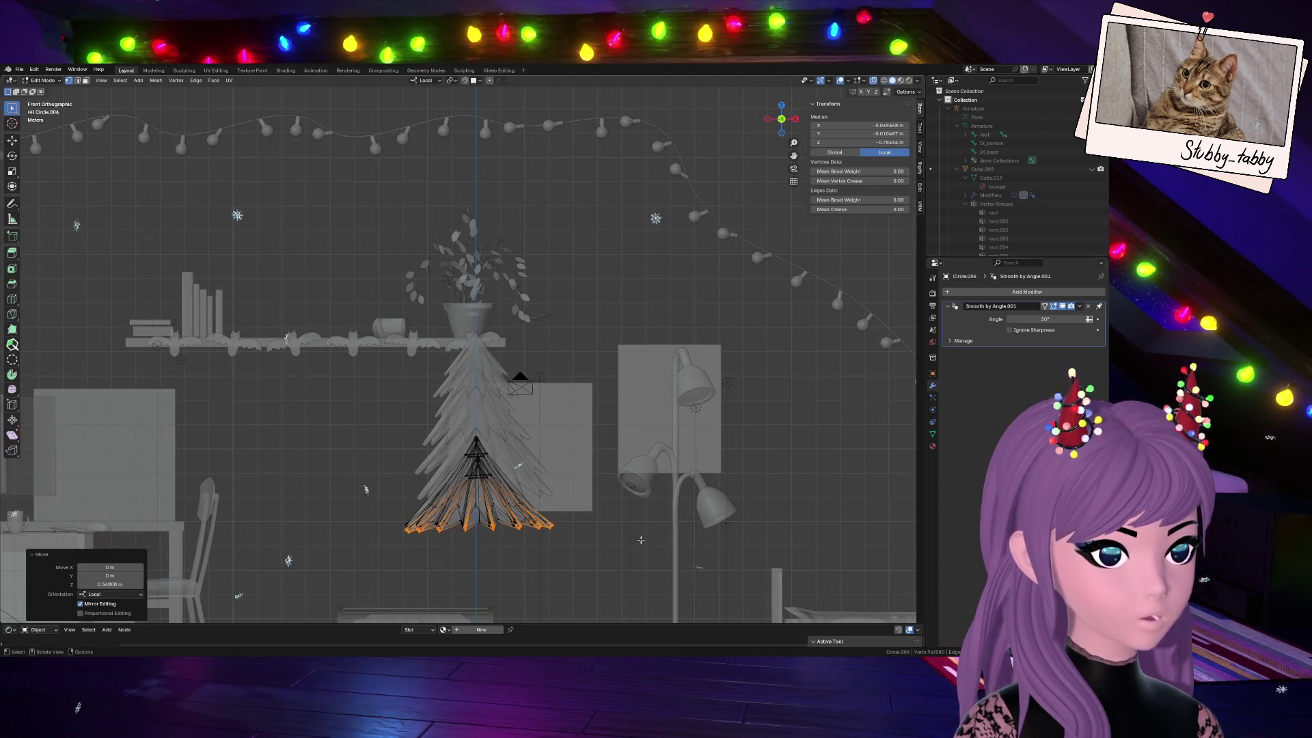
{"action": "key", "text": "ctrl+KP_Add"}
{"action": "key", "text": "g"}
{"action": "key", "text": "z"}
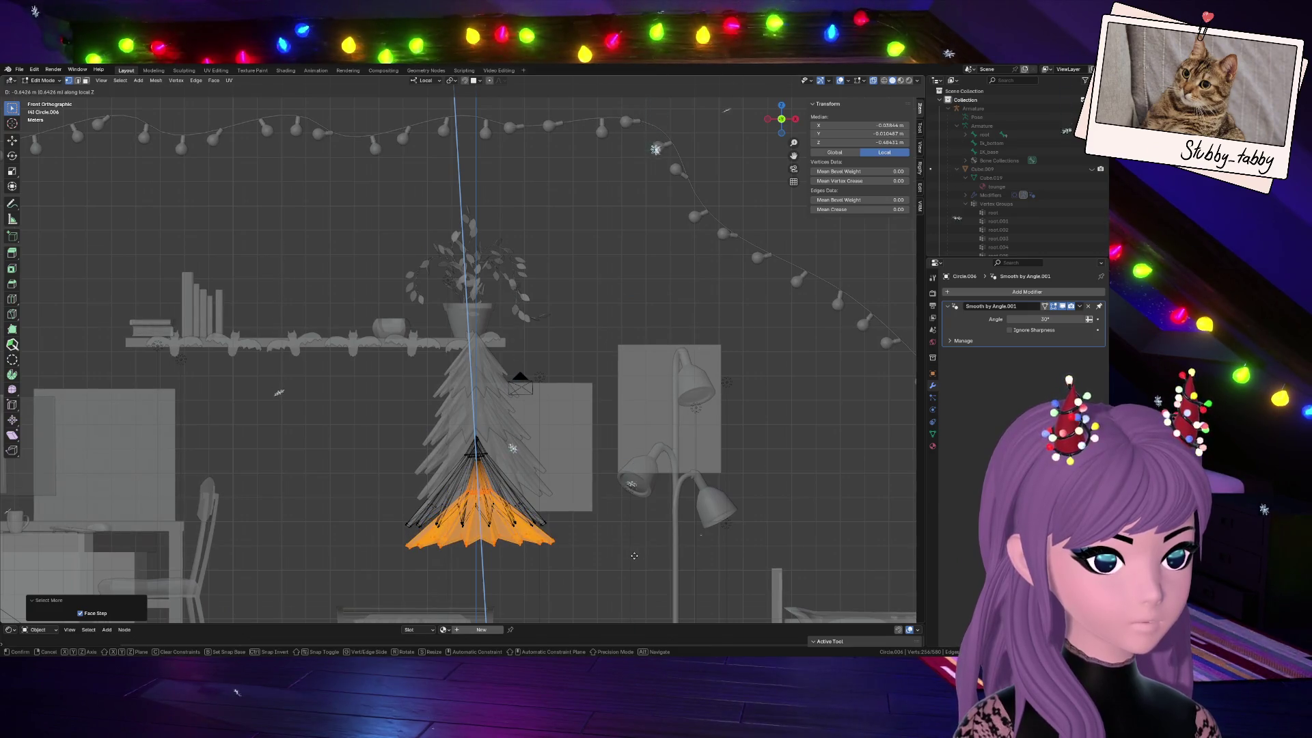
{"action": "left_click", "coordinate": [634, 554]}
Lower the widened section further, nudge it slightly sideways, then deselect the mesh
{"action": "key", "text": "g"}
{"action": "key", "text": "z"}
{"action": "left_click", "coordinate": [626, 566]}
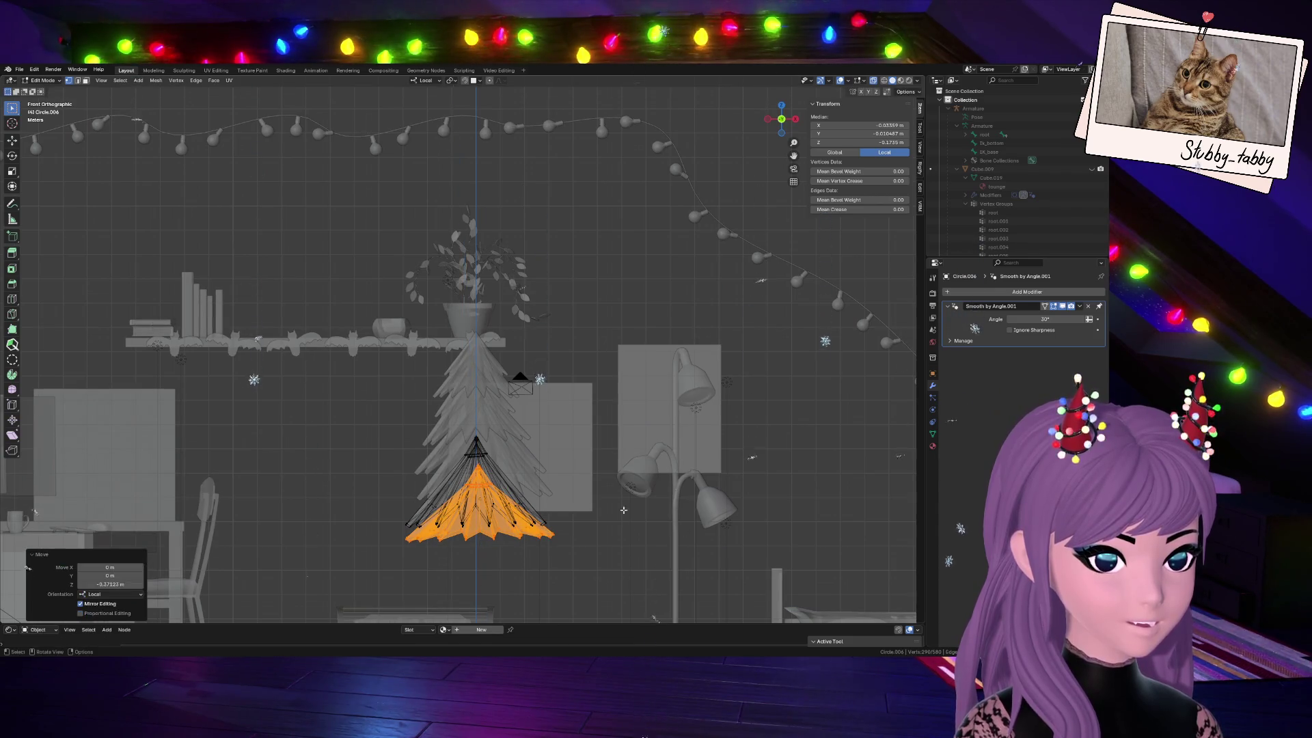
{"action": "key", "text": "g"}
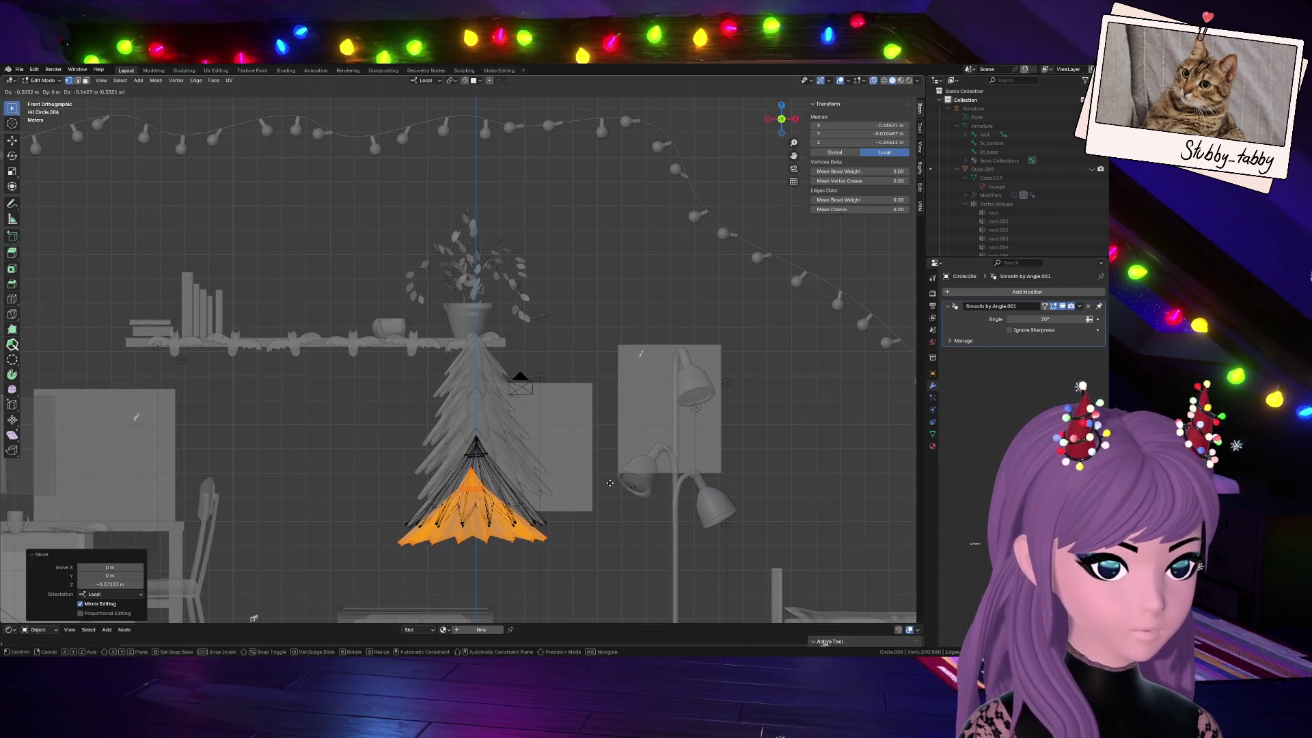
{"action": "left_click", "coordinate": [613, 478]}
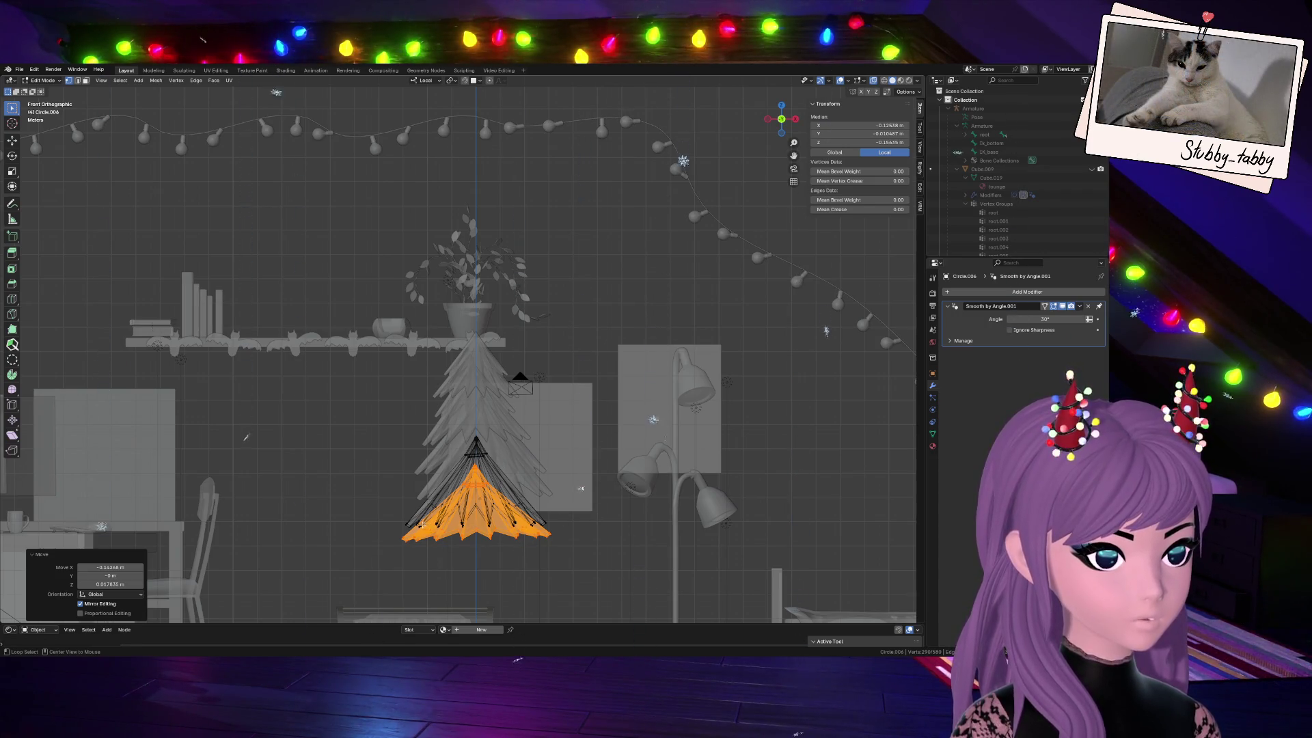
{"action": "key", "text": "alt+a"}
{"action": "scroll", "coordinate": [510, 517], "scroll_direction": "up", "scroll_amount": 4}
{"action": "scroll", "coordinate": [524, 540], "scroll_direction": "down", "scroll_amount": 4}
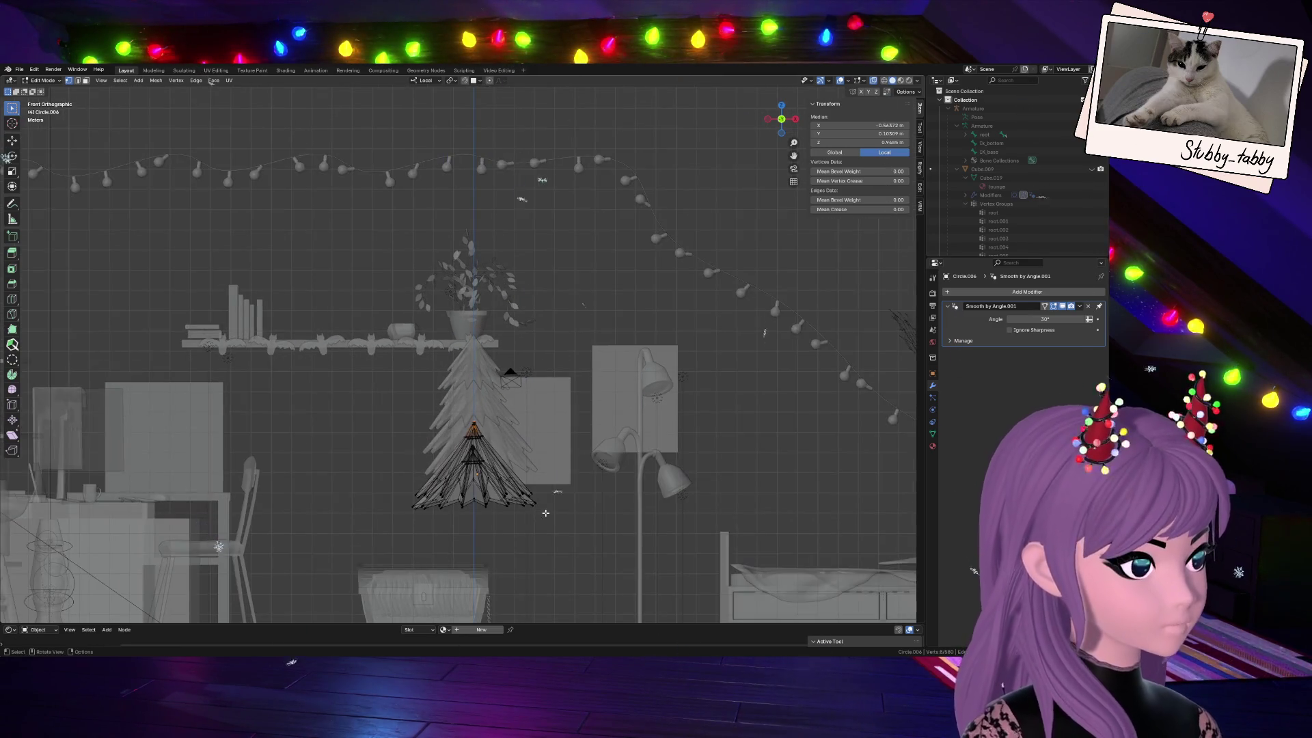
{"action": "scroll", "coordinate": [546, 512], "scroll_direction": "up", "scroll_amount": 5}
{"action": "scroll", "coordinate": [615, 389], "scroll_direction": "up", "scroll_amount": 1}
Frame the tree and select the lower tier's two outer edge rings, checking them in solid and X-ray view
{"action": "key", "text": "KP_Decimal"}
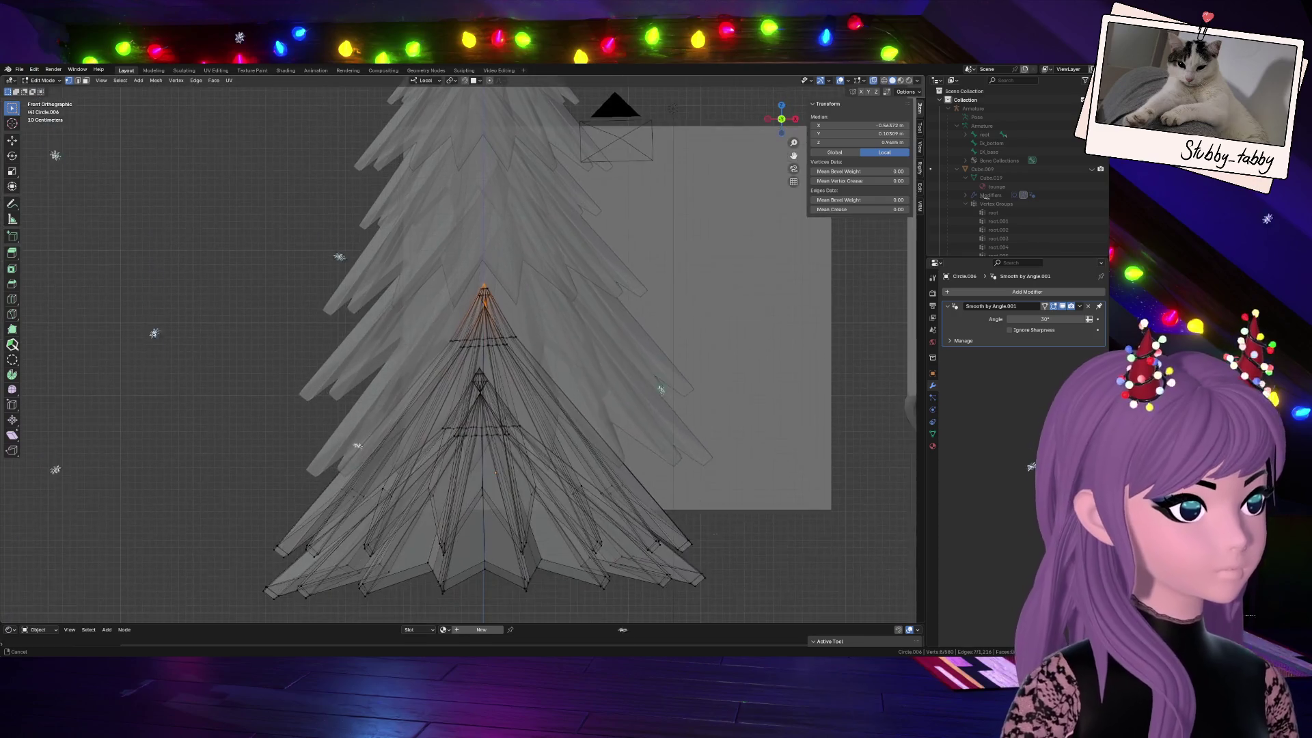
{"action": "scroll", "coordinate": [515, 555], "scroll_direction": "up", "scroll_amount": 2}
{"action": "scroll", "coordinate": [515, 554], "scroll_direction": "down", "scroll_amount": 2}
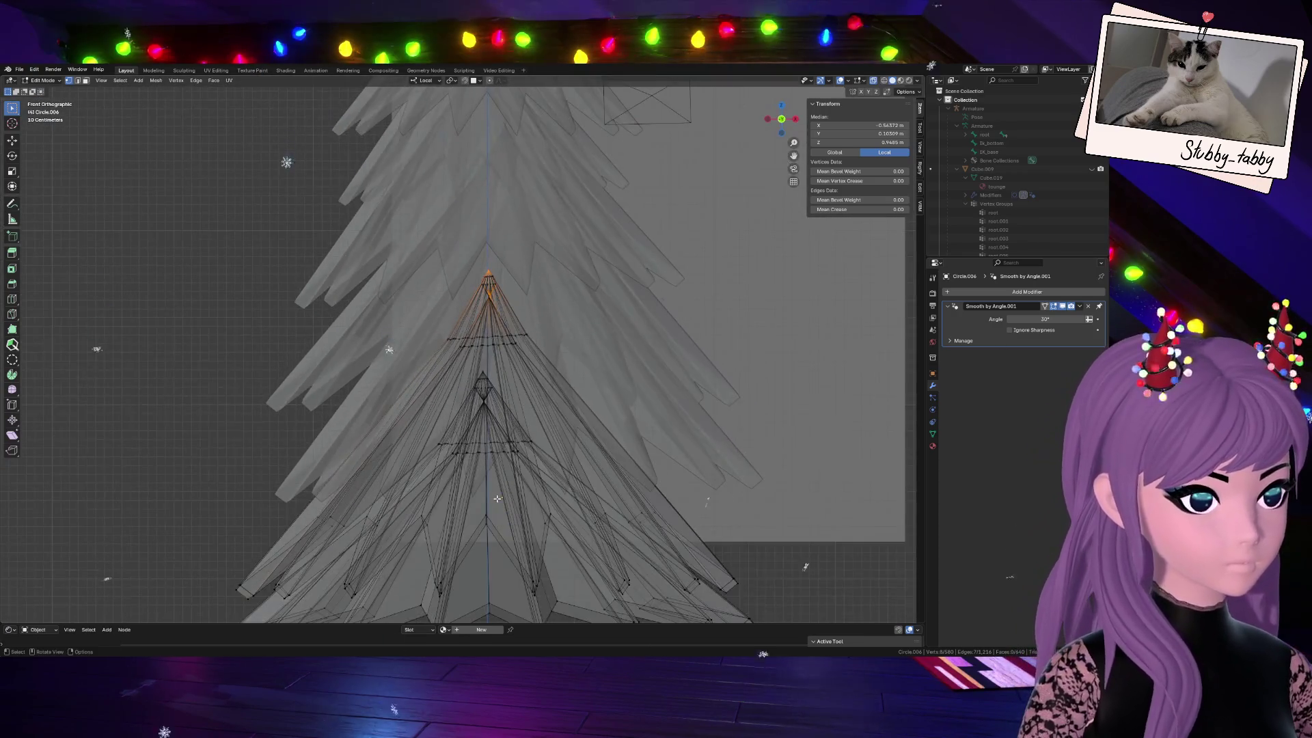
{"action": "left_click", "coordinate": [513, 551], "text": "alt"}
{"action": "scroll", "coordinate": [451, 576], "scroll_direction": "down", "scroll_amount": 2}
{"action": "left_click", "coordinate": [647, 507], "text": "alt+shift"}
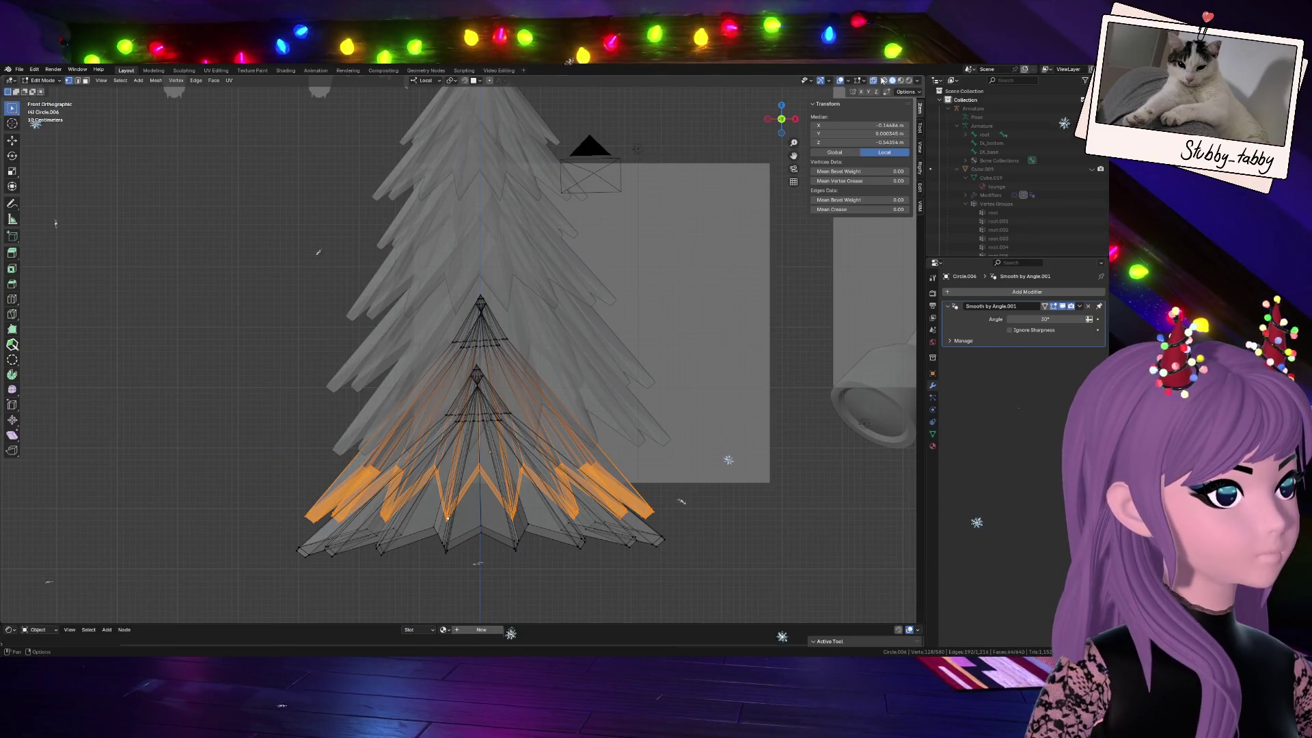
{"action": "key", "text": "alt+z"}
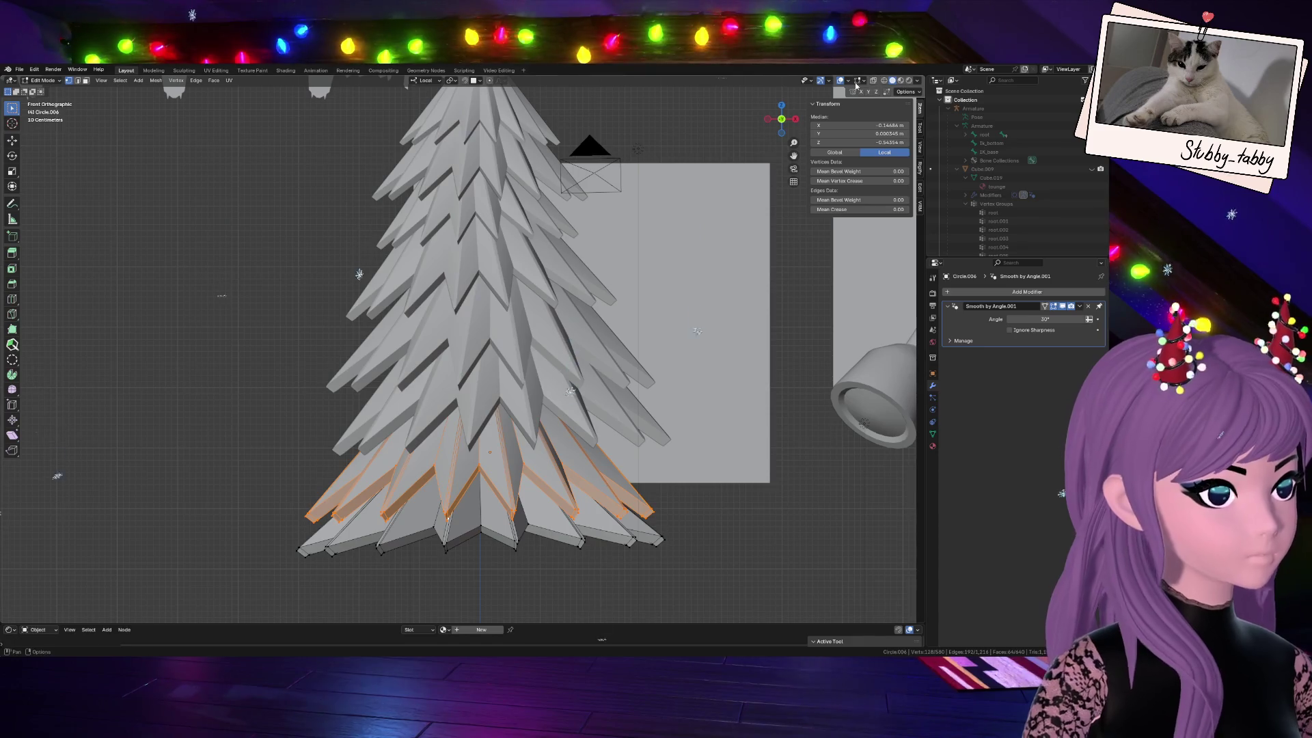
{"action": "key", "text": "alt+z"}
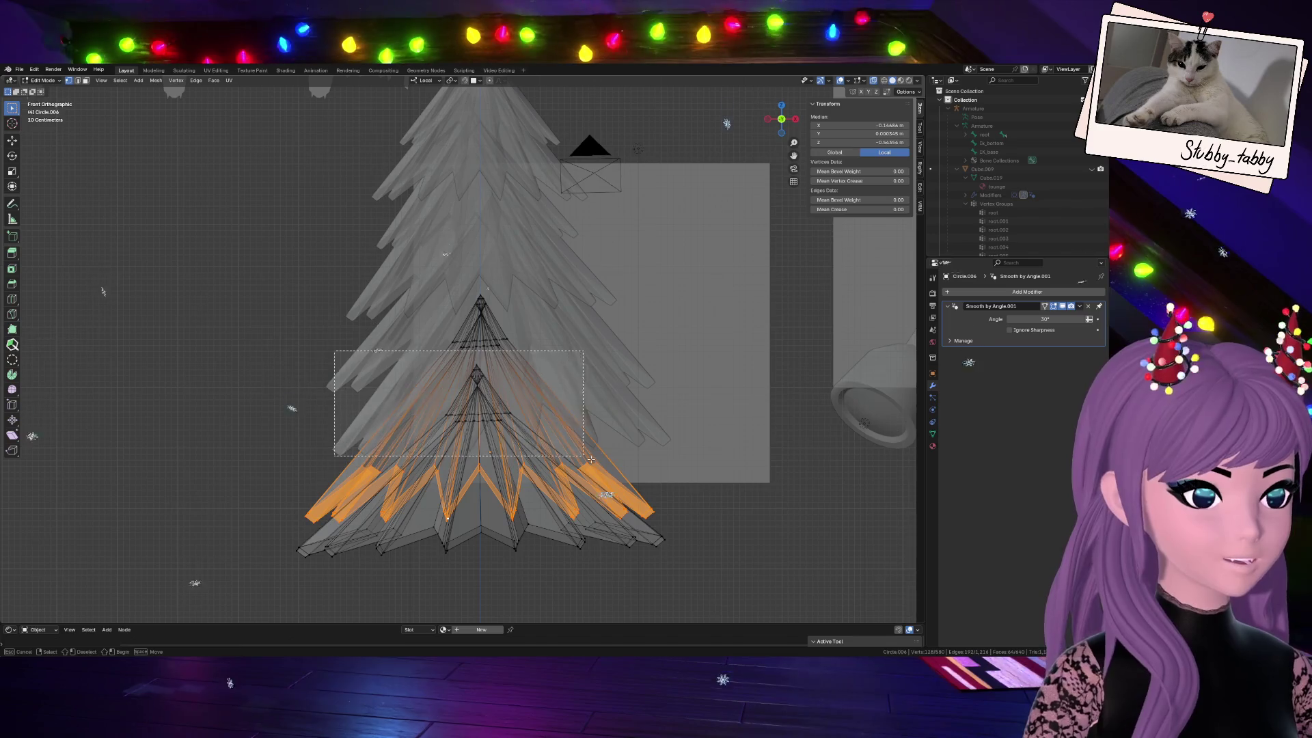
{"action": "left_click_drag", "start_coordinate": [343, 385], "coordinate": [540, 451]}
{"action": "left_click_drag", "start_coordinate": [399, 466], "coordinate": [345, 438]}
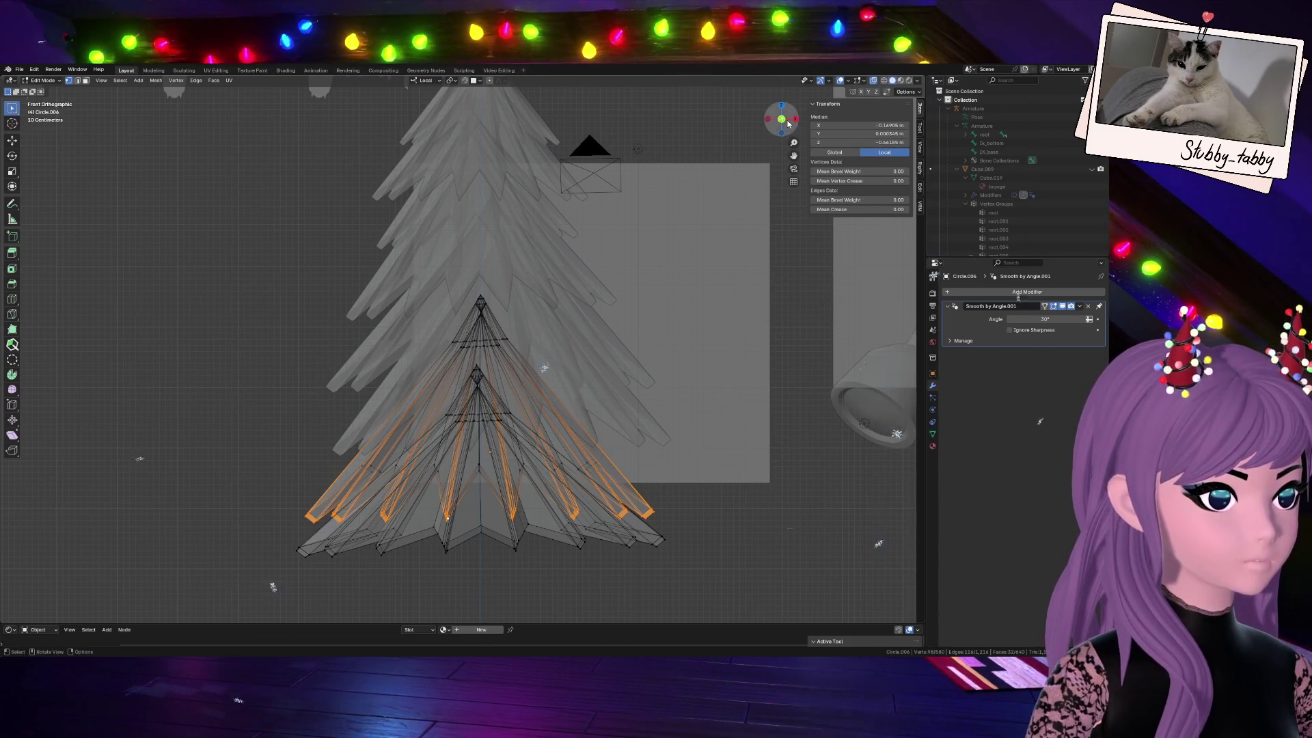
Inspect the selection from several sides, then raise the edge rings twice along Z from the front view
{"action": "middle_click_drag", "start_coordinate": [545, 366], "coordinate": [400, 331]}
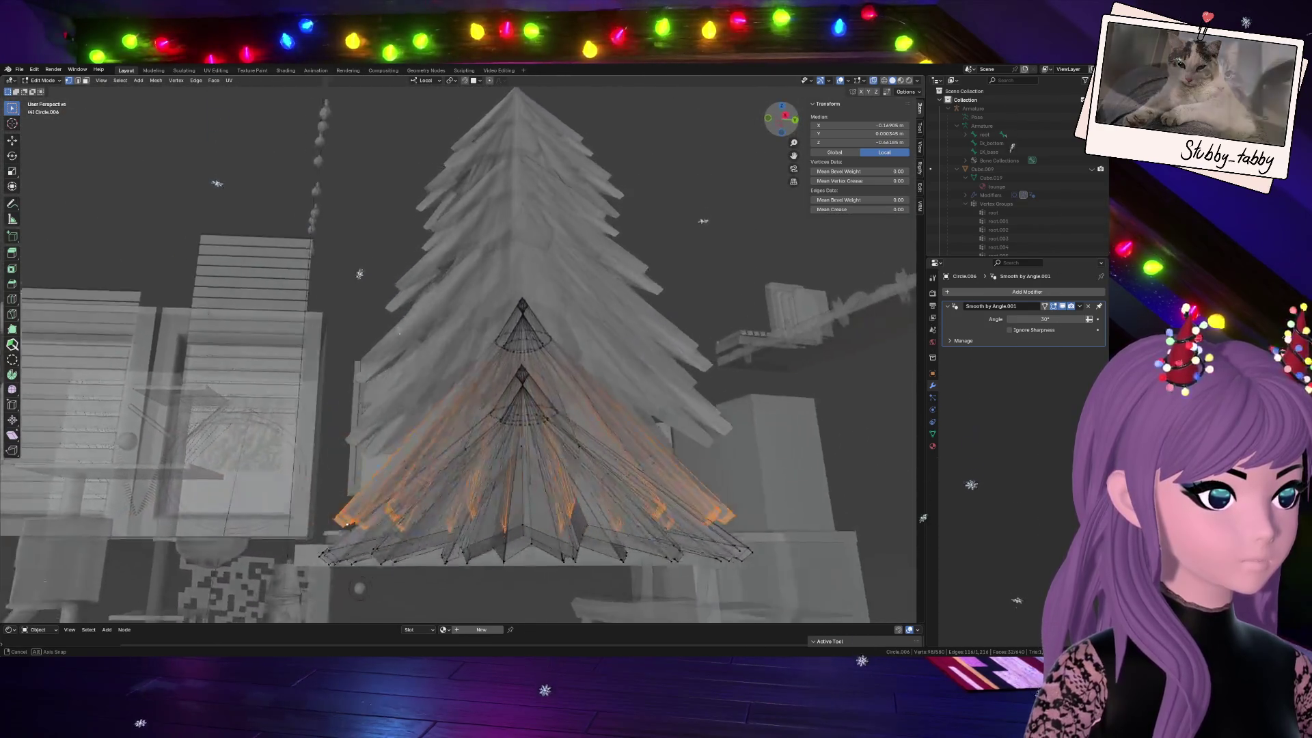
{"action": "mouse_move", "coordinate": [400, 329]}
{"action": "middle_mouse_down"}
{"action": "mouse_move", "coordinate": [649, 319]}
{"action": "mouse_move", "coordinate": [174, 375]}
{"action": "mouse_move", "coordinate": [351, 218]}
{"action": "middle_mouse_up"}
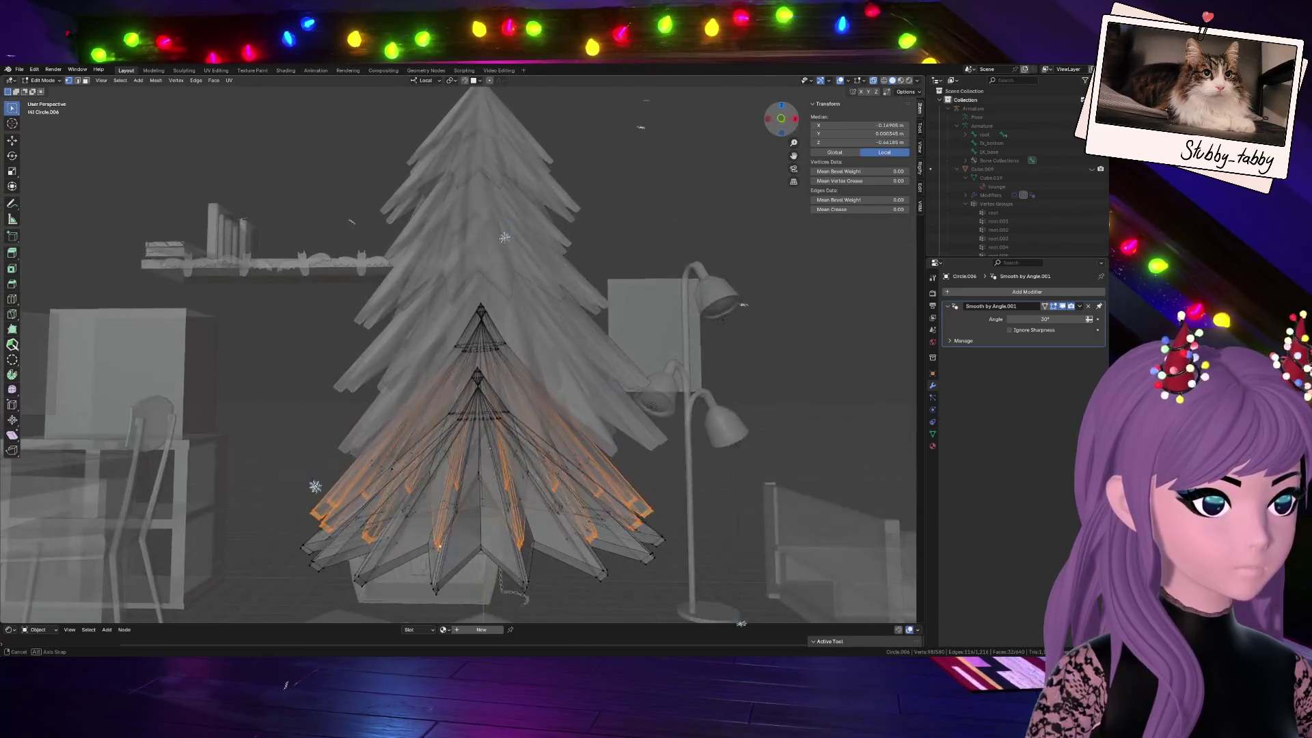
{"action": "middle_click_drag", "start_coordinate": [351, 217], "coordinate": [268, 200]}
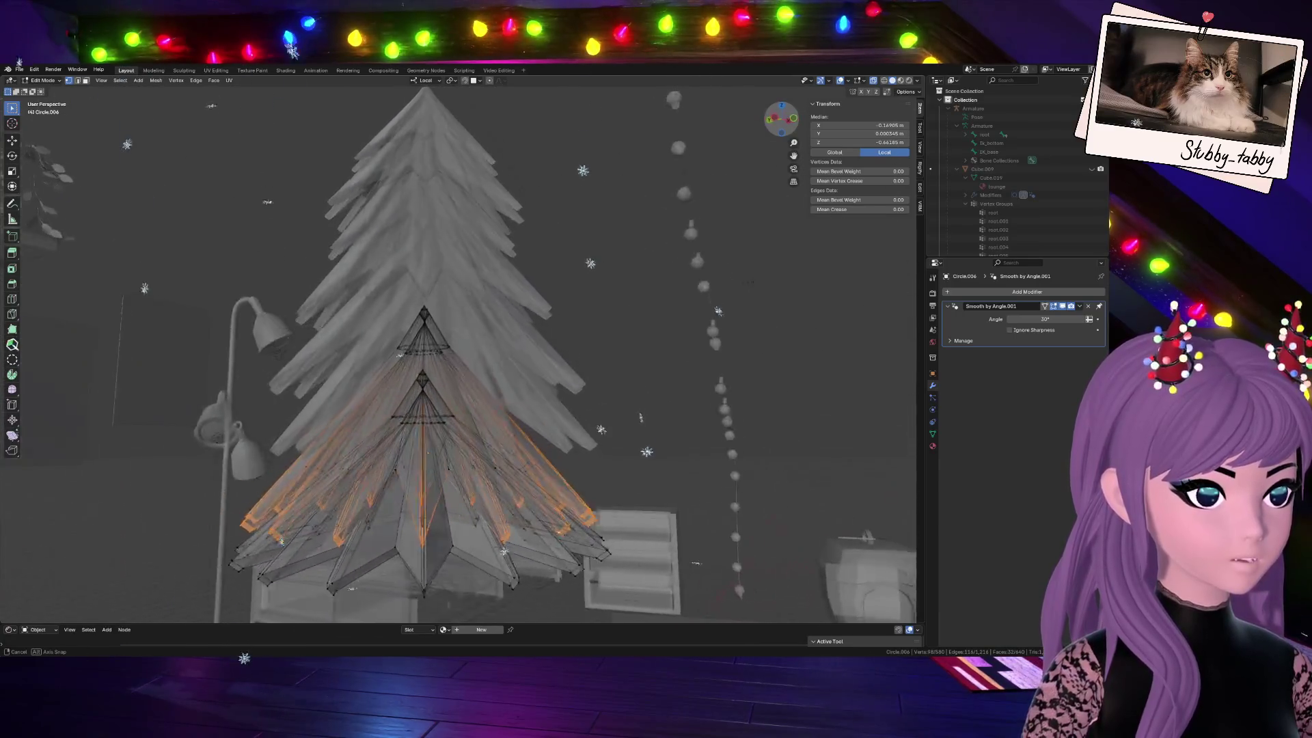
{"action": "middle_click_drag", "start_coordinate": [640, 414], "coordinate": [790, 121]}
{"action": "left_click", "coordinate": [789, 121]}
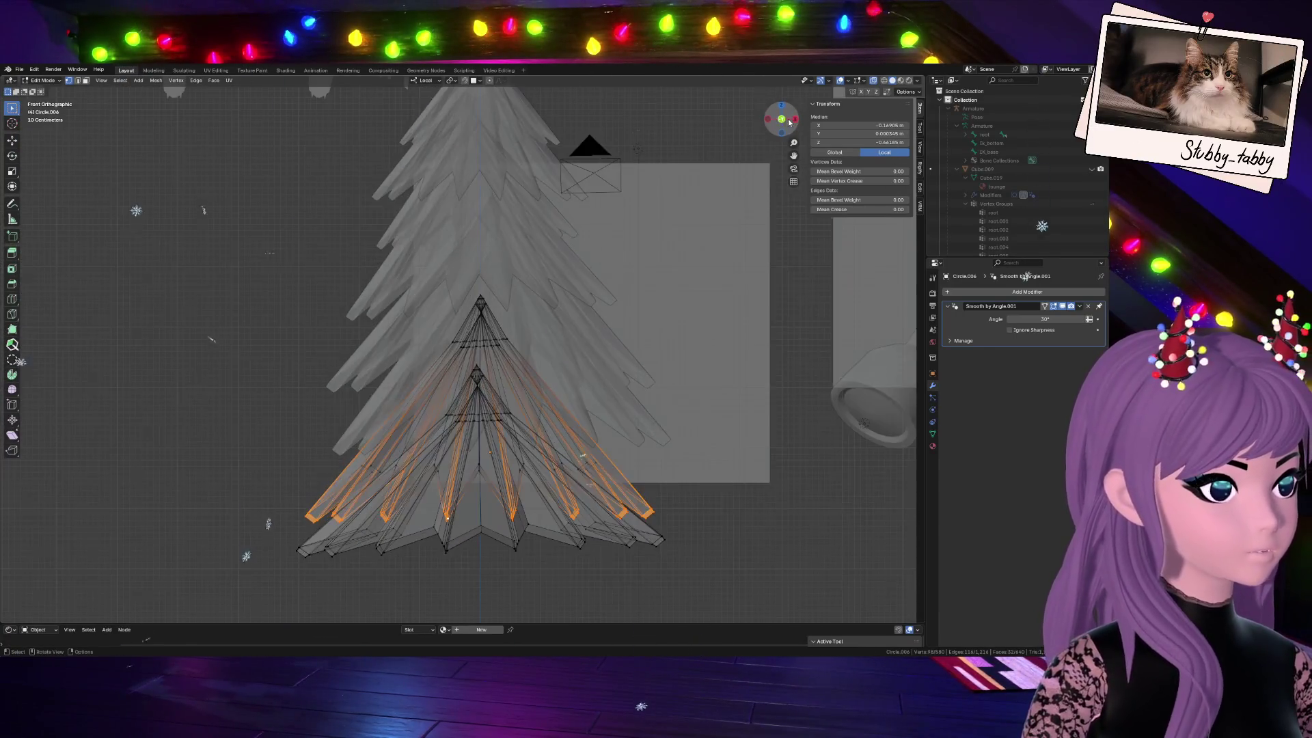
{"action": "key", "text": "g"}
{"action": "key", "text": "z"}
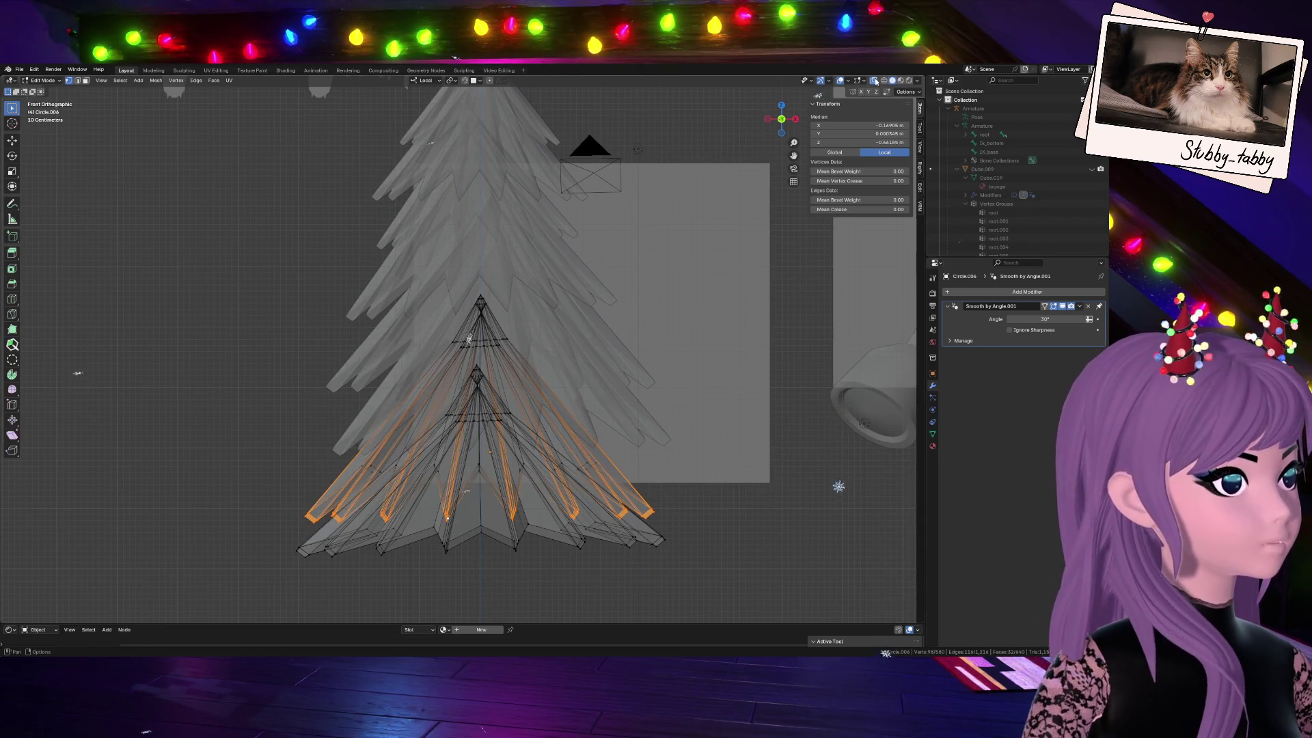
{"action": "left_click", "coordinate": [640, 395]}
{"action": "key", "text": "g"}
{"action": "key", "text": "z"}
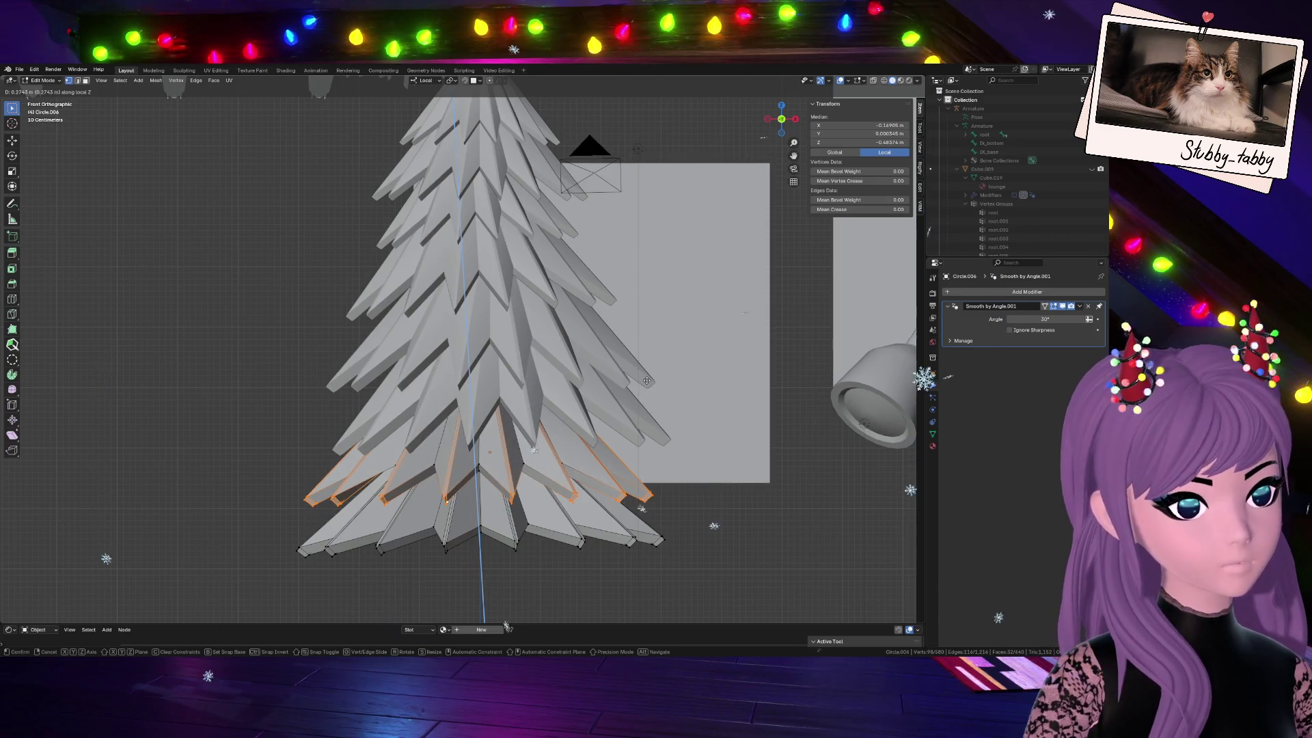
{"action": "left_click", "coordinate": [636, 438]}
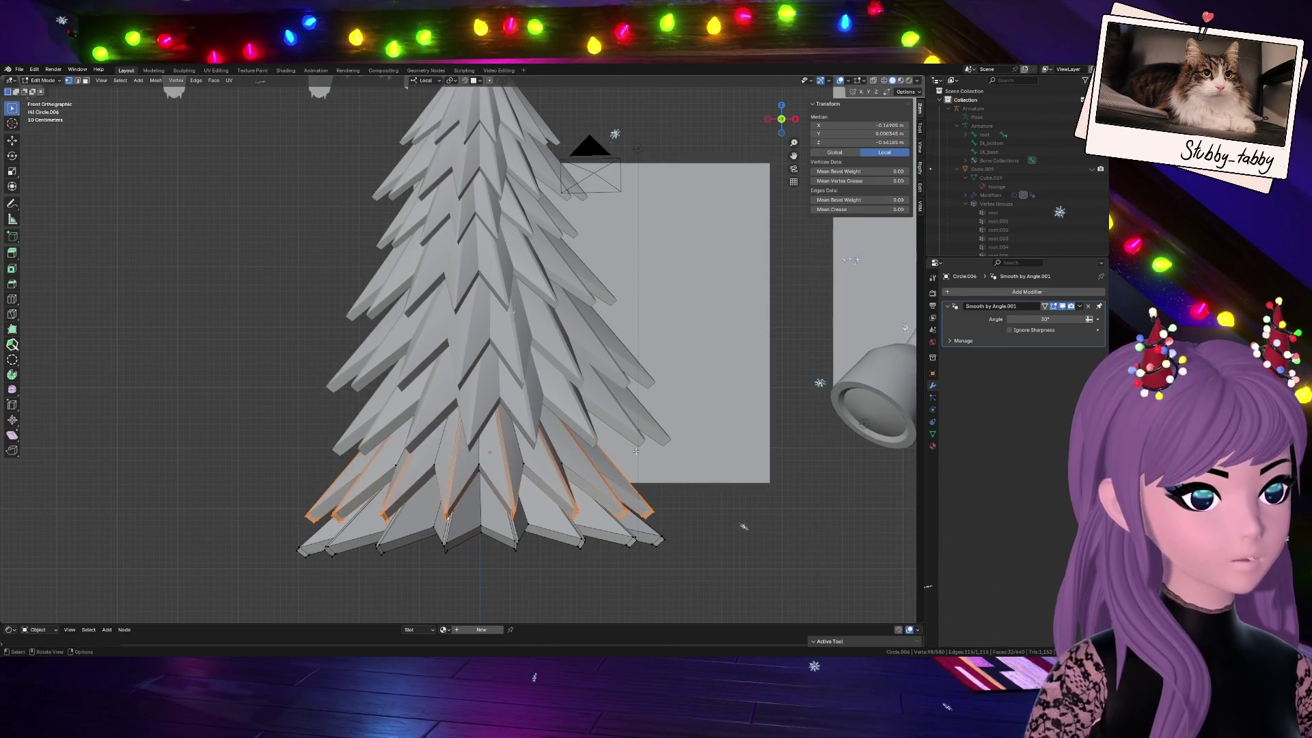
{"action": "scroll", "coordinate": [562, 559], "scroll_direction": "down", "scroll_amount": 1}
{"action": "scroll", "coordinate": [592, 494], "scroll_direction": "down", "scroll_amount": 1}
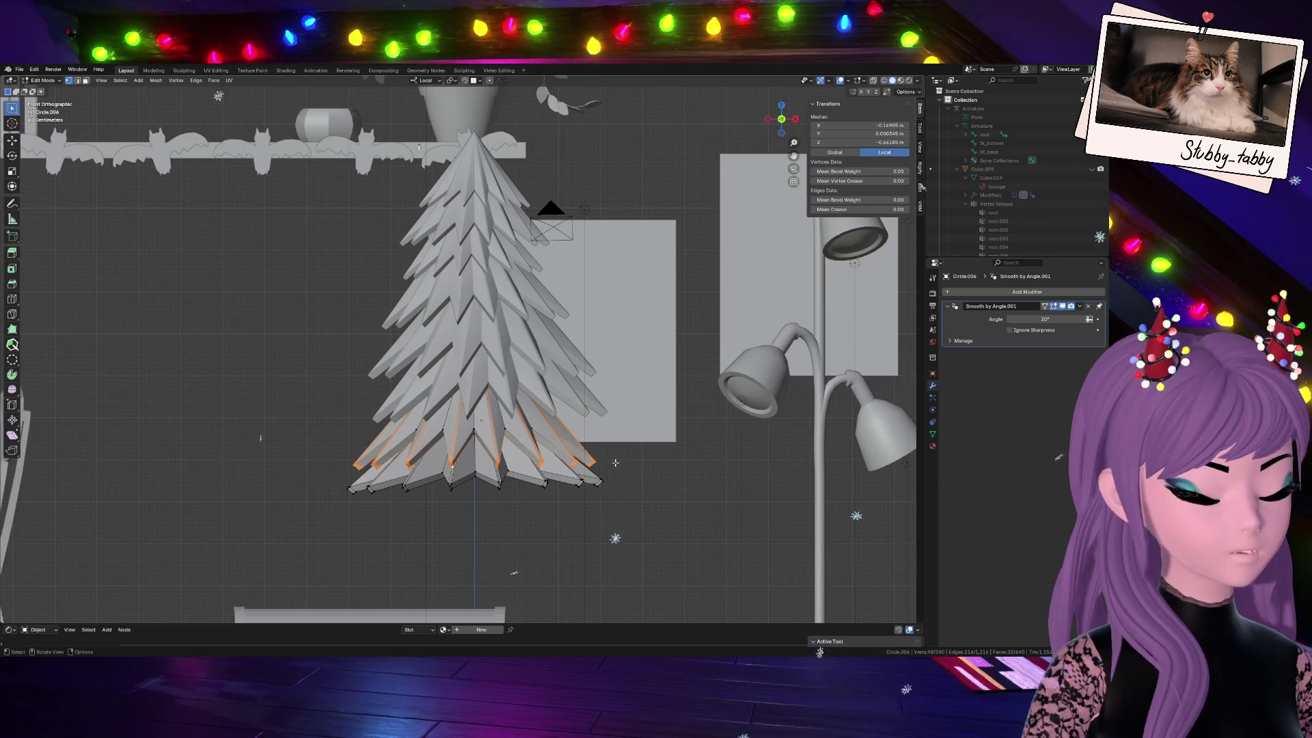
Widen the edge rings slightly, grow the selection to the adjoining faces, shift them and leave Edit Mode
{"action": "key", "text": "s"}
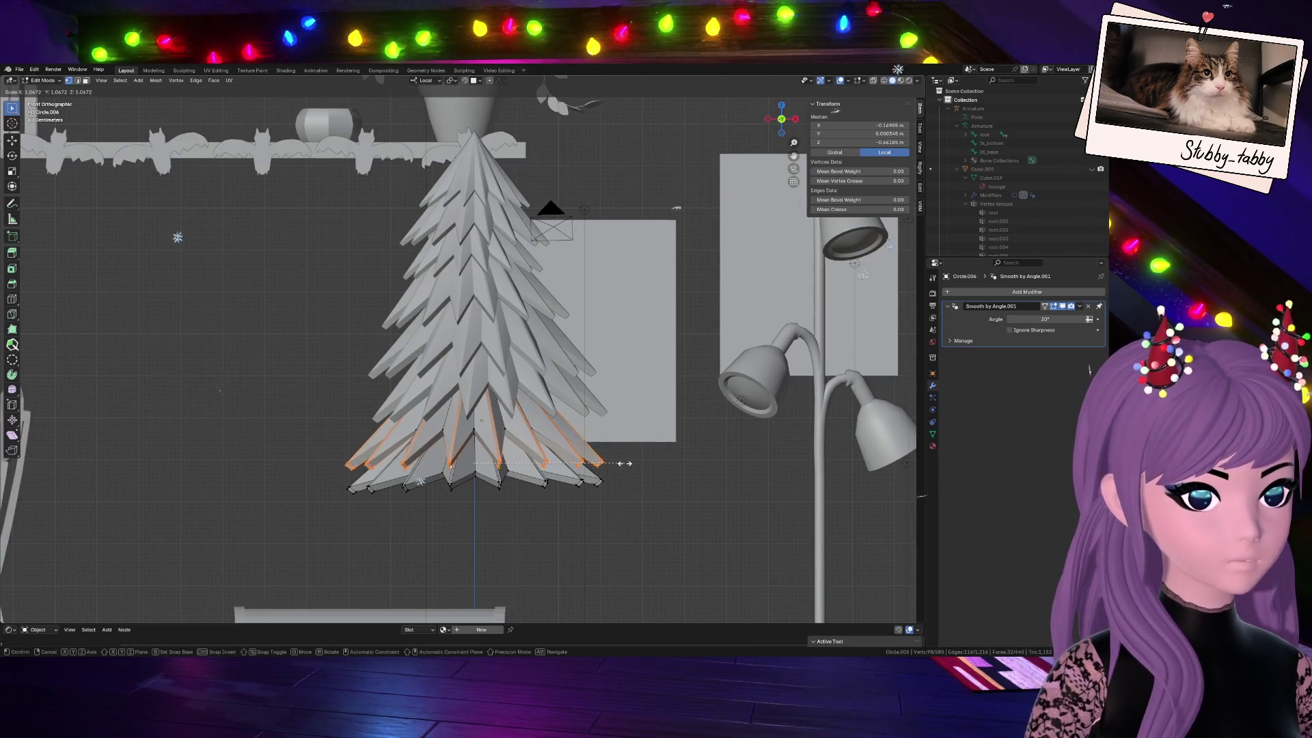
{"action": "left_click", "coordinate": [623, 463]}
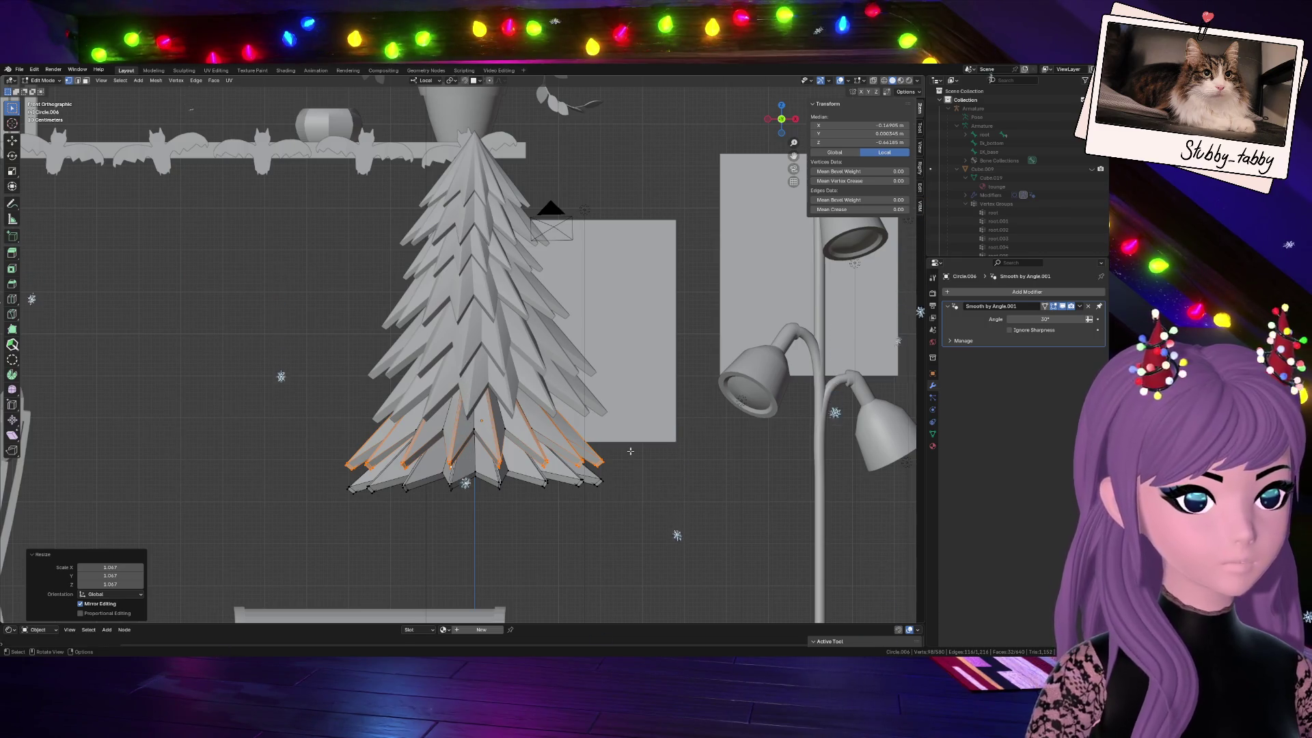
{"action": "key", "text": "ctrl+KP_Add"}
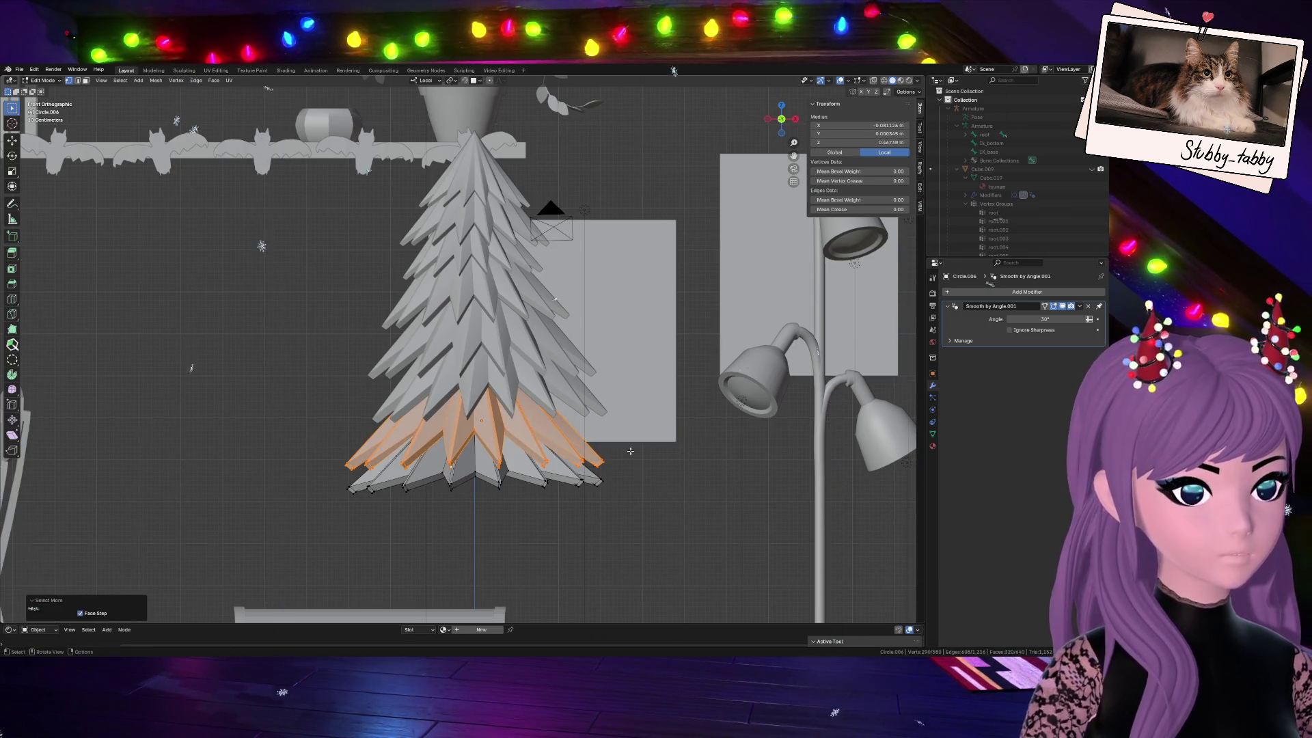
{"action": "key", "text": "g"}
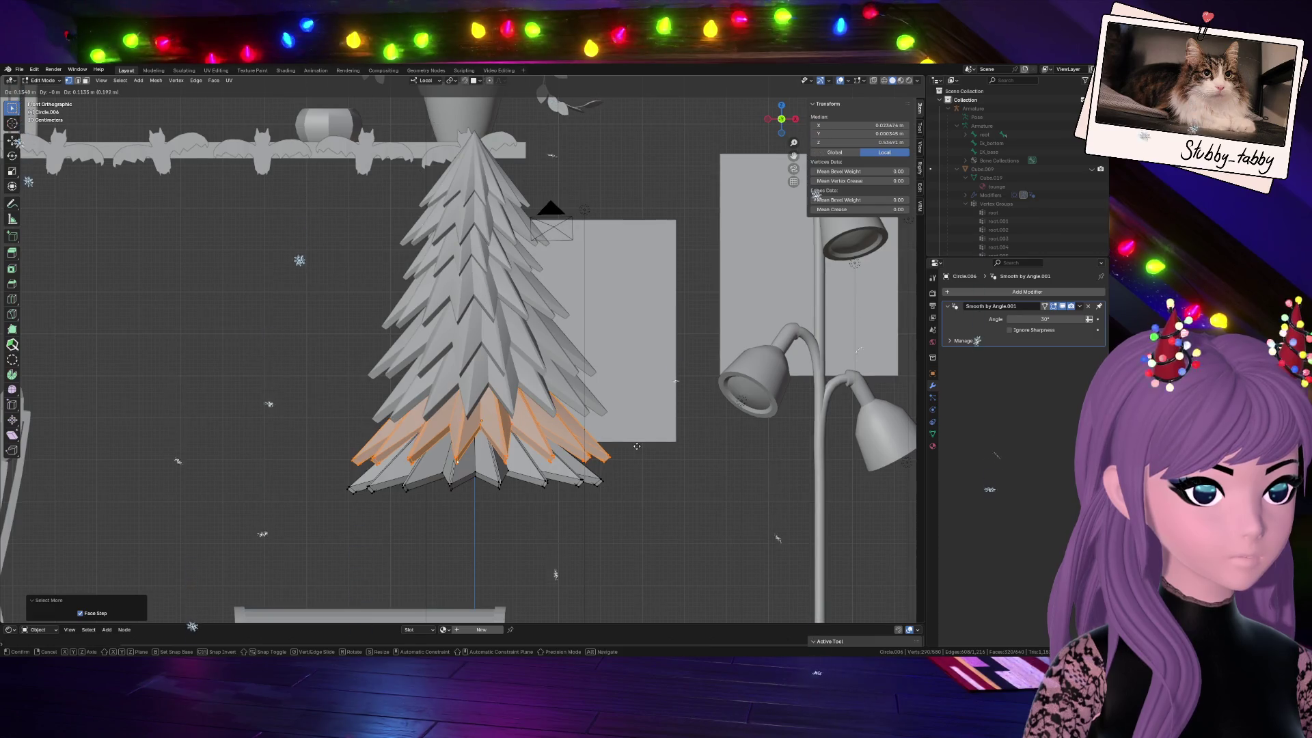
{"action": "left_click", "coordinate": [636, 445]}
{"action": "scroll", "coordinate": [631, 447], "scroll_direction": "down", "scroll_amount": 1}
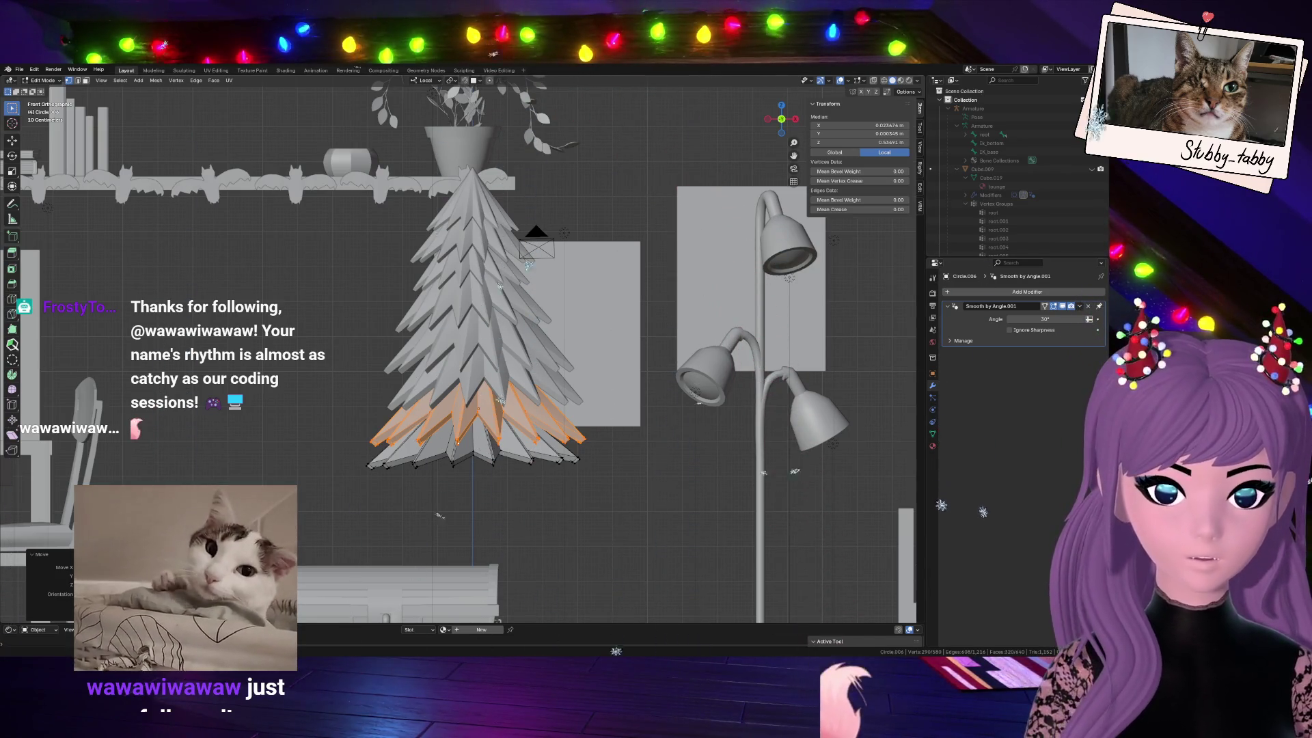
{"action": "scroll", "coordinate": [570, 363], "scroll_direction": "up", "scroll_amount": 1}
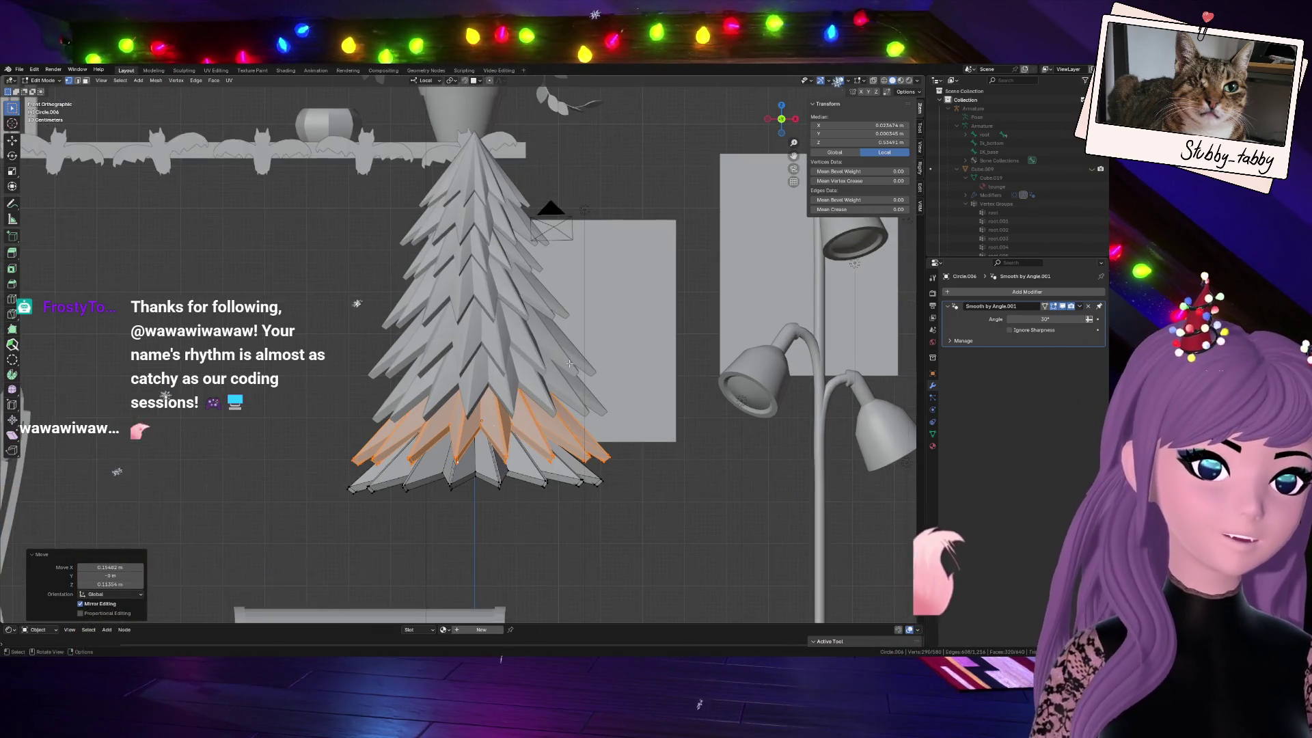
{"action": "scroll", "coordinate": [569, 364], "scroll_direction": "down", "scroll_amount": 1}
{"action": "key", "text": "Tab"}
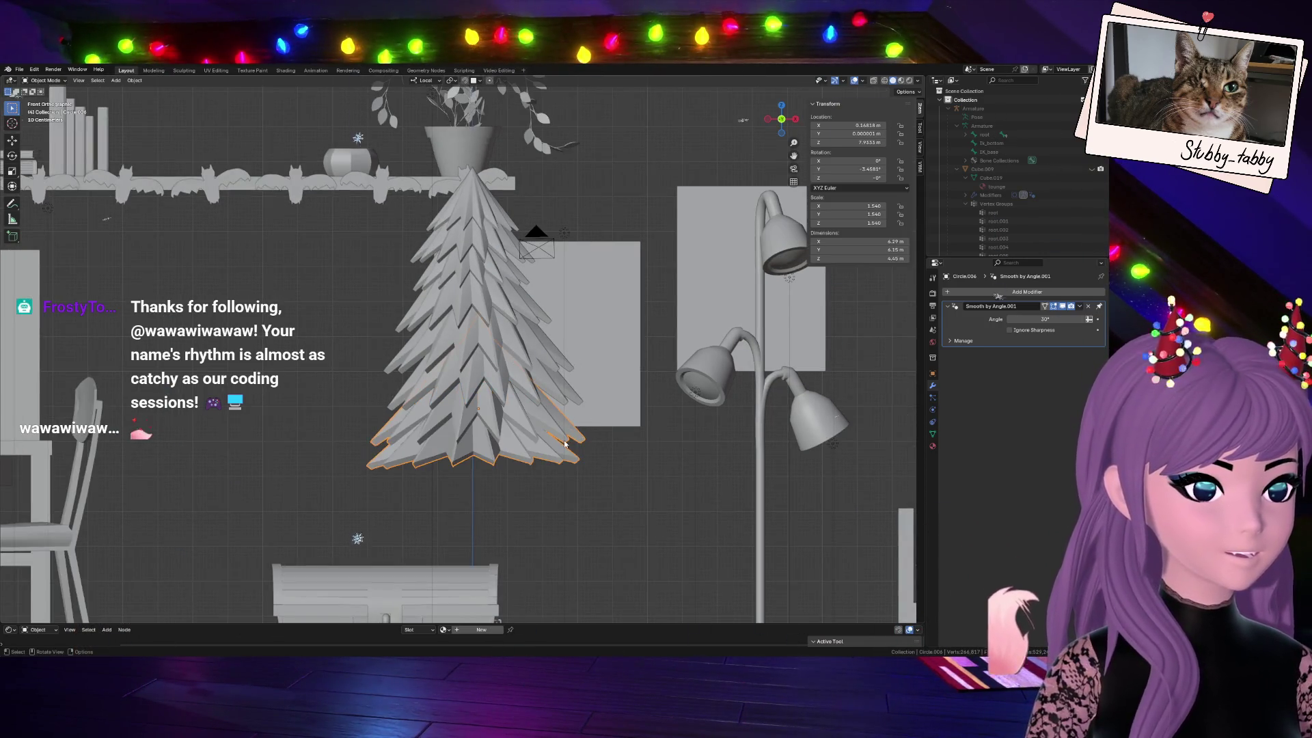
{"action": "scroll", "coordinate": [566, 444], "scroll_direction": "down", "scroll_amount": 3}
Delete the old lower tier and duplicate a middle tier to the tree's base
{"action": "key", "text": "g"}
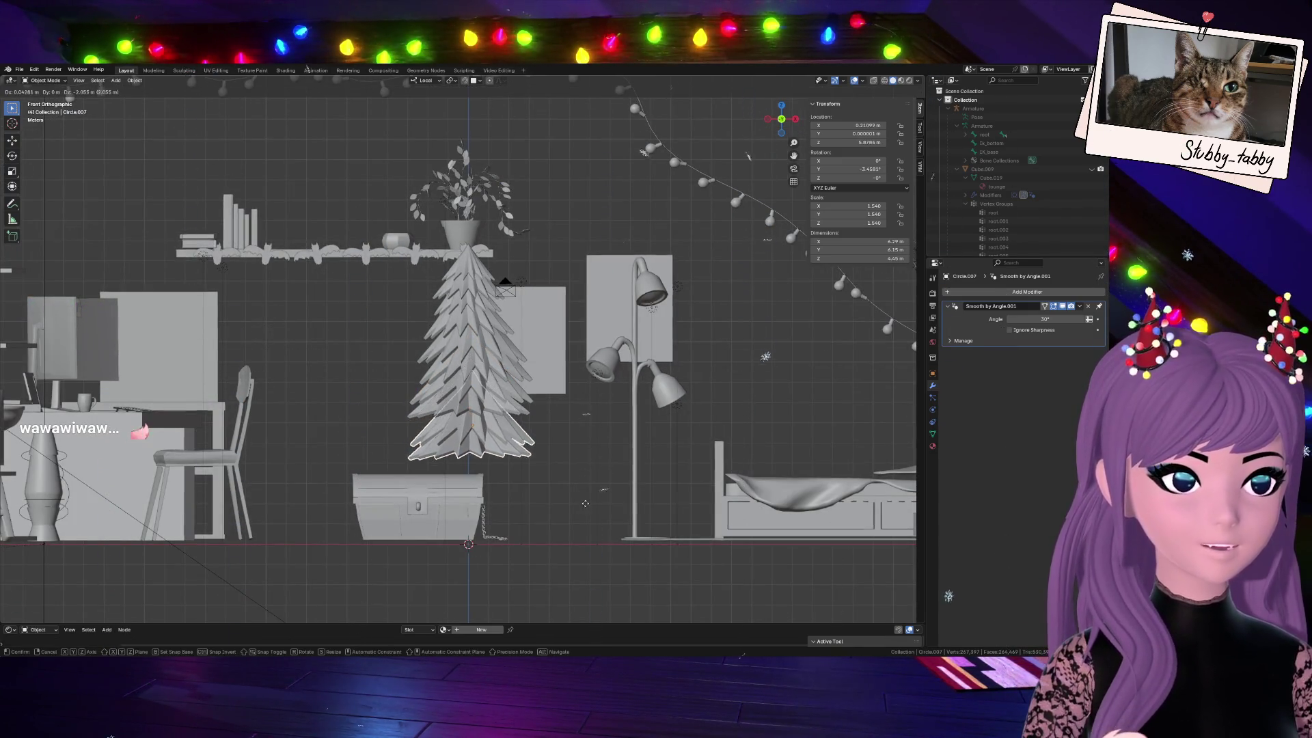
{"action": "key", "text": "Escape"}
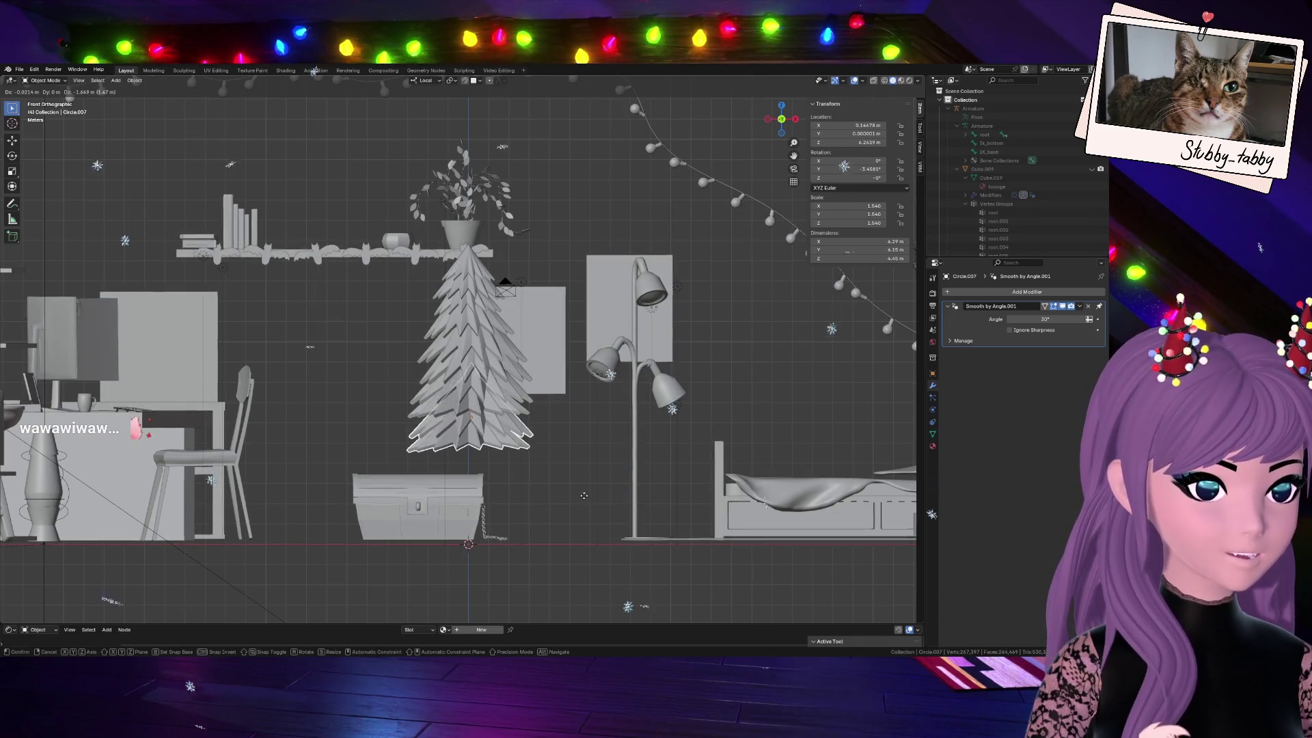
{"action": "key", "text": "Delete"}
{"action": "scroll", "coordinate": [475, 358], "scroll_direction": "up", "scroll_amount": 3}
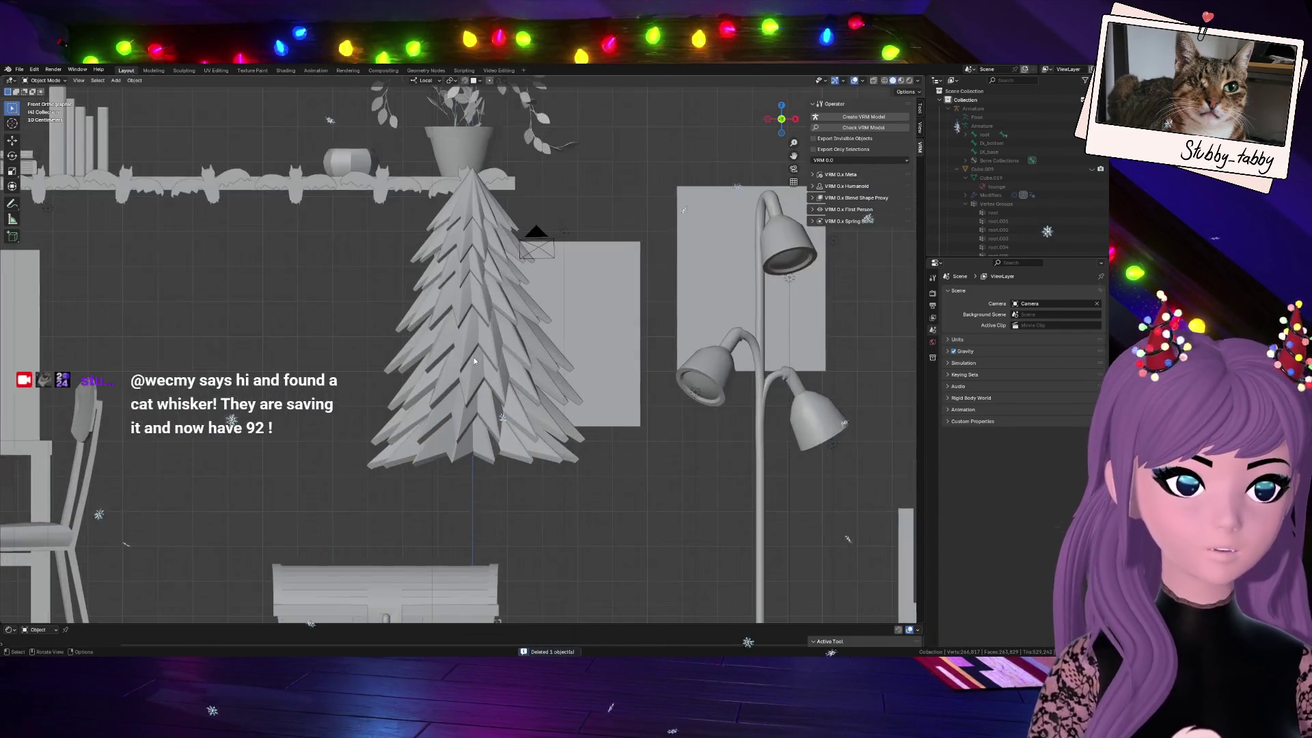
{"action": "left_click", "coordinate": [481, 289]}
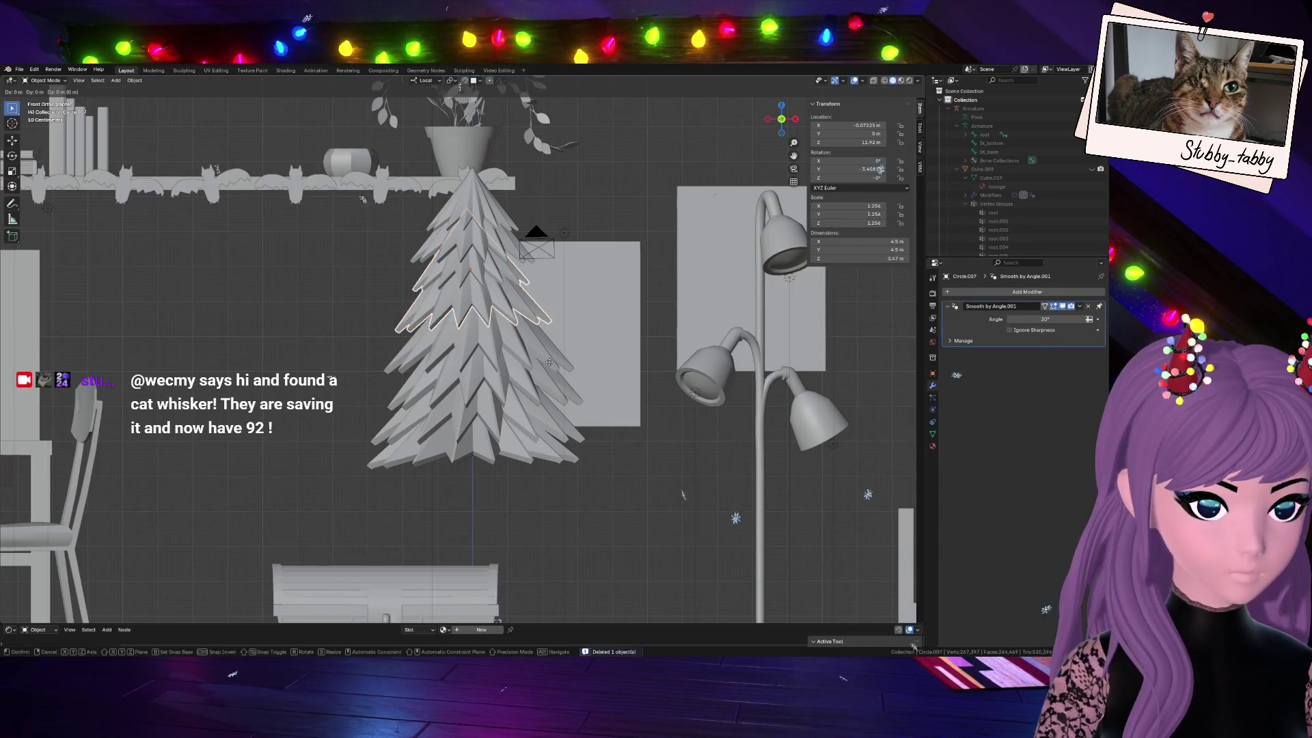
{"action": "key", "text": "shift+d"}
{"action": "key", "text": "Return"}
Rotate the copied tier and enlarge it twice into a larger bottom tier
{"action": "key", "text": "r"}
{"action": "left_click", "coordinate": [574, 335]}
{"action": "key", "text": "s"}
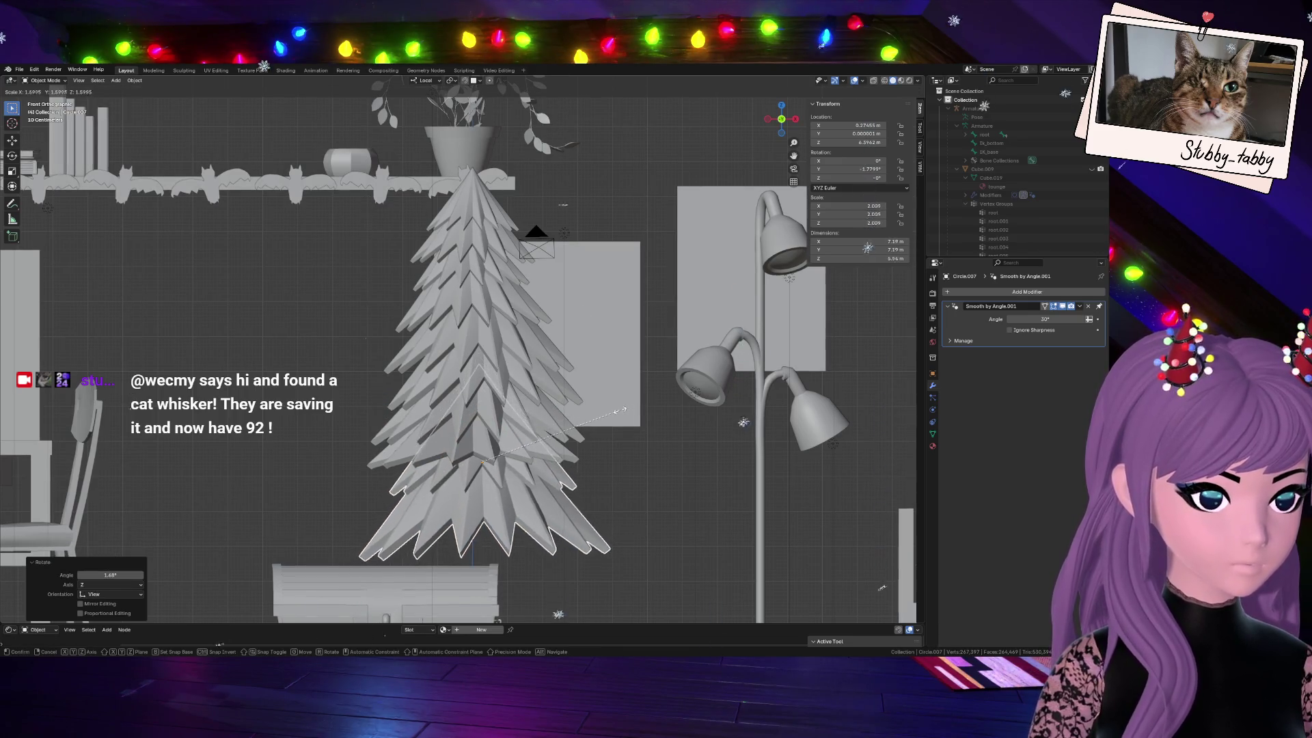
{"action": "left_click", "coordinate": [597, 367]}
{"action": "key", "text": "s"}
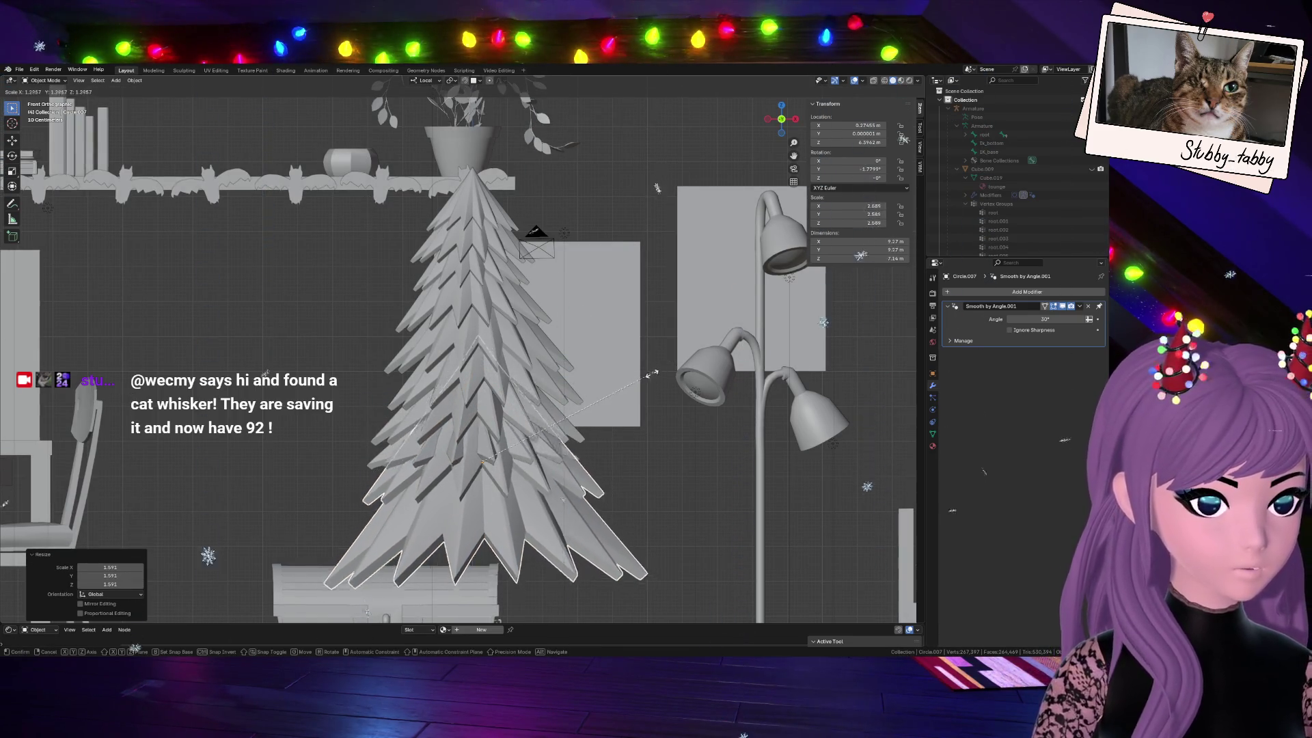
{"action": "left_click", "coordinate": [620, 399]}
{"action": "key", "text": "r"}
{"action": "left_click", "coordinate": [604, 390]}
Rotate the bottom tier once more and nudge it into place beneath the upper tiers
{"action": "key", "text": "g"}
{"action": "key", "text": "Escape"}
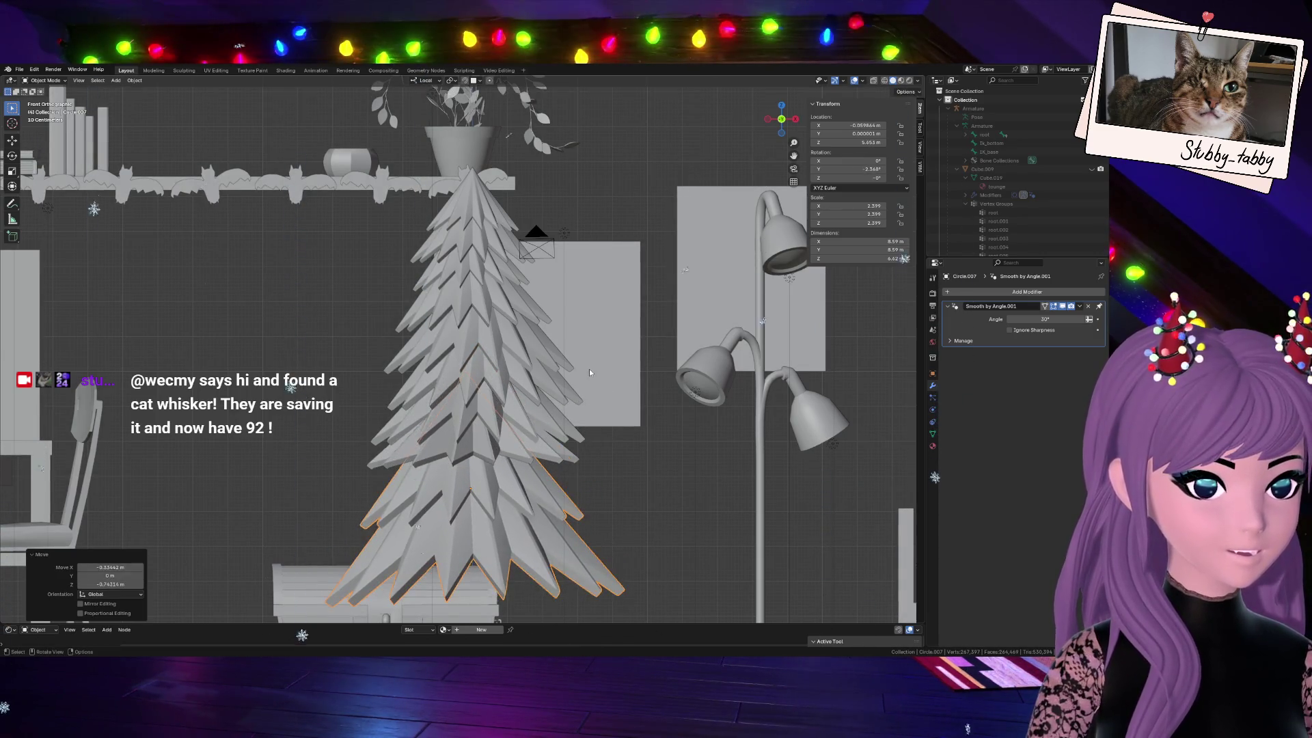
{"action": "key", "text": "r"}
{"action": "left_click", "coordinate": [585, 446]}
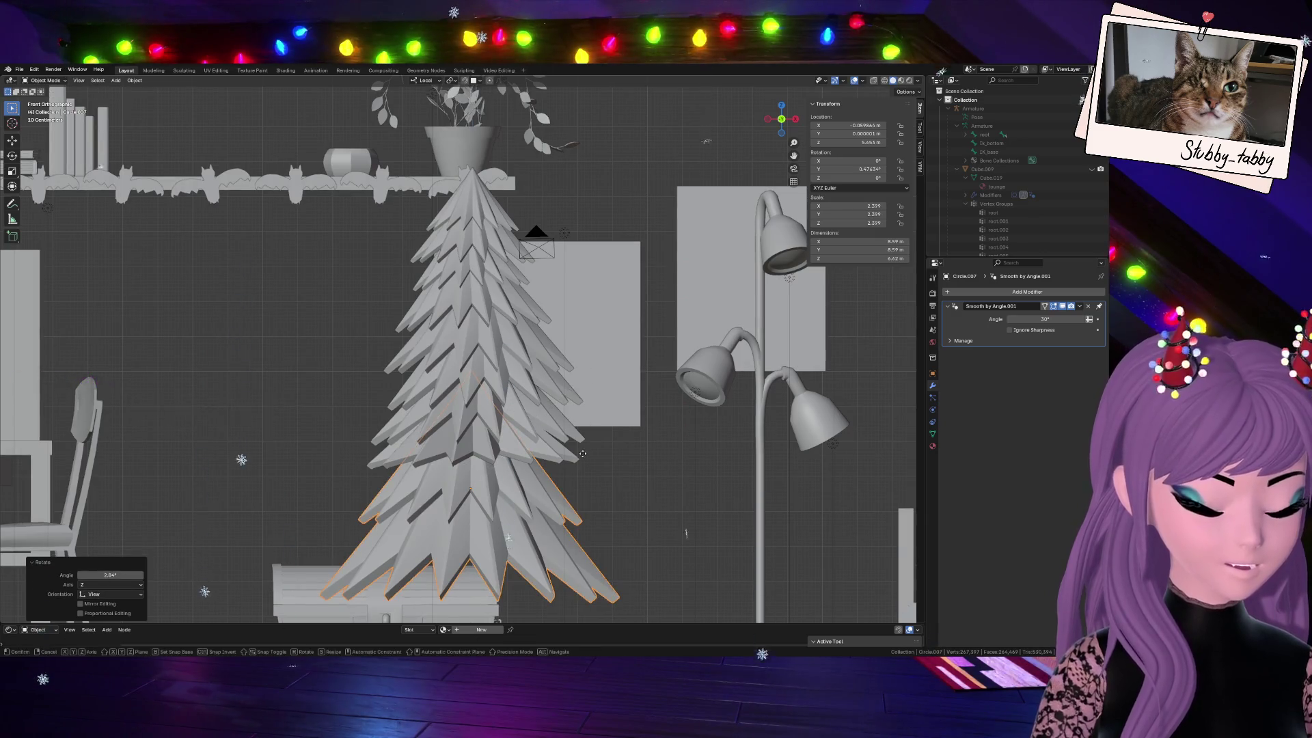
{"action": "key", "text": "g"}
{"action": "left_click", "coordinate": [588, 448]}
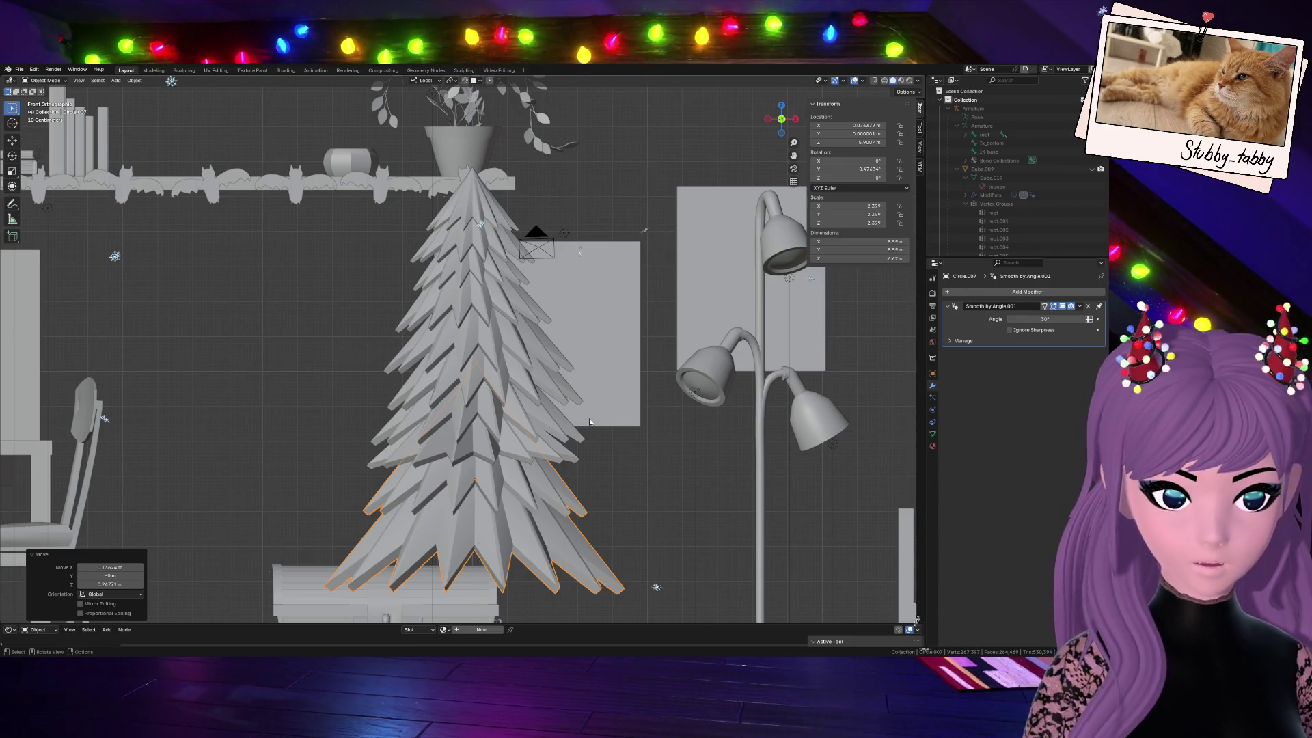
{"action": "key", "text": "grave"}
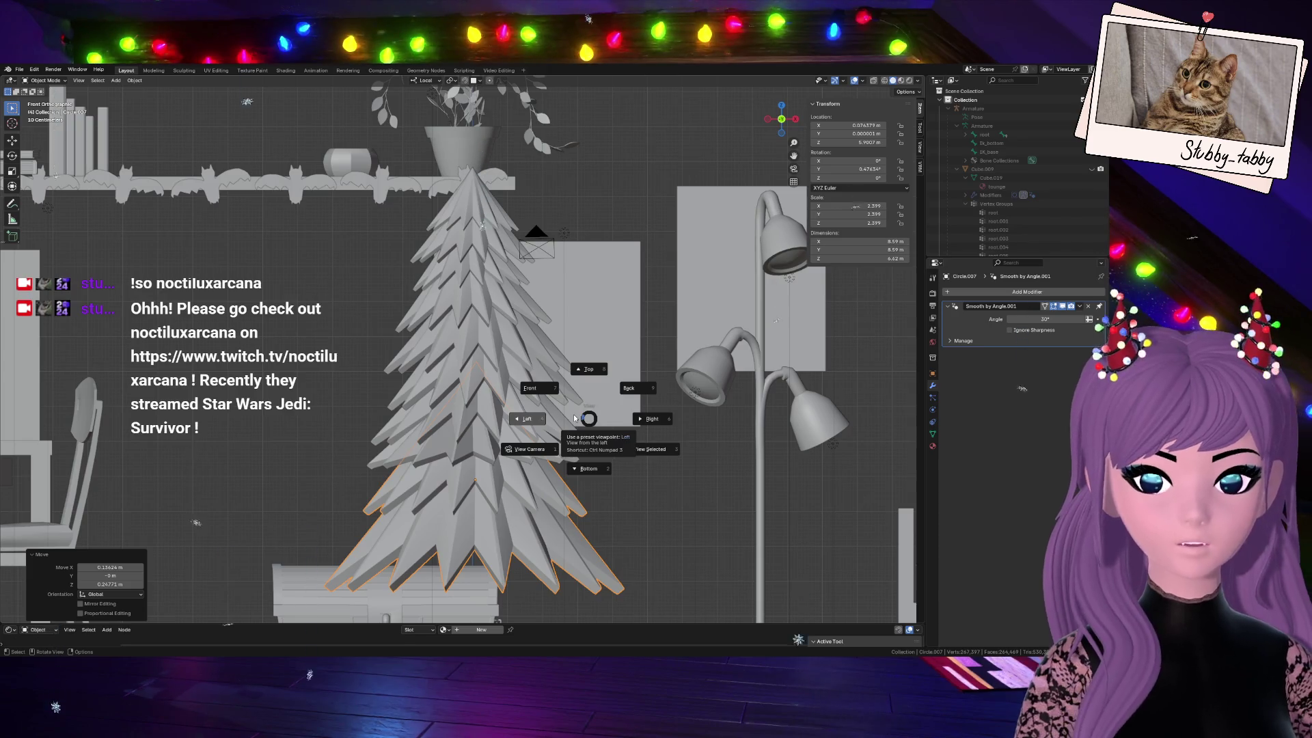
{"action": "left_click", "coordinate": [585, 421]}
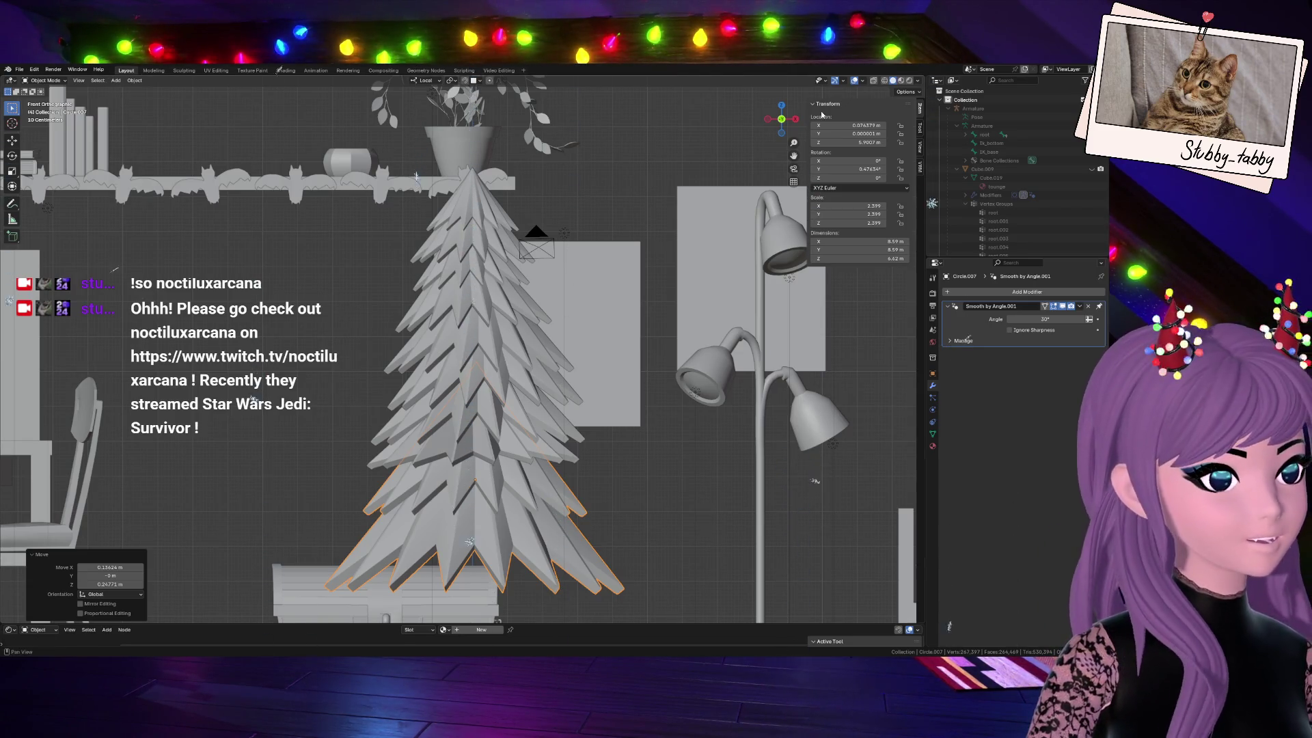
From the front view, raise the lower tree section slightly and check it from behind
{"action": "middle_click_drag", "start_coordinate": [815, 479], "coordinate": [764, 258]}
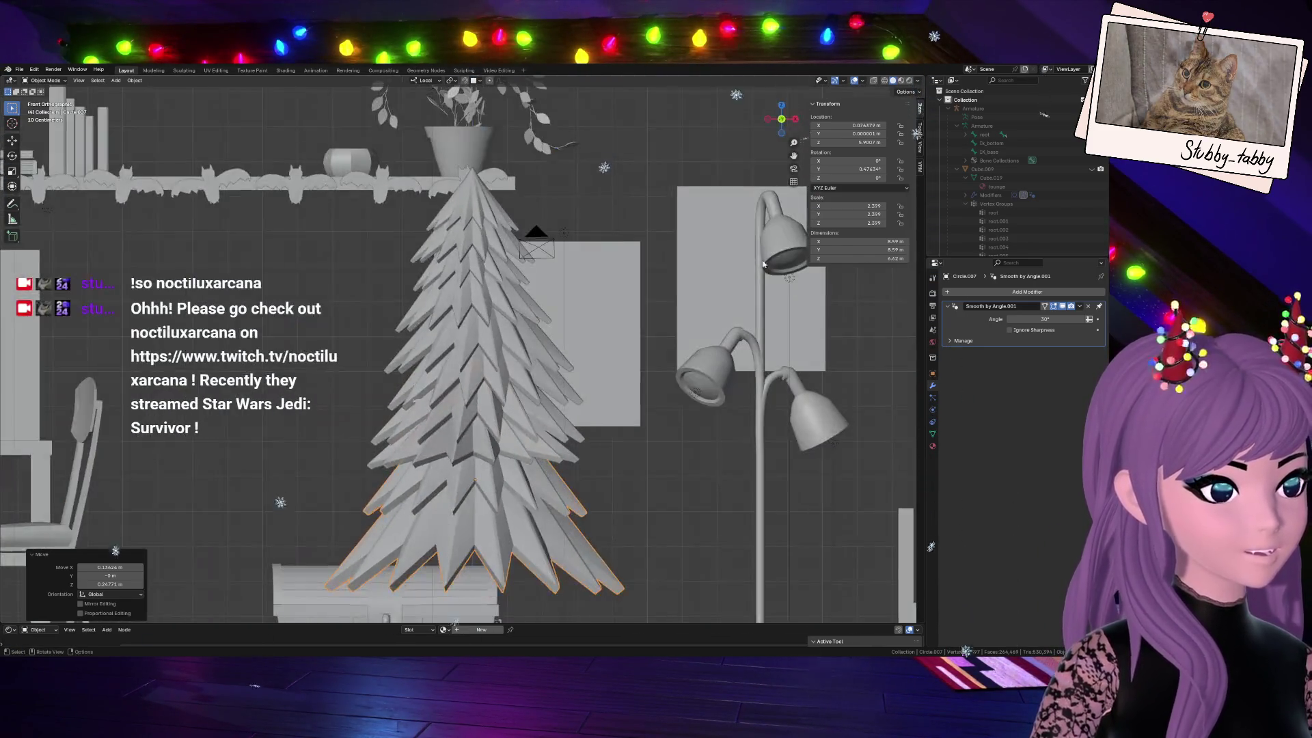
{"action": "key", "text": "KP_1"}
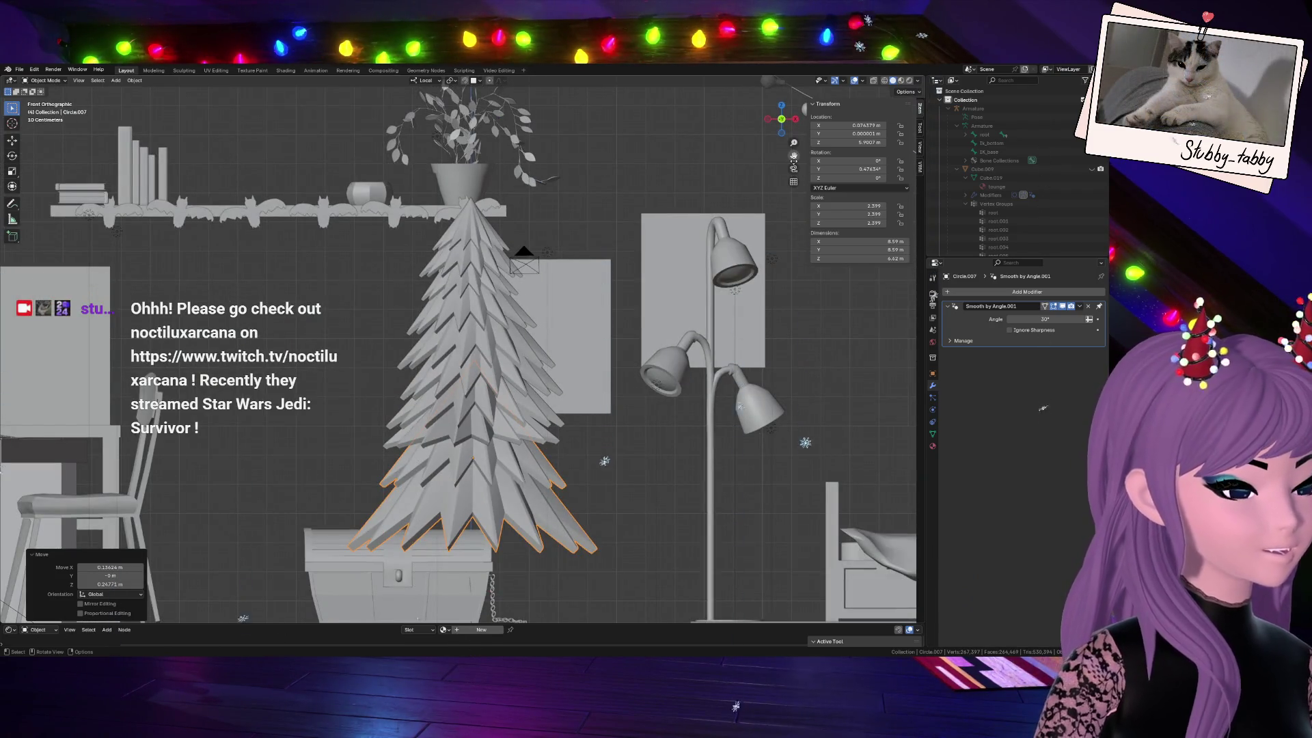
{"action": "left_click_drag", "start_coordinate": [793, 152], "coordinate": [803, 163]}
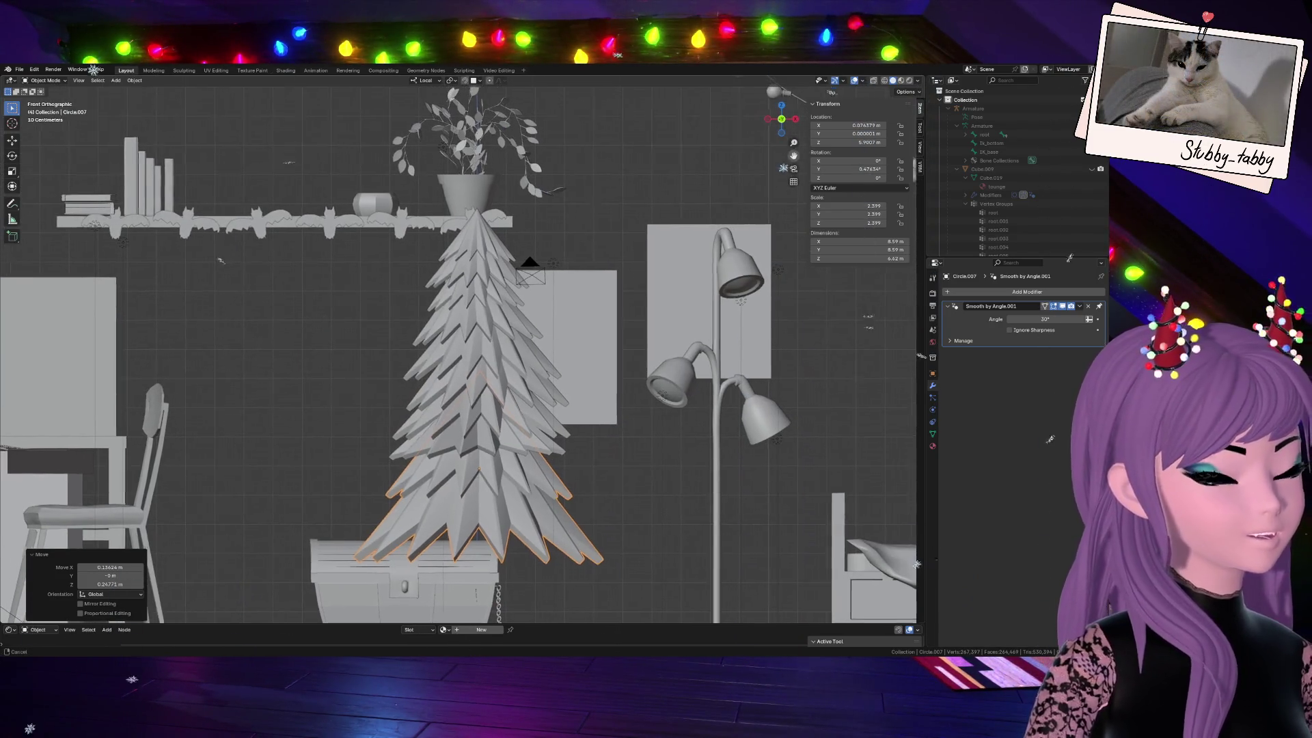
{"action": "key", "text": "g"}
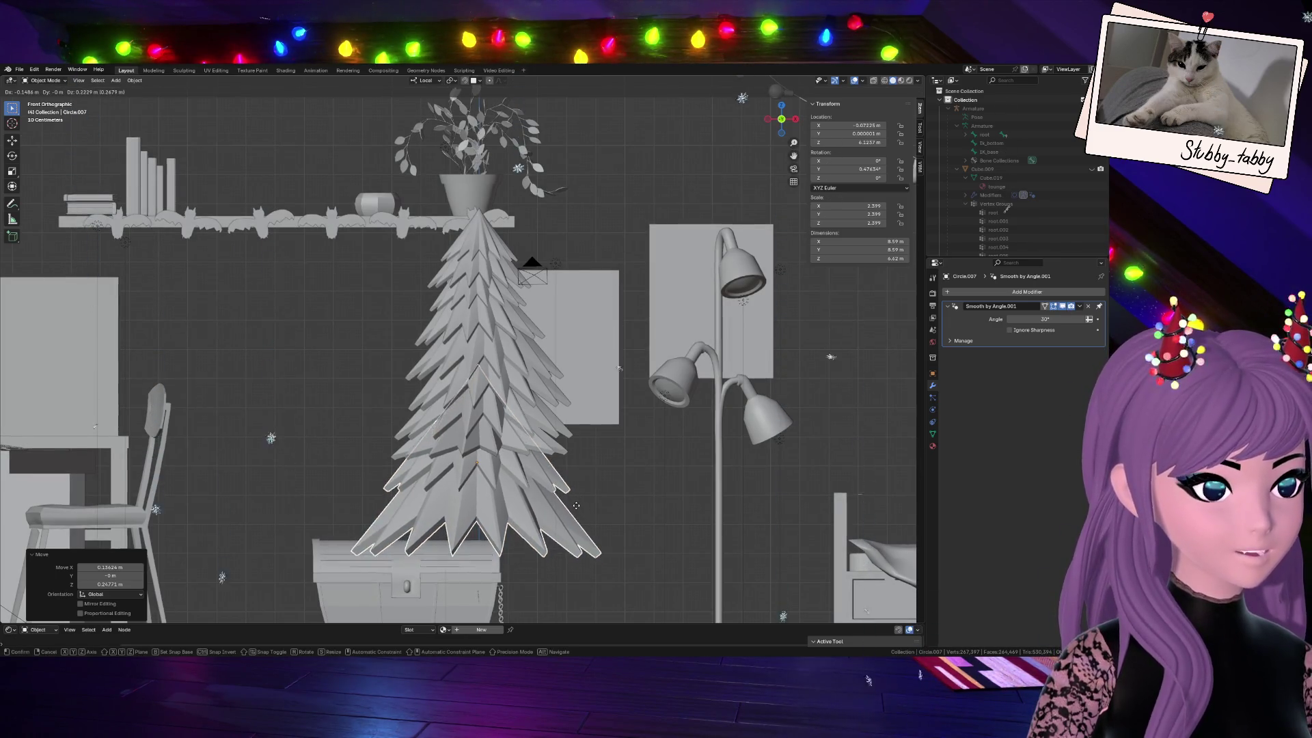
{"action": "left_click", "coordinate": [616, 519]}
{"action": "key", "text": "ctrl+KP_1"}
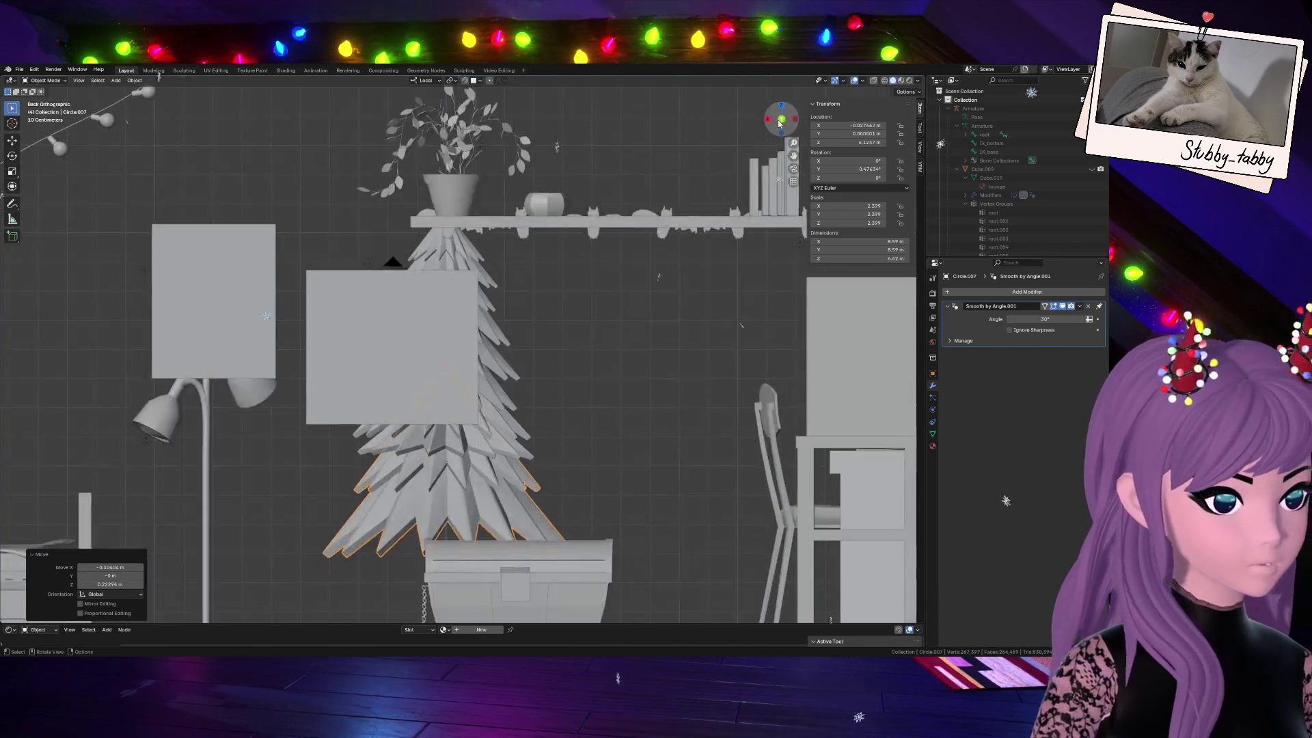
{"action": "key", "text": "KP_1"}
{"action": "scroll", "coordinate": [618, 351], "scroll_direction": "down", "scroll_amount": 2}
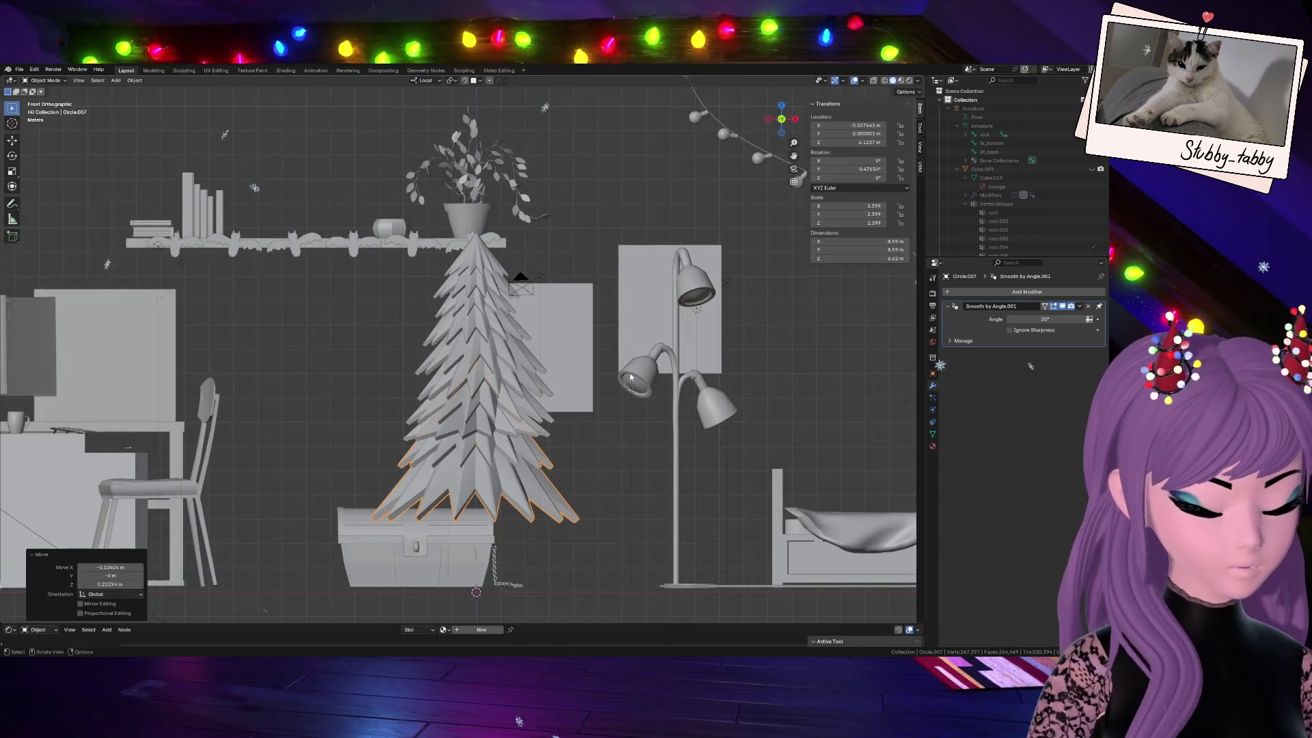
{"action": "scroll", "coordinate": [618, 360], "scroll_direction": "down", "scroll_amount": 3}
{"action": "scroll", "coordinate": [618, 388], "scroll_direction": "up", "scroll_amount": 4}
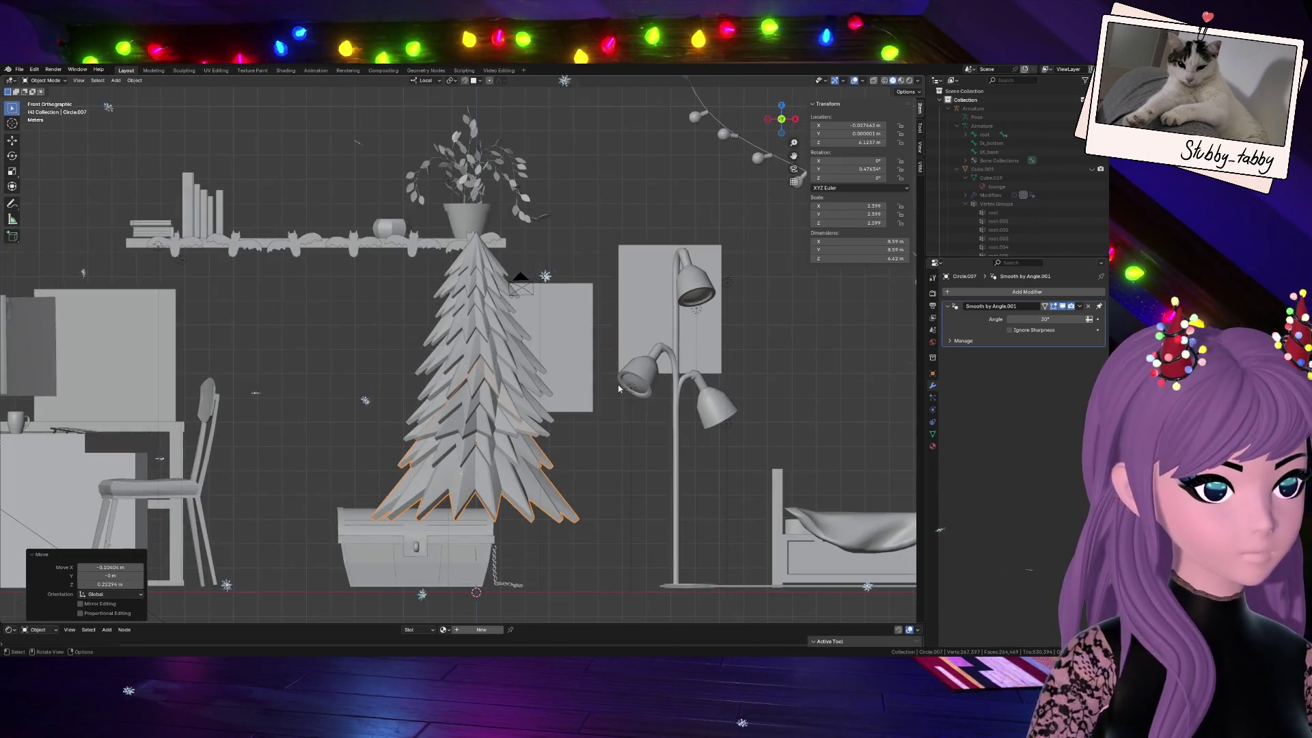
Shift a middle tier about 0.15 m along X, then enter Edit Mode on the bottom tier
{"action": "left_click", "coordinate": [529, 364]}
{"action": "key", "text": "g"}
{"action": "key", "text": "x"}
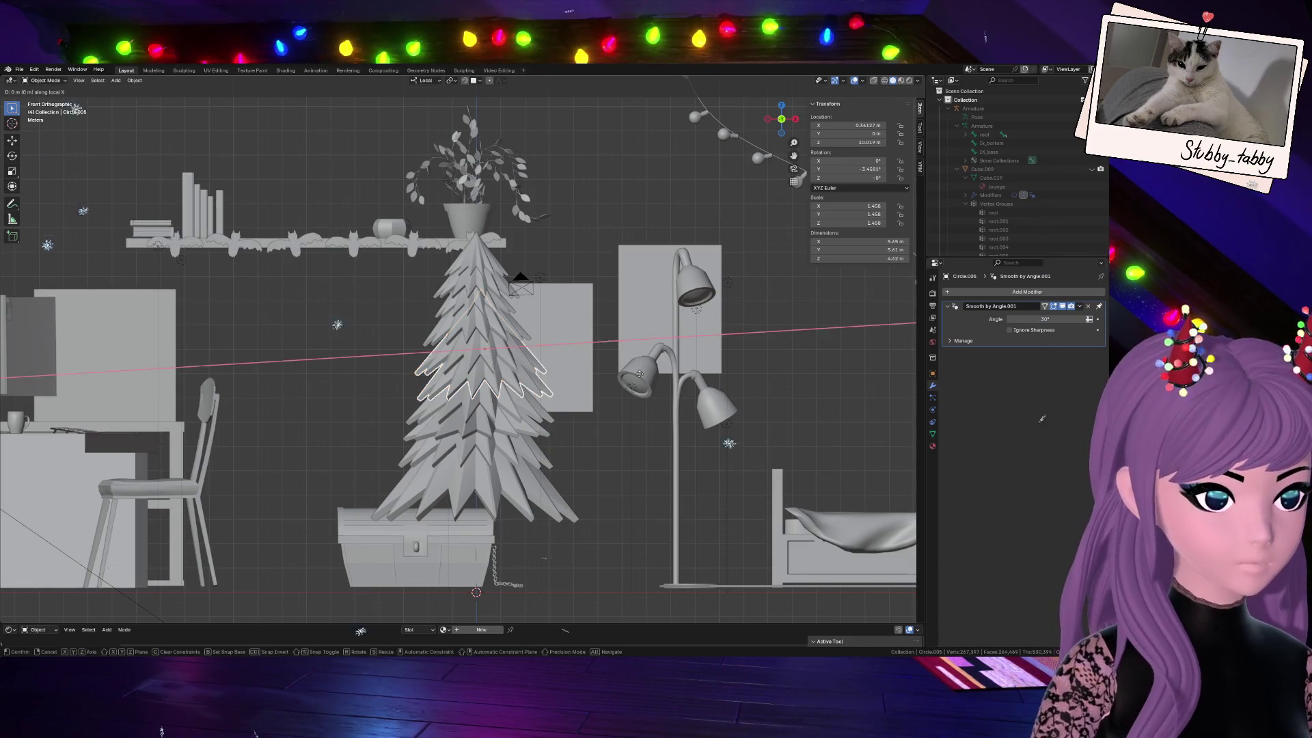
{"action": "left_click", "coordinate": [636, 374]}
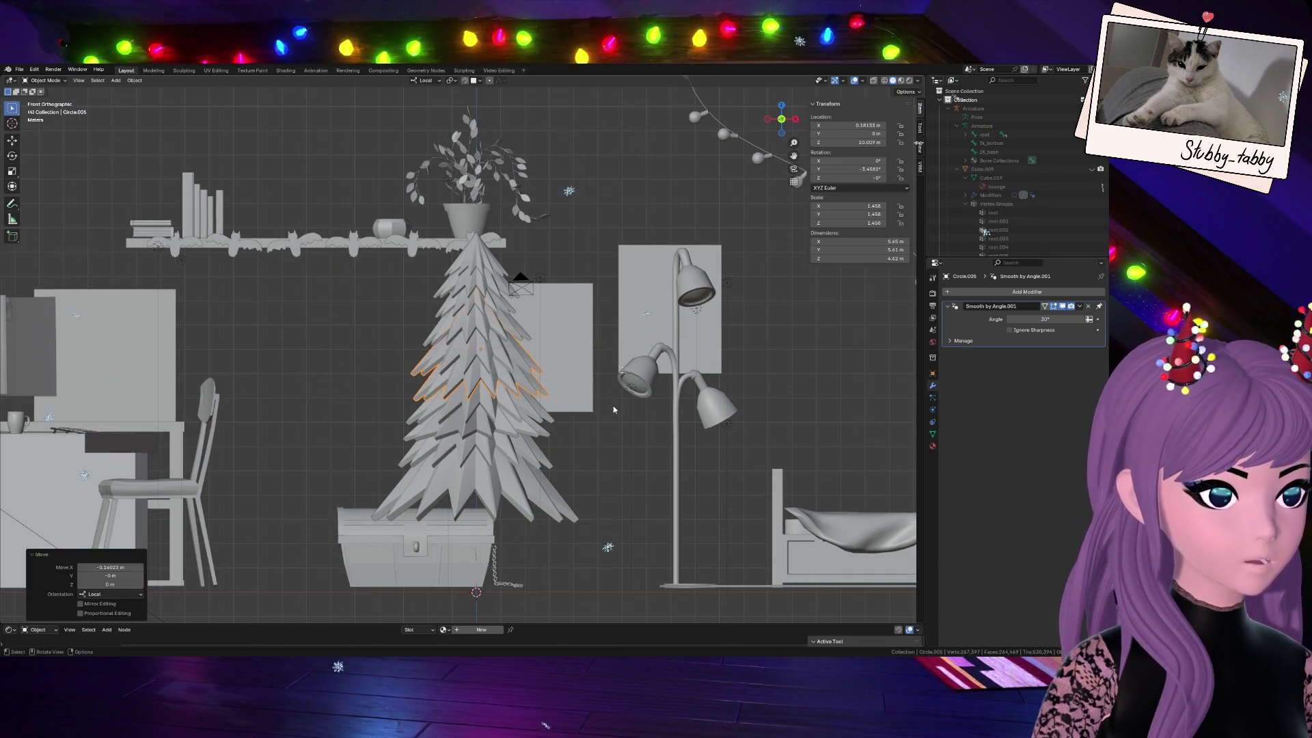
{"action": "left_click", "coordinate": [507, 477]}
{"action": "scroll", "coordinate": [589, 463], "scroll_direction": "down", "scroll_amount": 2}
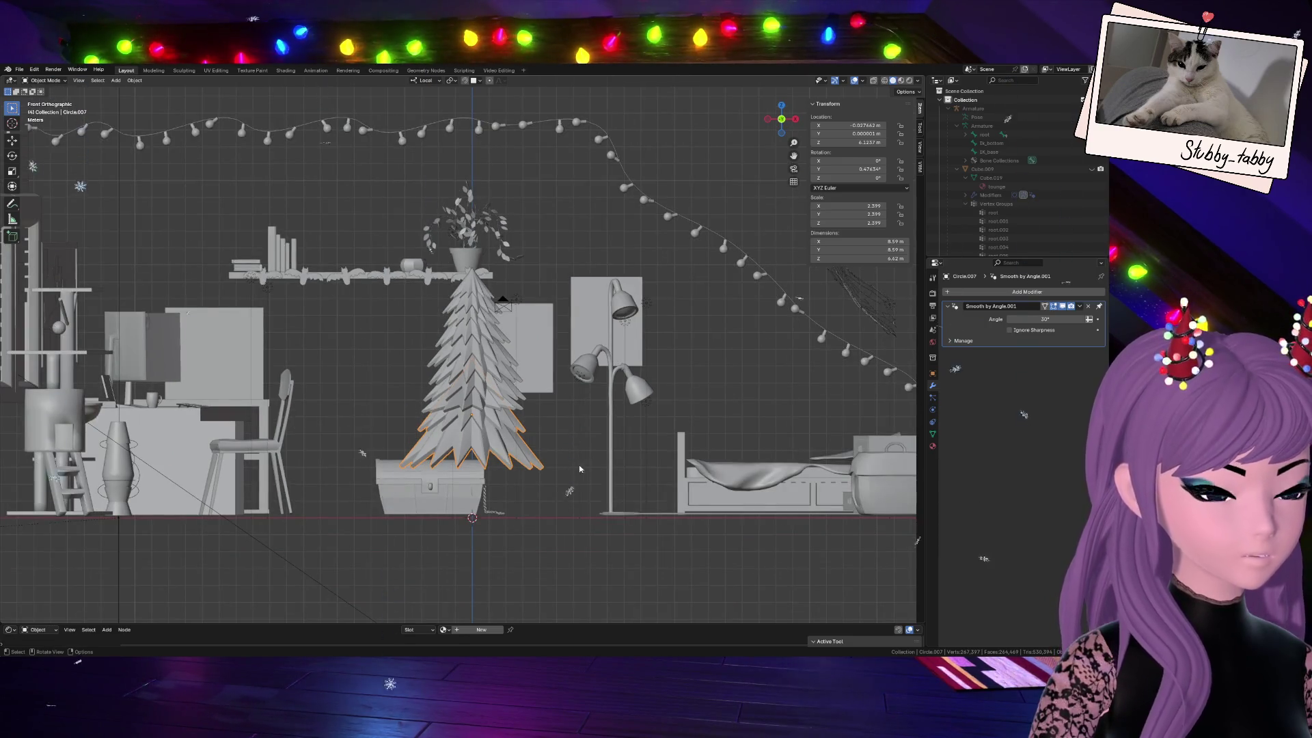
{"action": "key", "text": "Tab"}
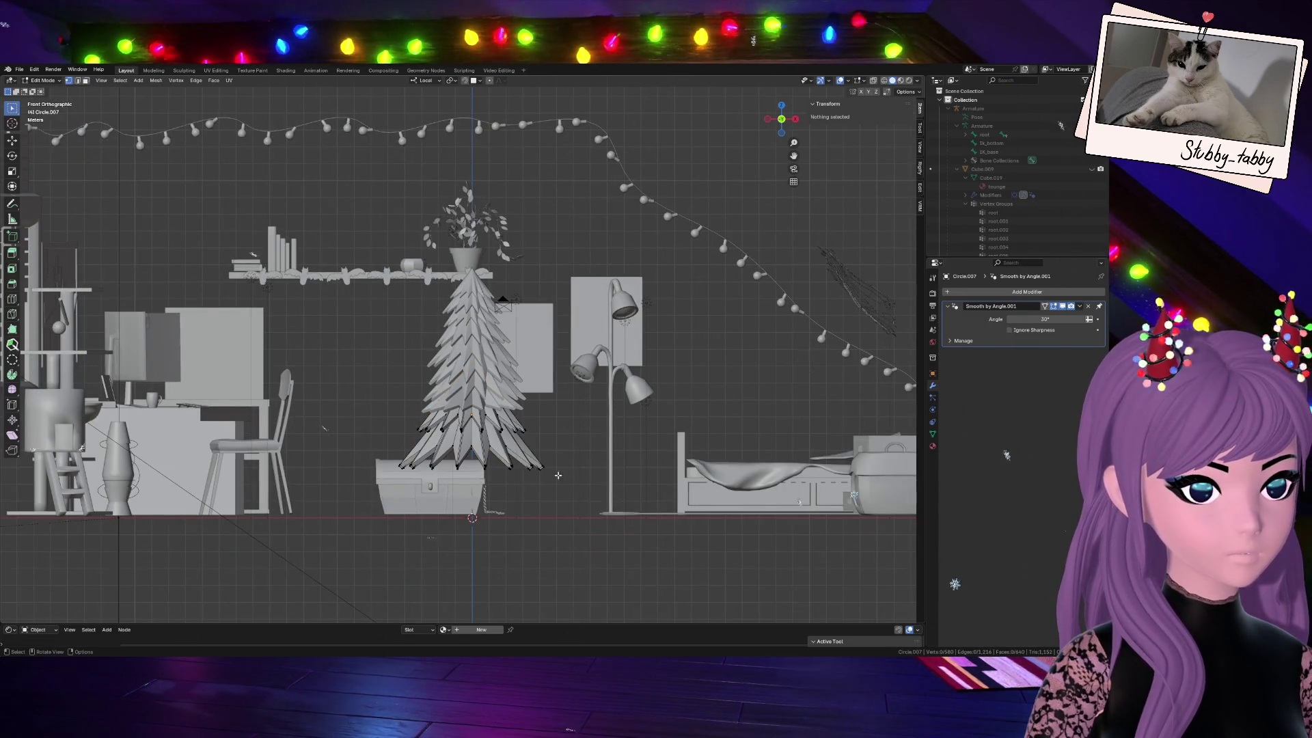
Select the bottom tier's flaps, squash them along Z, shrink them to about 0.73 and leave Edit Mode
{"action": "left_click", "coordinate": [508, 467]}
{"action": "key", "text": "ctrl+KP_Add"}
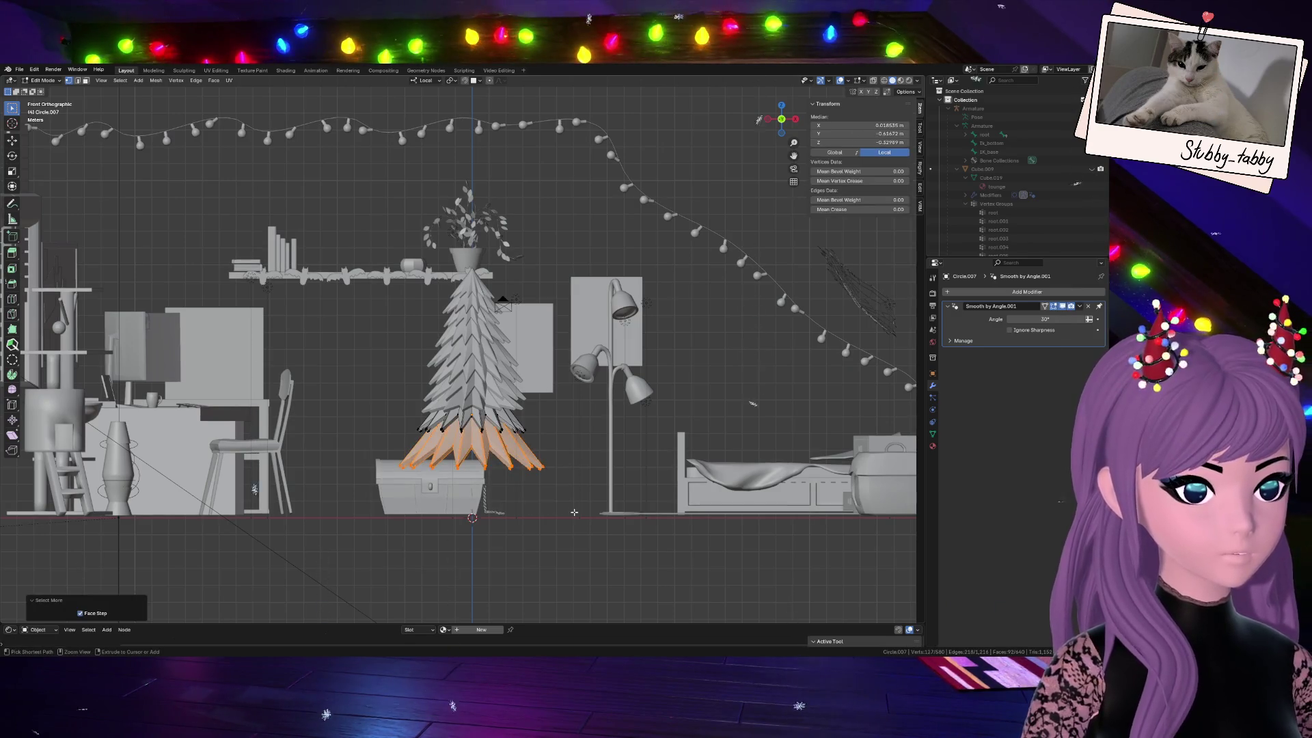
{"action": "key", "text": "s"}
{"action": "key", "text": "z"}
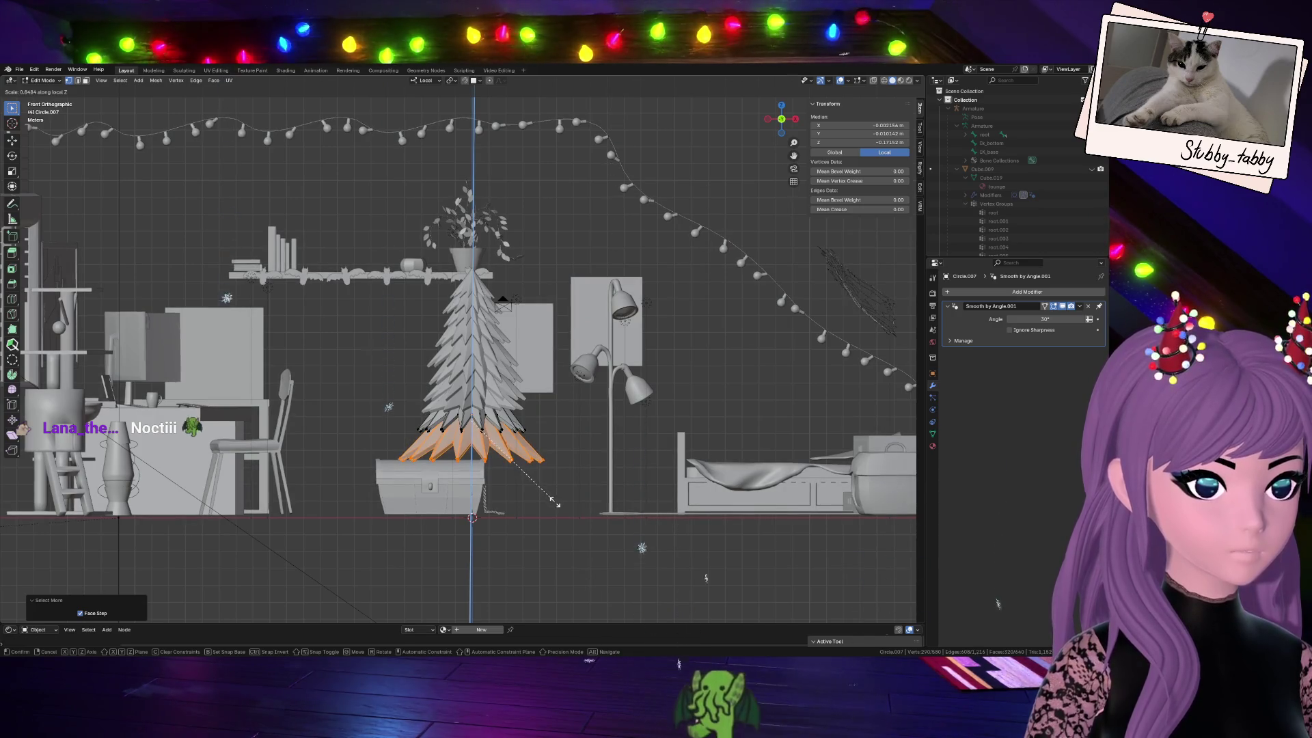
{"action": "left_click", "coordinate": [607, 464]}
{"action": "key", "text": "s"}
{"action": "left_click", "coordinate": [591, 473]}
{"action": "key", "text": "Tab"}
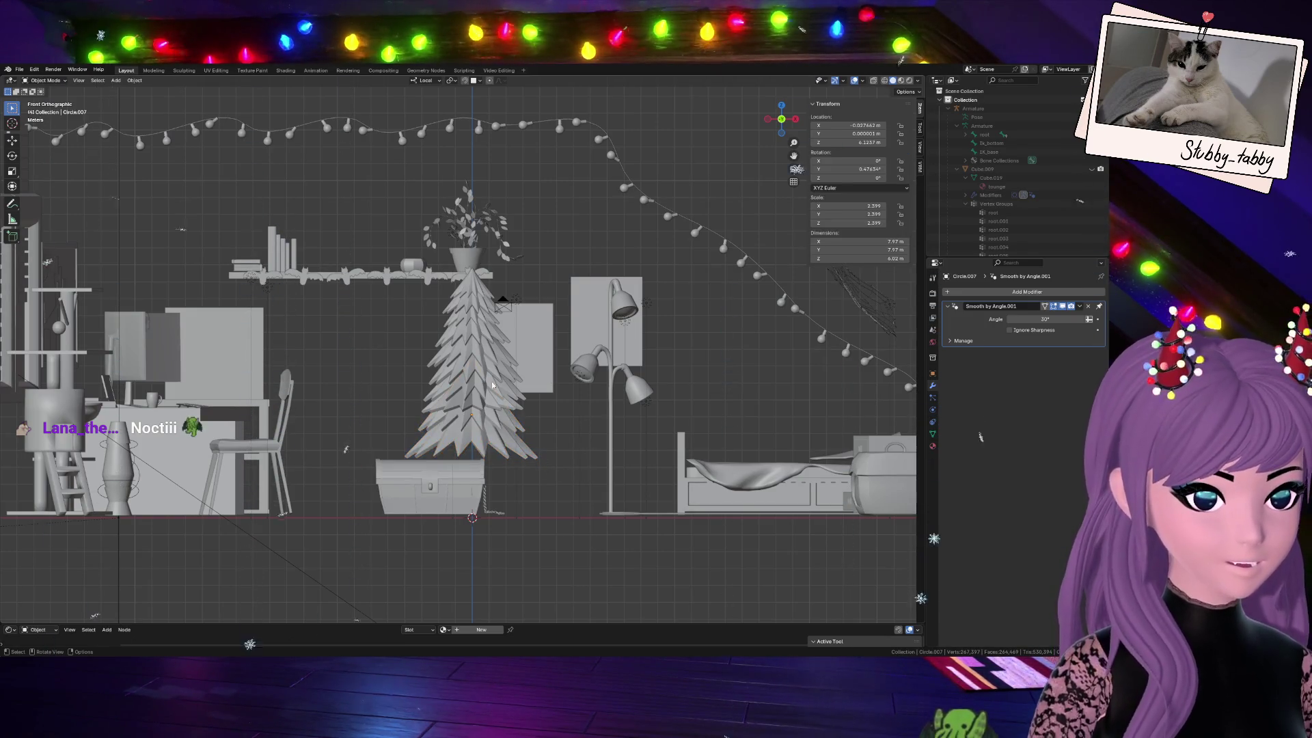
{"action": "mouse_move", "coordinate": [494, 376]}
{"action": "middle_mouse_down"}
{"action": "mouse_move", "coordinate": [346, 642]}
{"action": "mouse_move", "coordinate": [656, 400]}
{"action": "middle_mouse_up"}
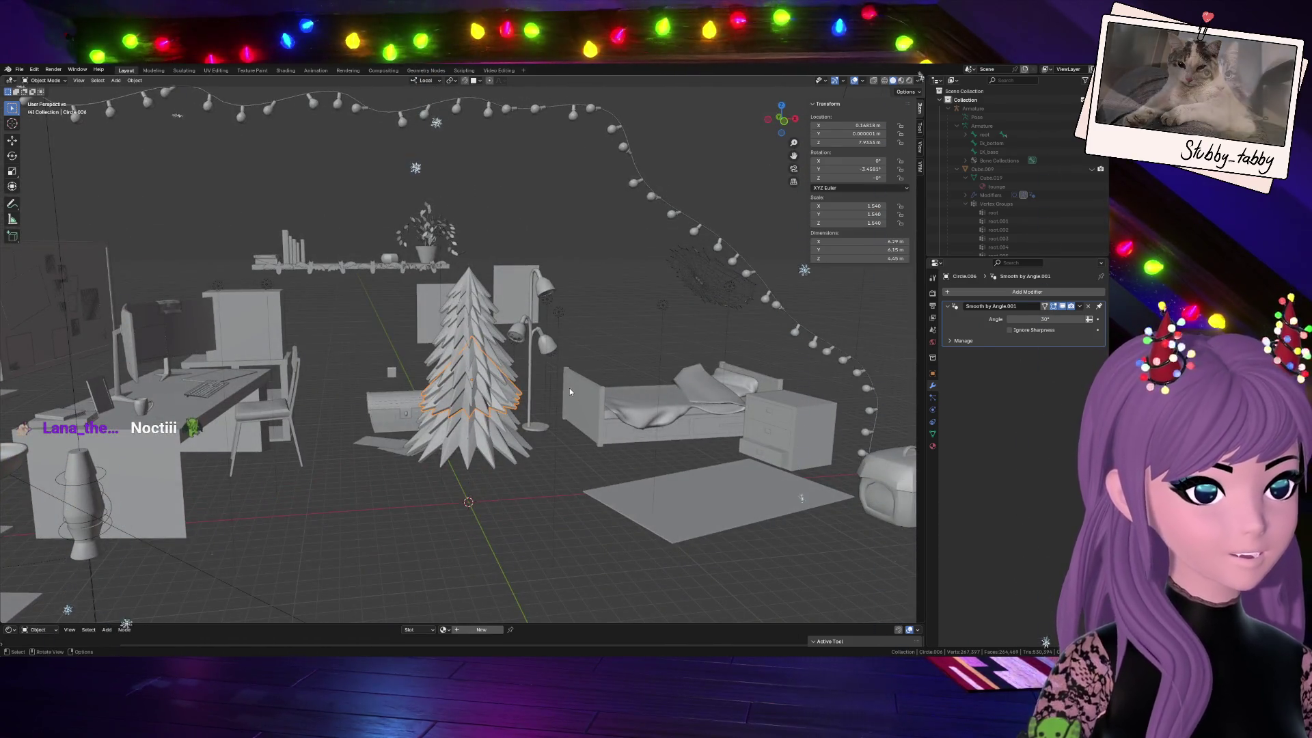
Turn one tier about -42.6° and the upper tier about 9.65° around Z, then return to front view
{"action": "key", "text": "r"}
{"action": "key", "text": "z"}
{"action": "key", "text": "z"}
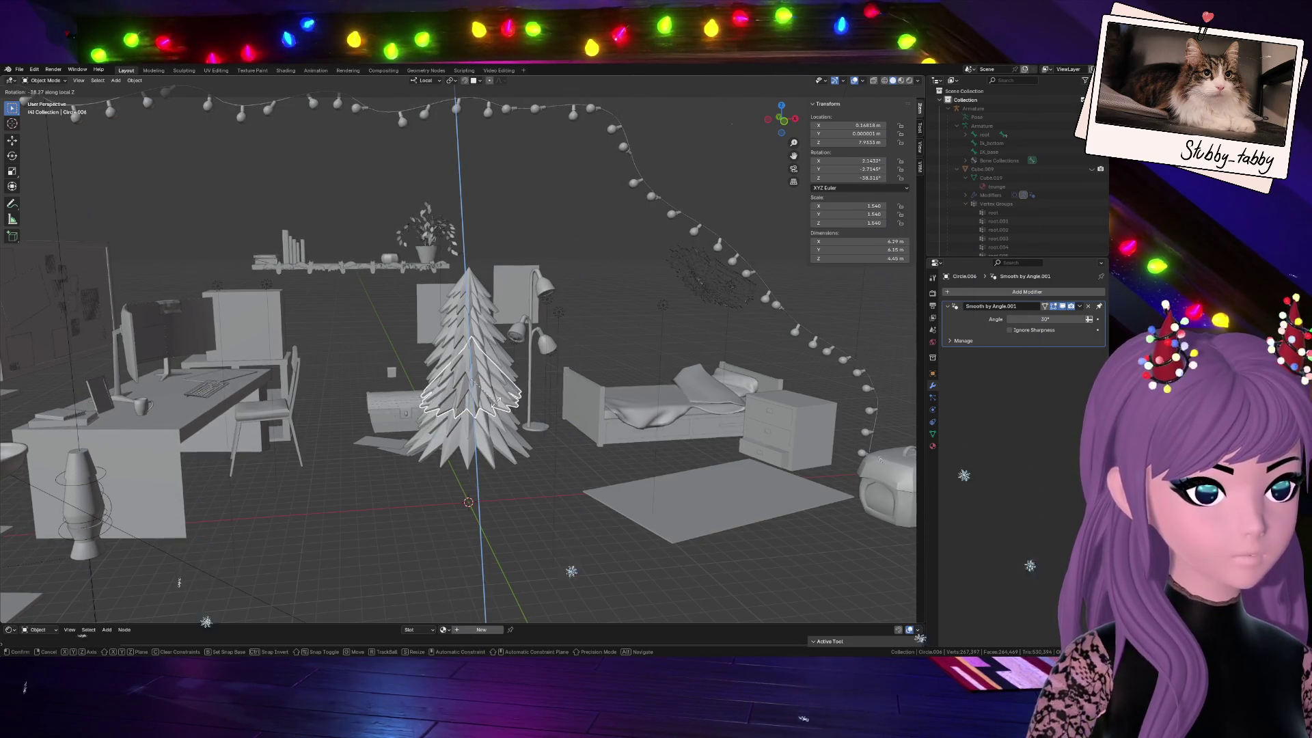
{"action": "left_click", "coordinate": [865, 616]}
{"action": "left_click", "coordinate": [482, 343]}
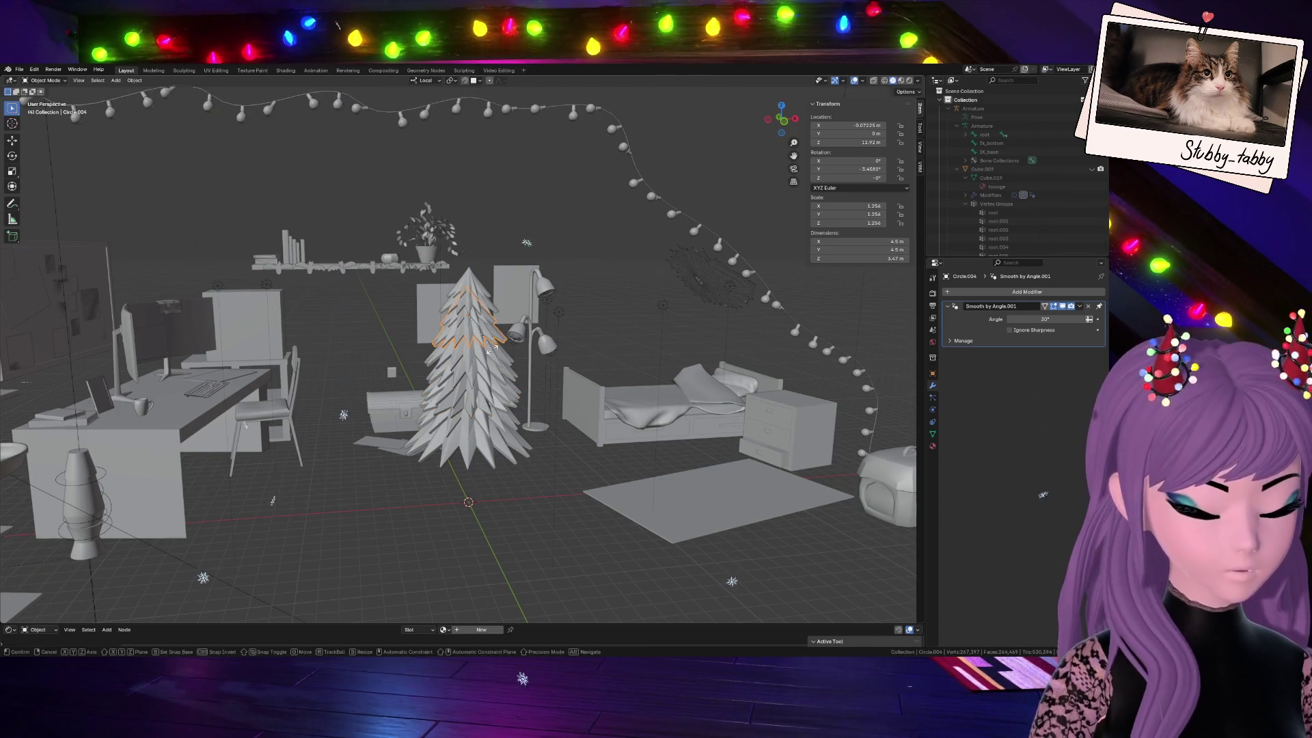
{"action": "key", "text": "r"}
{"action": "key", "text": "z"}
{"action": "key", "text": "z"}
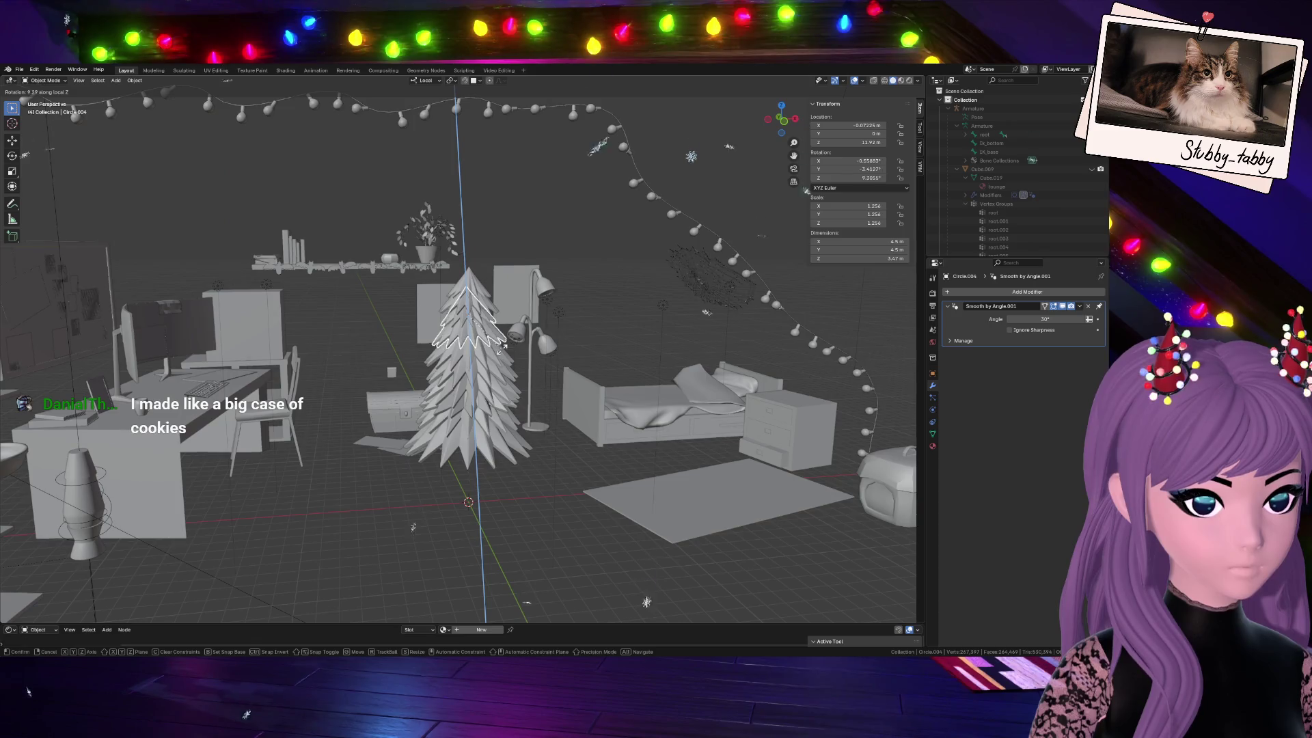
{"action": "left_click", "coordinate": [232, 491]}
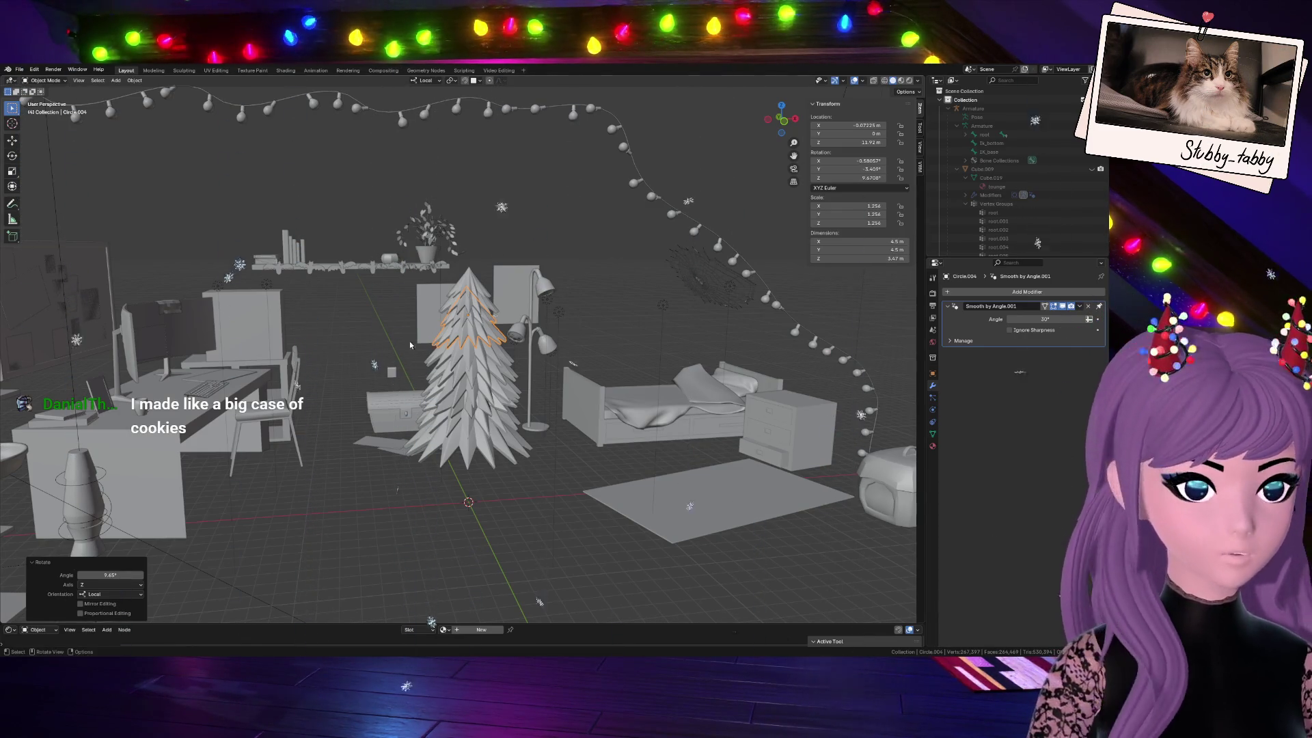
{"action": "left_click", "coordinate": [781, 118]}
{"action": "left_click", "coordinate": [580, 371]}
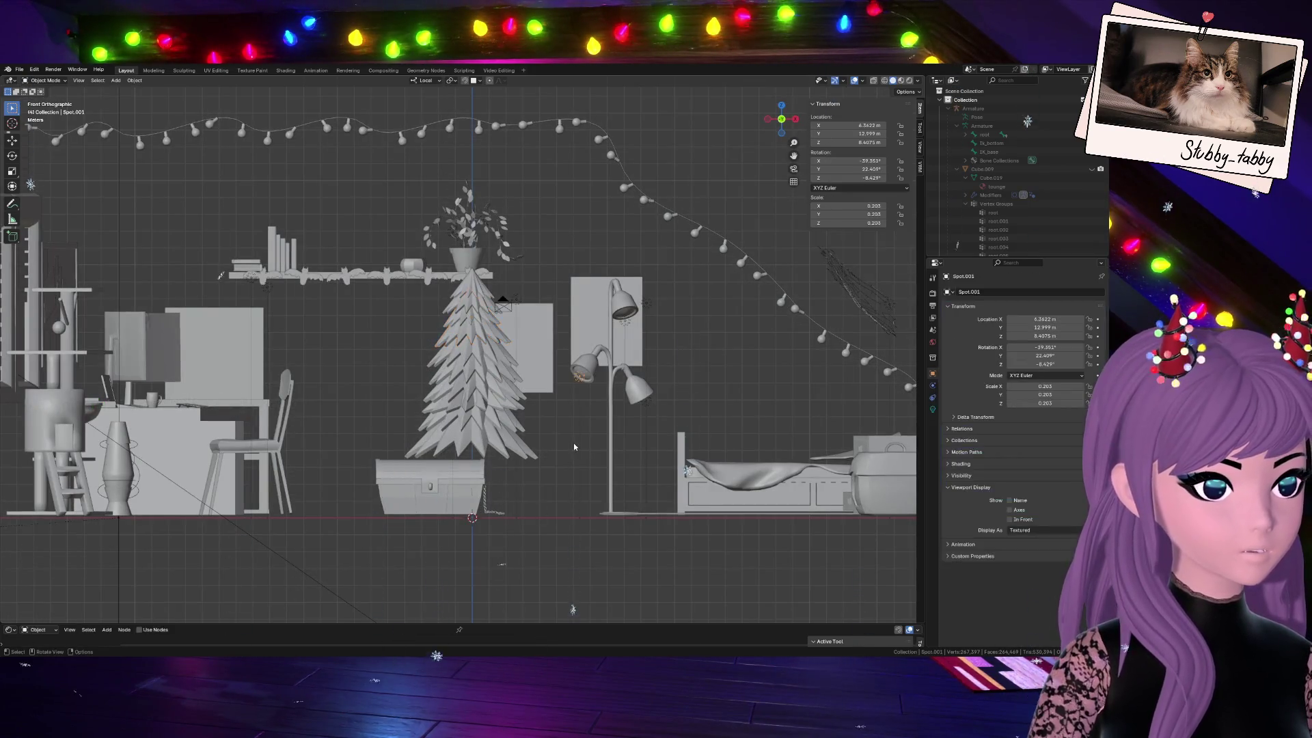
Hide the chest, planter and spiky grass beneath the tree with H
{"action": "left_click", "coordinate": [428, 491]}
{"action": "scroll", "coordinate": [485, 496], "scroll_direction": "up", "scroll_amount": 2}
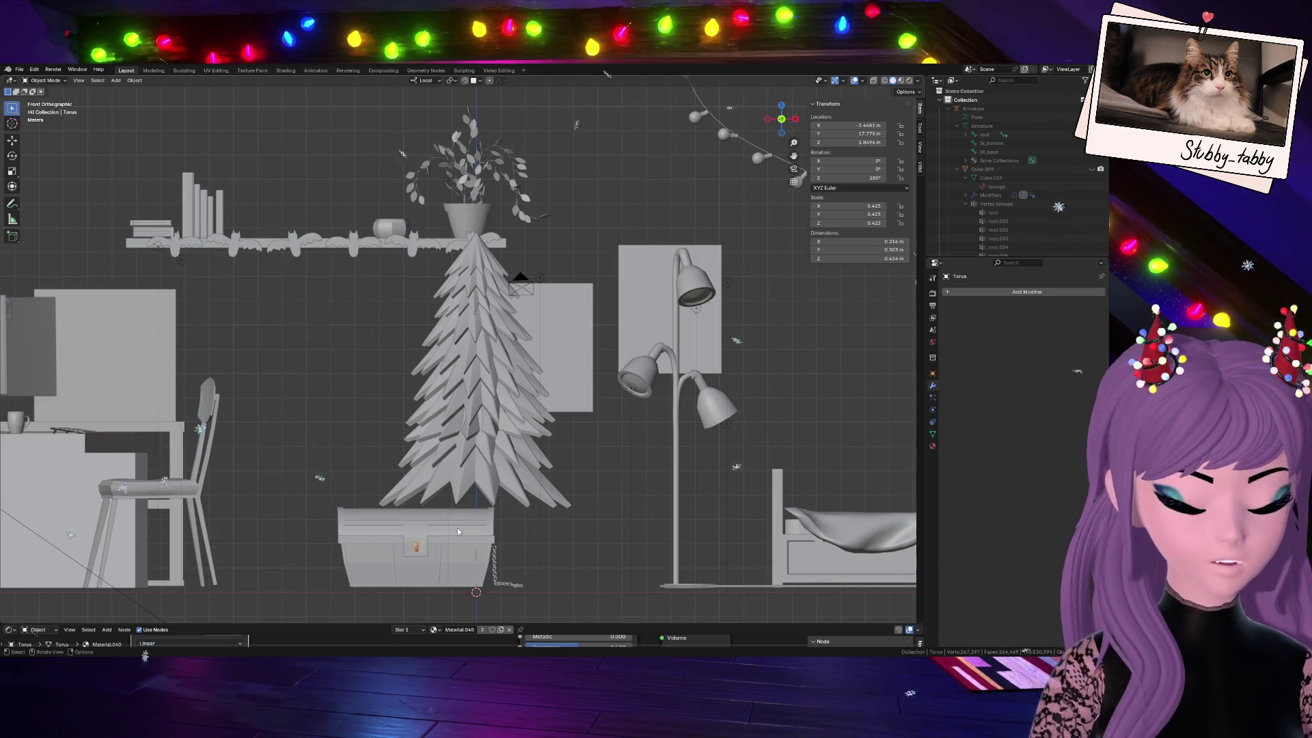
{"action": "key", "text": "h"}
{"action": "left_click", "coordinate": [437, 553]}
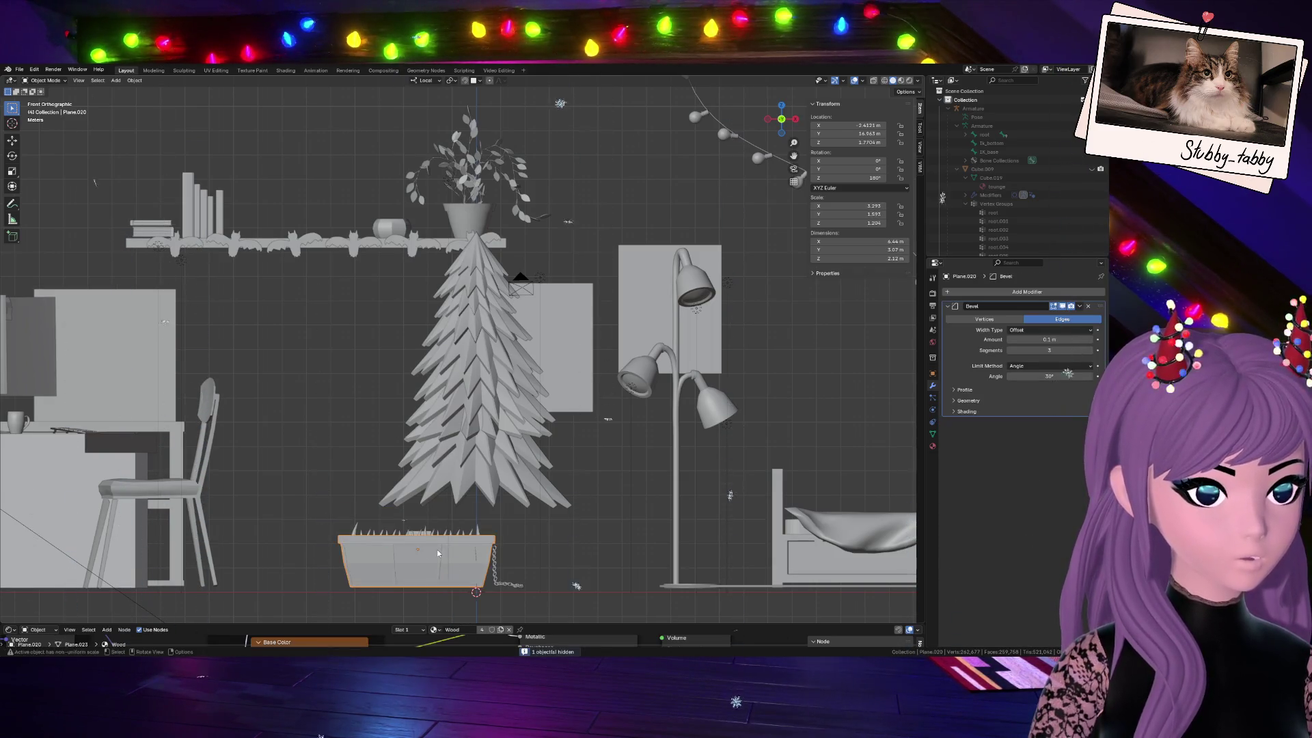
{"action": "key", "text": "h"}
{"action": "left_click", "coordinate": [420, 540]}
{"action": "key", "text": "h"}
{"action": "key", "text": "h"}
Hide the small Leaf_3 object below the tree and bring up the Add menu
{"action": "left_click", "coordinate": [497, 563]}
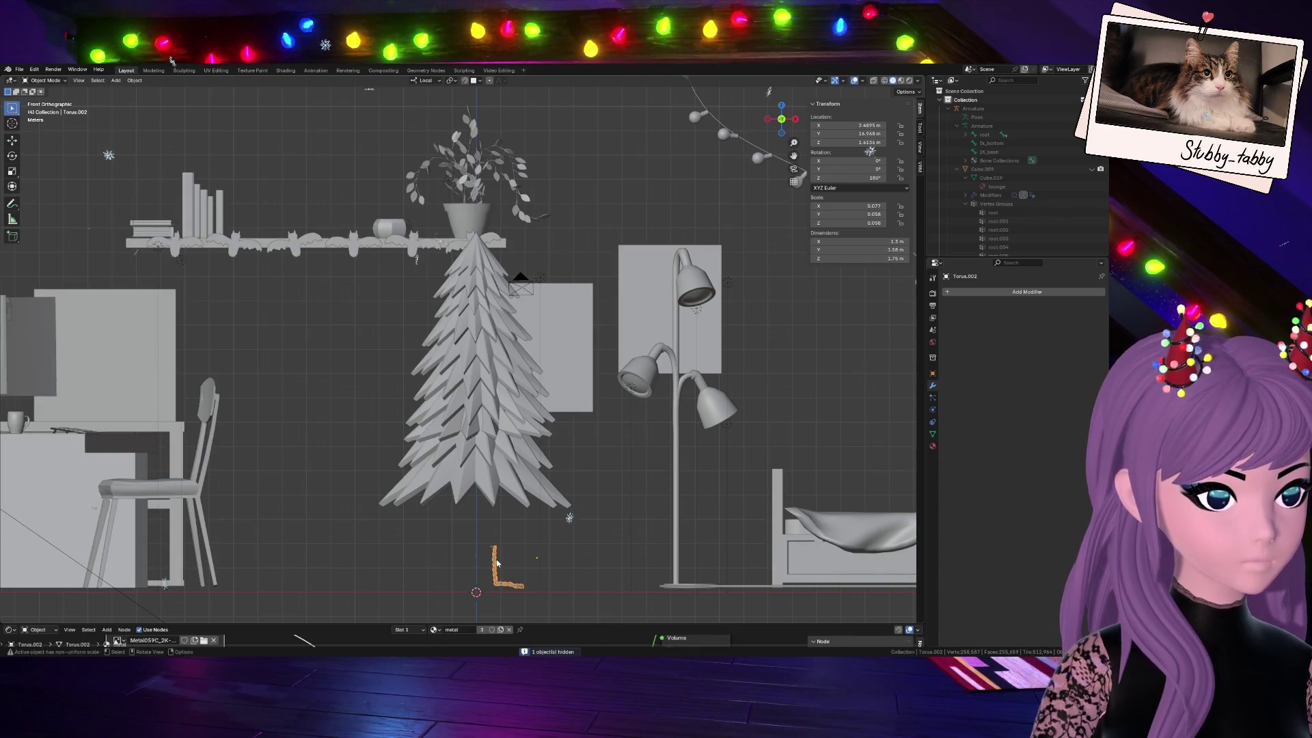
{"action": "scroll", "coordinate": [497, 559], "scroll_direction": "down", "scroll_amount": 5}
{"action": "scroll", "coordinate": [441, 562], "scroll_direction": "down", "scroll_amount": 1}
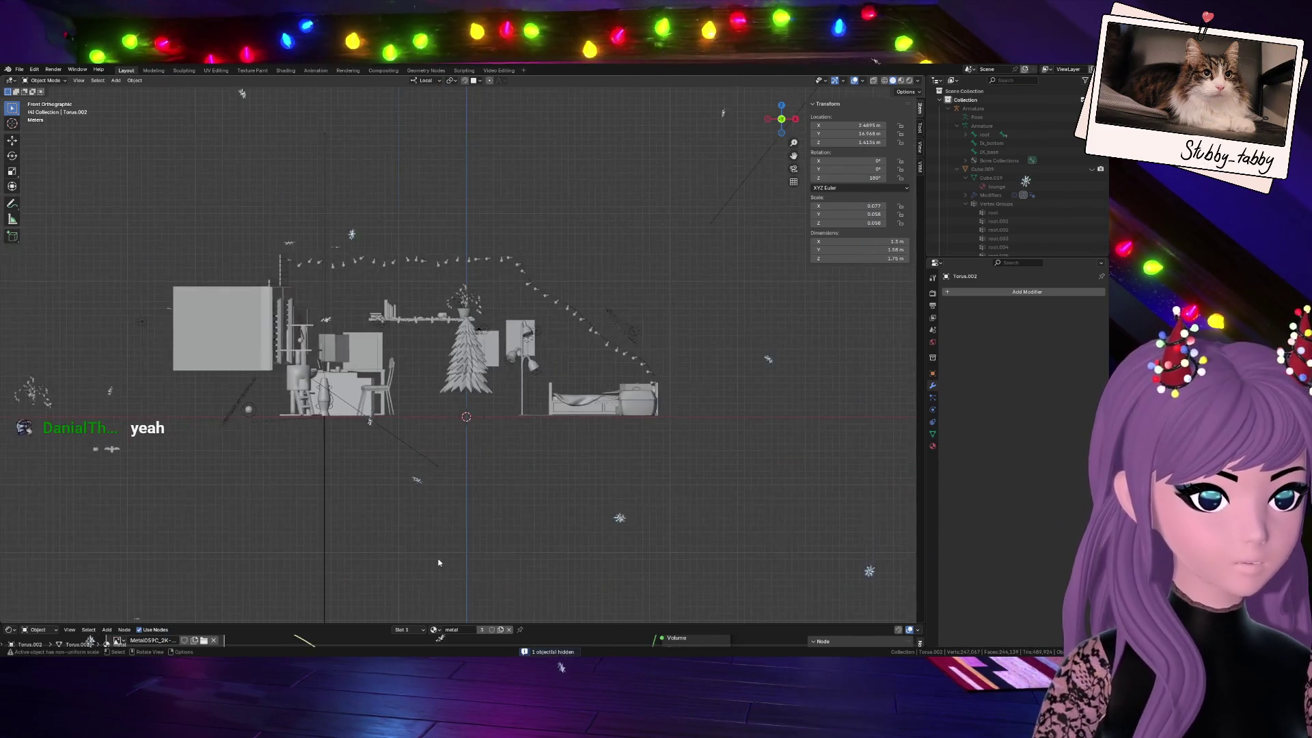
{"action": "scroll", "coordinate": [438, 562], "scroll_direction": "up", "scroll_amount": 5}
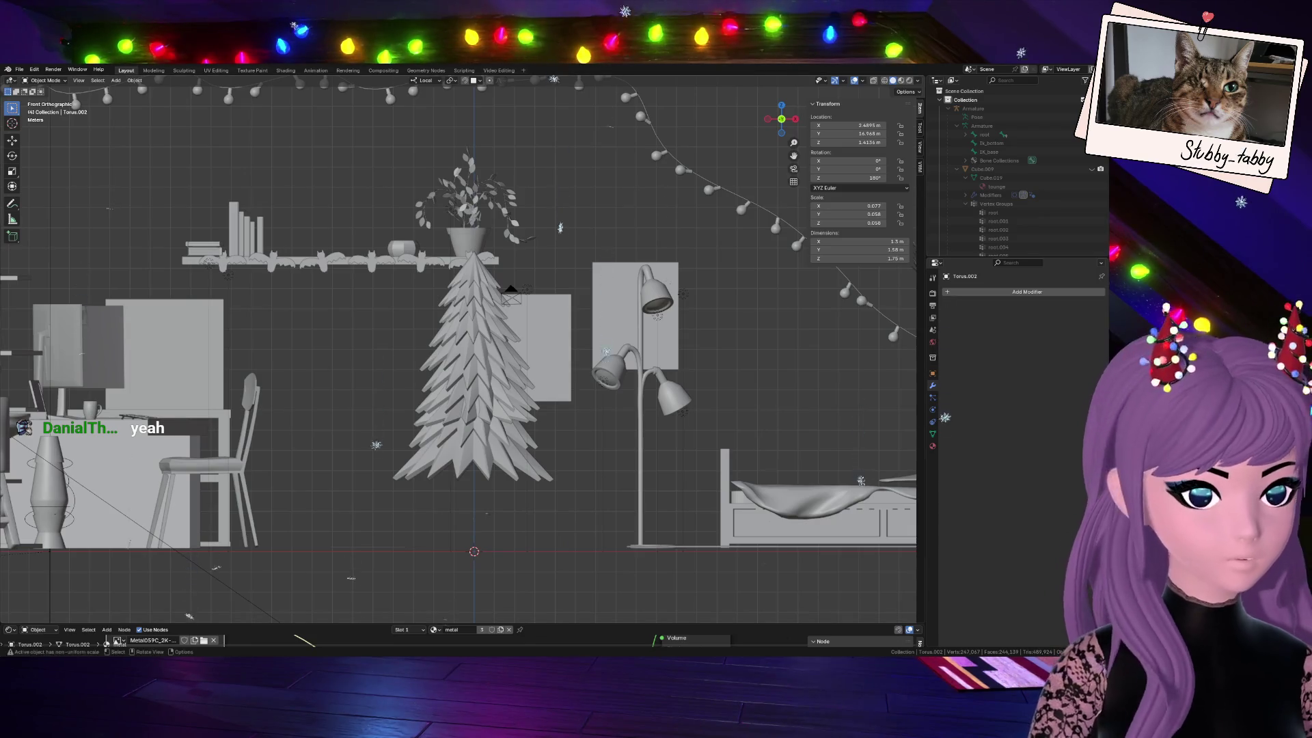
{"action": "left_click", "coordinate": [472, 539]}
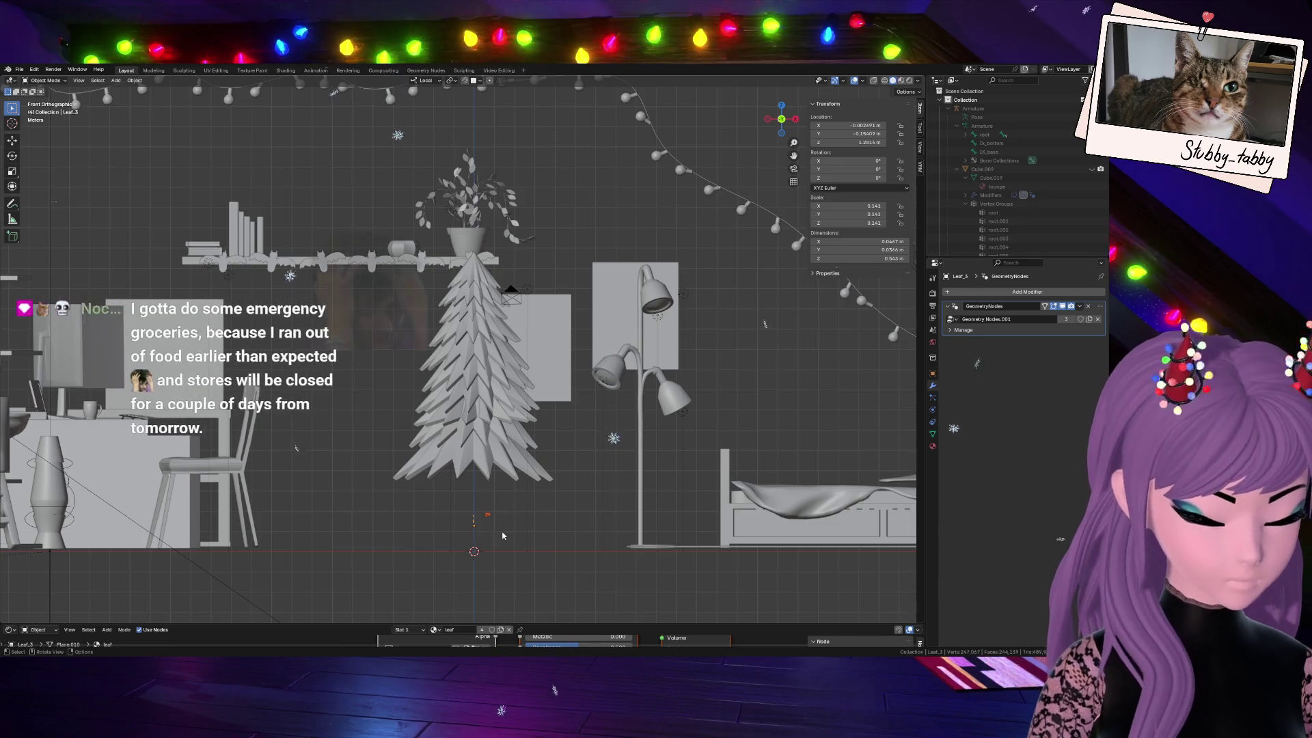
{"action": "key", "text": "h"}
{"action": "key", "text": "shift+a"}
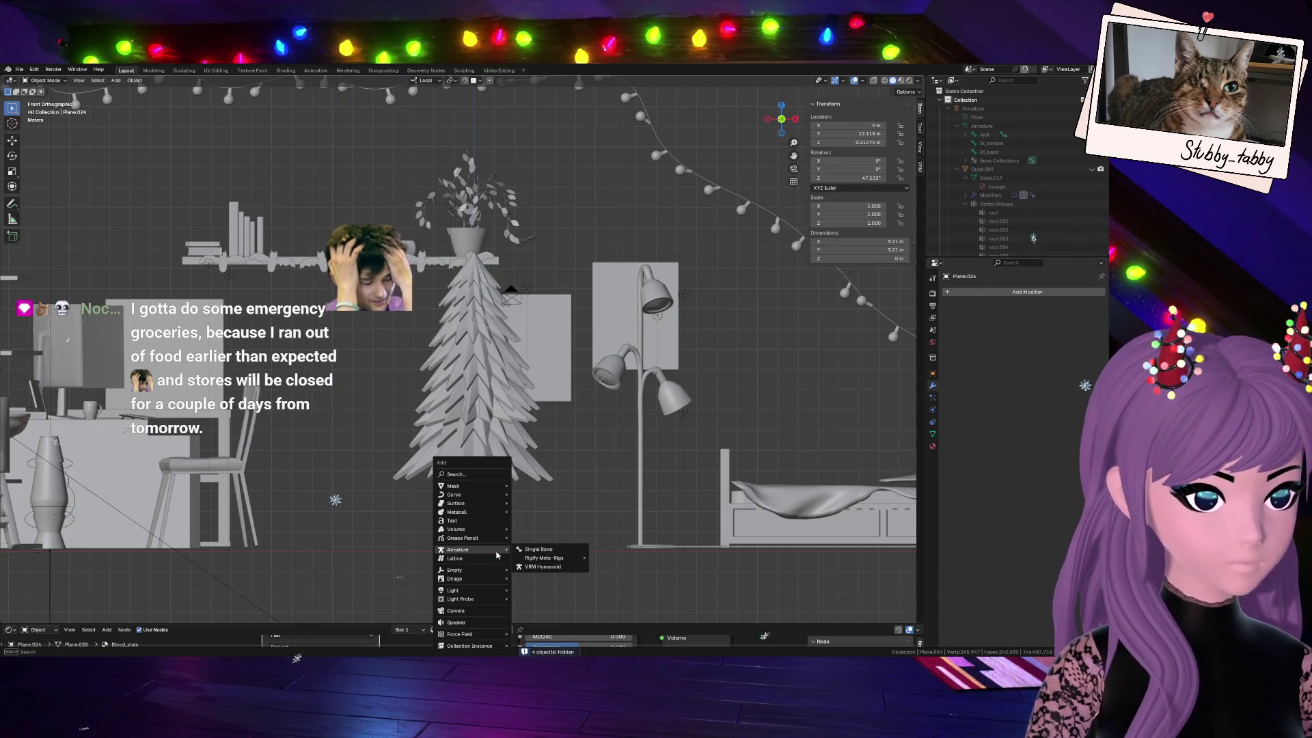
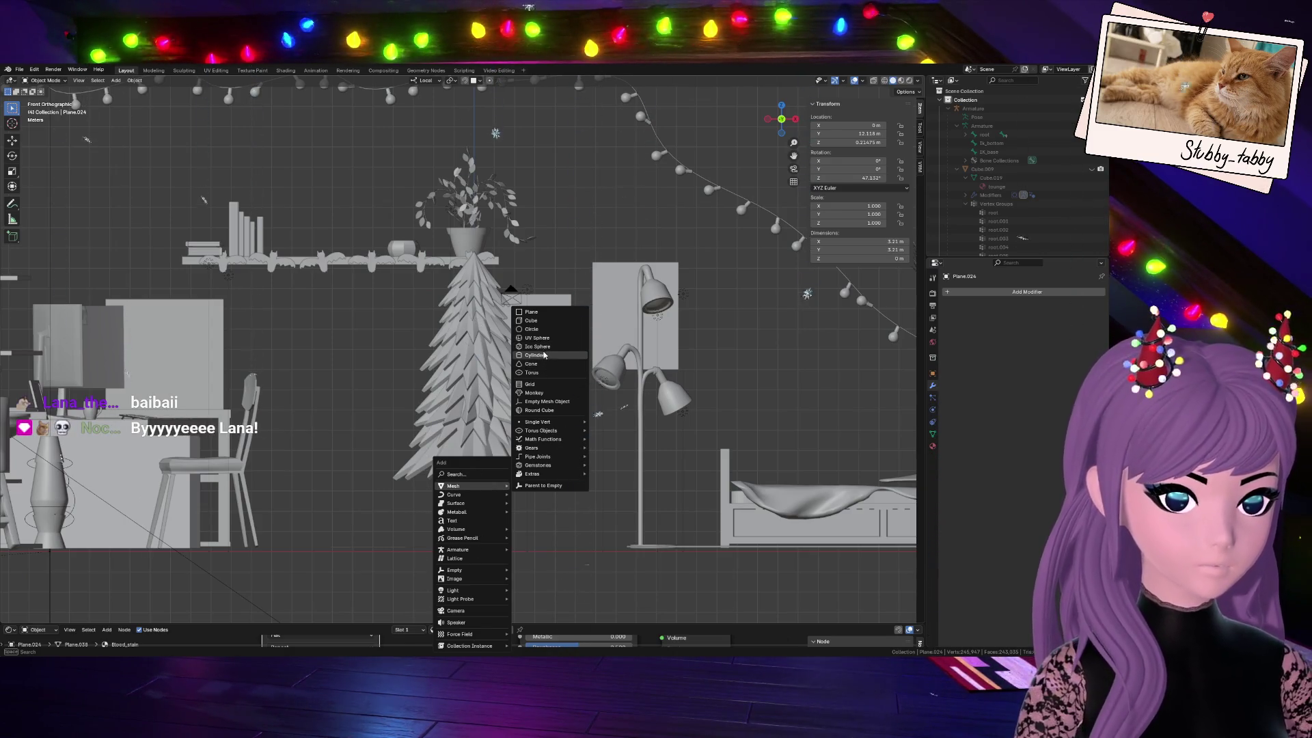
Add a cylinder and raise it along Z to sit under the tree
{"action": "left_click", "coordinate": [544, 356]}
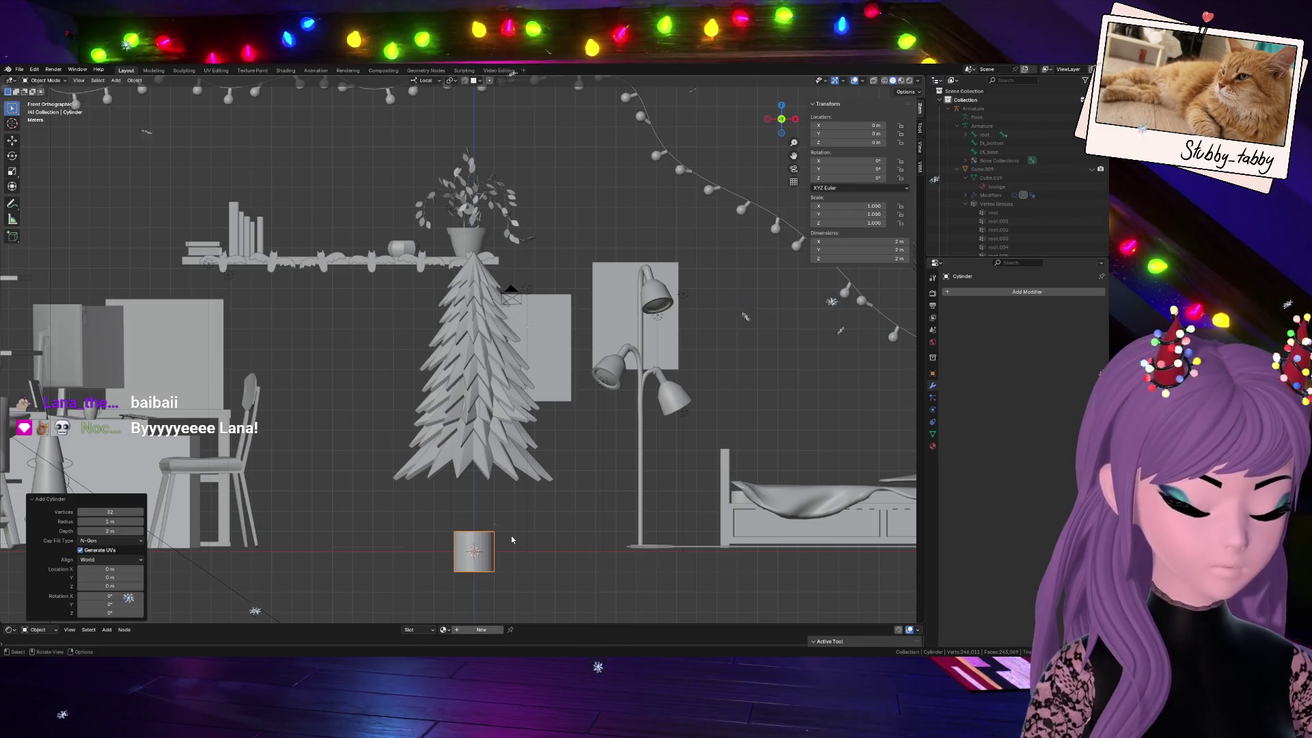
{"action": "key", "text": "g"}
{"action": "key", "text": "z"}
{"action": "left_click", "coordinate": [507, 516]}
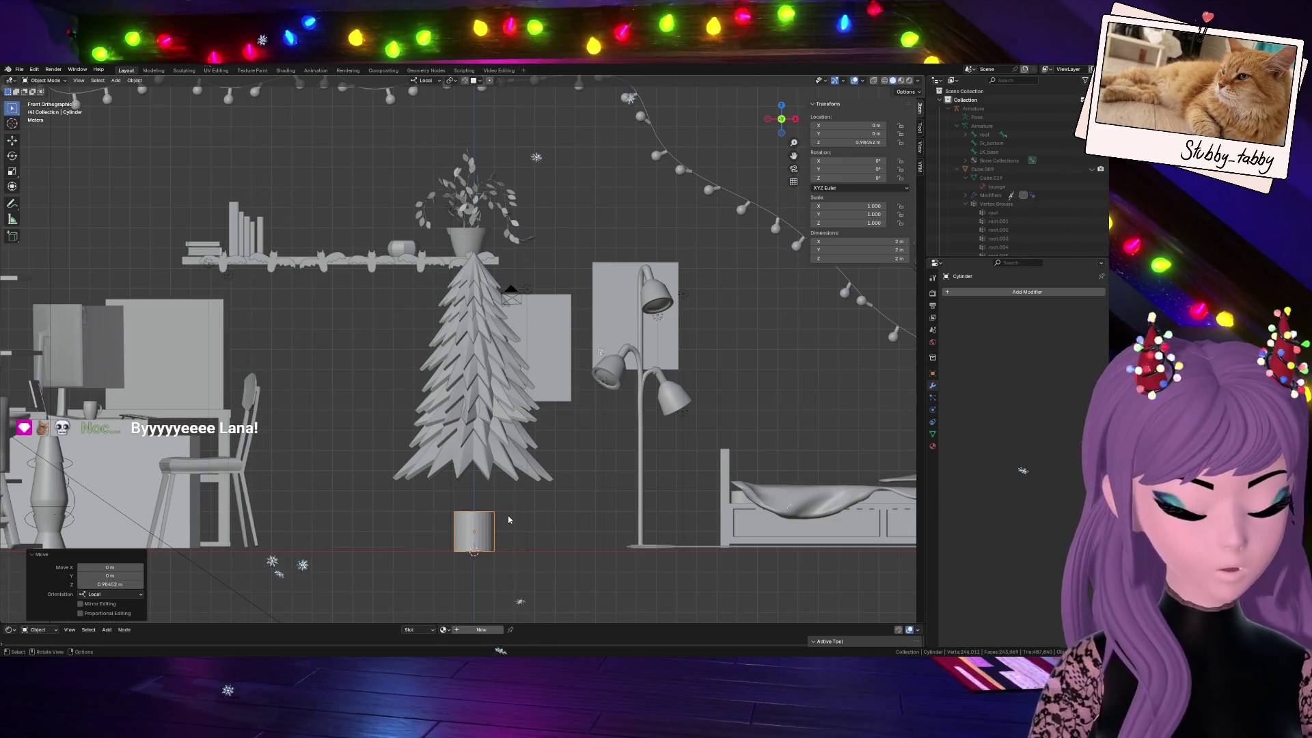
{"action": "key", "text": "g"}
{"action": "key", "text": "z"}
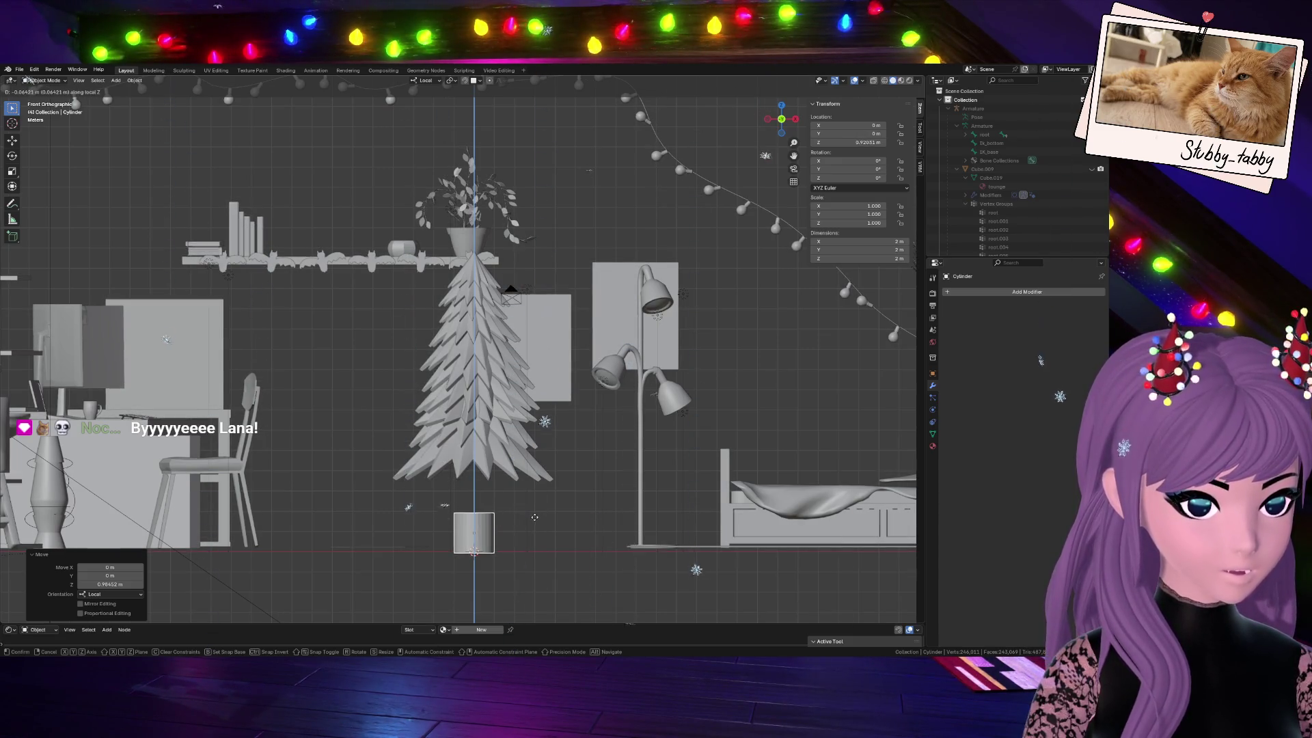
{"action": "left_click", "coordinate": [535, 519]}
Stretch the cylinder taller along Z in two passes to form a trunk
{"action": "key", "text": "s"}
{"action": "key", "text": "z"}
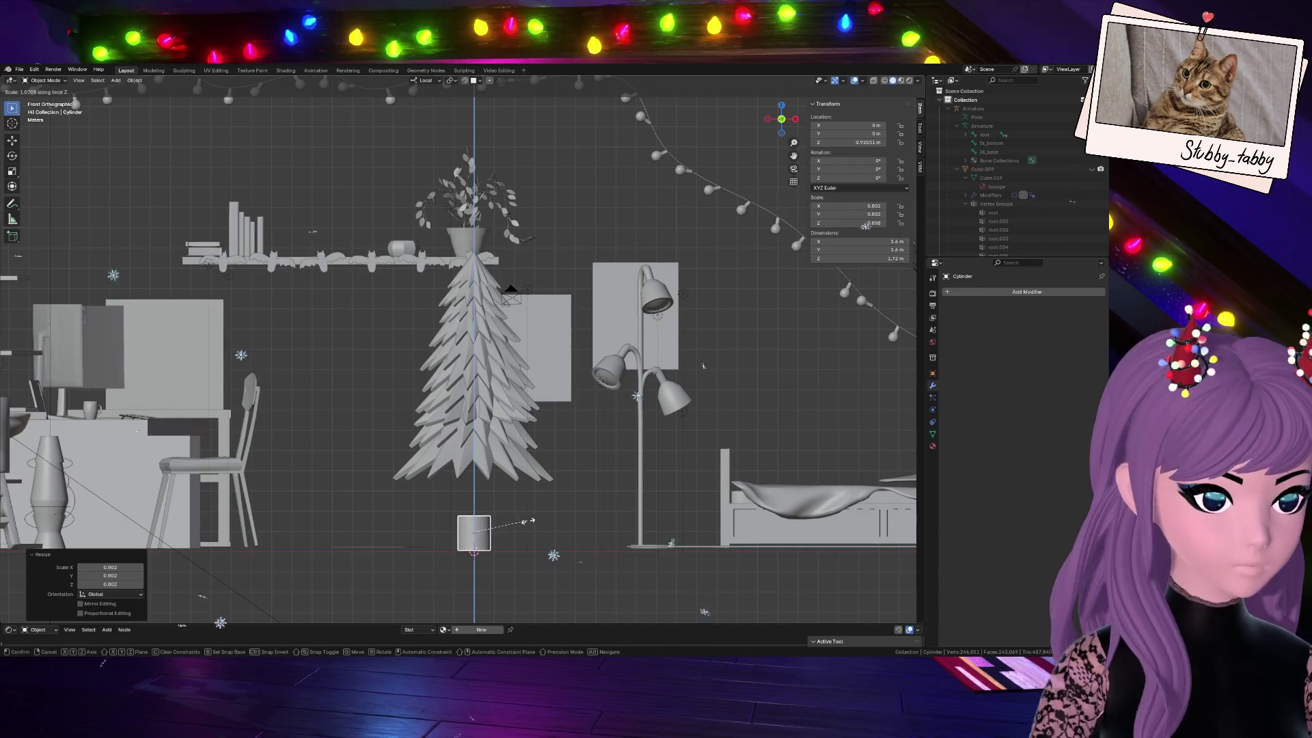
{"action": "left_click", "coordinate": [550, 527]}
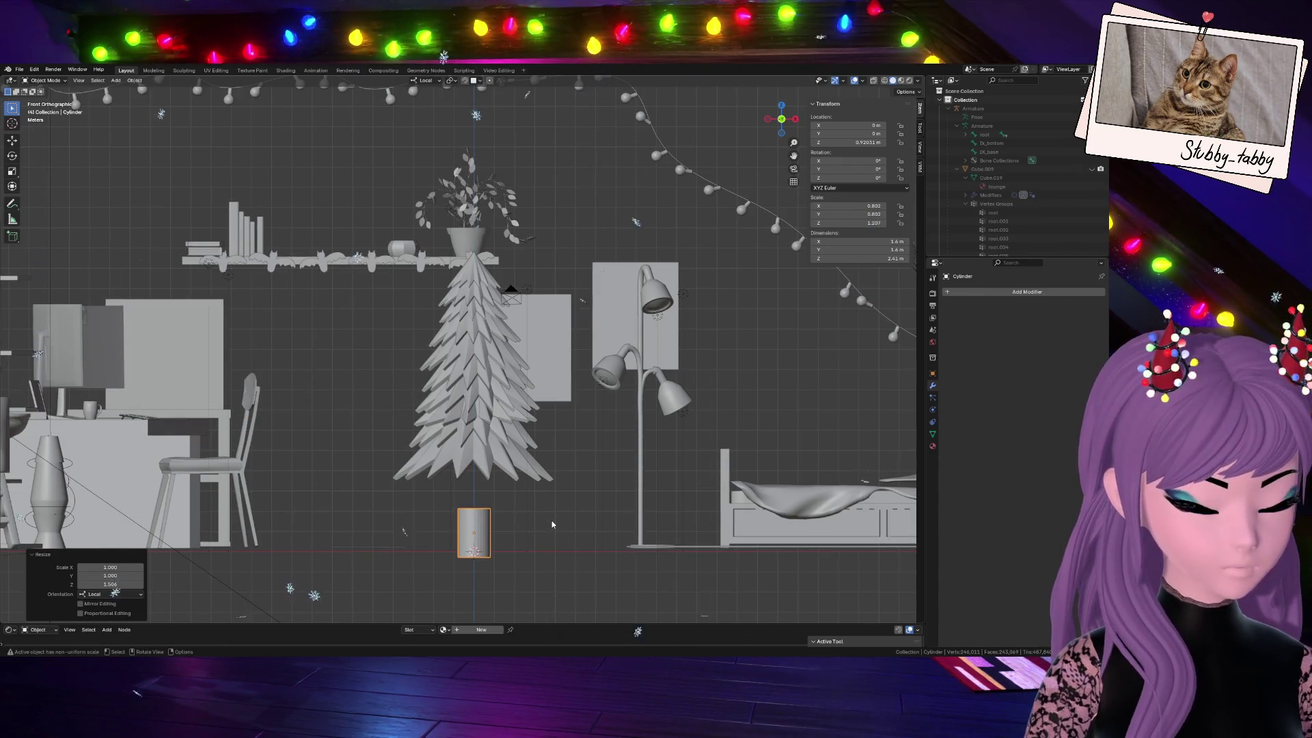
{"action": "key", "text": "s"}
{"action": "key", "text": "z"}
{"action": "left_click", "coordinate": [560, 525]}
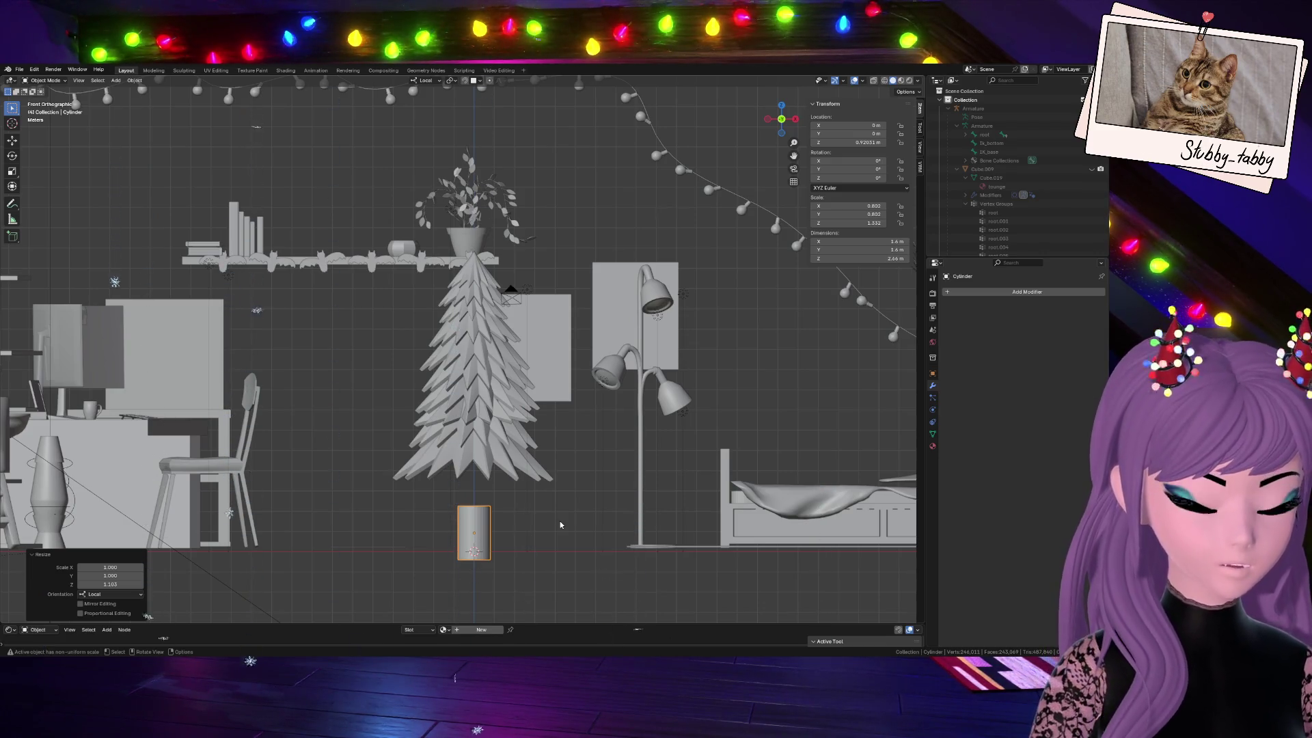
Slim the trunk, settle its height beneath the bottom tier, and select that tier
{"action": "key", "text": "g"}
{"action": "key", "text": "z"}
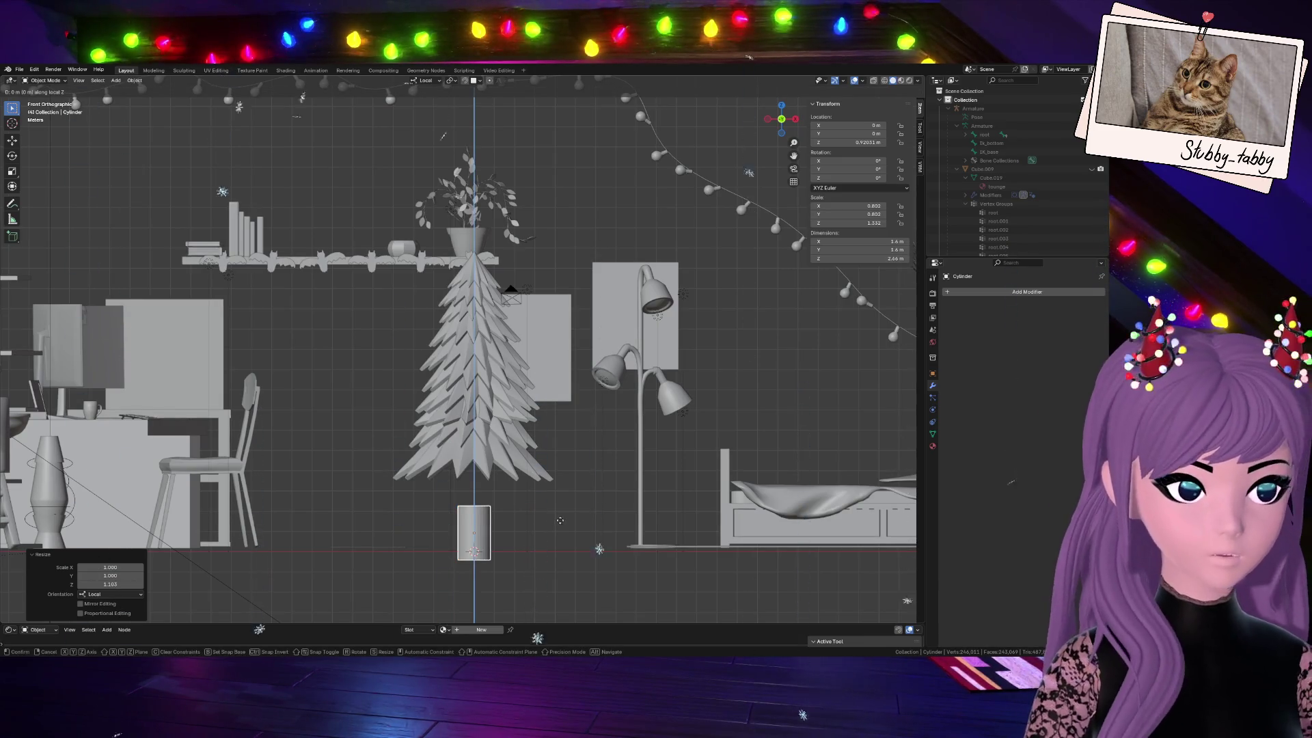
{"action": "left_click", "coordinate": [560, 513]}
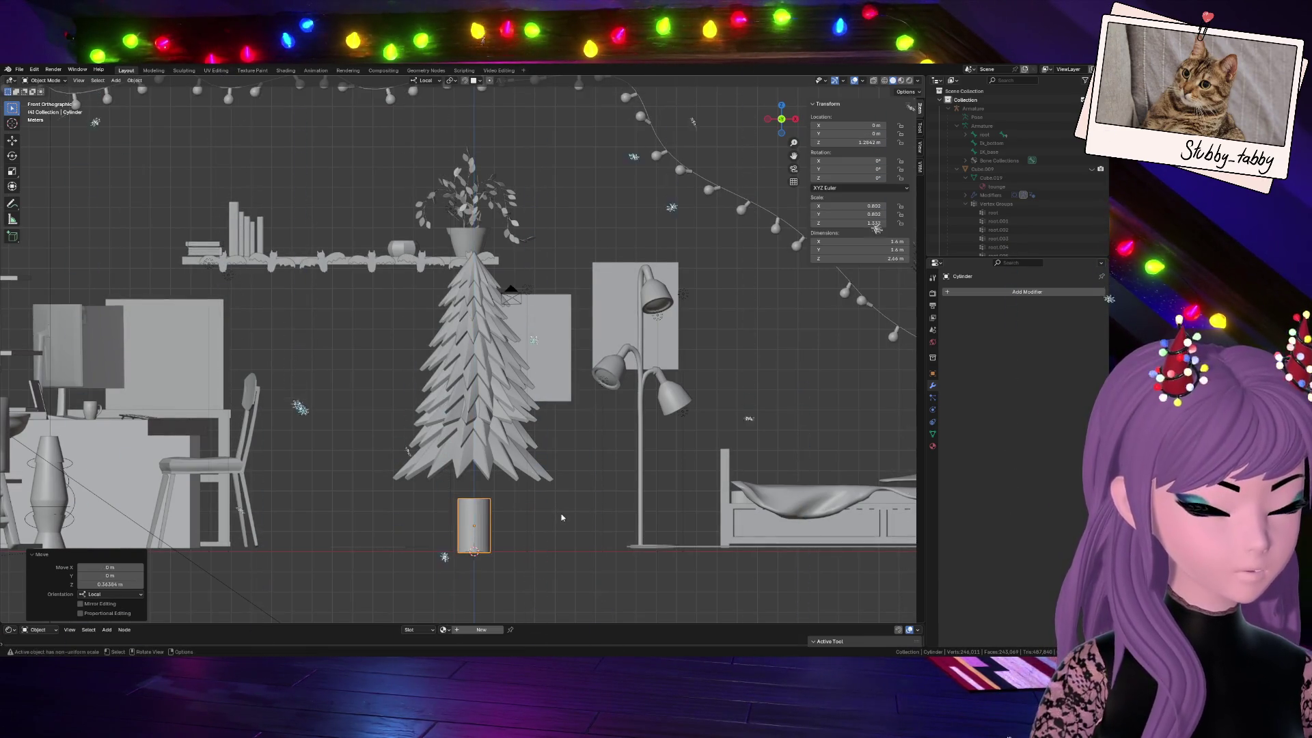
{"action": "key", "text": "s"}
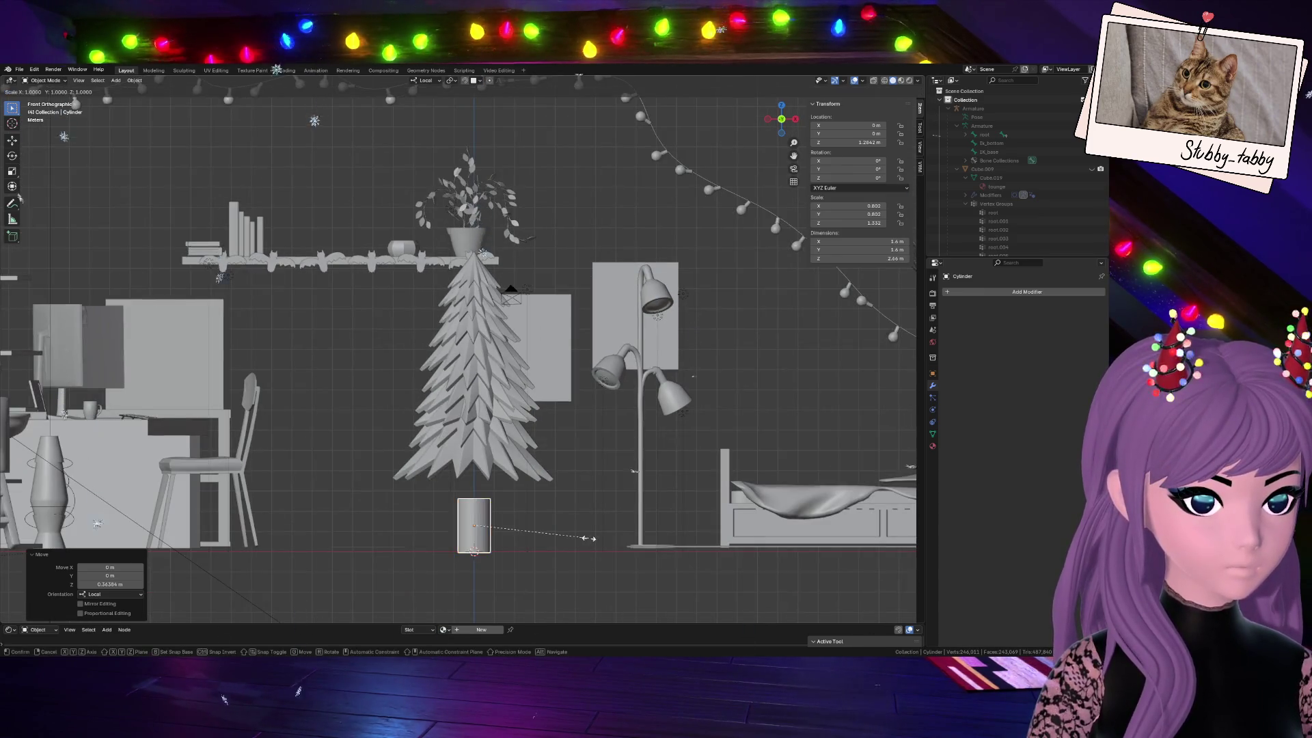
{"action": "left_click", "coordinate": [572, 534]}
{"action": "key", "text": "g"}
{"action": "key", "text": "z"}
{"action": "left_click", "coordinate": [581, 531]}
{"action": "left_click", "coordinate": [505, 458]}
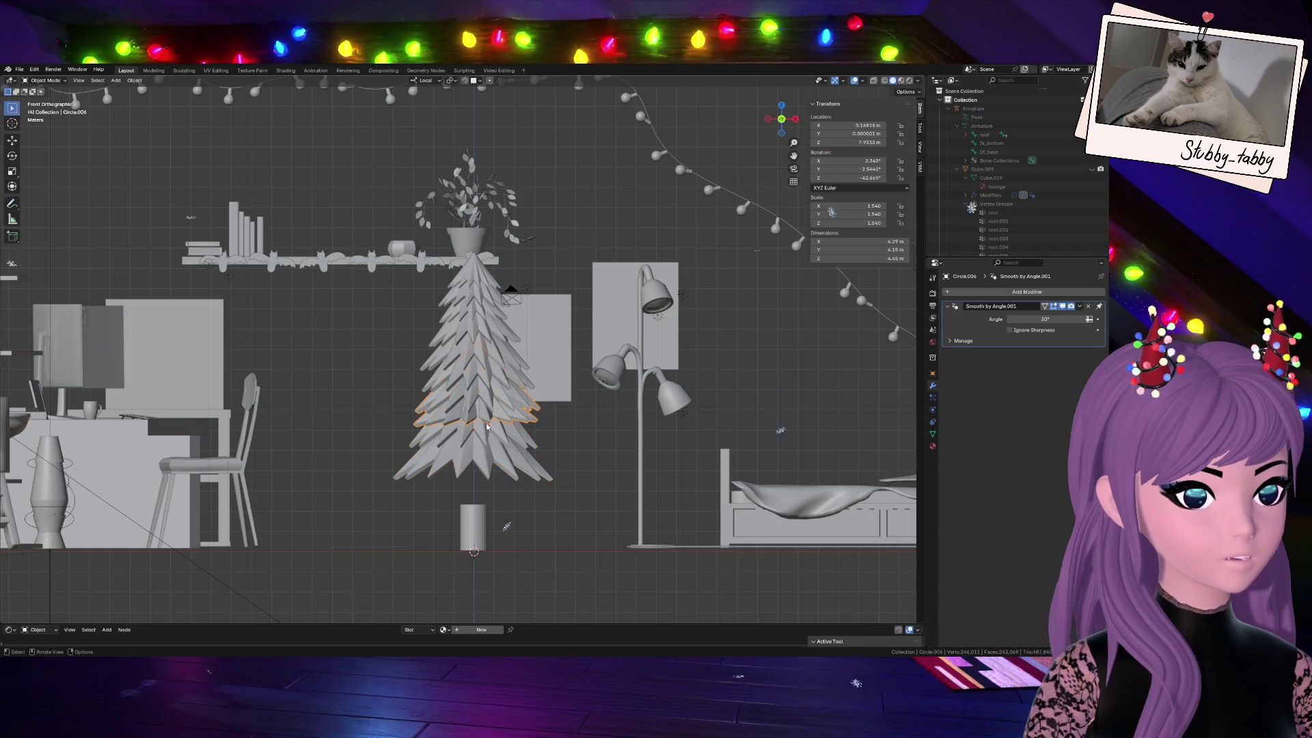
{"action": "scroll", "coordinate": [496, 427], "scroll_direction": "up", "scroll_amount": 3}
{"action": "scroll", "coordinate": [515, 457], "scroll_direction": "up", "scroll_amount": 3}
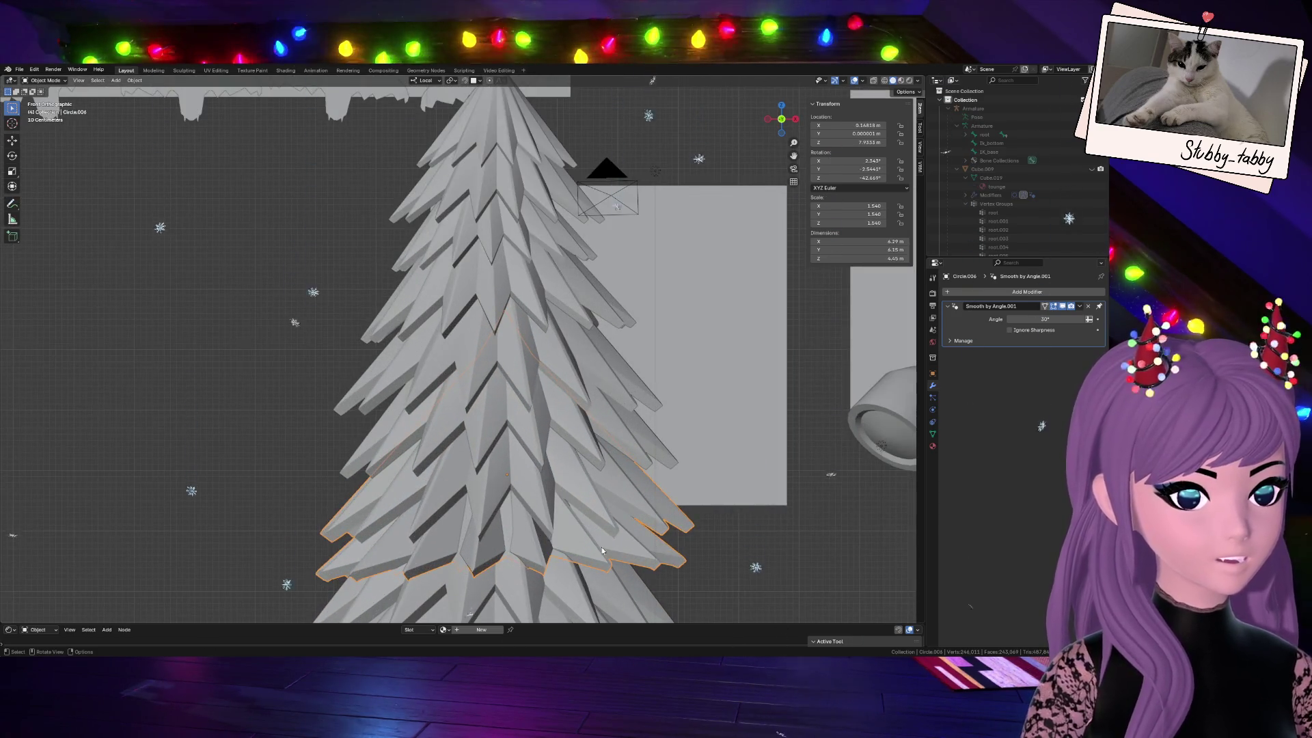
Shift the selected branch tier and enlarge it slightly
{"action": "key", "text": "g"}
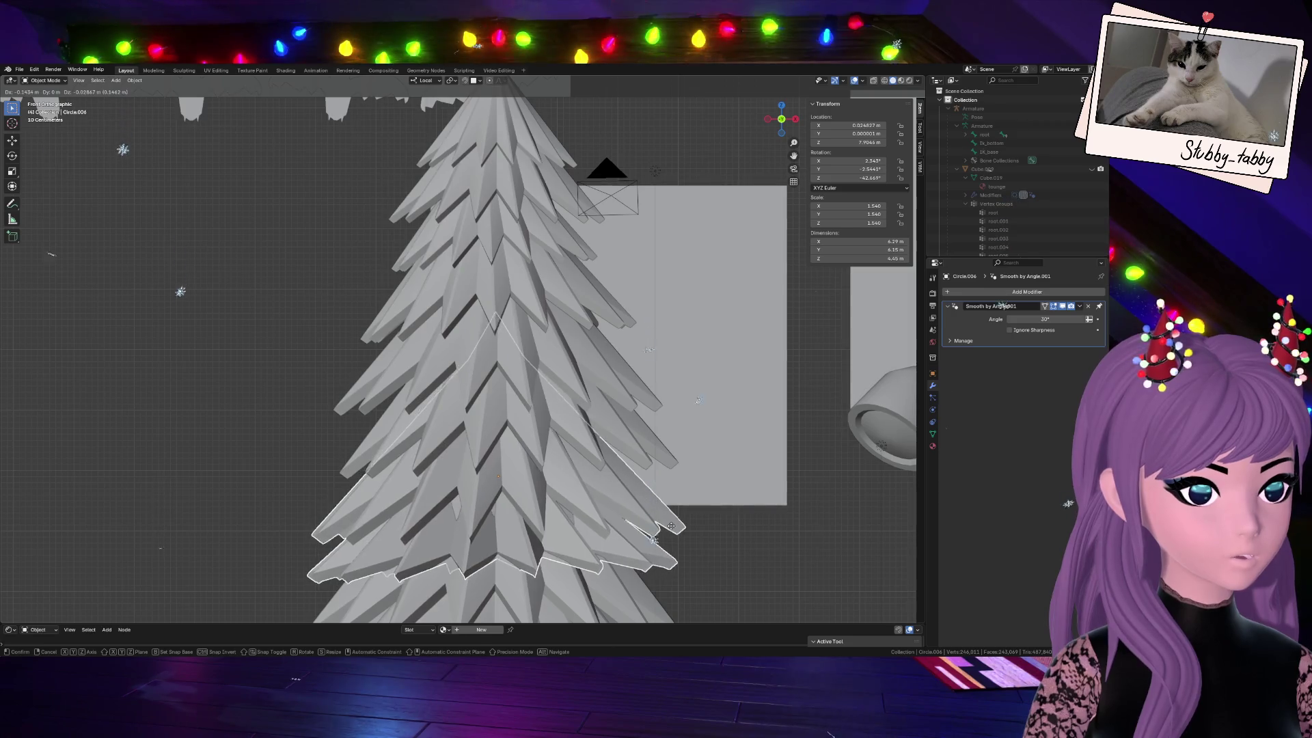
{"action": "left_click", "coordinate": [698, 518]}
{"action": "key", "text": "s"}
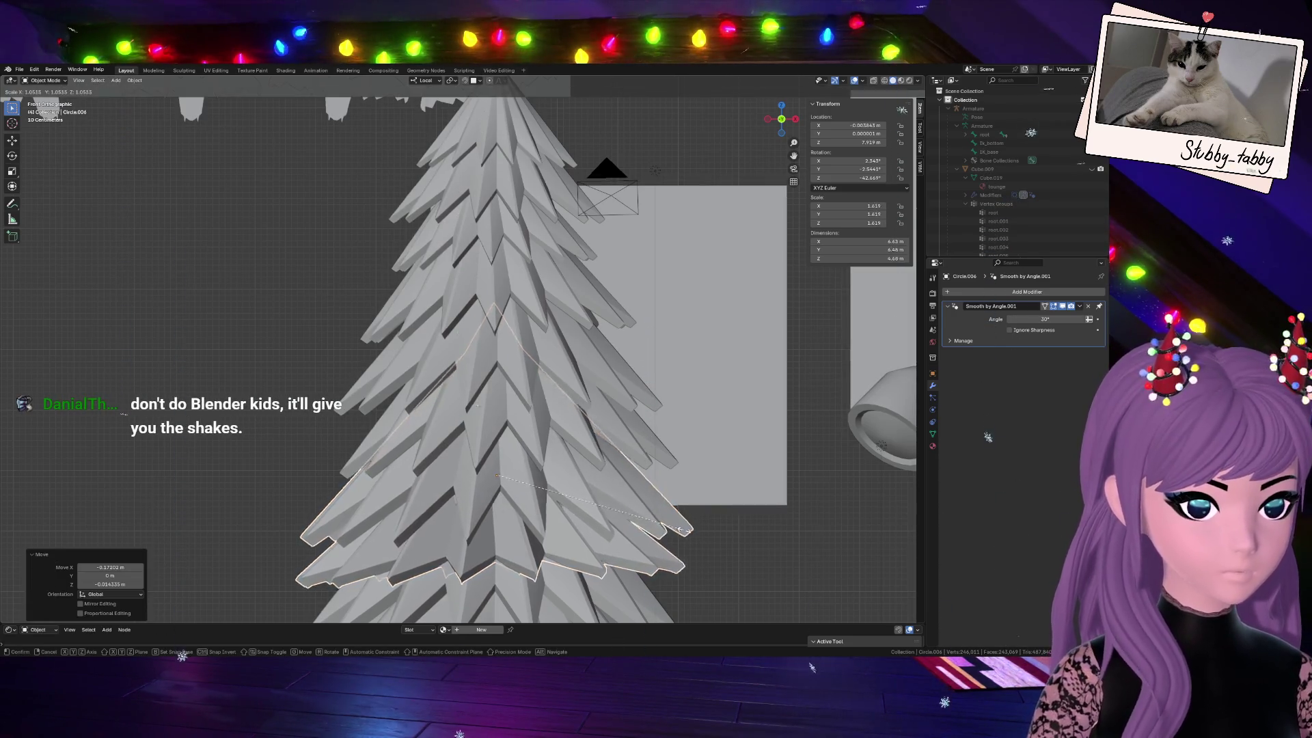
{"action": "left_click", "coordinate": [678, 529]}
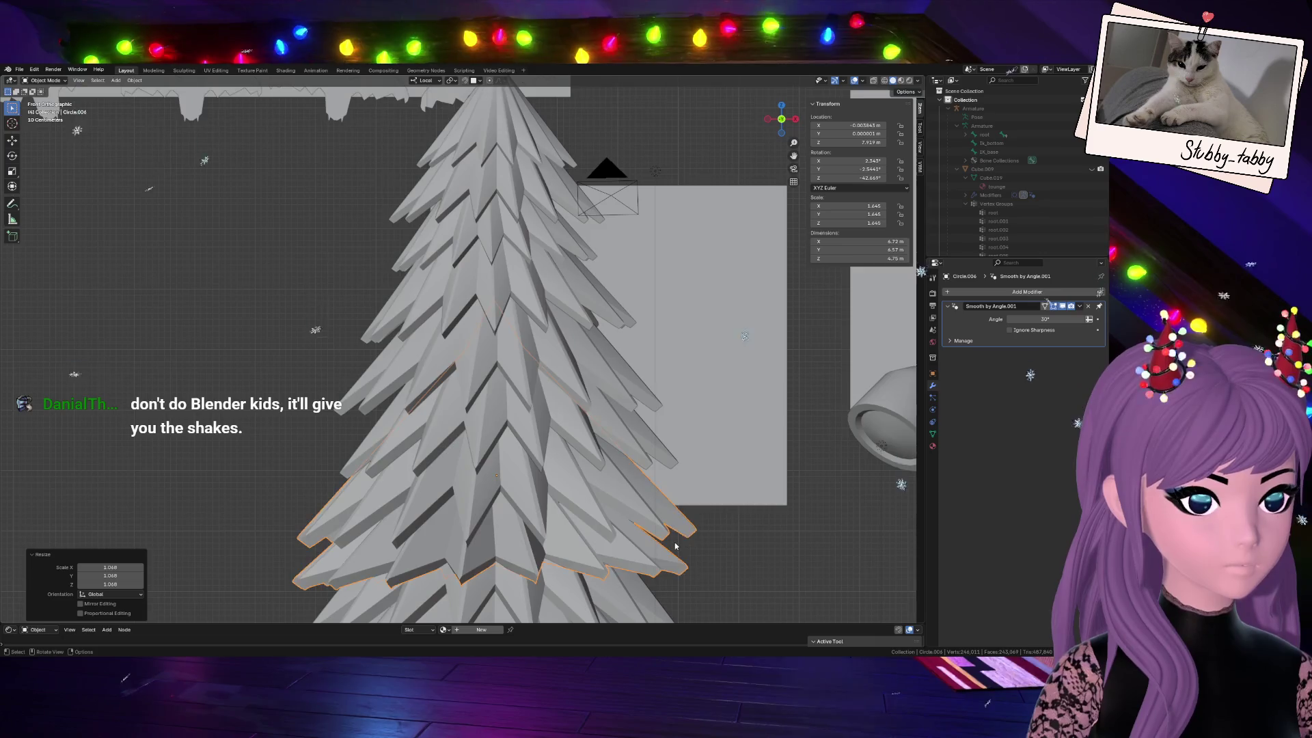
{"action": "scroll", "coordinate": [614, 538], "scroll_direction": "down", "scroll_amount": 2}
Shrink the bottom tier slightly, then select the tier just above it
{"action": "key", "text": "shift+d"}
{"action": "key", "text": "s"}
{"action": "left_click", "coordinate": [549, 528]}
{"action": "scroll", "coordinate": [592, 534], "scroll_direction": "down", "scroll_amount": 2}
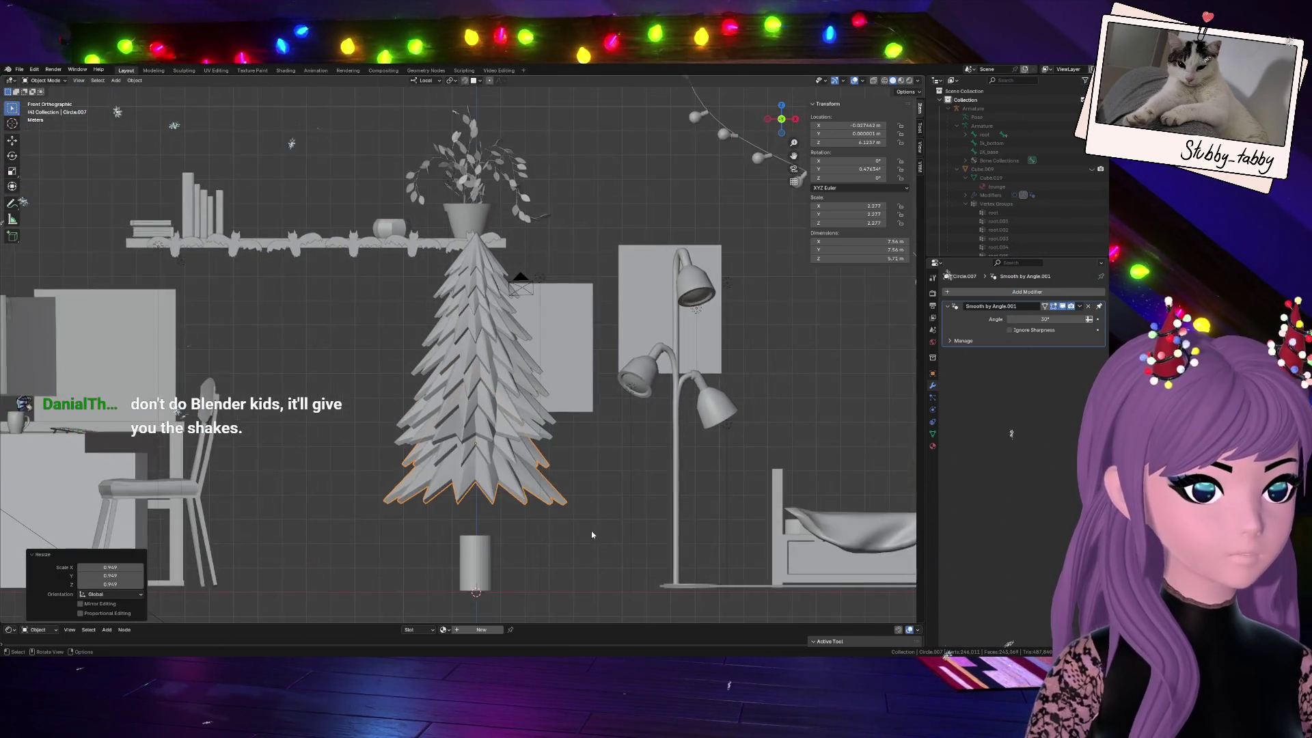
{"action": "left_click", "coordinate": [502, 352]}
{"action": "left_click", "coordinate": [483, 431]}
{"action": "left_click", "coordinate": [482, 449]}
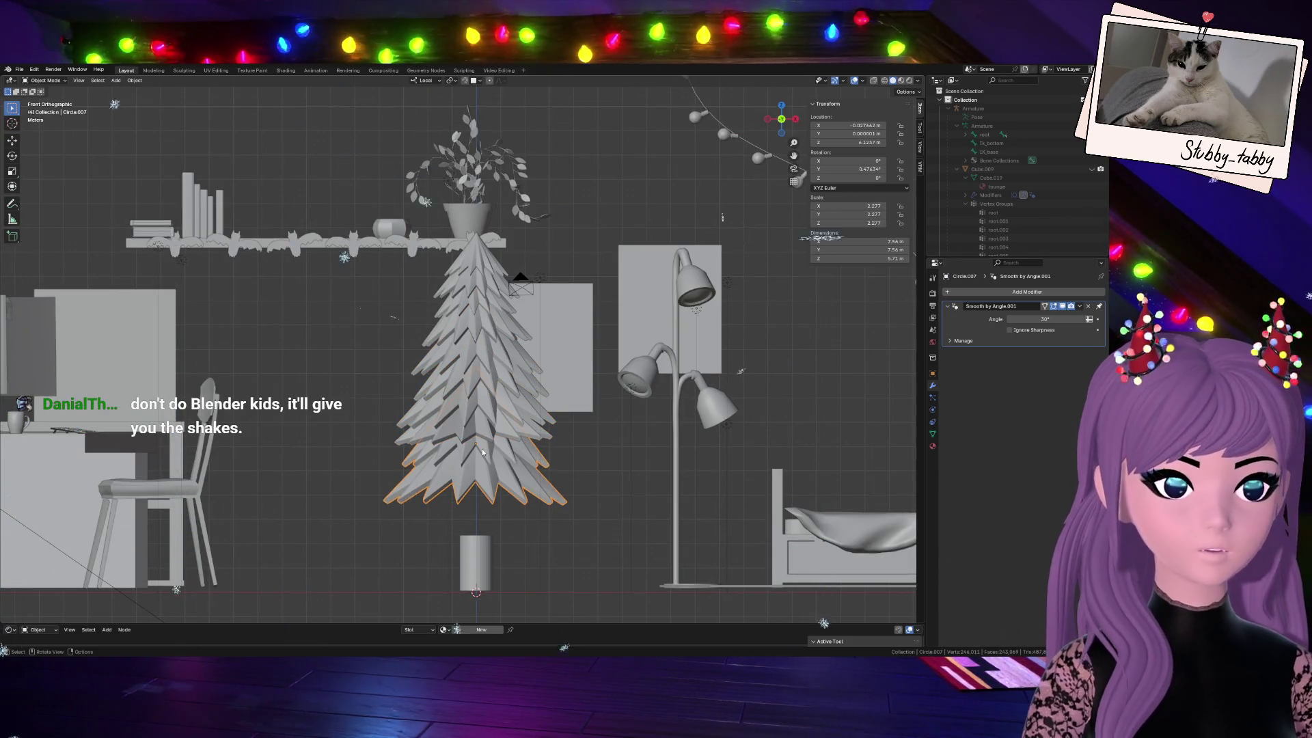
{"action": "left_click", "coordinate": [474, 409]}
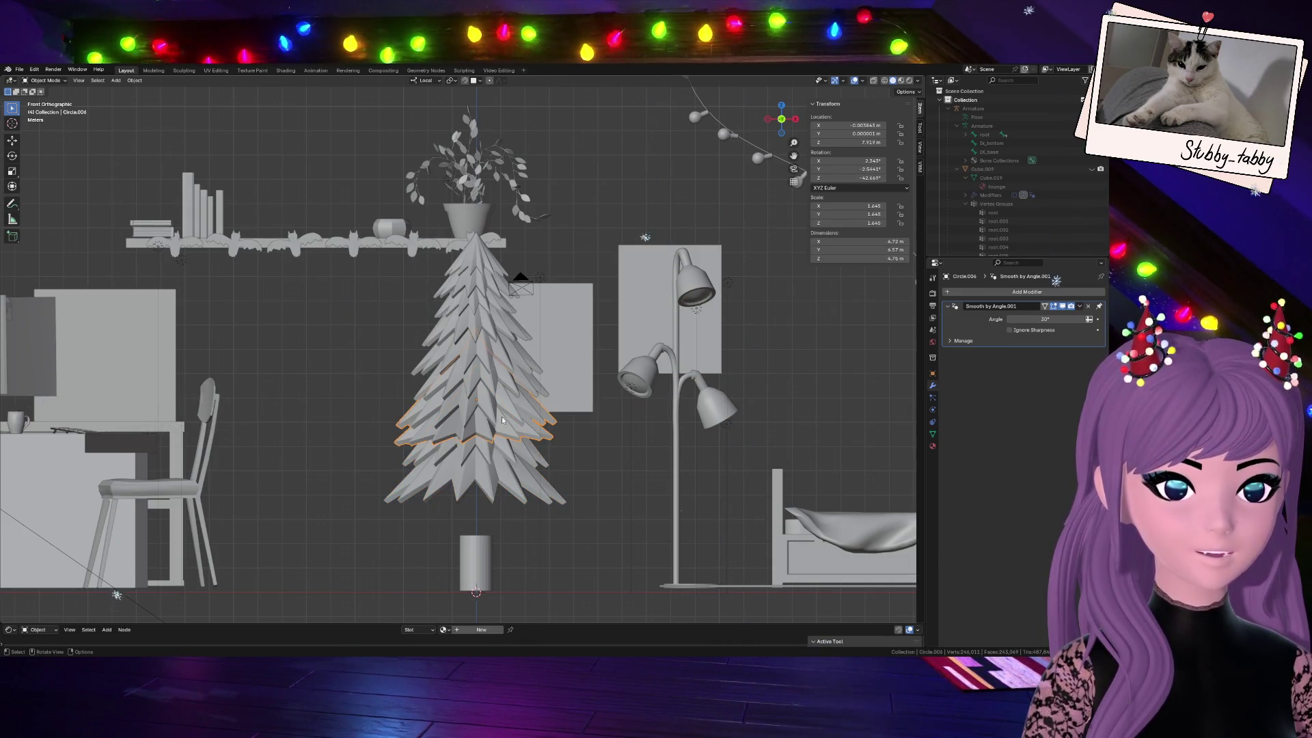
Duplicate a tier down to the tree's base and enlarge it
{"action": "key", "text": "shift+d"}
{"action": "left_click", "coordinate": [493, 505]}
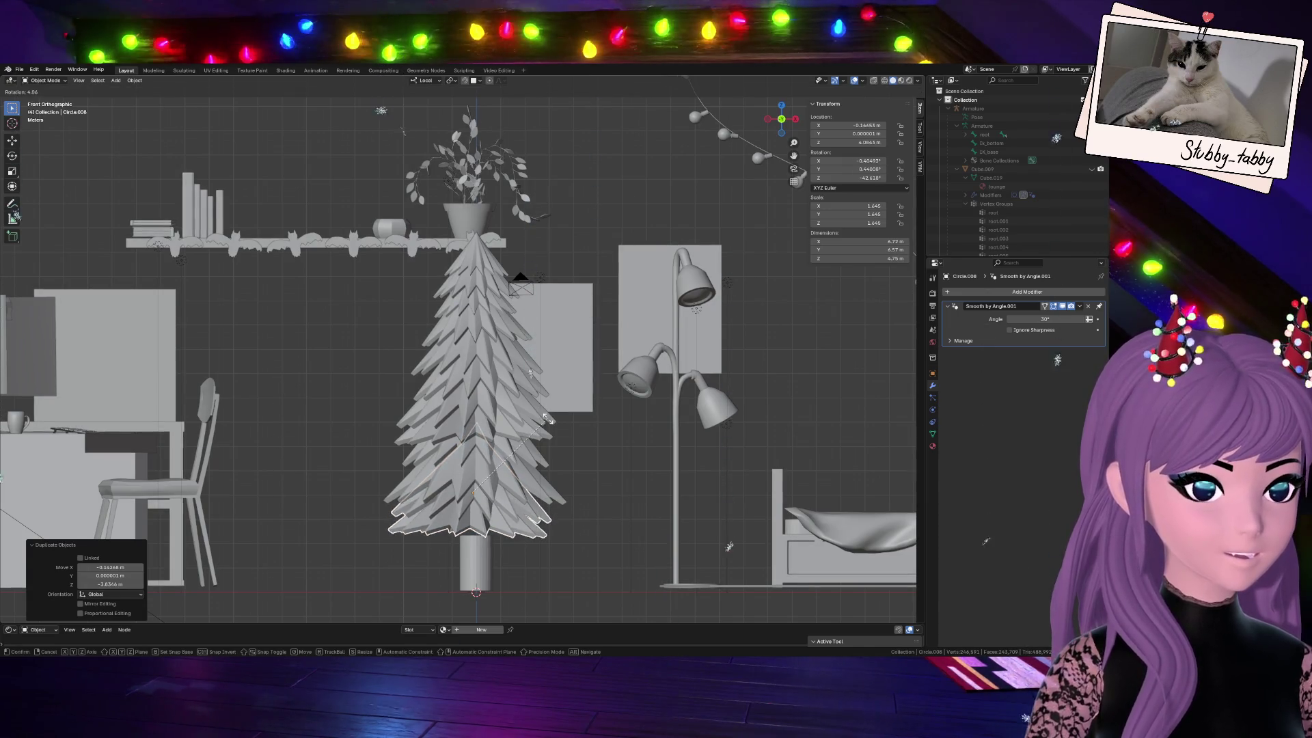
{"action": "key", "text": "a"}
{"action": "left_click", "coordinate": [561, 472]}
{"action": "key", "text": "s"}
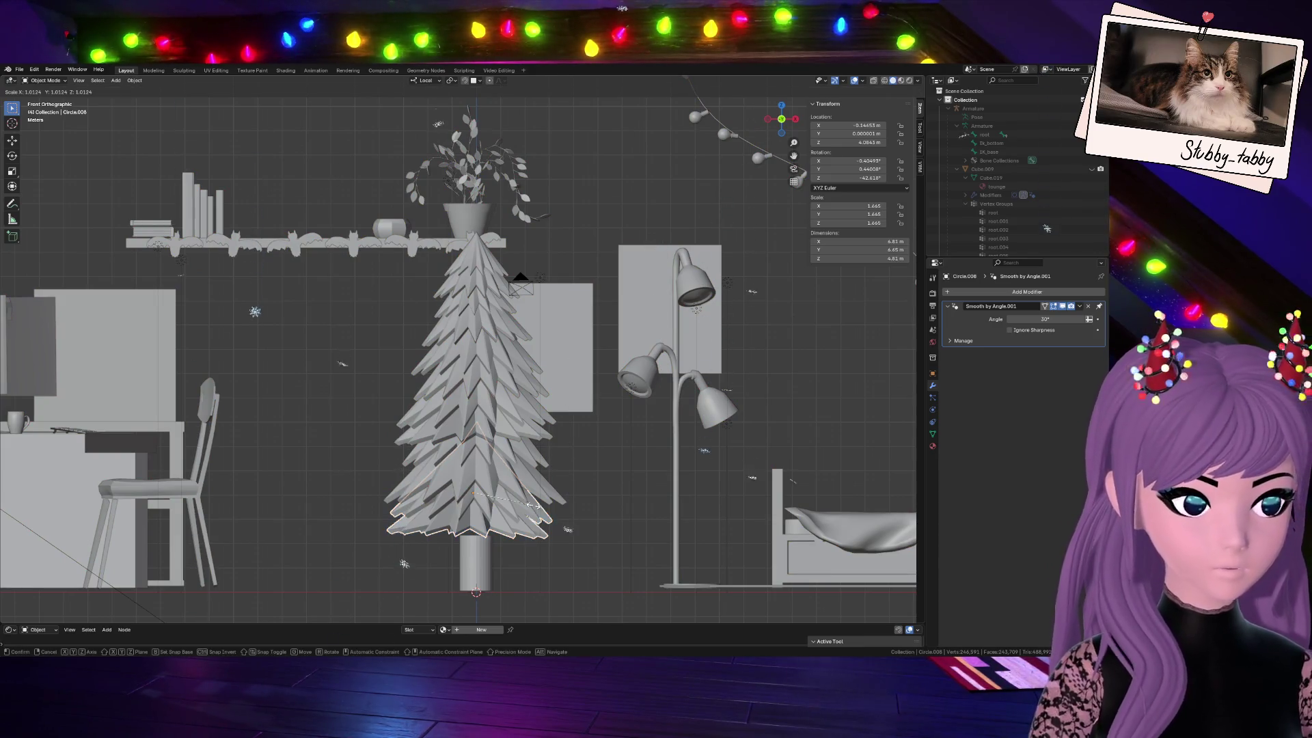
{"action": "left_click", "coordinate": [554, 501]}
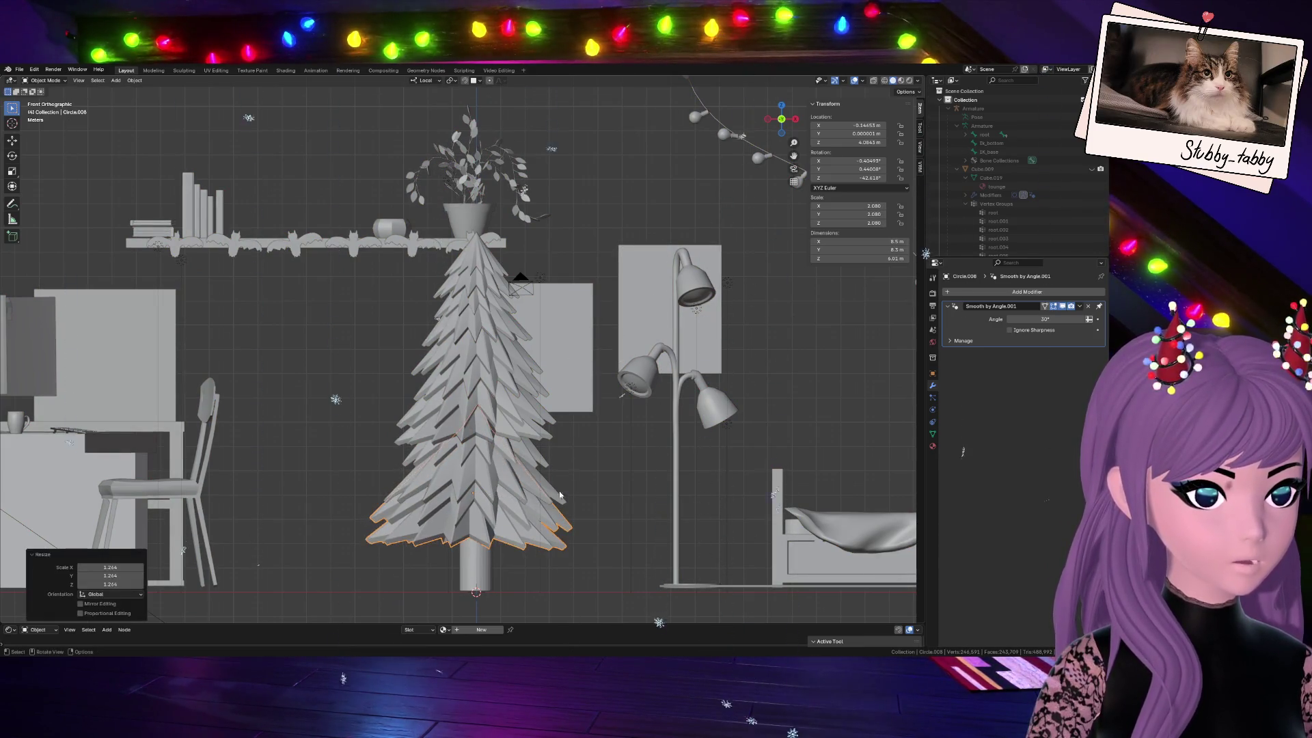
Rotate, lower, widen and twist the new base tier about Z
{"action": "key", "text": "r"}
{"action": "left_click", "coordinate": [568, 442]}
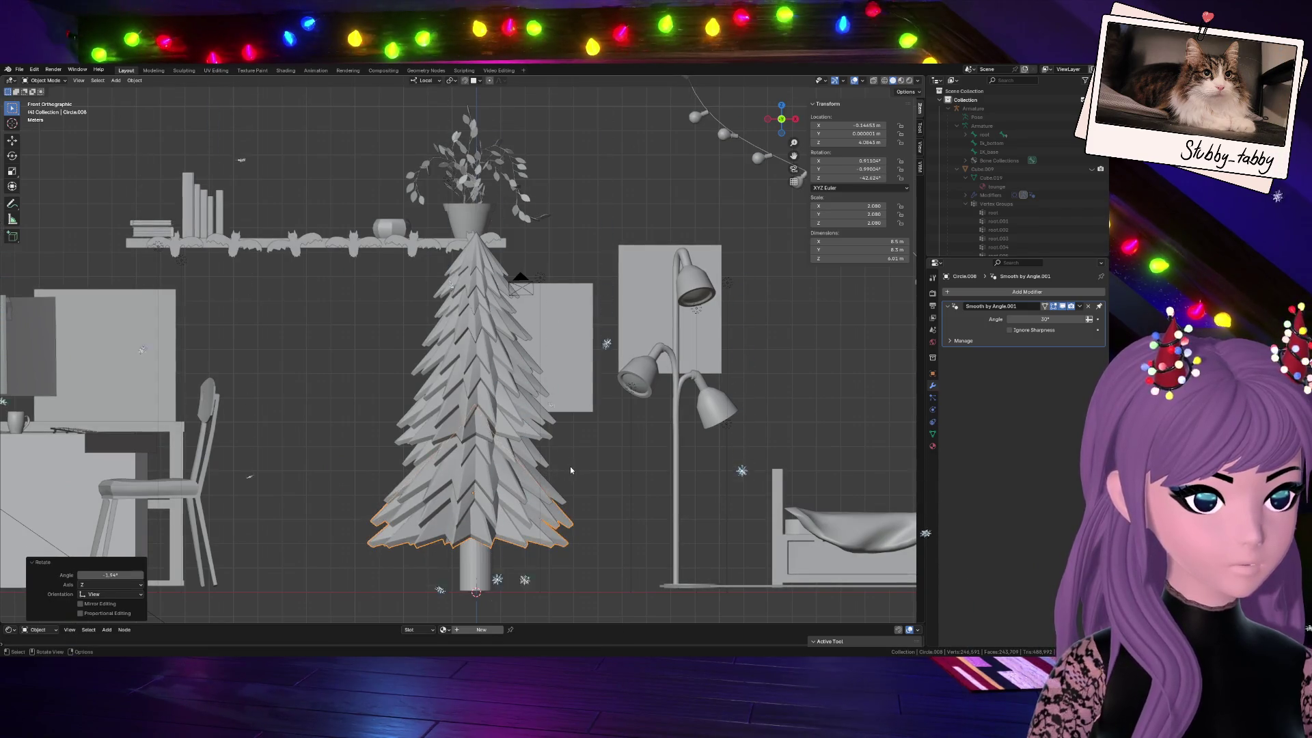
{"action": "key", "text": "r"}
{"action": "key", "text": "g"}
{"action": "key", "text": "z"}
{"action": "key", "text": "z"}
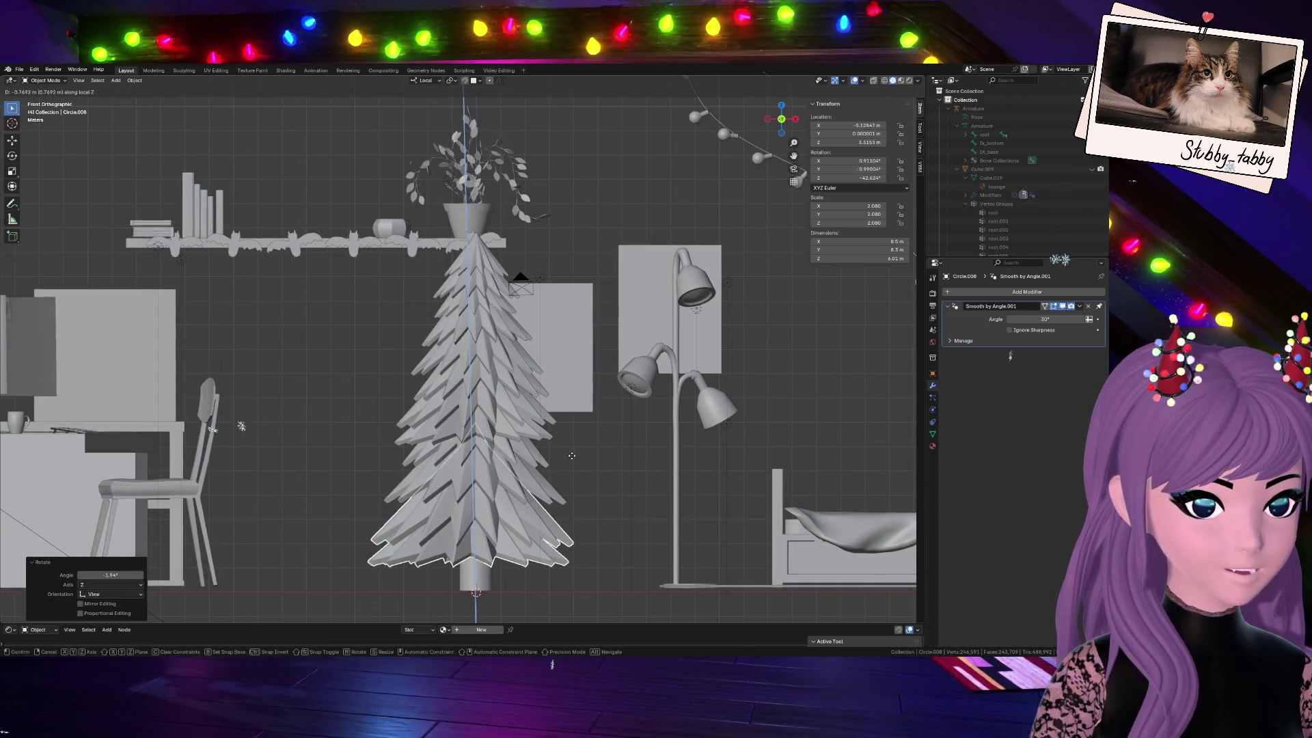
{"action": "left_click", "coordinate": [572, 451]}
{"action": "key", "text": "s"}
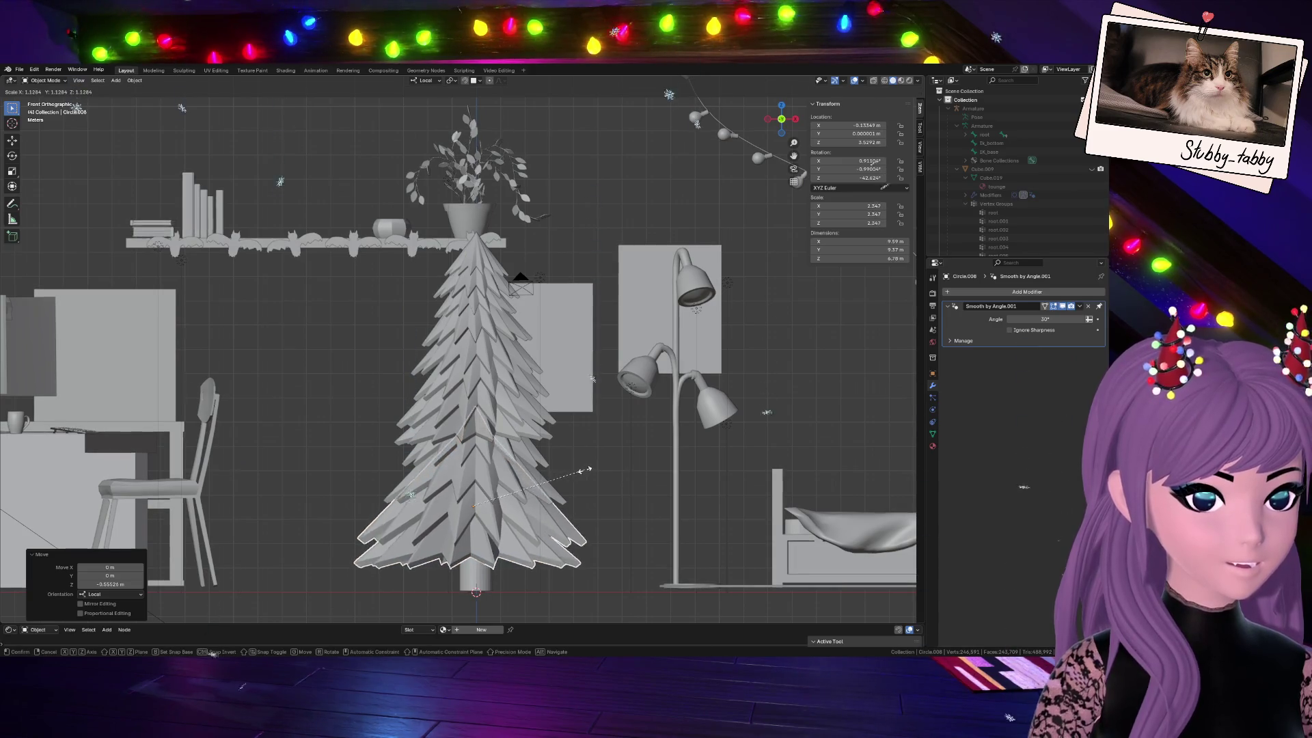
{"action": "left_click", "coordinate": [581, 471]}
{"action": "key", "text": "r"}
{"action": "key", "text": "z"}
{"action": "key", "text": "z"}
{"action": "left_click", "coordinate": [570, 495]}
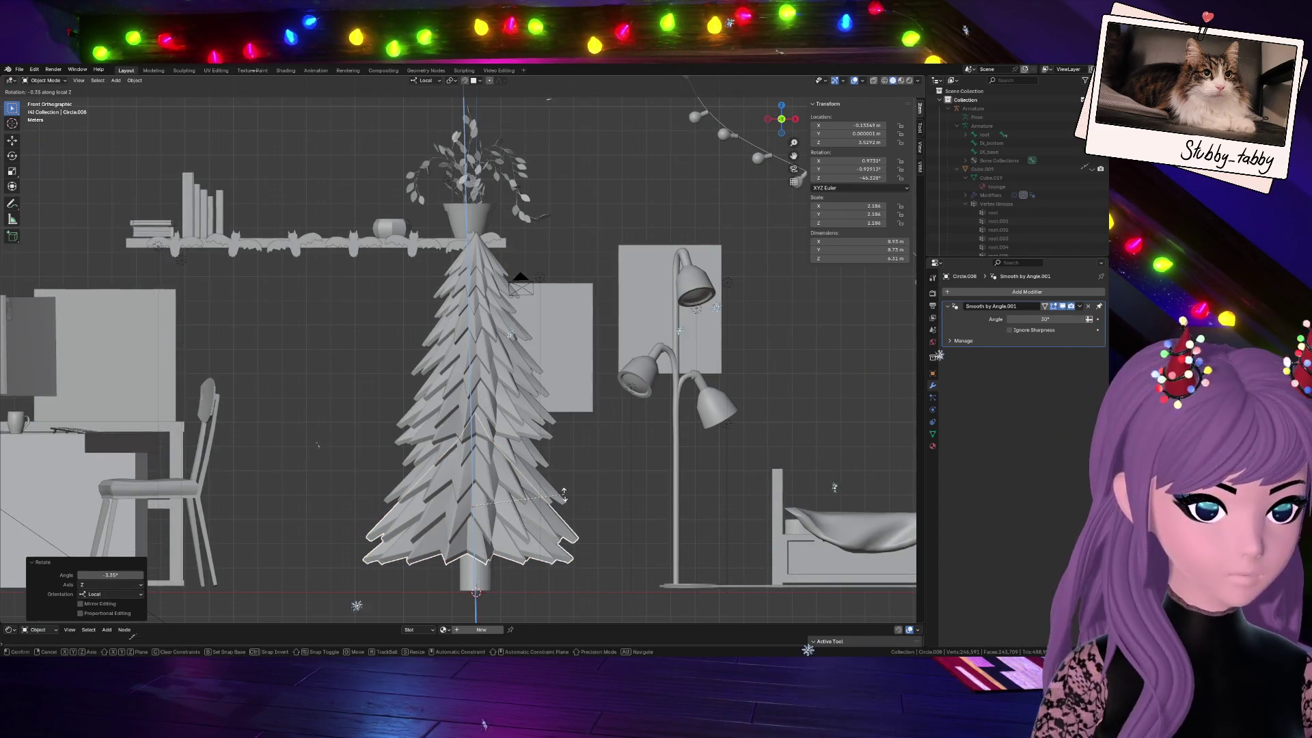
Nudge tiers Circle.006 and Circle.005 into place above the base
{"action": "left_click", "coordinate": [316, 505]}
{"action": "left_click", "coordinate": [481, 446]}
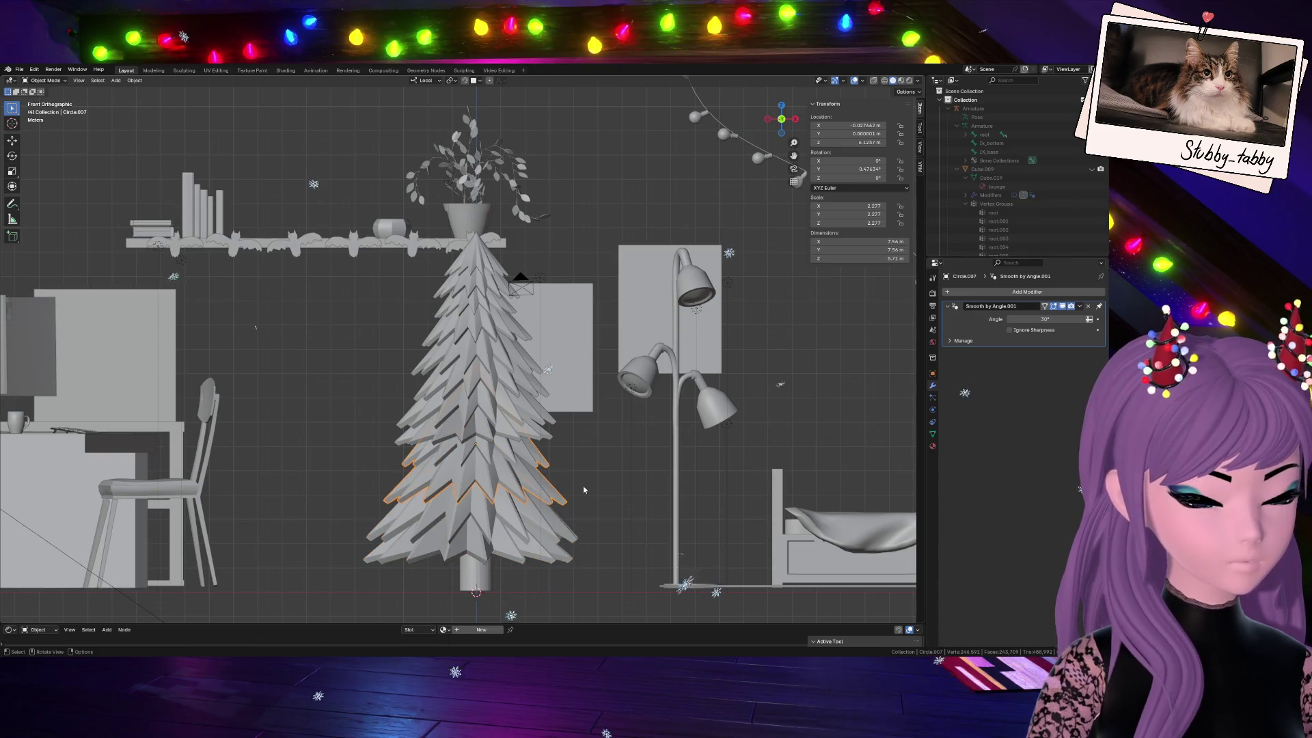
{"action": "left_click", "coordinate": [490, 429]}
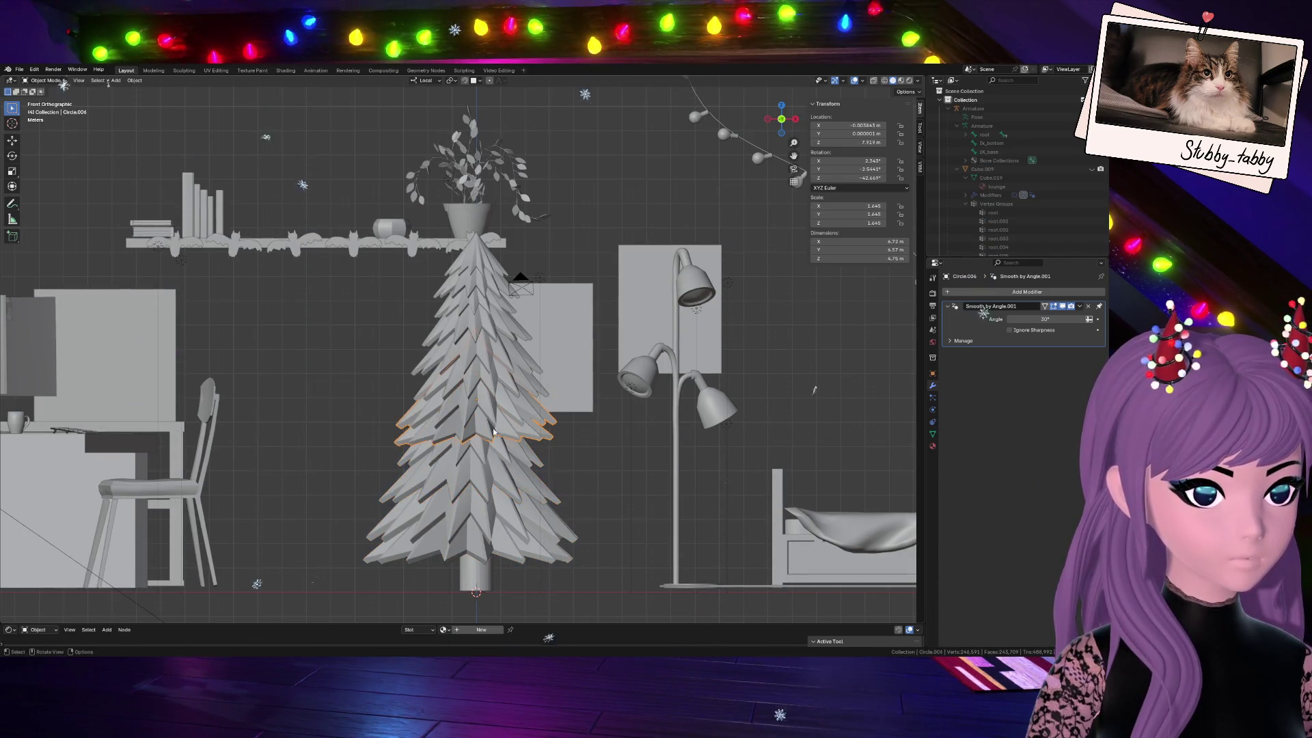
{"action": "key", "text": "g"}
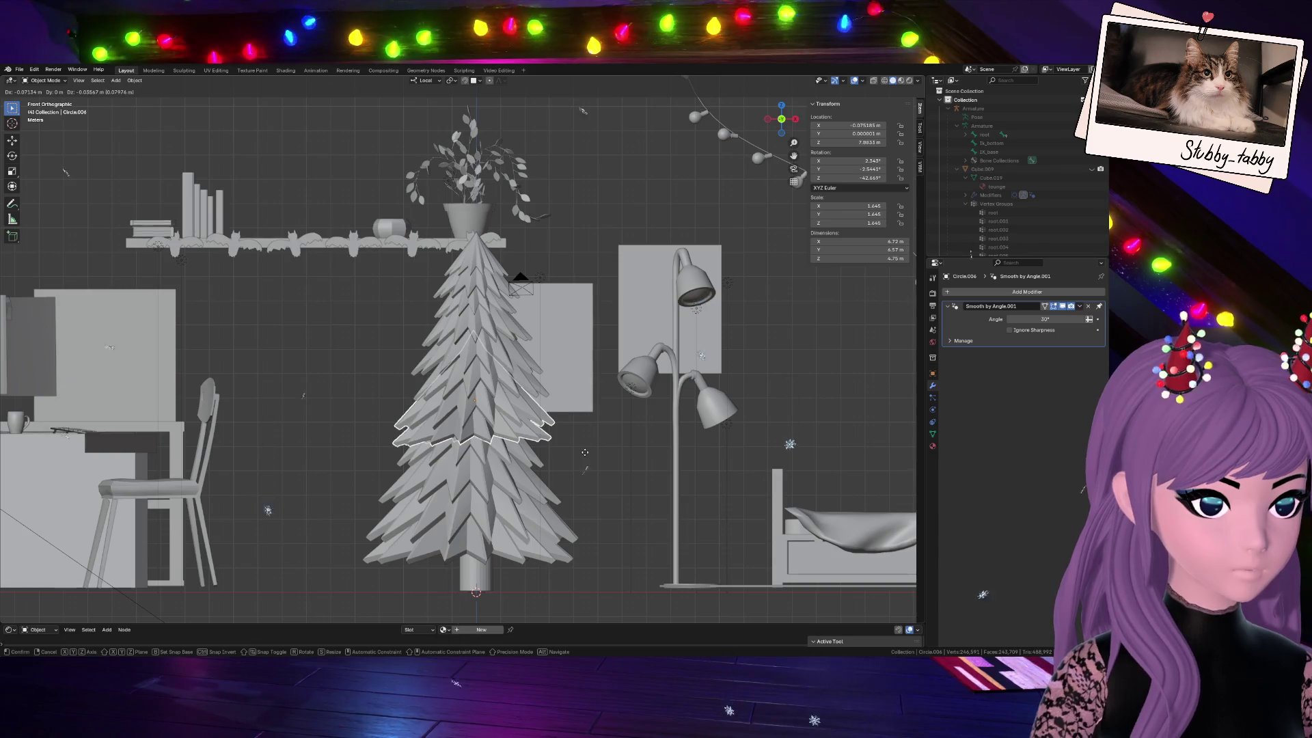
{"action": "left_click", "coordinate": [585, 458]}
{"action": "left_click", "coordinate": [475, 370]}
{"action": "key", "text": "g"}
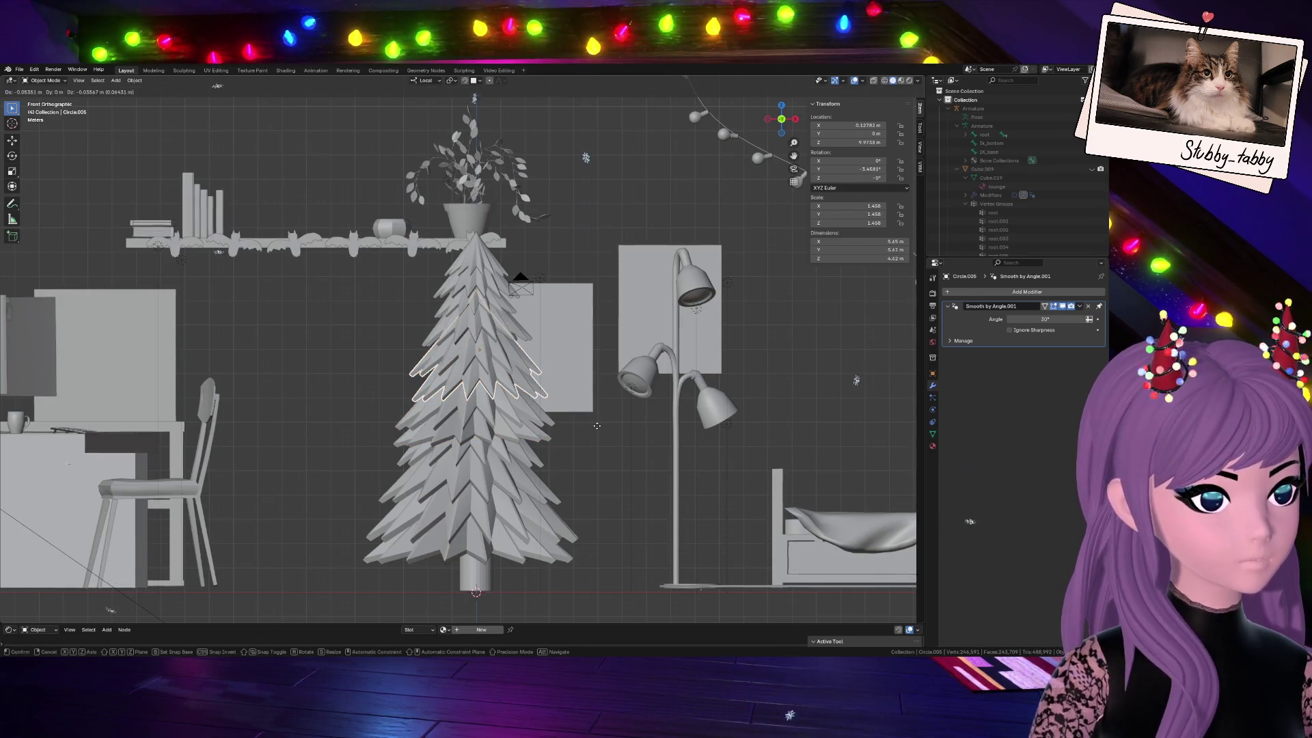
{"action": "left_click", "coordinate": [596, 425]}
{"action": "scroll", "coordinate": [586, 473], "scroll_direction": "down", "scroll_amount": 3}
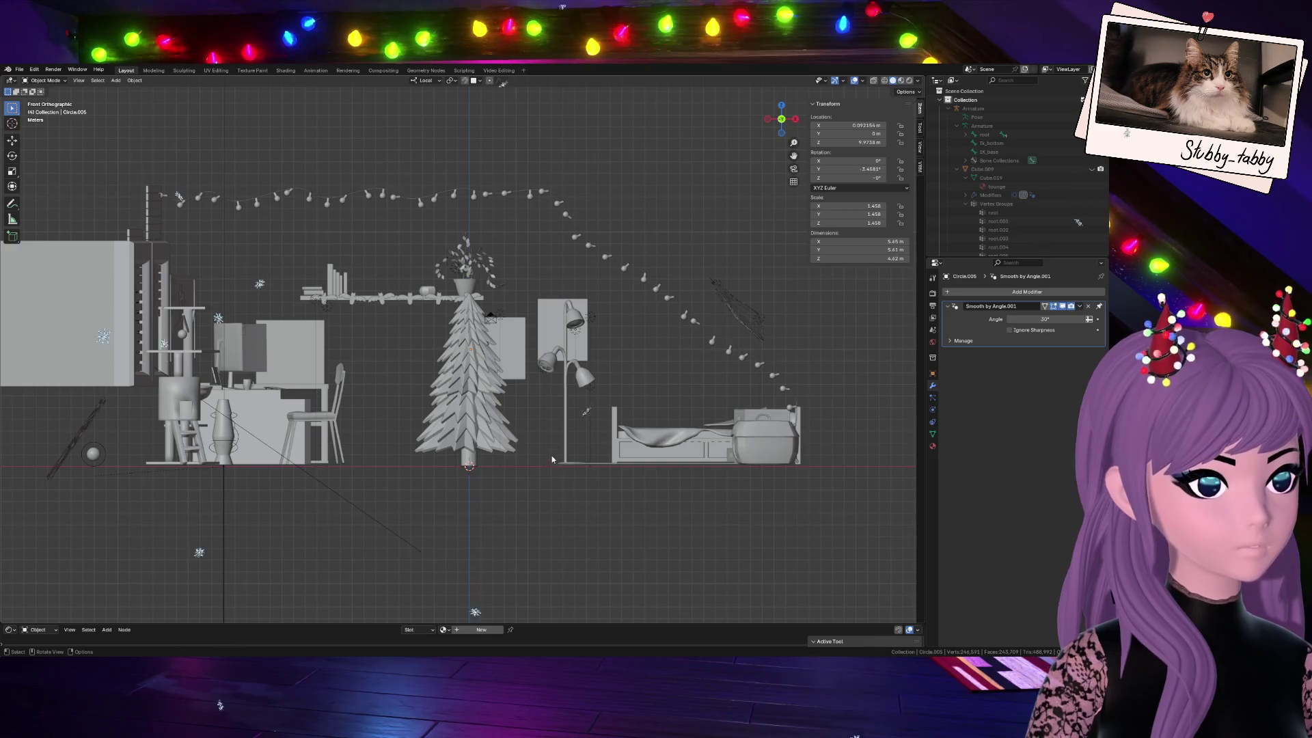
{"action": "mouse_move", "coordinate": [585, 473]}
{"action": "middle_mouse_down"}
{"action": "mouse_move", "coordinate": [812, 464]}
{"action": "mouse_move", "coordinate": [761, 398]}
{"action": "middle_mouse_up"}
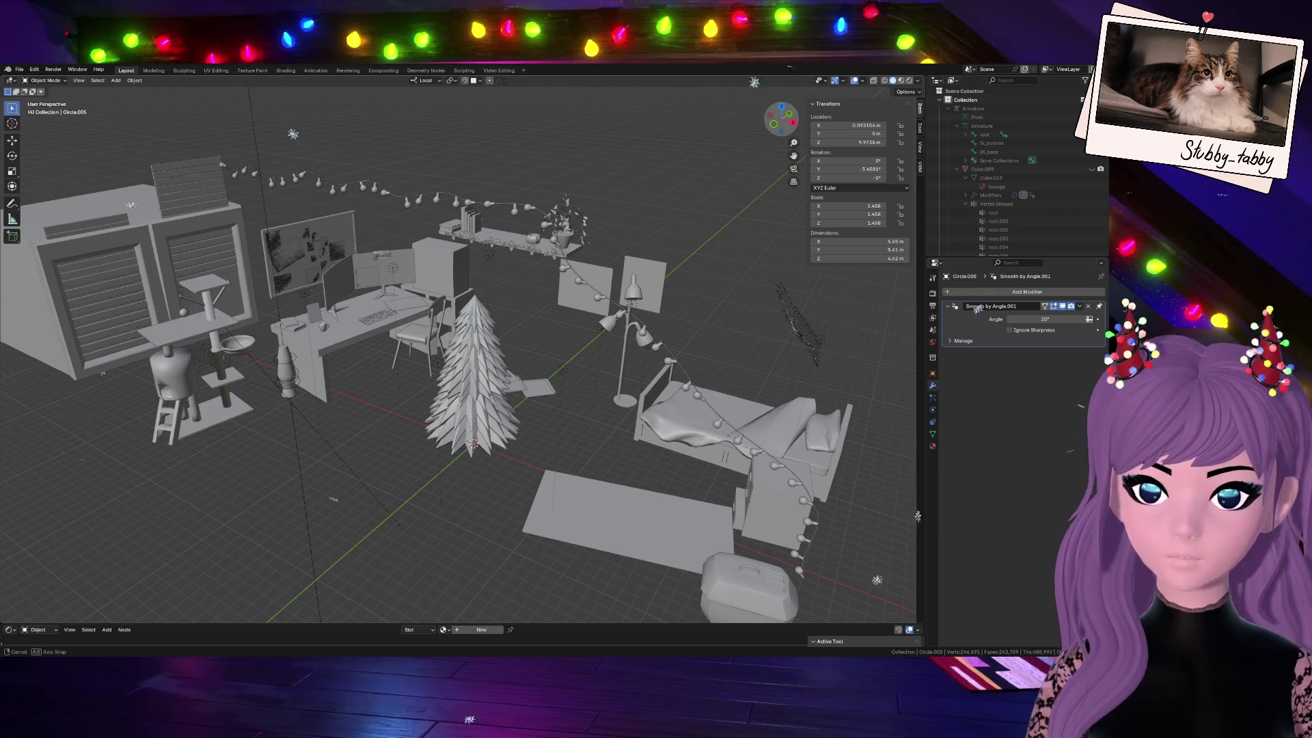
{"action": "mouse_move", "coordinate": [918, 623]}
{"action": "middle_mouse_down"}
{"action": "mouse_move", "coordinate": [132, 621]}
{"action": "mouse_move", "coordinate": [370, 587]}
{"action": "middle_mouse_up"}
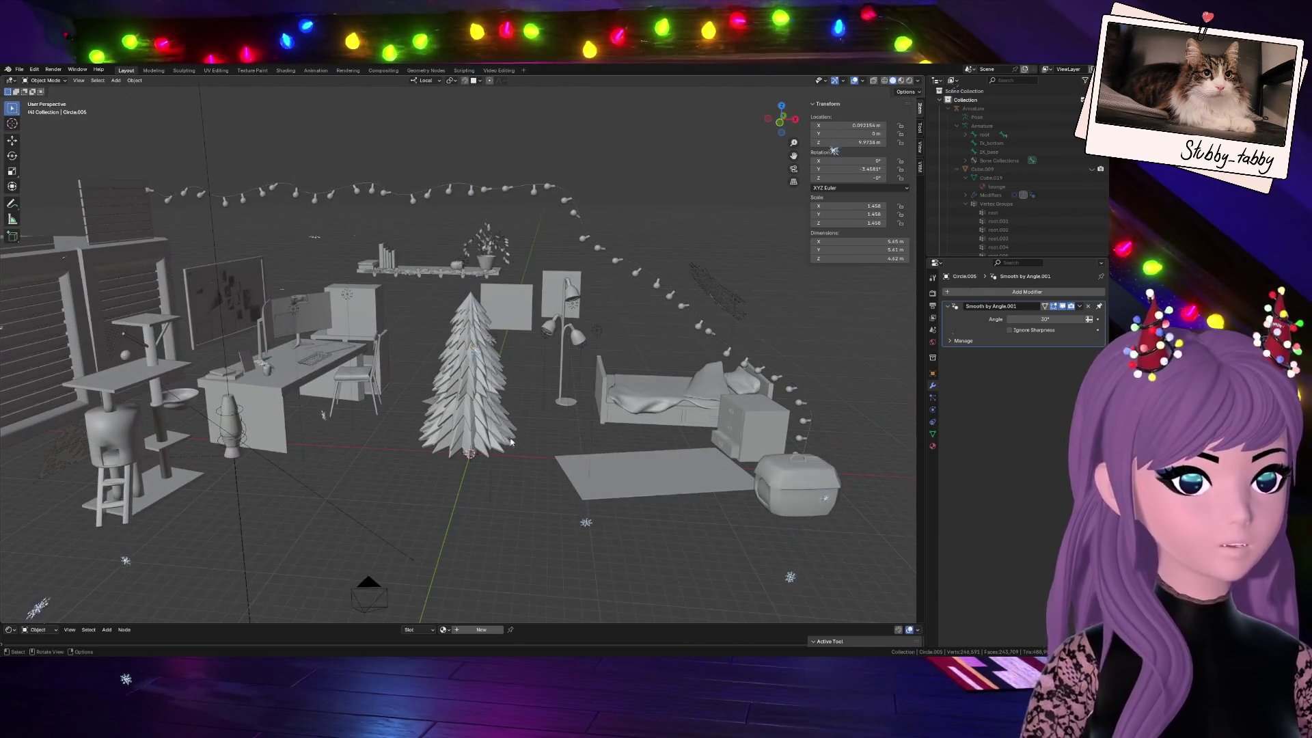
{"action": "scroll", "coordinate": [510, 447], "scroll_direction": "up", "scroll_amount": 3}
{"action": "scroll", "coordinate": [443, 562], "scroll_direction": "down", "scroll_amount": 4}
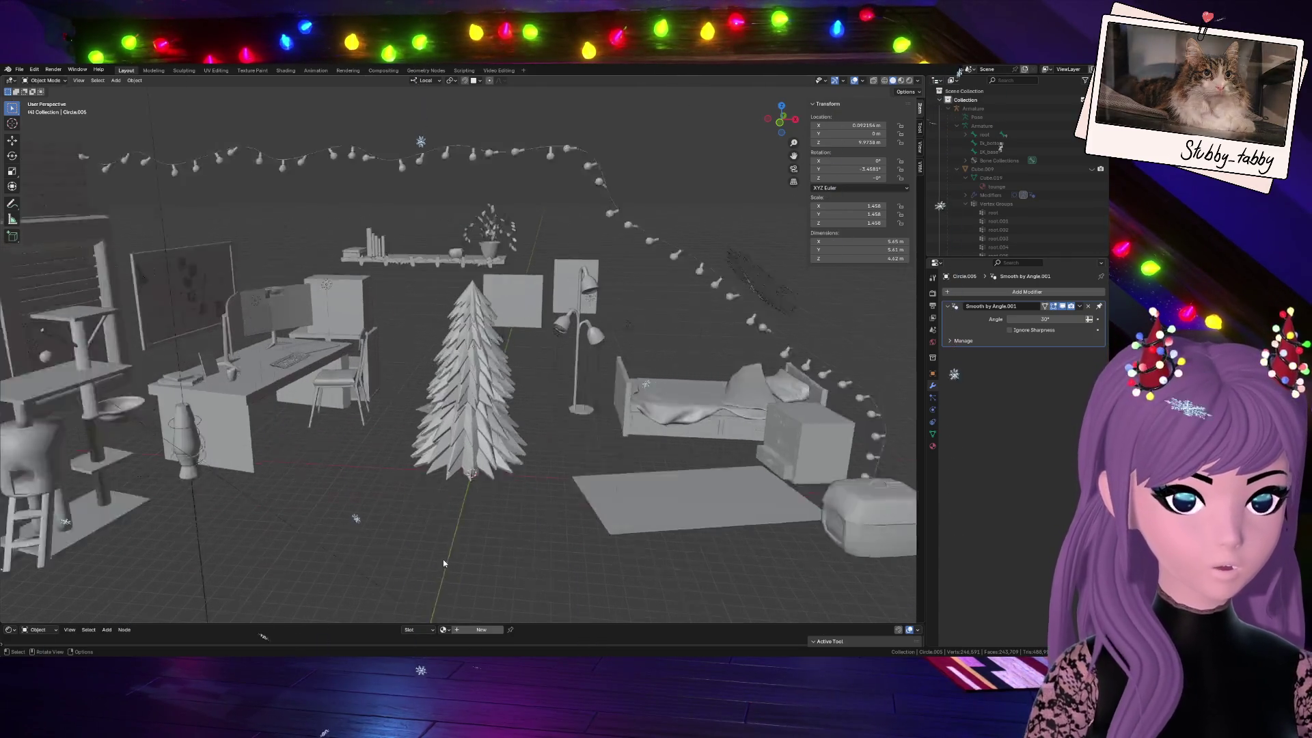
{"action": "scroll", "coordinate": [443, 563], "scroll_direction": "up", "scroll_amount": 3}
{"action": "scroll", "coordinate": [480, 438], "scroll_direction": "down", "scroll_amount": 5}
{"action": "scroll", "coordinate": [480, 440], "scroll_direction": "up", "scroll_amount": 5}
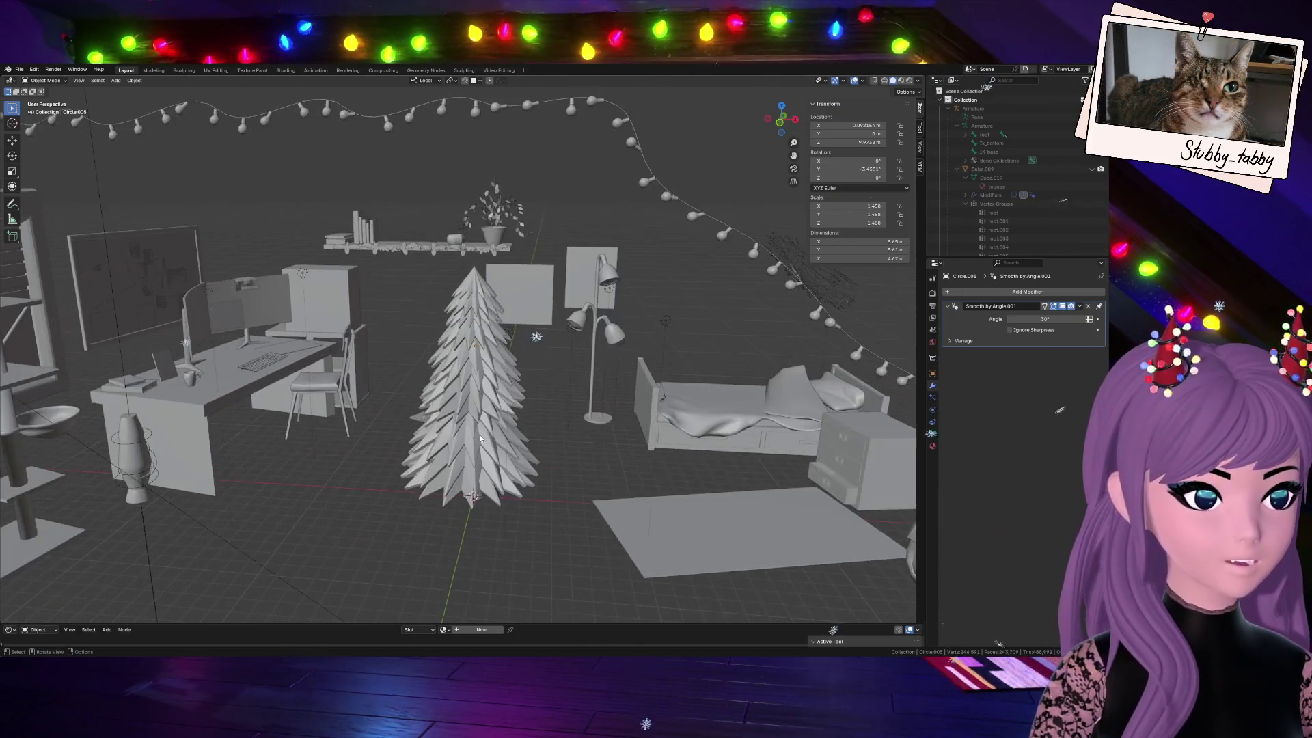
{"action": "scroll", "coordinate": [479, 439], "scroll_direction": "up", "scroll_amount": 2}
{"action": "scroll", "coordinate": [480, 438], "scroll_direction": "down", "scroll_amount": 5}
{"action": "scroll", "coordinate": [477, 389], "scroll_direction": "up", "scroll_amount": 6}
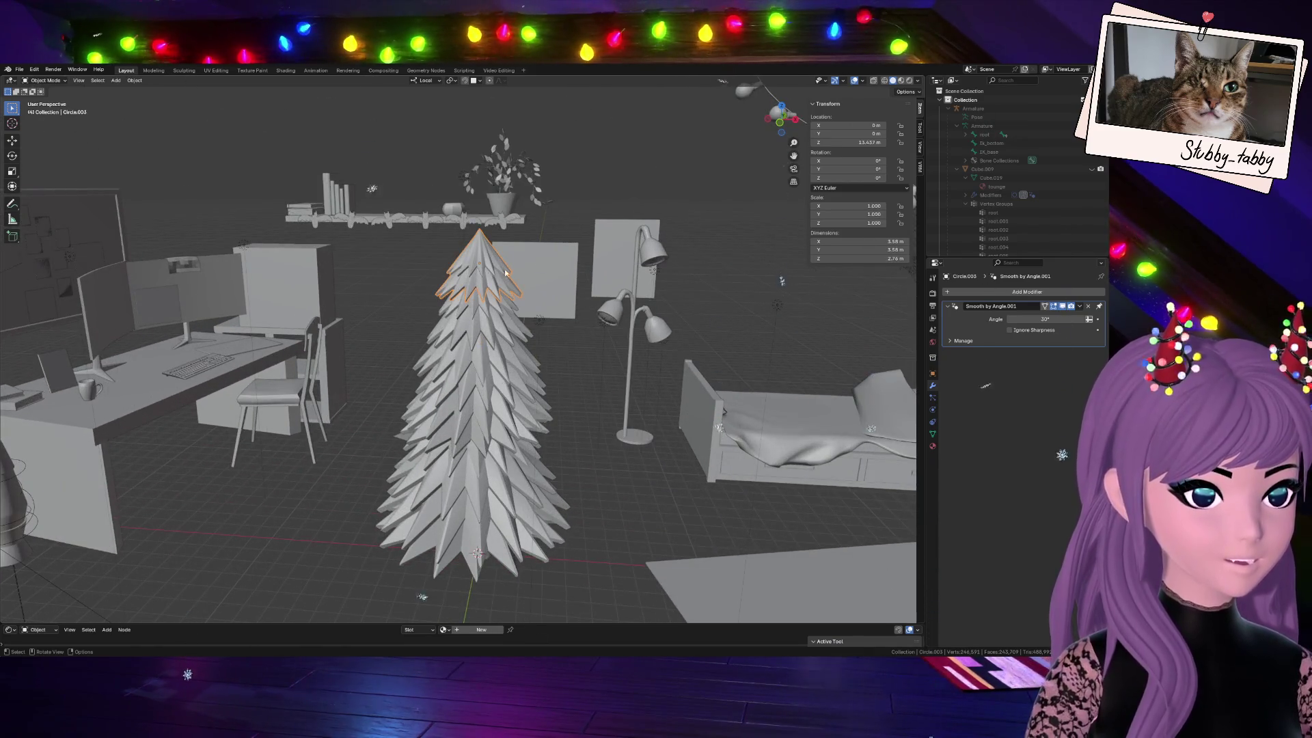
{"action": "left_click", "coordinate": [786, 138]}
Select all the cone tiers and join them into one tree object
{"action": "left_click", "coordinate": [478, 383], "text": "shift"}
{"action": "left_click", "coordinate": [479, 431], "text": "shift"}
{"action": "left_click", "coordinate": [479, 482], "text": "shift"}
{"action": "left_click", "coordinate": [483, 531], "text": "shift"}
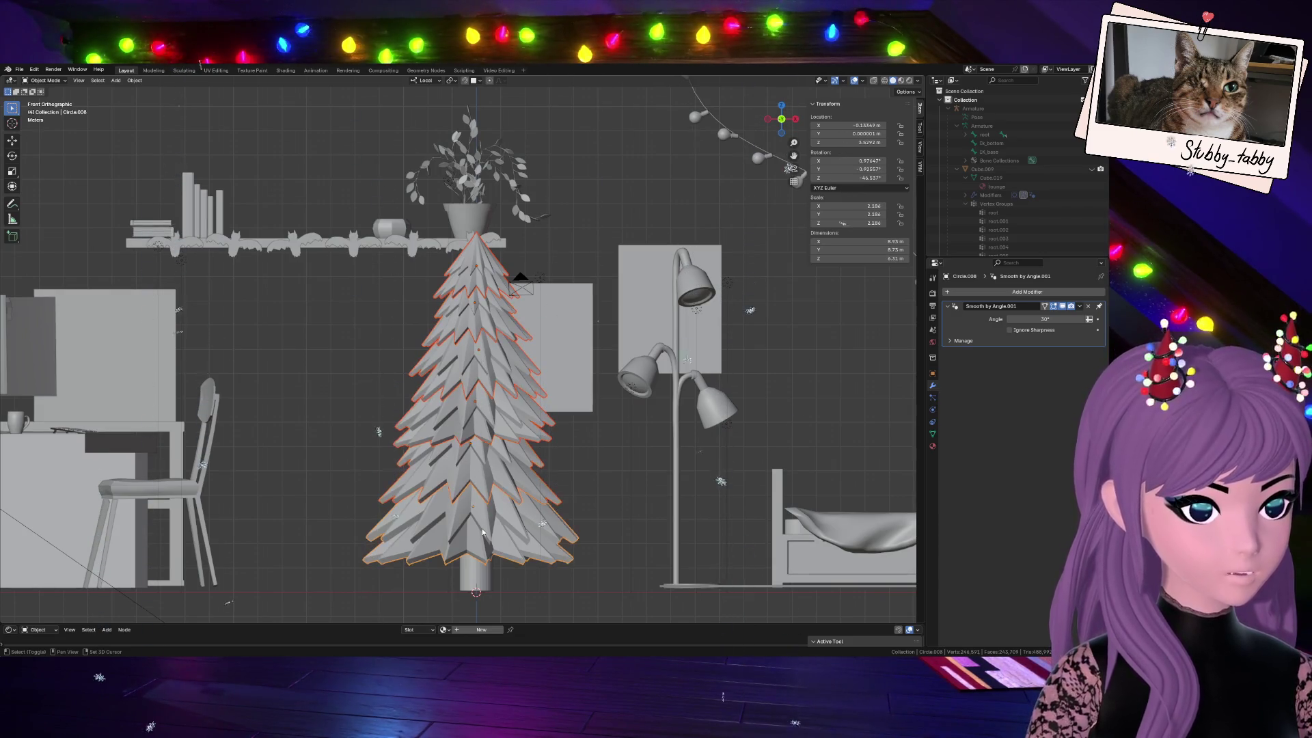
{"action": "key", "text": "ctrl+j"}
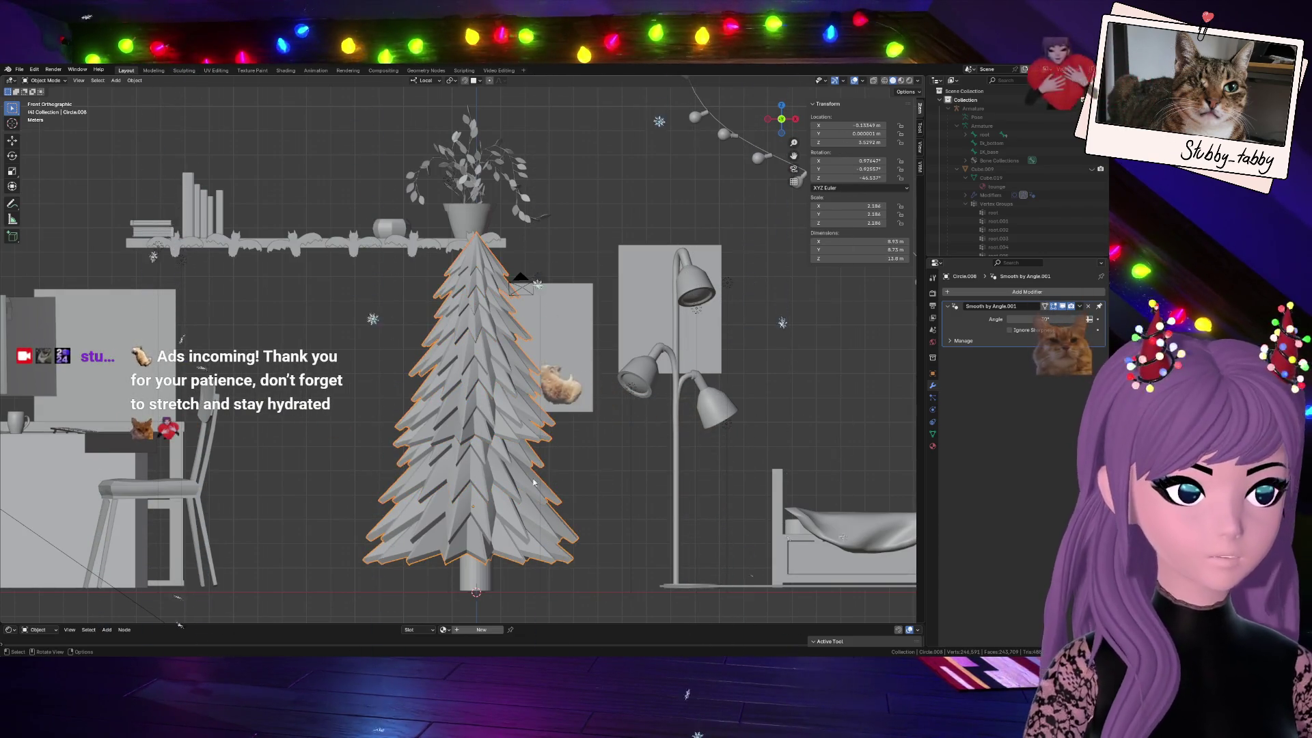
Check the trunk's and tree's X alignment with cancelled moves
{"action": "left_click", "coordinate": [480, 572], "text": "shift"}
{"action": "left_click", "coordinate": [485, 575]}
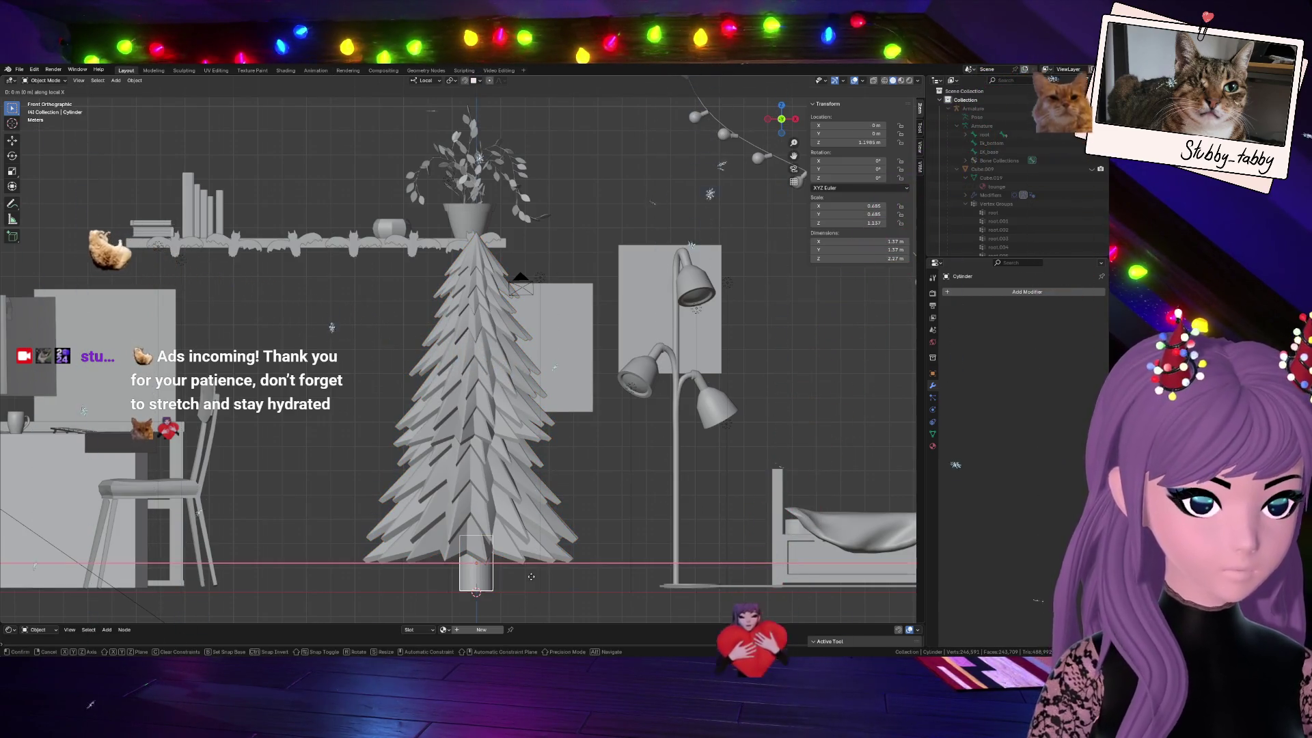
{"action": "key", "text": "g"}
{"action": "key", "text": "x"}
{"action": "key", "text": "Escape"}
{"action": "left_click", "coordinate": [534, 490]}
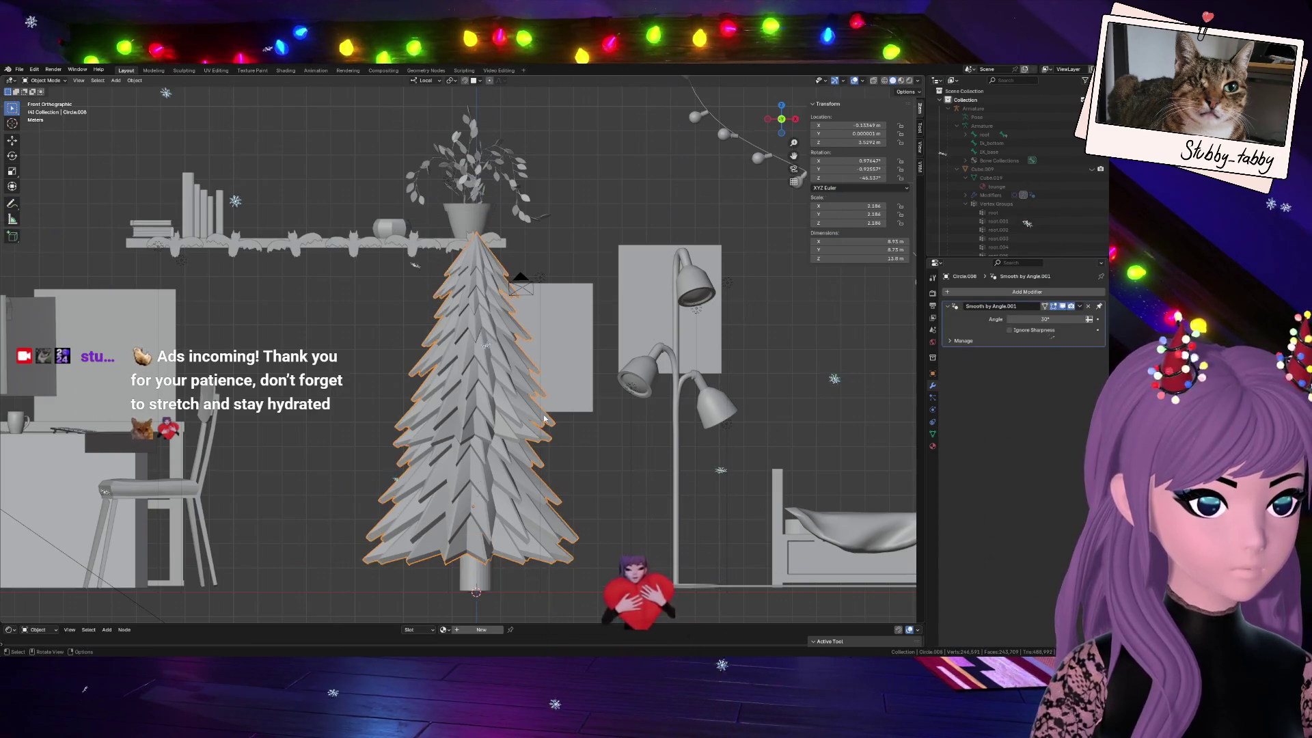
{"action": "key", "text": "g"}
{"action": "key", "text": "x"}
{"action": "key", "text": "x"}
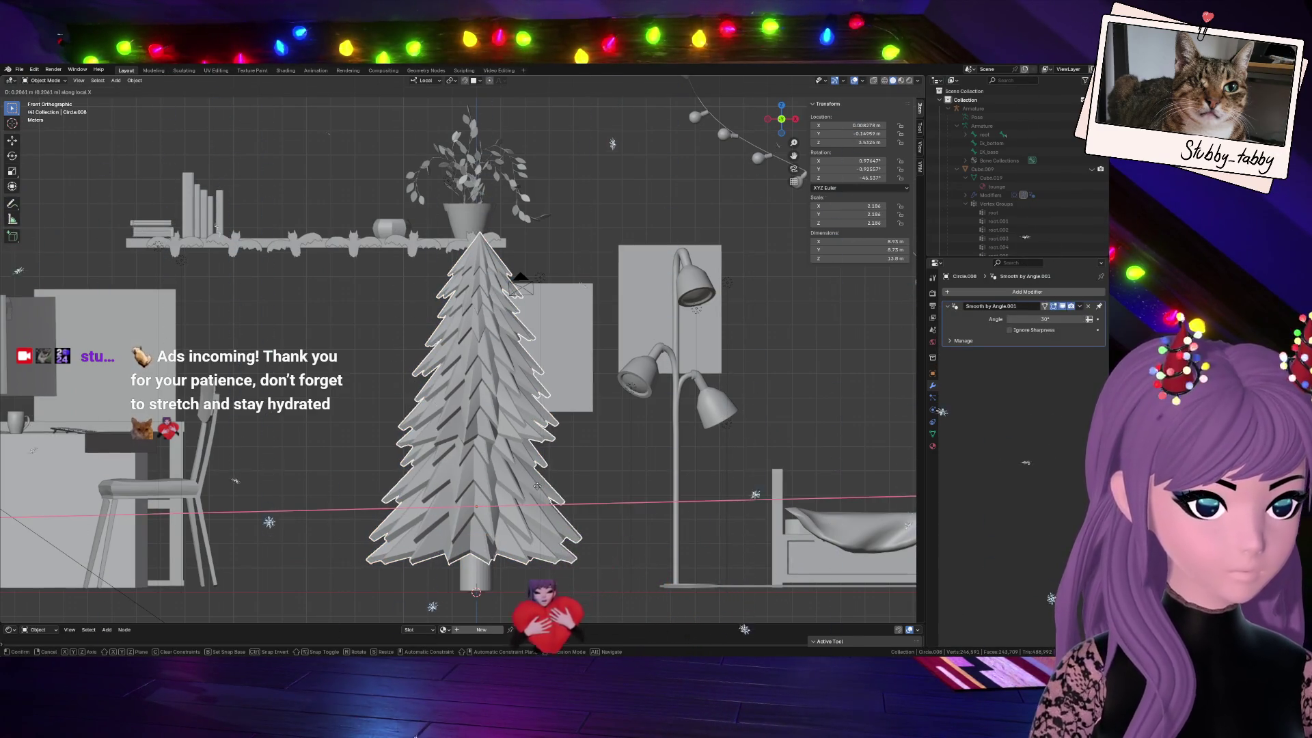
{"action": "key", "text": "Escape"}
Join the trunk into the tree, undo it, and make the tree active again
{"action": "left_click", "coordinate": [477, 574], "text": "shift"}
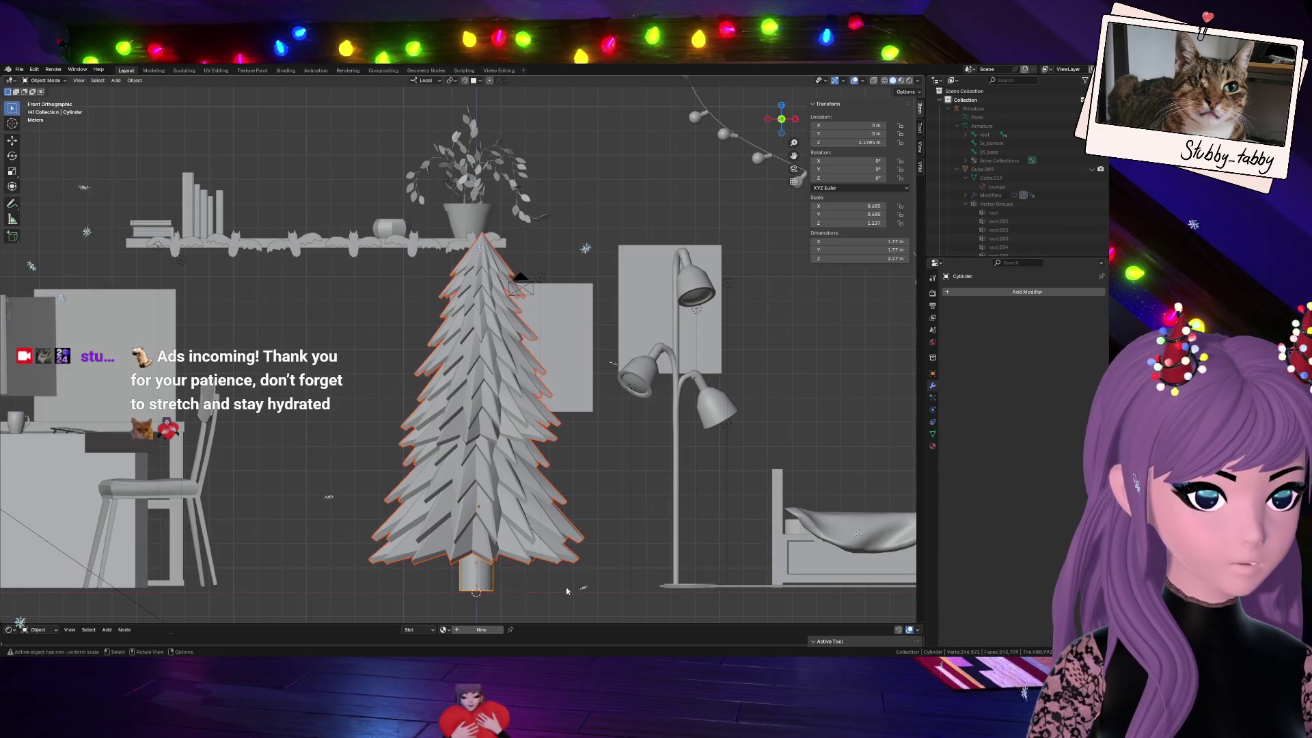
{"action": "key", "text": "ctrl+j"}
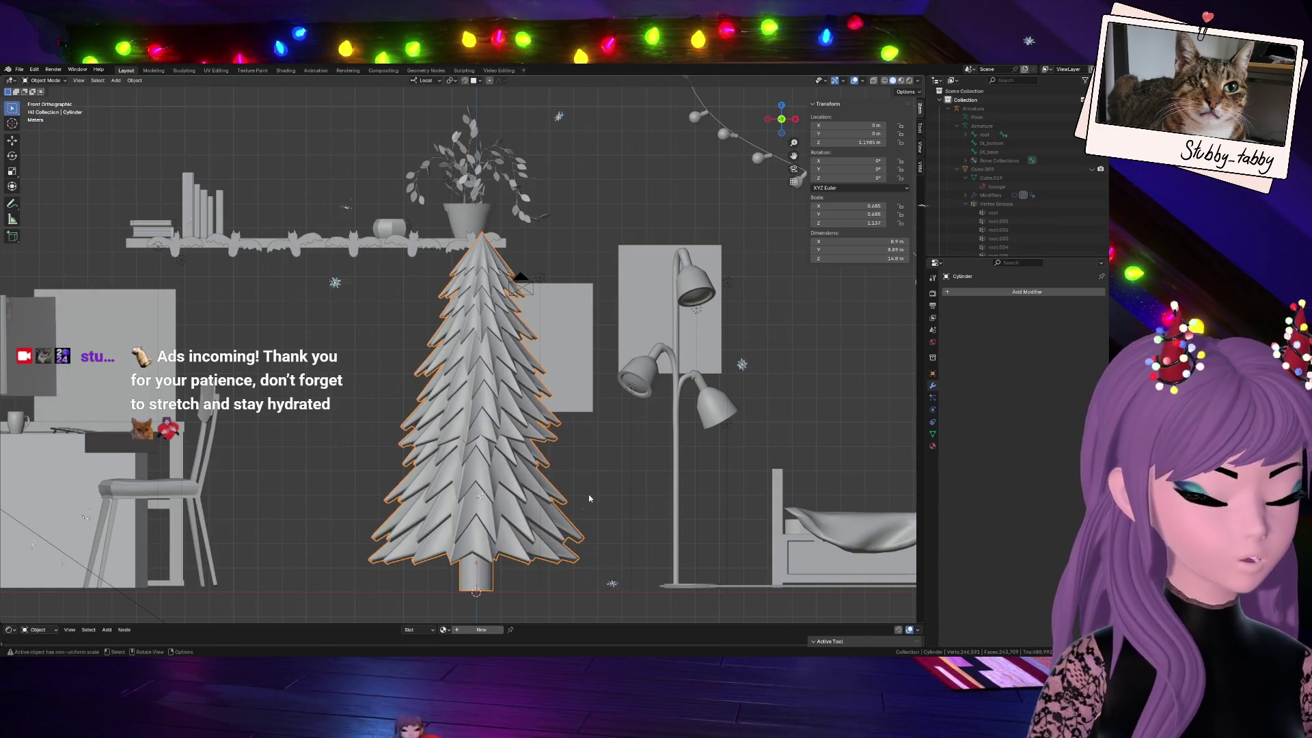
{"action": "key", "text": "ctrl+z"}
{"action": "left_click", "coordinate": [490, 503], "text": "shift"}
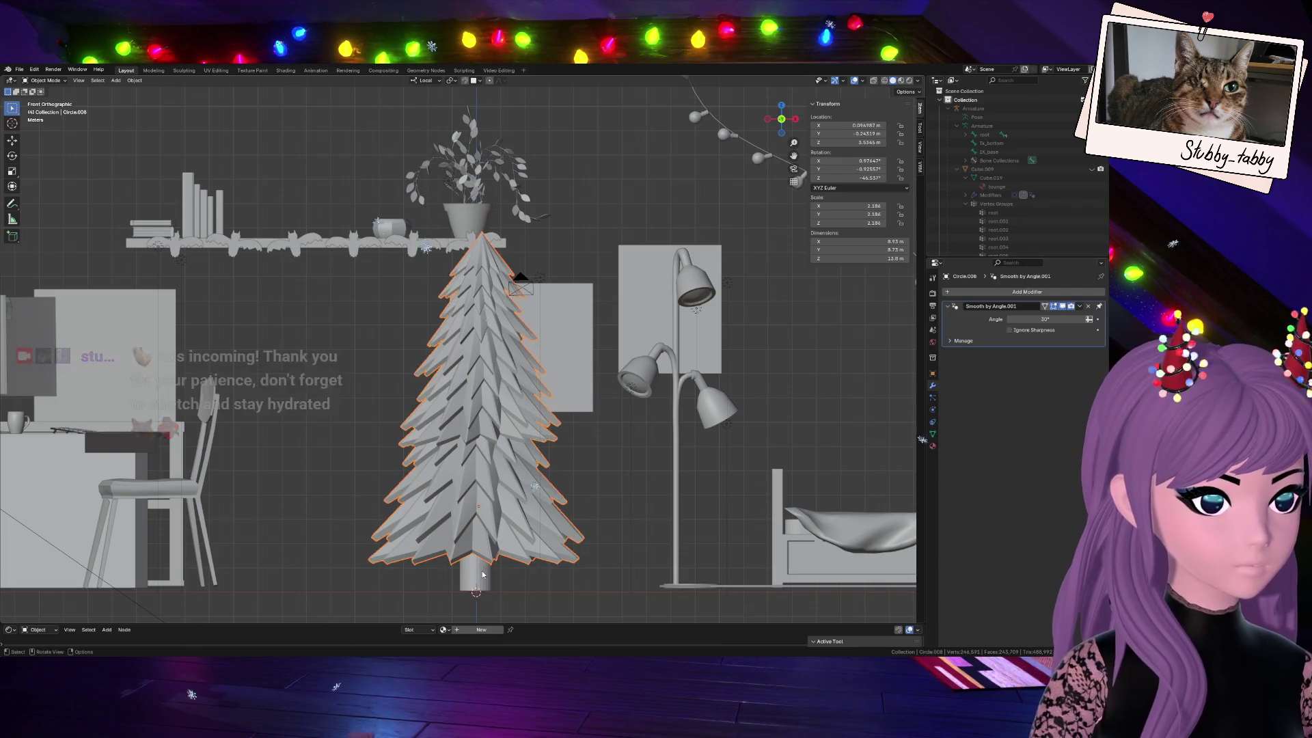
{"action": "left_click", "coordinate": [490, 504], "text": "shift"}
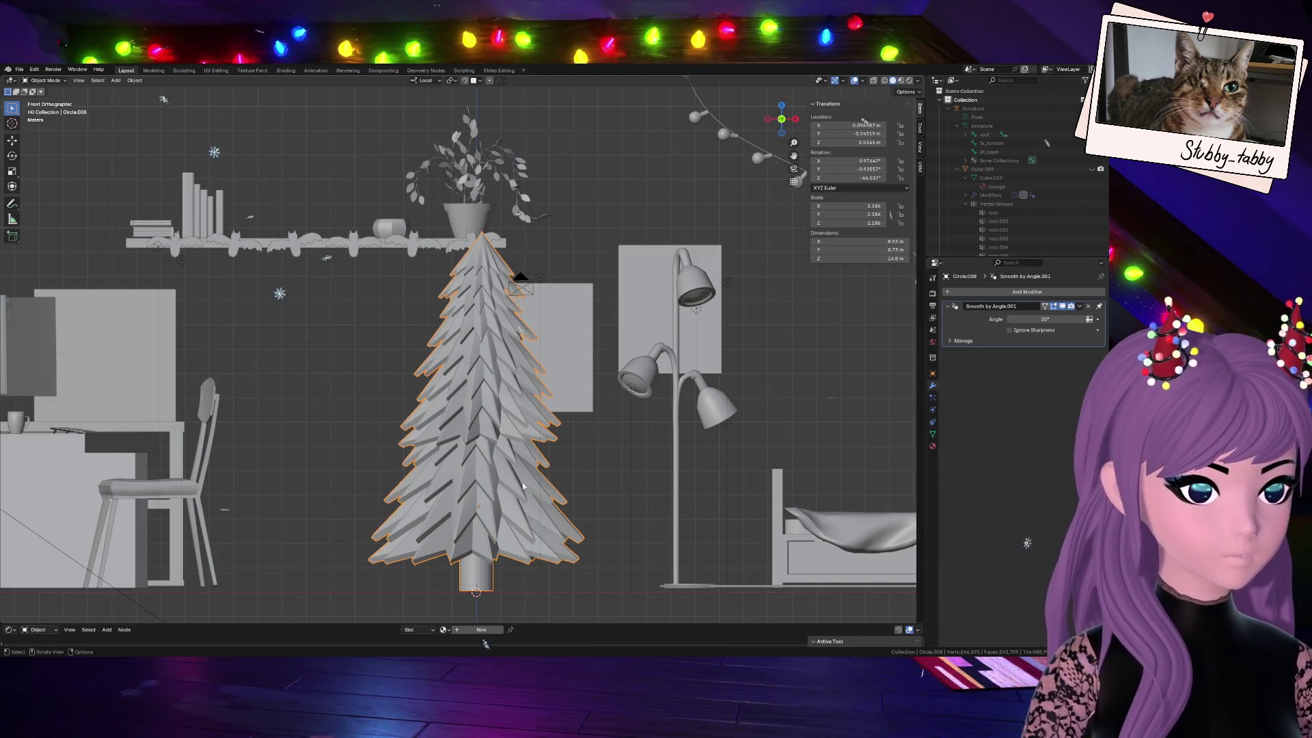
Try Shade Smooth on the tree and orbit to judge the result
{"action": "left_click", "coordinate": [563, 500]}
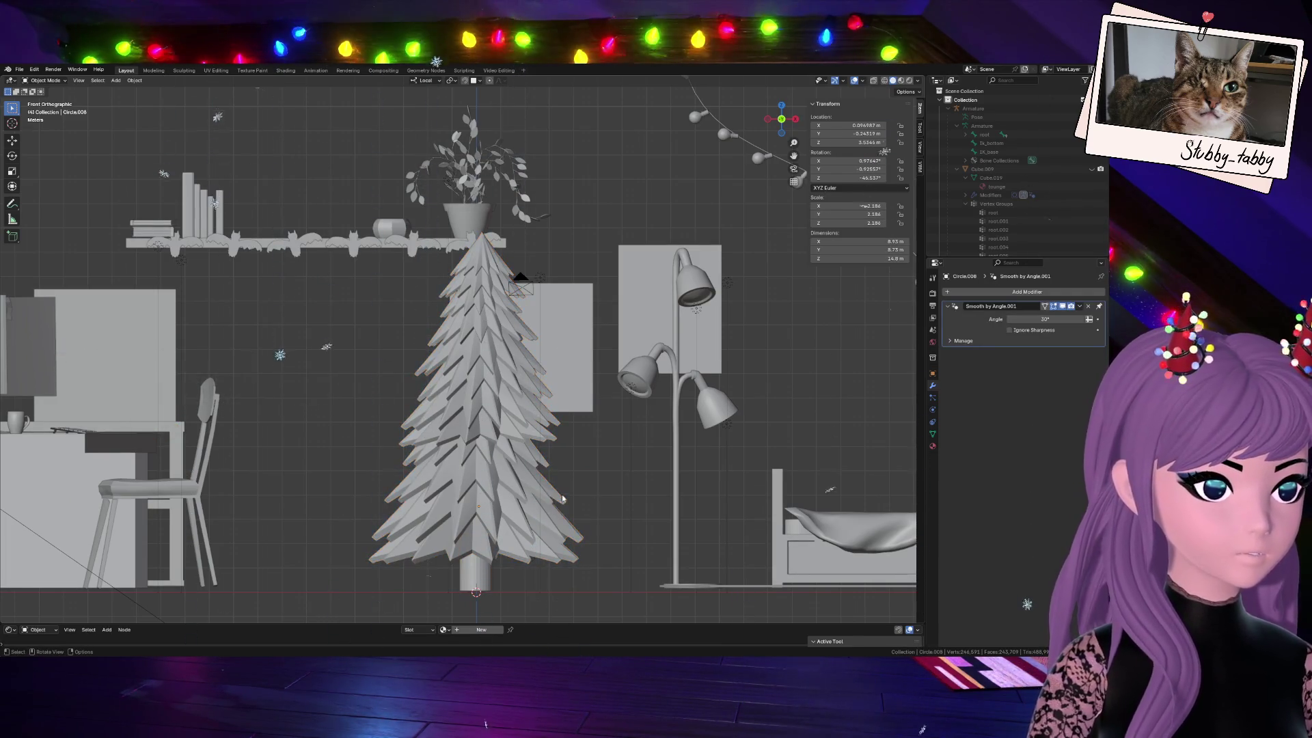
{"action": "right_click", "coordinate": [515, 492]}
{"action": "left_click", "coordinate": [499, 489]}
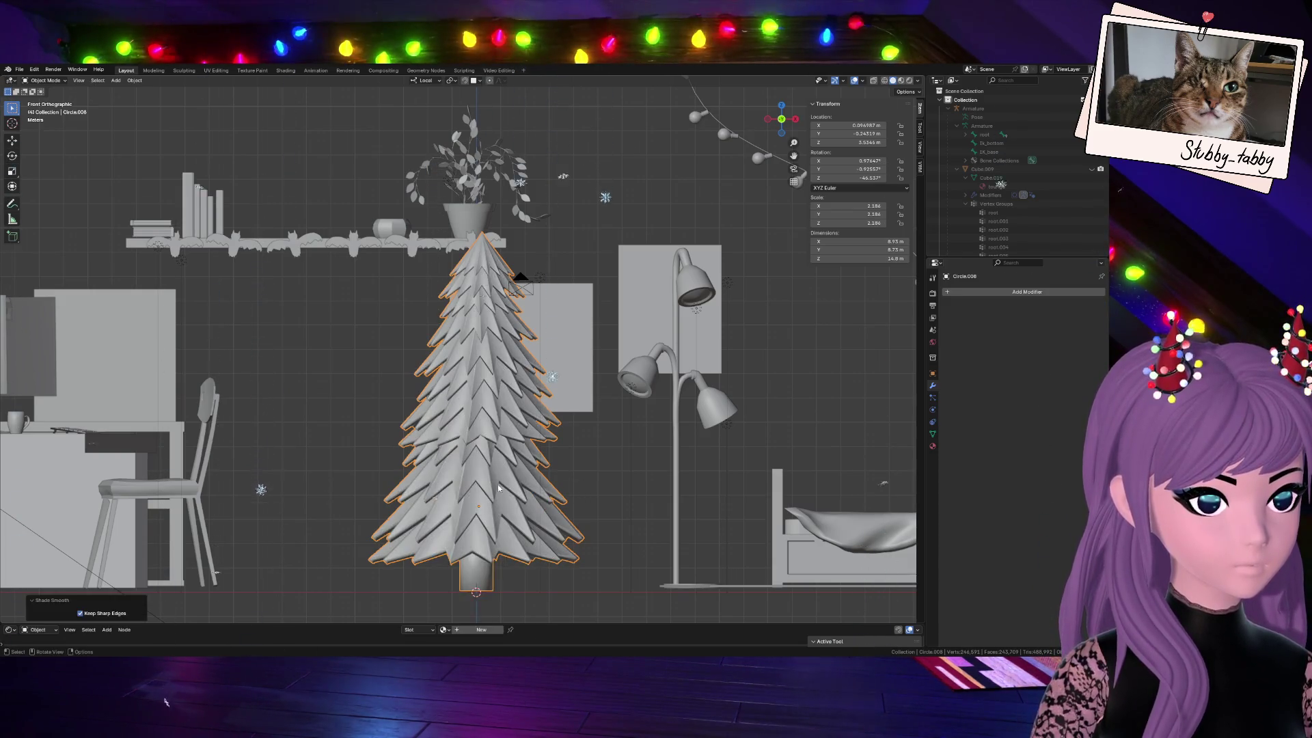
{"action": "mouse_move", "coordinate": [531, 497]}
{"action": "middle_mouse_down"}
{"action": "mouse_move", "coordinate": [775, 518]}
{"action": "mouse_move", "coordinate": [869, 443]}
{"action": "mouse_move", "coordinate": [580, 509]}
{"action": "mouse_move", "coordinate": [363, 431]}
{"action": "middle_mouse_up"}
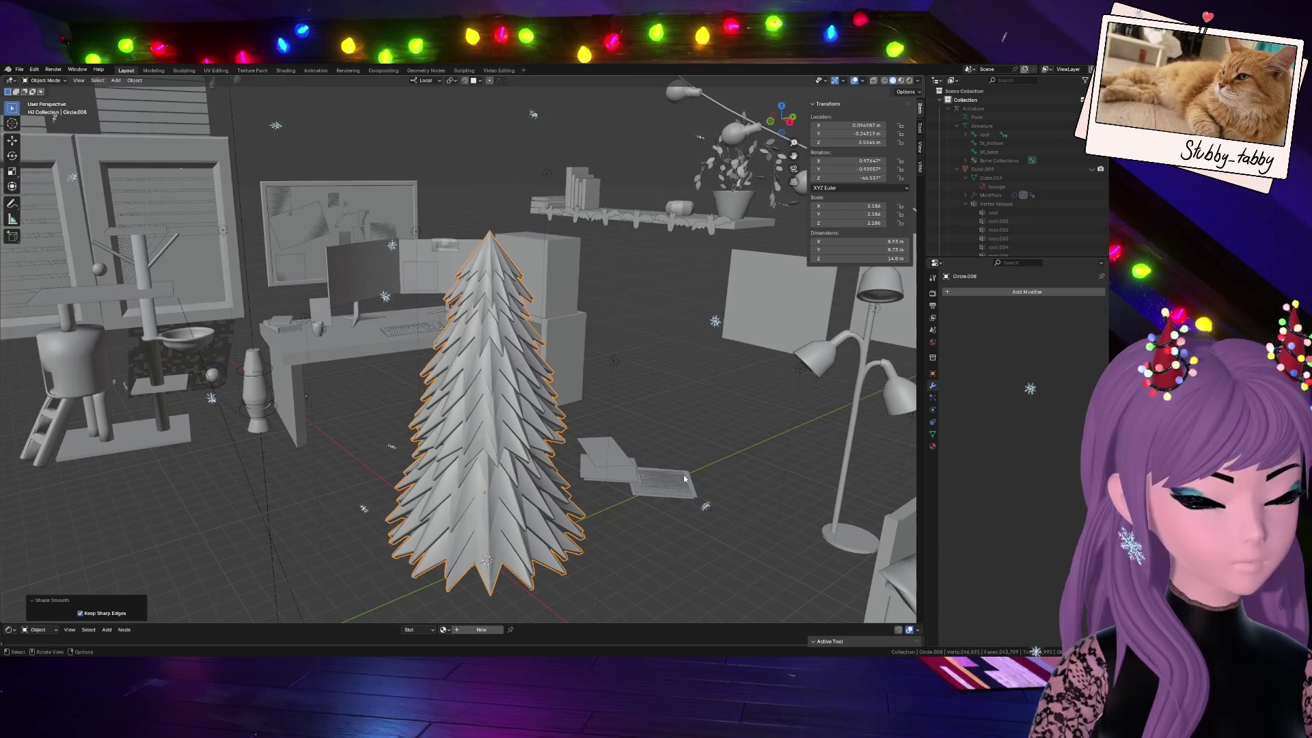
{"action": "scroll", "coordinate": [686, 478], "scroll_direction": "down", "scroll_amount": 3}
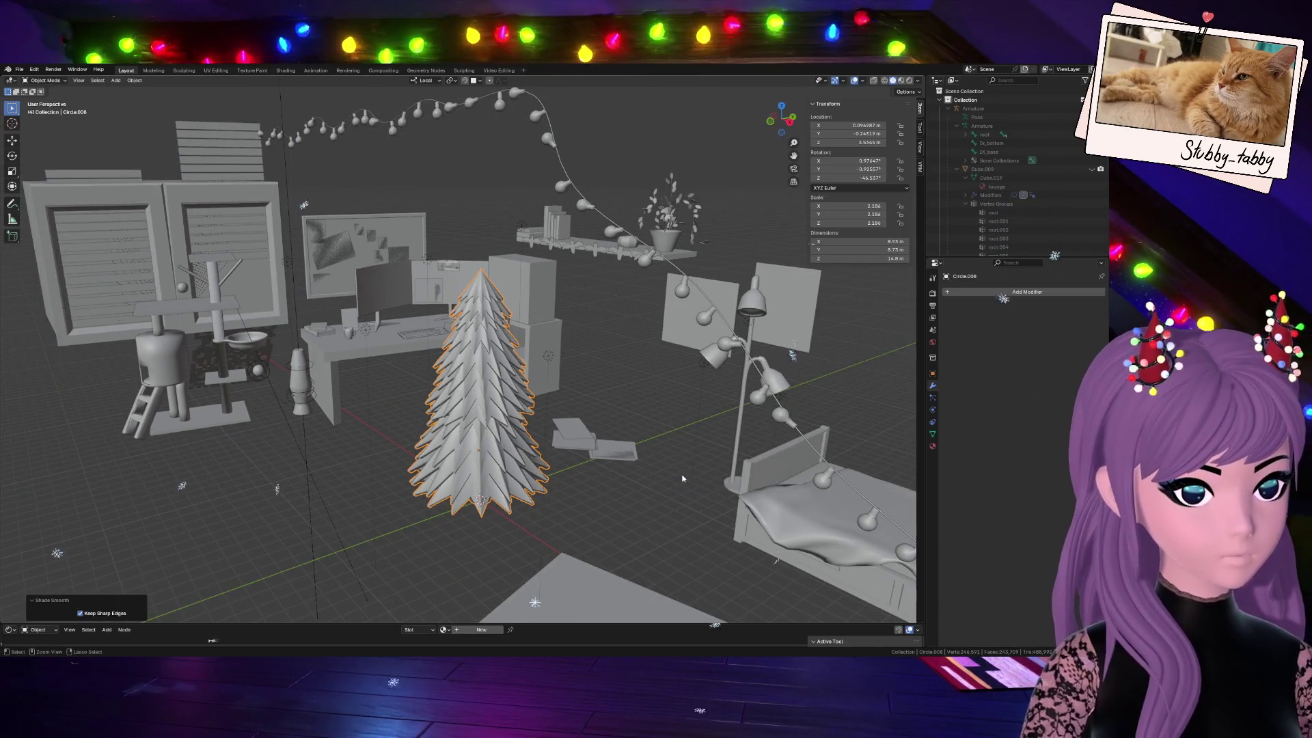
{"action": "scroll", "coordinate": [615, 451], "scroll_direction": "up", "scroll_amount": 5}
Try Shade Auto Smooth and Shade Smooth, undo, and bring up the Add Modifier list
{"action": "right_click", "coordinate": [544, 429]}
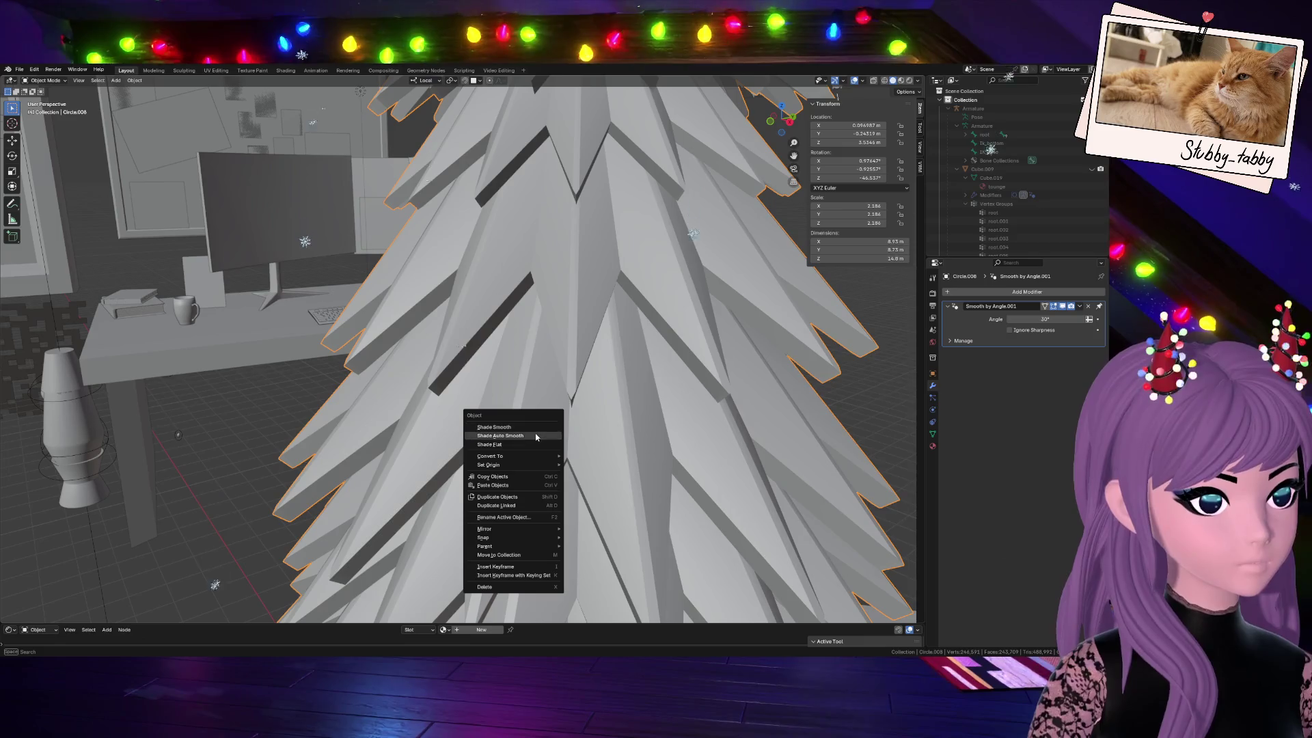
{"action": "left_click", "coordinate": [535, 433]}
{"action": "scroll", "coordinate": [535, 434], "scroll_direction": "down", "scroll_amount": 5}
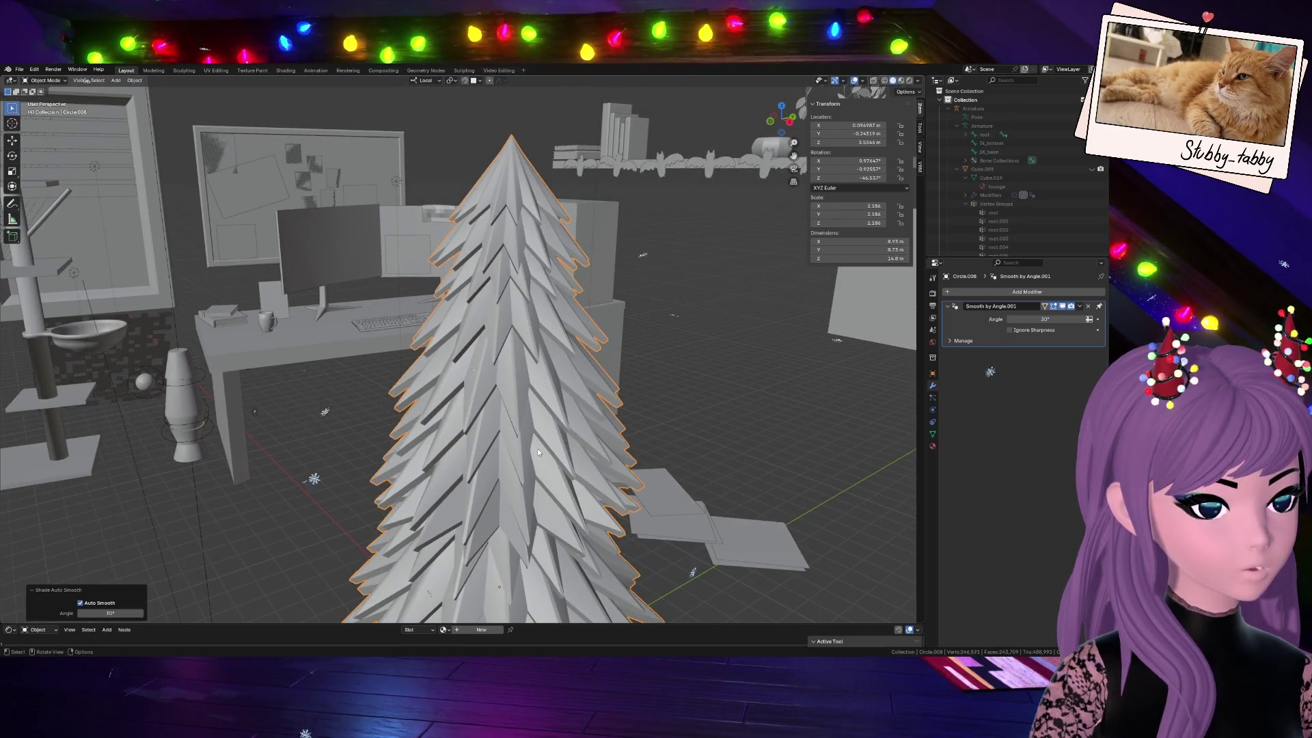
{"action": "right_click", "coordinate": [541, 439]}
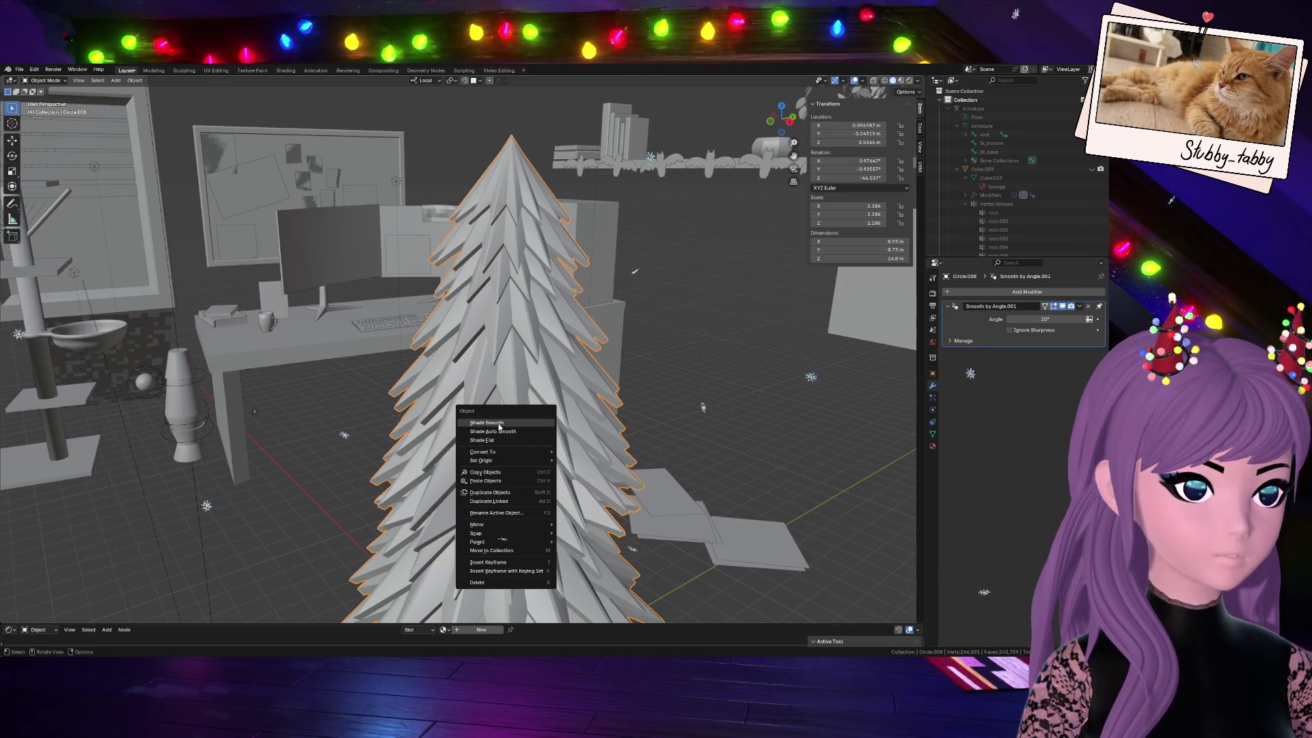
{"action": "left_click", "coordinate": [499, 425]}
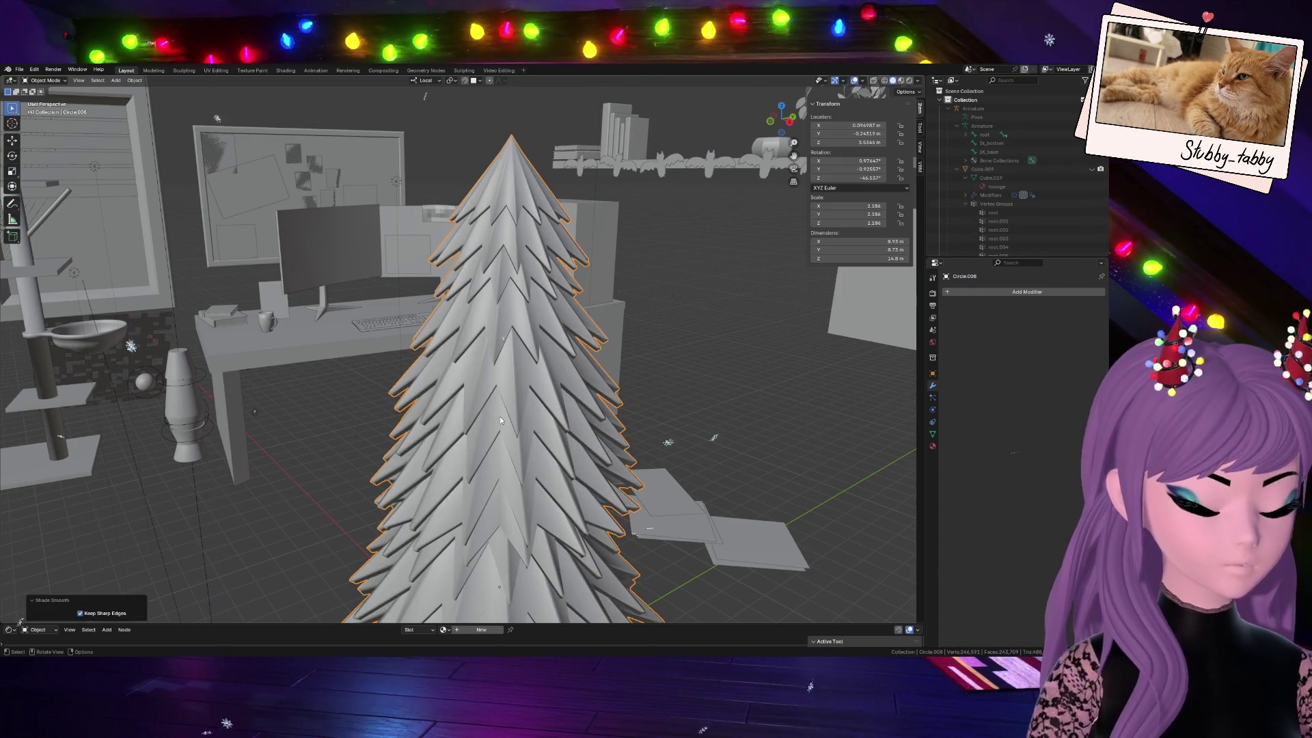
{"action": "key", "text": "ctrl+z"}
{"action": "left_click", "coordinate": [1001, 292]}
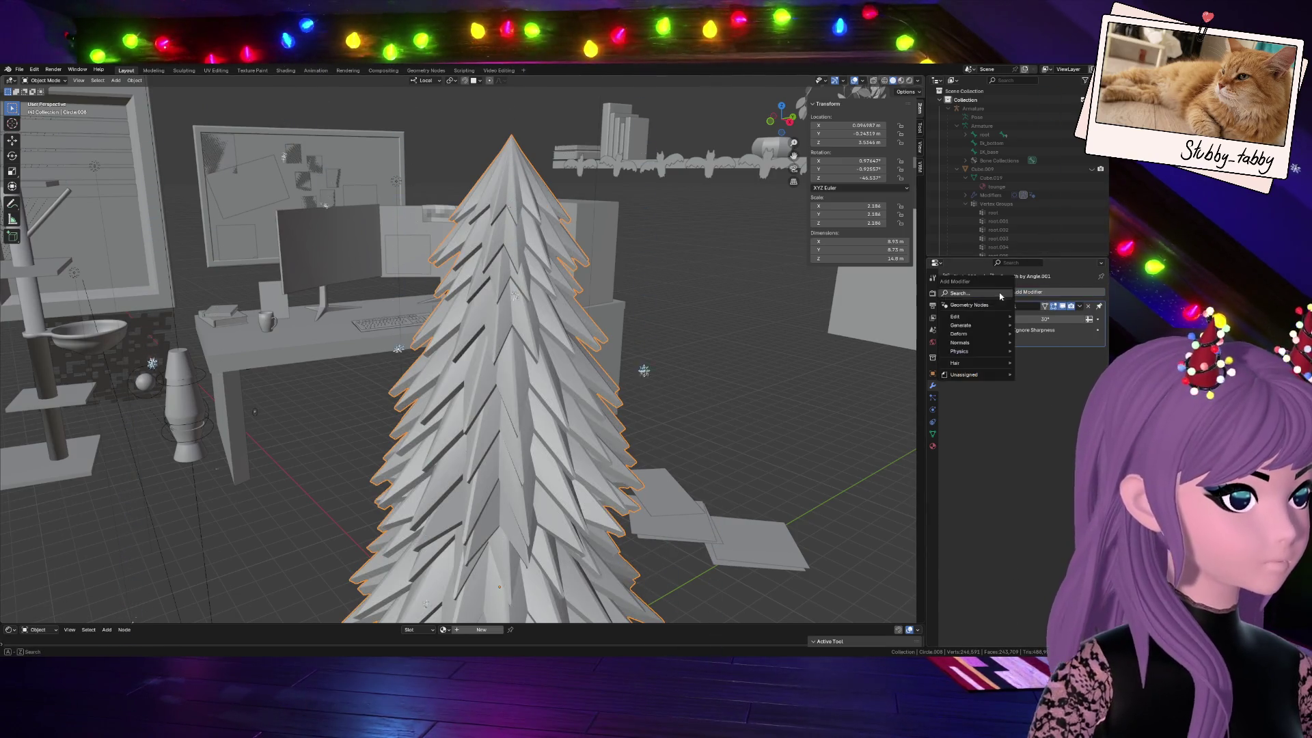
Test a Subdivision Surface modifier at viewport level 4, then undo it
{"action": "left_click", "coordinate": [954, 339]}
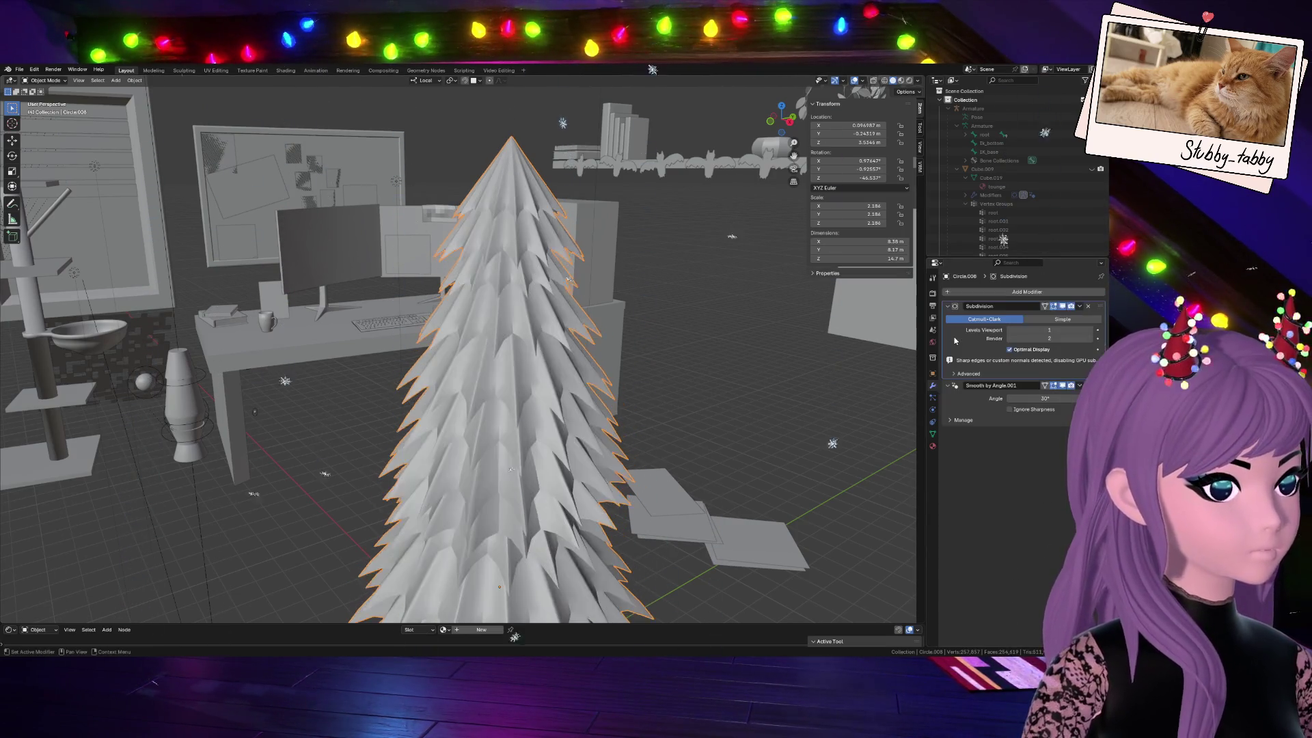
{"action": "middle_click_drag", "start_coordinate": [806, 358], "coordinate": [732, 420]}
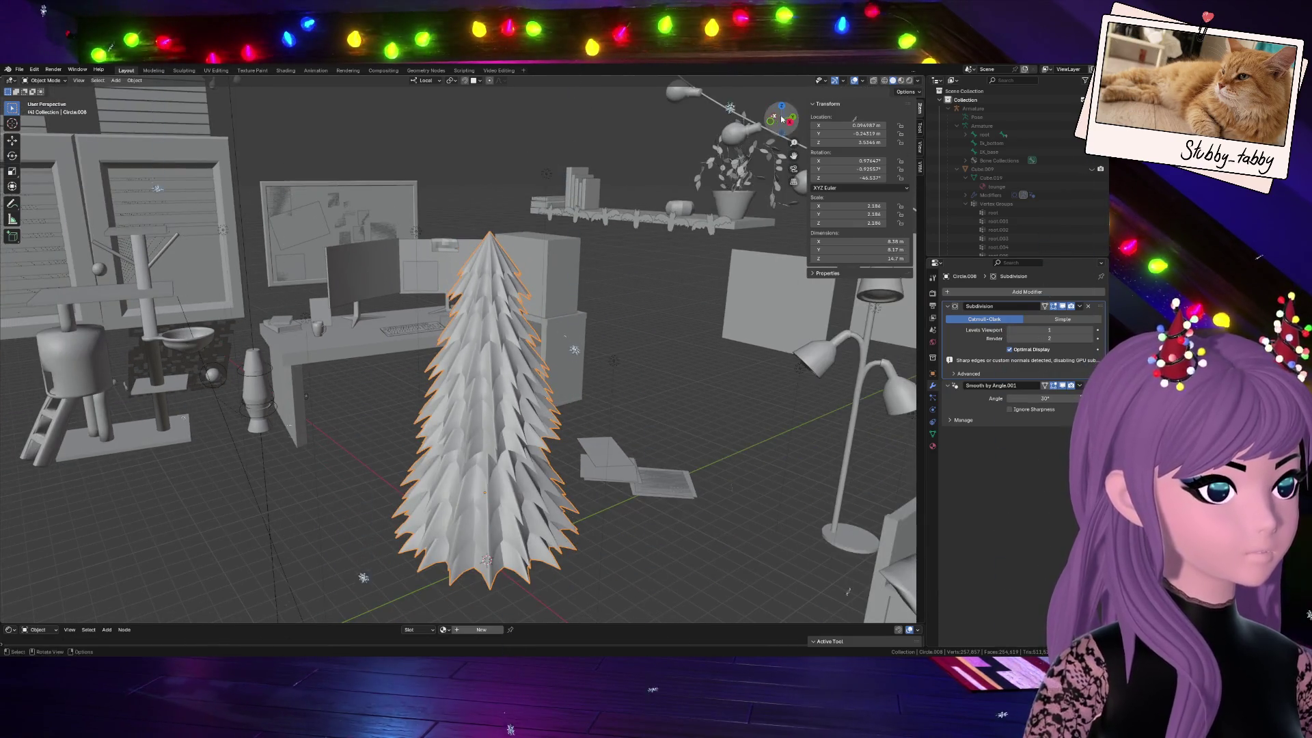
{"action": "middle_click_drag", "start_coordinate": [574, 345], "coordinate": [853, 344]}
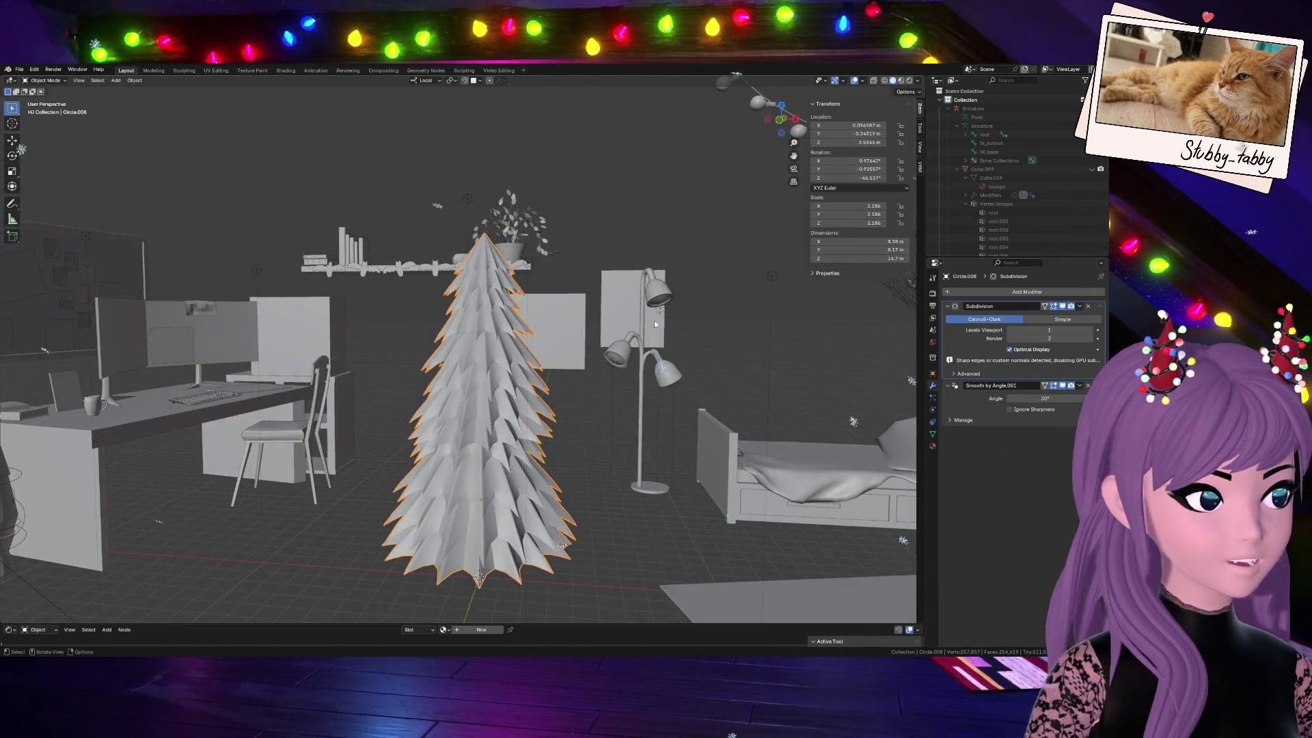
{"action": "scroll", "coordinate": [669, 299], "scroll_direction": "up", "scroll_amount": 2}
{"action": "scroll", "coordinate": [875, 382], "scroll_direction": "down", "scroll_amount": 2}
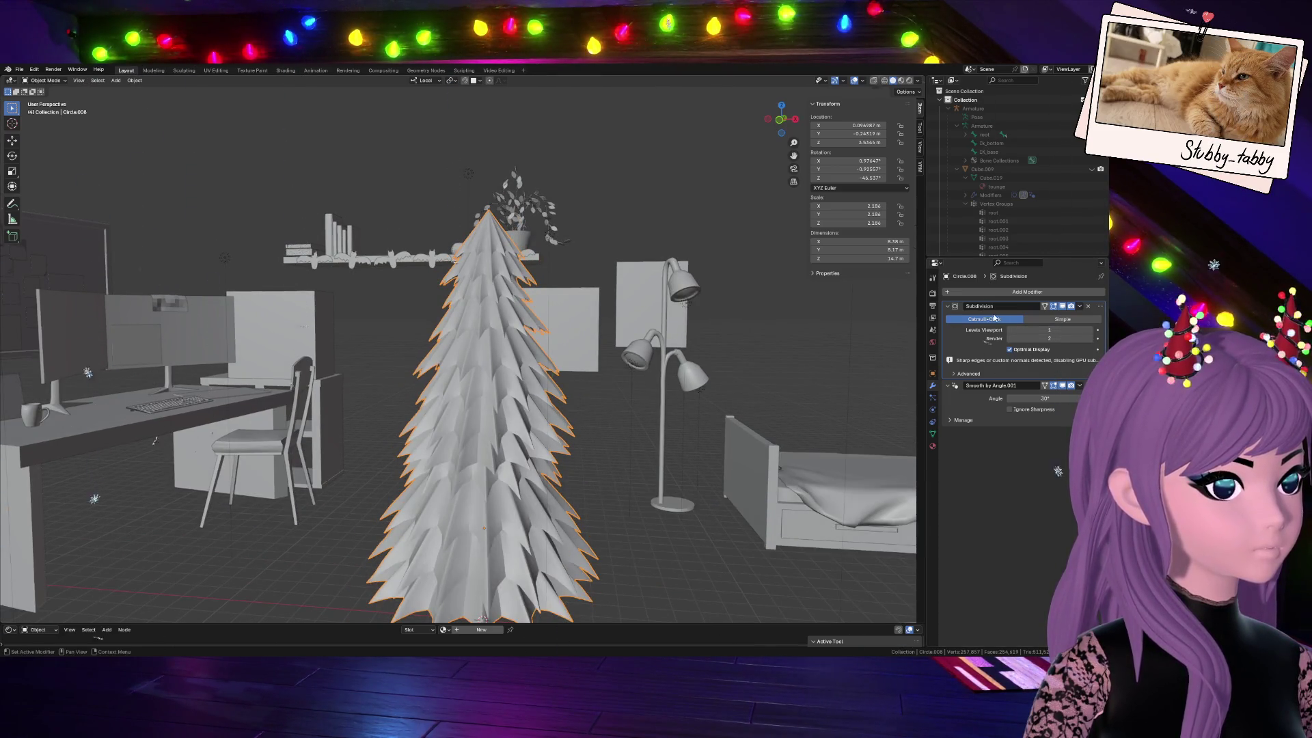
{"action": "left_click", "coordinate": [1093, 333]}
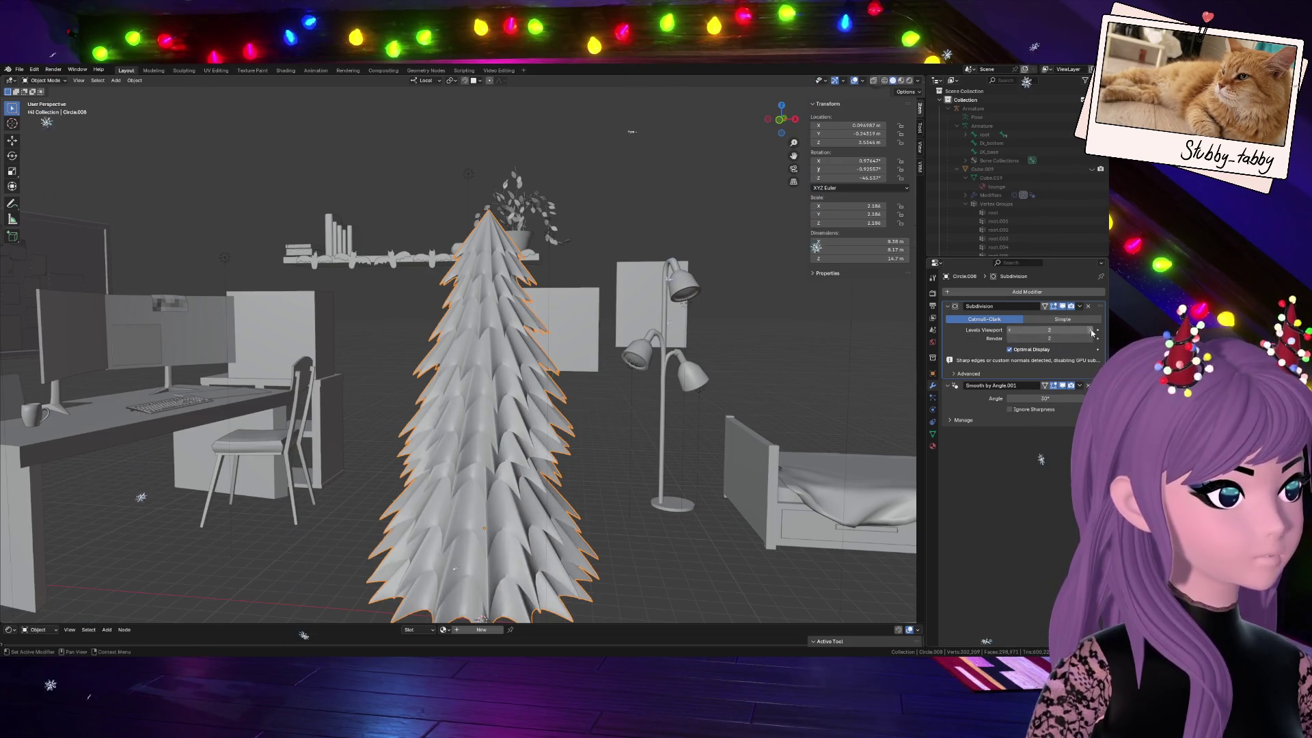
{"action": "left_click", "coordinate": [1092, 333]}
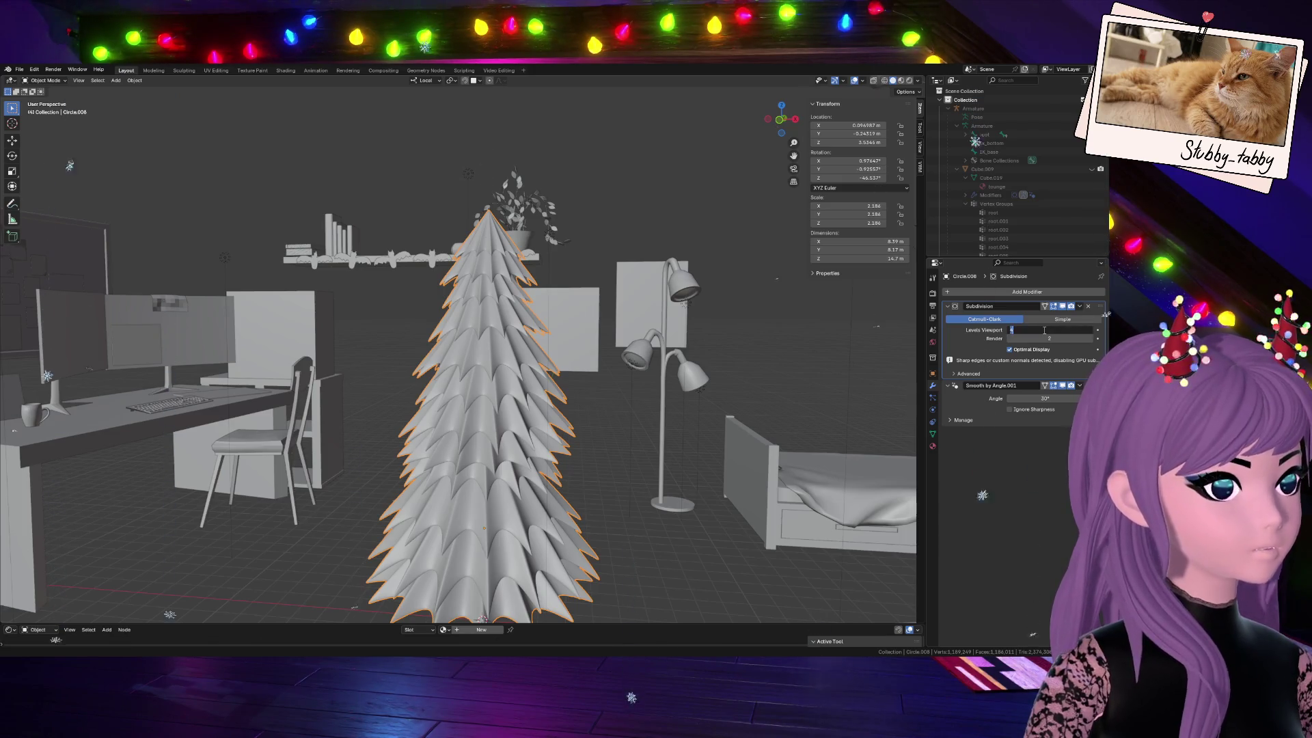
{"action": "key", "text": "ctrl+x"}
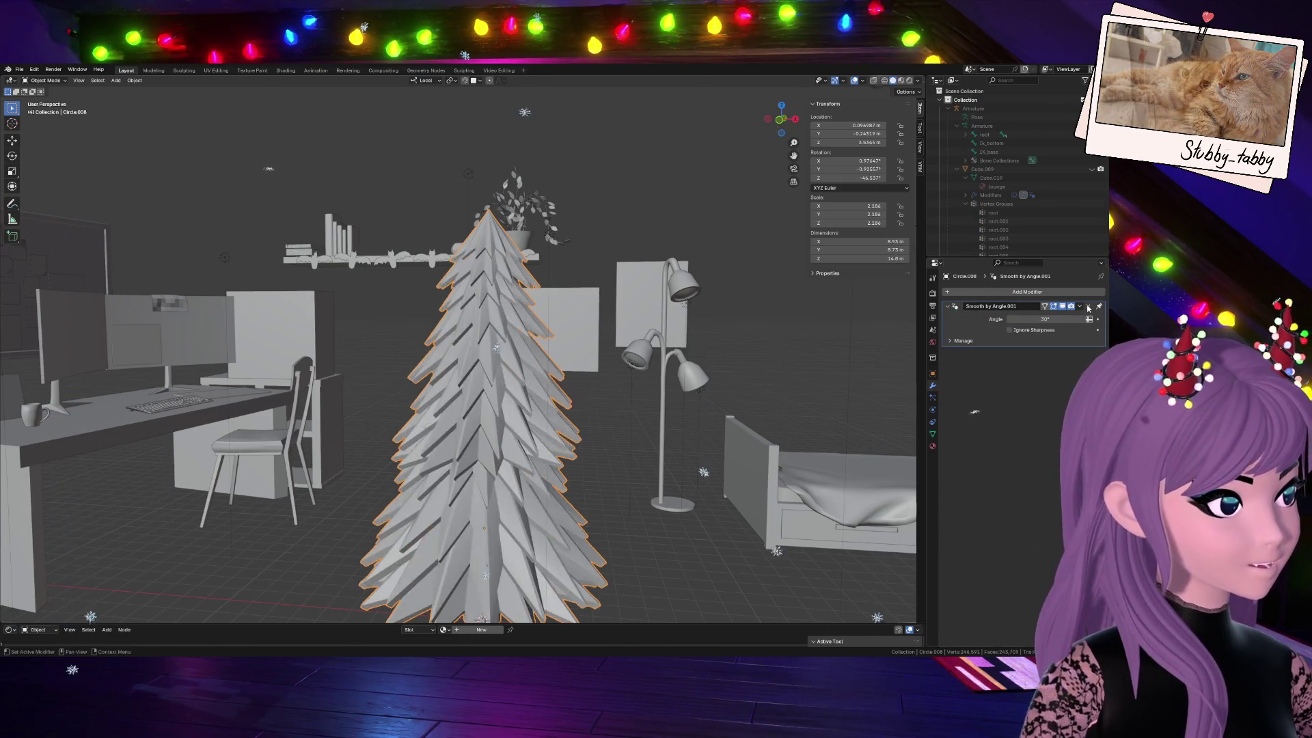
{"action": "scroll", "coordinate": [554, 463], "scroll_direction": "down", "scroll_amount": 5}
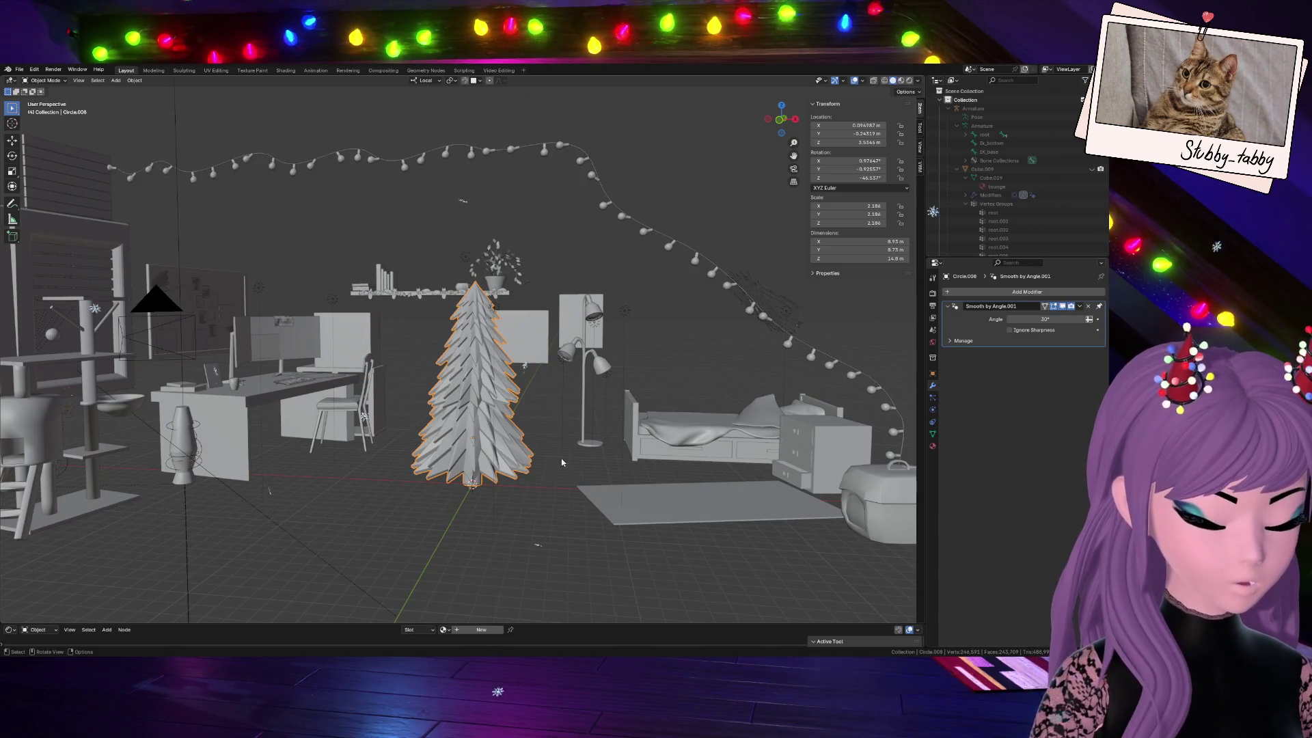
Apply Shade Smooth keeping sharp edges, then enter Edit Mode on the tree
{"action": "right_click", "coordinate": [525, 423]}
{"action": "left_click", "coordinate": [528, 424]}
{"action": "scroll", "coordinate": [521, 436], "scroll_direction": "up", "scroll_amount": 4}
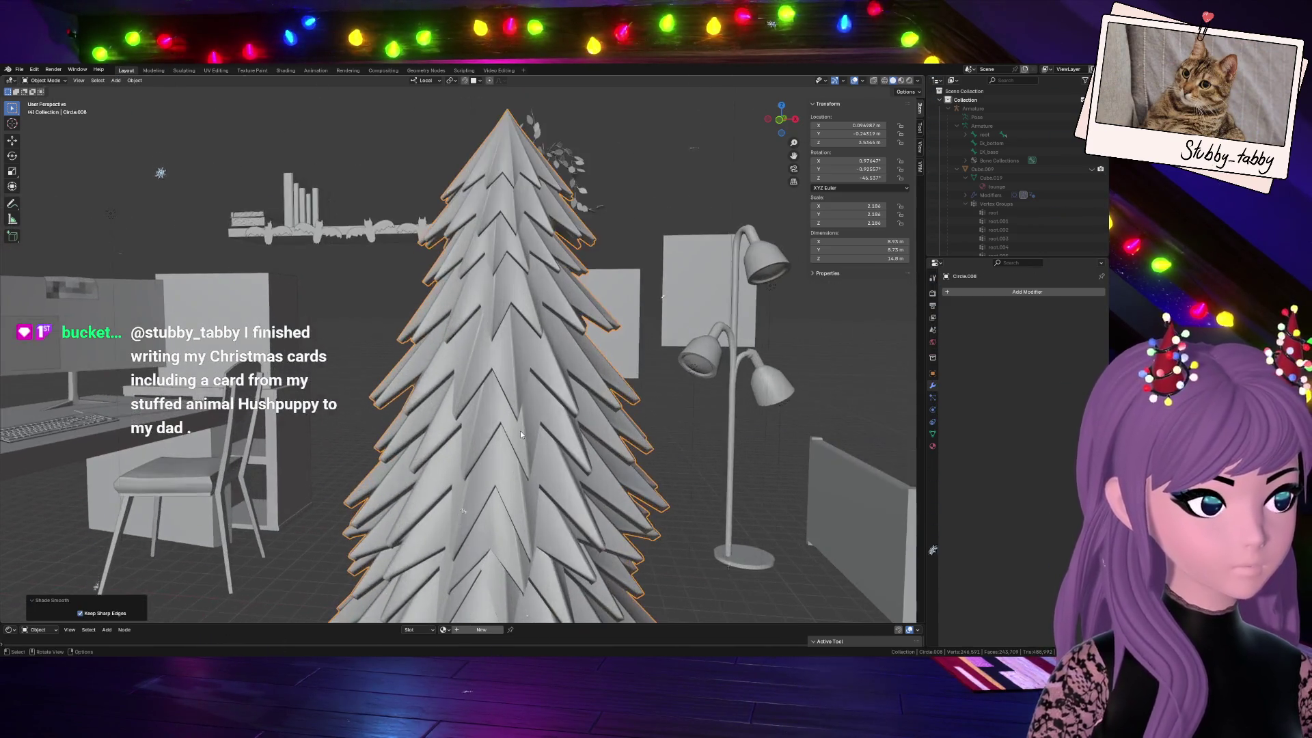
{"action": "scroll", "coordinate": [519, 431], "scroll_direction": "down", "scroll_amount": 3}
{"action": "scroll", "coordinate": [459, 458], "scroll_direction": "up", "scroll_amount": 2}
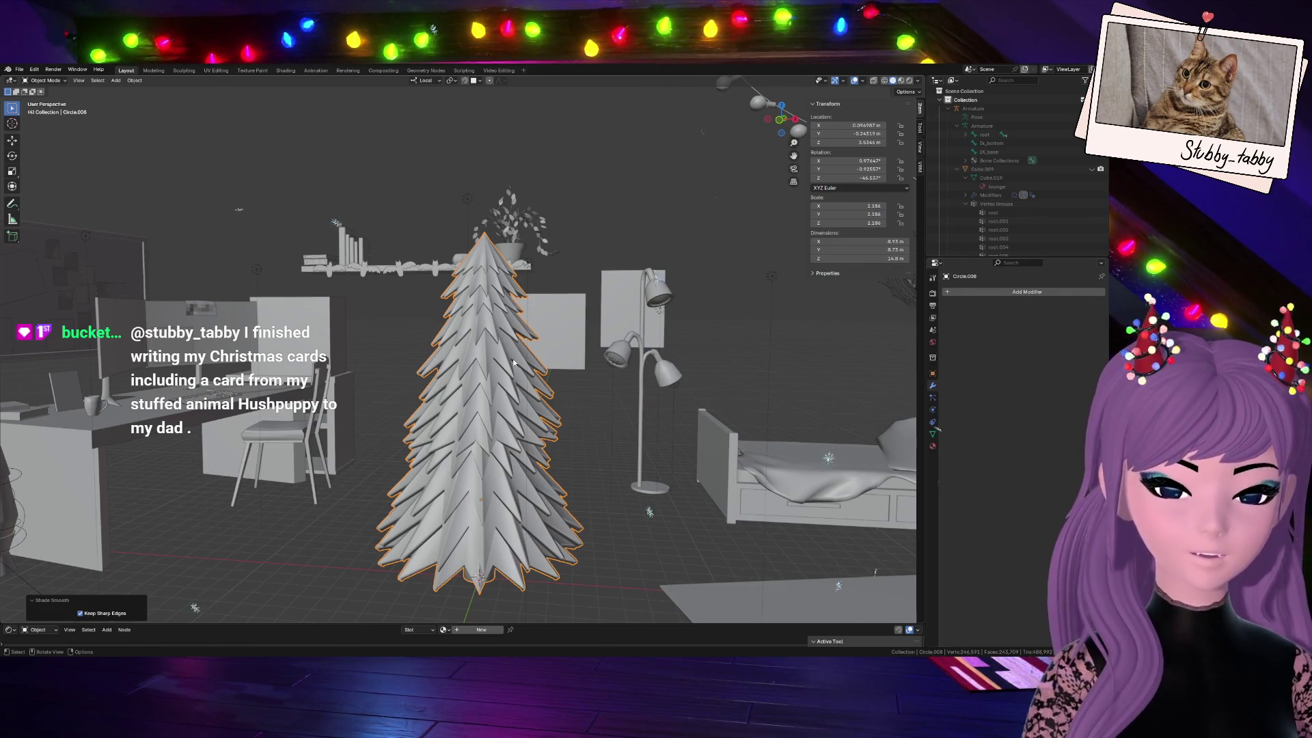
{"action": "middle_click_drag", "start_coordinate": [762, 173], "coordinate": [748, 256]}
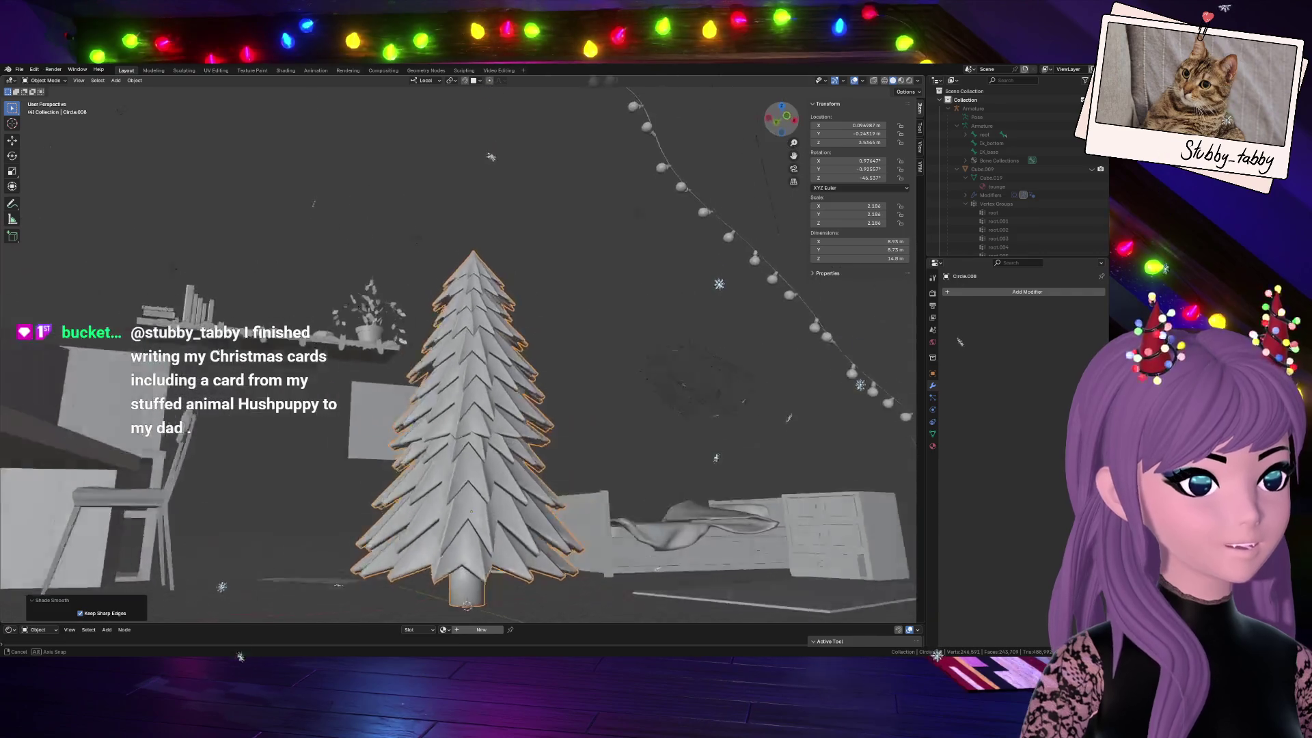
{"action": "scroll", "coordinate": [531, 382], "scroll_direction": "up", "scroll_amount": 3}
{"action": "scroll", "coordinate": [531, 382], "scroll_direction": "up", "scroll_amount": 5}
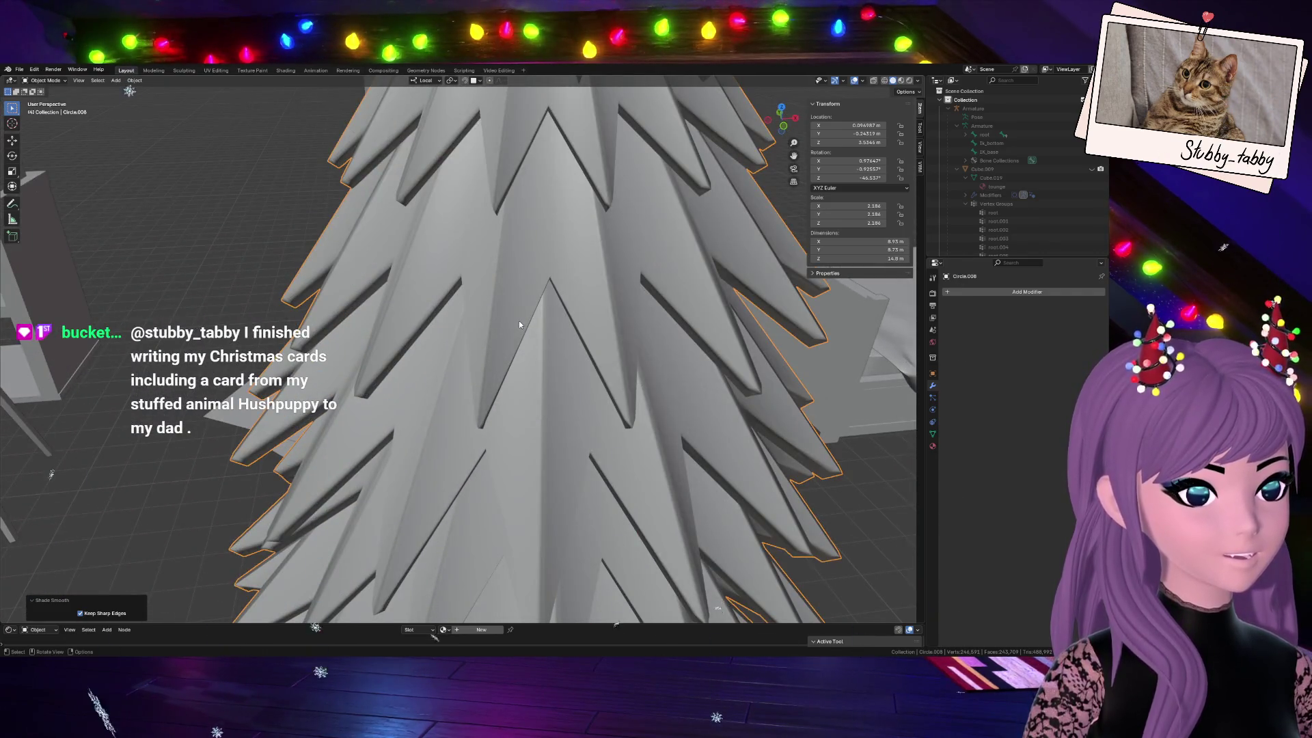
{"action": "scroll", "coordinate": [519, 321], "scroll_direction": "down", "scroll_amount": 1}
{"action": "key", "text": "Tab"}
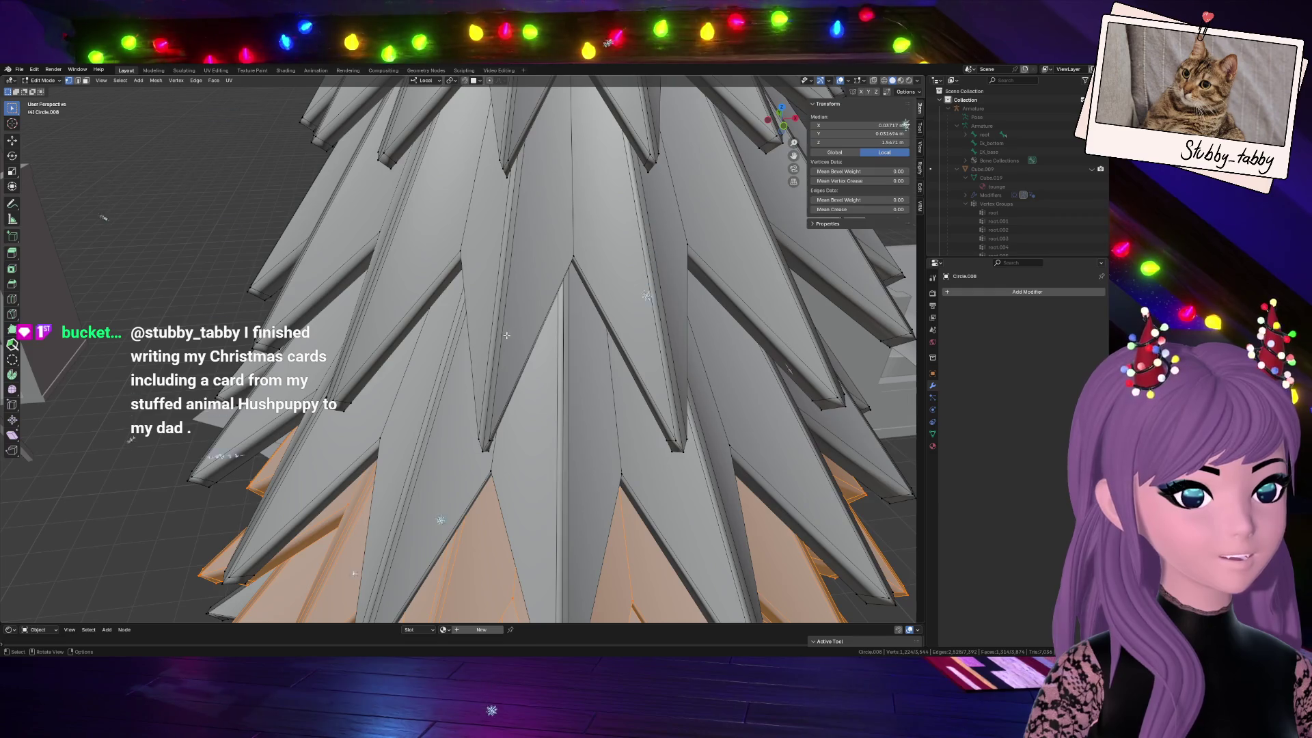
Slide a blade's edge loop partway along the blade and return to Object Mode
{"action": "left_click", "coordinate": [506, 334], "text": "alt"}
{"action": "scroll", "coordinate": [478, 324], "scroll_direction": "down", "scroll_amount": 2}
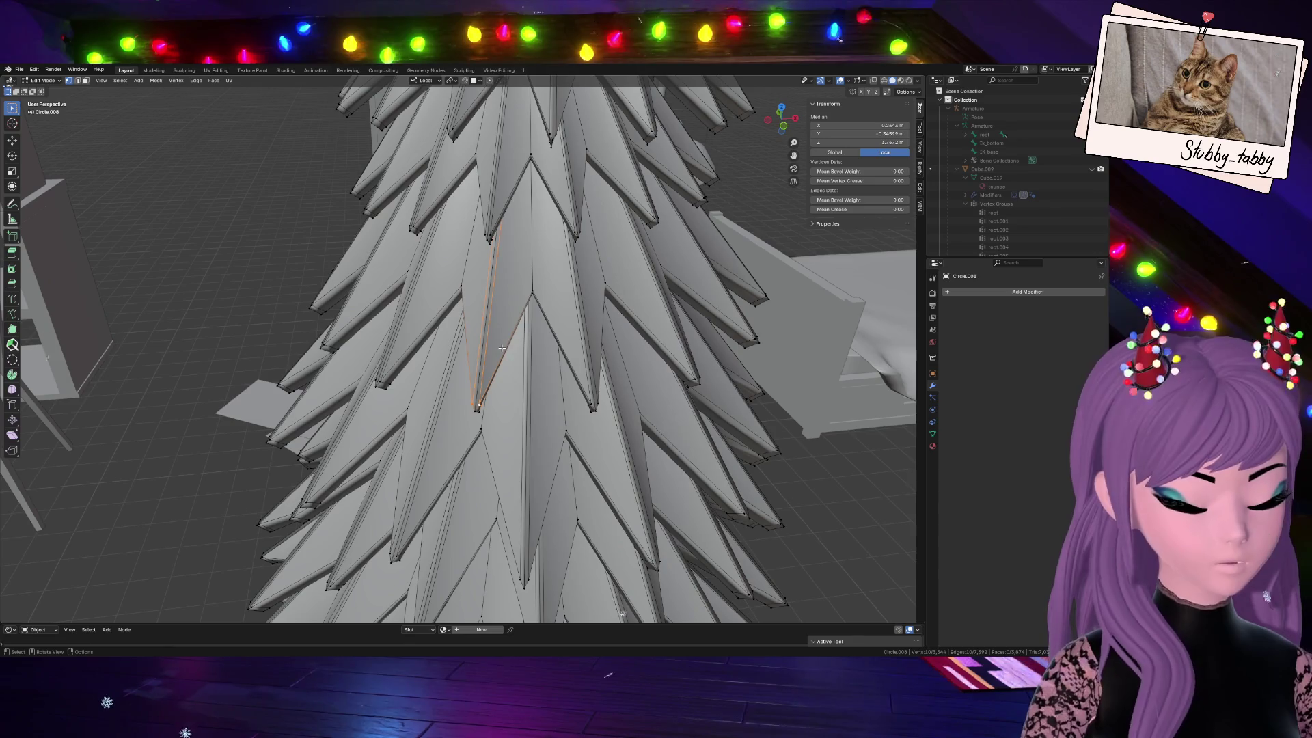
{"action": "key", "text": "g"}
{"action": "key", "text": "g"}
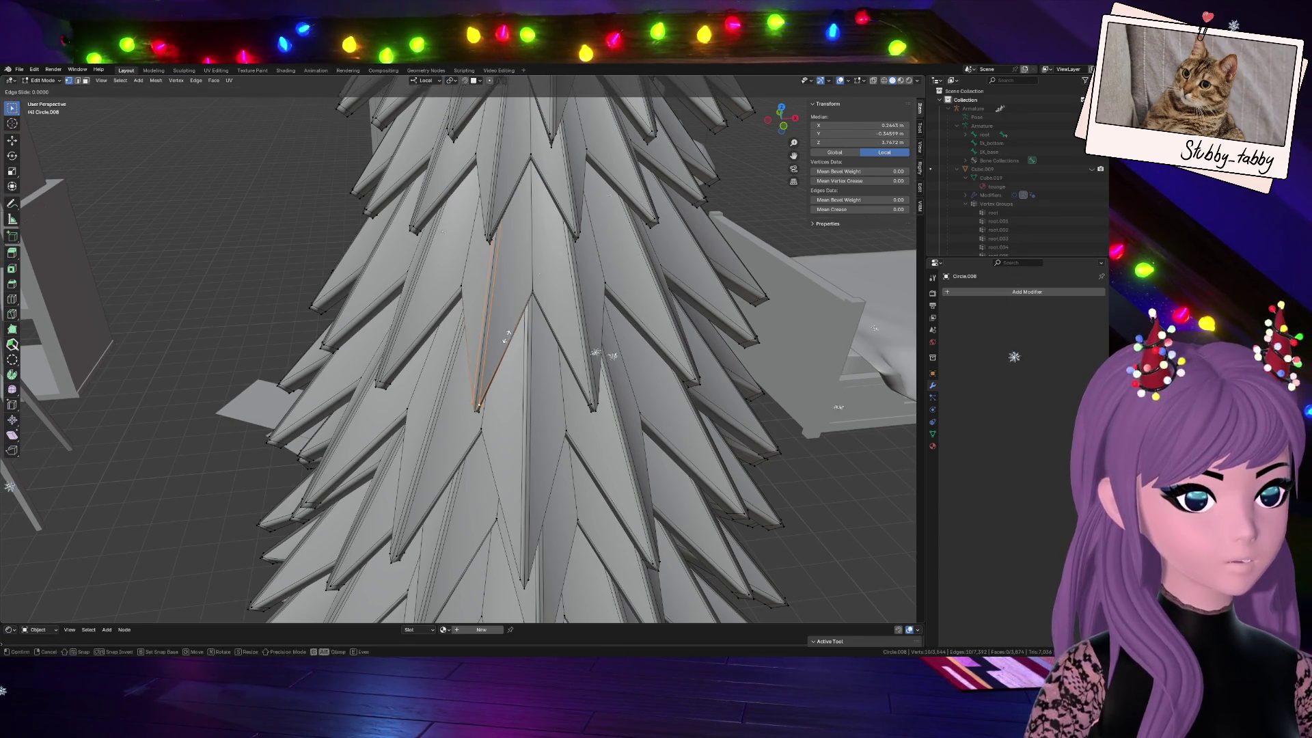
{"action": "left_click", "coordinate": [538, 343]}
{"action": "key", "text": "Tab"}
{"action": "scroll", "coordinate": [606, 271], "scroll_direction": "up", "scroll_amount": 4}
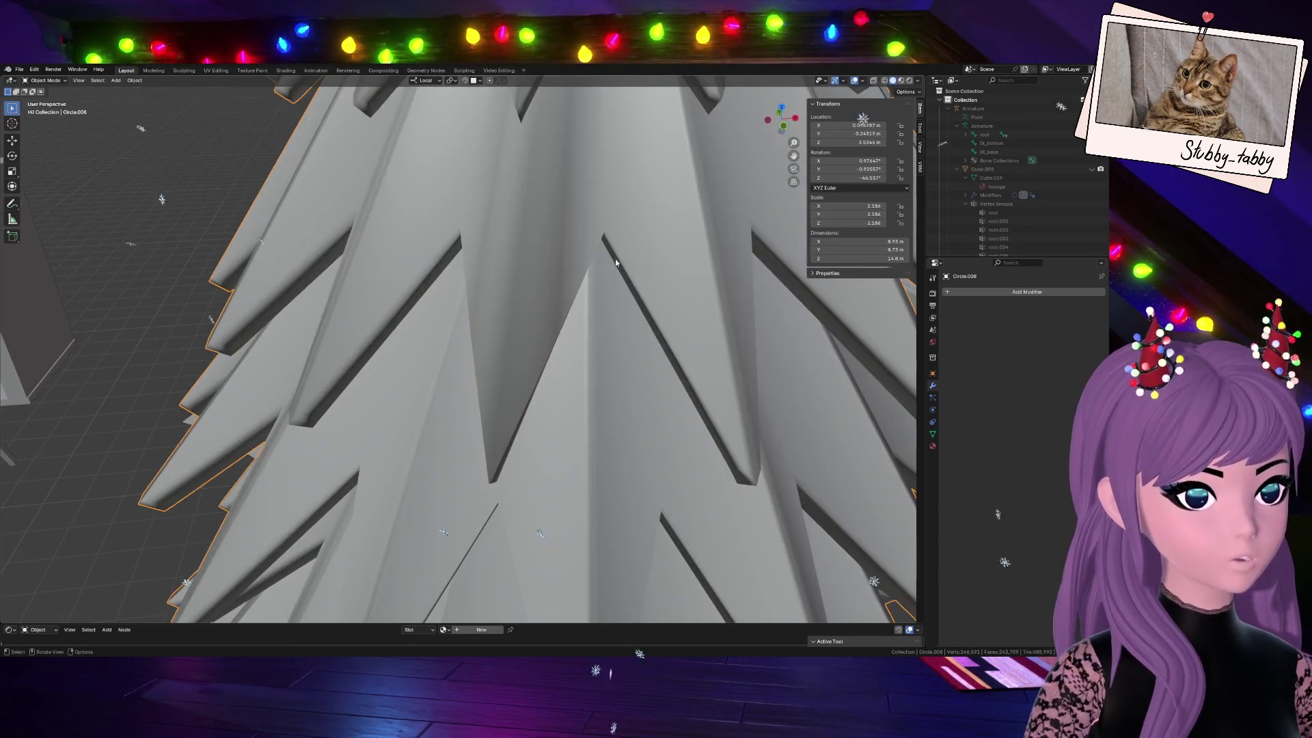
Orbit around the tree and room to inspect the reshaped blade
{"action": "middle_click_drag", "start_coordinate": [606, 271], "coordinate": [550, 385]}
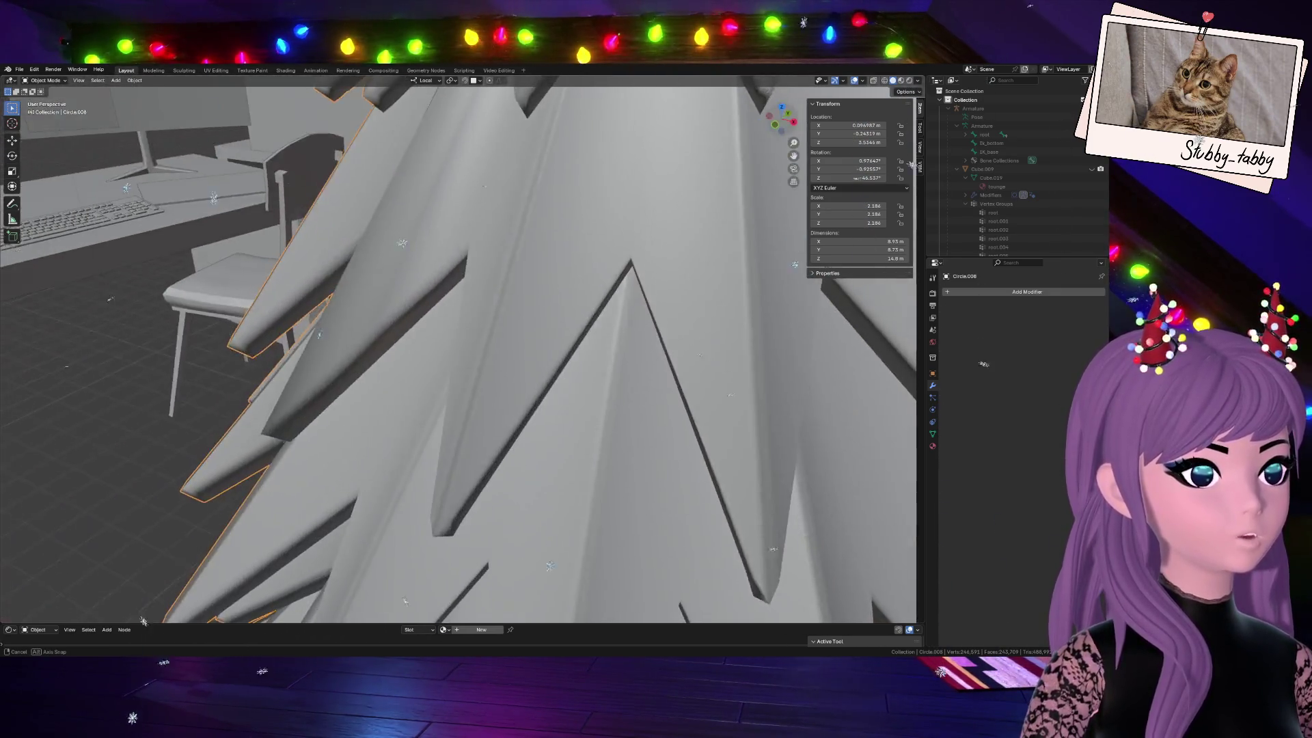
{"action": "middle_click_drag", "start_coordinate": [549, 385], "coordinate": [590, 310]}
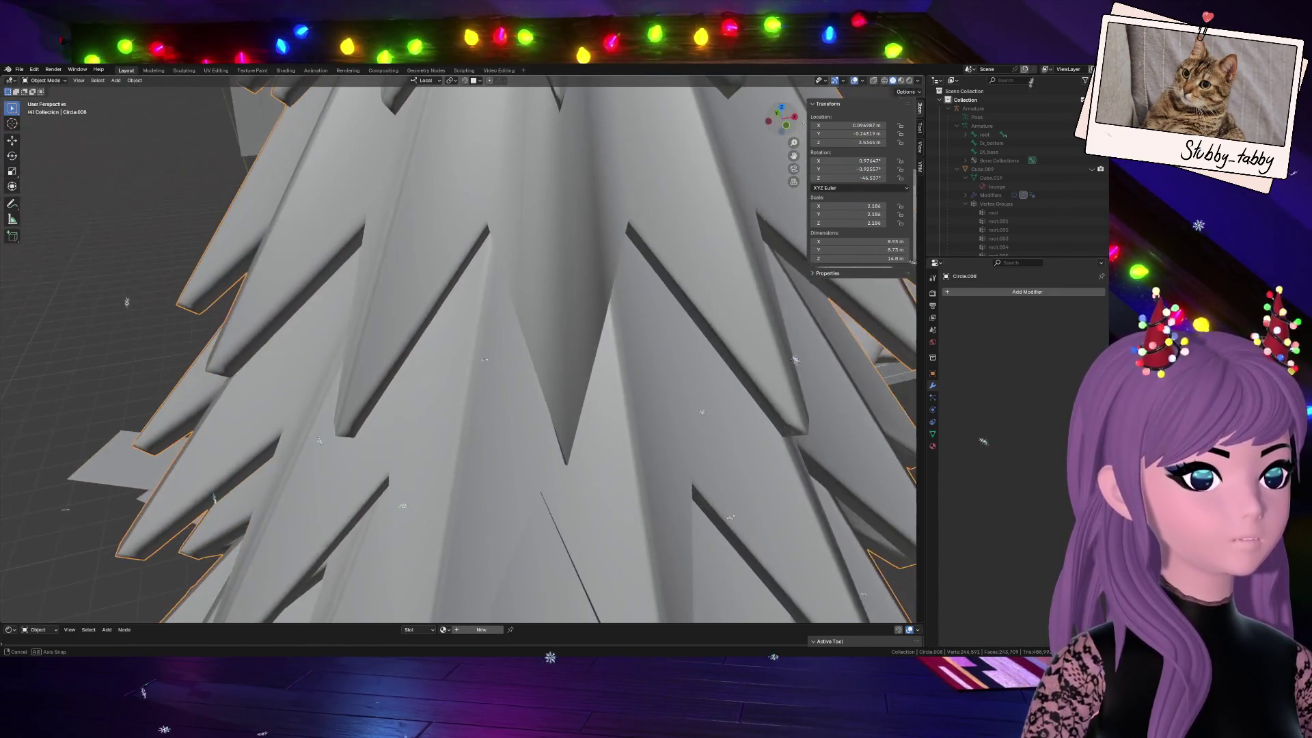
{"action": "scroll", "coordinate": [590, 310], "scroll_direction": "down", "scroll_amount": 4}
{"action": "scroll", "coordinate": [591, 311], "scroll_direction": "down", "scroll_amount": 3}
{"action": "scroll", "coordinate": [591, 311], "scroll_direction": "down", "scroll_amount": 3}
{"action": "middle_click_drag", "start_coordinate": [105, 174], "coordinate": [278, 297]}
{"action": "key", "text": "Tab"}
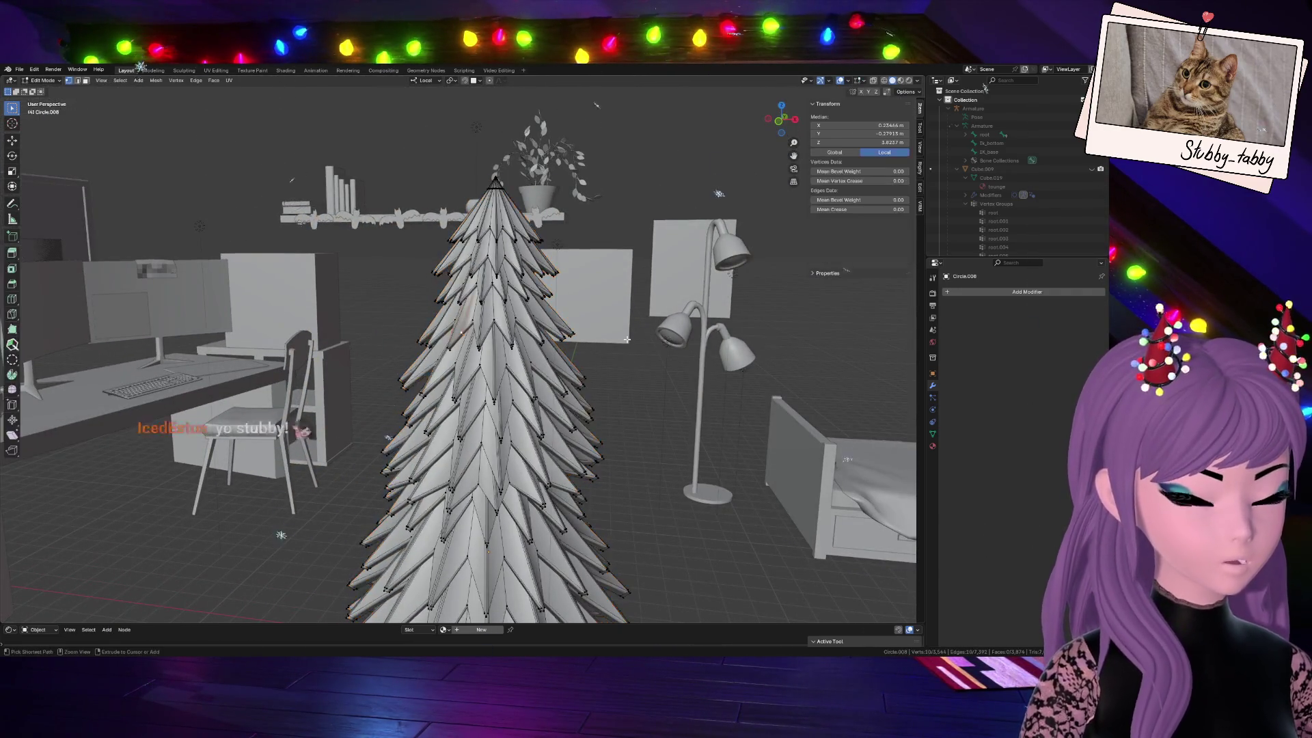
{"action": "scroll", "coordinate": [554, 365], "scroll_direction": "down", "scroll_amount": 1}
{"action": "scroll", "coordinate": [485, 389], "scroll_direction": "down", "scroll_amount": 3}
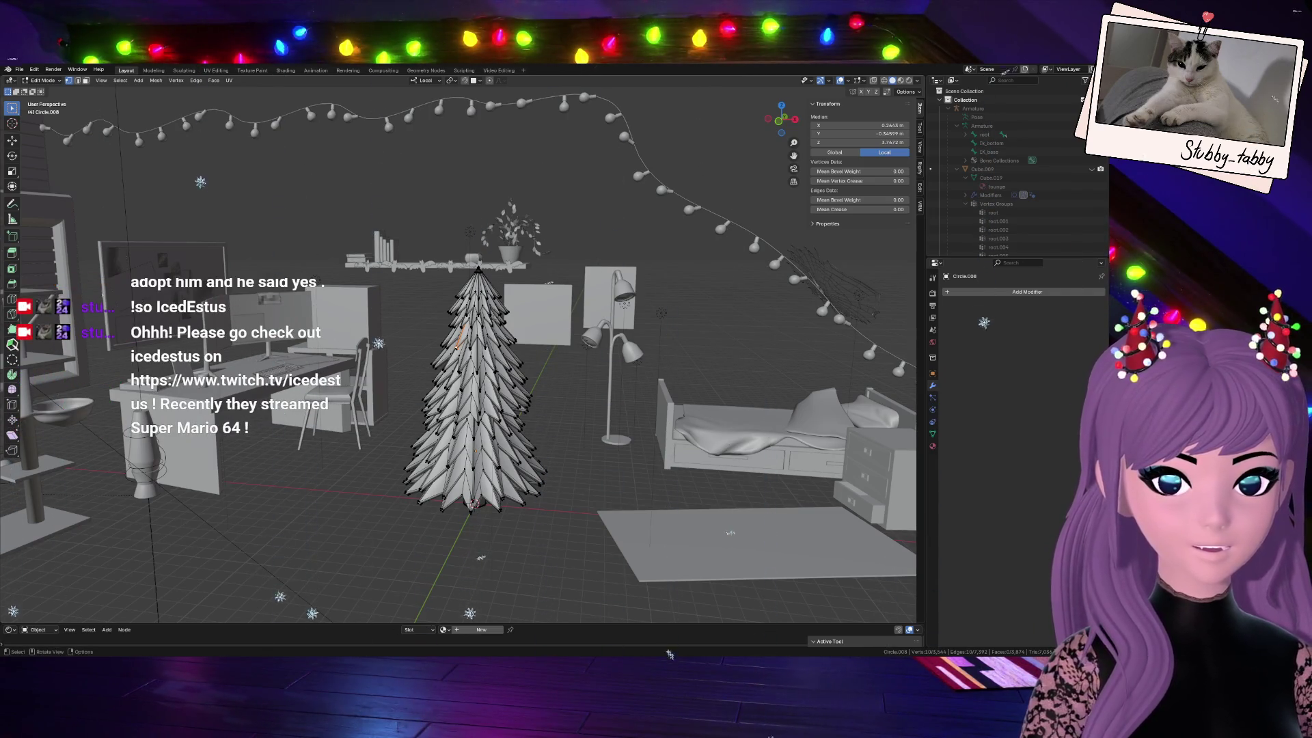
{"action": "key", "text": "Tab"}
{"action": "scroll", "coordinate": [477, 452], "scroll_direction": "down", "scroll_amount": 3}
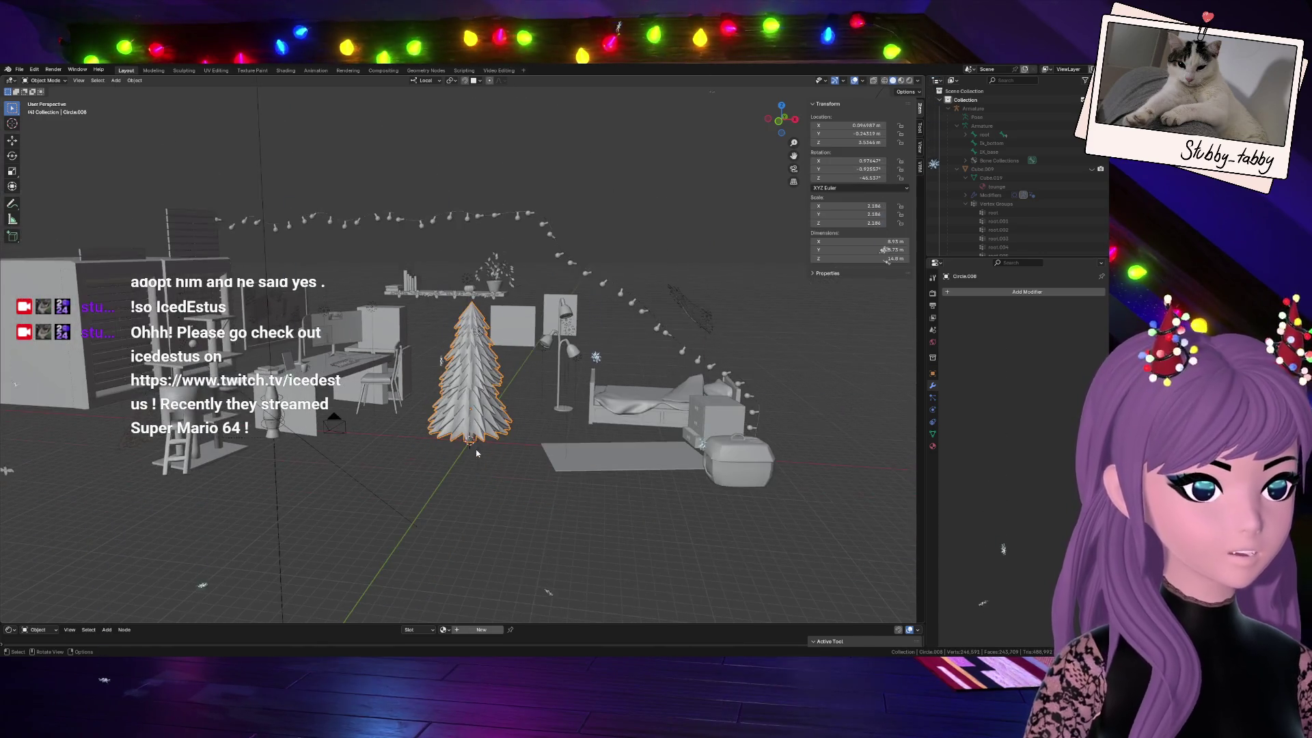
Move the tree sideways along X out of the room
{"action": "key", "text": "g"}
{"action": "key", "text": "x"}
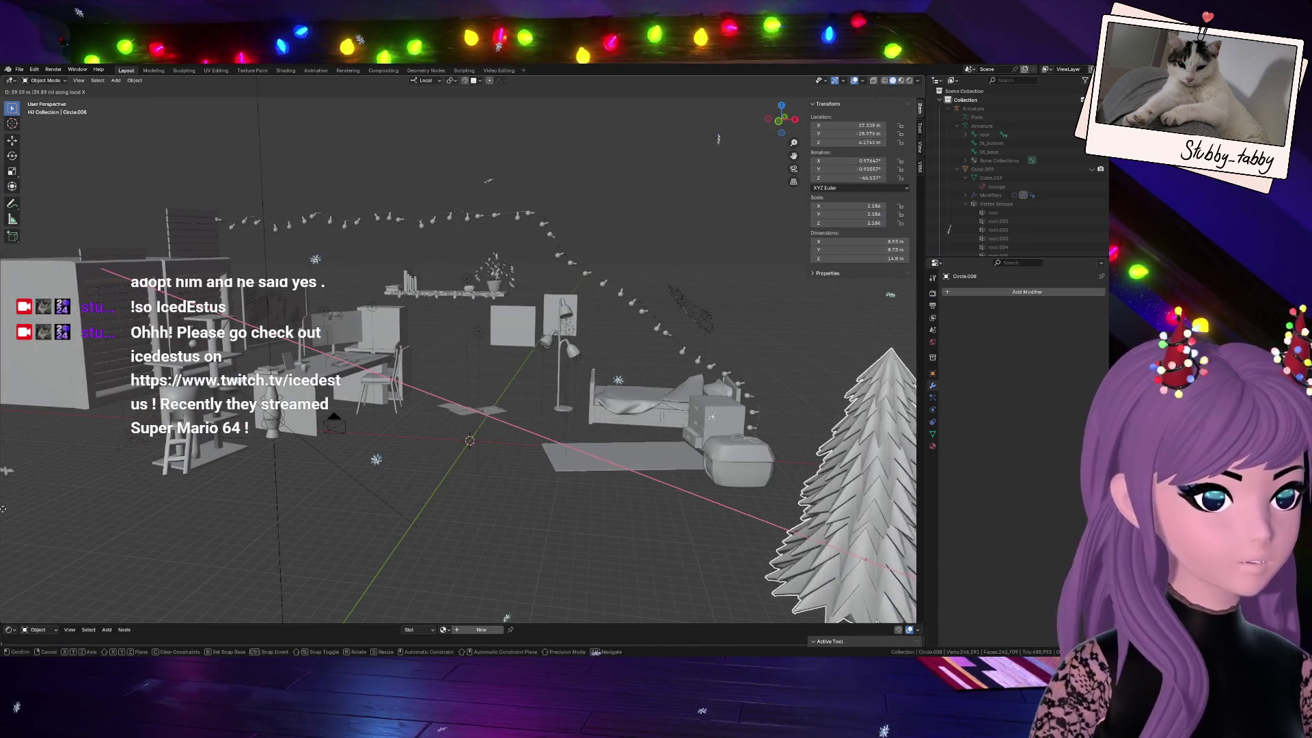
{"action": "left_click", "coordinate": [689, 441]}
{"action": "scroll", "coordinate": [639, 326], "scroll_direction": "down", "scroll_amount": 4}
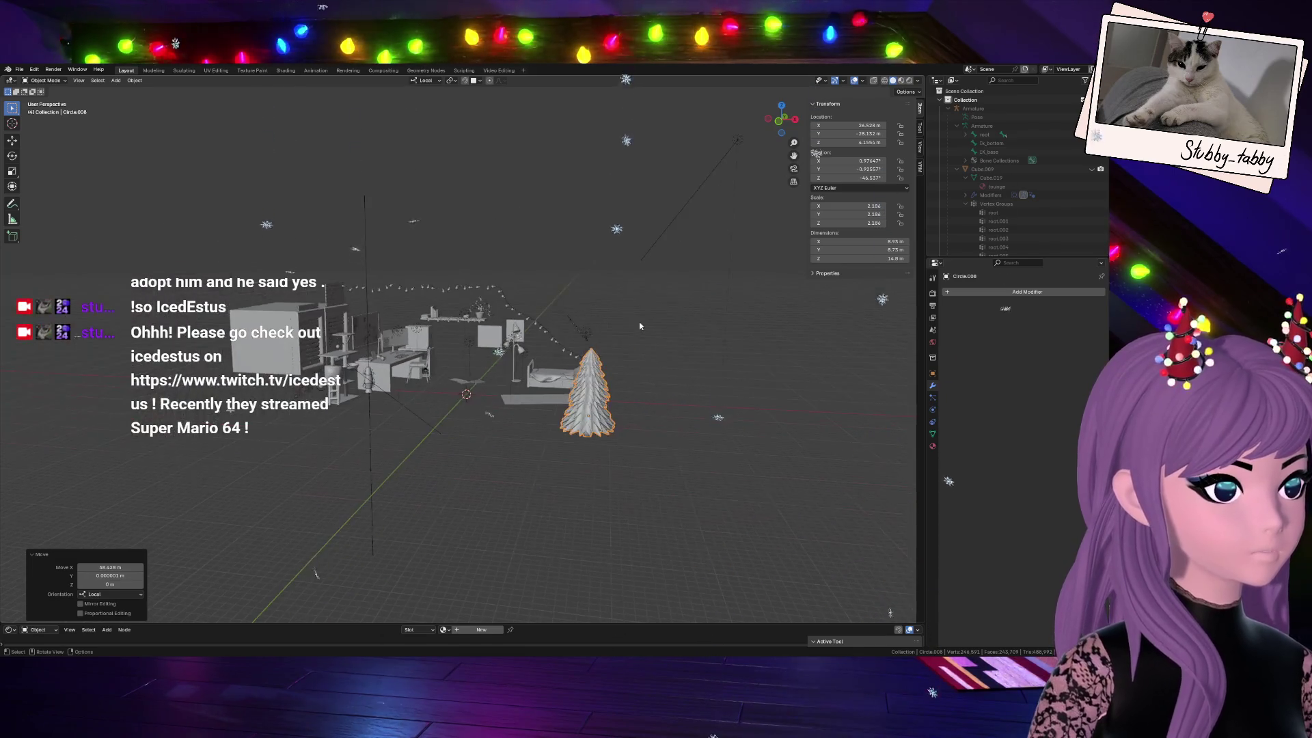
{"action": "scroll", "coordinate": [603, 365], "scroll_direction": "up", "scroll_amount": 4}
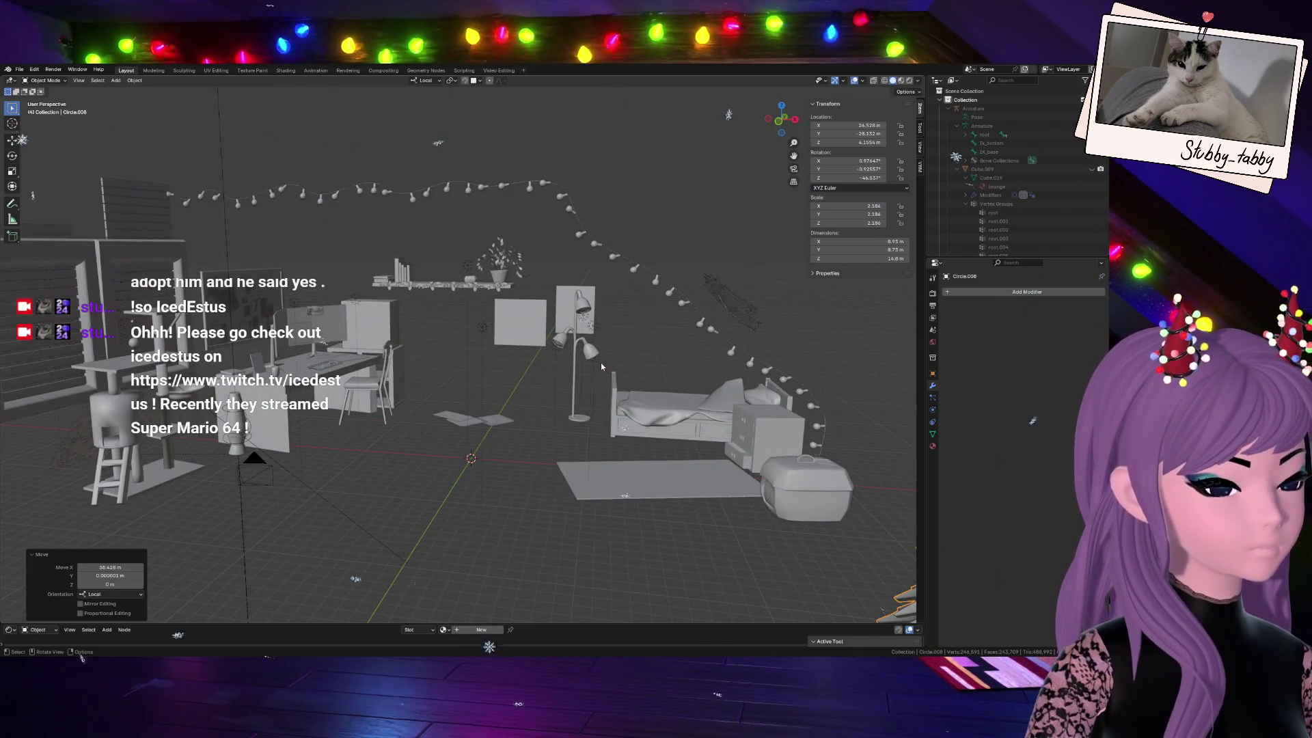
Set Transform Orientation to Global and bring up the mesh add list
{"action": "left_click", "coordinate": [435, 81]}
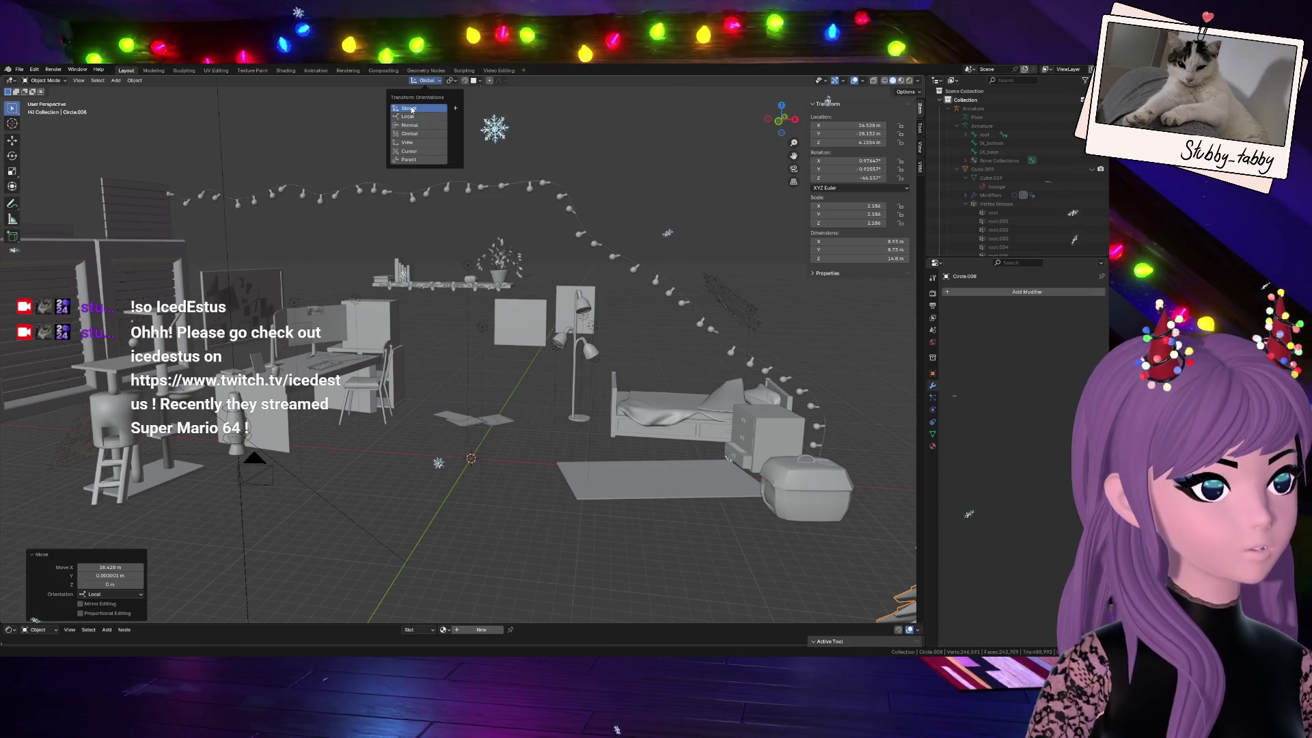
{"action": "left_click", "coordinate": [411, 110]}
{"action": "scroll", "coordinate": [422, 307], "scroll_direction": "down", "scroll_amount": 4}
{"action": "scroll", "coordinate": [526, 412], "scroll_direction": "up", "scroll_amount": 4}
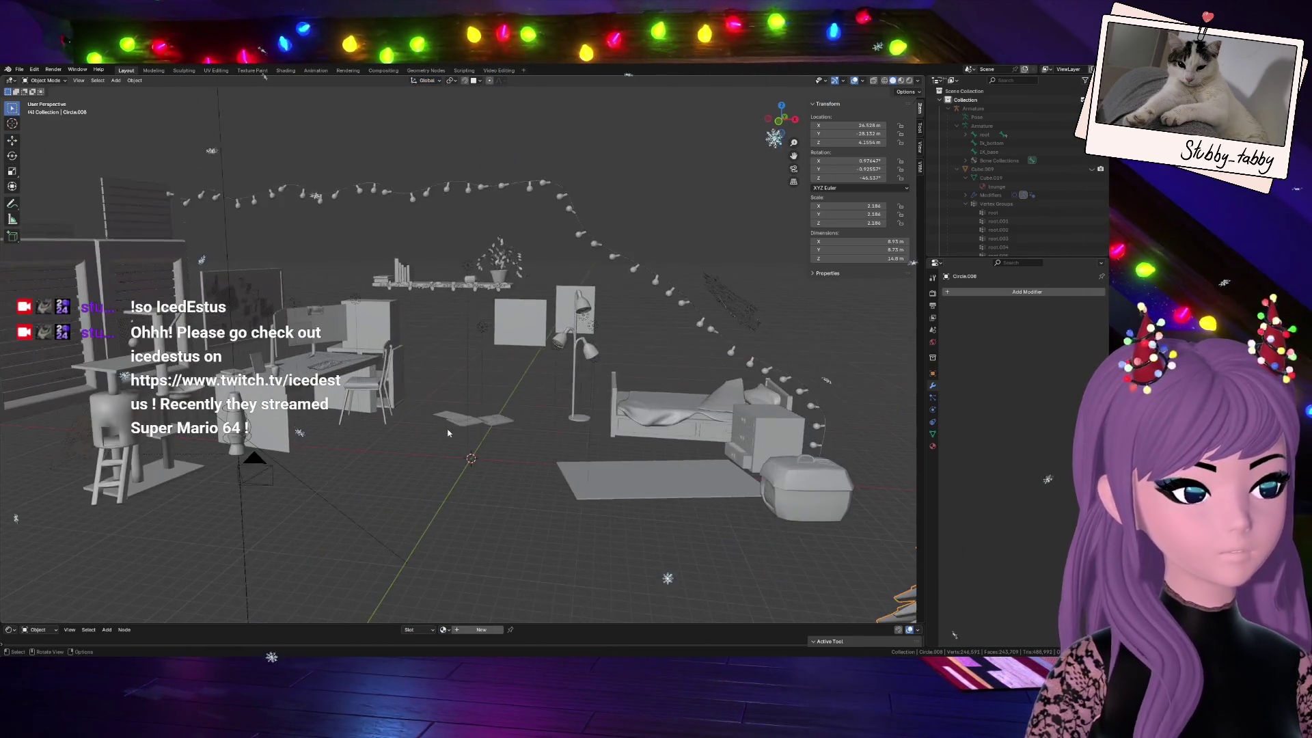
{"action": "scroll", "coordinate": [458, 435], "scroll_direction": "down", "scroll_amount": 2}
{"action": "scroll", "coordinate": [458, 436], "scroll_direction": "up", "scroll_amount": 2}
{"action": "scroll", "coordinate": [459, 436], "scroll_direction": "up", "scroll_amount": 2}
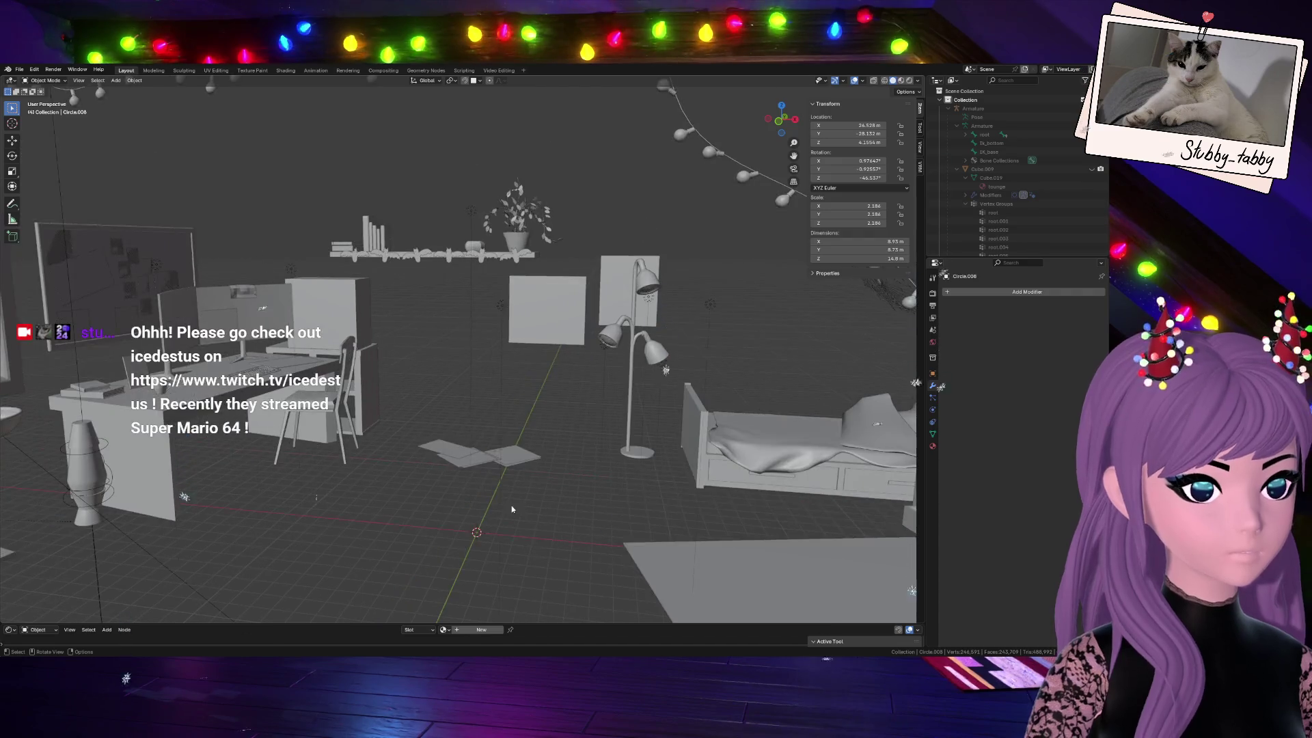
{"action": "scroll", "coordinate": [531, 511], "scroll_direction": "down", "scroll_amount": 2}
{"action": "scroll", "coordinate": [601, 490], "scroll_direction": "down", "scroll_amount": 2}
{"action": "scroll", "coordinate": [601, 491], "scroll_direction": "up", "scroll_amount": 3}
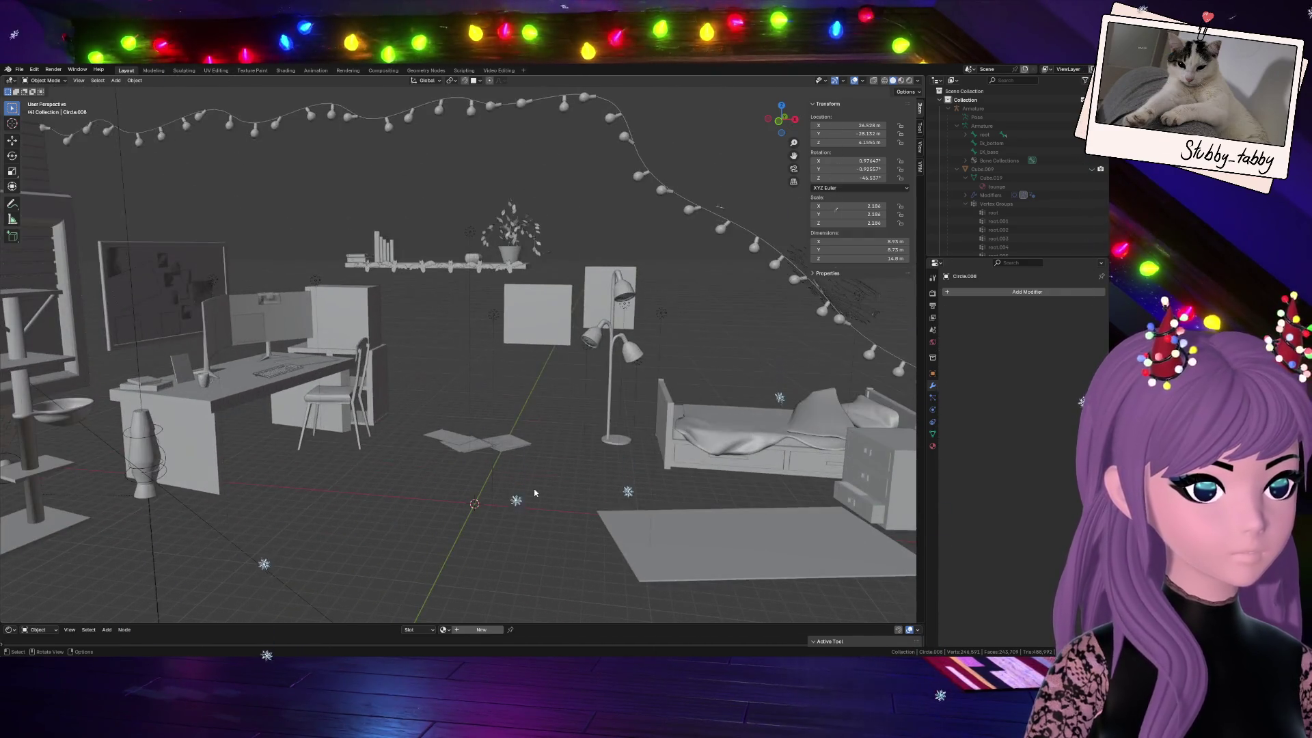
{"action": "key", "text": "shift+a"}
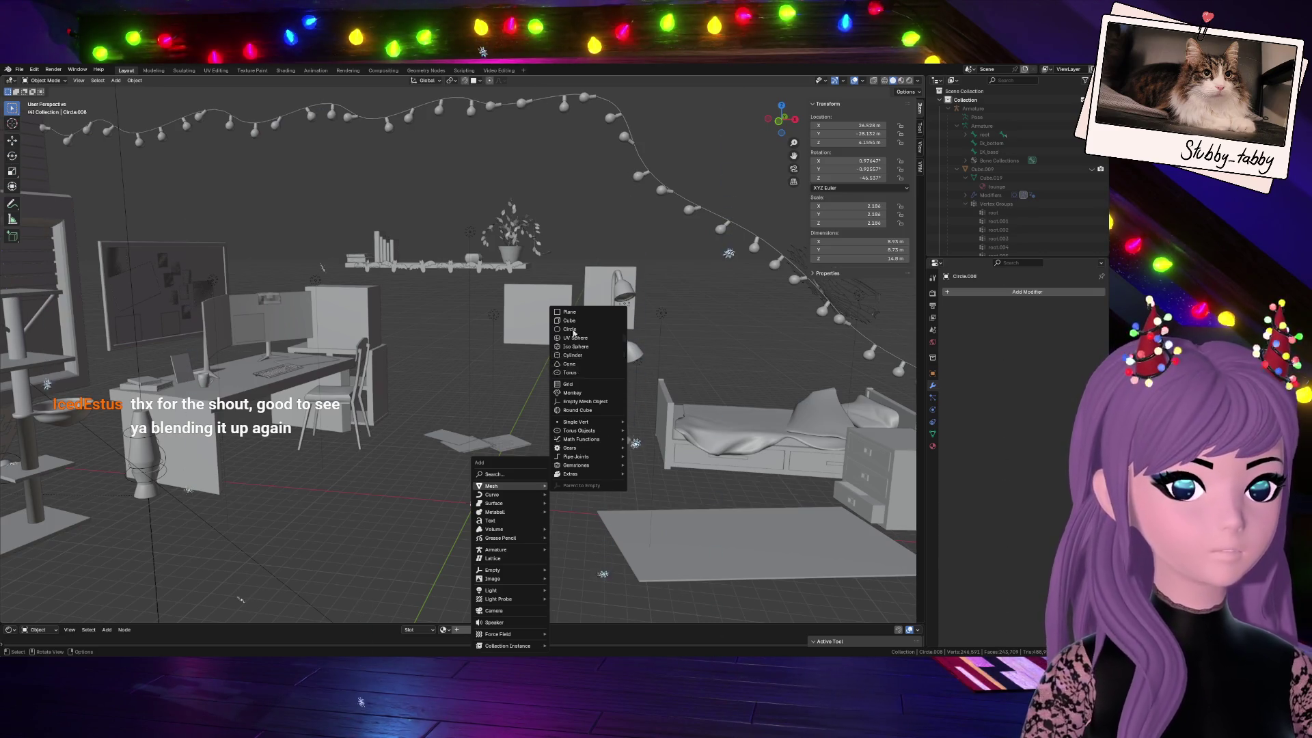
Add a cone, raise it along Z above the floor papers, and enter Edit Mode
{"action": "key", "text": "Escape"}
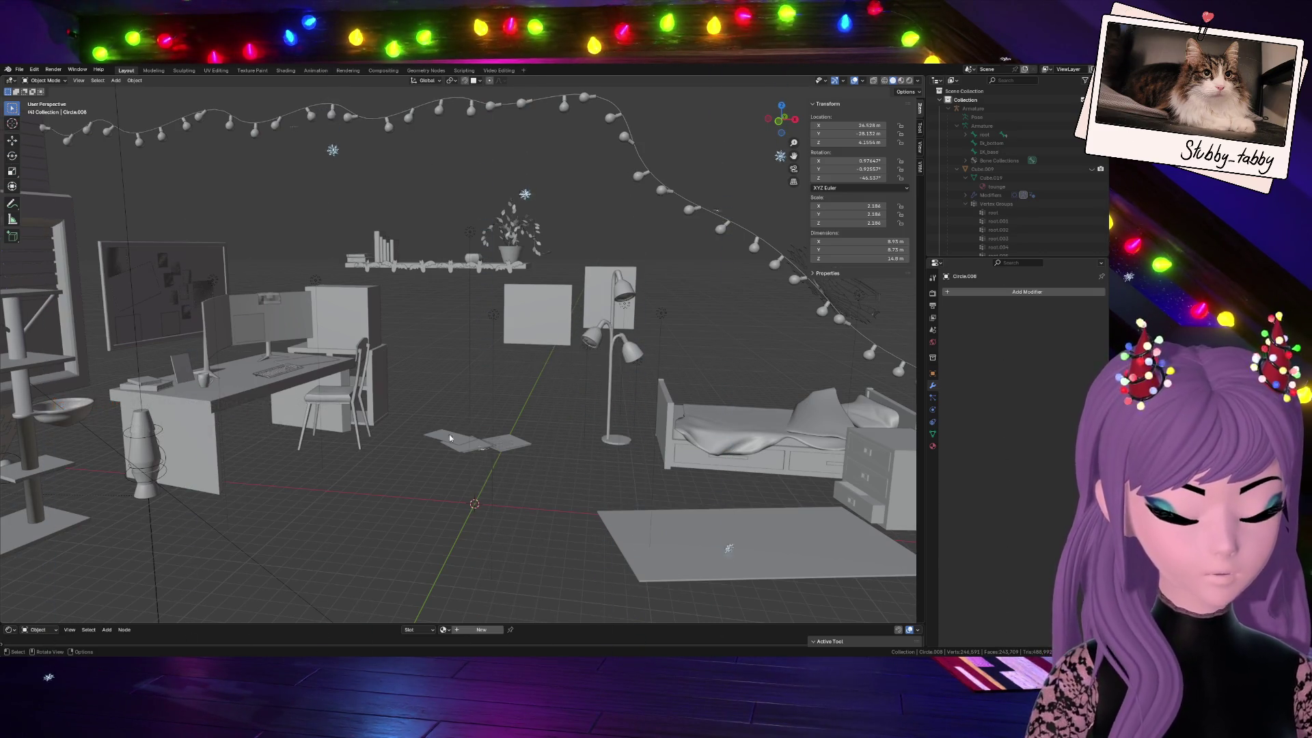
{"action": "key", "text": "shift+a"}
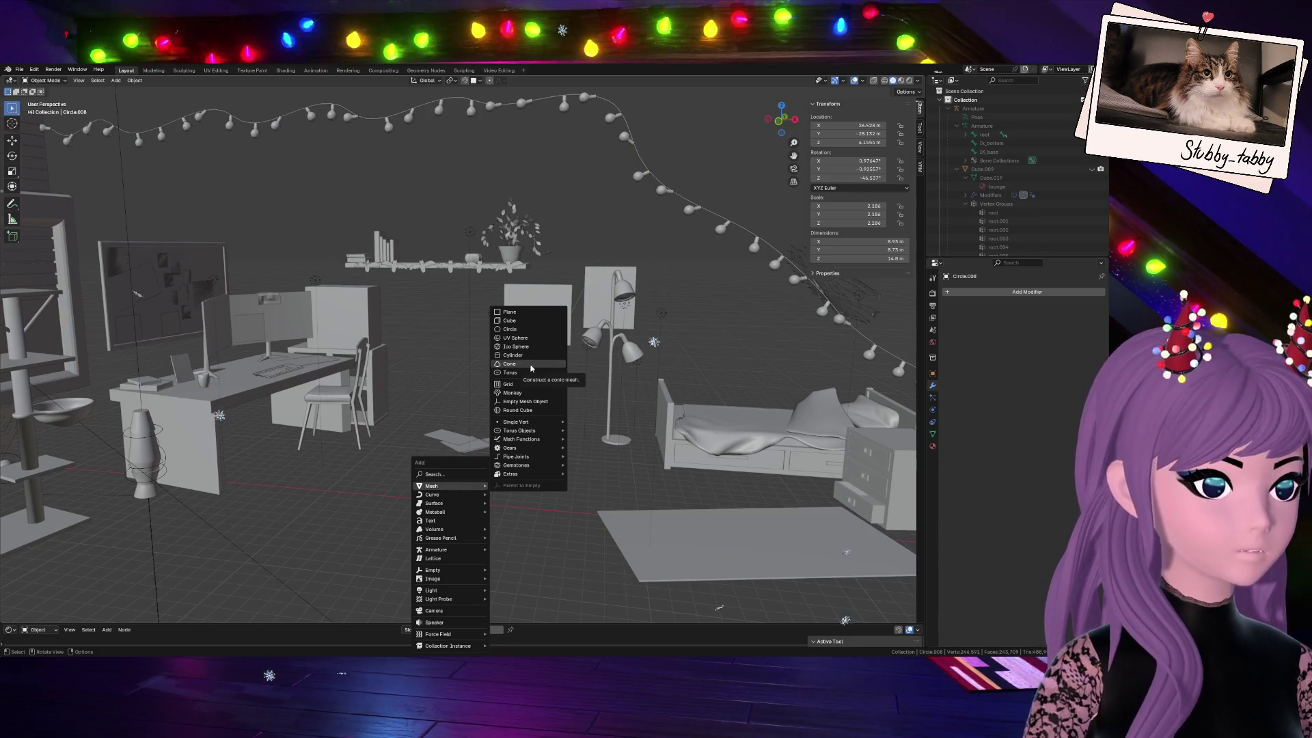
{"action": "left_click", "coordinate": [531, 365]}
{"action": "key", "text": "g"}
{"action": "key", "text": "z"}
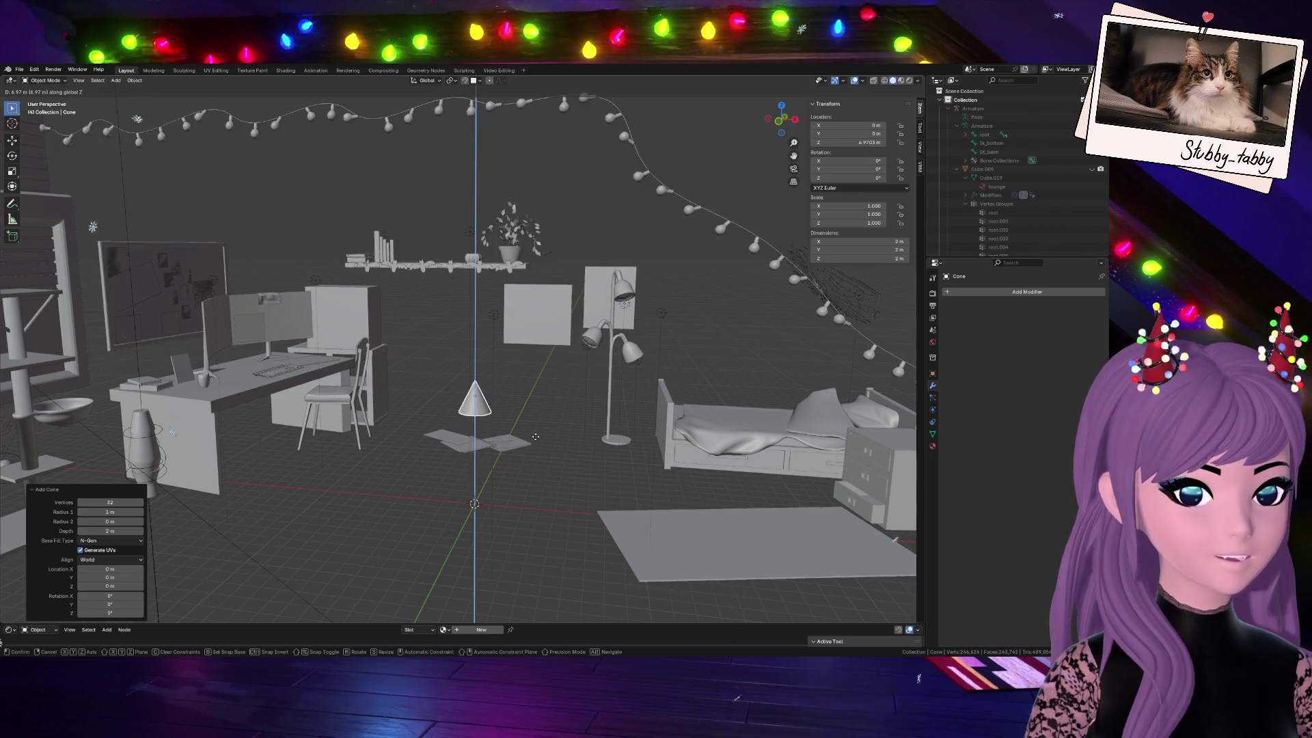
{"action": "left_click", "coordinate": [535, 438]}
{"action": "scroll", "coordinate": [536, 435], "scroll_direction": "down", "scroll_amount": 7}
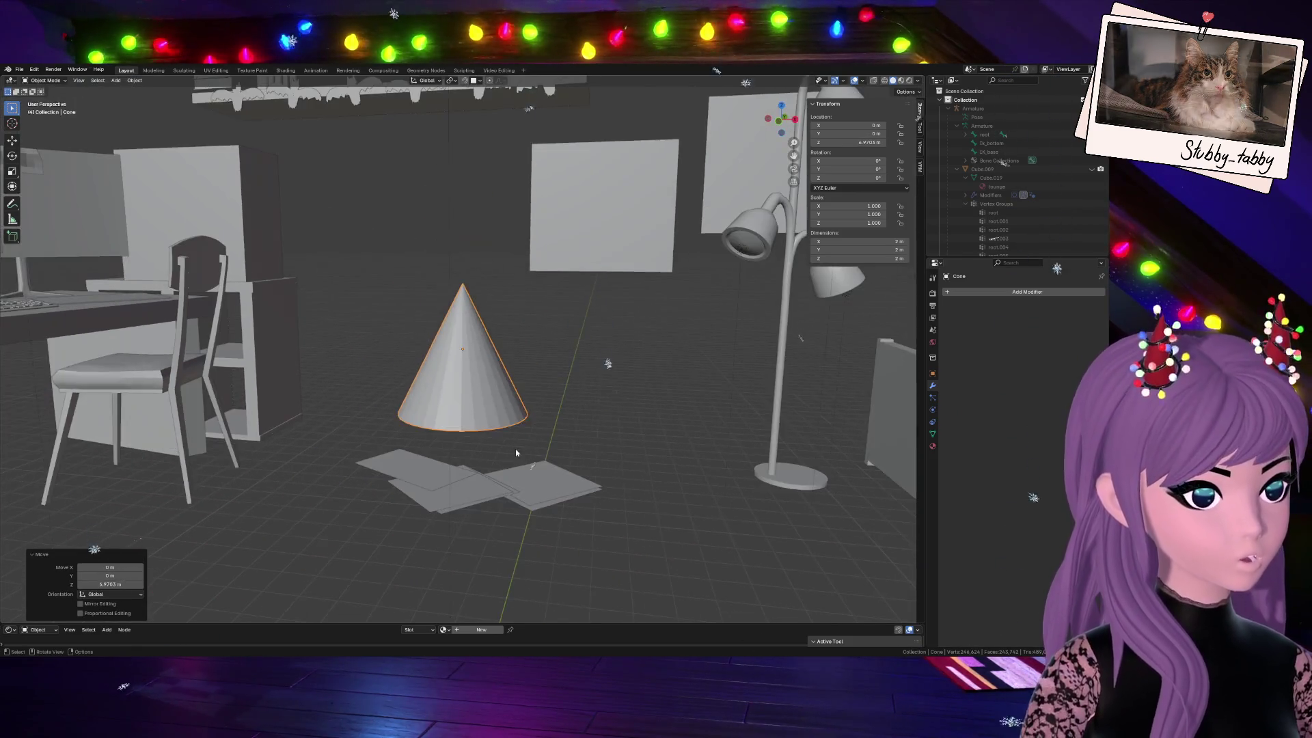
{"action": "key", "text": "Tab"}
{"action": "scroll", "coordinate": [515, 449], "scroll_direction": "up", "scroll_amount": 5}
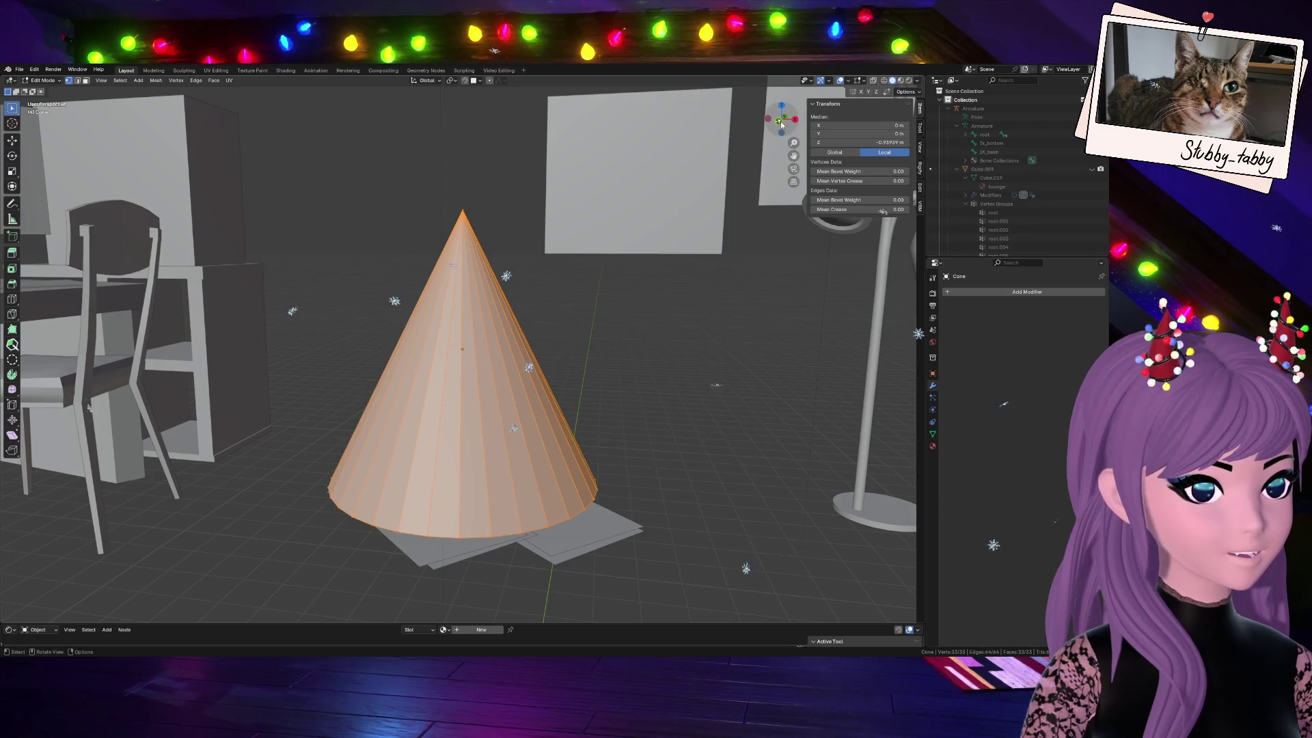
From front view, select the base vertex ring and checker-deselect it to every other vertex
{"action": "key", "text": "KP_1"}
{"action": "left_click", "coordinate": [452, 486], "text": "alt"}
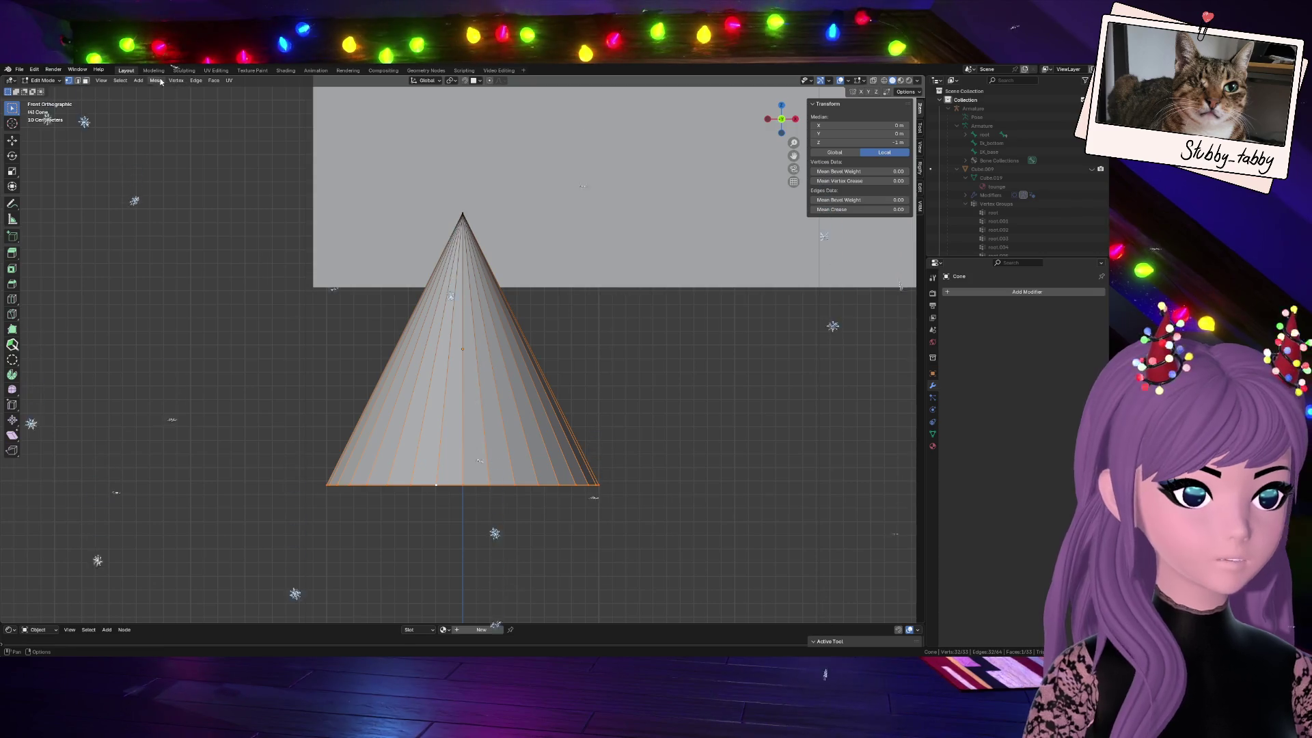
{"action": "left_click", "coordinate": [120, 80]}
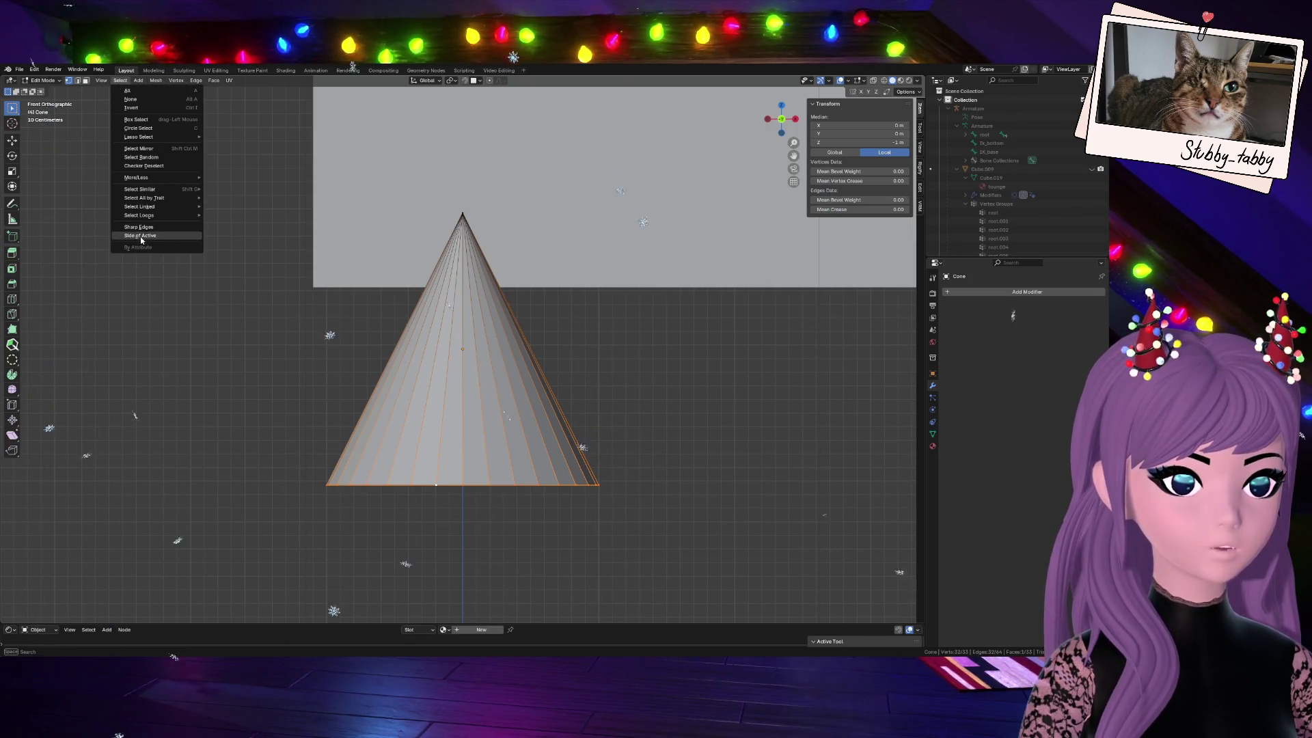
{"action": "left_click", "coordinate": [144, 166]}
{"action": "key", "text": "g"}
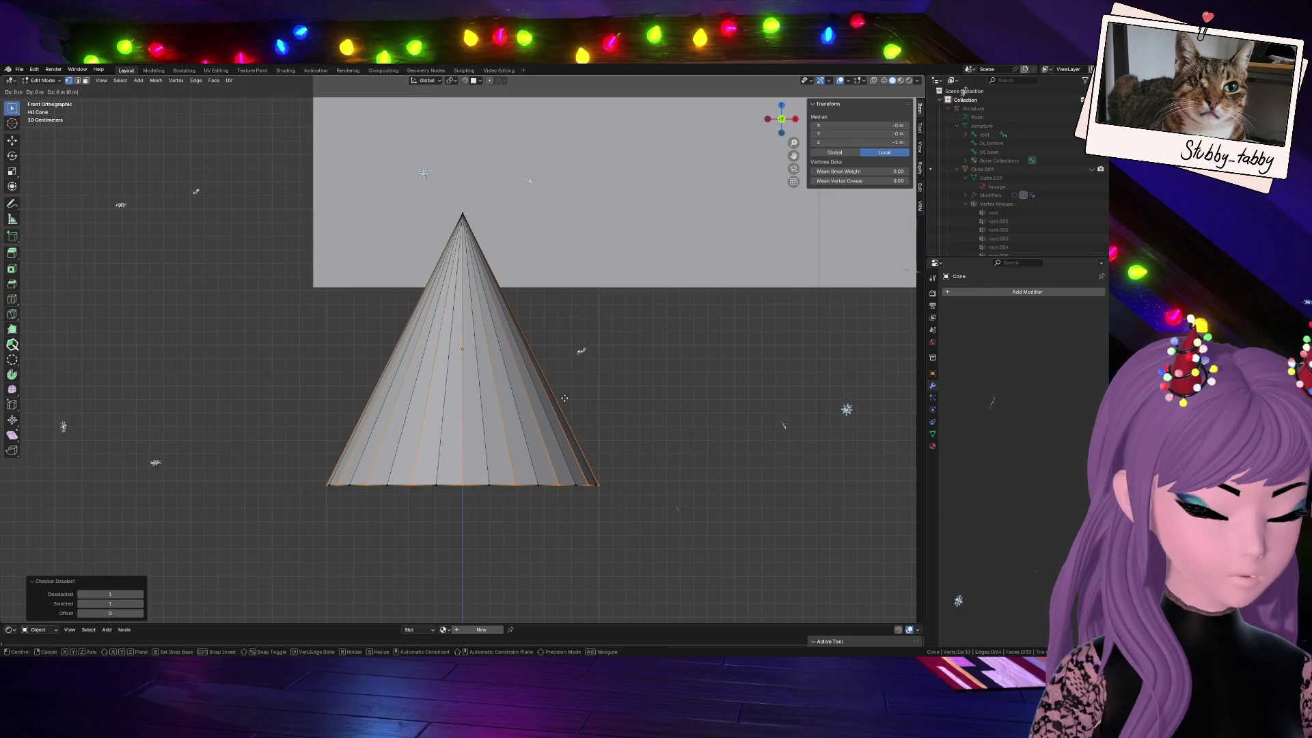
Offset the alternate base vertices along Z and scale them outward into a star rim
{"action": "key", "text": "z"}
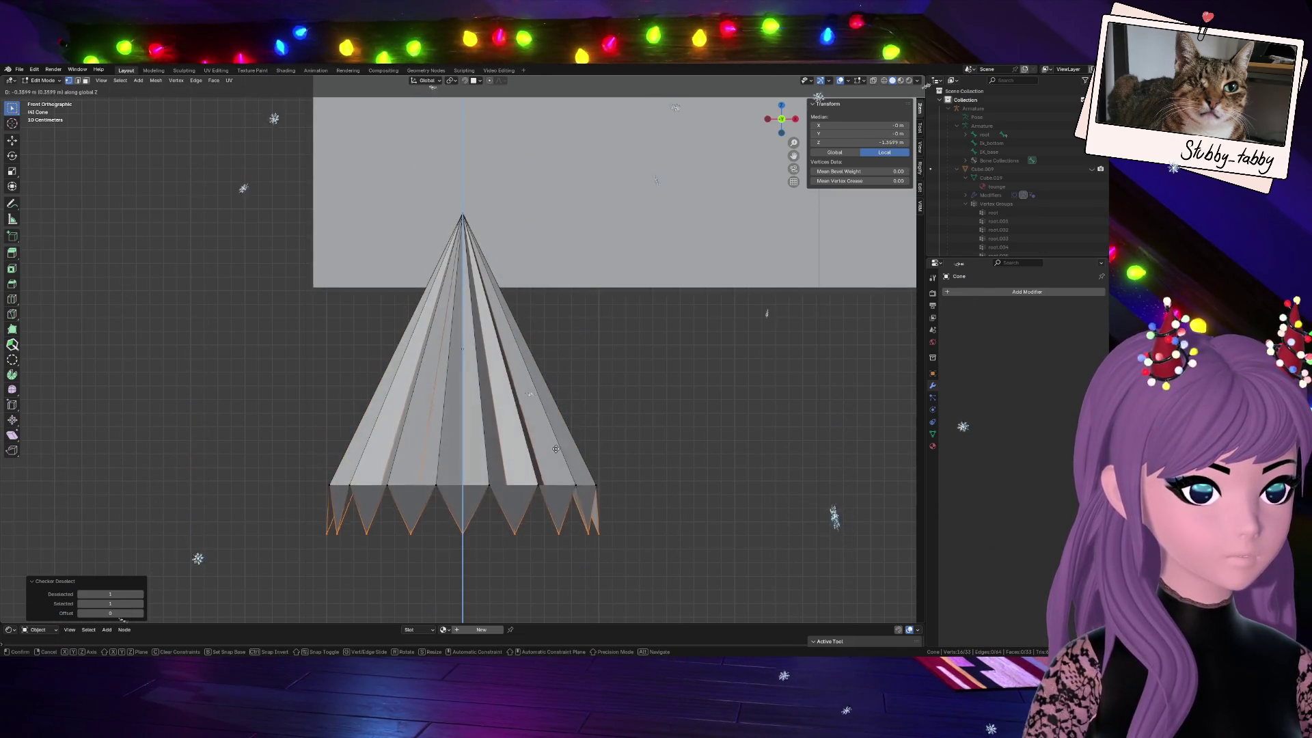
{"action": "left_click", "coordinate": [557, 485]}
{"action": "scroll", "coordinate": [558, 485], "scroll_direction": "down", "scroll_amount": 2}
{"action": "key", "text": "s"}
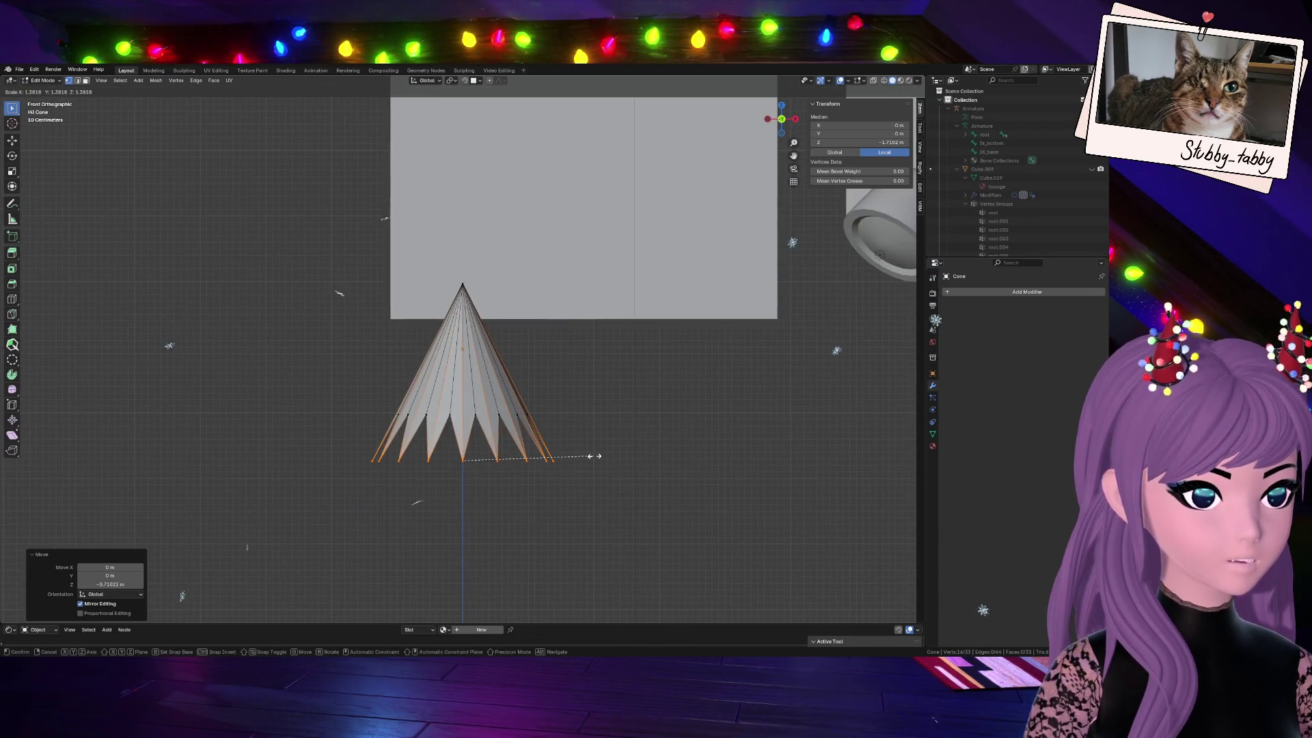
{"action": "left_click", "coordinate": [597, 455]}
Orbit to check the star base from above and leave Edit Mode on the cone
{"action": "left_click_drag", "start_coordinate": [781, 120], "coordinate": [758, 164]}
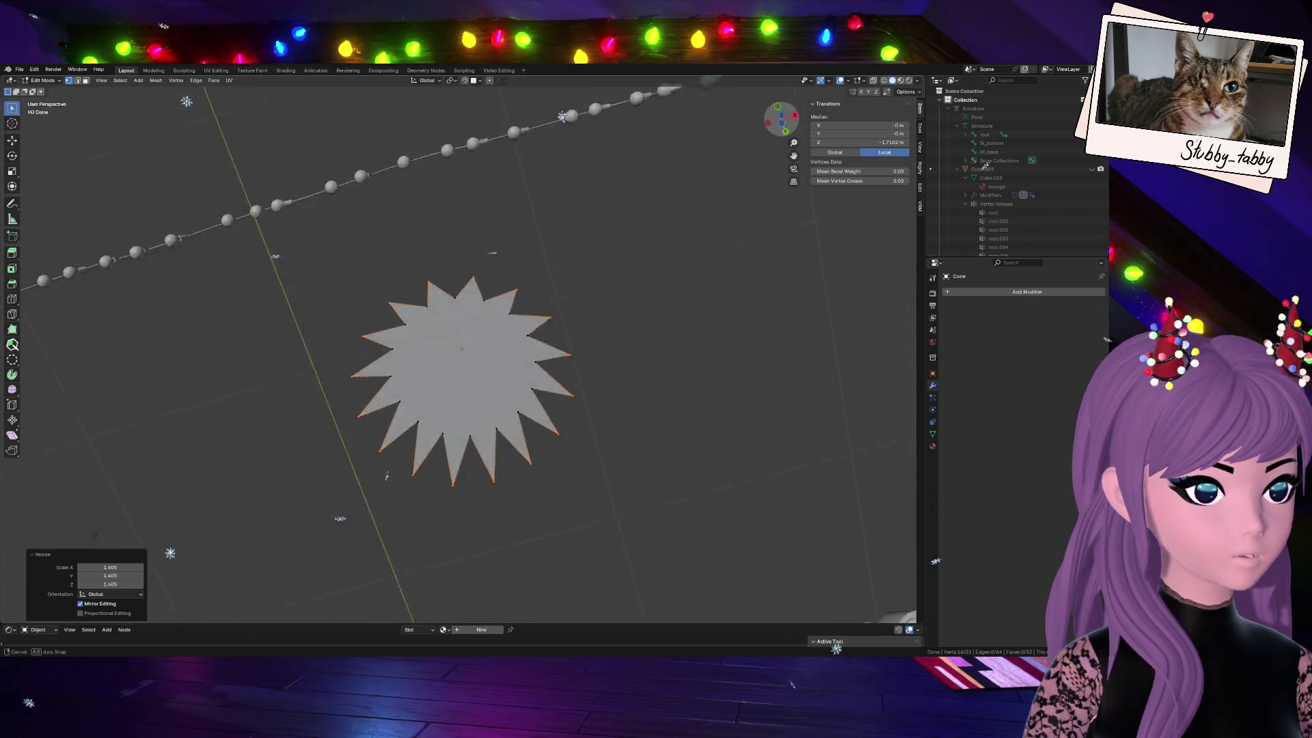
{"action": "left_click_drag", "start_coordinate": [780, 121], "coordinate": [757, 157]}
{"action": "key", "text": "Tab"}
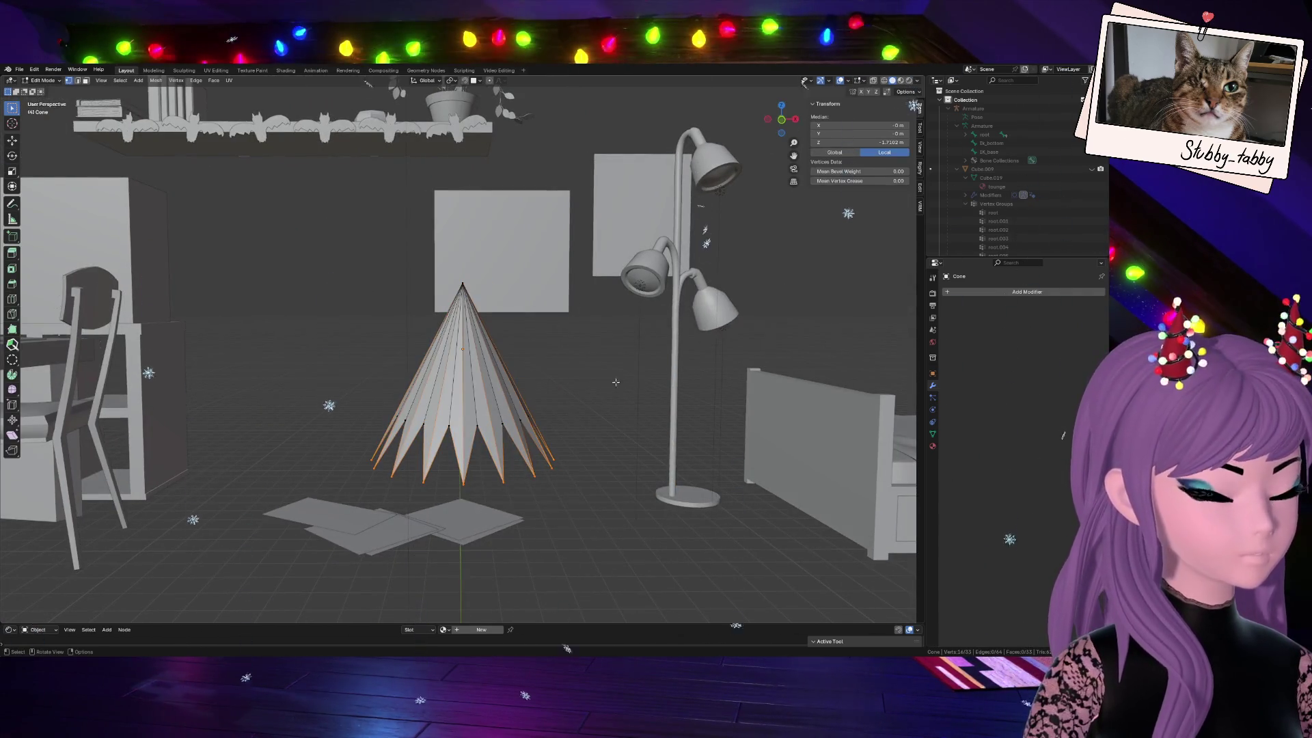
{"action": "right_click", "coordinate": [495, 373]}
Try smooth shading, undo it, and re-enter Edit Mode viewing the cone from below
{"action": "left_click", "coordinate": [492, 376]}
{"action": "scroll", "coordinate": [529, 422], "scroll_direction": "up", "scroll_amount": 3}
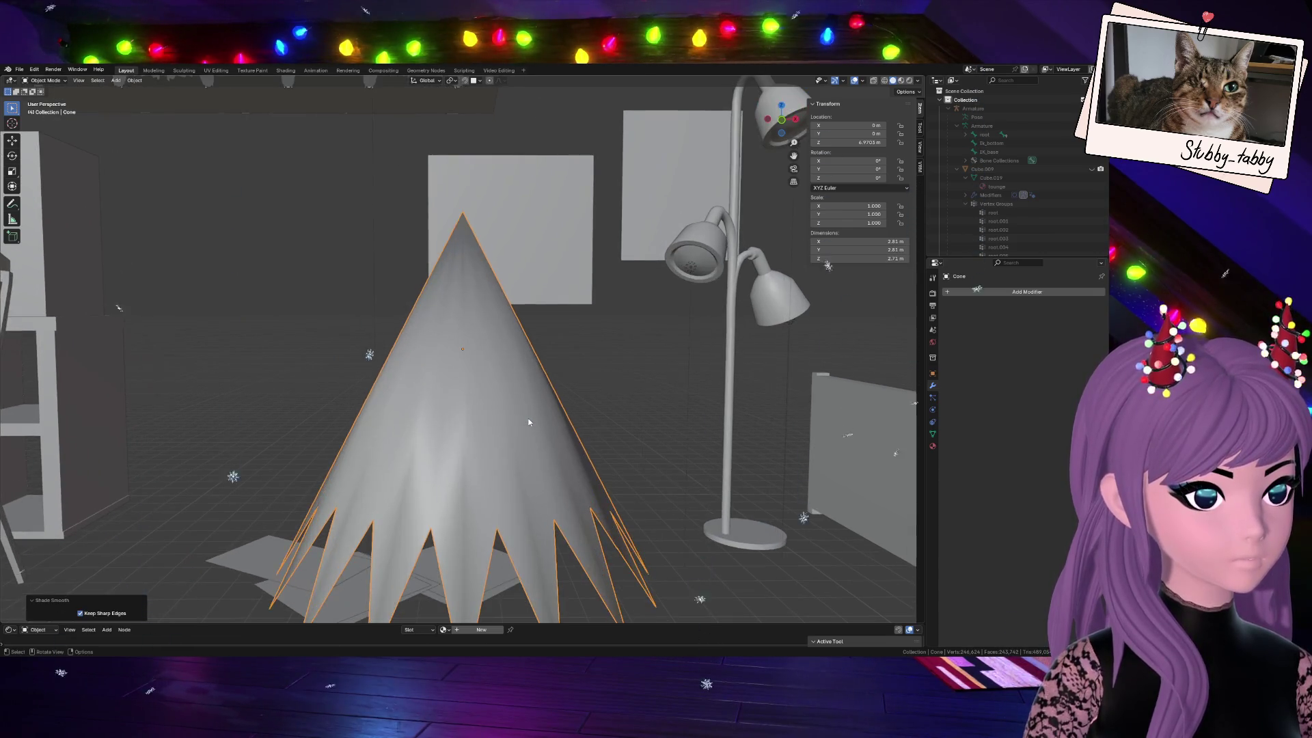
{"action": "key", "text": "ctrl+z"}
{"action": "scroll", "coordinate": [529, 416], "scroll_direction": "down", "scroll_amount": 3}
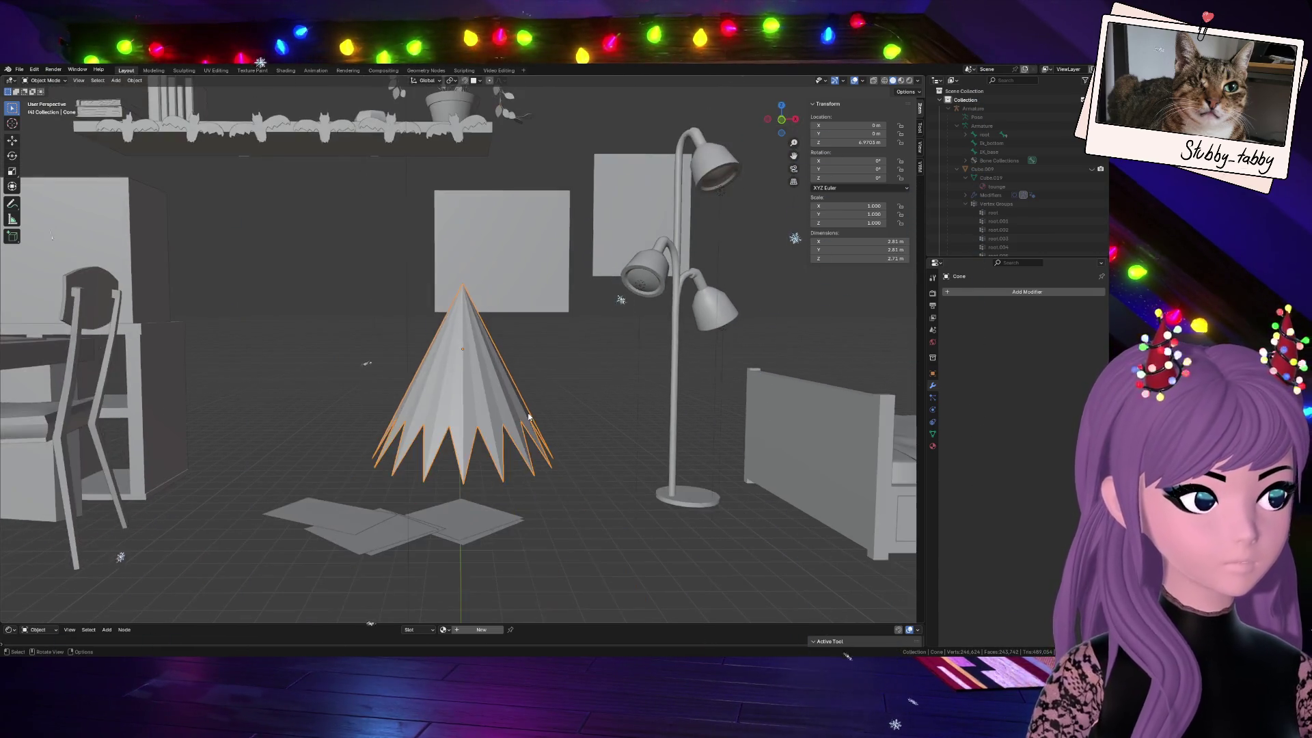
{"action": "key", "text": "Tab"}
{"action": "scroll", "coordinate": [528, 417], "scroll_direction": "up", "scroll_amount": 3}
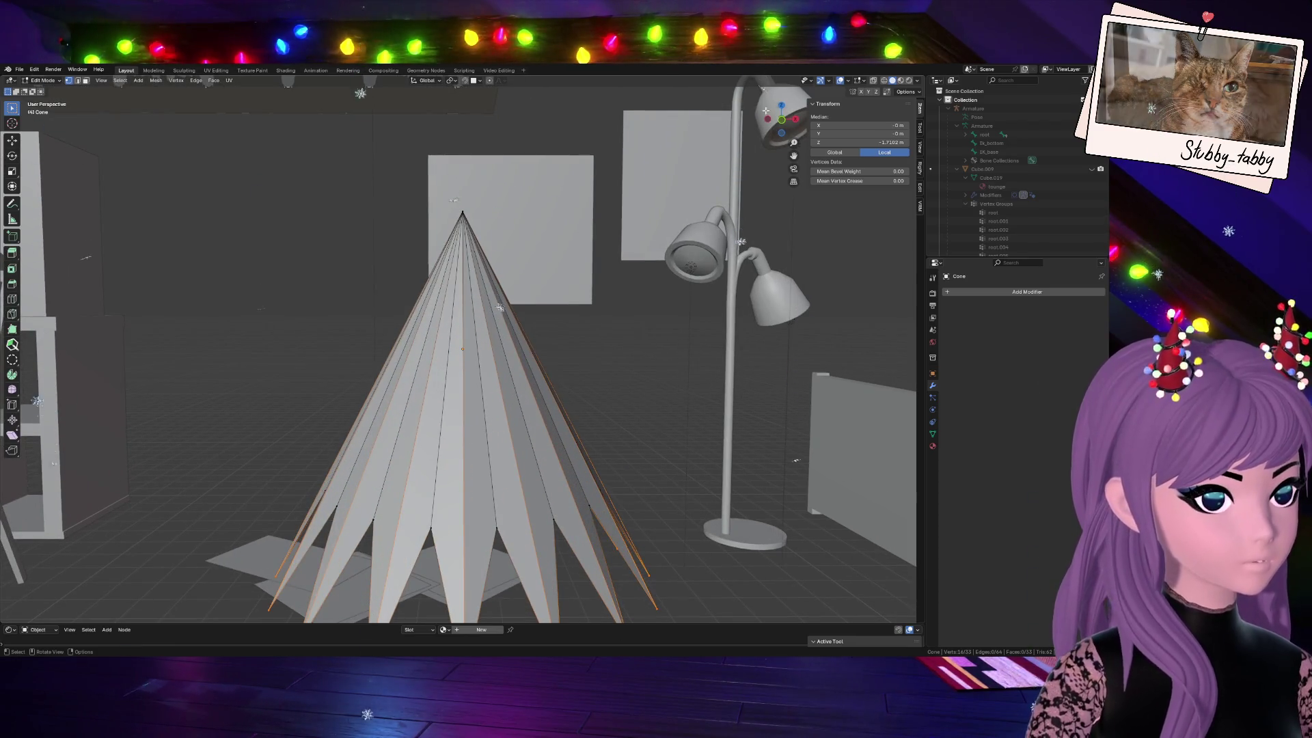
{"action": "middle_click_drag", "start_coordinate": [529, 416], "coordinate": [499, 432]}
{"action": "key", "text": "Tab"}
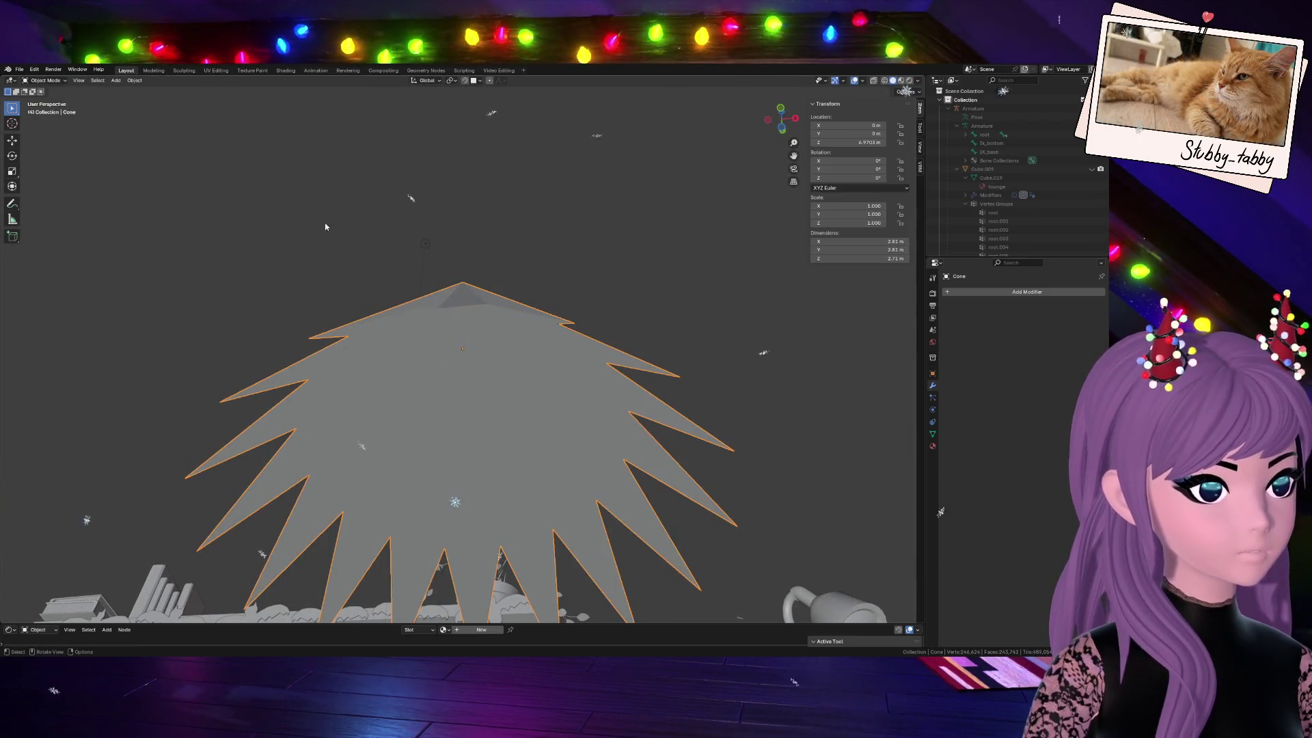
{"action": "key", "text": "Tab"}
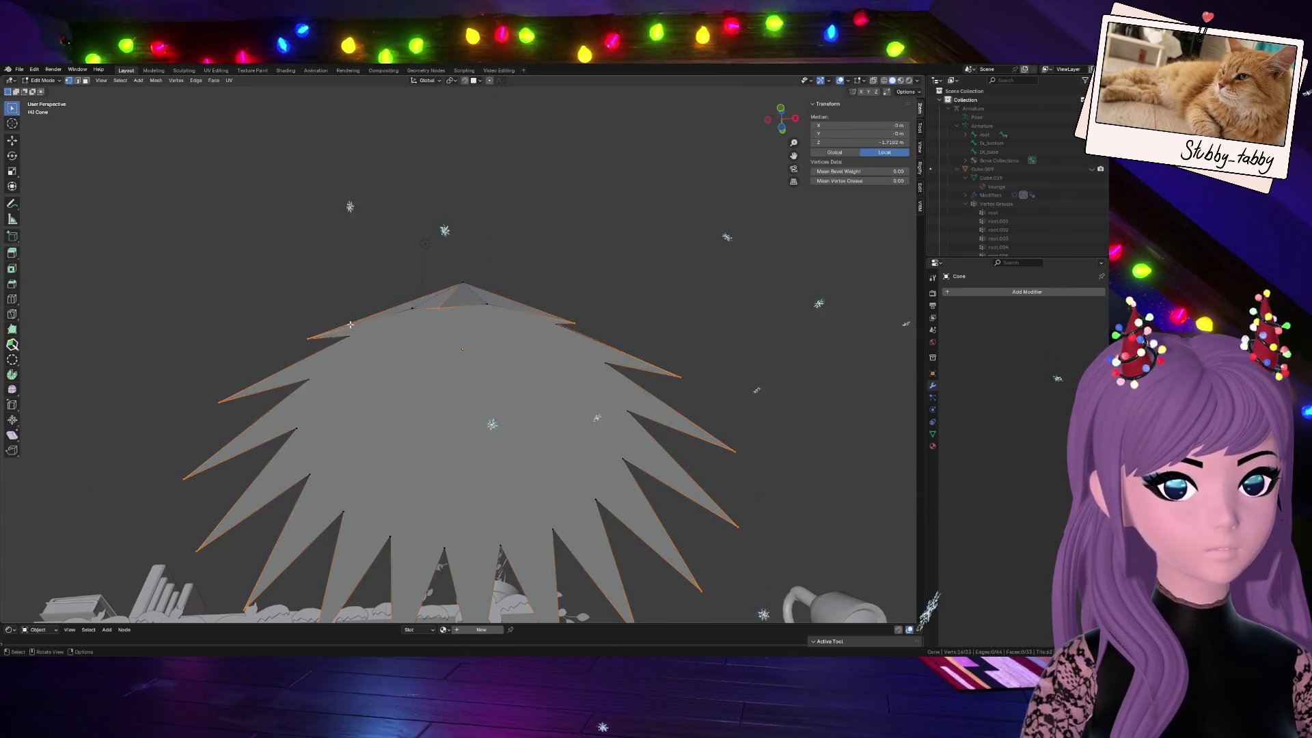
{"action": "key", "text": "a"}
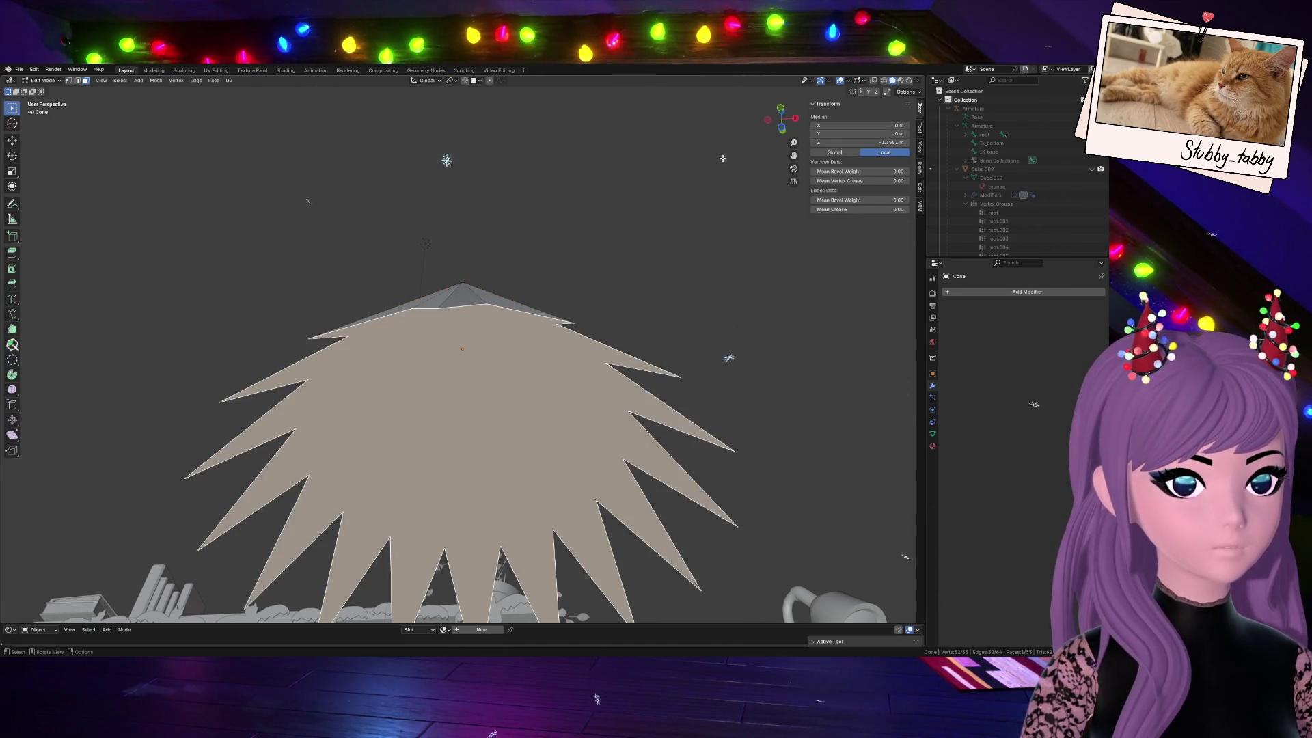
{"action": "mouse_move", "coordinate": [723, 159]}
{"action": "middle_mouse_down"}
{"action": "mouse_move", "coordinate": [722, 308]}
{"action": "mouse_move", "coordinate": [635, 318]}
{"action": "middle_mouse_up"}
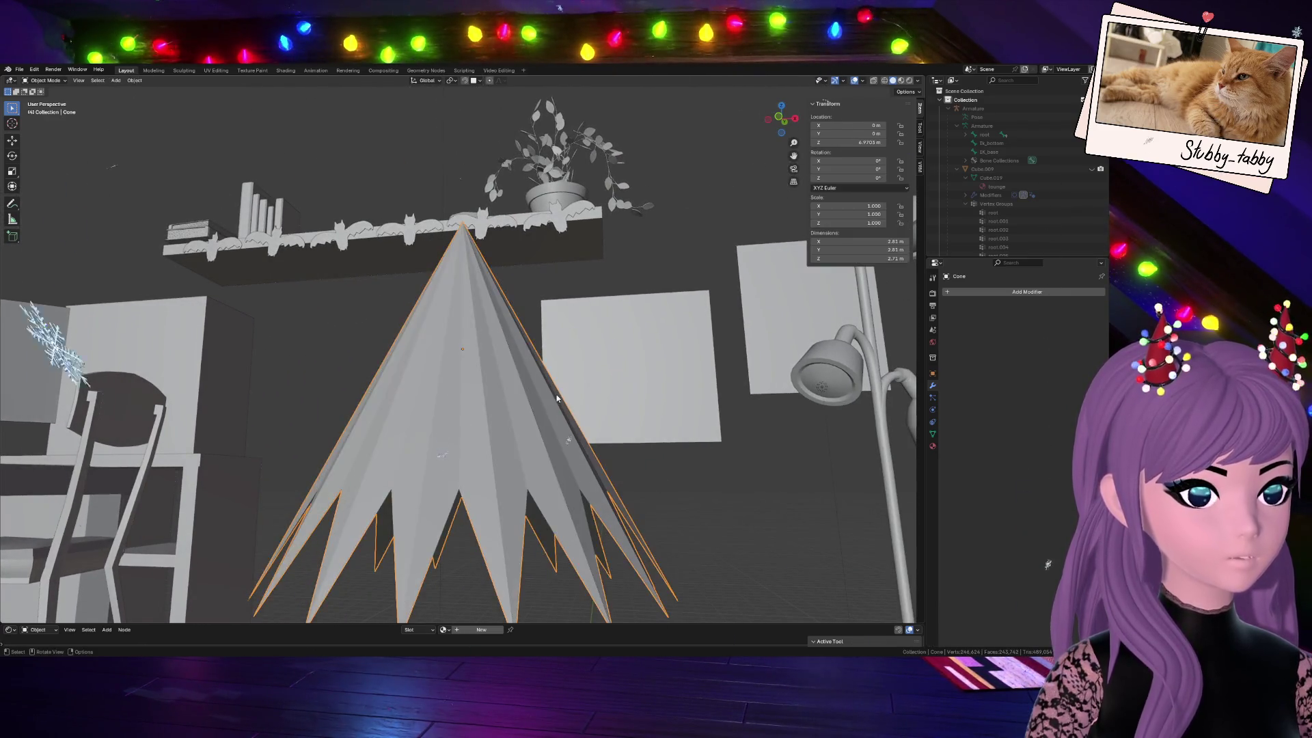
{"action": "scroll", "coordinate": [556, 395], "scroll_direction": "down", "scroll_amount": 3}
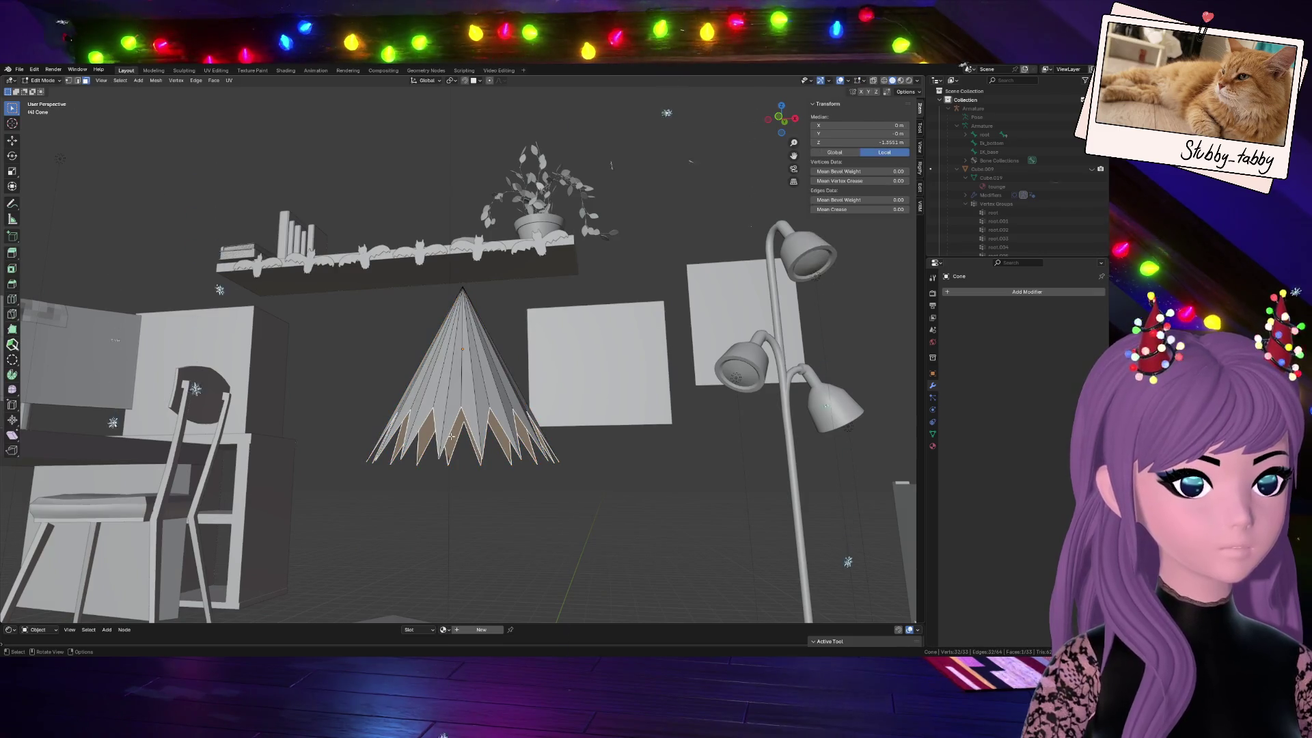
In front ortho view, box-select only the bottom star points and begin scaling them
{"action": "key", "text": "a"}
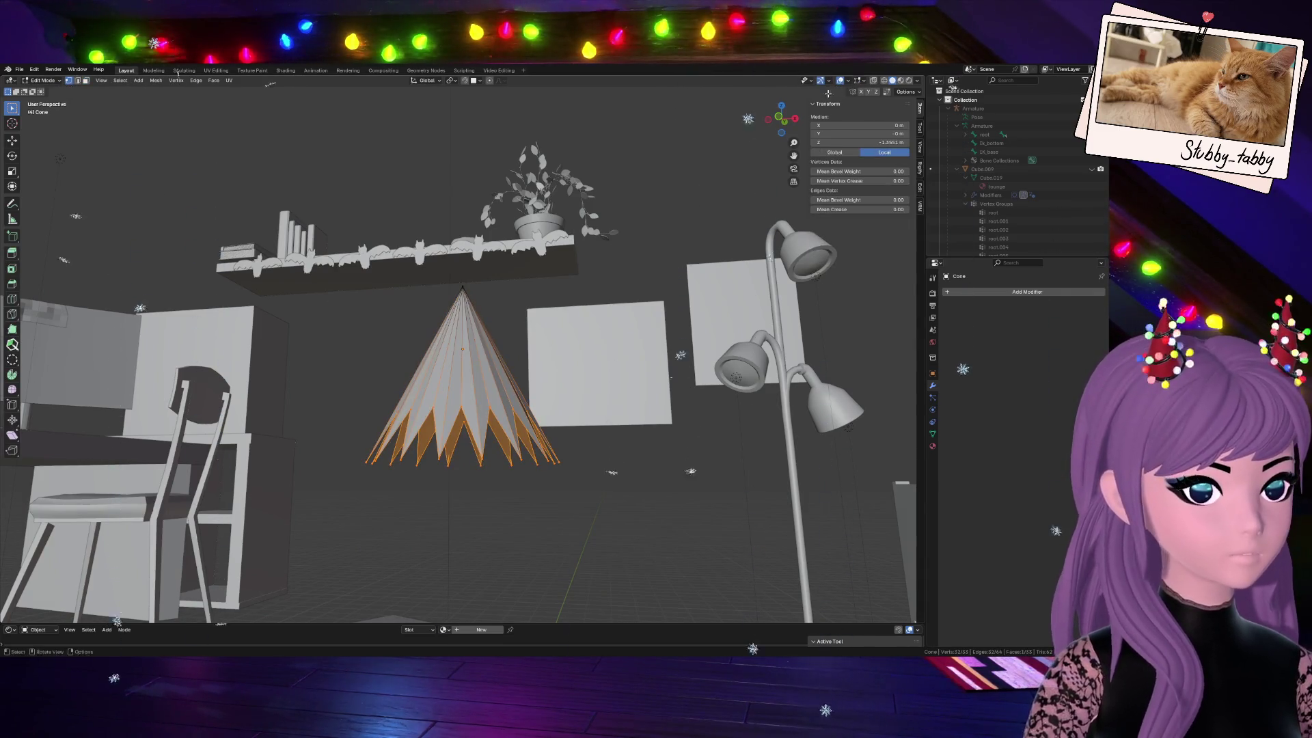
{"action": "key", "text": "KP_1"}
{"action": "key", "text": "alt+a"}
{"action": "mouse_move", "coordinate": [330, 435]}
{"action": "left_mouse_down"}
{"action": "mouse_move", "coordinate": [654, 524]}
{"action": "mouse_move", "coordinate": [621, 513]}
{"action": "left_mouse_up"}
{"action": "key", "text": "s"}
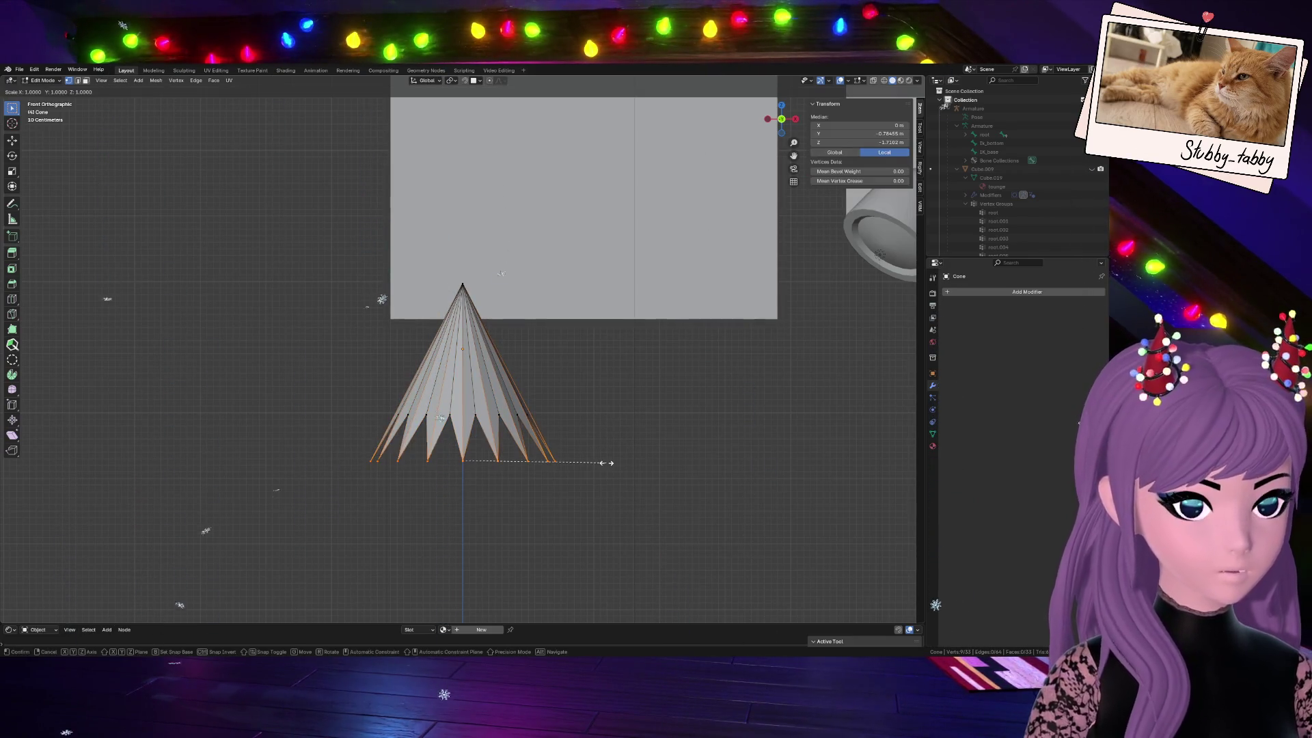
With X-ray on, box-select the whole base ring and scale it about 1.6 wider
{"action": "key", "text": "Escape"}
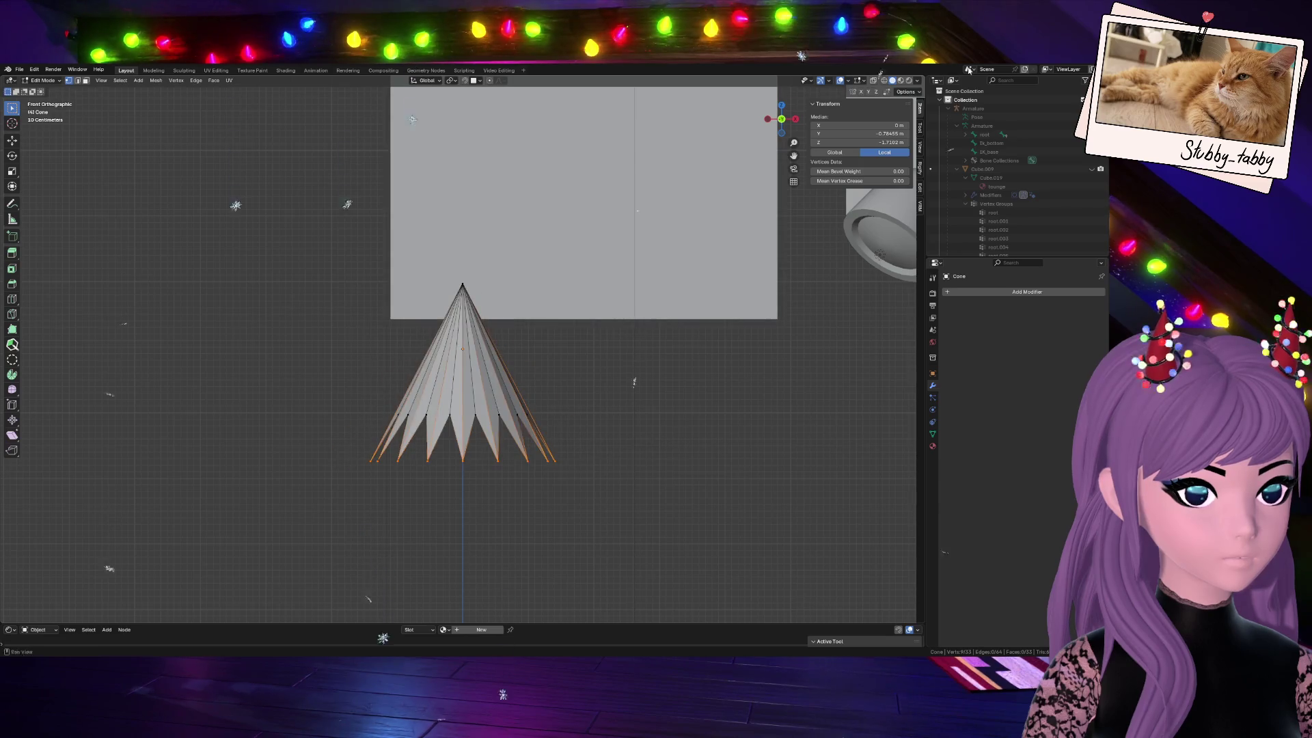
{"action": "key", "text": "alt+z"}
{"action": "left_click_drag", "start_coordinate": [349, 431], "coordinate": [650, 504]}
{"action": "key", "text": "s"}
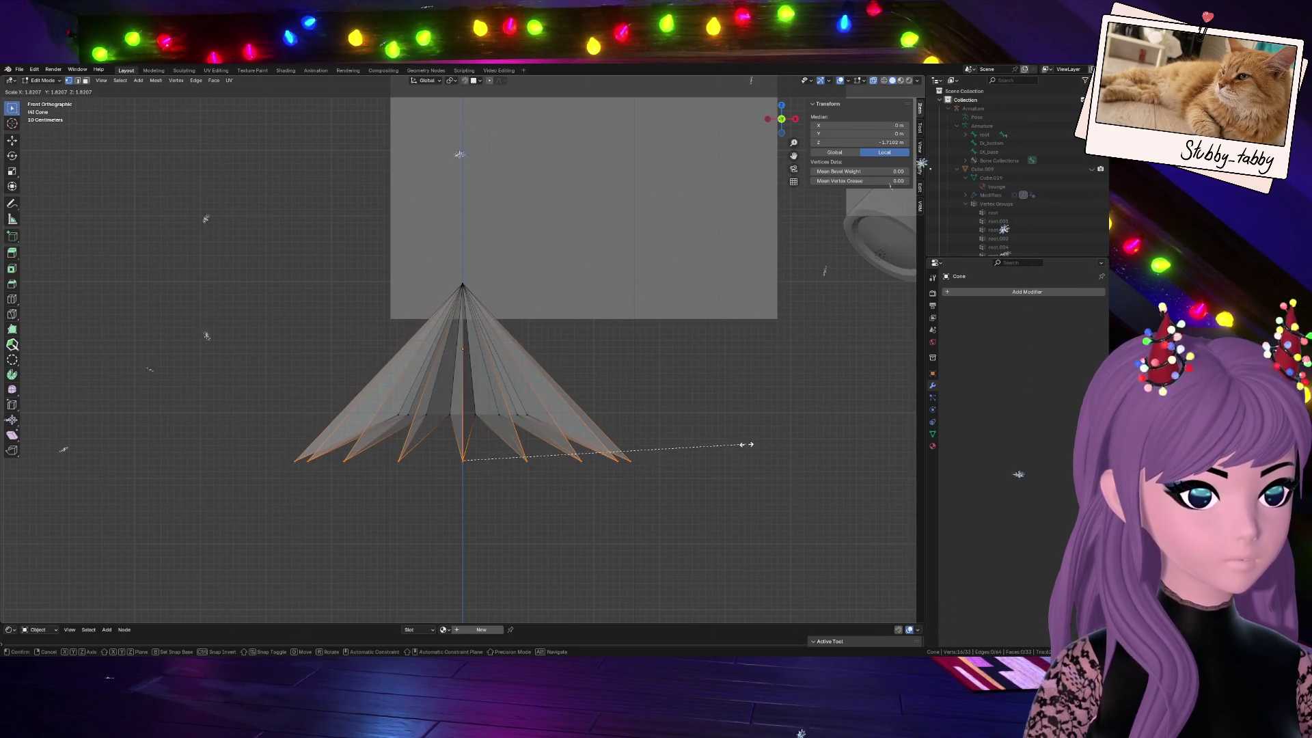
{"action": "left_click", "coordinate": [751, 444]}
{"action": "mouse_move", "coordinate": [751, 444]}
{"action": "middle_mouse_down"}
{"action": "mouse_move", "coordinate": [823, 504]}
{"action": "mouse_move", "coordinate": [673, 370]}
{"action": "mouse_move", "coordinate": [534, 389]}
{"action": "mouse_move", "coordinate": [462, 350]}
{"action": "mouse_move", "coordinate": [375, 372]}
{"action": "mouse_move", "coordinate": [389, 369]}
{"action": "mouse_move", "coordinate": [358, 192]}
{"action": "mouse_move", "coordinate": [346, 204]}
{"action": "middle_mouse_up"}
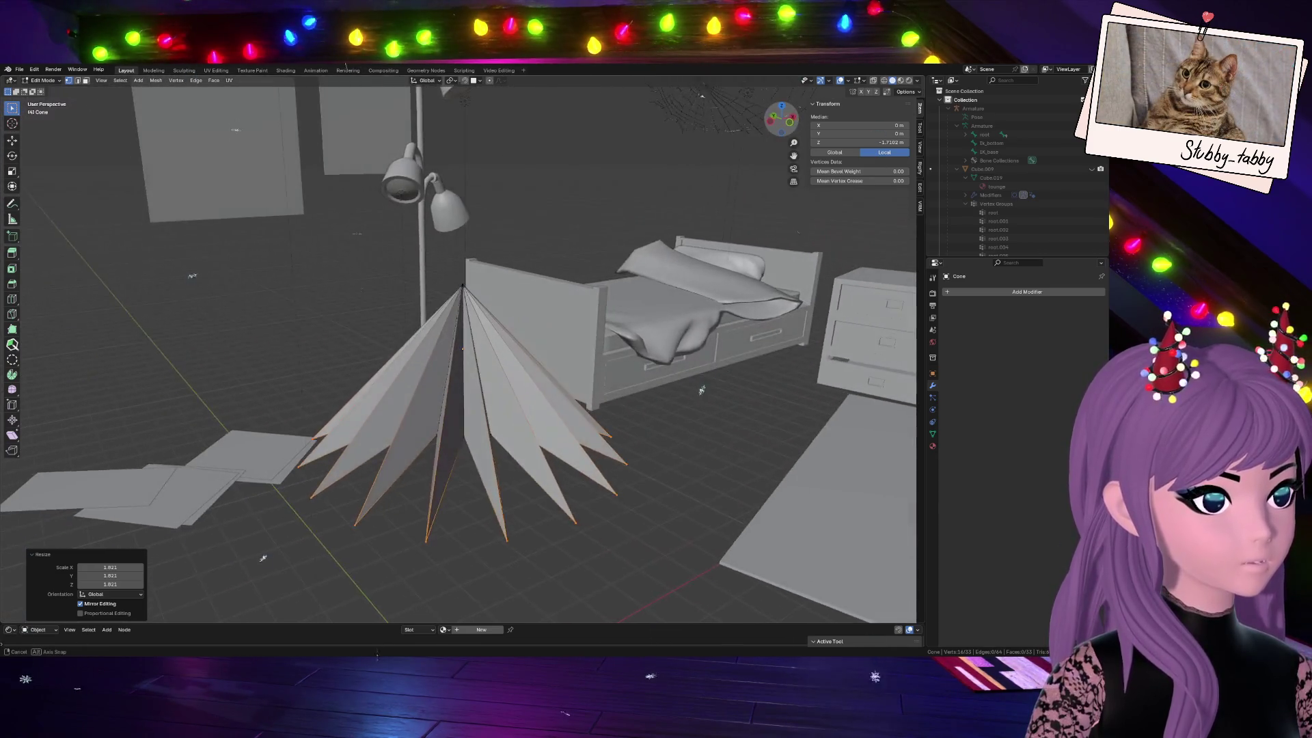
Give the cone Shade Smooth in Object Mode and orbit around it toward the desk
{"action": "key", "text": "Tab"}
{"action": "right_click", "coordinate": [534, 383]}
{"action": "left_click", "coordinate": [534, 386]}
{"action": "mouse_move", "coordinate": [791, 127]}
{"action": "middle_mouse_down"}
{"action": "mouse_move", "coordinate": [414, 109]}
{"action": "mouse_move", "coordinate": [151, 349]}
{"action": "mouse_move", "coordinate": [653, 270]}
{"action": "middle_mouse_up"}
Back in Edit Mode, select the whole cone mesh and start a Ctrl+B bevel
{"action": "key", "text": "Tab"}
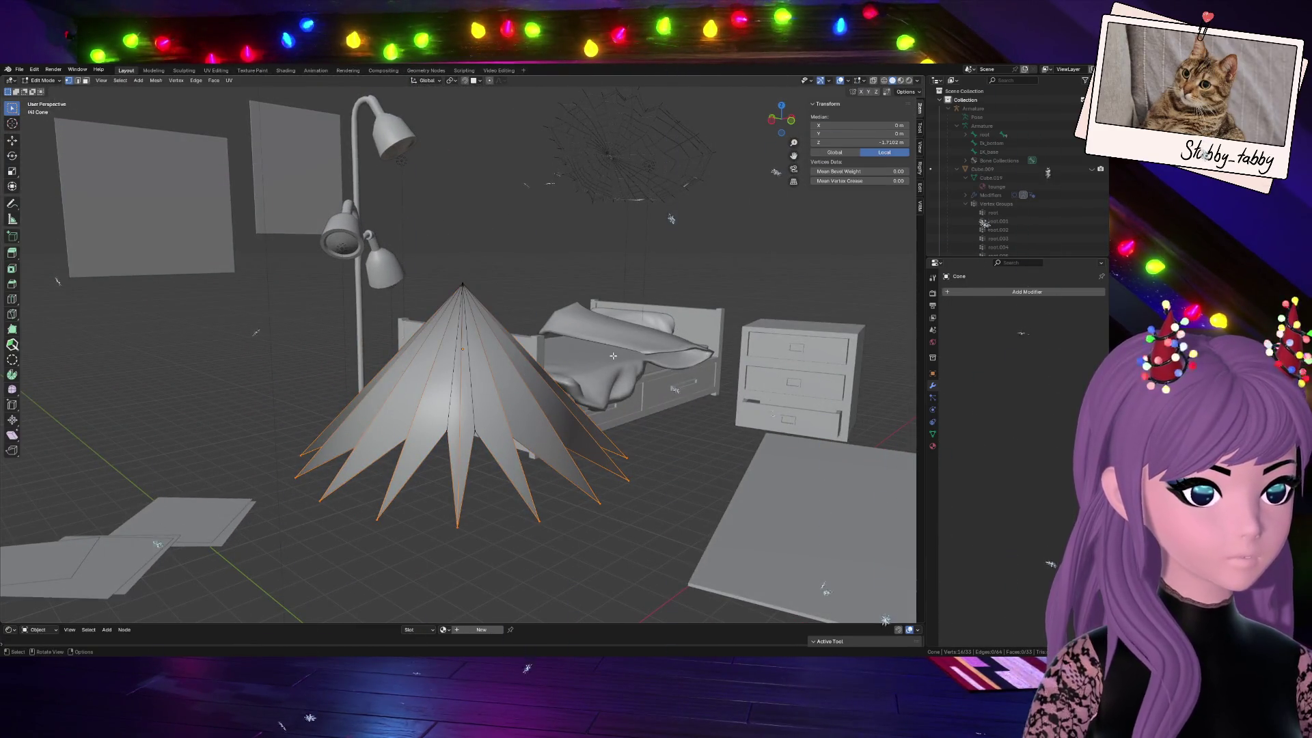
{"action": "key", "text": "ctrl+b"}
{"action": "key", "text": "Escape"}
{"action": "key", "text": "a"}
{"action": "key", "text": "ctrl+b"}
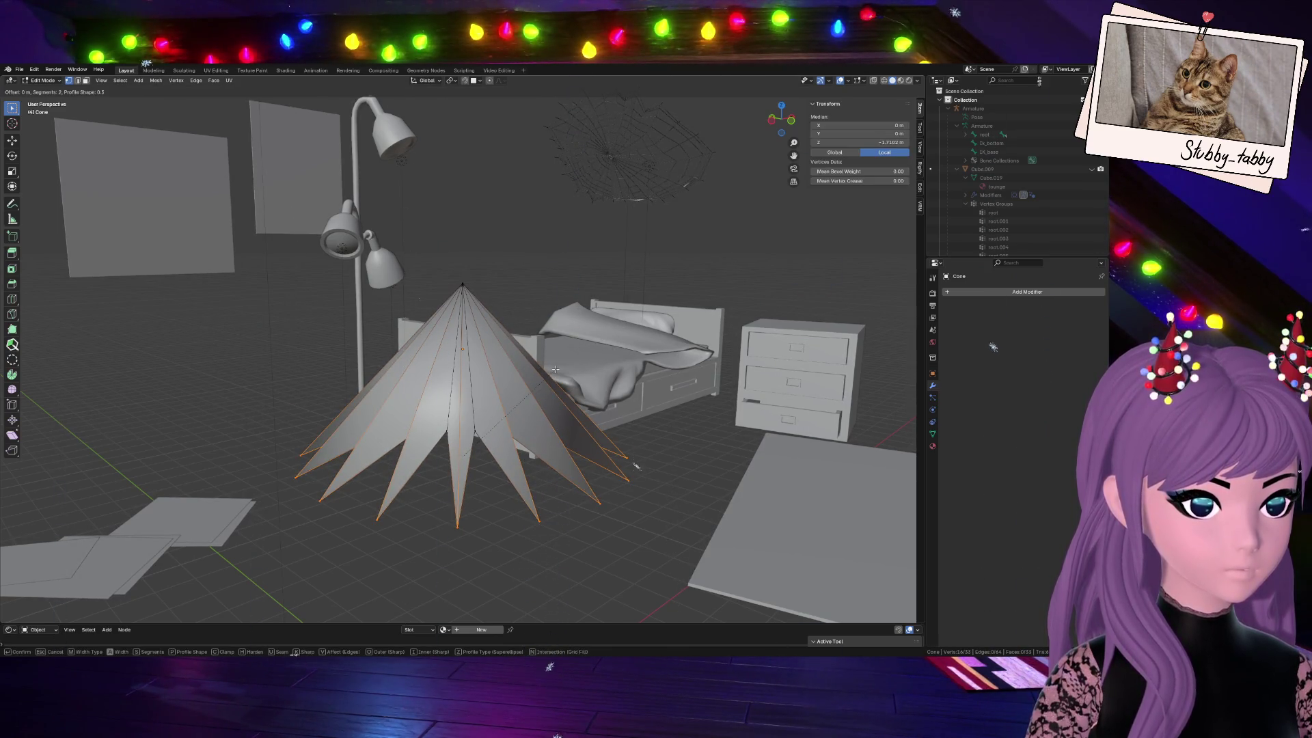
{"action": "key", "text": "Escape"}
{"action": "left_click", "coordinate": [459, 283], "text": "shift"}
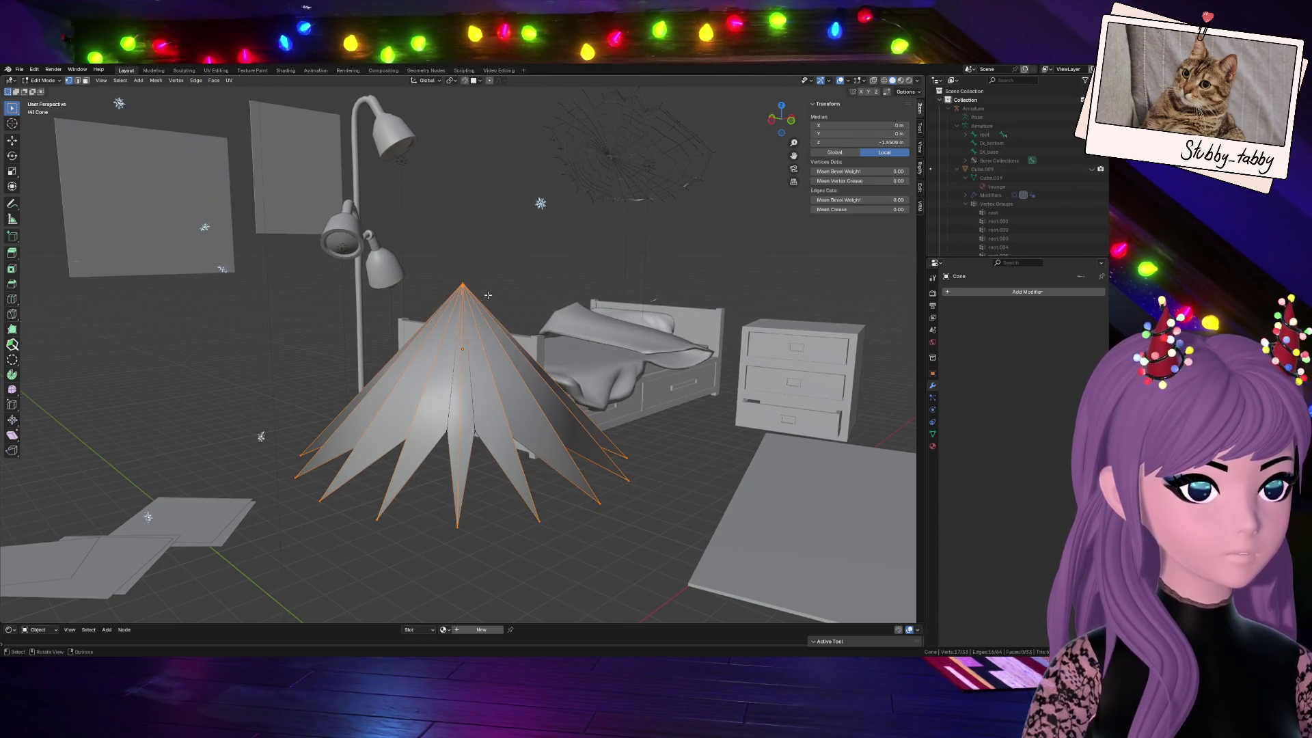
{"action": "key", "text": "ctrl+b"}
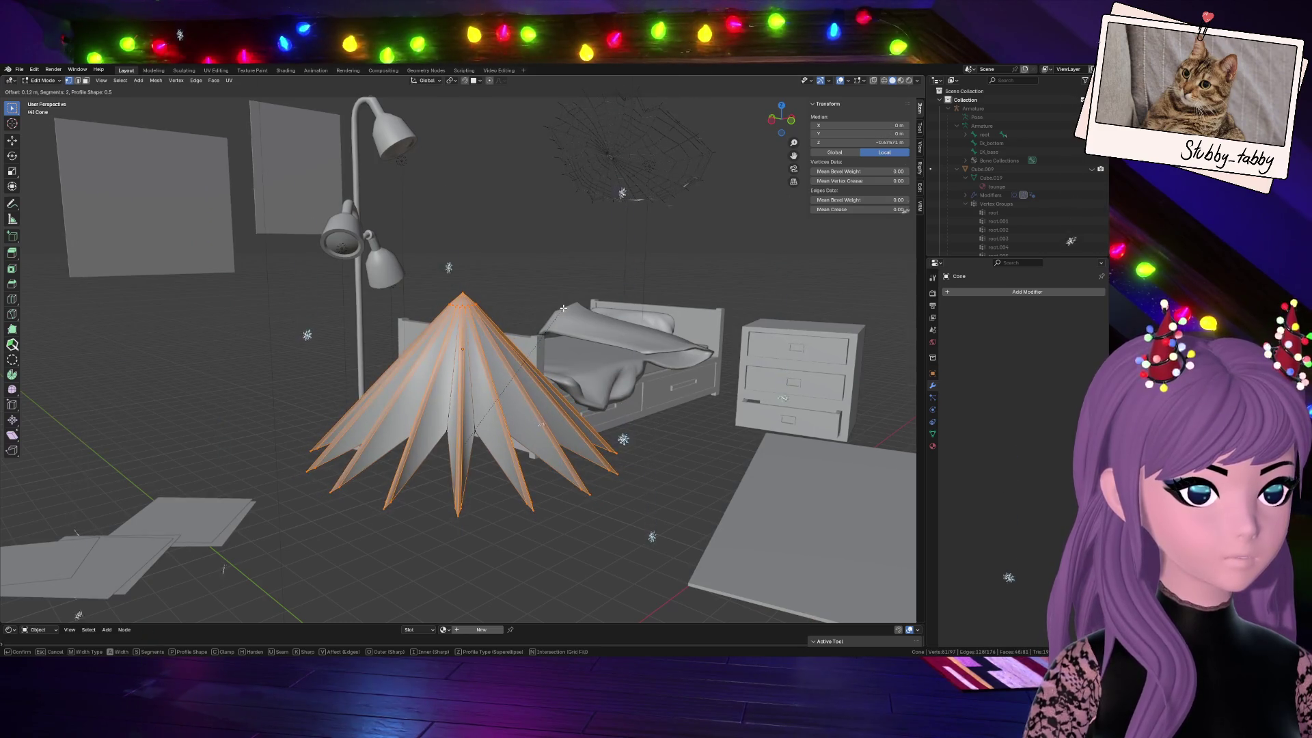
{"action": "scroll", "coordinate": [620, 520], "scroll_direction": "up", "scroll_amount": 1}
{"action": "scroll", "coordinate": [621, 521], "scroll_direction": "up", "scroll_amount": 1}
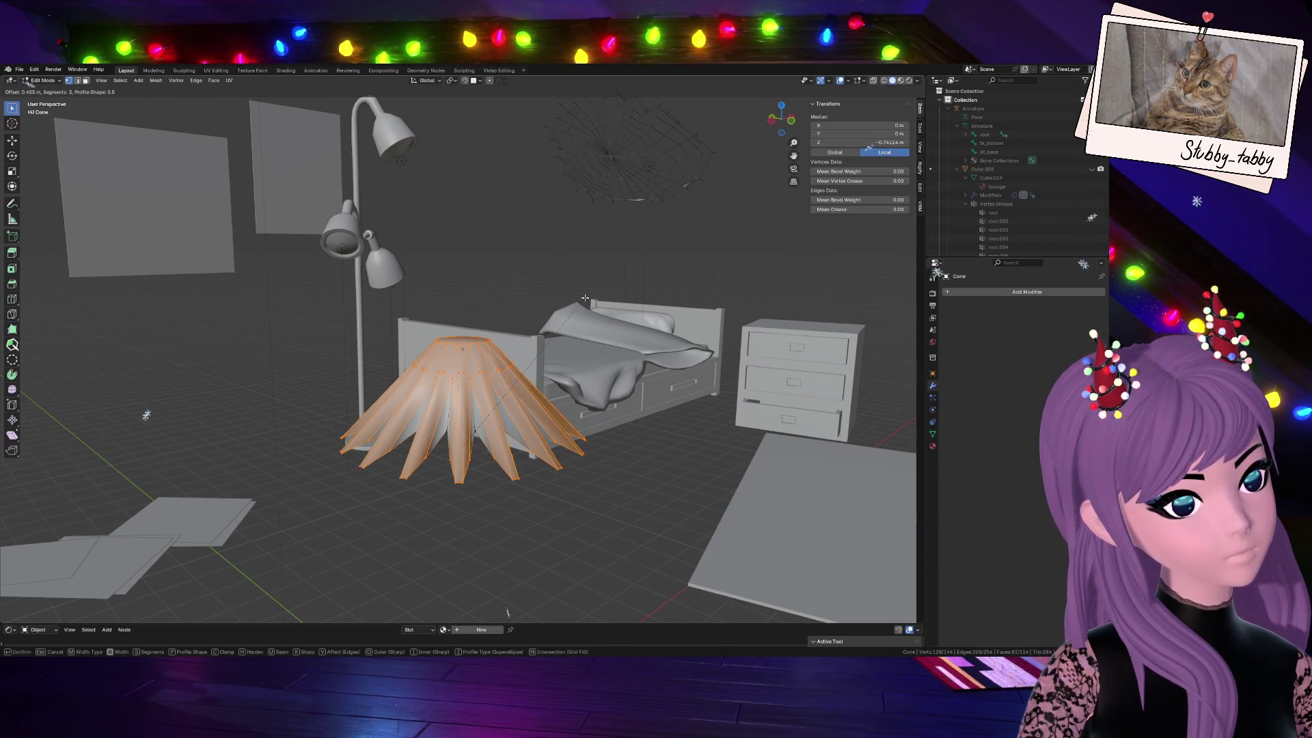
{"action": "scroll", "coordinate": [584, 299], "scroll_direction": "up", "scroll_amount": 1}
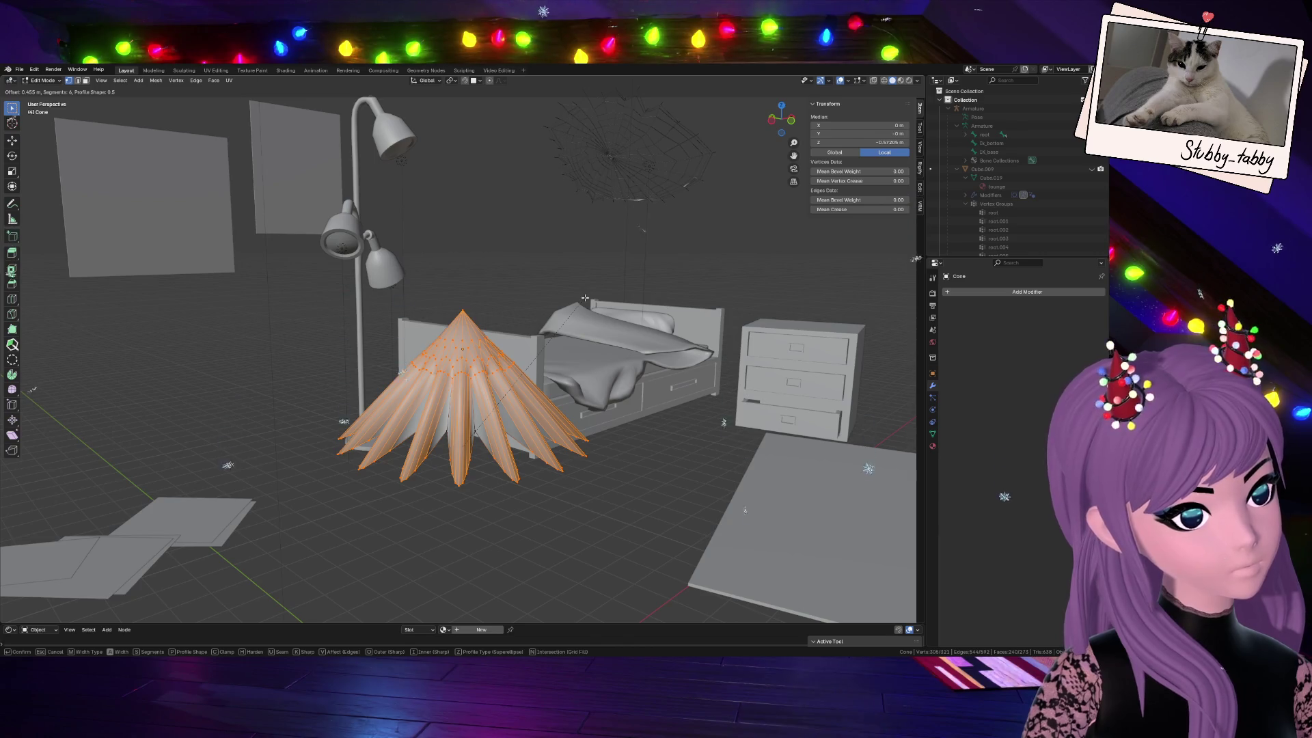
{"action": "scroll", "coordinate": [583, 298], "scroll_direction": "down", "scroll_amount": 1}
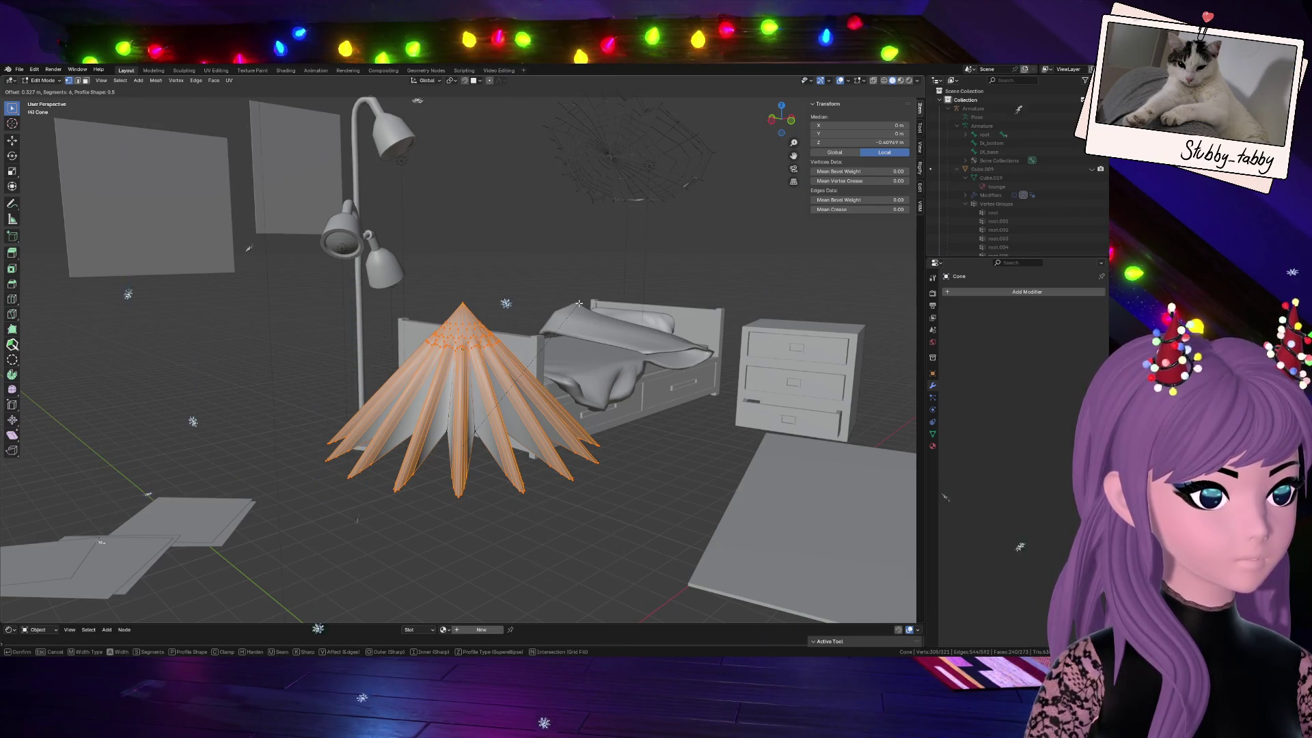
{"action": "key", "text": "Escape"}
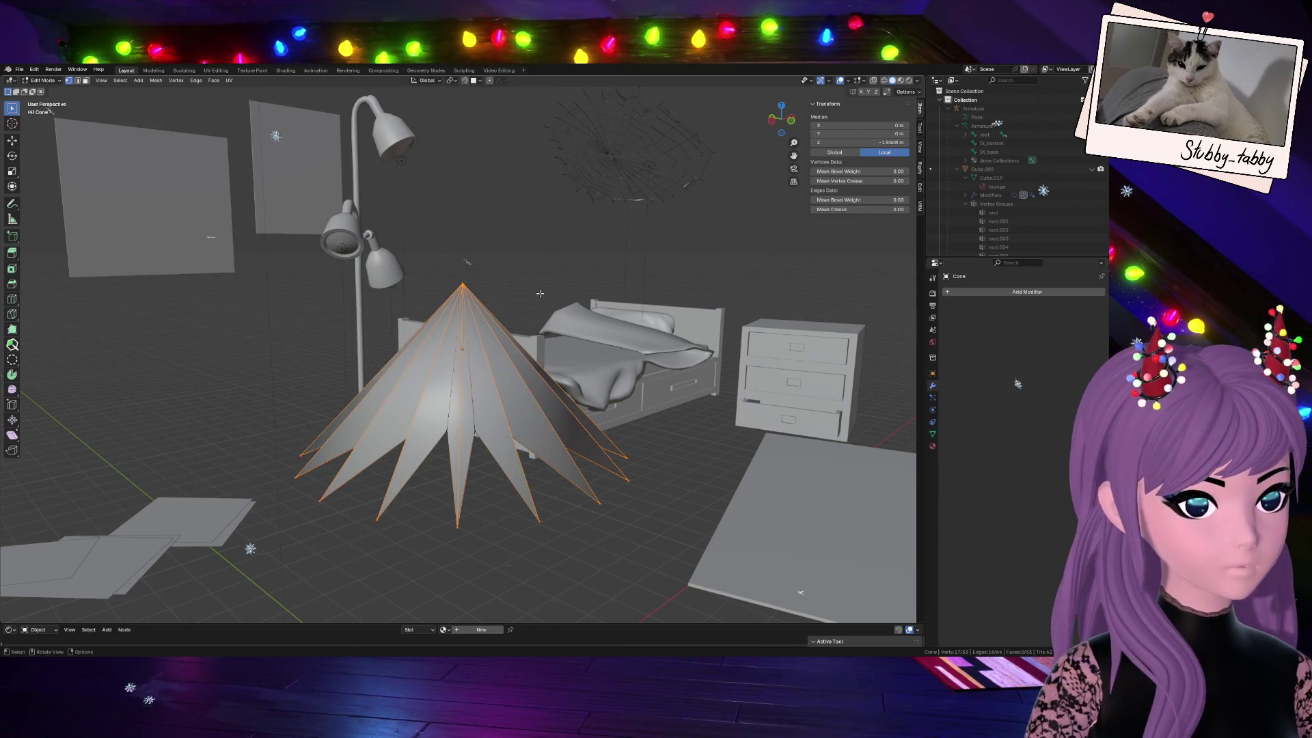
{"action": "left_click", "coordinate": [635, 279], "text": "alt"}
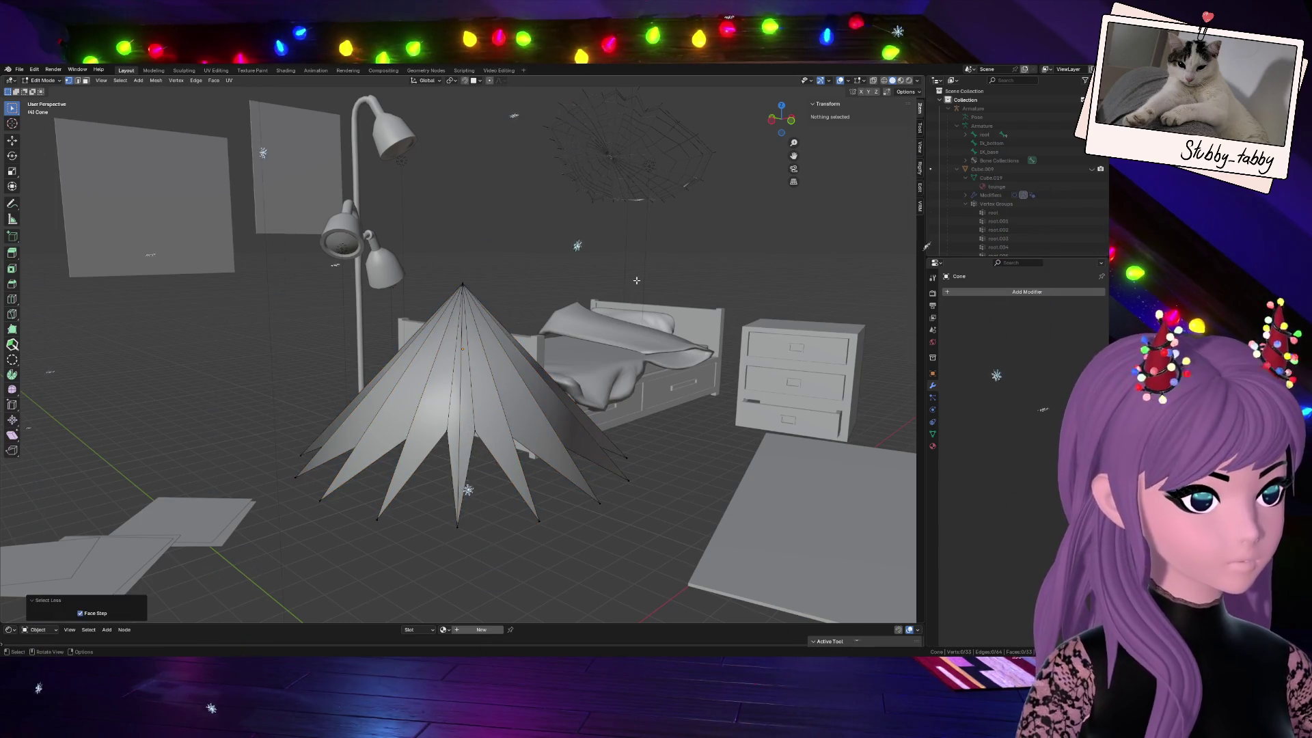
Select the cone's fin edges and apply a bevel to them
{"action": "key", "text": "a"}
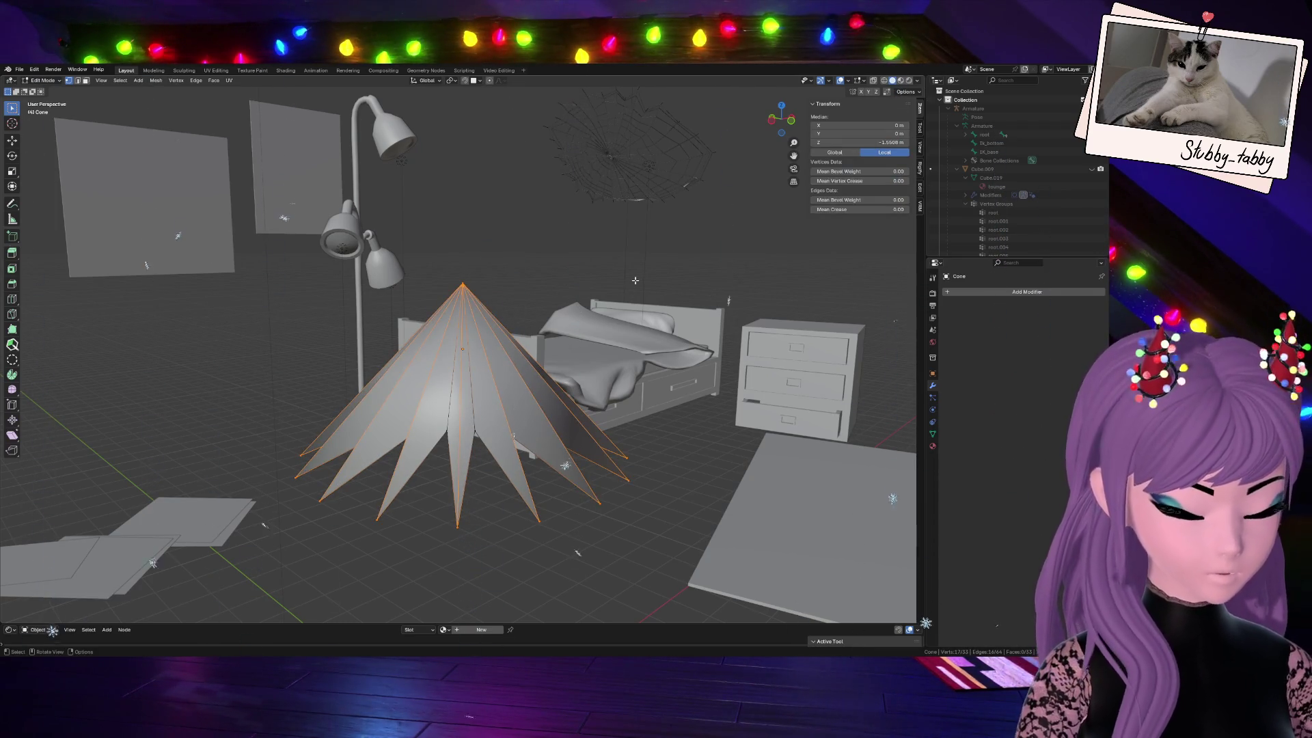
{"action": "key", "text": "ctrl+z"}
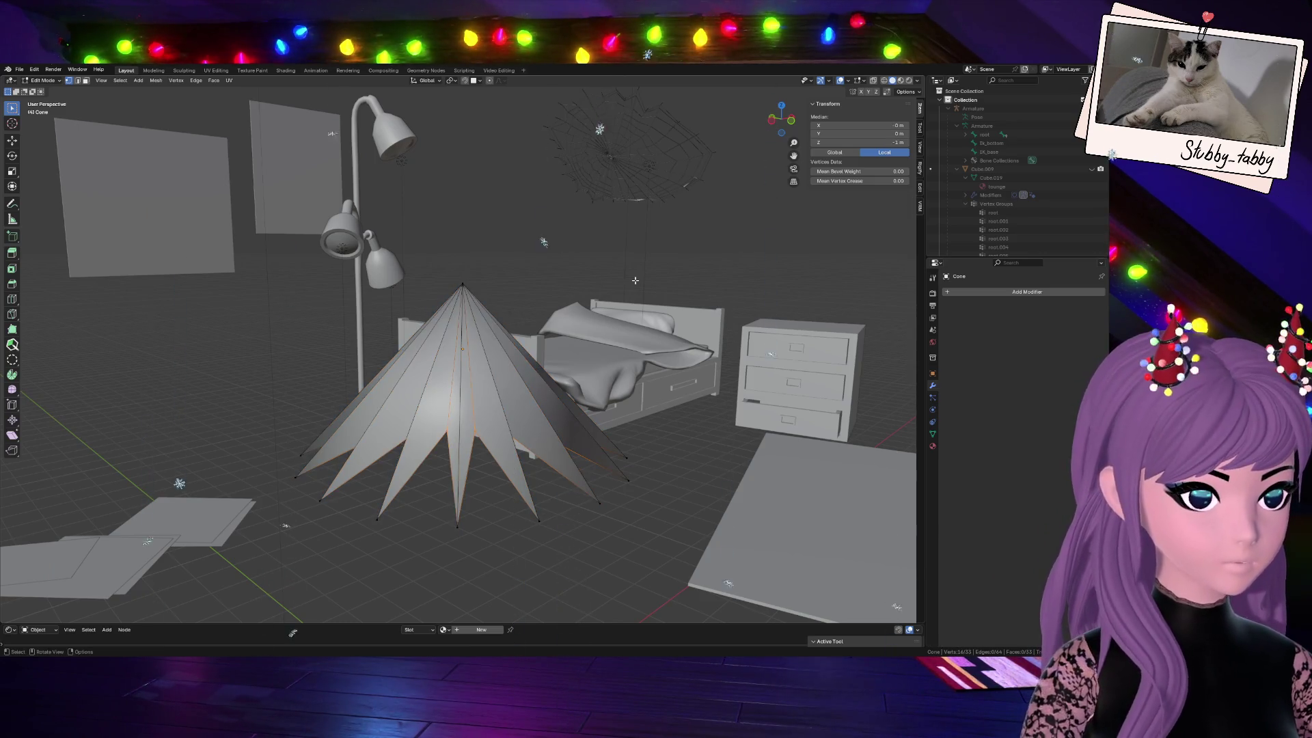
{"action": "left_click", "coordinate": [449, 270], "text": "alt"}
{"action": "key", "text": "ctrl+b"}
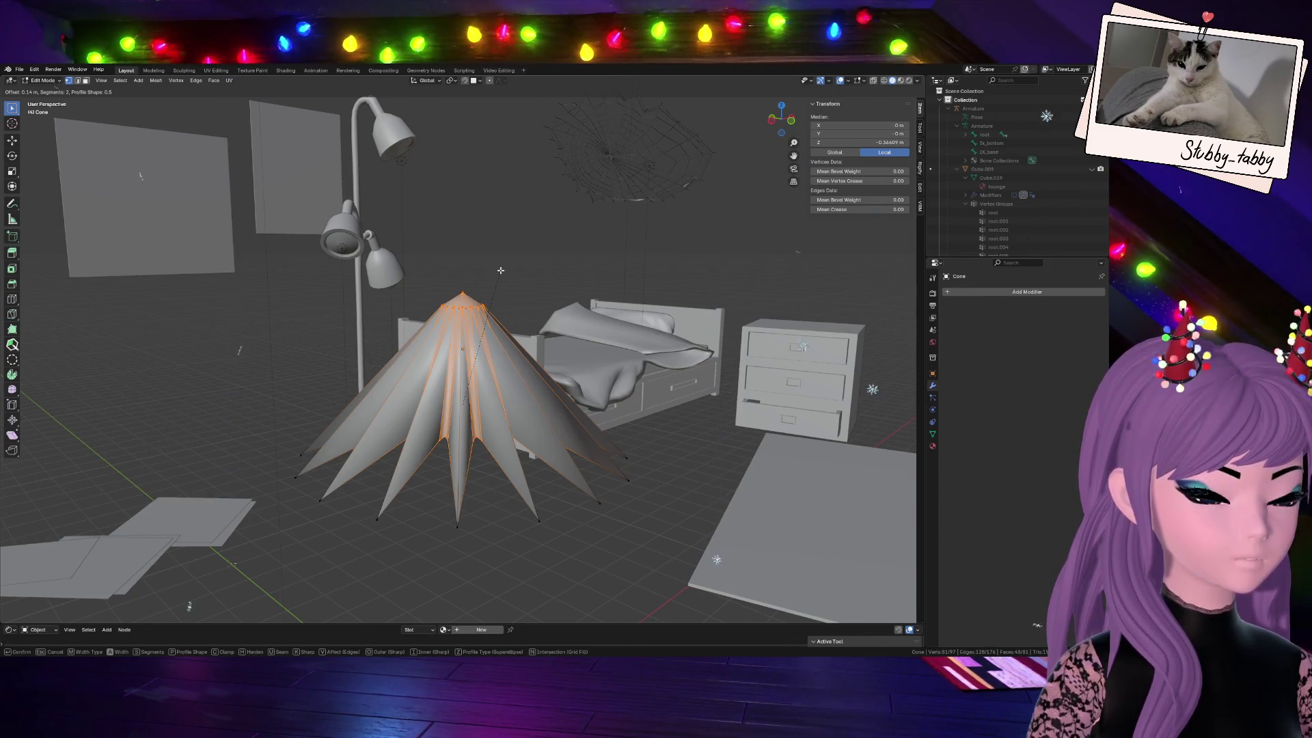
{"action": "left_click", "coordinate": [501, 270]}
Try moving the cone tip vertically, cancel it, and undo the fin bevel
{"action": "left_click", "coordinate": [462, 291]}
{"action": "key", "text": "g"}
{"action": "key", "text": "z"}
{"action": "key", "text": "Escape"}
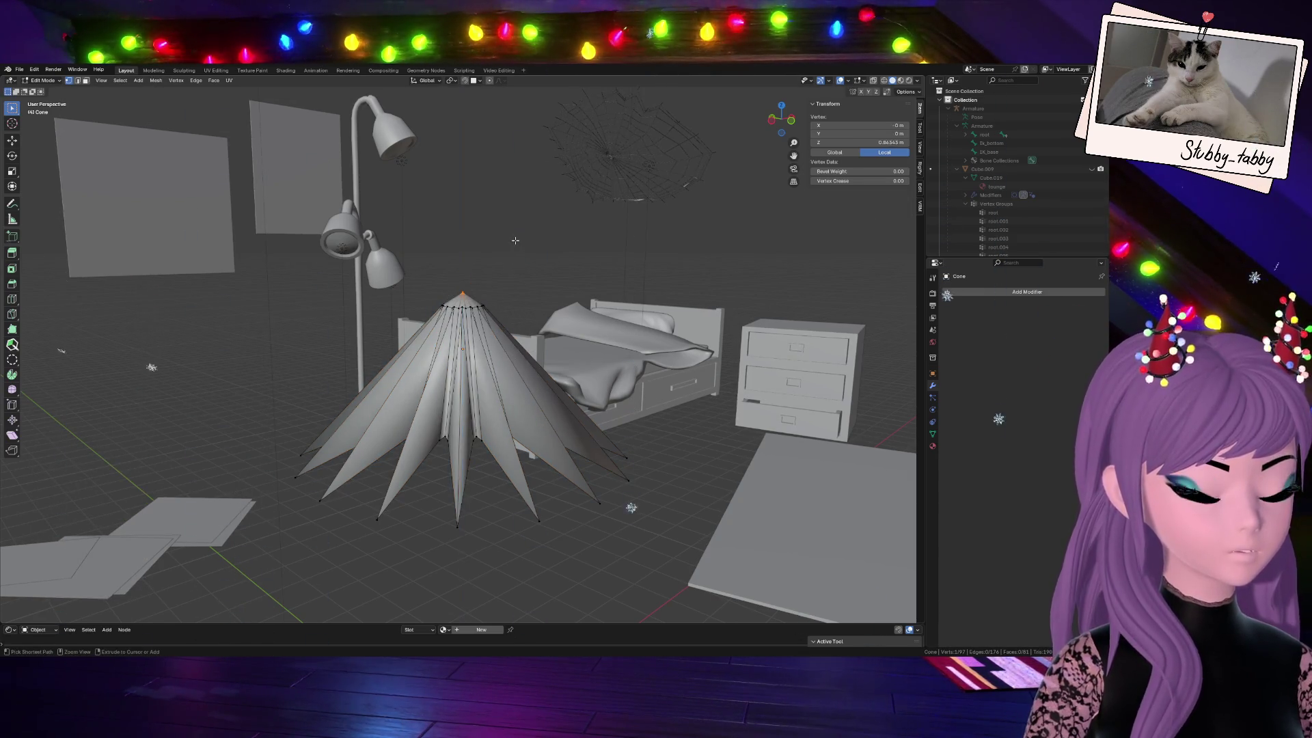
{"action": "key", "text": "ctrl+z"}
{"action": "key", "text": "ctrl+z"}
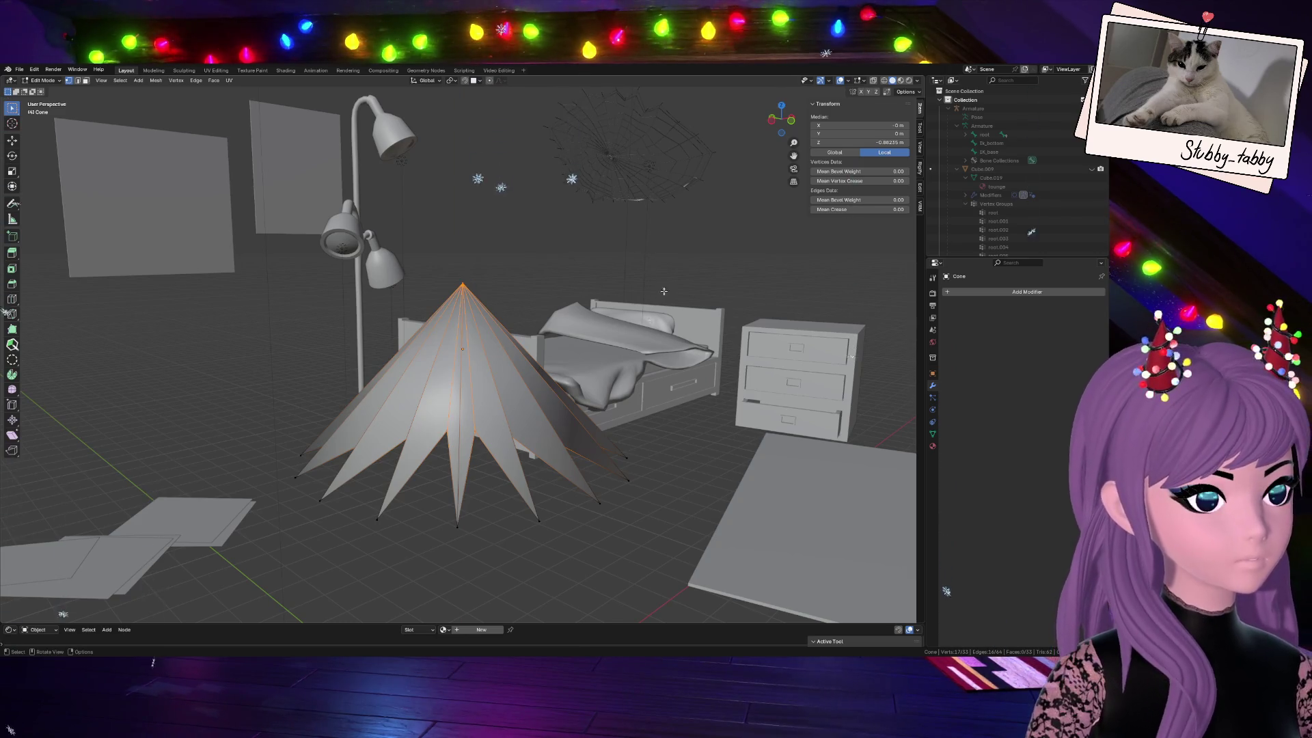
Select the entire cone mesh and start bevelling all its edges again
{"action": "key", "text": "ctrl"}
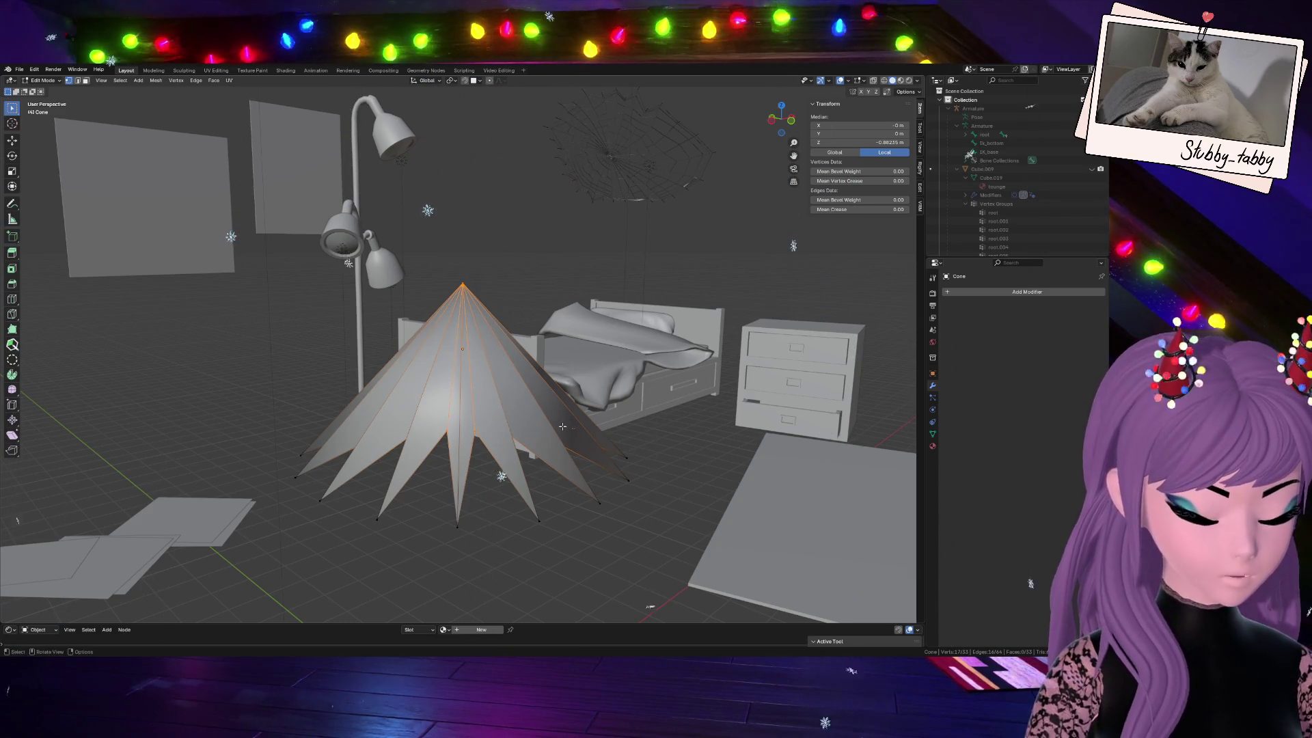
{"action": "left_click", "coordinate": [476, 320]}
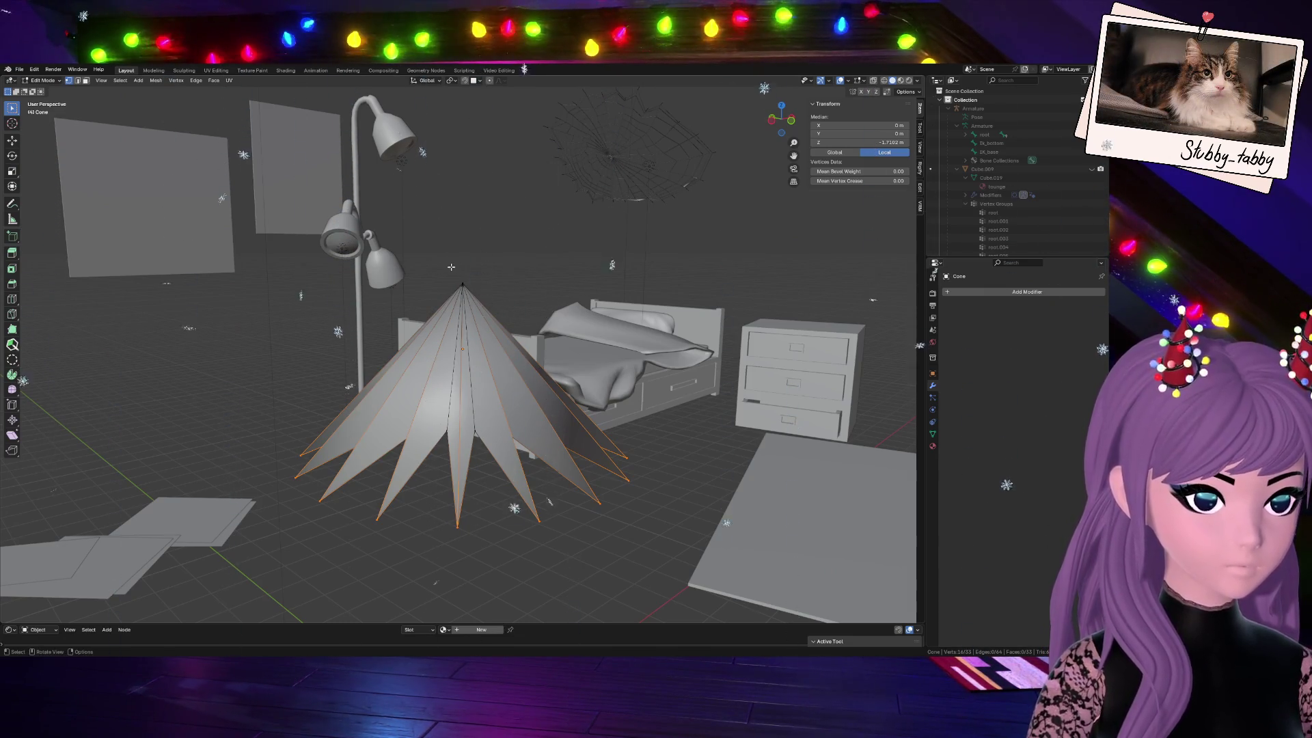
{"action": "key", "text": "a"}
{"action": "key", "text": "ctrl+b"}
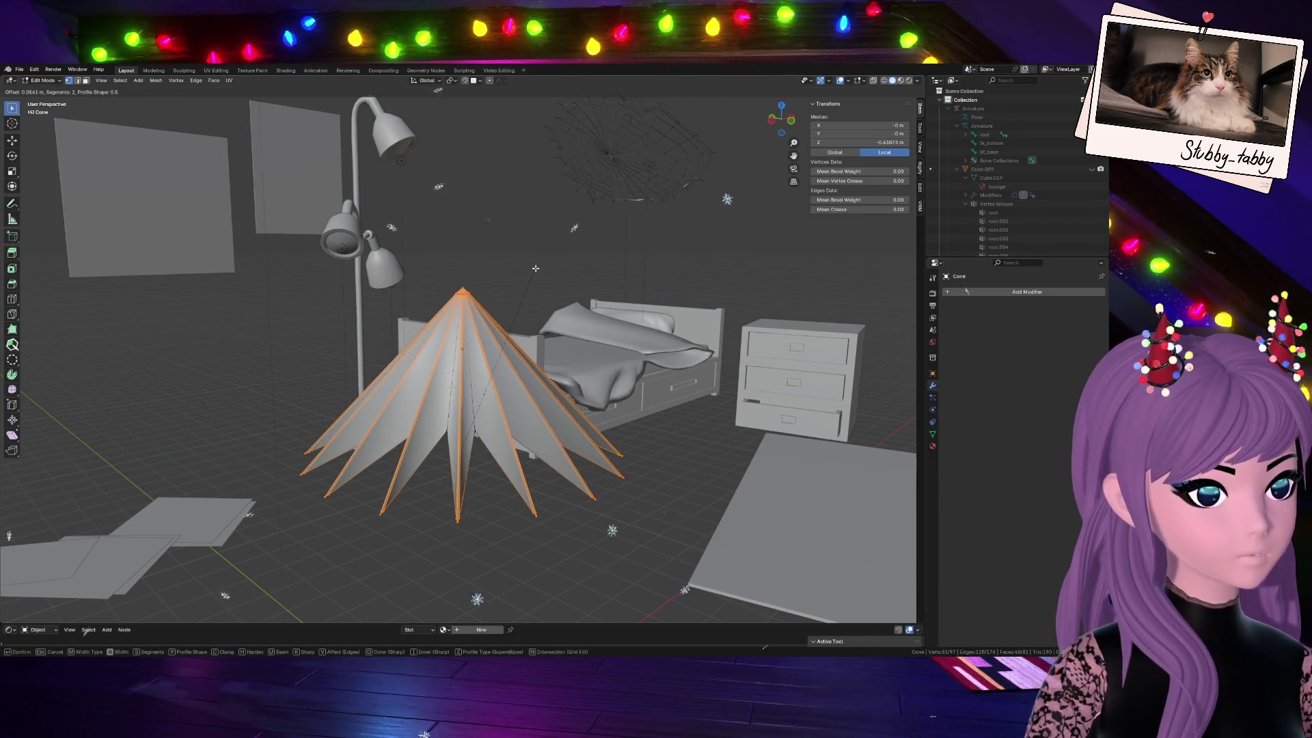
{"action": "left_click", "coordinate": [535, 268]}
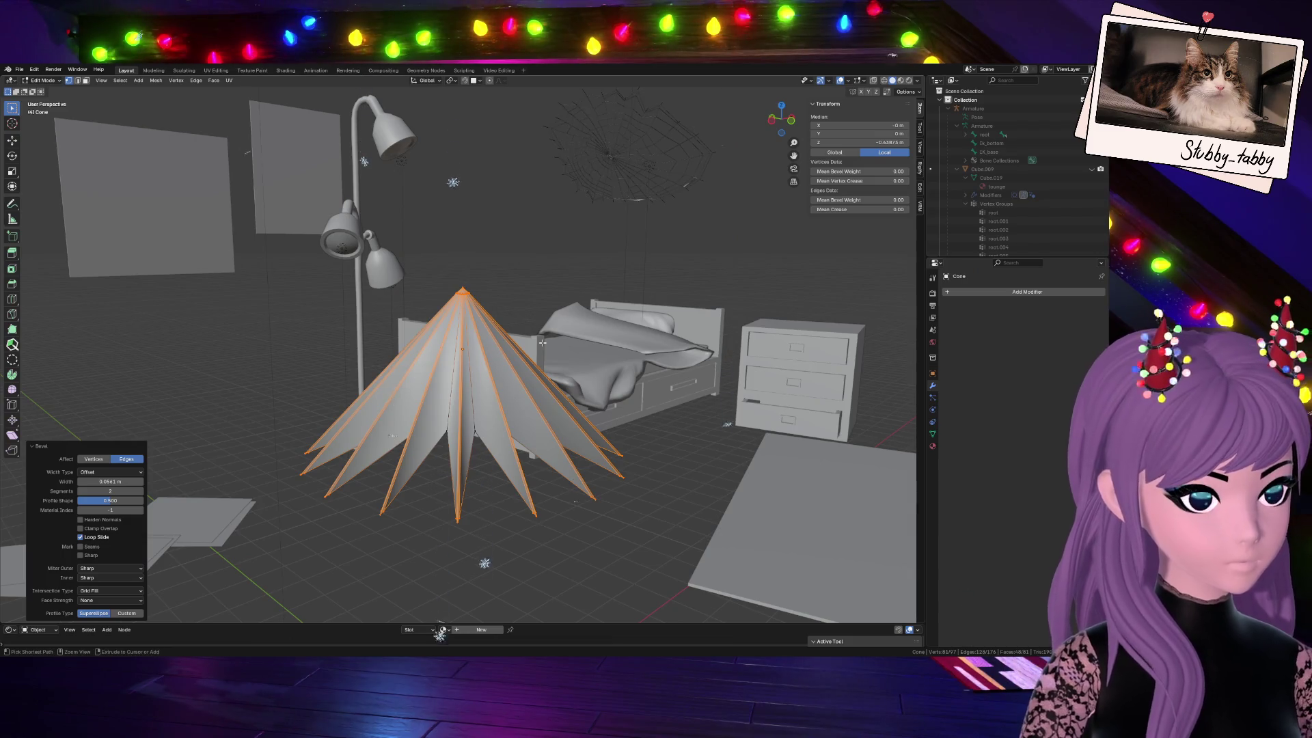
{"action": "key", "text": "ctrl+KP_Subtract"}
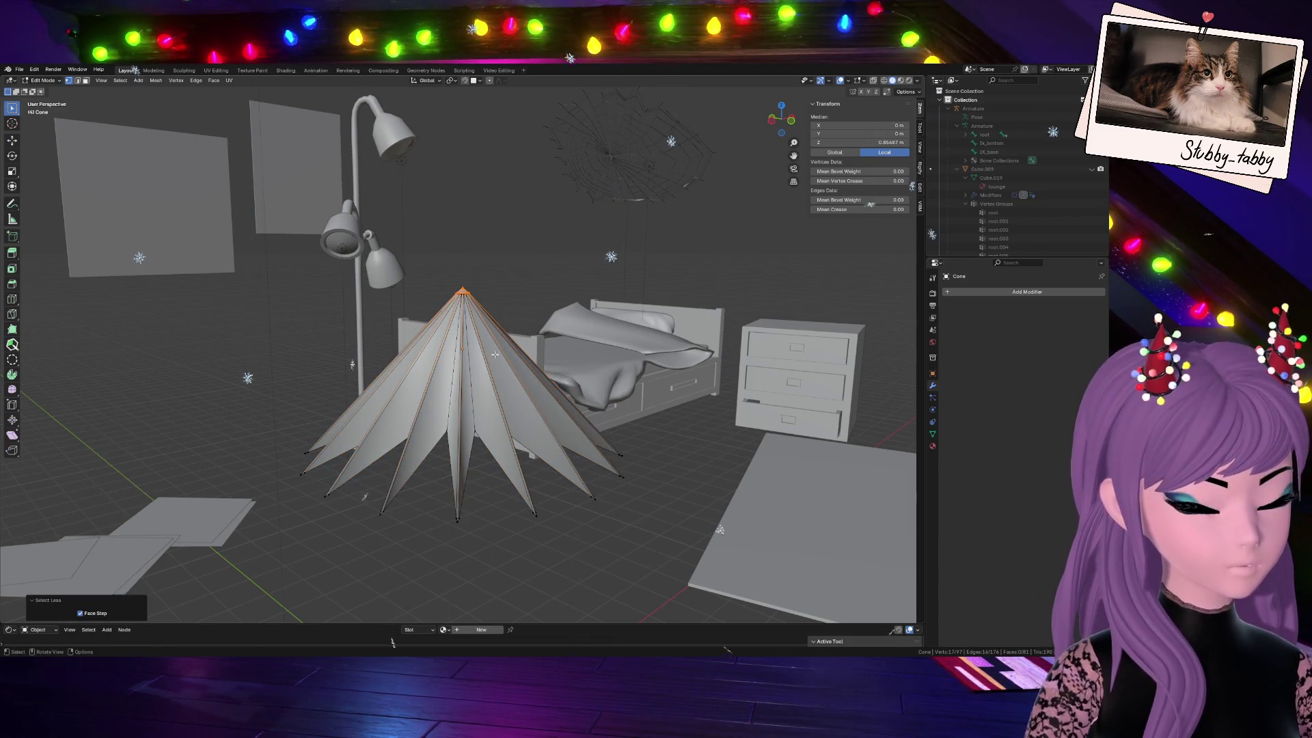
{"action": "key", "text": "a"}
{"action": "key", "text": "m"}
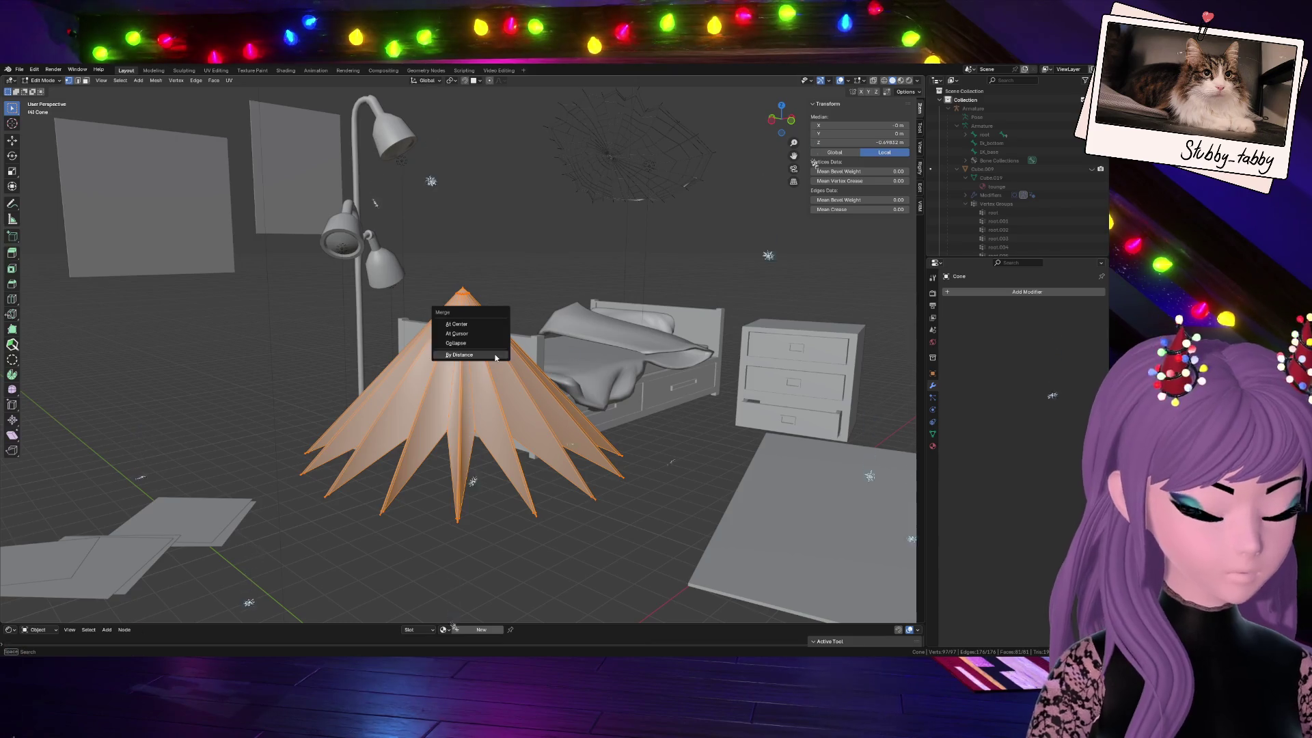
{"action": "left_click", "coordinate": [494, 355]}
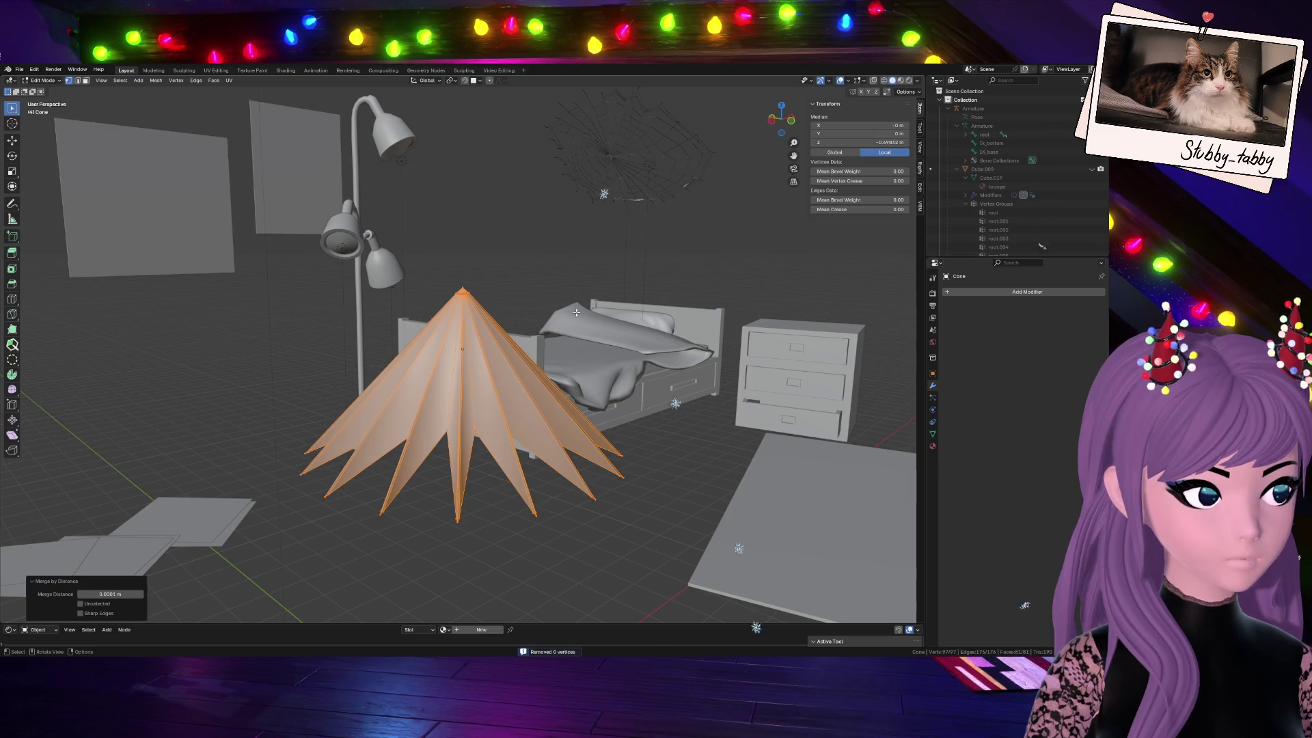
{"action": "key", "text": "ctrl+z"}
{"action": "key", "text": "ctrl+z"}
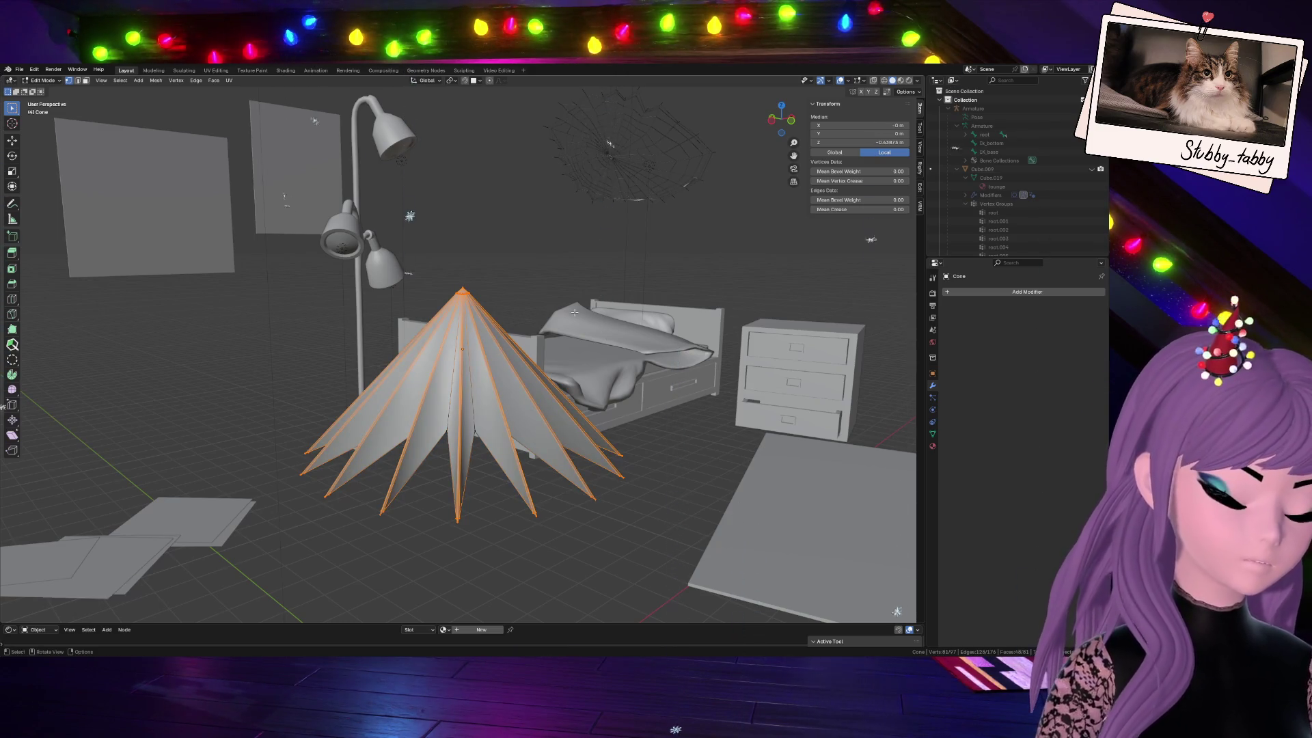
{"action": "key", "text": "ctrl+z"}
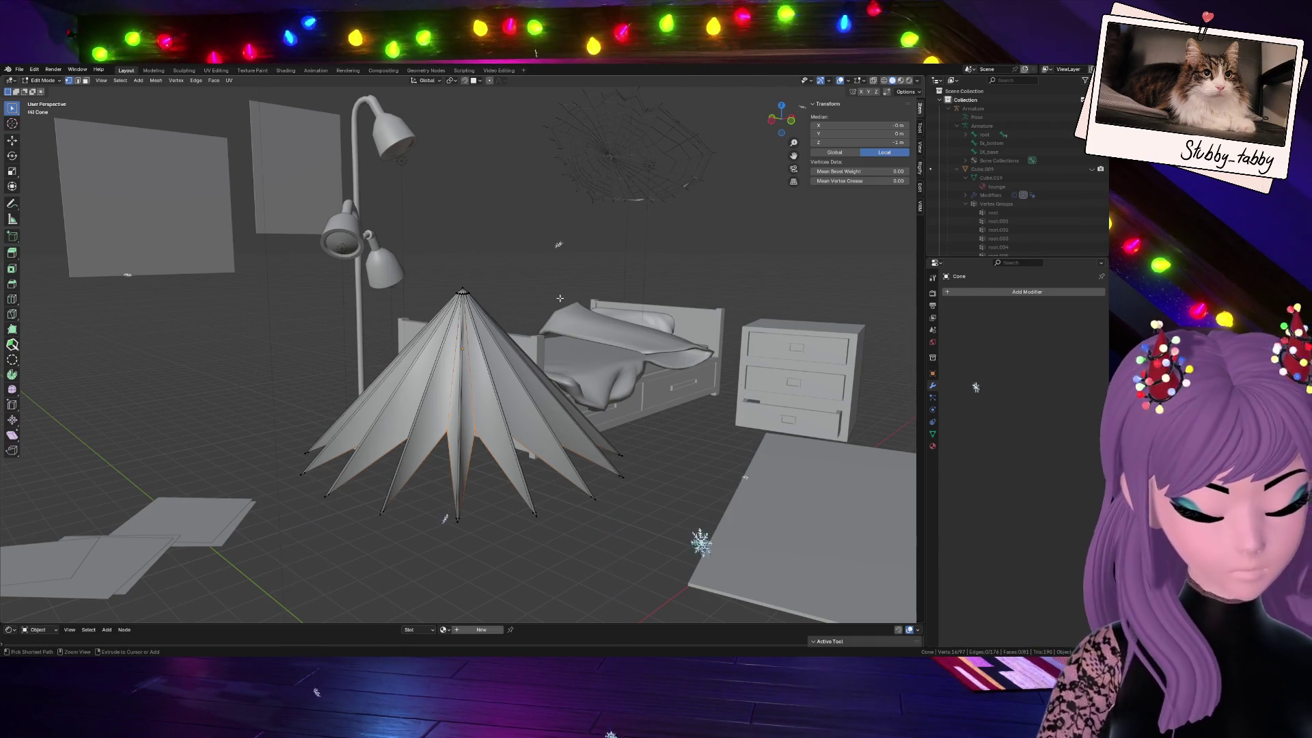
{"action": "key", "text": "ctrl+b"}
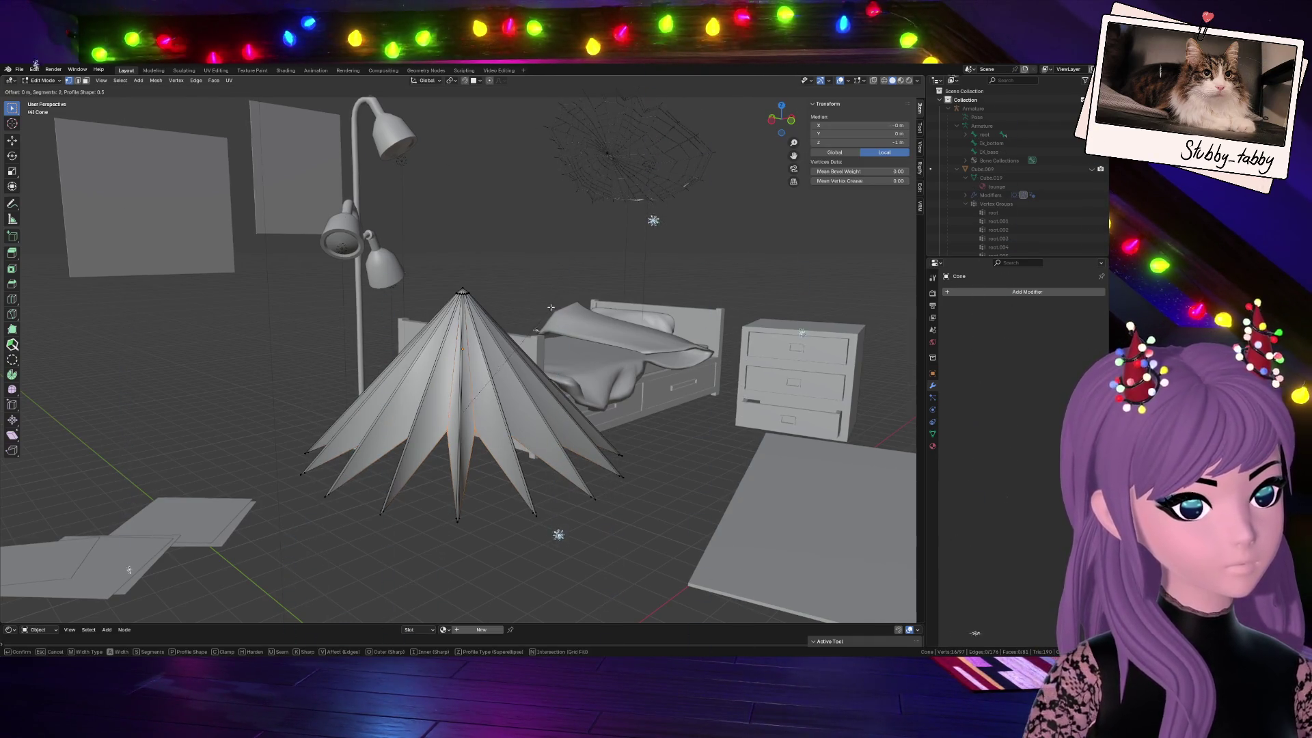
{"action": "key", "text": "Escape"}
{"action": "scroll", "coordinate": [534, 299], "scroll_direction": "up", "scroll_amount": 3}
{"action": "scroll", "coordinate": [505, 296], "scroll_direction": "up", "scroll_amount": 3}
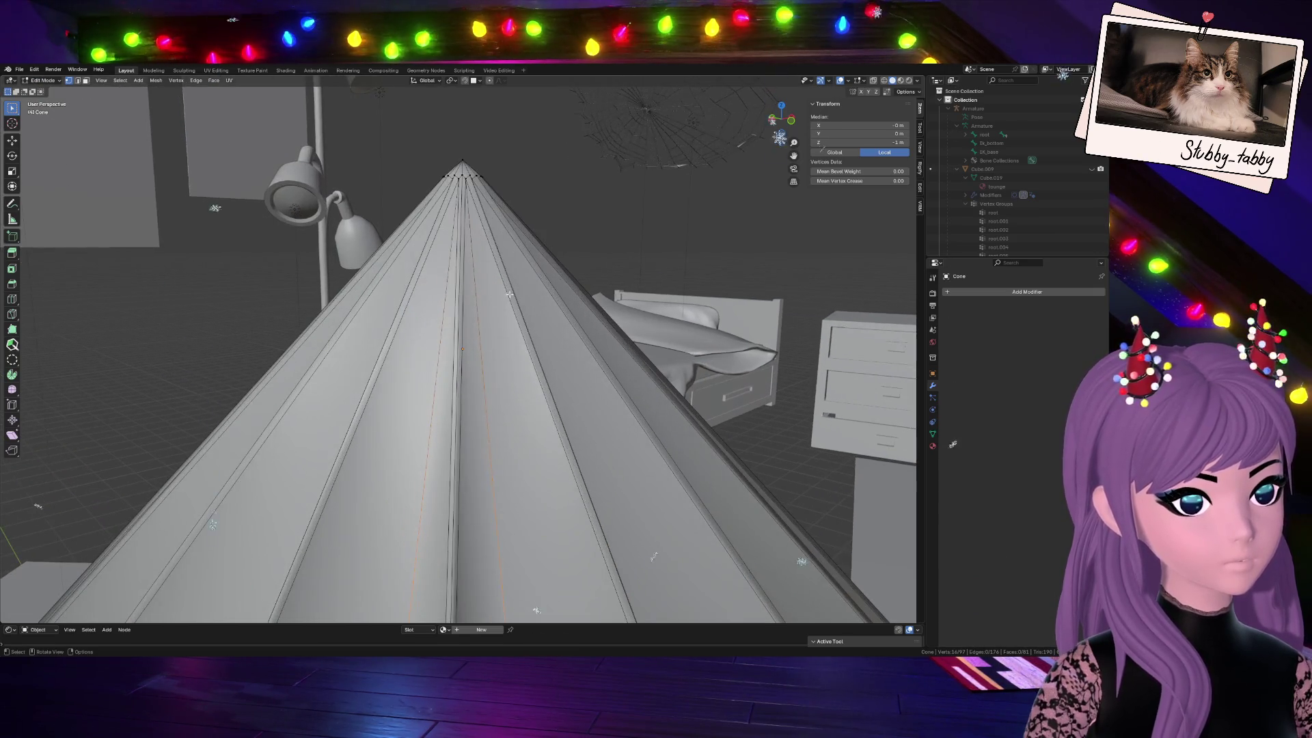
{"action": "scroll", "coordinate": [553, 276], "scroll_direction": "down", "scroll_amount": 2}
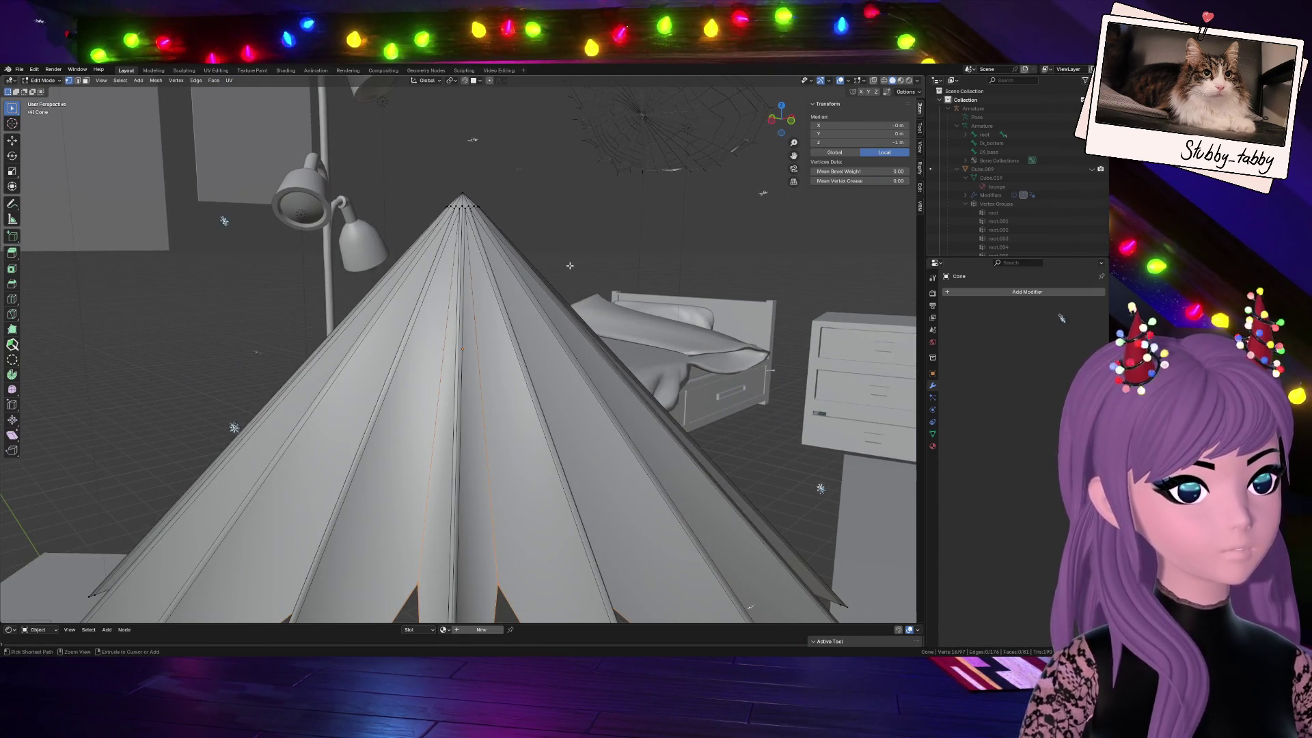
{"action": "key", "text": "ctrl+KP_Add"}
{"action": "scroll", "coordinate": [568, 266], "scroll_direction": "down", "scroll_amount": 3}
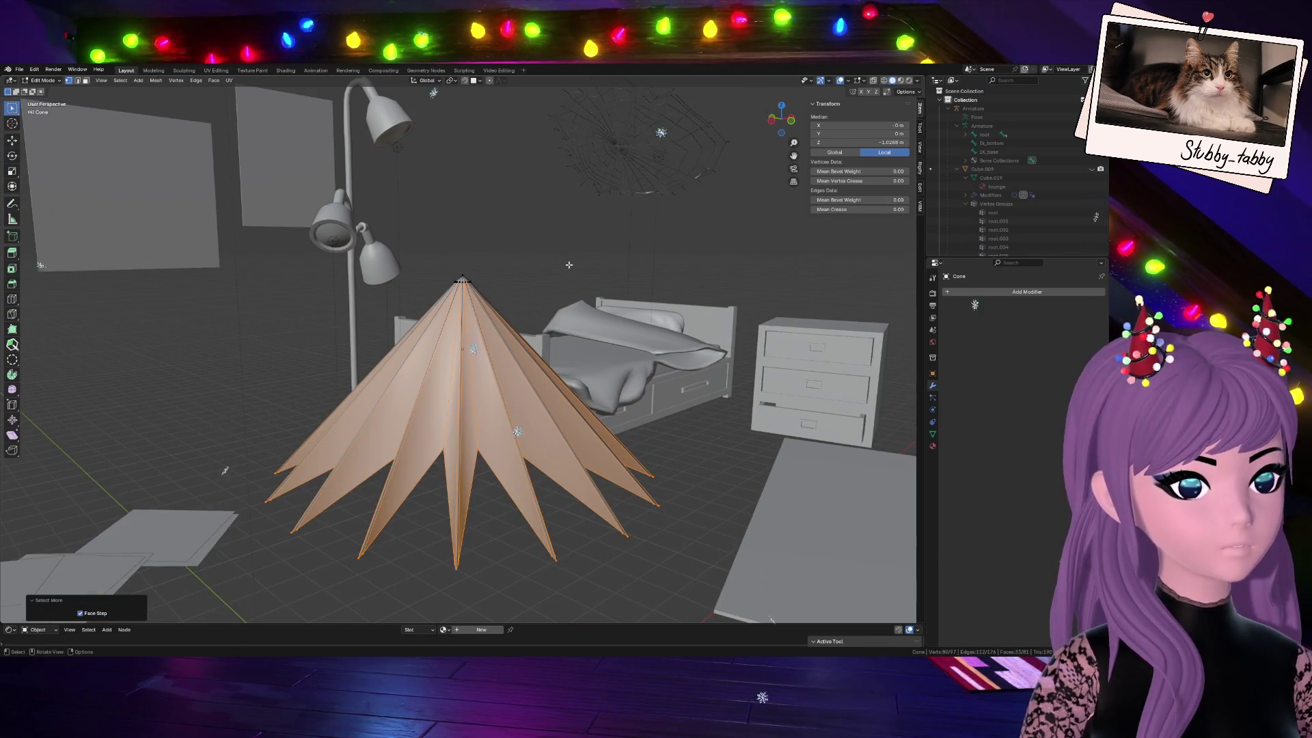
{"action": "key", "text": "ctrl+KP_Subtract"}
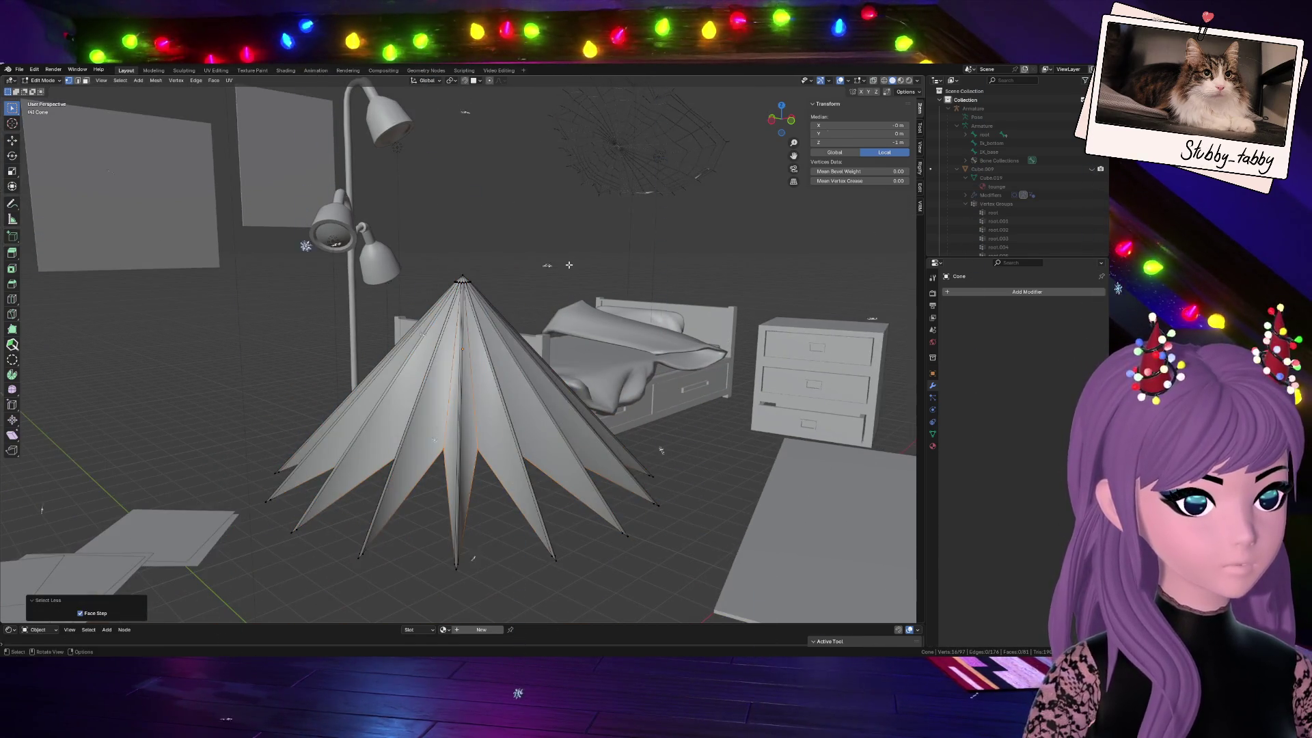
{"action": "scroll", "coordinate": [569, 266], "scroll_direction": "up", "scroll_amount": 3}
{"action": "scroll", "coordinate": [483, 274], "scroll_direction": "up", "scroll_amount": 3}
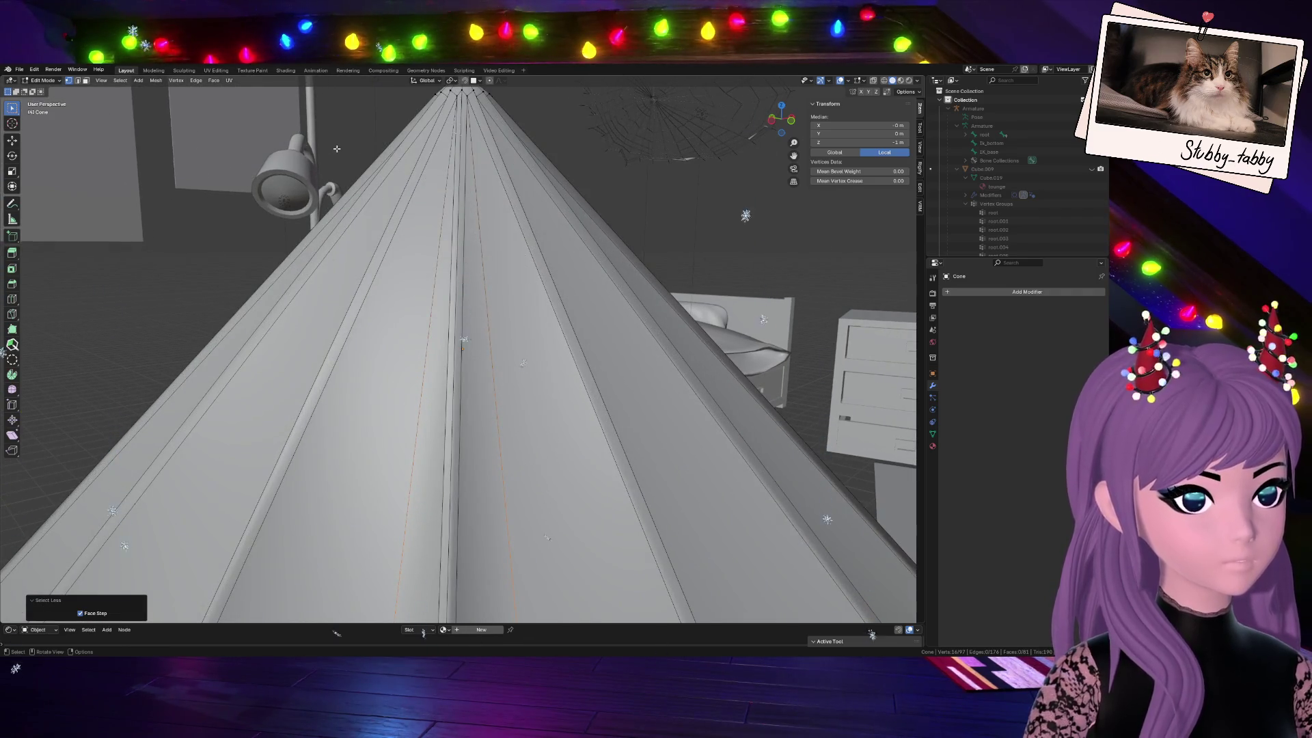
{"action": "scroll", "coordinate": [523, 360], "scroll_direction": "down", "scroll_amount": 3}
{"action": "scroll", "coordinate": [523, 359], "scroll_direction": "down", "scroll_amount": 3}
{"action": "key", "text": "alt+a"}
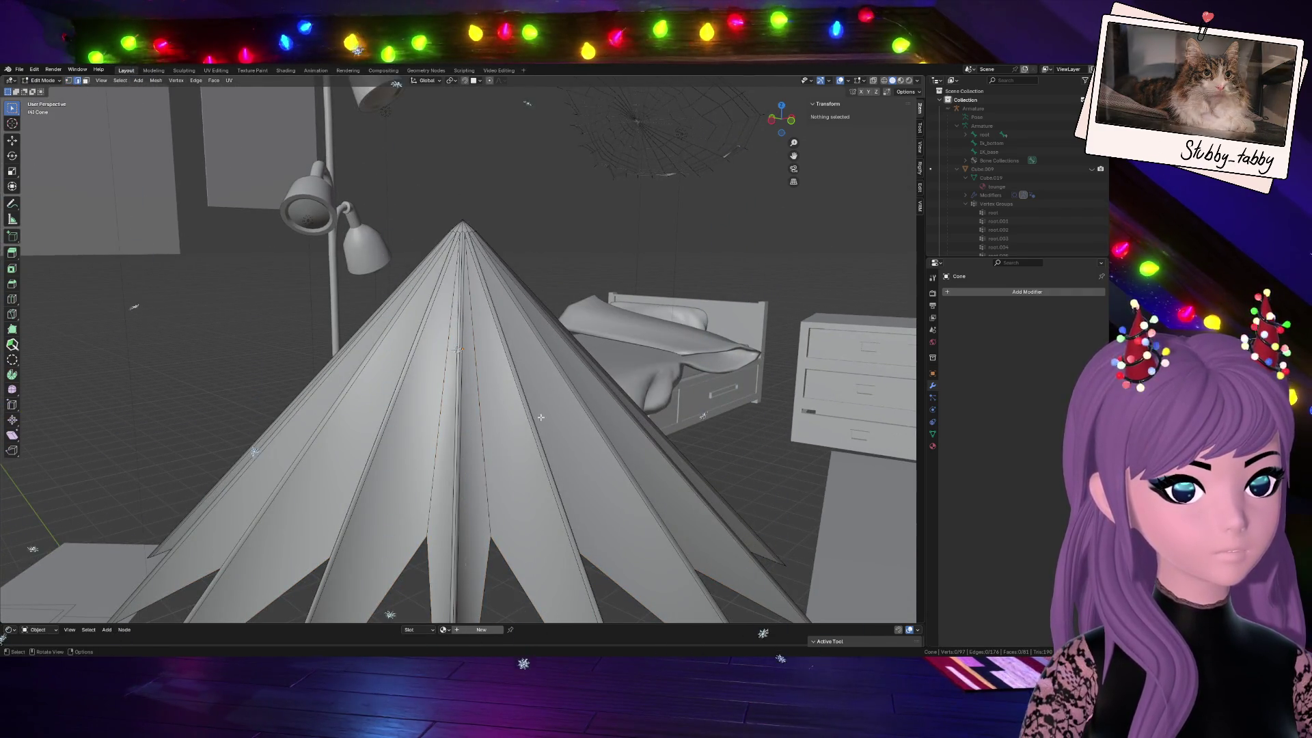
{"action": "key", "text": "a"}
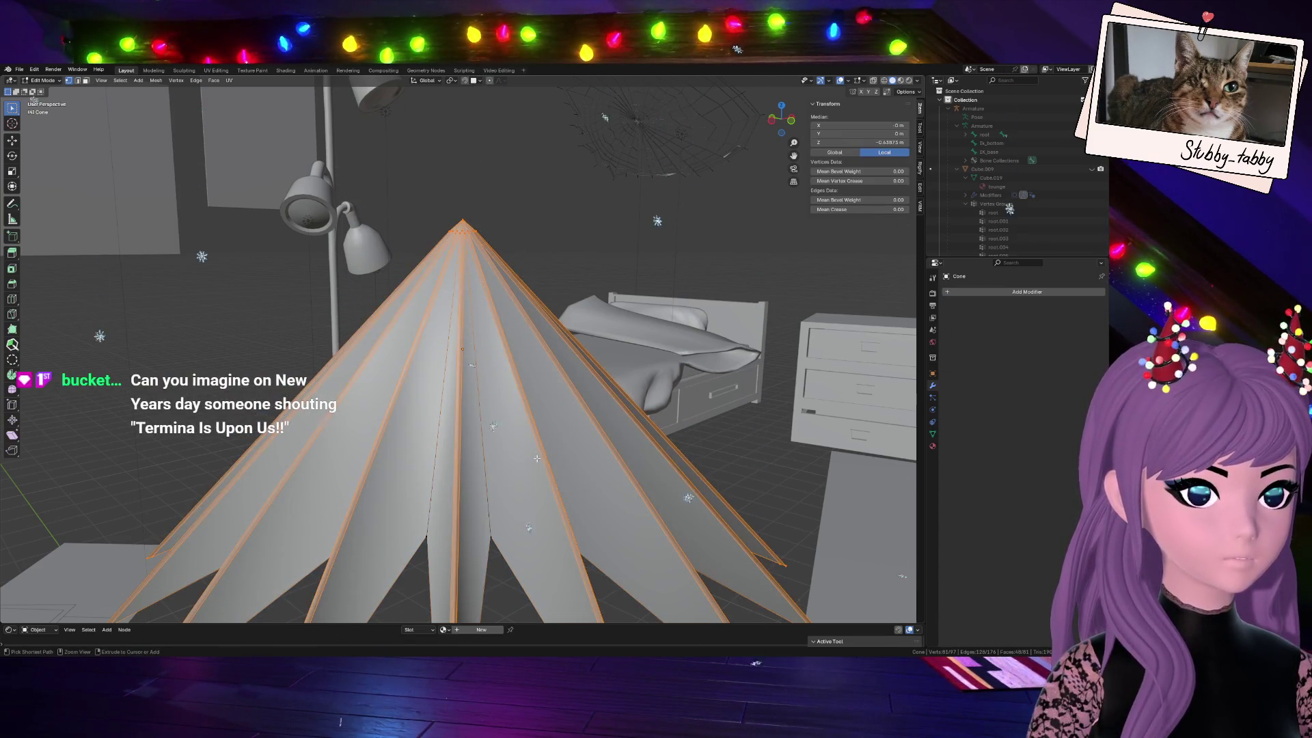
Merge duplicate vertices, check the cone from side view, and switch to Edge select mode
{"action": "key", "text": "ctrl+z"}
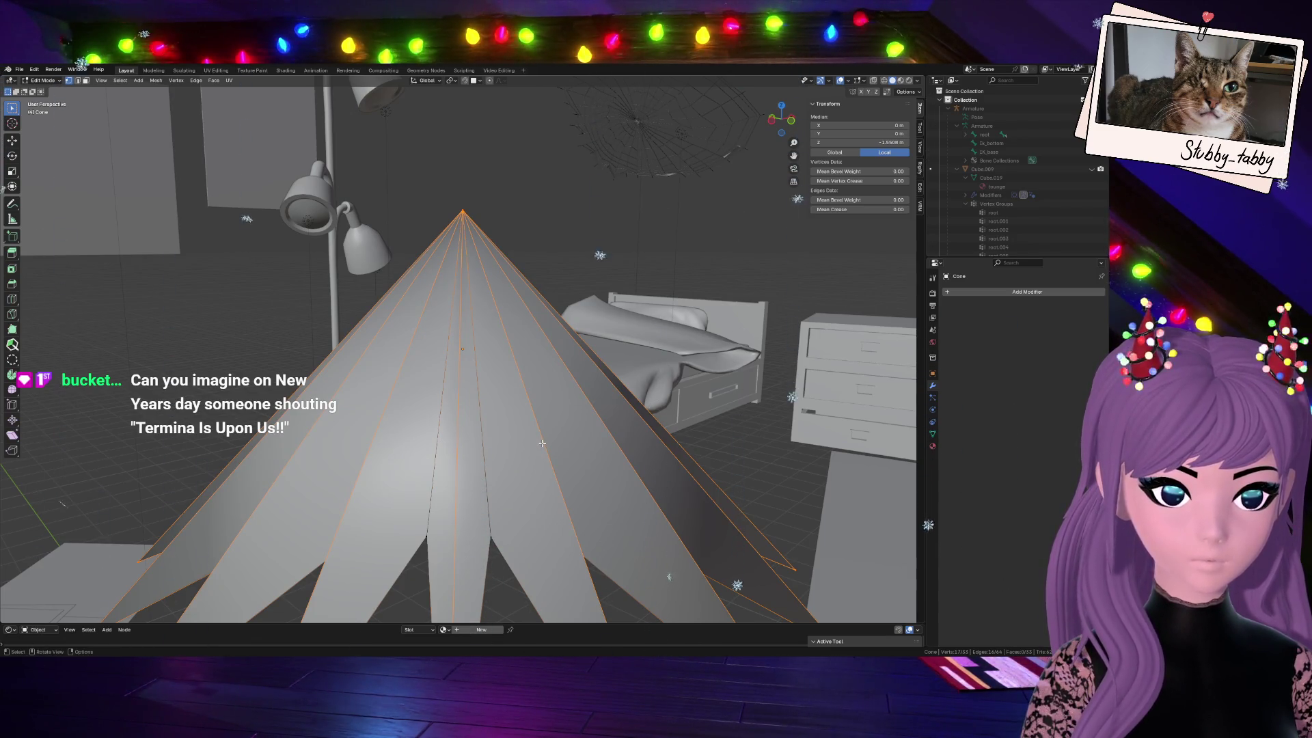
{"action": "middle_click_drag", "start_coordinate": [542, 443], "coordinate": [546, 409]}
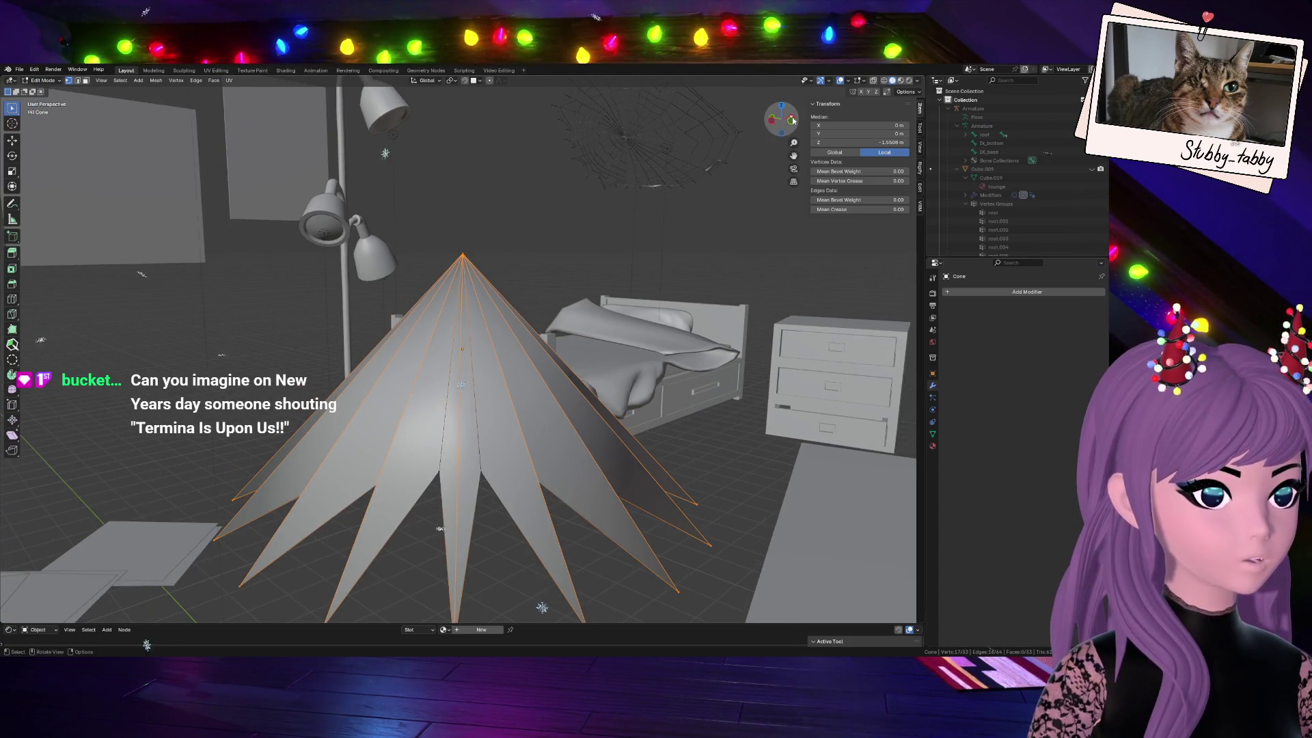
{"action": "key", "text": "KP_1"}
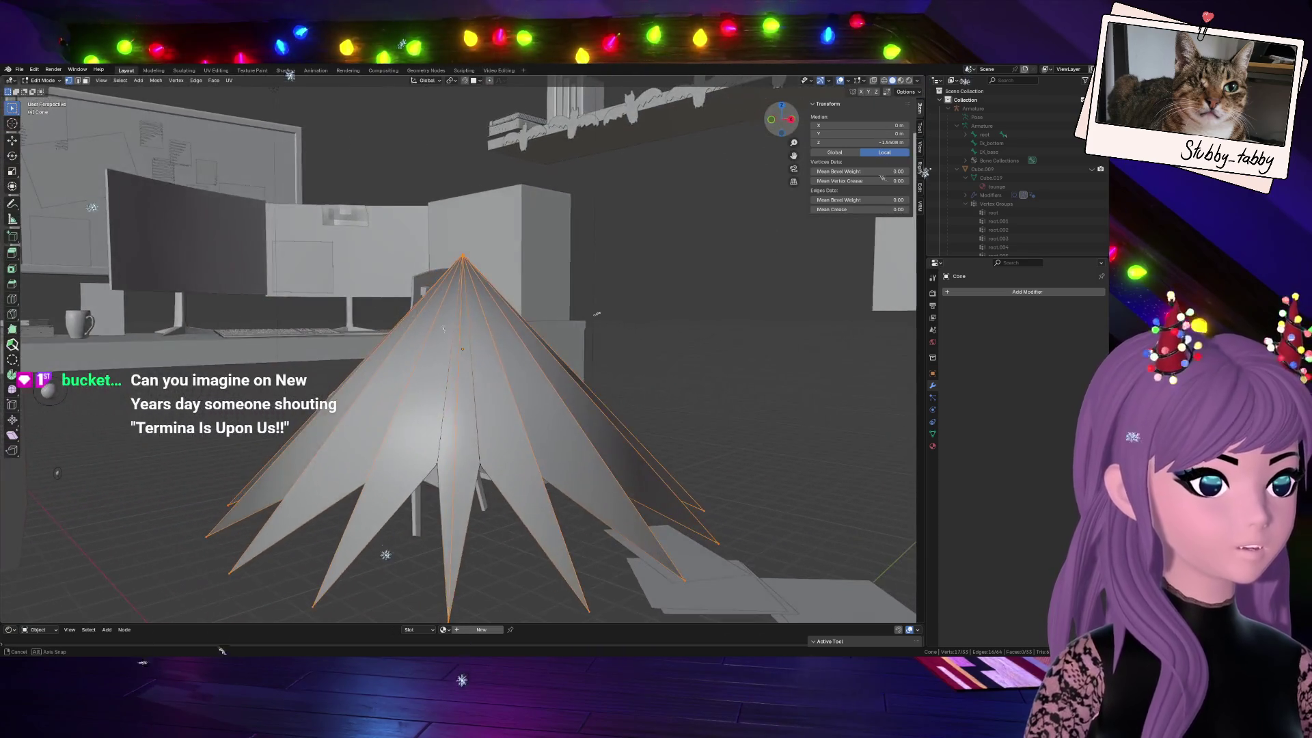
{"action": "middle_click_drag", "start_coordinate": [659, 379], "coordinate": [597, 387]}
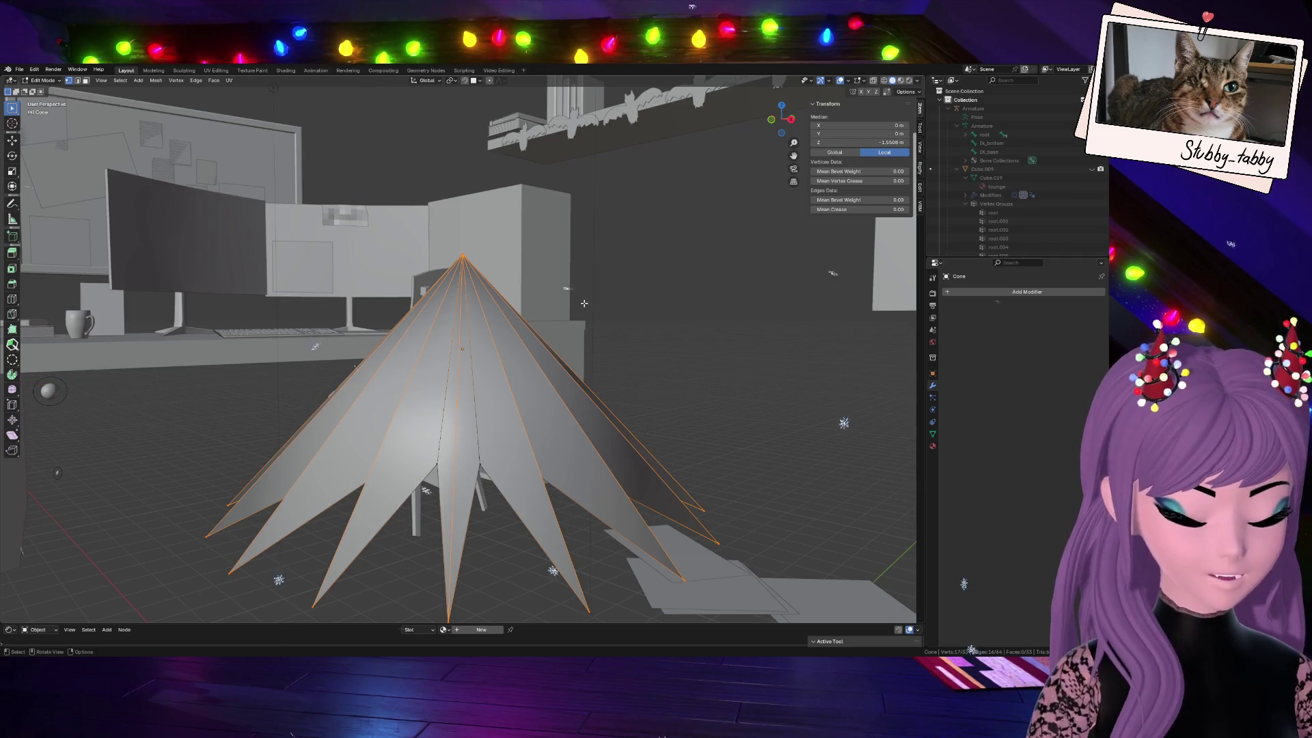
{"action": "left_click", "coordinate": [79, 82]}
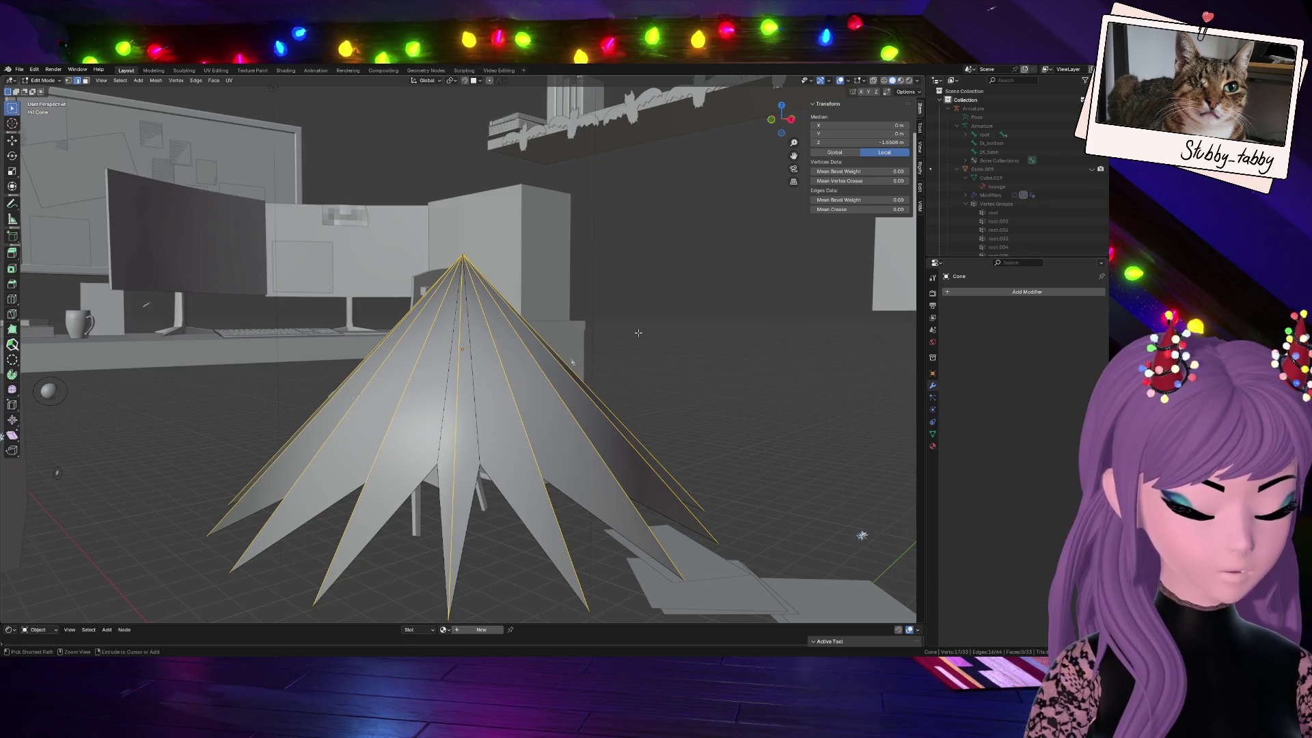
Bevel the radial edges, redo it, and add a Bevel modifier (0.1 m, 1 segment, 30° angle)
{"action": "key", "text": "ctrl+b"}
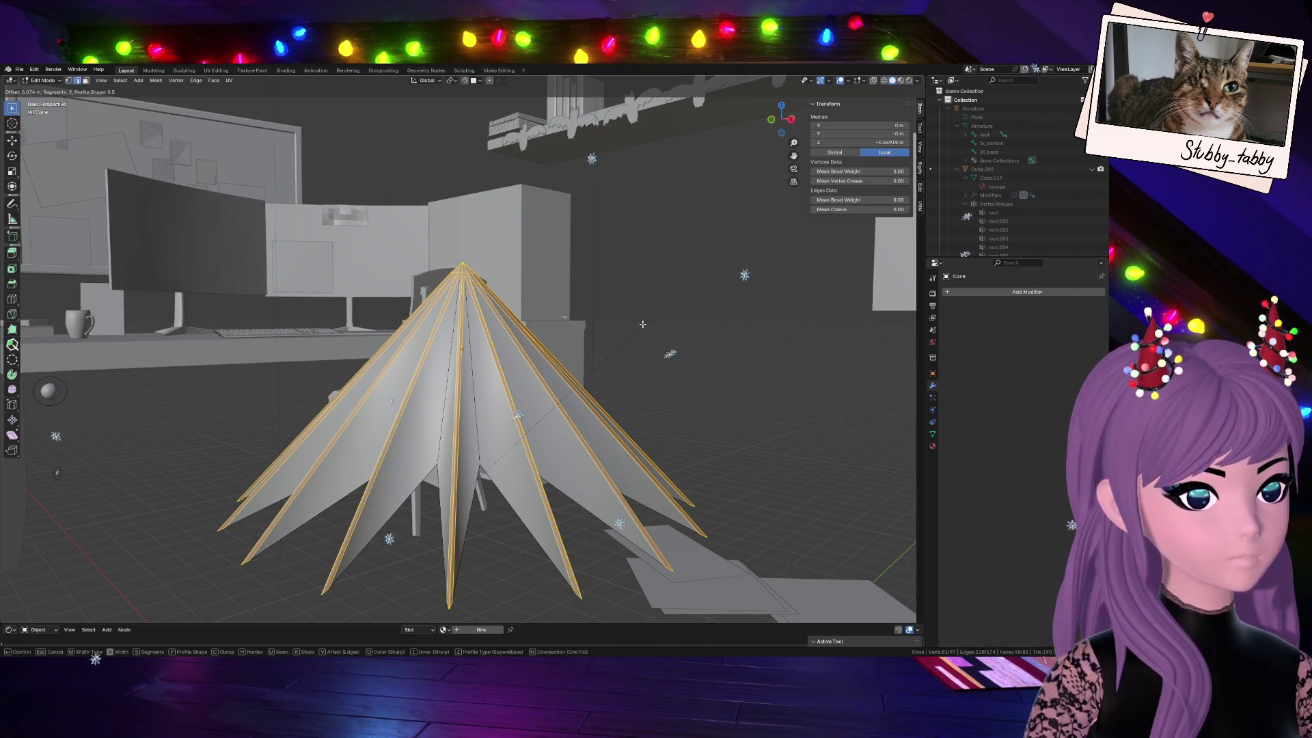
{"action": "scroll", "coordinate": [643, 323], "scroll_direction": "down", "scroll_amount": 1}
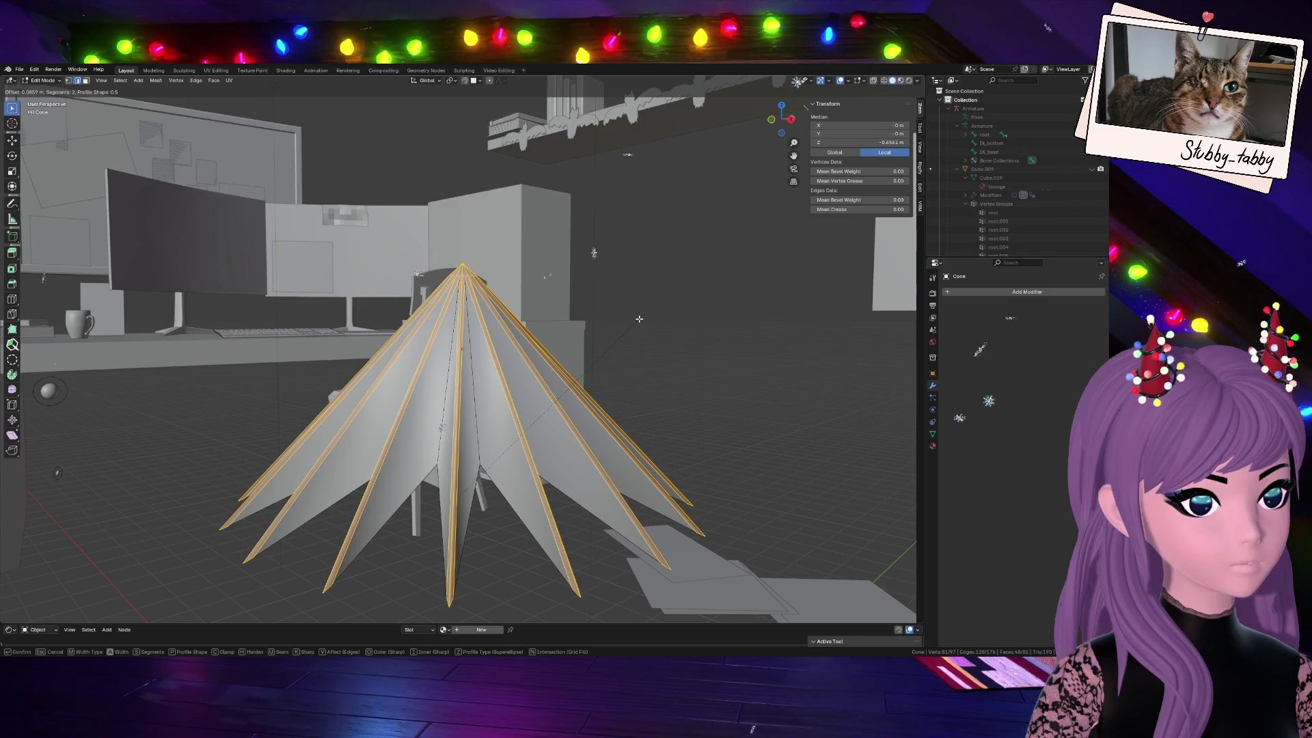
{"action": "left_click", "coordinate": [639, 319]}
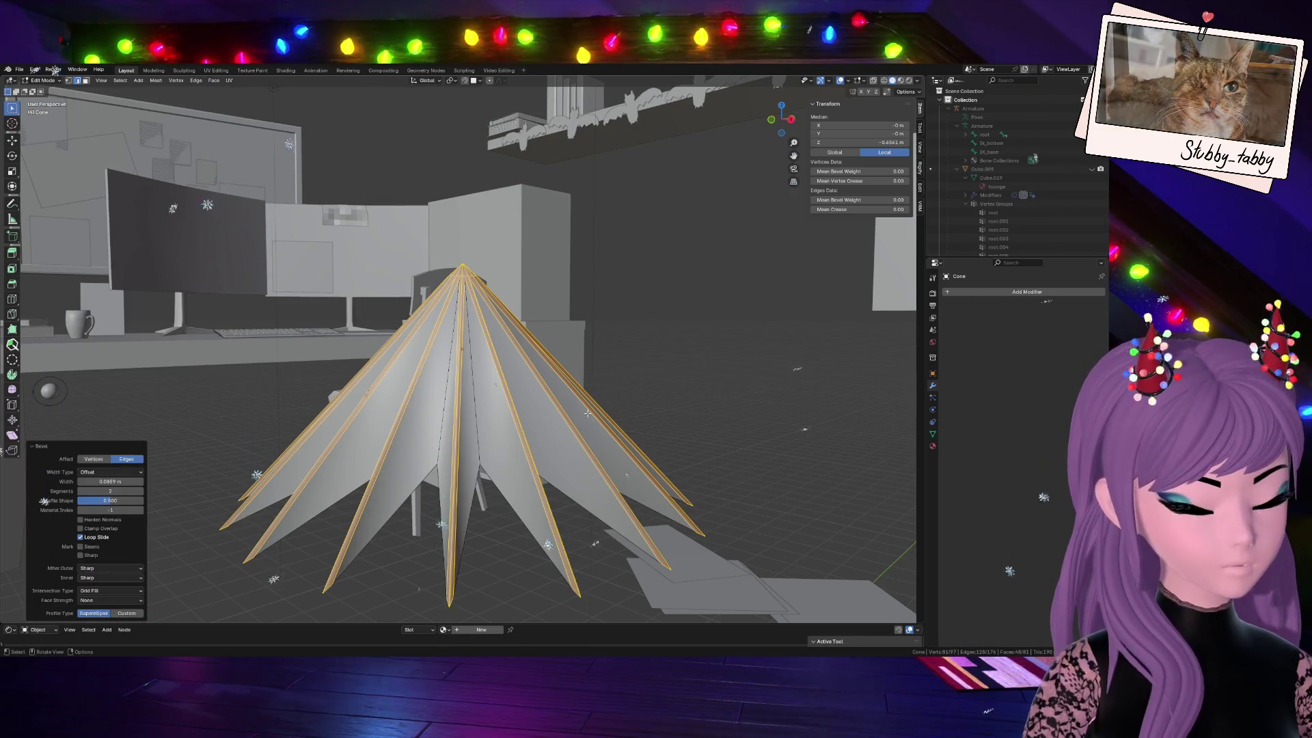
{"action": "key", "text": "alt+a"}
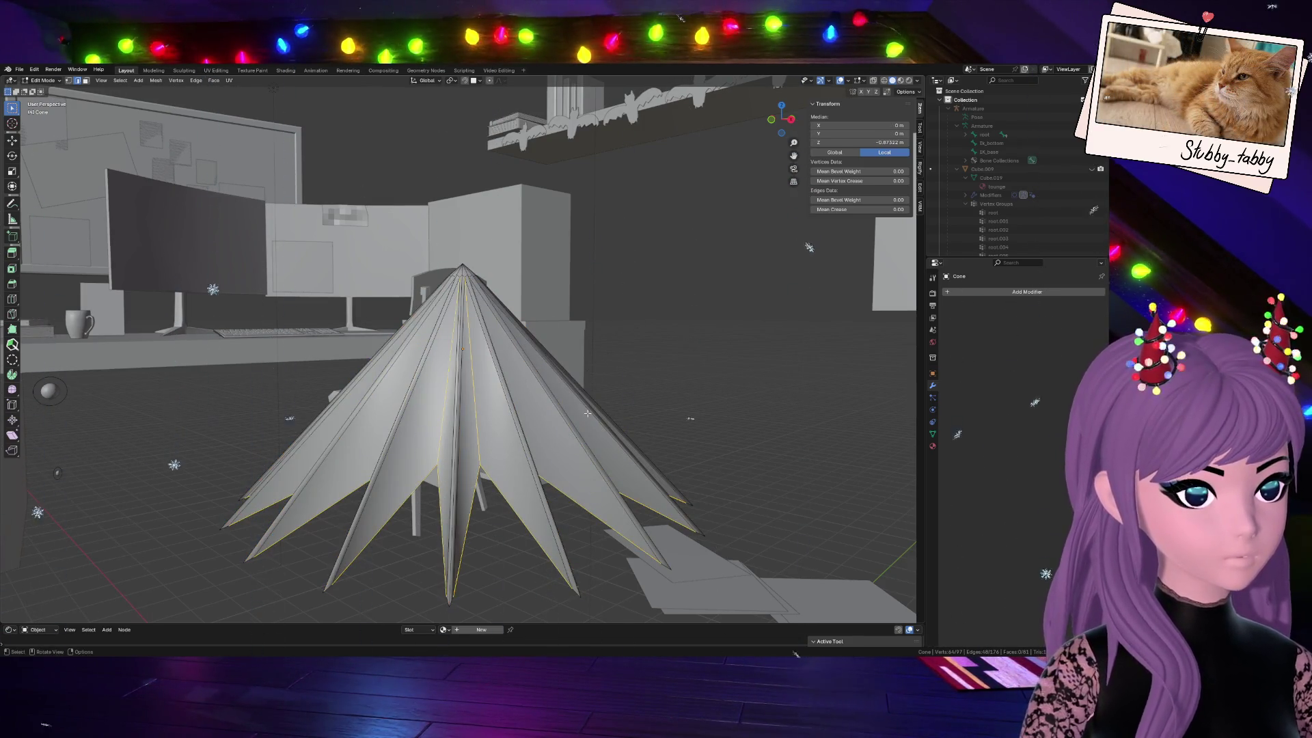
{"action": "key", "text": "ctrl+b"}
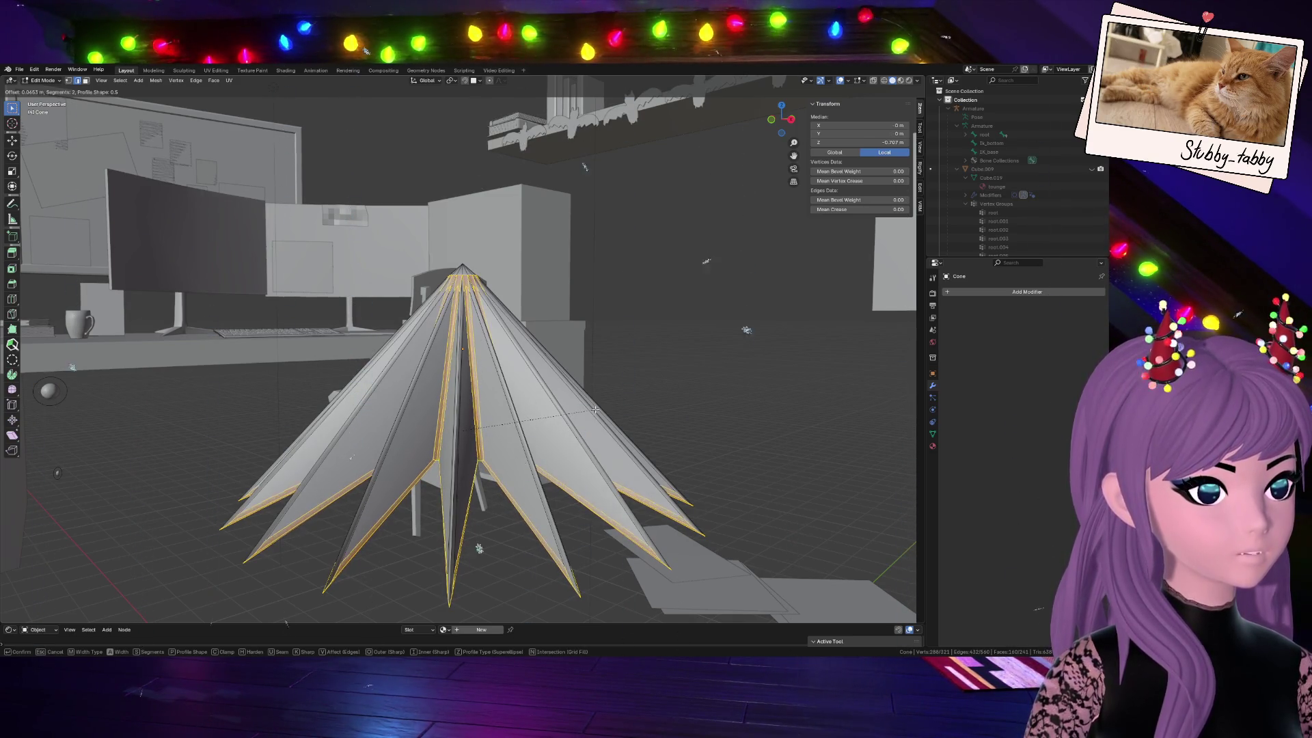
{"action": "left_click", "coordinate": [596, 409]}
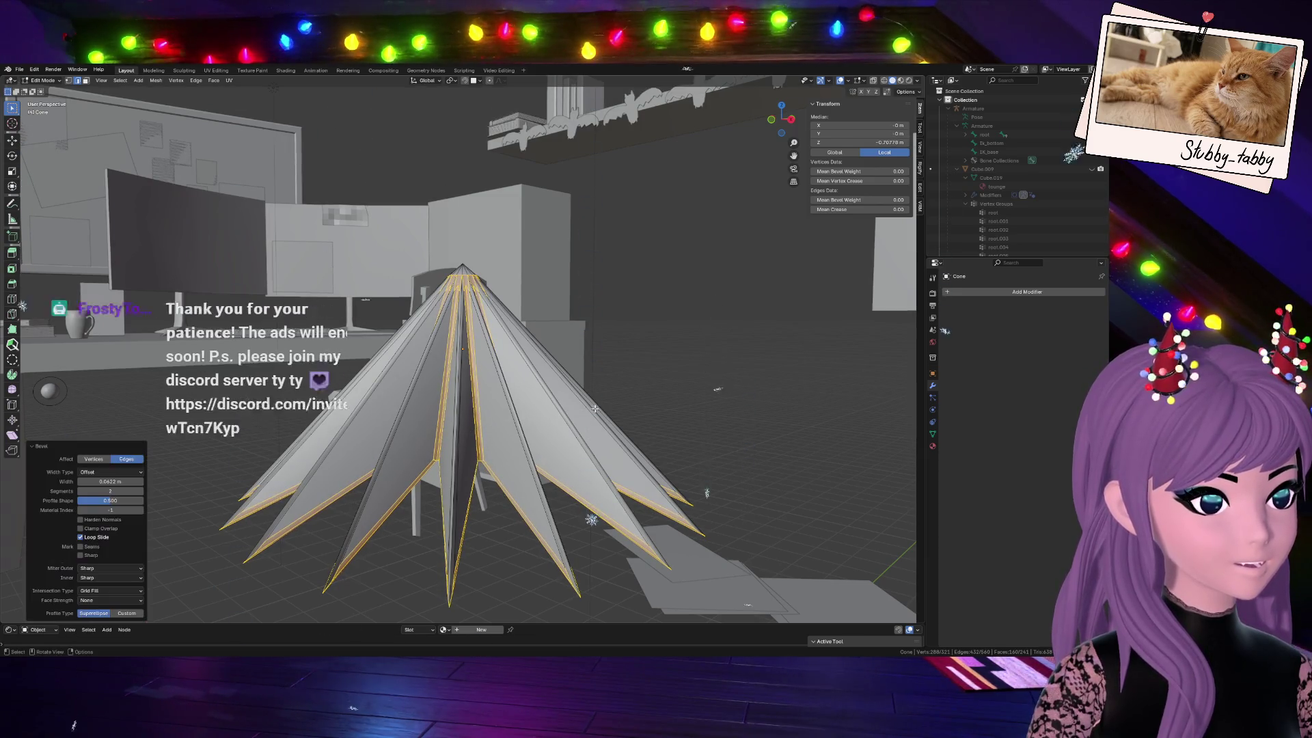
{"action": "left_click", "coordinate": [771, 120]}
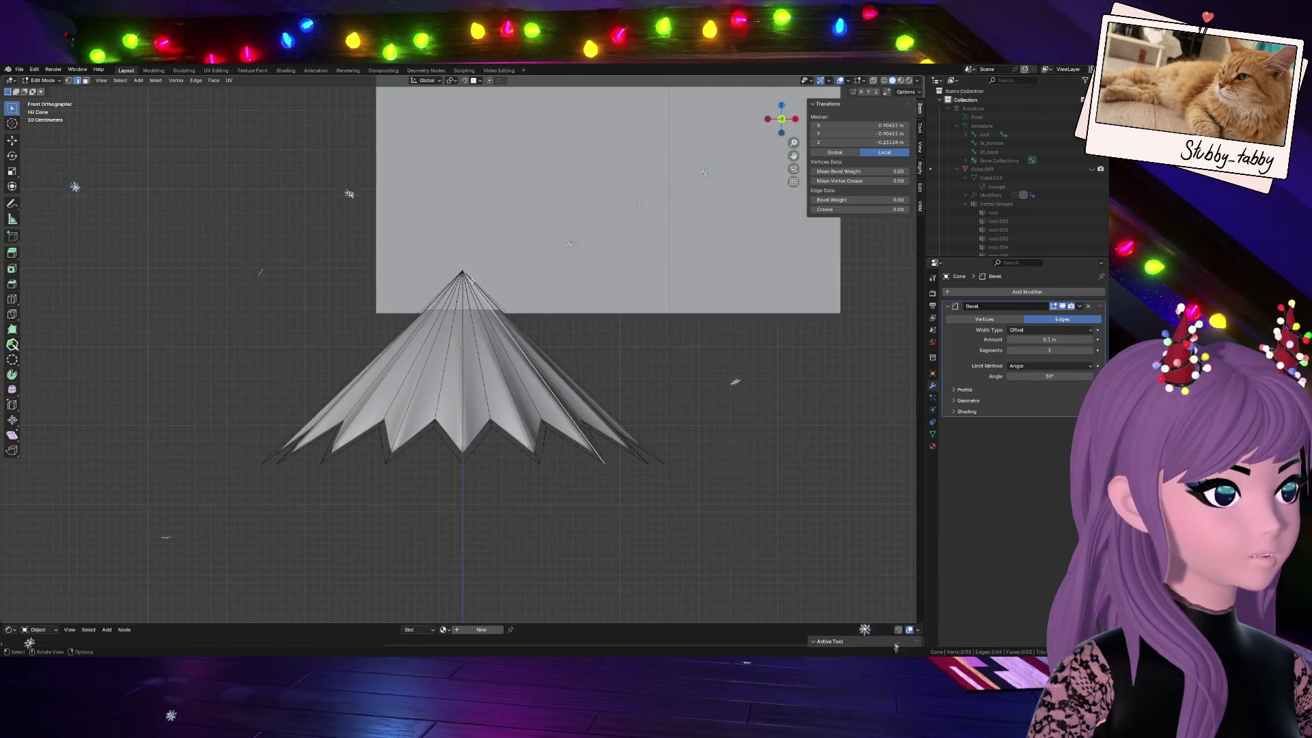
Select the whole cone in perspective view and start a Ctrl+R loop cut across the fins
{"action": "key", "text": "alt+a"}
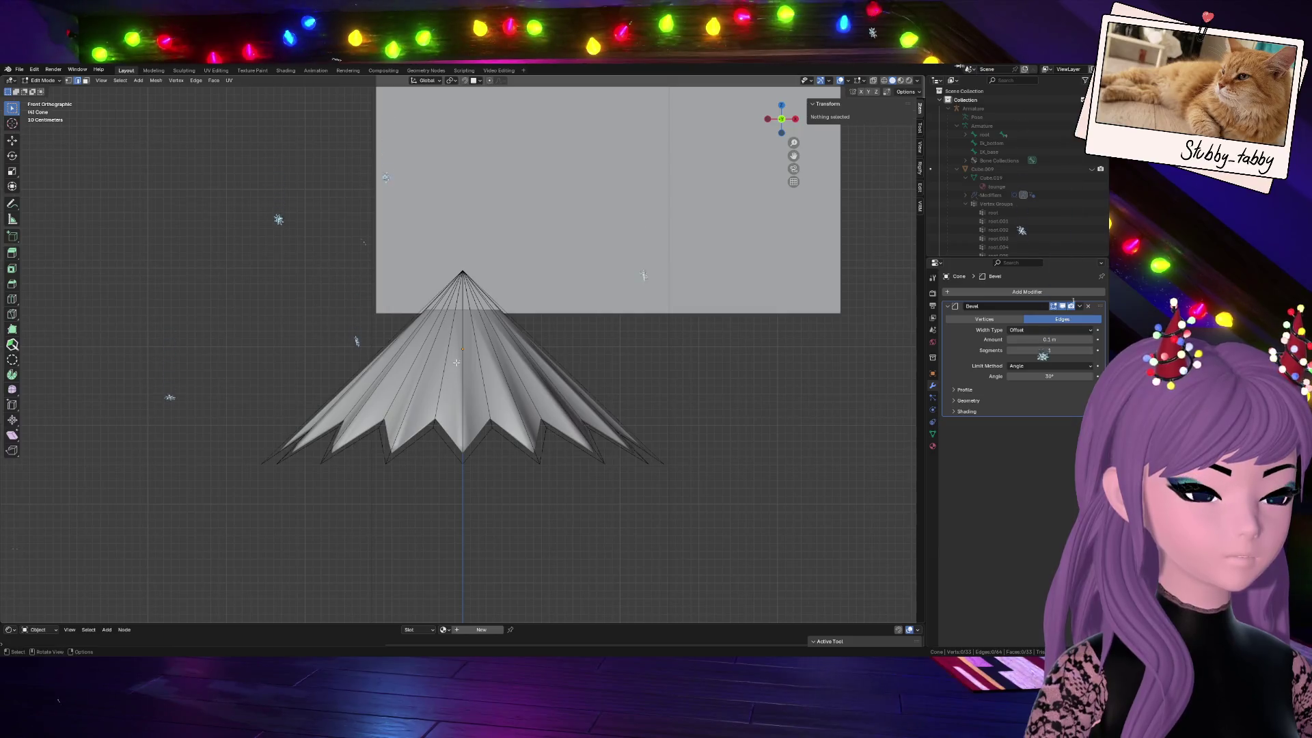
{"action": "key", "text": "a"}
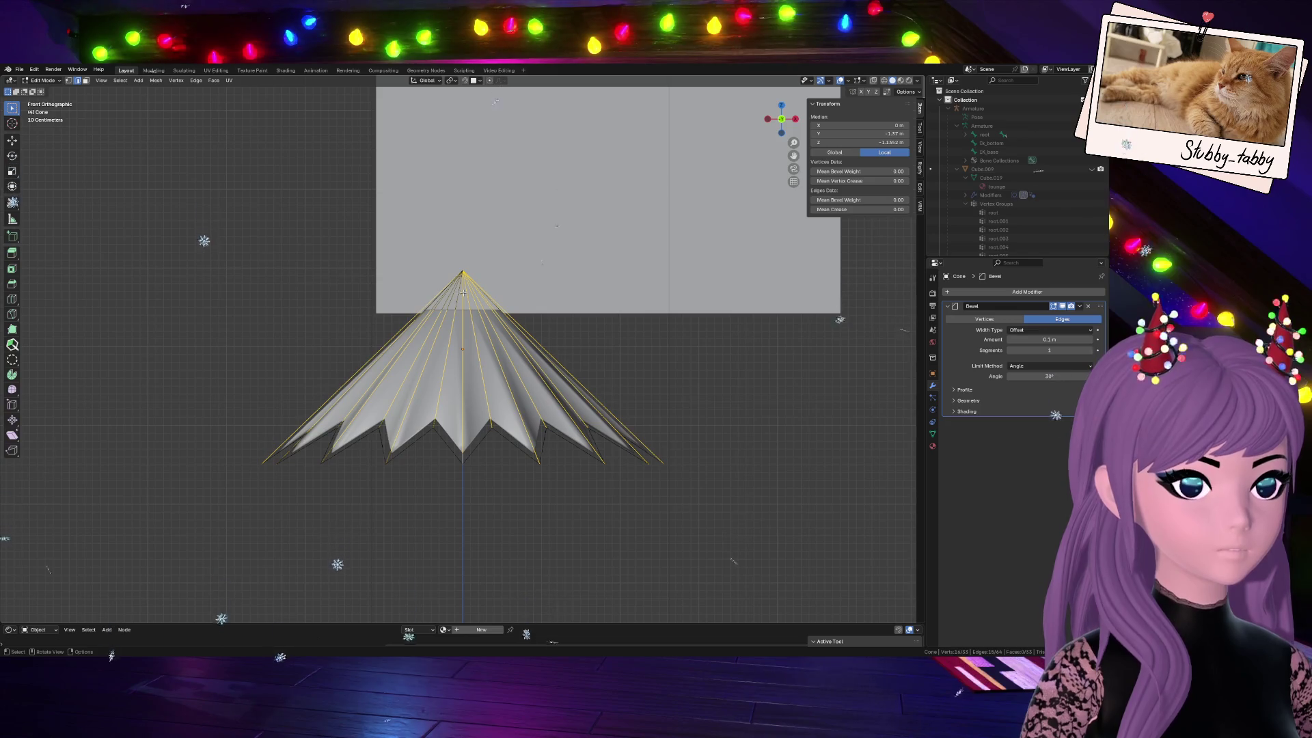
{"action": "middle_click_drag", "start_coordinate": [734, 417], "coordinate": [881, 482]}
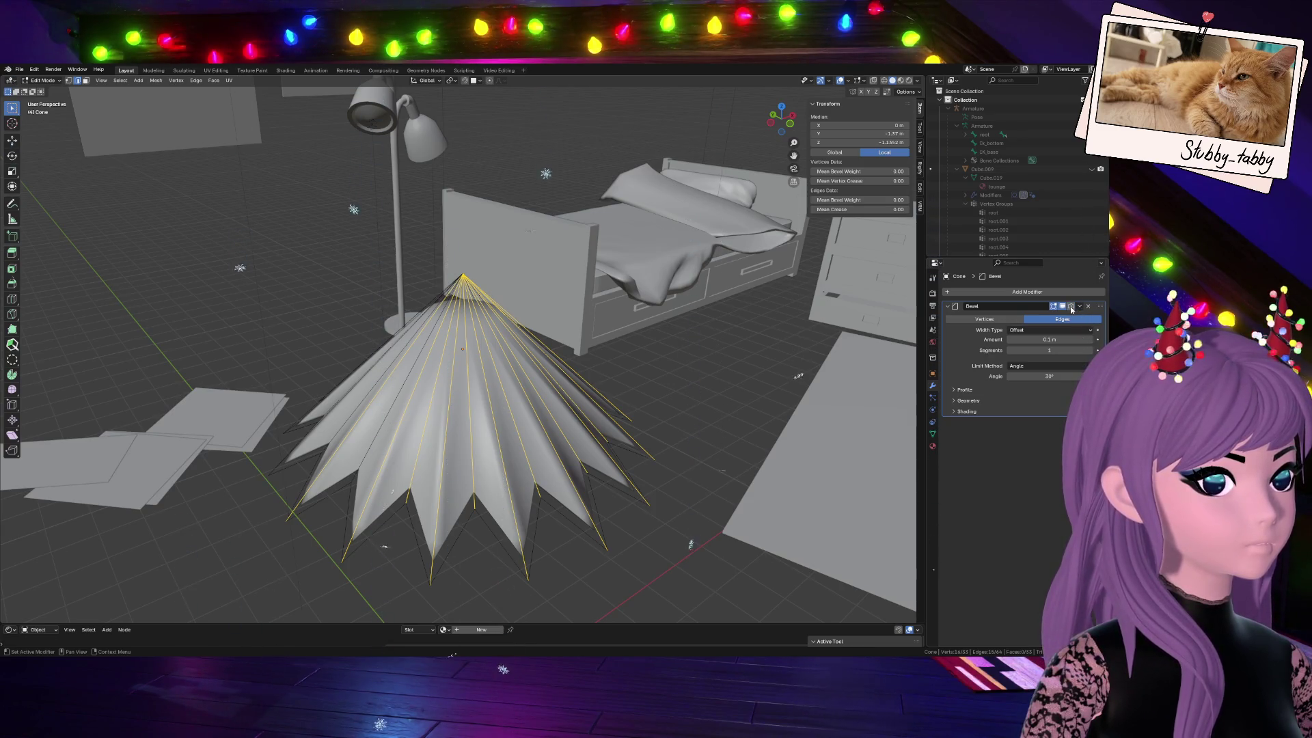
{"action": "scroll", "coordinate": [540, 214], "scroll_direction": "up", "scroll_amount": 2}
{"action": "scroll", "coordinate": [541, 214], "scroll_direction": "up", "scroll_amount": 5}
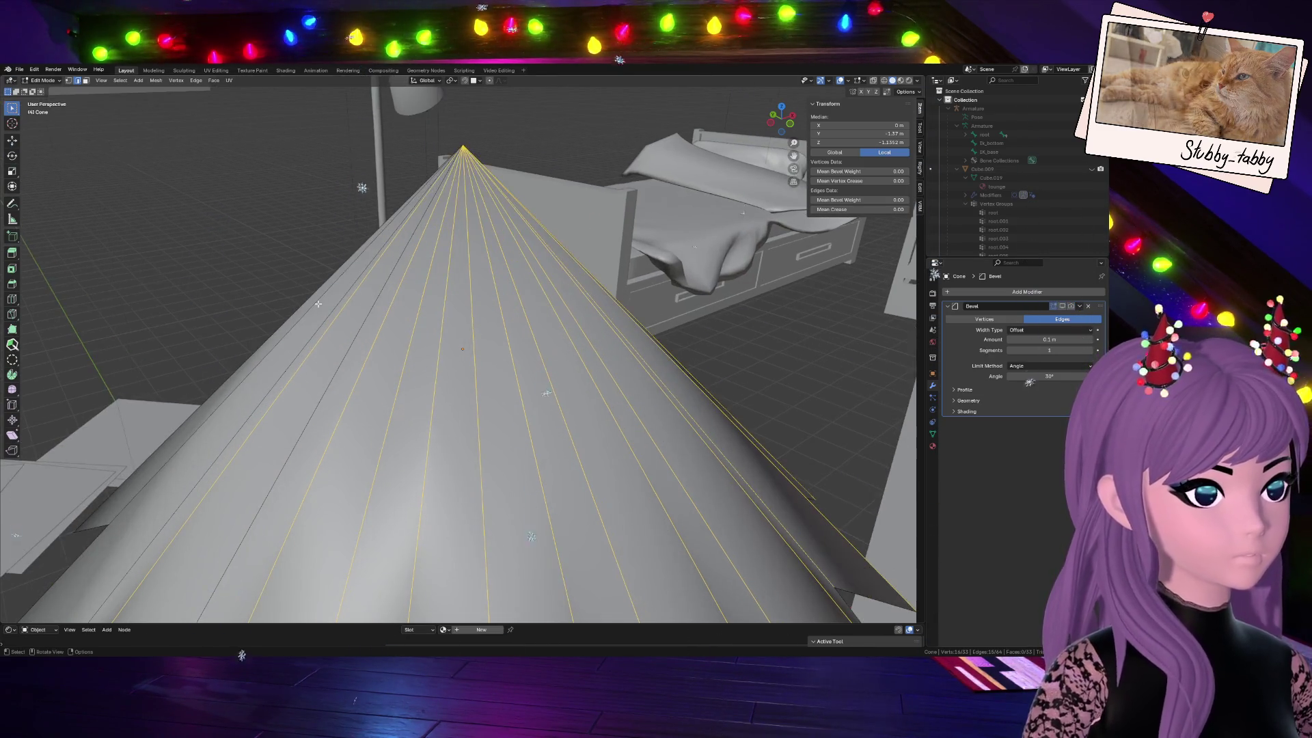
{"action": "key", "text": "a"}
{"action": "scroll", "coordinate": [520, 287], "scroll_direction": "down", "scroll_amount": 5}
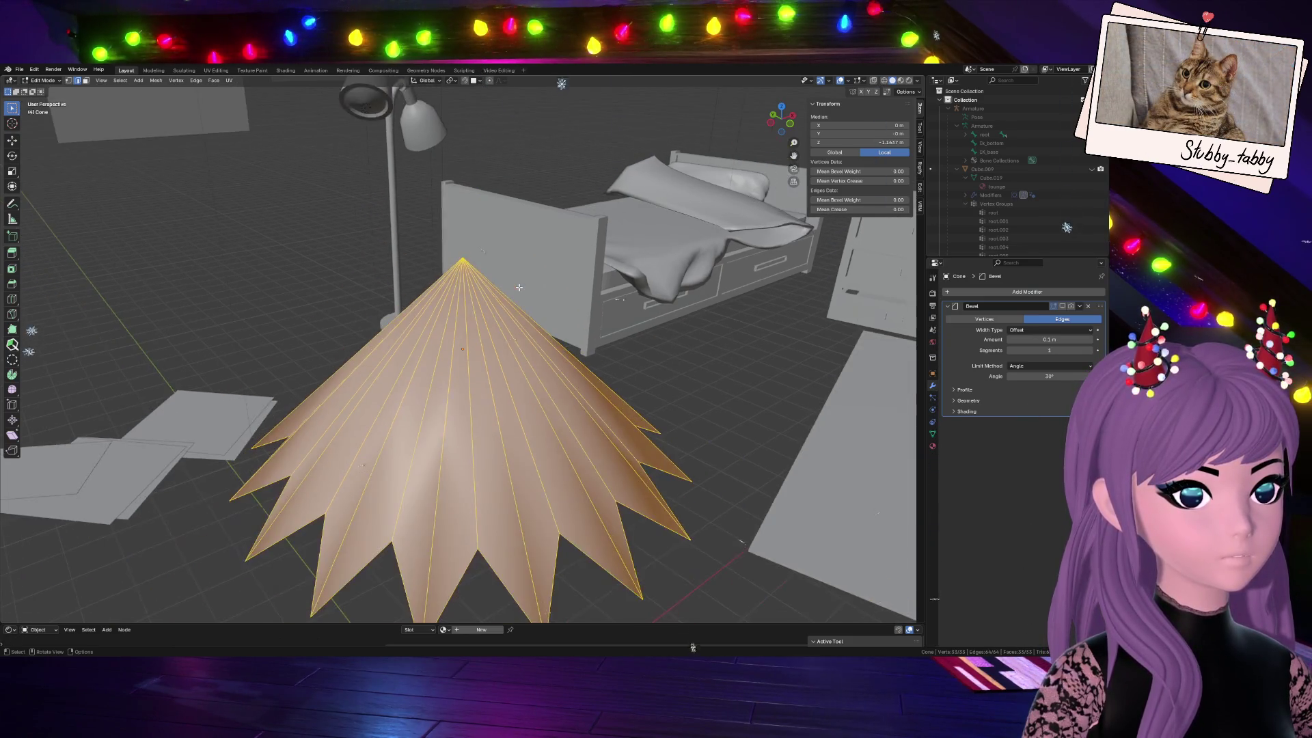
{"action": "key", "text": "ctrl+r"}
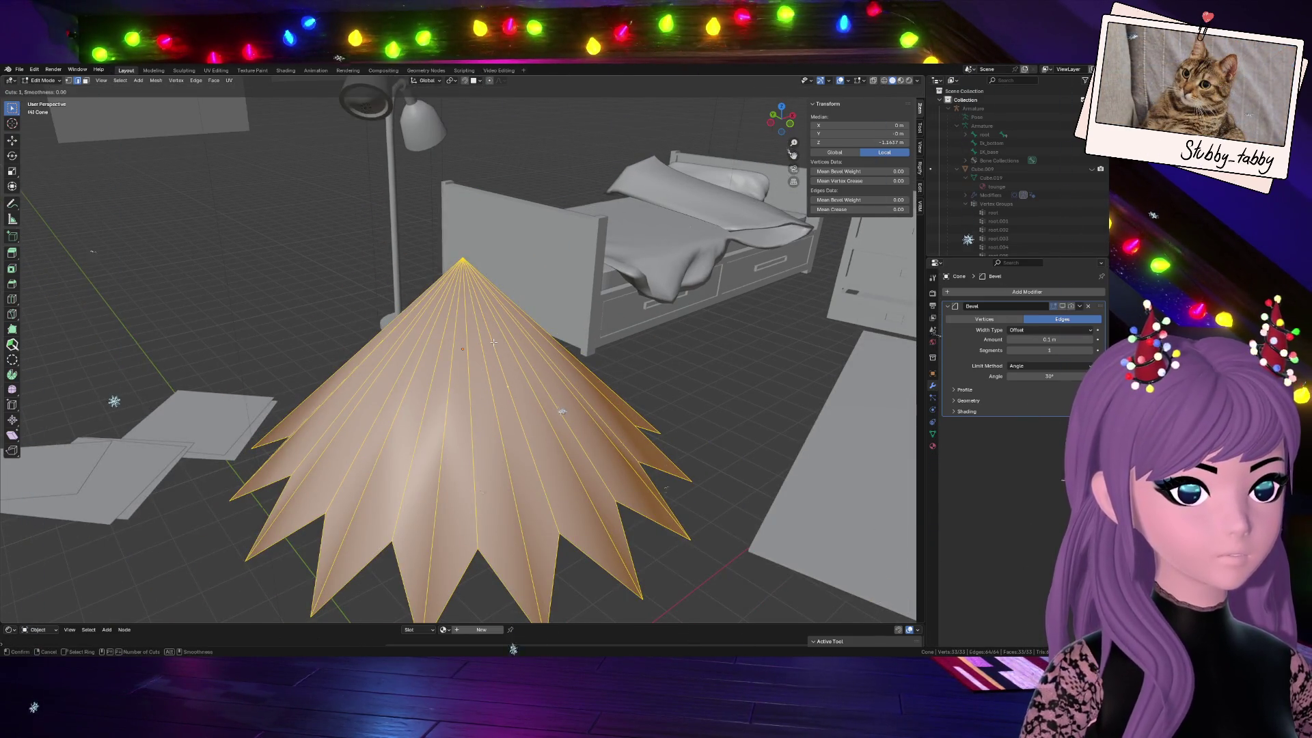
Place a centred loop cut across the cone's fins and reselect the mesh
{"action": "left_click", "coordinate": [485, 324]}
{"action": "right_click", "coordinate": [496, 348]}
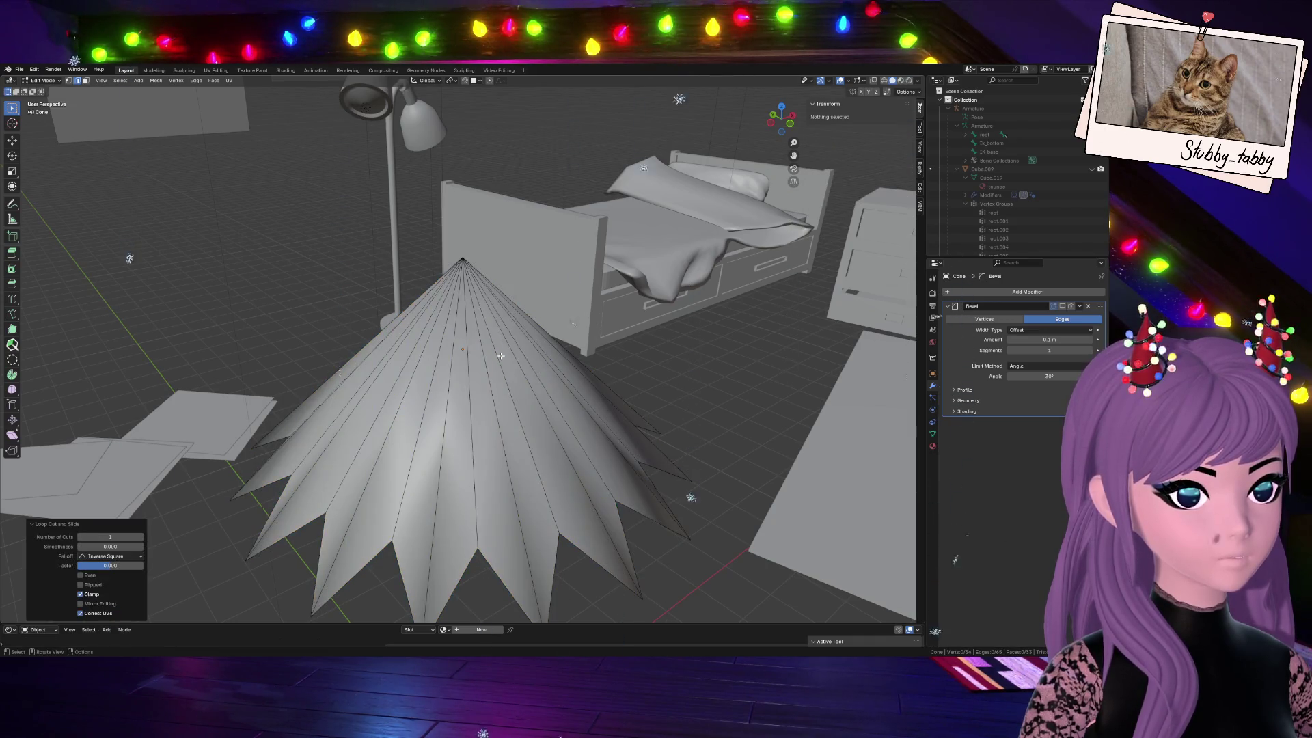
{"action": "right_click", "coordinate": [502, 413]}
{"action": "key", "text": "Escape"}
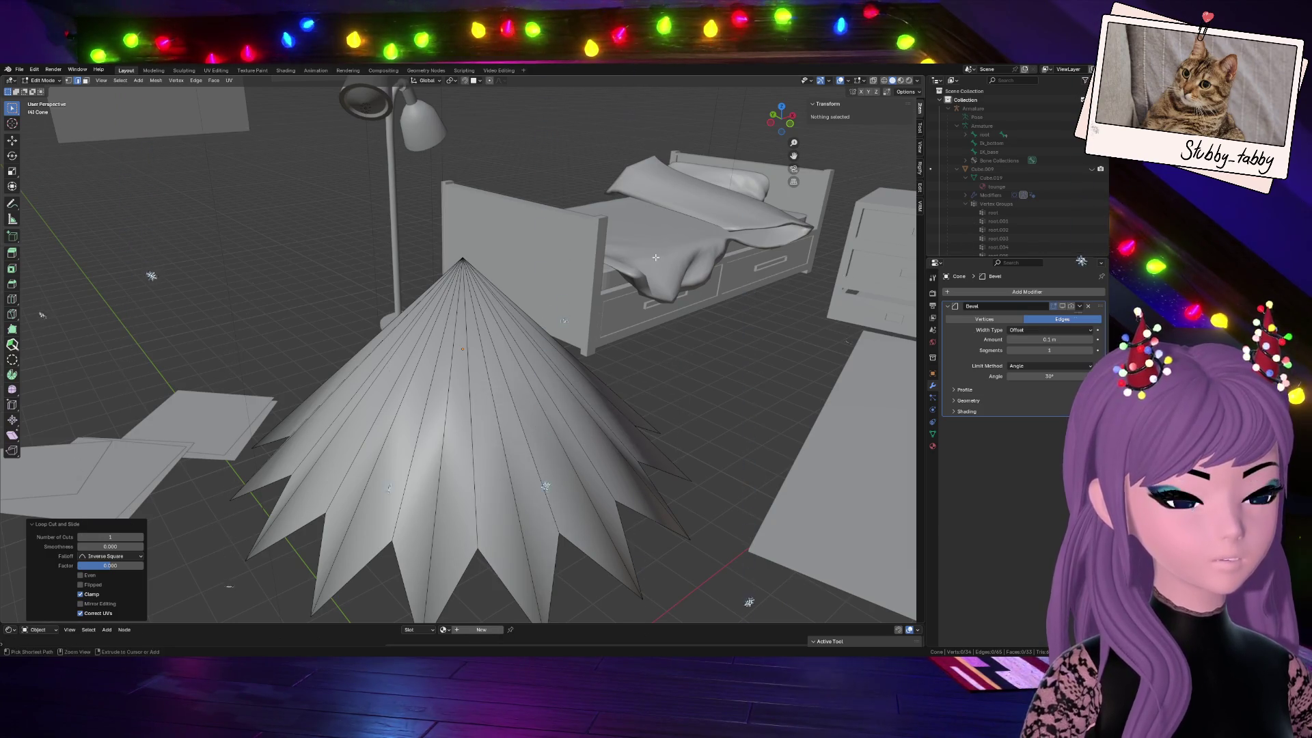
{"action": "key", "text": "a"}
Orbit under the cone, select its bottom cap face and hide it
{"action": "left_click", "coordinate": [629, 421], "text": "ctrl+alt"}
{"action": "mouse_move", "coordinate": [630, 421]}
{"action": "middle_mouse_down"}
{"action": "mouse_move", "coordinate": [239, 92]}
{"action": "mouse_move", "coordinate": [320, 153]}
{"action": "middle_mouse_up"}
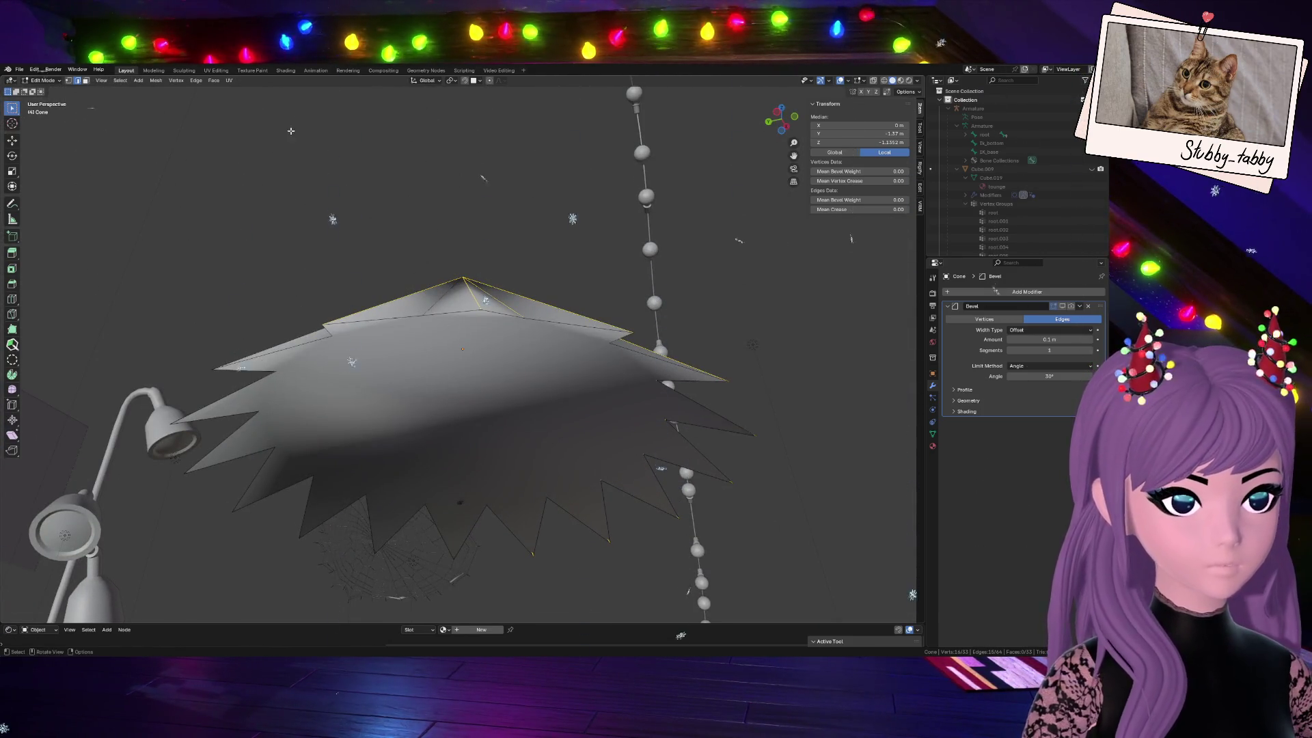
{"action": "left_click", "coordinate": [82, 82]}
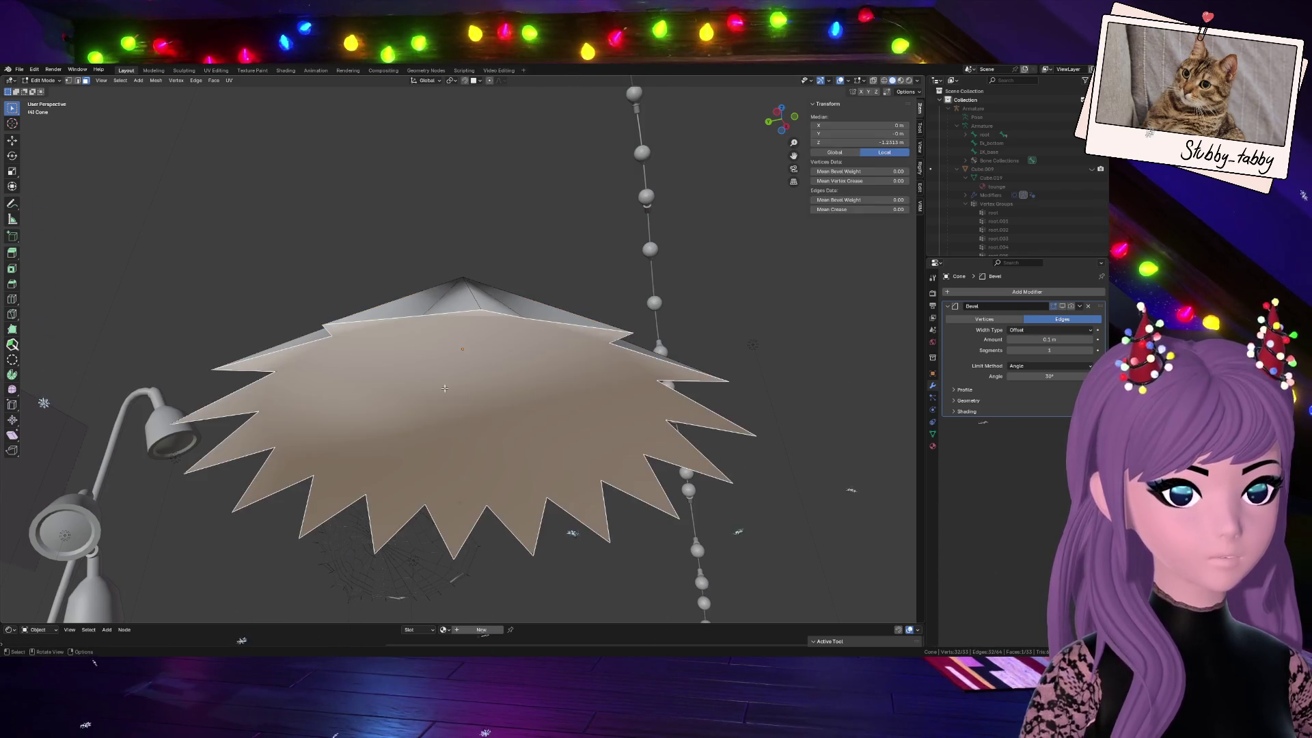
{"action": "key", "text": "h"}
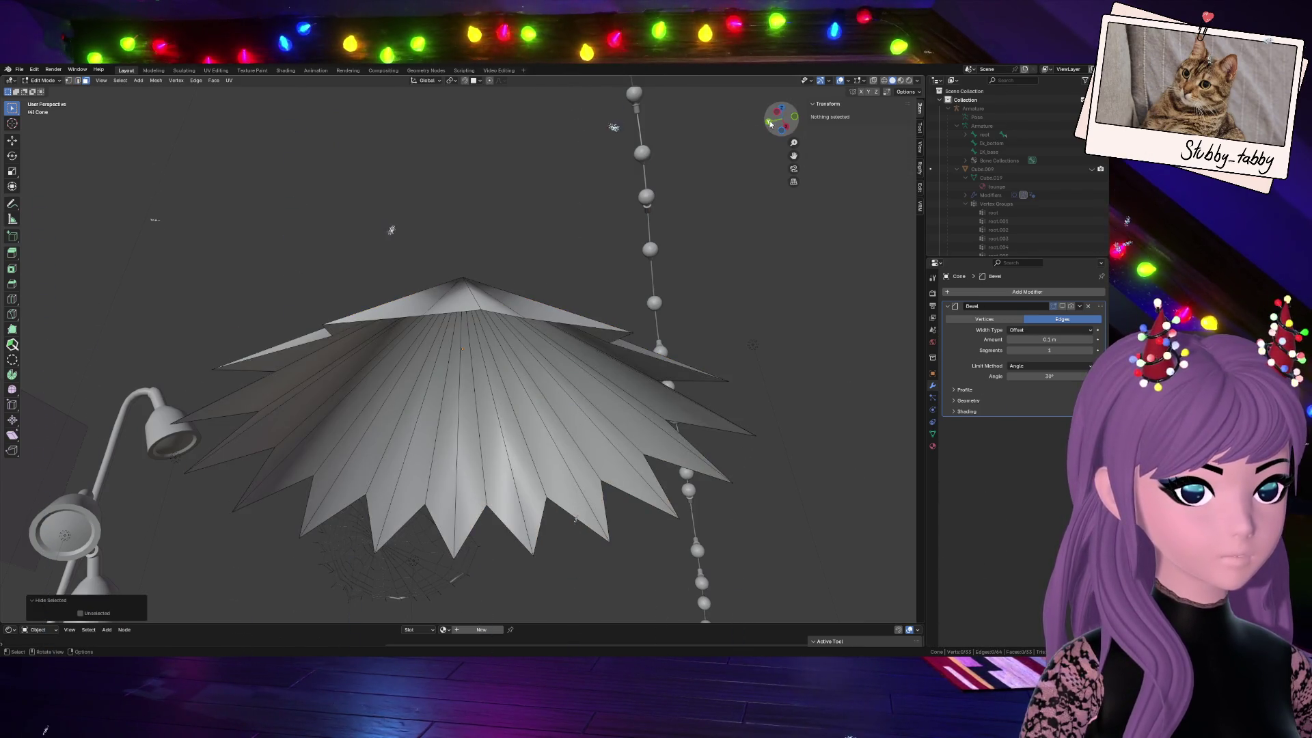
{"action": "left_click_drag", "start_coordinate": [770, 125], "coordinate": [778, 122]}
{"action": "key", "text": "ctrl+r"}
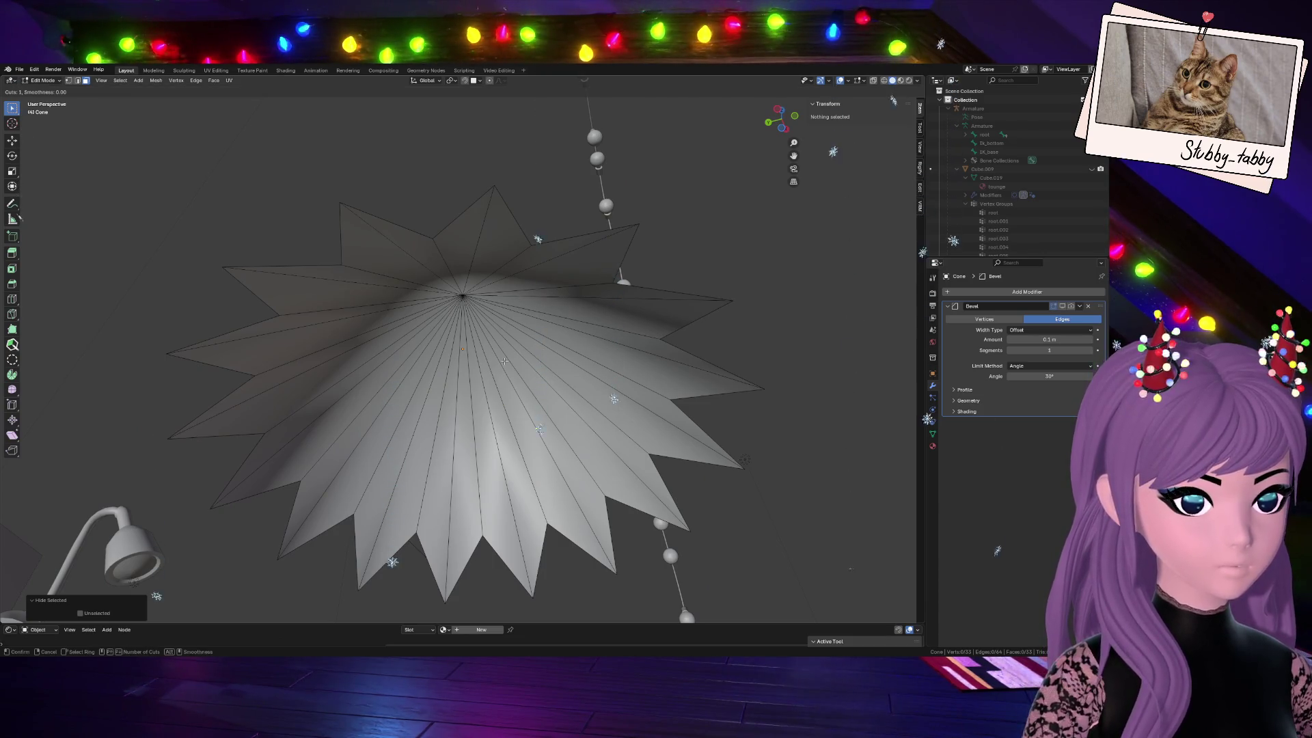
{"action": "key", "text": "Escape"}
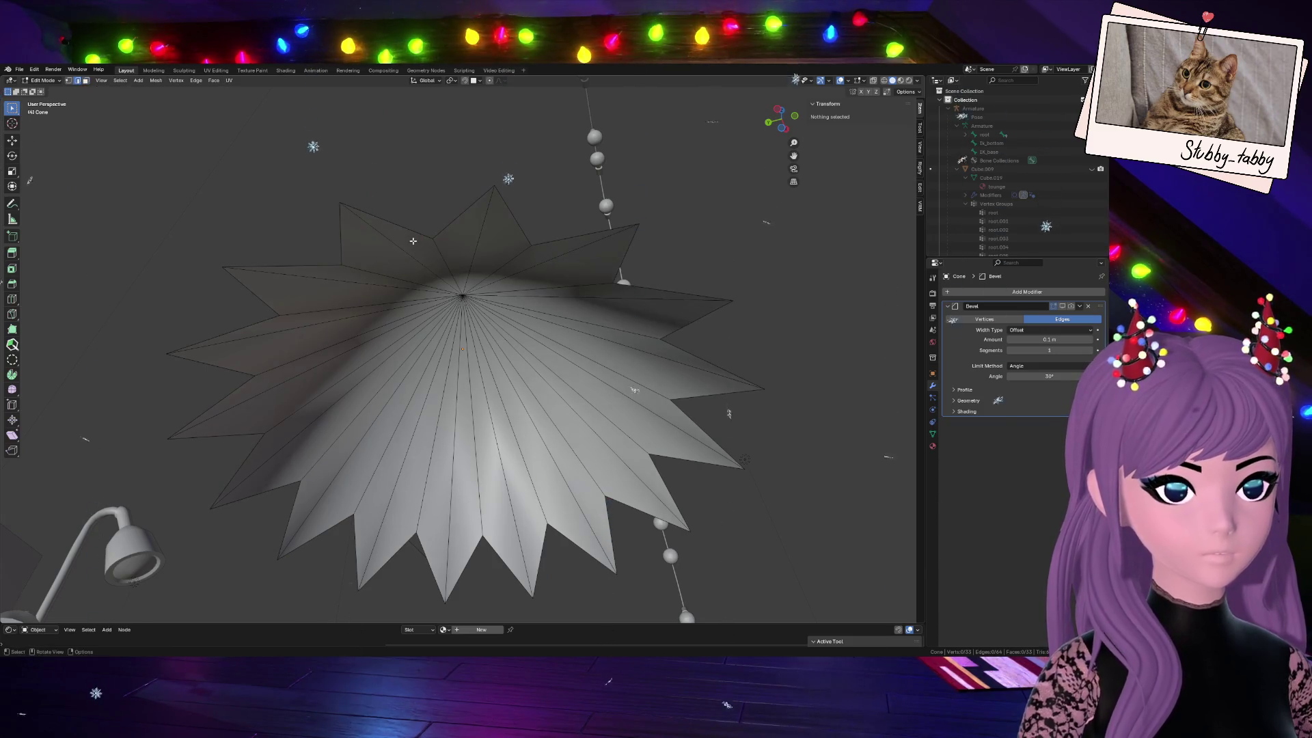
{"action": "left_click", "coordinate": [401, 229], "text": "alt"}
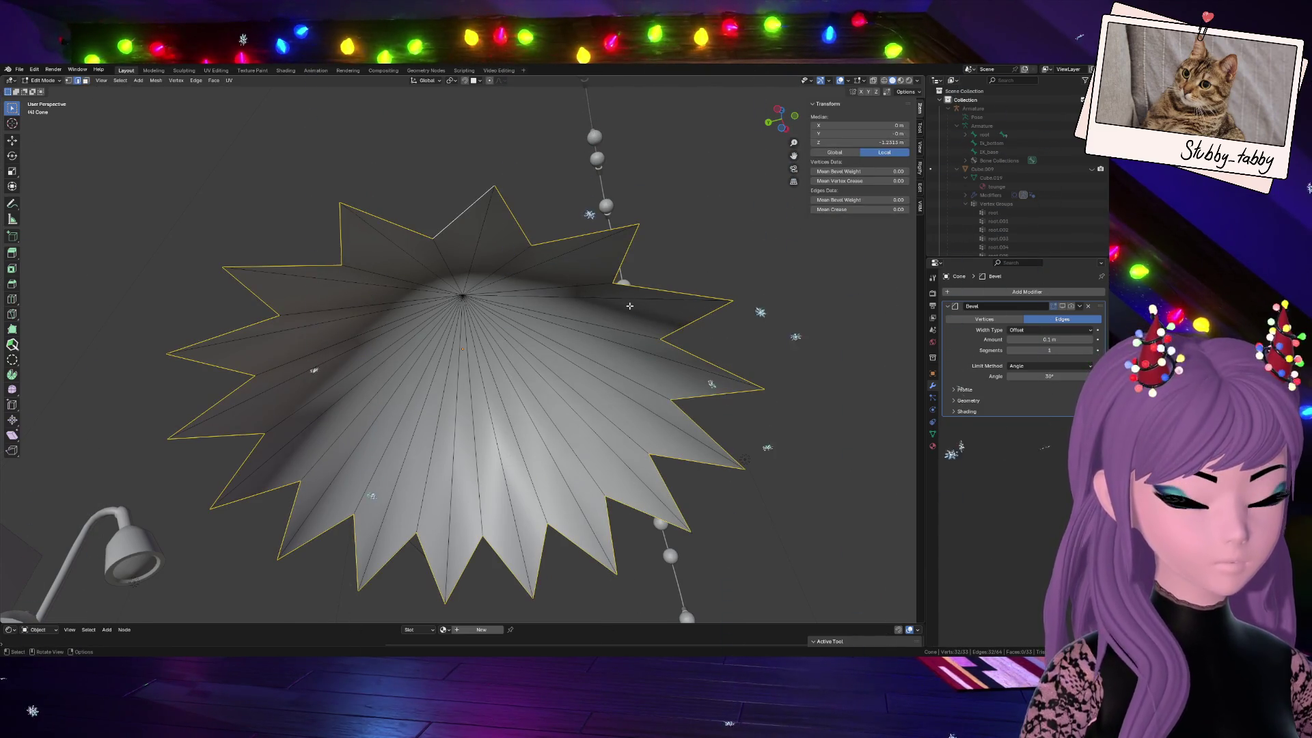
{"action": "key", "text": "e"}
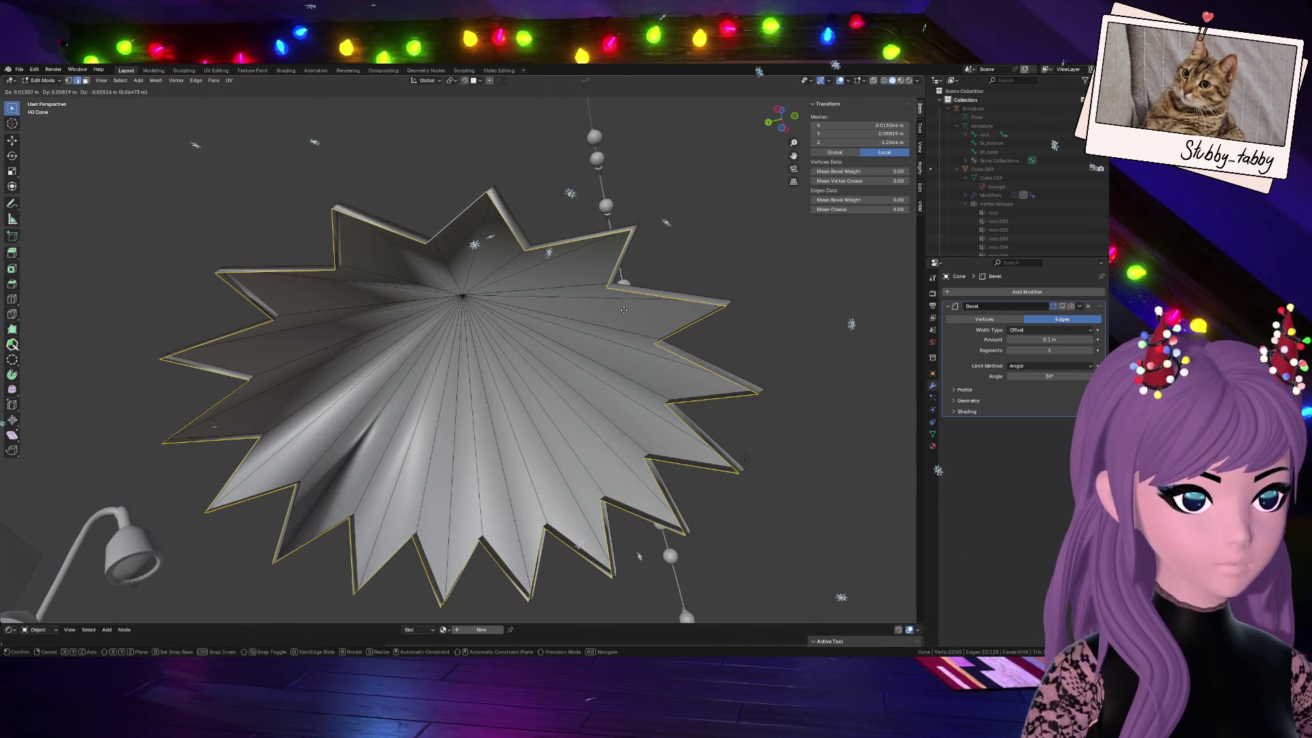
{"action": "key", "text": "Escape"}
{"action": "key", "text": "s"}
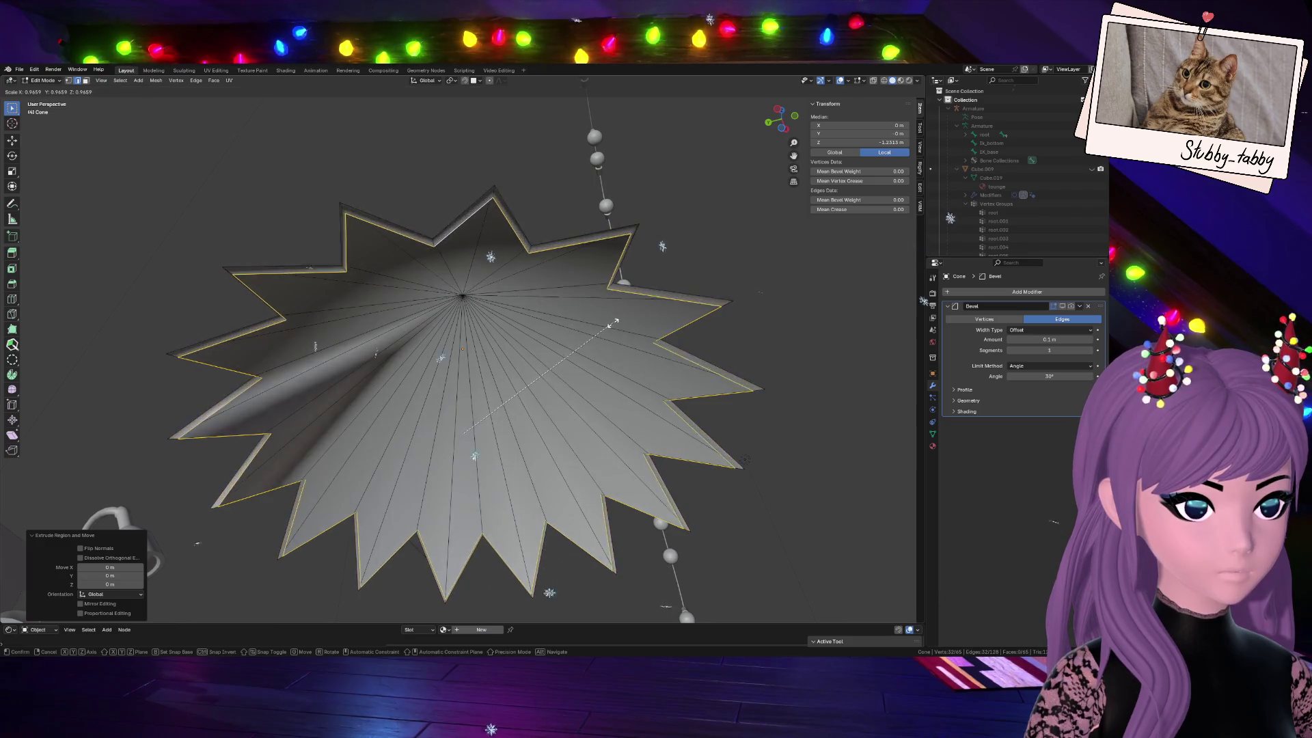
{"action": "key", "text": "Escape"}
{"action": "key", "text": "s"}
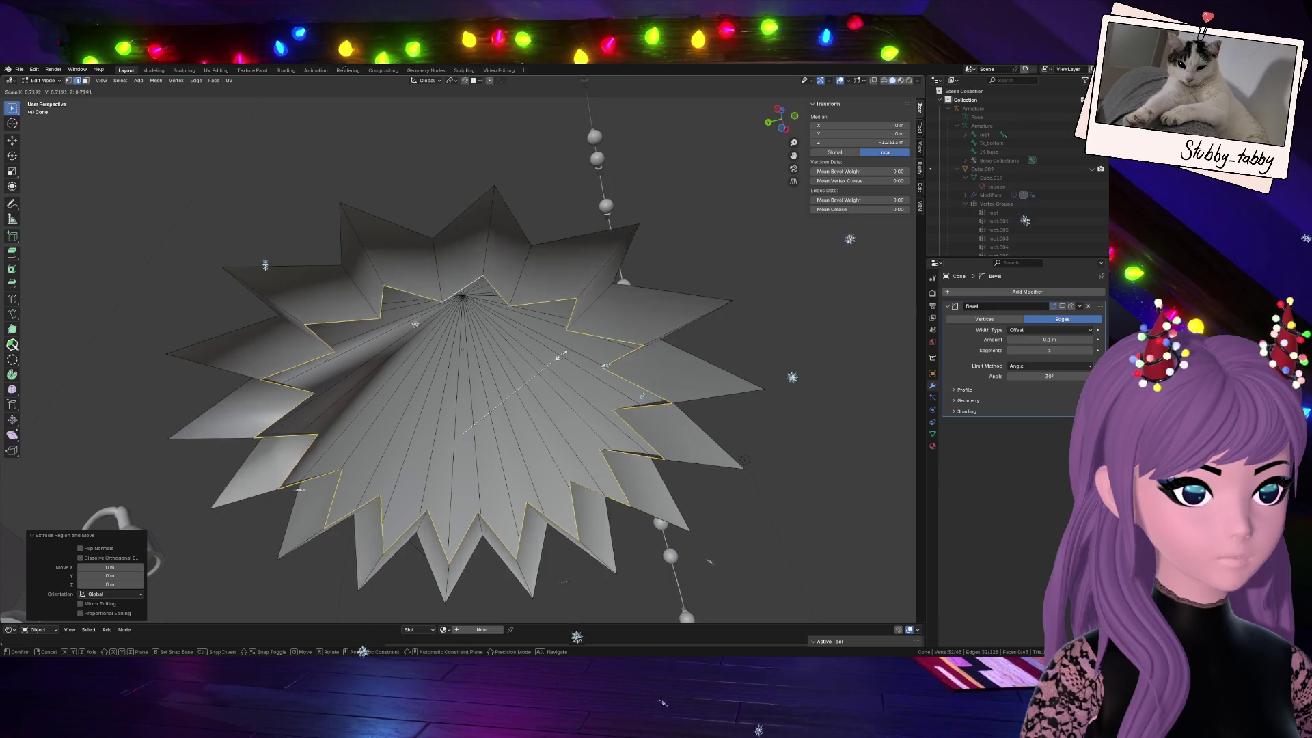
{"action": "key", "text": "Escape"}
{"action": "key", "text": "alt+a"}
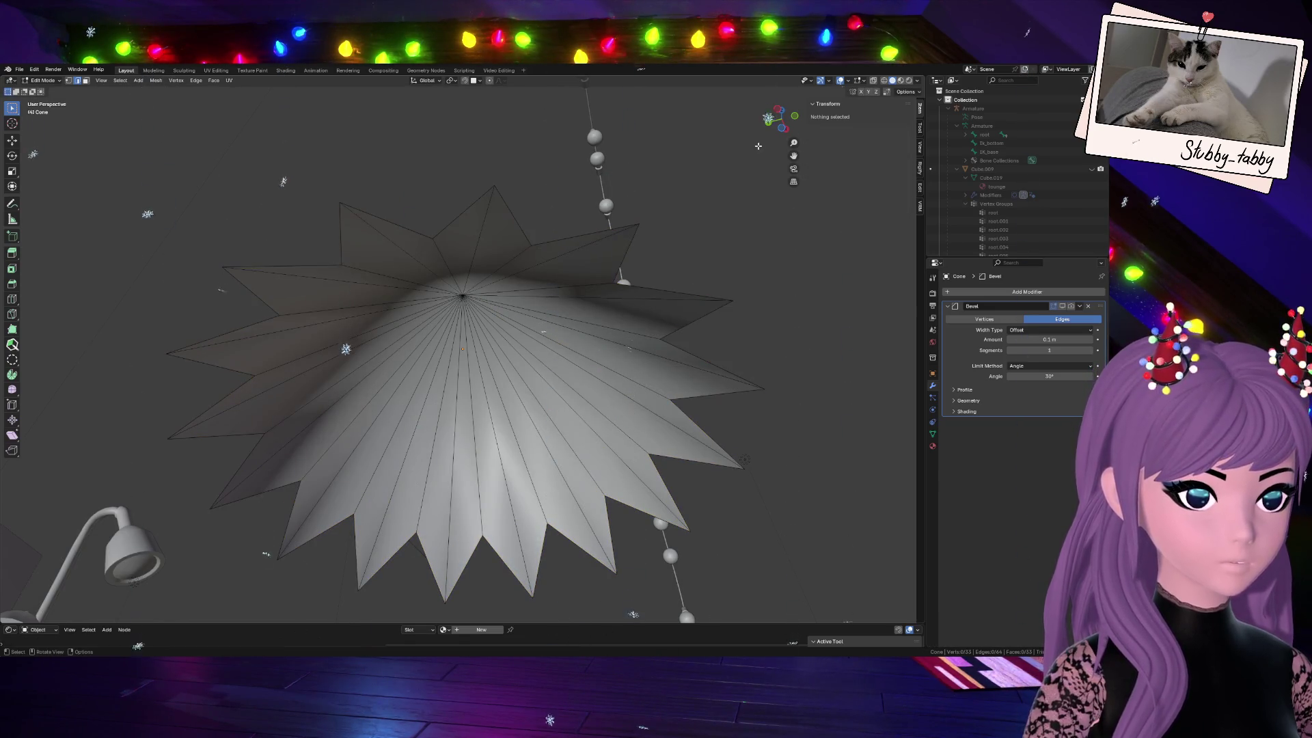
{"action": "left_click_drag", "start_coordinate": [780, 119], "coordinate": [767, 134]}
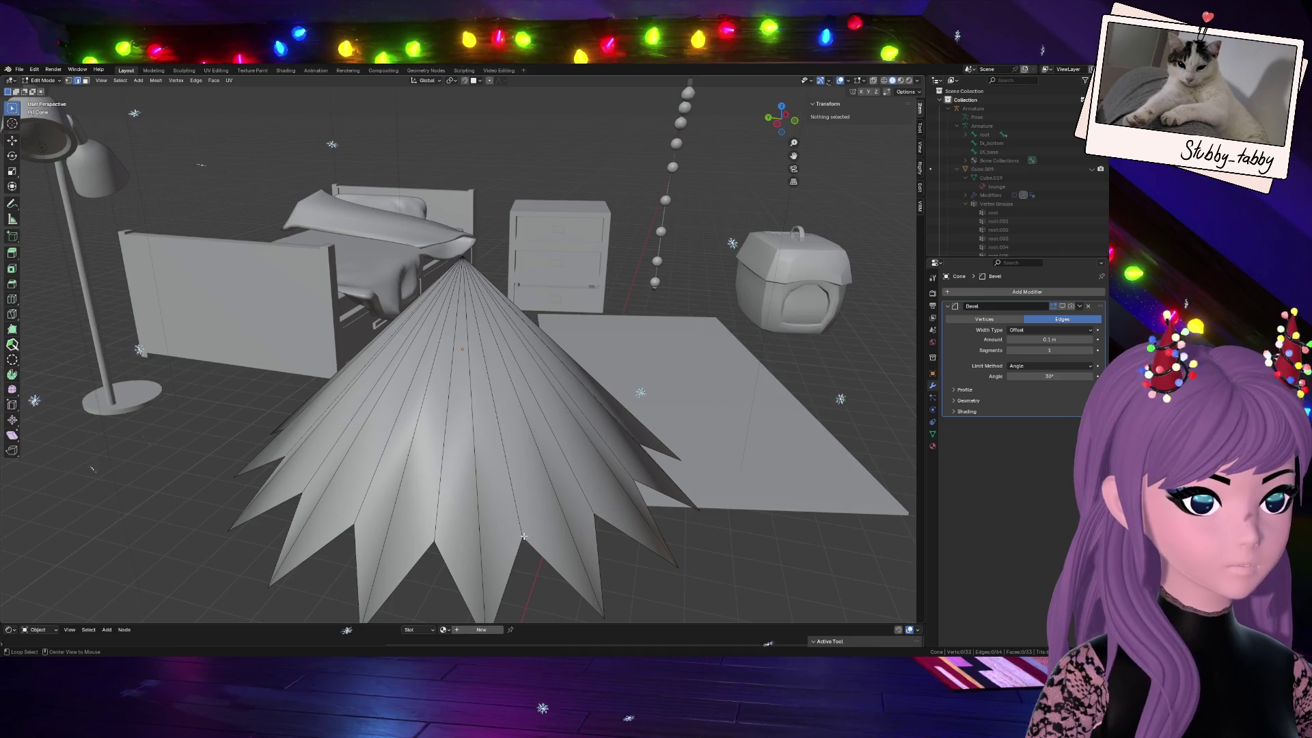
Reselect the zigzag bottom rim and view it in Front Orthographic
{"action": "key", "text": "ctrl+z"}
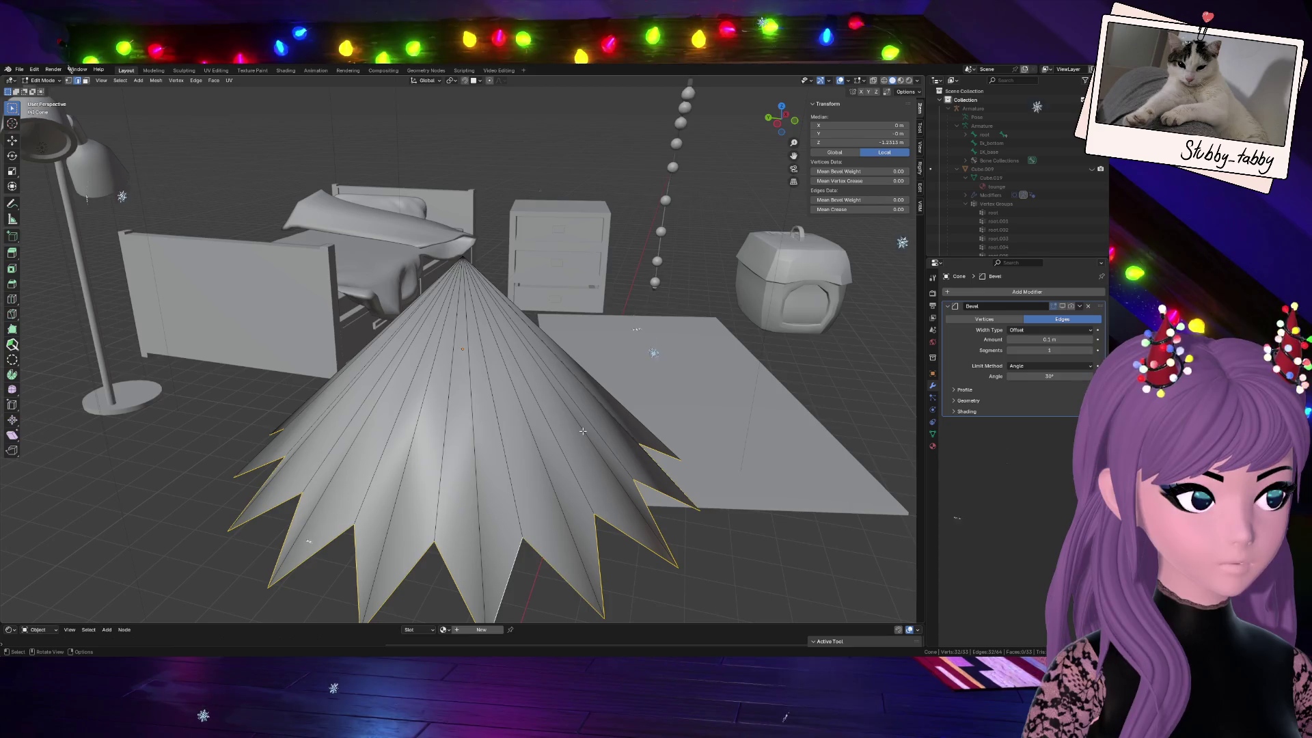
{"action": "scroll", "coordinate": [584, 430], "scroll_direction": "down", "scroll_amount": 4}
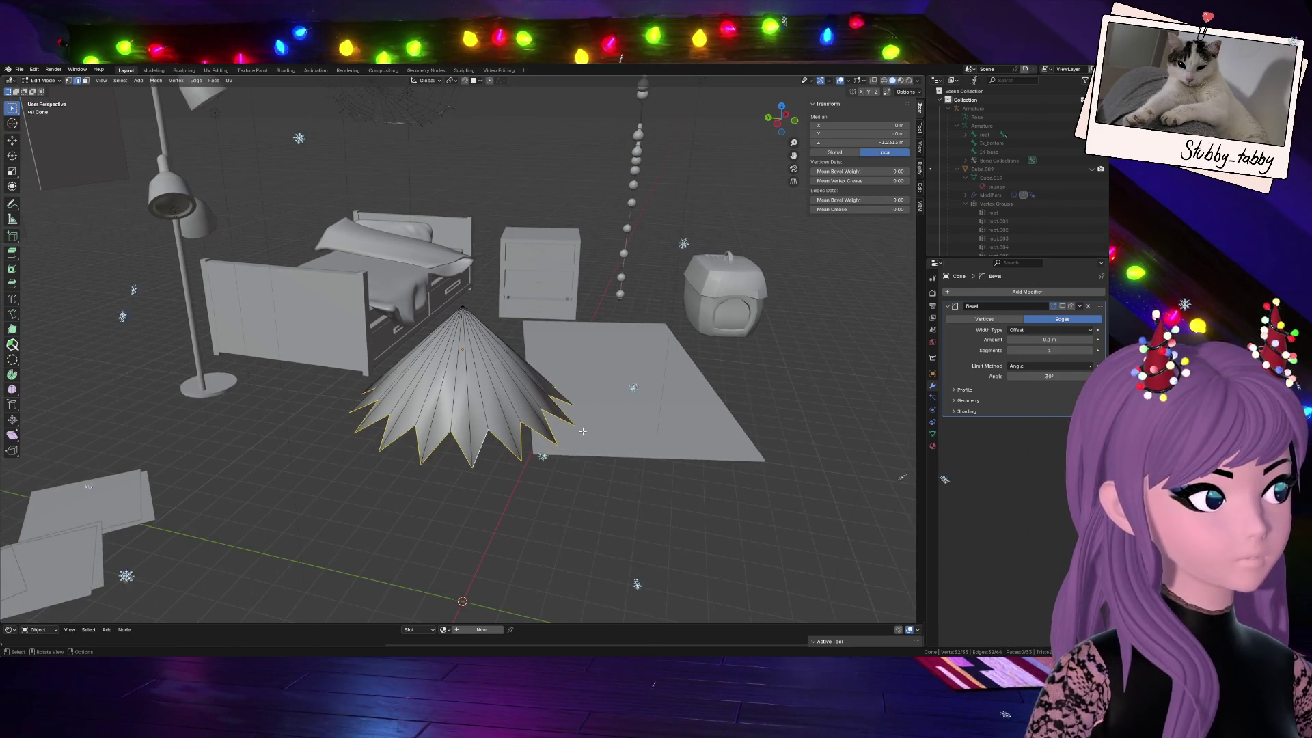
{"action": "left_click", "coordinate": [797, 124]}
{"action": "scroll", "coordinate": [579, 375], "scroll_direction": "up", "scroll_amount": 3}
{"action": "scroll", "coordinate": [580, 374], "scroll_direction": "up", "scroll_amount": 3}
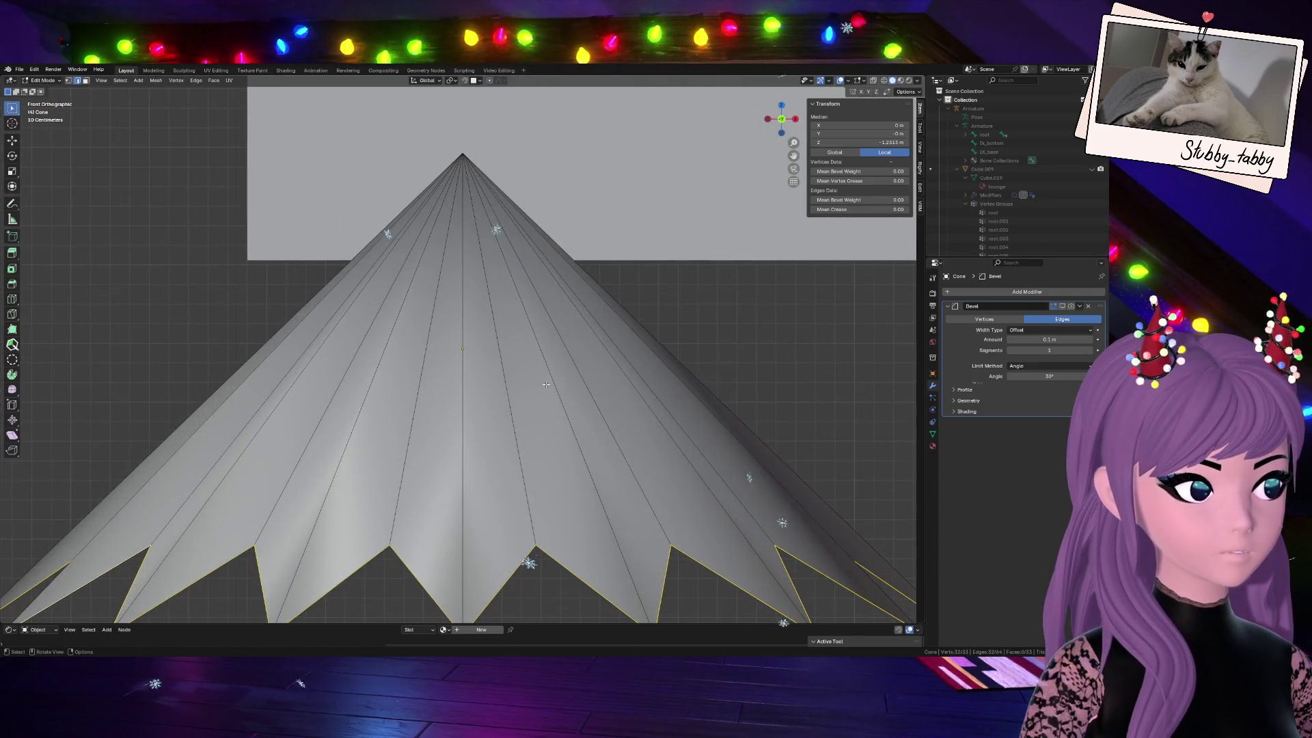
{"action": "scroll", "coordinate": [546, 385], "scroll_direction": "down", "scroll_amount": 1}
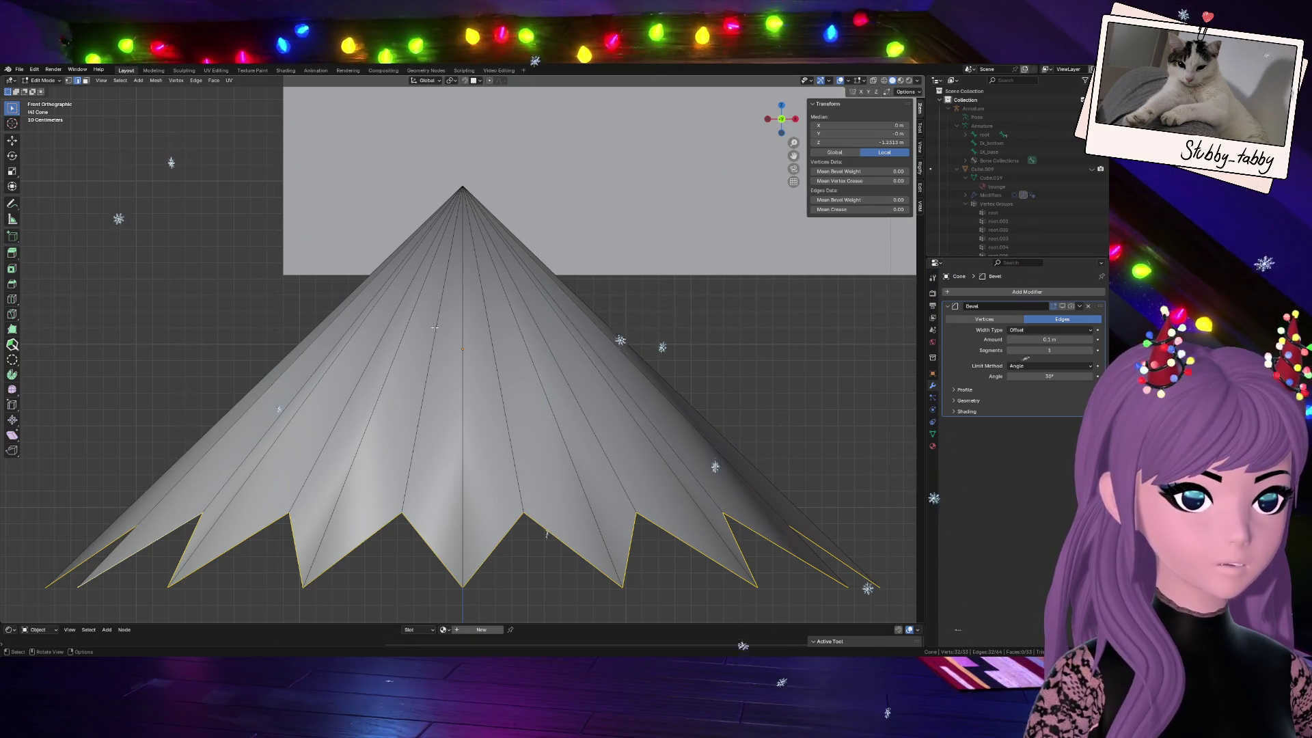
Knife a cut across the cone from its left edge to its right edge just below the apex
{"action": "key", "text": "k"}
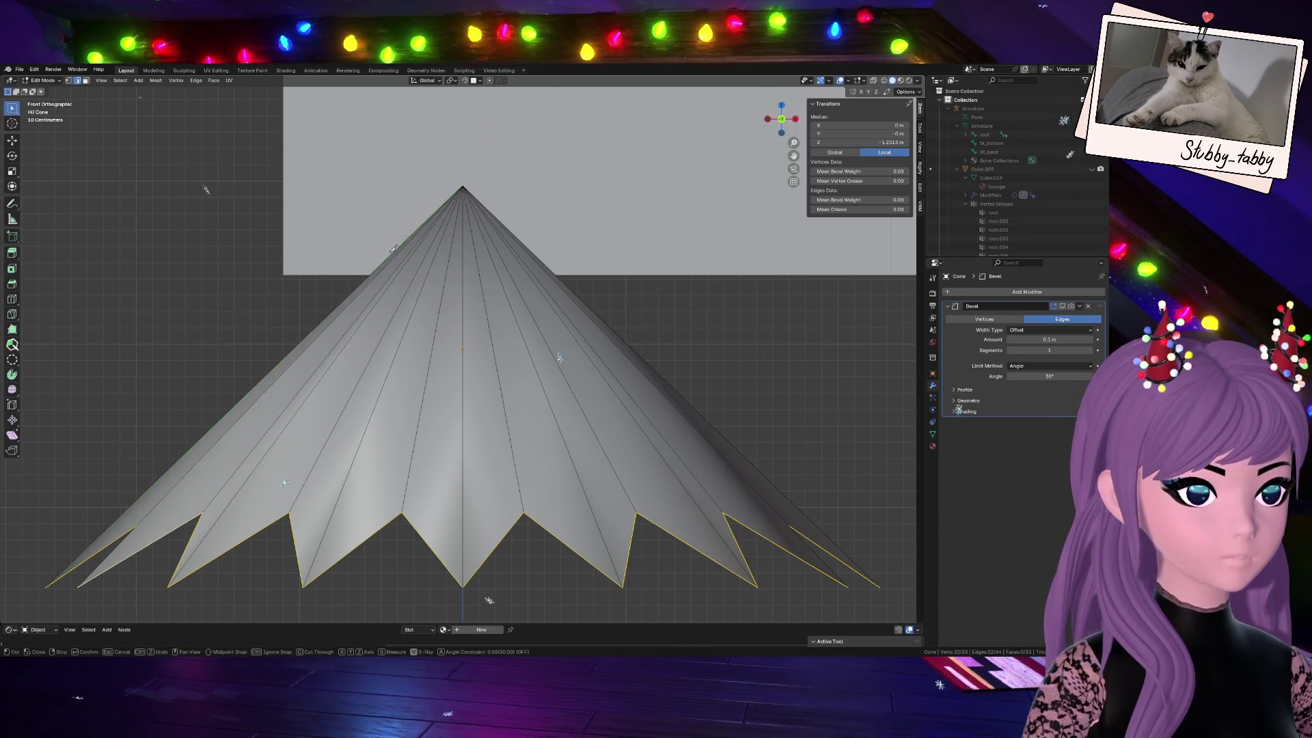
{"action": "left_click", "coordinate": [451, 197]}
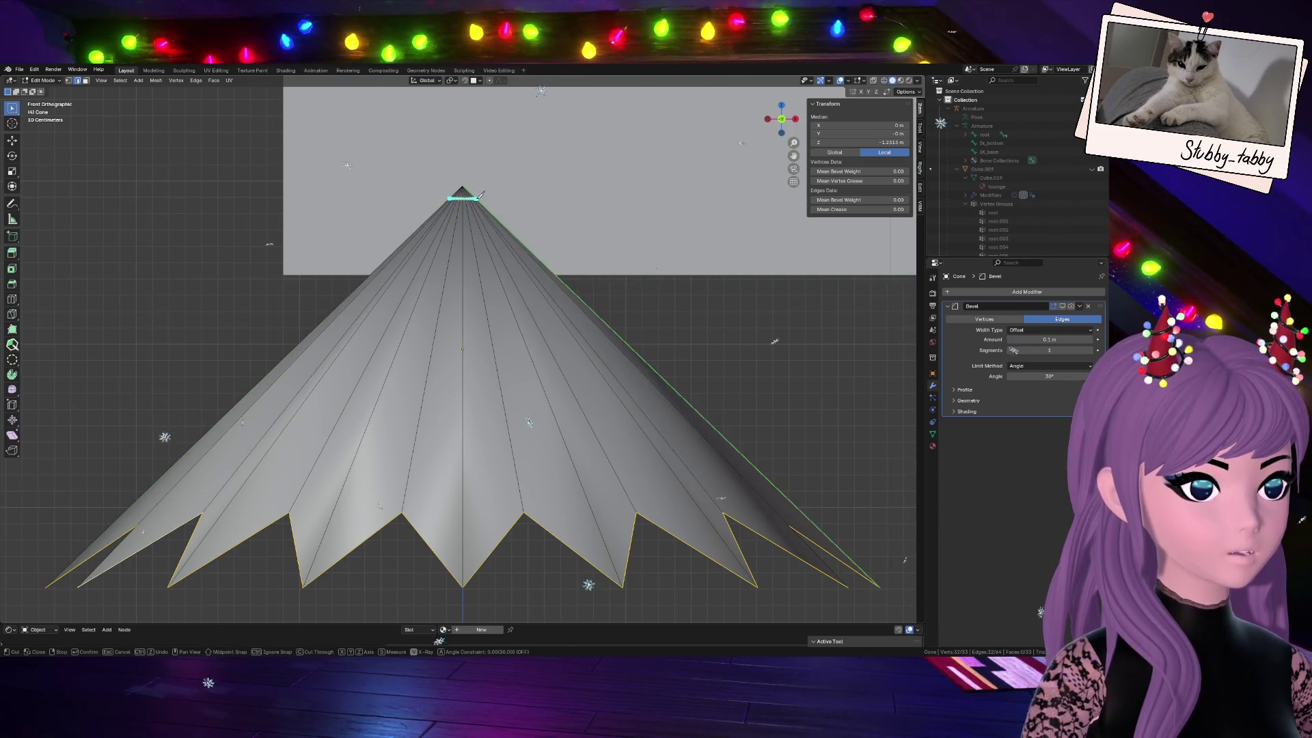
{"action": "left_click", "coordinate": [478, 197]}
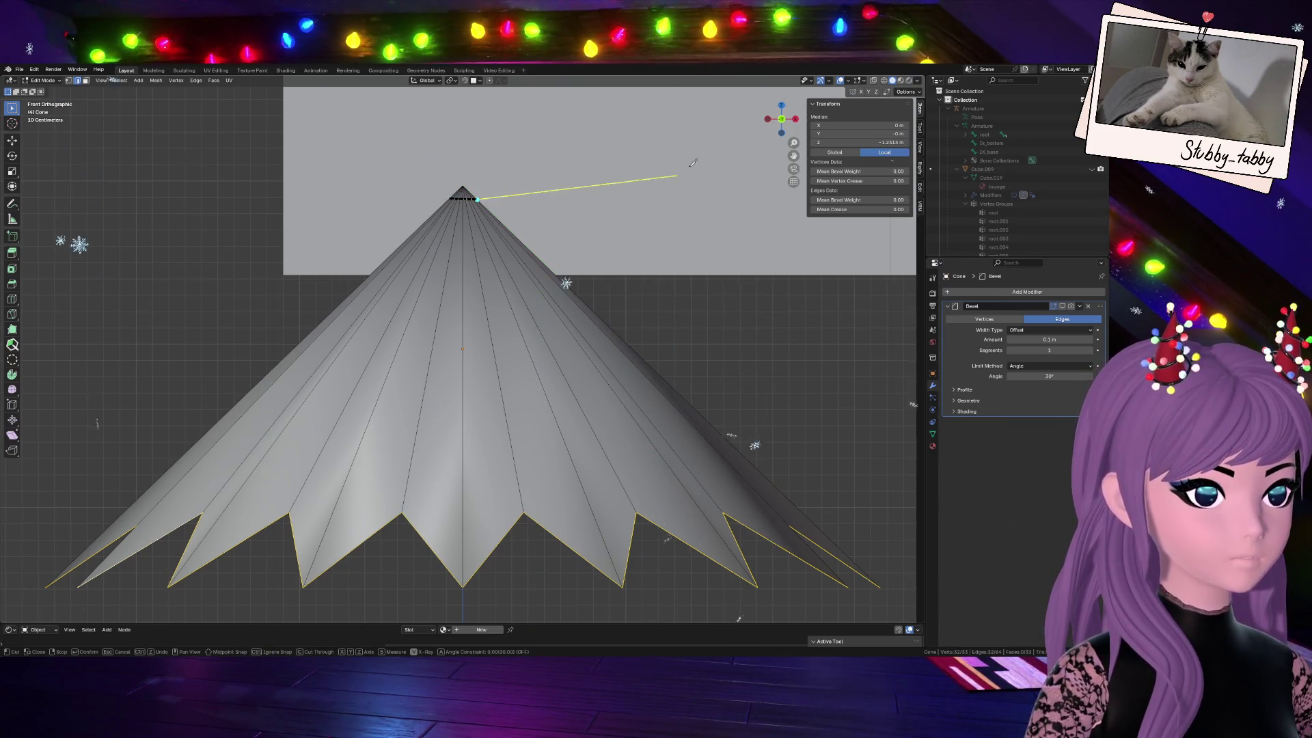
{"action": "key", "text": "e"}
Finish and confirm the knife cuts as a ring of edges around the apex, back in front view
{"action": "middle_click_drag", "start_coordinate": [692, 175], "coordinate": [499, 299]}
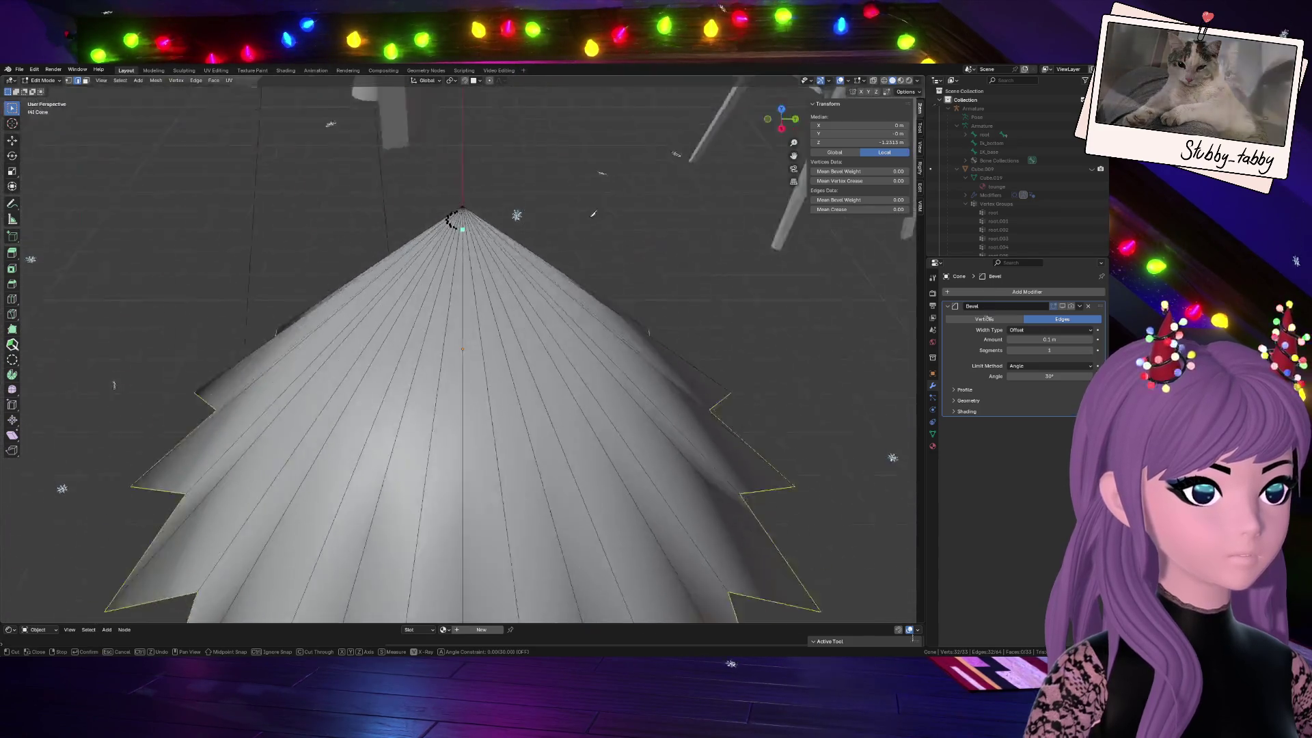
{"action": "scroll", "coordinate": [502, 292], "scroll_direction": "up", "scroll_amount": 3}
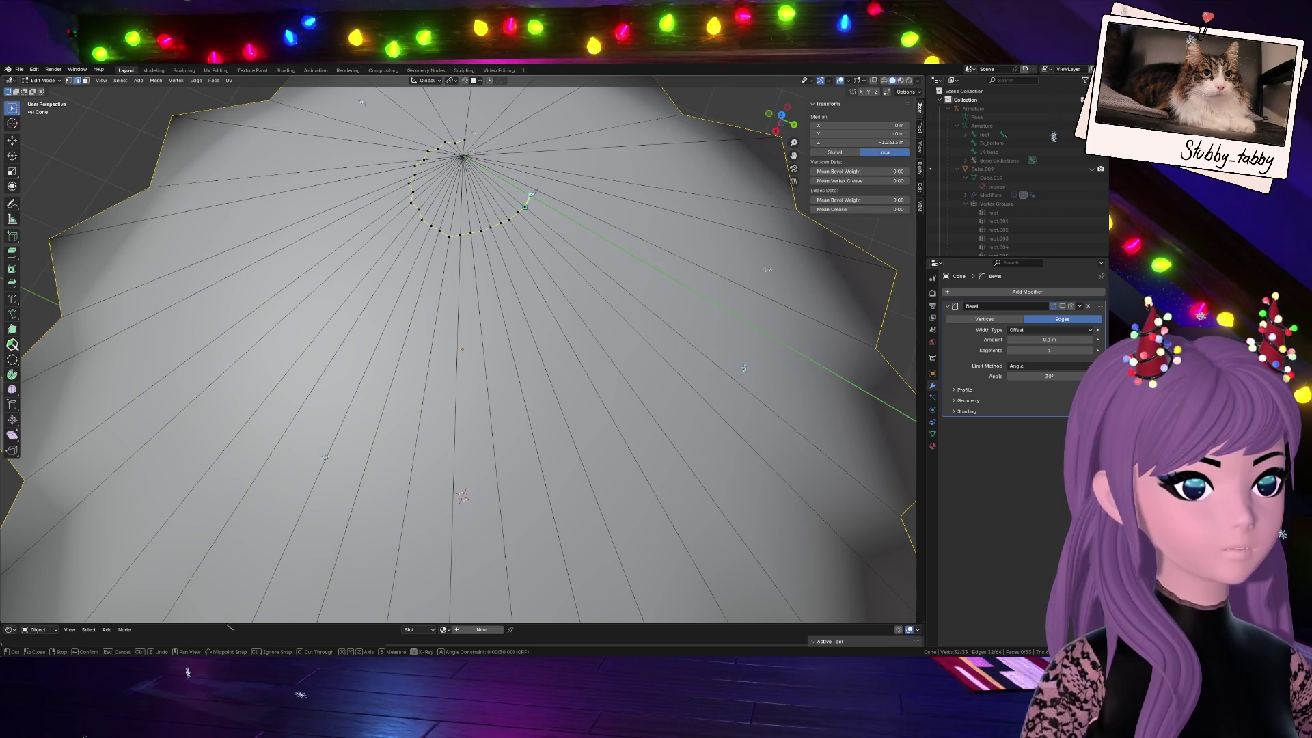
{"action": "left_click", "coordinate": [525, 159]}
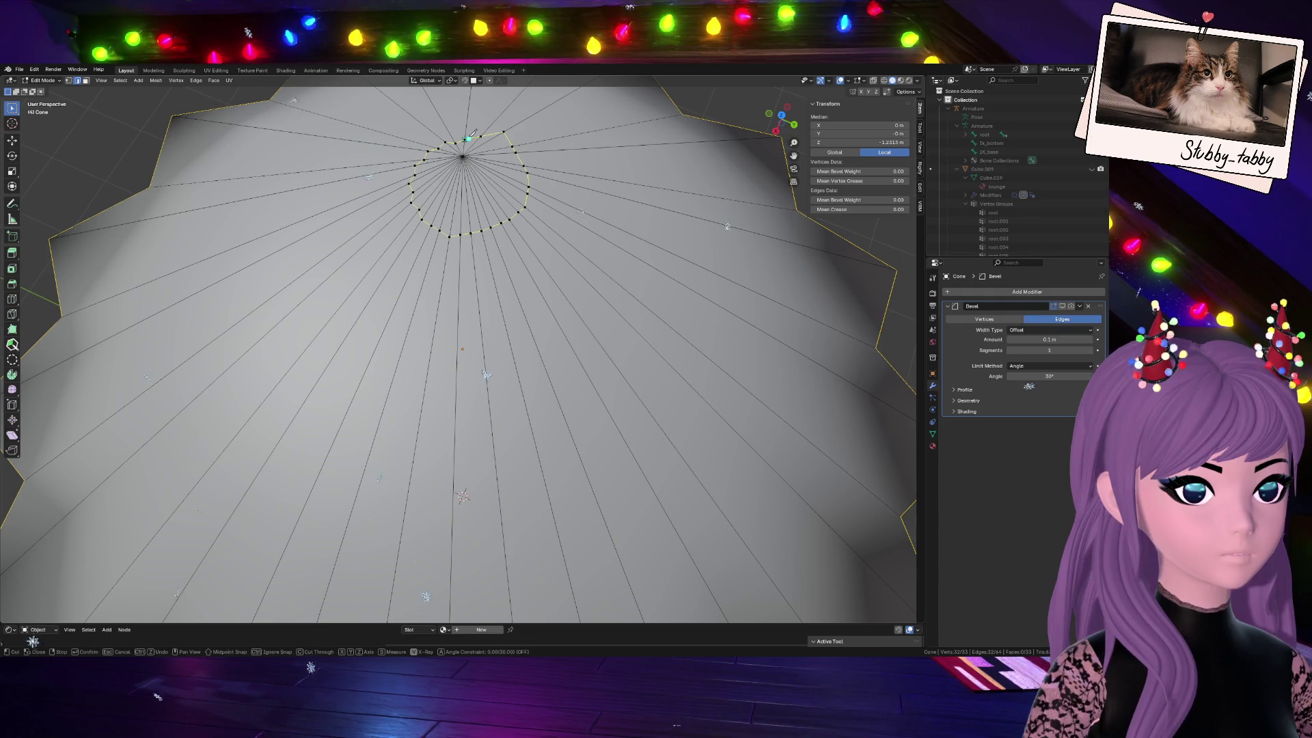
{"action": "key", "text": "Return"}
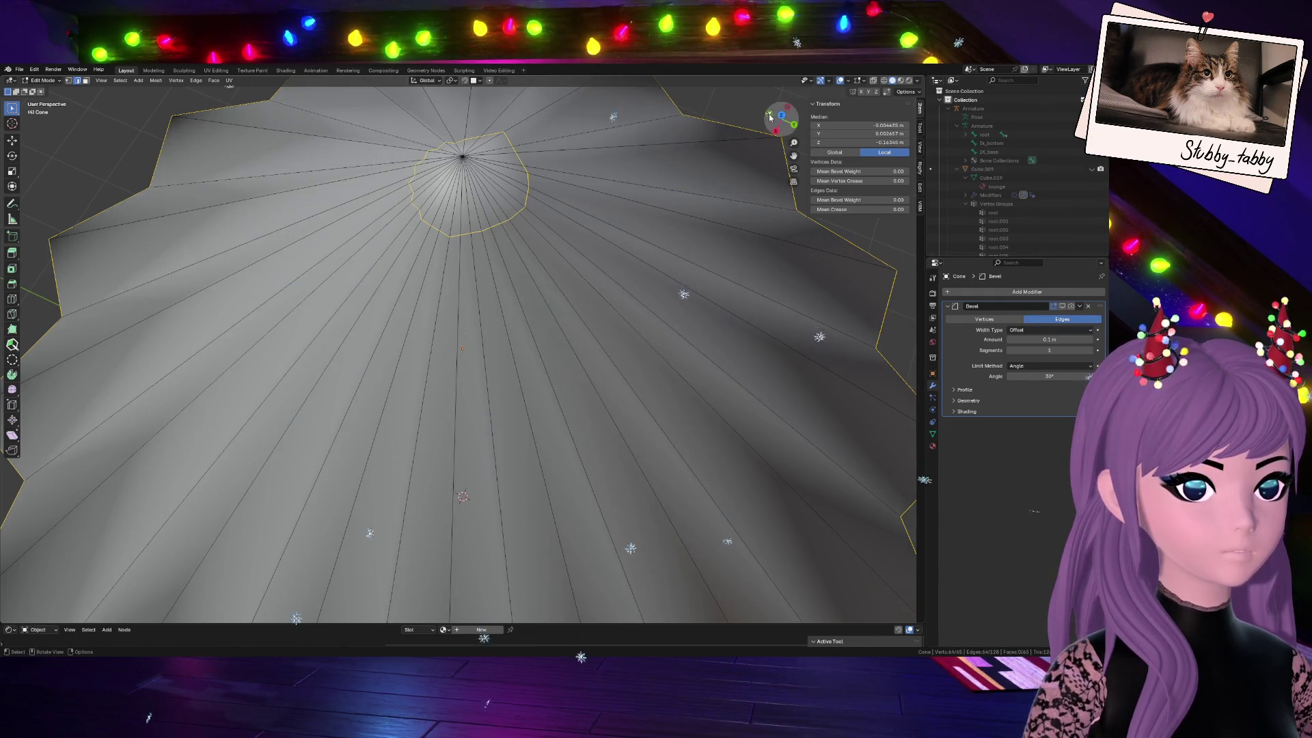
{"action": "left_click", "coordinate": [770, 116]}
Select the whole star cone mesh and box-select it from the front view
{"action": "left_click_drag", "start_coordinate": [793, 144], "coordinate": [794, 164]}
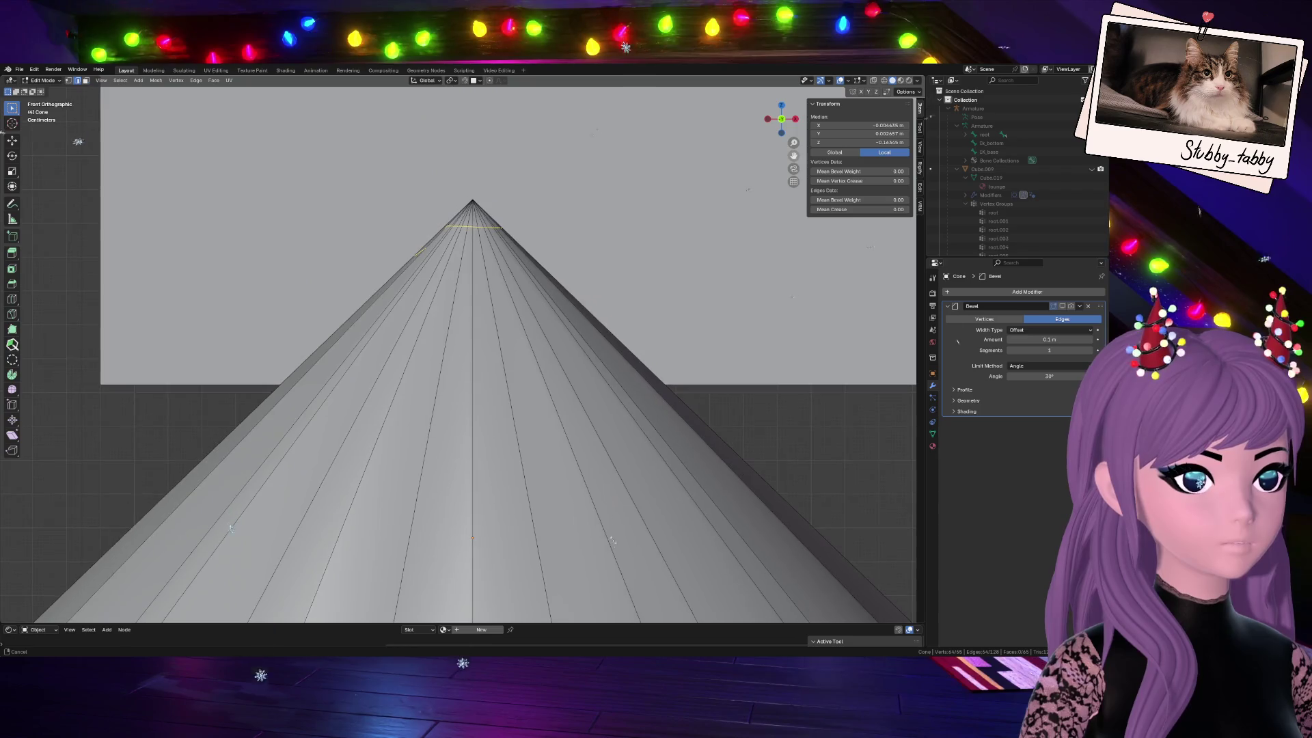
{"action": "mouse_move", "coordinate": [838, 113]}
{"action": "middle_mouse_down"}
{"action": "mouse_move", "coordinate": [347, 183]}
{"action": "mouse_move", "coordinate": [578, 186]}
{"action": "middle_mouse_up"}
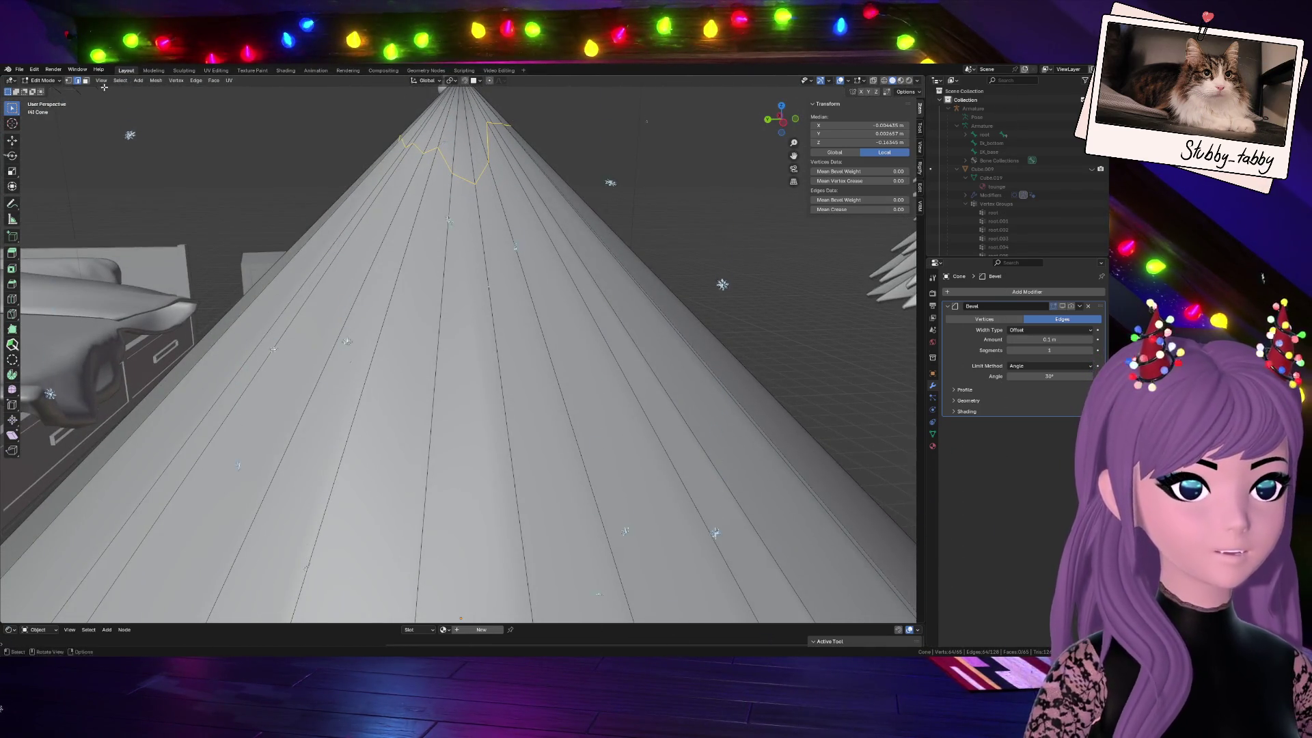
{"action": "key", "text": "a"}
{"action": "scroll", "coordinate": [577, 186], "scroll_direction": "down", "scroll_amount": 1}
{"action": "scroll", "coordinate": [553, 205], "scroll_direction": "down", "scroll_amount": 1}
{"action": "scroll", "coordinate": [513, 225], "scroll_direction": "down", "scroll_amount": 1}
{"action": "scroll", "coordinate": [476, 252], "scroll_direction": "down", "scroll_amount": 1}
{"action": "scroll", "coordinate": [475, 252], "scroll_direction": "down", "scroll_amount": 5}
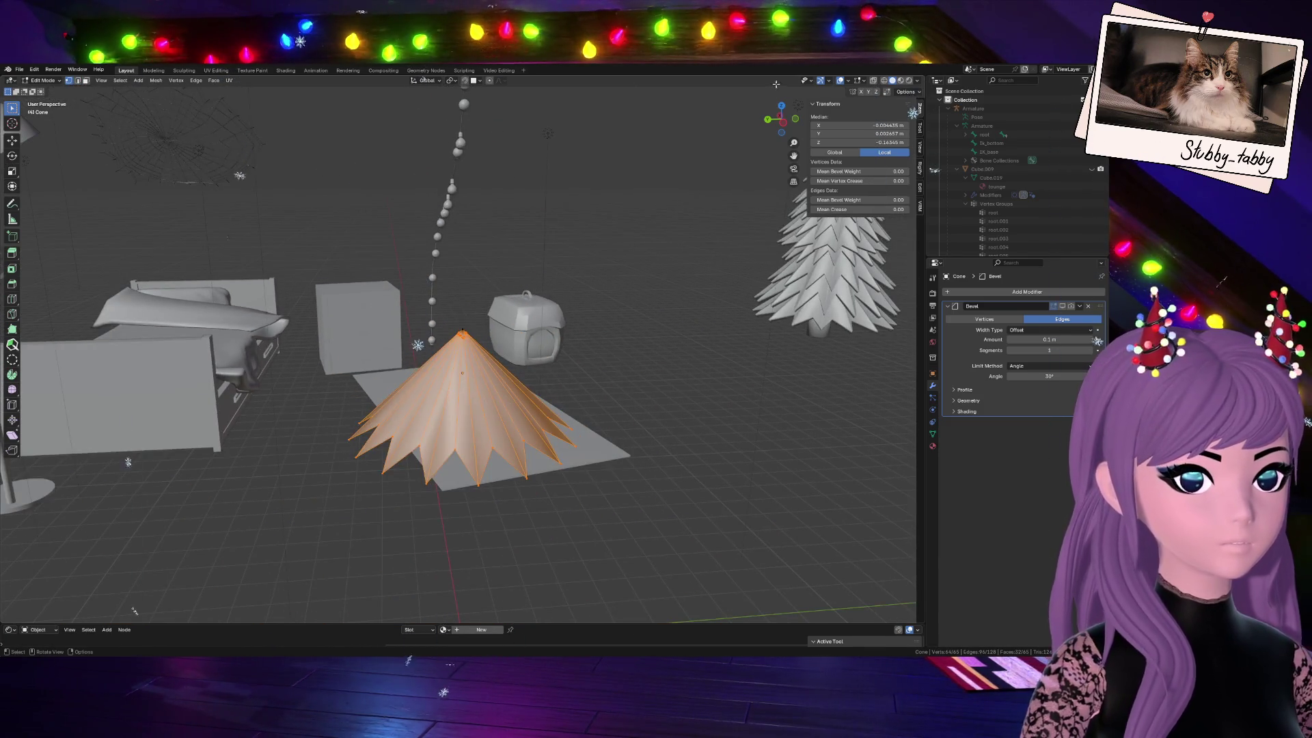
{"action": "left_click", "coordinate": [779, 106]}
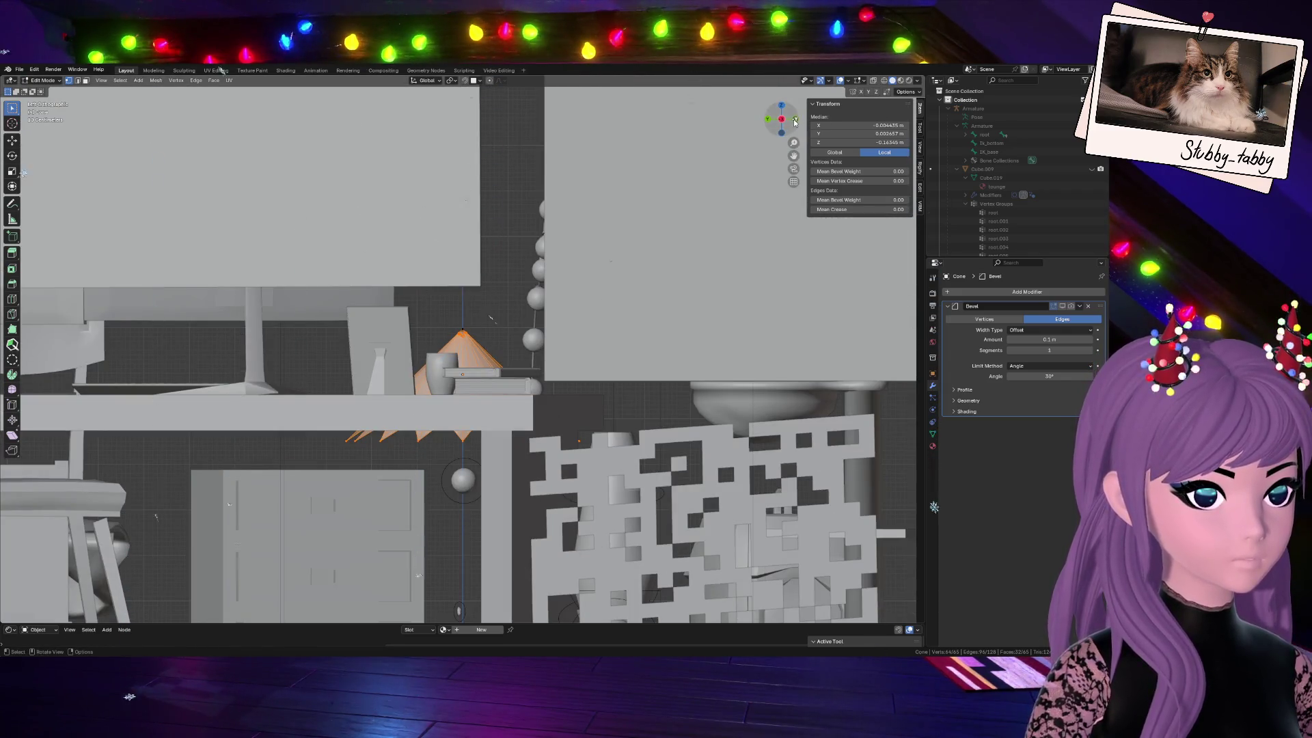
{"action": "key", "text": "KP_1"}
{"action": "left_click_drag", "start_coordinate": [324, 408], "coordinate": [648, 522]}
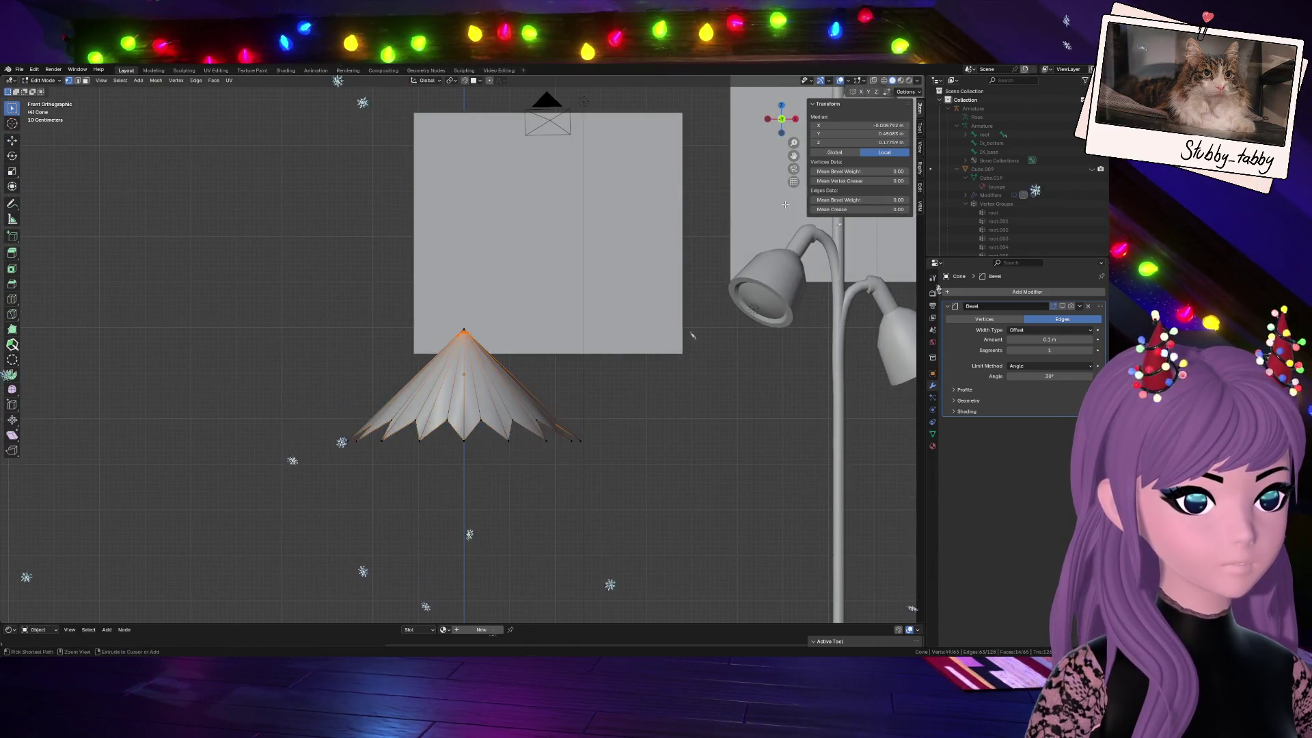
With X-ray on, try scaling the cone along Z and X, then cancel and undo it
{"action": "key", "text": "alt+z"}
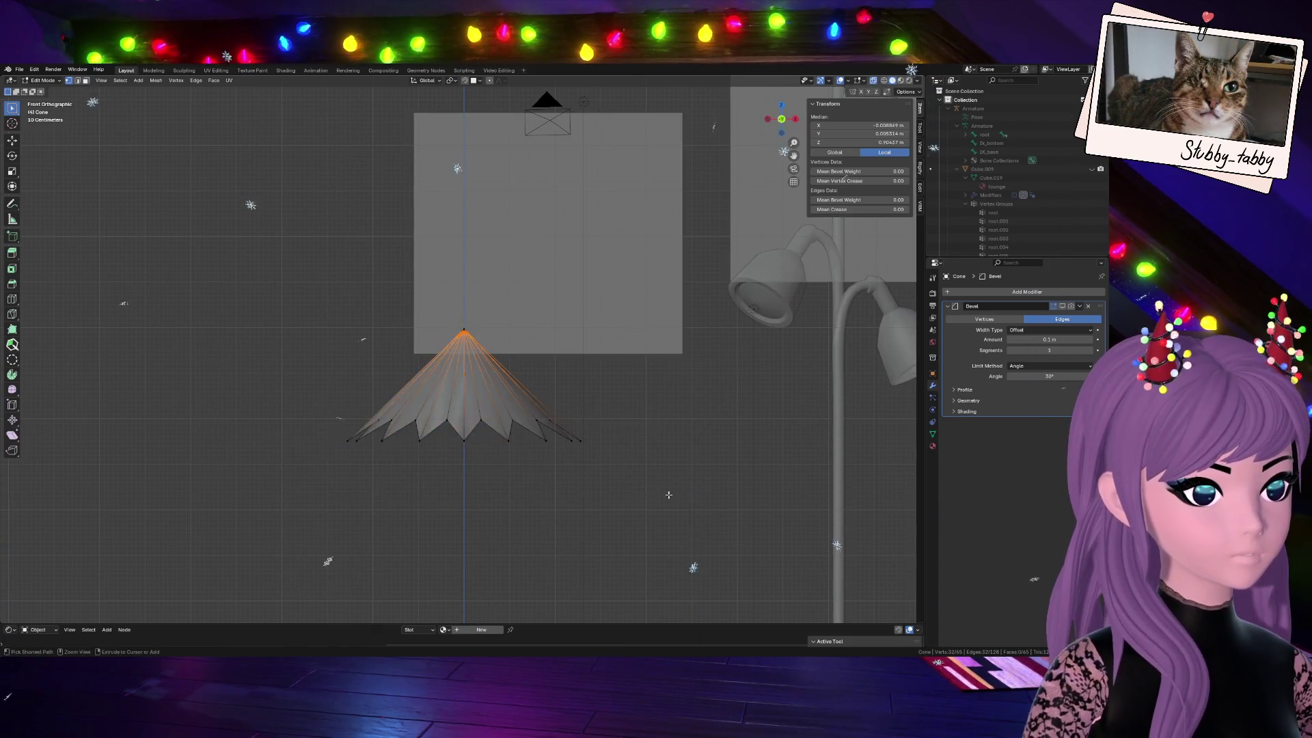
{"action": "scroll", "coordinate": [454, 460], "scroll_direction": "up", "scroll_amount": 5}
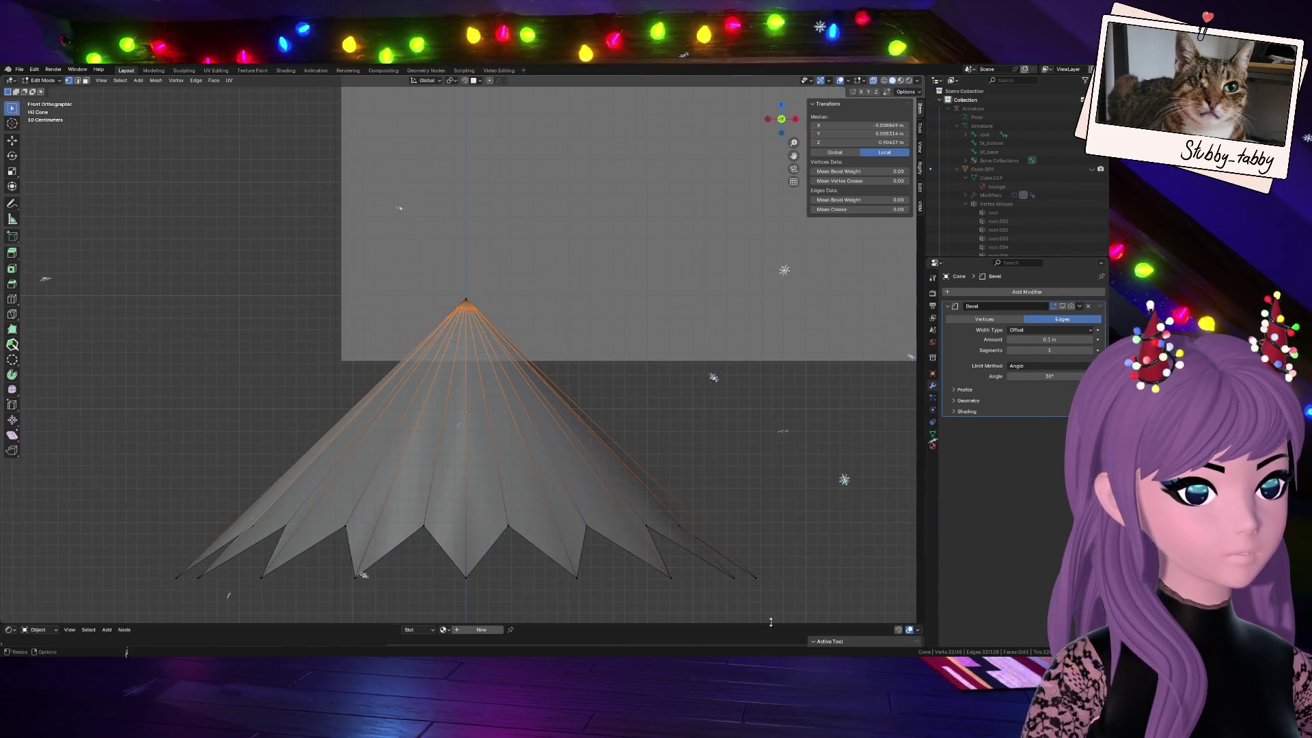
{"action": "key", "text": "s"}
{"action": "key", "text": "z"}
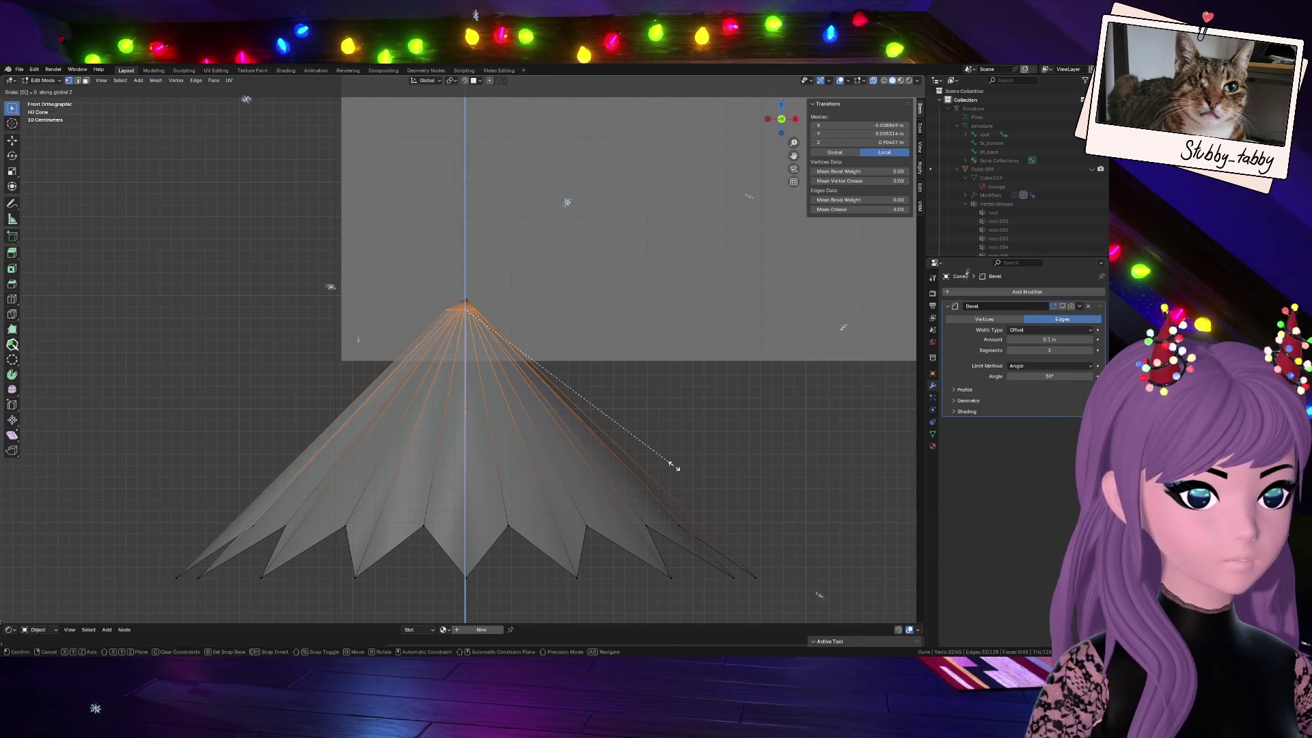
{"action": "key", "text": "Return"}
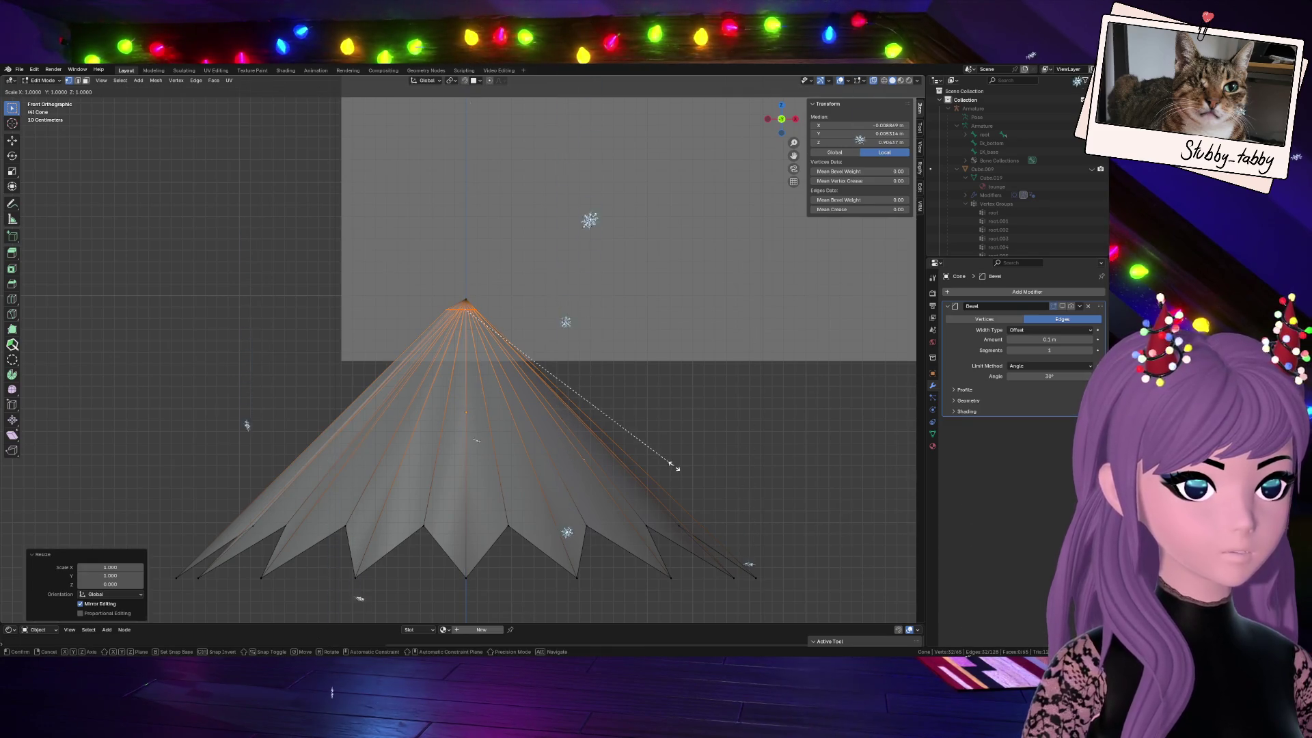
{"action": "type", "text": "sx"}
{"action": "type", "text": "0"}
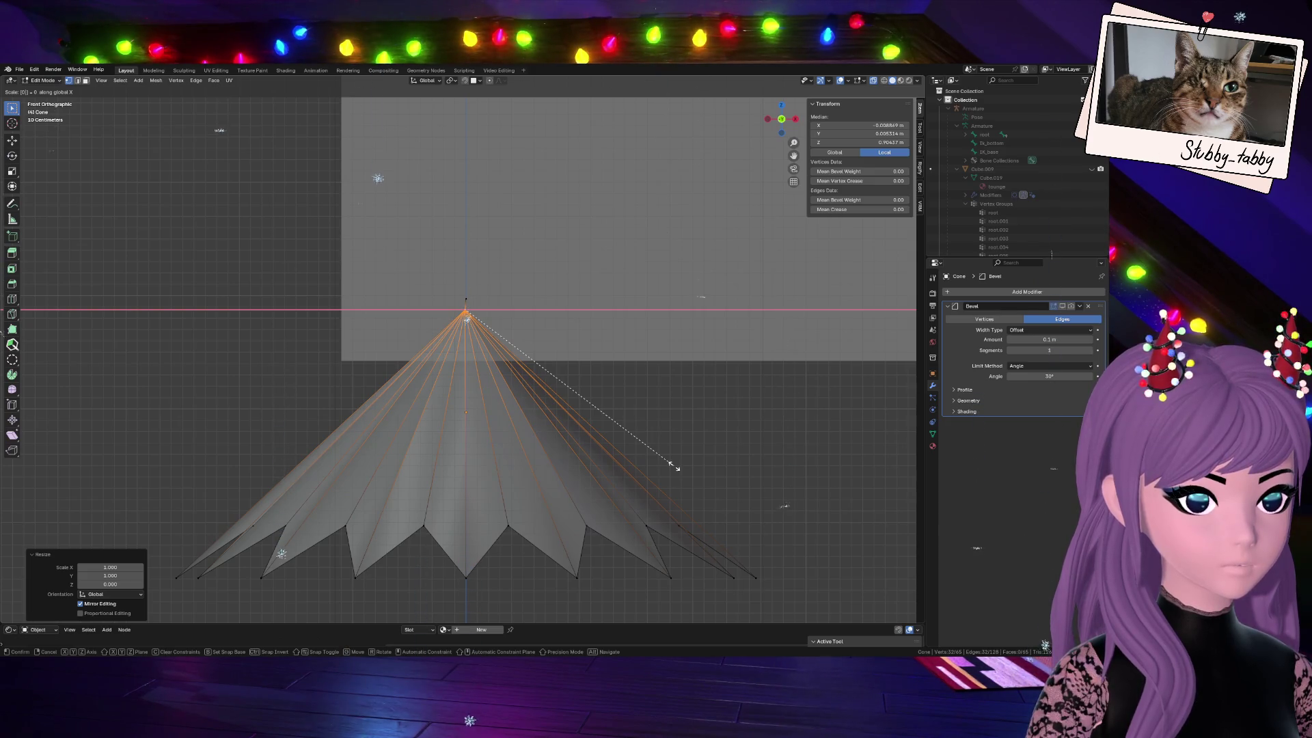
{"action": "key", "text": "Return"}
{"action": "key", "text": "s"}
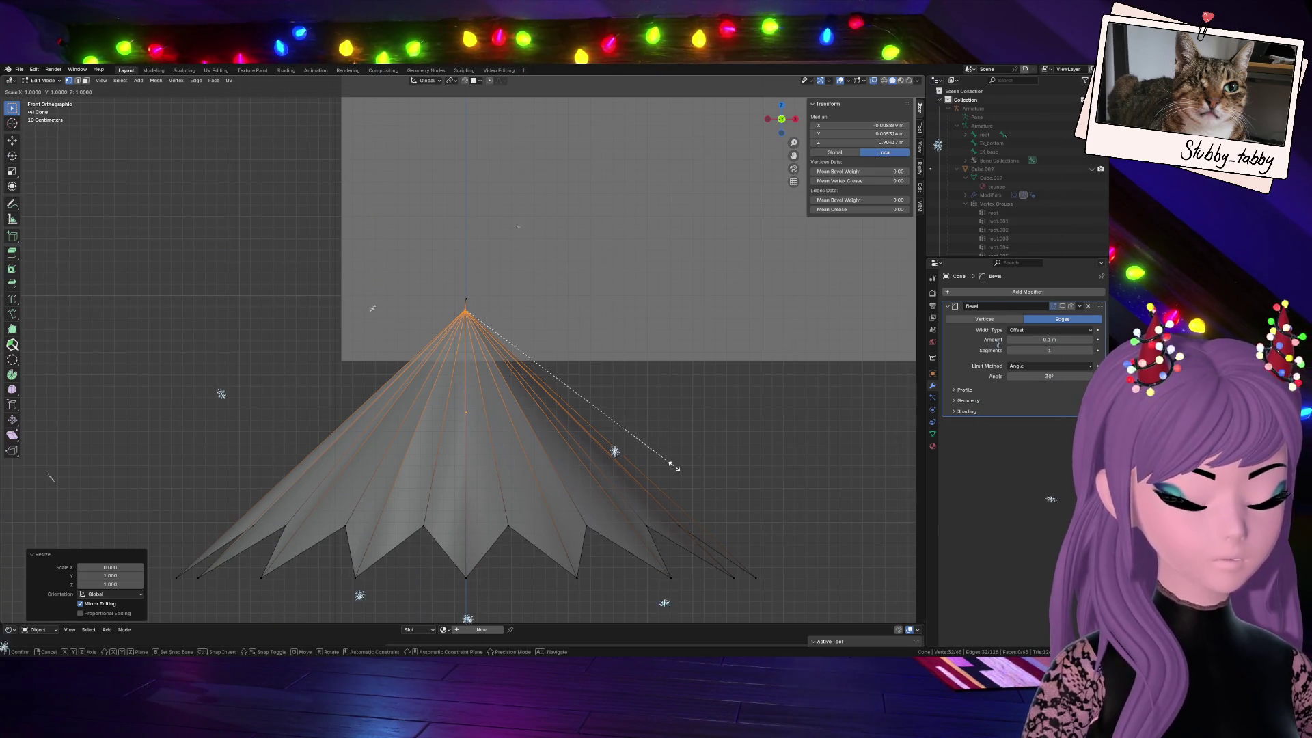
{"action": "key", "text": "Escape"}
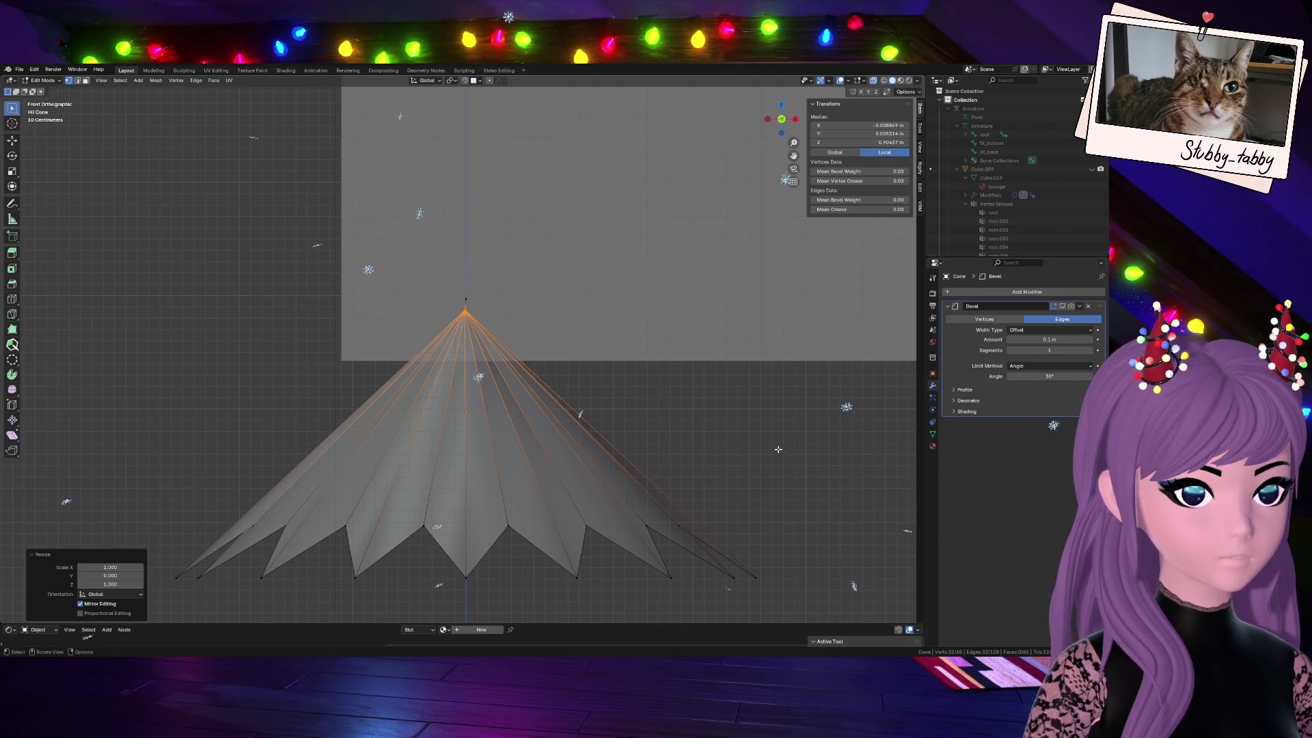
{"action": "key", "text": "ctrl+z"}
{"action": "key", "text": "ctrl+z"}
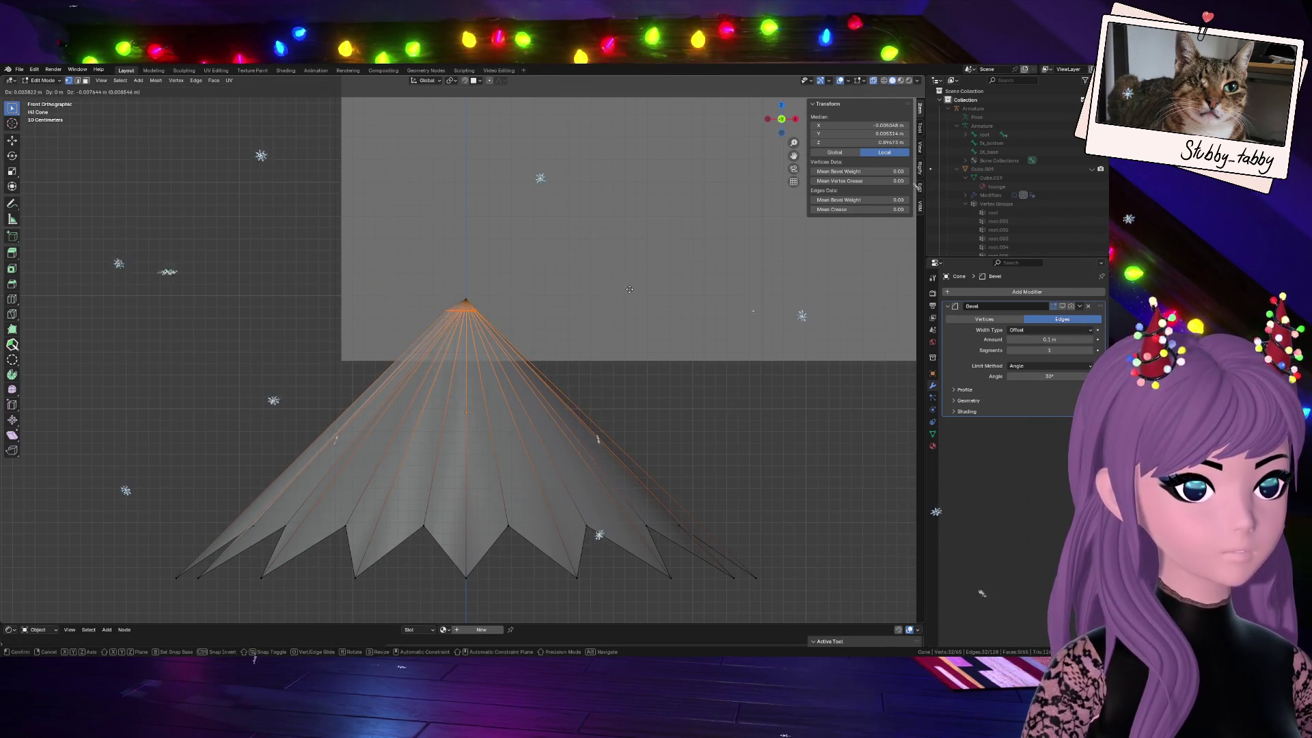
{"action": "scroll", "coordinate": [629, 290], "scroll_direction": "up", "scroll_amount": 4}
{"action": "scroll", "coordinate": [666, 225], "scroll_direction": "up", "scroll_amount": 2}
Clear the mesh selection and view the cone straight down onto its apex
{"action": "mouse_move", "coordinate": [544, 233]}
{"action": "middle_mouse_down"}
{"action": "mouse_move", "coordinate": [595, 383]}
{"action": "mouse_move", "coordinate": [662, 227]}
{"action": "middle_mouse_up"}
{"action": "key", "text": "ctrl+l"}
{"action": "key", "text": "alt+a"}
{"action": "mouse_move", "coordinate": [663, 228]}
{"action": "middle_mouse_down"}
{"action": "mouse_move", "coordinate": [521, 489]}
{"action": "mouse_move", "coordinate": [523, 441]}
{"action": "middle_mouse_up"}
{"action": "left_click", "coordinate": [786, 110]}
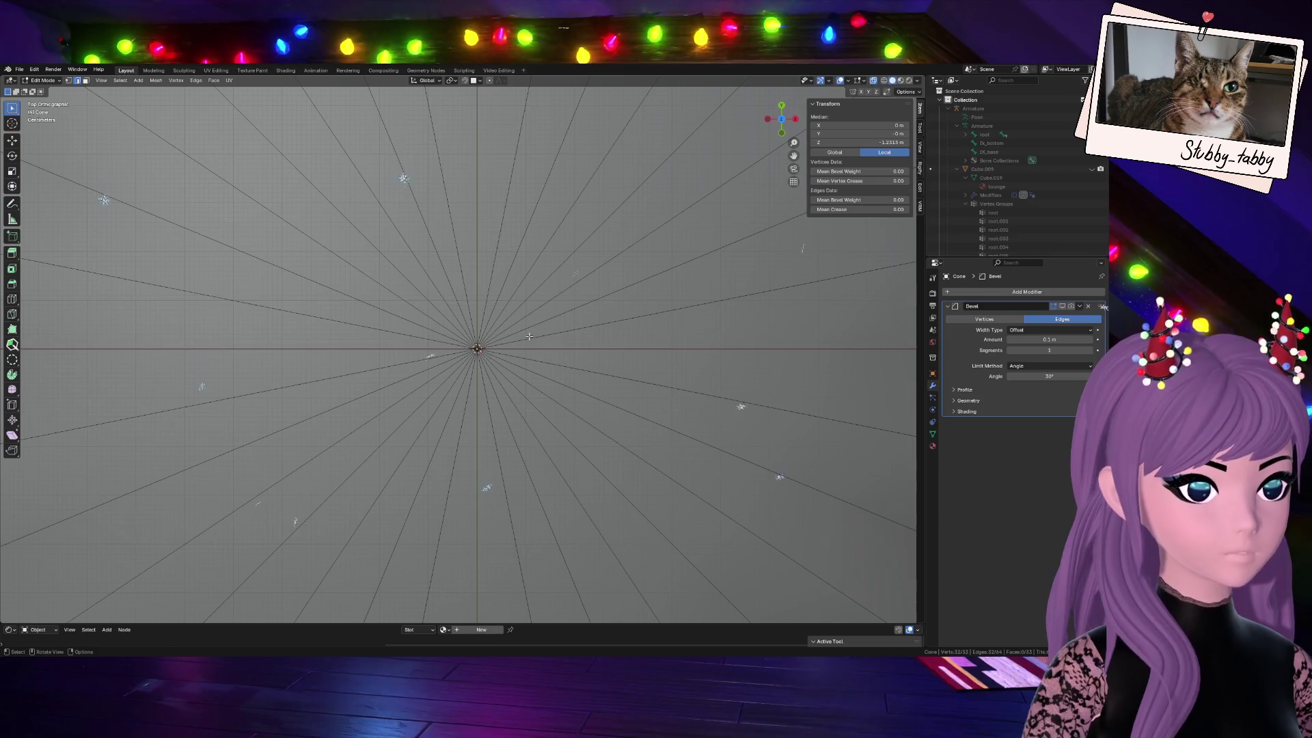
Knife a closed octagonal ring of edges around the apex and confirm it
{"action": "key", "text": "k"}
{"action": "left_click", "coordinate": [455, 242]}
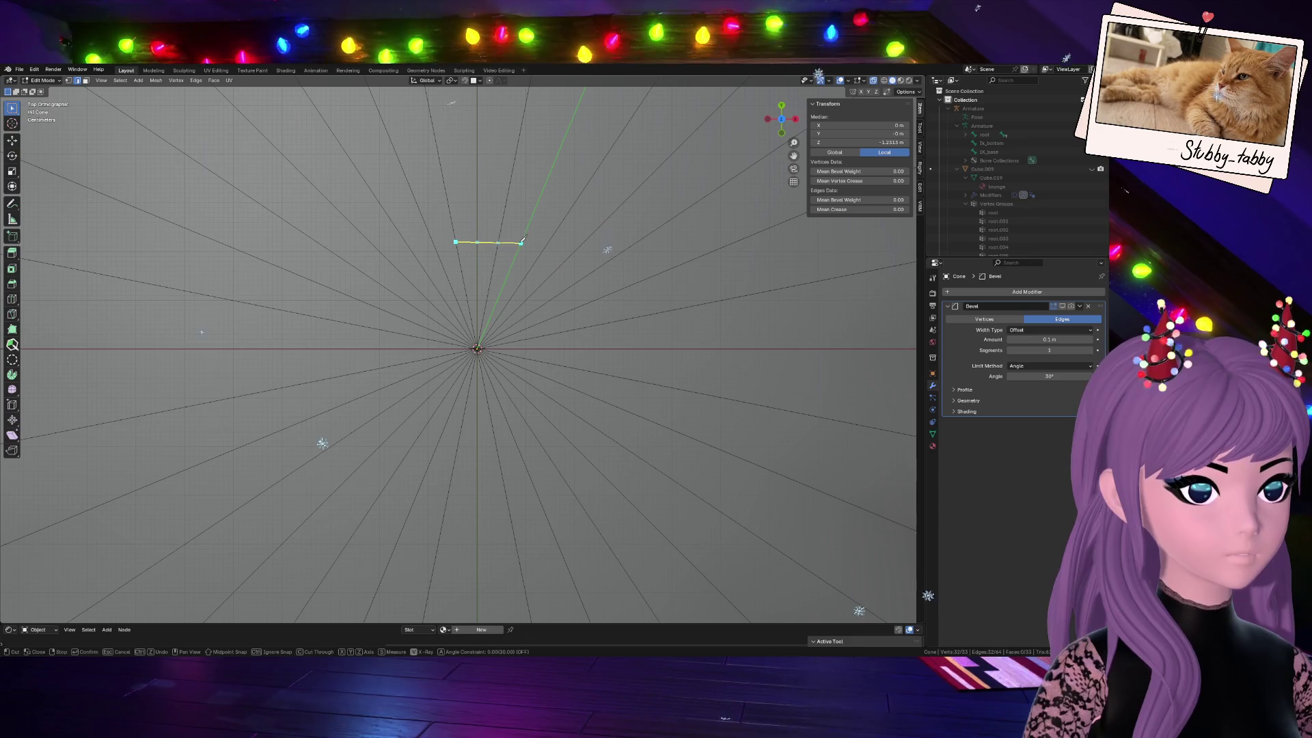
{"action": "left_click", "coordinate": [522, 242]}
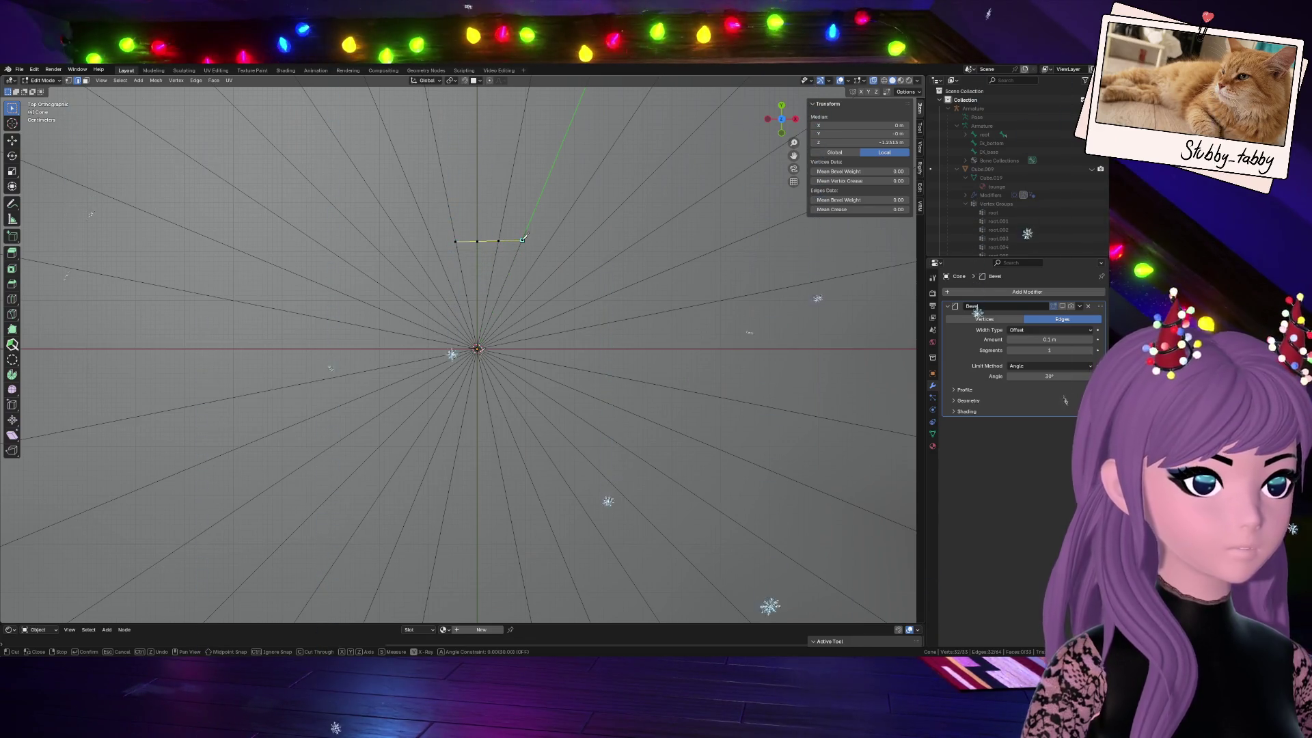
{"action": "left_click", "coordinate": [580, 315]}
{"action": "left_click", "coordinate": [562, 388]}
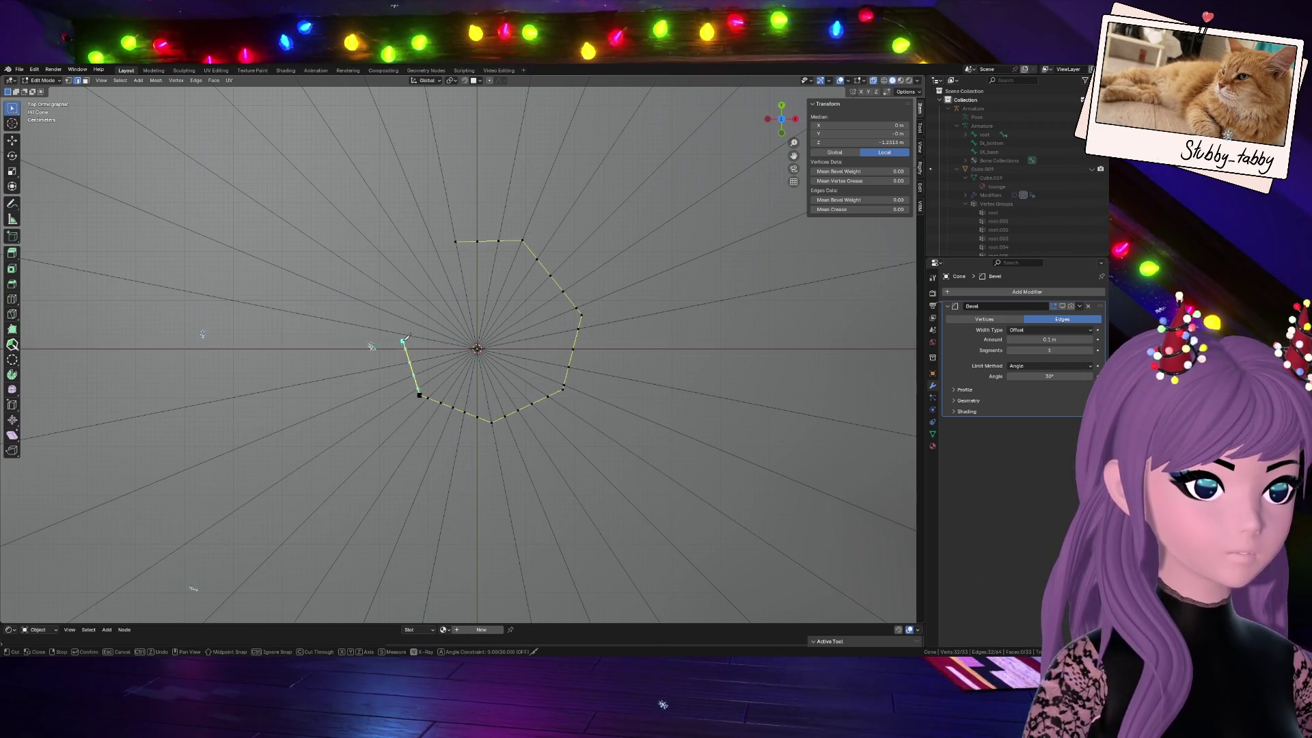
{"action": "left_click", "coordinate": [404, 334]}
{"action": "left_click", "coordinate": [418, 289]}
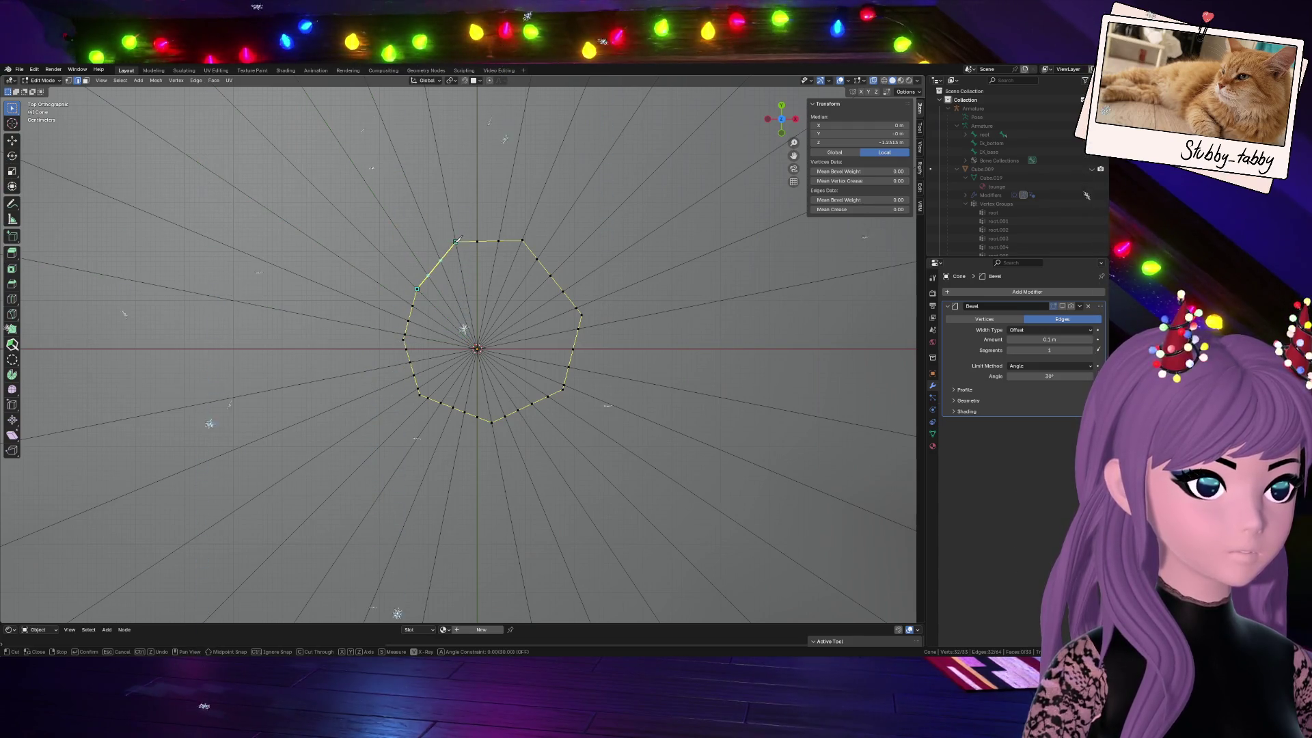
{"action": "key", "text": "Return"}
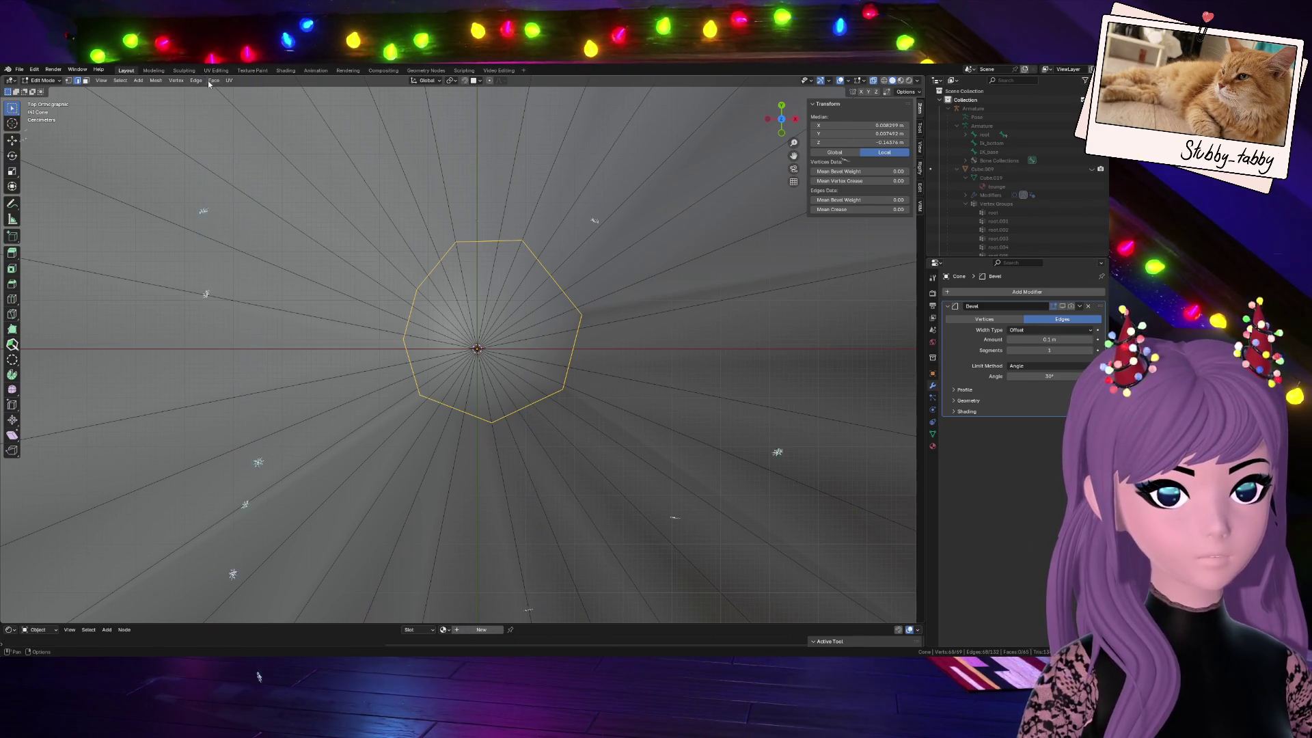
Try To Sphere and Shear on the octagon, cancel both, and delete the Bevel modifier
{"action": "left_click", "coordinate": [136, 82]}
{"action": "mouse_move", "coordinate": [155, 82]}
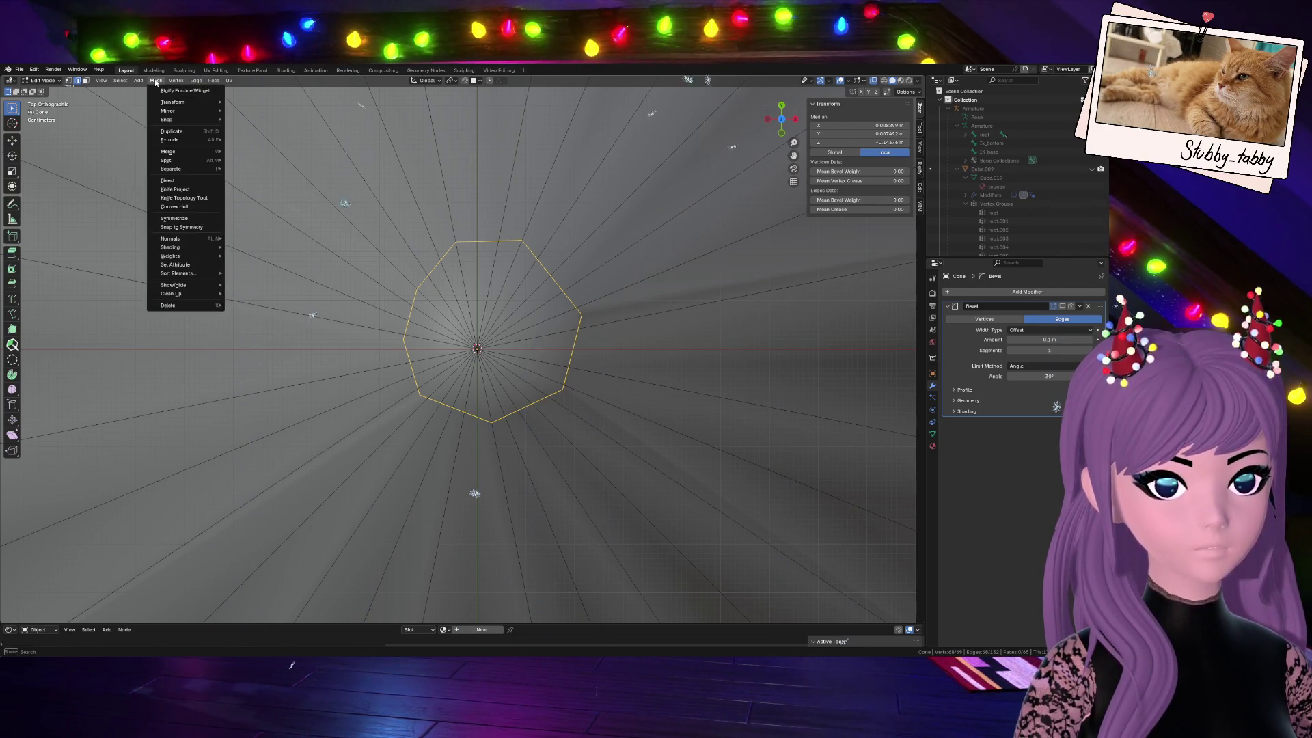
{"action": "mouse_move", "coordinate": [172, 102]}
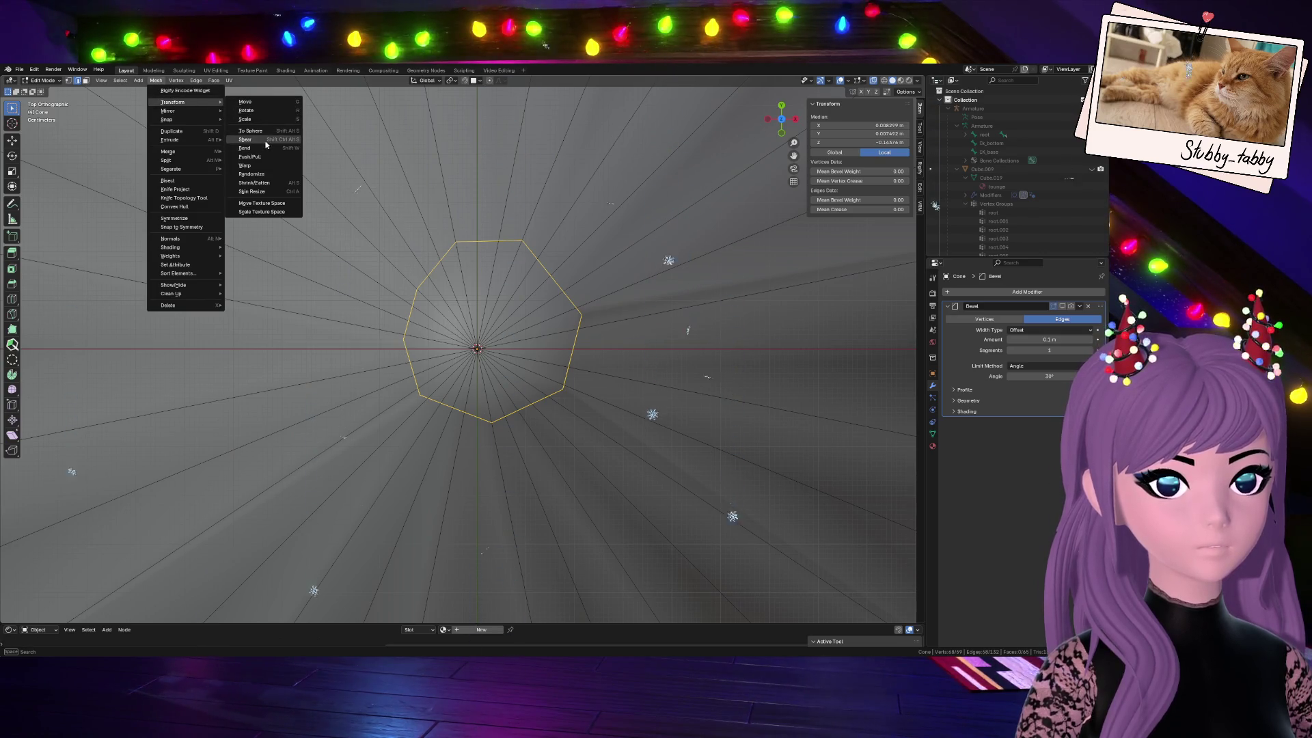
{"action": "left_click", "coordinate": [261, 132]}
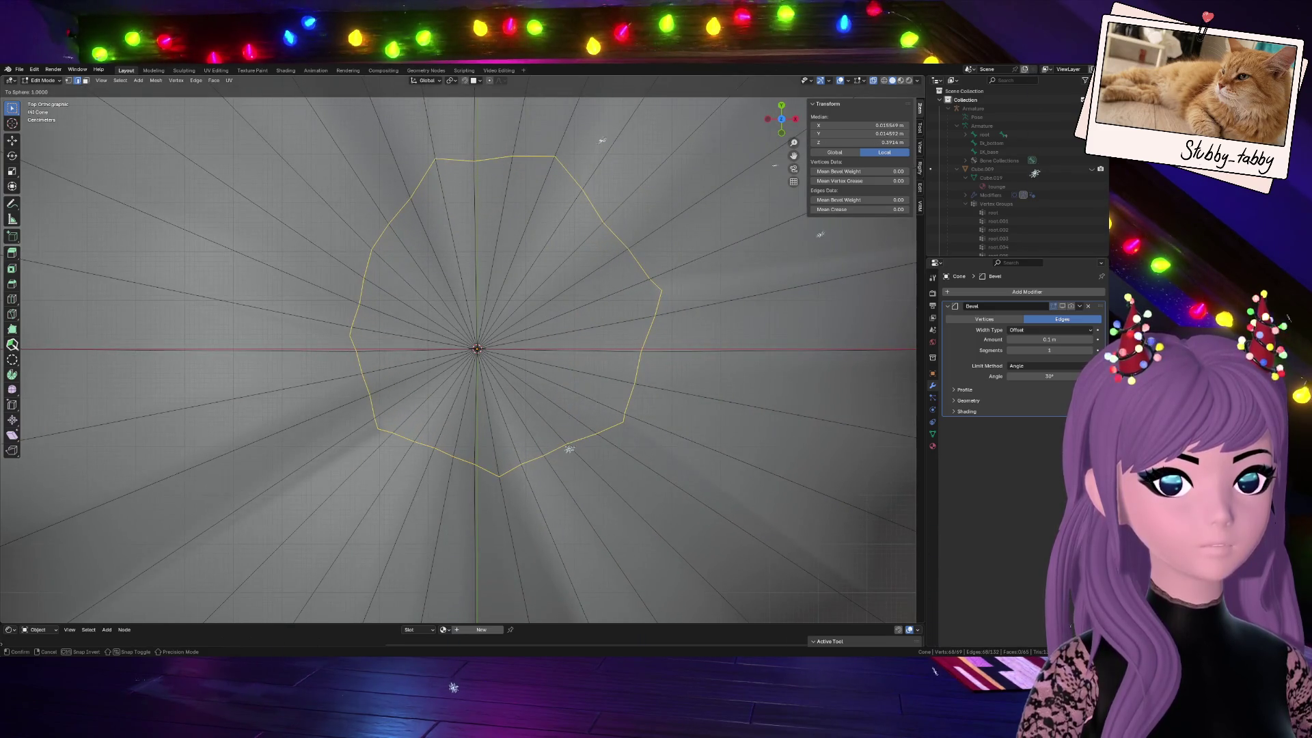
{"action": "key", "text": "Escape"}
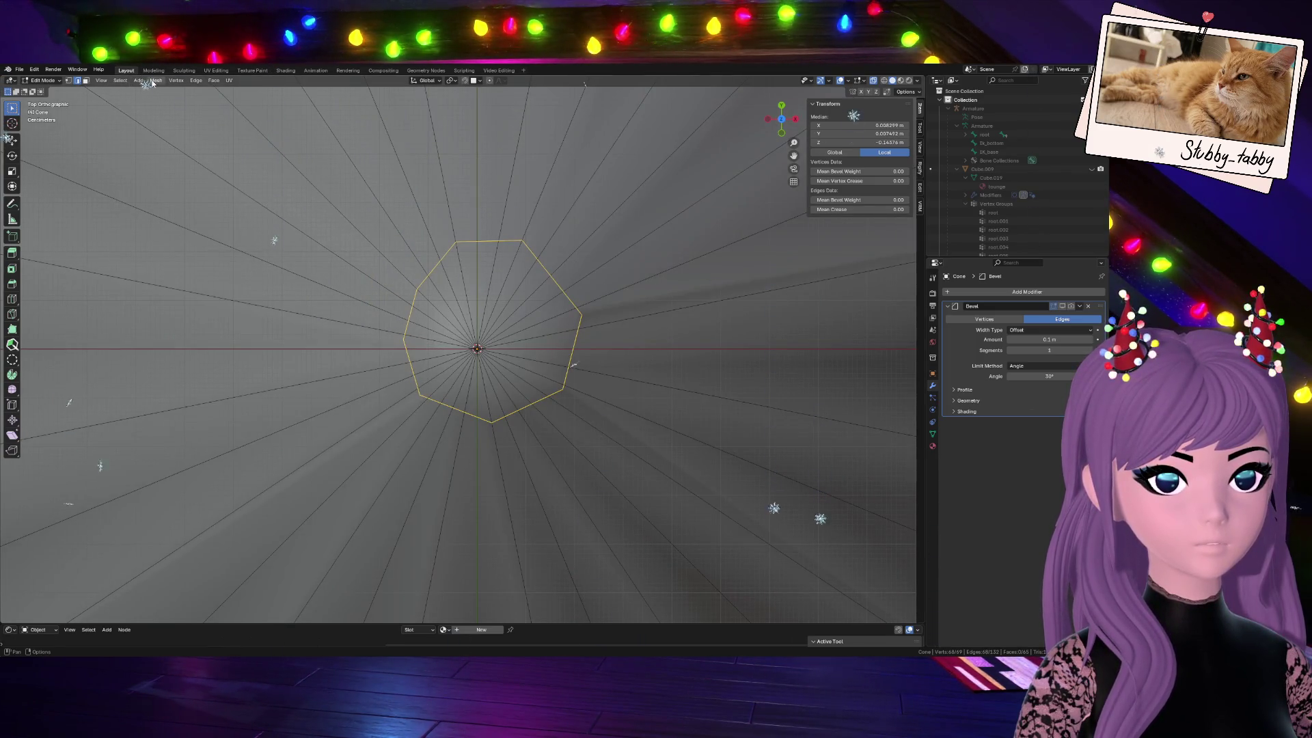
{"action": "left_click", "coordinate": [152, 80]}
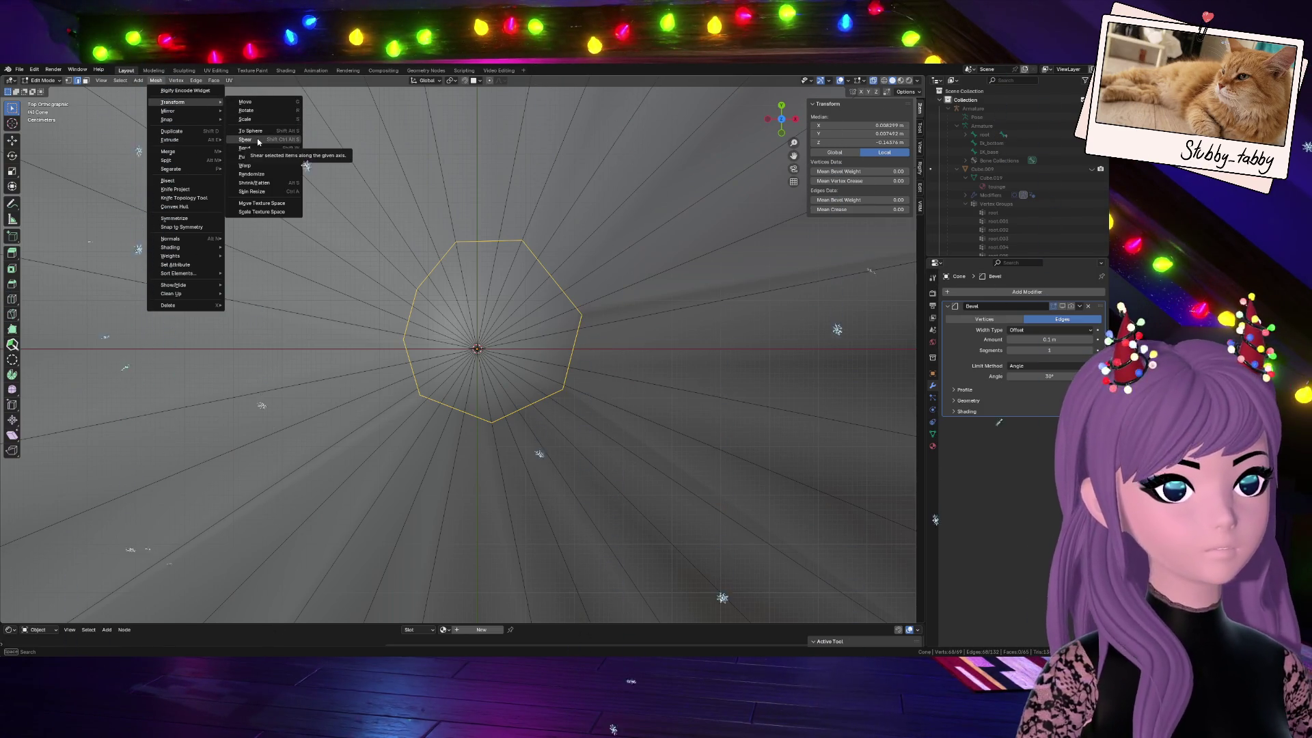
{"action": "left_click", "coordinate": [257, 140]}
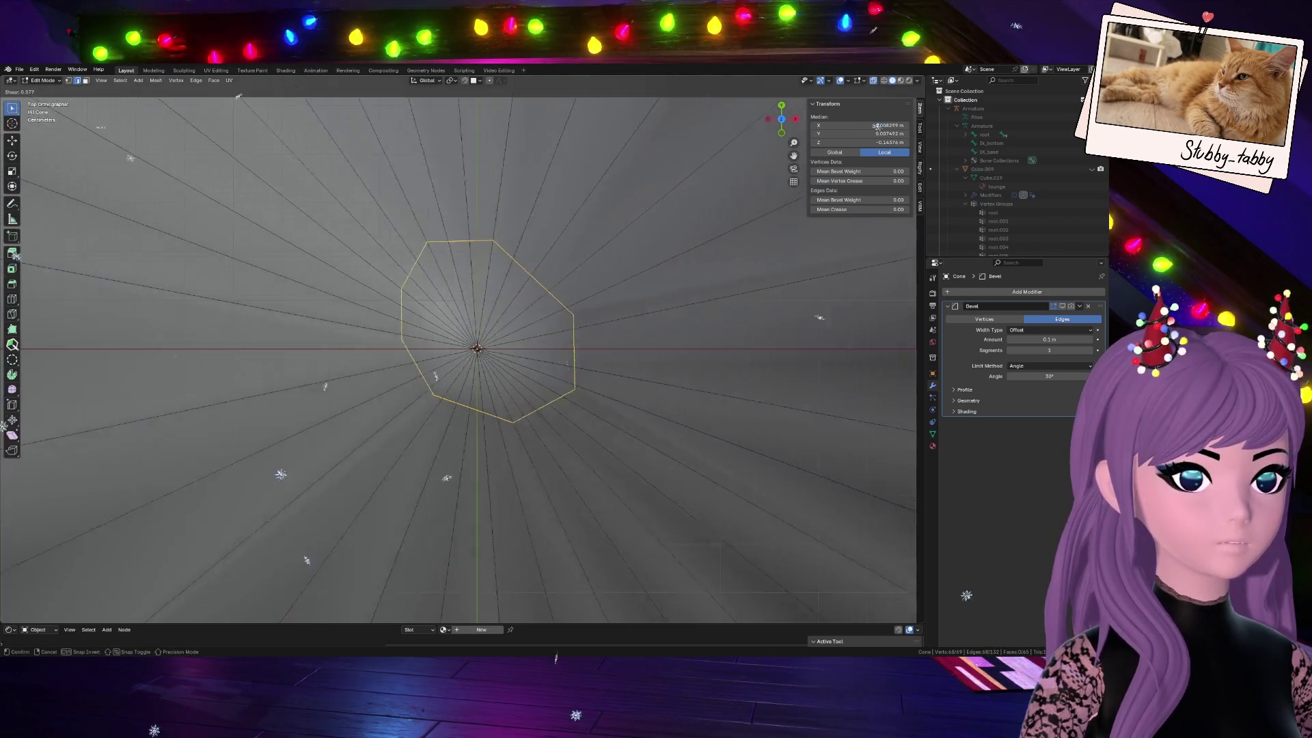
{"action": "key", "text": "Return"}
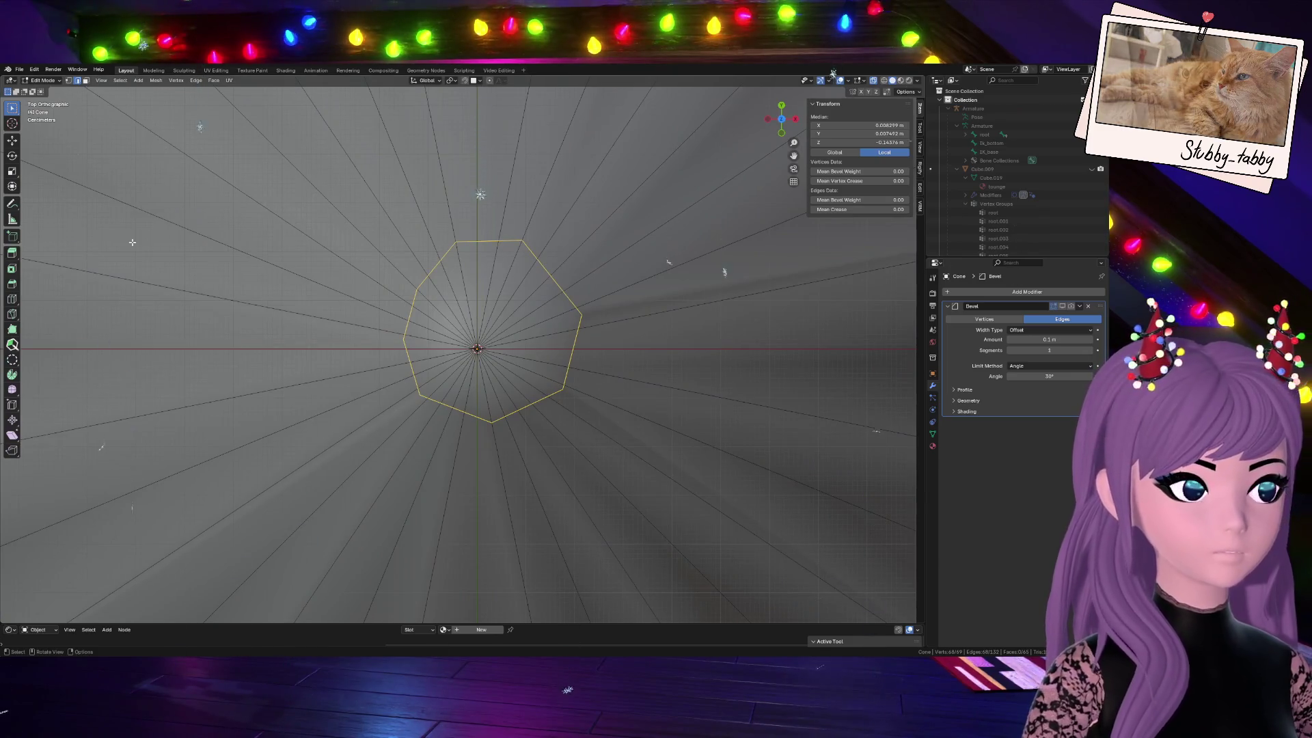
{"action": "left_click", "coordinate": [1089, 305]}
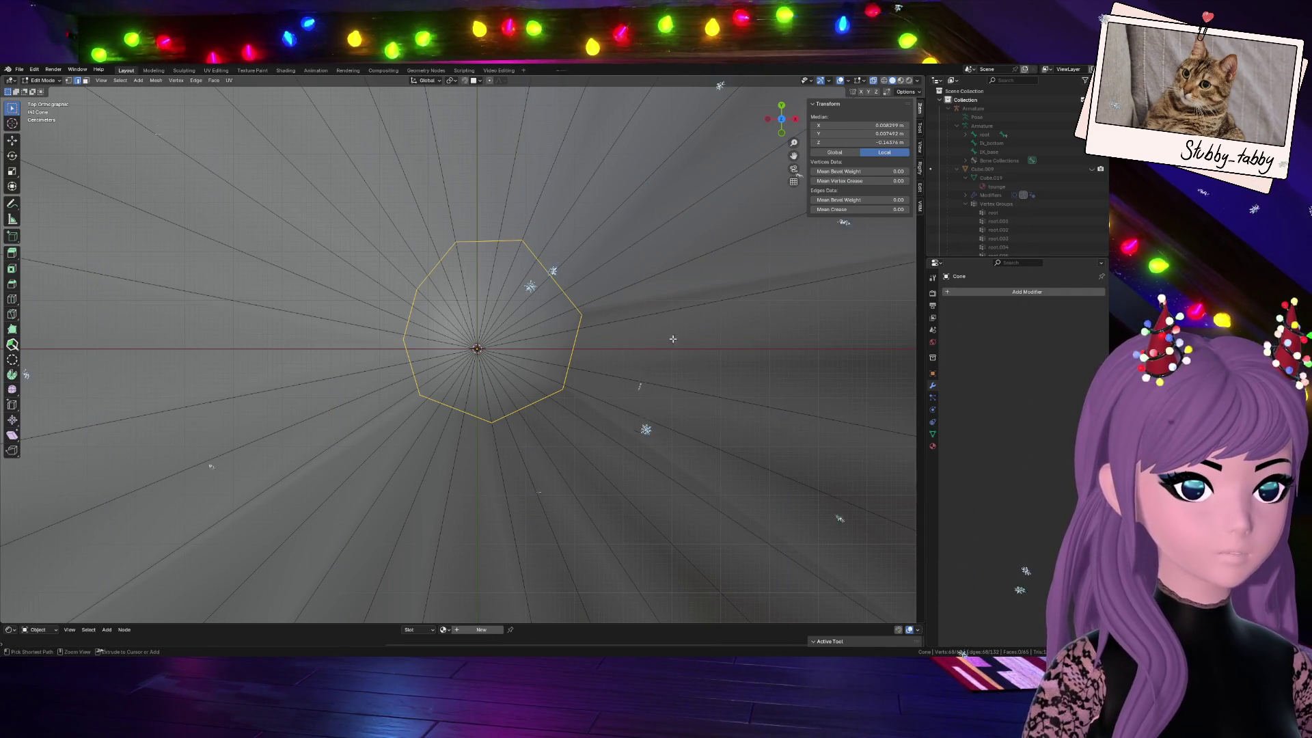
{"action": "scroll", "coordinate": [676, 340], "scroll_direction": "down", "scroll_amount": 10}
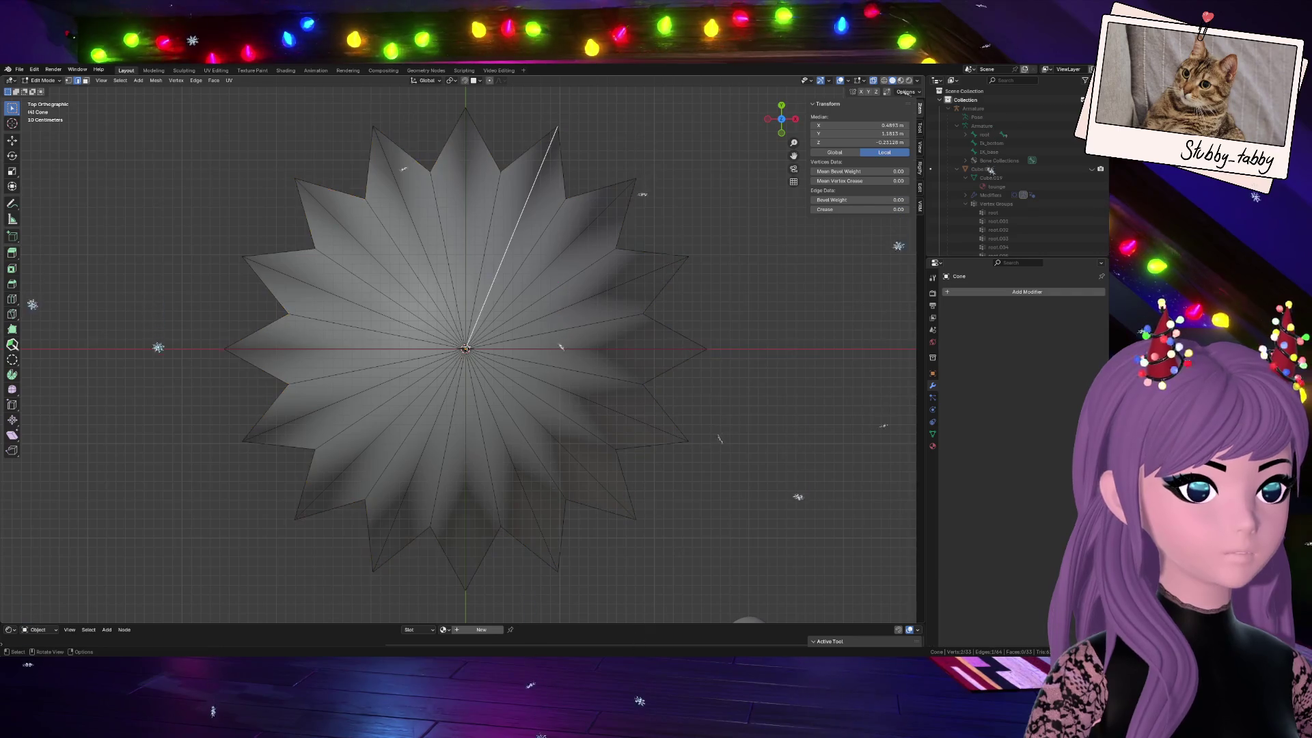
Preview Ctrl+R loop cuts on the star mesh and its spikes, cancelling each one
{"action": "key", "text": "a"}
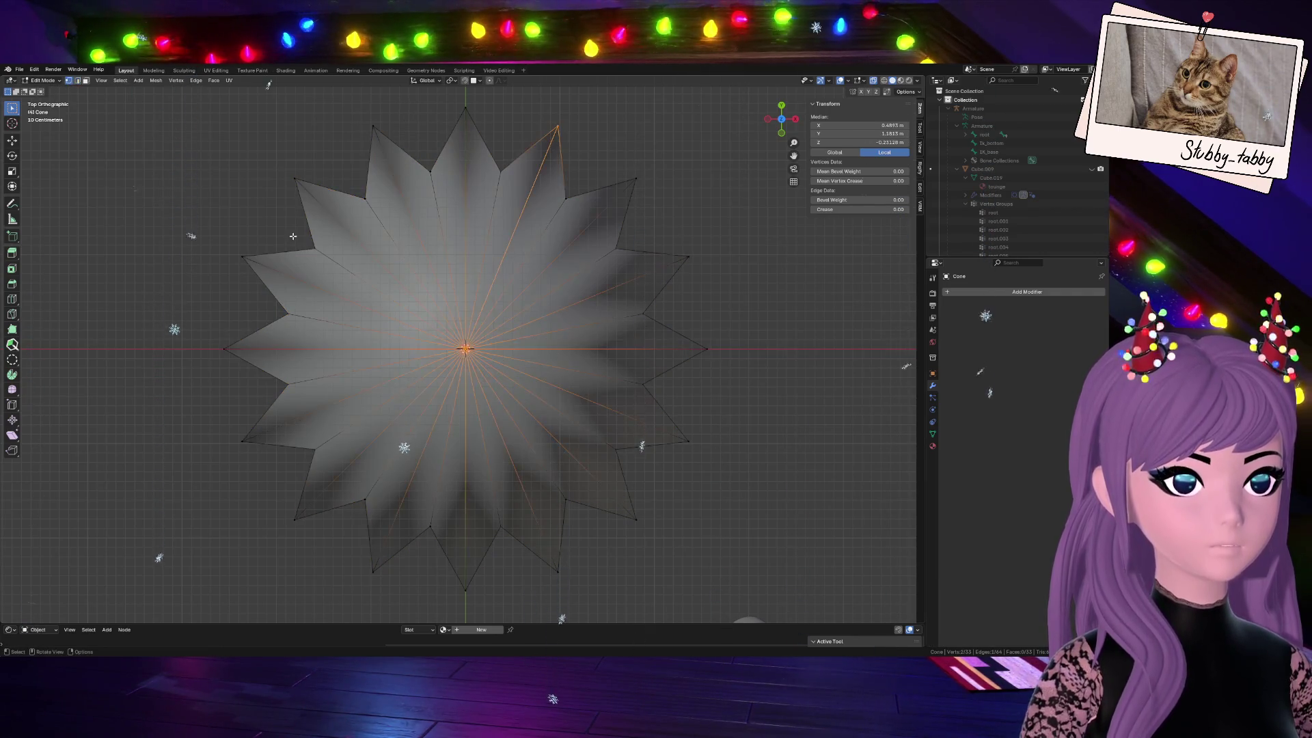
{"action": "scroll", "coordinate": [562, 371], "scroll_direction": "up", "scroll_amount": 4}
{"action": "scroll", "coordinate": [561, 370], "scroll_direction": "up", "scroll_amount": 3}
{"action": "key", "text": "ctrl+r"}
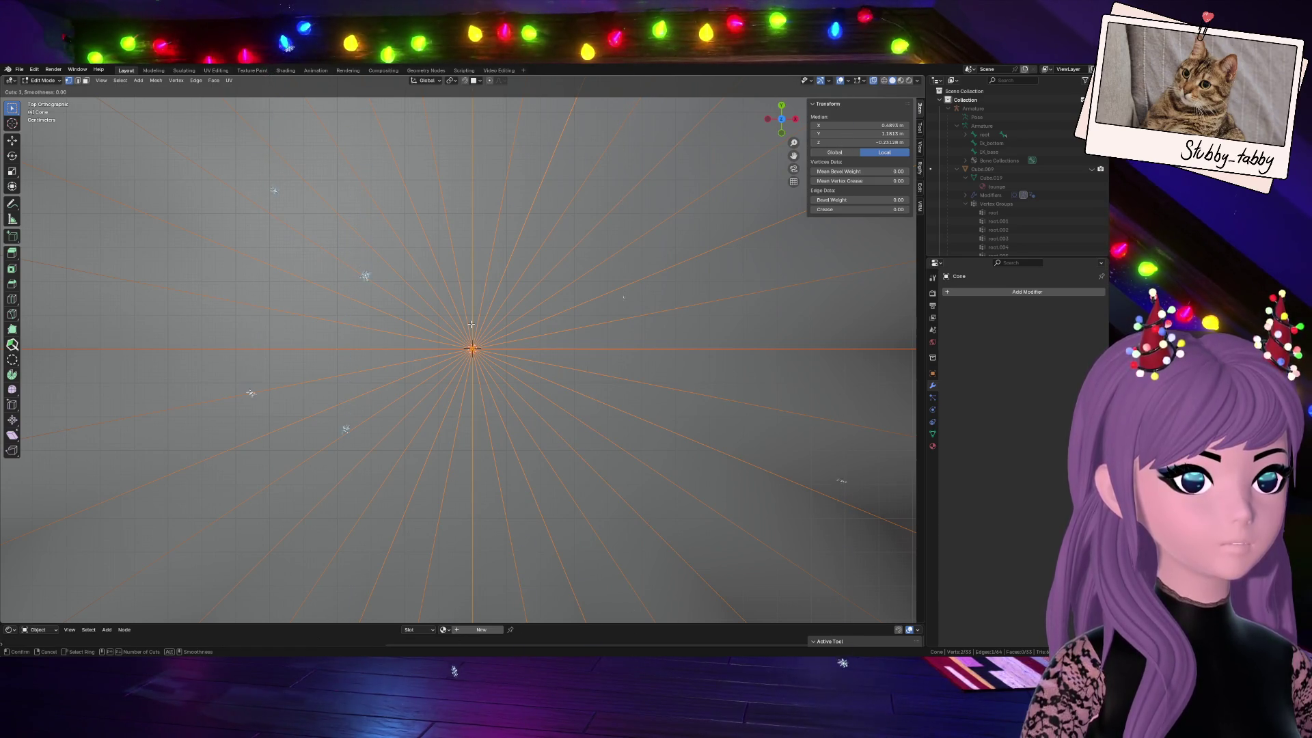
{"action": "key", "text": "Escape"}
{"action": "scroll", "coordinate": [471, 324], "scroll_direction": "down", "scroll_amount": 5}
{"action": "scroll", "coordinate": [471, 325], "scroll_direction": "up", "scroll_amount": 2}
{"action": "scroll", "coordinate": [466, 325], "scroll_direction": "down", "scroll_amount": 1}
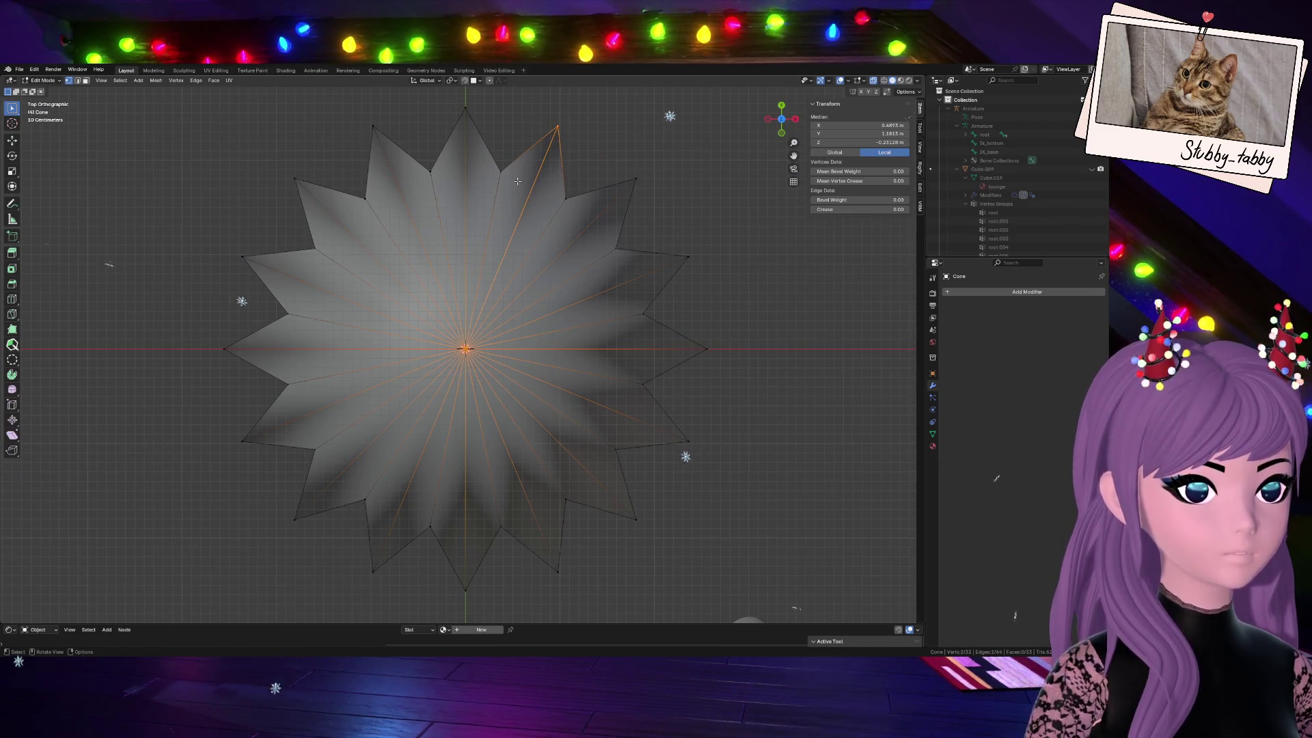
{"action": "key", "text": "ctrl+KP_Add"}
{"action": "key", "text": "ctrl+r"}
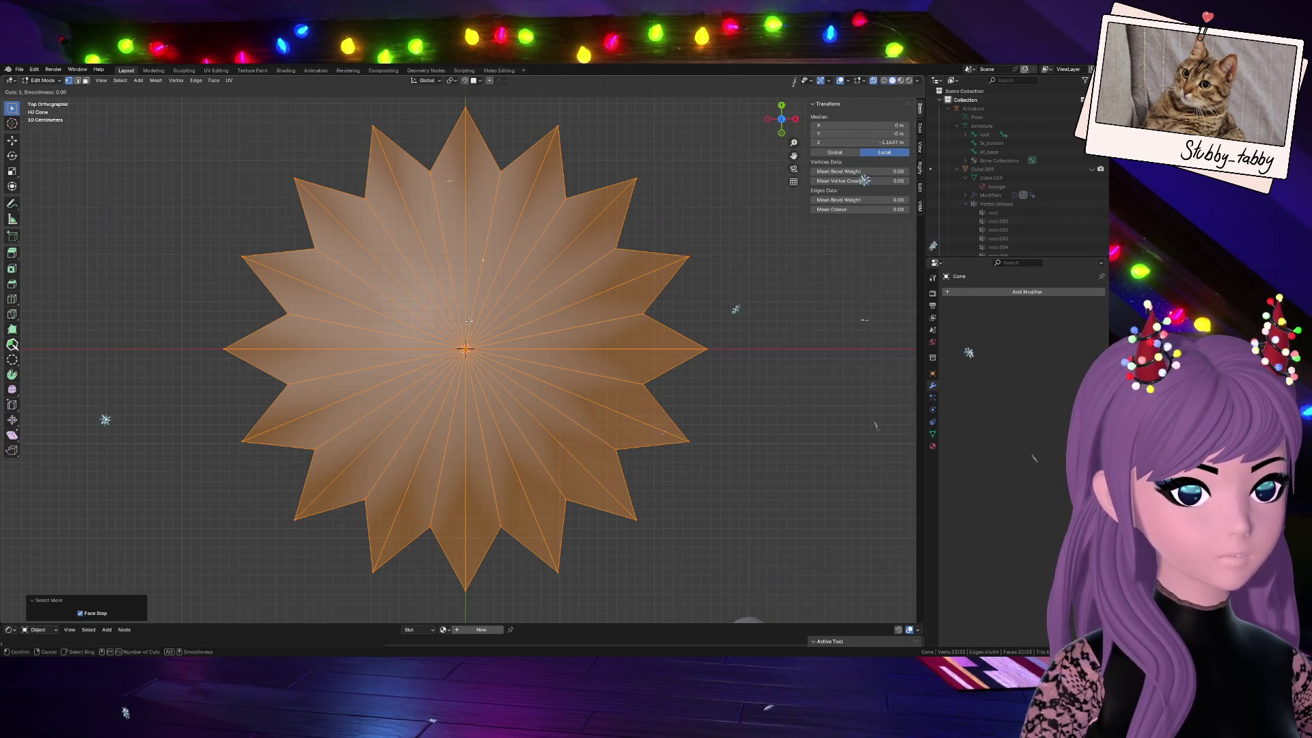
{"action": "left_click", "coordinate": [468, 326]}
{"action": "right_click", "coordinate": [468, 327]}
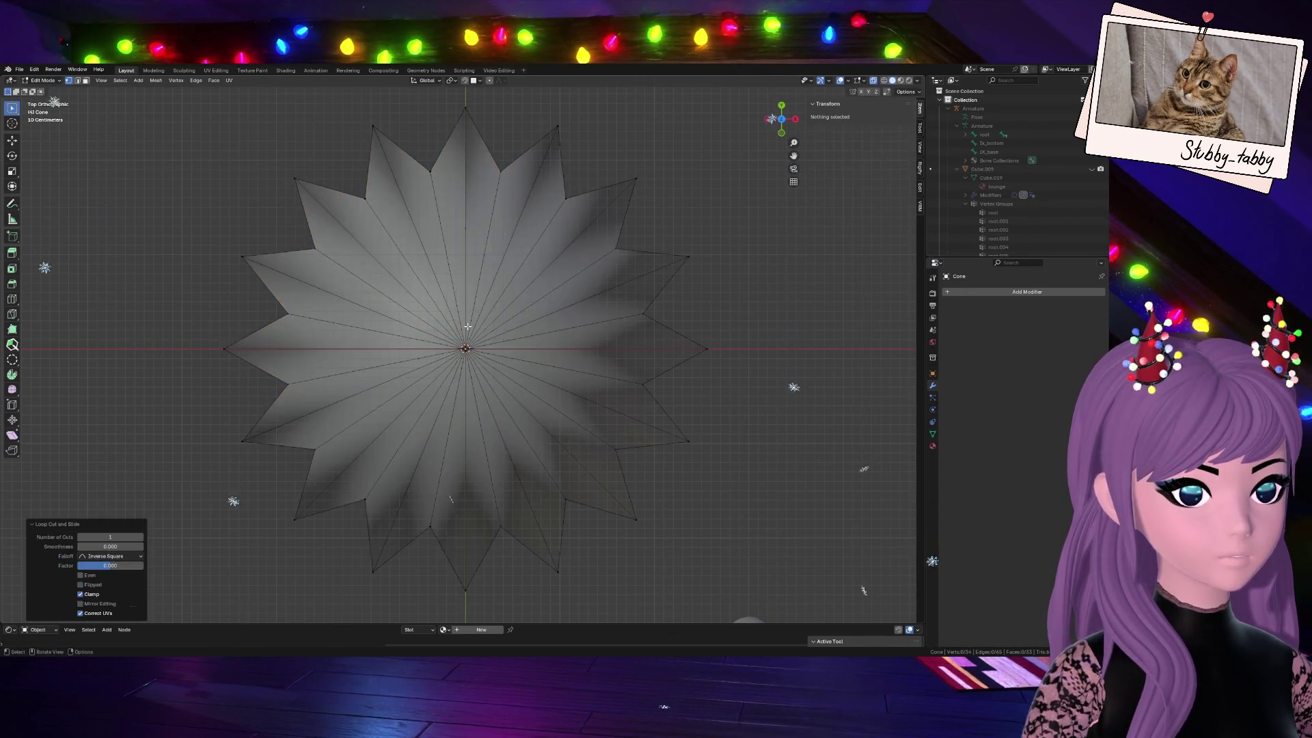
{"action": "key", "text": "ctrl+r"}
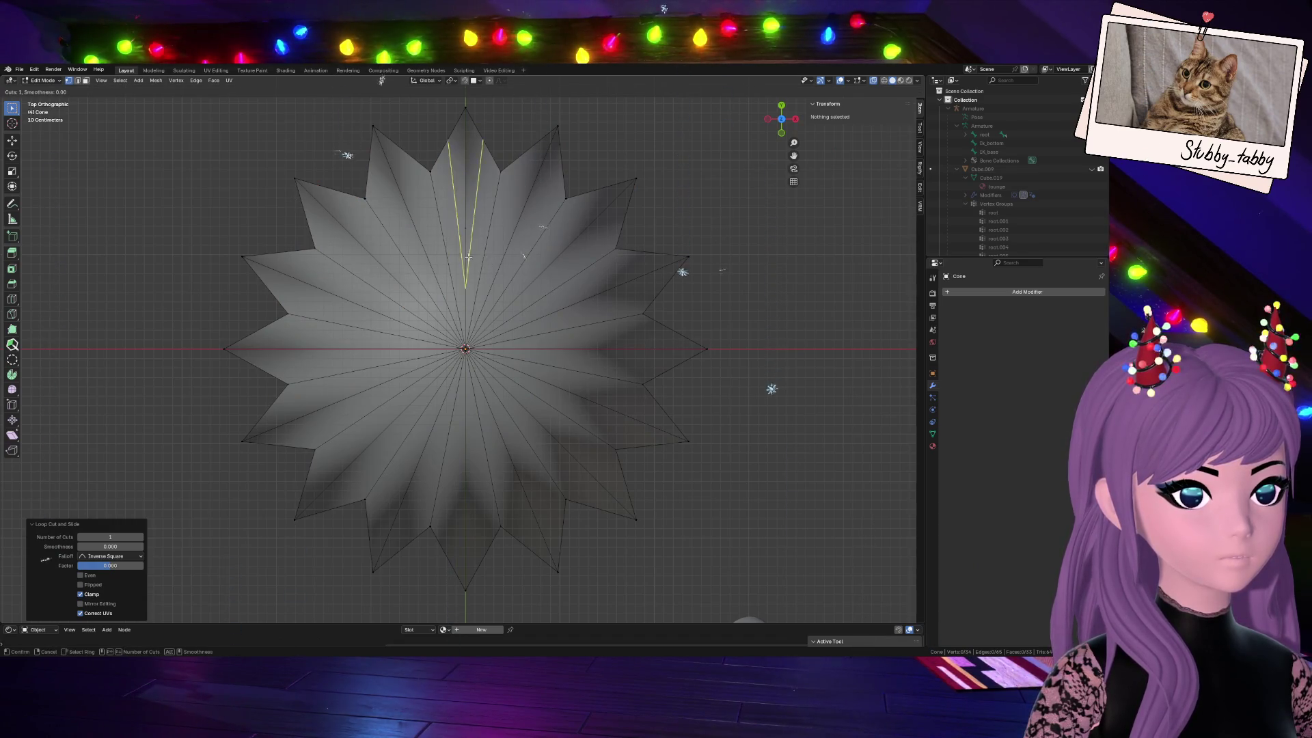
{"action": "right_click", "coordinate": [473, 267]}
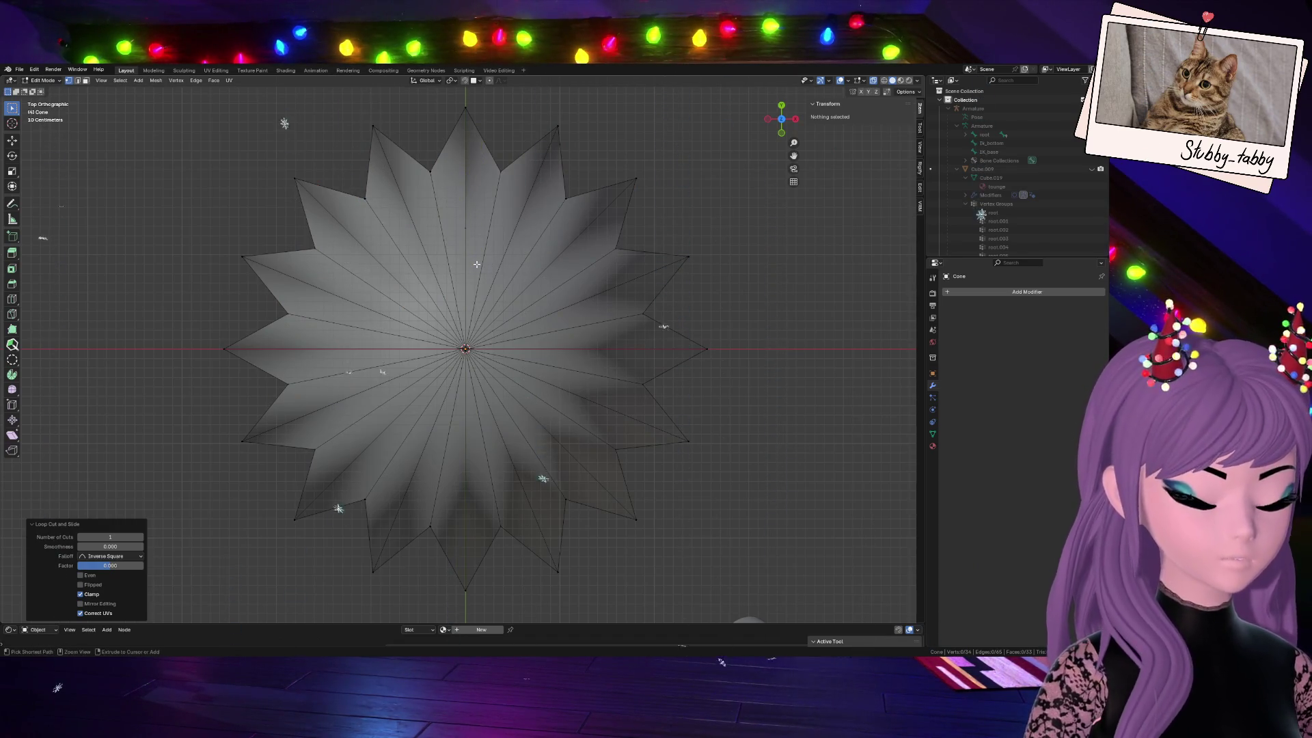
Select the whole mesh, view it from the front and return to Object Mode
{"action": "key", "text": "a"}
{"action": "left_click", "coordinate": [780, 131]}
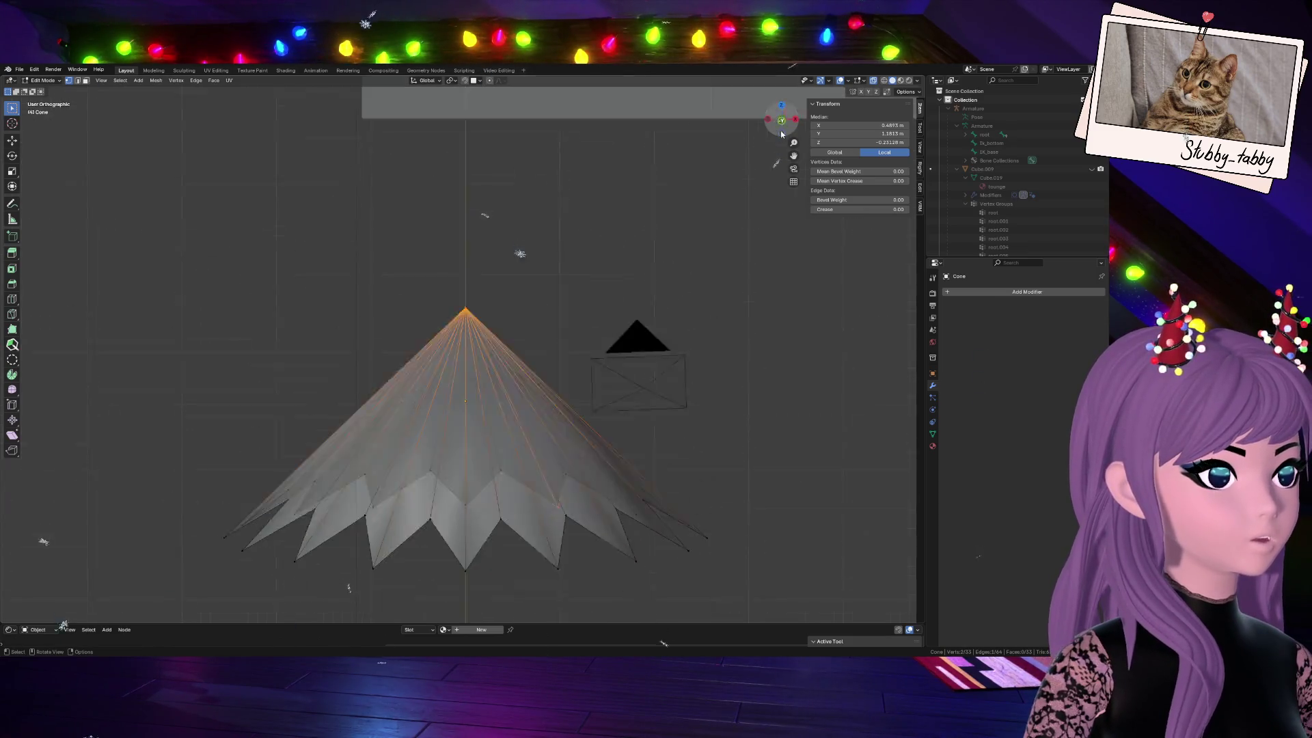
{"action": "key", "text": "Tab"}
{"action": "scroll", "coordinate": [621, 305], "scroll_direction": "down", "scroll_amount": 4}
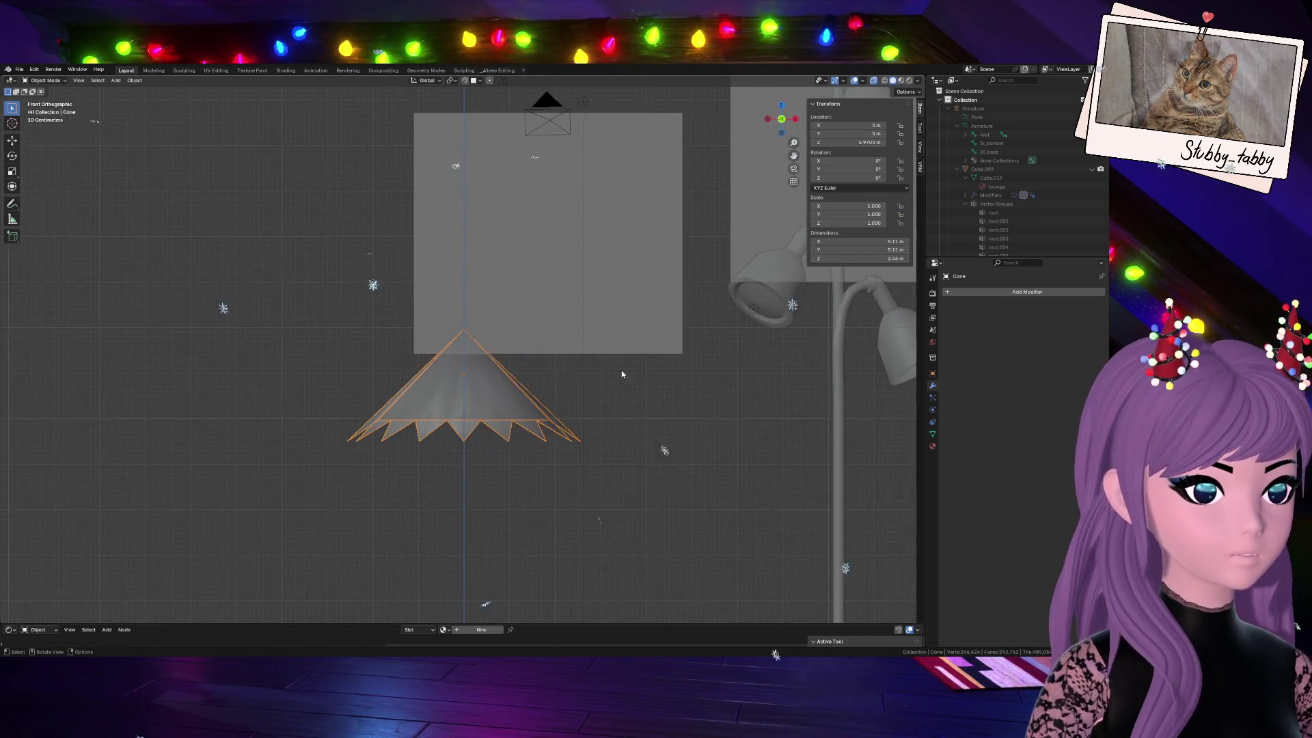
Enter Edit Mode on the cone with a straight side view and X-ray on
{"action": "left_click", "coordinate": [874, 80]}
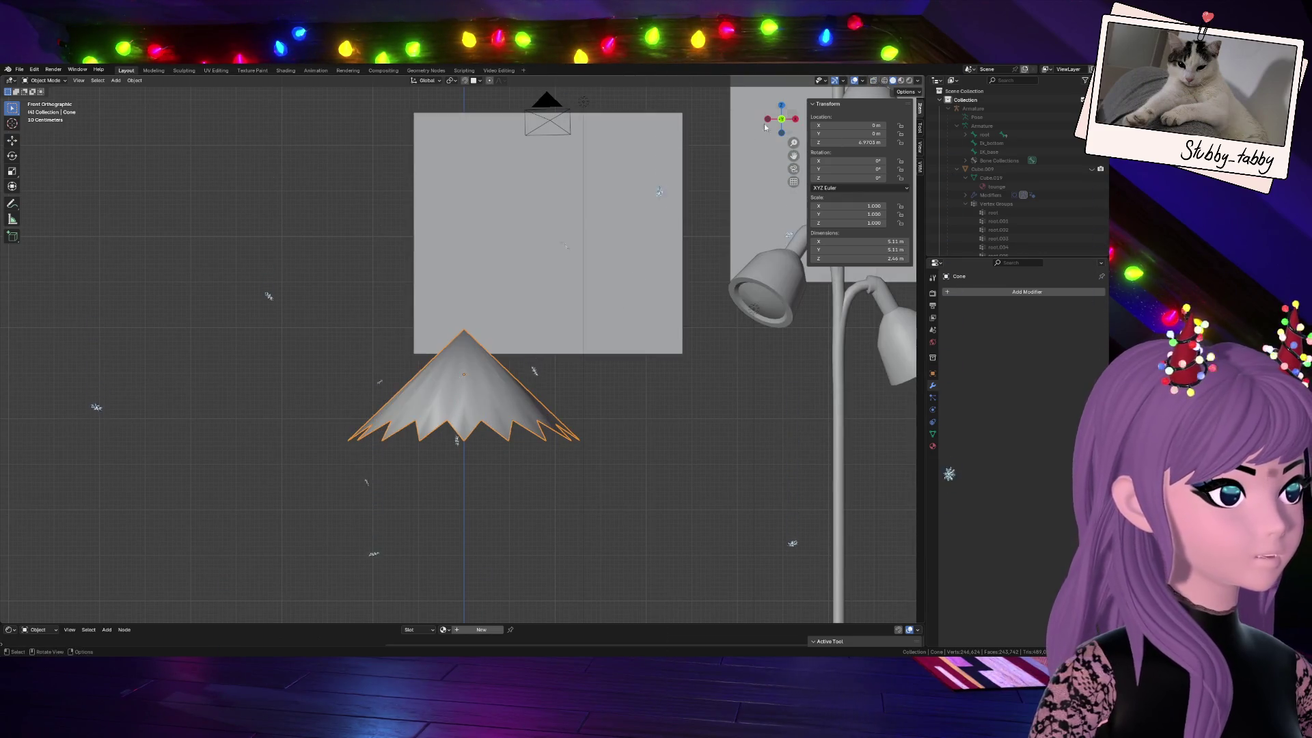
{"action": "middle_click_drag", "start_coordinate": [458, 507], "coordinate": [512, 424]}
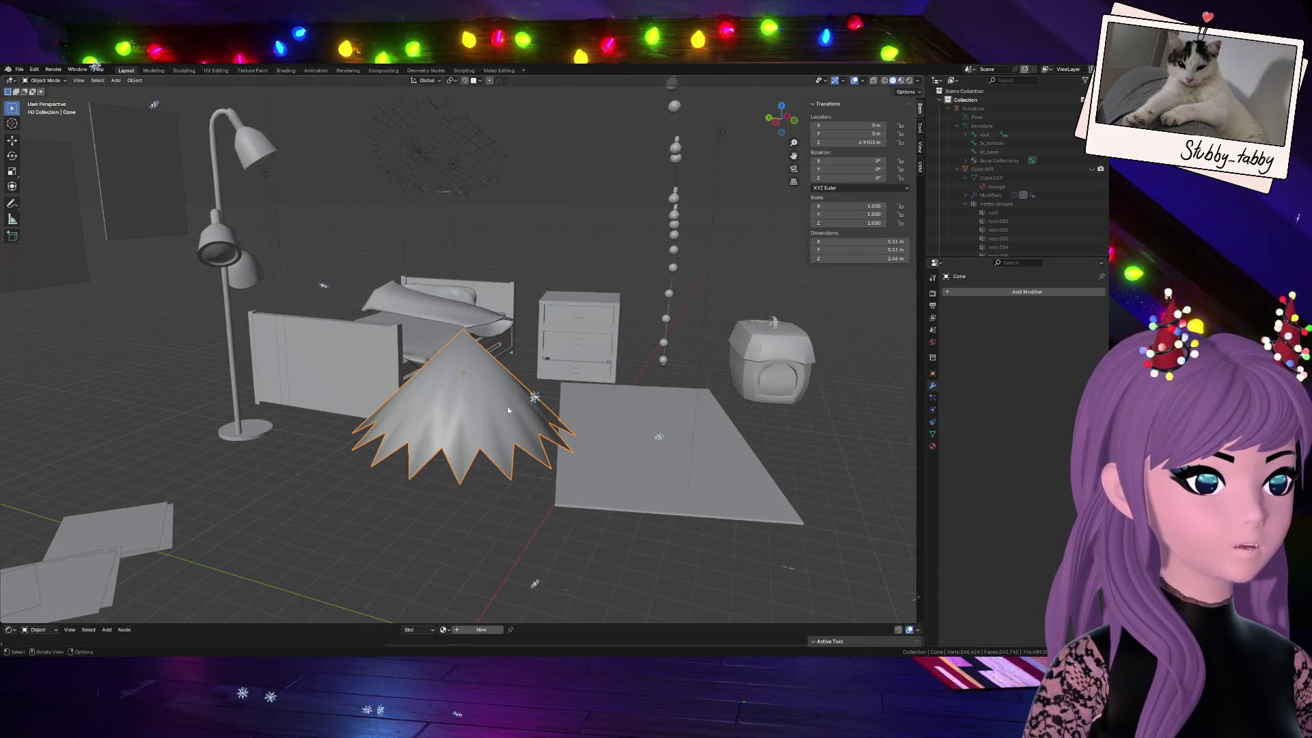
{"action": "key", "text": "Tab"}
{"action": "scroll", "coordinate": [520, 431], "scroll_direction": "up", "scroll_amount": 4}
{"action": "scroll", "coordinate": [564, 427], "scroll_direction": "down", "scroll_amount": 2}
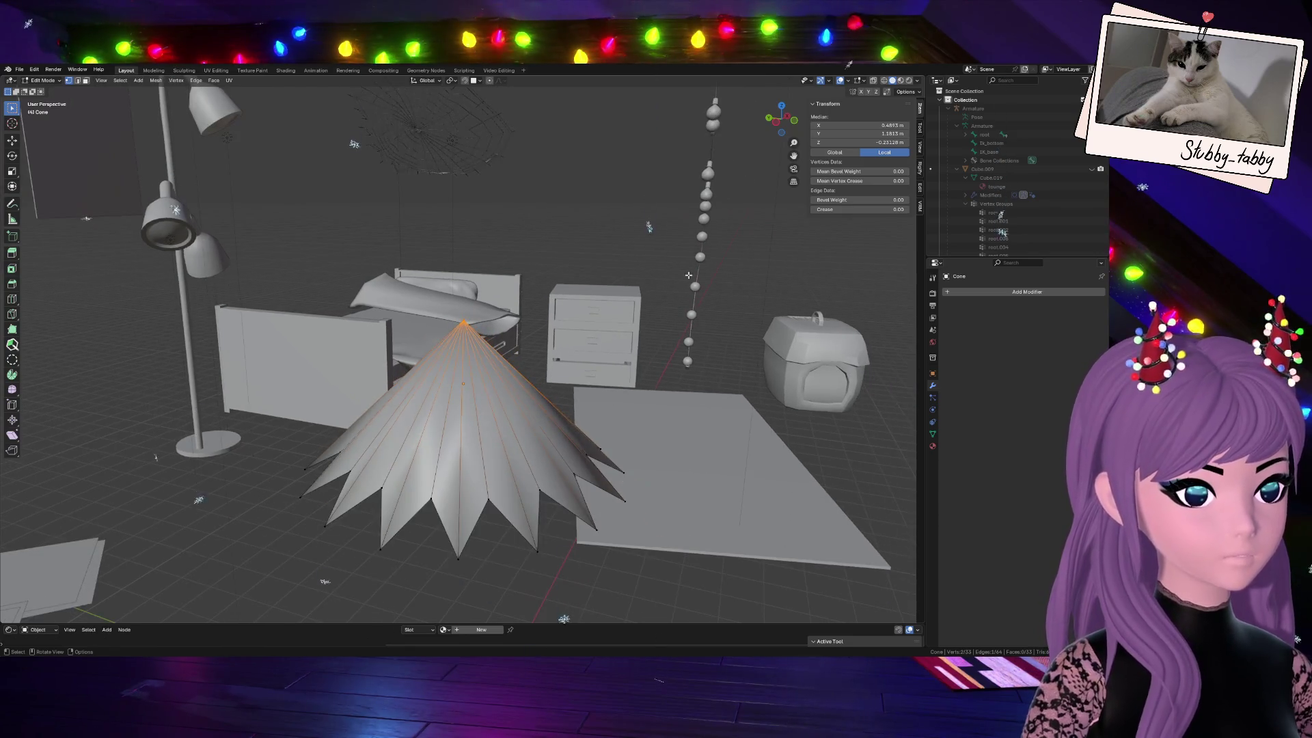
{"action": "left_click", "coordinate": [778, 125]}
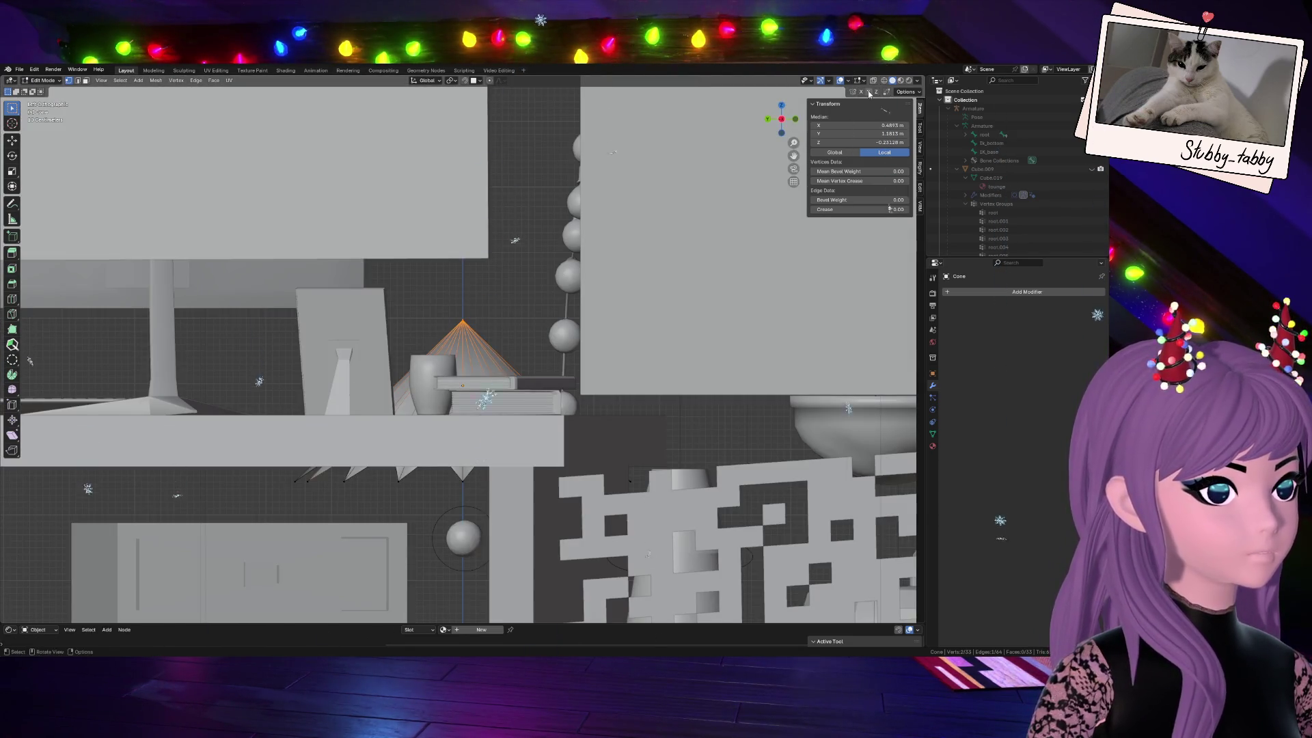
{"action": "key", "text": "alt+z"}
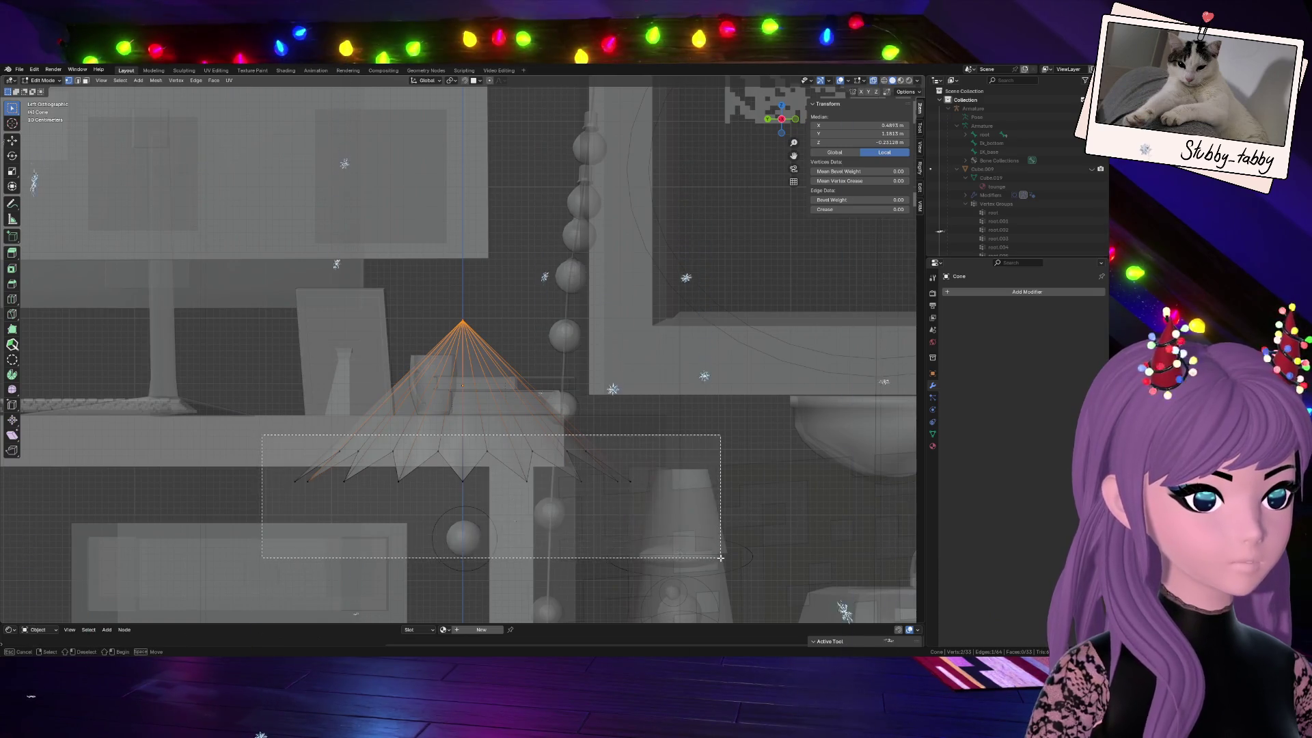
Scale up the bottom ring of star tips to widen the cone's base, then leave Edit Mode
{"action": "left_click_drag", "start_coordinate": [261, 434], "coordinate": [712, 550]}
{"action": "left_click", "coordinate": [629, 483]}
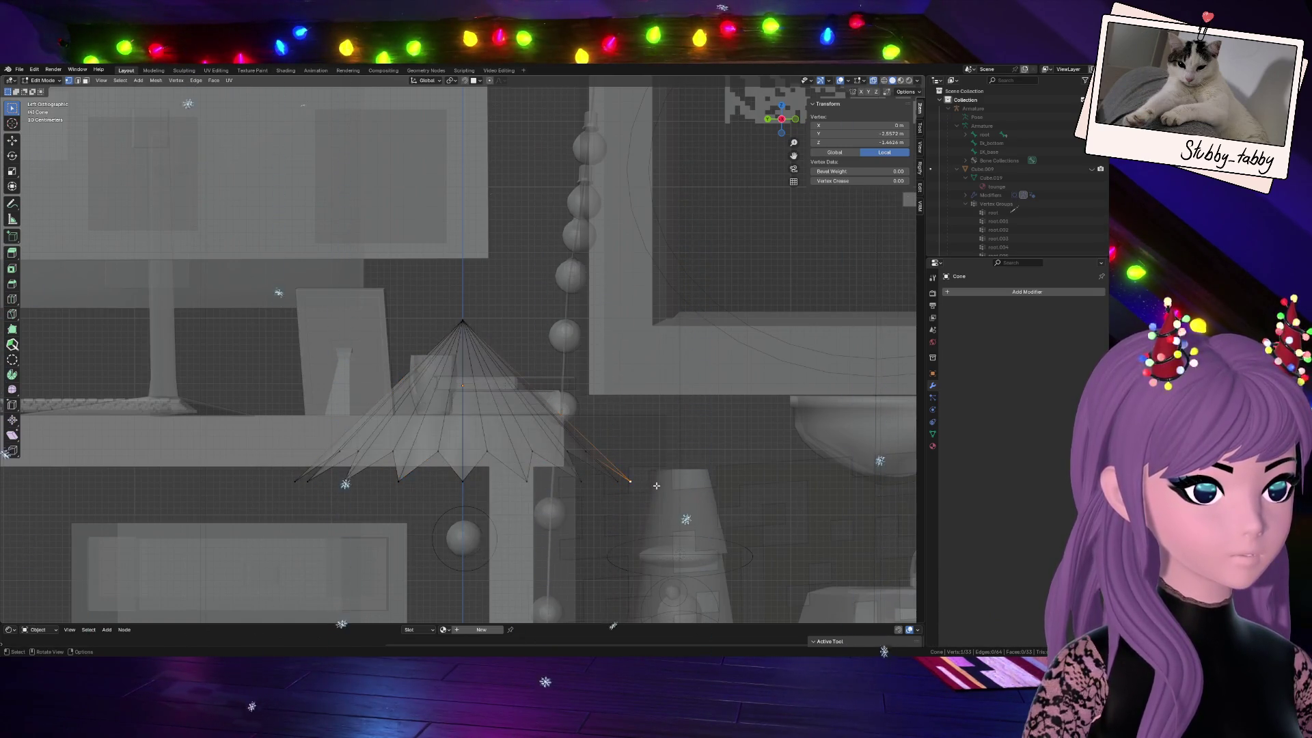
{"action": "left_click_drag", "start_coordinate": [278, 465], "coordinate": [721, 573]}
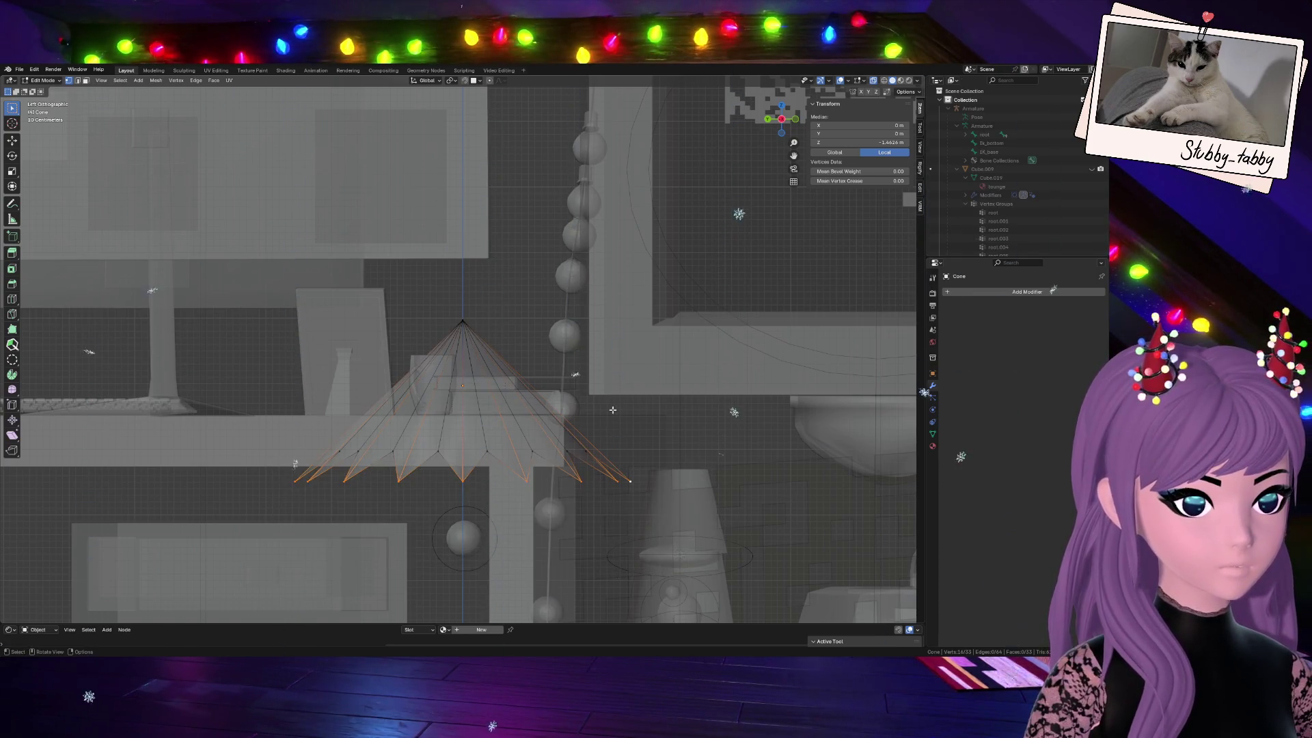
{"action": "key", "text": "s"}
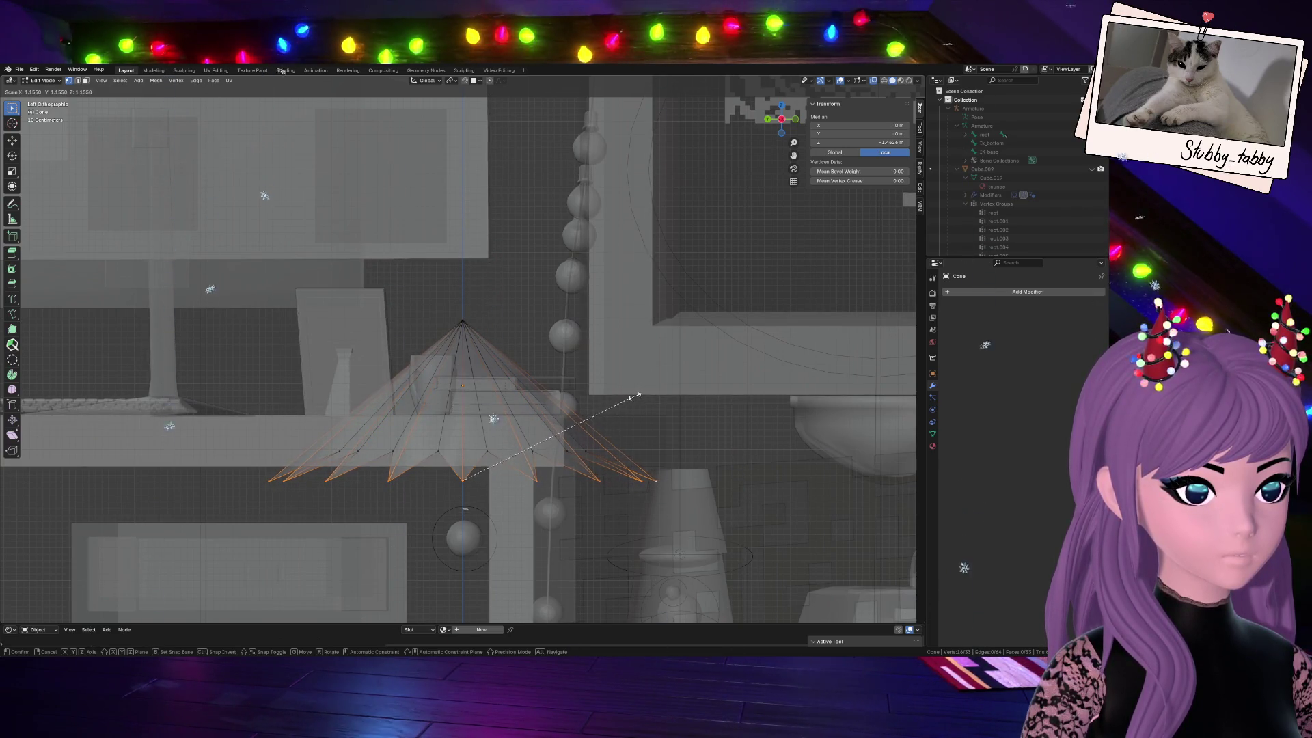
{"action": "left_click", "coordinate": [635, 394]}
{"action": "key", "text": "Tab"}
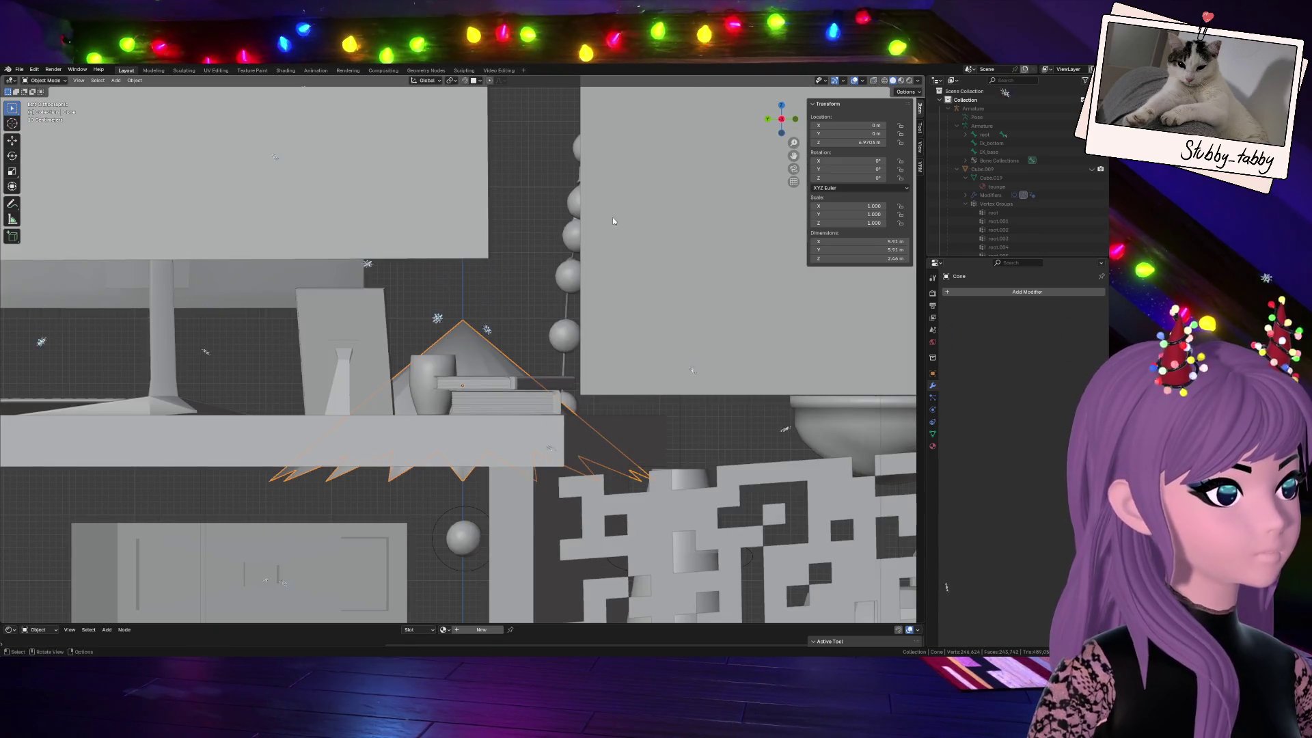
Raise the cone vertically to ceiling height beneath the shelf plant
{"action": "mouse_move", "coordinate": [550, 297]}
{"action": "middle_mouse_down"}
{"action": "mouse_move", "coordinate": [692, 624]}
{"action": "mouse_move", "coordinate": [473, 99]}
{"action": "mouse_move", "coordinate": [584, 311]}
{"action": "mouse_move", "coordinate": [695, 234]}
{"action": "middle_mouse_up"}
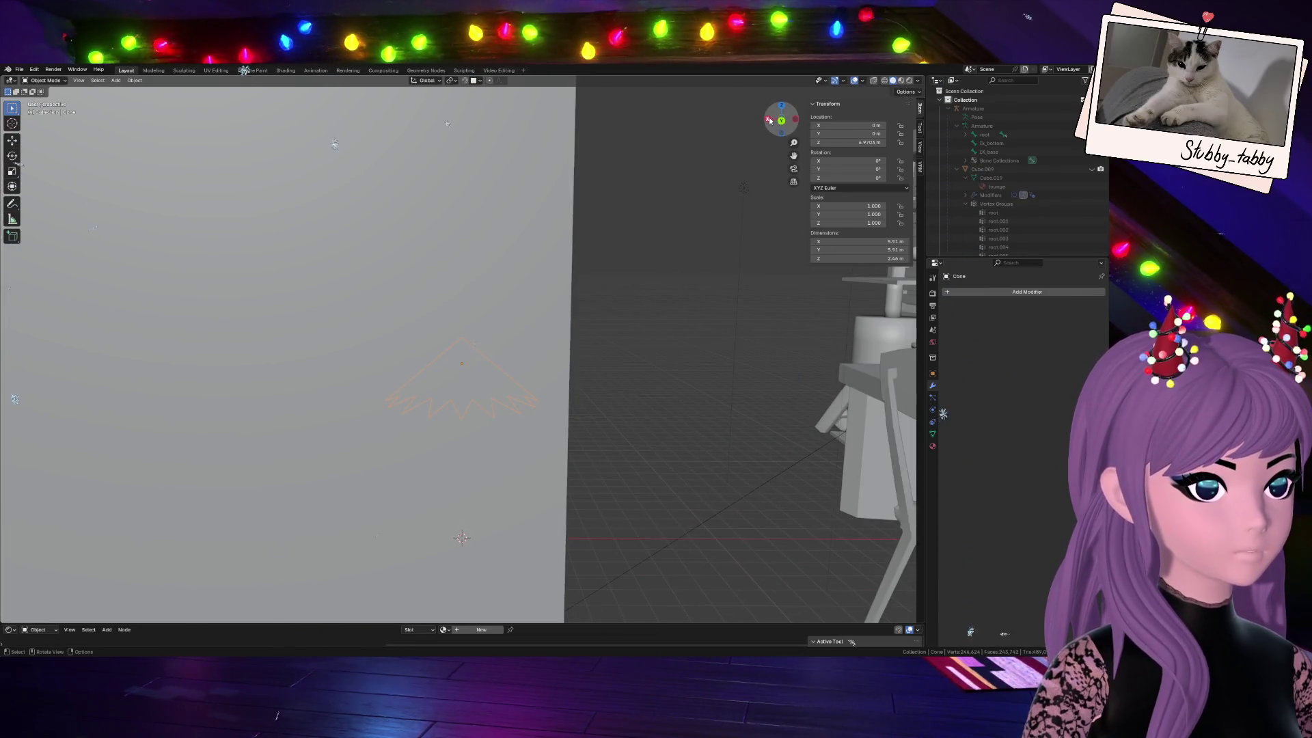
{"action": "key", "text": "KP_3"}
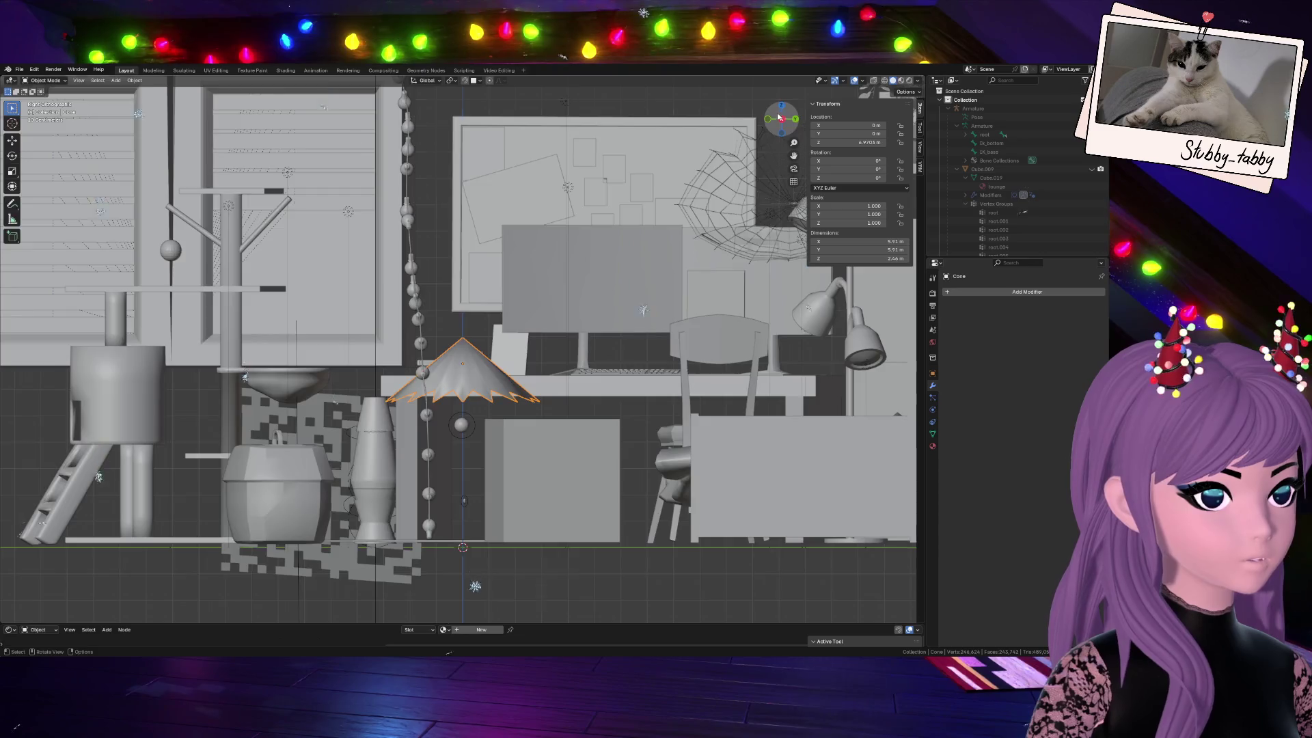
{"action": "middle_click_drag", "start_coordinate": [472, 390], "coordinate": [516, 374]}
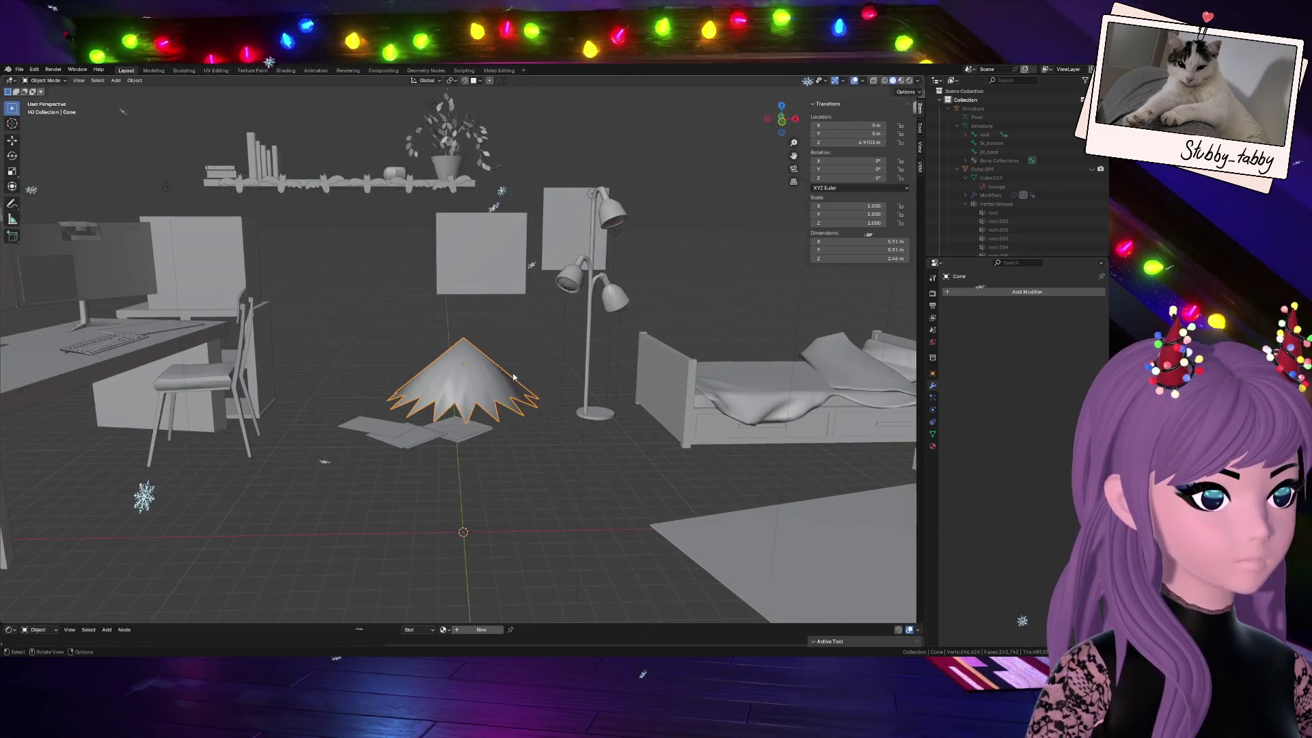
{"action": "key", "text": "g"}
{"action": "key", "text": "z"}
{"action": "left_click", "coordinate": [756, 130]}
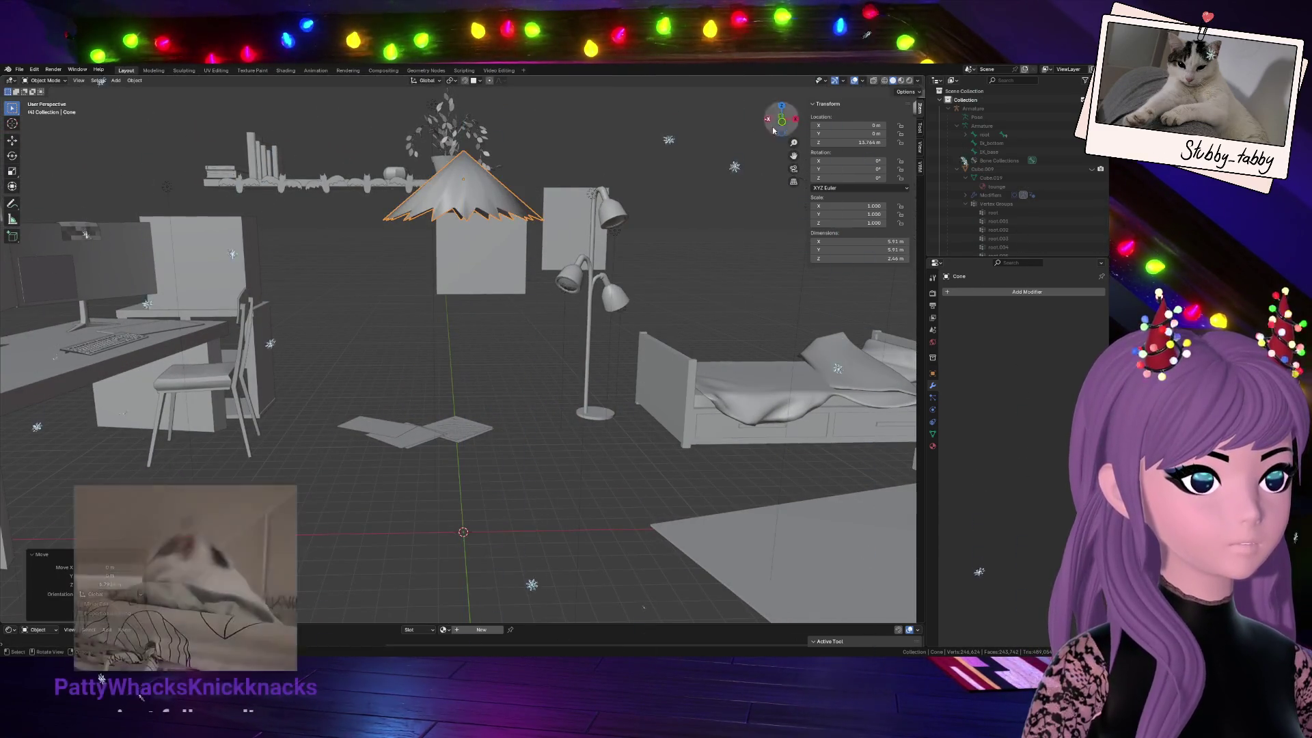
{"action": "key", "text": "KP_1"}
{"action": "scroll", "coordinate": [533, 390], "scroll_direction": "up", "scroll_amount": 3}
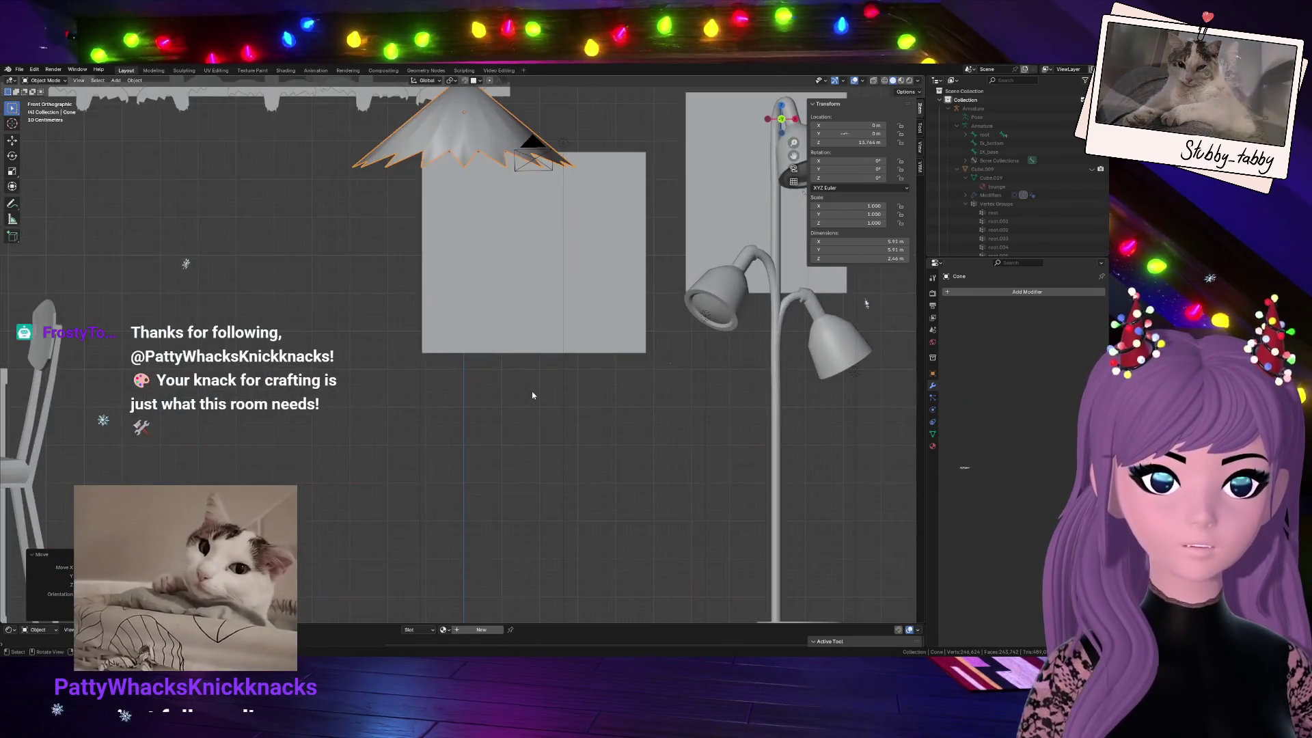
{"action": "scroll", "coordinate": [458, 265], "scroll_direction": "down", "scroll_amount": 2}
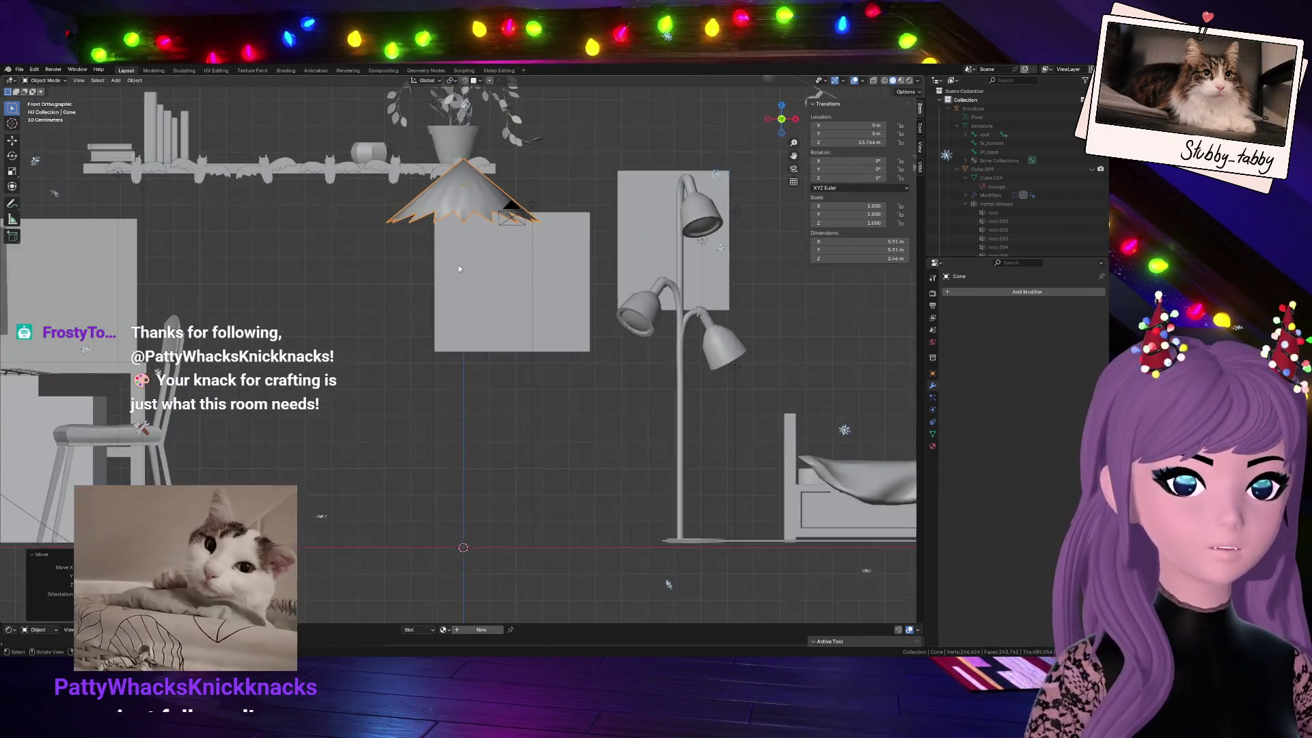
{"action": "scroll", "coordinate": [459, 265], "scroll_direction": "down", "scroll_amount": 1}
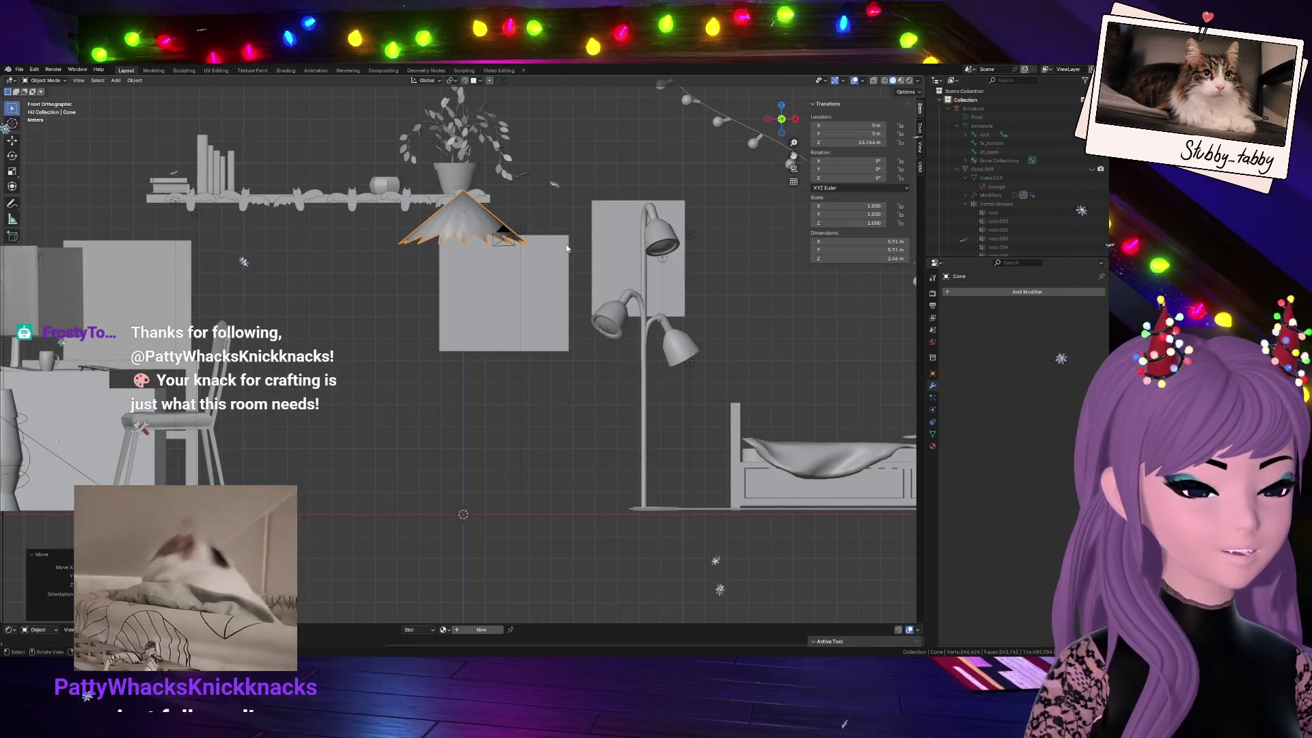
Shrink the cone, stretch it taller along Z, and duplicate it with Shift+D
{"action": "key", "text": "s"}
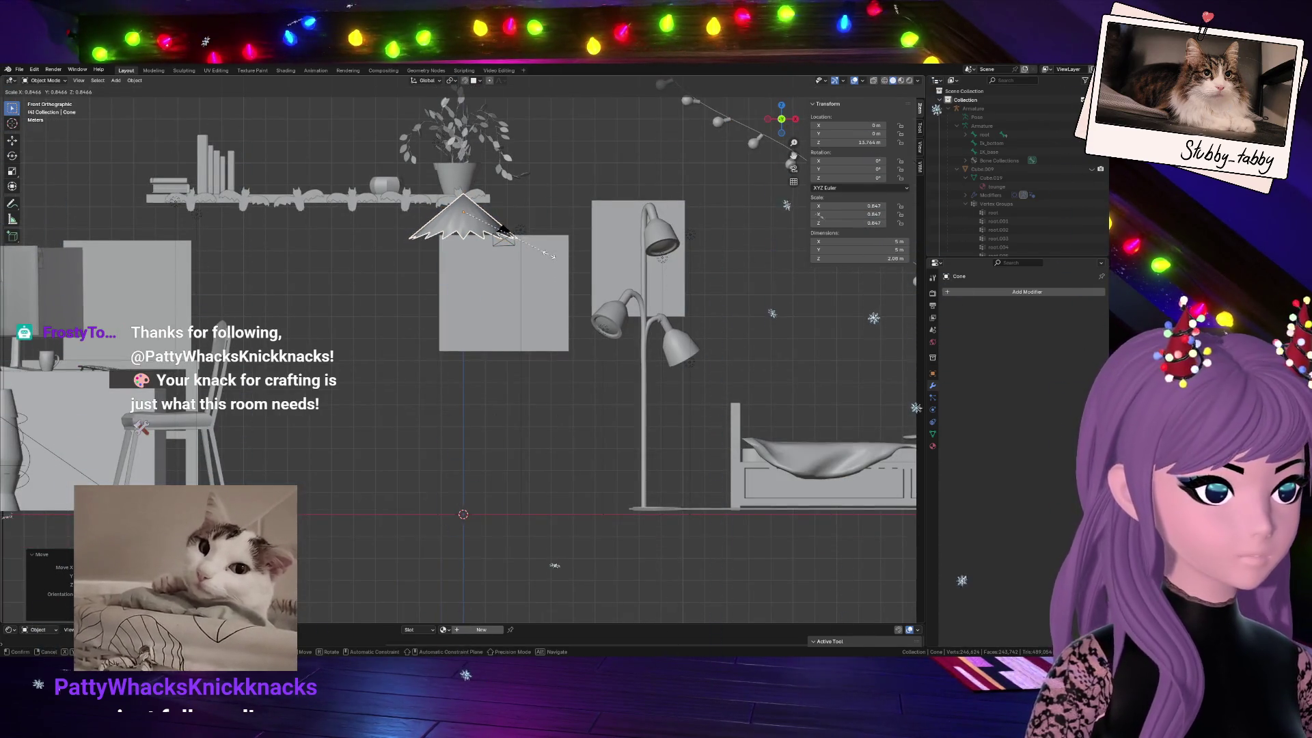
{"action": "left_click", "coordinate": [559, 278]}
{"action": "key", "text": "s"}
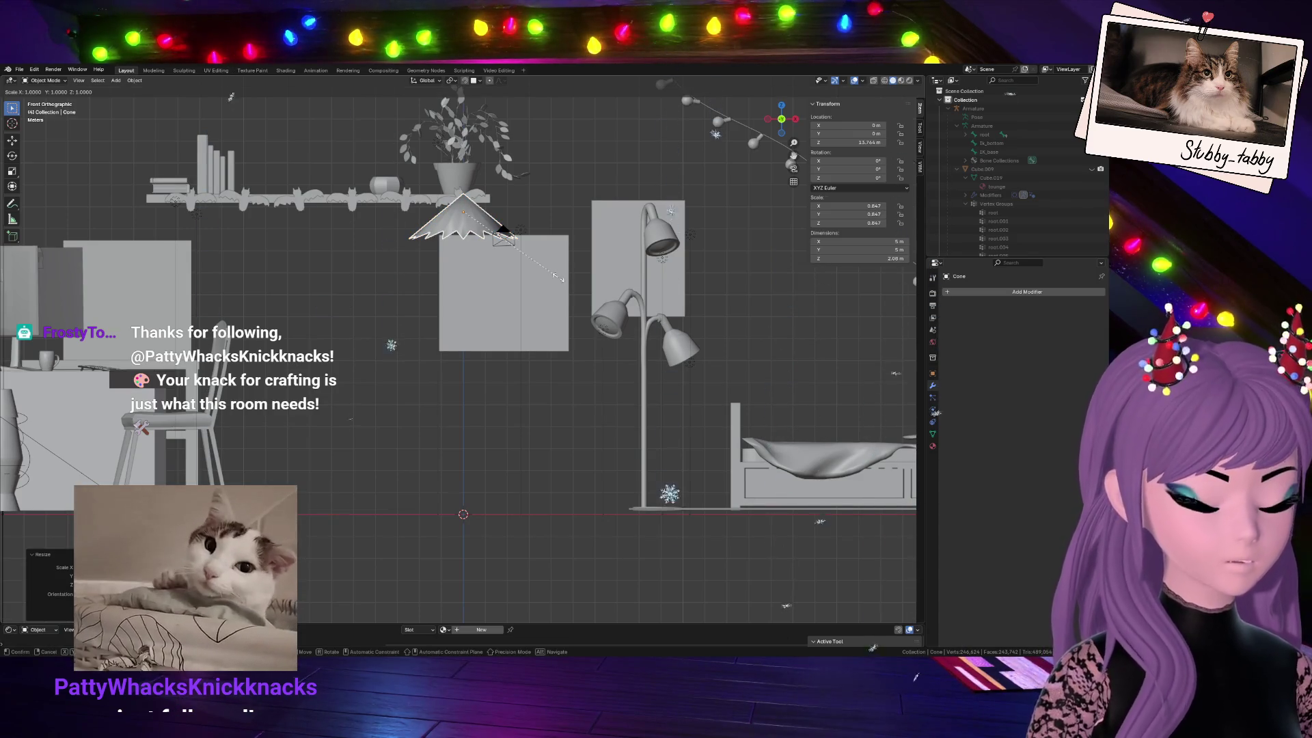
{"action": "key", "text": "z"}
{"action": "left_click", "coordinate": [607, 313]}
{"action": "key", "text": "shift+d"}
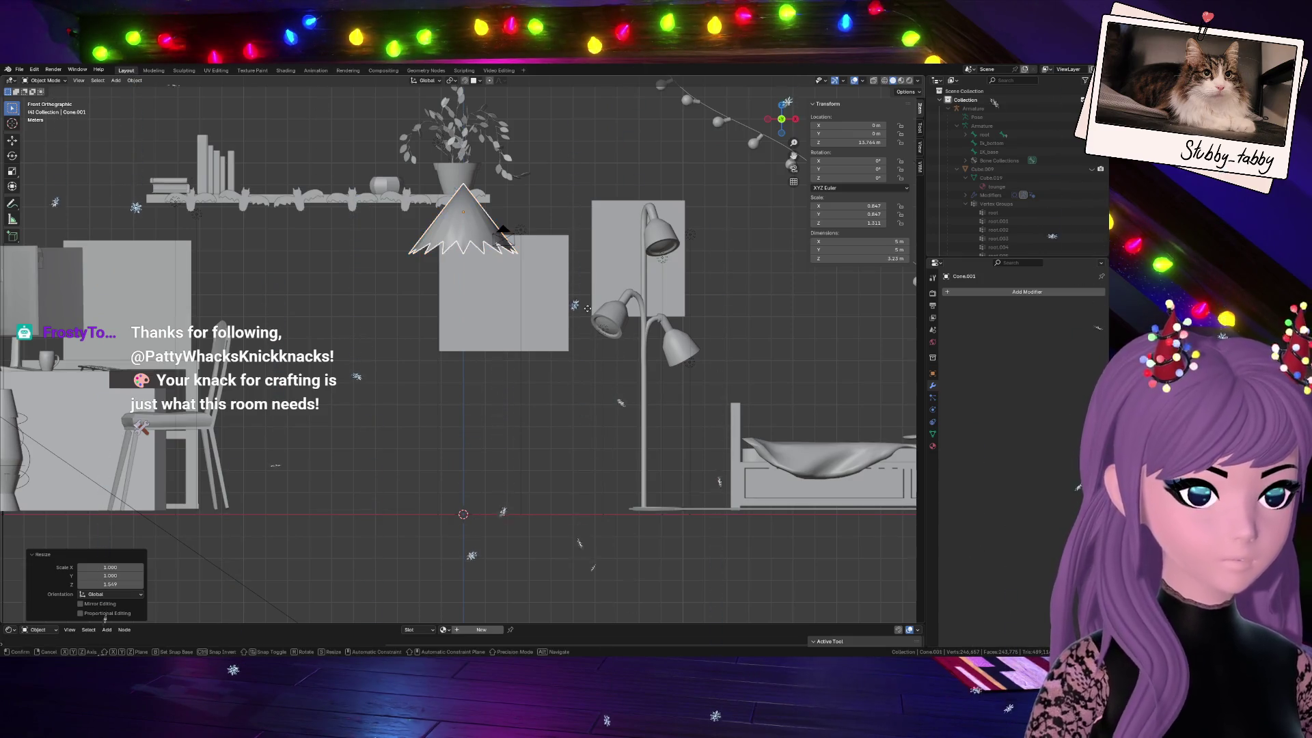
Place the duplicate below the first cone as a wider second tier
{"action": "left_click", "coordinate": [586, 335]}
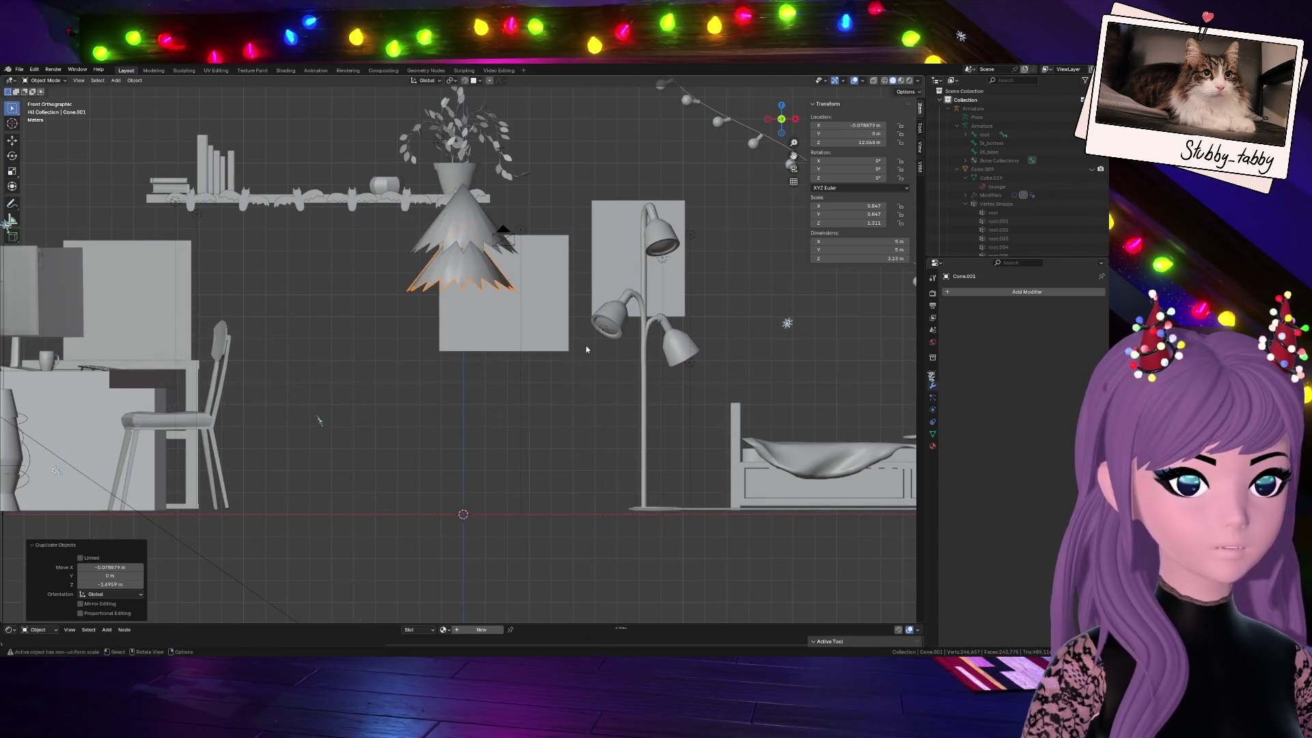
{"action": "key", "text": "s"}
{"action": "key", "text": "Escape"}
{"action": "key", "text": "g"}
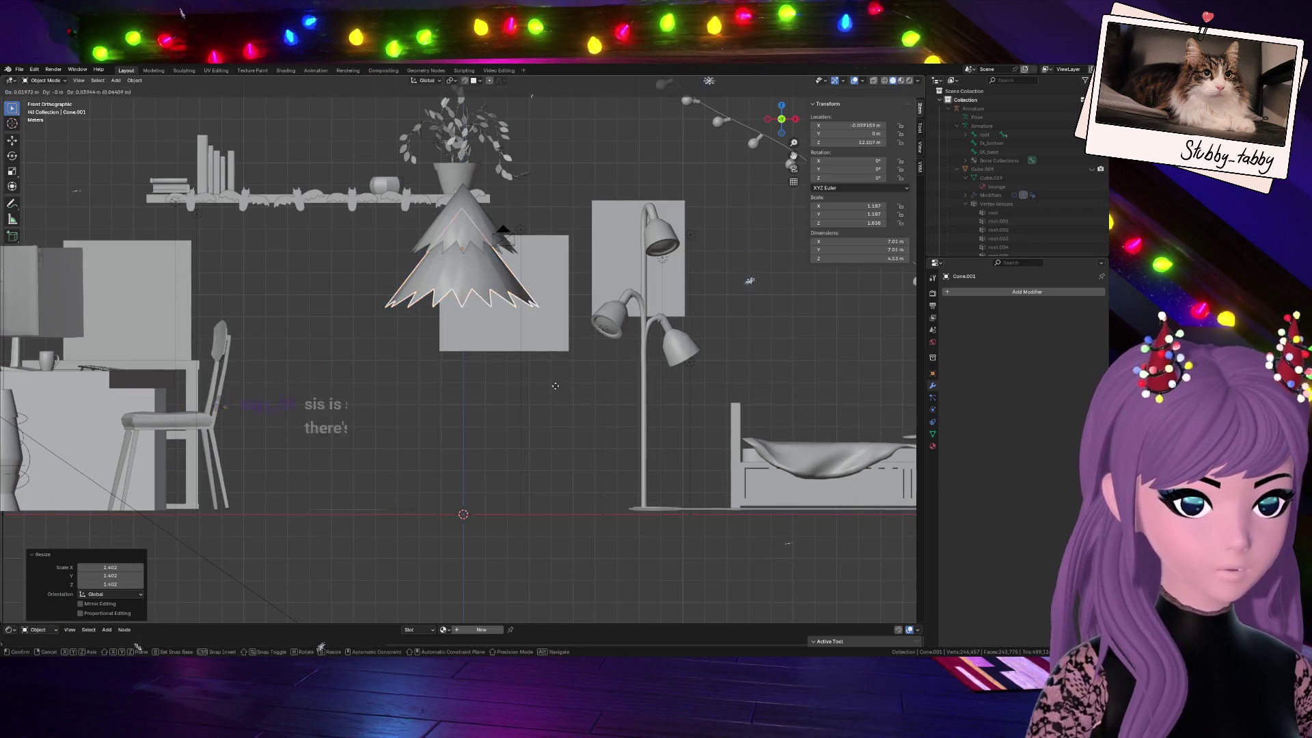
{"action": "left_click", "coordinate": [557, 379]}
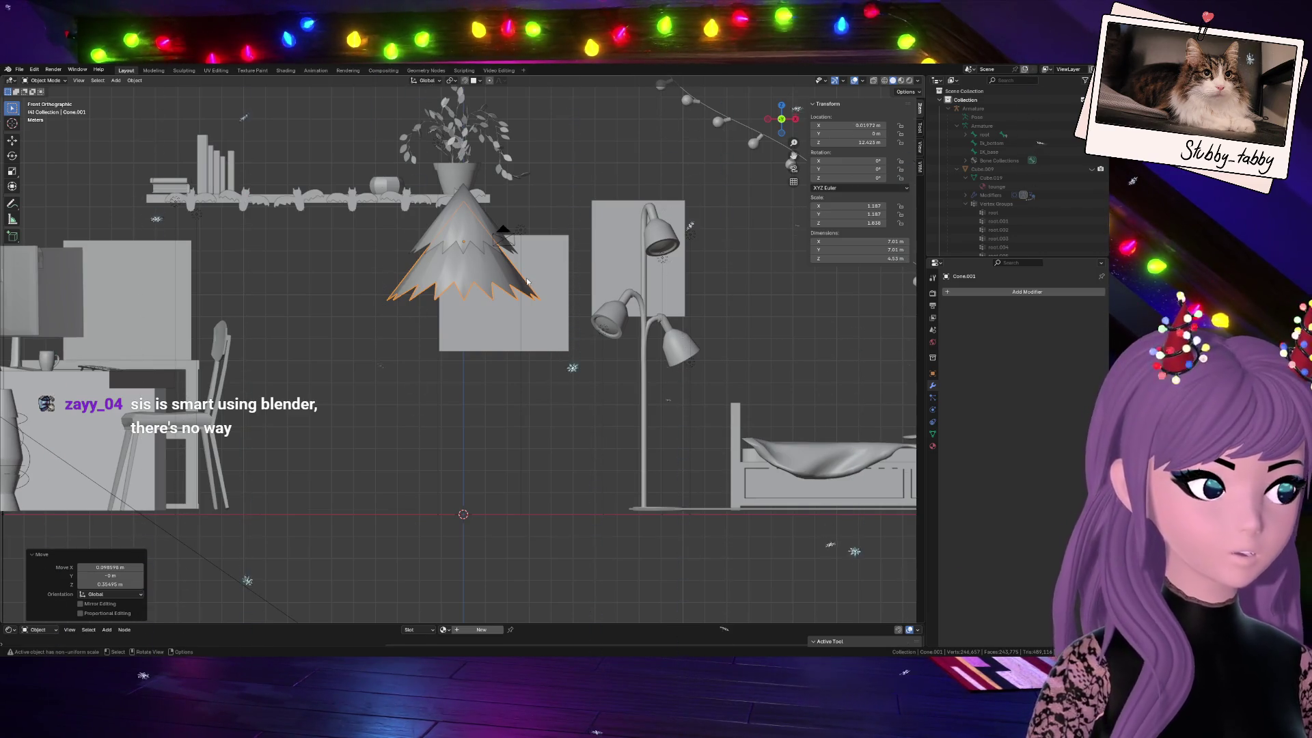
Check the tiers in perspective, then duplicate a third tier and place it lower
{"action": "left_click_drag", "start_coordinate": [777, 121], "coordinate": [784, 124]}
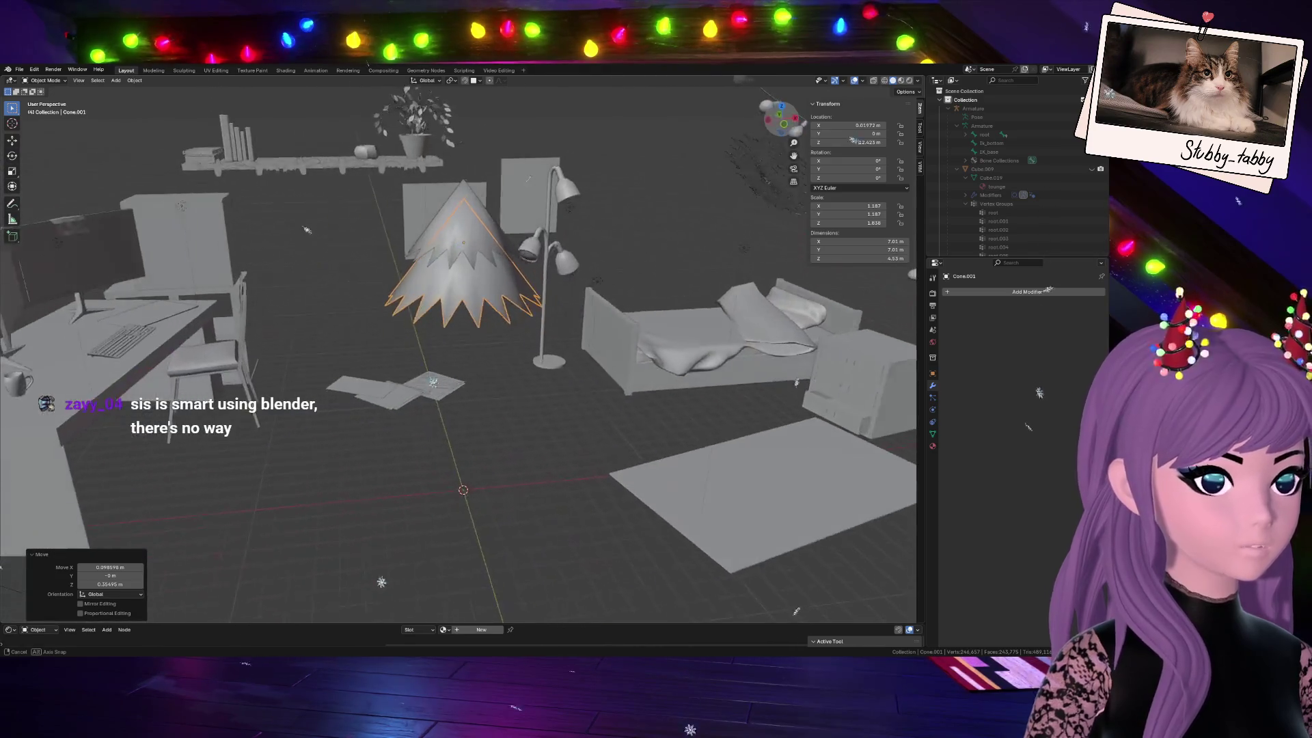
{"action": "left_click", "coordinate": [785, 123]}
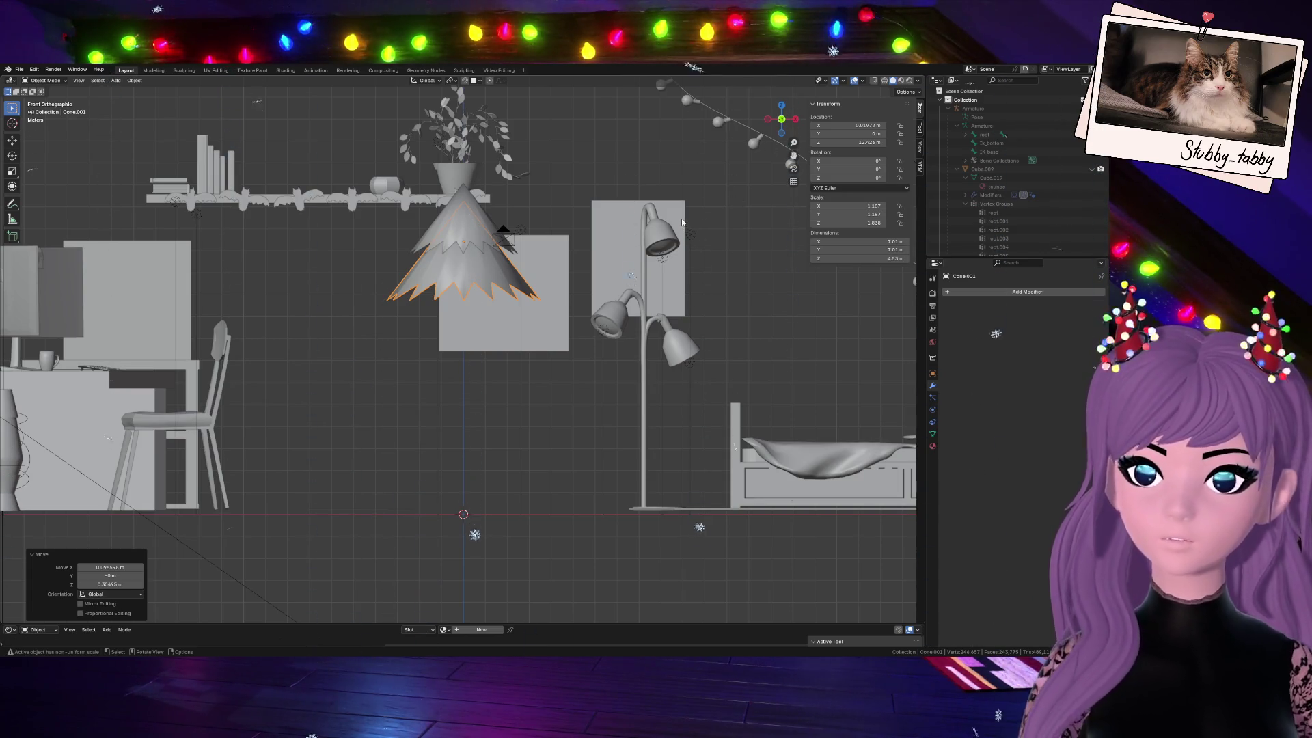
{"action": "key", "text": "shift+d"}
{"action": "left_click", "coordinate": [641, 258]}
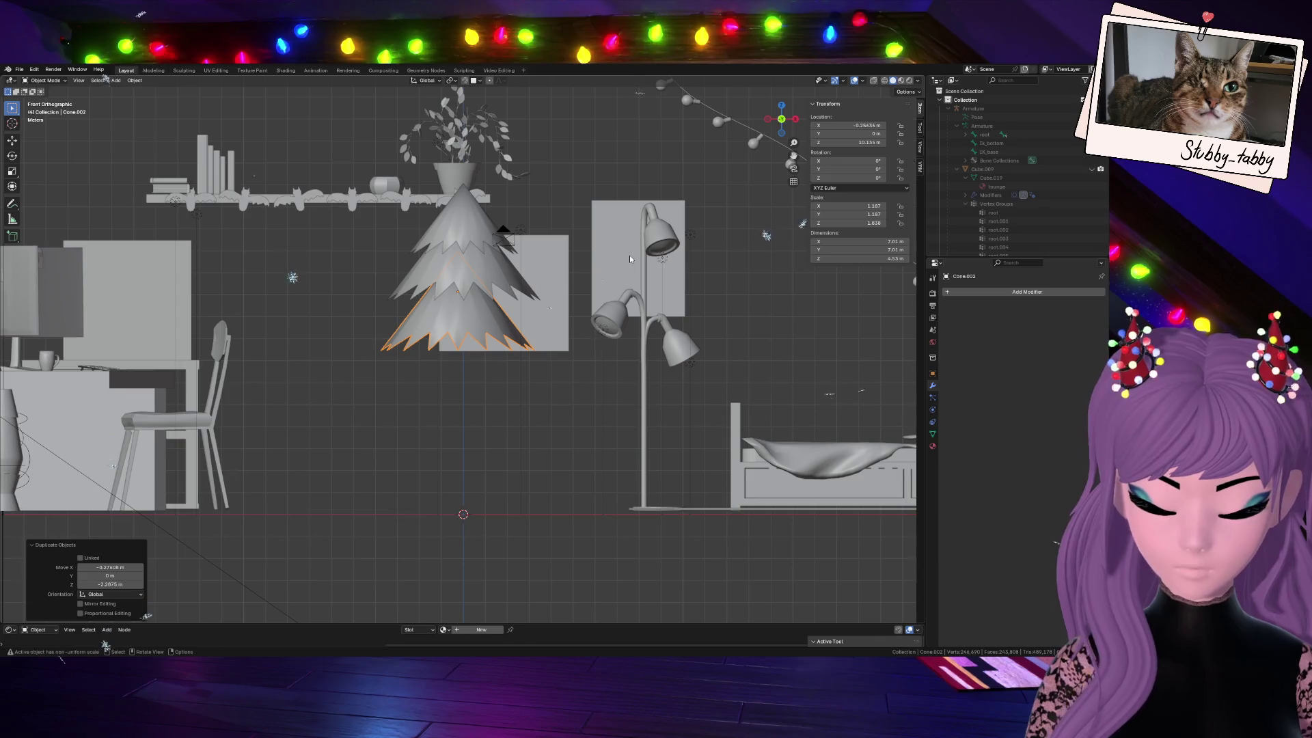
Position the third star-cone tier lower, slightly rotated, enlarged and centred under the second
{"action": "key", "text": "shift+d"}
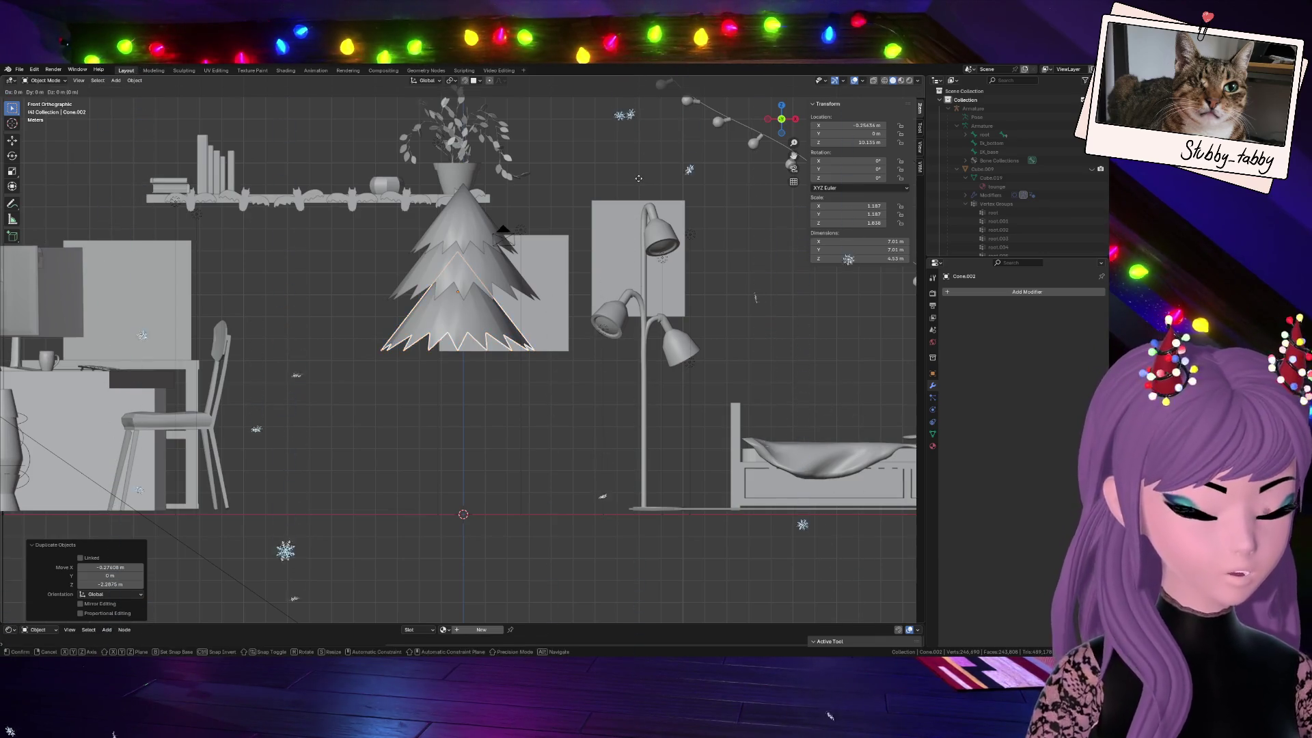
{"action": "key", "text": "z"}
{"action": "left_click", "coordinate": [602, 224]}
{"action": "key", "text": "r"}
{"action": "left_click", "coordinate": [603, 236]}
{"action": "key", "text": "s"}
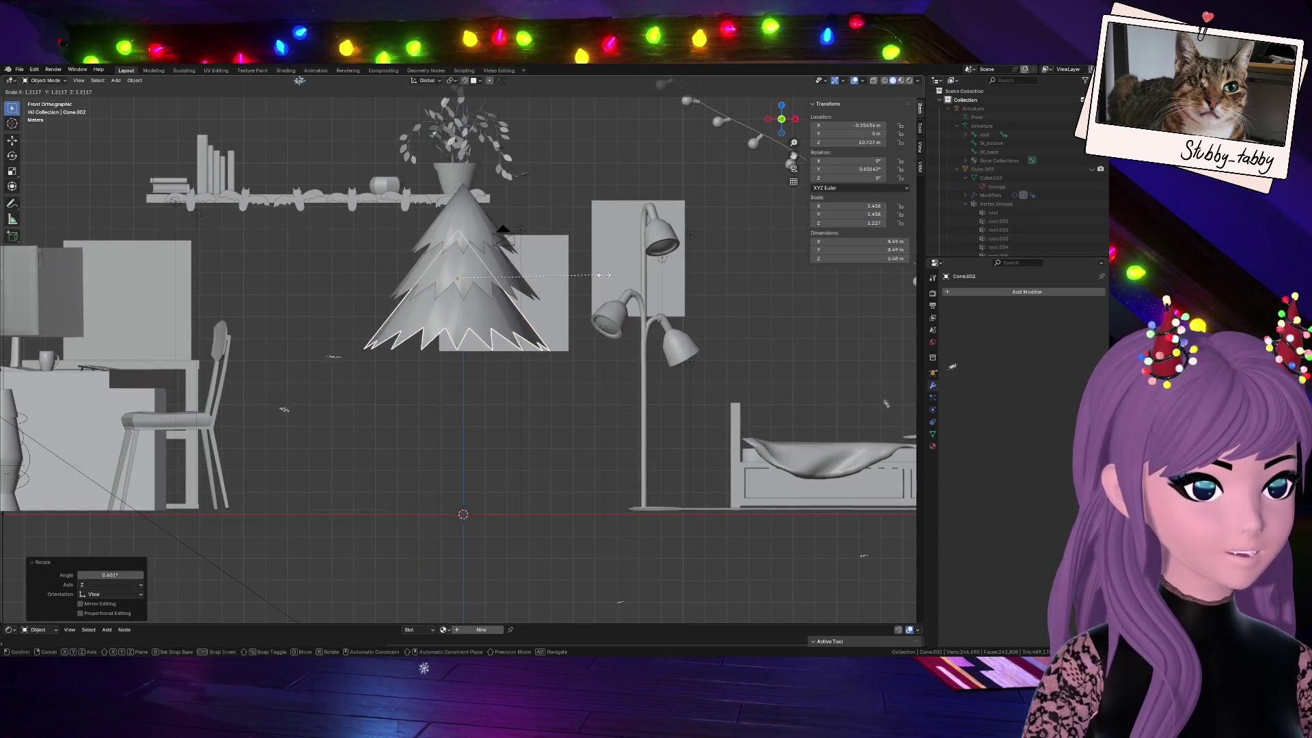
{"action": "left_click", "coordinate": [608, 276]}
{"action": "key", "text": "g"}
{"action": "left_click", "coordinate": [558, 297]}
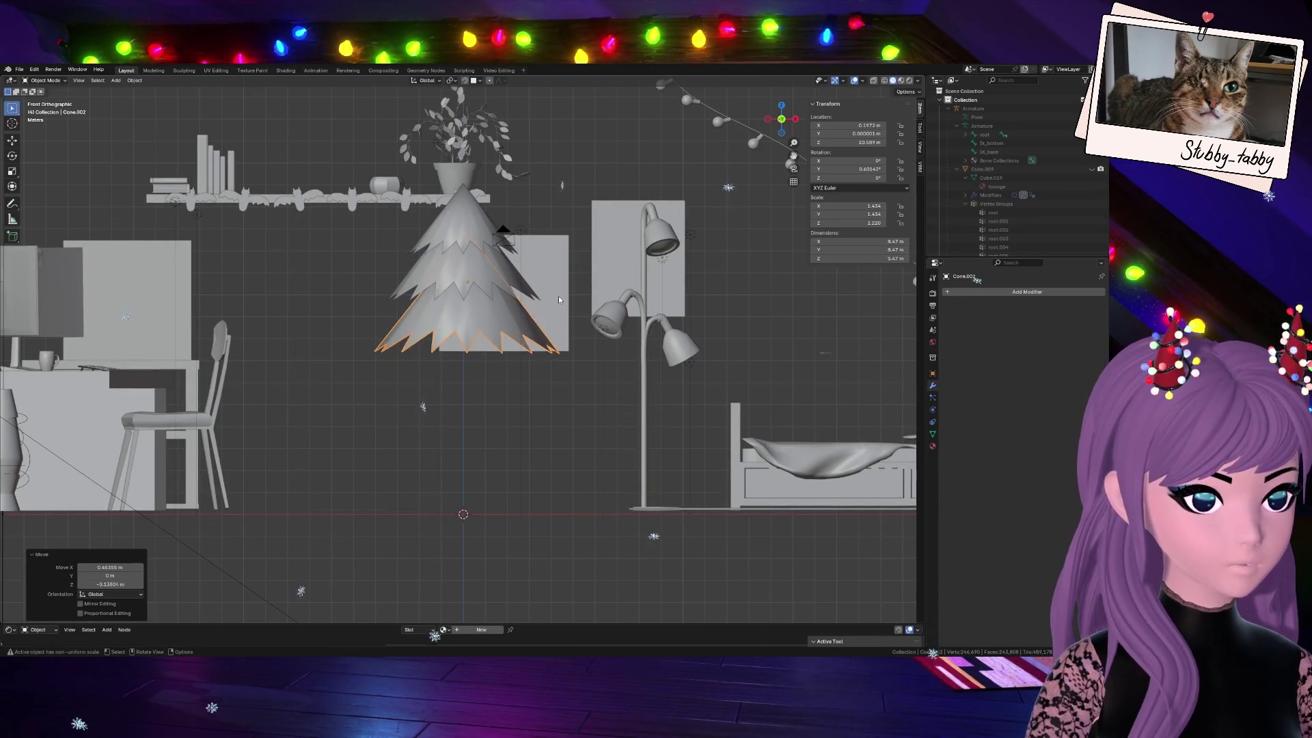
{"action": "key", "text": "g"}
{"action": "left_click", "coordinate": [555, 280]}
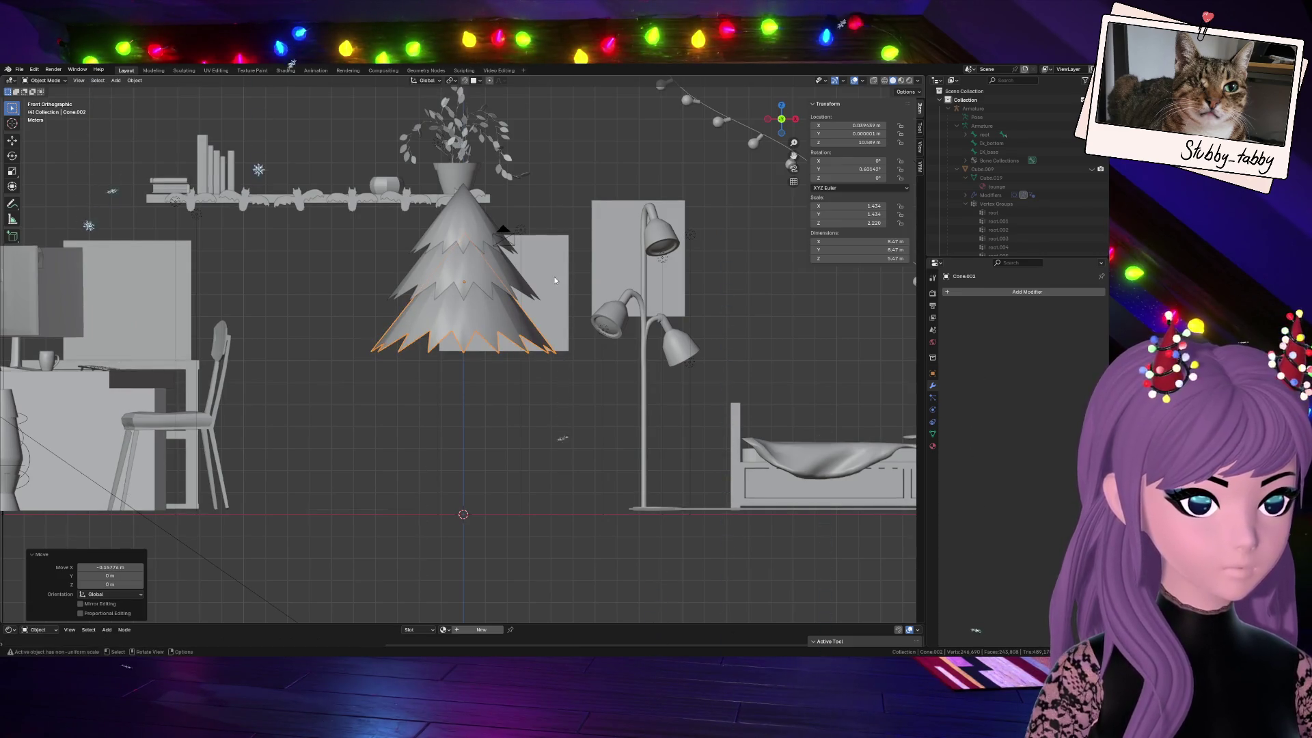
Duplicate the tier twice with Shift+D to add a fourth and fifth layer below
{"action": "key", "text": "shift+d"}
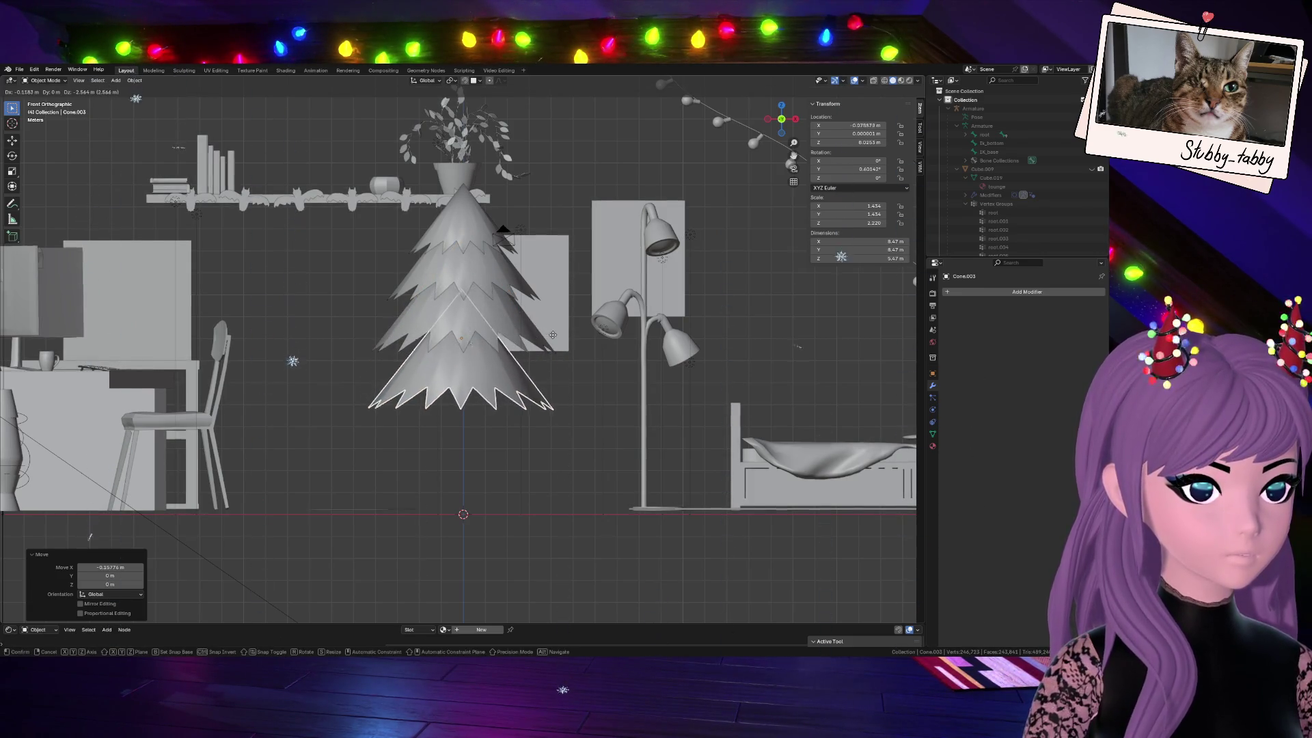
{"action": "left_click", "coordinate": [555, 335]}
{"action": "key", "text": "shift+d"}
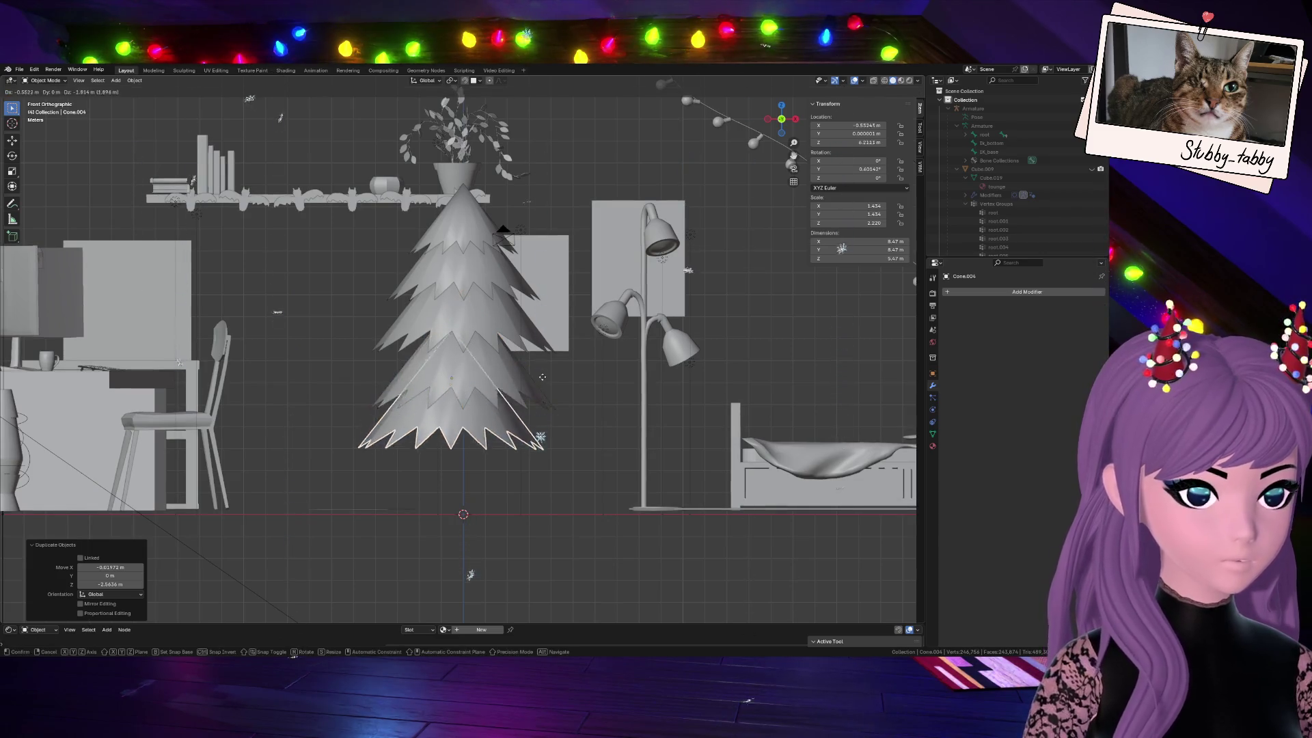
{"action": "left_click", "coordinate": [495, 364]}
Enlarge the fourth tier Cone.003 and set its height along Z
{"action": "key", "text": "s"}
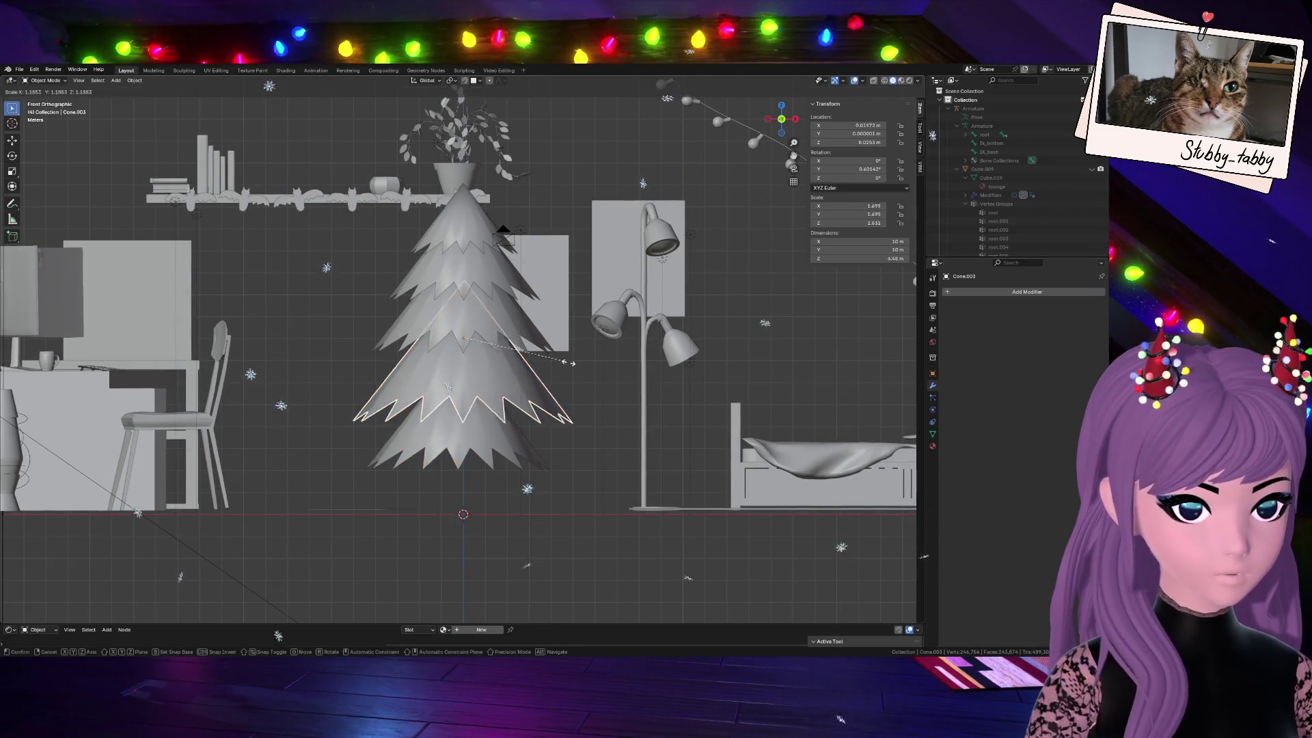
{"action": "left_click", "coordinate": [574, 361]}
{"action": "key", "text": "g"}
{"action": "key", "text": "z"}
{"action": "left_click", "coordinate": [562, 370]}
Make the bottom tier Cone.004 the widest and settle its height just above the floor
{"action": "left_click", "coordinate": [479, 430]}
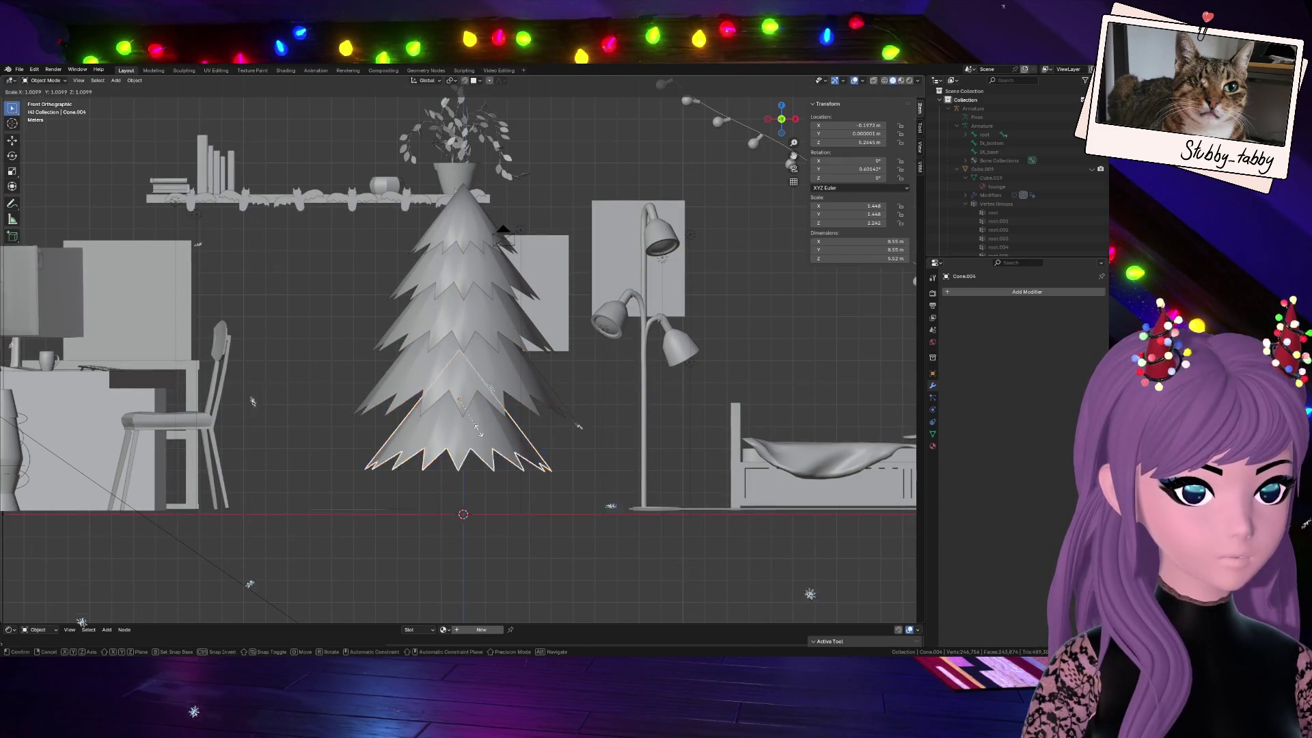
{"action": "key", "text": "s"}
{"action": "left_click", "coordinate": [502, 440]}
{"action": "key", "text": "g"}
{"action": "key", "text": "z"}
{"action": "left_click", "coordinate": [590, 391]}
{"action": "key", "text": "s"}
{"action": "left_click", "coordinate": [567, 394]}
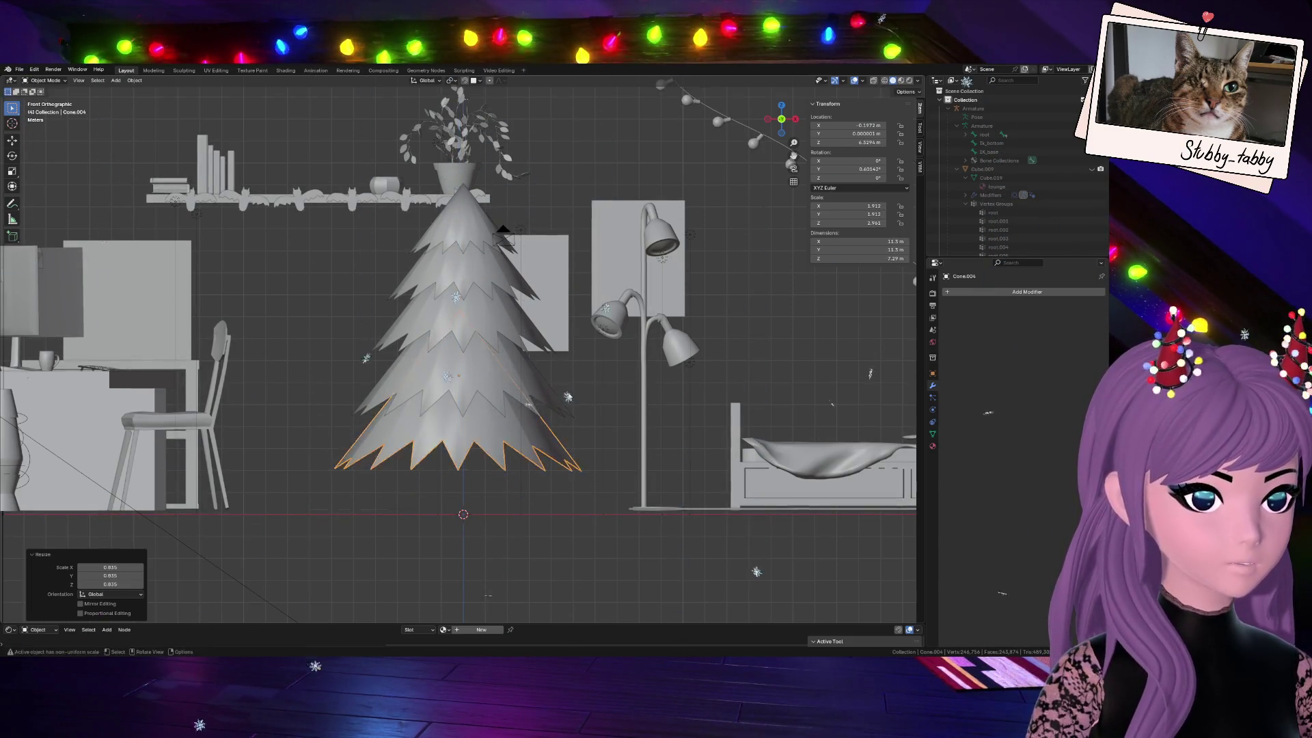
{"action": "key", "text": "g"}
{"action": "key", "text": "z"}
{"action": "left_click", "coordinate": [513, 390]}
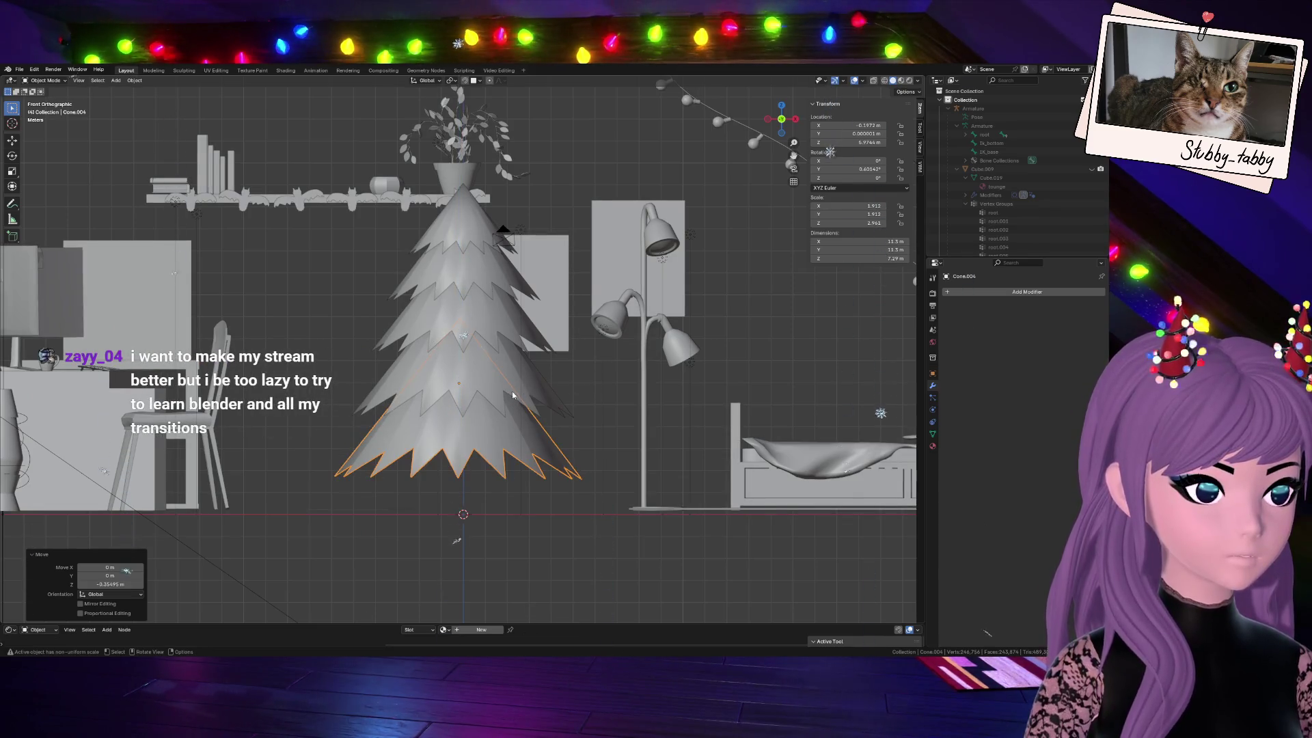
{"action": "scroll", "coordinate": [527, 411], "scroll_direction": "down", "scroll_amount": 2}
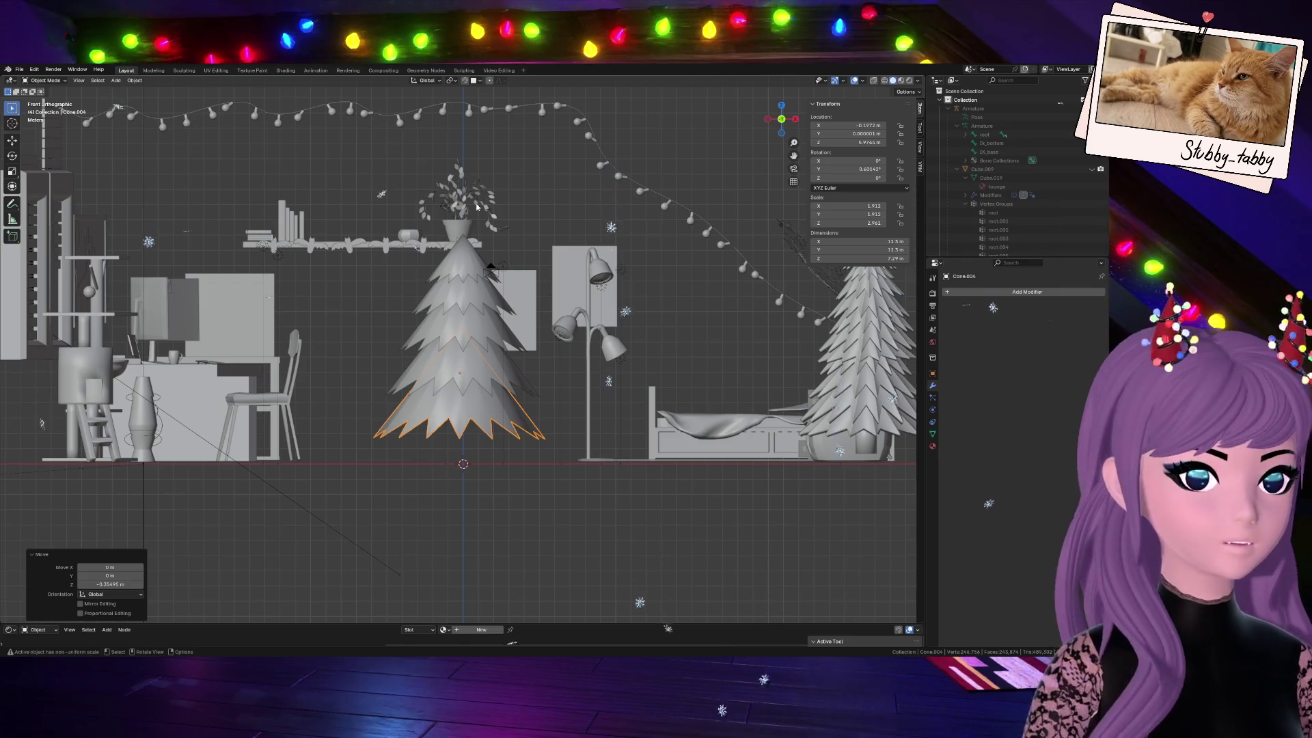
{"action": "middle_click_drag", "start_coordinate": [40, 267], "coordinate": [115, 185]}
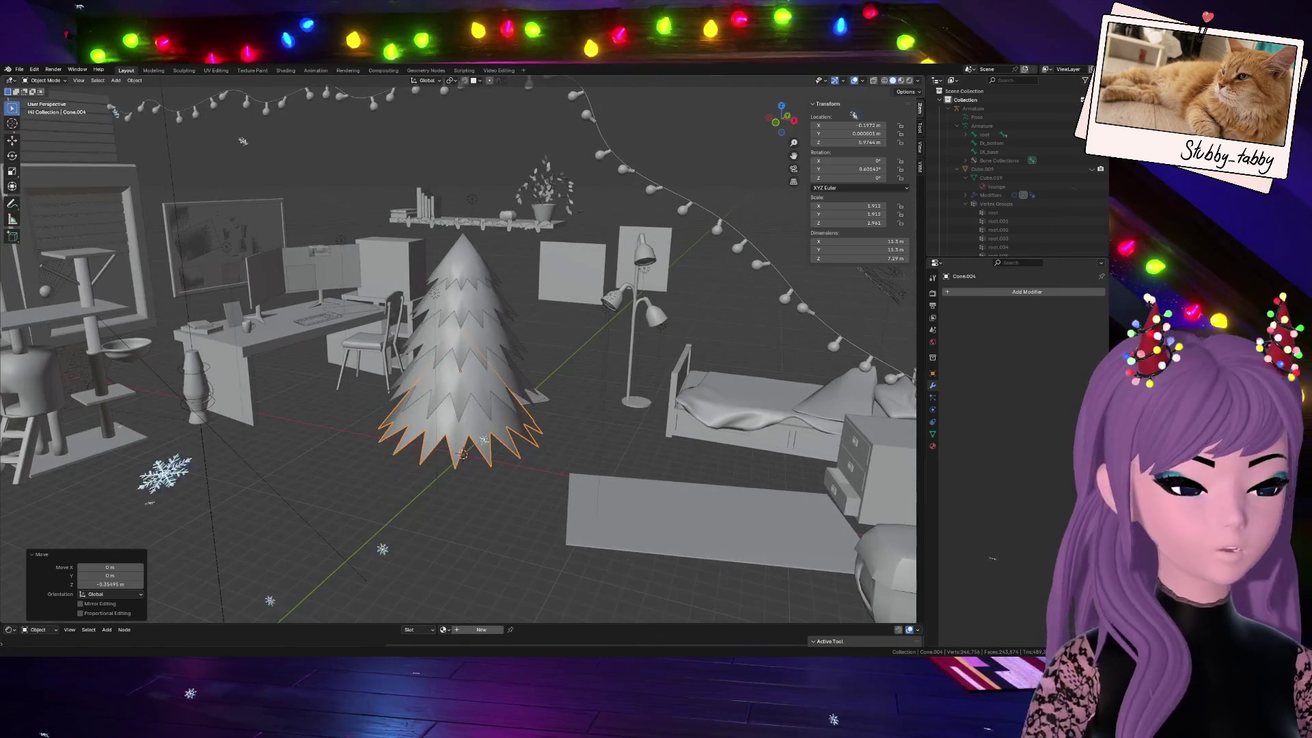
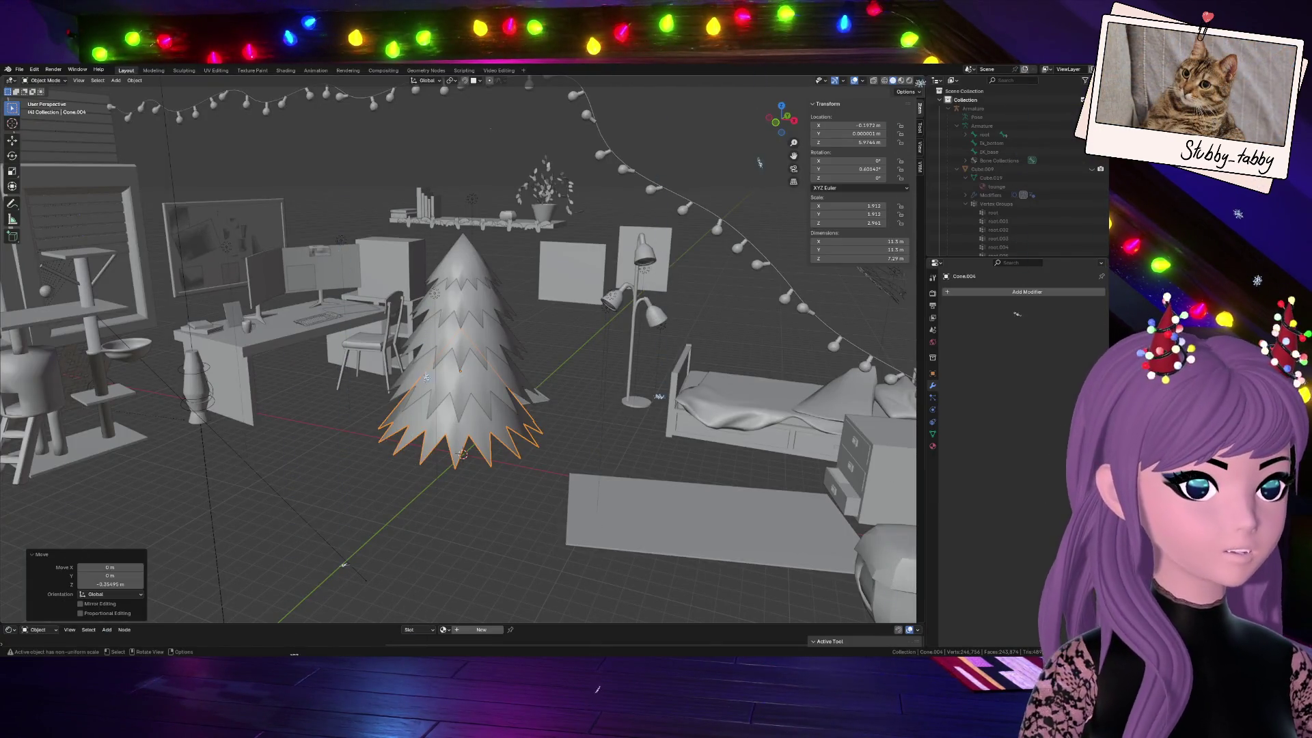
From front view, deselect the cone tree and add a cylinder mesh for the trunk
{"action": "key", "text": "KP_1"}
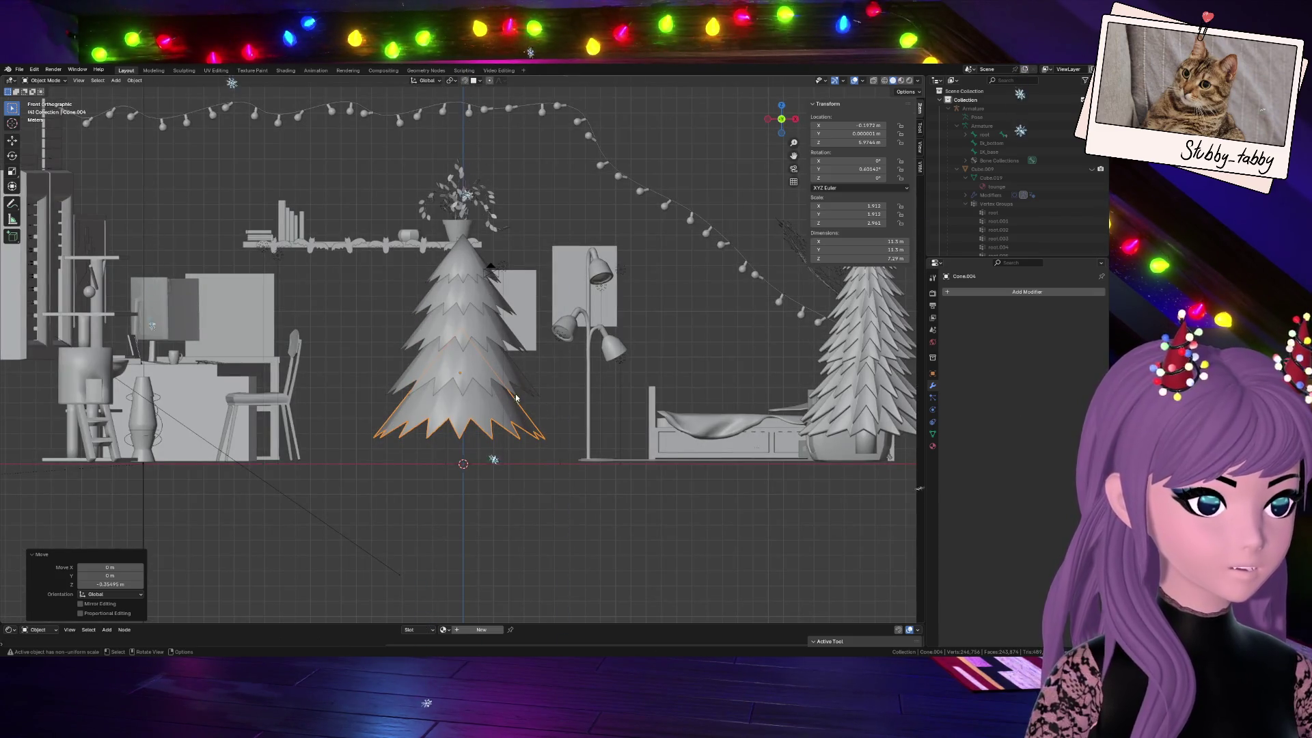
{"action": "left_click", "coordinate": [518, 495]}
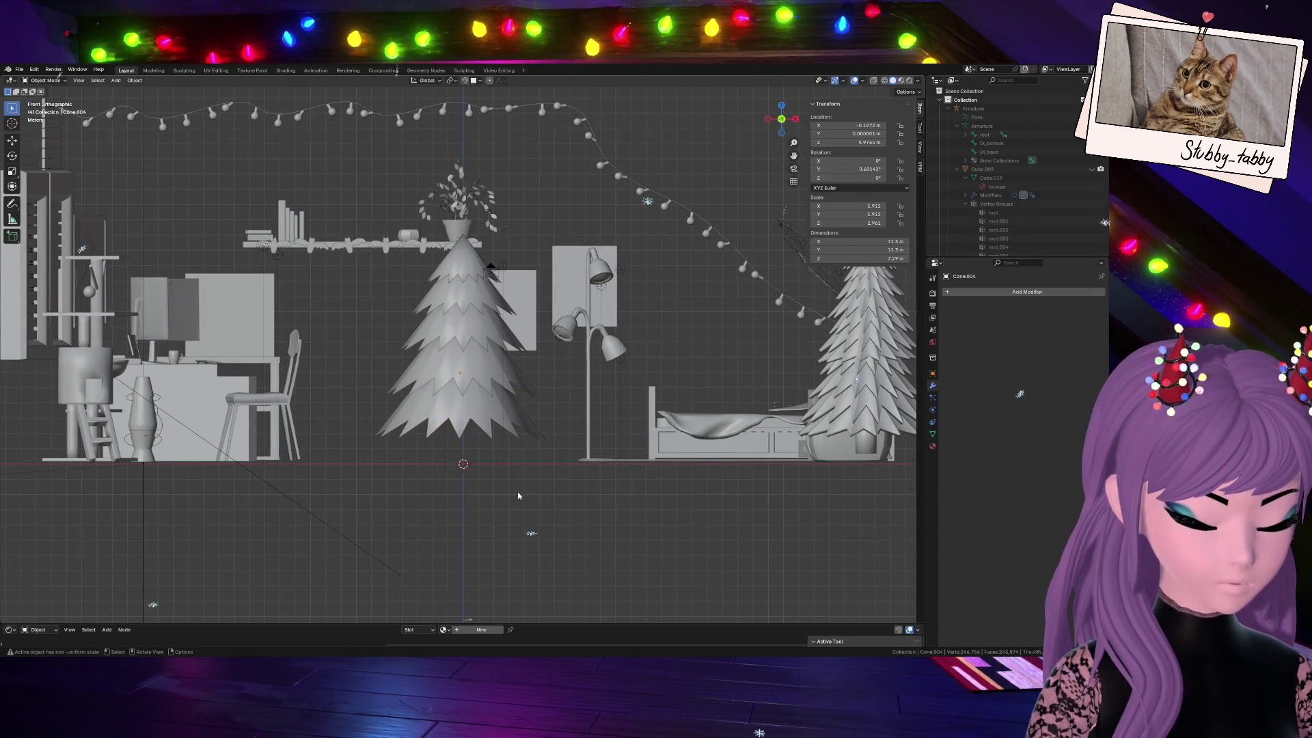
{"action": "key", "text": "shift+a"}
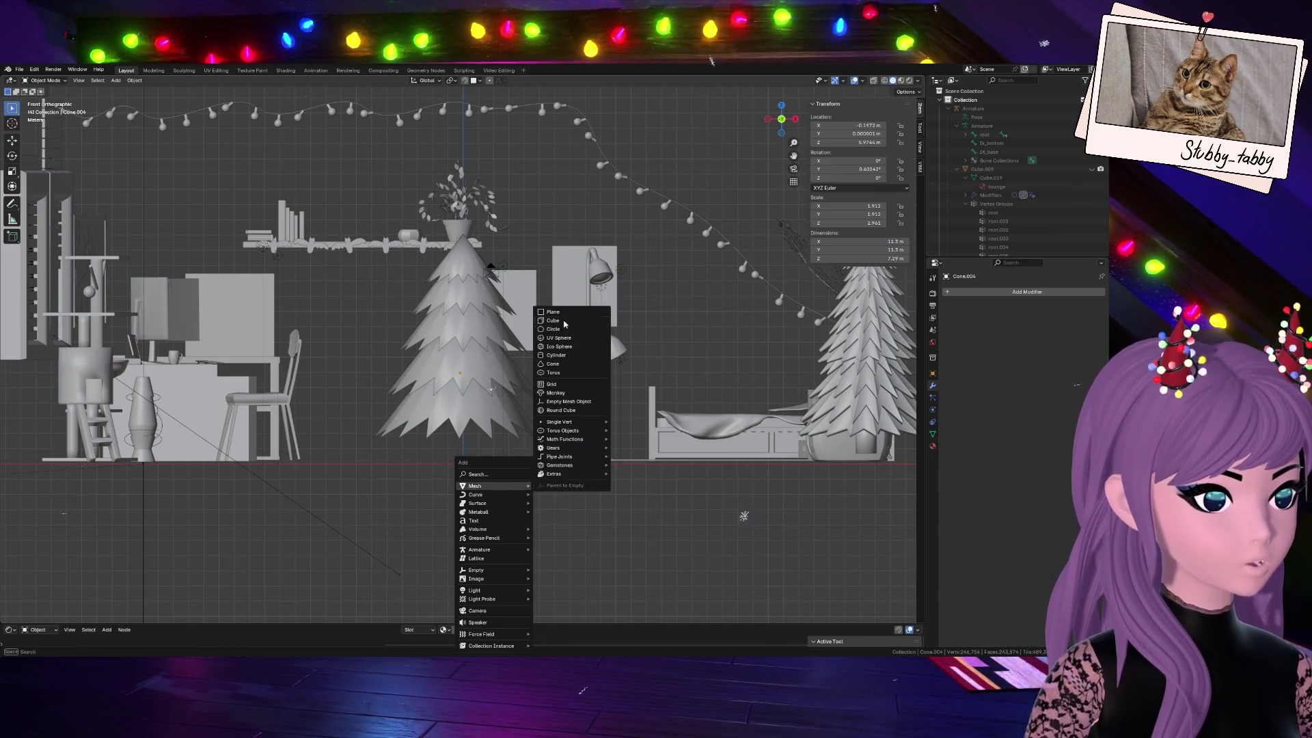
{"action": "left_click", "coordinate": [567, 355]}
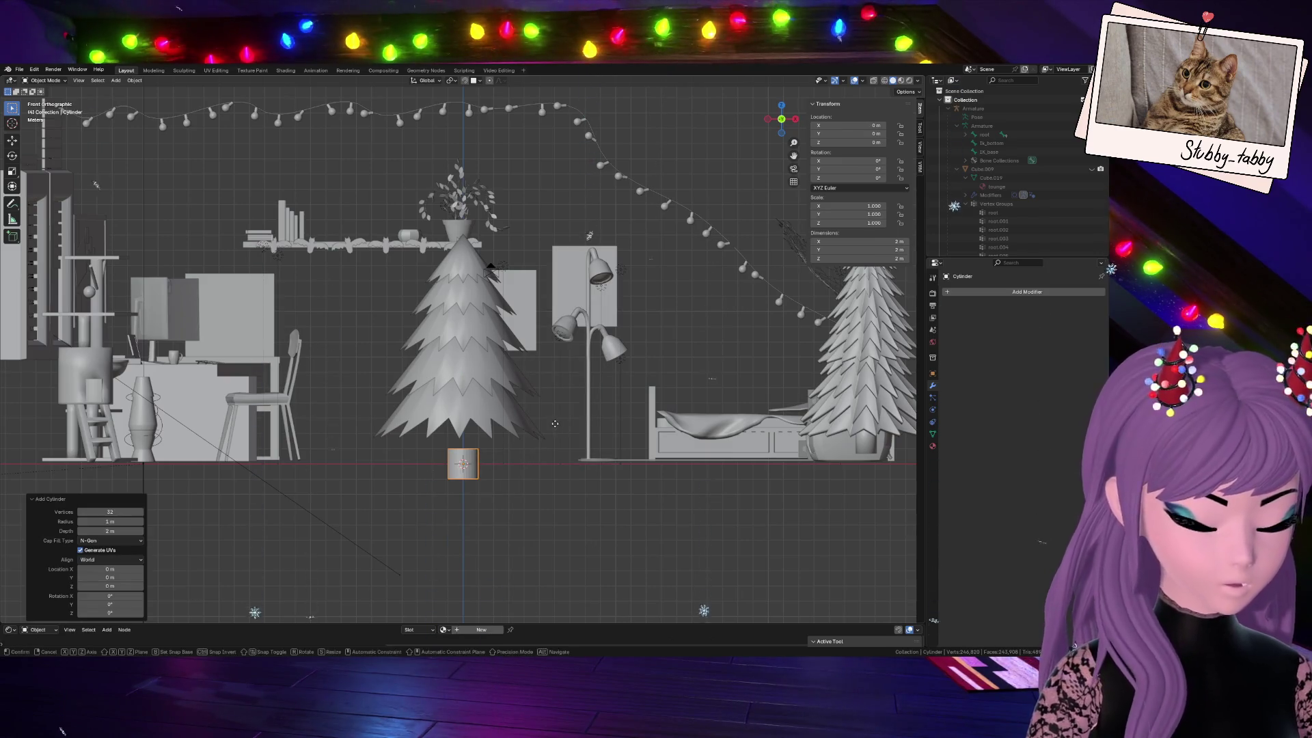
Raise the cylinder and shrink it into a slim trunk positioned under the cone tiers
{"action": "key", "text": "g"}
{"action": "key", "text": "z"}
{"action": "left_click", "coordinate": [535, 412]}
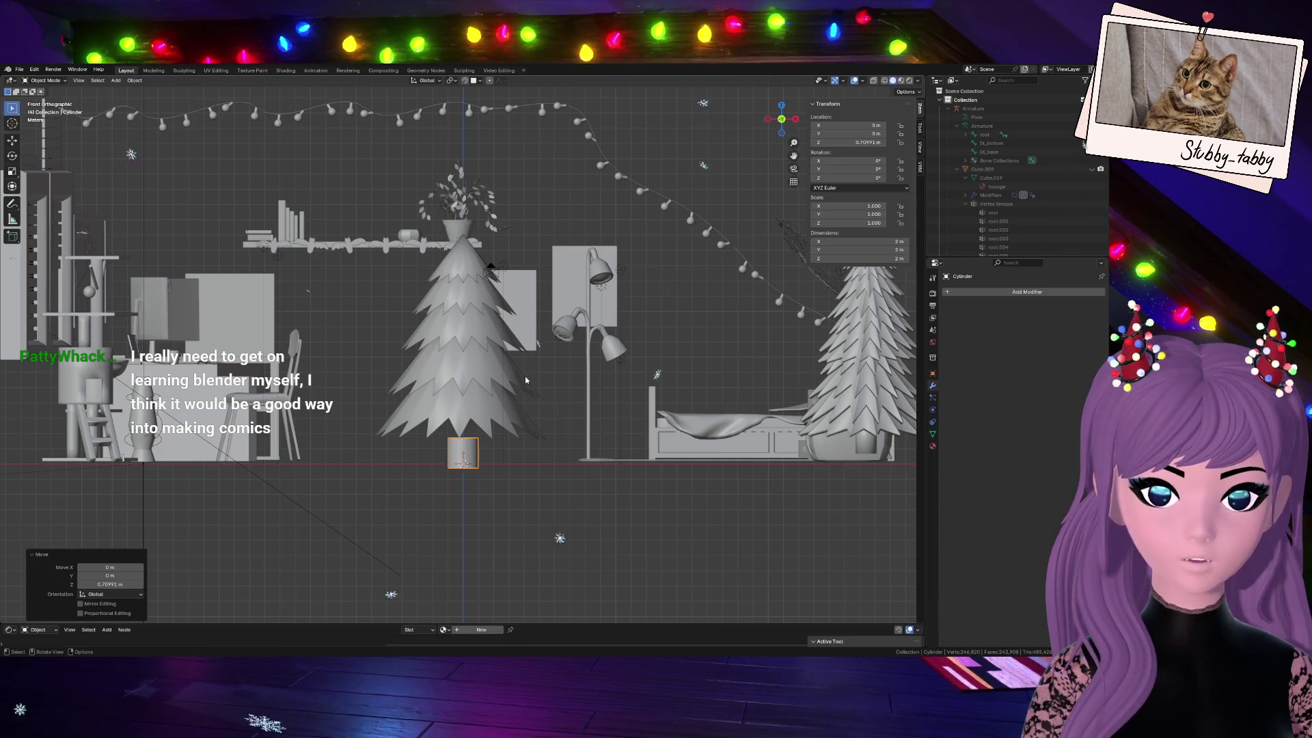
{"action": "key", "text": "s"}
{"action": "key", "text": "z"}
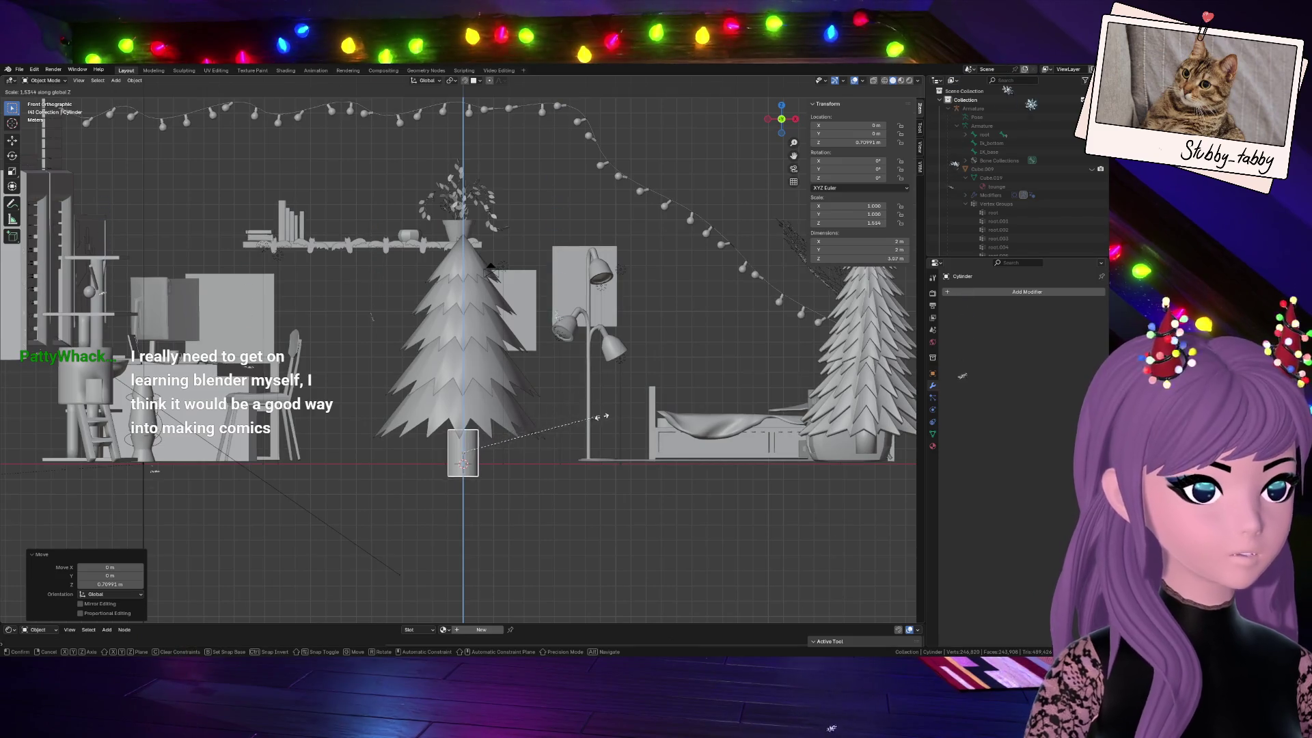
{"action": "key", "text": "shift+z"}
{"action": "left_click", "coordinate": [602, 424]}
{"action": "key", "text": "g"}
{"action": "key", "text": "z"}
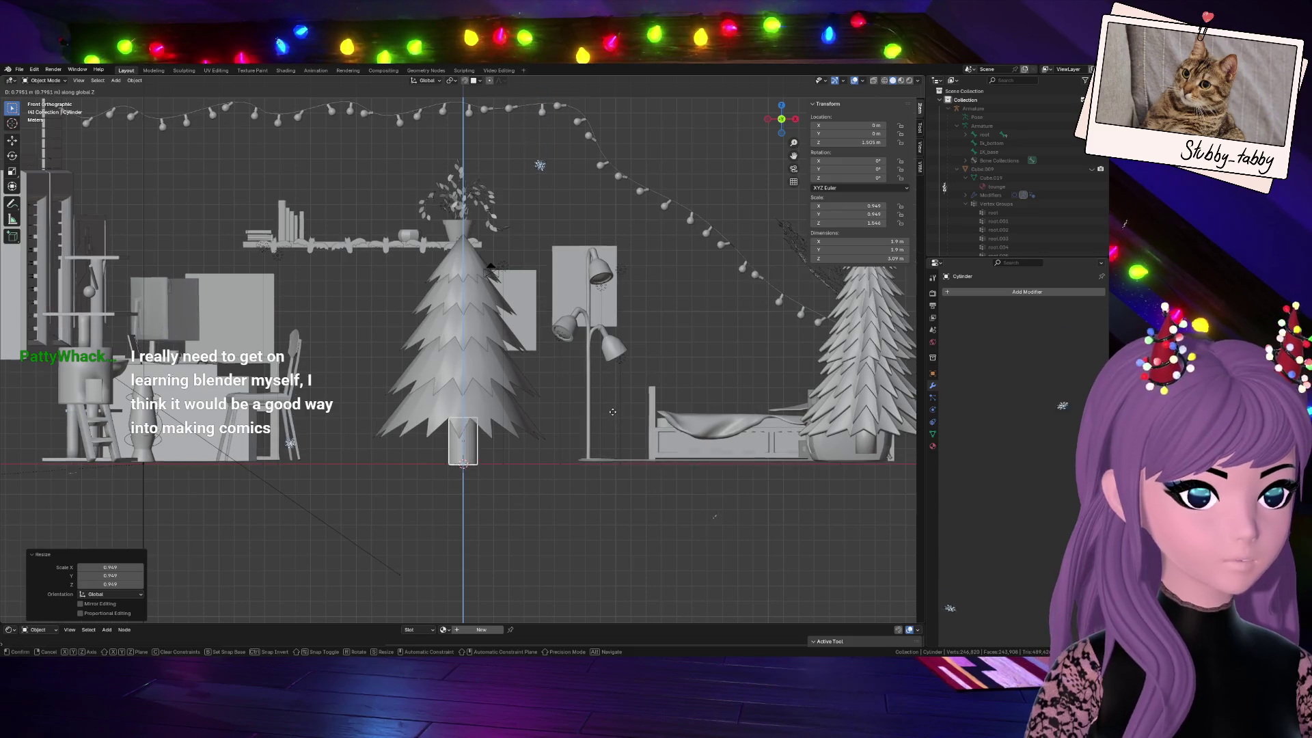
{"action": "left_click", "coordinate": [609, 413]}
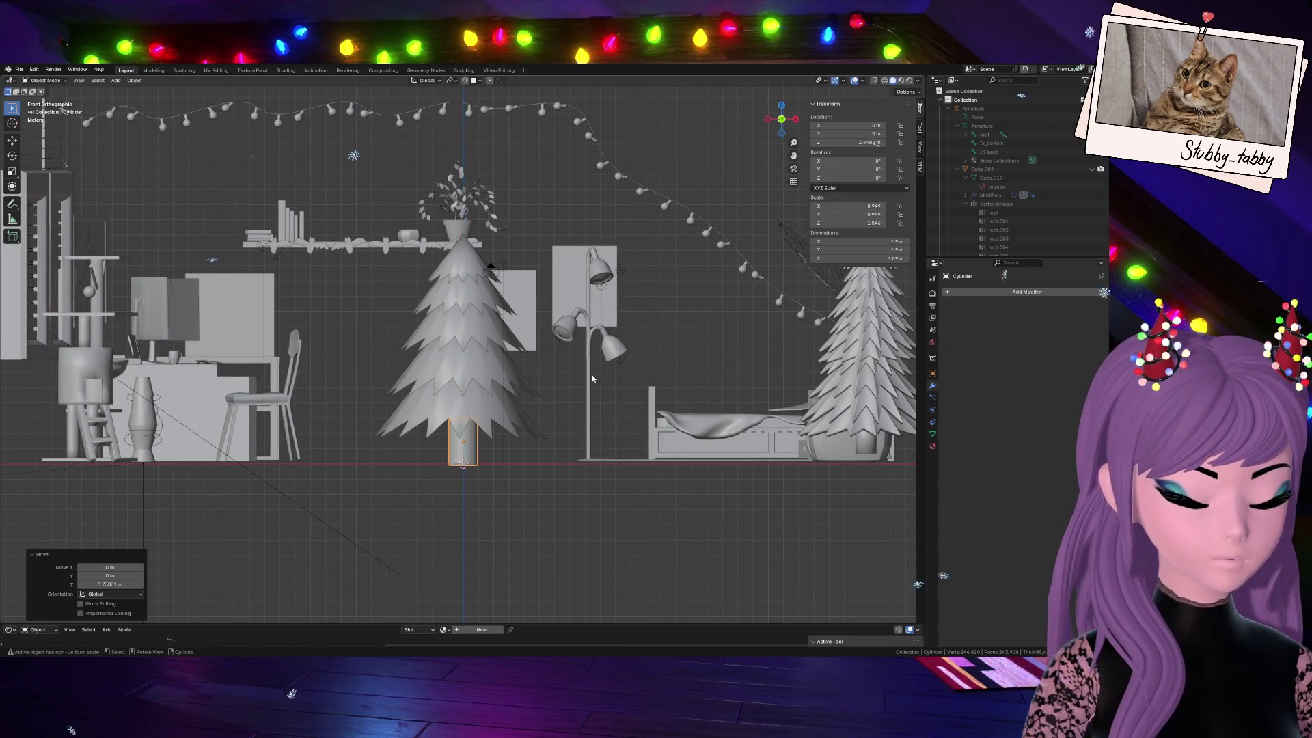
Stretch the trunk taller along Z and lift it slightly into place
{"action": "key", "text": "g"}
{"action": "key", "text": "Escape"}
{"action": "key", "text": "s"}
{"action": "key", "text": "z"}
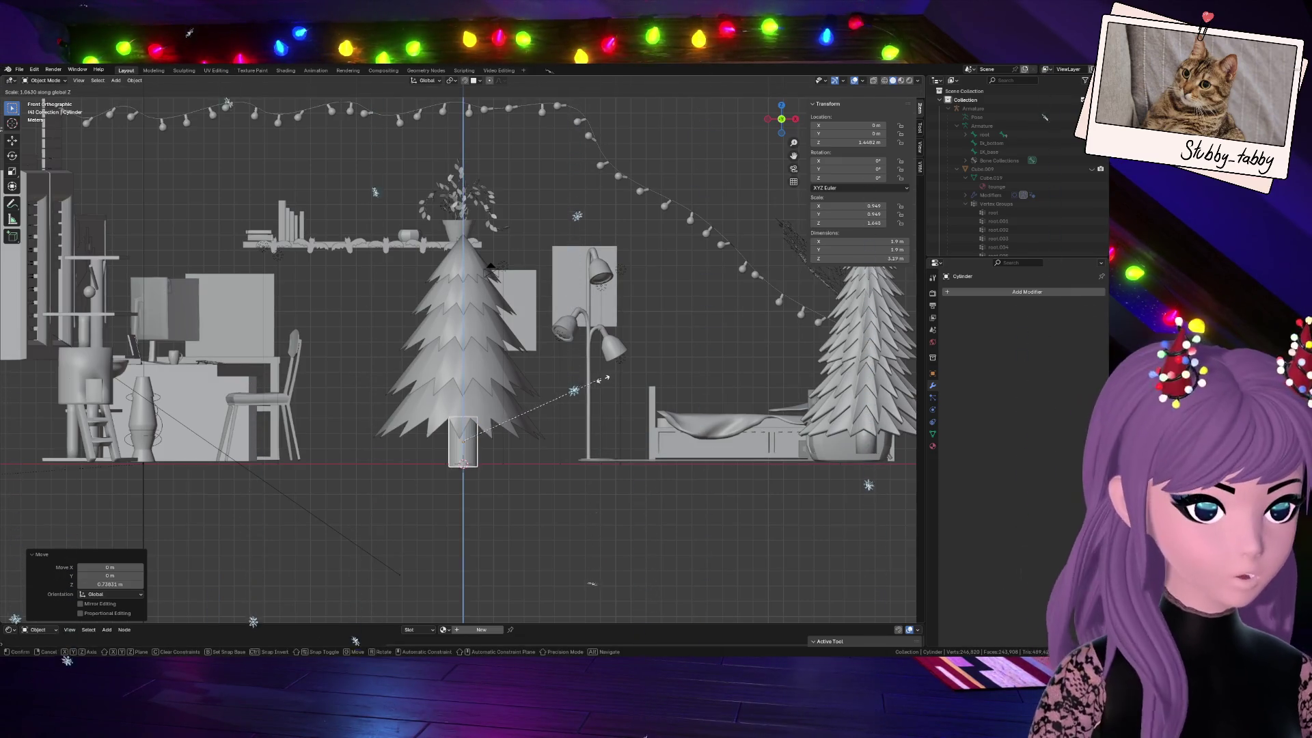
{"action": "left_click", "coordinate": [628, 383]}
{"action": "key", "text": "g"}
{"action": "key", "text": "z"}
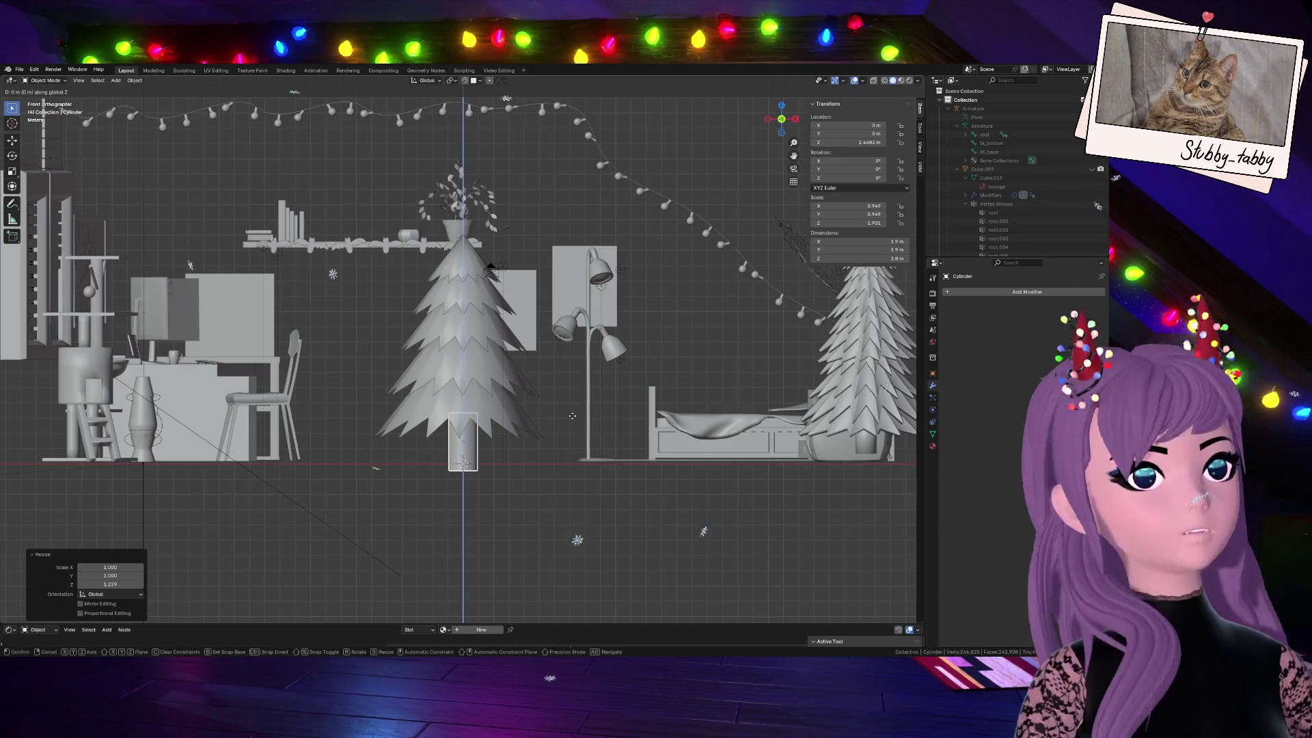
{"action": "left_click", "coordinate": [579, 409]}
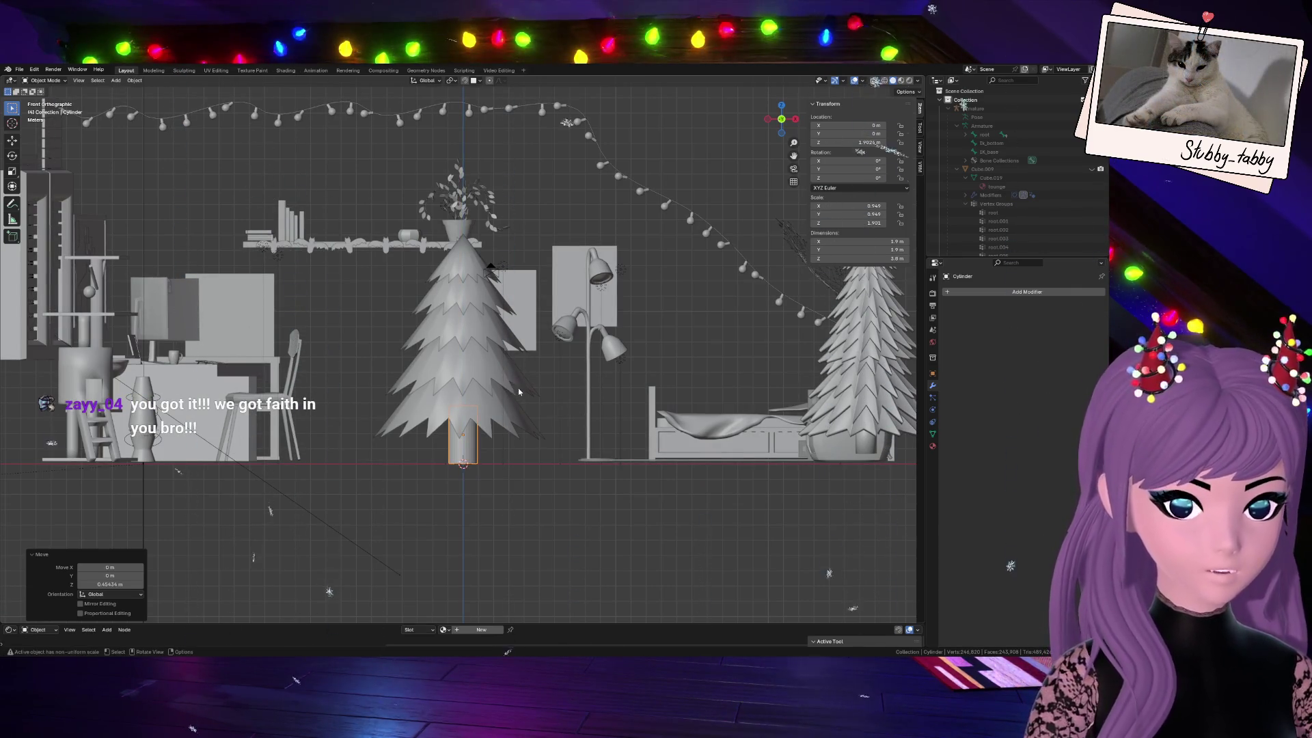
Select all five cone tiers, lower them onto the trunk, then add the trunk to the selection
{"action": "left_click", "coordinate": [518, 415]}
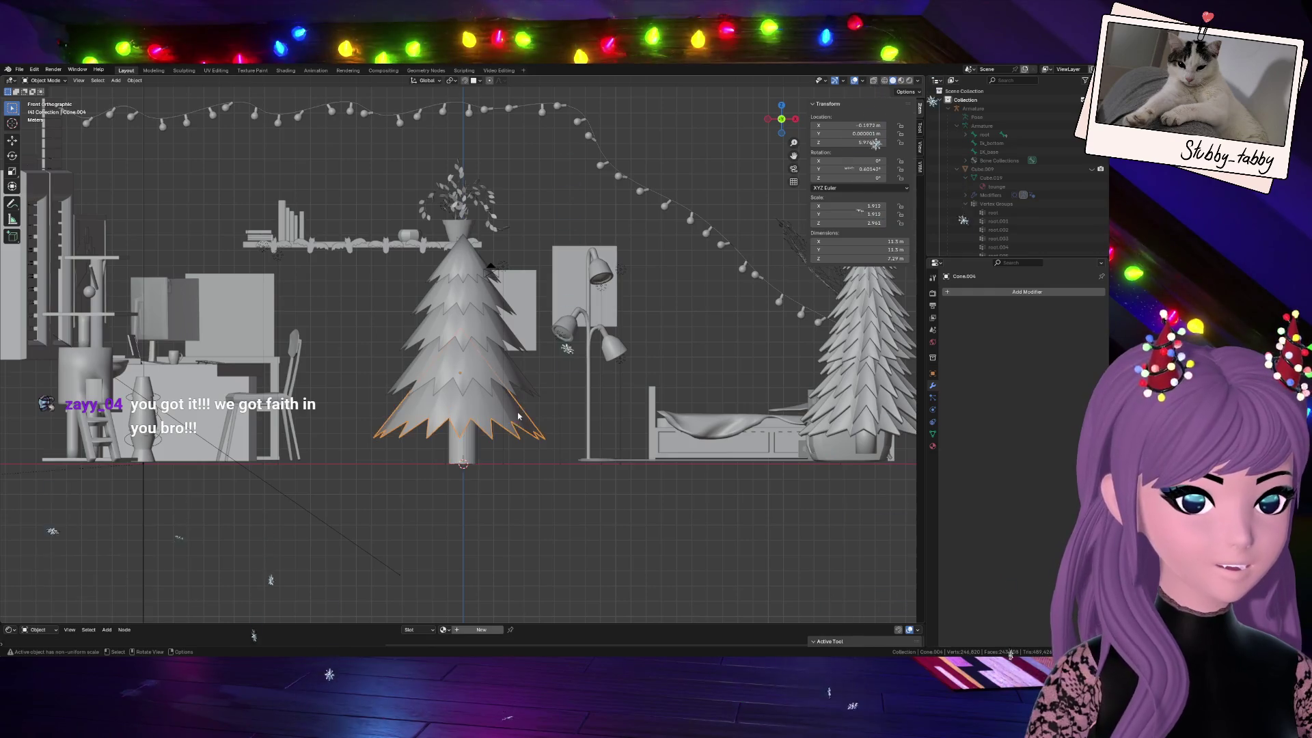
{"action": "left_click", "coordinate": [513, 377], "text": "shift"}
{"action": "left_click", "coordinate": [503, 348], "text": "shift"}
{"action": "left_click", "coordinate": [492, 308], "text": "shift"}
{"action": "left_click", "coordinate": [472, 269], "text": "shift"}
{"action": "key", "text": "g"}
{"action": "left_click", "coordinate": [576, 390]}
{"action": "scroll", "coordinate": [581, 402], "scroll_direction": "down", "scroll_amount": 4}
{"action": "scroll", "coordinate": [577, 420], "scroll_direction": "up", "scroll_amount": 4}
{"action": "left_click", "coordinate": [475, 456], "text": "shift"}
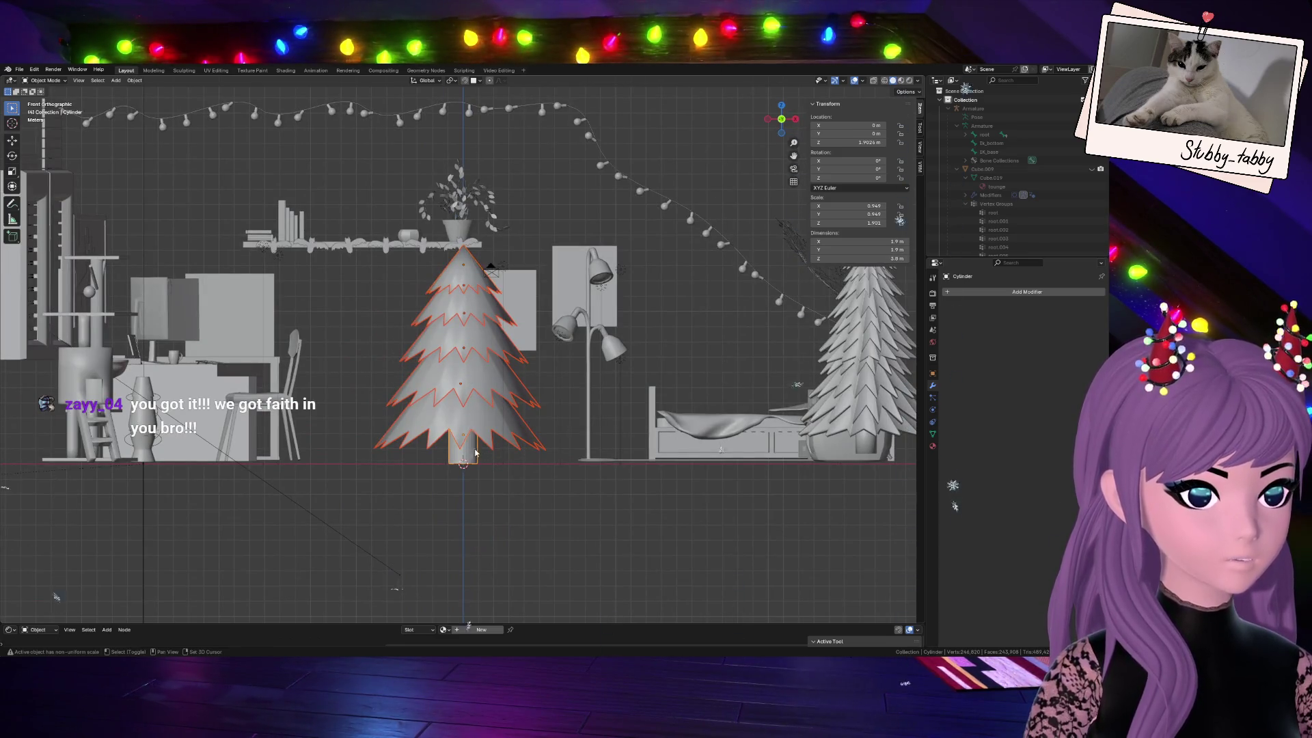
Shade the tree and trunk smooth and move them further right
{"action": "right_click", "coordinate": [466, 408]}
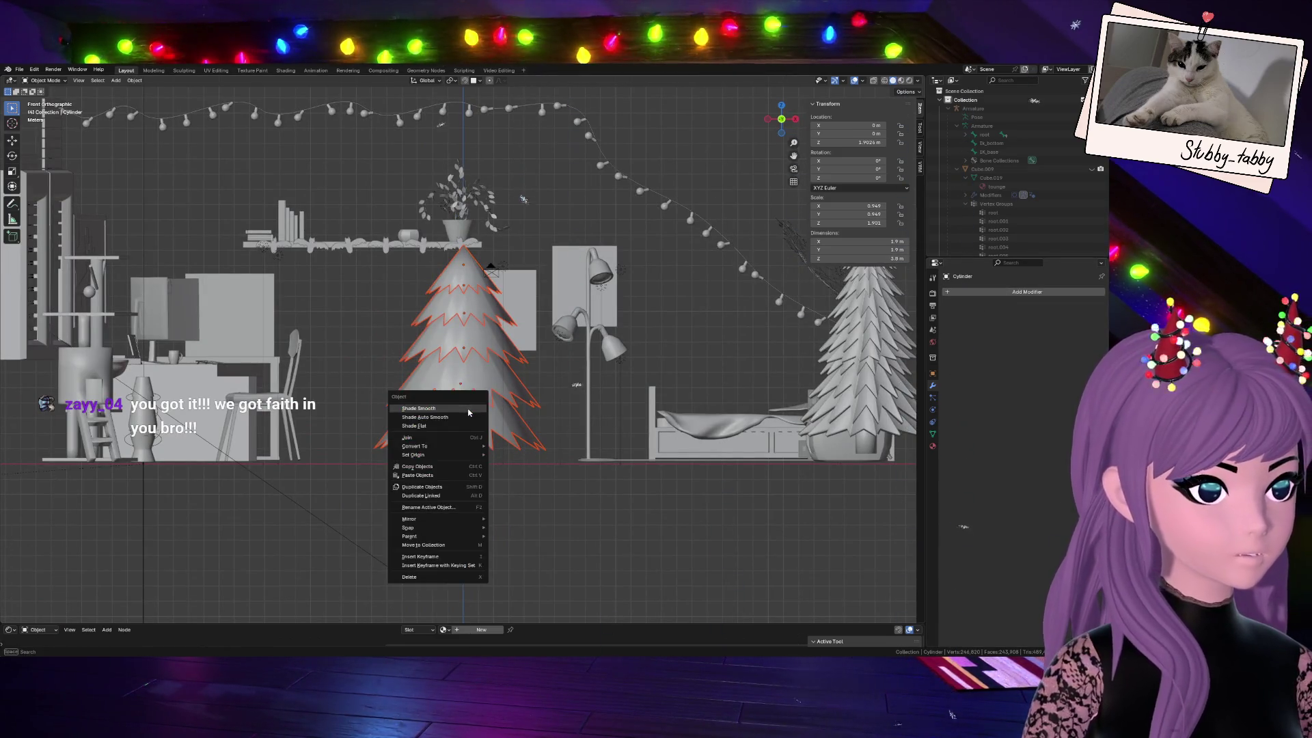
{"action": "left_click", "coordinate": [472, 413]}
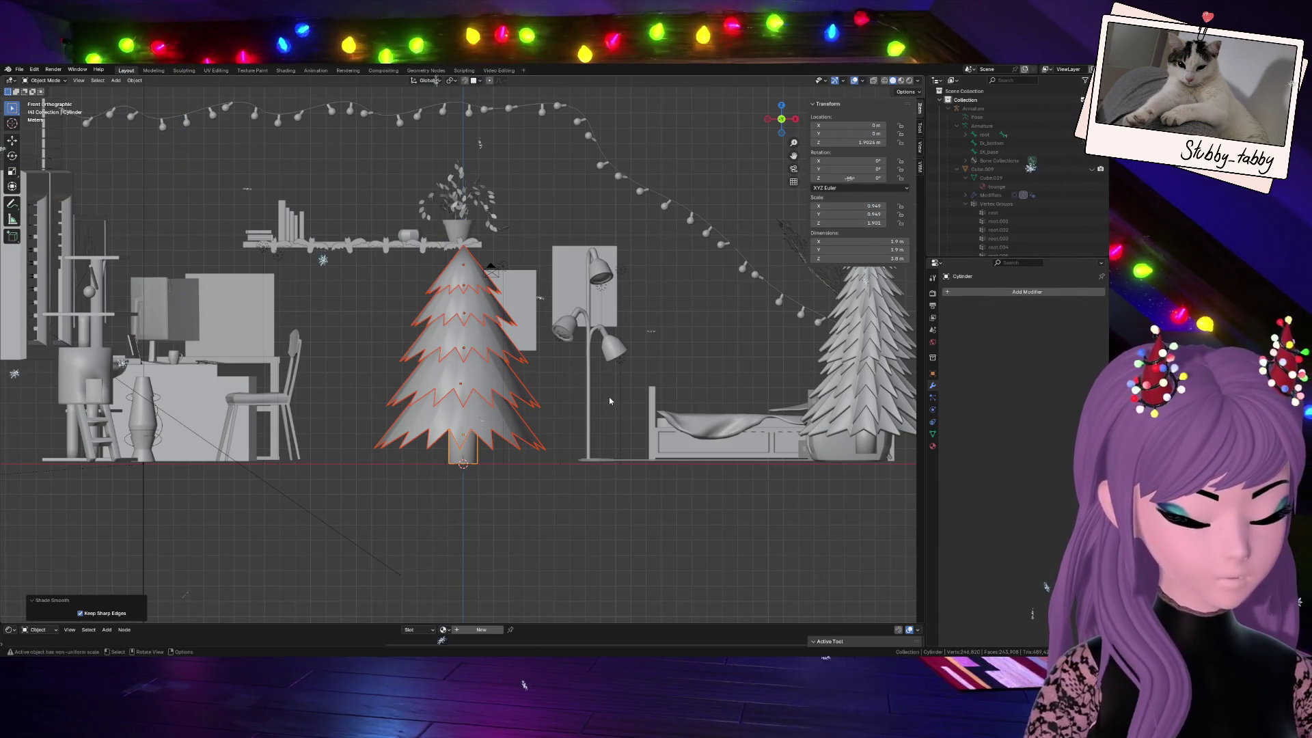
{"action": "key", "text": "g"}
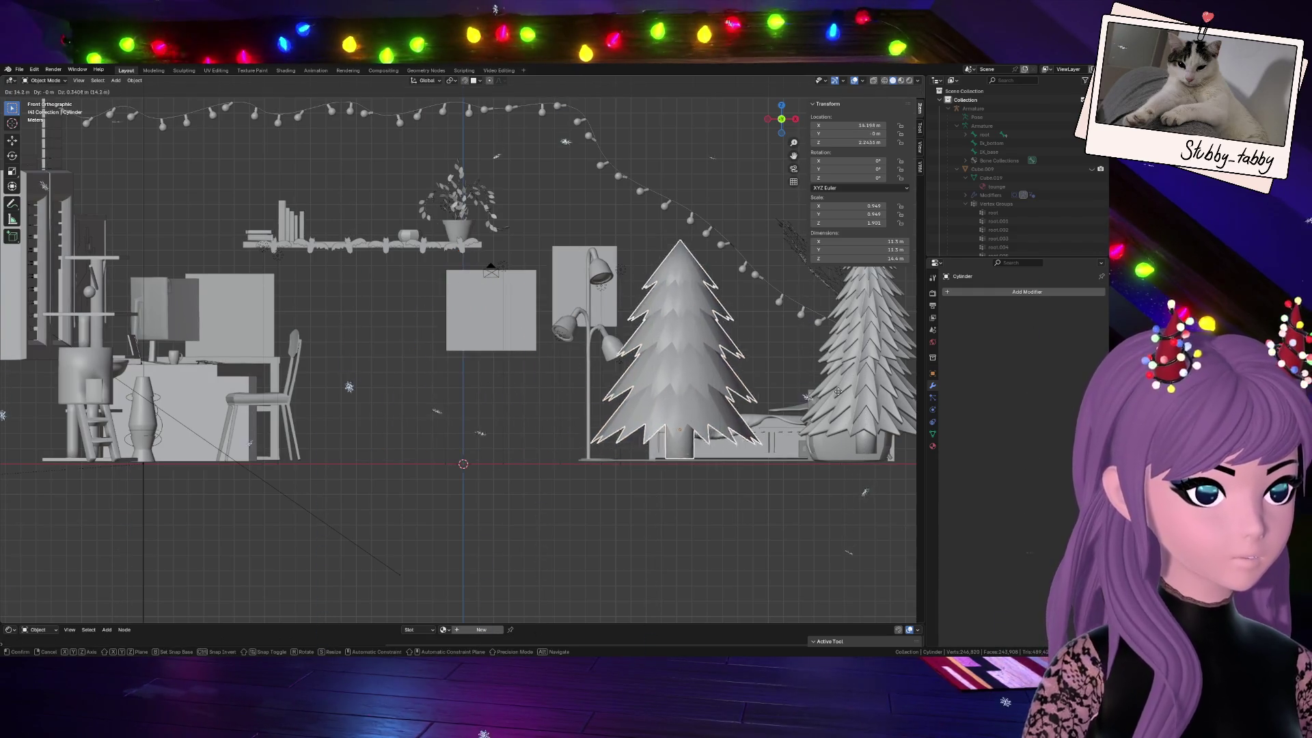
{"action": "left_click", "coordinate": [831, 412]}
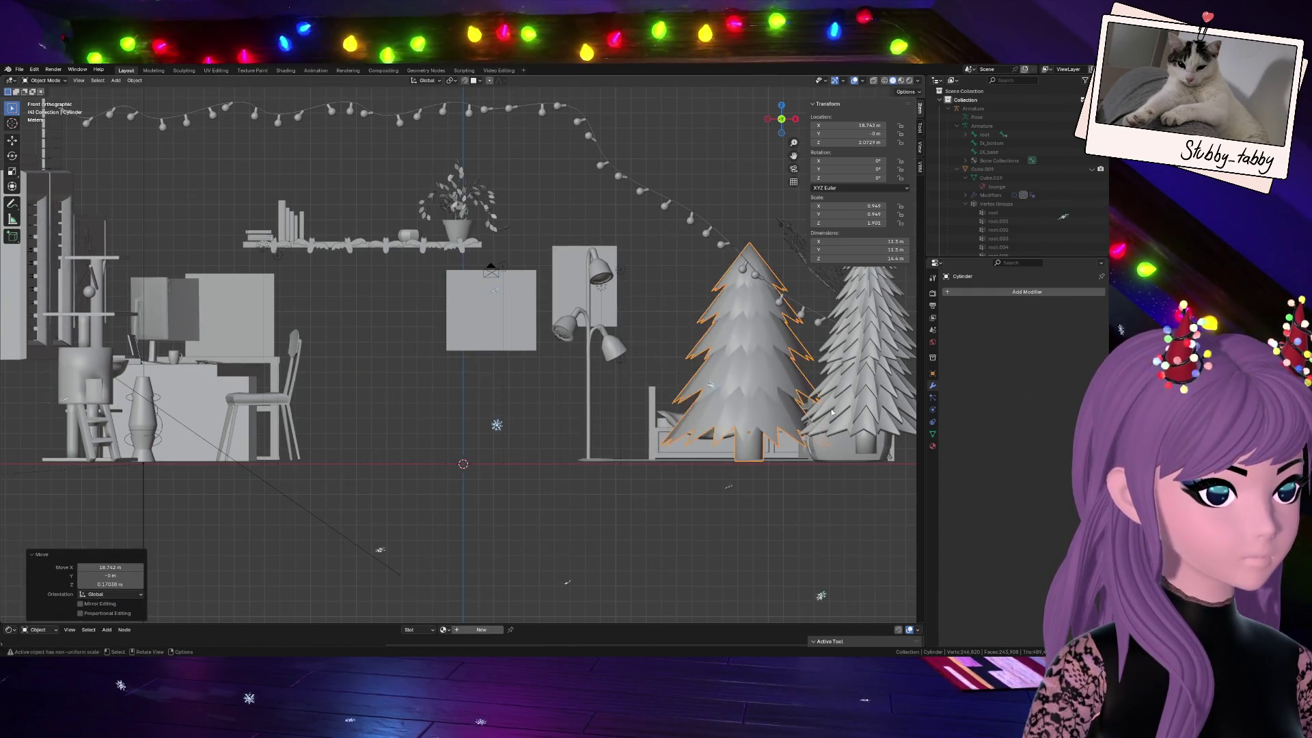
{"action": "scroll", "coordinate": [379, 536], "scroll_direction": "down", "scroll_amount": 3}
In perspective view, place the tree beside the other pine near the bed
{"action": "mouse_move", "coordinate": [781, 118]}
{"action": "left_mouse_down"}
{"action": "mouse_move", "coordinate": [748, 143]}
{"action": "mouse_move", "coordinate": [759, 134]}
{"action": "left_mouse_up"}
{"action": "key", "text": "g"}
{"action": "left_click", "coordinate": [890, 381]}
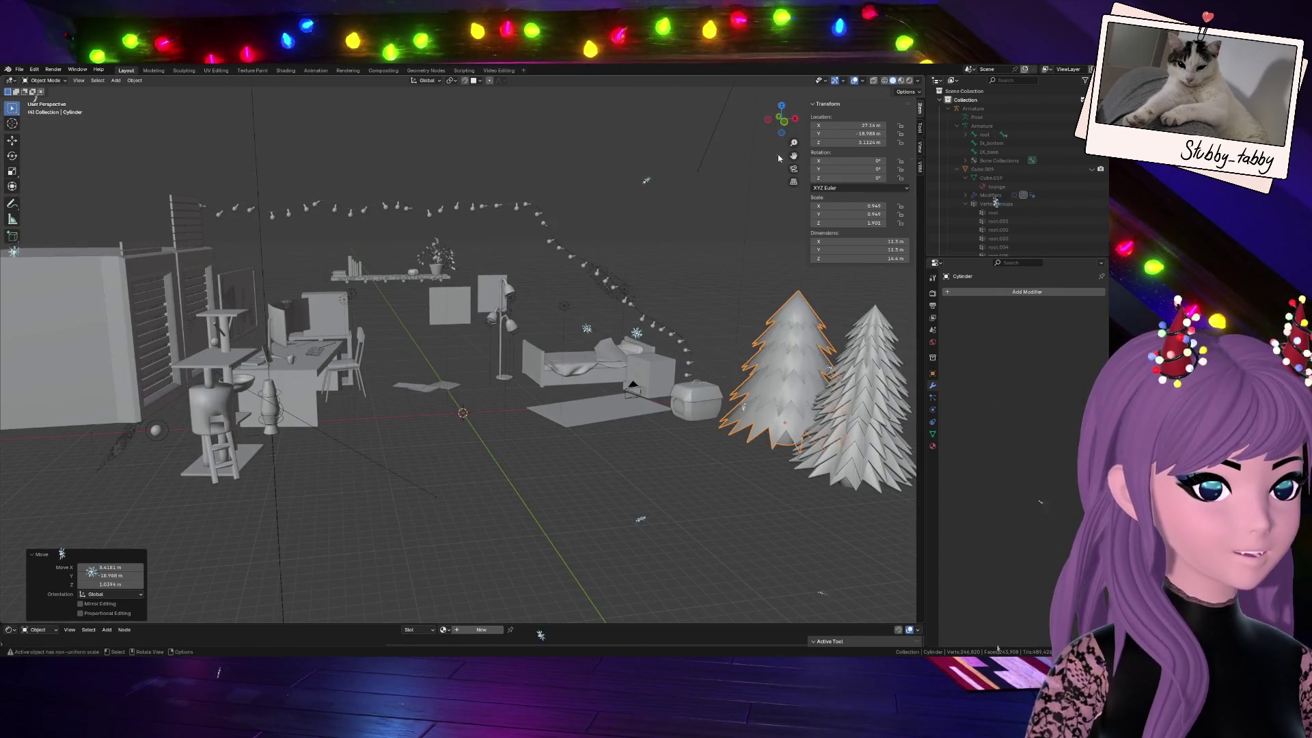
{"action": "mouse_move", "coordinate": [787, 161]}
{"action": "middle_mouse_down"}
{"action": "mouse_move", "coordinate": [782, 342]}
{"action": "mouse_move", "coordinate": [766, 351]}
{"action": "middle_mouse_up"}
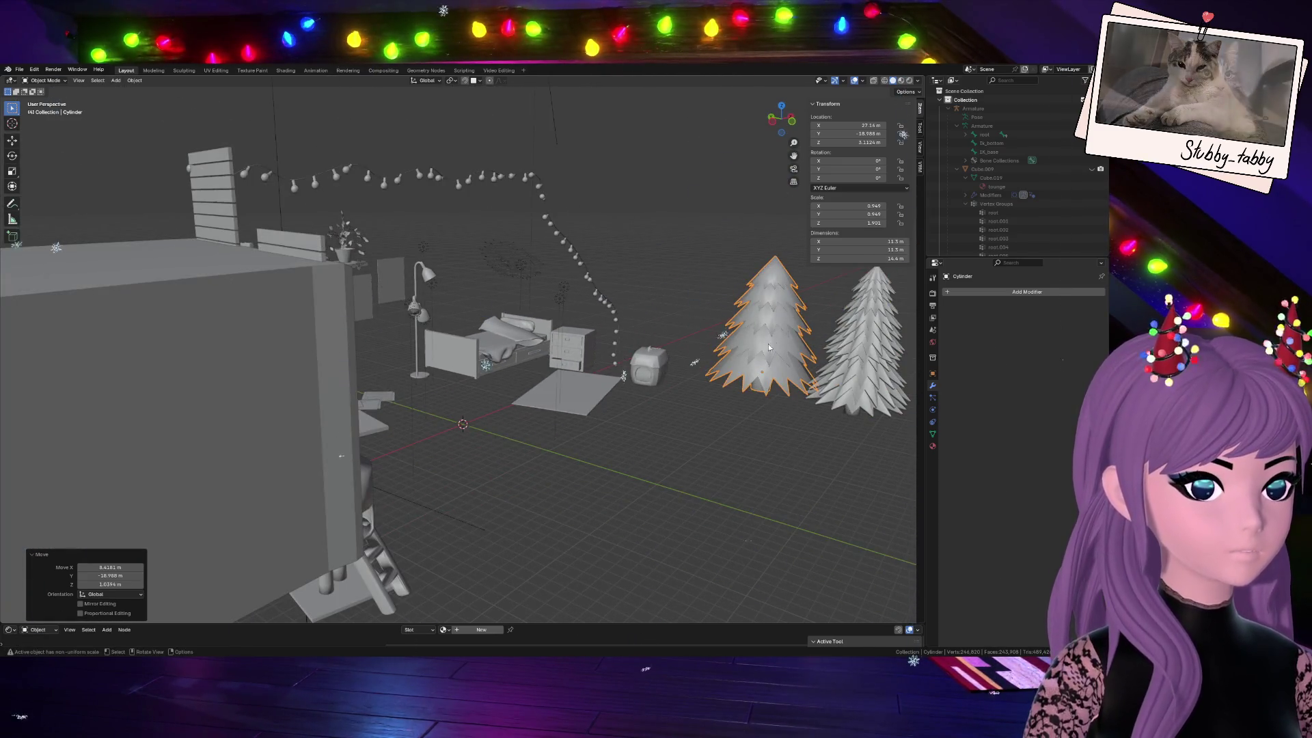
Orbit toward the desk and bed and bring up the Add menu for a new mesh
{"action": "left_click_drag", "start_coordinate": [781, 119], "coordinate": [759, 133]}
{"action": "middle_click_drag", "start_coordinate": [483, 431], "coordinate": [463, 448]}
{"action": "scroll", "coordinate": [462, 448], "scroll_direction": "up", "scroll_amount": 2}
{"action": "key", "text": "shift+a"}
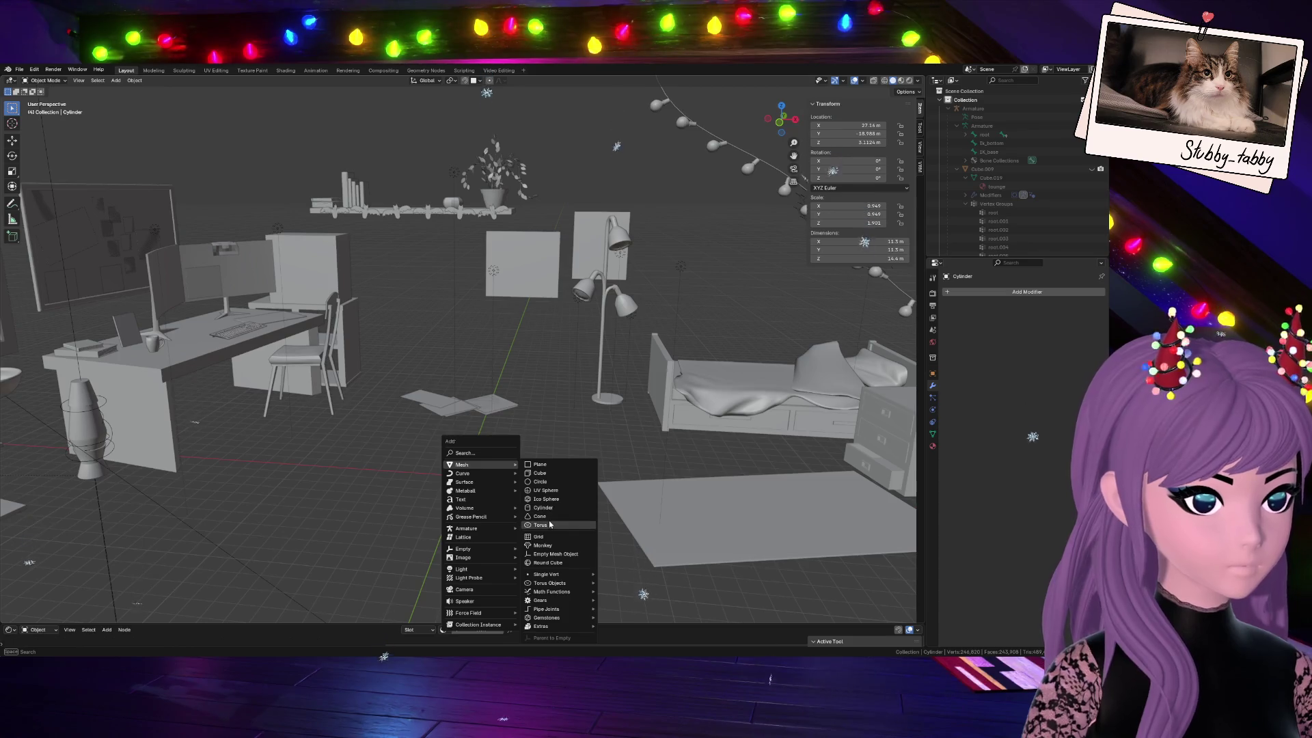
Add a circle mesh, then frame and orbit around the two finished trees to compare them
{"action": "left_click", "coordinate": [559, 481]}
{"action": "scroll", "coordinate": [532, 512], "scroll_direction": "up", "scroll_amount": 3}
{"action": "scroll", "coordinate": [532, 512], "scroll_direction": "up", "scroll_amount": 2}
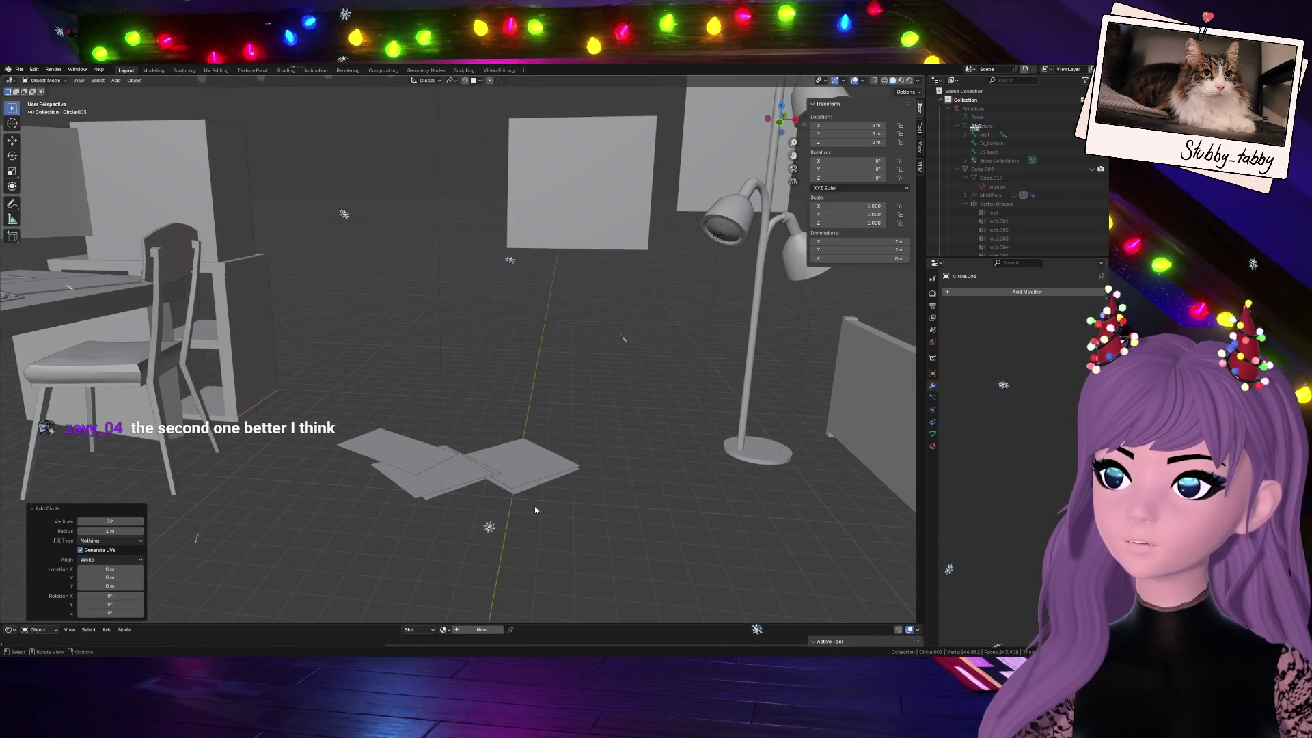
{"action": "scroll", "coordinate": [534, 510], "scroll_direction": "down", "scroll_amount": 2}
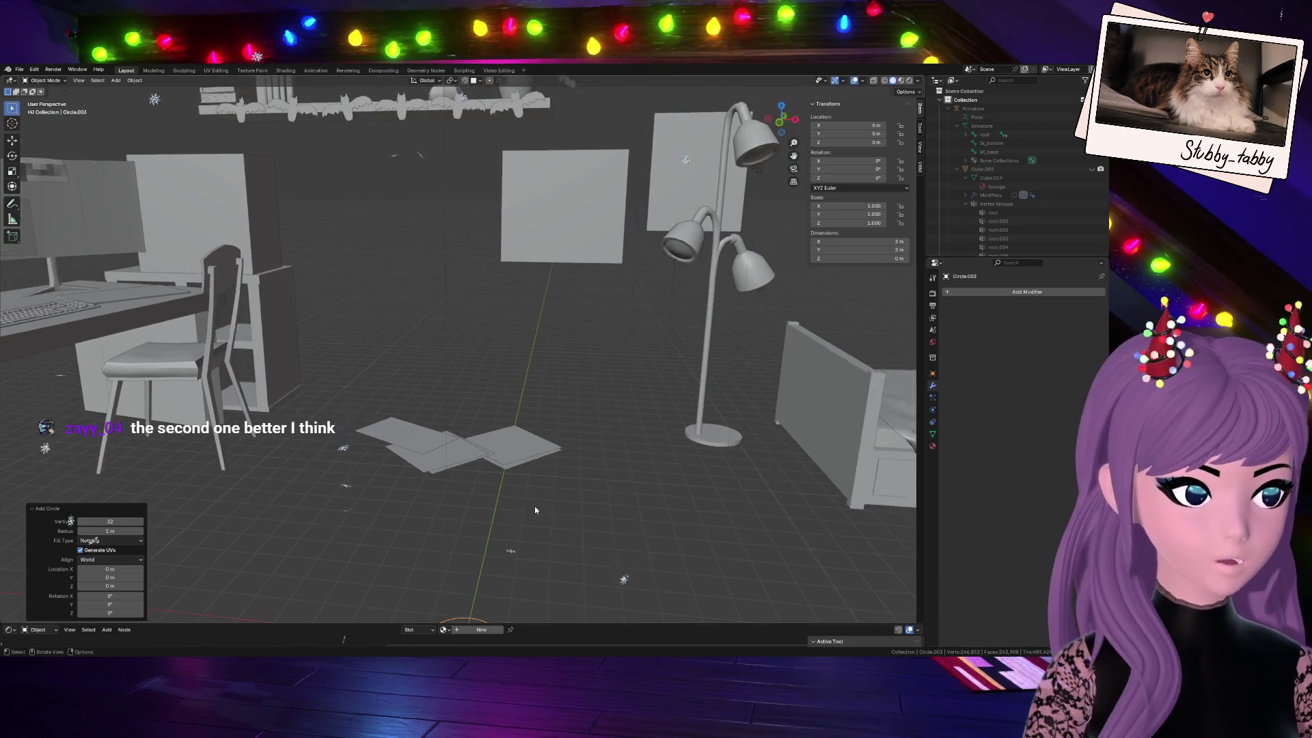
{"action": "scroll", "coordinate": [535, 510], "scroll_direction": "down", "scroll_amount": 2}
{"action": "scroll", "coordinate": [534, 509], "scroll_direction": "down", "scroll_amount": 2}
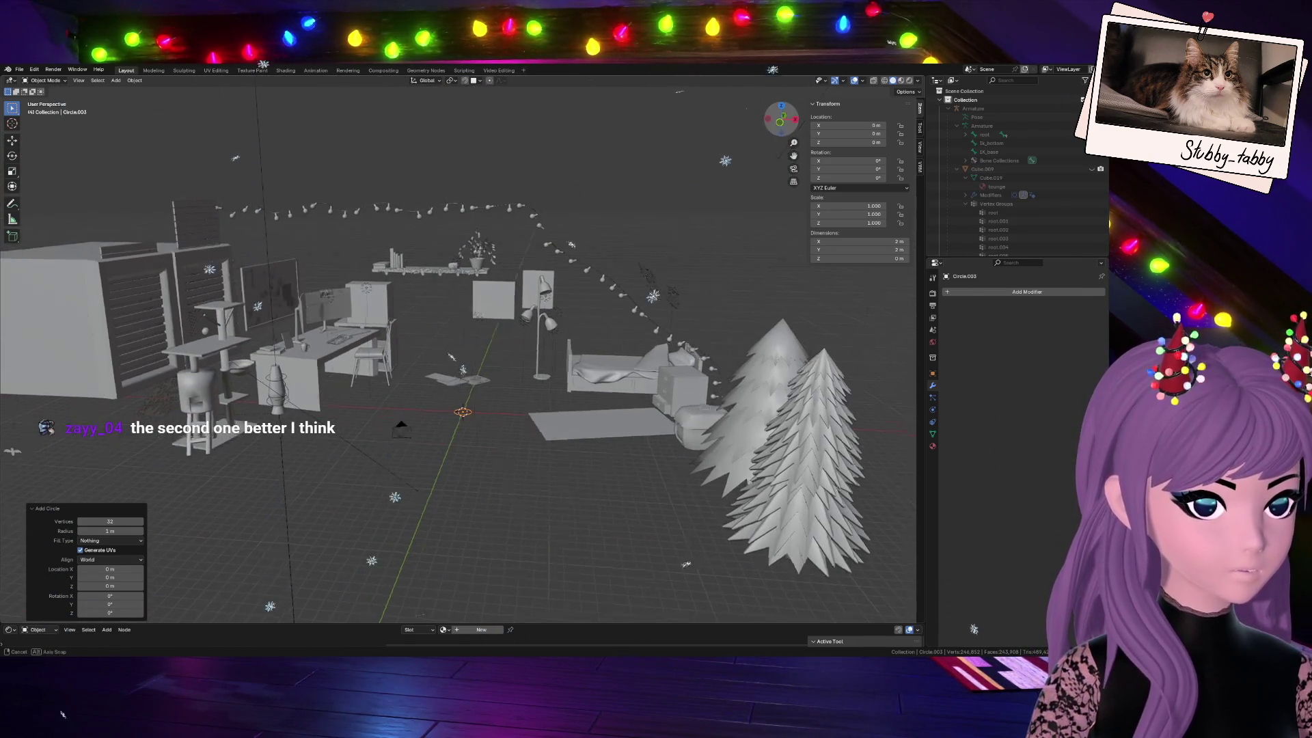
{"action": "left_click_drag", "start_coordinate": [782, 119], "coordinate": [788, 174]}
{"action": "left_click", "coordinate": [864, 364]}
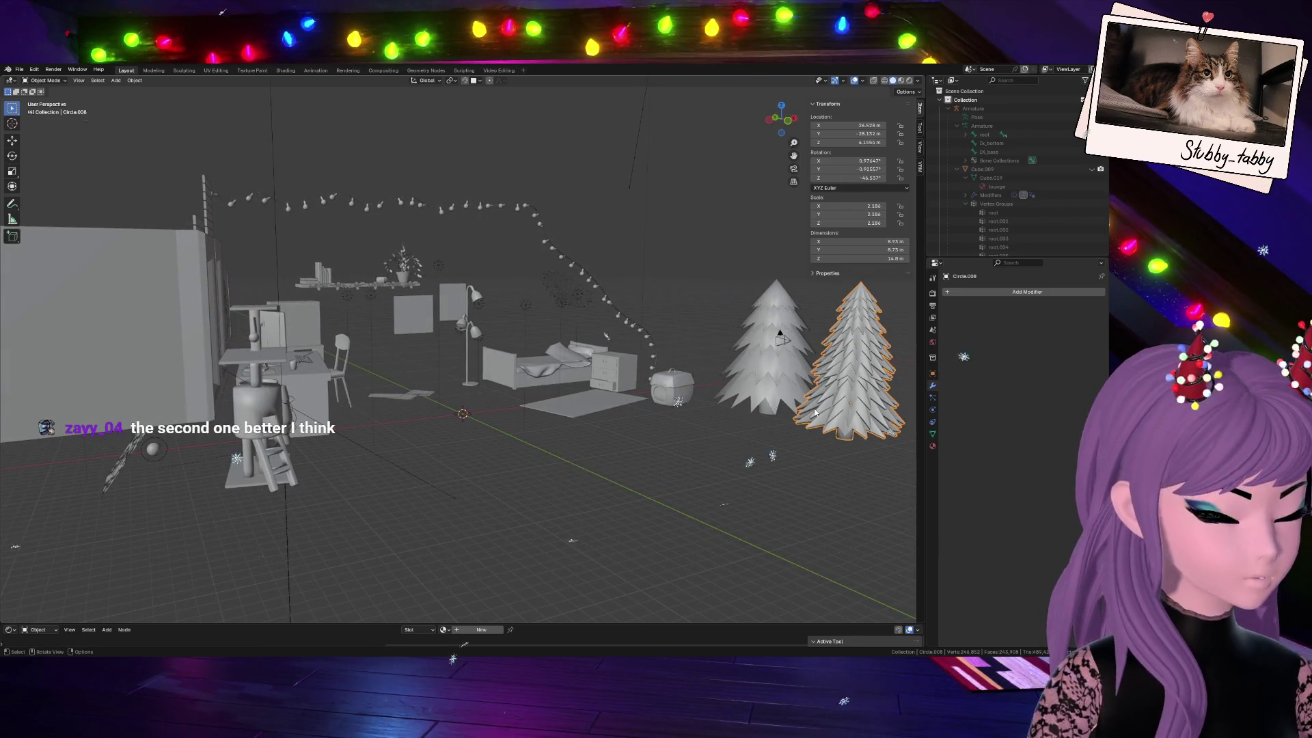
{"action": "key", "text": "KP_Decimal"}
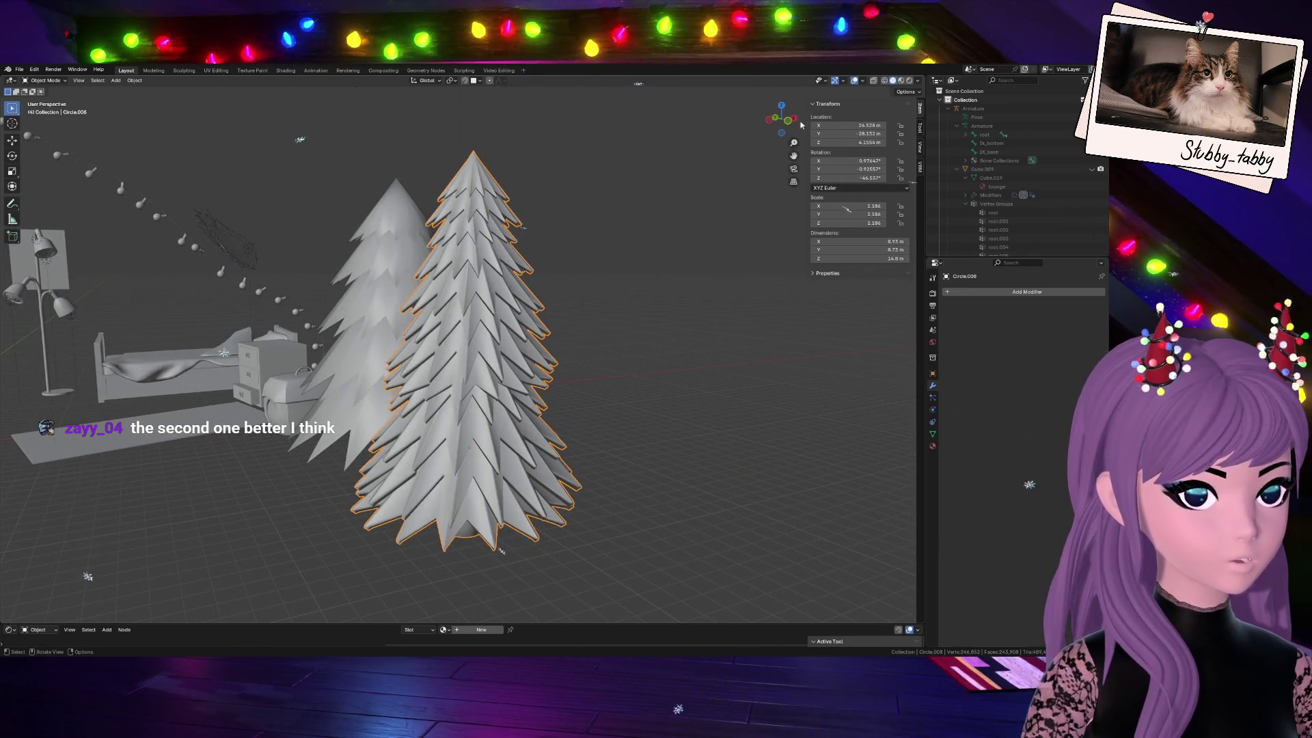
{"action": "left_click_drag", "start_coordinate": [802, 124], "coordinate": [765, 152]}
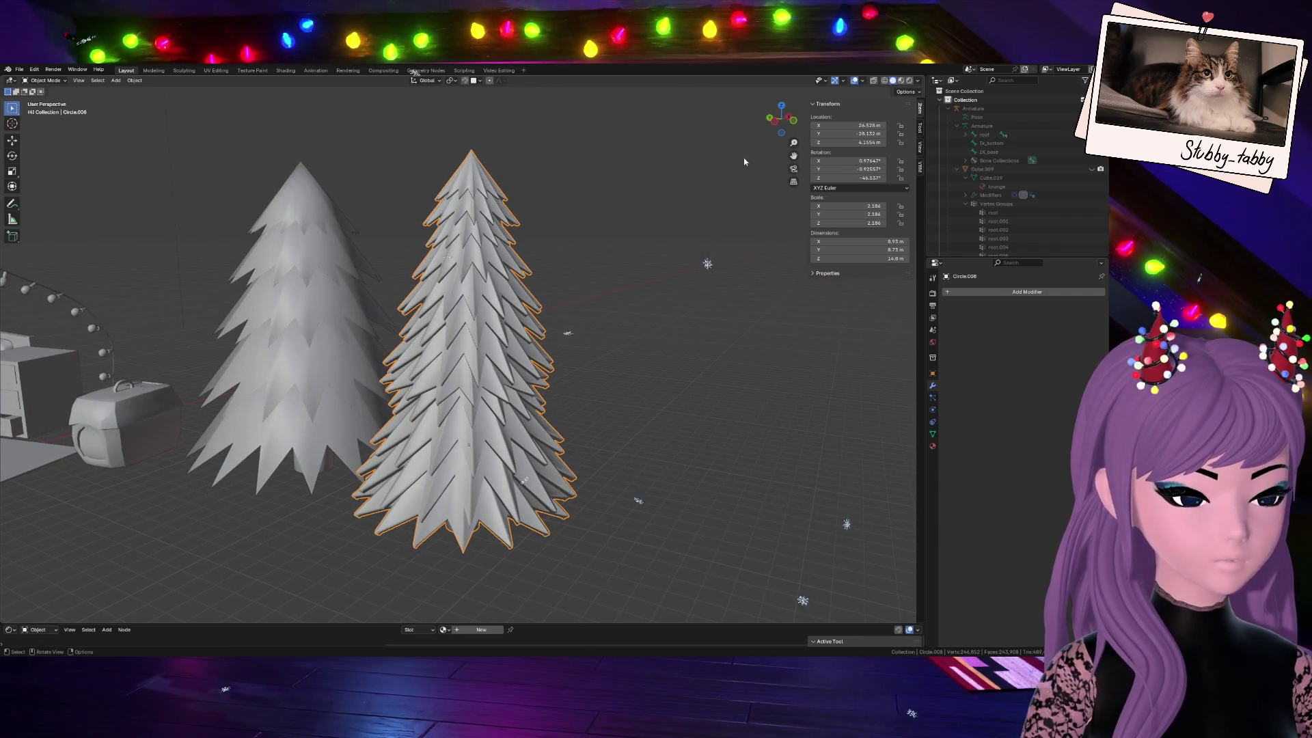
{"action": "left_click", "coordinate": [657, 226]}
{"action": "left_click", "coordinate": [493, 267]}
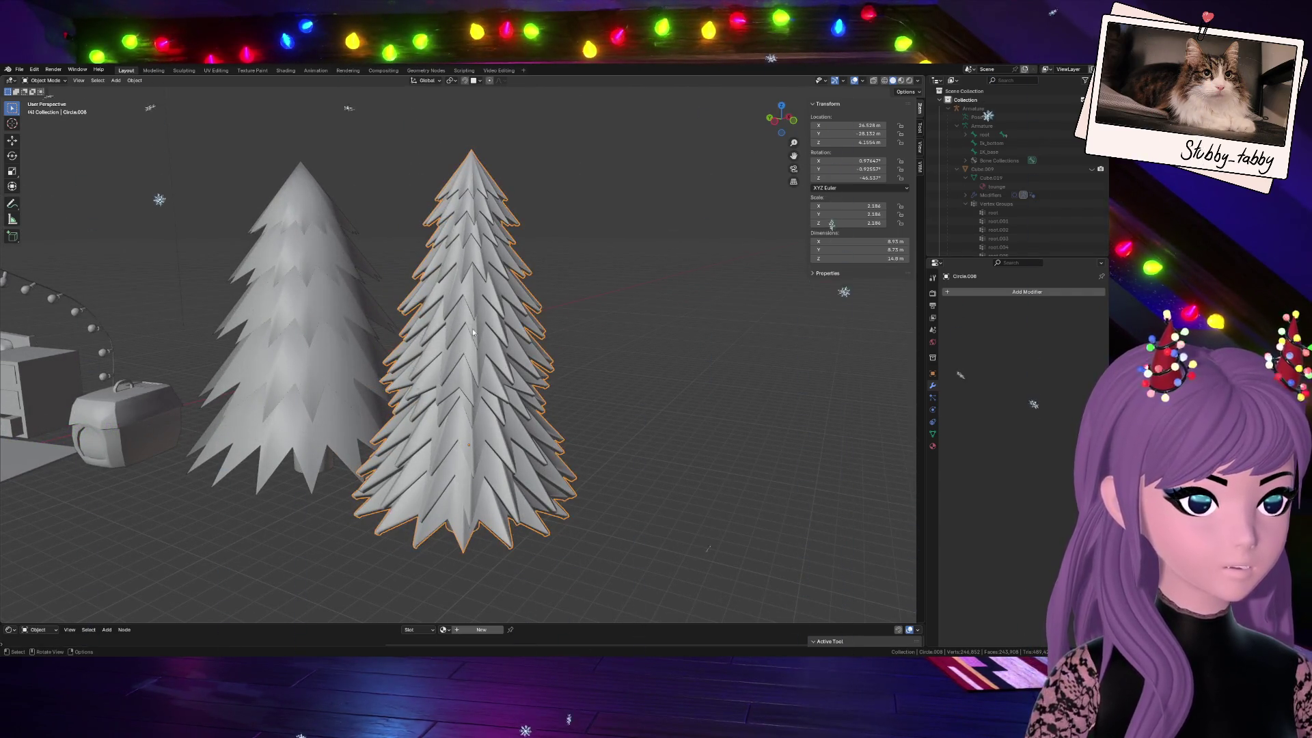
{"action": "left_click", "coordinate": [351, 295]}
{"action": "left_click_drag", "start_coordinate": [781, 118], "coordinate": [898, 253]}
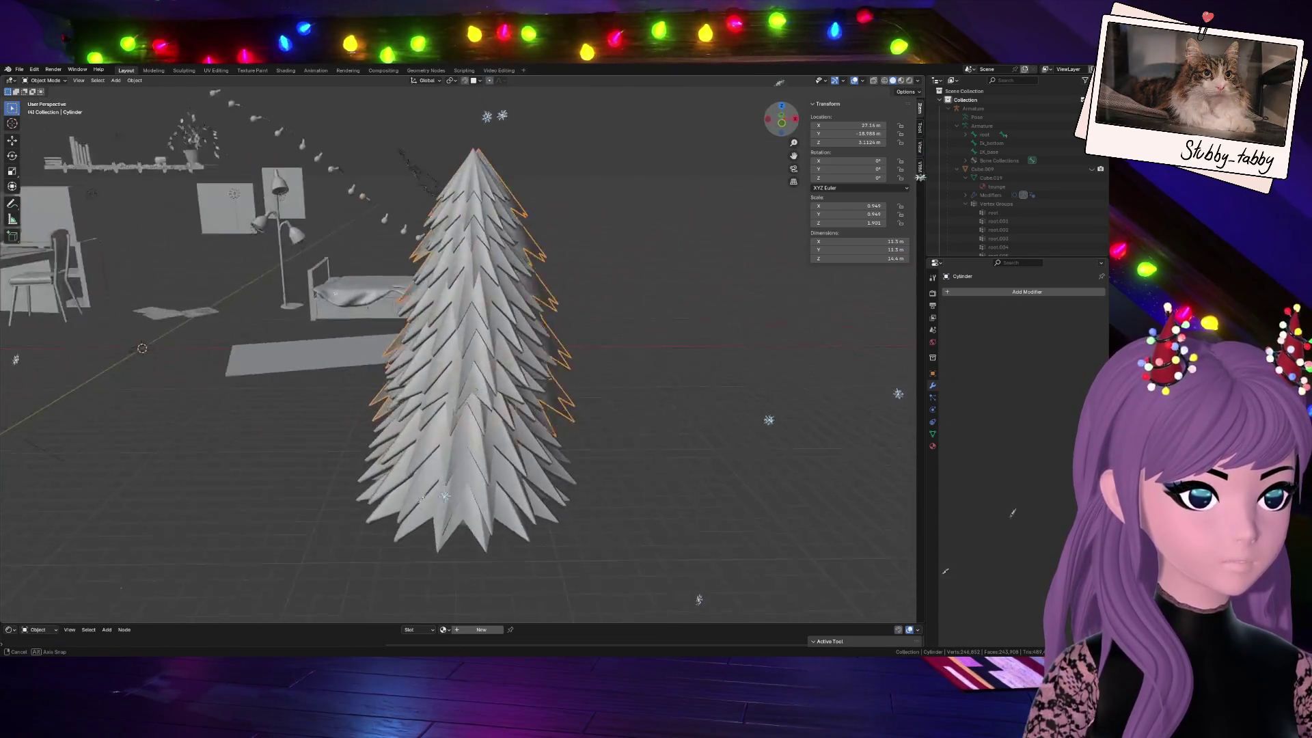
{"action": "mouse_move", "coordinate": [898, 252]}
{"action": "left_mouse_down"}
{"action": "mouse_move", "coordinate": [778, 307]}
{"action": "mouse_move", "coordinate": [279, 320]}
{"action": "left_mouse_up"}
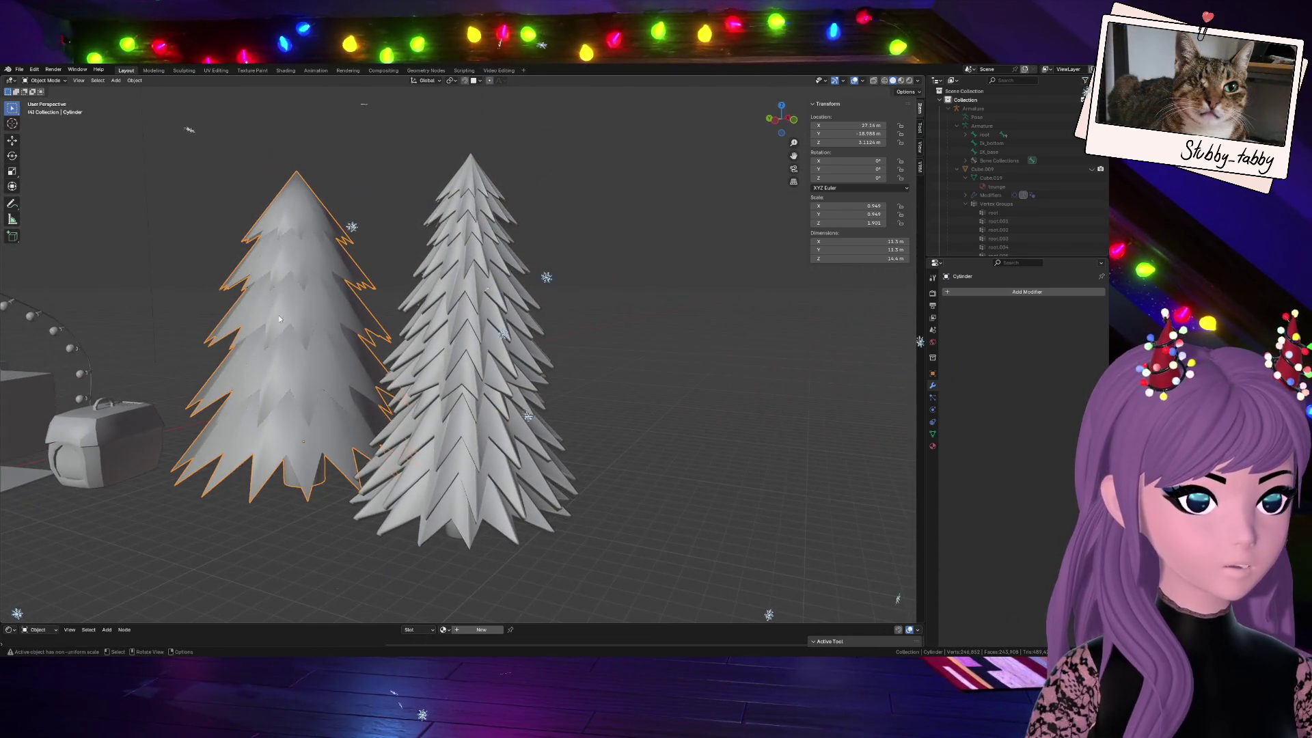
Inspect the trees from around the room, then select Circle.003 and frame it from above
{"action": "left_click", "coordinate": [479, 338]}
{"action": "left_click_drag", "start_coordinate": [783, 121], "coordinate": [717, 133]}
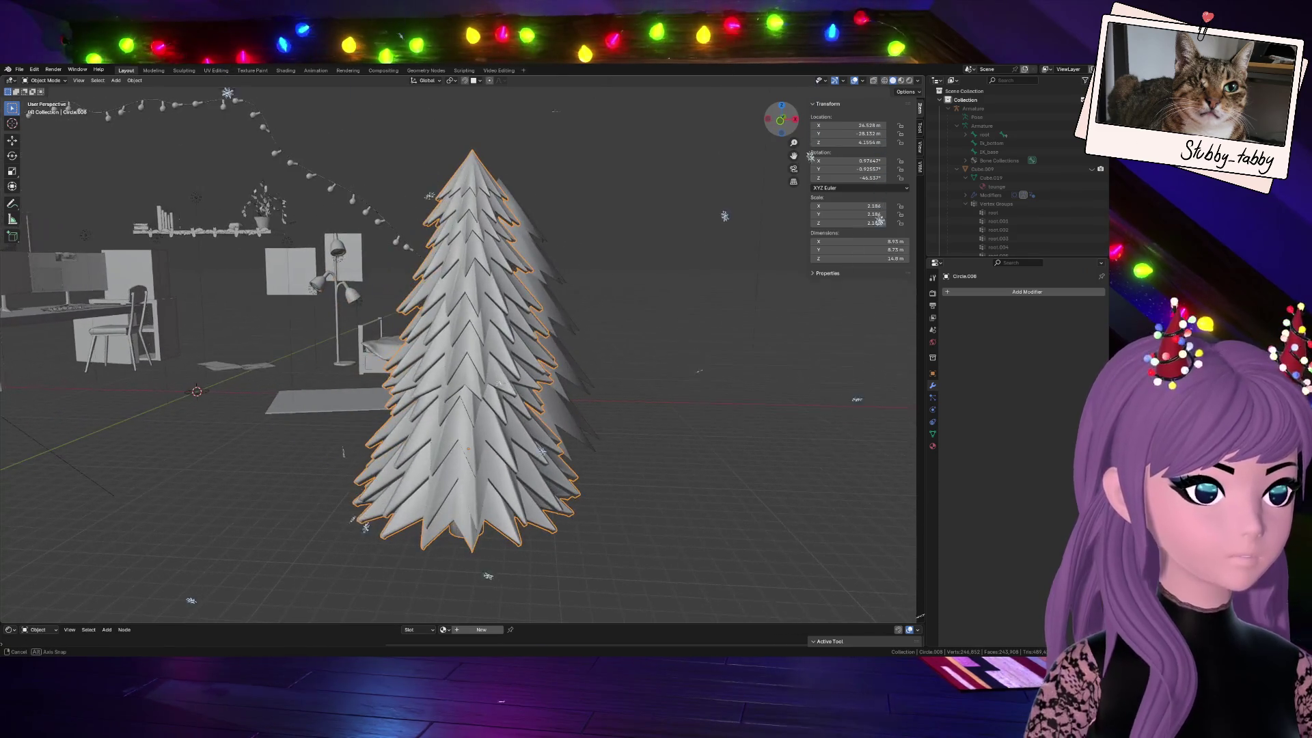
{"action": "mouse_move", "coordinate": [810, 307]}
{"action": "left_mouse_down"}
{"action": "mouse_move", "coordinate": [790, 291]}
{"action": "mouse_move", "coordinate": [409, 217]}
{"action": "left_mouse_up"}
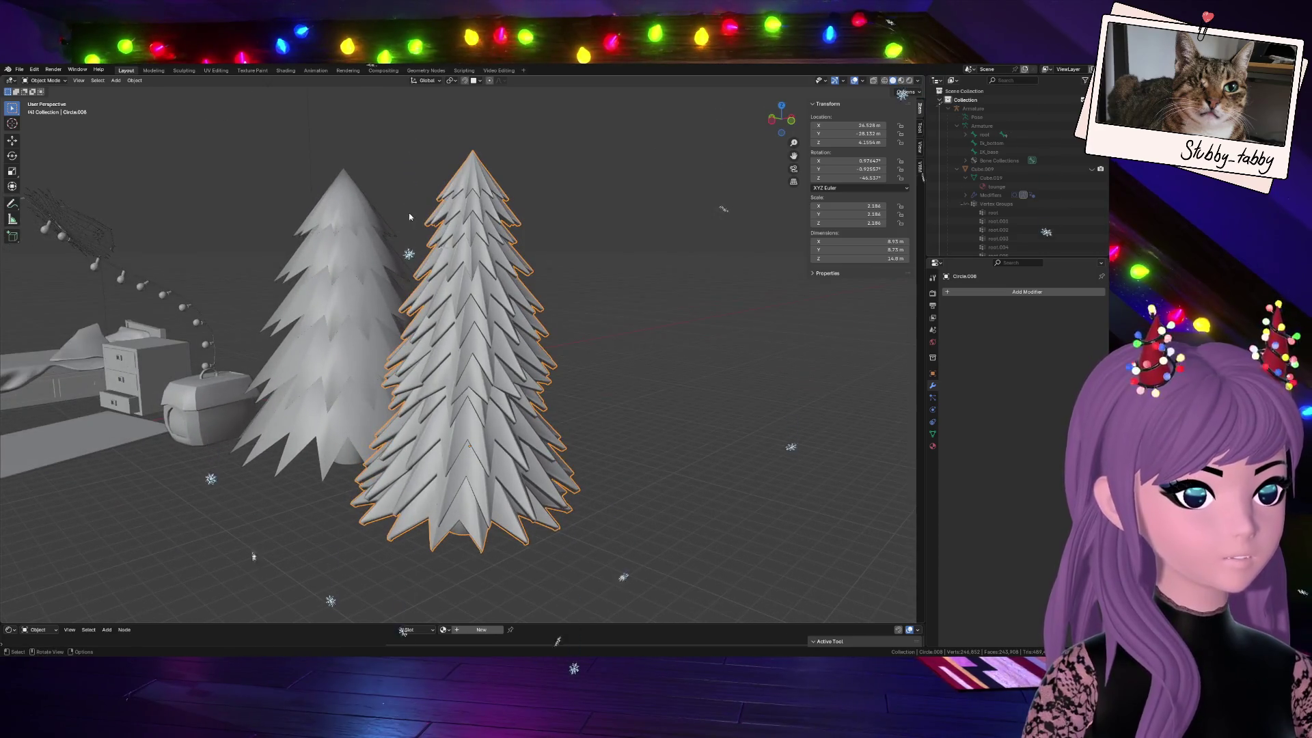
{"action": "mouse_move", "coordinate": [781, 120]}
{"action": "left_mouse_down"}
{"action": "mouse_move", "coordinate": [718, 128]}
{"action": "mouse_move", "coordinate": [280, 327]}
{"action": "left_mouse_up"}
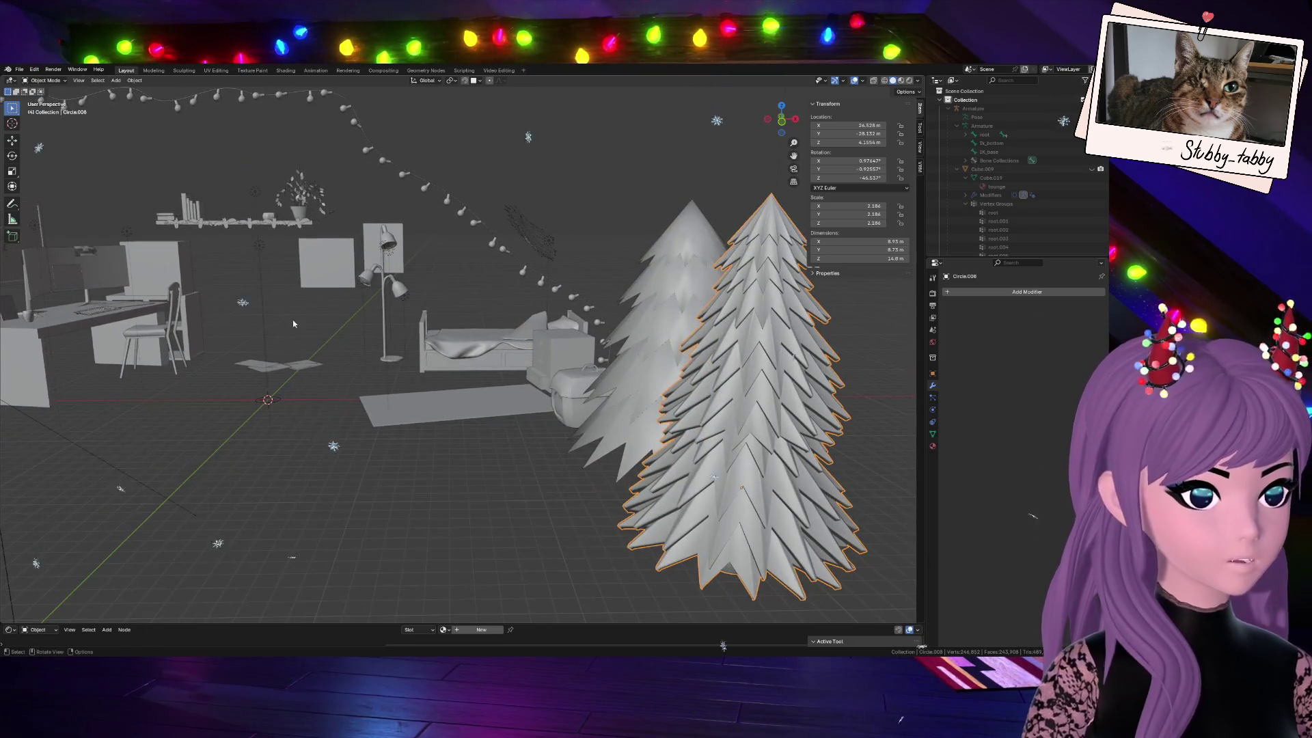
{"action": "left_click", "coordinate": [626, 390]}
{"action": "left_click", "coordinate": [270, 399]}
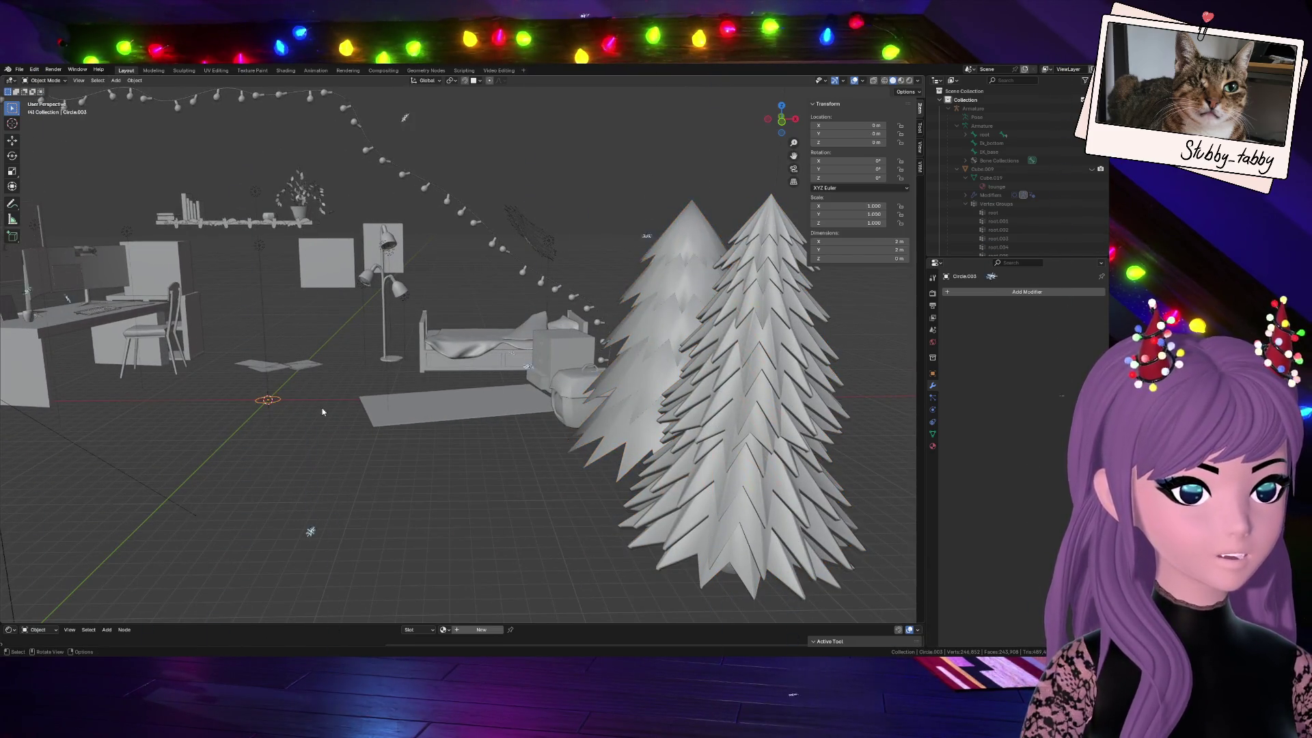
{"action": "key", "text": "KP_Decimal"}
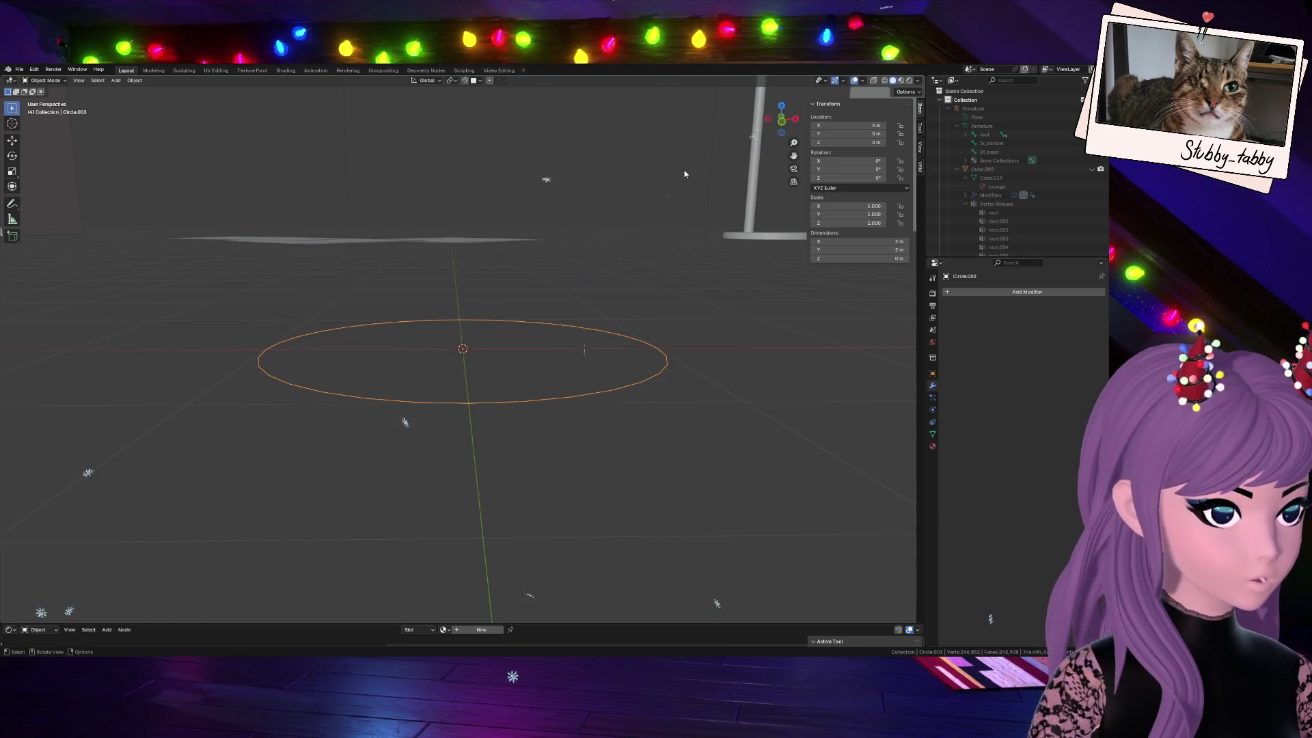
{"action": "middle_click_drag", "start_coordinate": [685, 173], "coordinate": [454, 285]}
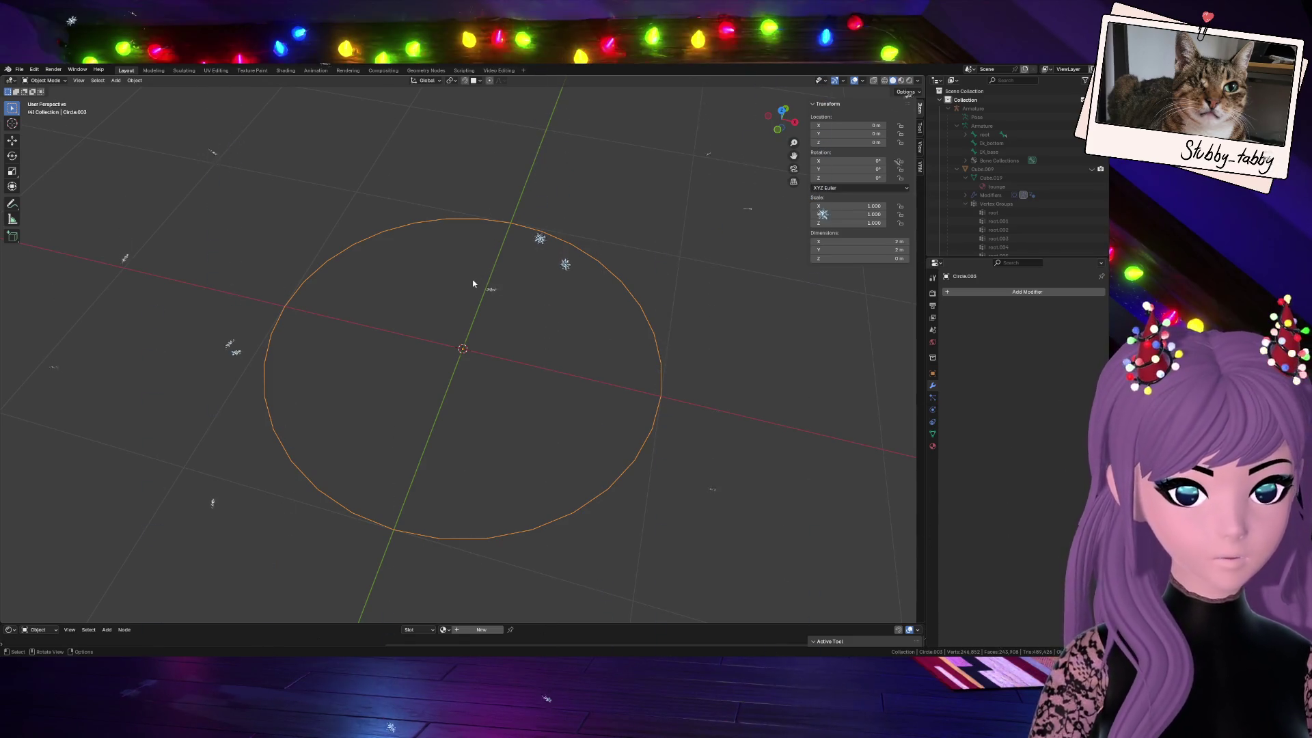
In Edit Mode, shrink an inner ring toward the centre and try merging it, then undo the centre merge
{"action": "key", "text": "Tab"}
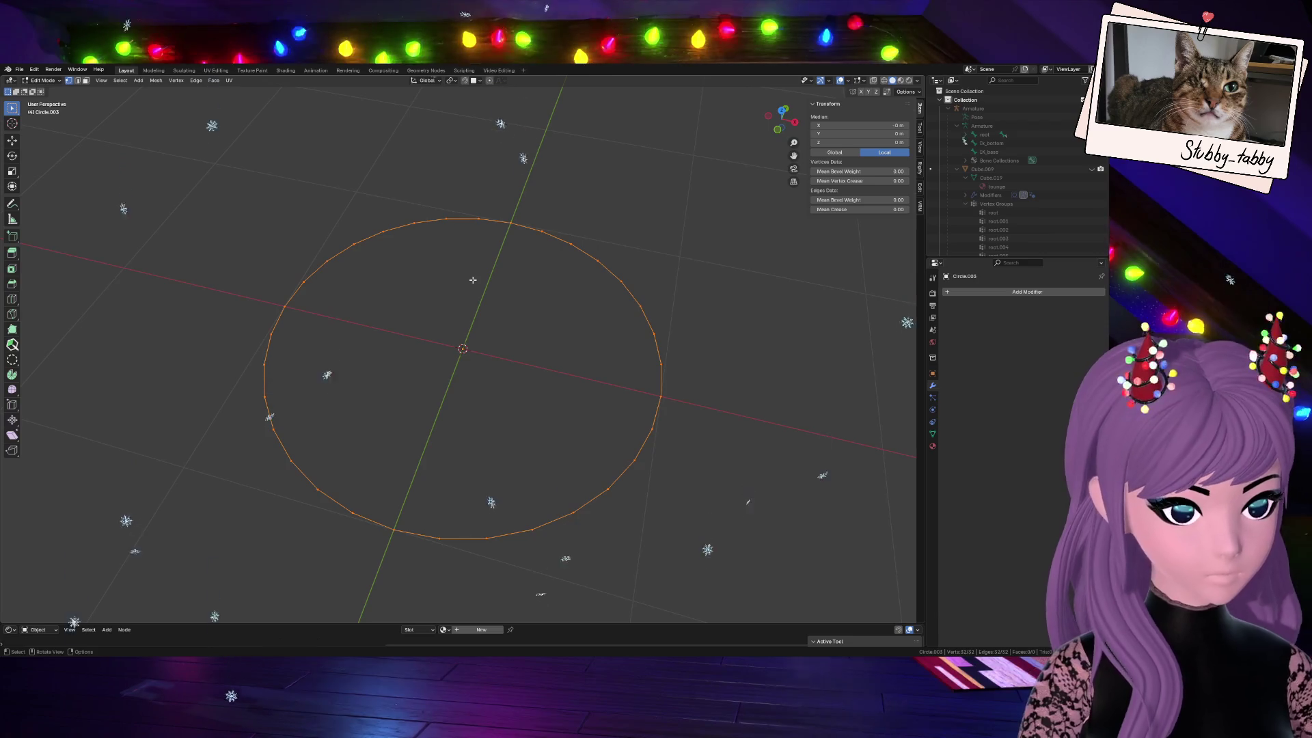
{"action": "key", "text": "s"}
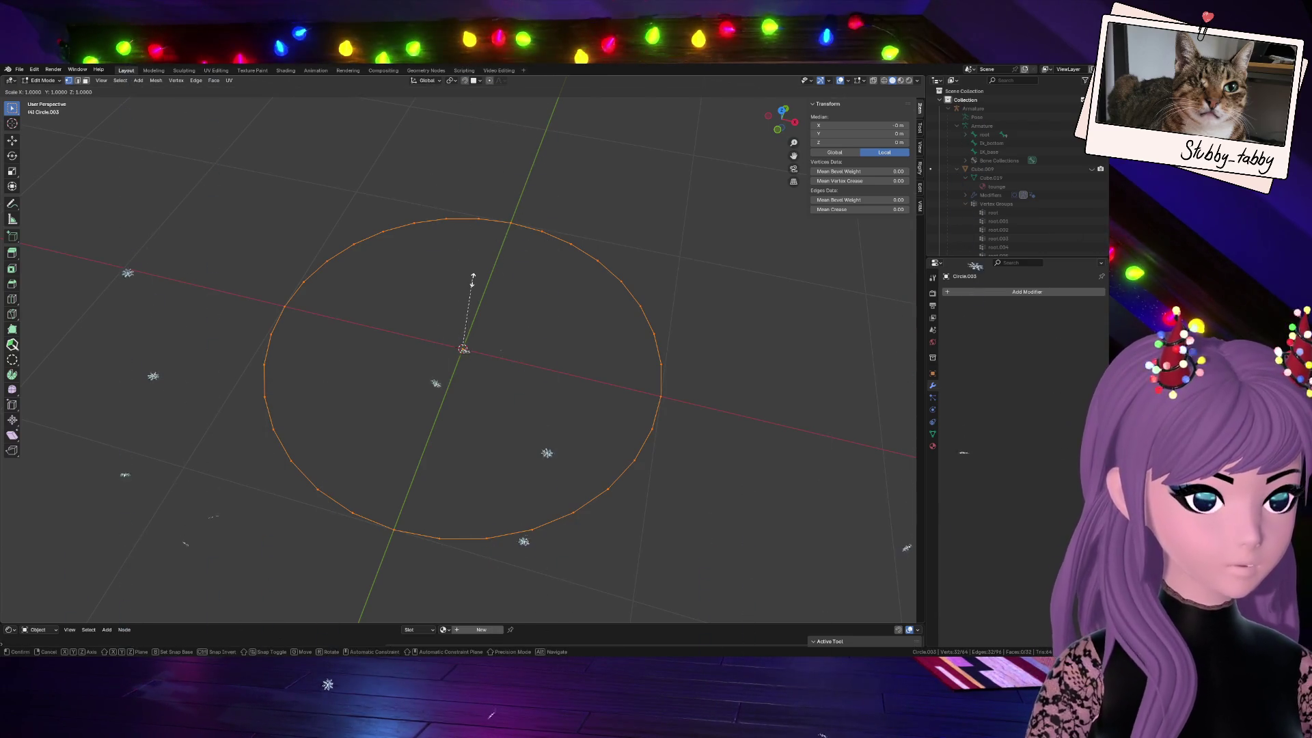
{"action": "left_click", "coordinate": [463, 350]}
{"action": "scroll", "coordinate": [490, 357], "scroll_direction": "up", "scroll_amount": 5}
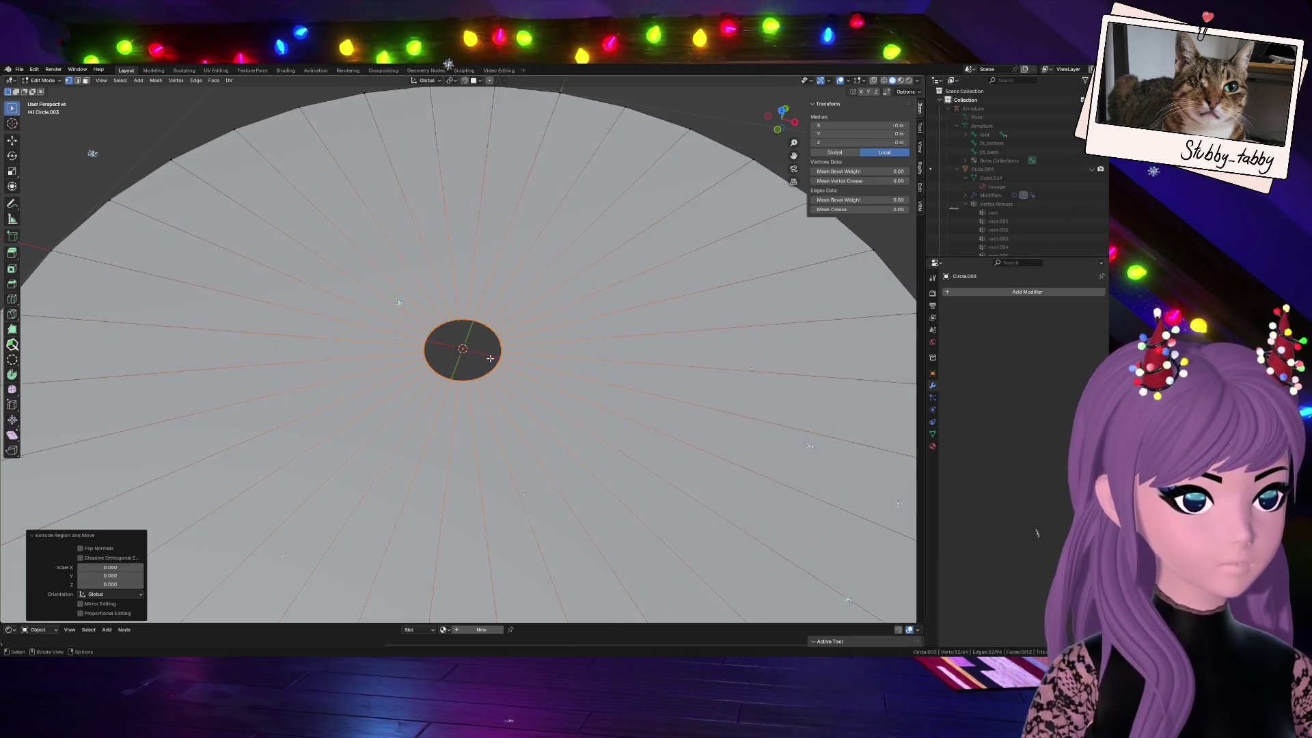
{"action": "key", "text": "m"}
{"action": "left_click", "coordinate": [551, 352]}
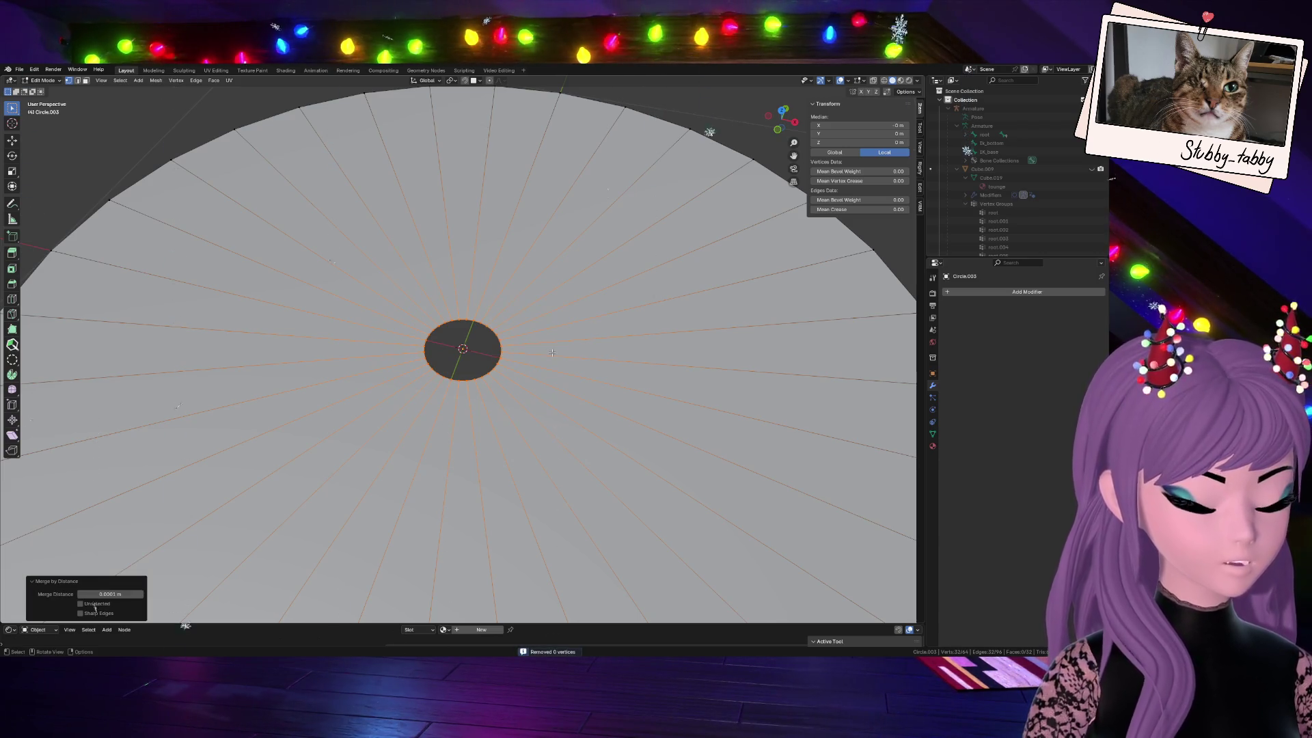
{"action": "key", "text": "m"}
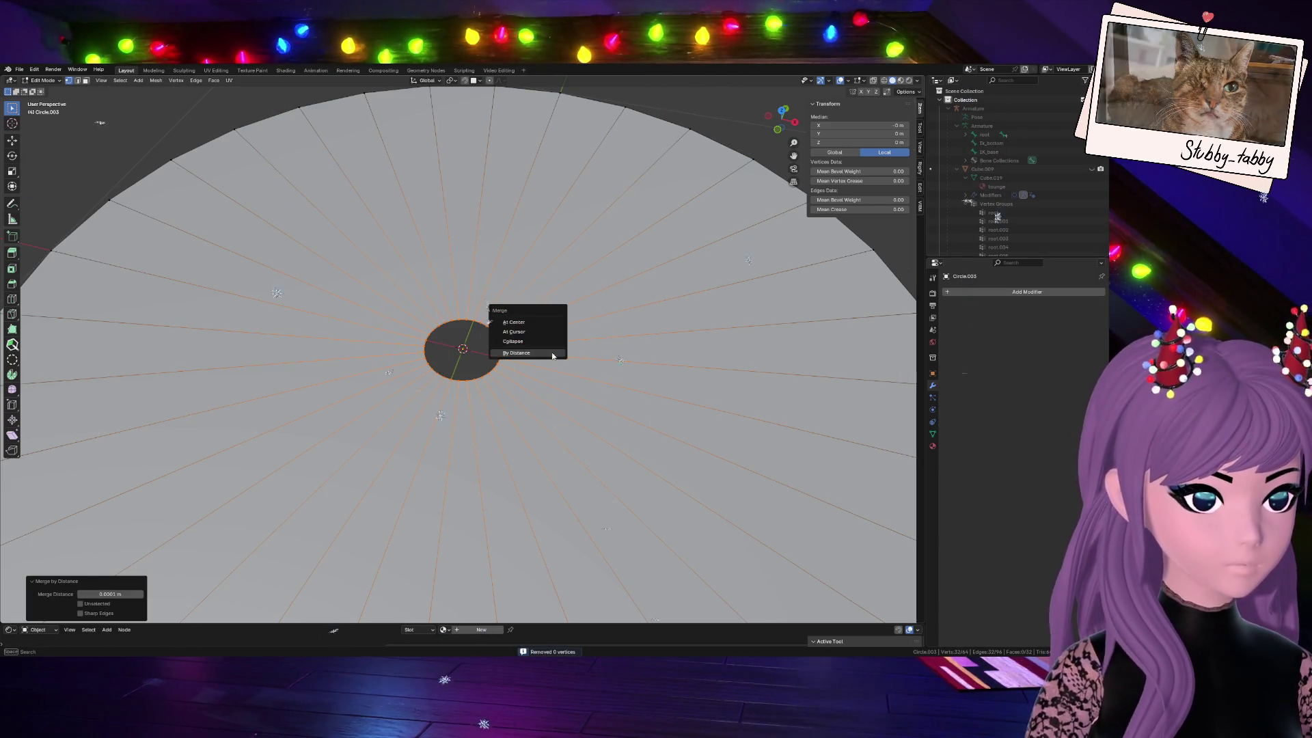
{"action": "left_click", "coordinate": [537, 330]}
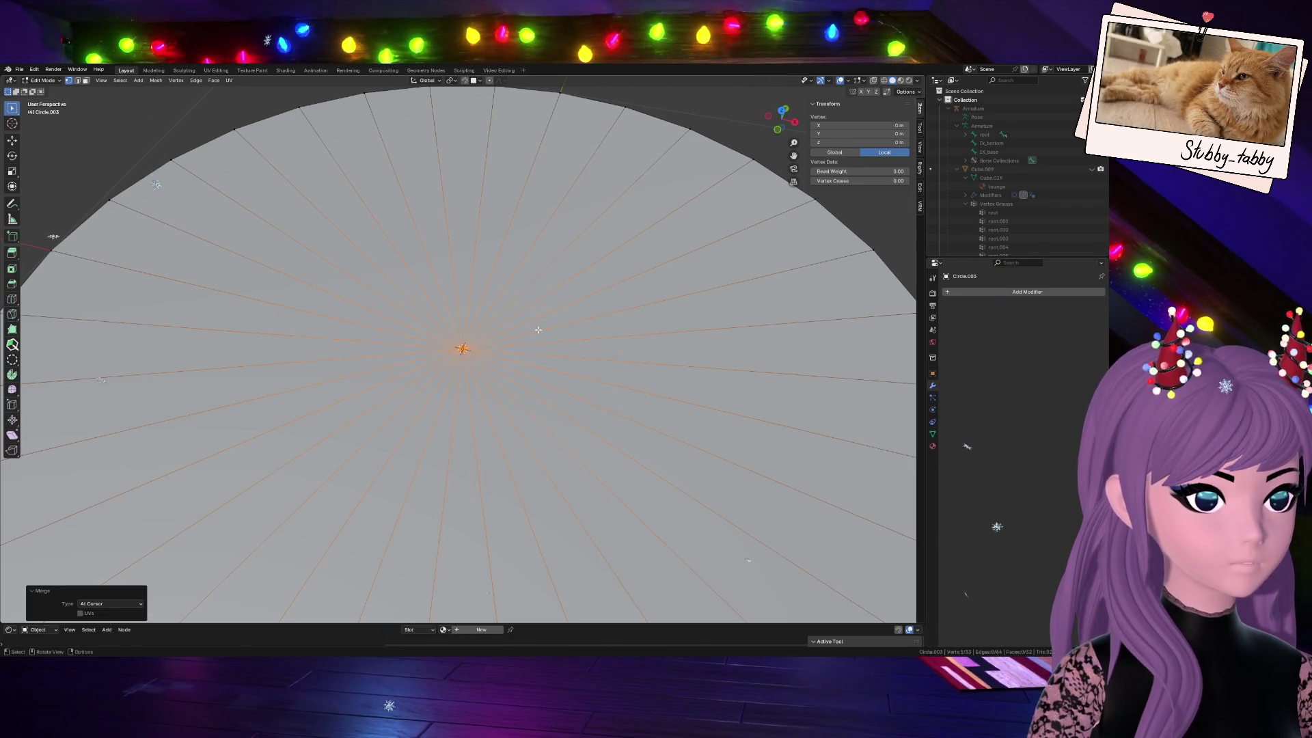
{"action": "key", "text": "ctrl+z"}
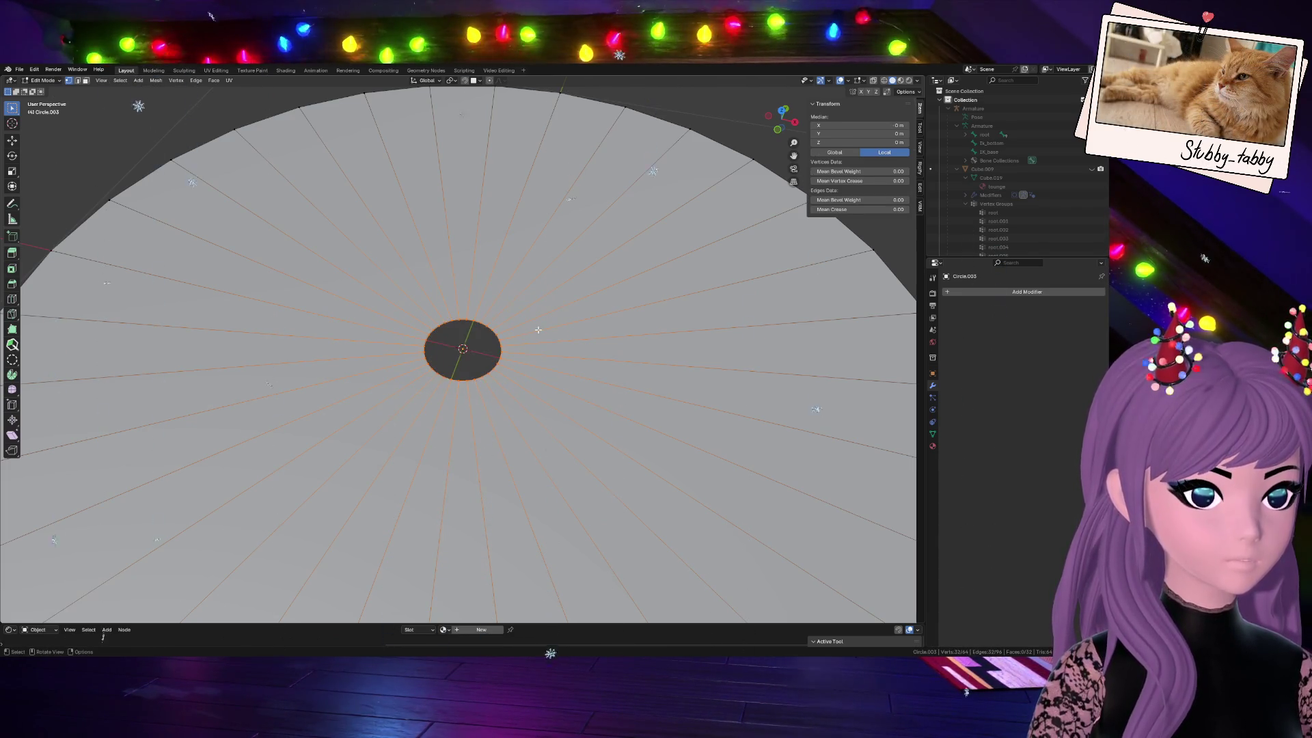
{"action": "scroll", "coordinate": [526, 327], "scroll_direction": "down", "scroll_amount": 3}
{"action": "scroll", "coordinate": [519, 328], "scroll_direction": "up", "scroll_amount": 1}
{"action": "scroll", "coordinate": [514, 328], "scroll_direction": "up", "scroll_amount": 2}
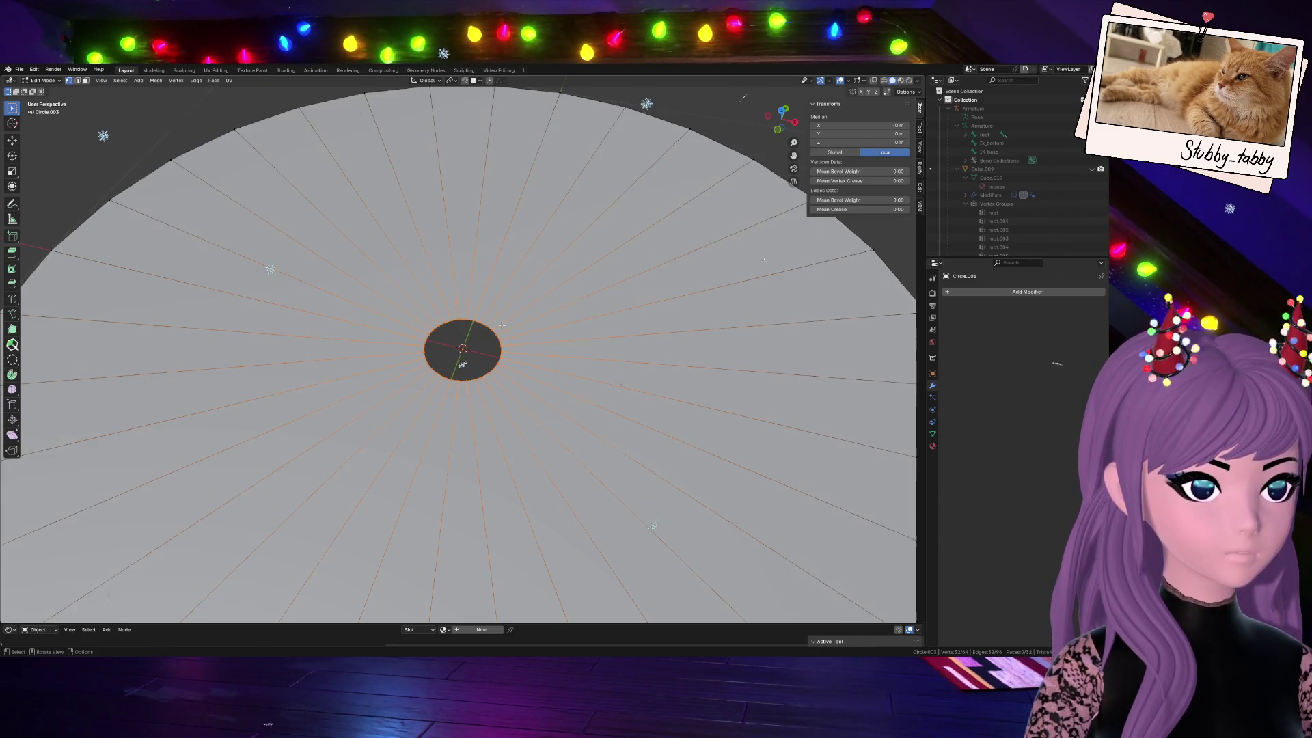
Extrude a fresh inner ring and merge it into one centre vertex, viewing the disc from the front
{"action": "key", "text": "g"}
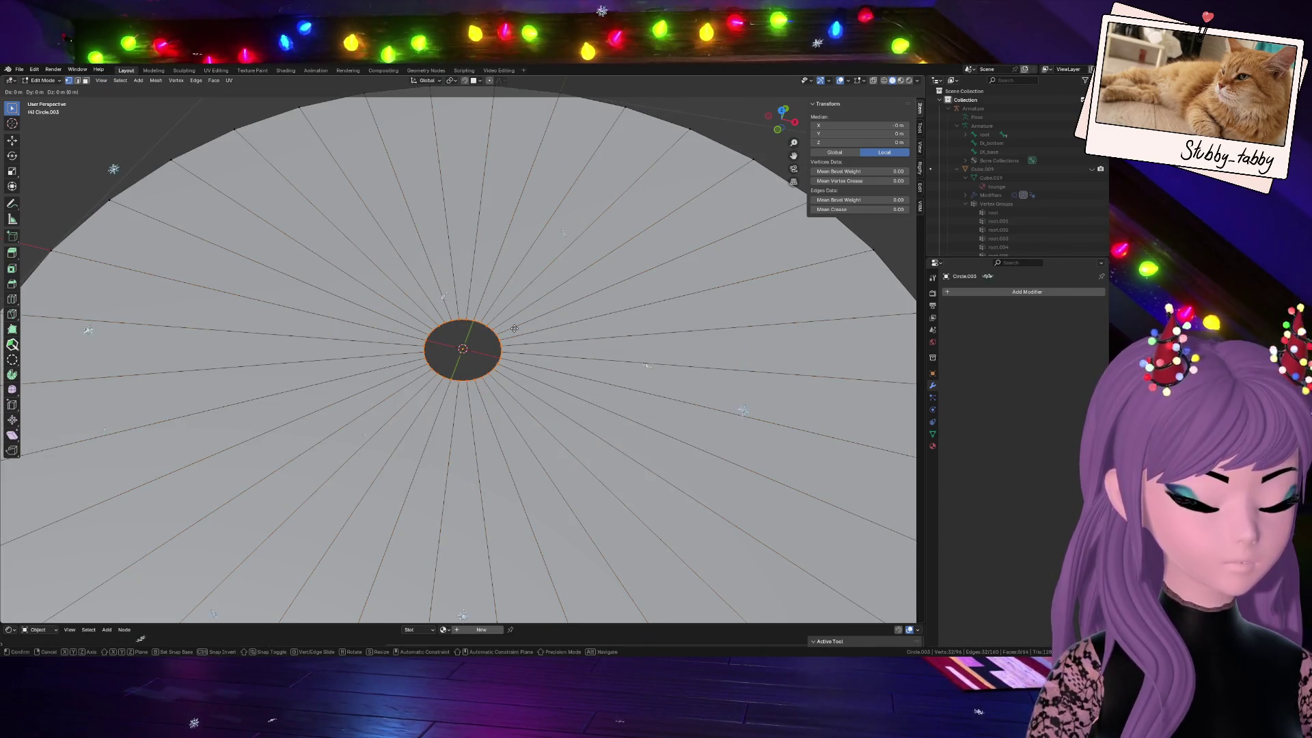
{"action": "left_click", "coordinate": [87, 456]}
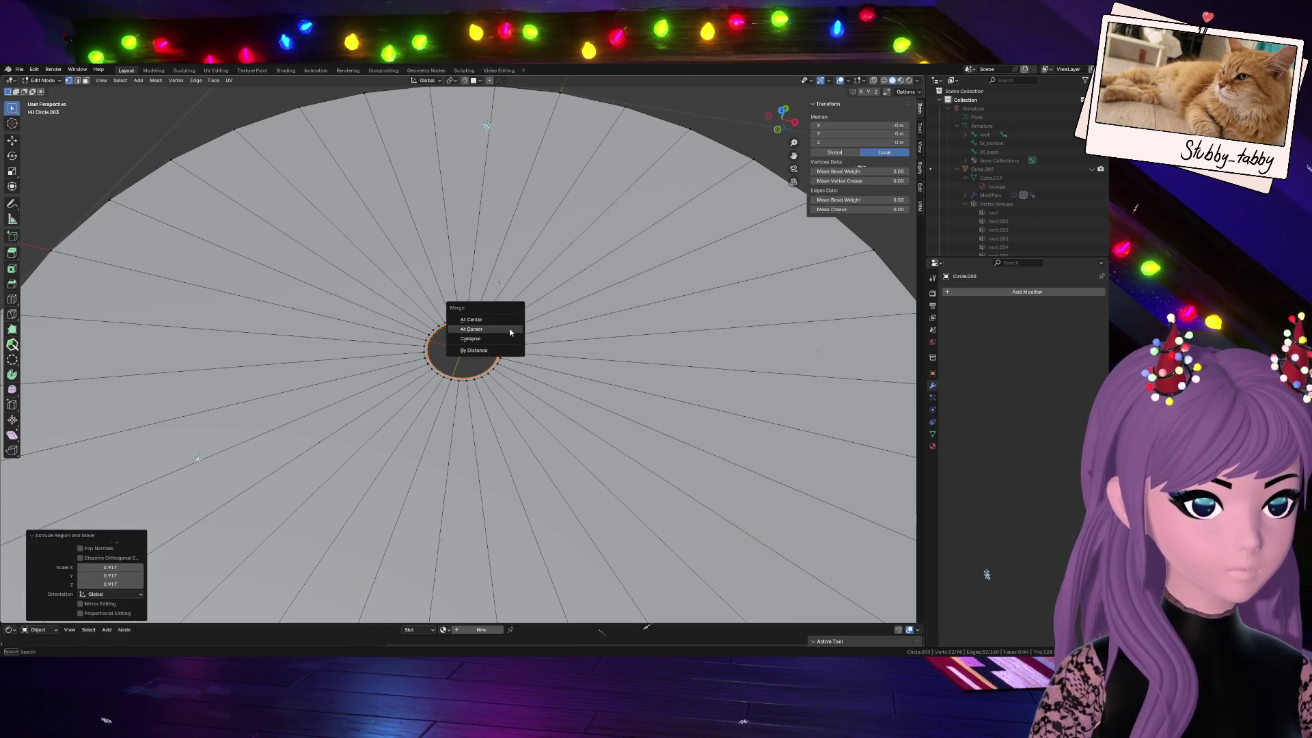
{"action": "left_click", "coordinate": [500, 319]}
{"action": "scroll", "coordinate": [519, 360], "scroll_direction": "down", "scroll_amount": 3}
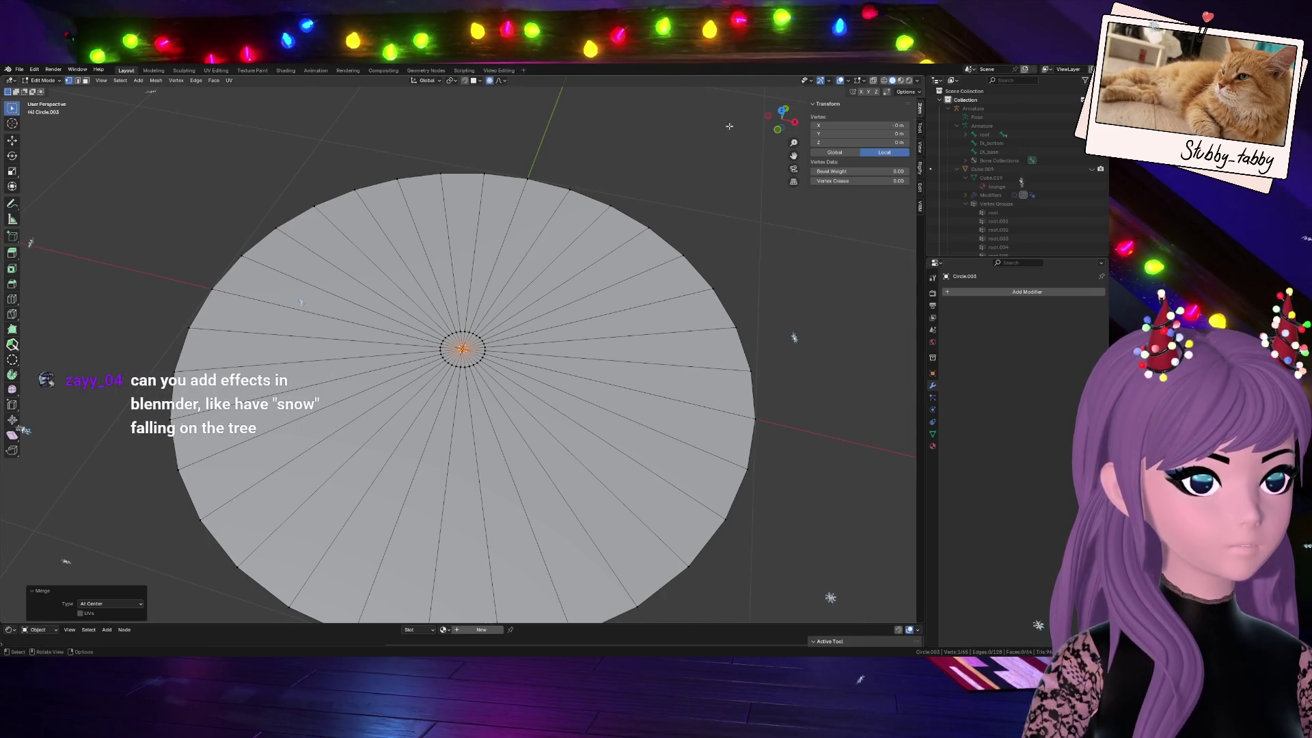
{"action": "left_click", "coordinate": [787, 136]}
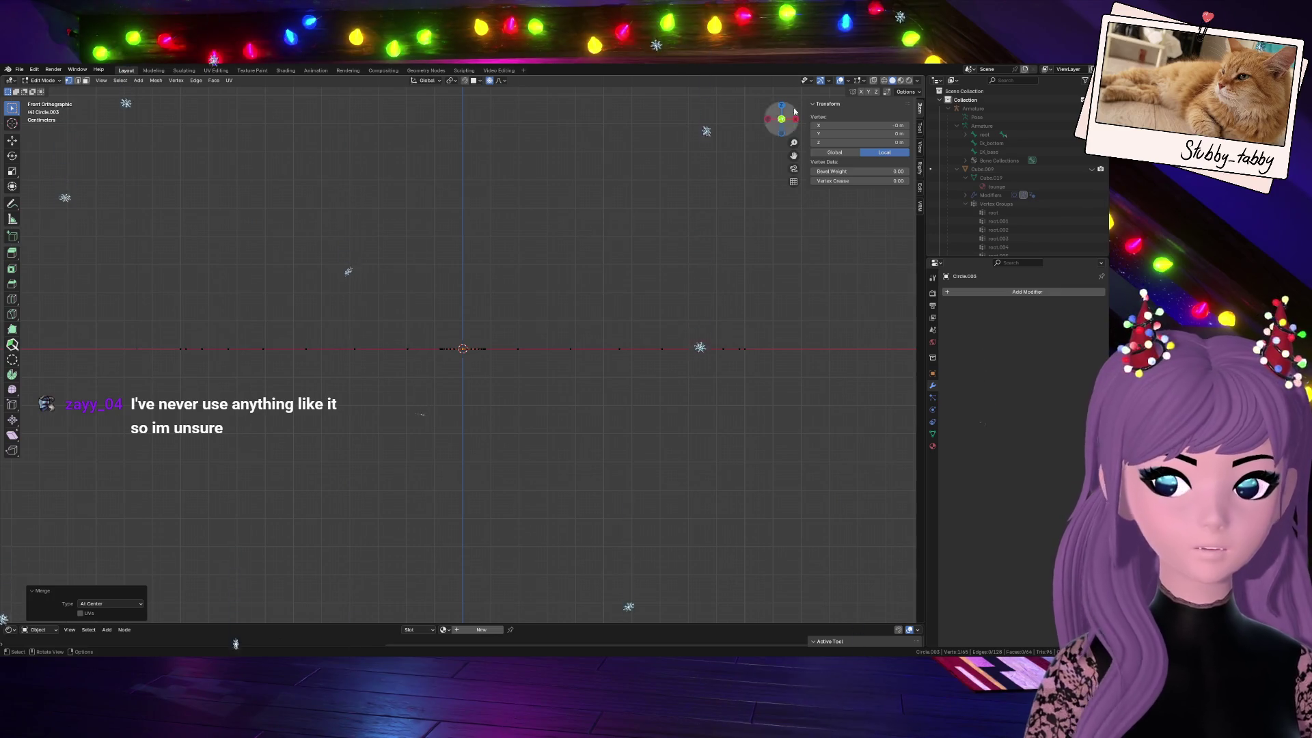
{"action": "left_click_drag", "start_coordinate": [781, 119], "coordinate": [509, 294]}
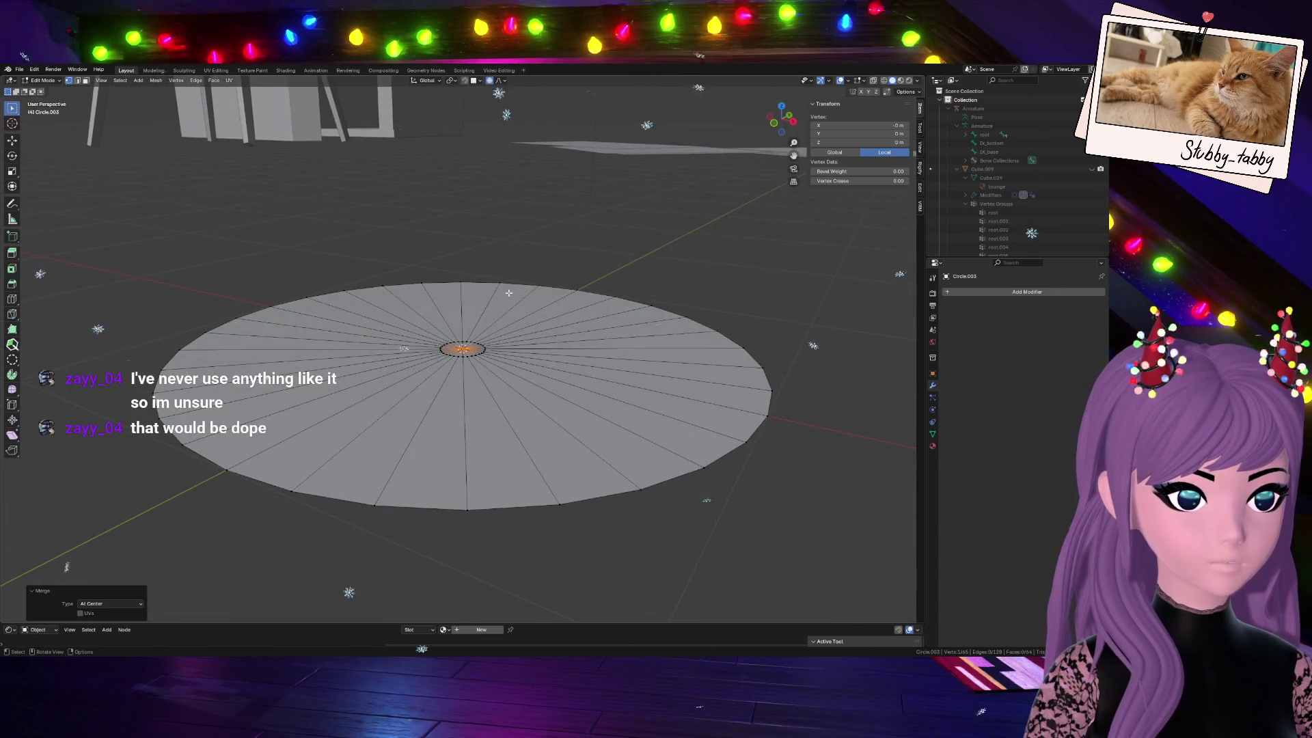
{"action": "scroll", "coordinate": [509, 293], "scroll_direction": "down", "scroll_amount": 4}
{"action": "scroll", "coordinate": [509, 293], "scroll_direction": "down", "scroll_amount": 3}
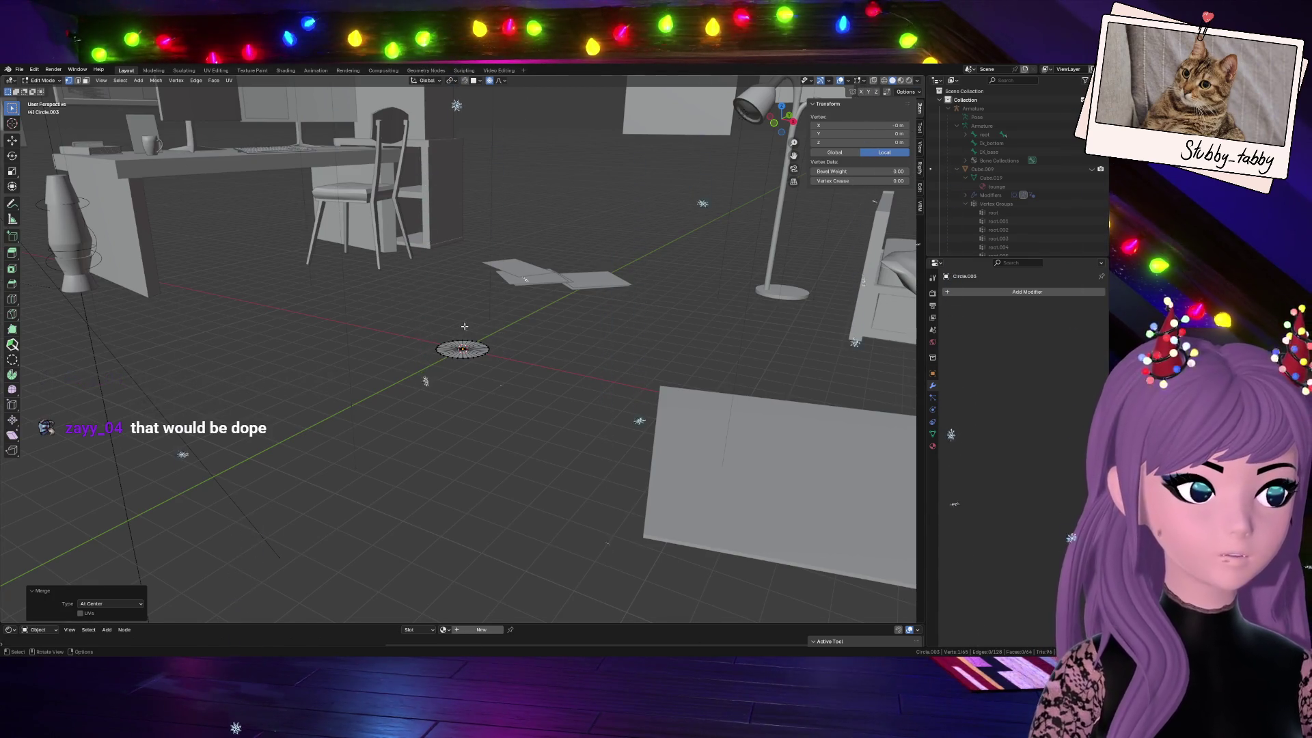
{"action": "middle_click_drag", "start_coordinate": [457, 244], "coordinate": [328, 91]}
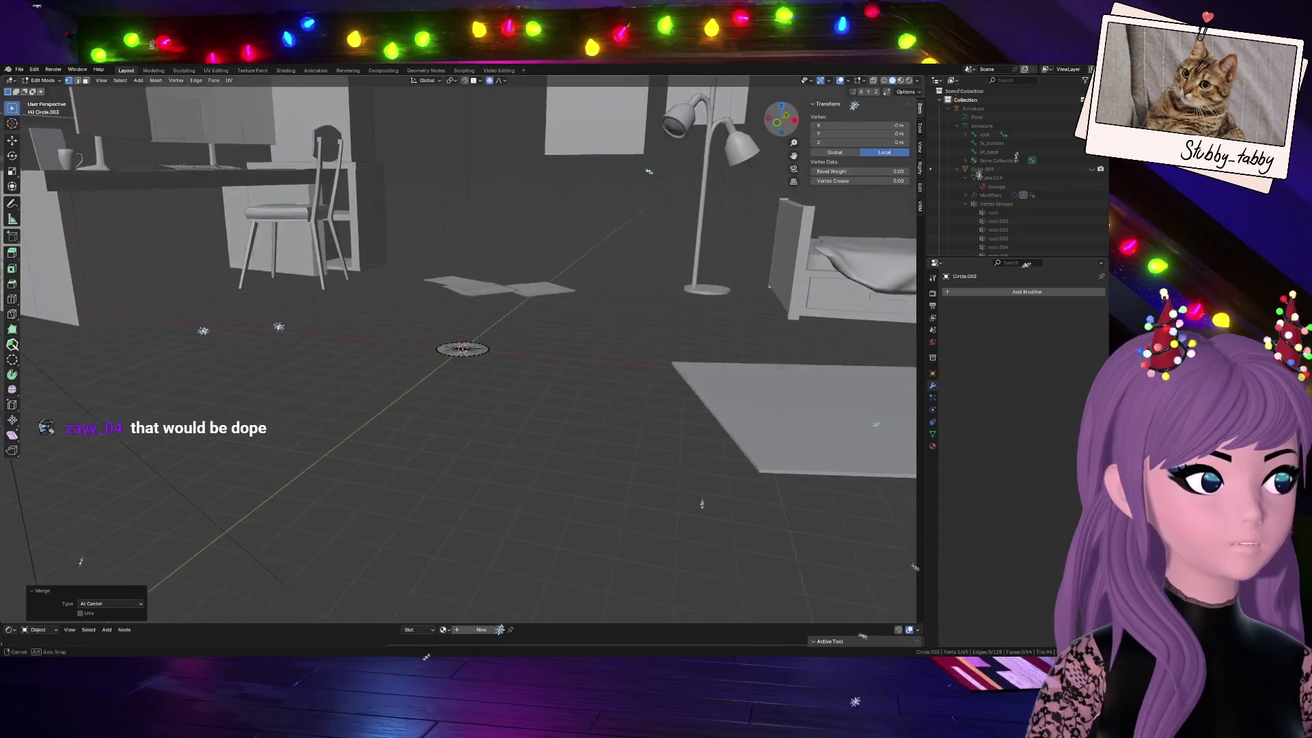
{"action": "mouse_move", "coordinate": [792, 151]}
{"action": "left_mouse_down"}
{"action": "mouse_move", "coordinate": [779, 164]}
{"action": "mouse_move", "coordinate": [792, 156]}
{"action": "left_mouse_up"}
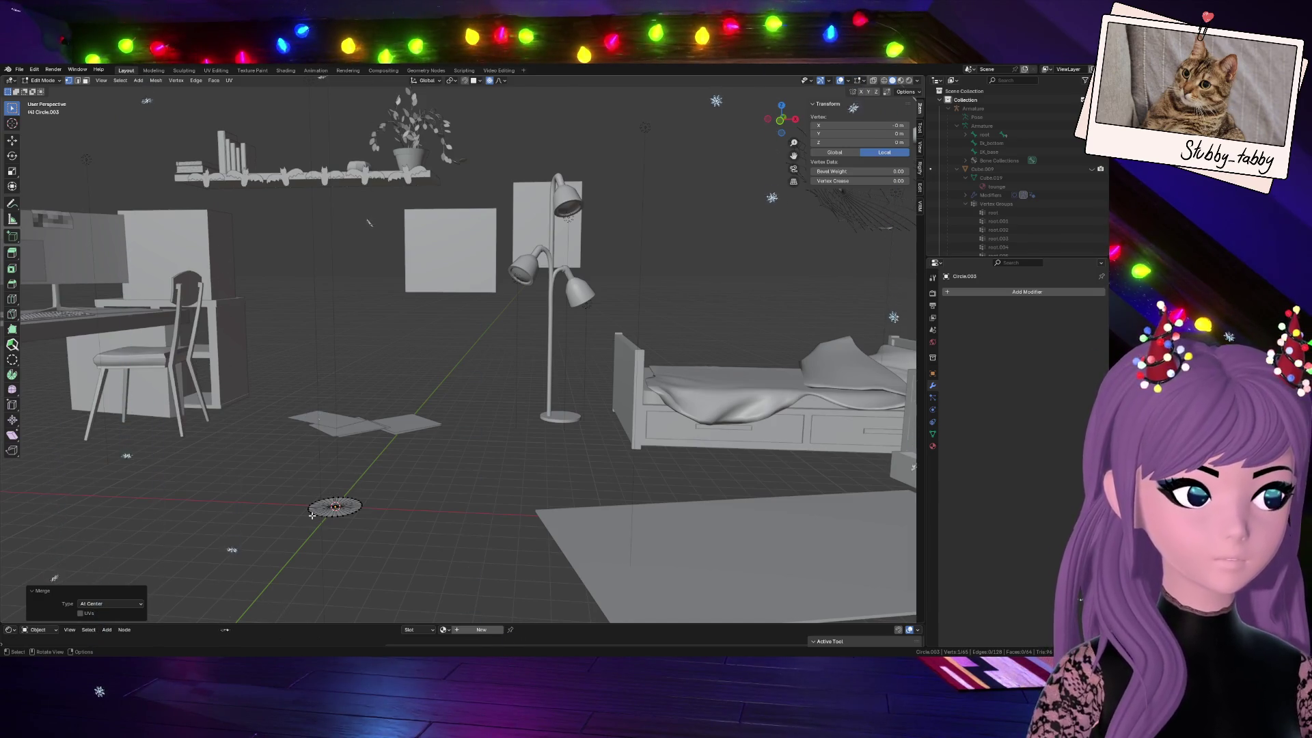
{"action": "mouse_move", "coordinate": [781, 119]}
{"action": "left_mouse_down"}
{"action": "mouse_move", "coordinate": [763, 121]}
{"action": "mouse_move", "coordinate": [779, 119]}
{"action": "left_mouse_up"}
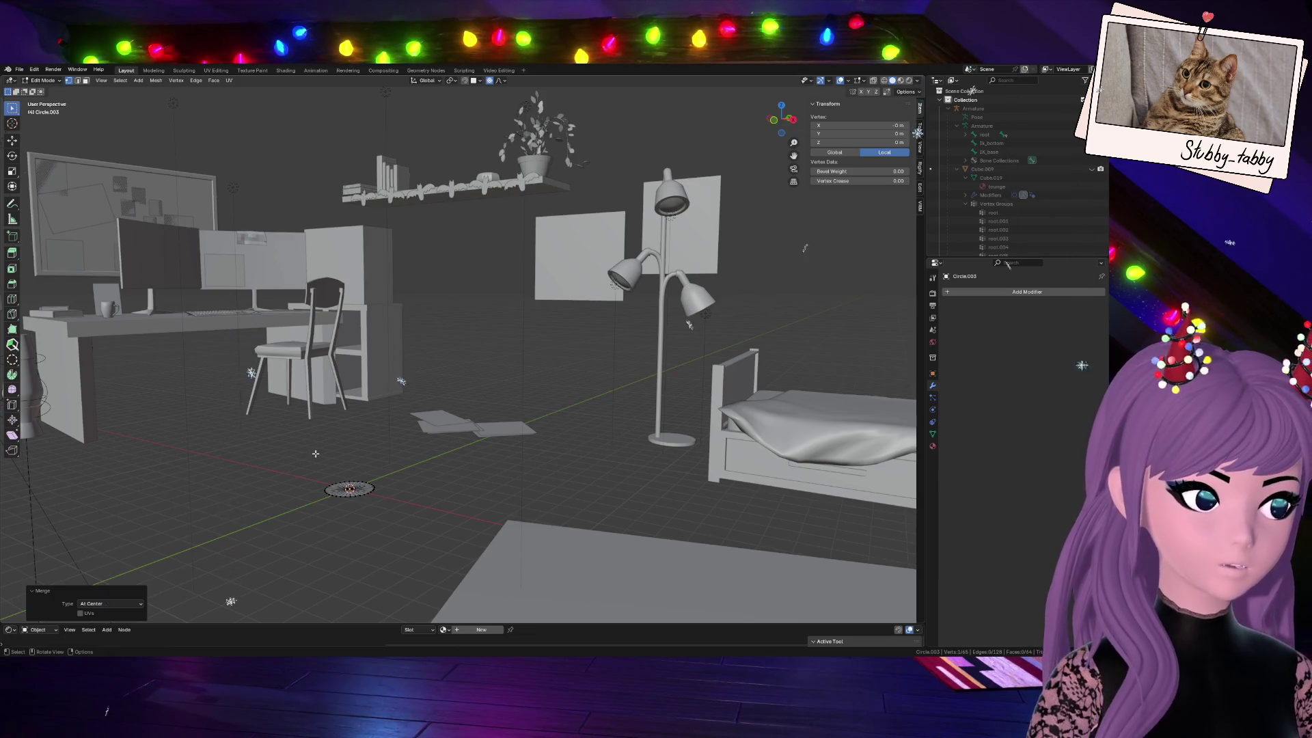
{"action": "key", "text": "KP_Decimal"}
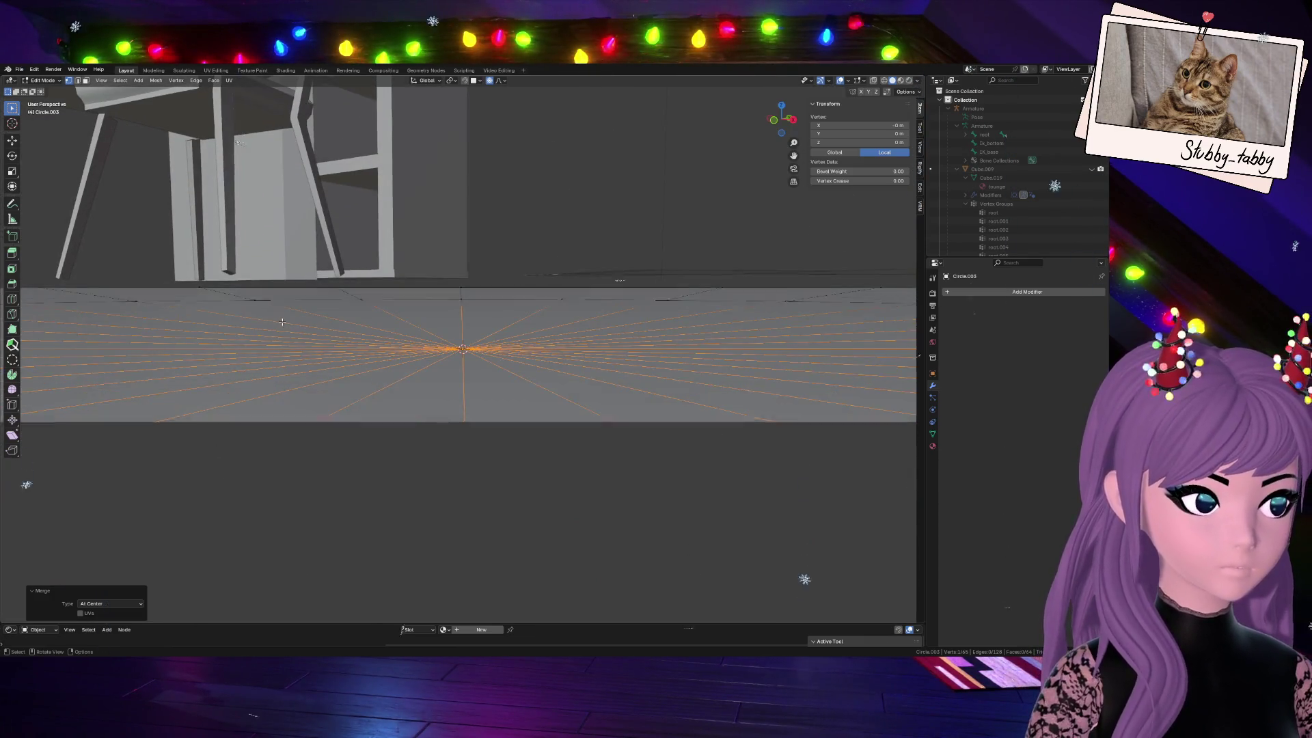
{"action": "middle_click_drag", "start_coordinate": [283, 323], "coordinate": [288, 430]}
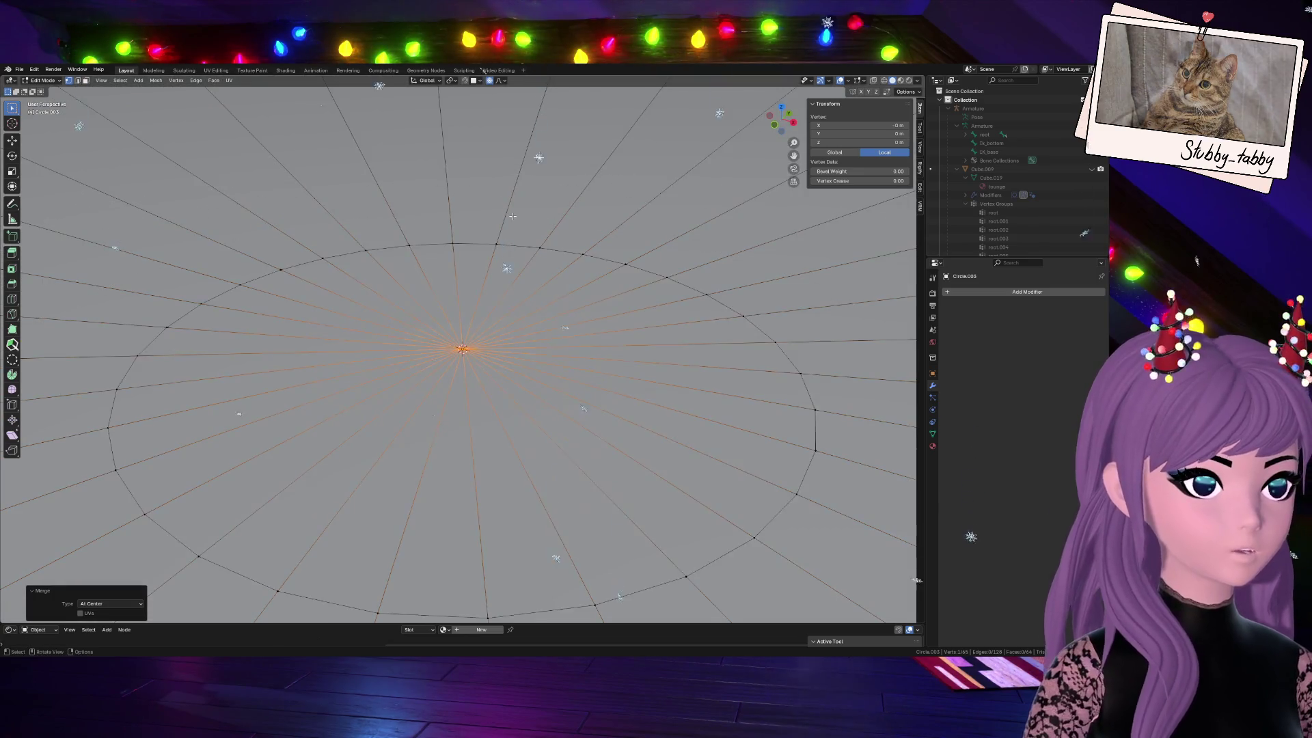
{"action": "scroll", "coordinate": [513, 215], "scroll_direction": "down", "scroll_amount": 4}
{"action": "scroll", "coordinate": [513, 215], "scroll_direction": "down", "scroll_amount": 4}
{"action": "scroll", "coordinate": [513, 215], "scroll_direction": "down", "scroll_amount": 4}
{"action": "scroll", "coordinate": [513, 216], "scroll_direction": "down", "scroll_amount": 1}
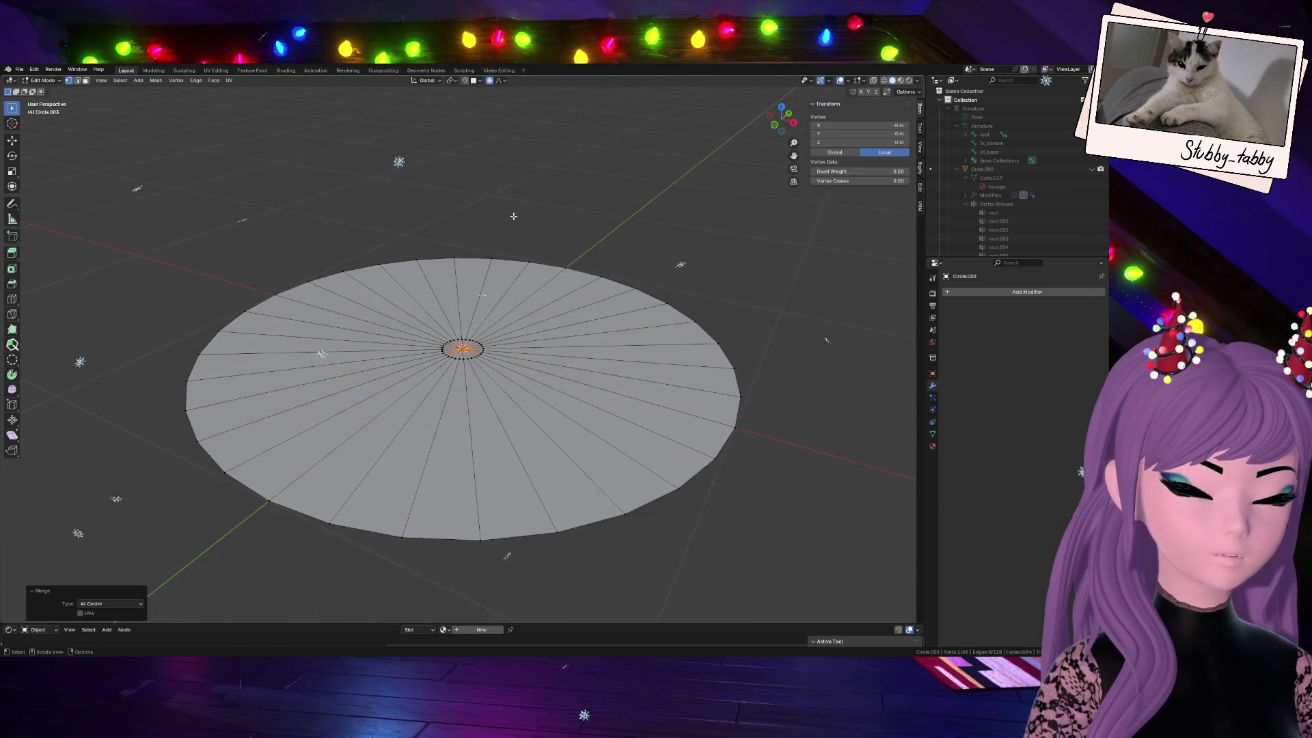
{"action": "scroll", "coordinate": [514, 216], "scroll_direction": "down", "scroll_amount": 2}
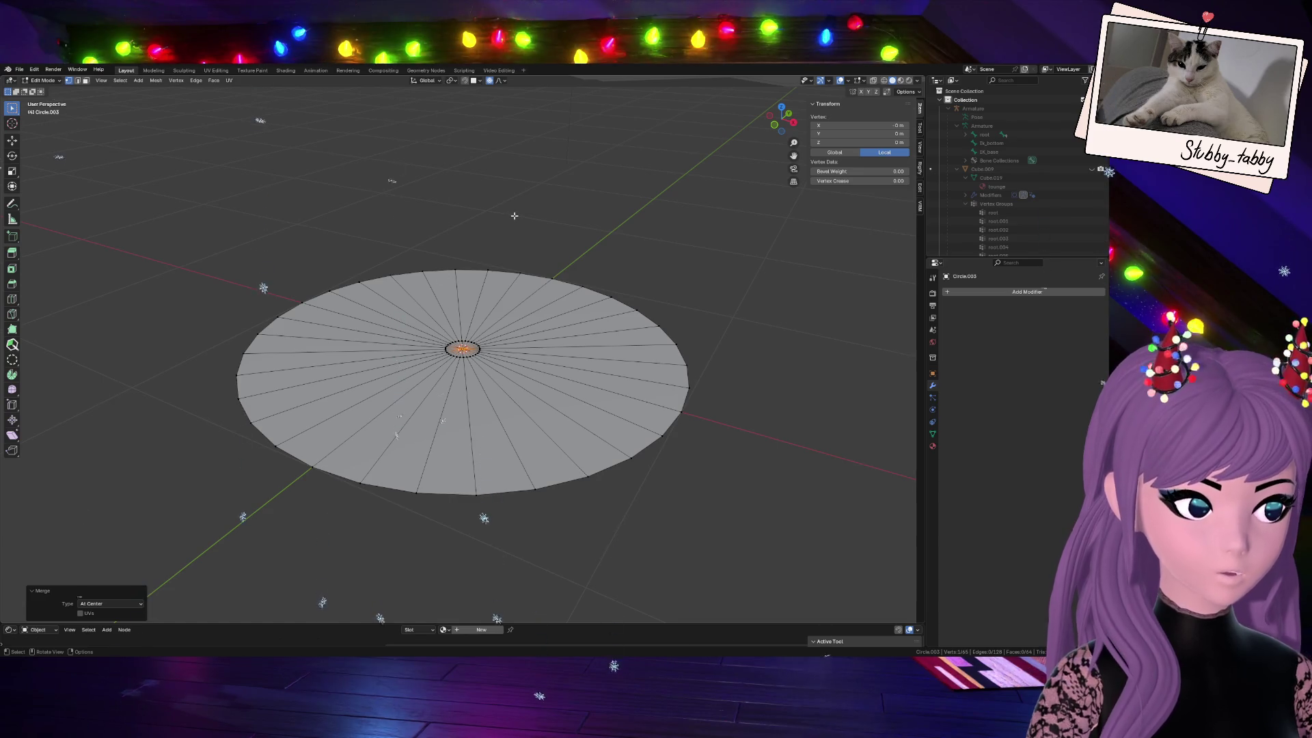
{"action": "scroll", "coordinate": [767, 132], "scroll_direction": "up", "scroll_amount": 4}
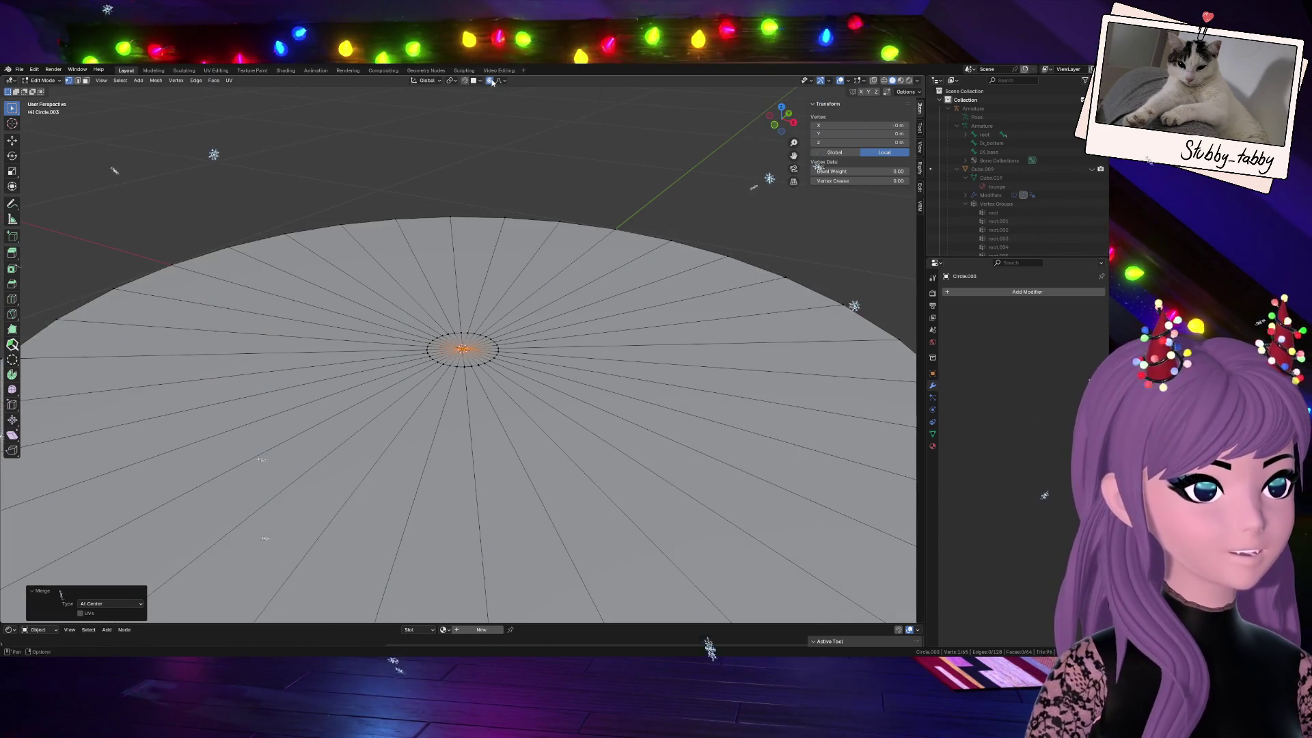
{"action": "scroll", "coordinate": [511, 336], "scroll_direction": "down", "scroll_amount": 5}
From front view, lift the disc's centre vertex along Z with proportional falloff into a tall cone, then select it all
{"action": "key", "text": "s"}
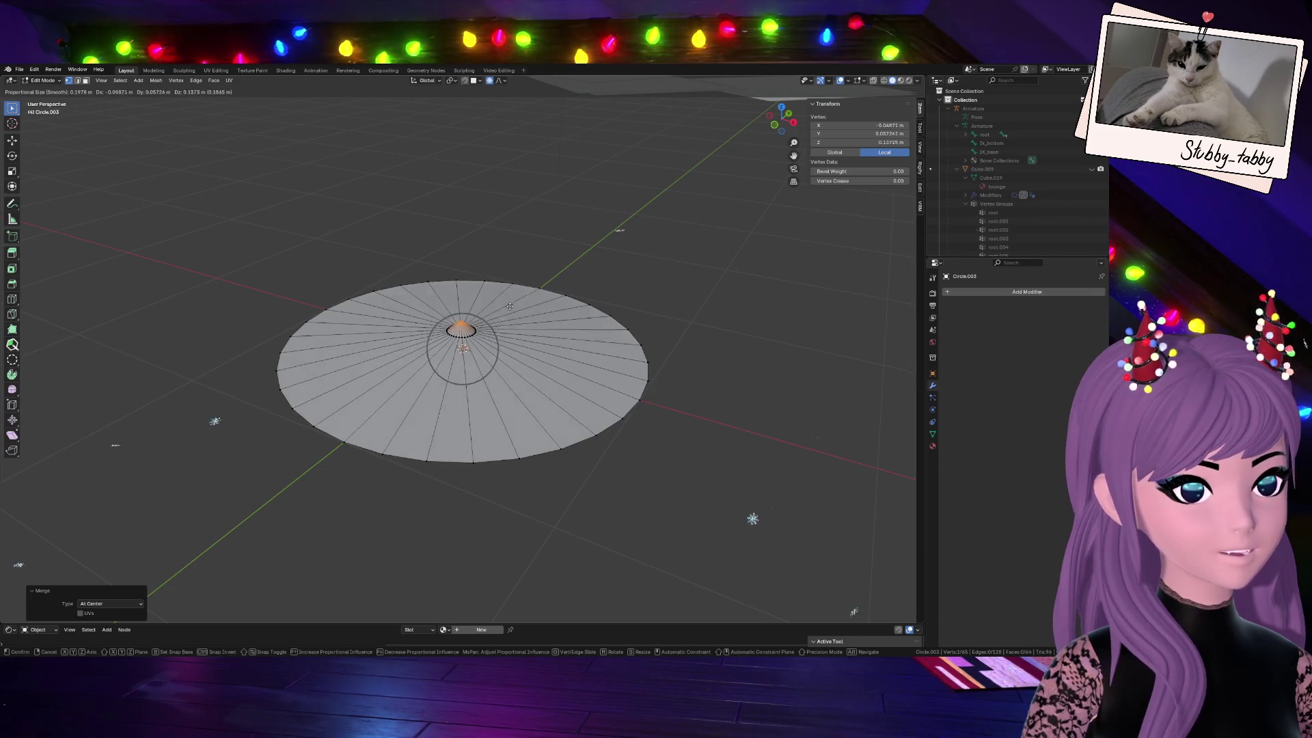
{"action": "scroll", "coordinate": [514, 273], "scroll_direction": "down", "scroll_amount": 3}
{"action": "scroll", "coordinate": [514, 269], "scroll_direction": "down", "scroll_amount": 2}
{"action": "scroll", "coordinate": [514, 263], "scroll_direction": "down", "scroll_amount": 3}
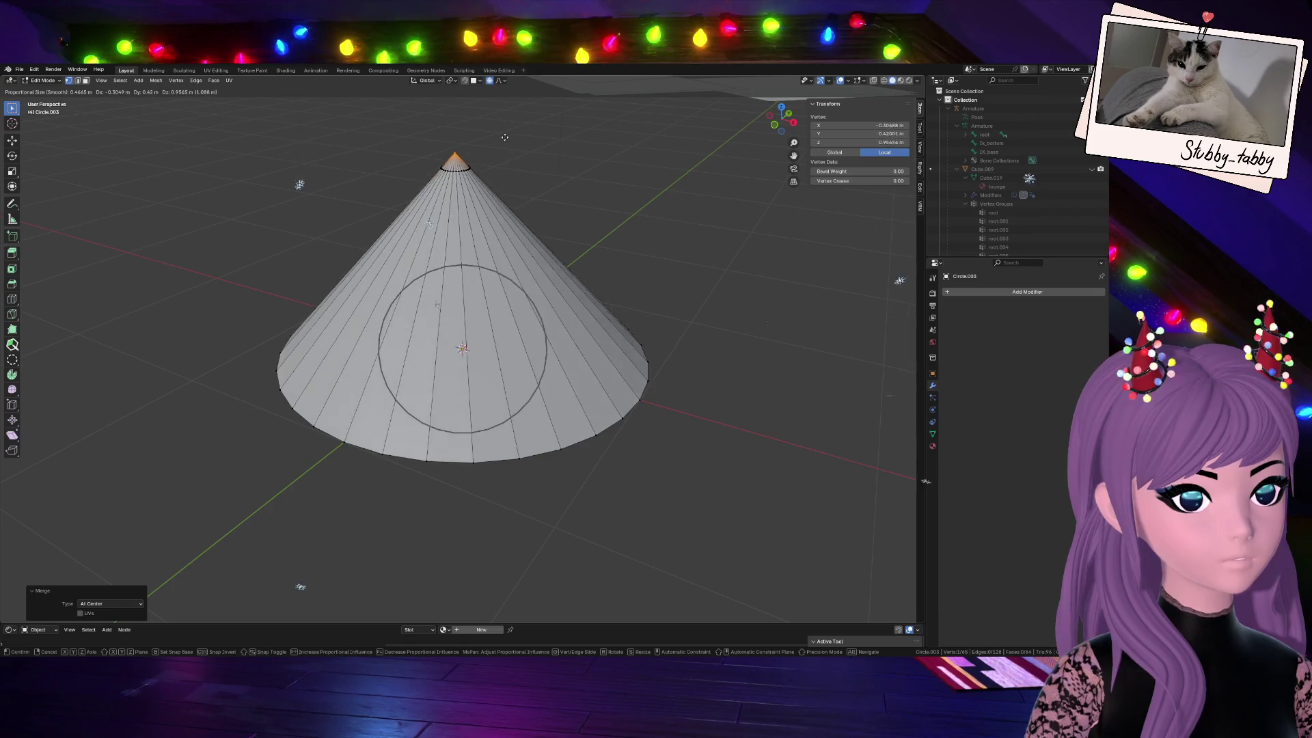
{"action": "key", "text": "Escape"}
{"action": "key", "text": "KP_1"}
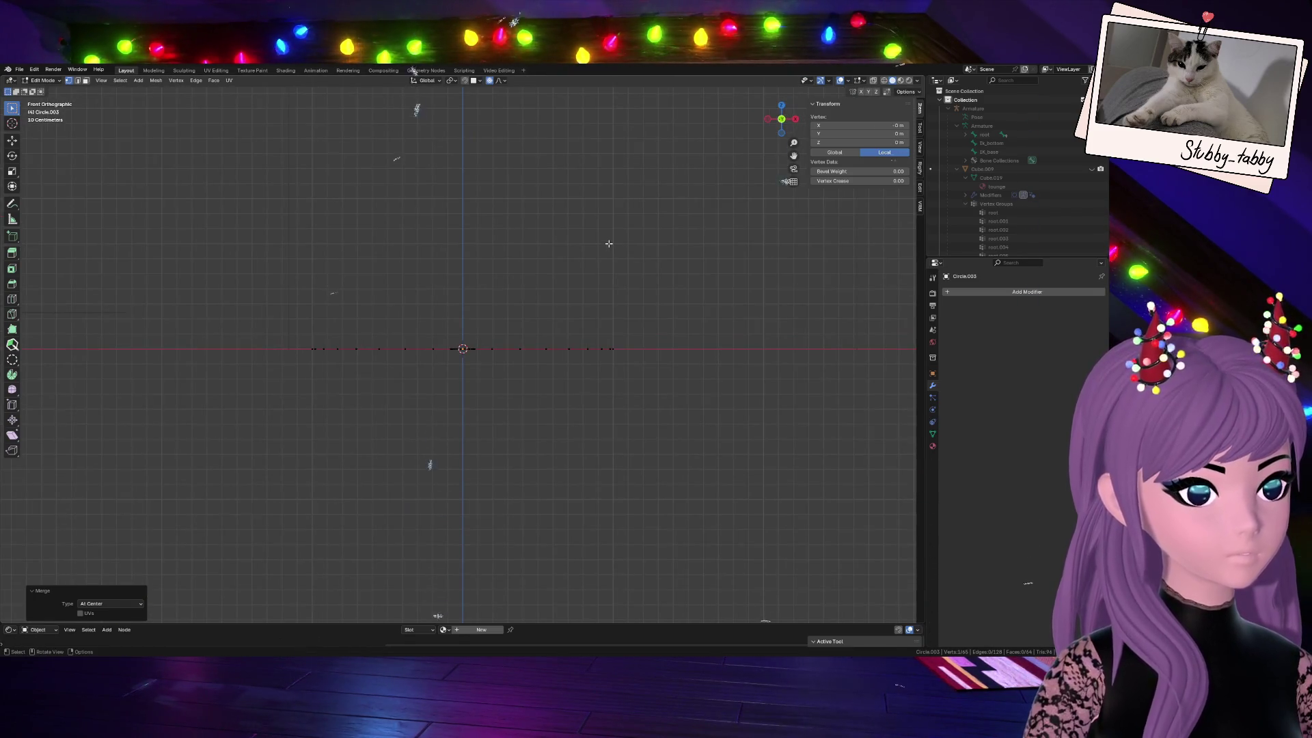
{"action": "key", "text": "g"}
{"action": "key", "text": "z"}
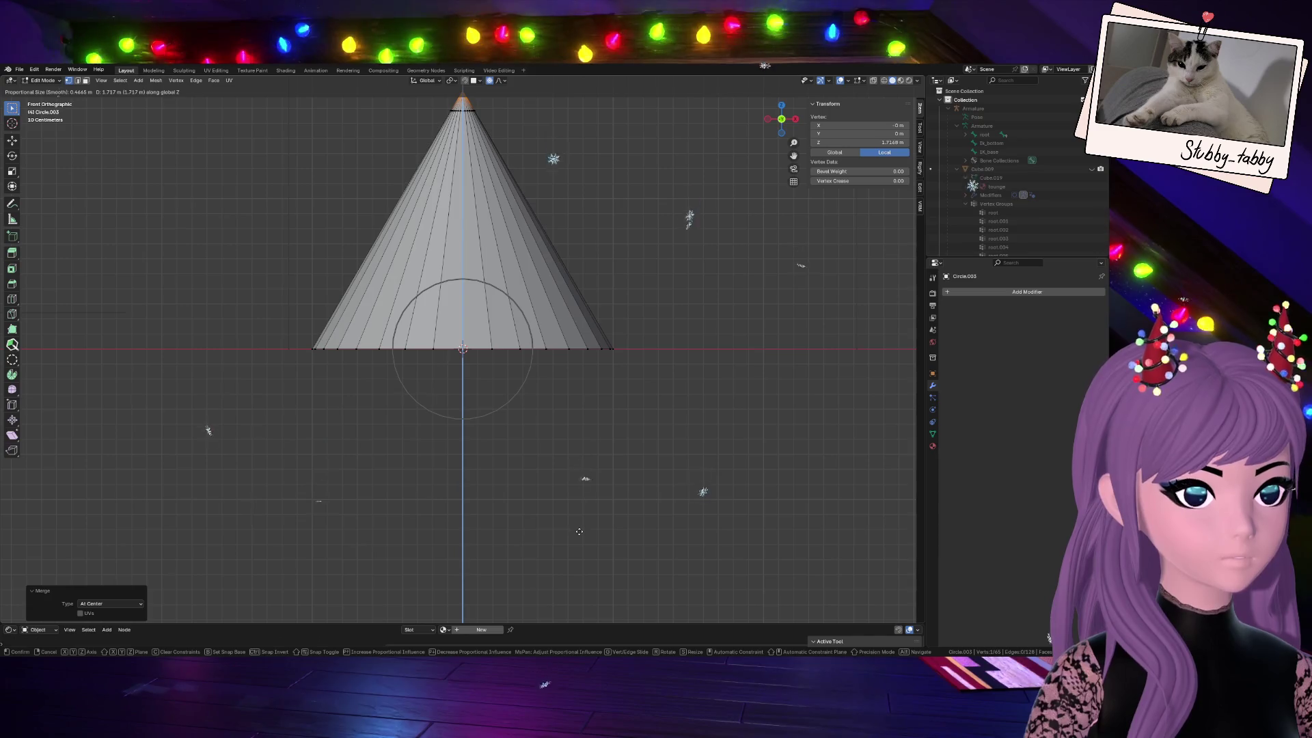
{"action": "left_click", "coordinate": [576, 513]}
{"action": "scroll", "coordinate": [576, 514], "scroll_direction": "down", "scroll_amount": 4}
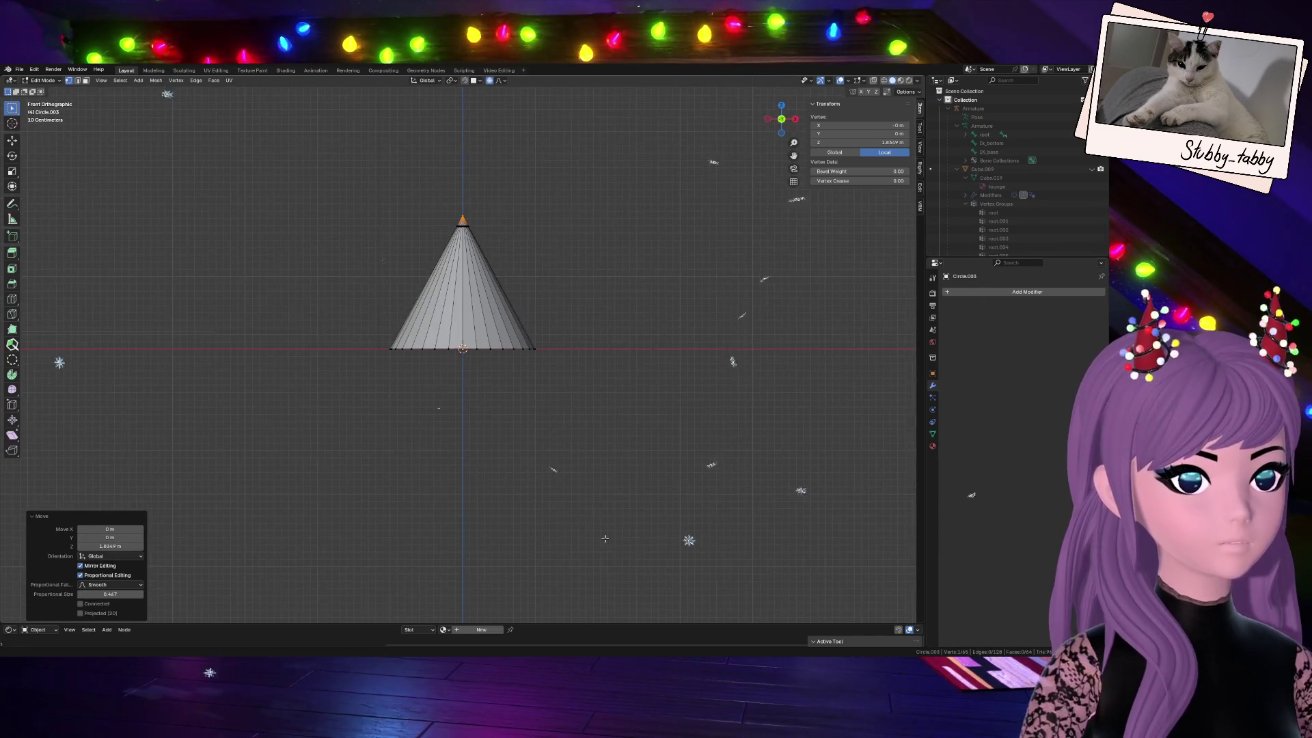
{"action": "key", "text": "a"}
{"action": "key", "text": "s"}
{"action": "left_click", "coordinate": [616, 424]}
{"action": "scroll", "coordinate": [594, 413], "scroll_direction": "up", "scroll_amount": 6}
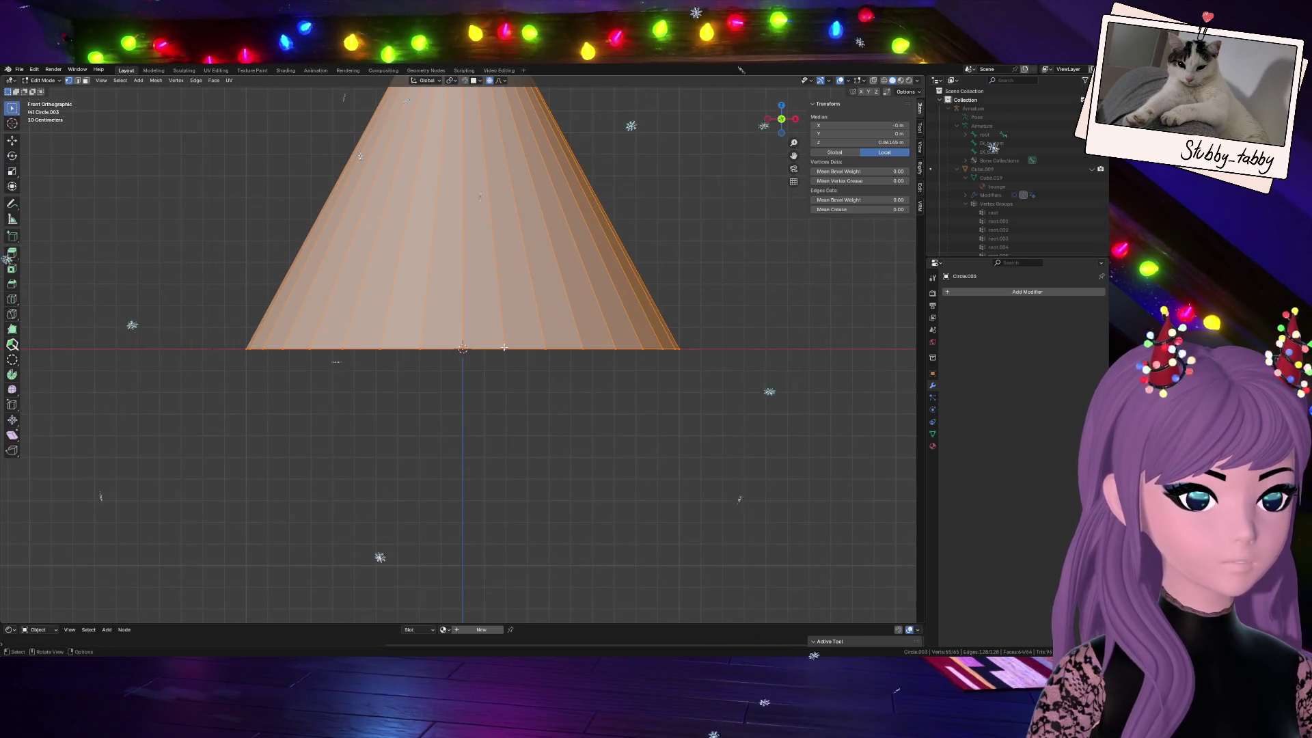
{"action": "key", "text": "2"}
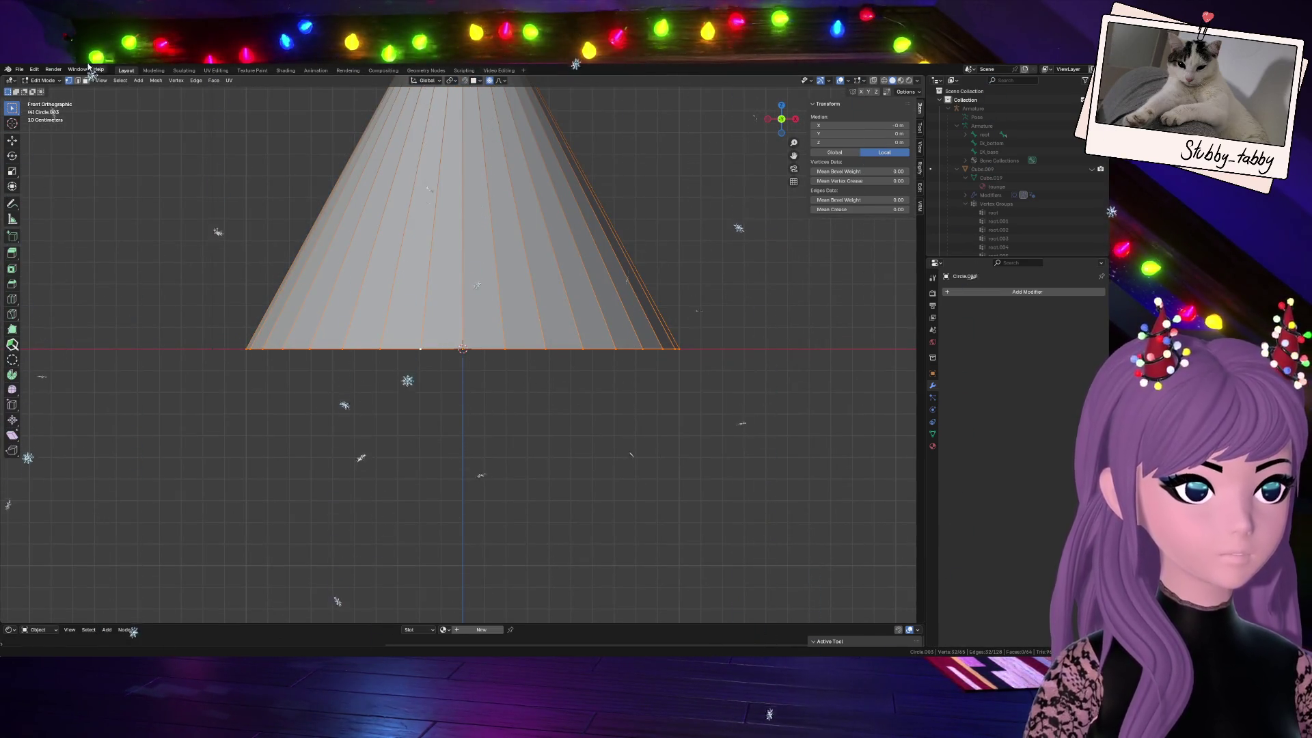
{"action": "left_click", "coordinate": [120, 80]}
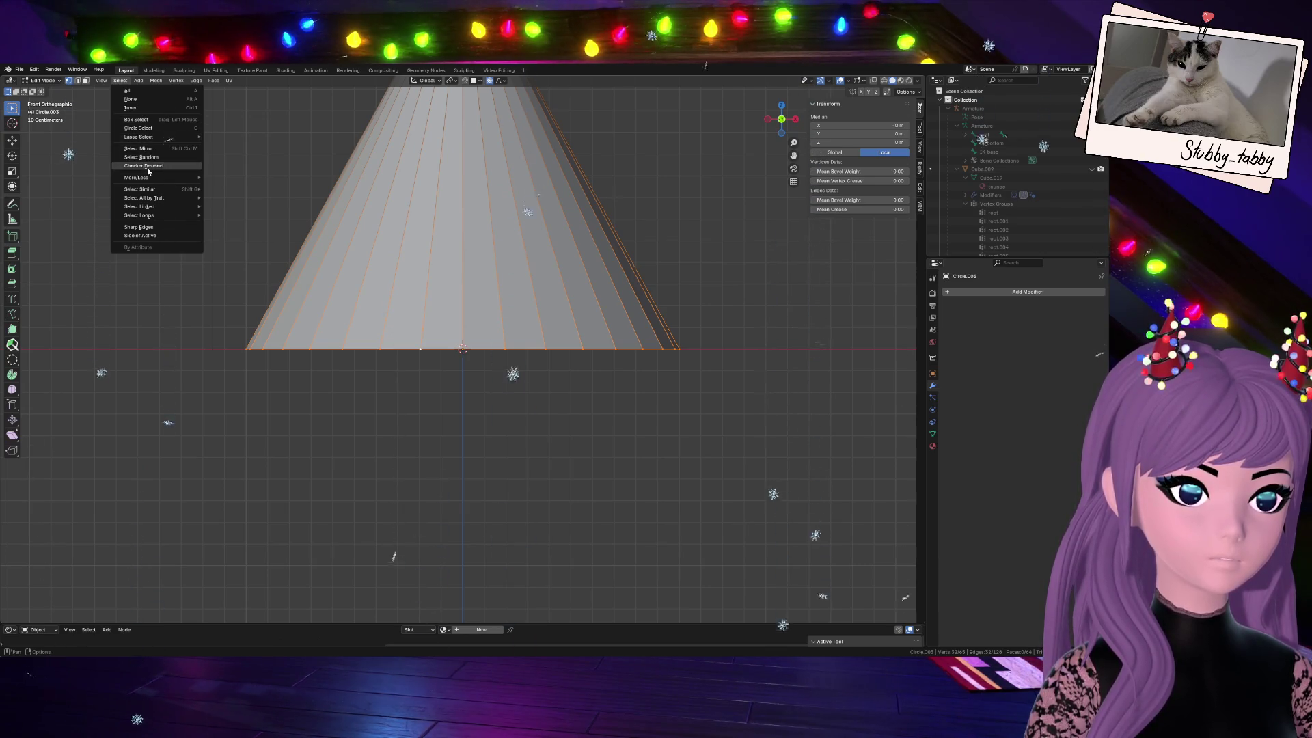
{"action": "left_click", "coordinate": [147, 167]}
{"action": "mouse_move", "coordinate": [512, 461]}
{"action": "middle_mouse_down"}
{"action": "mouse_move", "coordinate": [819, 641]}
{"action": "mouse_move", "coordinate": [462, 349]}
{"action": "mouse_move", "coordinate": [467, 267]}
{"action": "middle_mouse_up"}
{"action": "scroll", "coordinate": [461, 348], "scroll_direction": "down", "scroll_amount": 3}
{"action": "scroll", "coordinate": [462, 350], "scroll_direction": "up", "scroll_amount": 3}
{"action": "scroll", "coordinate": [461, 350], "scroll_direction": "up", "scroll_amount": 2}
{"action": "scroll", "coordinate": [463, 349], "scroll_direction": "down", "scroll_amount": 3}
{"action": "scroll", "coordinate": [468, 267], "scroll_direction": "up", "scroll_amount": 2}
{"action": "scroll", "coordinate": [468, 244], "scroll_direction": "up", "scroll_amount": 2}
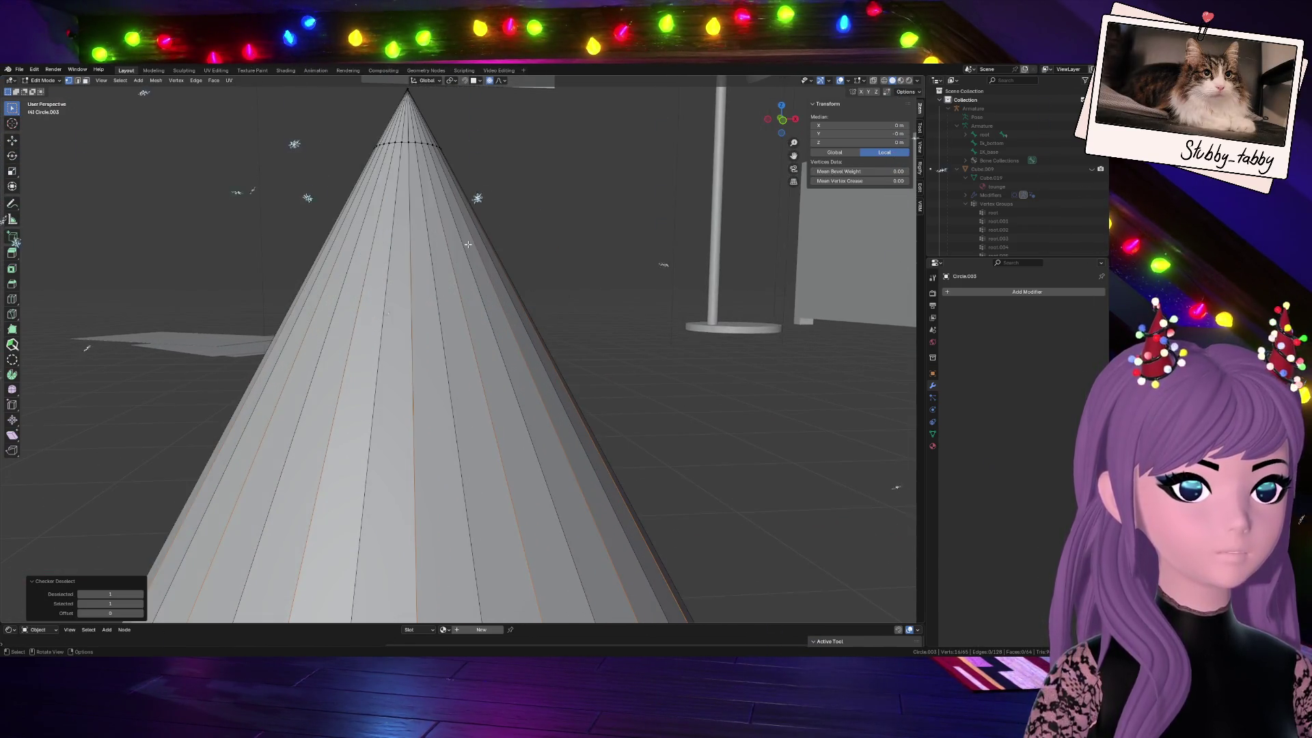
{"action": "key", "text": "alt+a"}
{"action": "scroll", "coordinate": [410, 326], "scroll_direction": "down", "scroll_amount": 2}
{"action": "scroll", "coordinate": [409, 326], "scroll_direction": "down", "scroll_amount": 2}
{"action": "left_click", "coordinate": [386, 542], "text": "alt"}
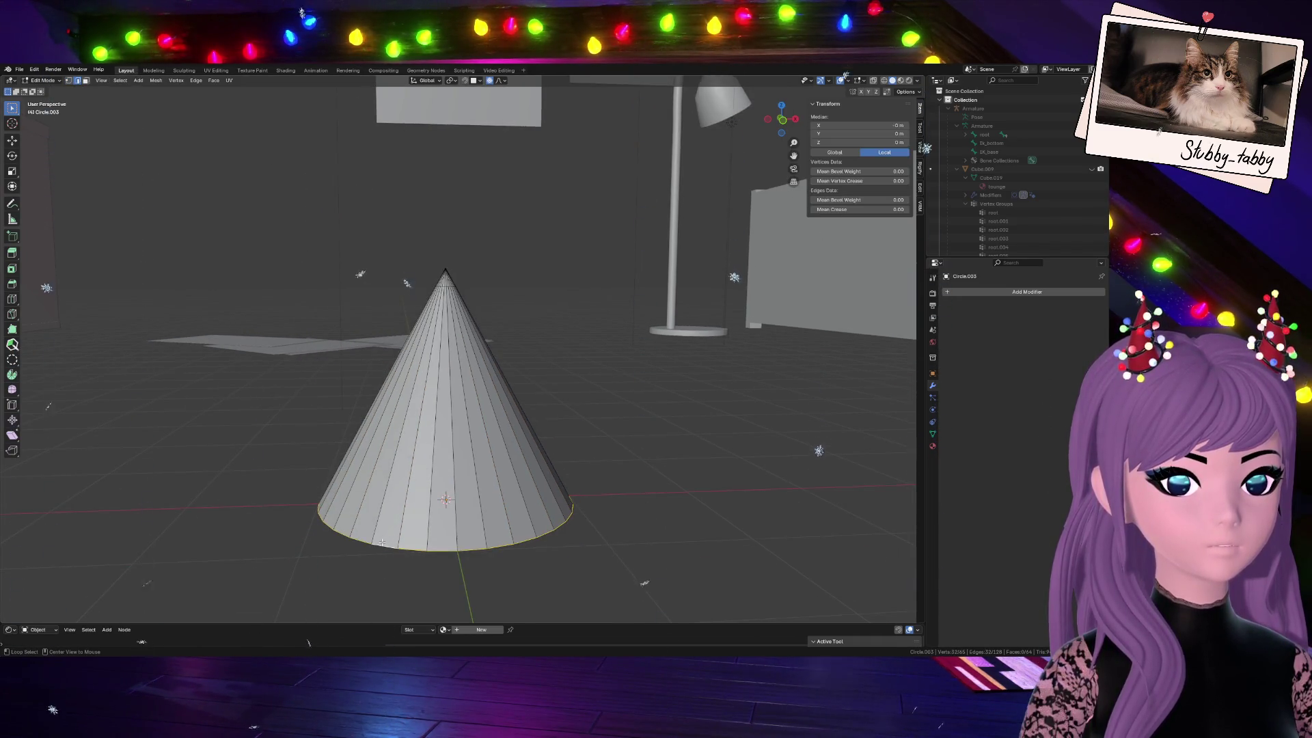
{"action": "left_click", "coordinate": [406, 504]}
{"action": "key", "text": "a"}
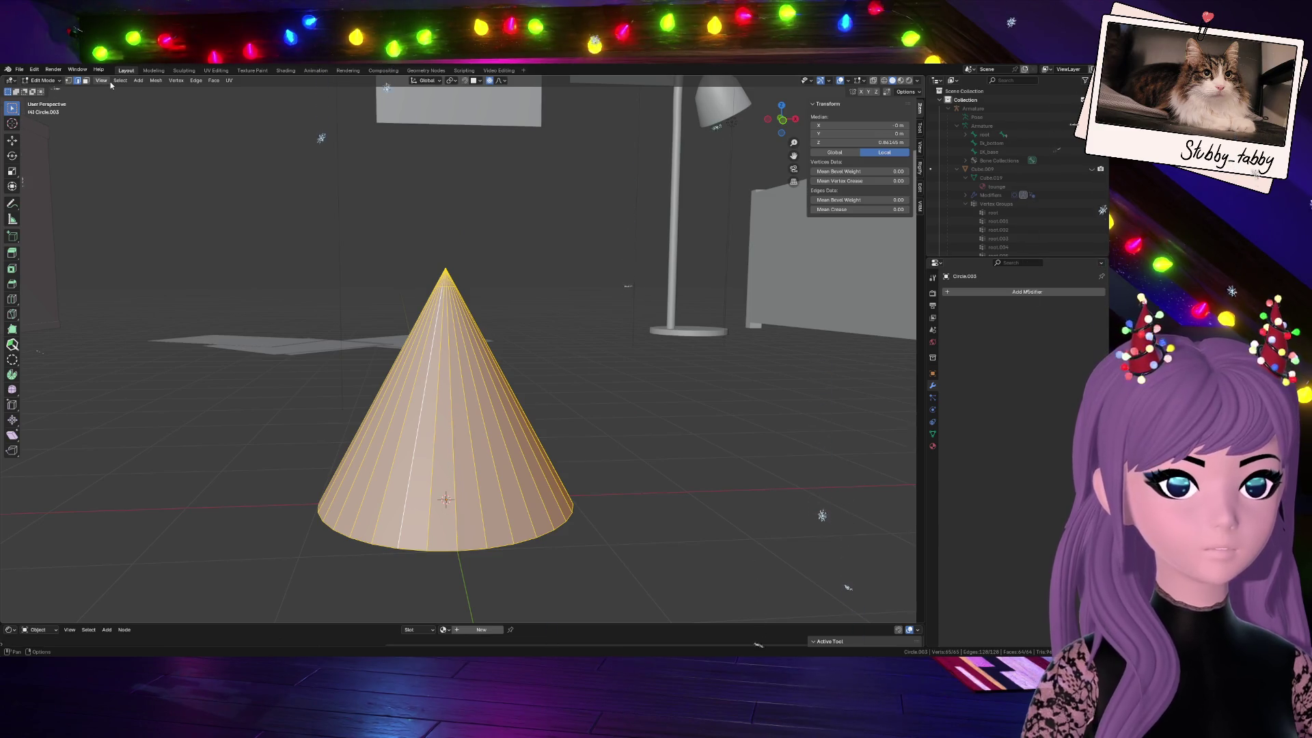
{"action": "left_click", "coordinate": [121, 82]}
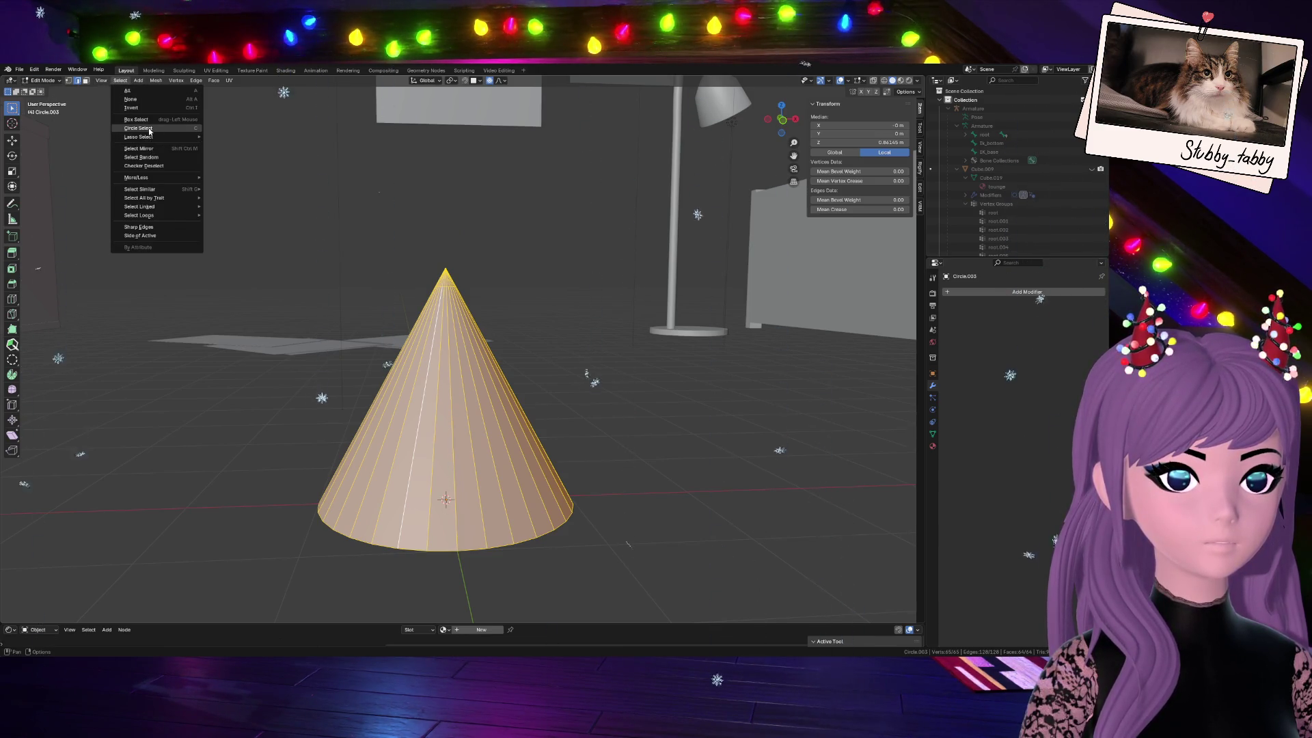
{"action": "left_click", "coordinate": [151, 167]}
{"action": "scroll", "coordinate": [550, 360], "scroll_direction": "up", "scroll_amount": 3}
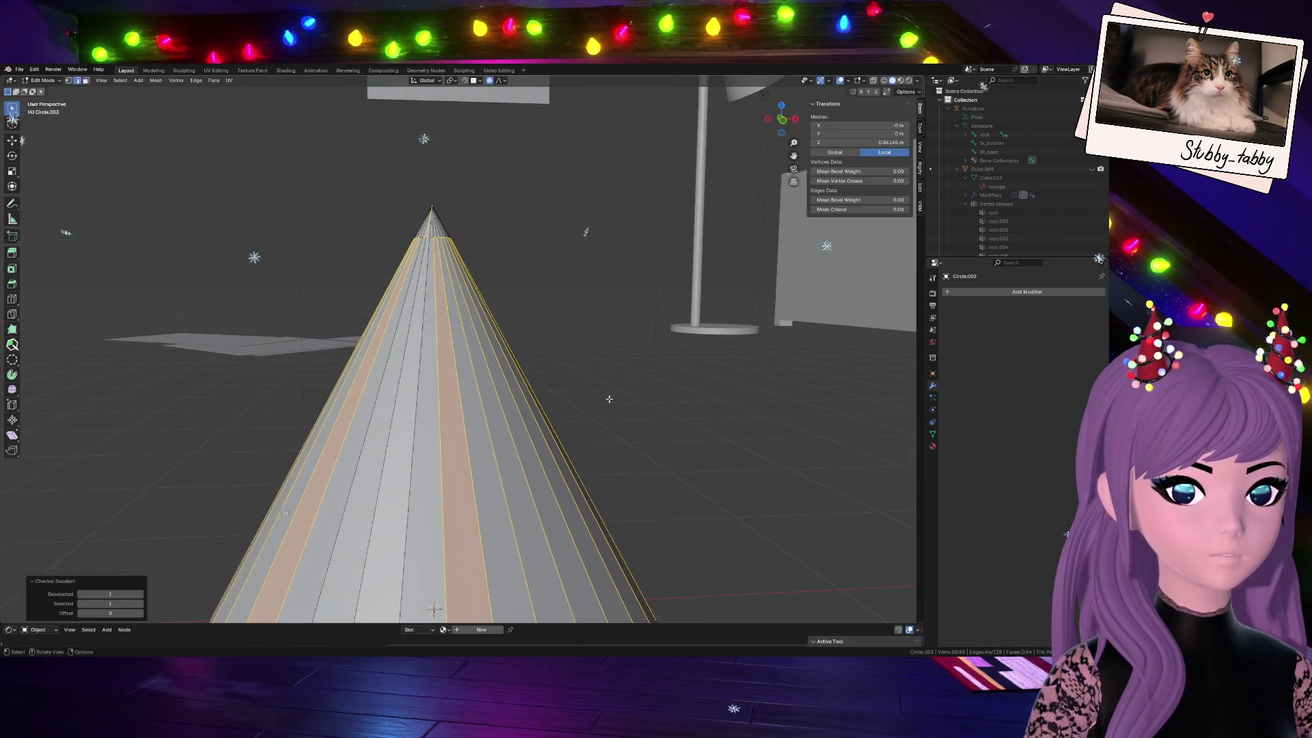
{"action": "scroll", "coordinate": [598, 390], "scroll_direction": "down", "scroll_amount": 3}
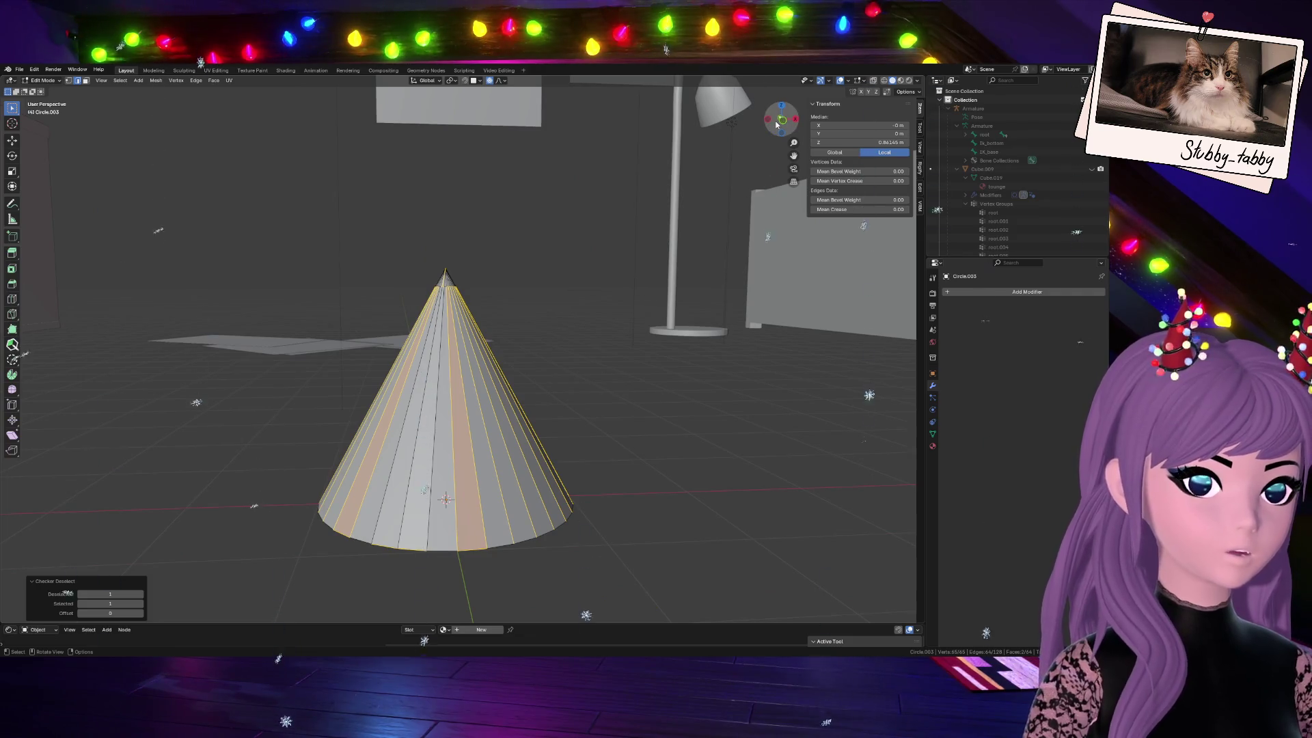
{"action": "left_click", "coordinate": [783, 121]}
{"action": "key", "text": "a"}
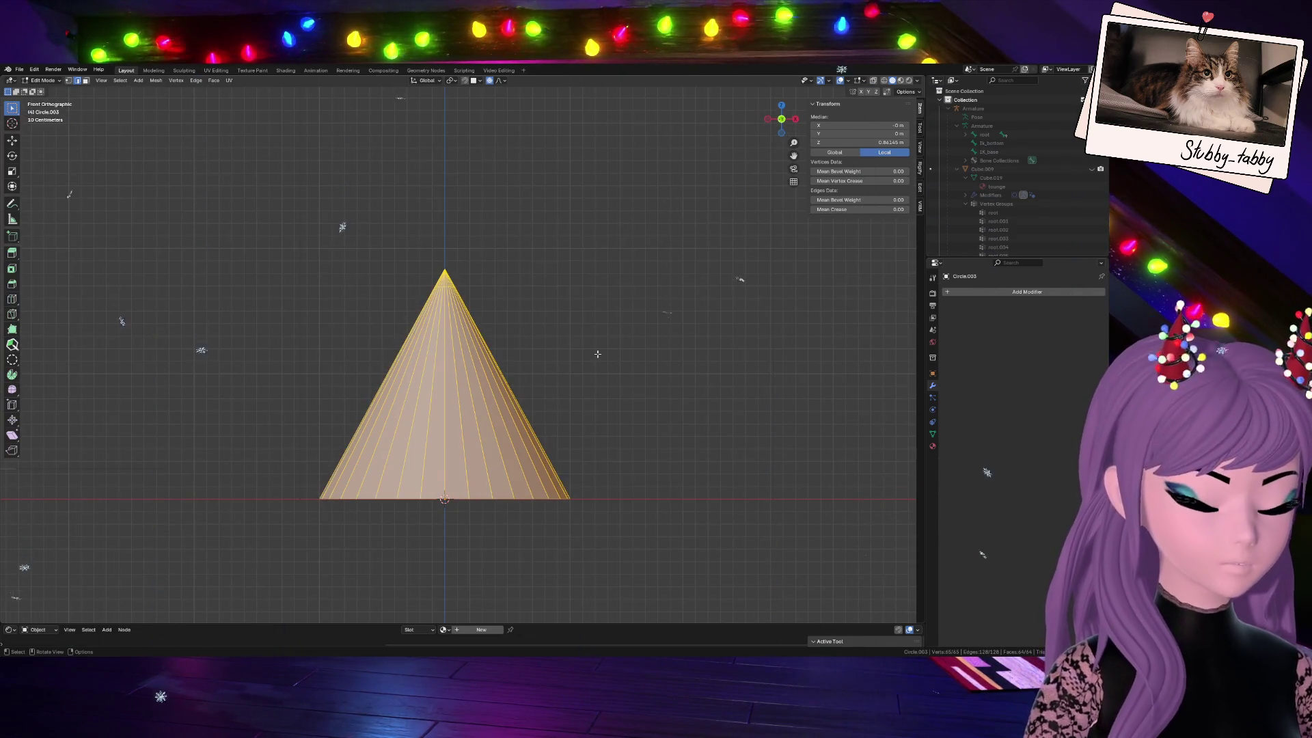
Merge vertices by distance (none removed), then test edge-loop selections and grow back to the whole cone
{"action": "key", "text": "m"}
{"action": "left_click", "coordinate": [564, 384]}
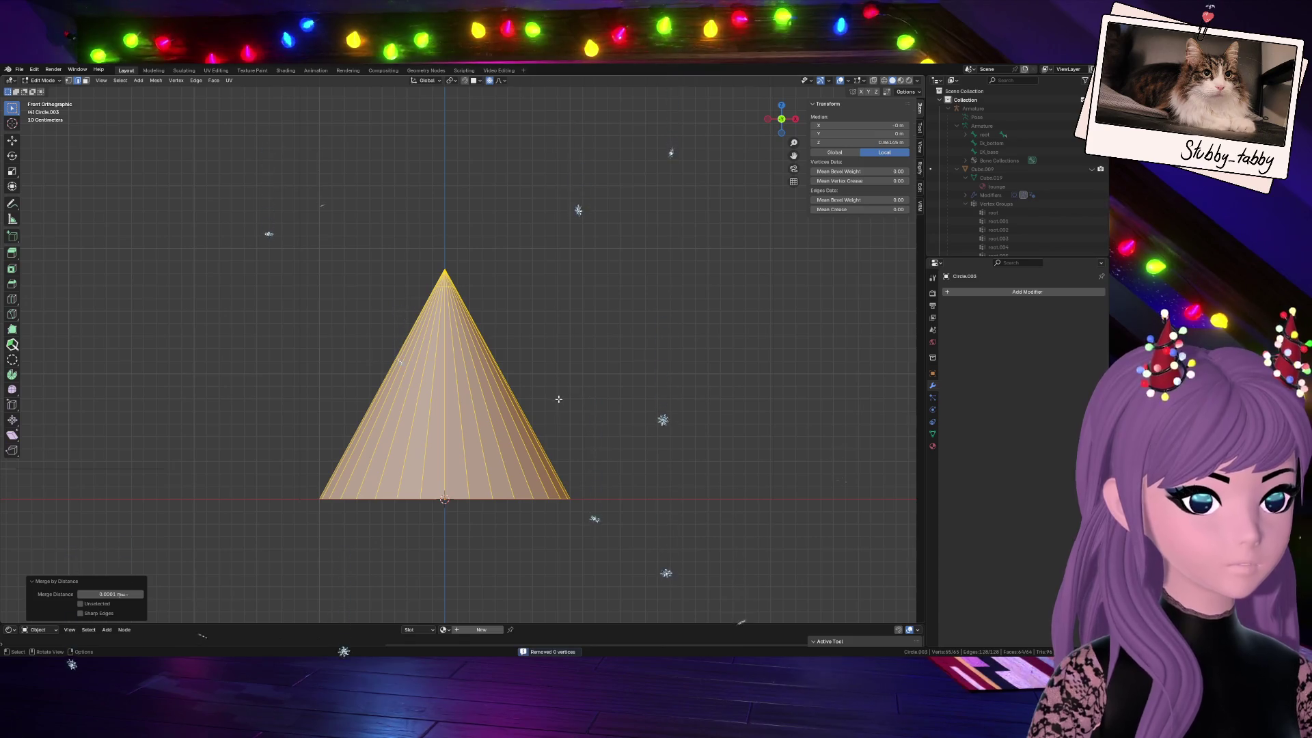
{"action": "key", "text": "alt+a"}
{"action": "left_click", "coordinate": [323, 497], "text": "alt"}
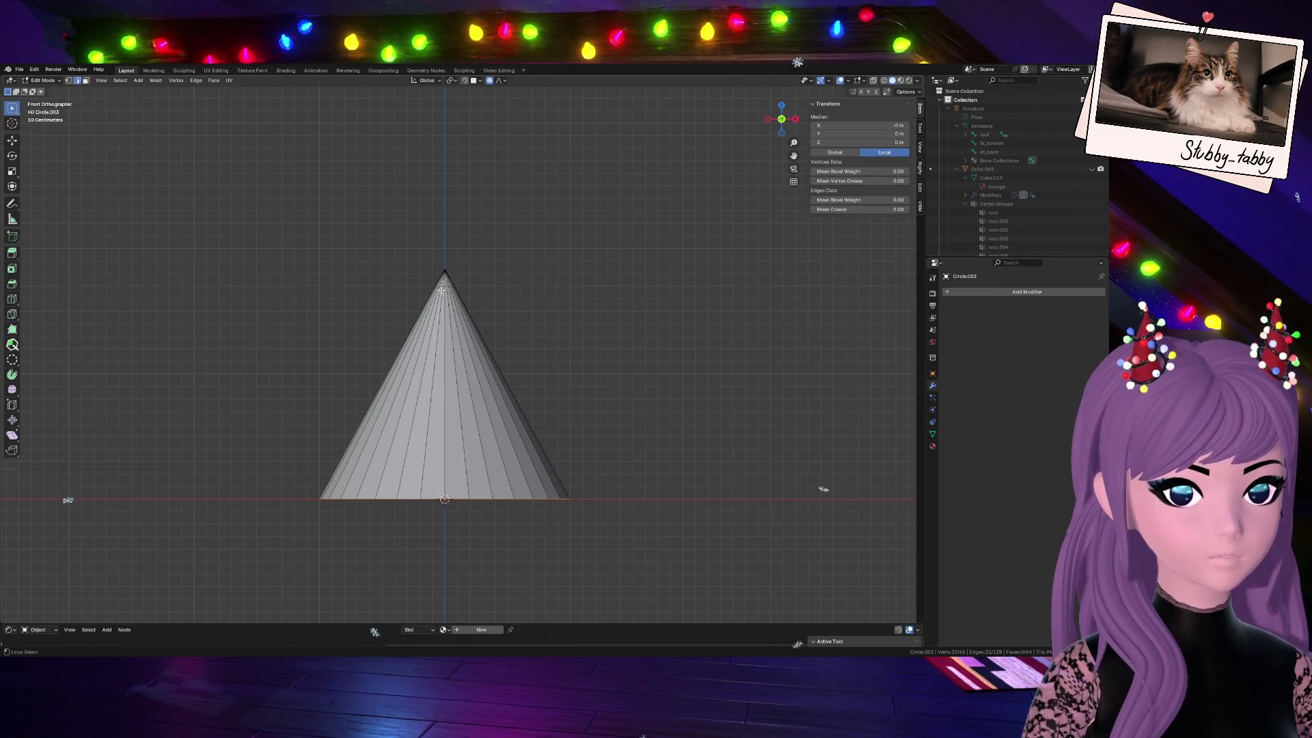
{"action": "left_click", "coordinate": [445, 287]}
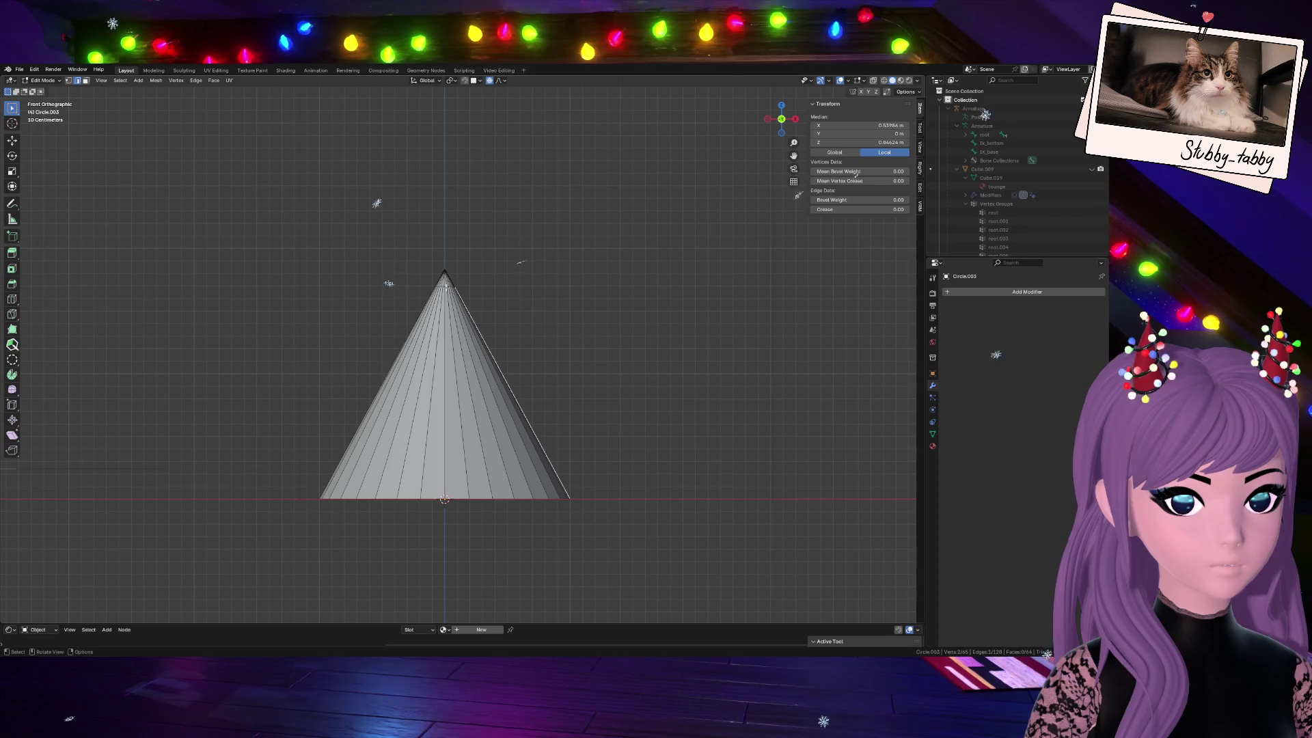
{"action": "left_click", "coordinate": [460, 496], "text": "alt+shift"}
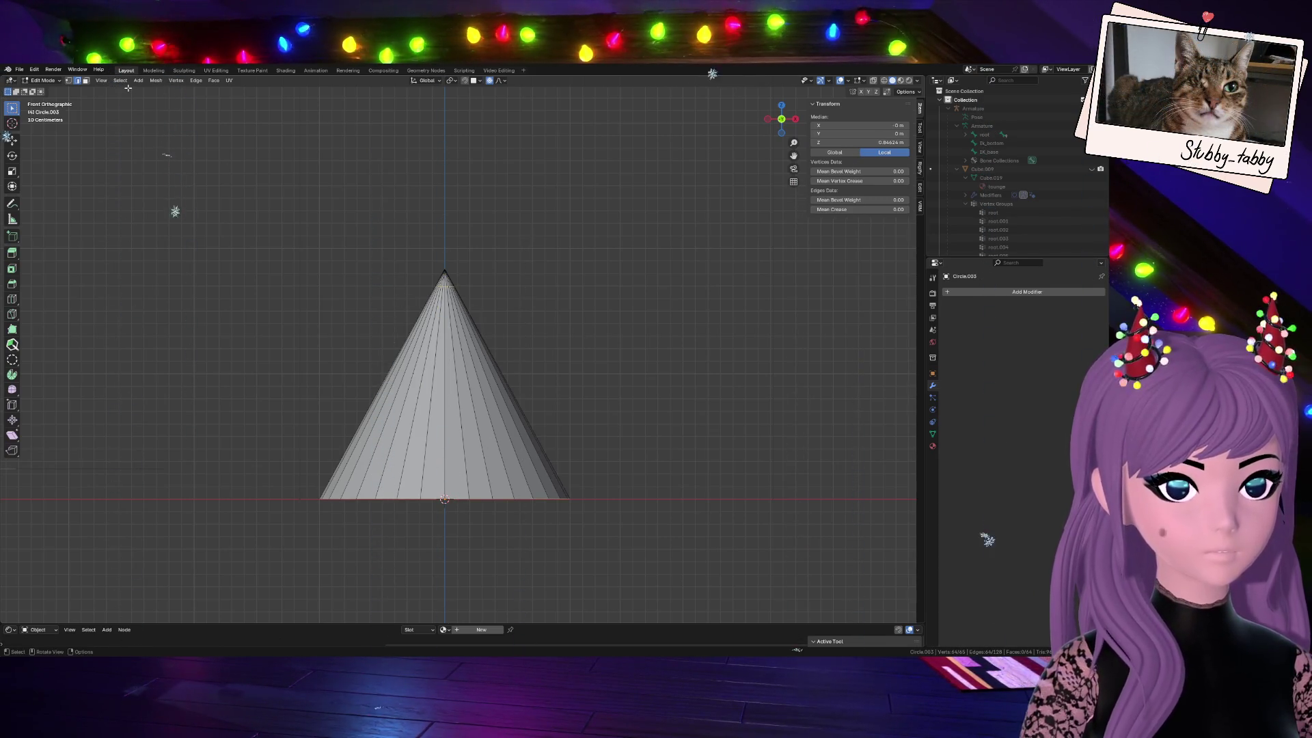
{"action": "key", "text": "ctrl+KP_Add"}
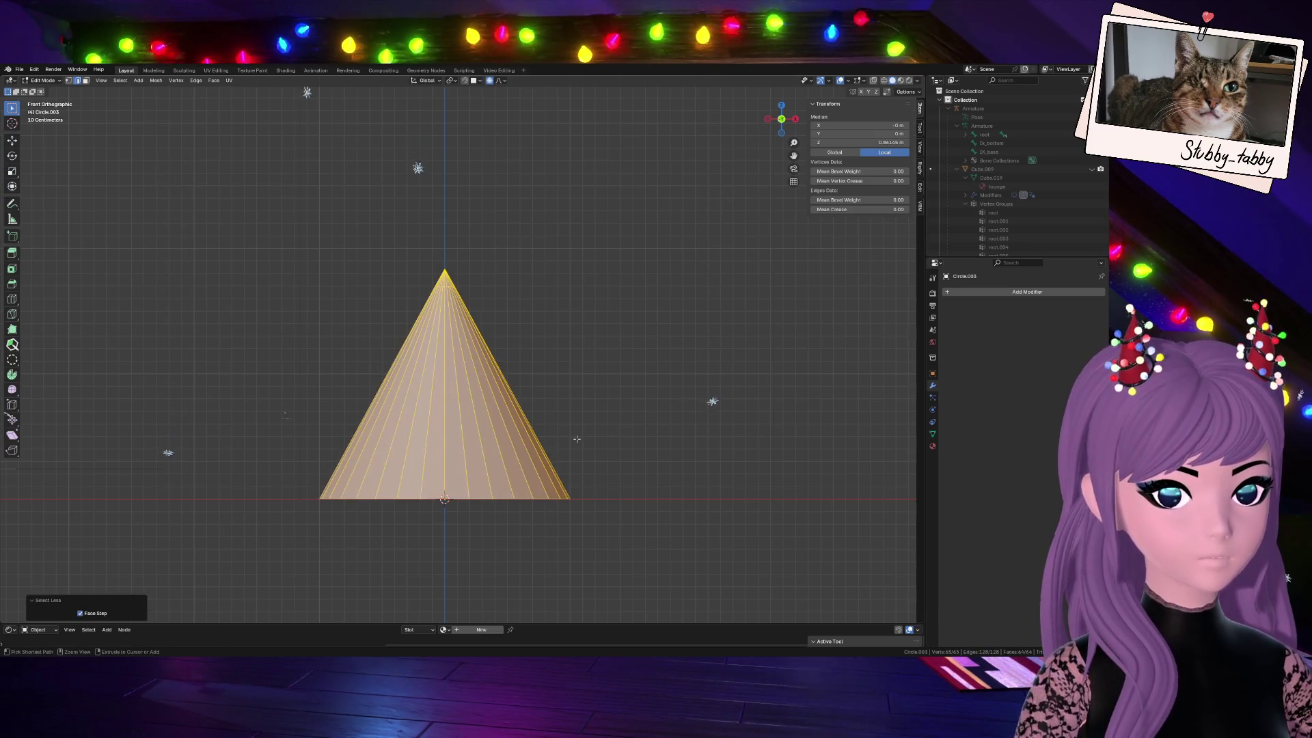
Clear and box-select the cone's faces, checking the selection in X-ray and returning to front view
{"action": "left_click", "coordinate": [545, 393]}
{"action": "left_click", "coordinate": [86, 81]}
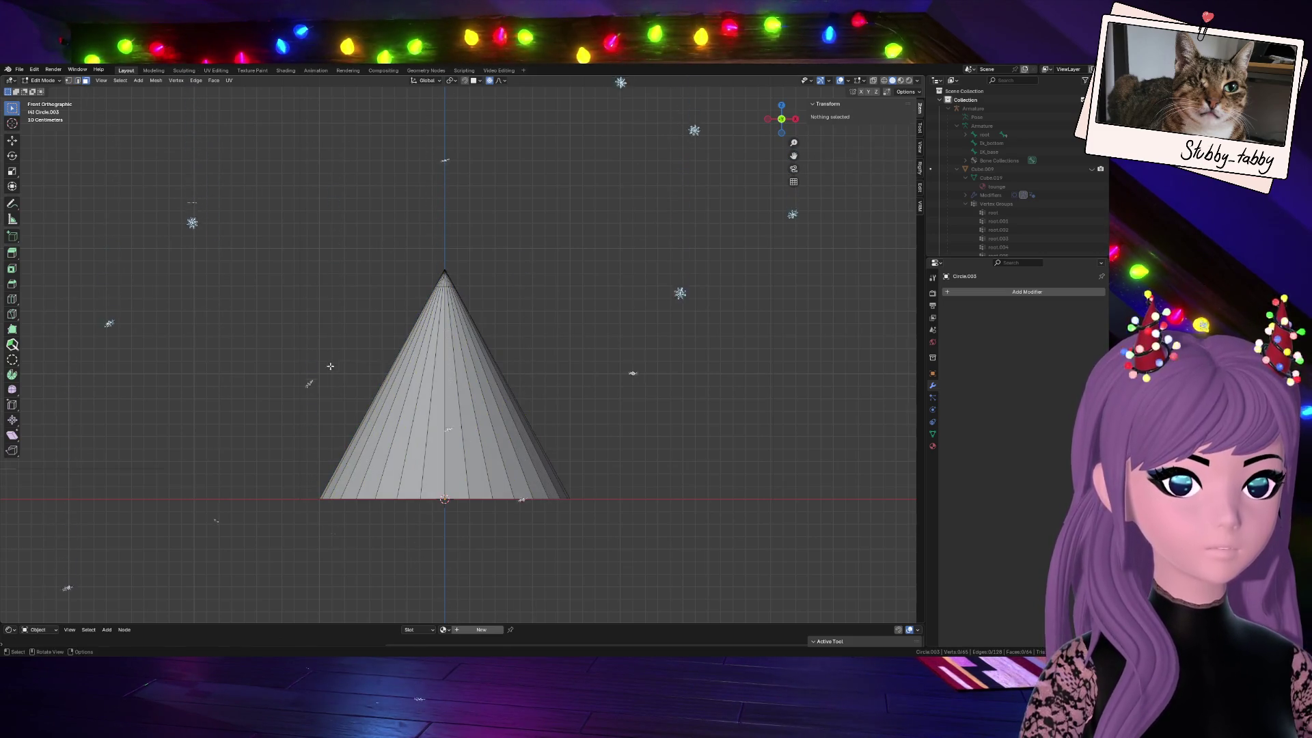
{"action": "left_click_drag", "start_coordinate": [336, 367], "coordinate": [596, 442]}
{"action": "left_click_drag", "start_coordinate": [777, 123], "coordinate": [791, 144]}
{"action": "key", "text": "alt+z"}
{"action": "key", "text": "a"}
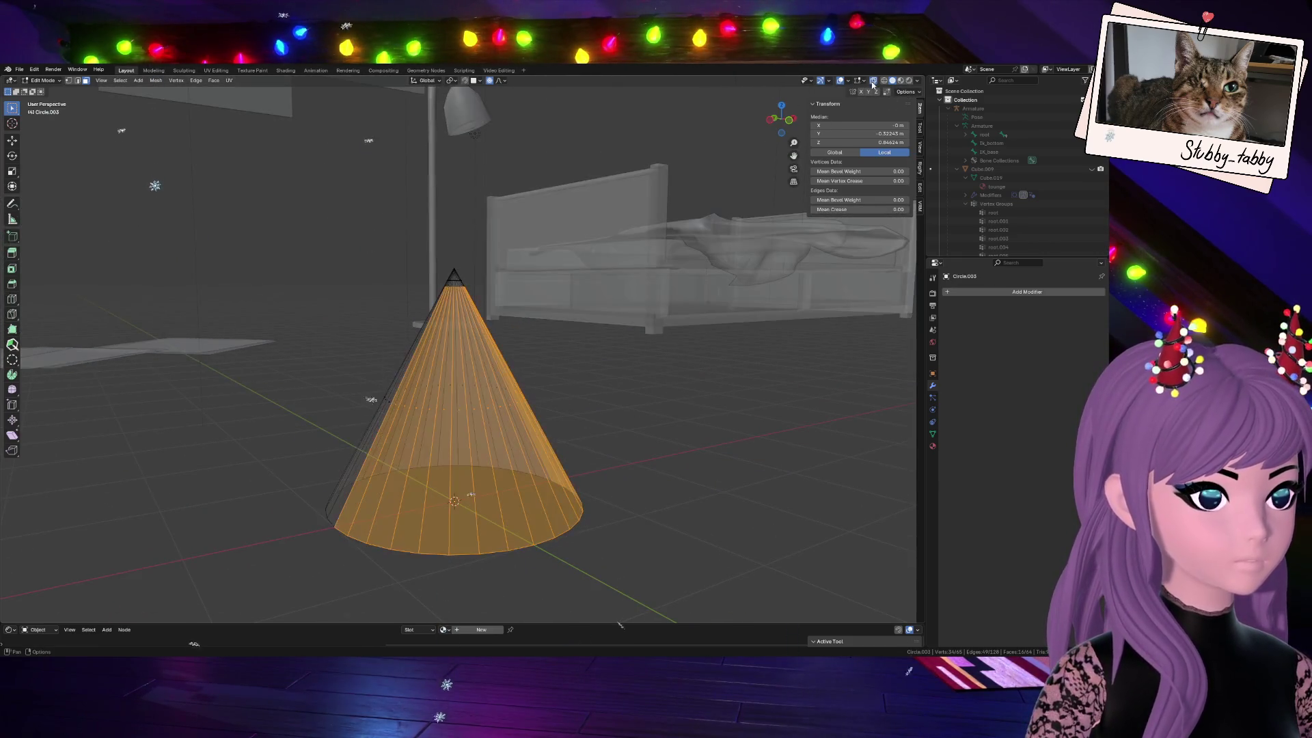
{"action": "left_click", "coordinate": [782, 119]}
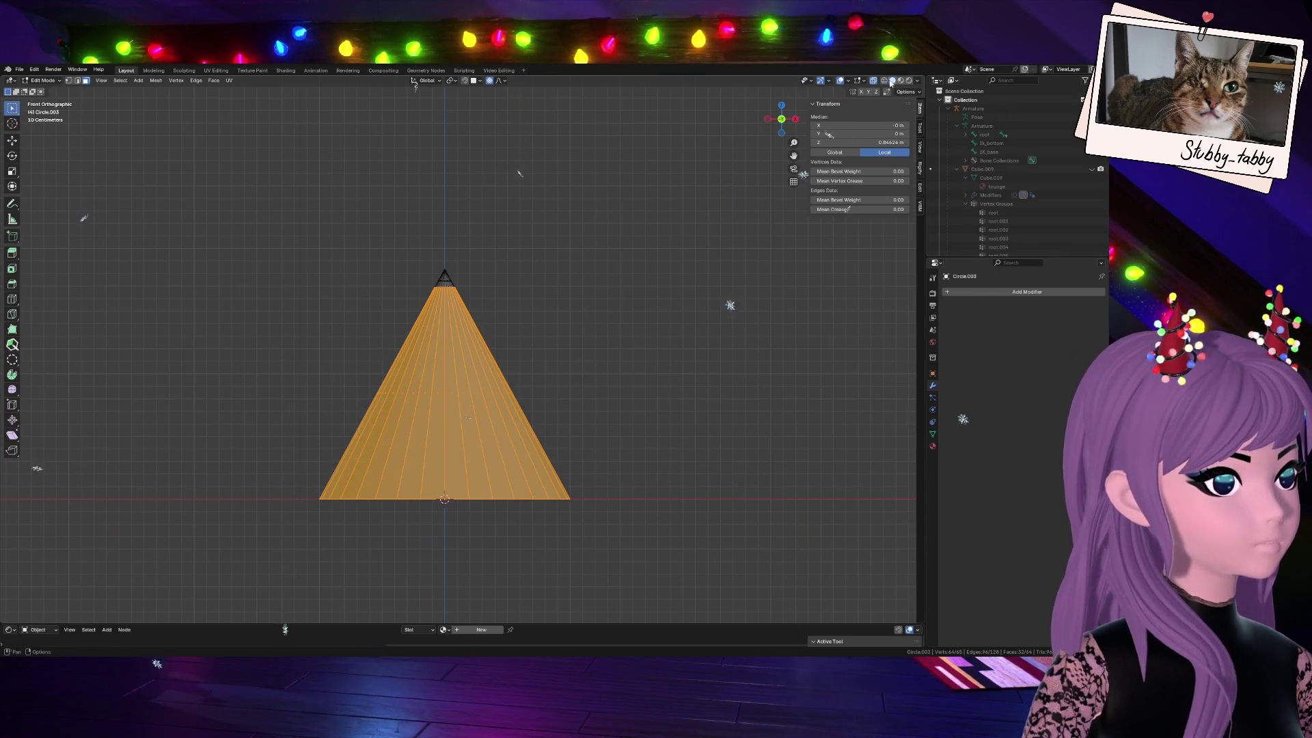
{"action": "key", "text": "alt+z"}
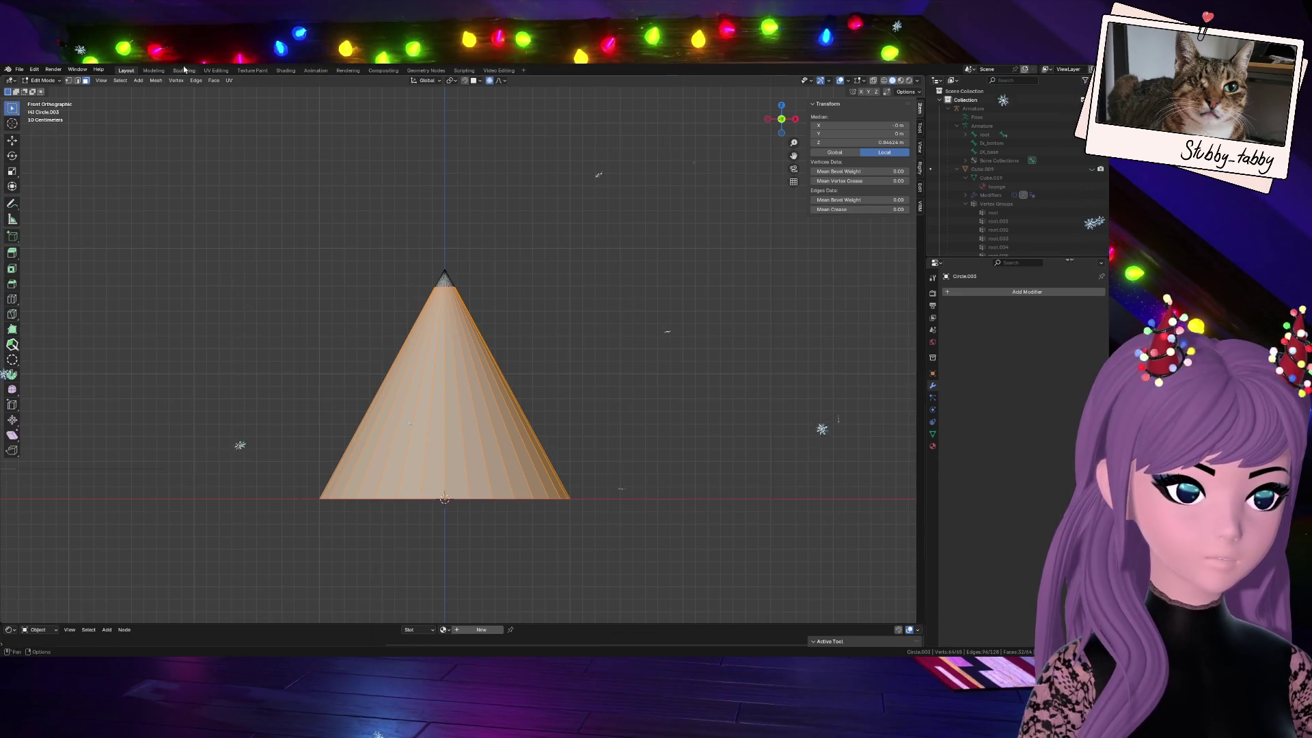
Select all, box-deselect the tip, then Checker Deselect to keep every other vertical edge
{"action": "key", "text": "a"}
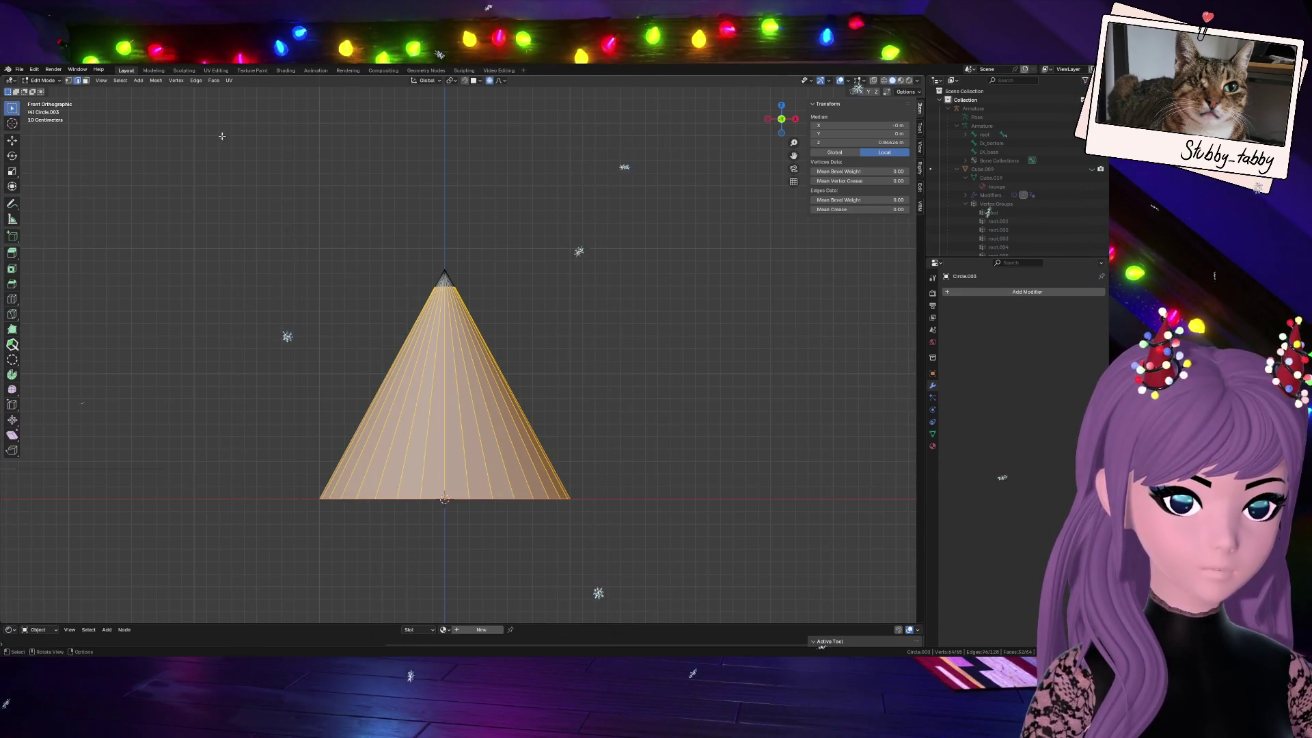
{"action": "left_click", "coordinate": [120, 85]}
{"action": "mouse_move", "coordinate": [140, 136]}
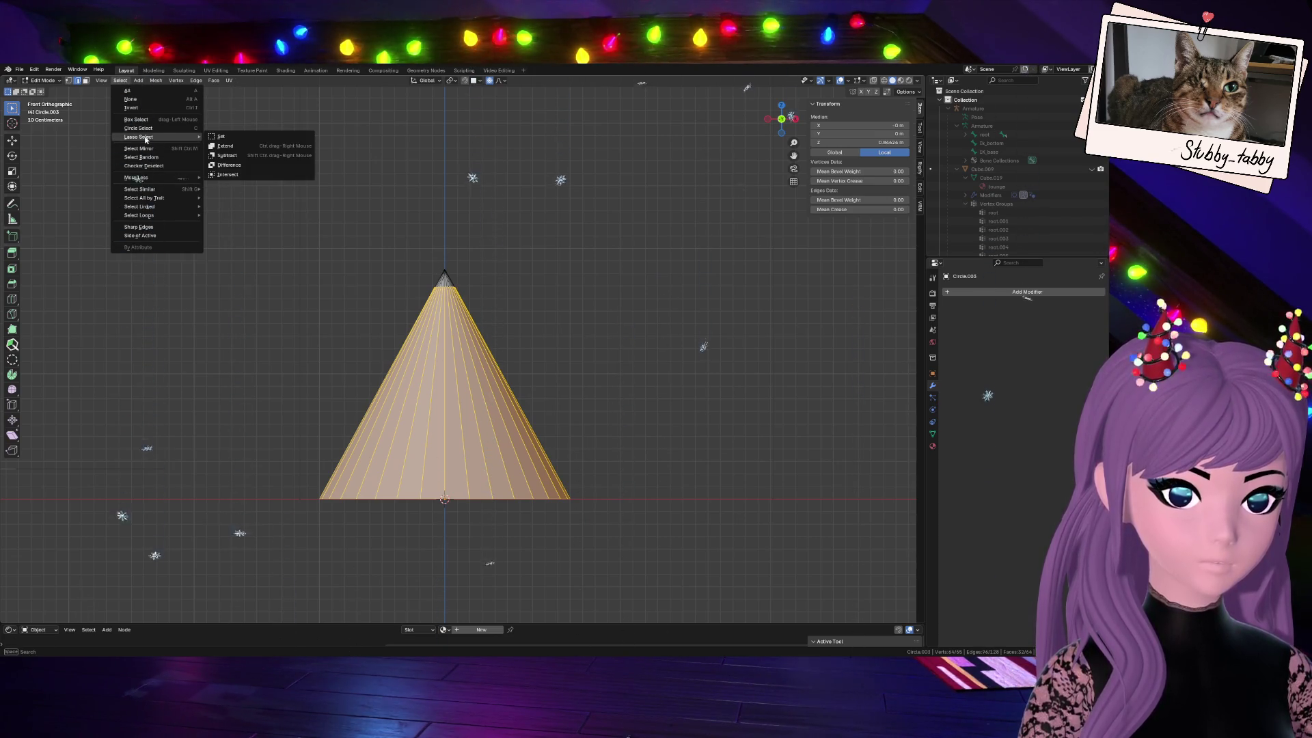
{"action": "left_click", "coordinate": [419, 269]}
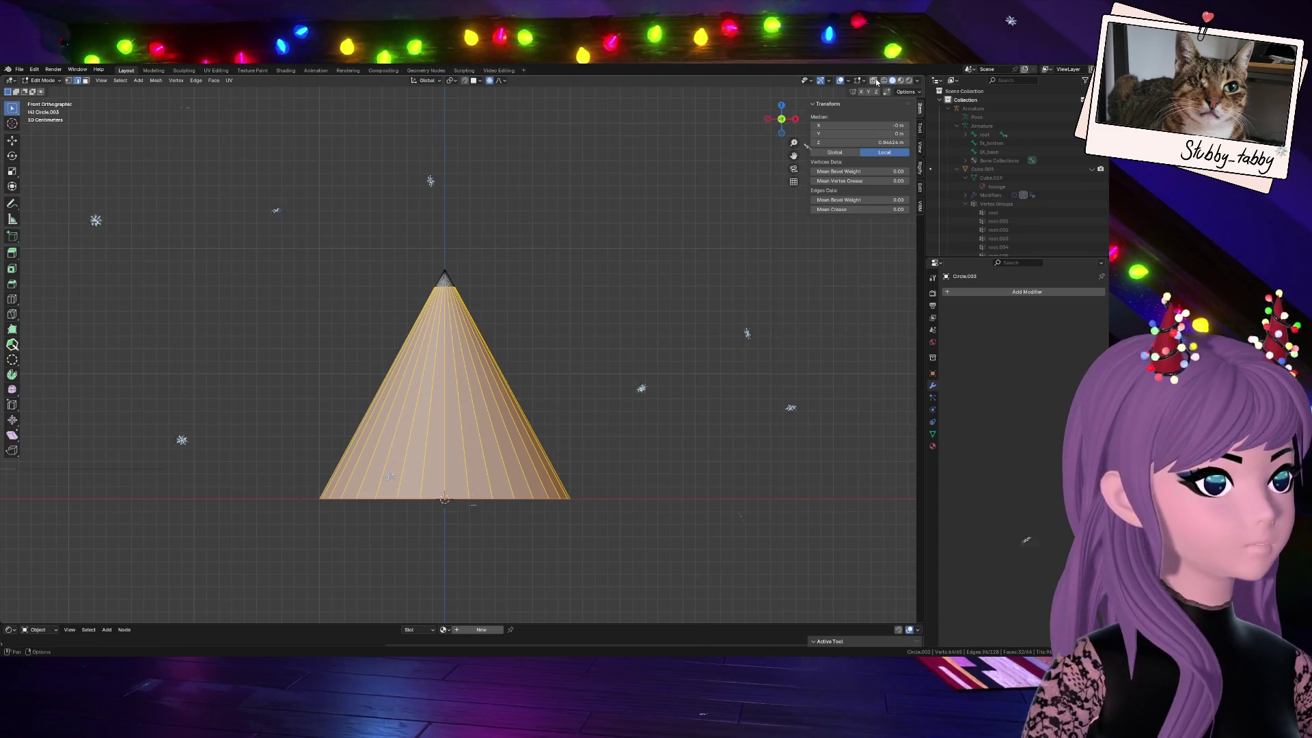
{"action": "key", "text": "a"}
{"action": "left_click_drag", "start_coordinate": [407, 259], "coordinate": [499, 305]}
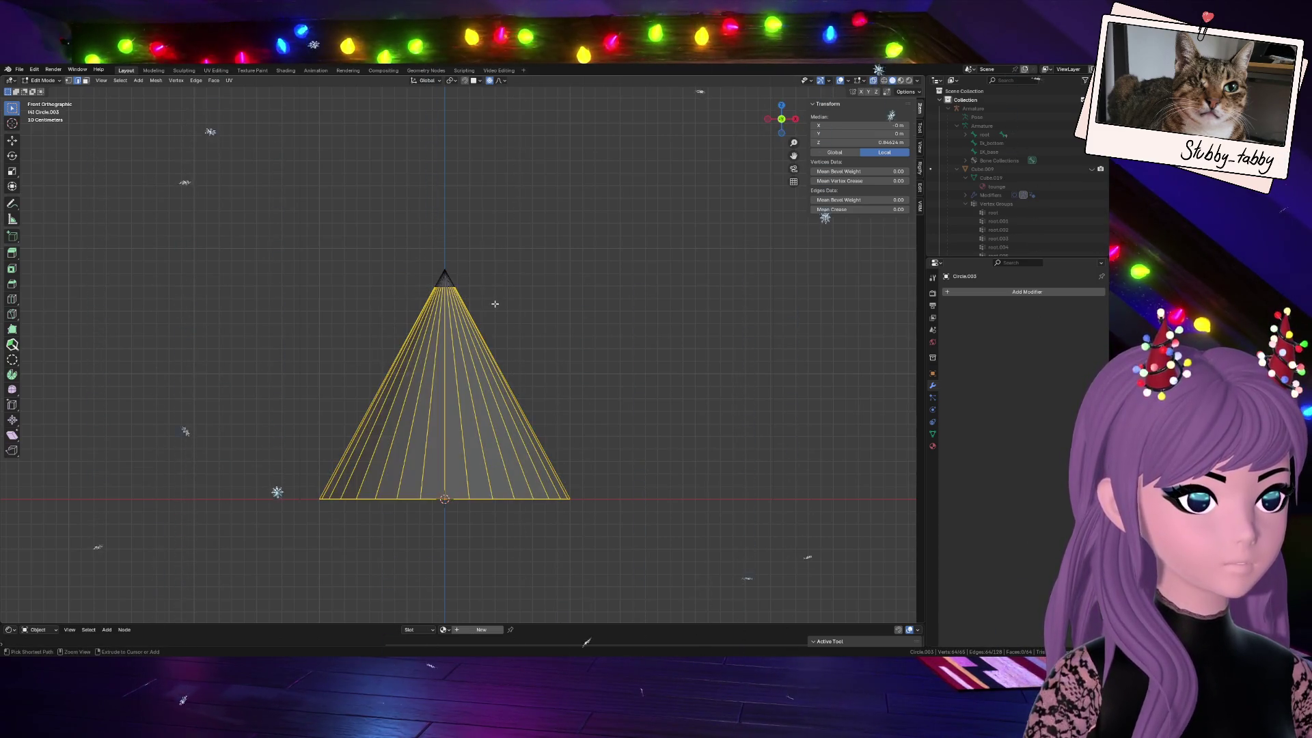
{"action": "left_click_drag", "start_coordinate": [291, 484], "coordinate": [661, 576]}
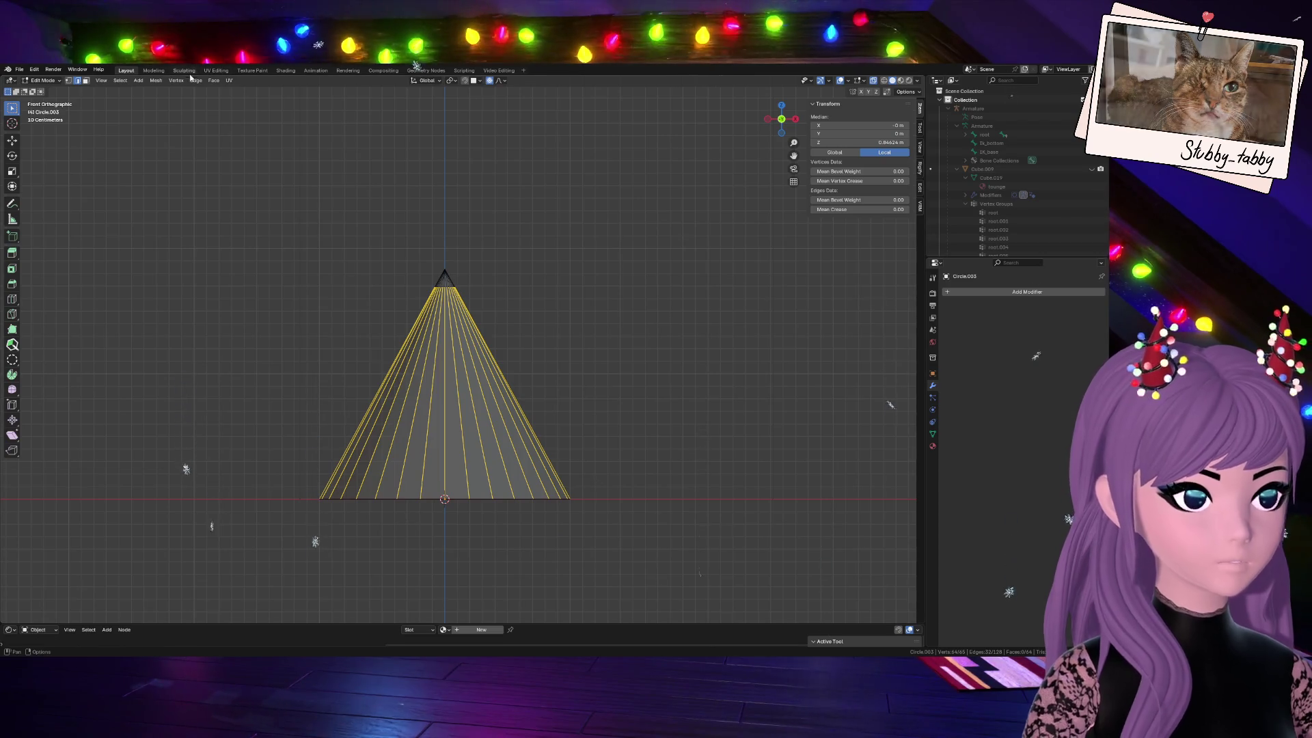
{"action": "left_click", "coordinate": [120, 81]}
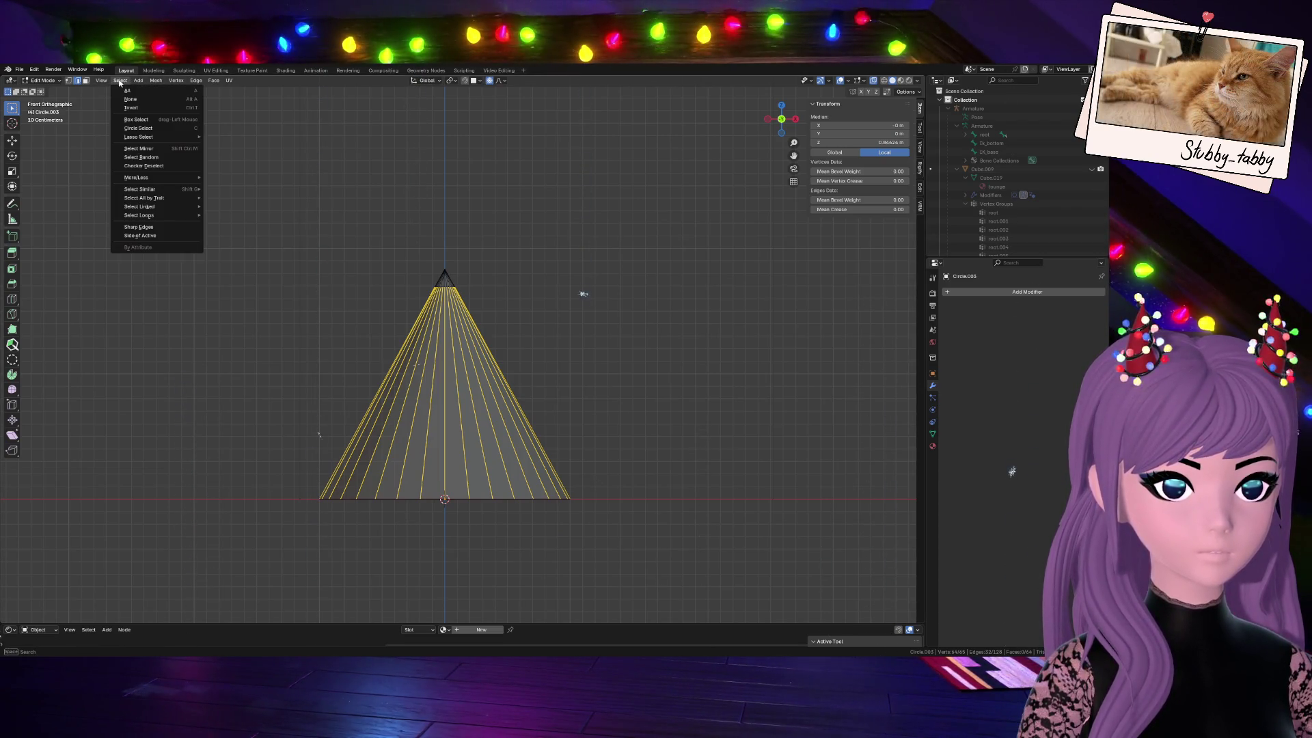
{"action": "left_click", "coordinate": [143, 166]}
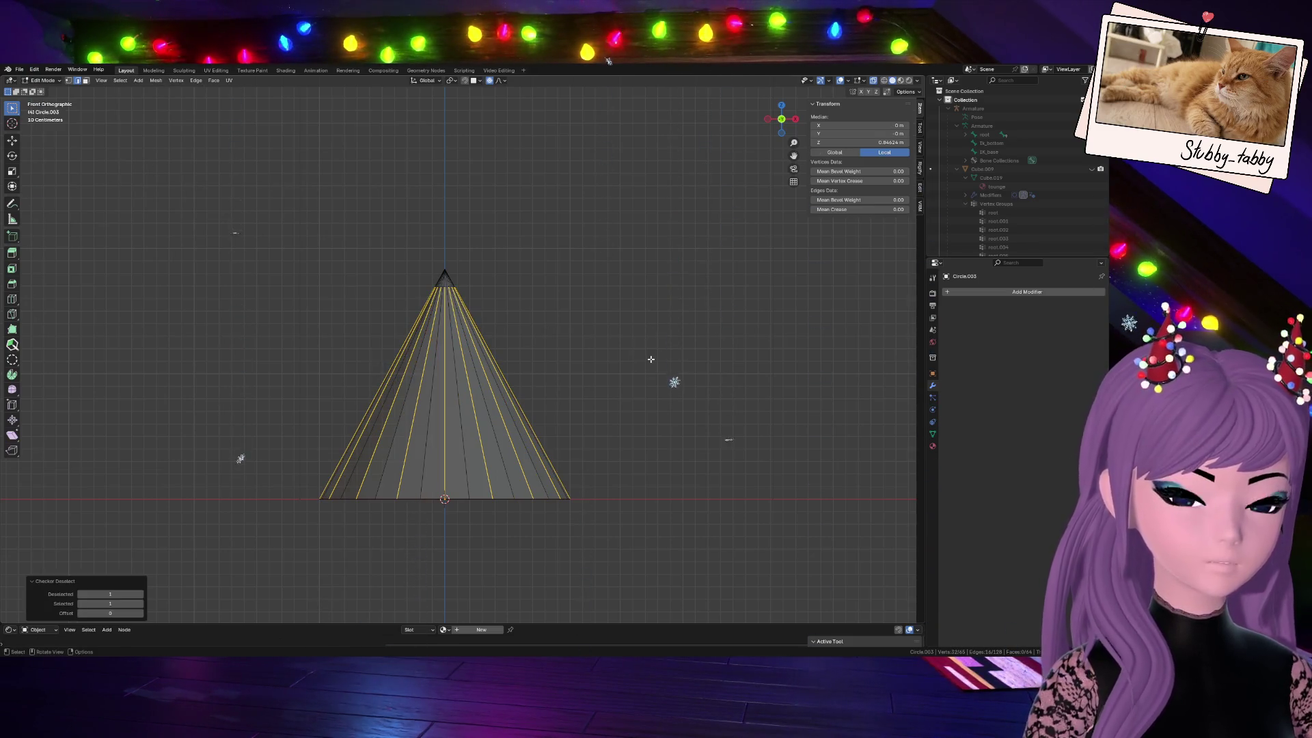
Scale the alternating edges, then bevel them with two segments into wide flute strips from tip to base
{"action": "key", "text": "s"}
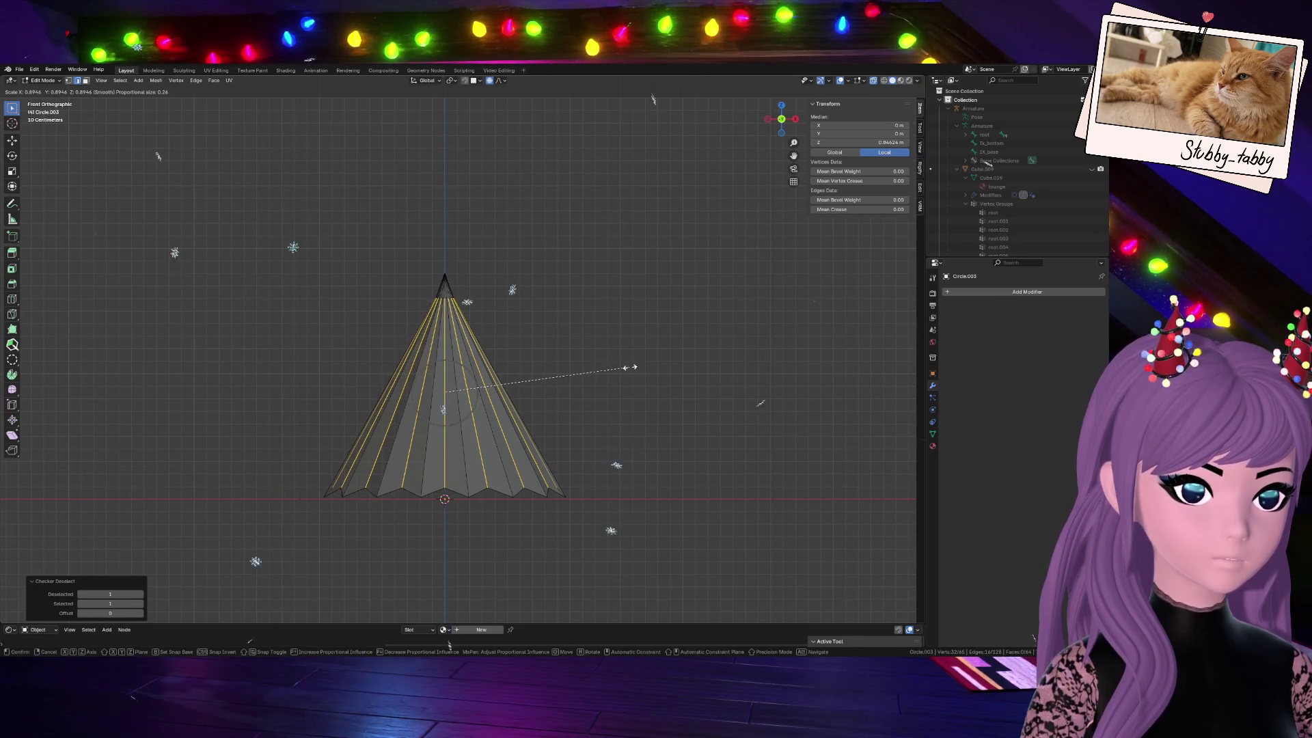
{"action": "left_click", "coordinate": [629, 368]}
{"action": "key", "text": "ctrl+b"}
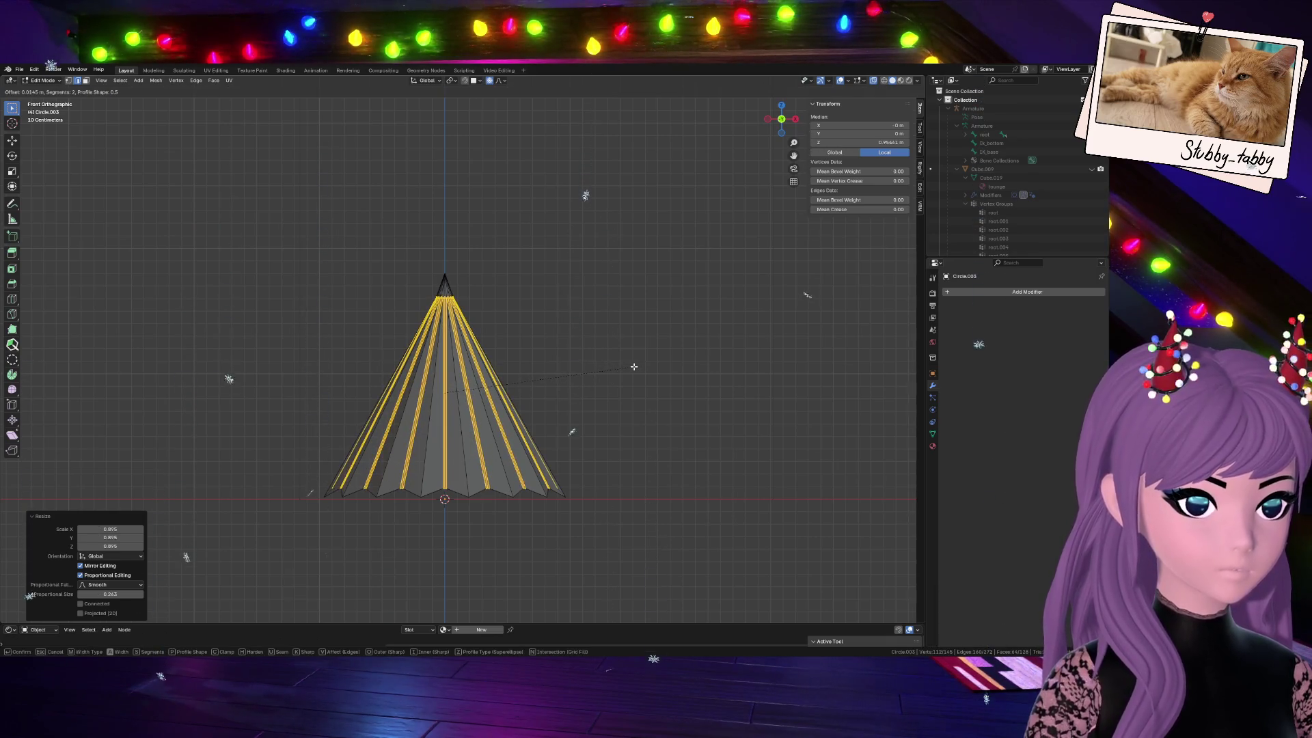
{"action": "scroll", "coordinate": [634, 366], "scroll_direction": "up", "scroll_amount": 1}
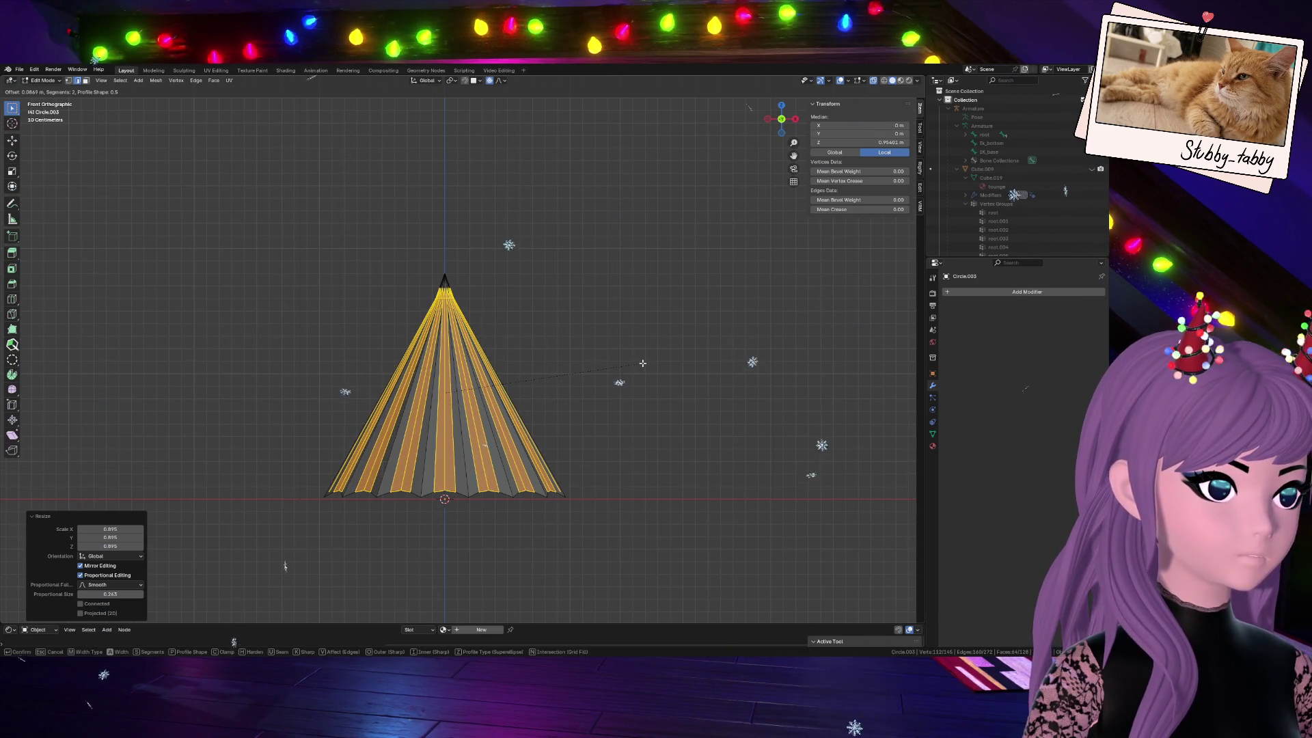
{"action": "left_click", "coordinate": [643, 362]}
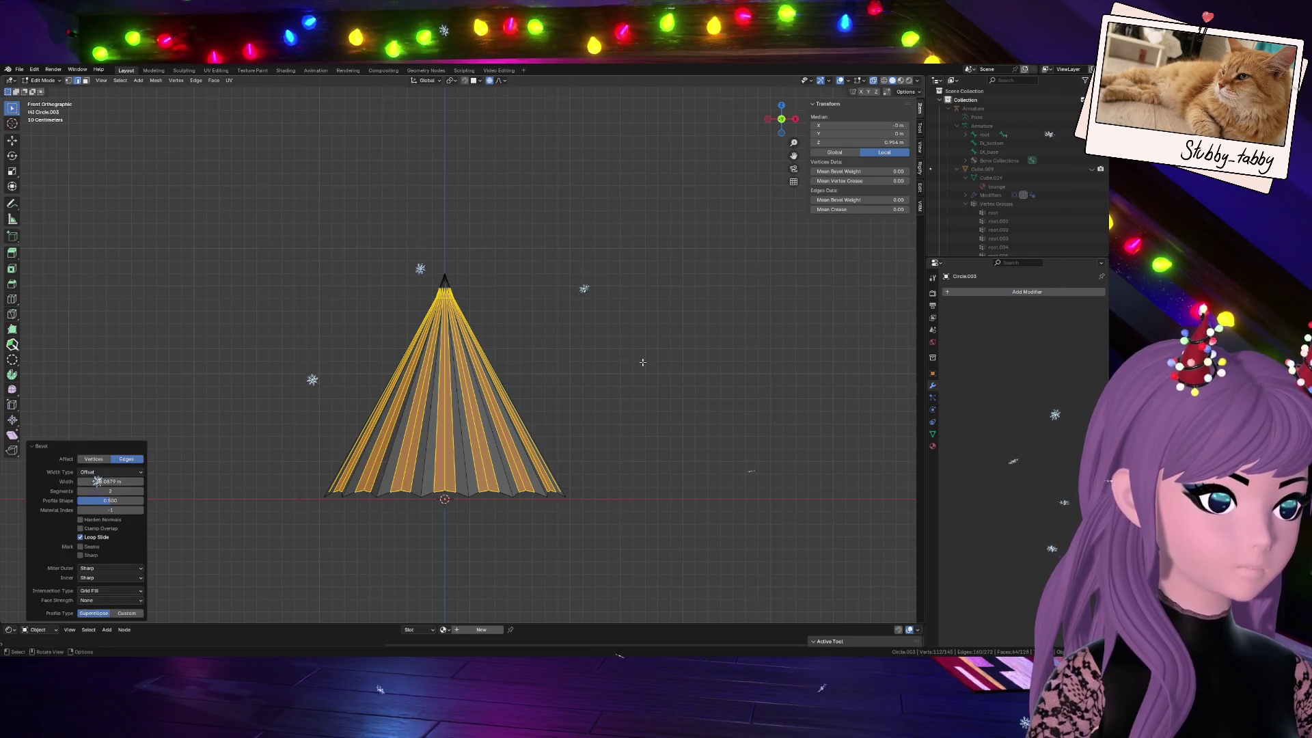
Narrow the selection with Select Less to the beveled strips' middle edge loops, cancelling test scales
{"action": "key", "text": "s"}
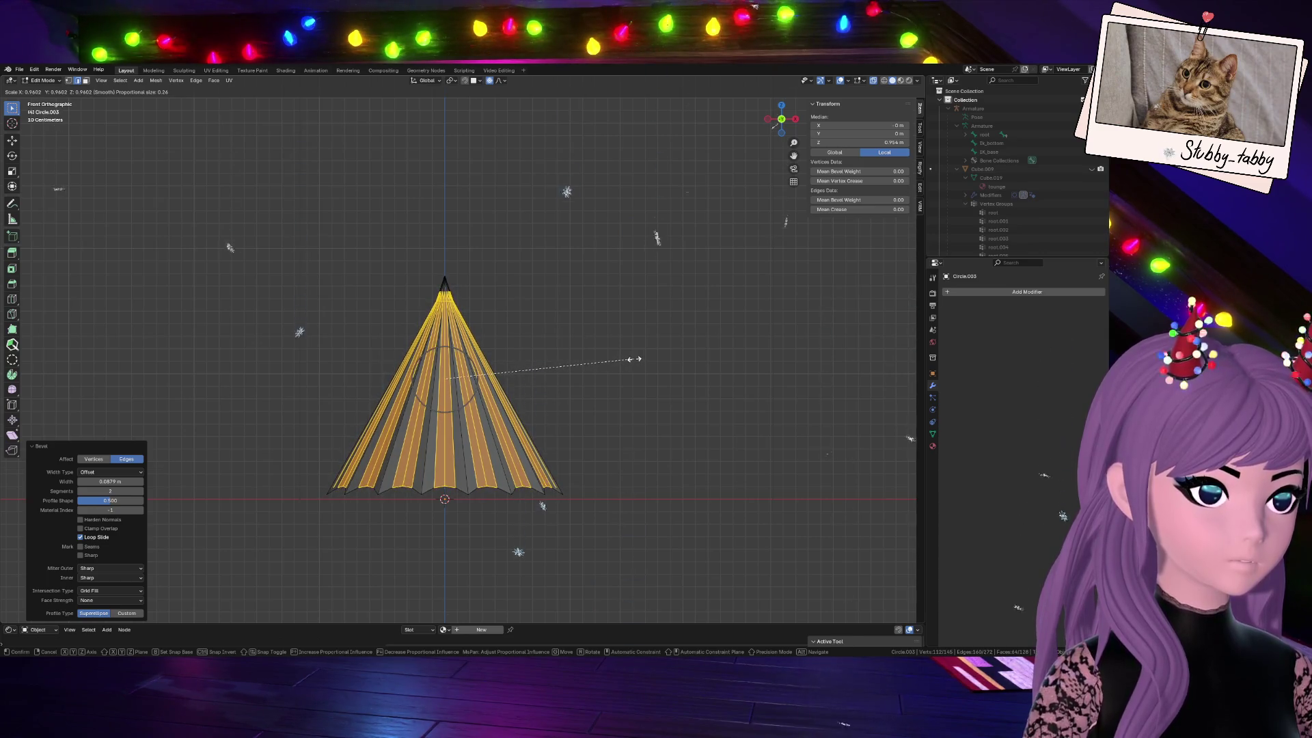
{"action": "key", "text": "Escape"}
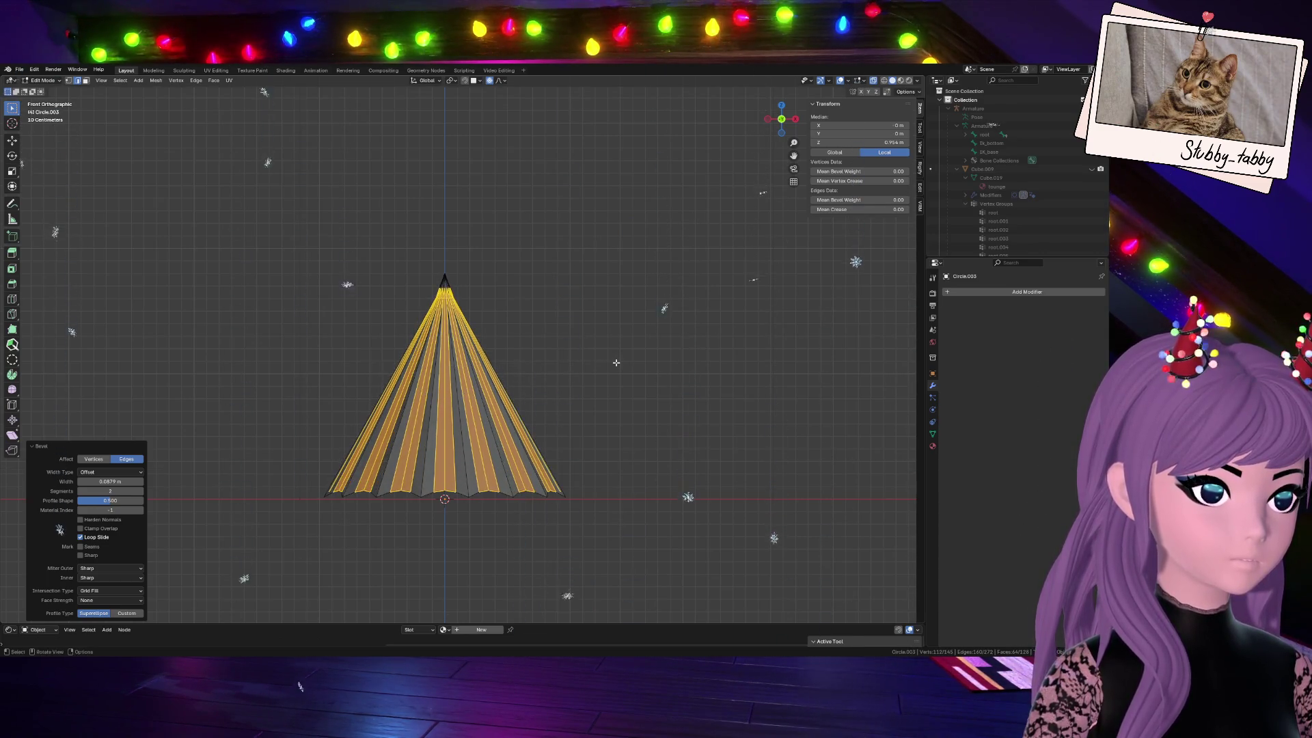
{"action": "key", "text": "ctrl+KP_Subtract"}
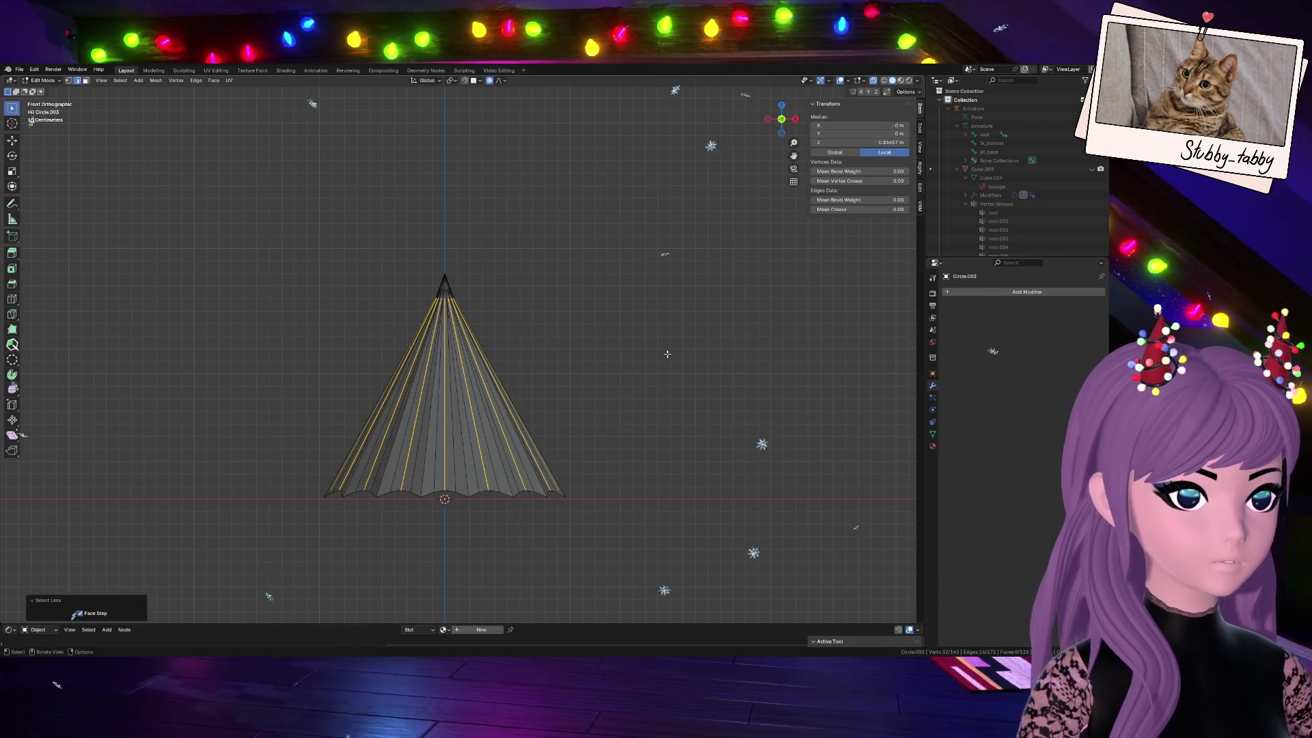
{"action": "key", "text": "s"}
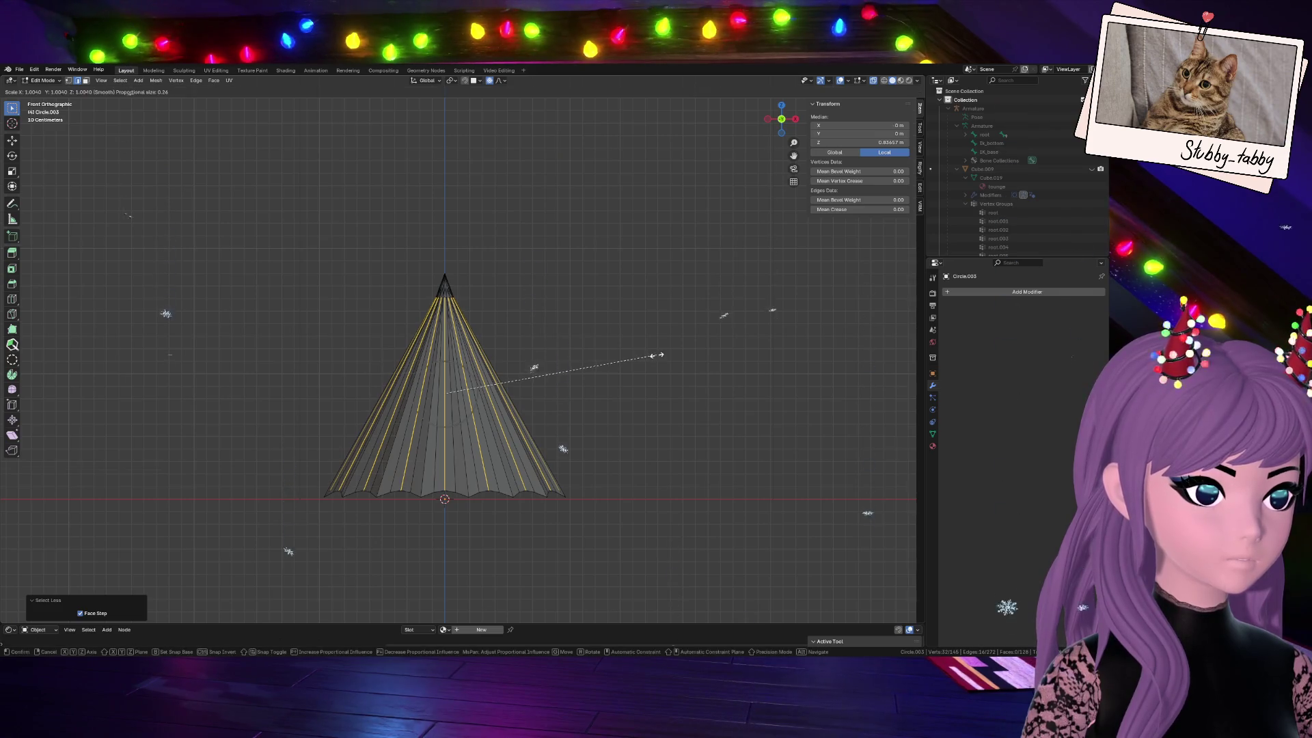
{"action": "key", "text": "Escape"}
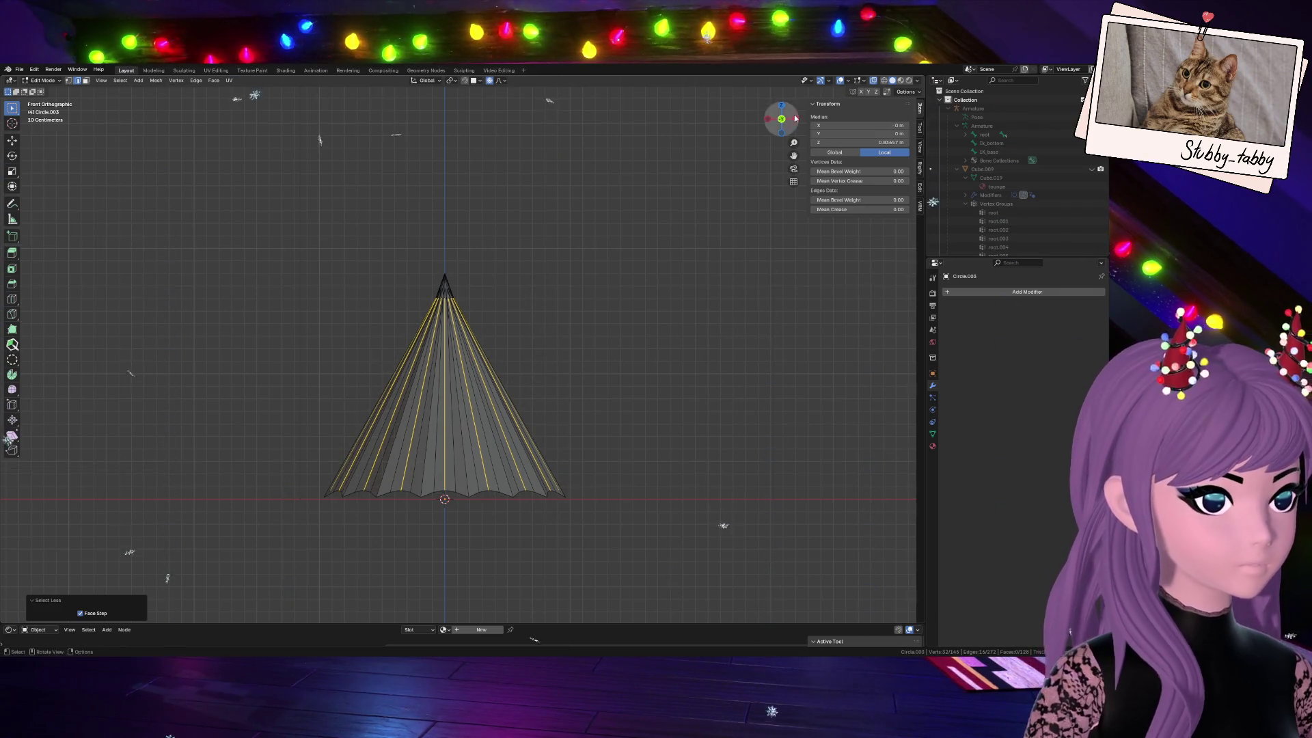
Scale the middle loops inward to about 0.987 with proportional falloff, forming shallow grooves
{"action": "left_click", "coordinate": [872, 82]}
{"action": "scroll", "coordinate": [702, 266], "scroll_direction": "up", "scroll_amount": 4}
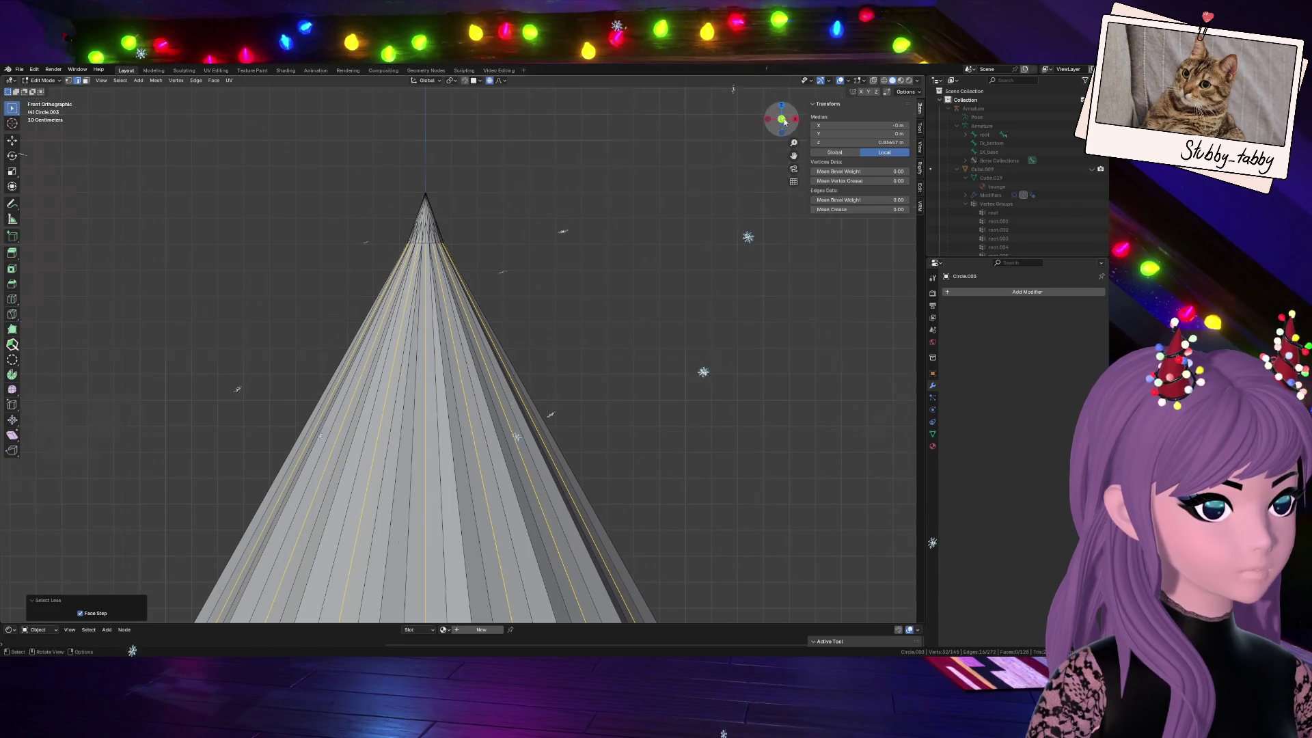
{"action": "middle_click_drag", "start_coordinate": [462, 359], "coordinate": [513, 308]}
{"action": "mouse_move", "coordinate": [461, 359]}
{"action": "middle_mouse_down"}
{"action": "mouse_move", "coordinate": [493, 303]}
{"action": "mouse_move", "coordinate": [466, 350]}
{"action": "mouse_move", "coordinate": [482, 318]}
{"action": "middle_mouse_up"}
{"action": "middle_click_drag", "start_coordinate": [302, 406], "coordinate": [615, 399]}
{"action": "key", "text": "s"}
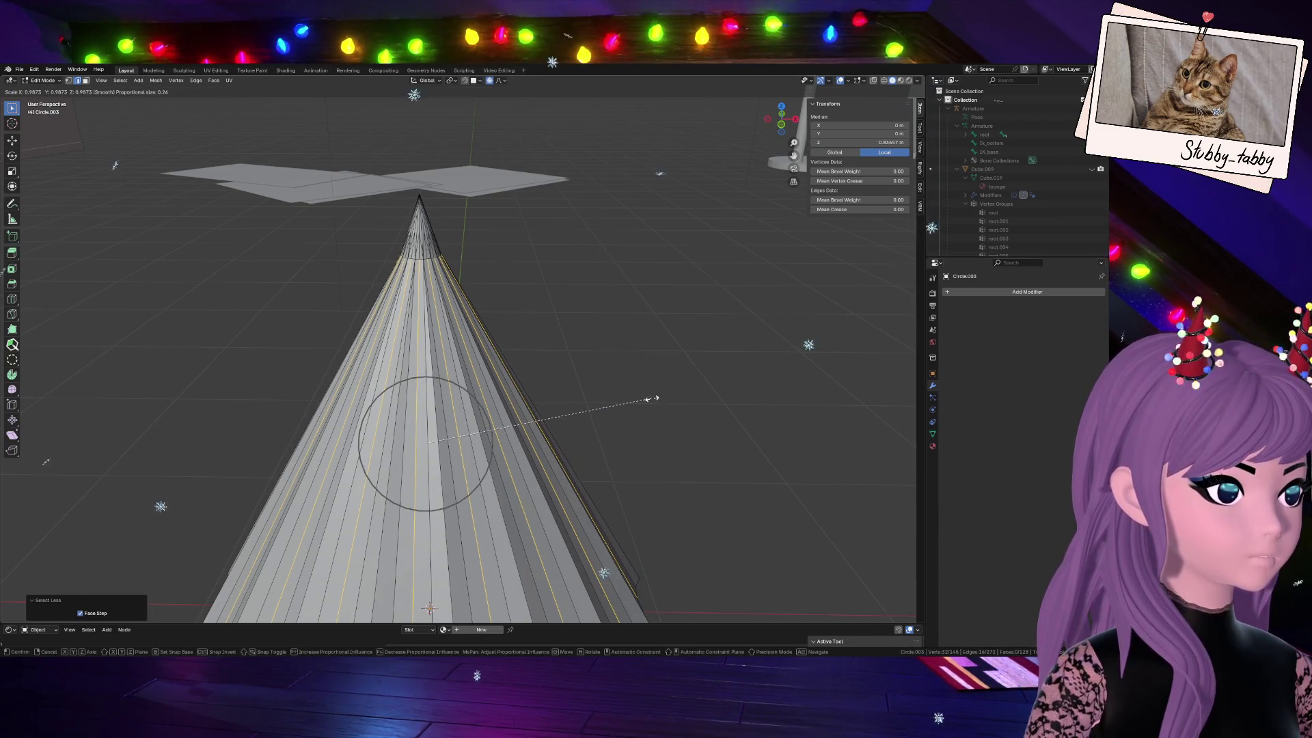
{"action": "left_click", "coordinate": [651, 398]}
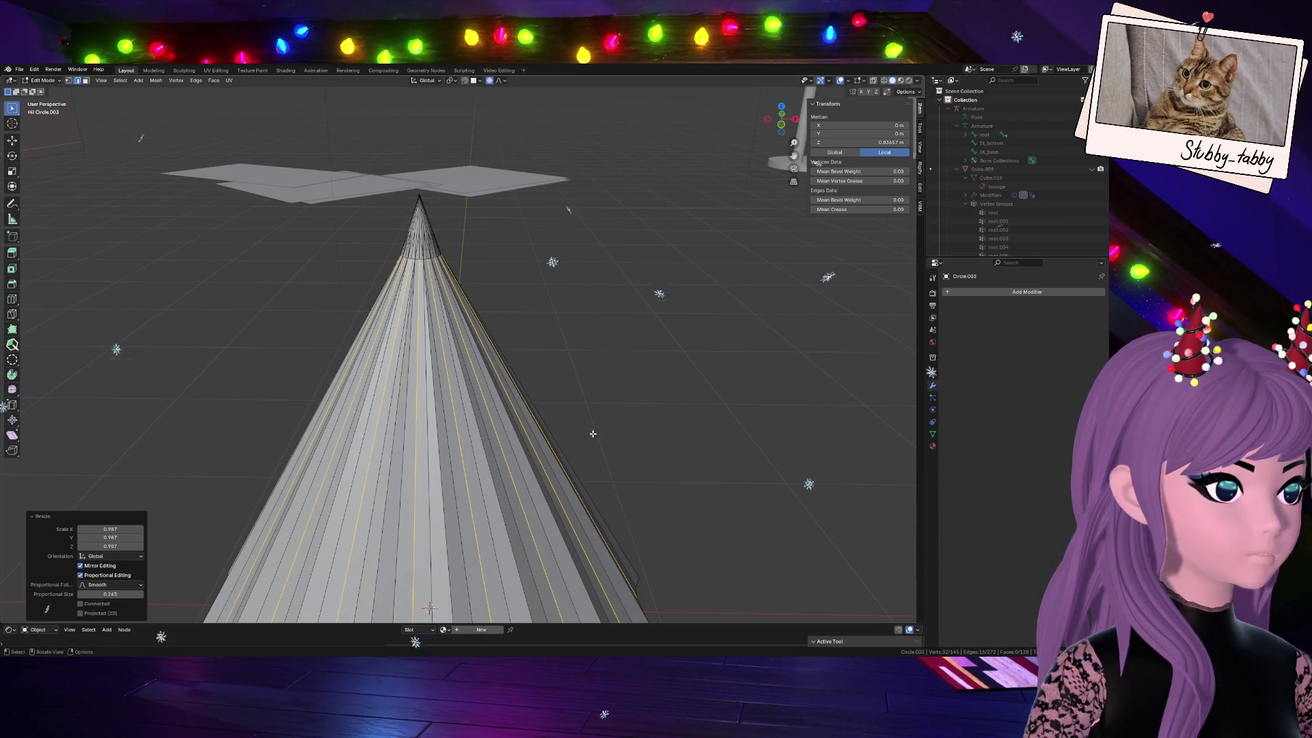
Select the whole cone mesh, abandon trial scales, and begin a vertex slide
{"action": "left_click", "coordinate": [478, 480], "text": "alt"}
{"action": "left_click", "coordinate": [567, 443], "text": "ctrl"}
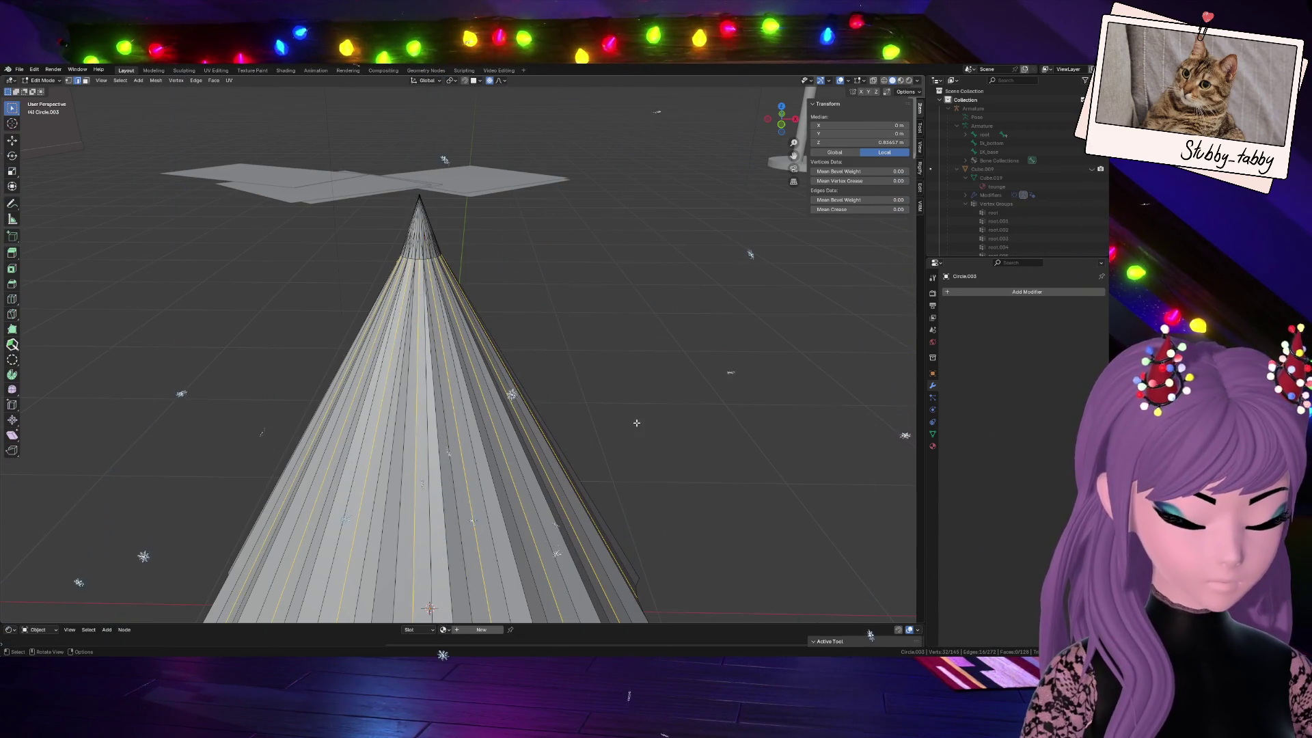
{"action": "key", "text": "a"}
{"action": "key", "text": "s"}
{"action": "key", "text": "Escape"}
{"action": "key", "text": "s"}
{"action": "key", "text": "Escape"}
{"action": "key", "text": "g"}
{"action": "key", "text": "g"}
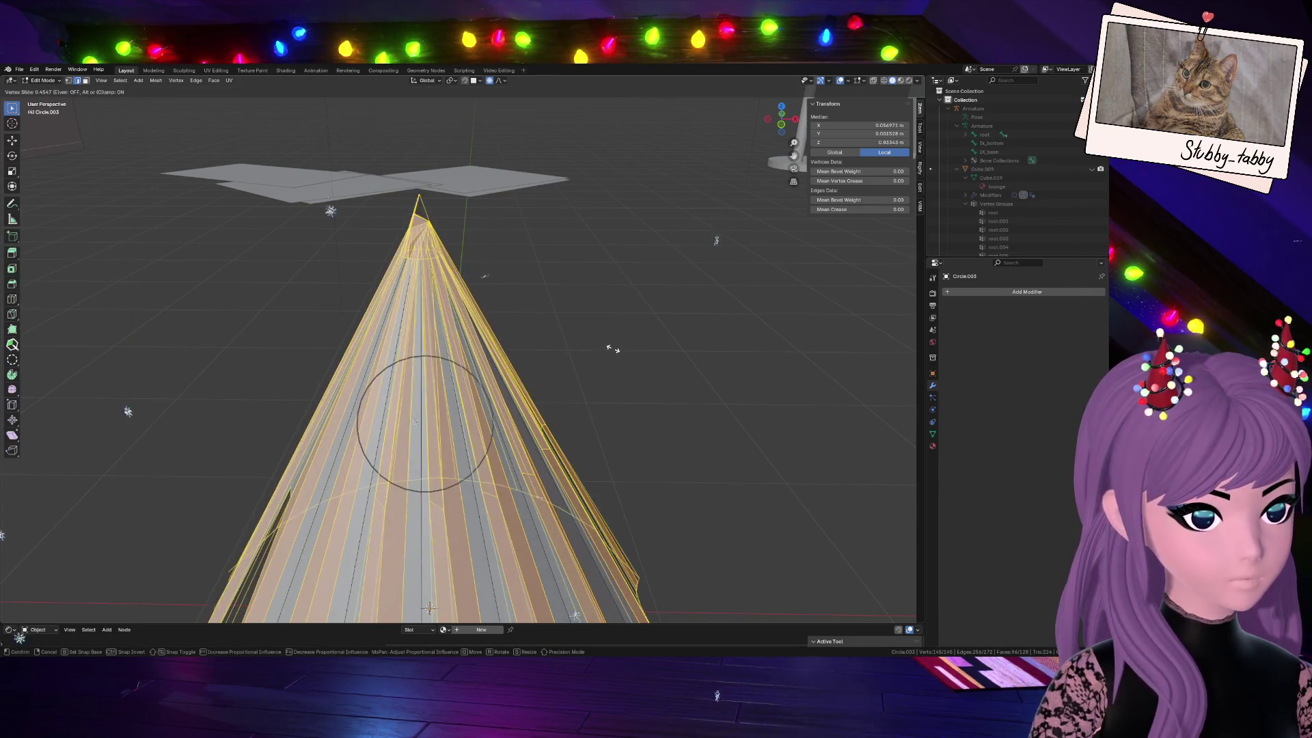
In Right Ortho with X-ray, deselect the tip and vertex-slide the fluted vertices into a cleaner shape
{"action": "key", "text": "Escape"}
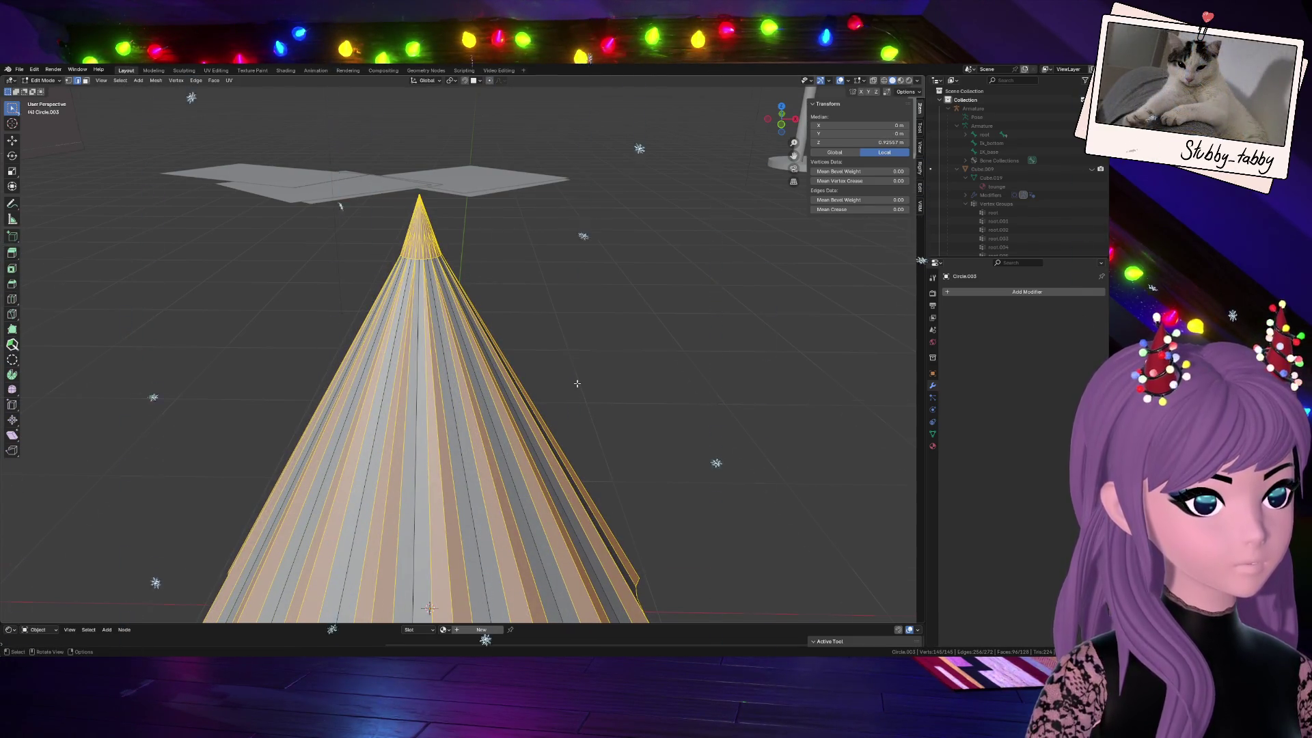
{"action": "scroll", "coordinate": [577, 384], "scroll_direction": "down", "scroll_amount": 3}
{"action": "key", "text": "g"}
{"action": "key", "text": "g"}
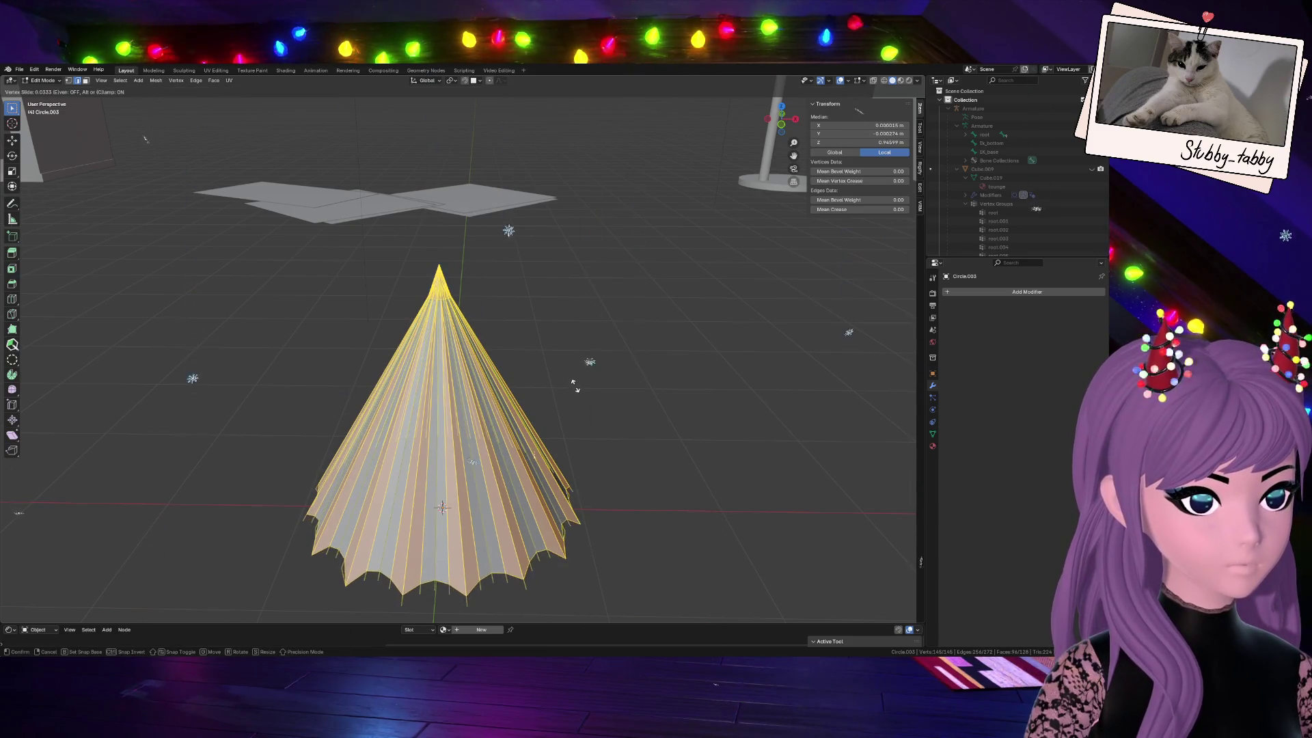
{"action": "key", "text": "Escape"}
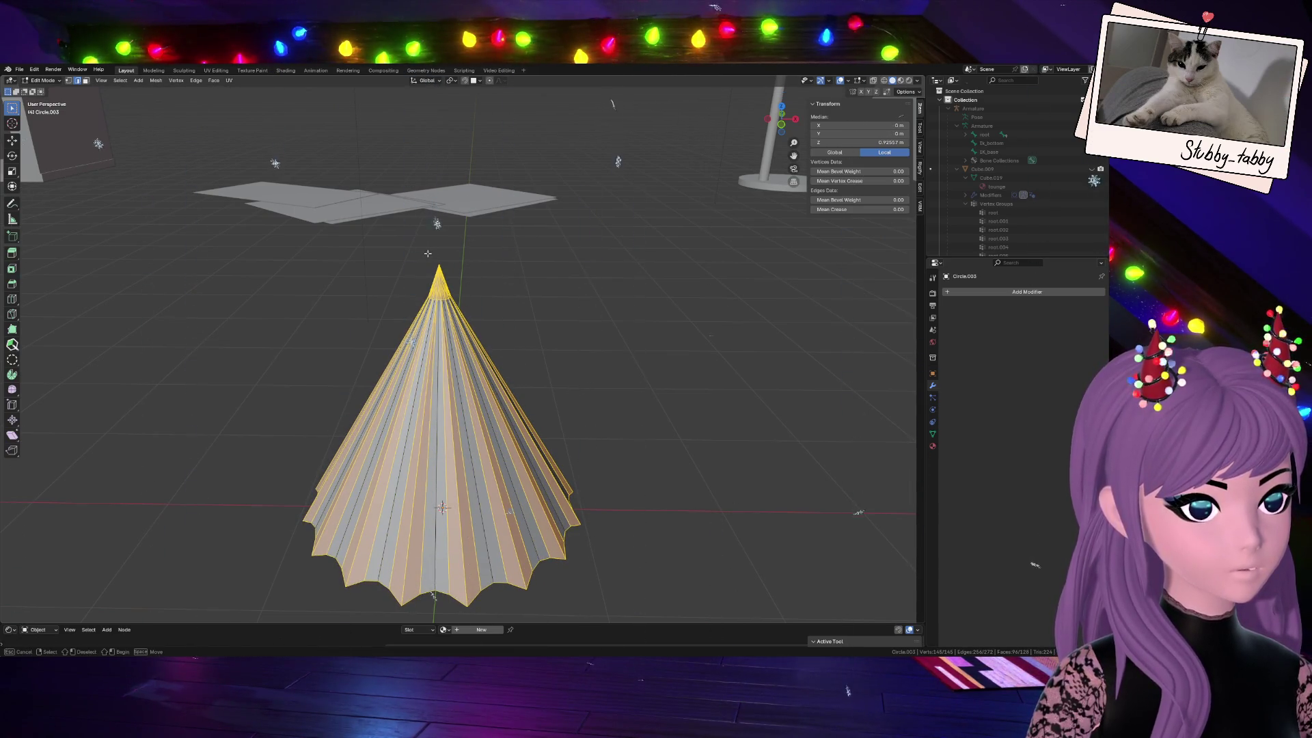
{"action": "key", "text": "KP_3"}
{"action": "key", "text": "alt+z"}
{"action": "left_click_drag", "start_coordinate": [406, 238], "coordinate": [464, 269], "text": "ctrl"}
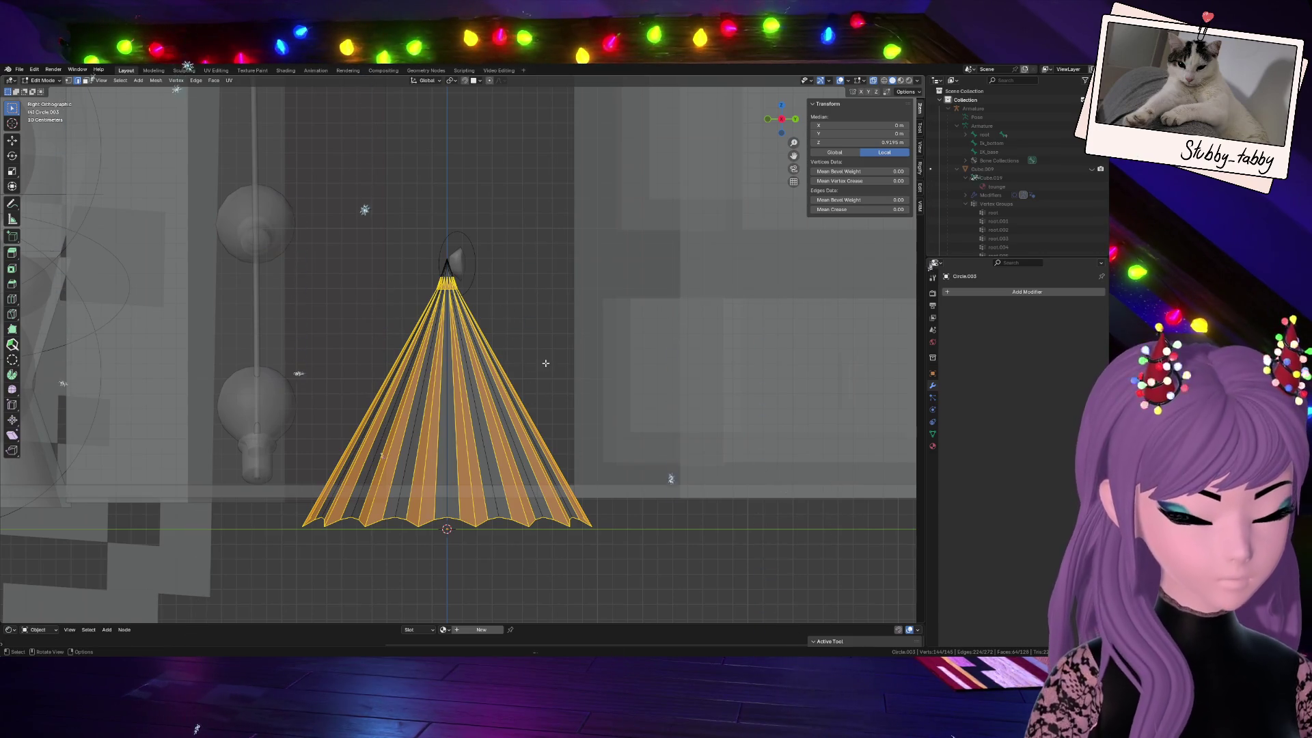
{"action": "key", "text": "g"}
{"action": "key", "text": "g"}
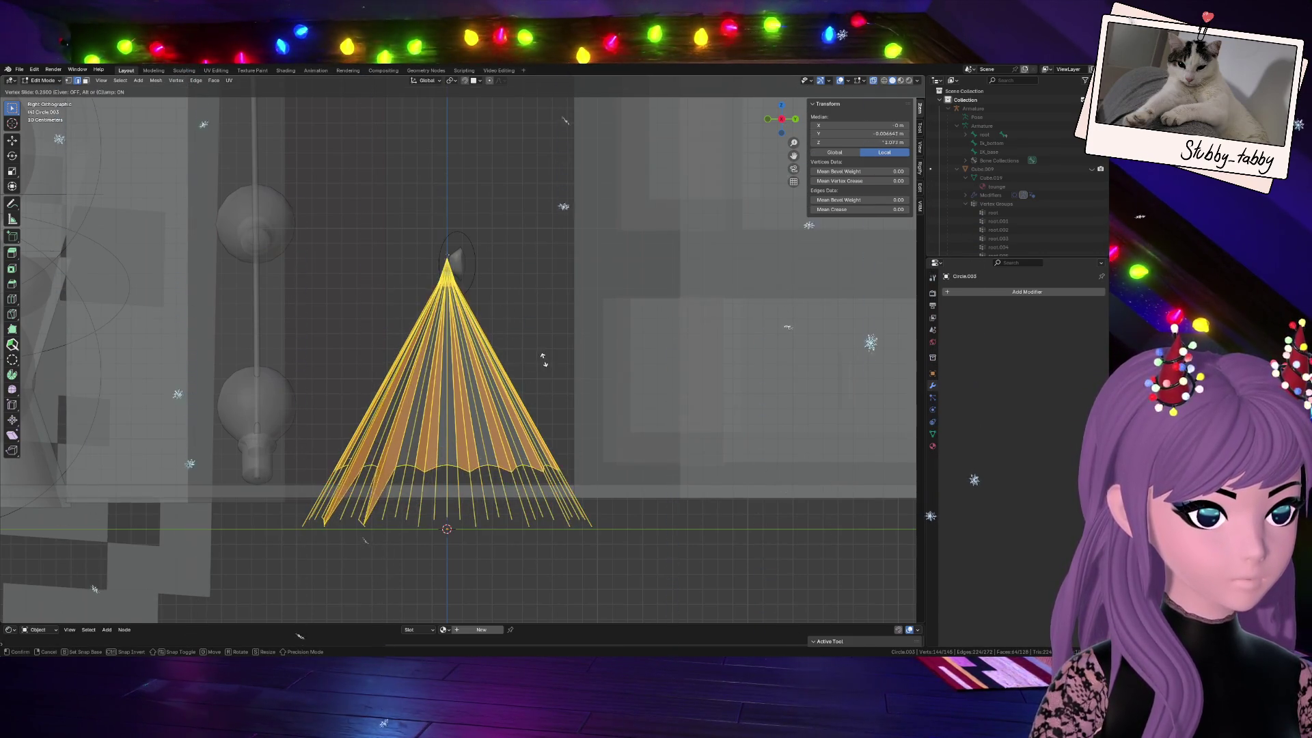
{"action": "left_click", "coordinate": [544, 359]}
{"action": "scroll", "coordinate": [542, 365], "scroll_direction": "up", "scroll_amount": 2}
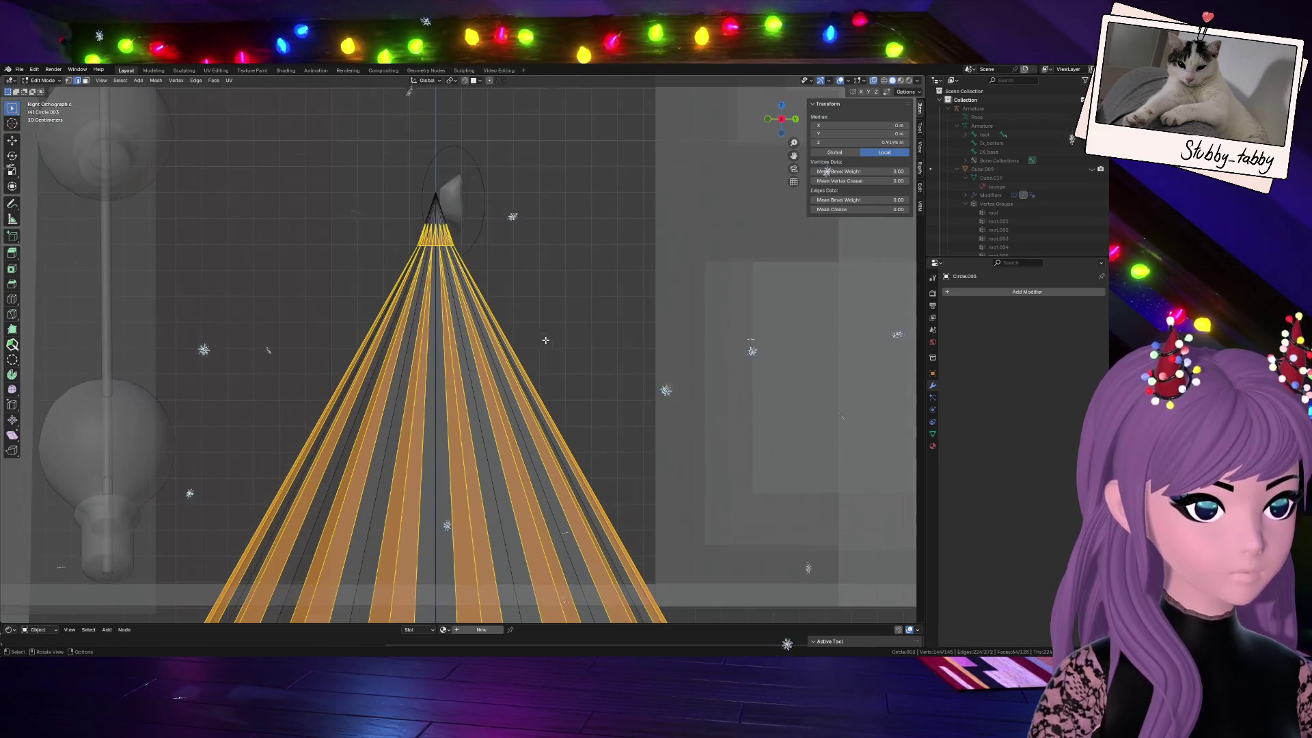
Return to perspective view and Object Mode, bringing up the cone's object menu
{"action": "left_click_drag", "start_coordinate": [781, 118], "coordinate": [782, 120]}
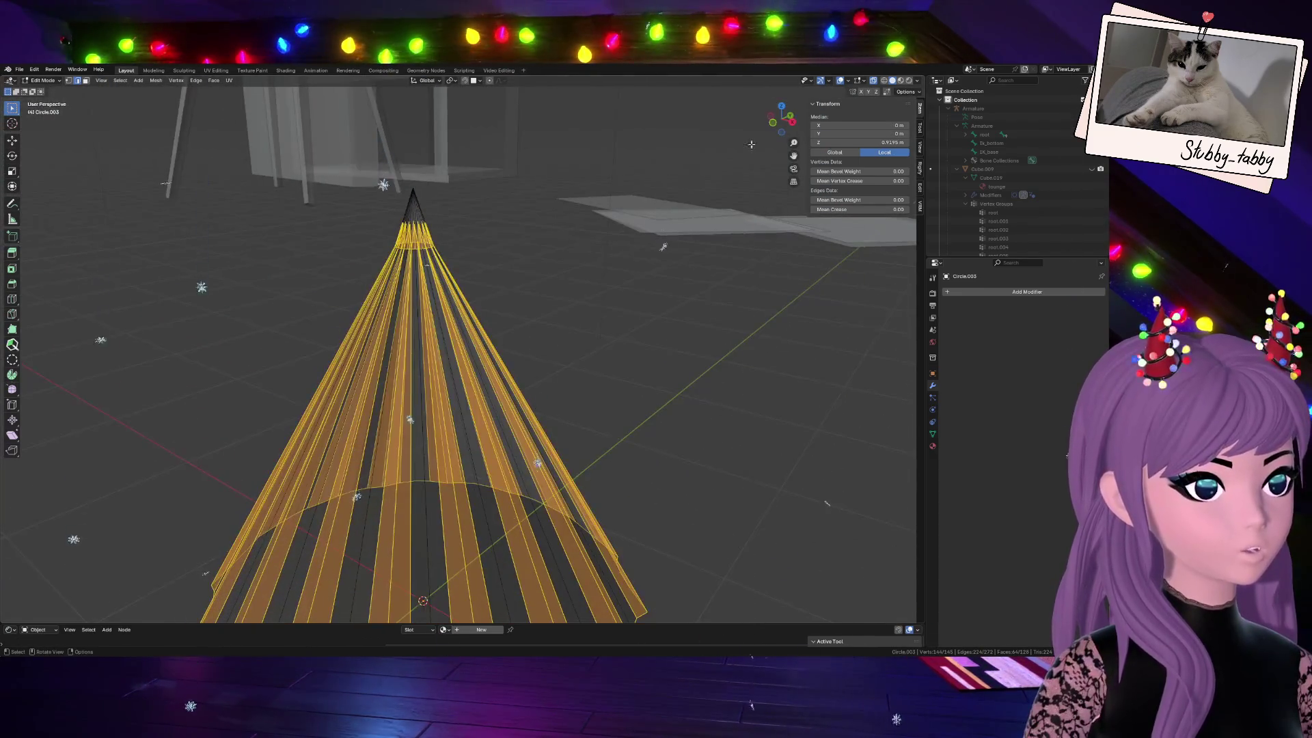
{"action": "scroll", "coordinate": [573, 237], "scroll_direction": "up", "scroll_amount": 2}
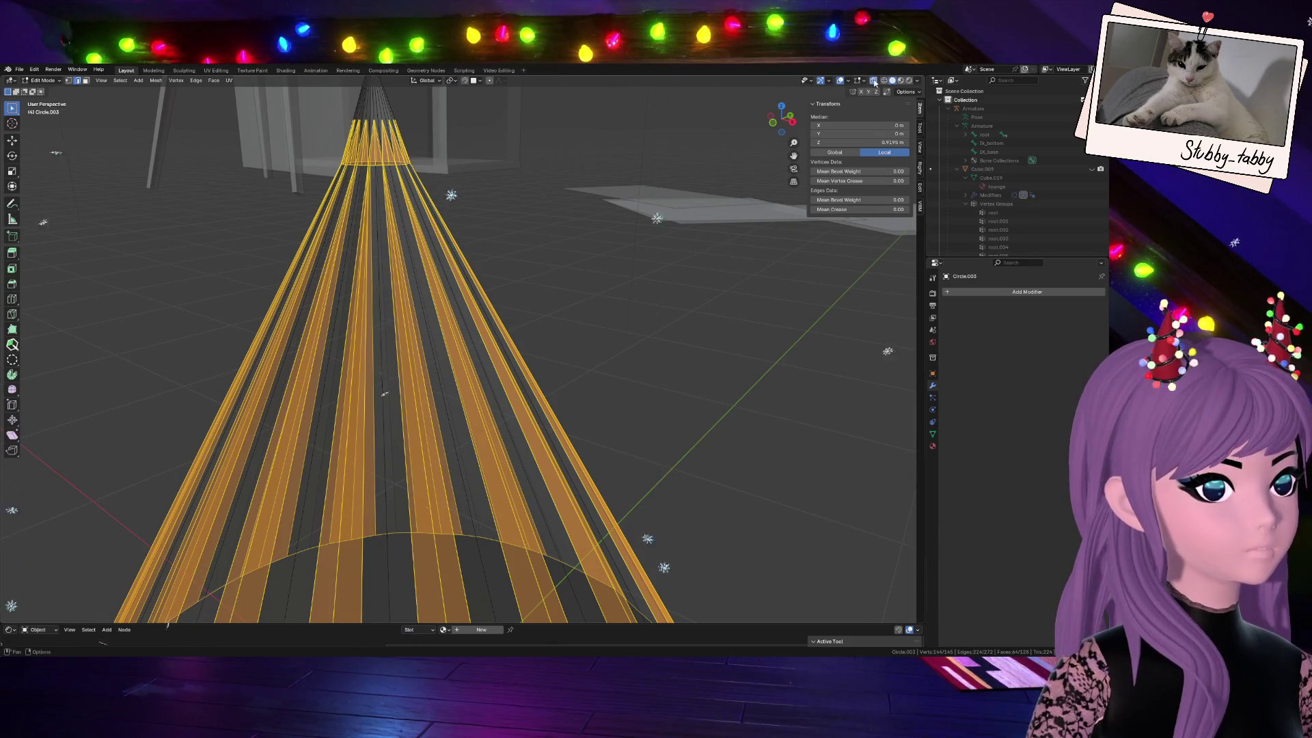
{"action": "key", "text": "Tab"}
{"action": "scroll", "coordinate": [588, 355], "scroll_direction": "down", "scroll_amount": 3}
{"action": "right_click", "coordinate": [605, 410]}
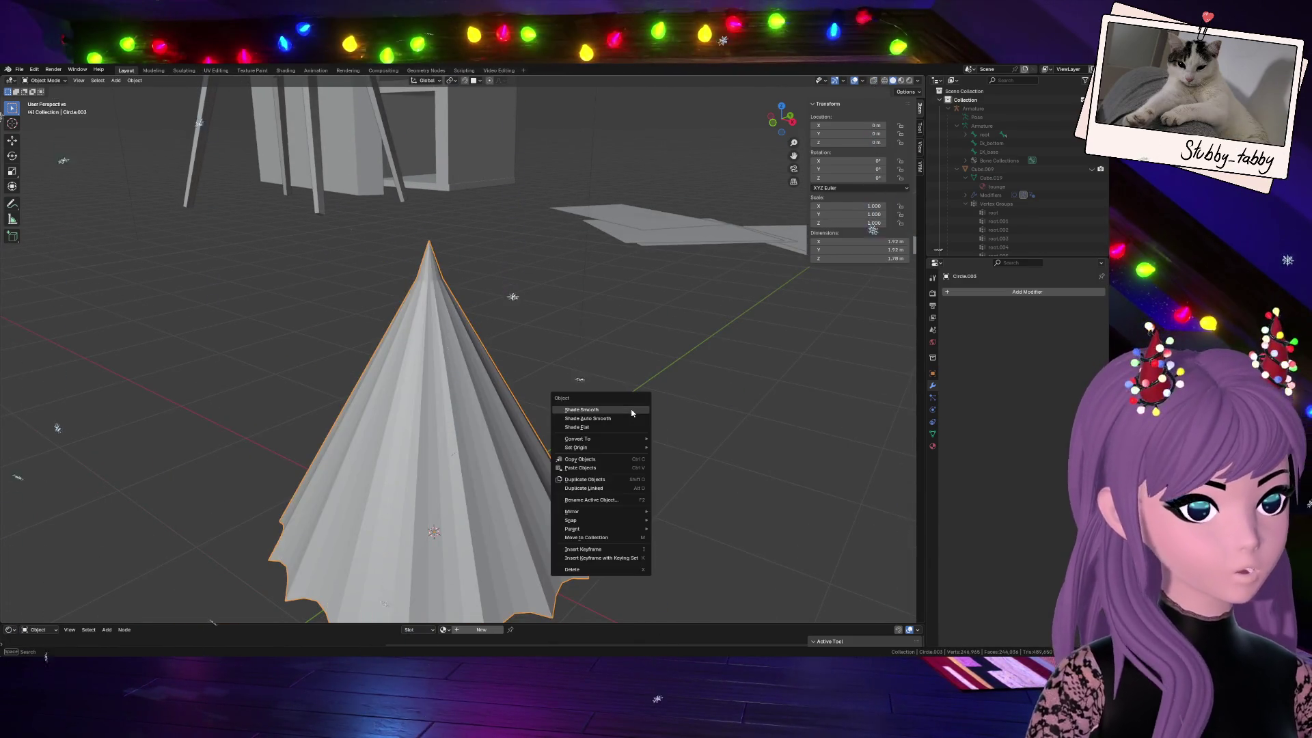
Shade the cone smooth and return to mesh editing
{"action": "left_click", "coordinate": [632, 413]}
{"action": "scroll", "coordinate": [631, 413], "scroll_direction": "down", "scroll_amount": 3}
{"action": "left_click_drag", "start_coordinate": [781, 119], "coordinate": [718, 133]}
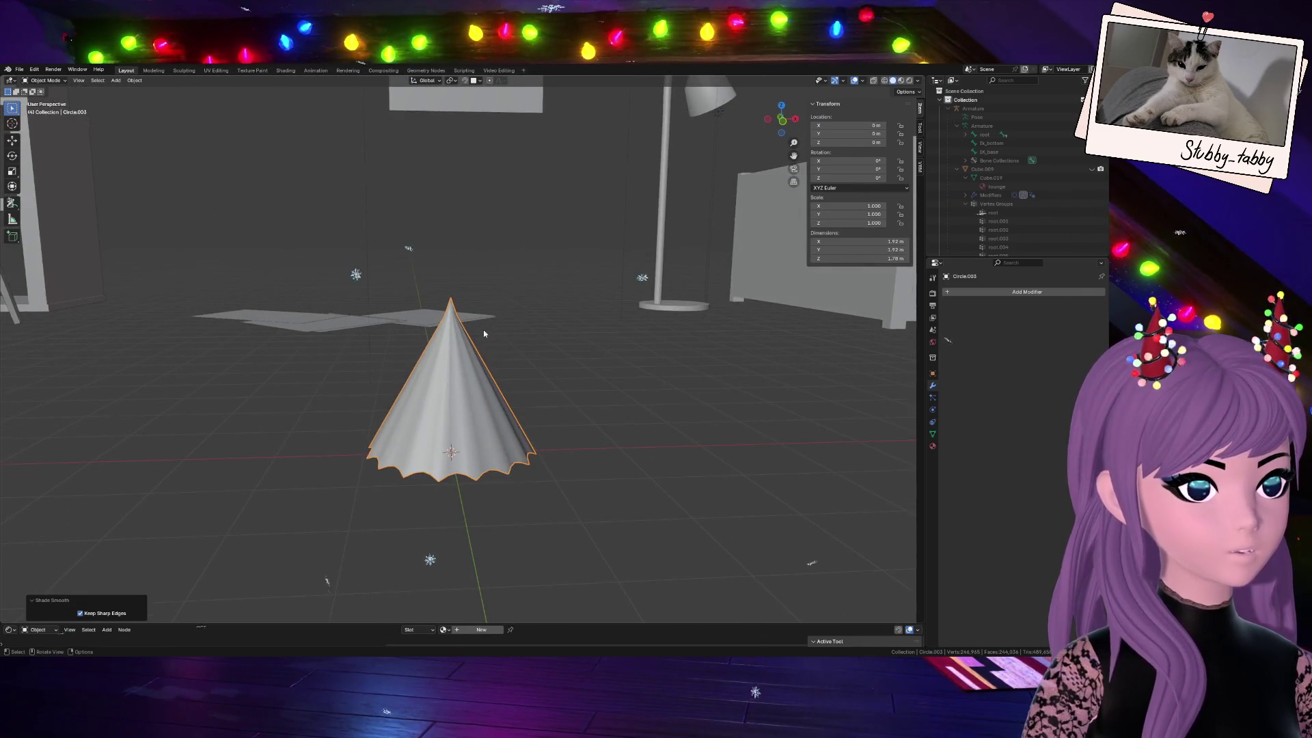
{"action": "key", "text": "Tab"}
{"action": "scroll", "coordinate": [520, 289], "scroll_direction": "up", "scroll_amount": 5}
Scale one vertical edge loop down the cone's front outward into a raised ridge, checking it in Object Mode
{"action": "left_click", "coordinate": [395, 411], "text": "alt"}
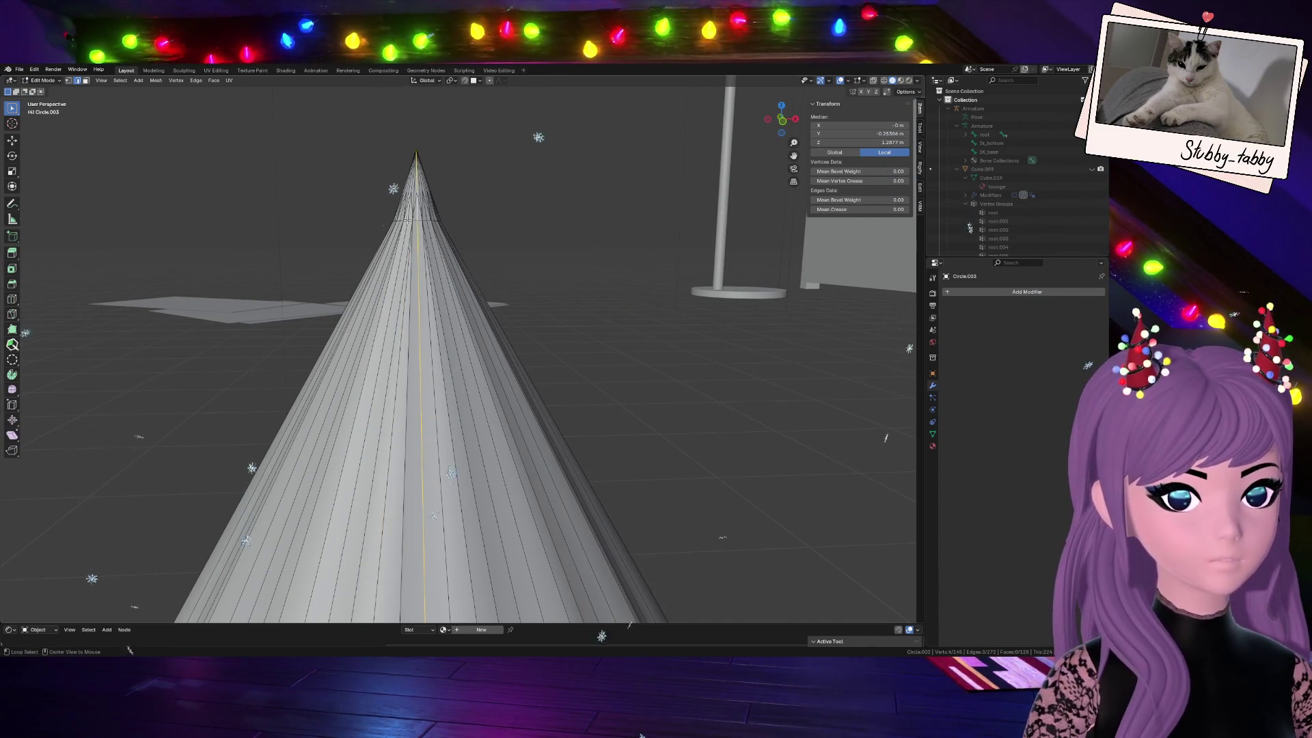
{"action": "key", "text": "s"}
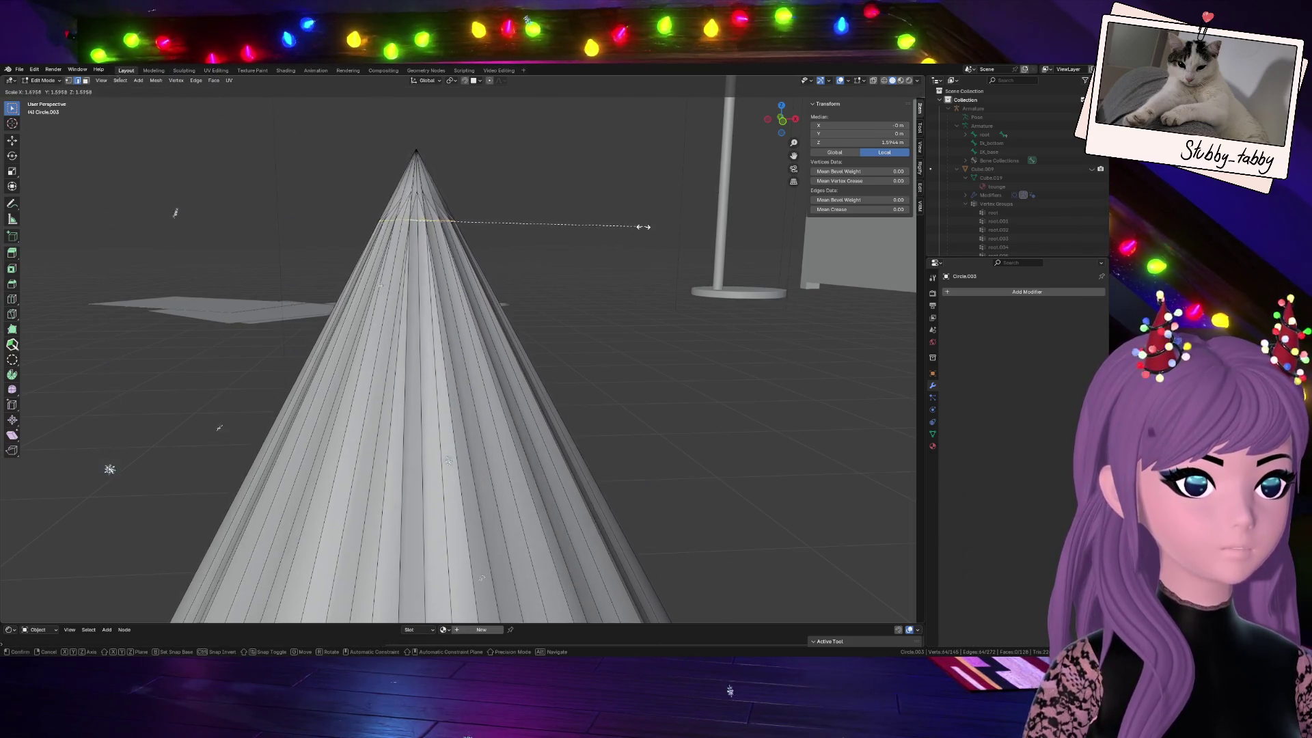
{"action": "left_click", "coordinate": [600, 222]}
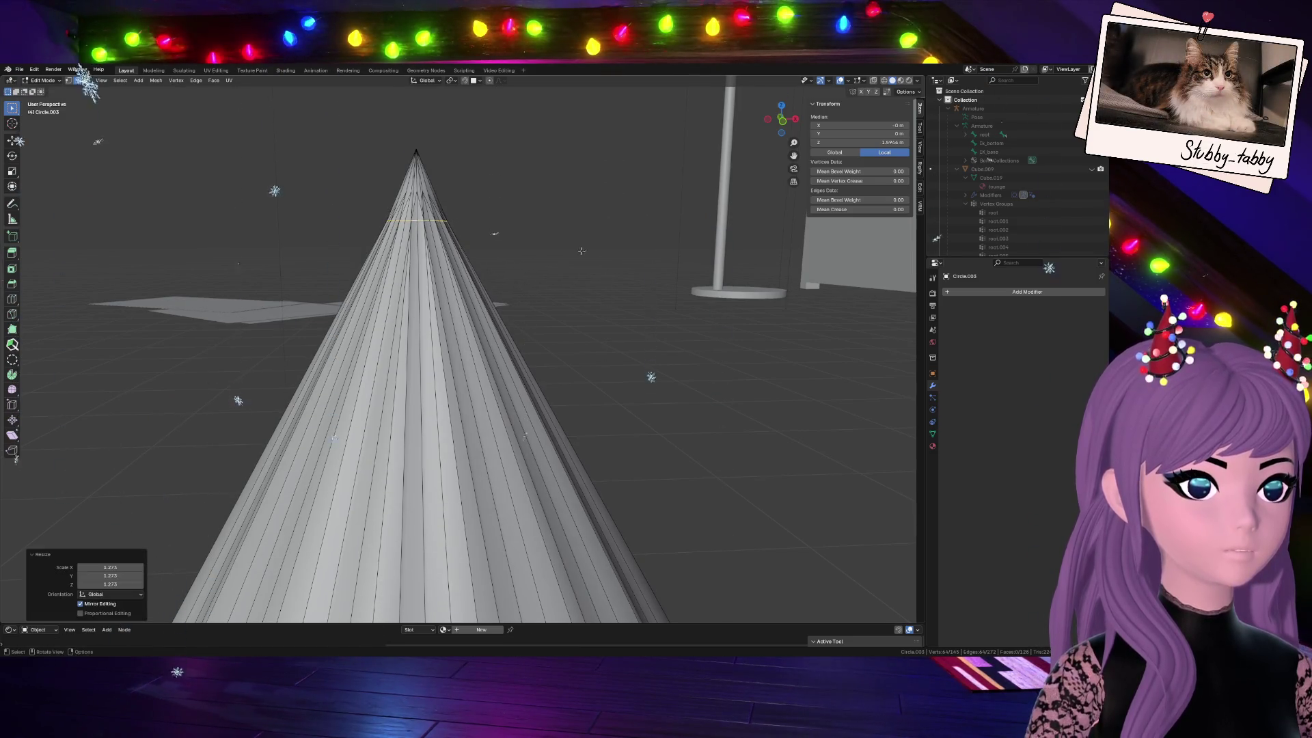
{"action": "scroll", "coordinate": [535, 302], "scroll_direction": "down", "scroll_amount": 3}
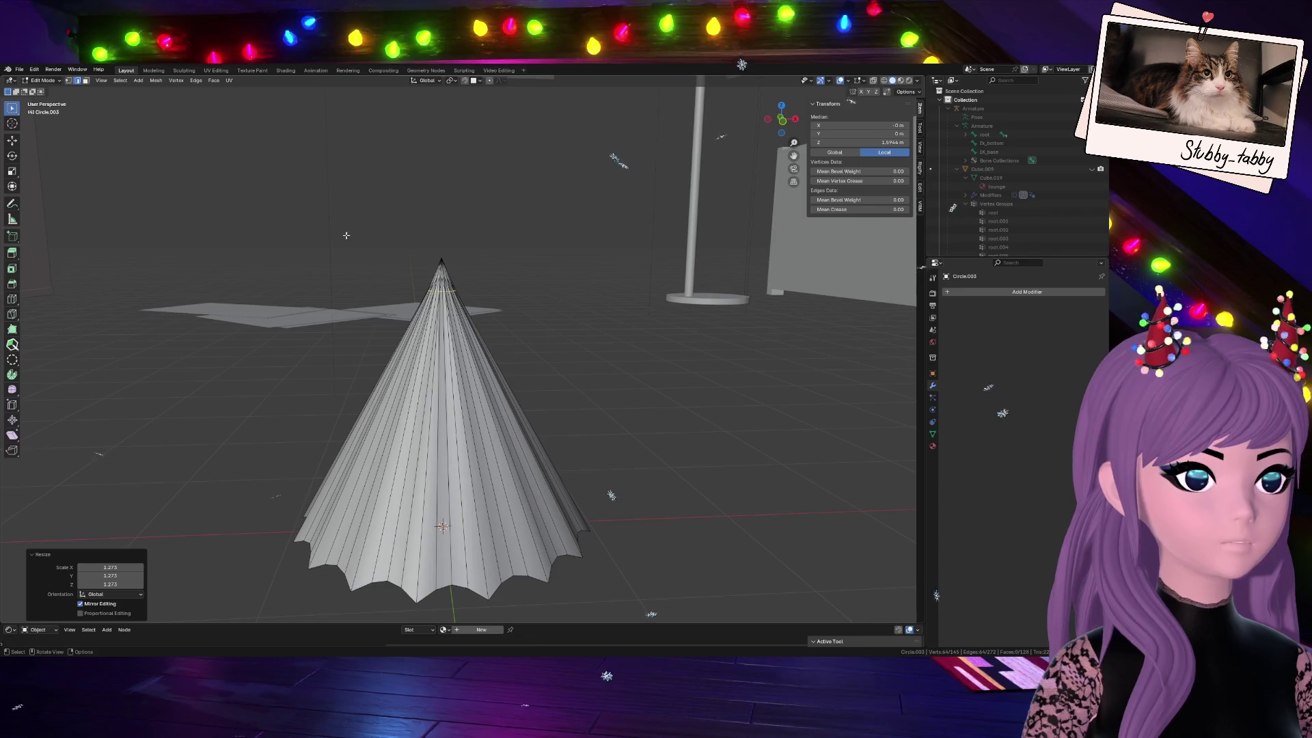
{"action": "key", "text": "Tab"}
{"action": "scroll", "coordinate": [538, 347], "scroll_direction": "up", "scroll_amount": 3}
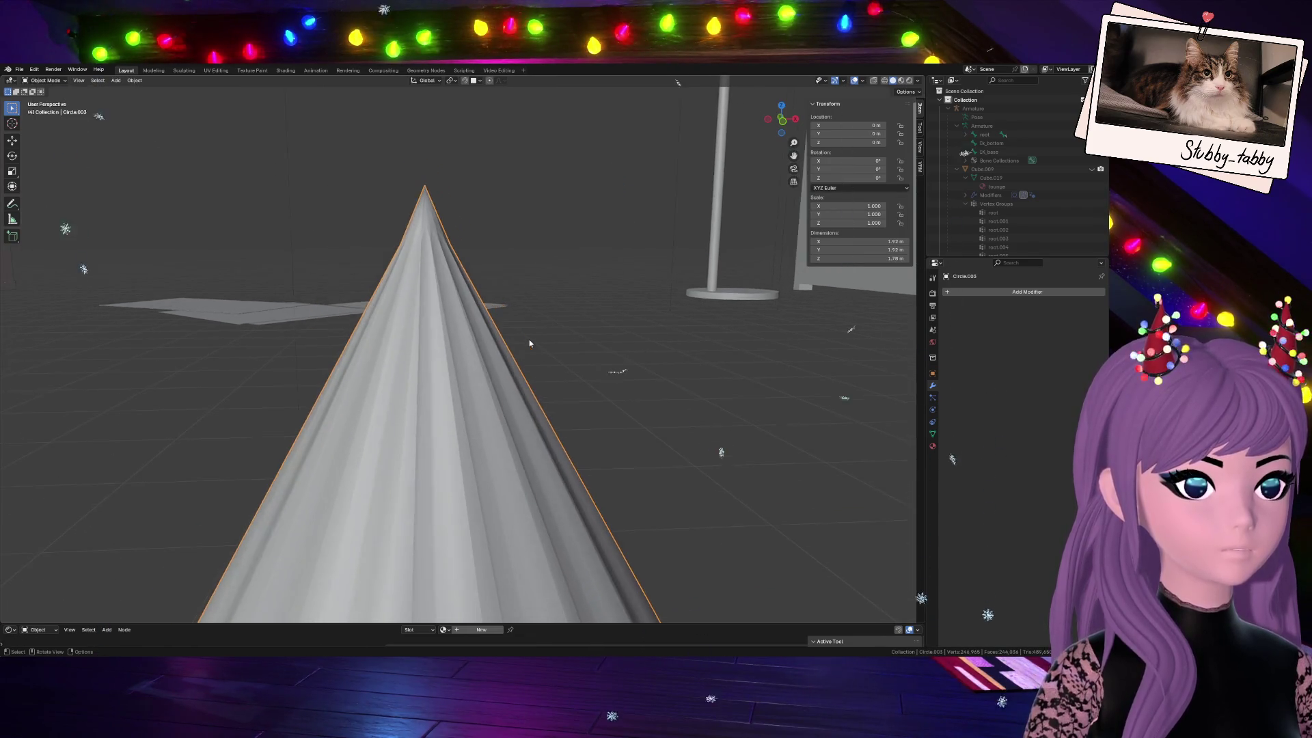
{"action": "scroll", "coordinate": [529, 345], "scroll_direction": "down", "scroll_amount": 2}
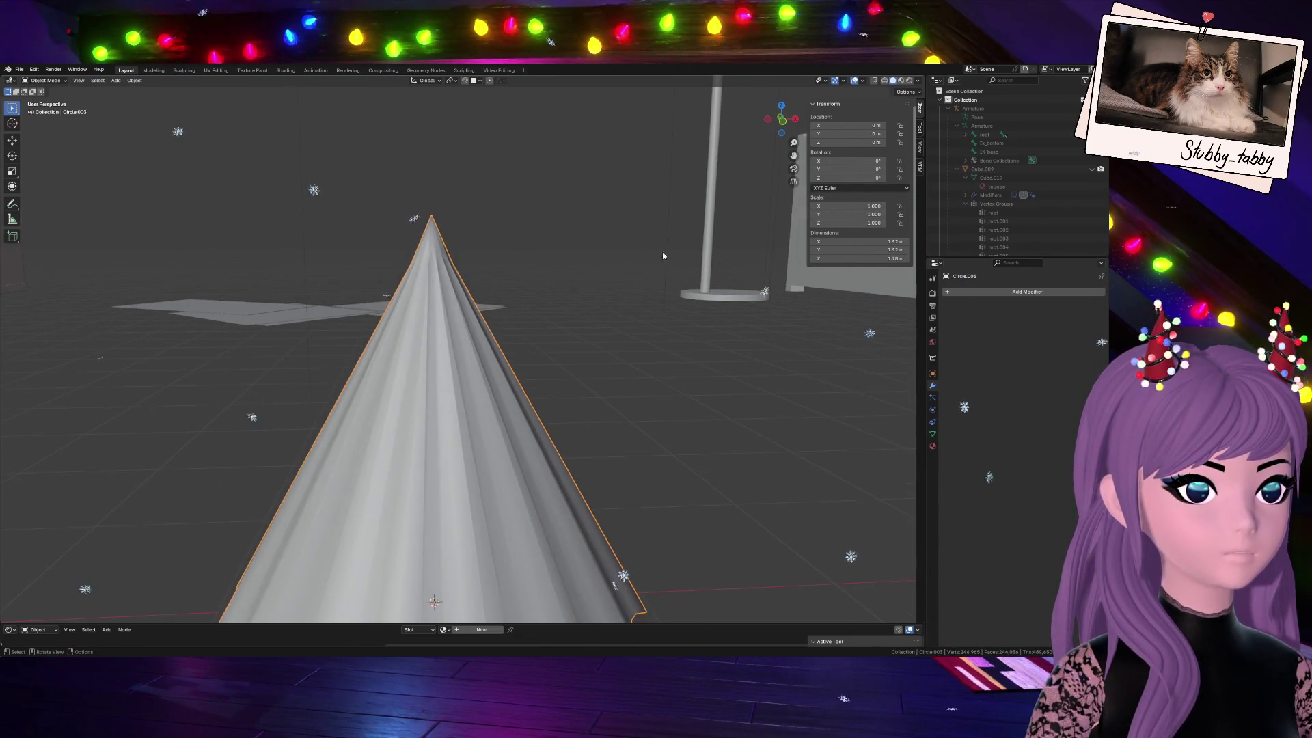
{"action": "key", "text": "Tab"}
{"action": "scroll", "coordinate": [529, 345], "scroll_direction": "down", "scroll_amount": 3}
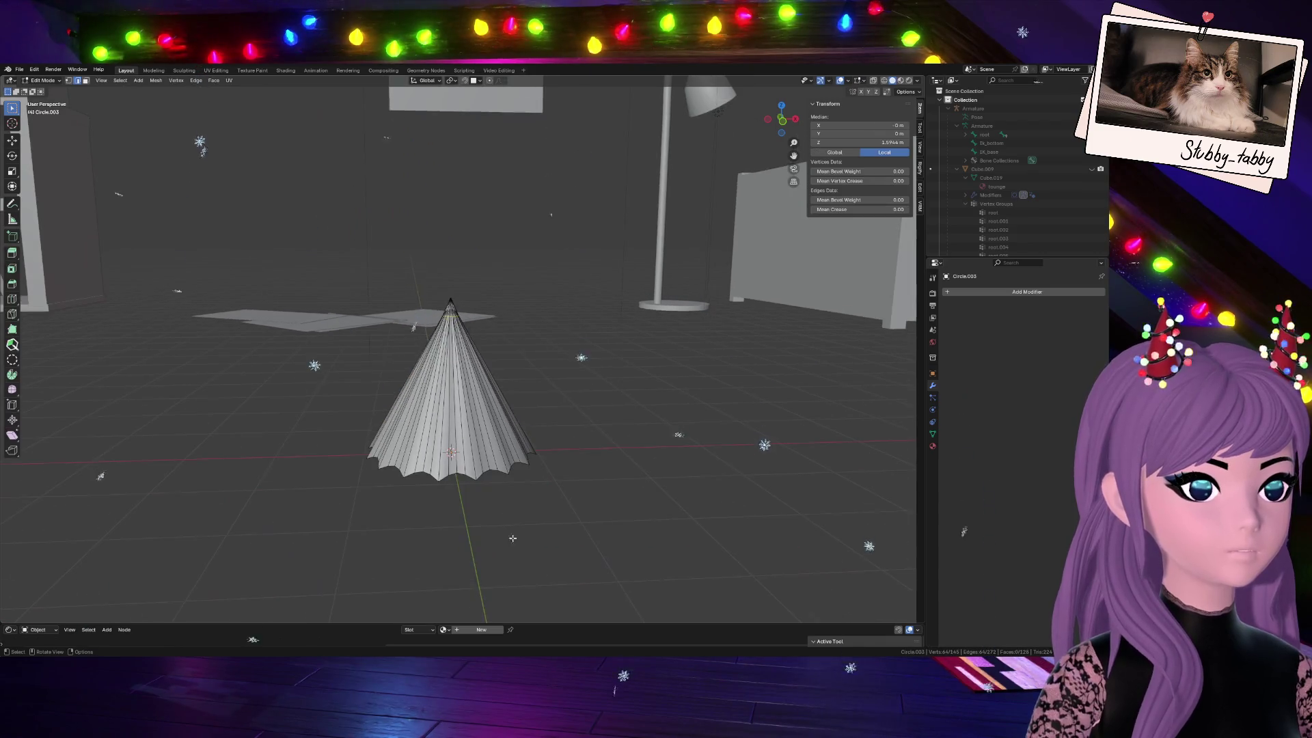
Move the cone's bottom rim along Z in front ortho view and scale it wider
{"action": "left_click", "coordinate": [446, 473], "text": "alt"}
{"action": "key", "text": "s"}
{"action": "key", "text": "Return"}
{"action": "key", "text": "KP_1"}
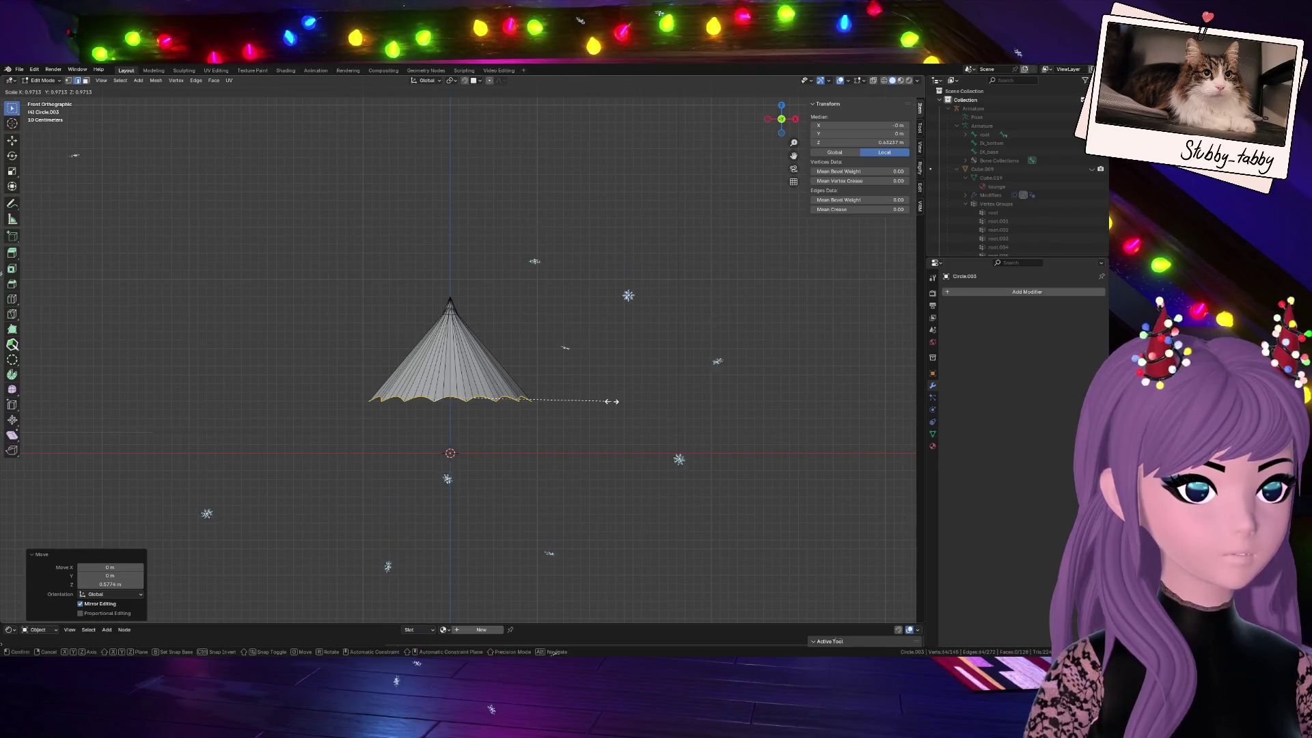
{"action": "key", "text": "g"}
{"action": "key", "text": "z"}
{"action": "left_click", "coordinate": [611, 402]}
{"action": "key", "text": "s"}
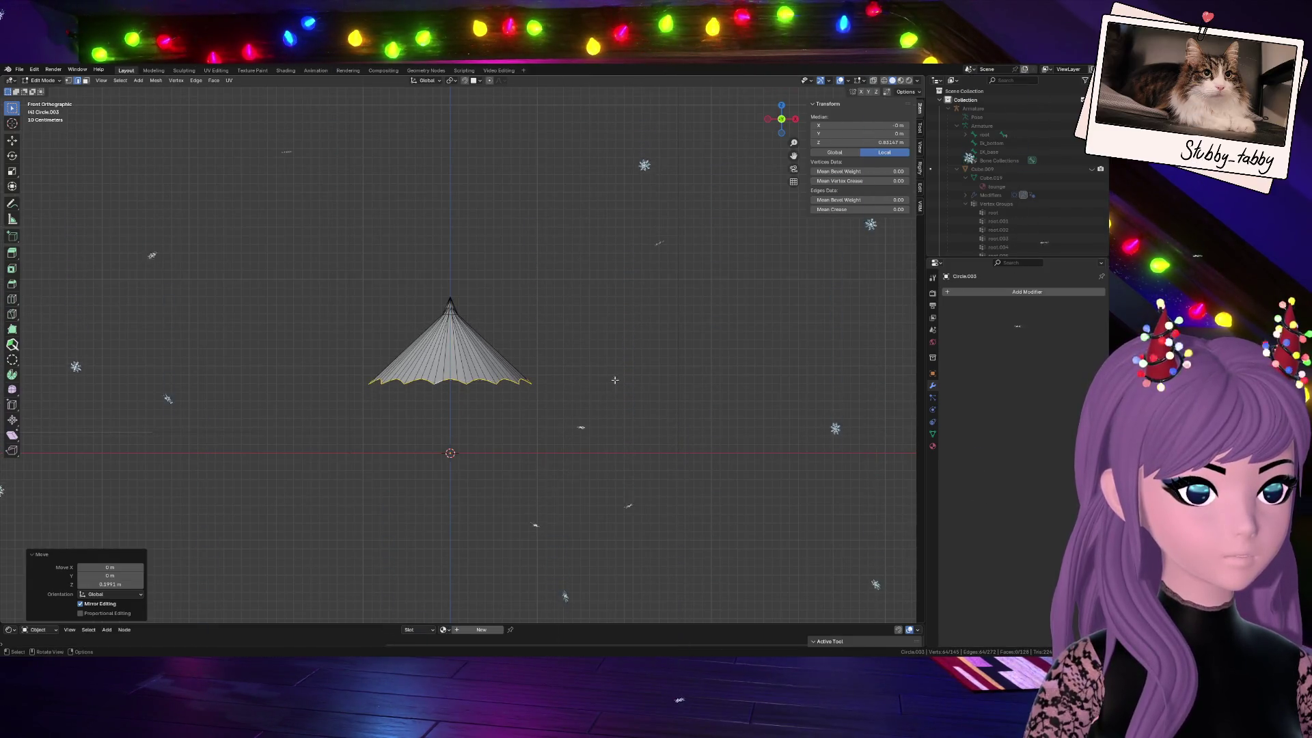
{"action": "left_click", "coordinate": [607, 380]}
{"action": "scroll", "coordinate": [554, 342], "scroll_direction": "up", "scroll_amount": 4}
Scale the ring near the cone's tip outward almost twofold, flaring the upper section
{"action": "left_click", "coordinate": [438, 273], "text": "alt"}
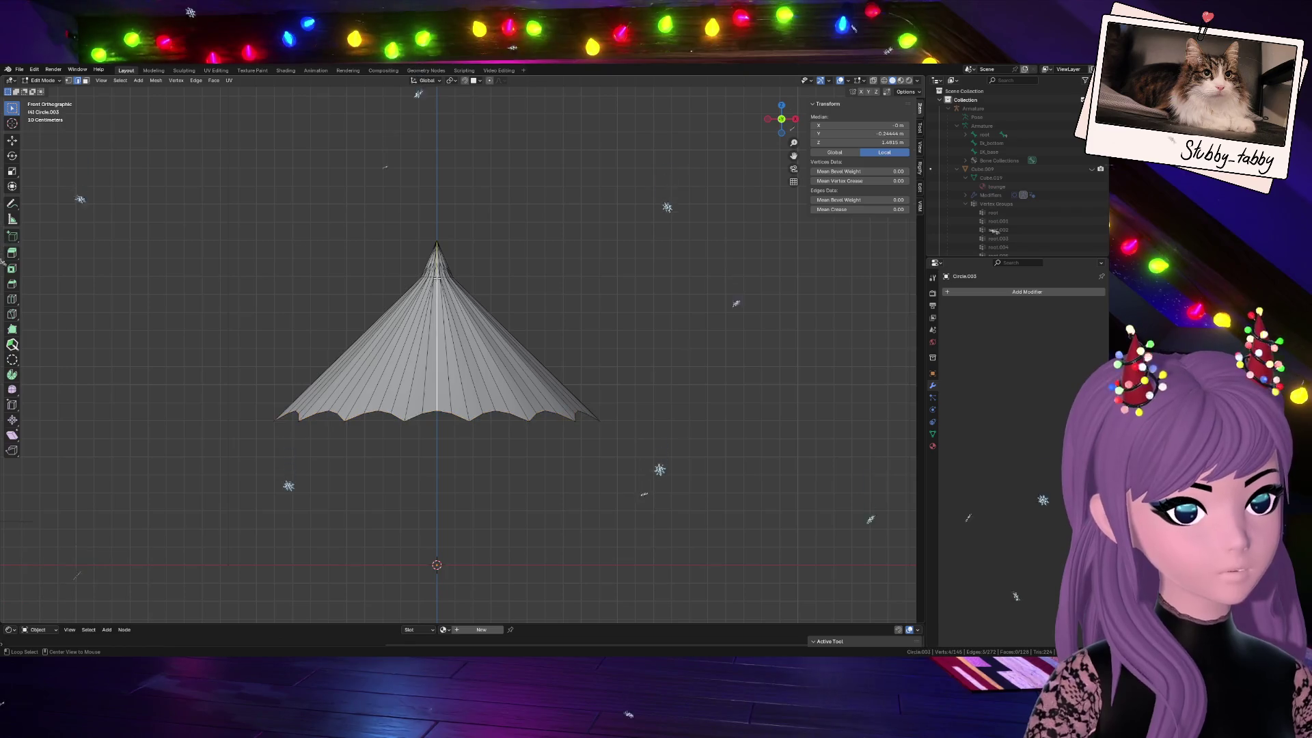
{"action": "left_click", "coordinate": [434, 278], "text": "alt"}
{"action": "key", "text": "s"}
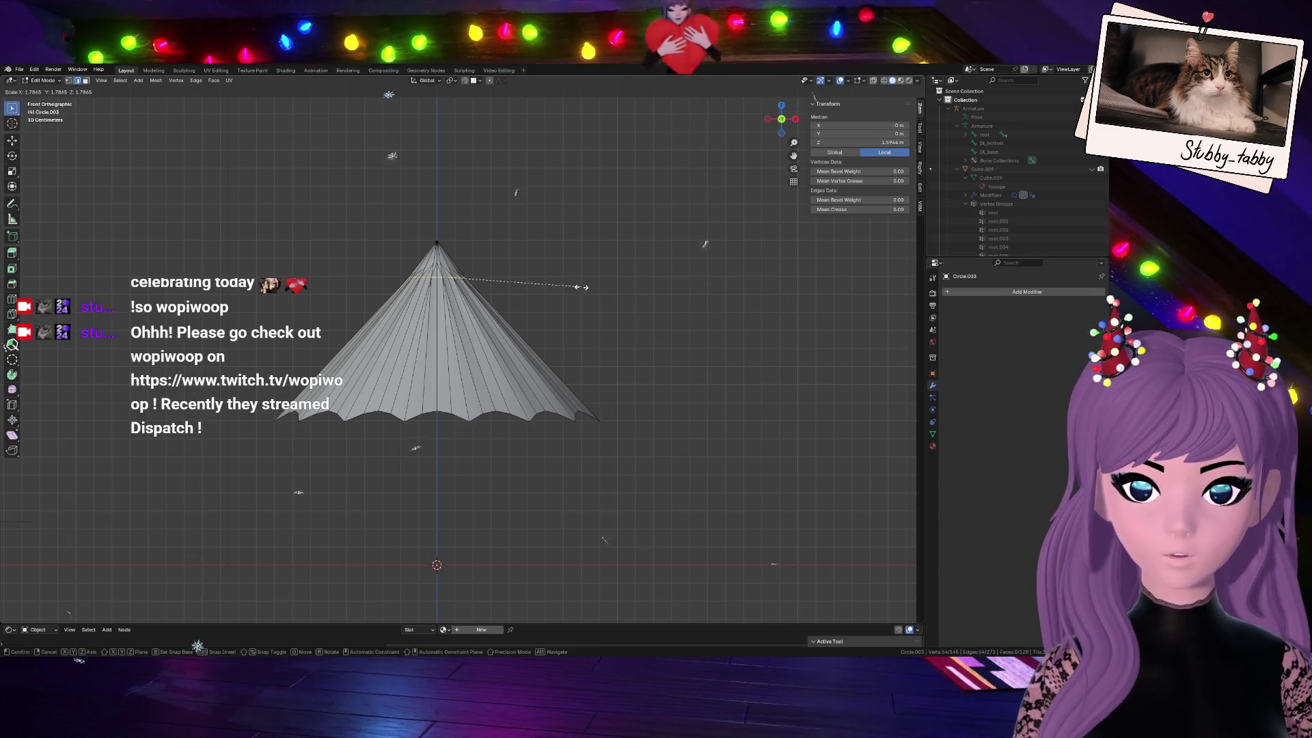
{"action": "left_click", "coordinate": [582, 287]}
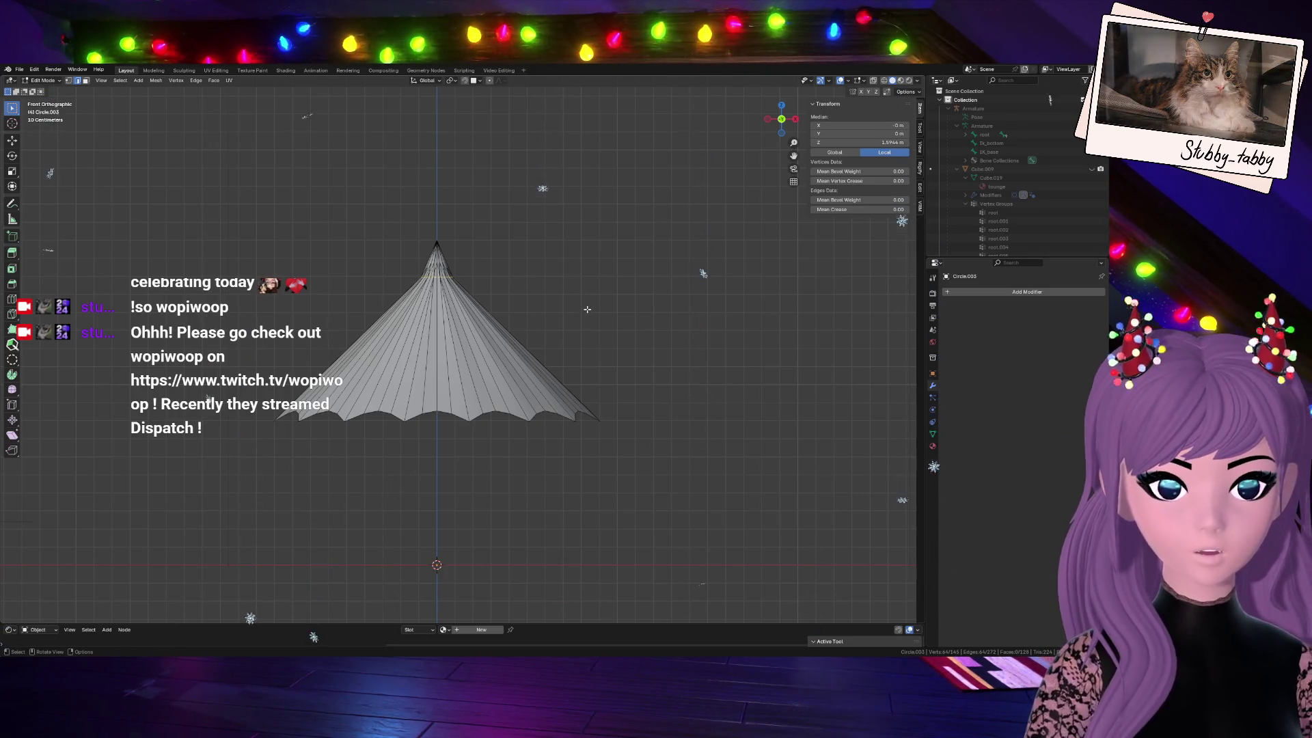
{"action": "key", "text": "s"}
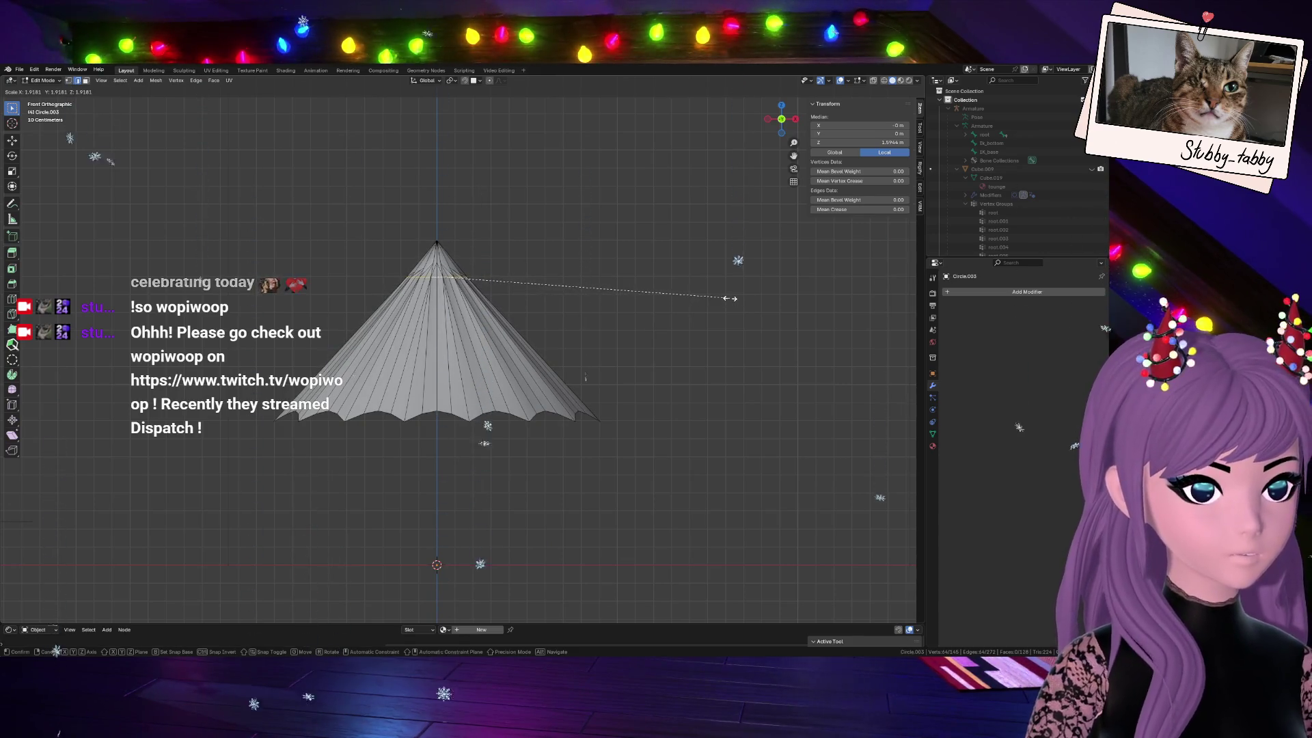
{"action": "left_click", "coordinate": [730, 298]}
{"action": "scroll", "coordinate": [487, 256], "scroll_direction": "up", "scroll_amount": 4}
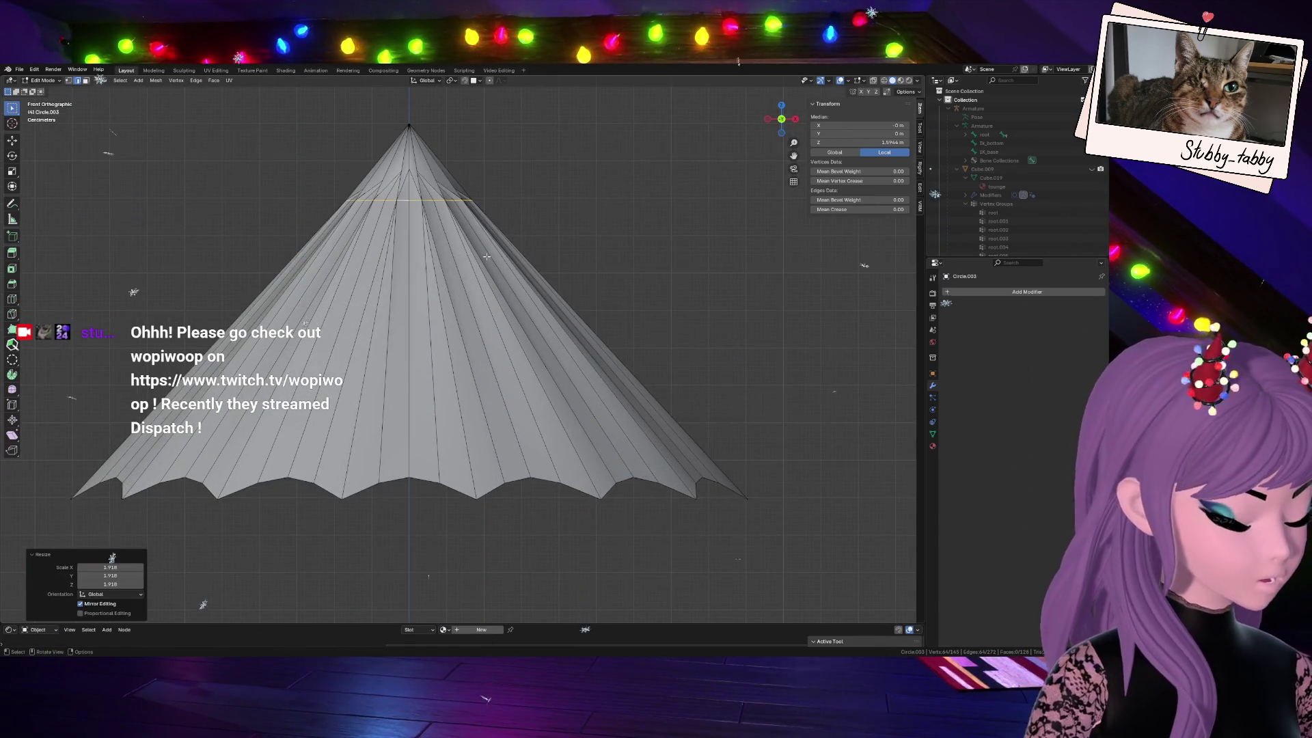
{"action": "scroll", "coordinate": [486, 256], "scroll_direction": "up", "scroll_amount": 3}
Undo the last upper-cone reshape and box-select the top faces with X-ray, abandoning a scale
{"action": "left_click", "coordinate": [476, 295], "text": "alt"}
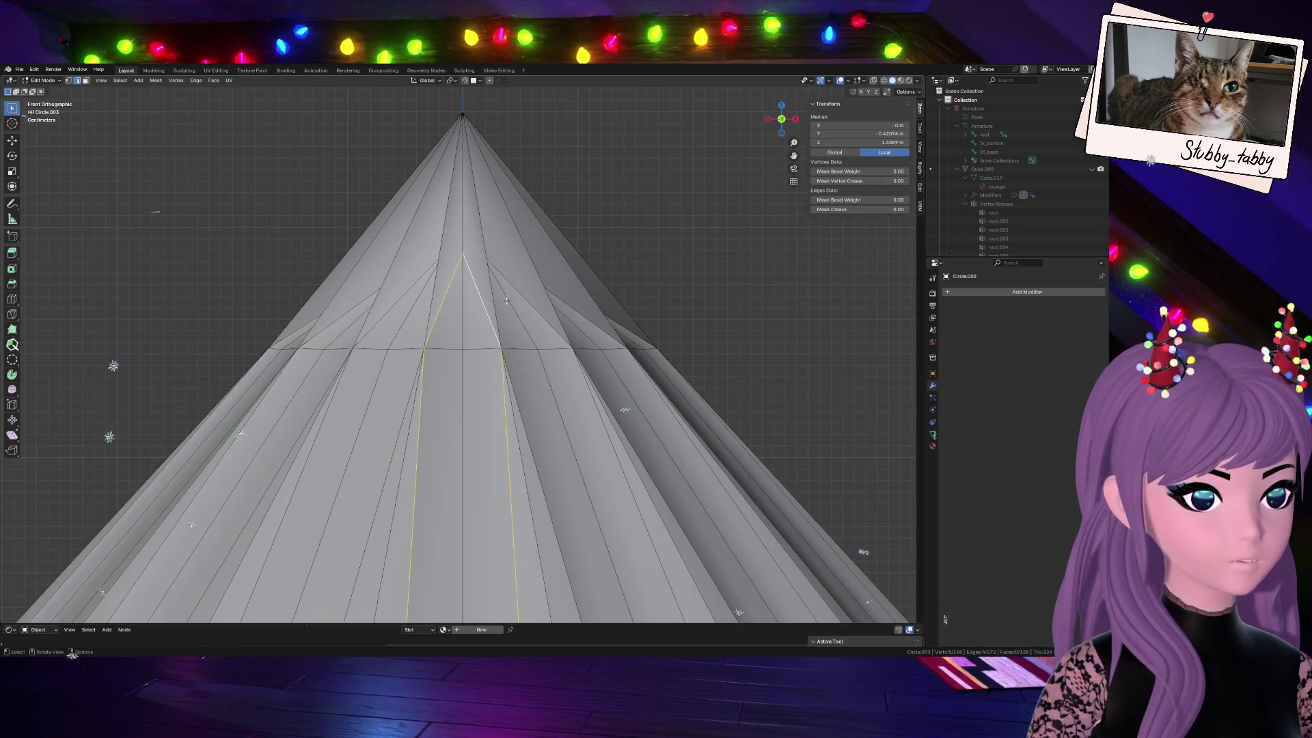
{"action": "key", "text": "ctrl+z"}
{"action": "key", "text": "ctrl+z"}
{"action": "key", "text": "ctrl+z"}
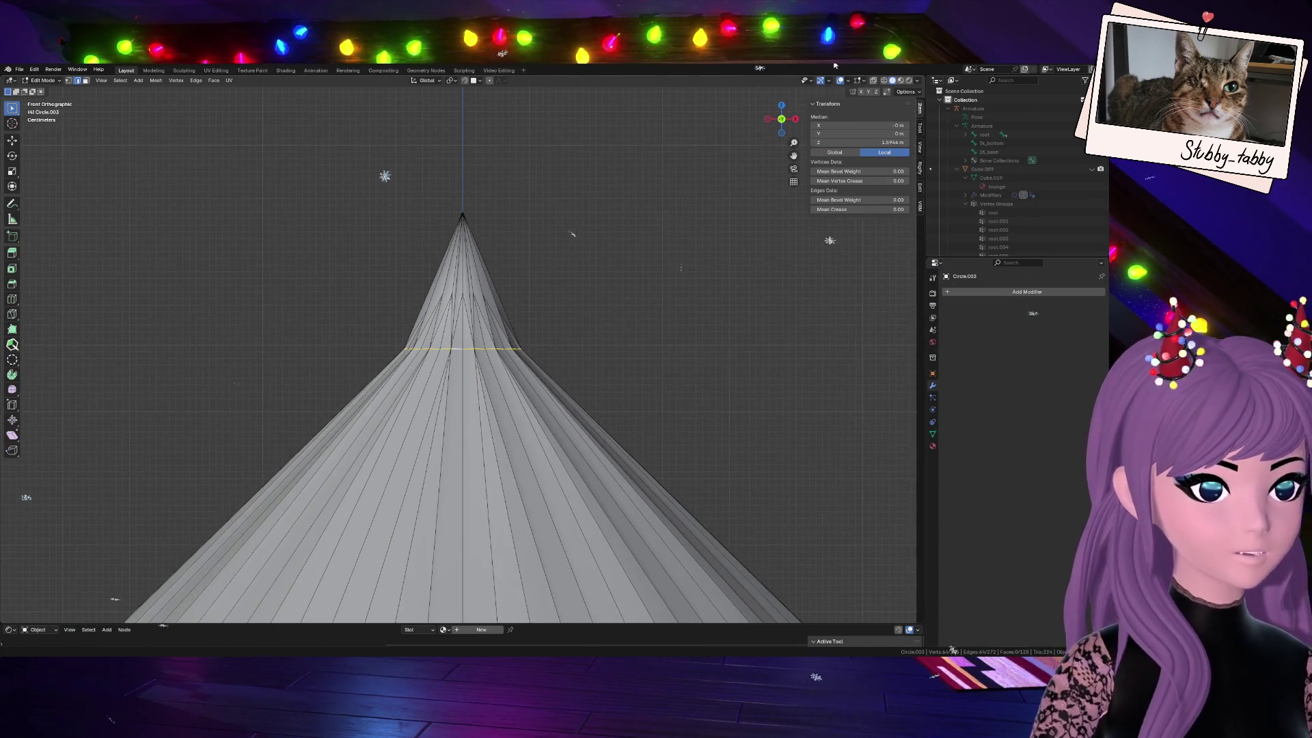
{"action": "key", "text": "alt+z"}
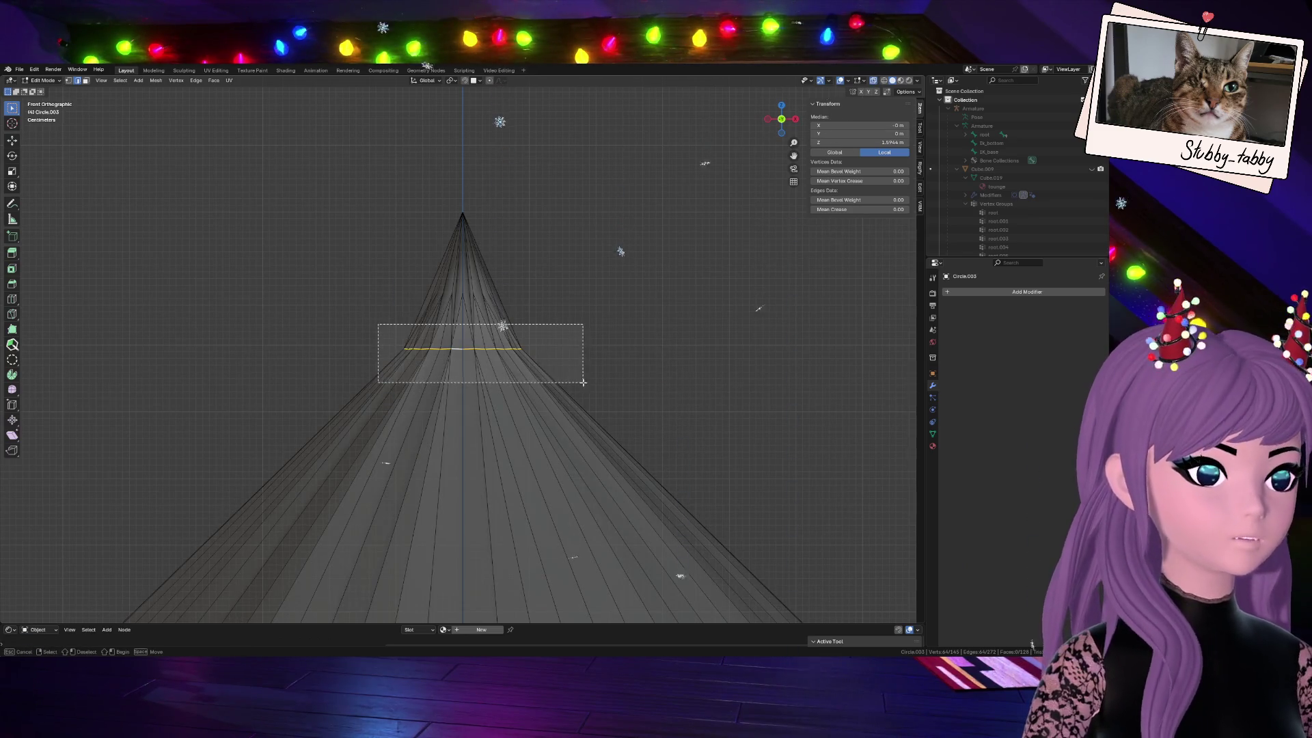
{"action": "left_click_drag", "start_coordinate": [383, 321], "coordinate": [591, 381]}
{"action": "left_click_drag", "start_coordinate": [342, 287], "coordinate": [615, 387]}
{"action": "key", "text": "alt+z"}
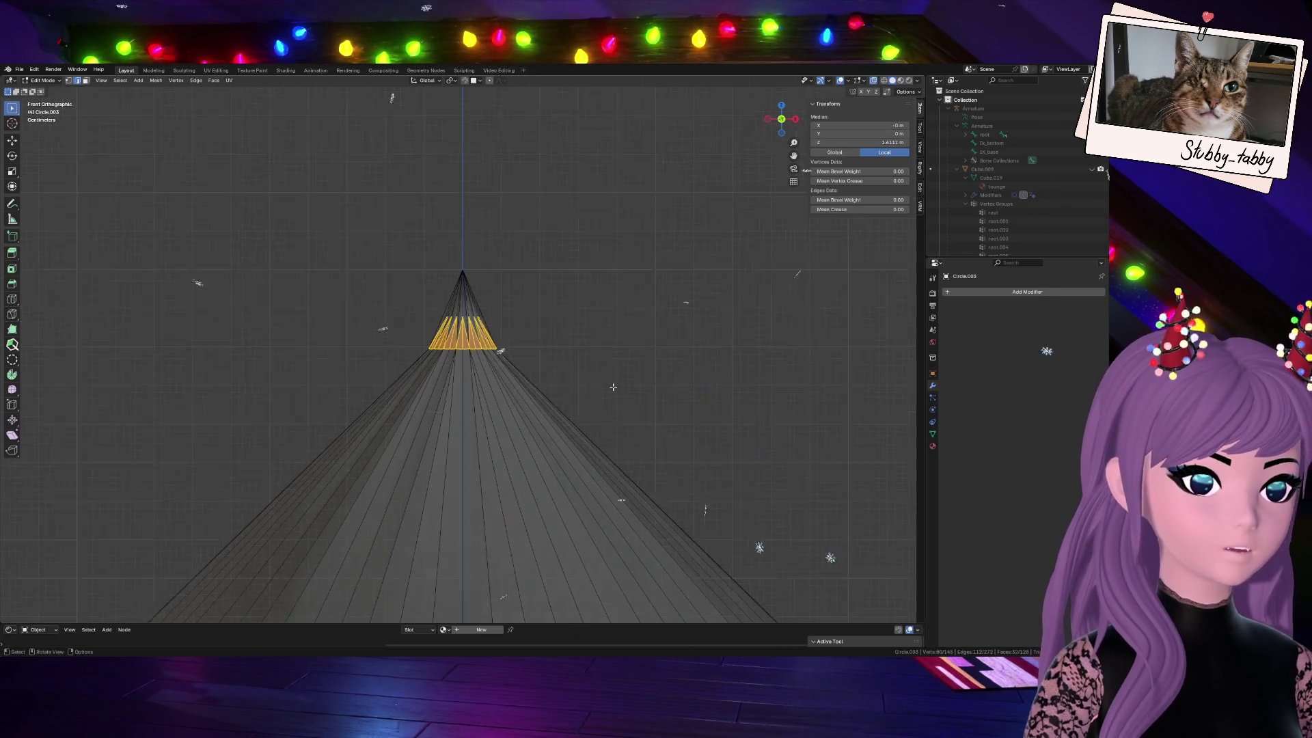
{"action": "key", "text": "s"}
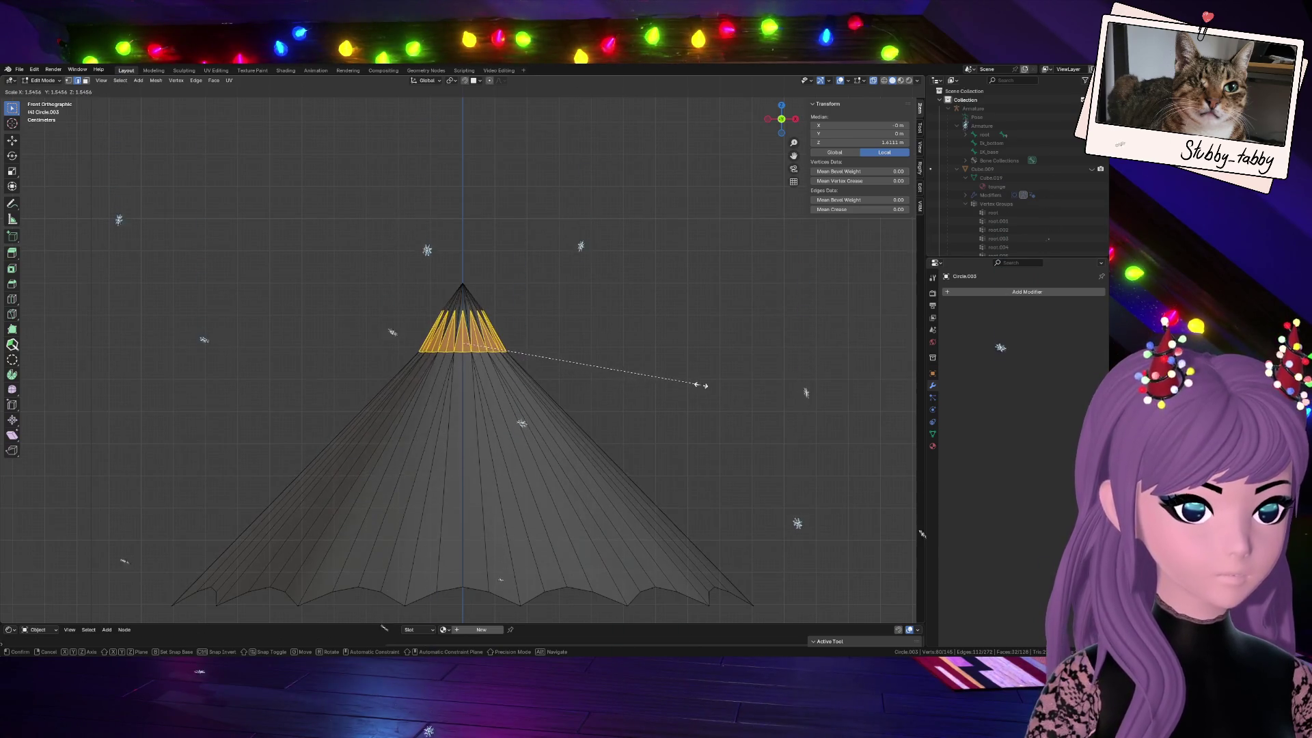
{"action": "key", "text": "Escape"}
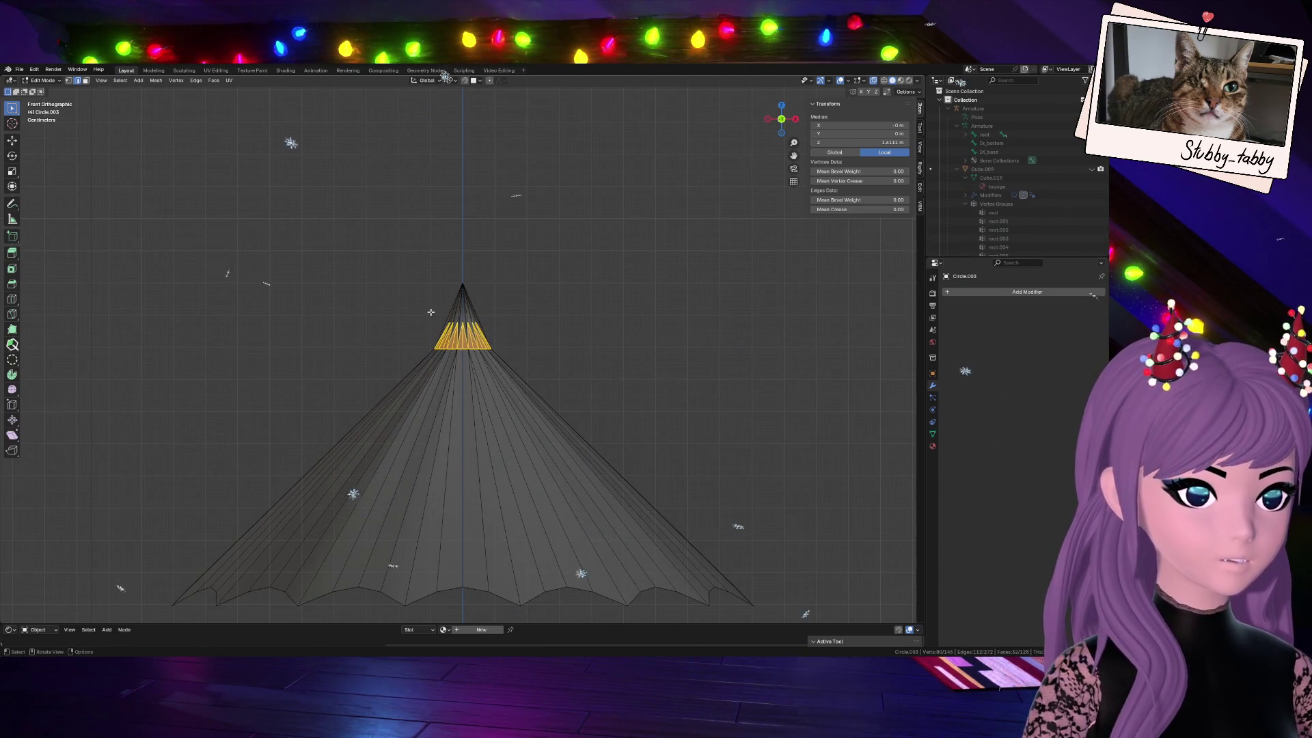
{"action": "left_click", "coordinate": [600, 359]}
Enlarge the edge ring near the tip and lower the cone's bottom rim
{"action": "left_click_drag", "start_coordinate": [416, 339], "coordinate": [535, 377]}
{"action": "key", "text": "s"}
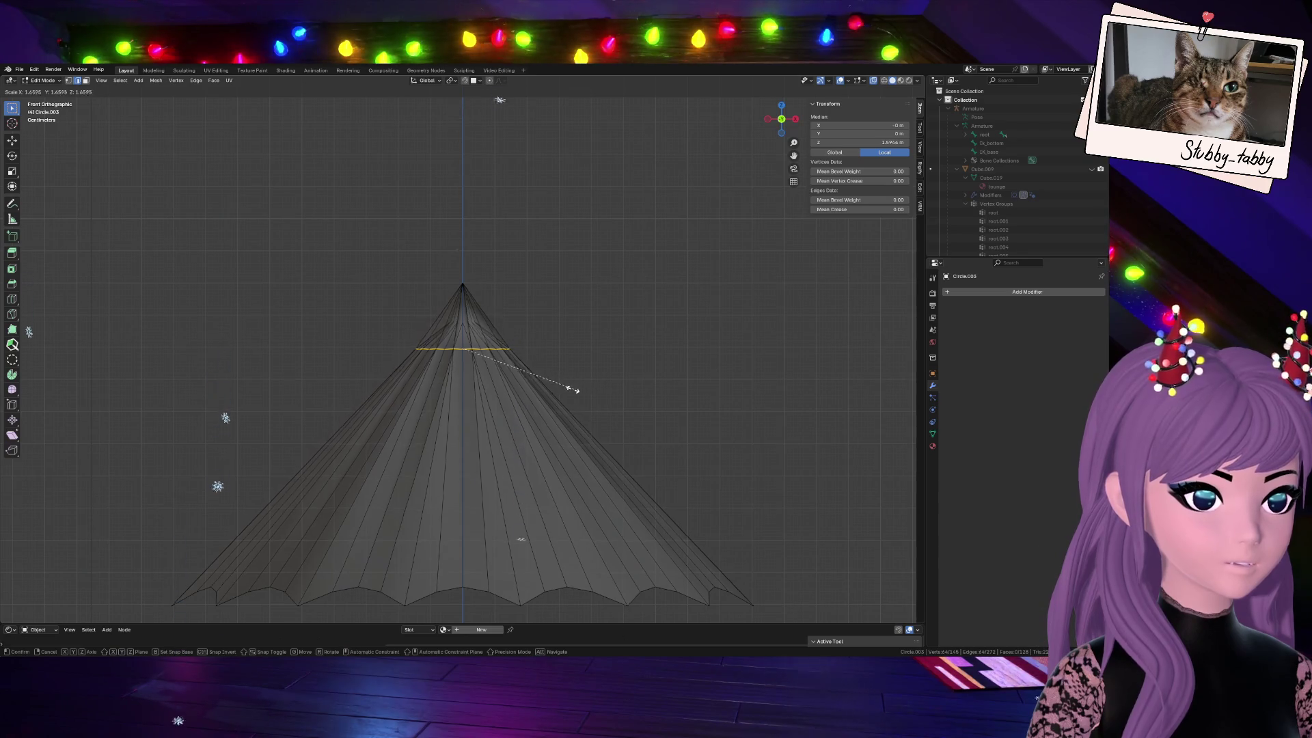
{"action": "left_click", "coordinate": [561, 387]}
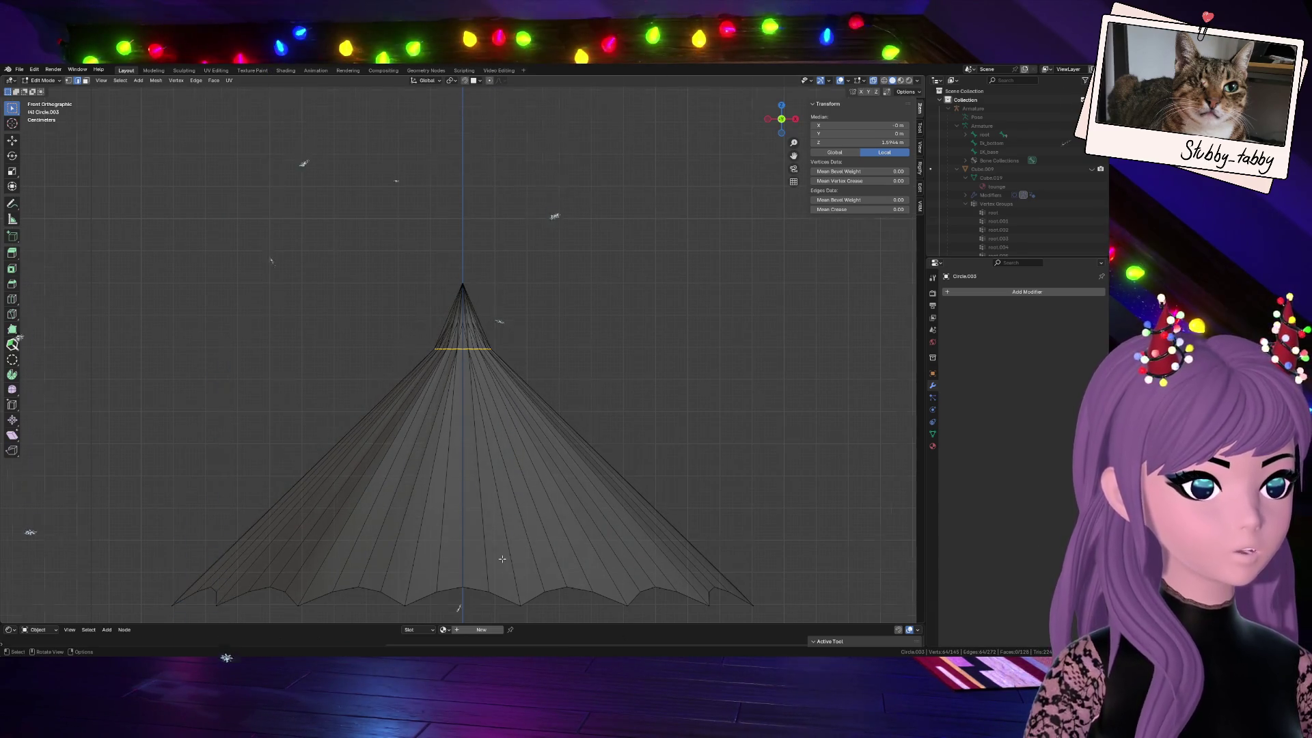
{"action": "scroll", "coordinate": [623, 513], "scroll_direction": "down", "scroll_amount": 4}
{"action": "key", "text": "ctrl+KP_Add"}
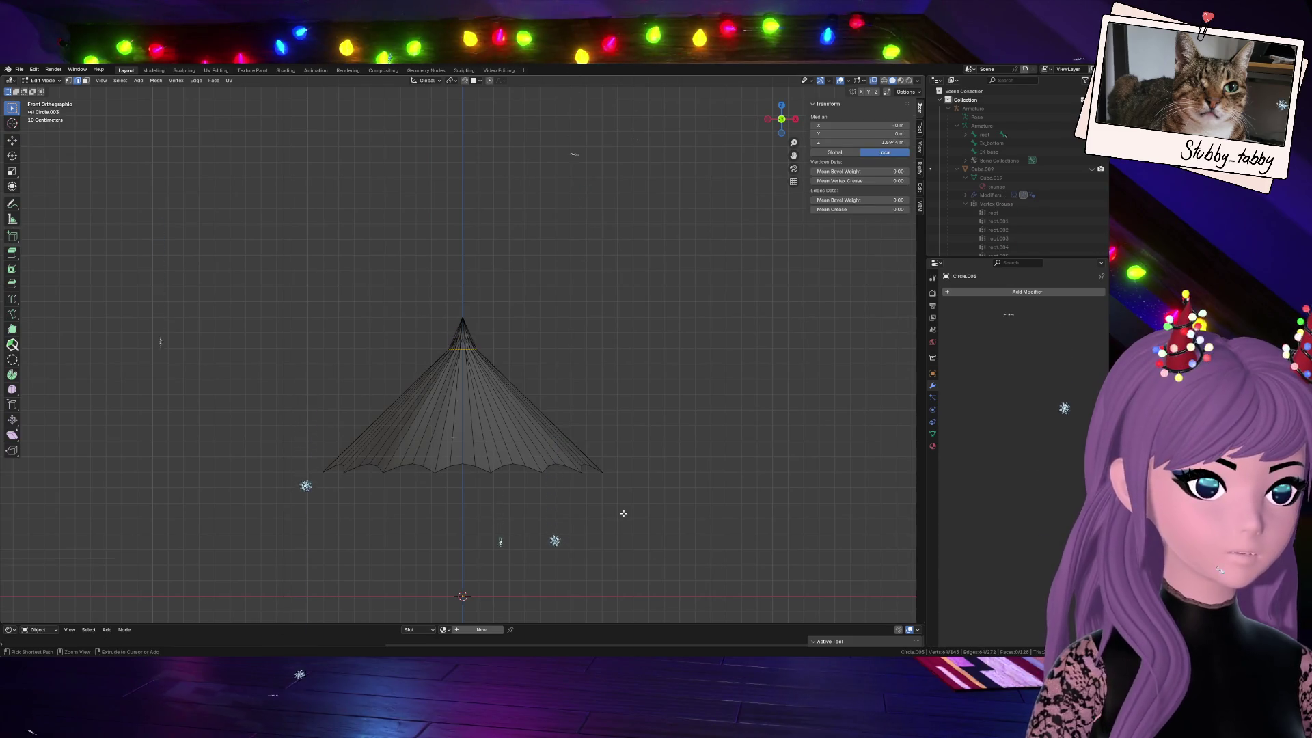
{"action": "key", "text": "ctrl+z"}
{"action": "key", "text": "ctrl+z"}
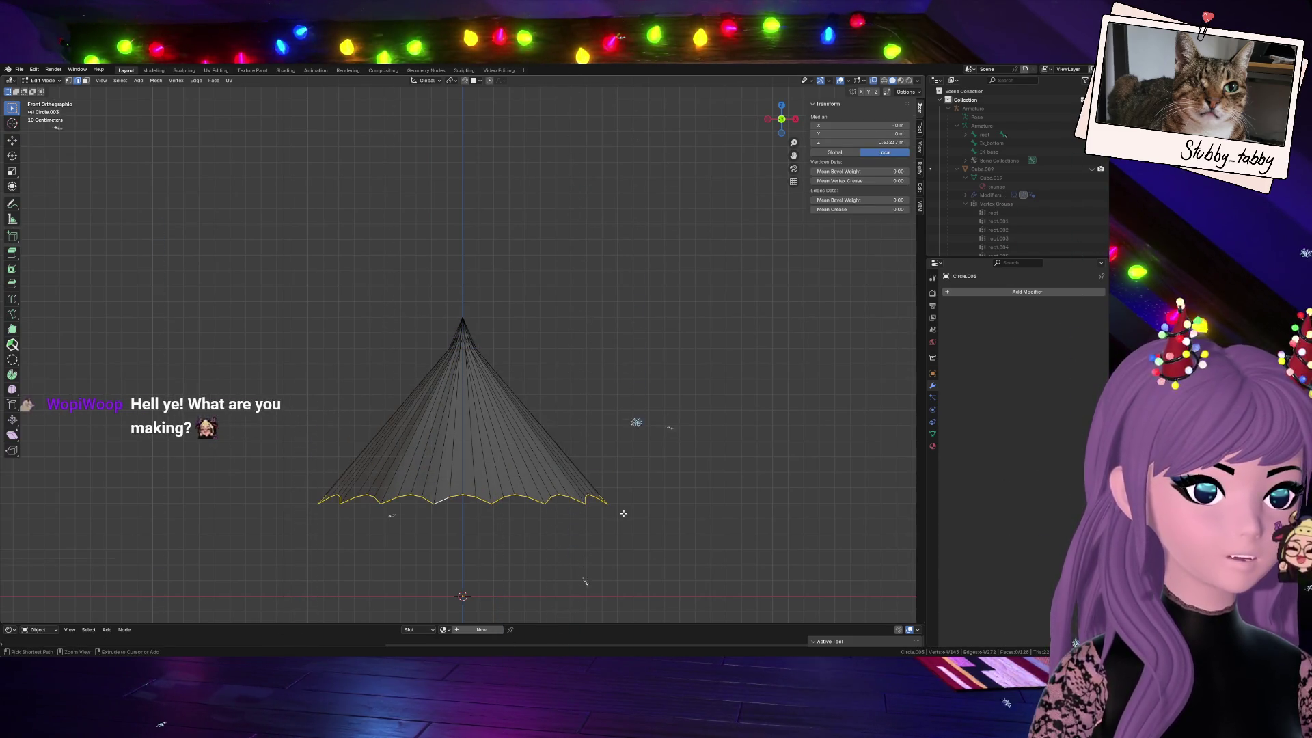
{"action": "key", "text": "ctrl+z"}
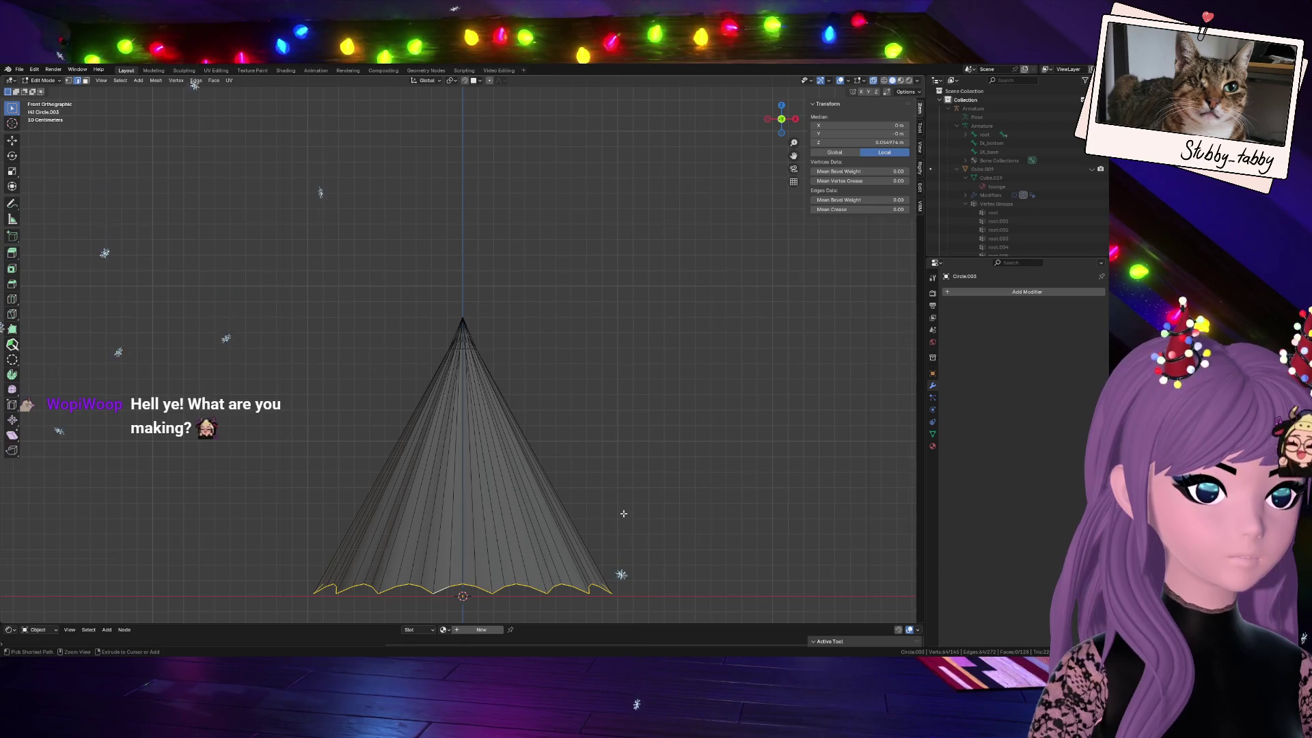
{"action": "scroll", "coordinate": [623, 514], "scroll_direction": "down", "scroll_amount": 3}
Shrink the whole cone to about 0.754 scale and return to Object Mode
{"action": "key", "text": "a"}
{"action": "key", "text": "s"}
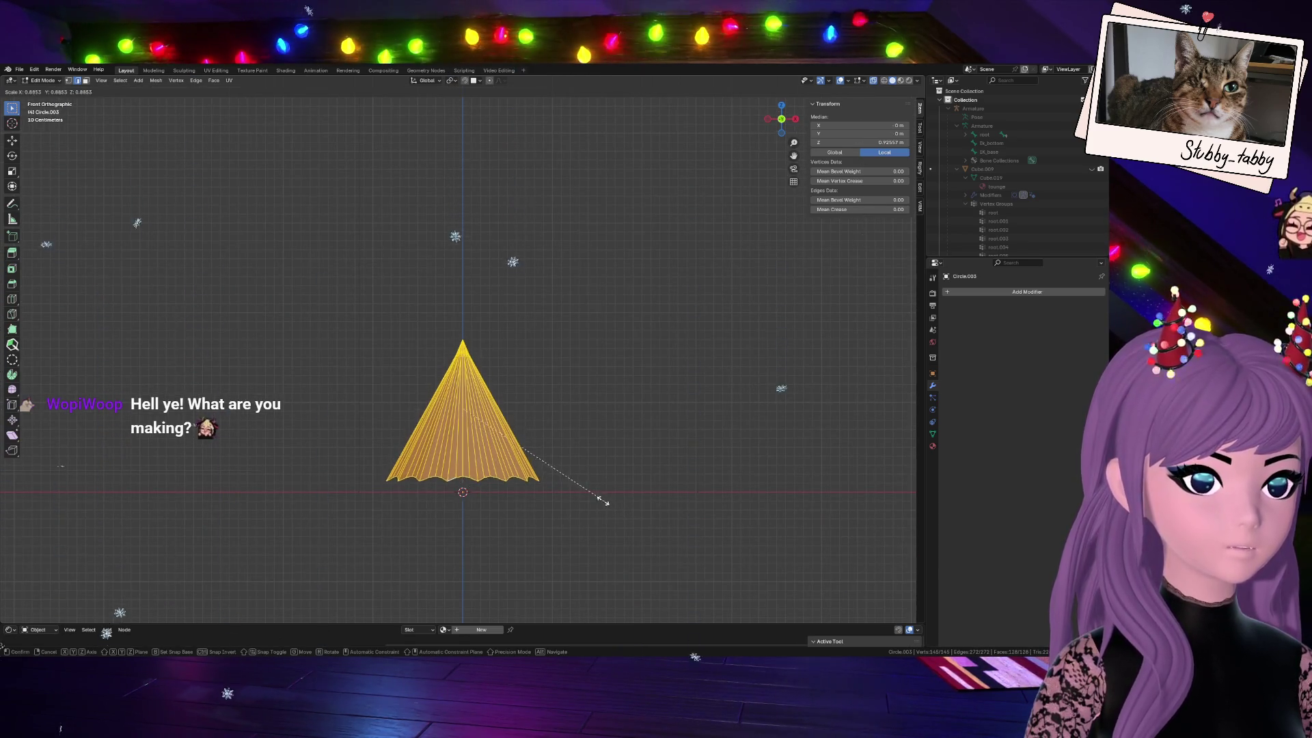
{"action": "left_click", "coordinate": [585, 492]}
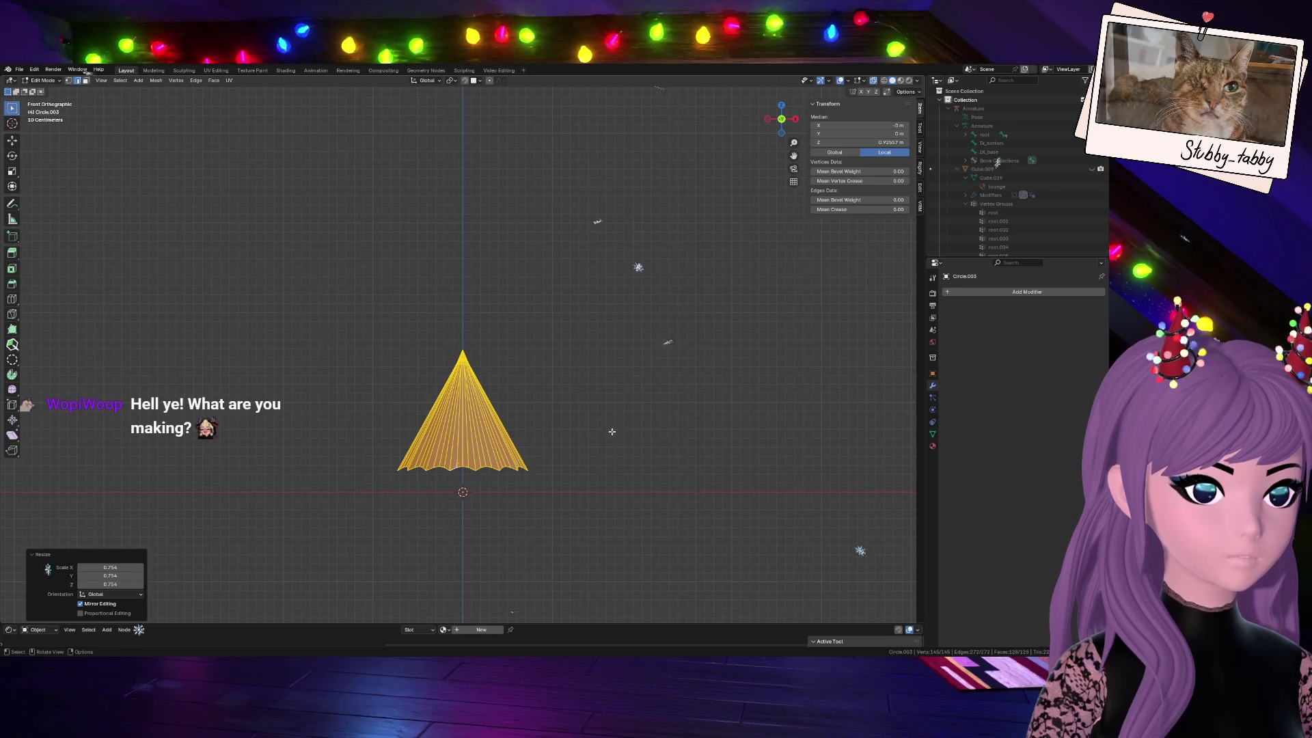
{"action": "key", "text": "Tab"}
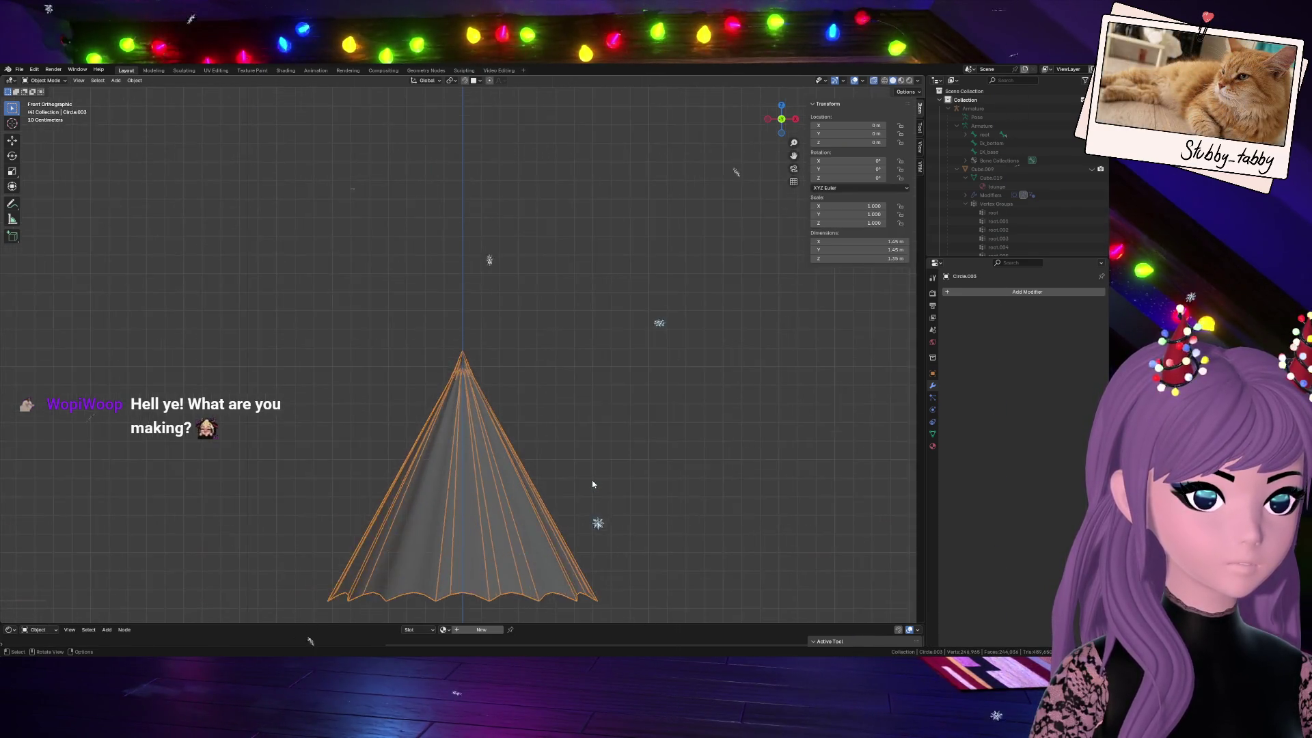
Check the solid cone in the room, then extrude its bottom rim downward in front view for a new tier
{"action": "left_click", "coordinate": [874, 82]}
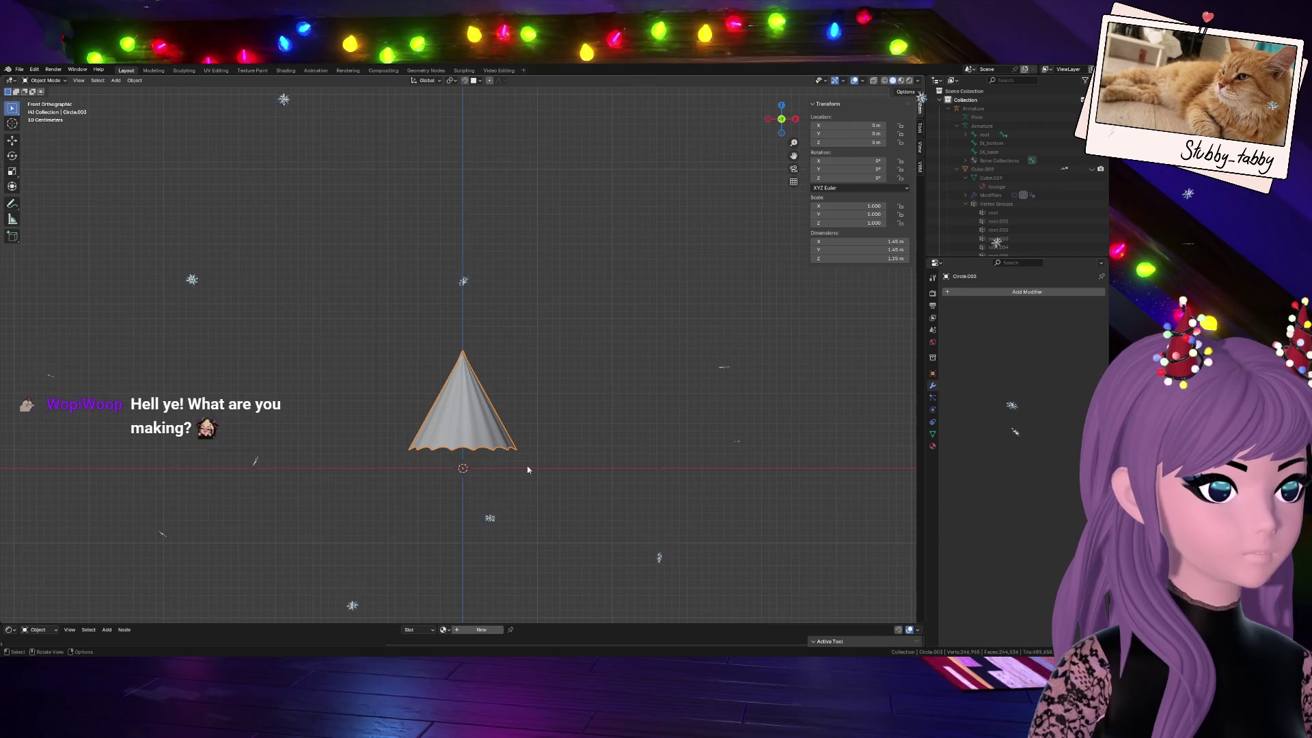
{"action": "scroll", "coordinate": [667, 310], "scroll_direction": "up", "scroll_amount": 3}
{"action": "mouse_move", "coordinate": [667, 311]}
{"action": "middle_mouse_down"}
{"action": "mouse_move", "coordinate": [615, 256]}
{"action": "mouse_move", "coordinate": [774, 141]}
{"action": "mouse_move", "coordinate": [758, 154]}
{"action": "middle_mouse_up"}
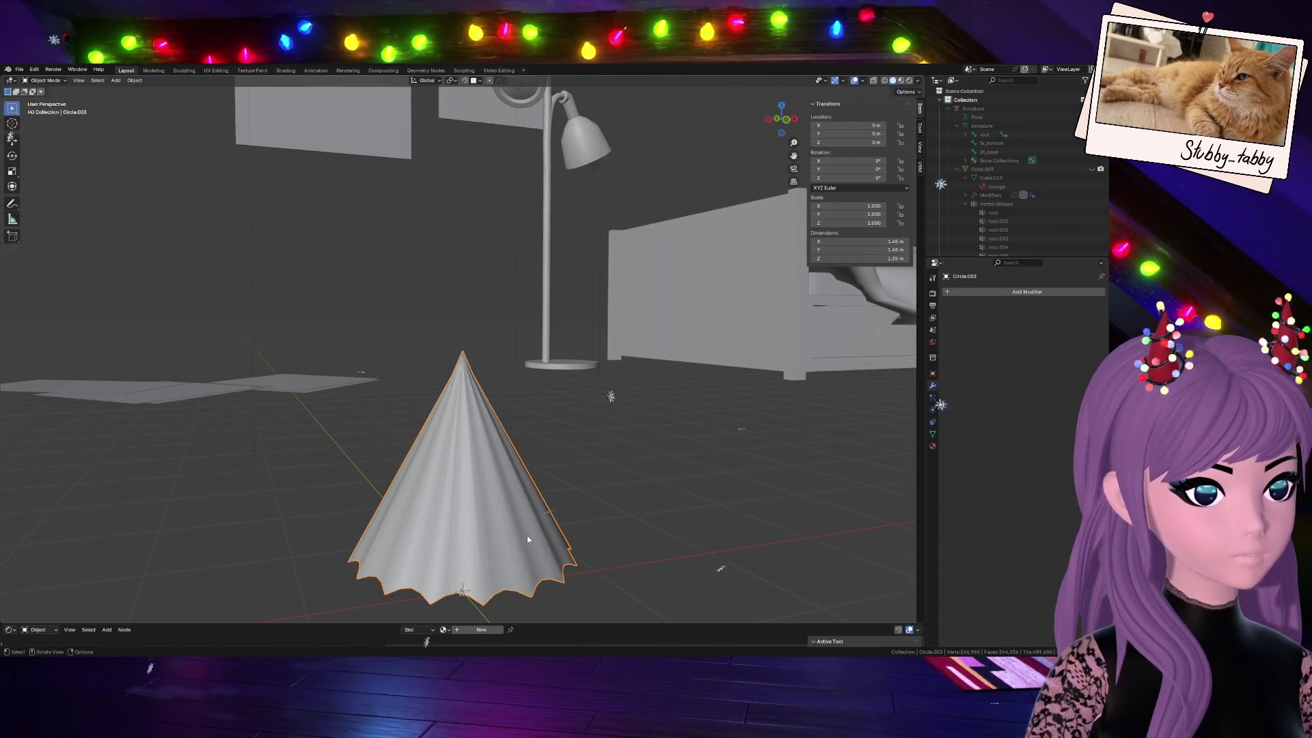
{"action": "key", "text": "Tab"}
{"action": "middle_click_drag", "start_coordinate": [794, 235], "coordinate": [797, 344]}
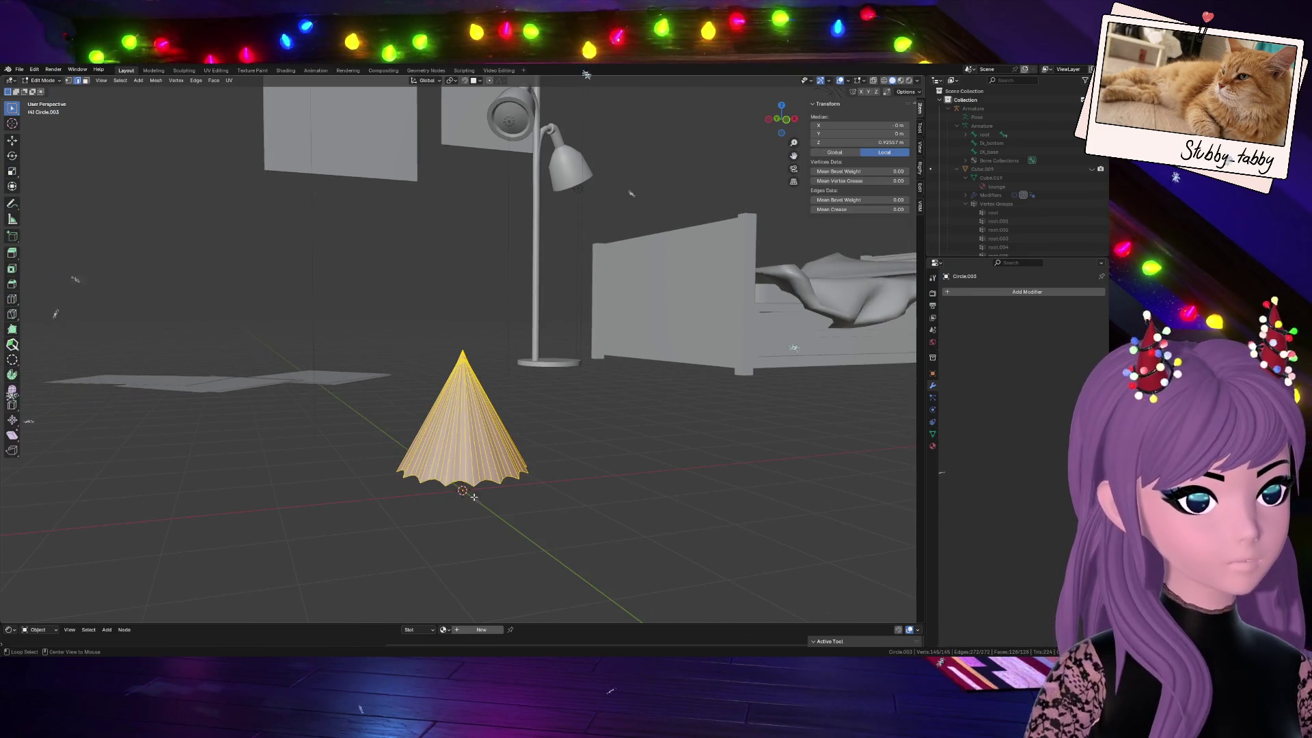
{"action": "left_click", "coordinate": [437, 476], "text": "alt"}
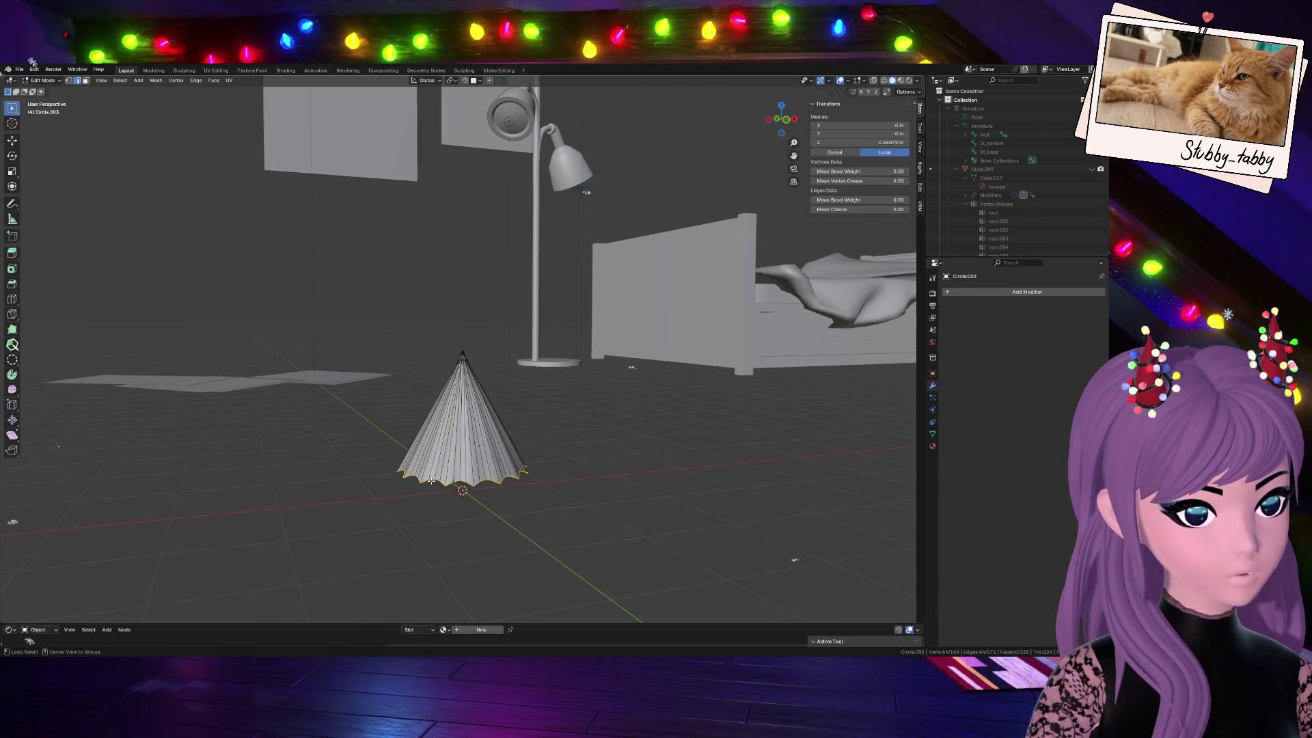
{"action": "left_click", "coordinate": [790, 121]}
{"action": "key", "text": "e"}
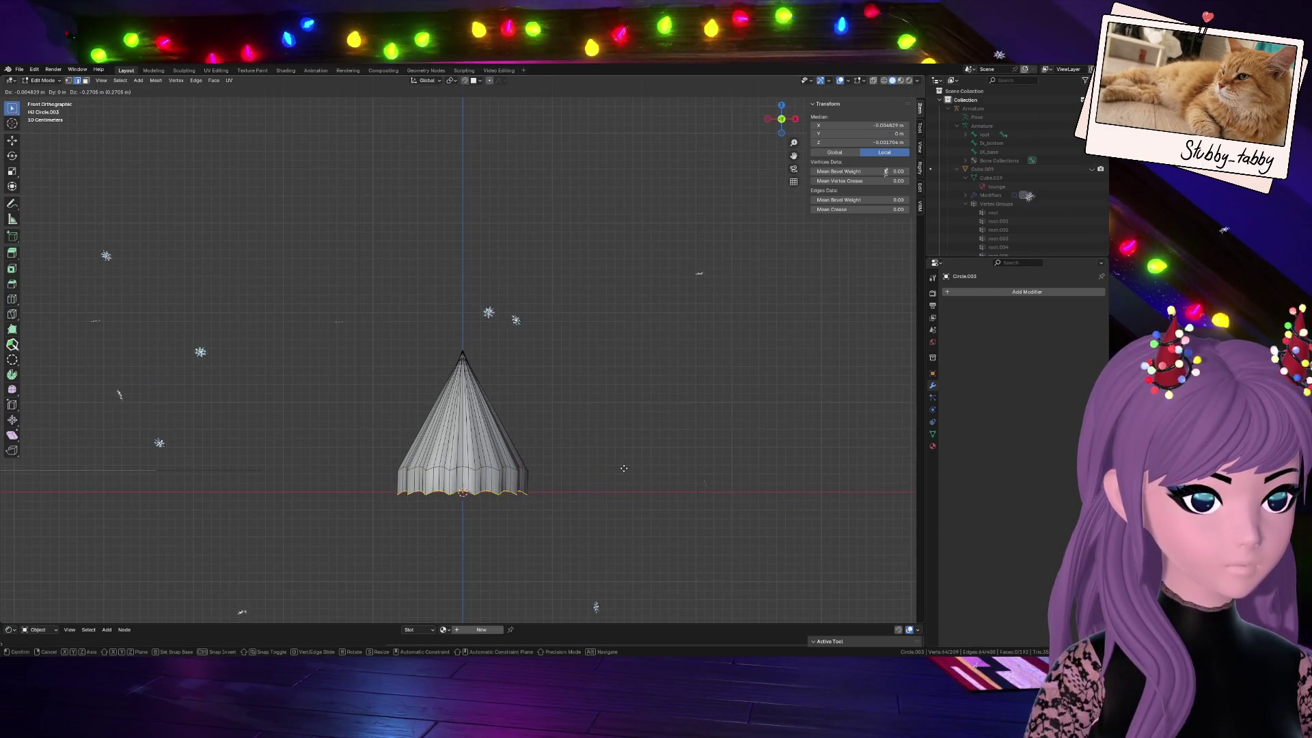
Confirm the extruded rim and scale it, abandoning a Z rotation
{"action": "left_click", "coordinate": [624, 466]}
{"action": "key", "text": "s"}
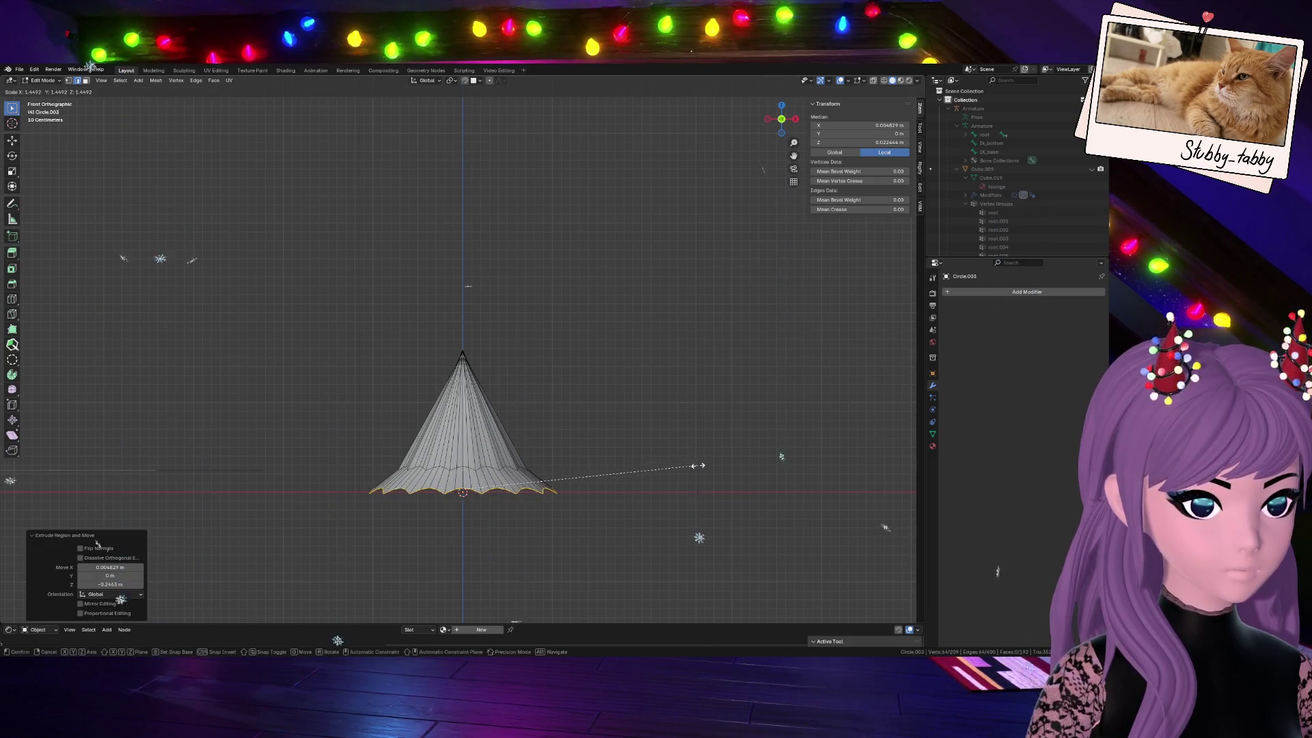
{"action": "left_click", "coordinate": [694, 463]}
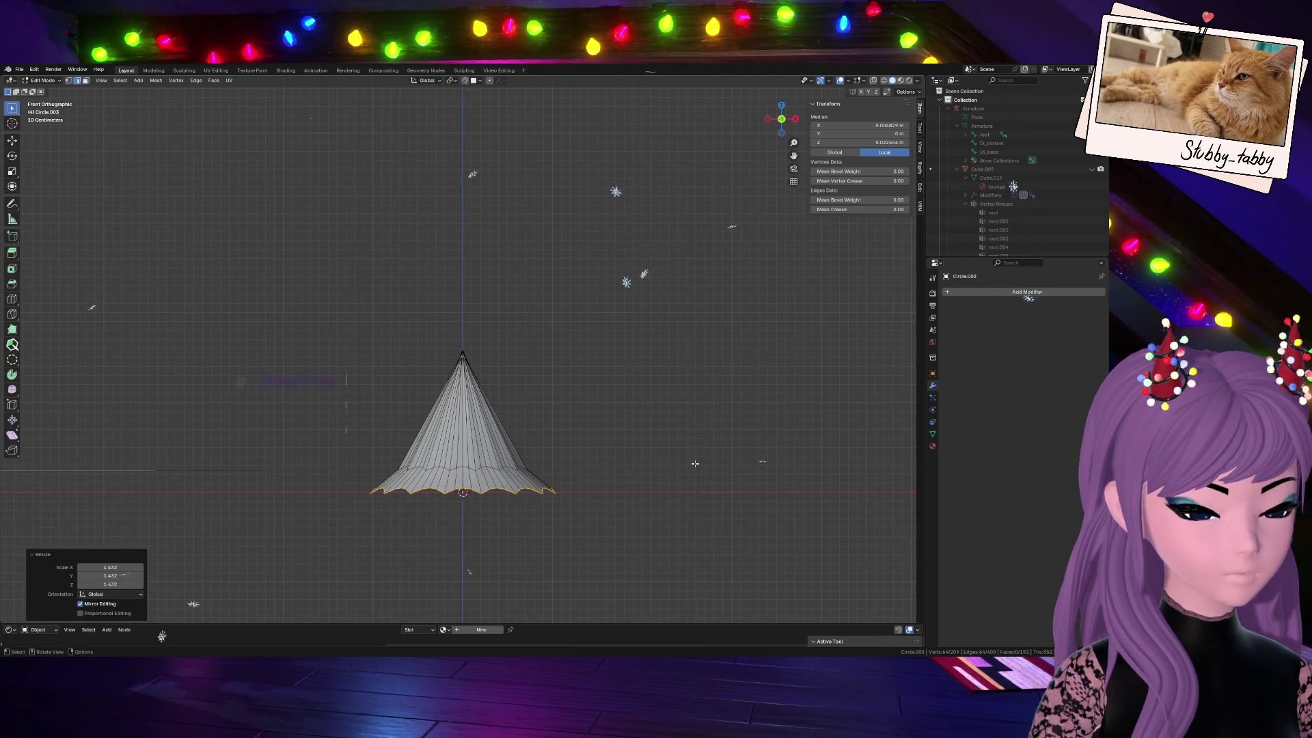
{"action": "key", "text": "r"}
{"action": "key", "text": "z"}
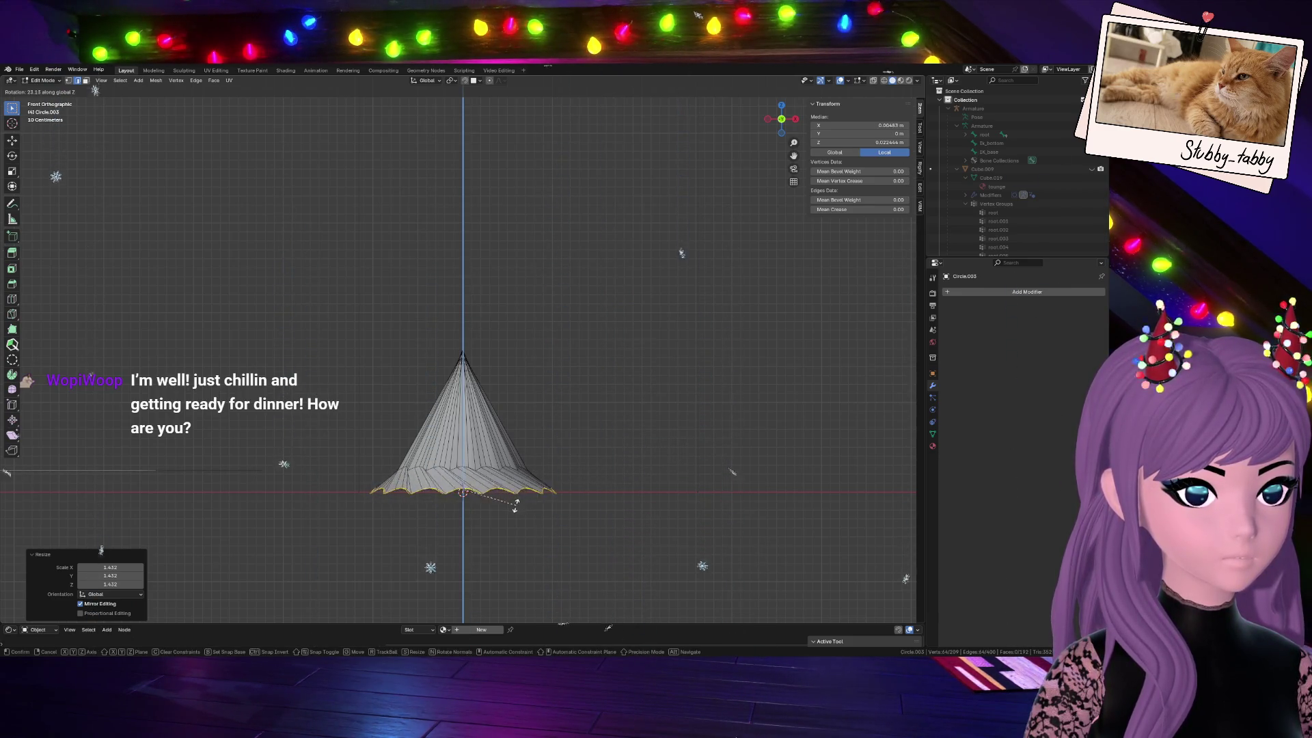
{"action": "key", "text": "Escape"}
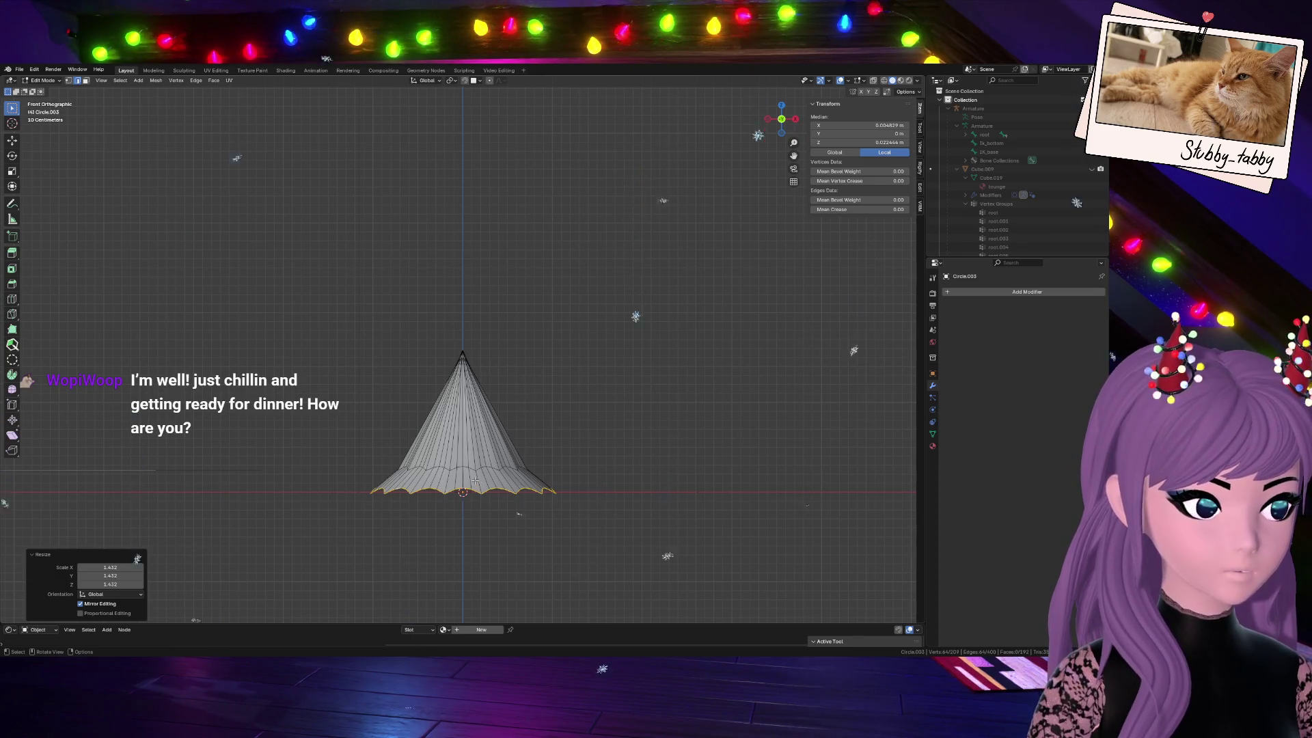
Add a loop cut near the cone base and select the base edge loop
{"action": "key", "text": "ctrl+r"}
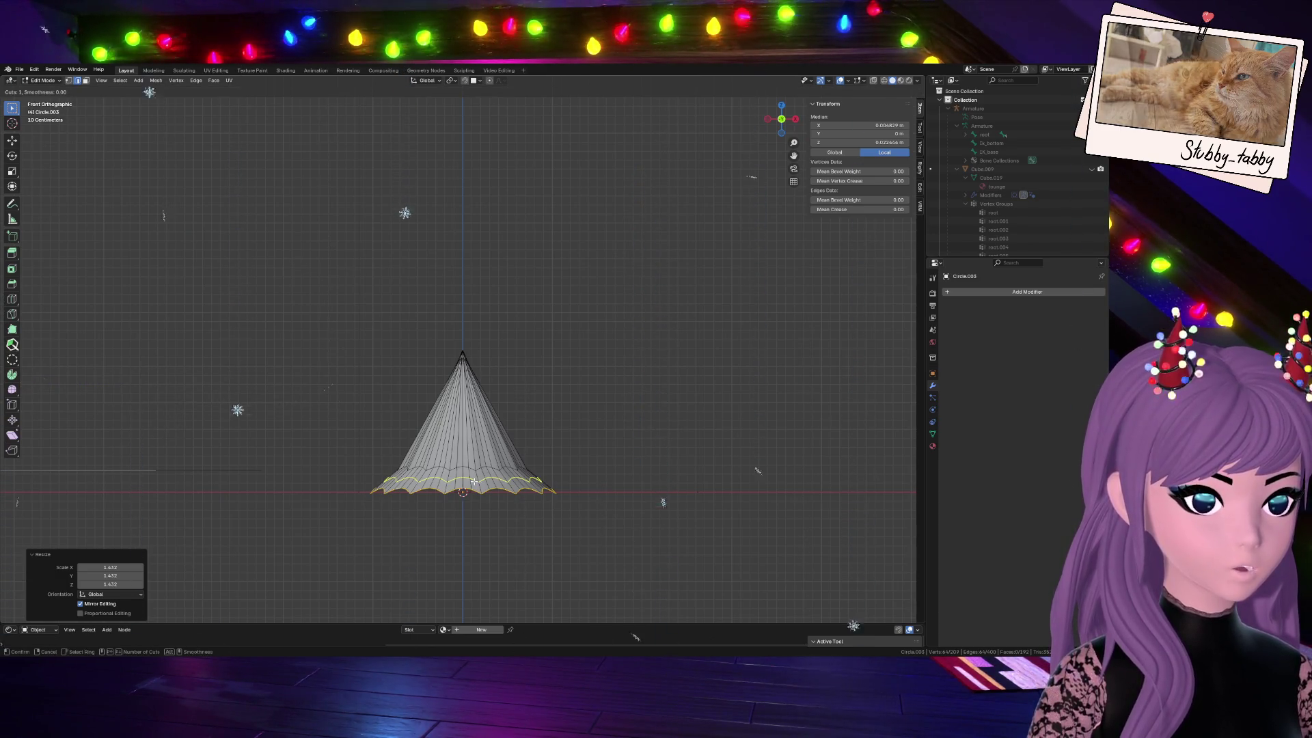
{"action": "left_click", "coordinate": [474, 481]}
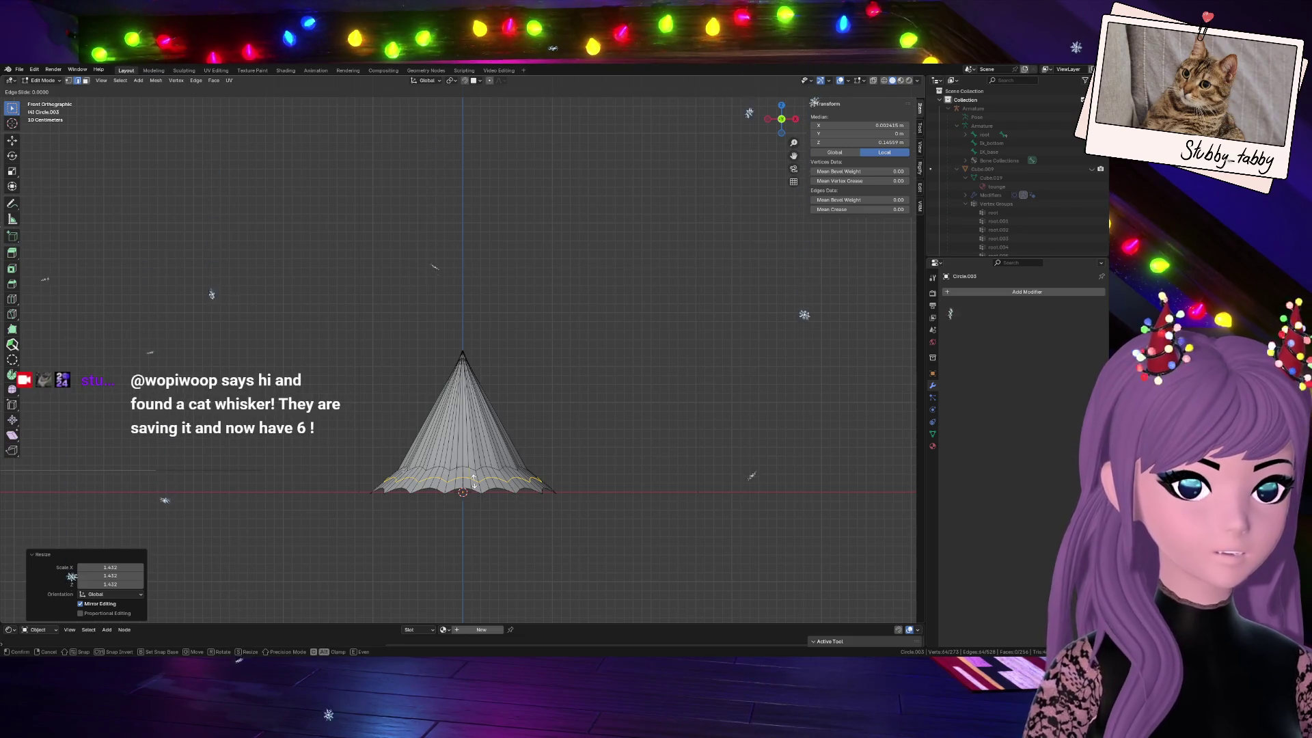
{"action": "left_click", "coordinate": [475, 480]}
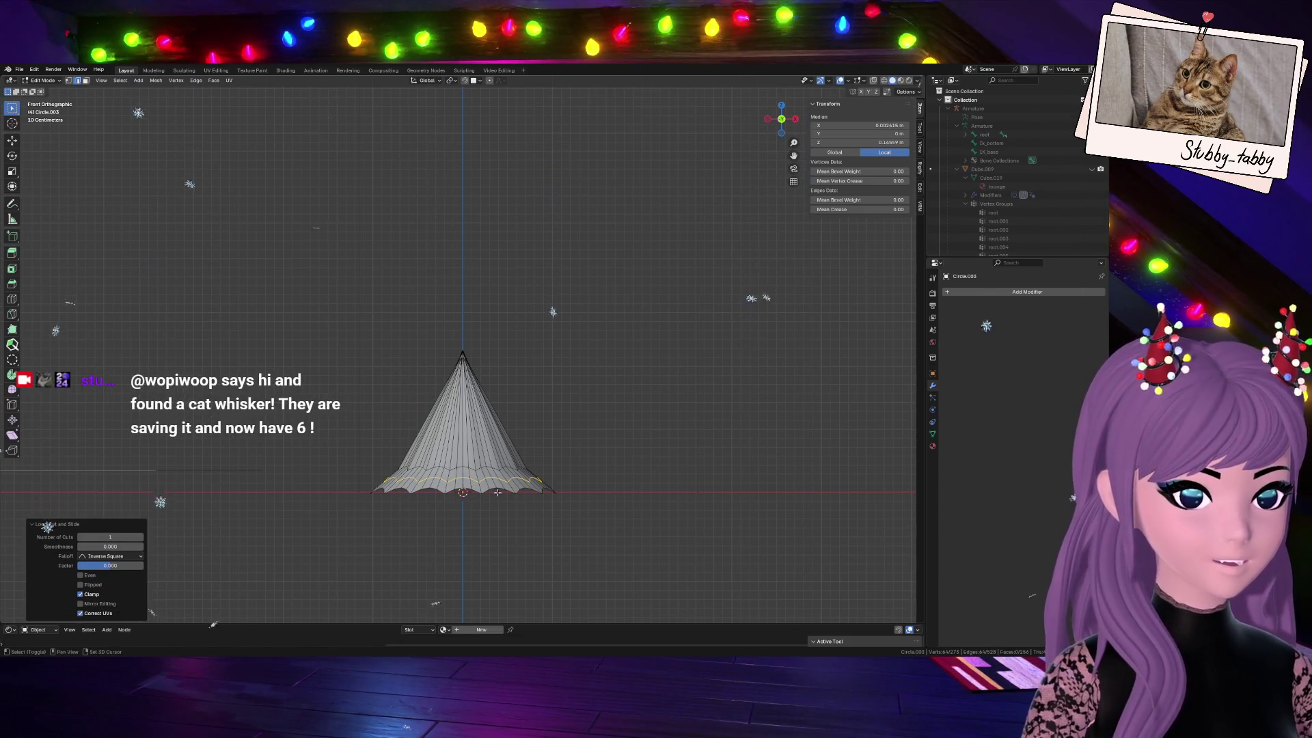
{"action": "left_click", "coordinate": [508, 484], "text": "alt+shift"}
{"action": "key", "text": "ctrl+KP_Add"}
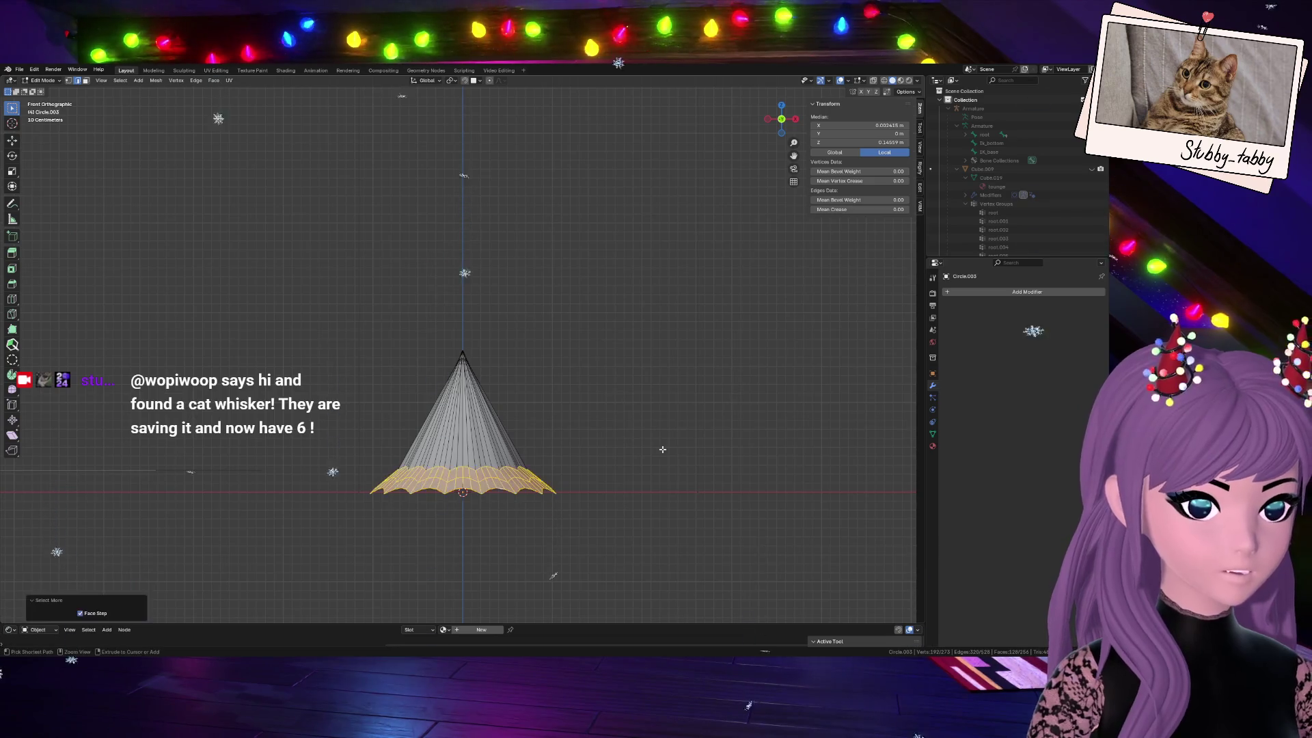
{"action": "key", "text": "ctrl+KP_Subtract"}
After cancelled Z rotations, raise the base ring slightly along Z and return to Object Mode
{"action": "key", "text": "r"}
{"action": "key", "text": "z"}
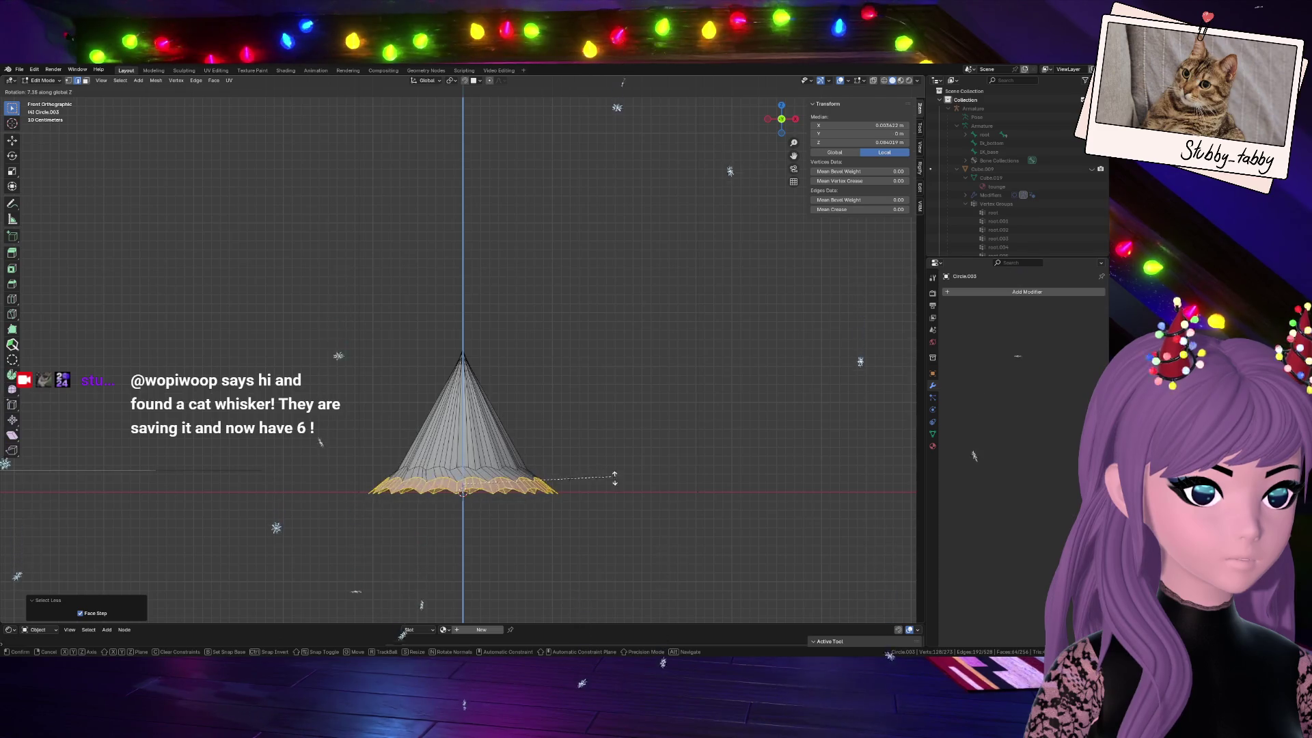
{"action": "right_click", "coordinate": [591, 527]}
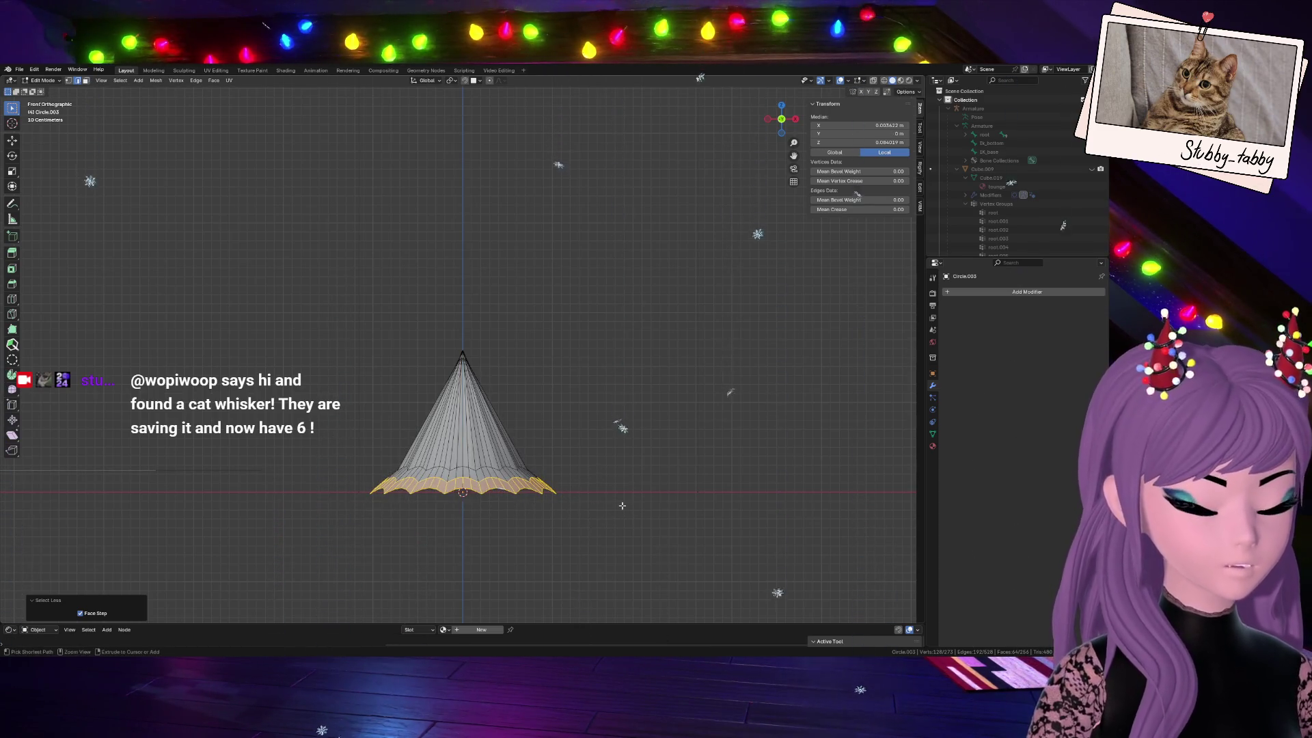
{"action": "key", "text": "ctrl+z"}
{"action": "key", "text": "ctrl+z"}
{"action": "key", "text": "ctrl+z"}
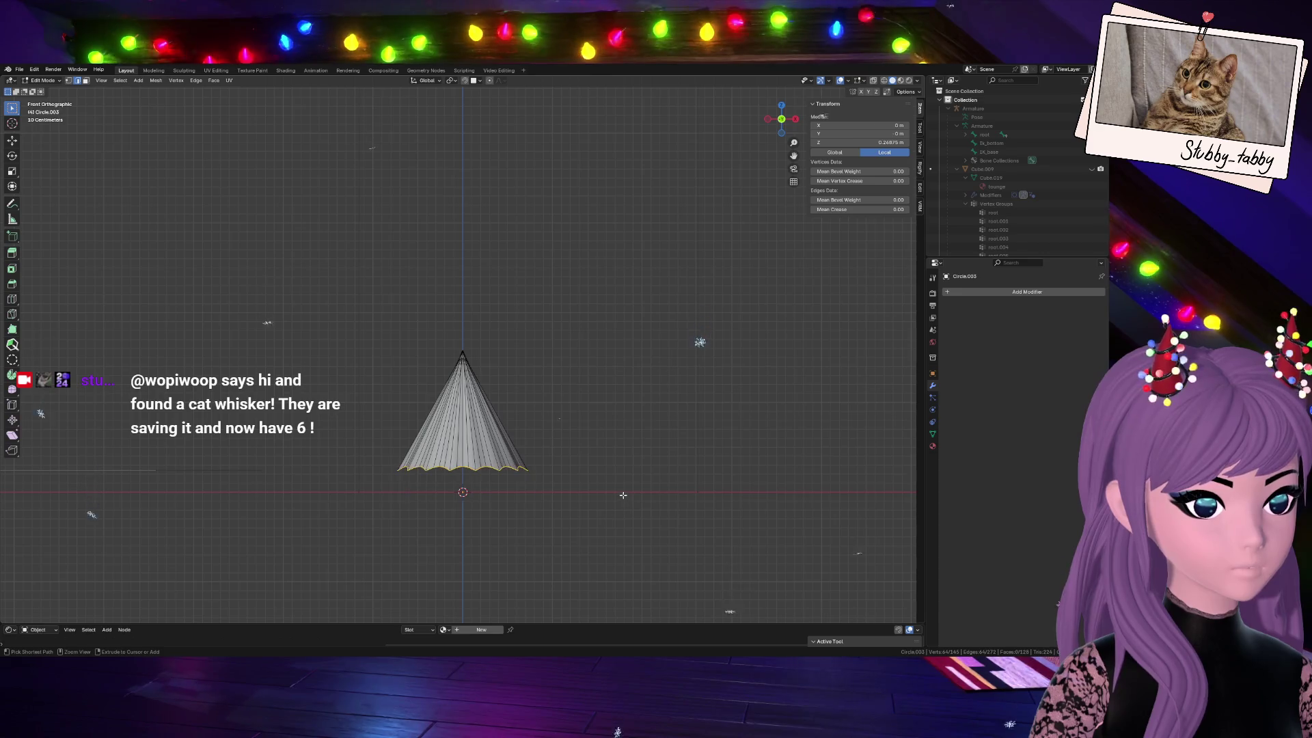
{"action": "key", "text": "r"}
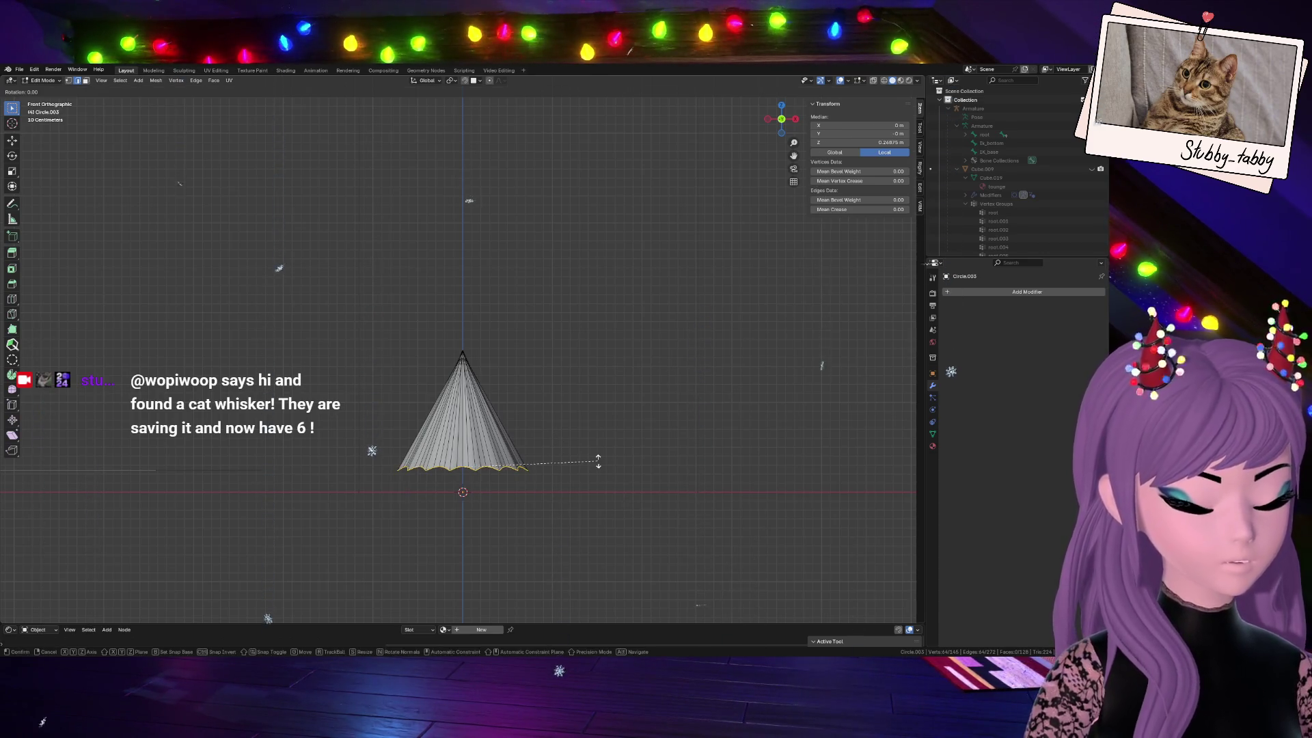
{"action": "key", "text": "z"}
{"action": "right_click", "coordinate": [594, 450]}
{"action": "key", "text": "r"}
{"action": "key", "text": "g"}
{"action": "key", "text": "z"}
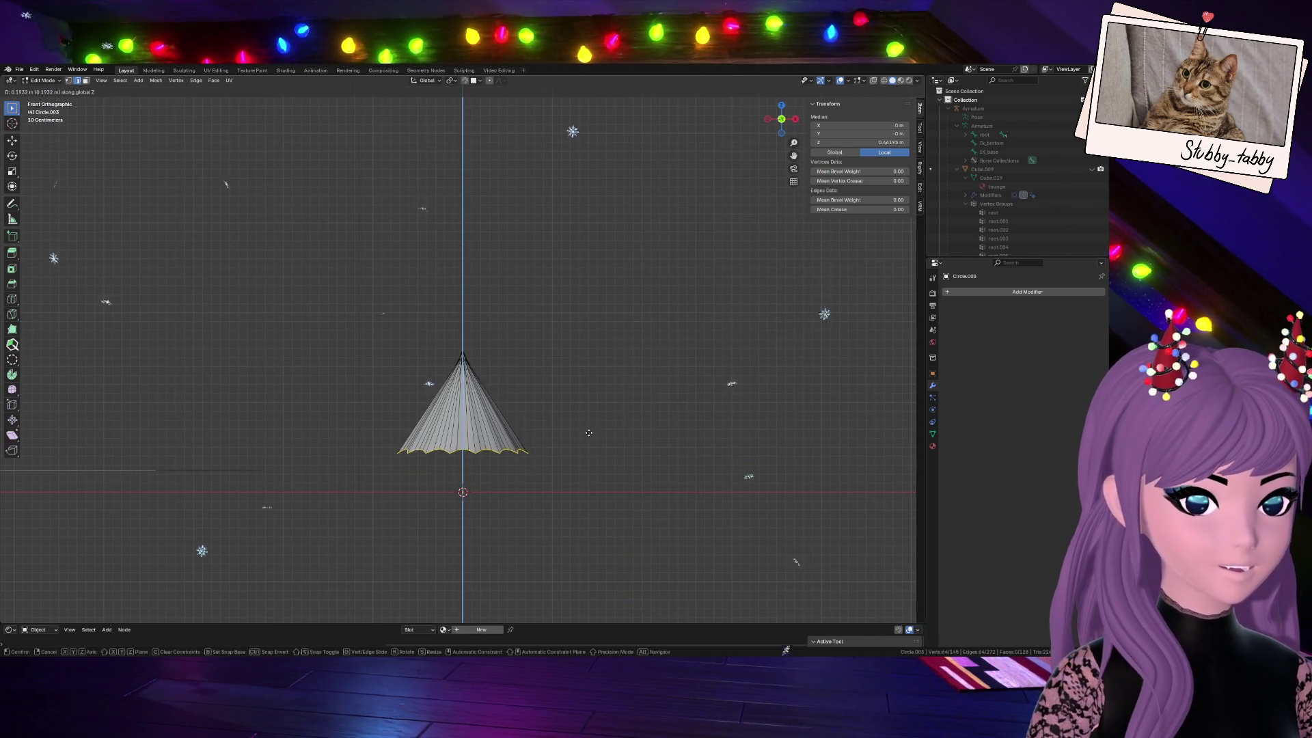
{"action": "left_click", "coordinate": [588, 432]}
{"action": "key", "text": "Tab"}
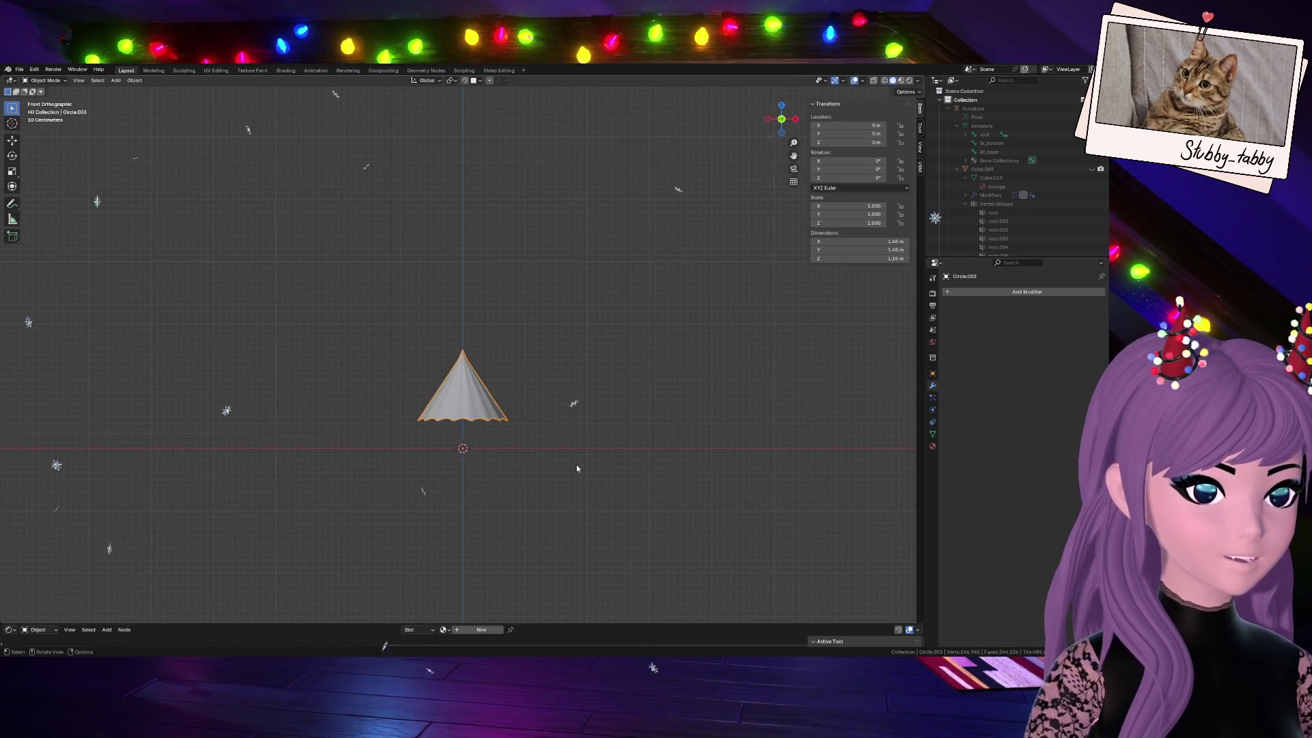
{"action": "scroll", "coordinate": [571, 467], "scroll_direction": "up", "scroll_amount": 5}
{"action": "scroll", "coordinate": [570, 473], "scroll_direction": "down", "scroll_amount": 2}
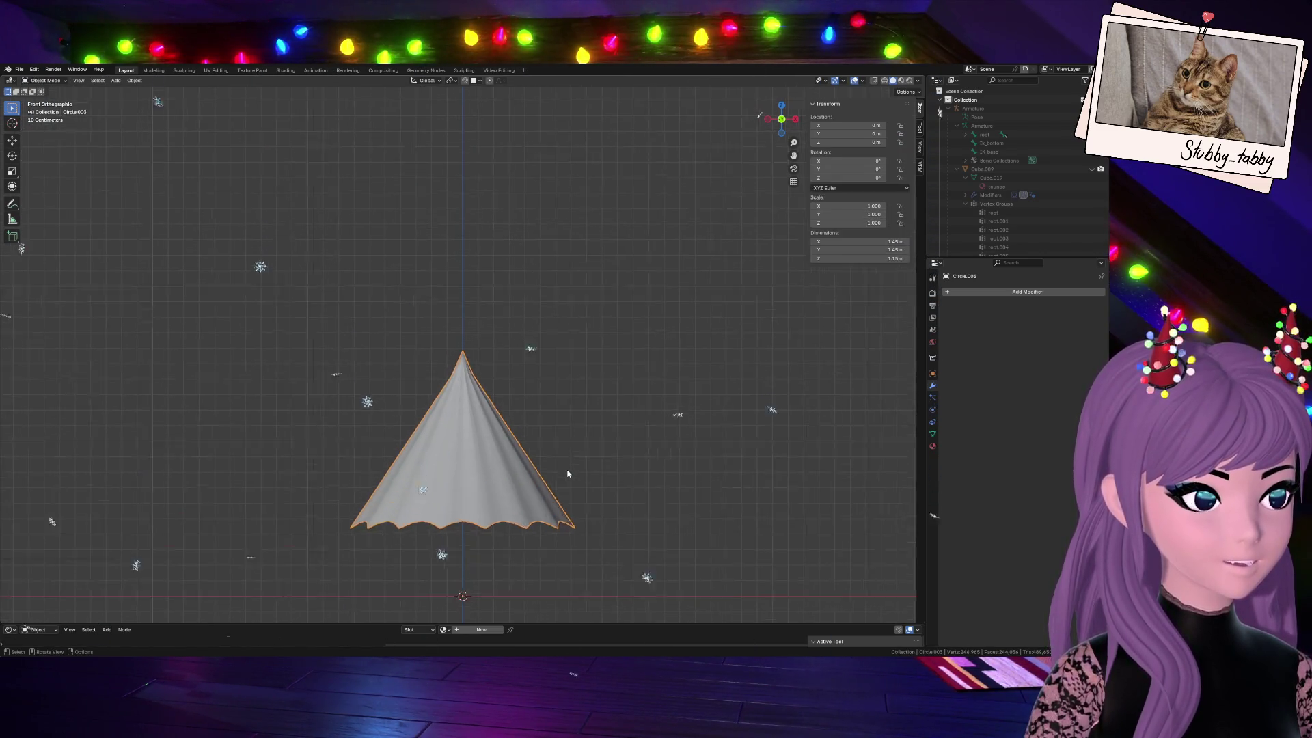
Inspect vertical edges in Edit Mode, then glance at the Add Modifier list without adding one
{"action": "key", "text": "Tab"}
{"action": "left_click", "coordinate": [490, 515], "text": "alt"}
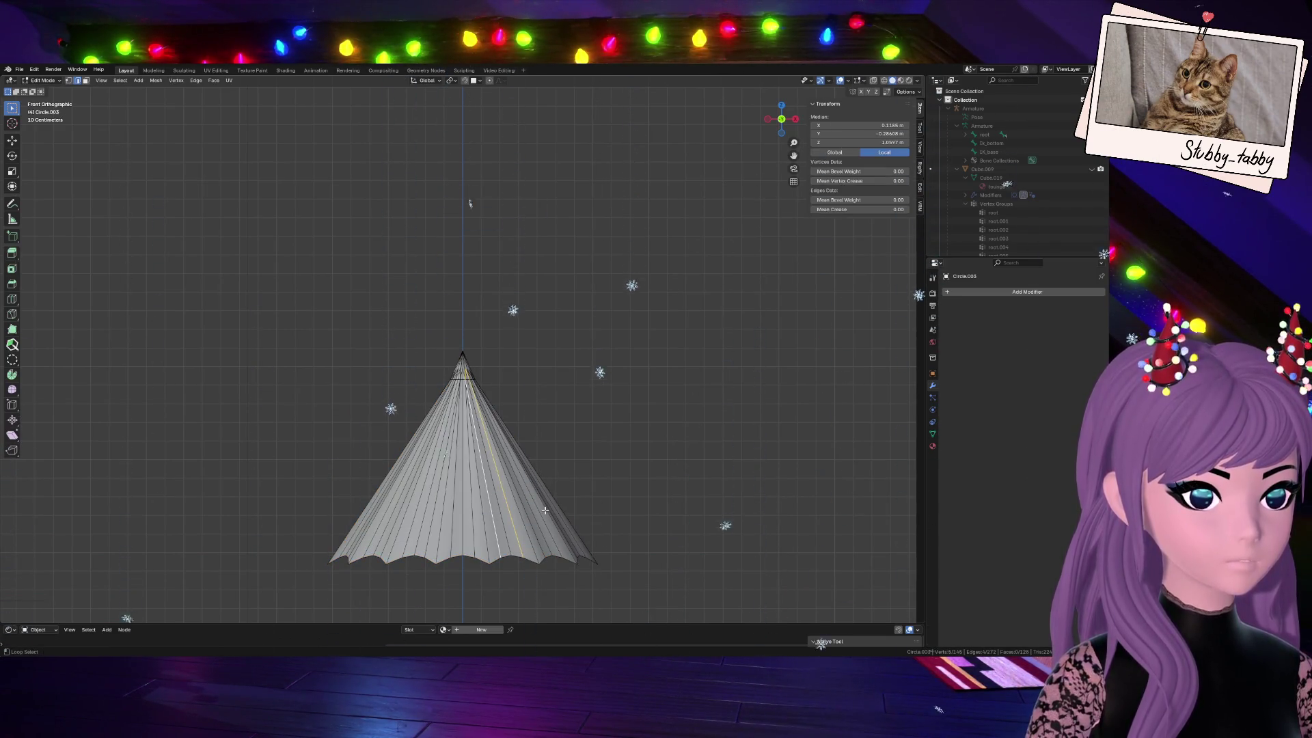
{"action": "left_click", "coordinate": [636, 440]}
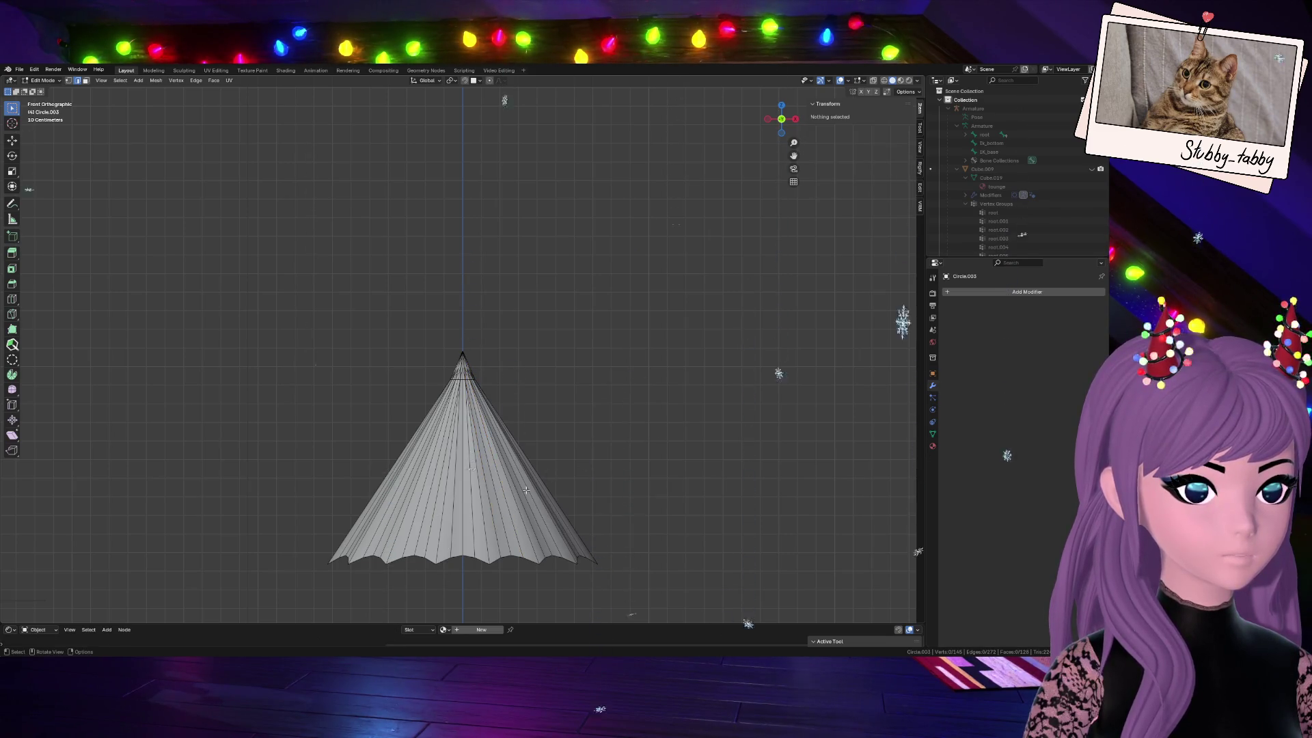
{"action": "left_click", "coordinate": [516, 507], "text": "alt"}
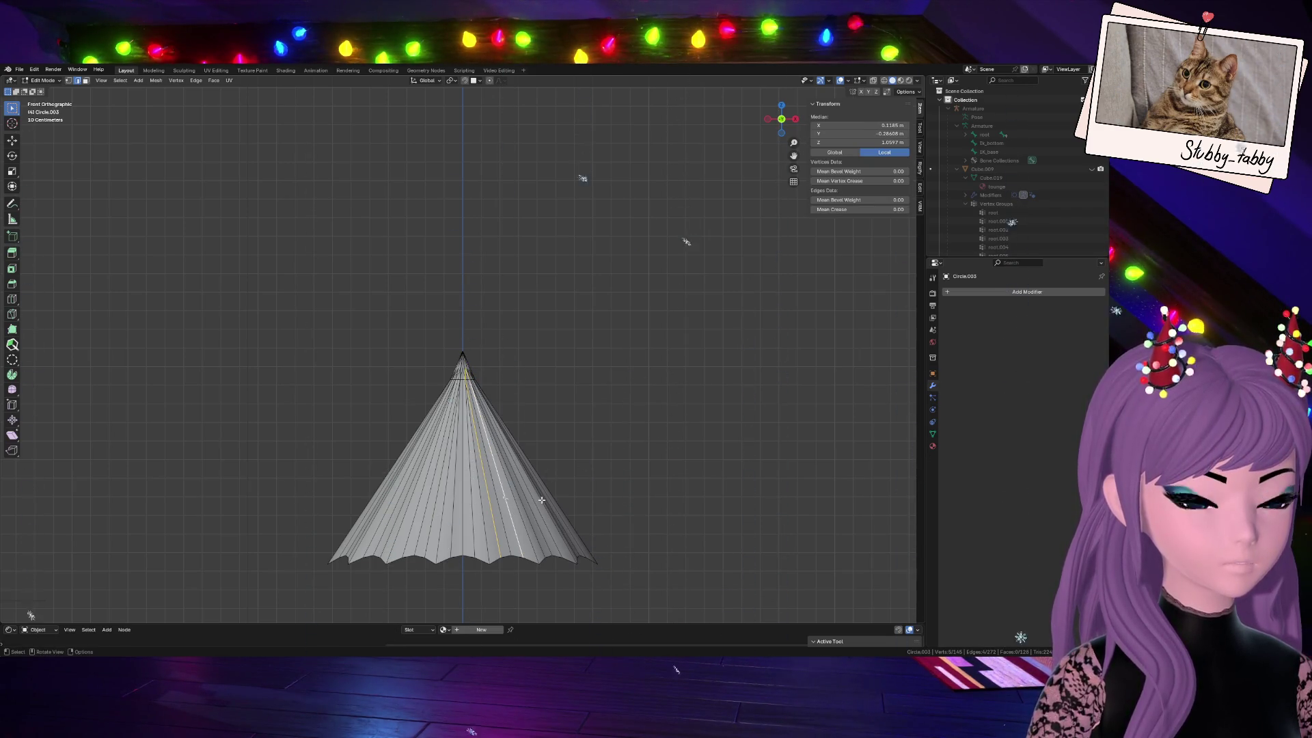
{"action": "key", "text": "Tab"}
{"action": "left_click", "coordinate": [1027, 292]}
{"action": "left_click", "coordinate": [432, 383]}
{"action": "scroll", "coordinate": [431, 383], "scroll_direction": "up", "scroll_amount": 4}
Pull the cone's apex vertex slightly down along Z and return to Object Mode
{"action": "left_click", "coordinate": [446, 427]}
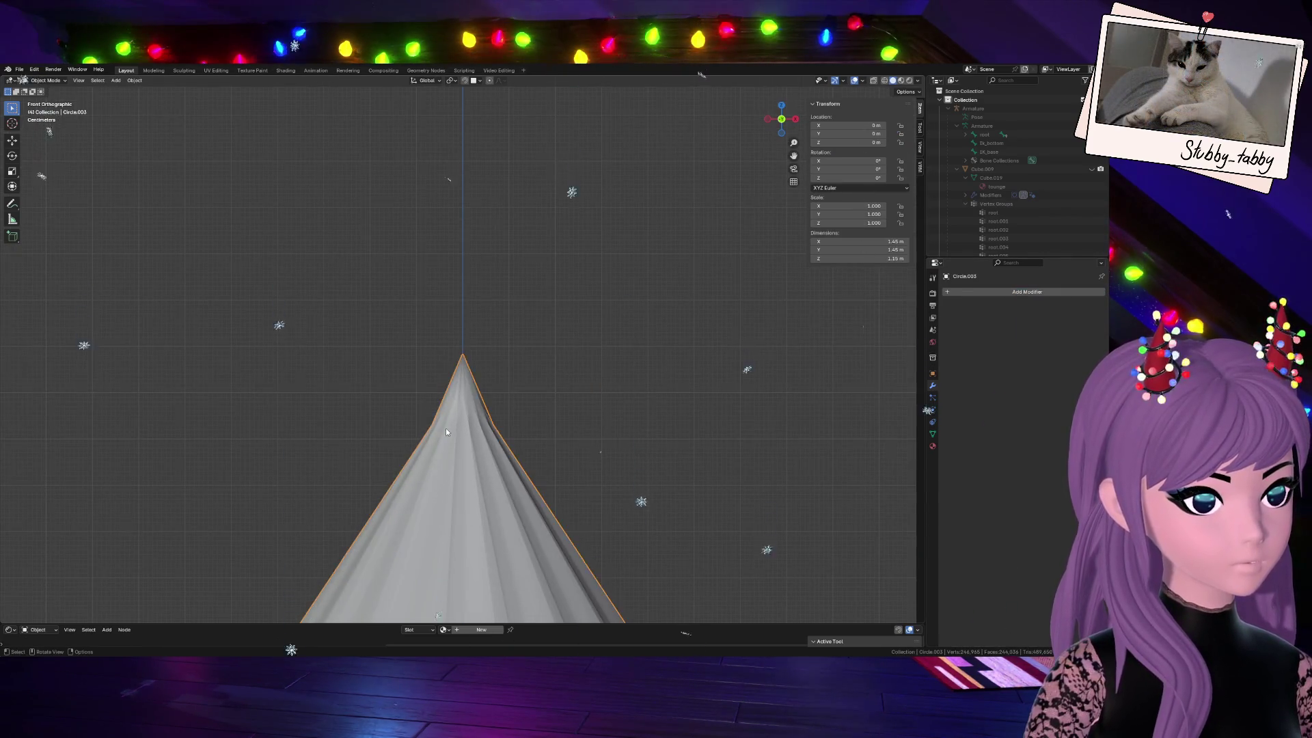
{"action": "key", "text": "Tab"}
{"action": "left_click_drag", "start_coordinate": [410, 441], "coordinate": [535, 350]}
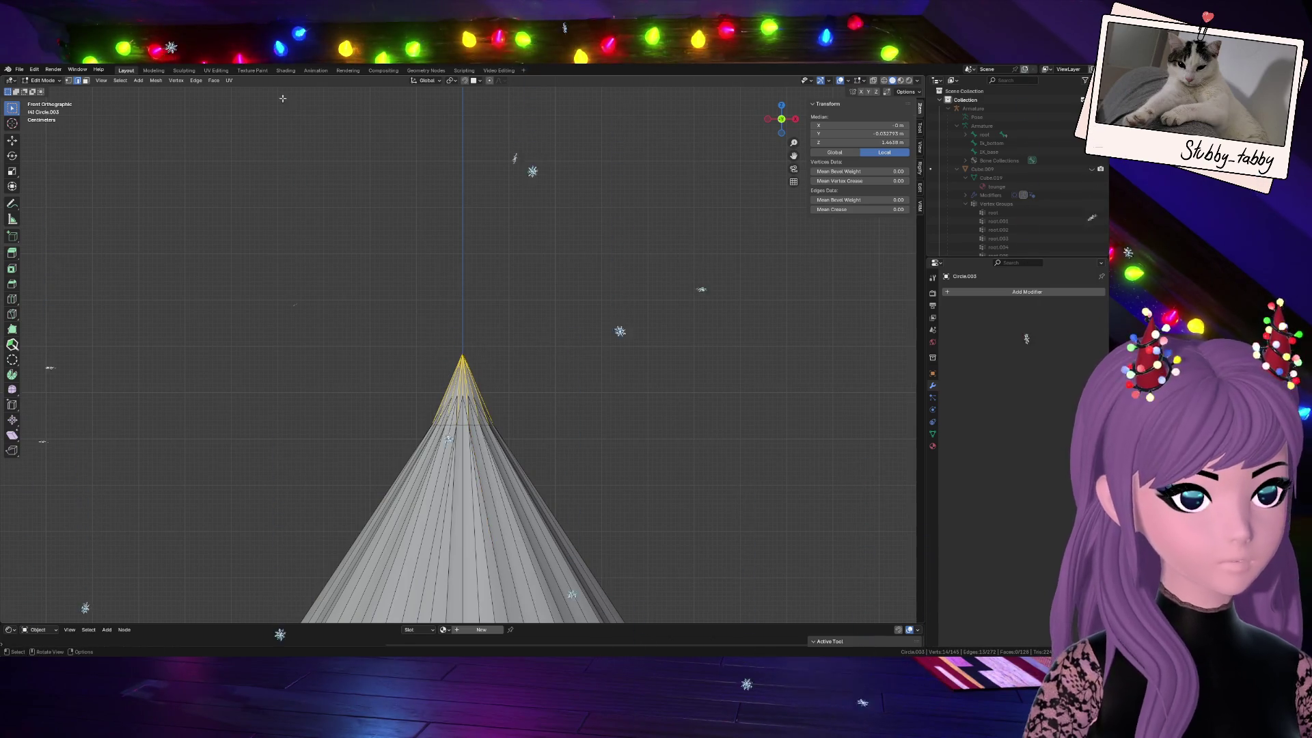
{"action": "left_click", "coordinate": [447, 336]}
{"action": "left_click", "coordinate": [462, 357]}
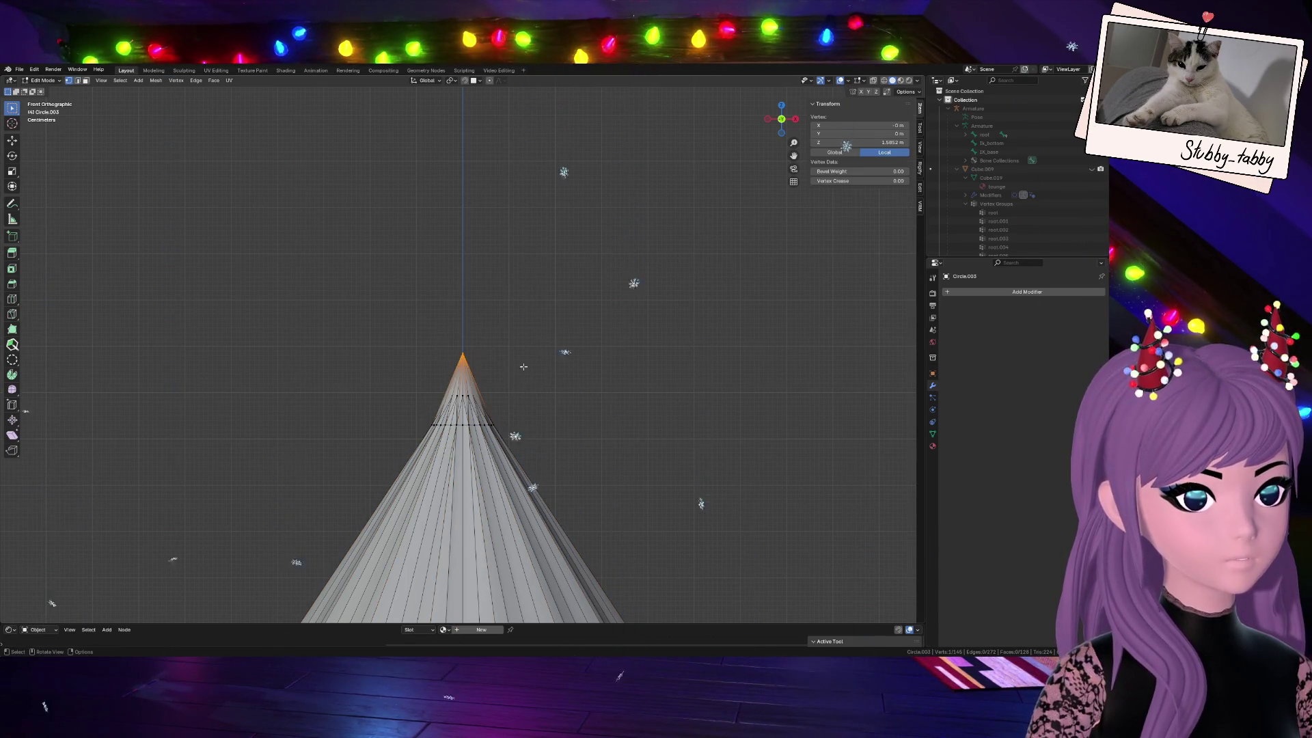
{"action": "key", "text": "g"}
{"action": "key", "text": "z"}
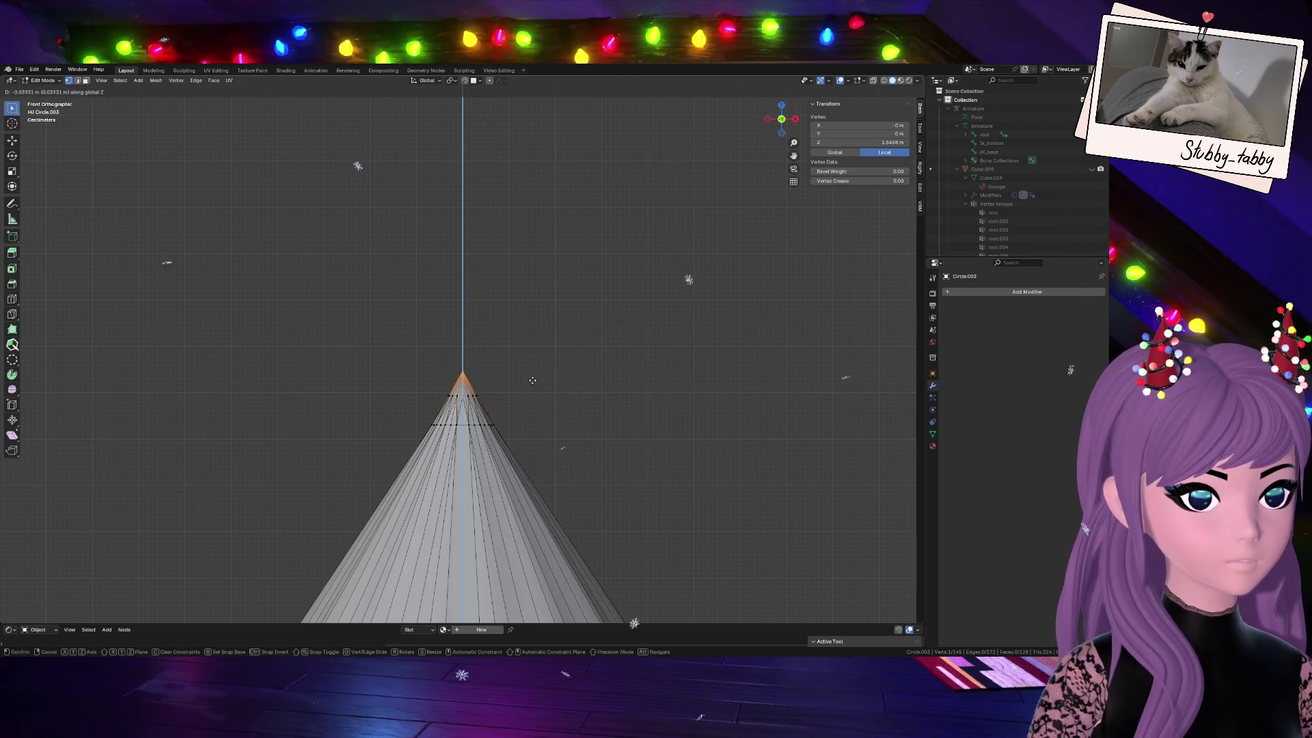
{"action": "left_click", "coordinate": [534, 415]}
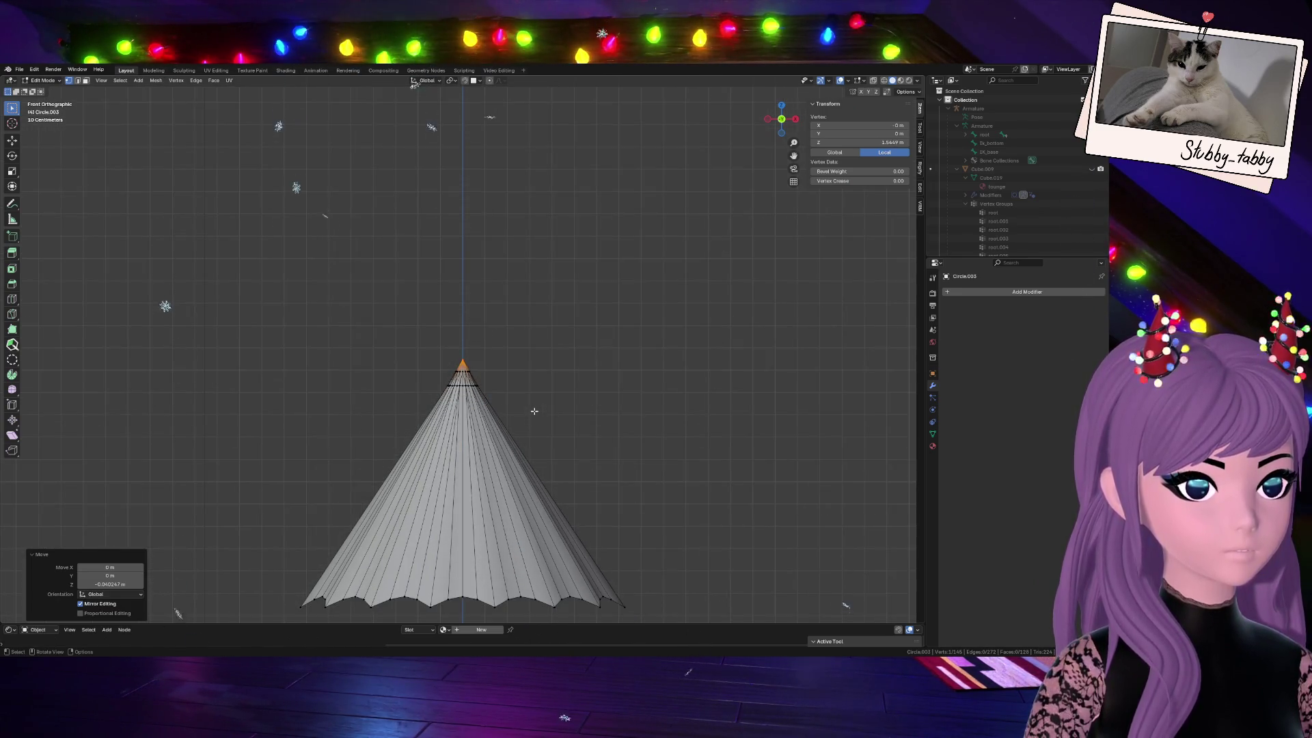
{"action": "key", "text": "Tab"}
{"action": "scroll", "coordinate": [534, 412], "scroll_direction": "down", "scroll_amount": 2}
{"action": "left_click", "coordinate": [1015, 293]}
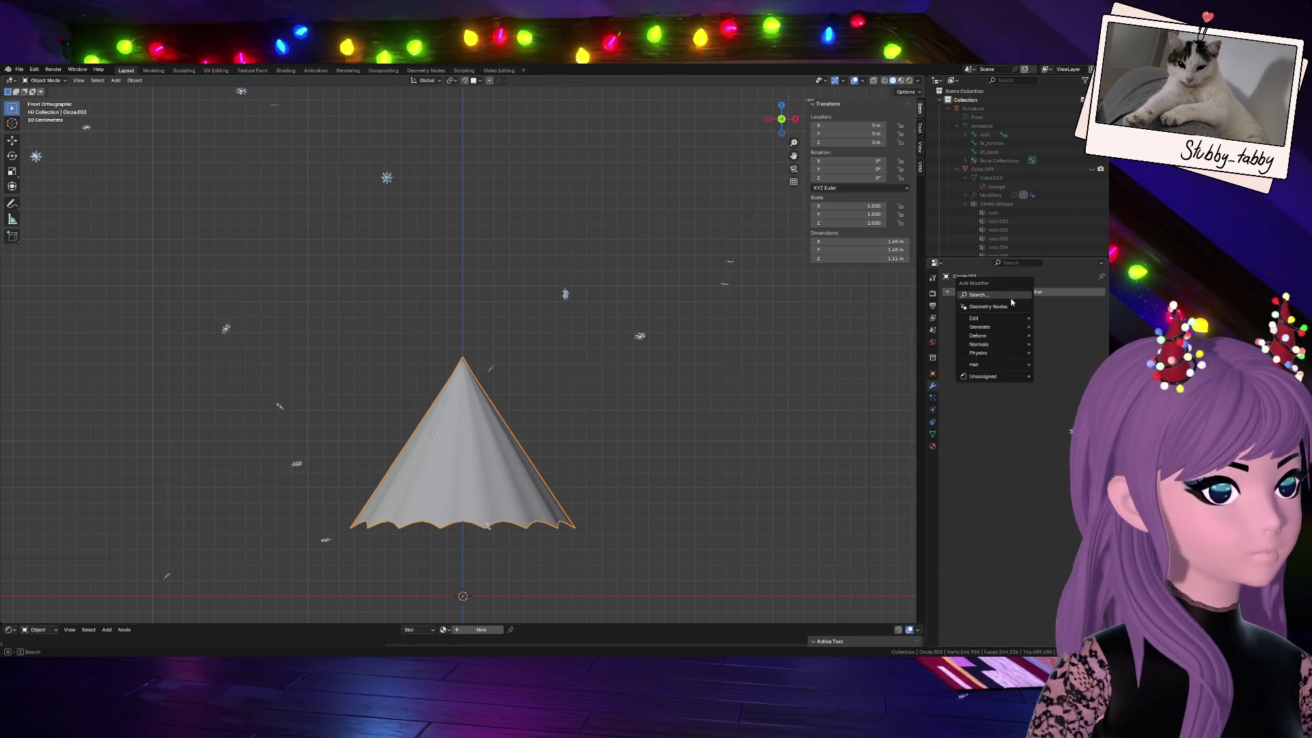
{"action": "type", "text": "solid"}
Add a Solidify modifier with an initial thickness and check the cone in the room
{"action": "key", "text": "Return"}
{"action": "mouse_move", "coordinate": [1046, 329]}
{"action": "left_mouse_down"}
{"action": "mouse_move", "coordinate": [1011, 330]}
{"action": "mouse_move", "coordinate": [1055, 329]}
{"action": "left_mouse_up"}
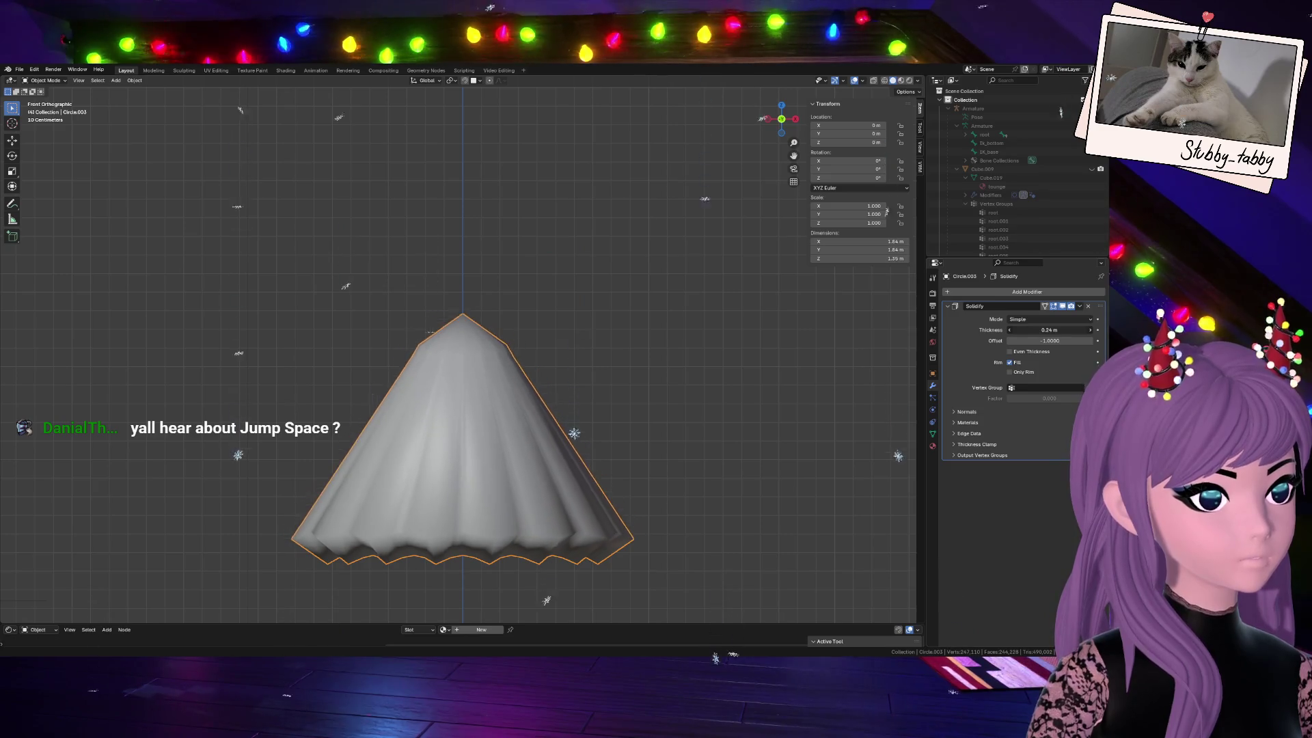
{"action": "mouse_move", "coordinate": [764, 116]}
{"action": "left_mouse_down"}
{"action": "mouse_move", "coordinate": [739, 134]}
{"action": "mouse_move", "coordinate": [748, 123]}
{"action": "left_mouse_up"}
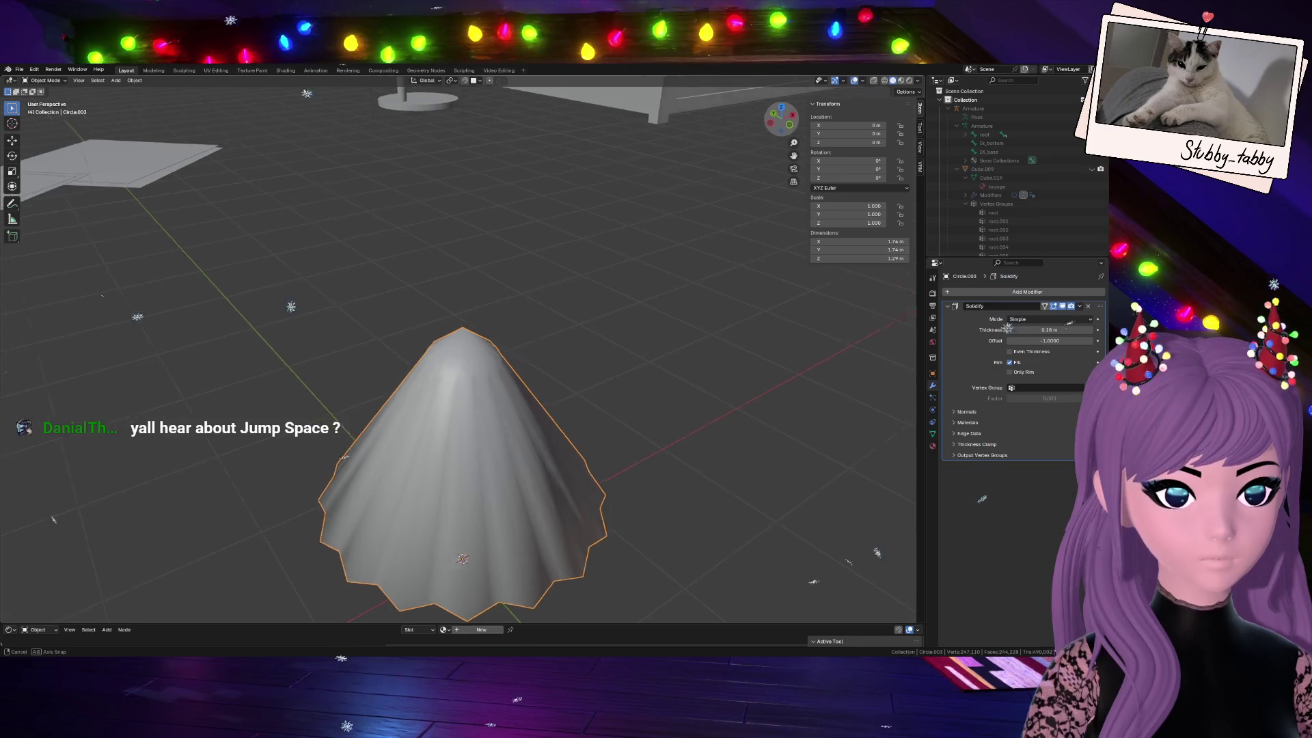
{"action": "middle_click_drag", "start_coordinate": [462, 411], "coordinate": [541, 262]}
{"action": "scroll", "coordinate": [542, 262], "scroll_direction": "down", "scroll_amount": 3}
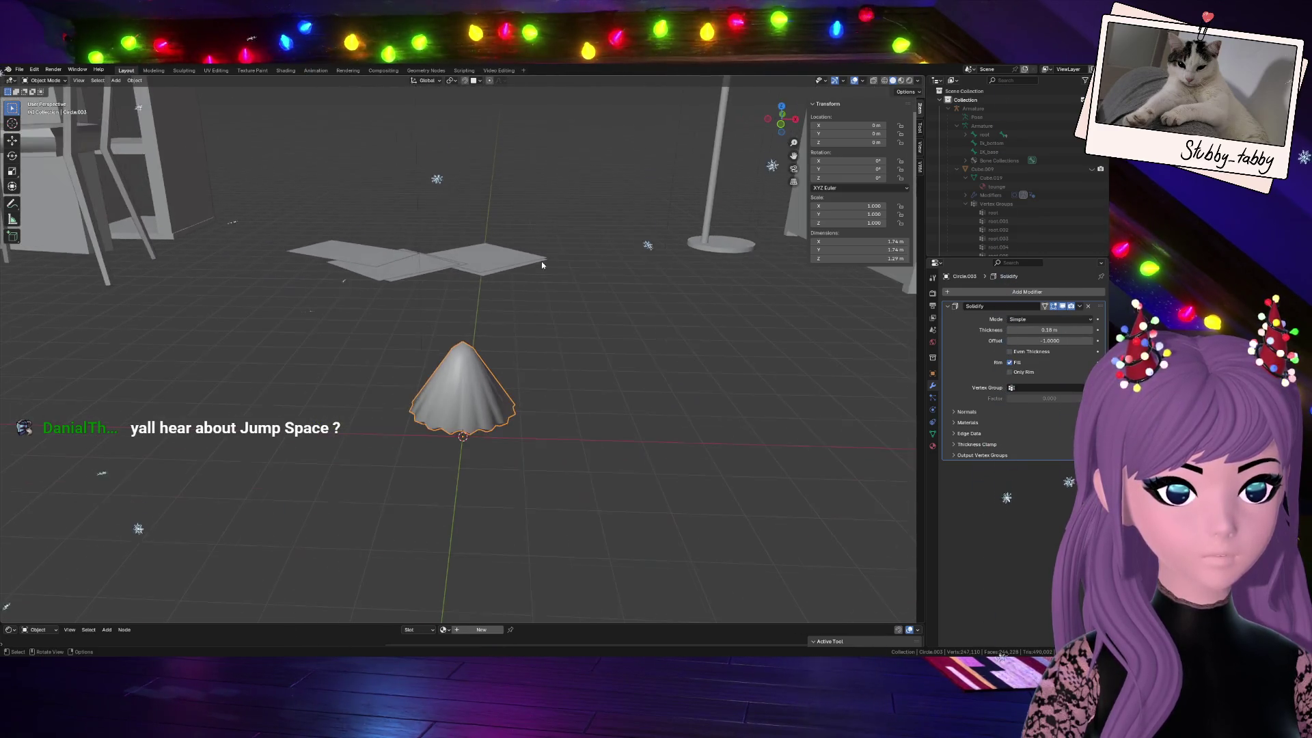
{"action": "left_click", "coordinate": [781, 124]}
{"action": "scroll", "coordinate": [701, 336], "scroll_direction": "up", "scroll_amount": 2}
{"action": "scroll", "coordinate": [701, 337], "scroll_direction": "up", "scroll_amount": 2}
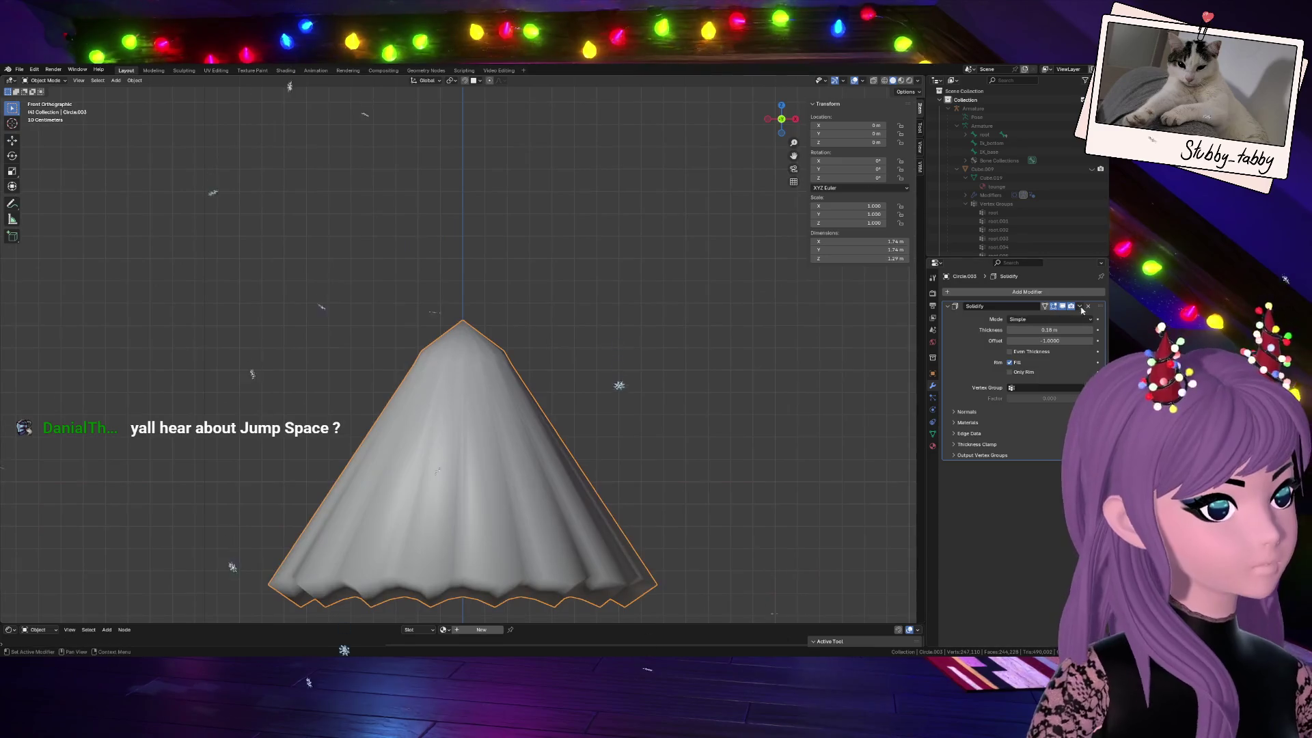
Enable Even Thickness, adjust the shell thickness and offset, then enter Edit Mode with nothing selected
{"action": "mouse_move", "coordinate": [1051, 328]}
{"action": "left_mouse_down"}
{"action": "mouse_move", "coordinate": [1015, 329]}
{"action": "mouse_move", "coordinate": [1066, 340]}
{"action": "mouse_move", "coordinate": [1010, 341]}
{"action": "left_mouse_up"}
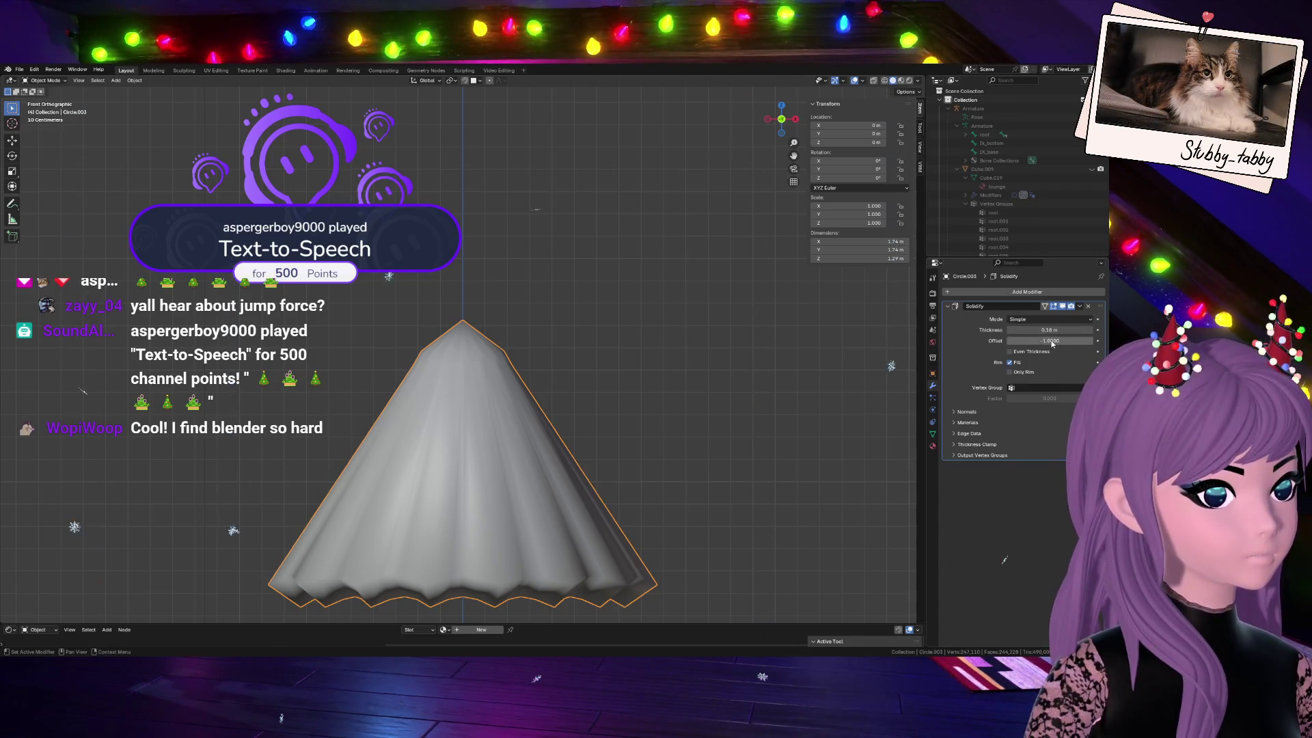
{"action": "left_click", "coordinate": [1028, 352]}
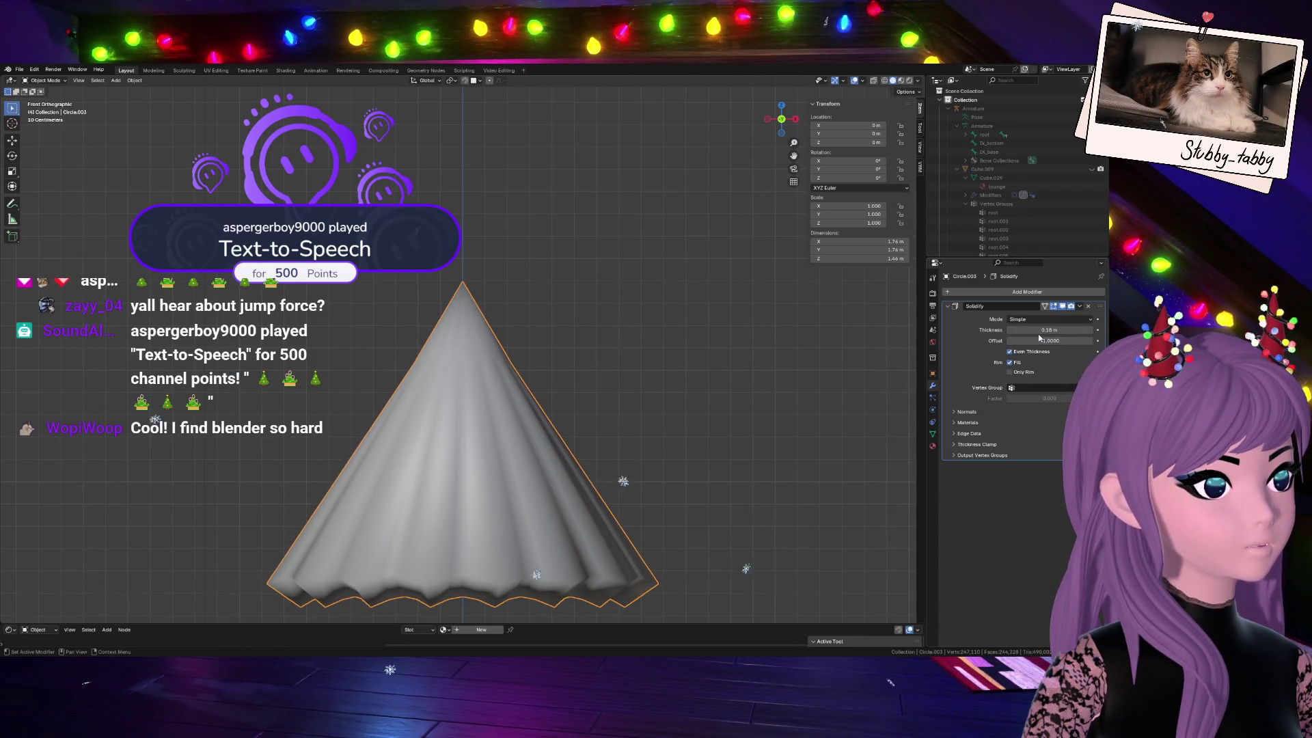
{"action": "mouse_move", "coordinate": [1010, 331]}
{"action": "left_mouse_down"}
{"action": "mouse_move", "coordinate": [1041, 331]}
{"action": "mouse_move", "coordinate": [979, 331]}
{"action": "mouse_move", "coordinate": [1046, 331]}
{"action": "left_mouse_up"}
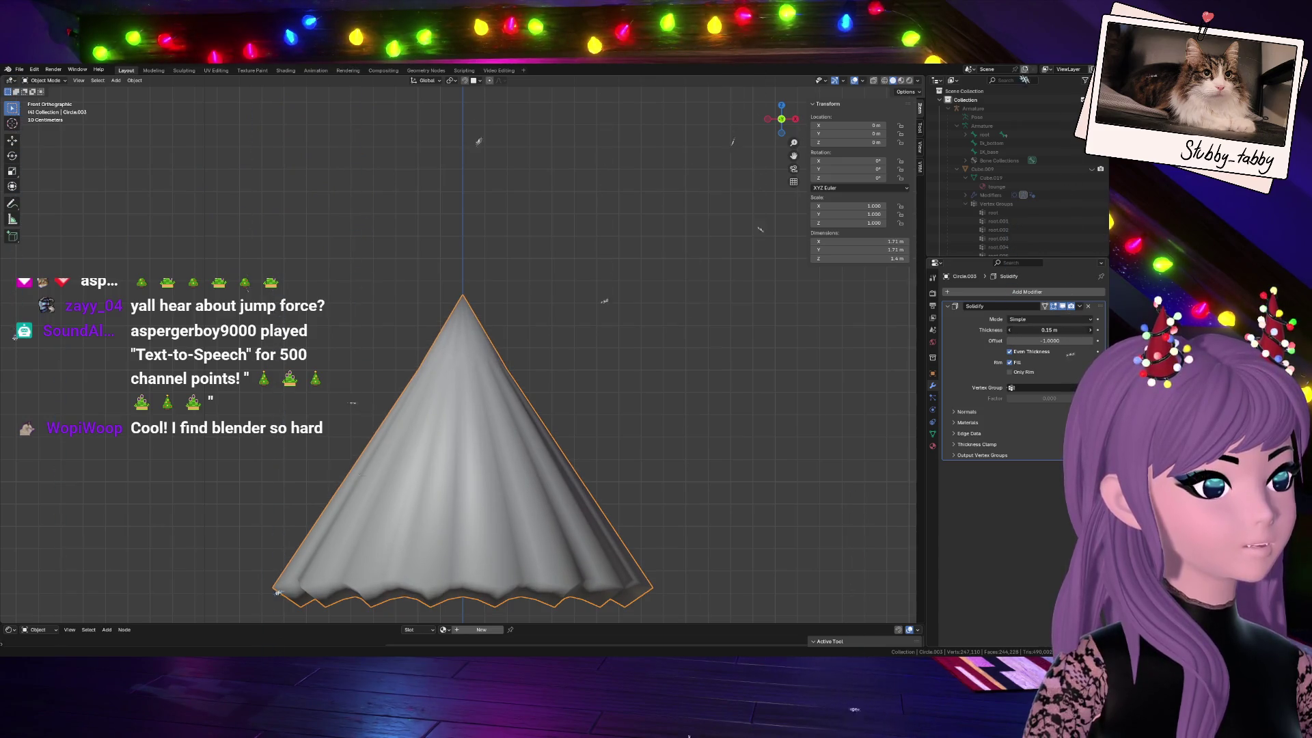
{"action": "mouse_move", "coordinate": [1040, 340]}
{"action": "left_mouse_down"}
{"action": "mouse_move", "coordinate": [1071, 340]}
{"action": "mouse_move", "coordinate": [1012, 339]}
{"action": "mouse_move", "coordinate": [1035, 329]}
{"action": "left_mouse_up"}
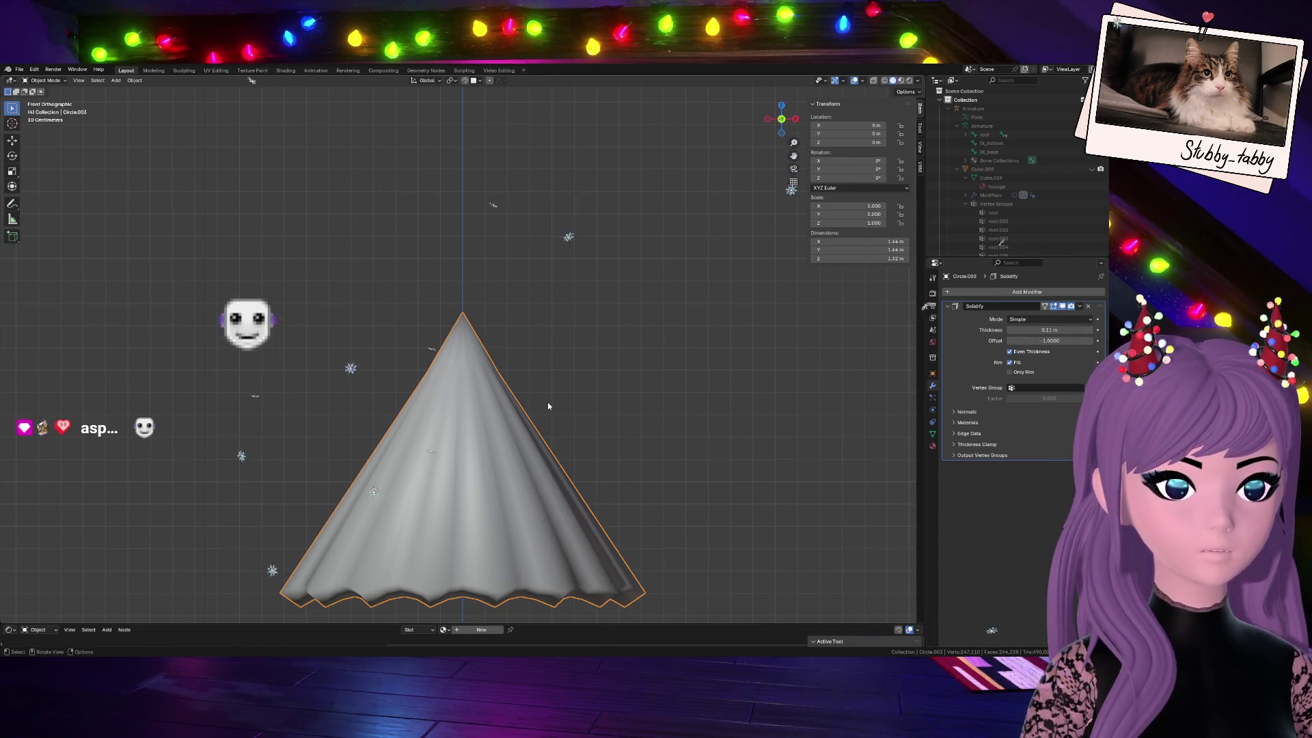
{"action": "scroll", "coordinate": [551, 401], "scroll_direction": "down", "scroll_amount": 3}
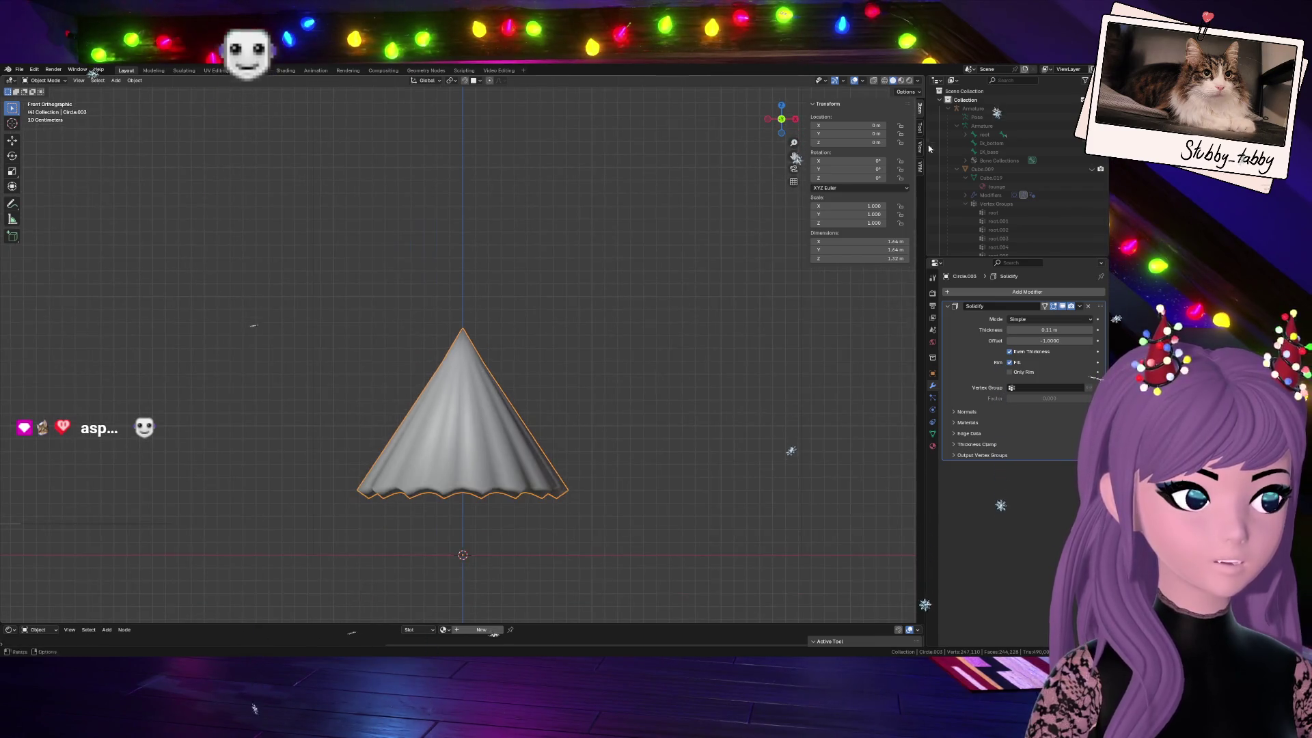
{"action": "scroll", "coordinate": [634, 401], "scroll_direction": "up", "scroll_amount": 3}
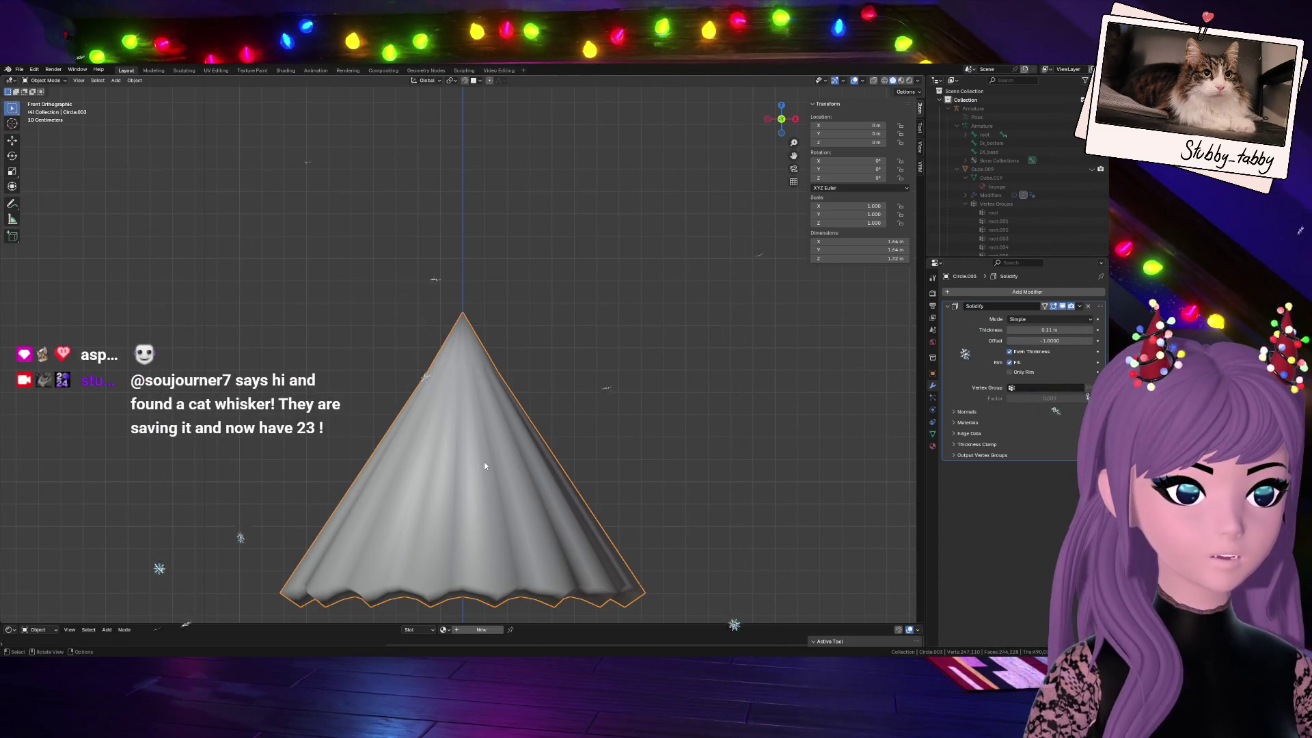
{"action": "key", "text": "Tab"}
{"action": "key", "text": "alt+a"}
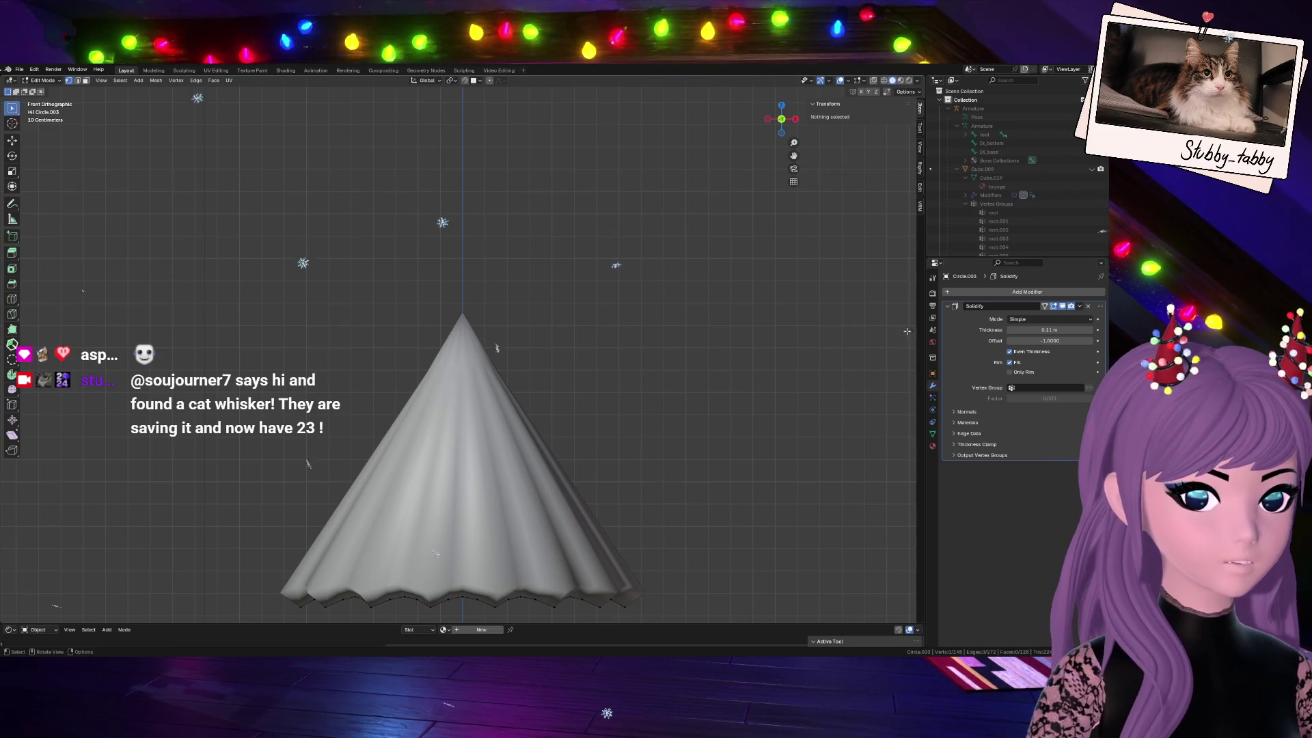
Show the cone's wireframe mesh and resize the whole cone in Edit Mode
{"action": "left_click", "coordinate": [1069, 307]}
{"action": "scroll", "coordinate": [448, 383], "scroll_direction": "up", "scroll_amount": 2}
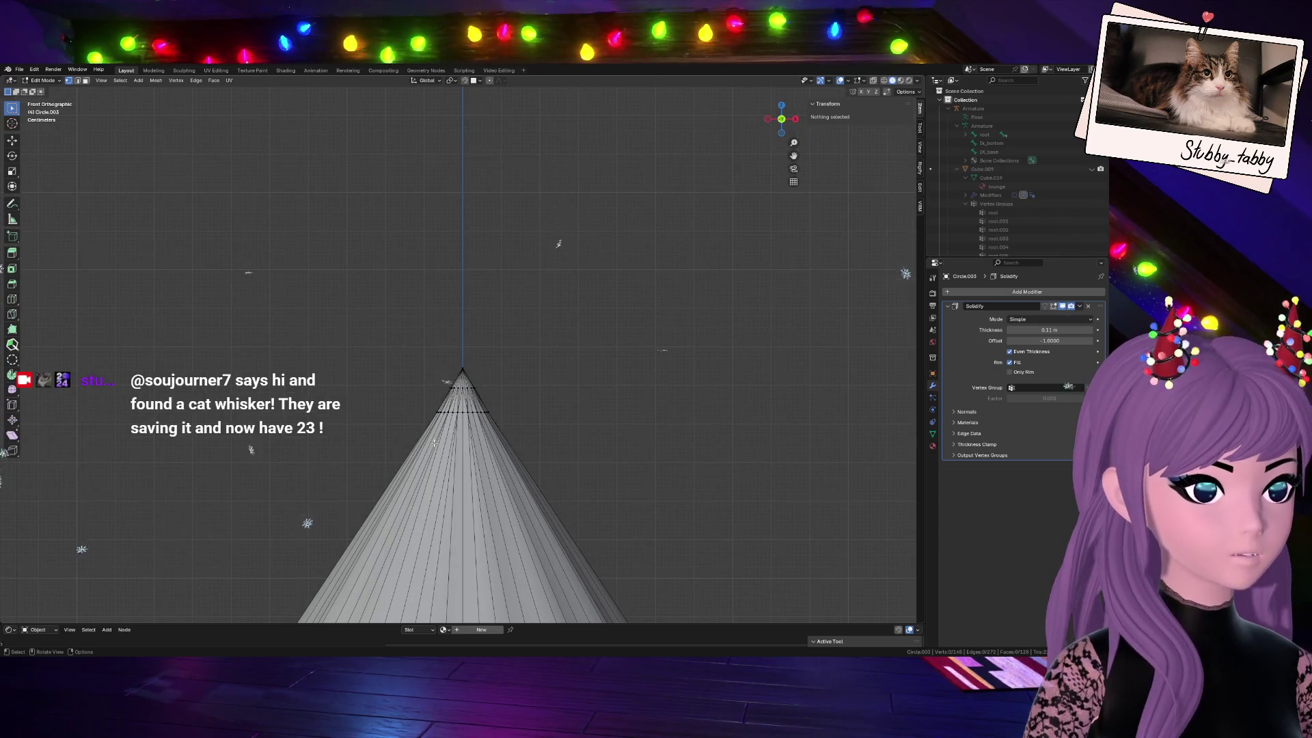
{"action": "scroll", "coordinate": [436, 452], "scroll_direction": "down", "scroll_amount": 1}
{"action": "scroll", "coordinate": [441, 462], "scroll_direction": "down", "scroll_amount": 1}
{"action": "scroll", "coordinate": [449, 481], "scroll_direction": "up", "scroll_amount": 2}
{"action": "scroll", "coordinate": [455, 499], "scroll_direction": "down", "scroll_amount": 1}
{"action": "scroll", "coordinate": [454, 499], "scroll_direction": "up", "scroll_amount": 1}
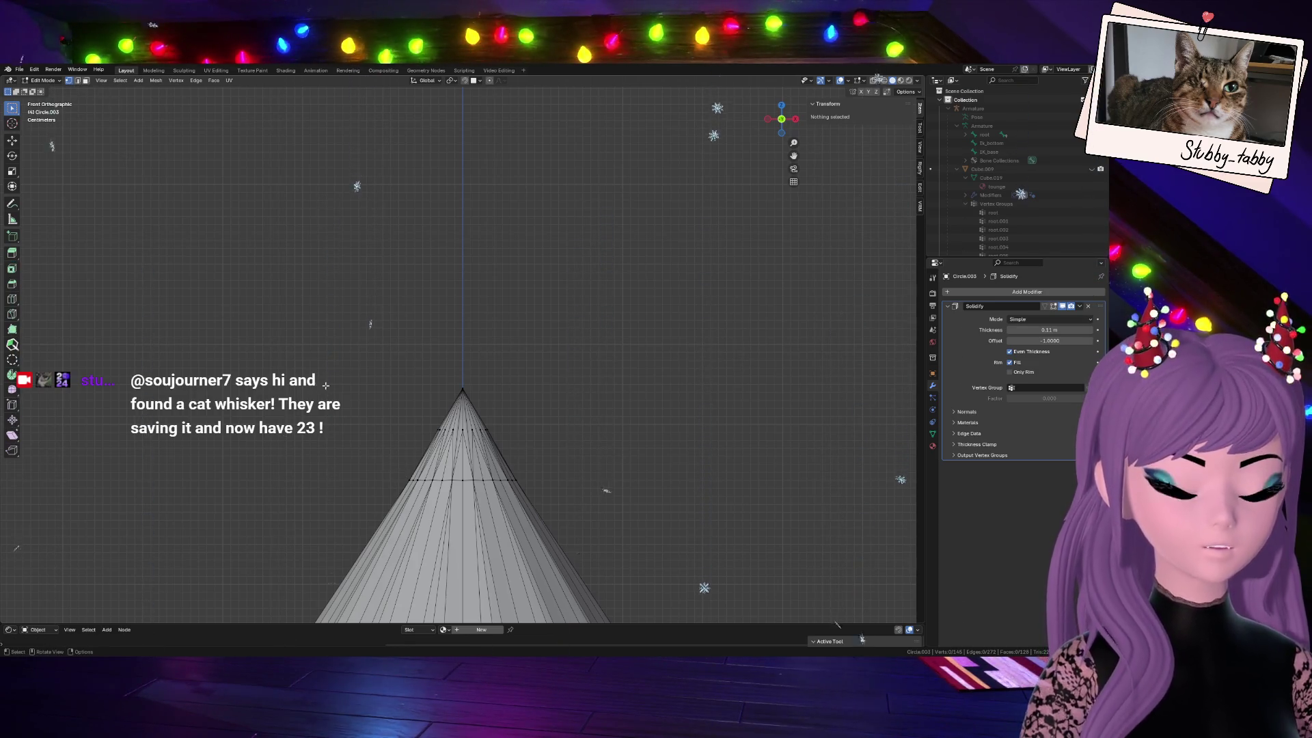
{"action": "left_click_drag", "start_coordinate": [380, 454], "coordinate": [553, 538]}
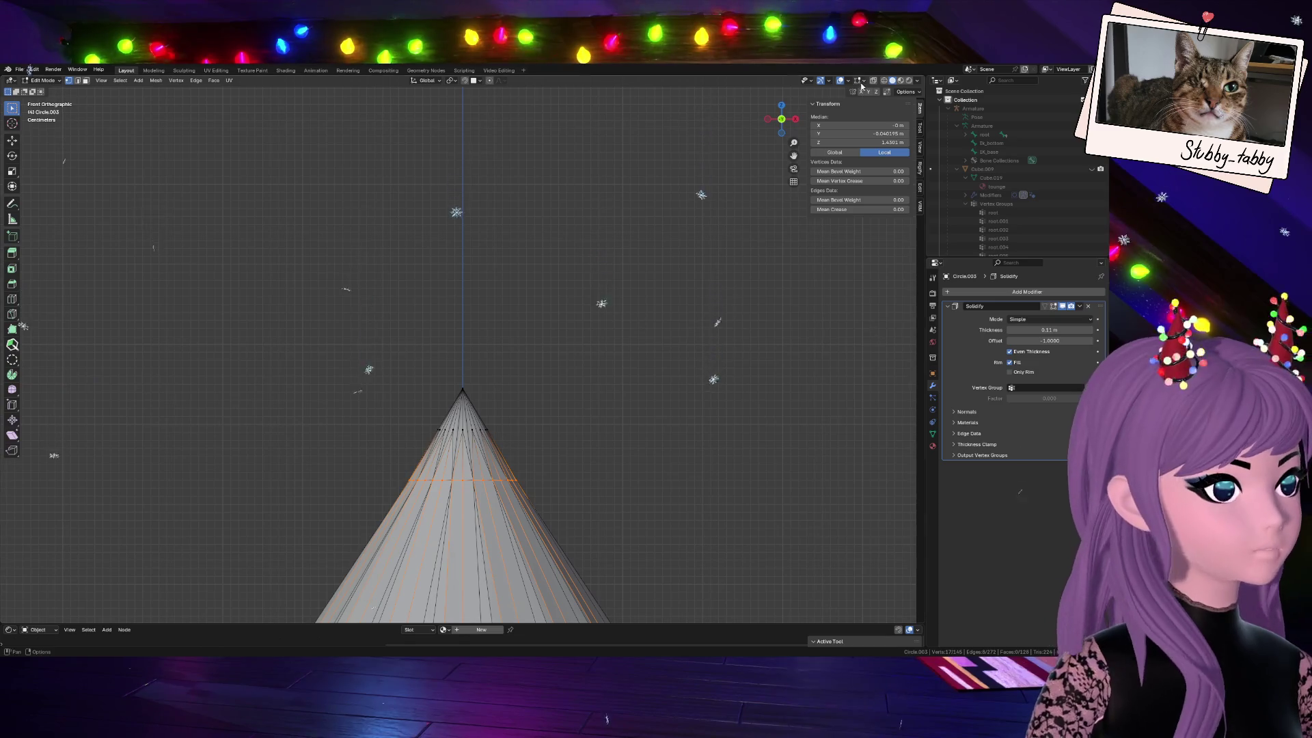
{"action": "key", "text": "ctrl+l"}
{"action": "scroll", "coordinate": [583, 513], "scroll_direction": "up", "scroll_amount": 1}
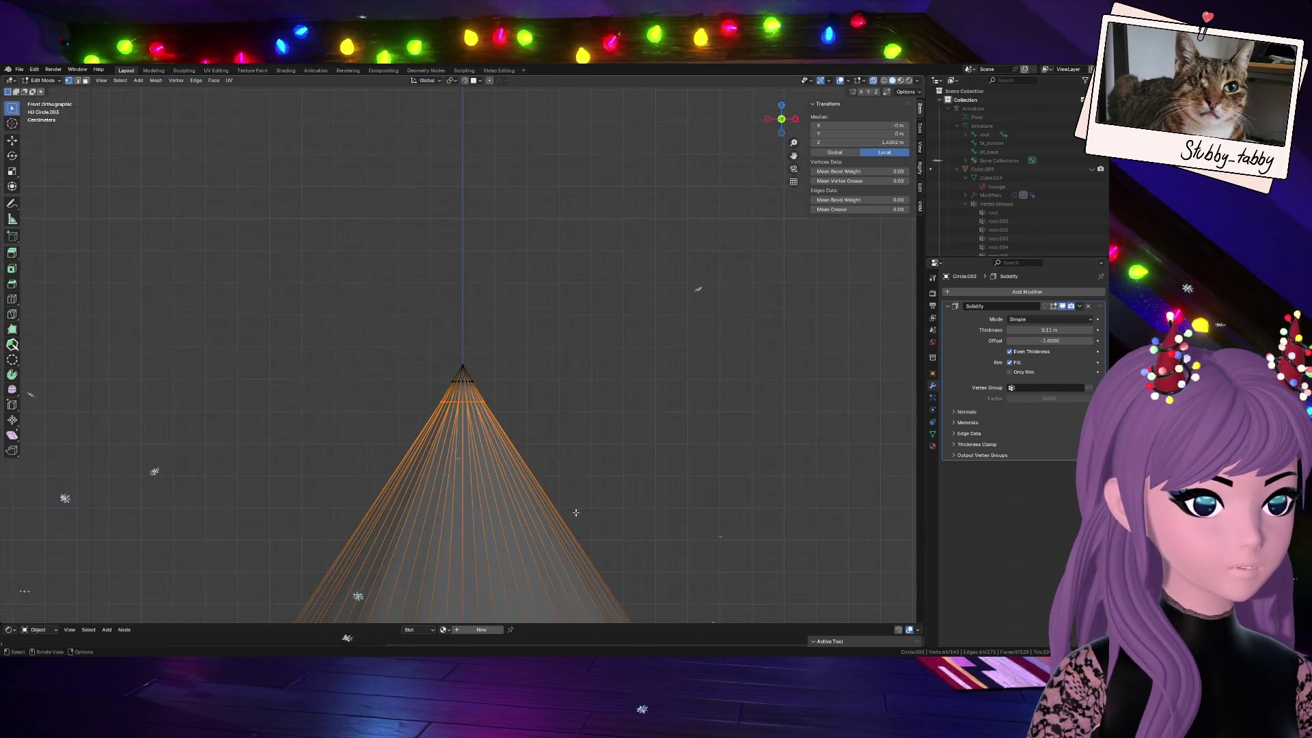
{"action": "scroll", "coordinate": [575, 490], "scroll_direction": "down", "scroll_amount": 2}
{"action": "key", "text": "s"}
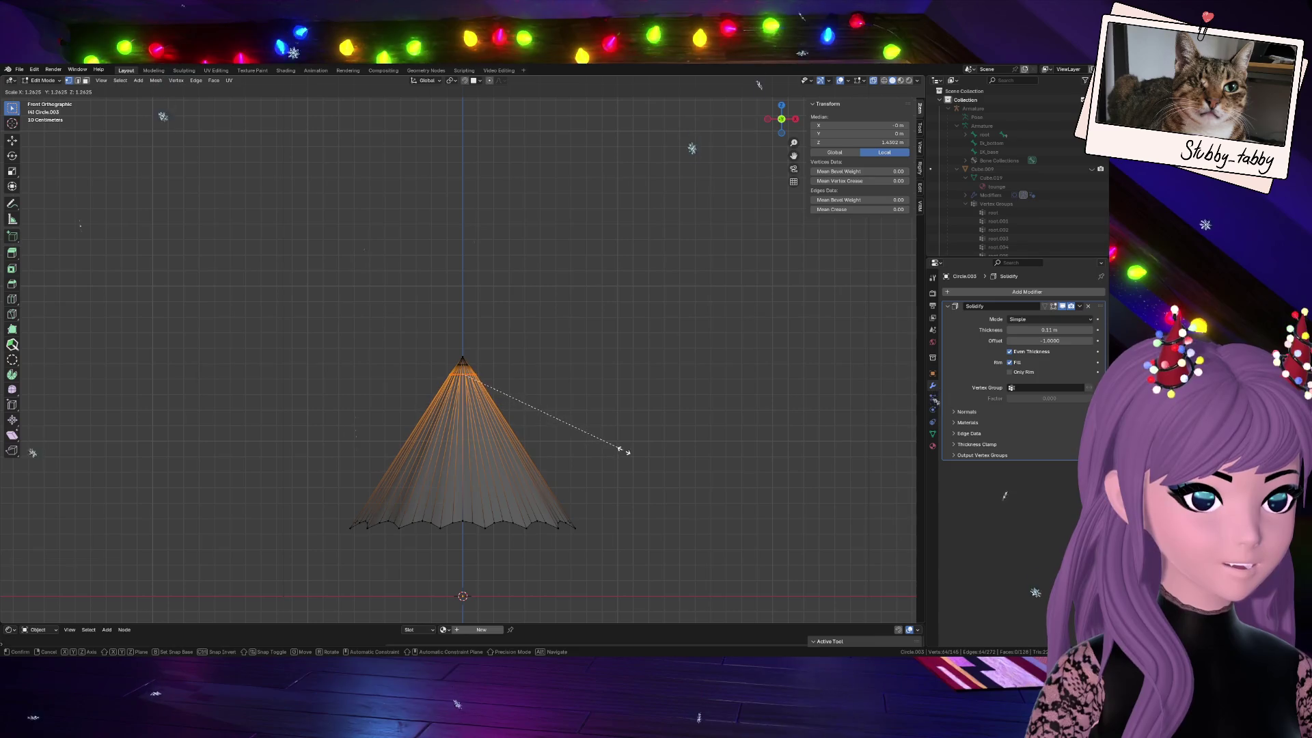
{"action": "left_click", "coordinate": [648, 452]}
{"action": "scroll", "coordinate": [615, 455], "scroll_direction": "up", "scroll_amount": 2}
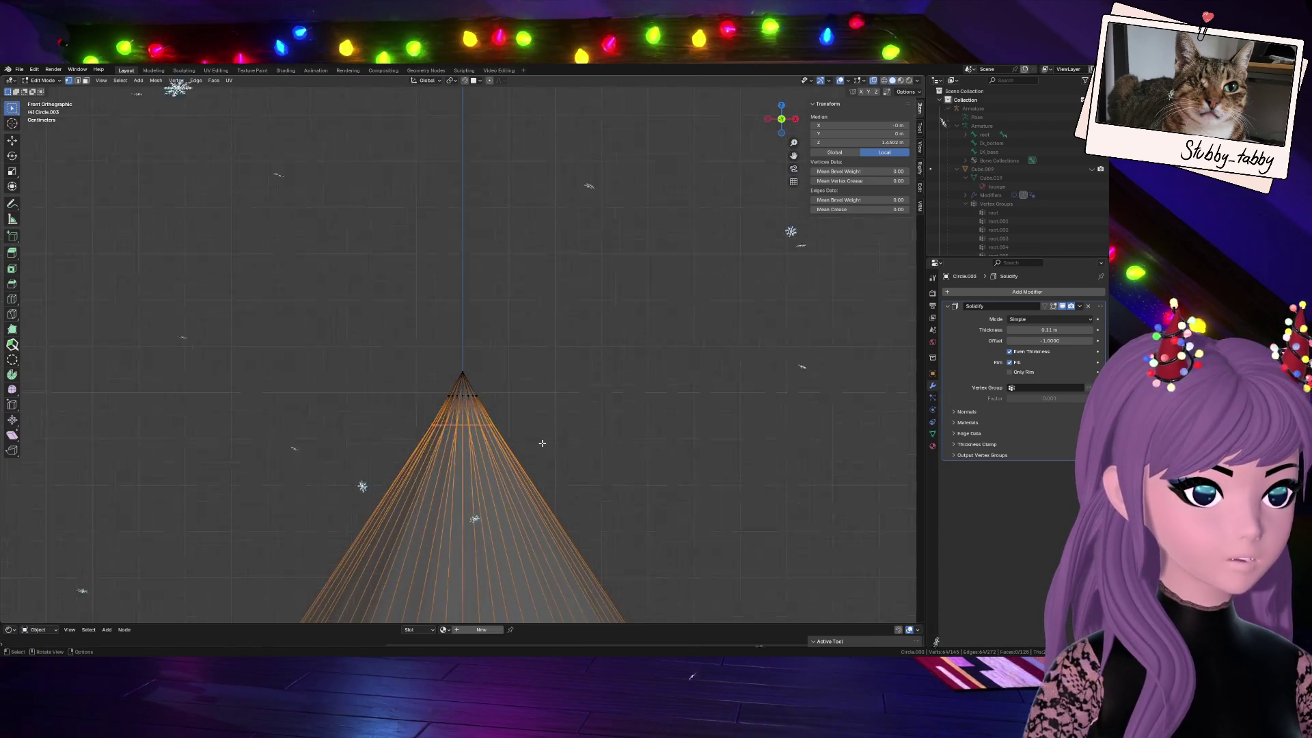
{"action": "scroll", "coordinate": [572, 458], "scroll_direction": "up", "scroll_amount": 1}
{"action": "key", "text": "a"}
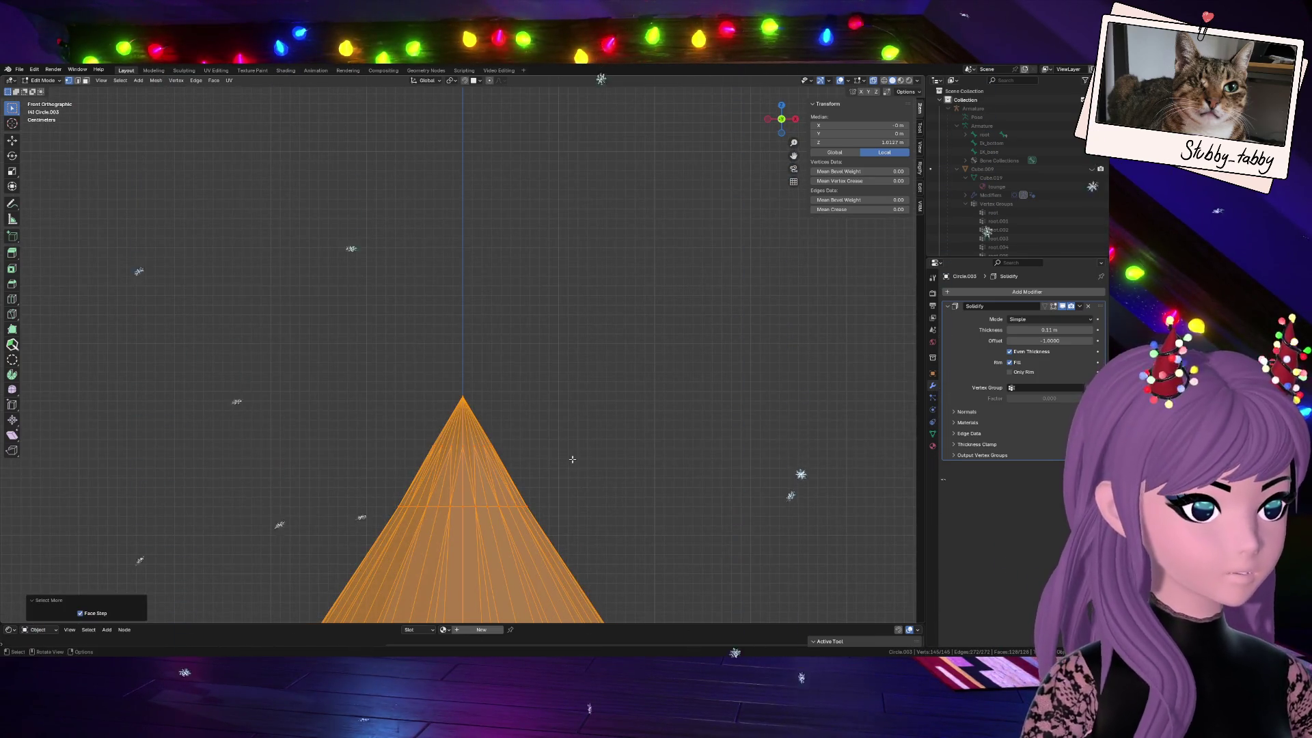
{"action": "key", "text": "ctrl+z"}
{"action": "scroll", "coordinate": [570, 459], "scroll_direction": "down", "scroll_amount": 2}
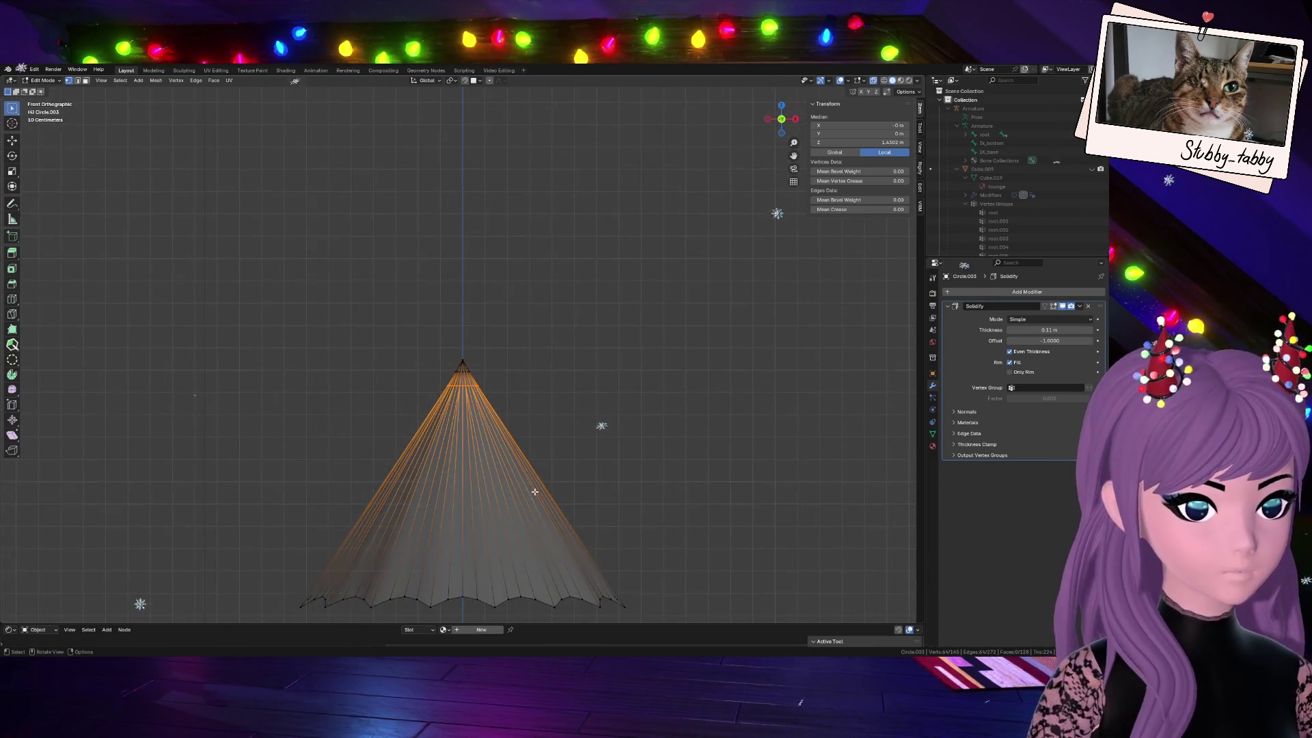
Slide an edge loop partway down the cone and extrude it outward into a flared ruffle ring
{"action": "key", "text": "g"}
{"action": "key", "text": "g"}
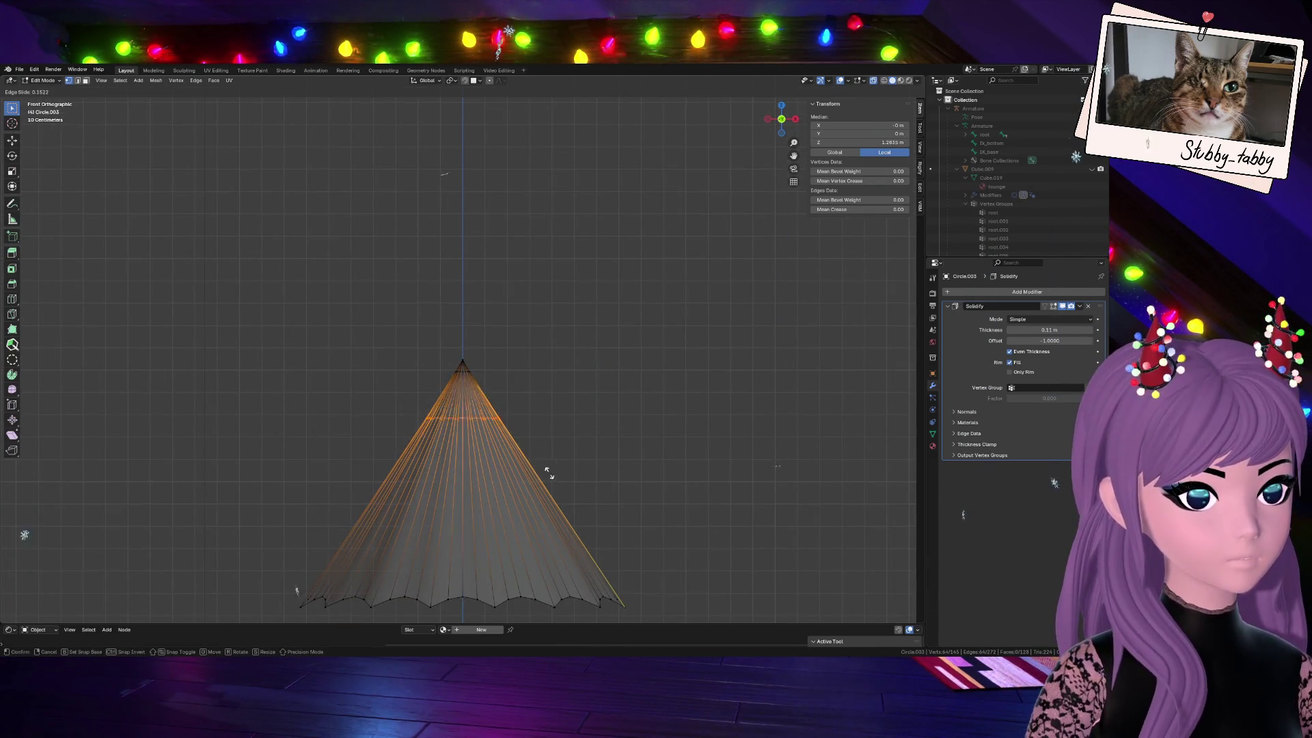
{"action": "left_click", "coordinate": [563, 518]}
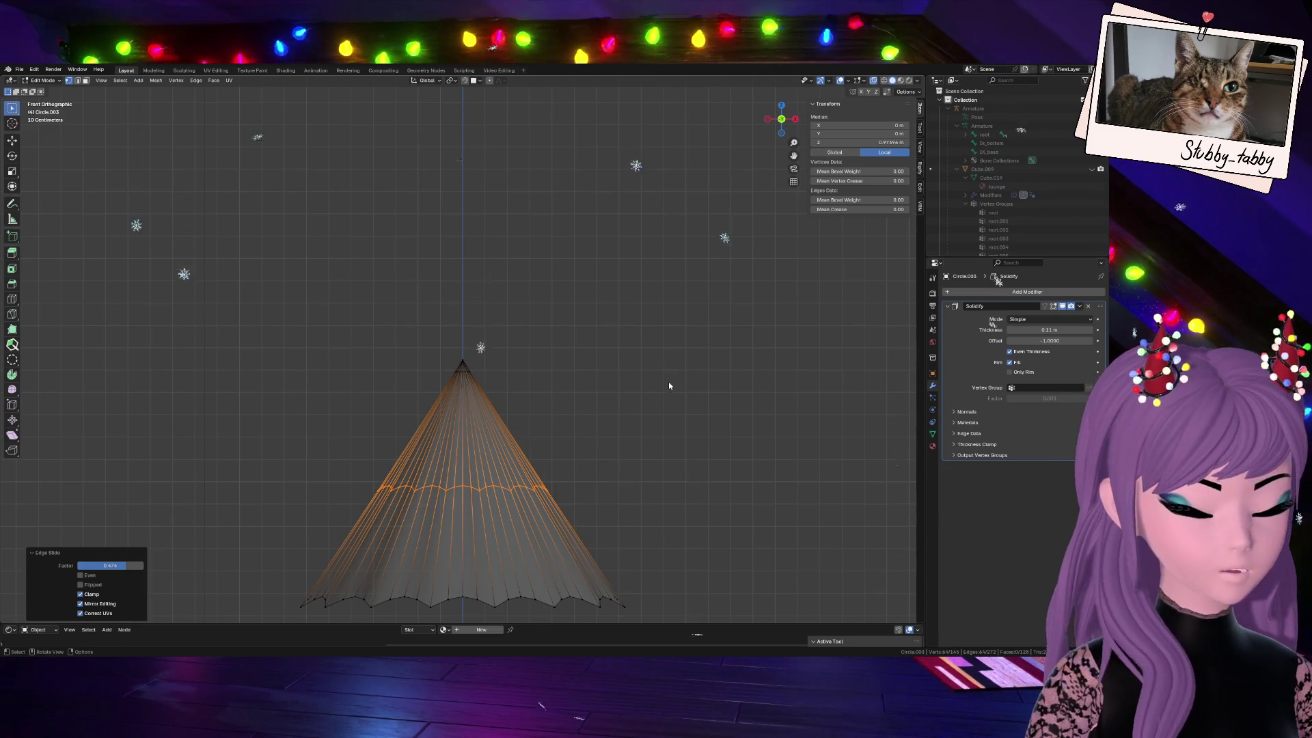
{"action": "key", "text": "ctrl+z"}
{"action": "key", "text": "s"}
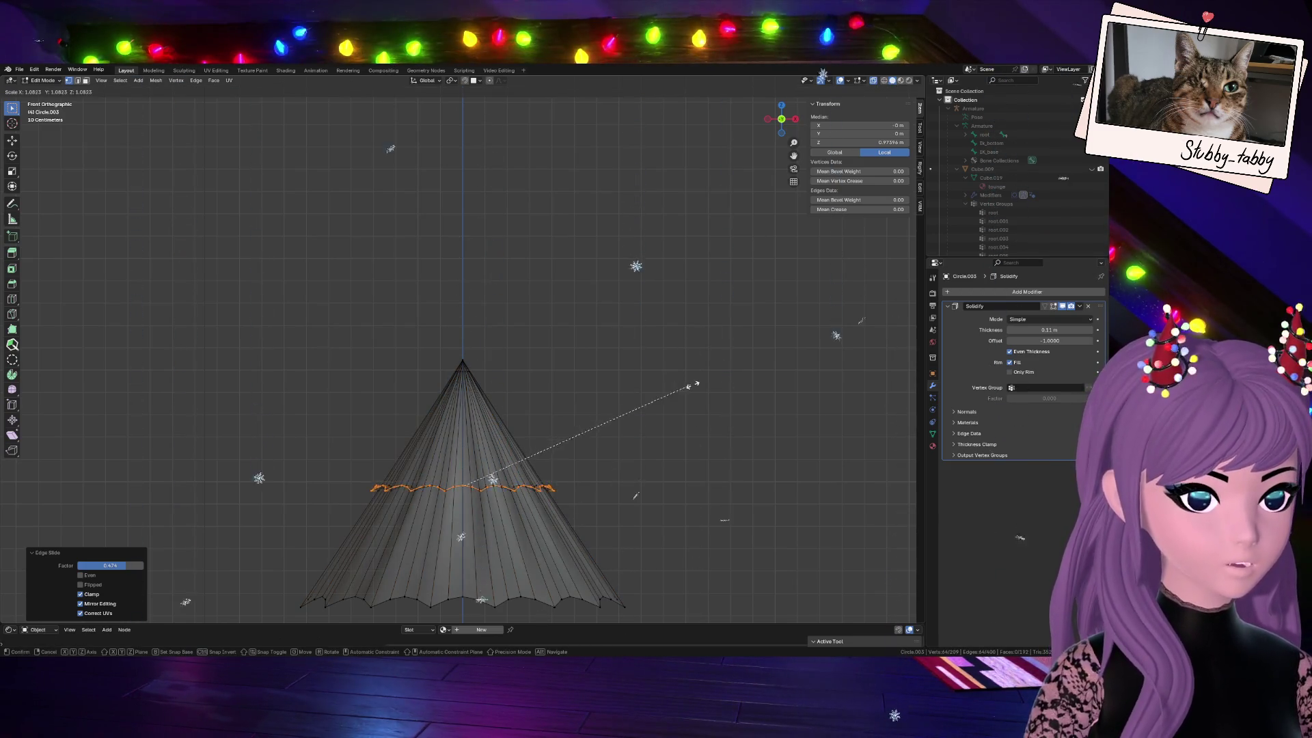
{"action": "left_click", "coordinate": [793, 423]}
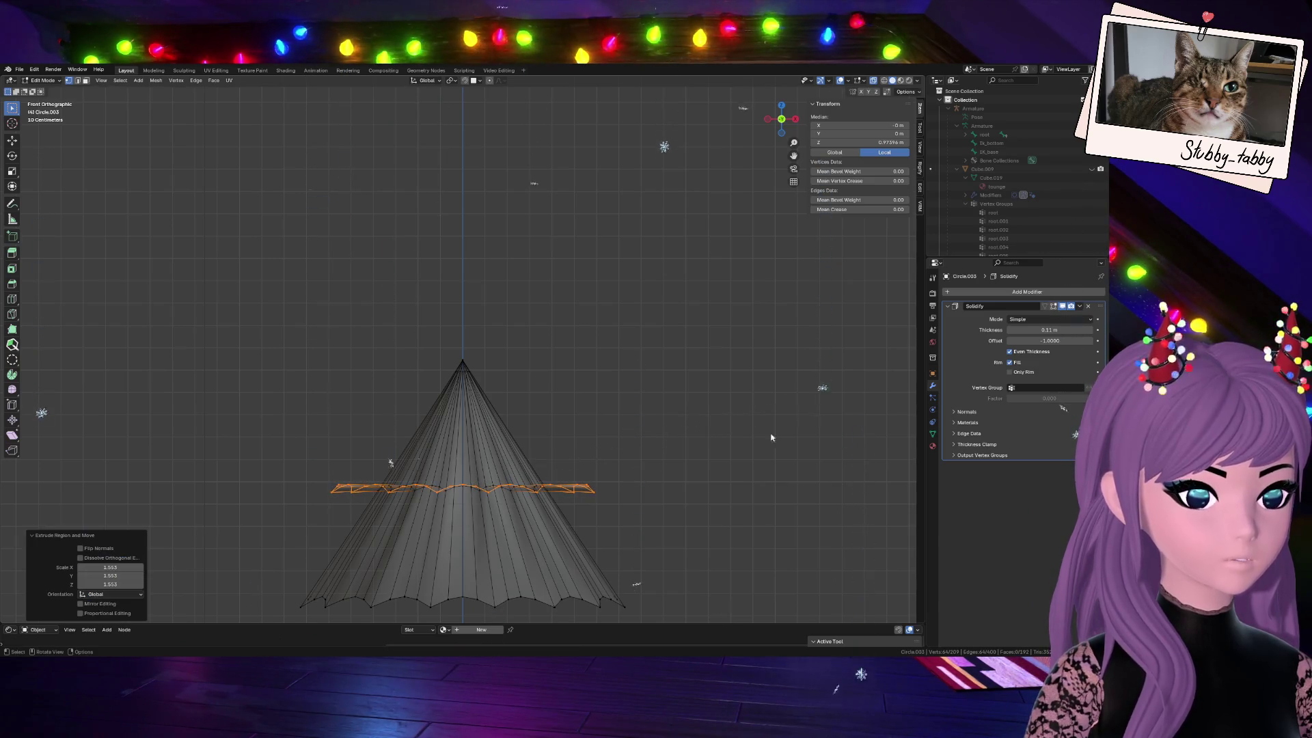
Lower the ruffle ring along Z and return to Object Mode
{"action": "key", "text": "g"}
{"action": "key", "text": "z"}
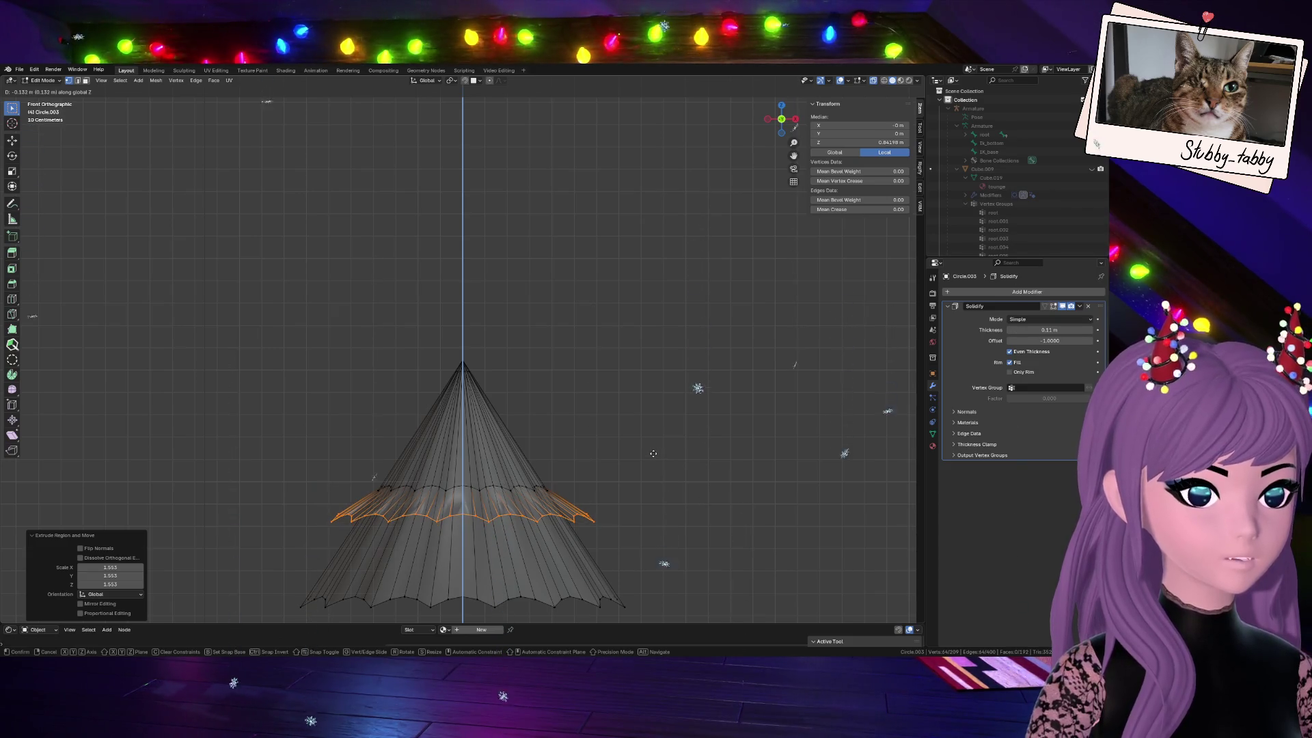
{"action": "left_click", "coordinate": [696, 406]}
{"action": "key", "text": "alt+a"}
{"action": "key", "text": "Tab"}
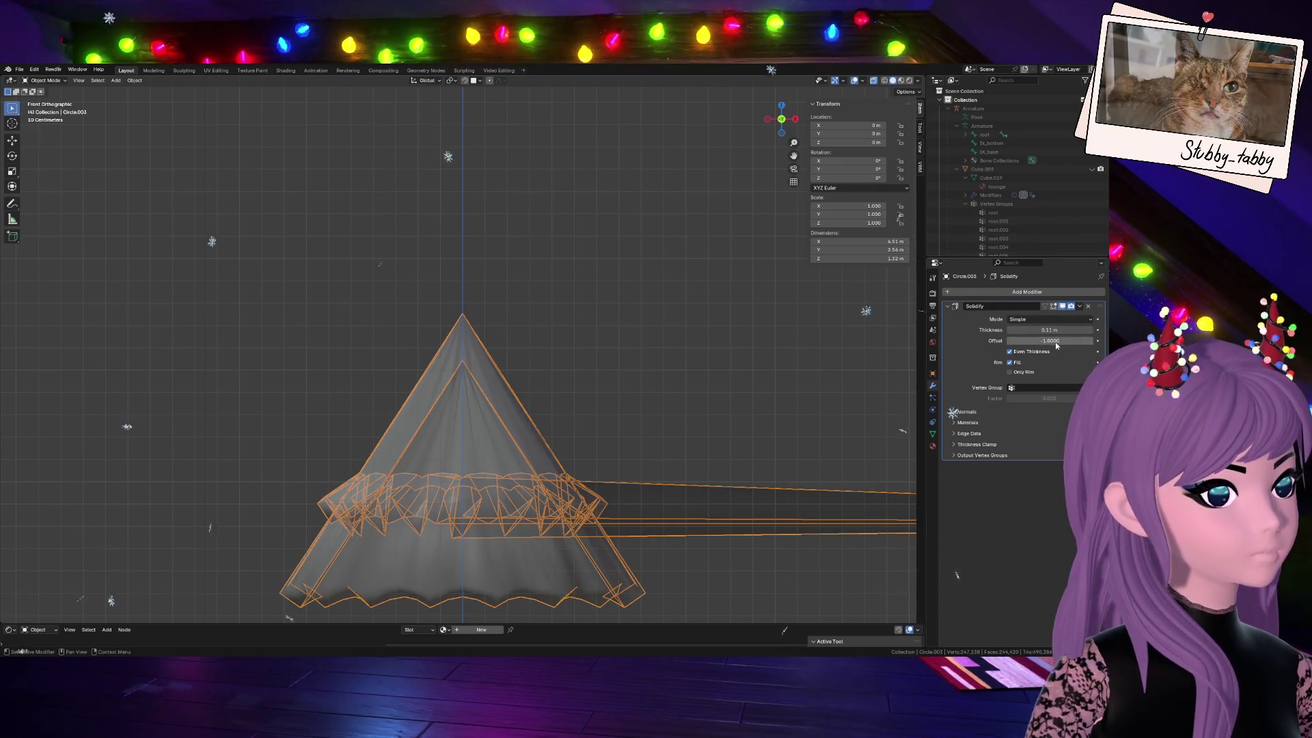
Try a -0.02 m Solidify thickness with X-ray off, undo back to 0.02 m and enter Edit Mode
{"action": "left_click_drag", "start_coordinate": [1047, 329], "coordinate": [1041, 329]}
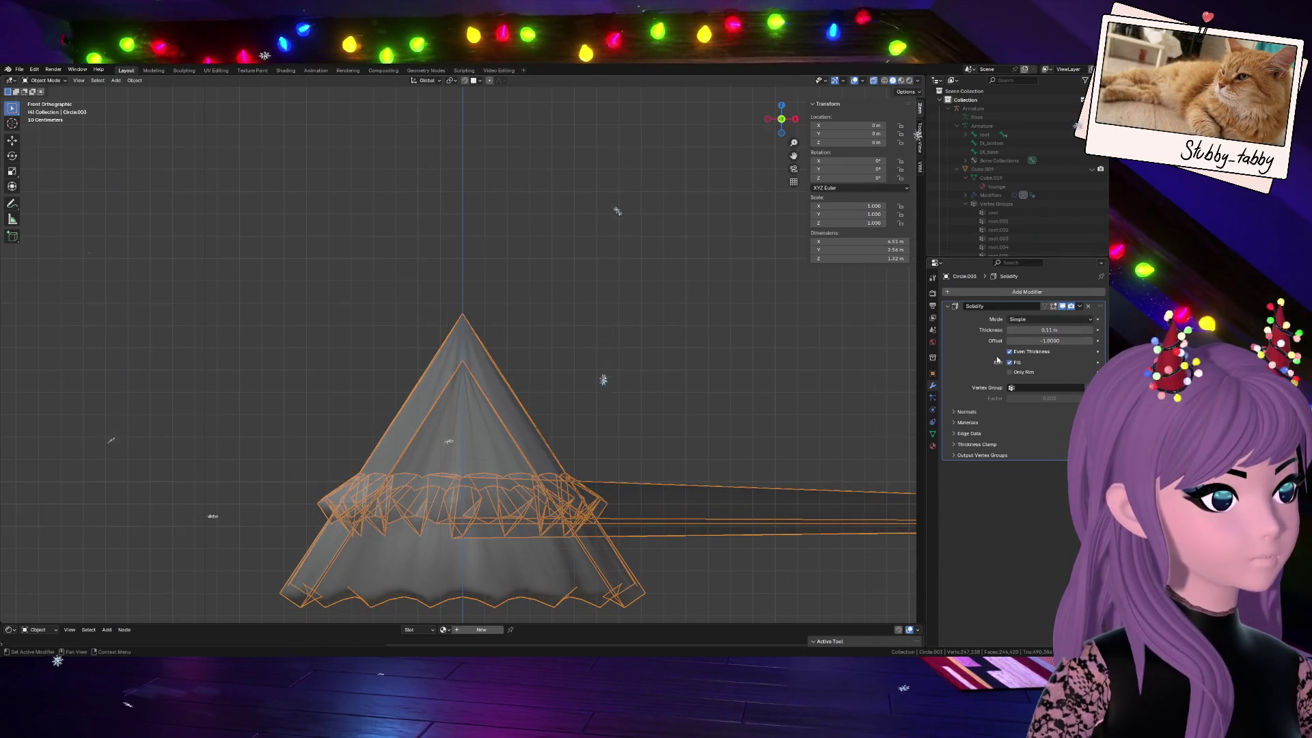
{"action": "left_click_drag", "start_coordinate": [1041, 330], "coordinate": [1048, 329]}
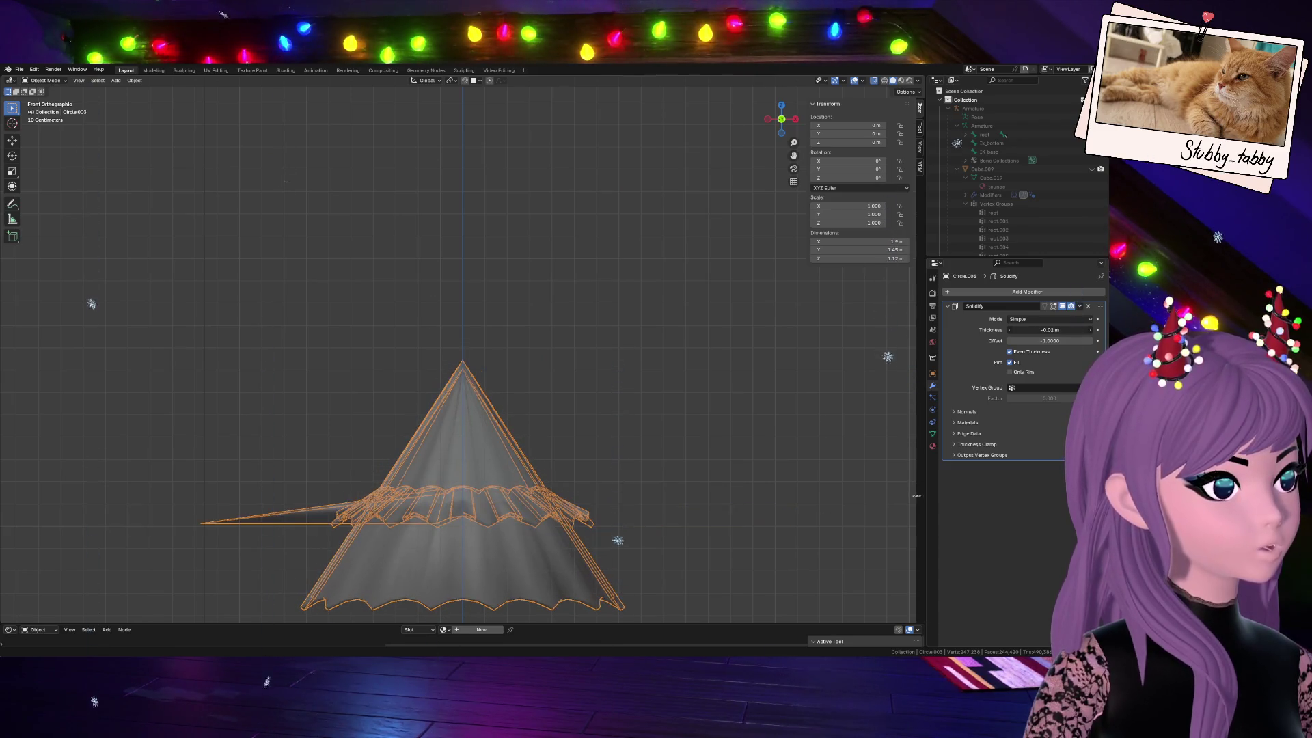
{"action": "left_click", "coordinate": [879, 81]}
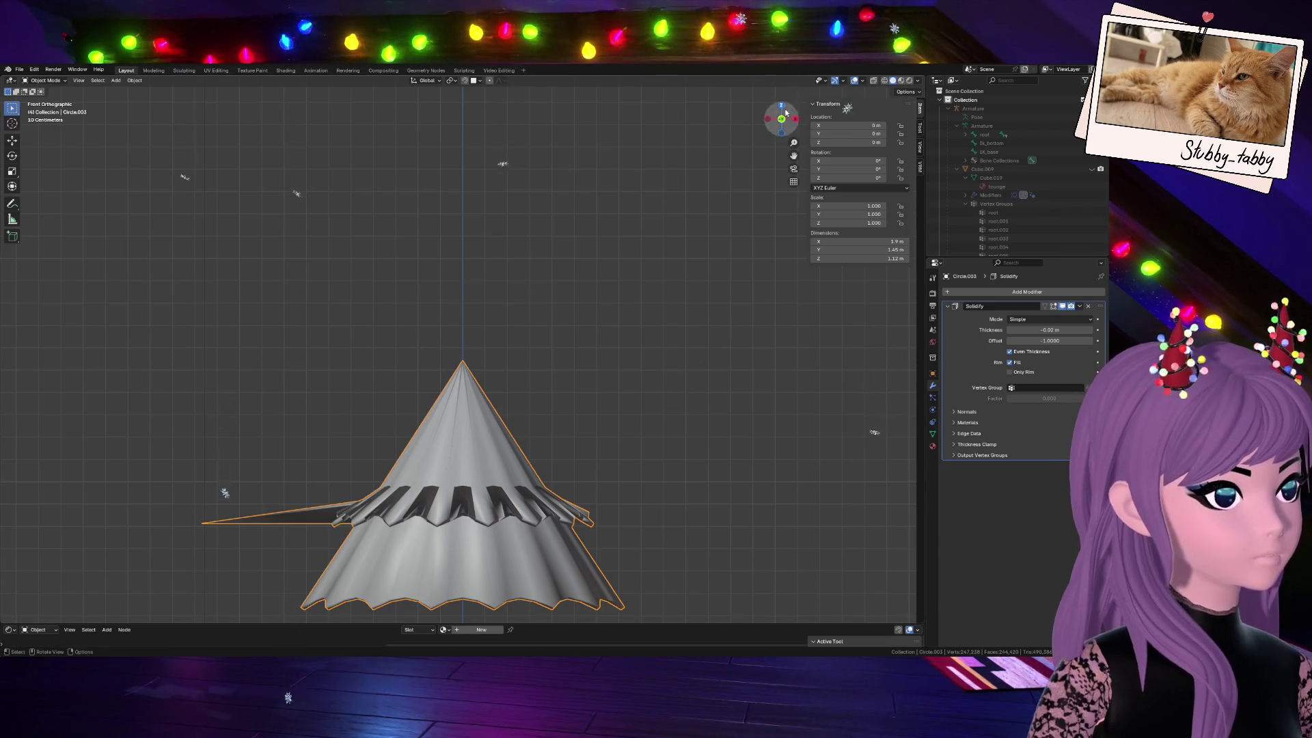
{"action": "left_click_drag", "start_coordinate": [782, 119], "coordinate": [841, 164]}
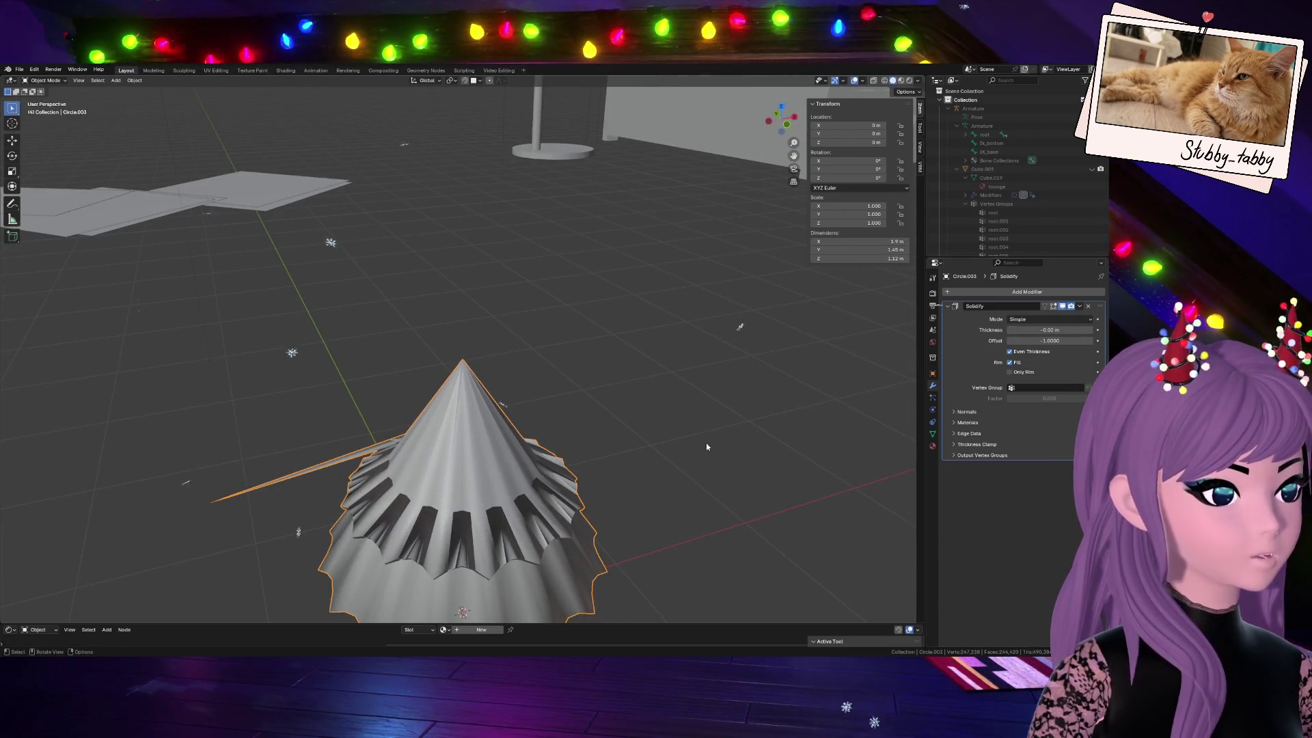
{"action": "key", "text": "ctrl+z"}
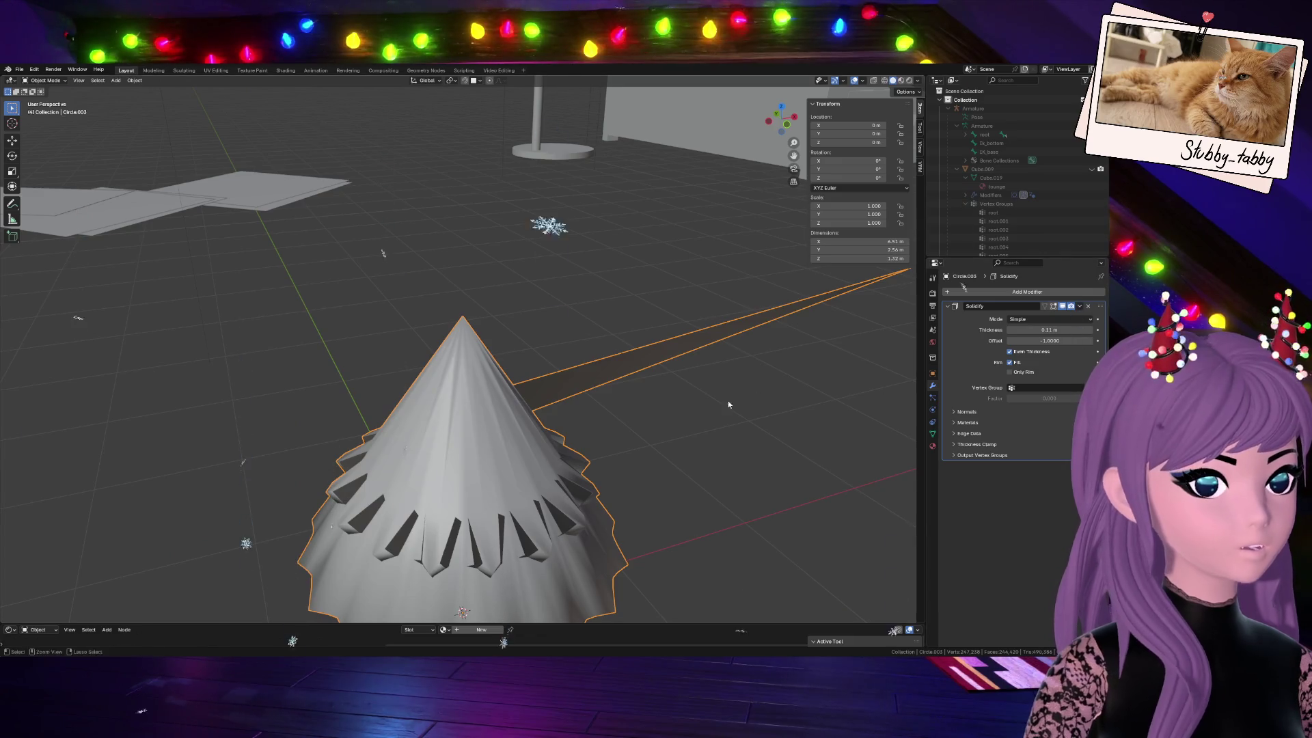
{"action": "key", "text": "Tab"}
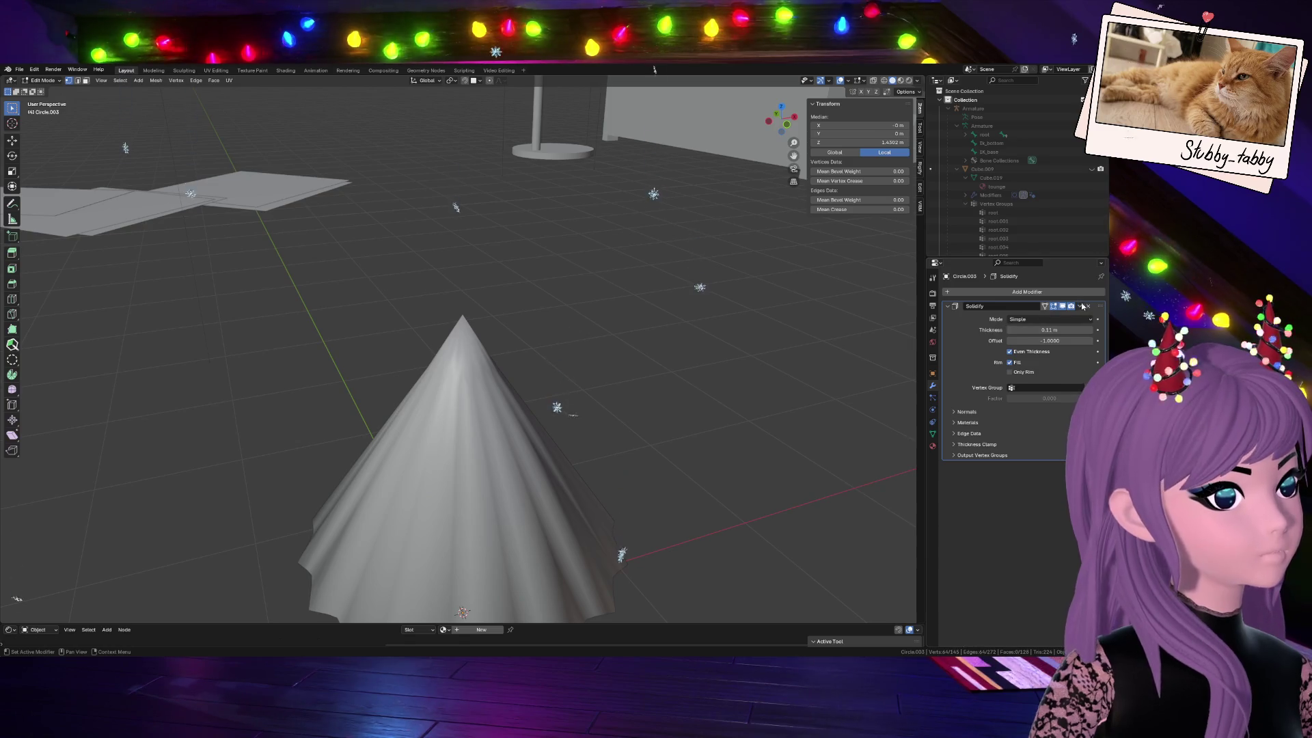
Undo the Solidify modifier and merge the cone's duplicate vertices by distance
{"action": "key", "text": "ctrl+z"}
{"action": "key", "text": "a"}
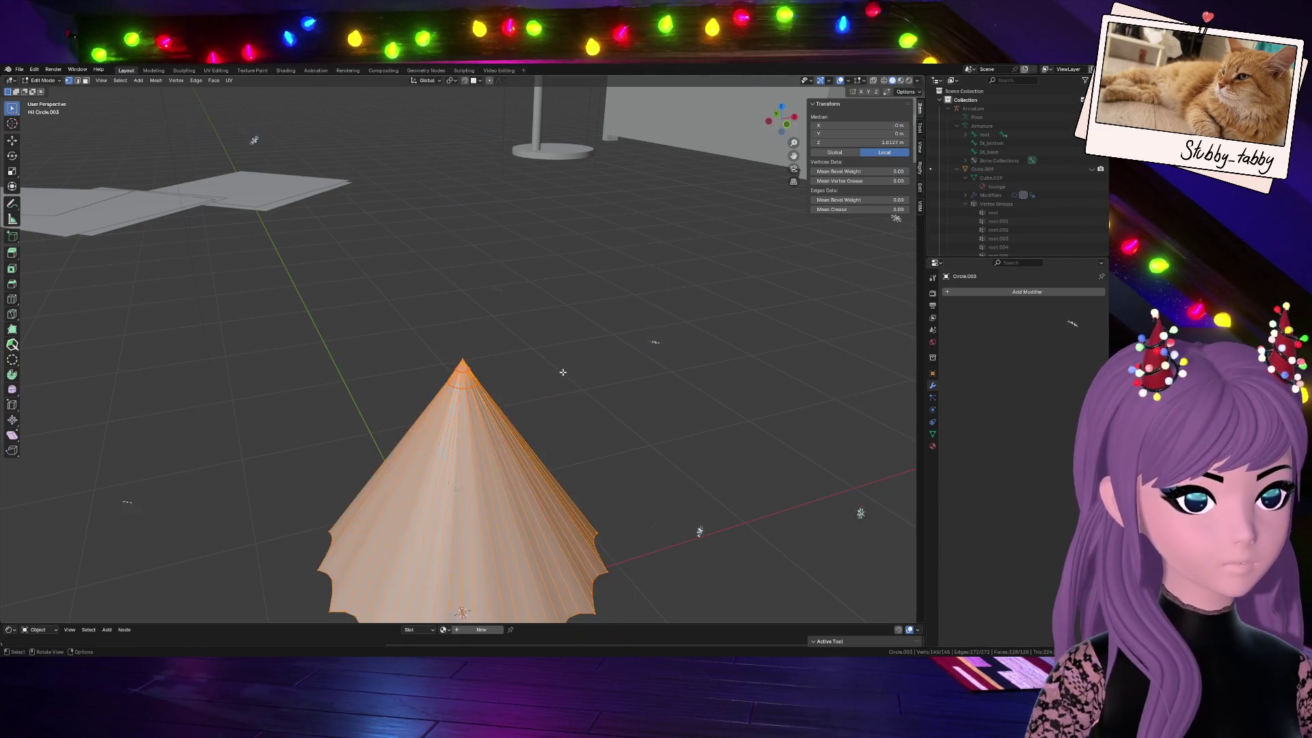
{"action": "key", "text": "m"}
{"action": "left_click", "coordinate": [562, 371]}
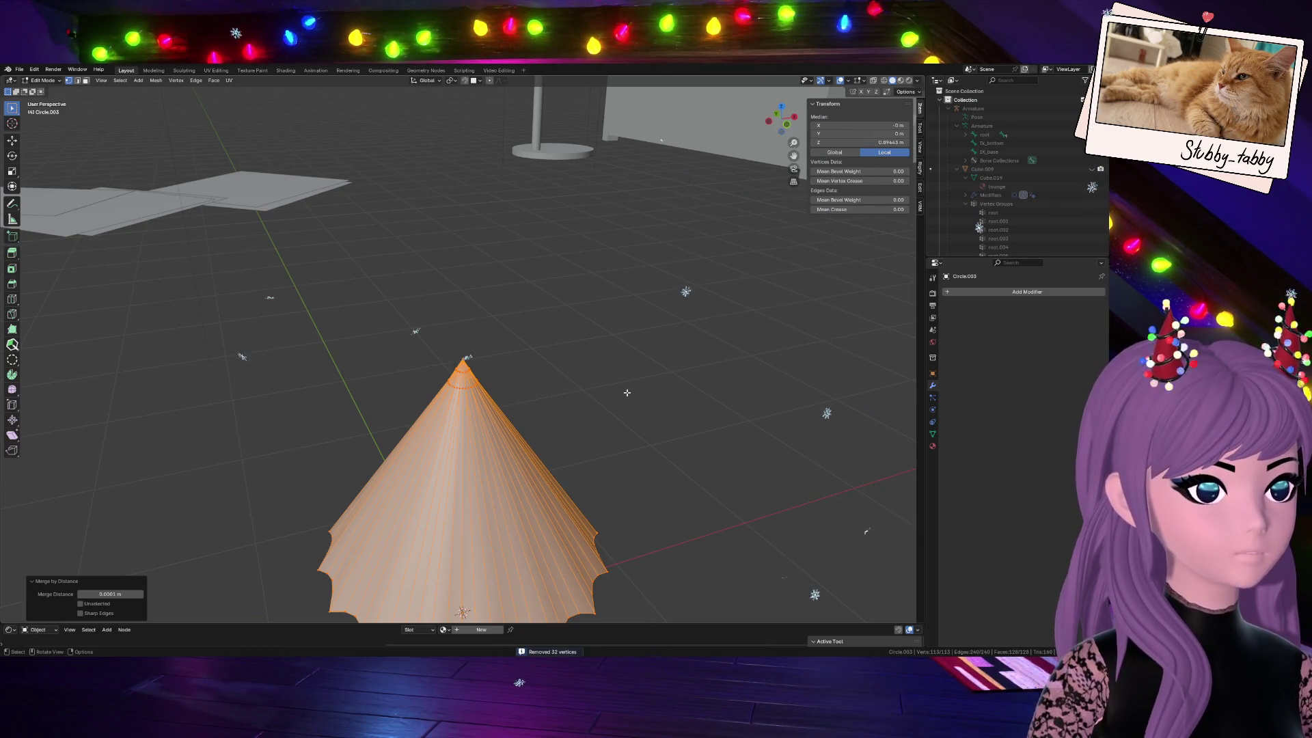
Inspect the tip vertex and its edge, then select the whole cone in front view
{"action": "left_click", "coordinate": [461, 384]}
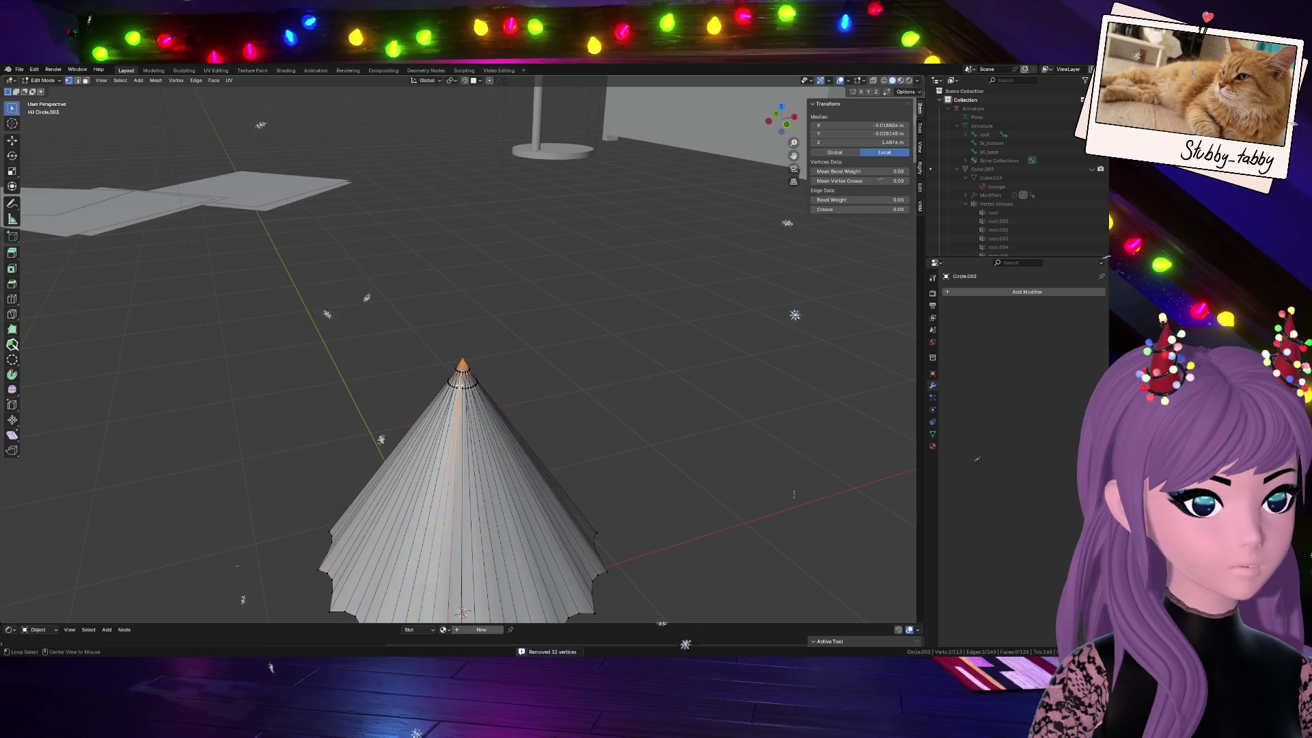
{"action": "key", "text": "alt+a"}
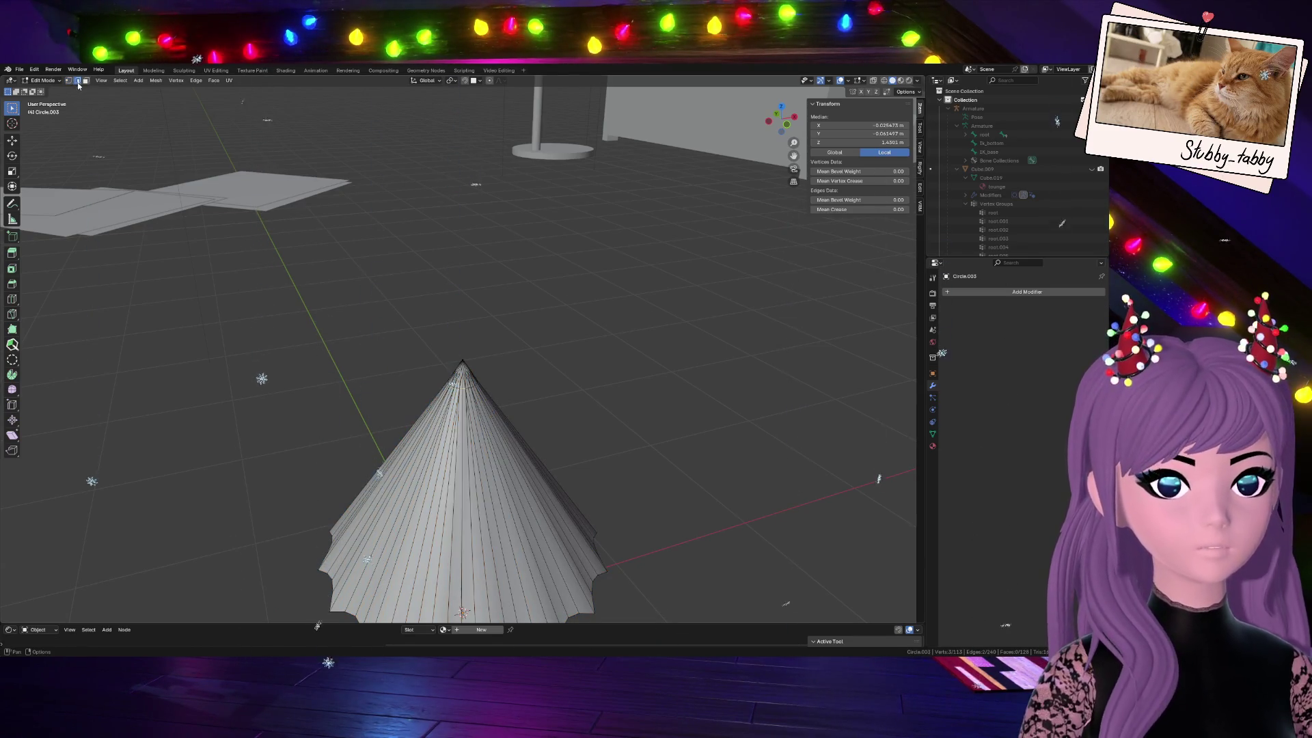
{"action": "left_click", "coordinate": [470, 387], "text": "alt"}
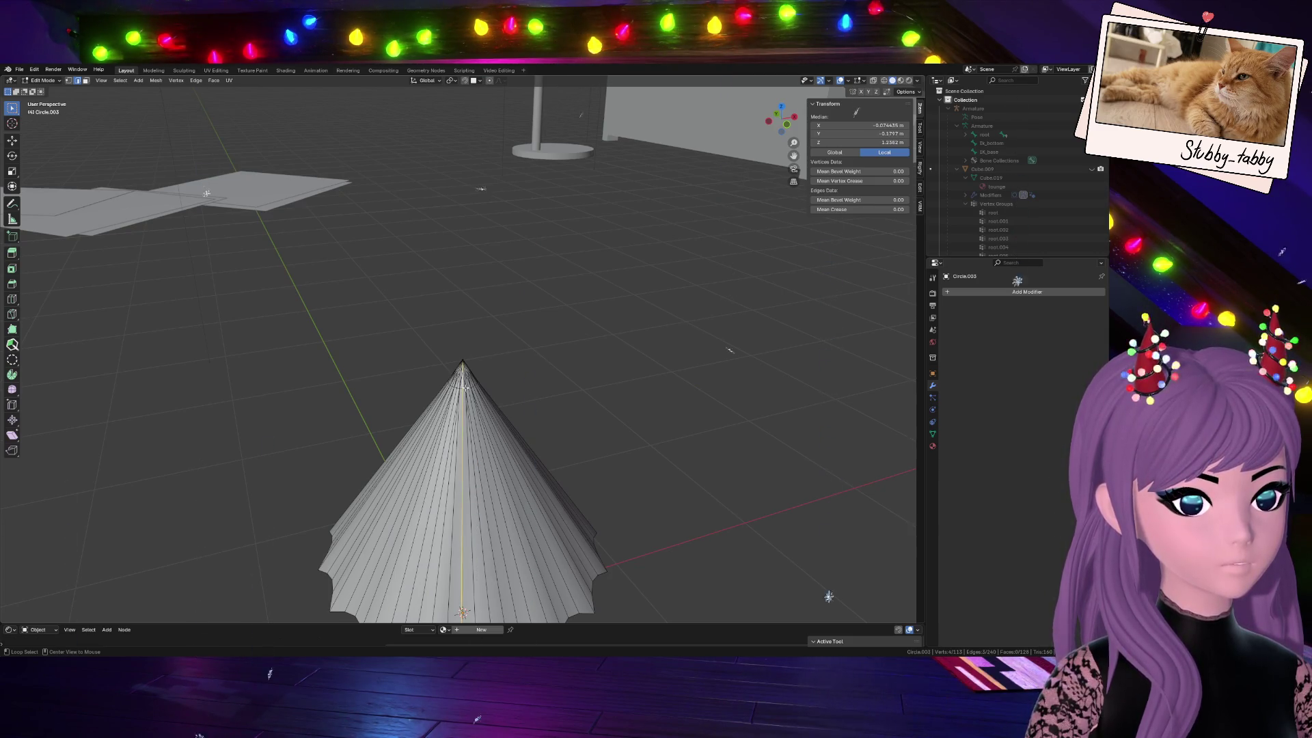
{"action": "middle_click_drag", "start_coordinate": [466, 387], "coordinate": [477, 500]}
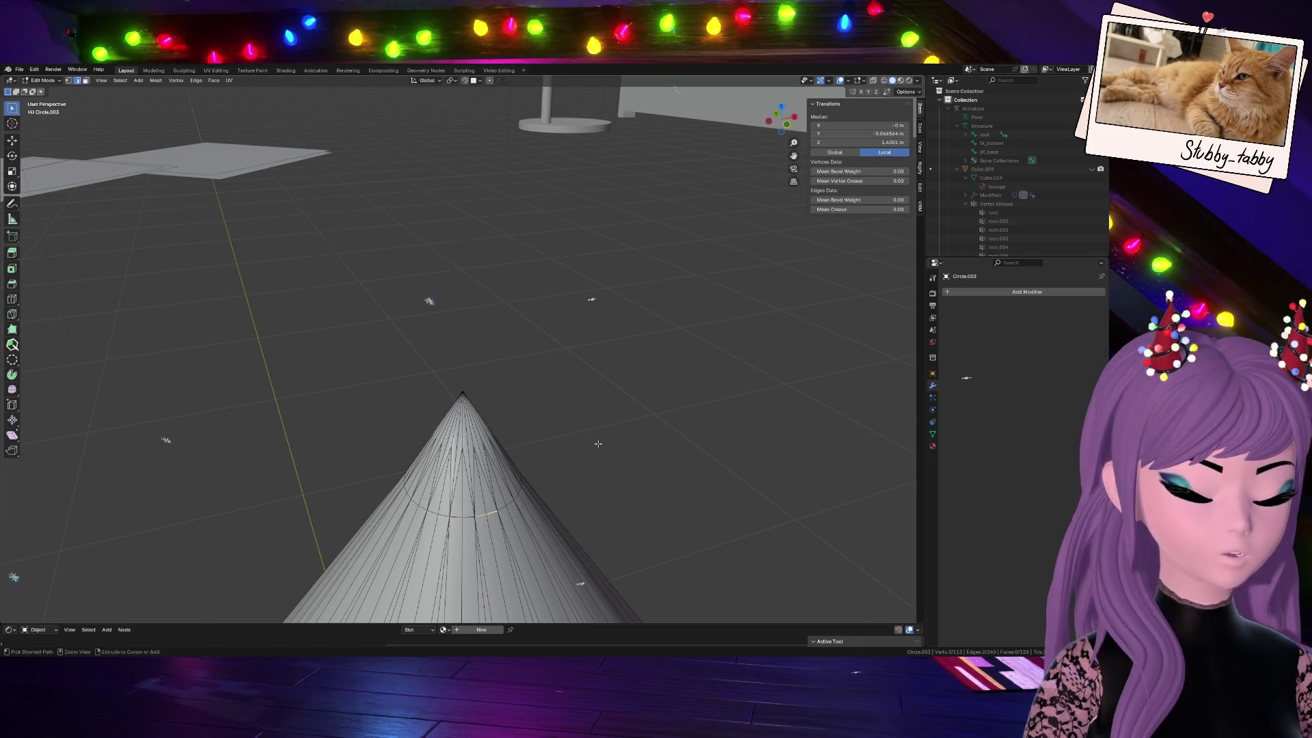
{"action": "key", "text": "a"}
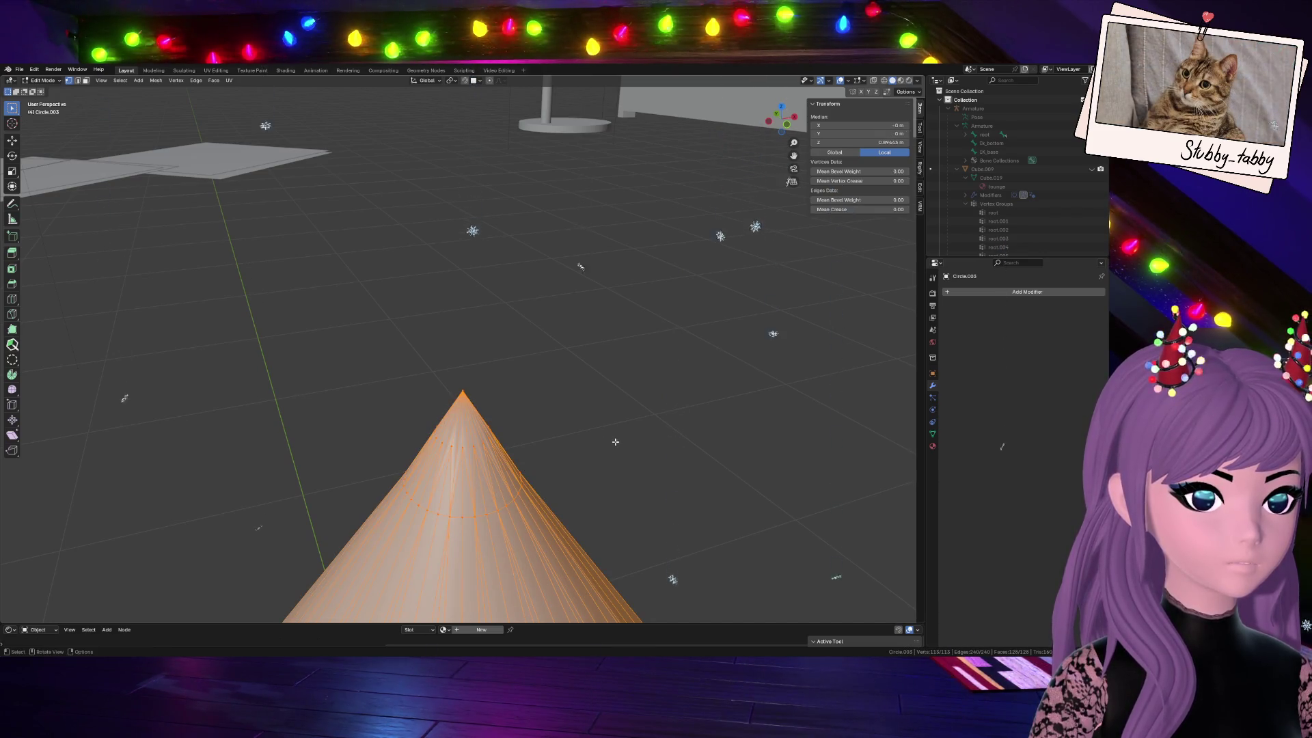
{"action": "key", "text": "alt+a"}
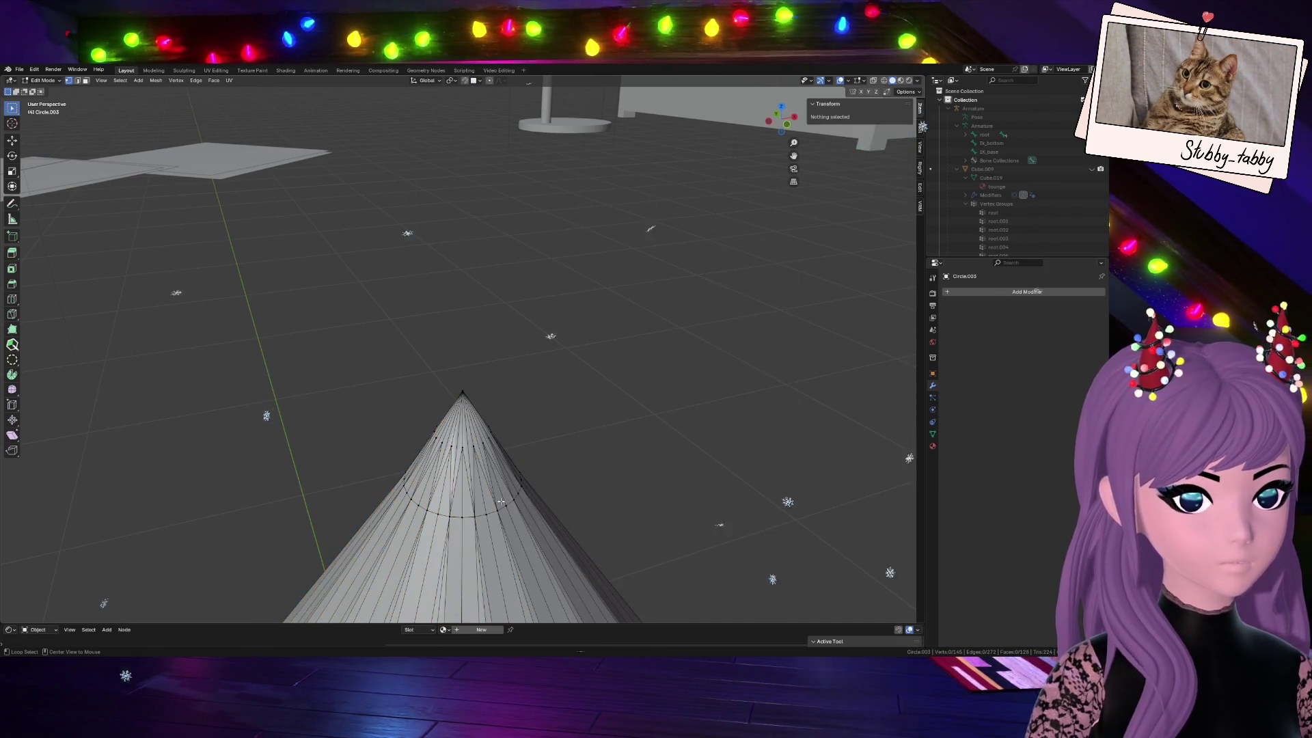
{"action": "key", "text": "a"}
{"action": "key", "text": "KP_1"}
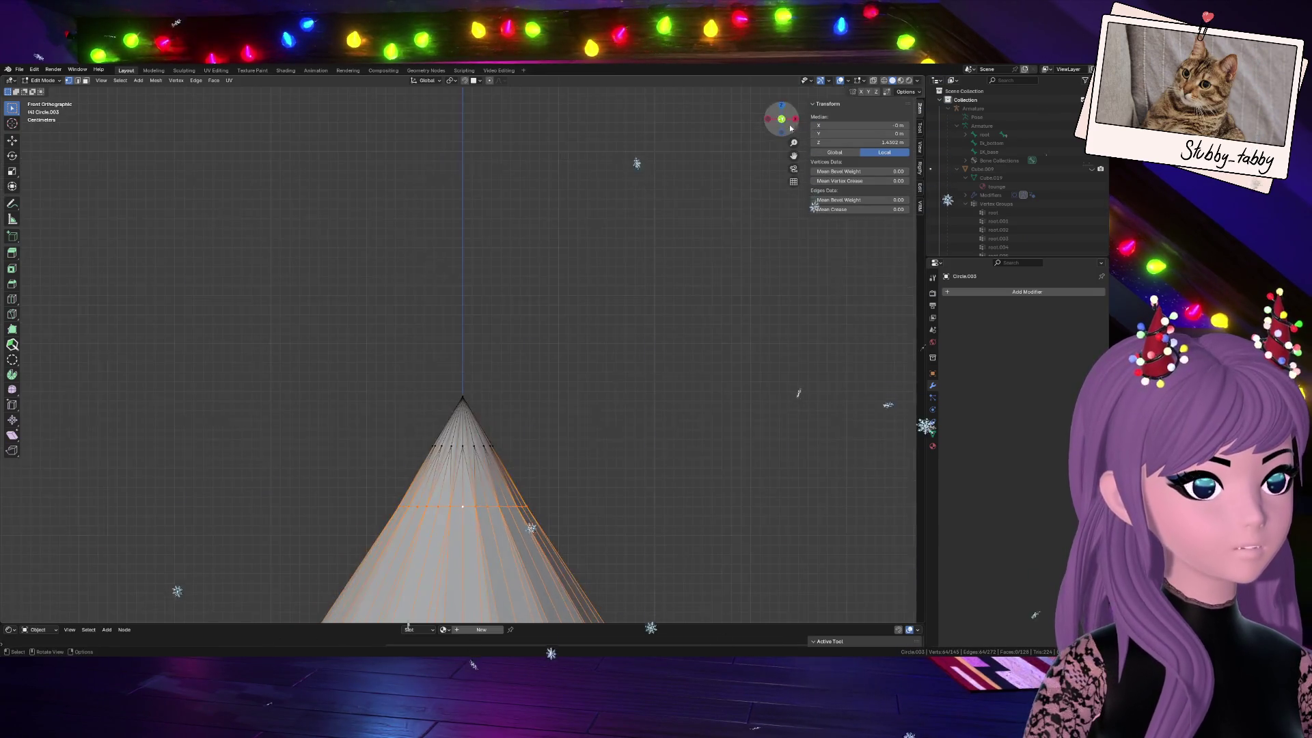
{"action": "scroll", "coordinate": [602, 385], "scroll_direction": "down", "scroll_amount": 4}
Add and slide a new edge loop across the cone, then merge overlapping vertices by distance
{"action": "key", "text": "ctrl+r"}
{"action": "left_click", "coordinate": [503, 436]}
{"action": "left_click", "coordinate": [610, 386]}
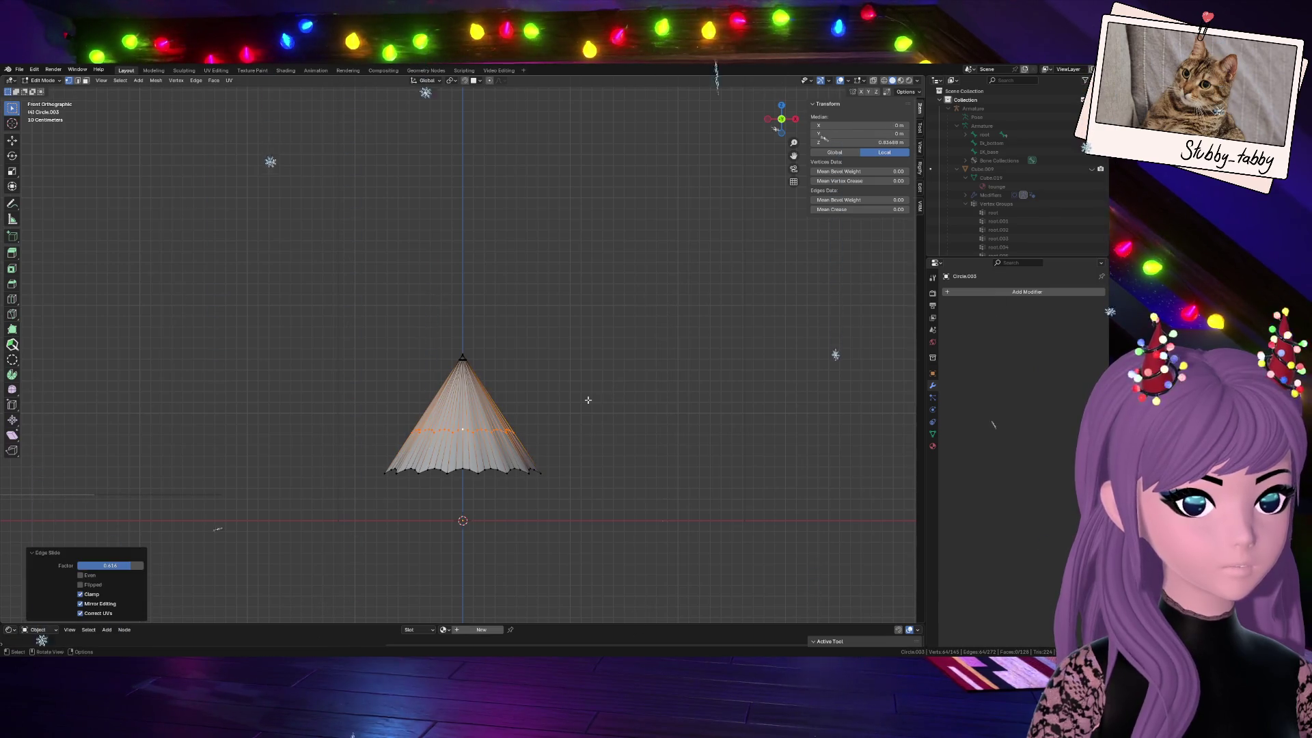
{"action": "key", "text": "a"}
{"action": "key", "text": "m"}
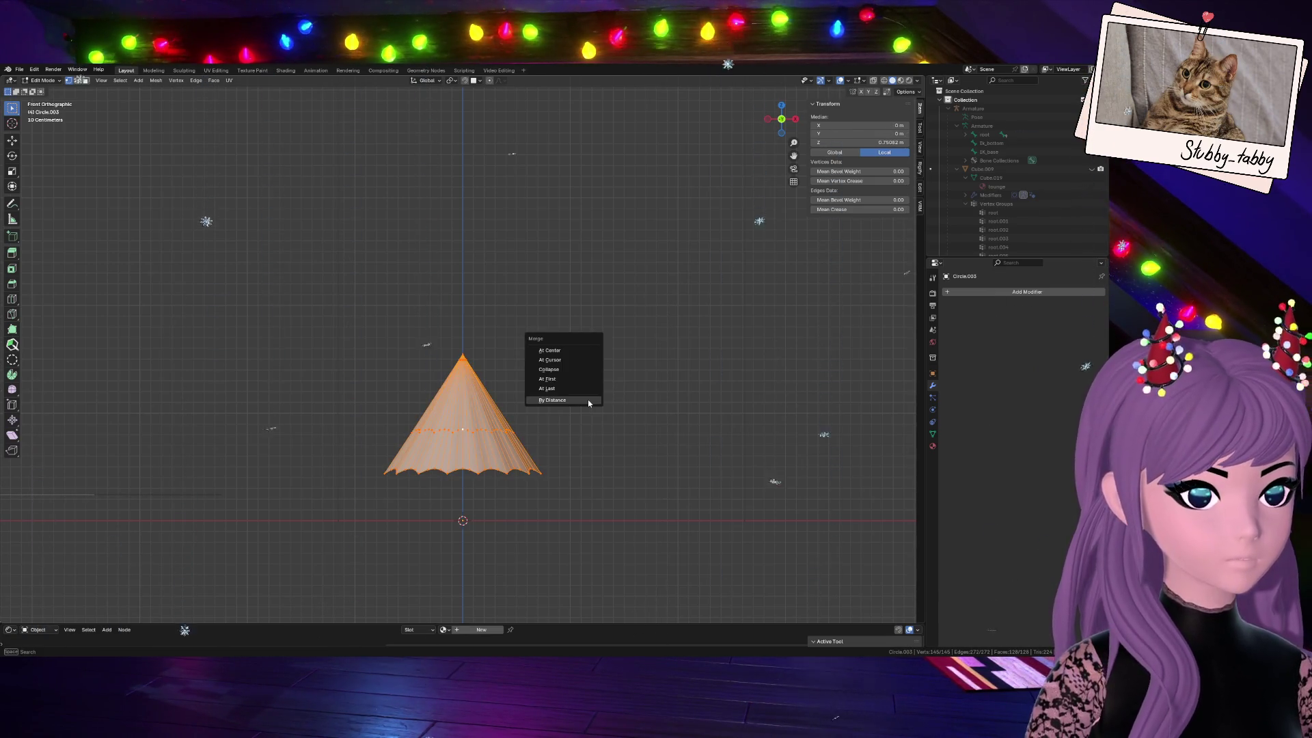
{"action": "left_click", "coordinate": [587, 399]}
{"action": "scroll", "coordinate": [510, 482], "scroll_direction": "up", "scroll_amount": 3}
{"action": "scroll", "coordinate": [511, 482], "scroll_direction": "down", "scroll_amount": 2}
{"action": "scroll", "coordinate": [510, 482], "scroll_direction": "up", "scroll_amount": 1}
{"action": "scroll", "coordinate": [478, 531], "scroll_direction": "up", "scroll_amount": 1}
Extrude a horizontal loop outward into a second flared ruffle and merge vertices by distance
{"action": "left_click", "coordinate": [459, 516], "text": "alt"}
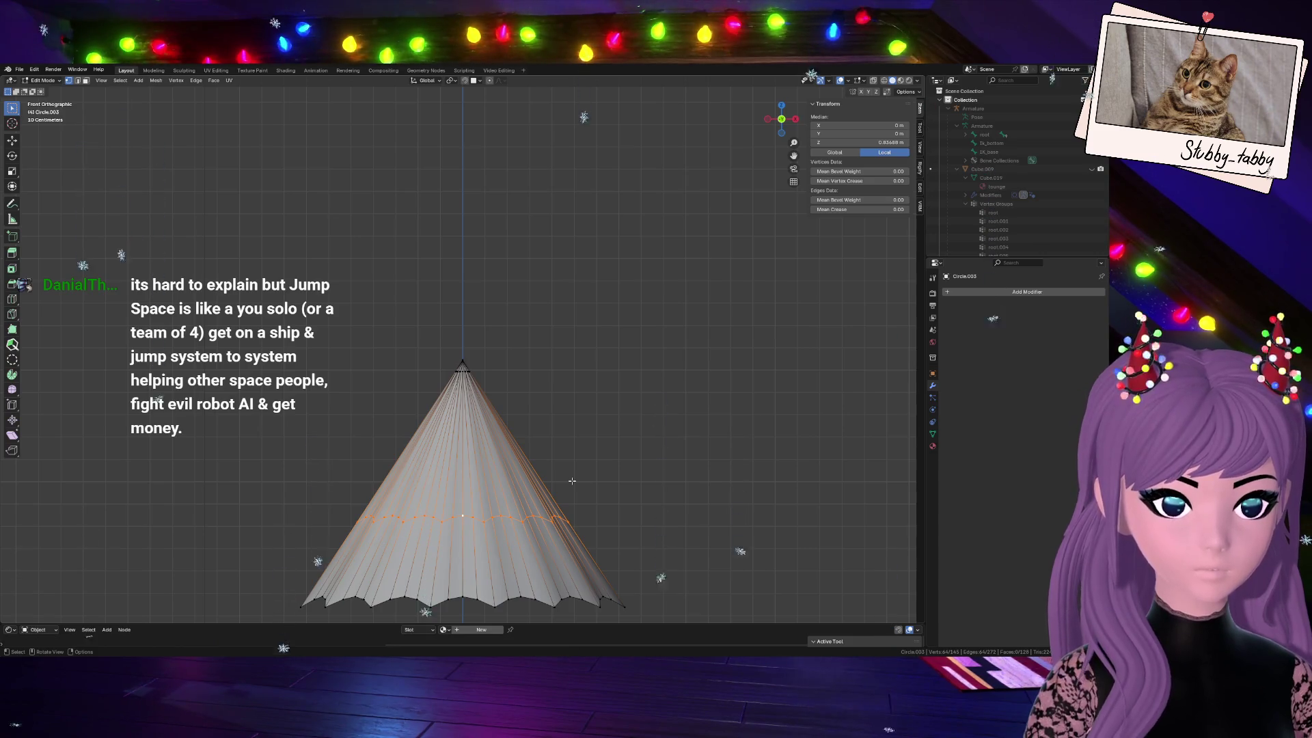
{"action": "key", "text": "g"}
{"action": "key", "text": "s"}
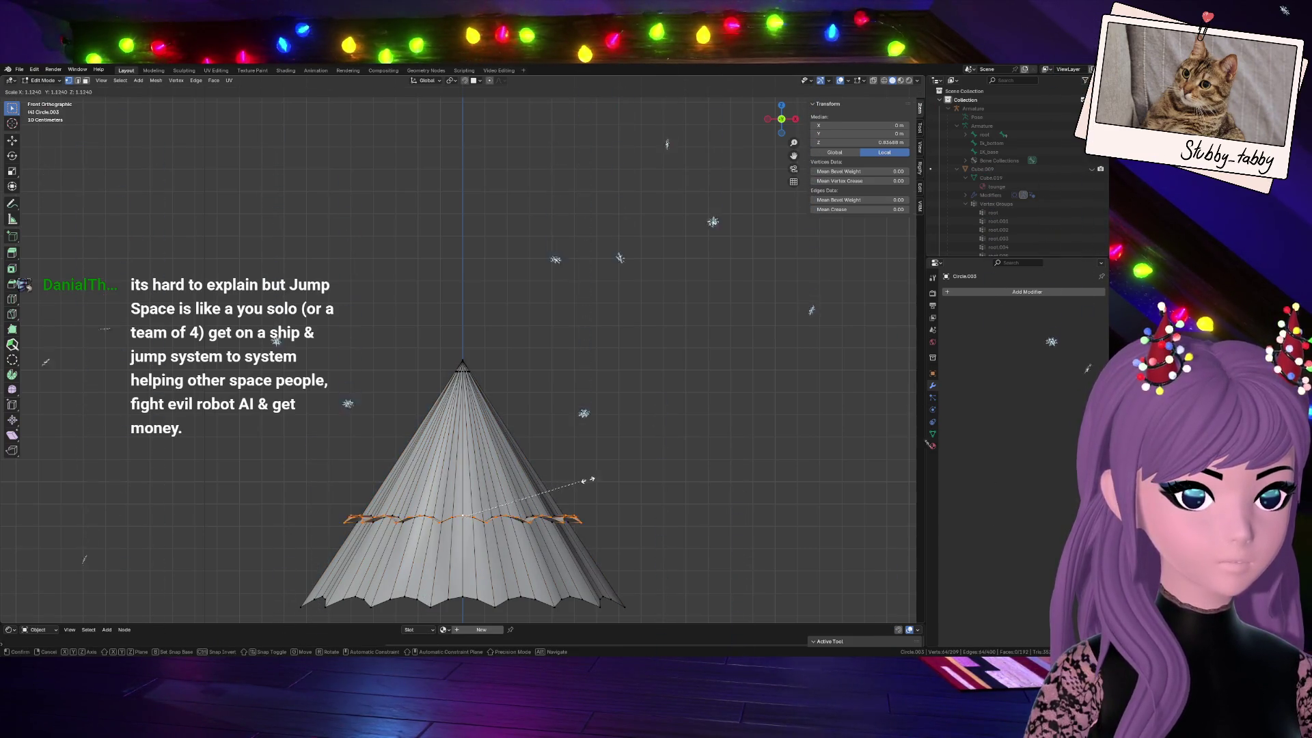
{"action": "left_click", "coordinate": [614, 480]}
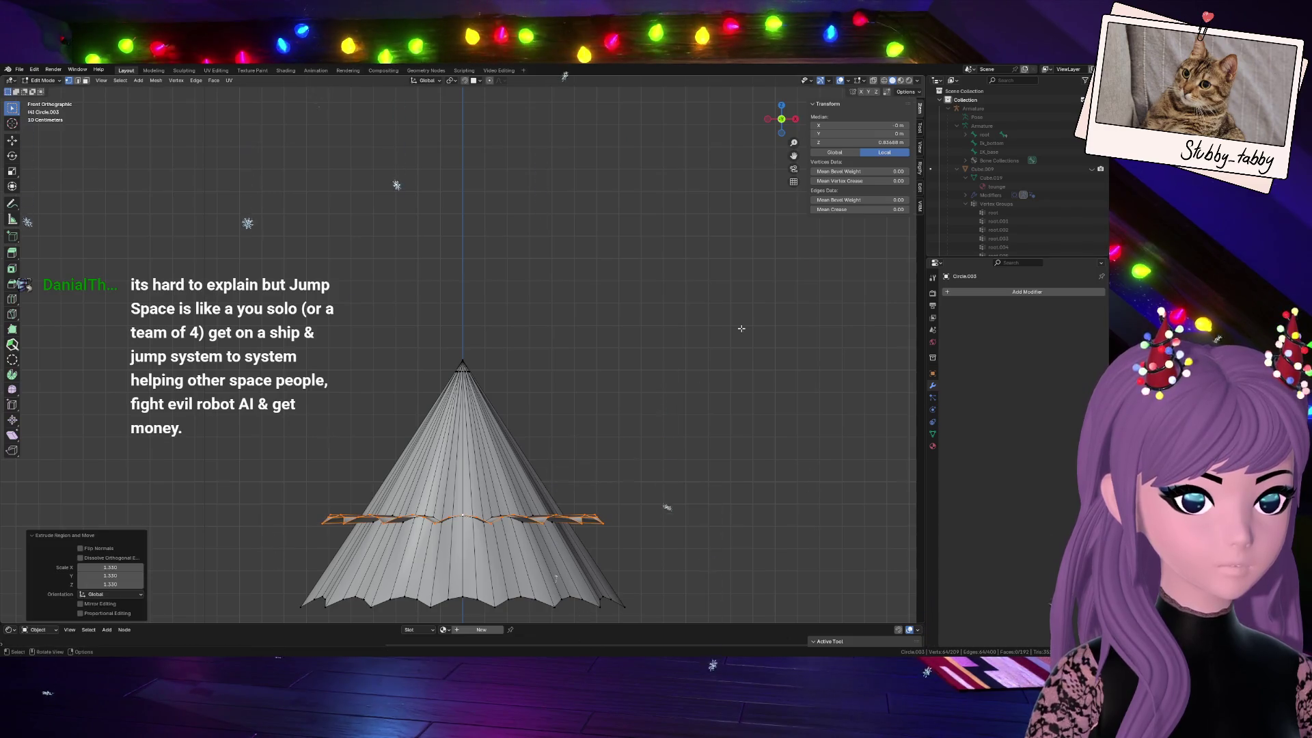
{"action": "middle_click_drag", "start_coordinate": [613, 480], "coordinate": [540, 445]}
{"action": "middle_click_drag", "start_coordinate": [564, 322], "coordinate": [649, 391]}
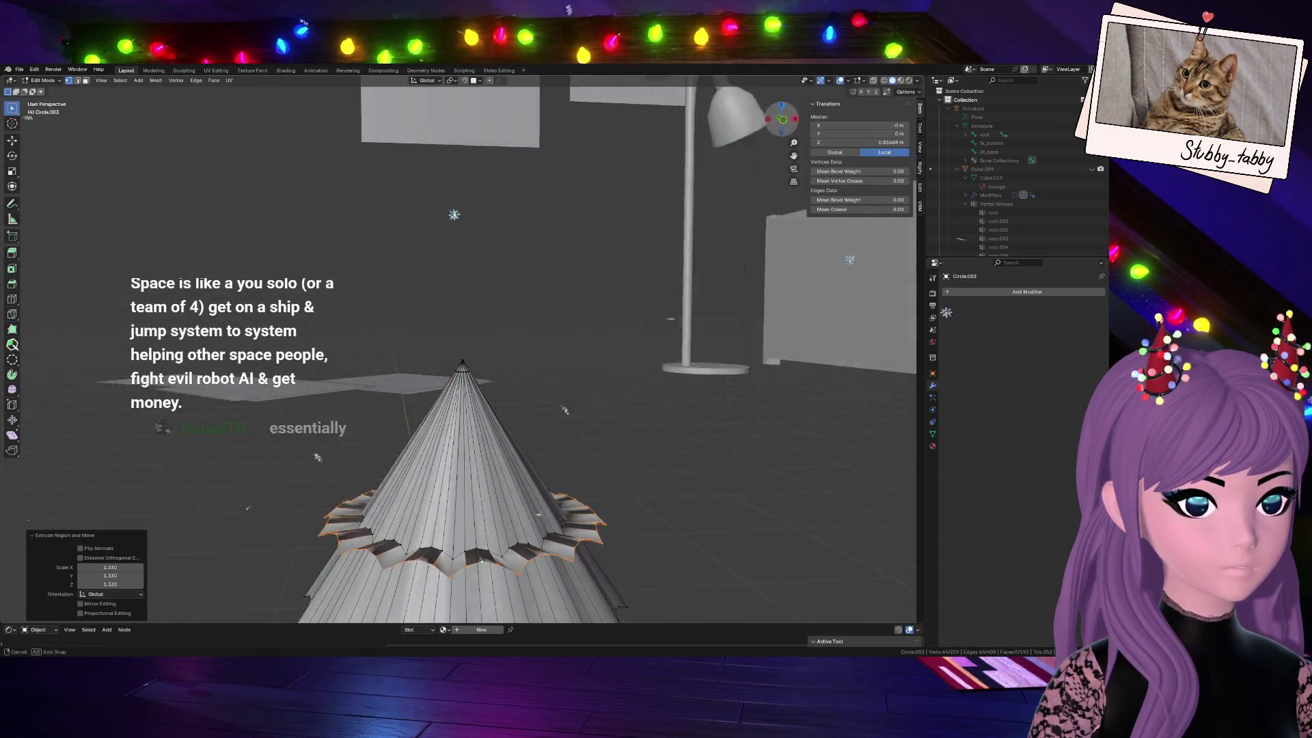
{"action": "key", "text": "a"}
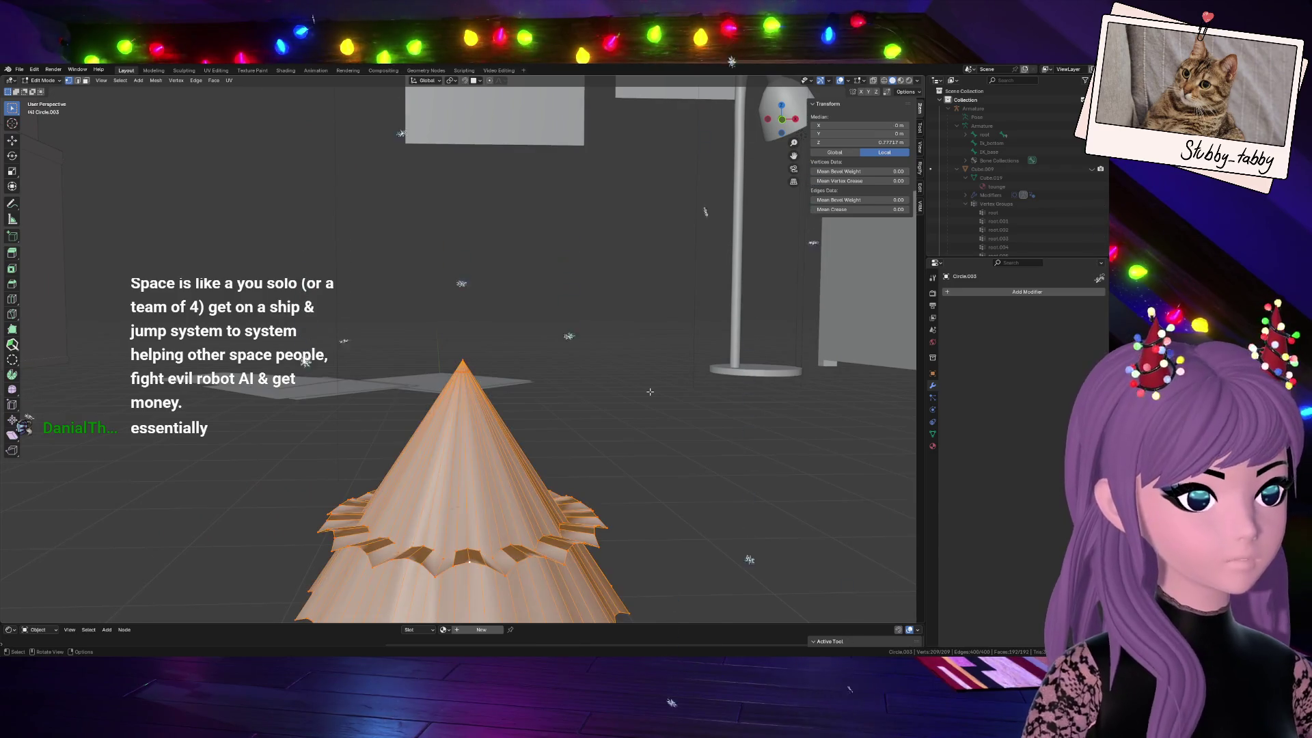
{"action": "key", "text": "m"}
{"action": "left_click", "coordinate": [650, 395]}
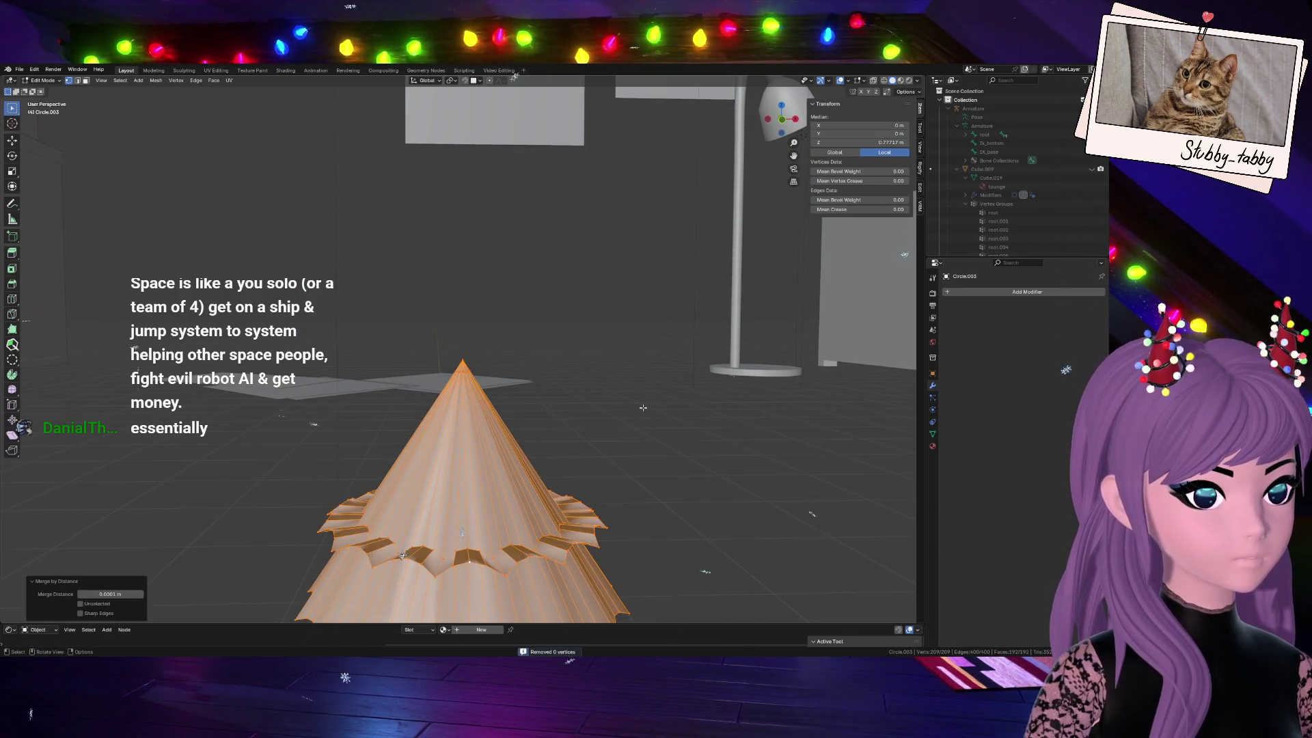
Lower the star-shaped rim loop along Z in front view
{"action": "left_click", "coordinate": [597, 526], "text": "alt"}
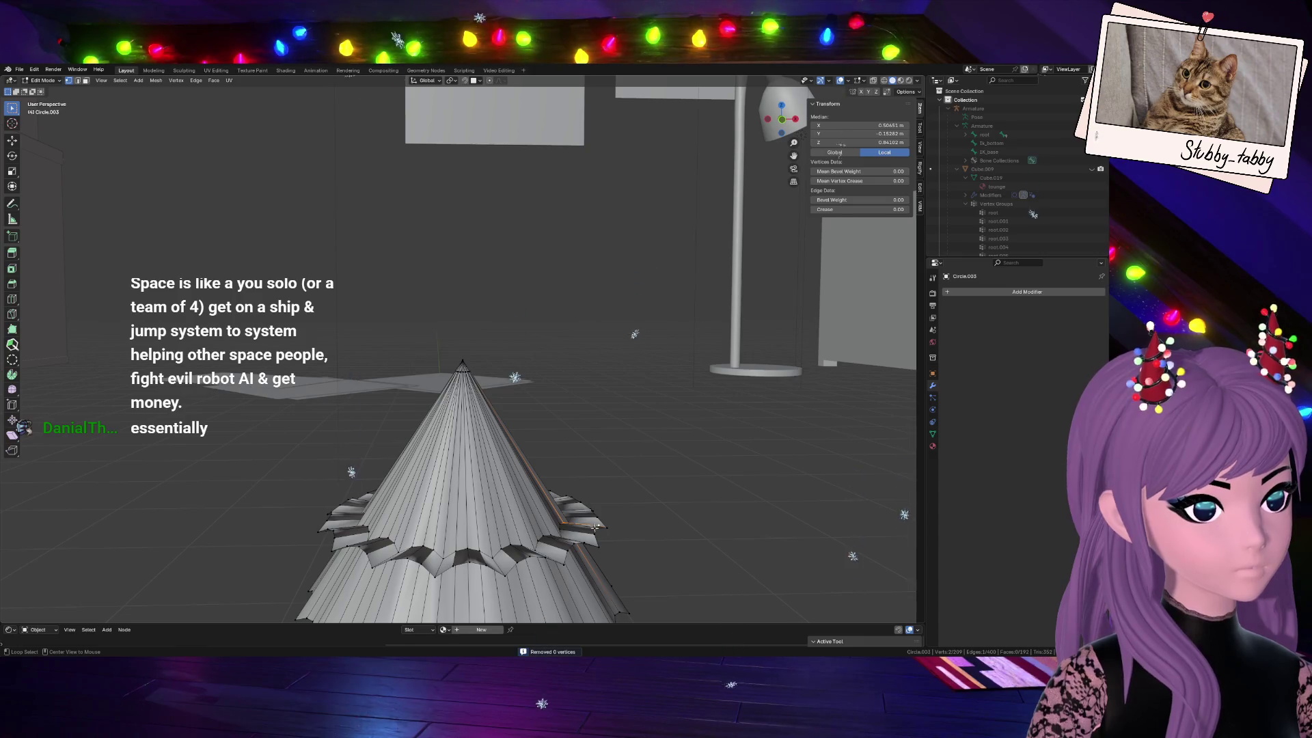
{"action": "left_click", "coordinate": [598, 533], "text": "alt"}
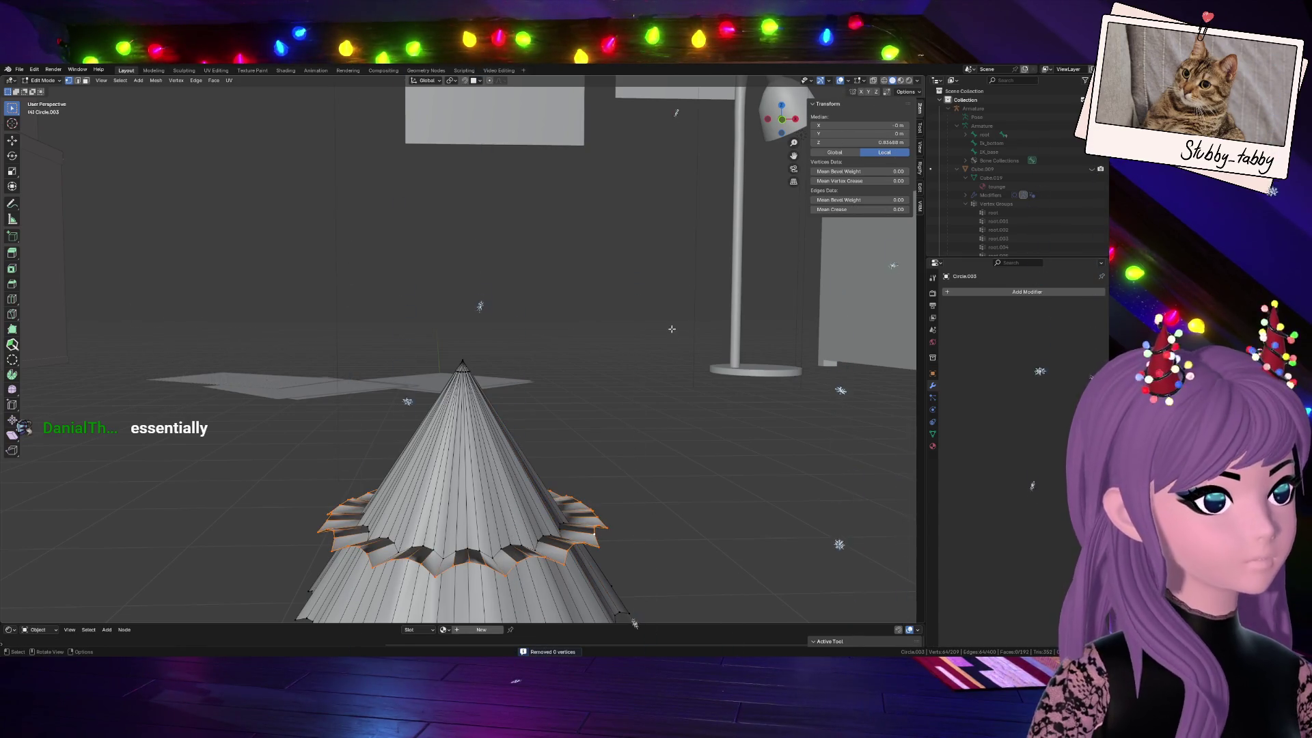
{"action": "key", "text": "KP_1"}
{"action": "key", "text": "g"}
{"action": "key", "text": "z"}
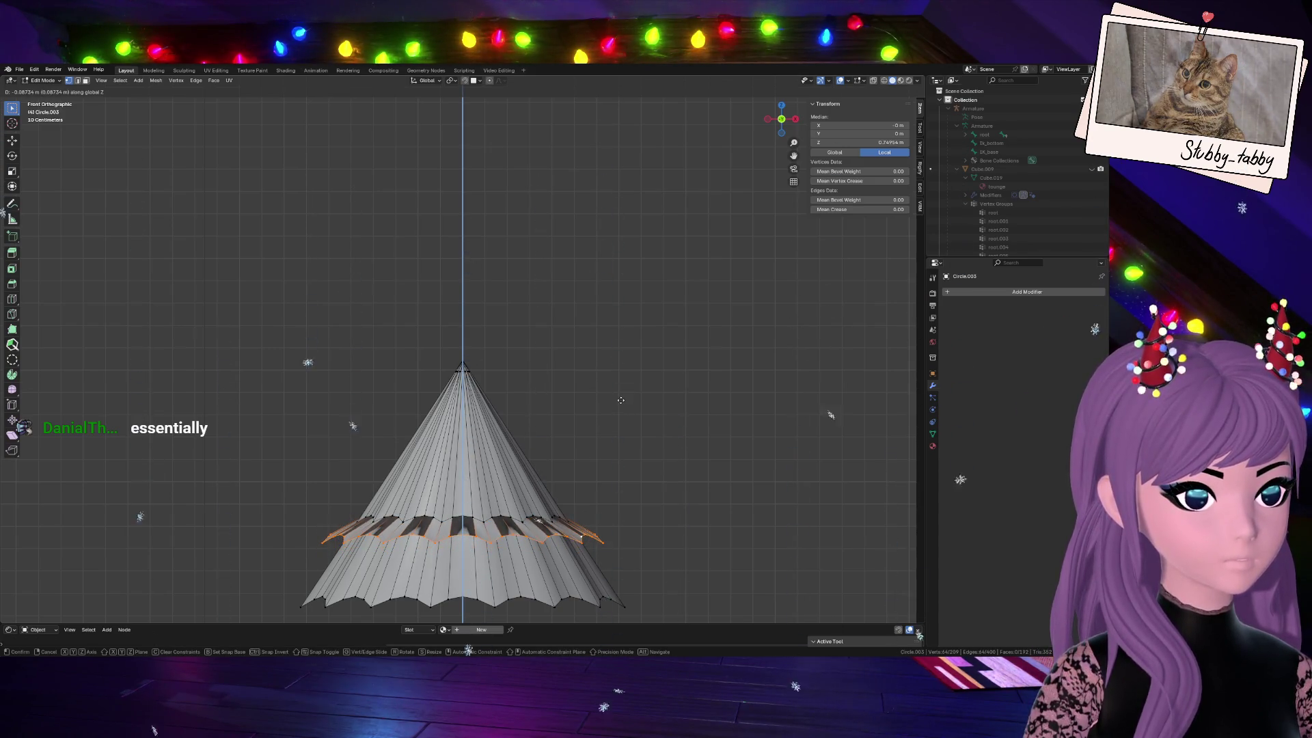
{"action": "left_click", "coordinate": [622, 402]}
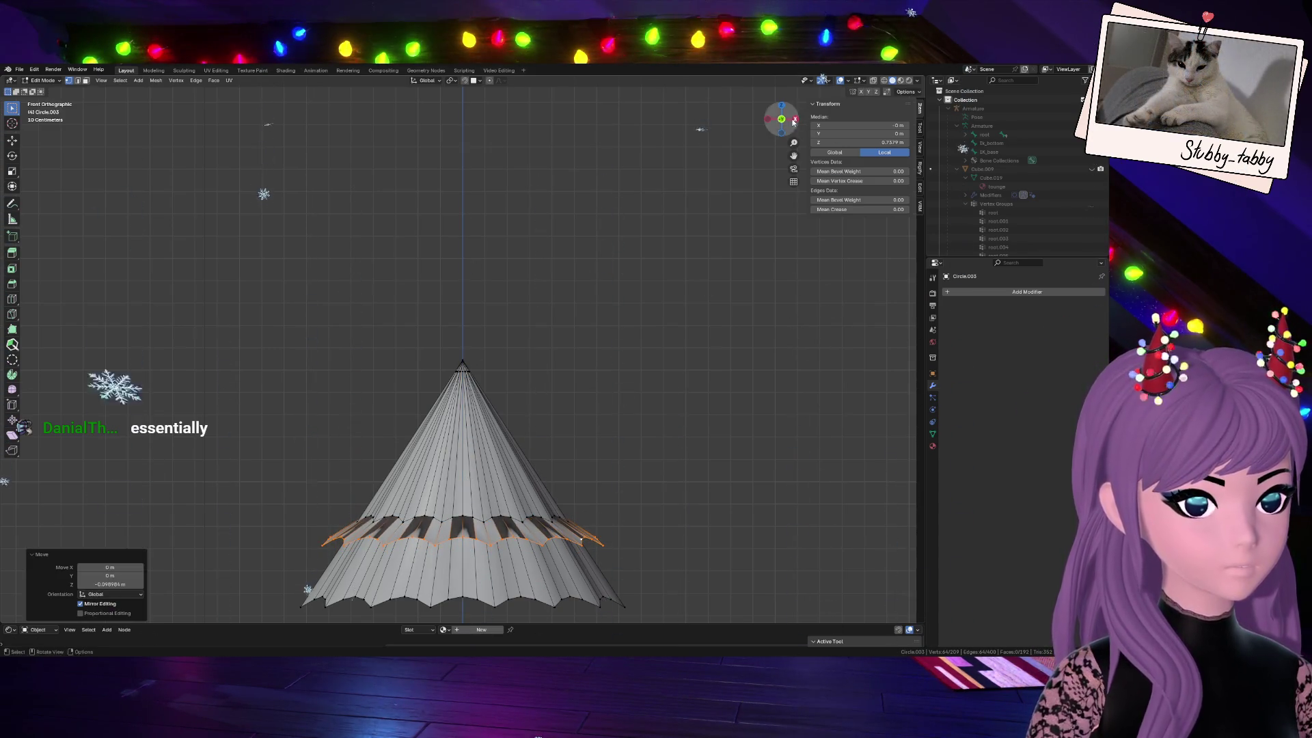
Turn on Face Orientation shading in the viewport overlays
{"action": "left_click", "coordinate": [863, 82]}
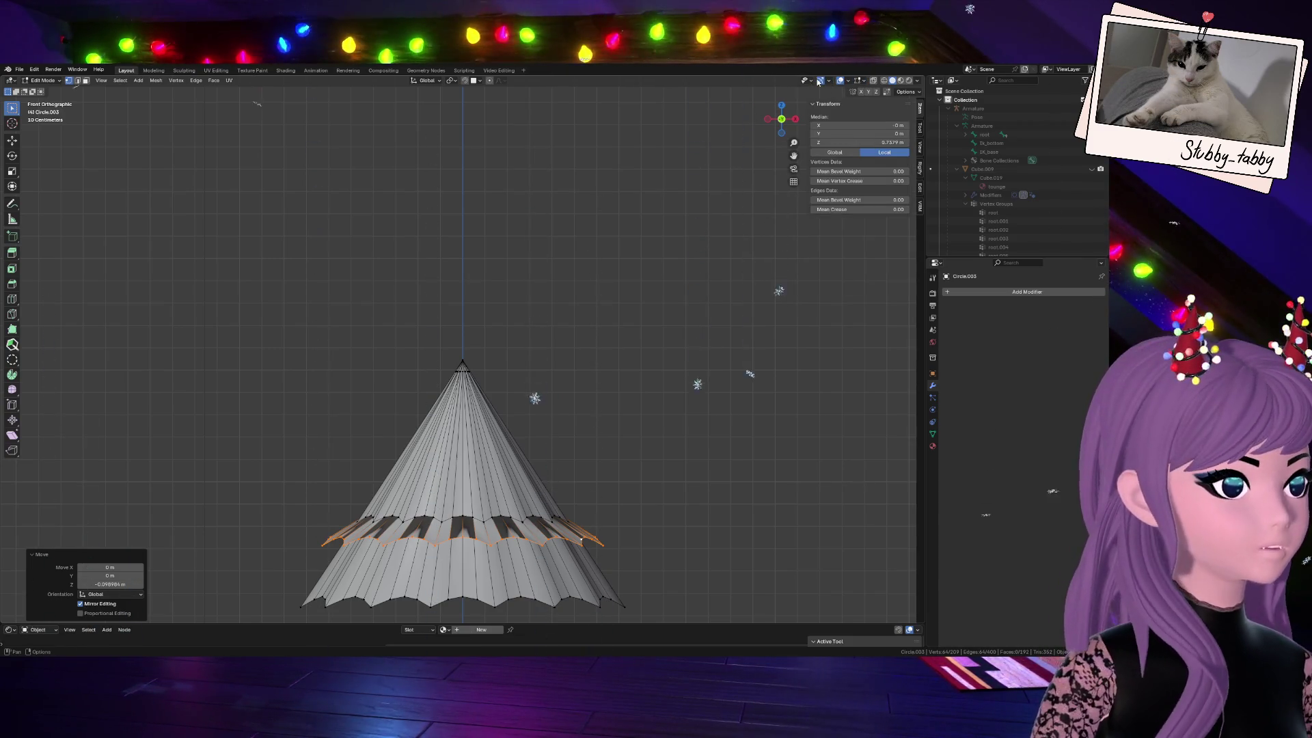
{"action": "left_click", "coordinate": [810, 80]}
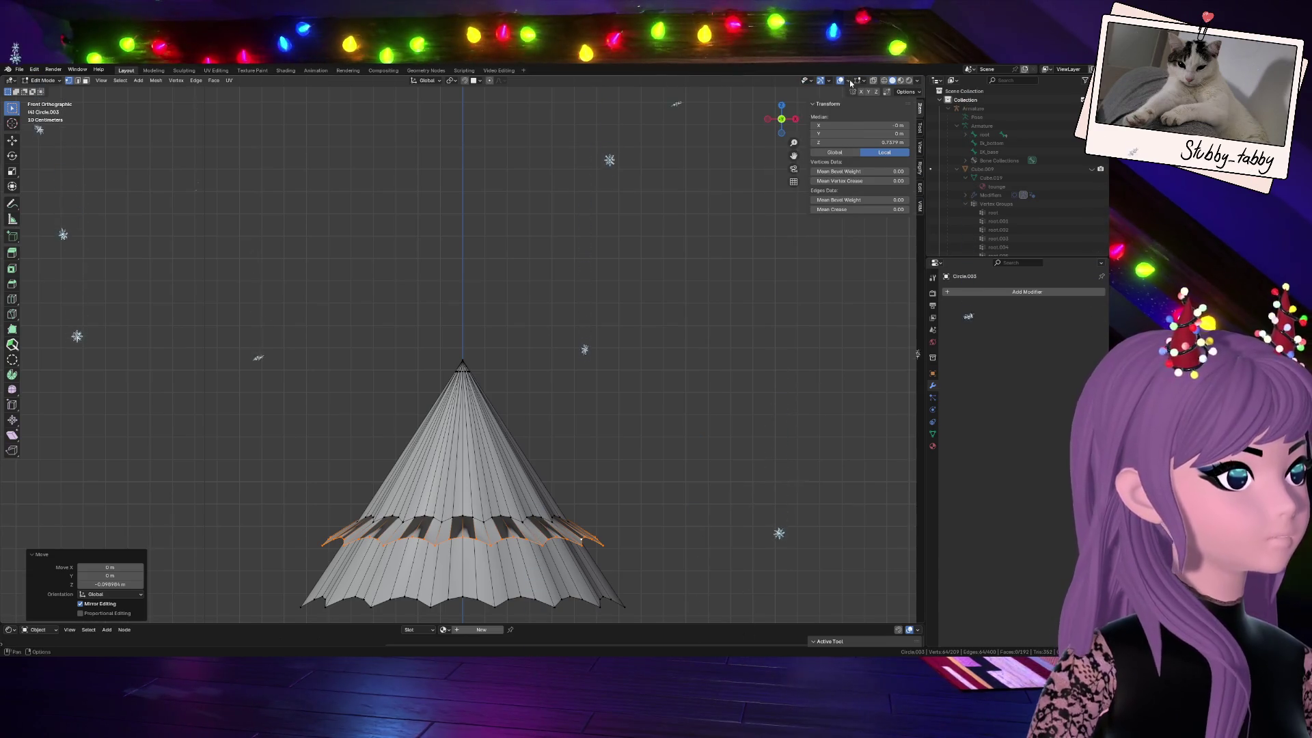
{"action": "left_click", "coordinate": [850, 80]}
{"action": "left_click", "coordinate": [805, 247]}
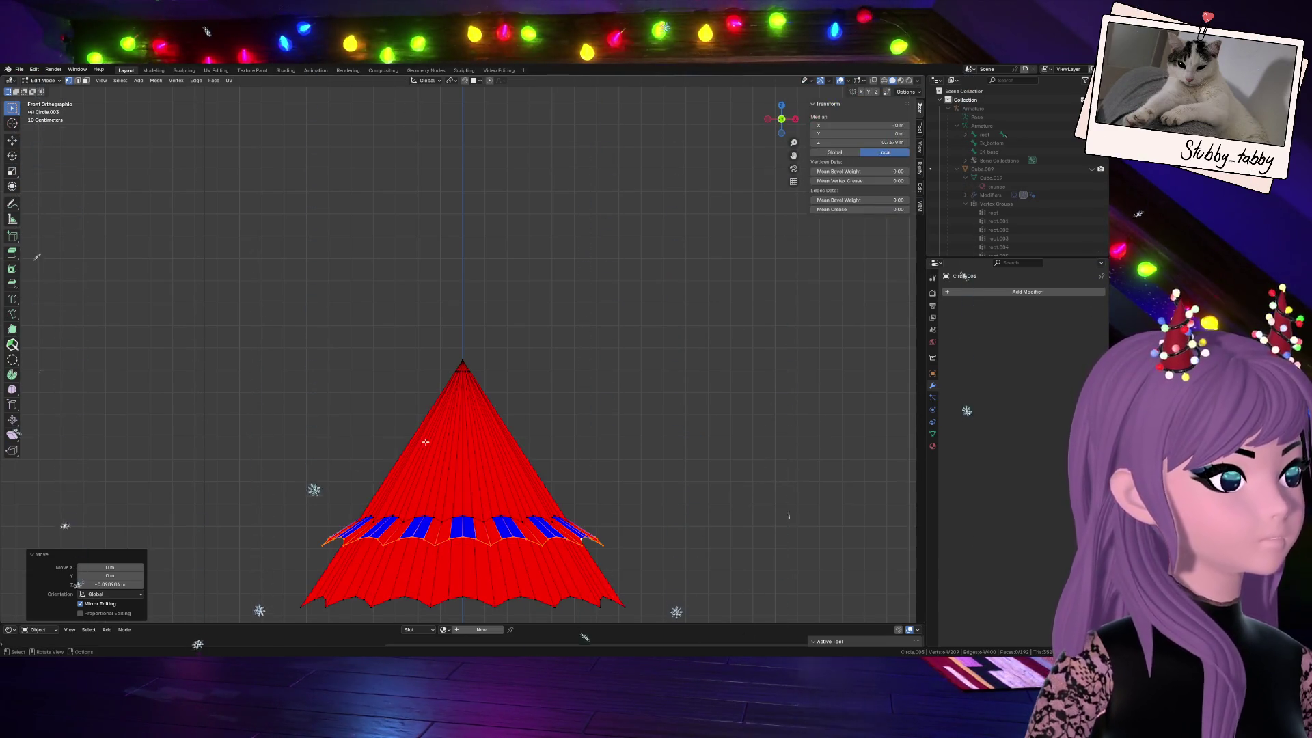
Switch to face select and probe rings of faces on the cone's ruffle
{"action": "left_click", "coordinate": [87, 81]}
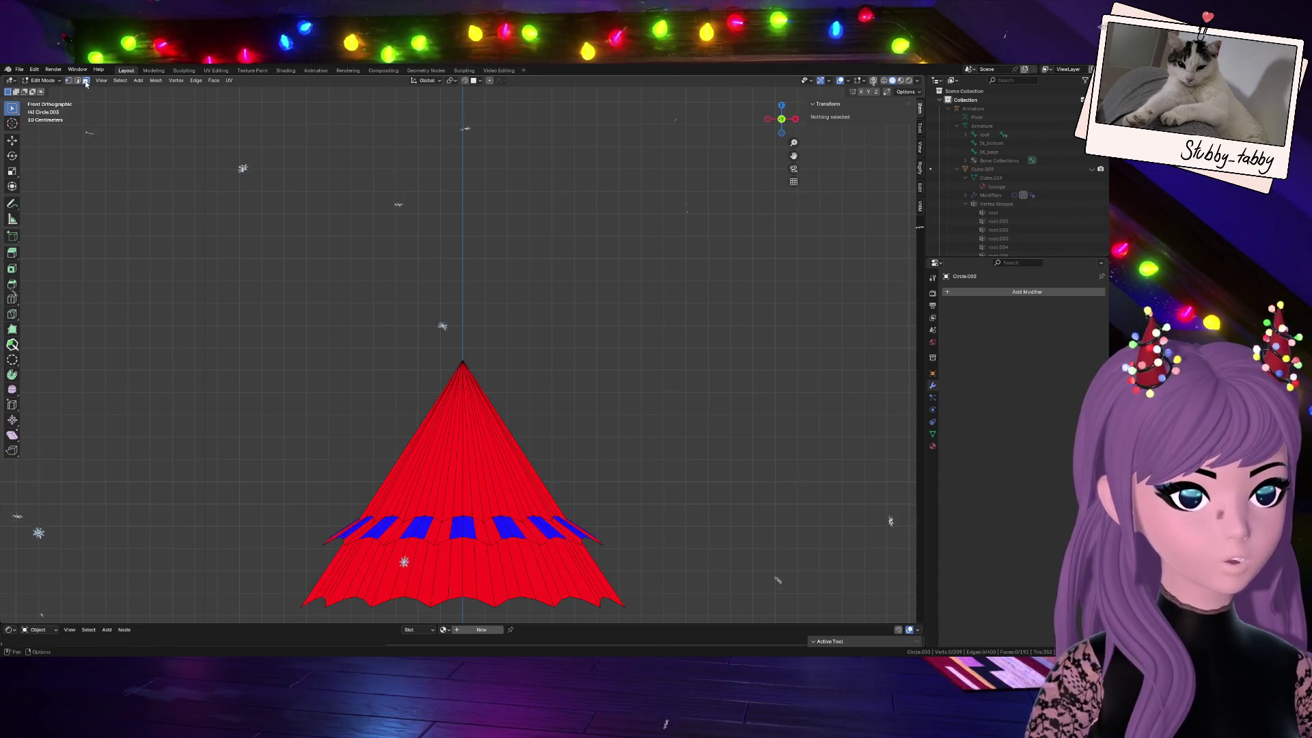
{"action": "left_click_drag", "start_coordinate": [782, 118], "coordinate": [779, 164]}
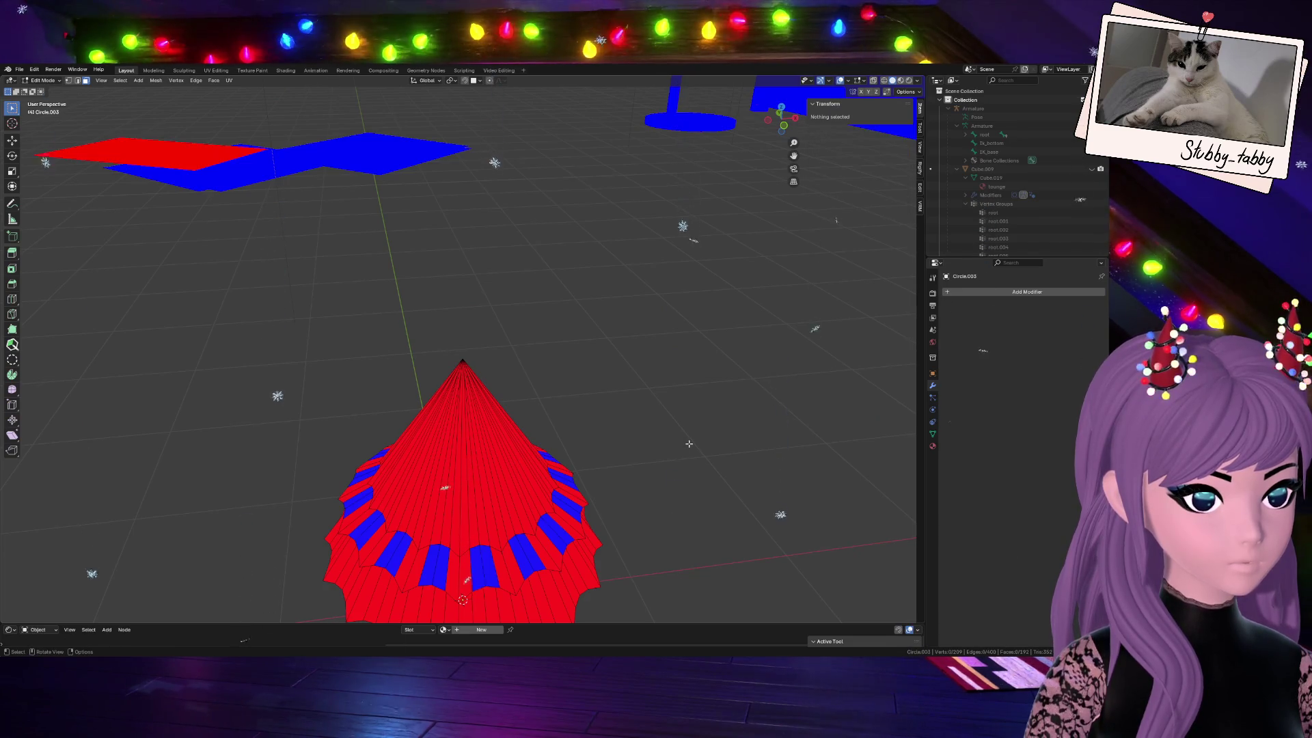
{"action": "key", "text": "a"}
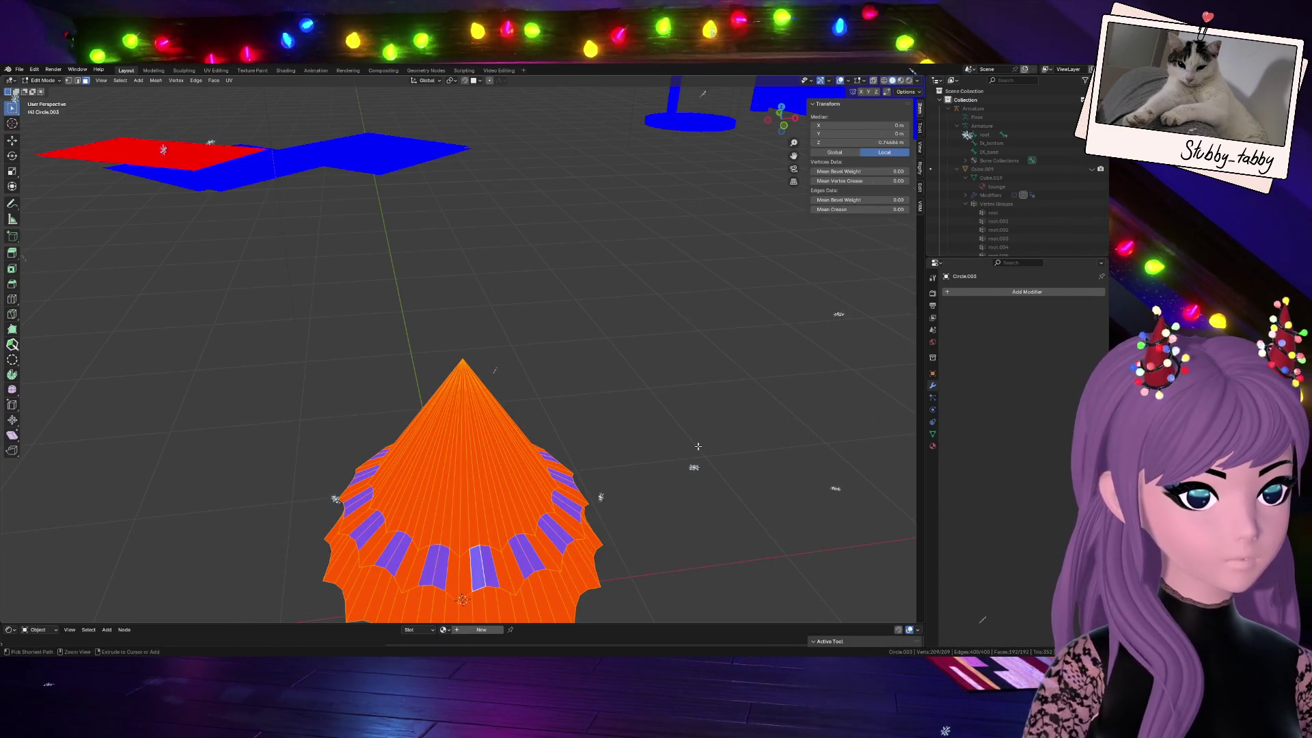
{"action": "left_click", "coordinate": [697, 446], "text": "ctrl"}
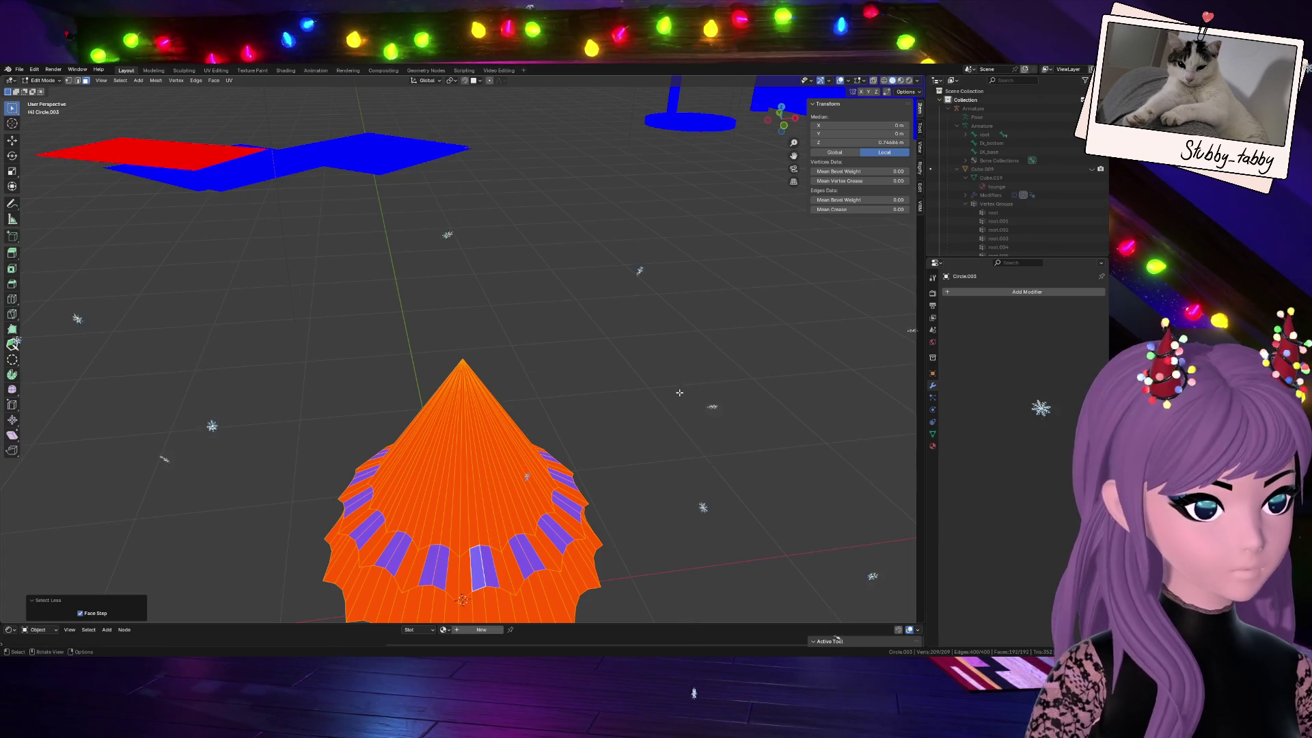
{"action": "left_click", "coordinate": [679, 392]}
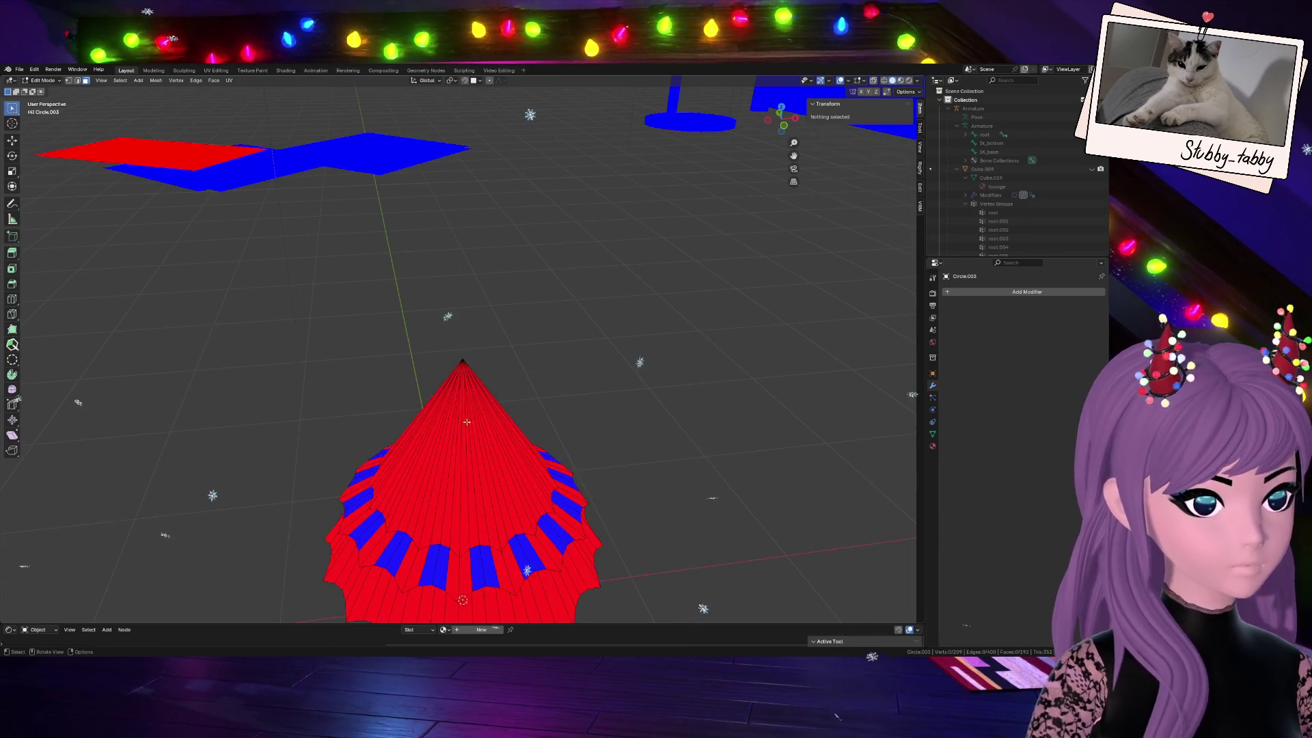
{"action": "left_click", "coordinate": [395, 566], "text": "alt"}
{"action": "left_click", "coordinate": [729, 424], "text": "alt"}
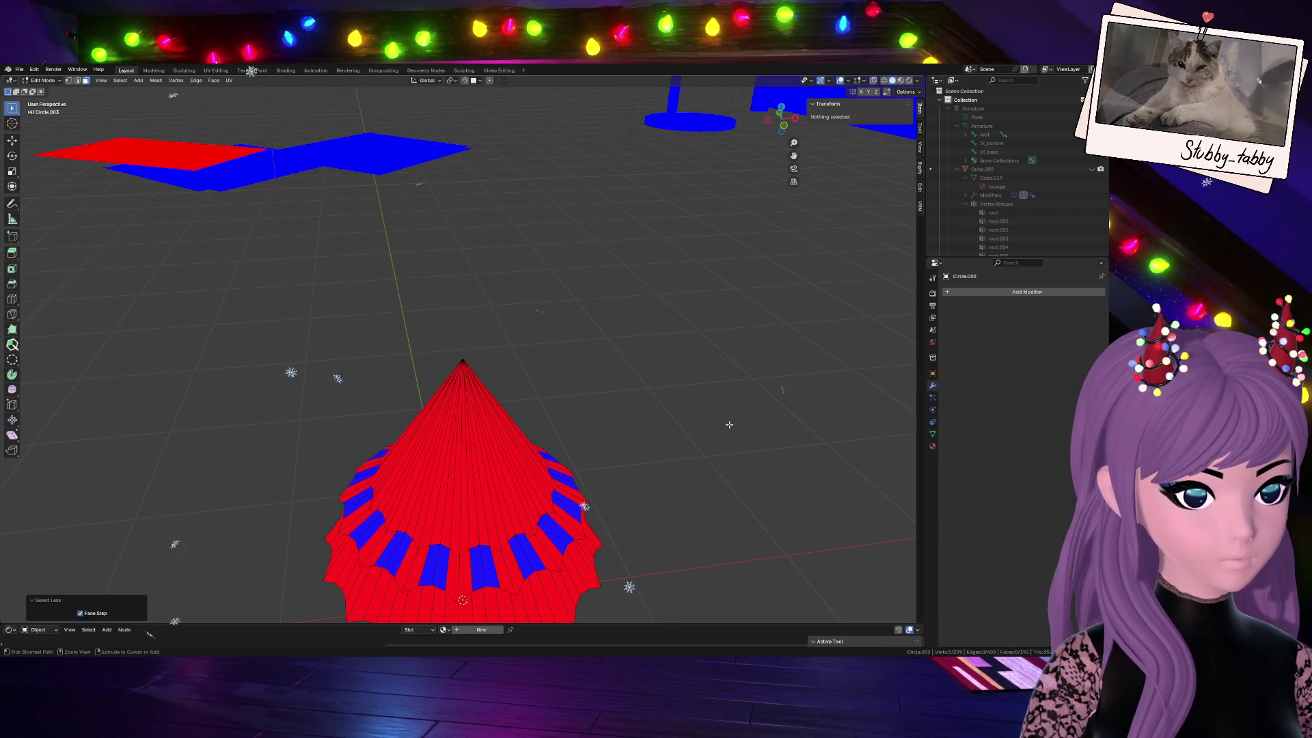
{"action": "left_click", "coordinate": [534, 543], "text": "alt"}
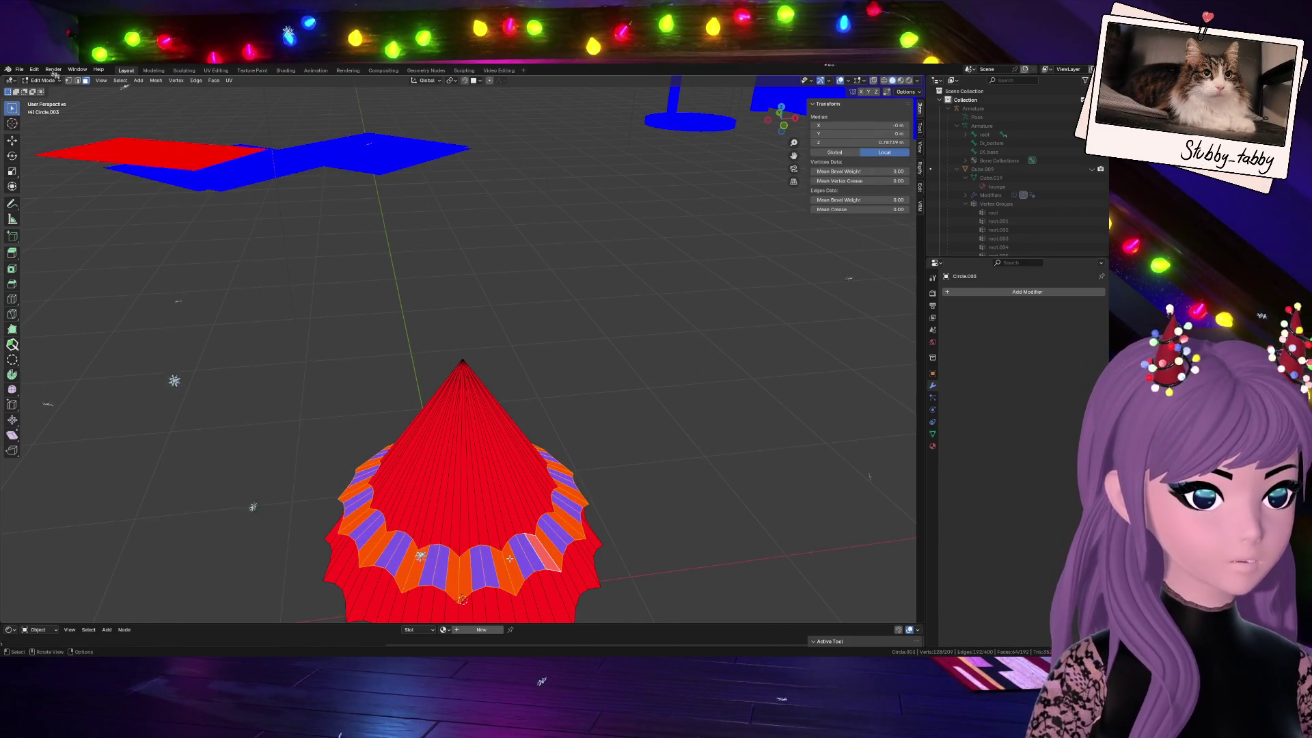
{"action": "left_click", "coordinate": [434, 570]}
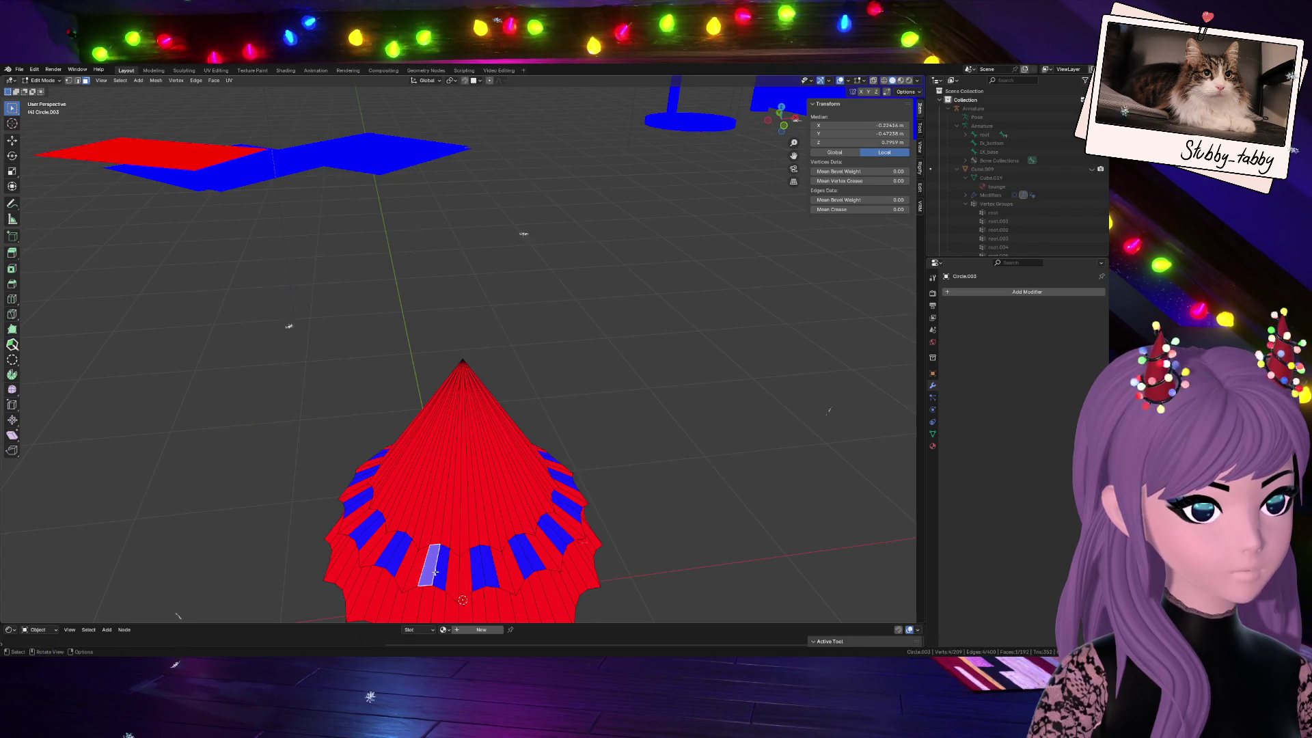
Select the entire cone mesh and bring up the Normals menu (Alt+N)
{"action": "key", "text": "a"}
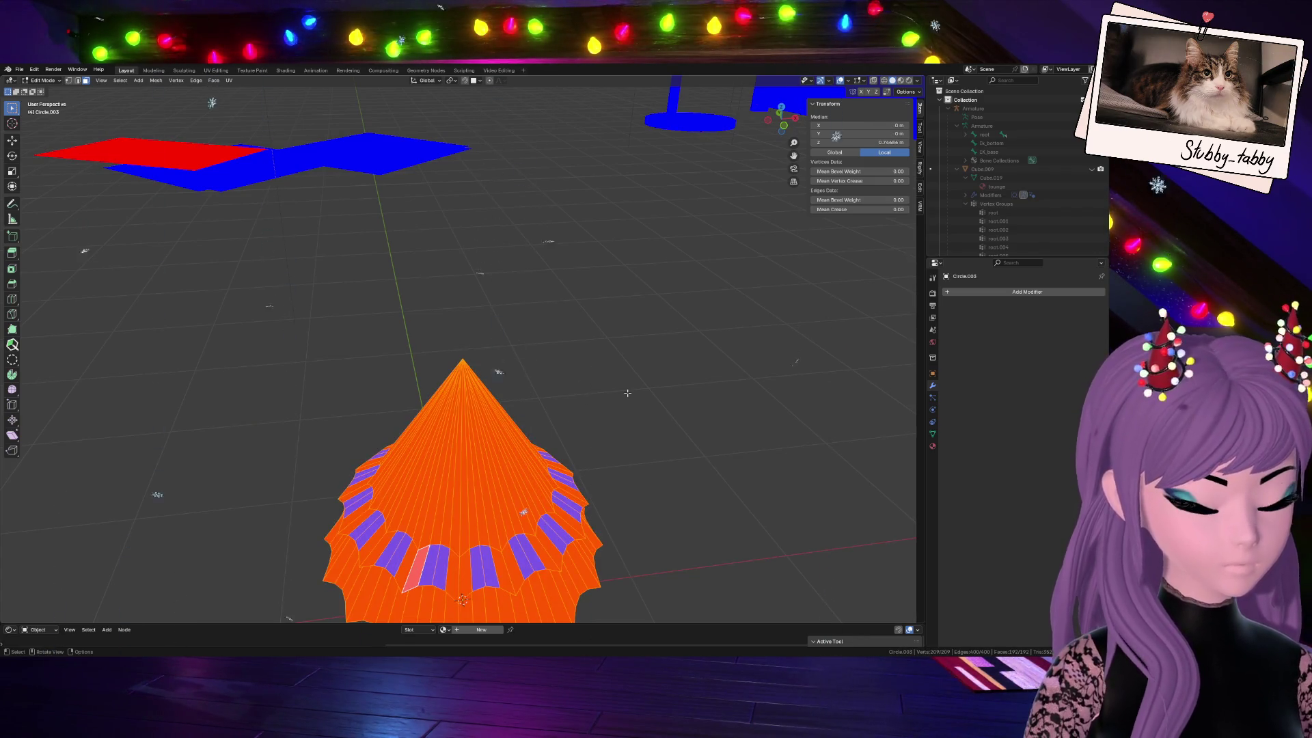
{"action": "key", "text": "ctrl"}
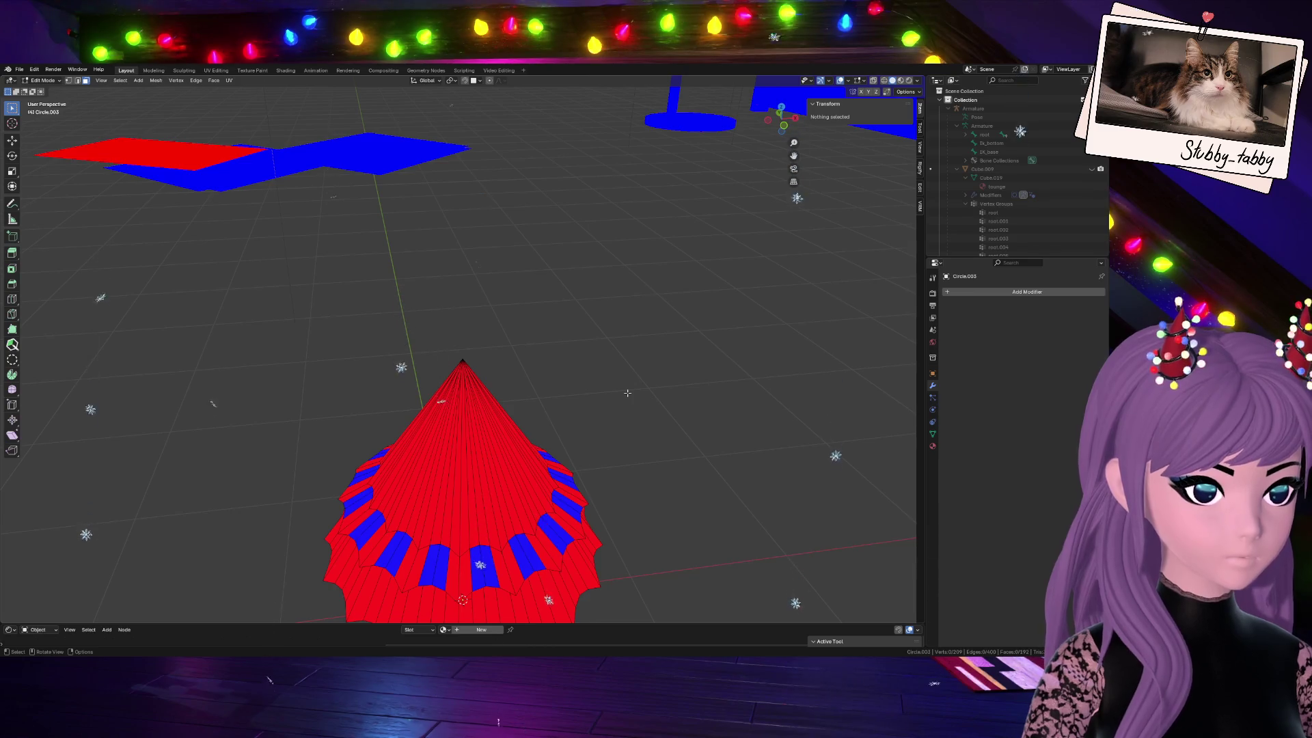
{"action": "key", "text": "a"}
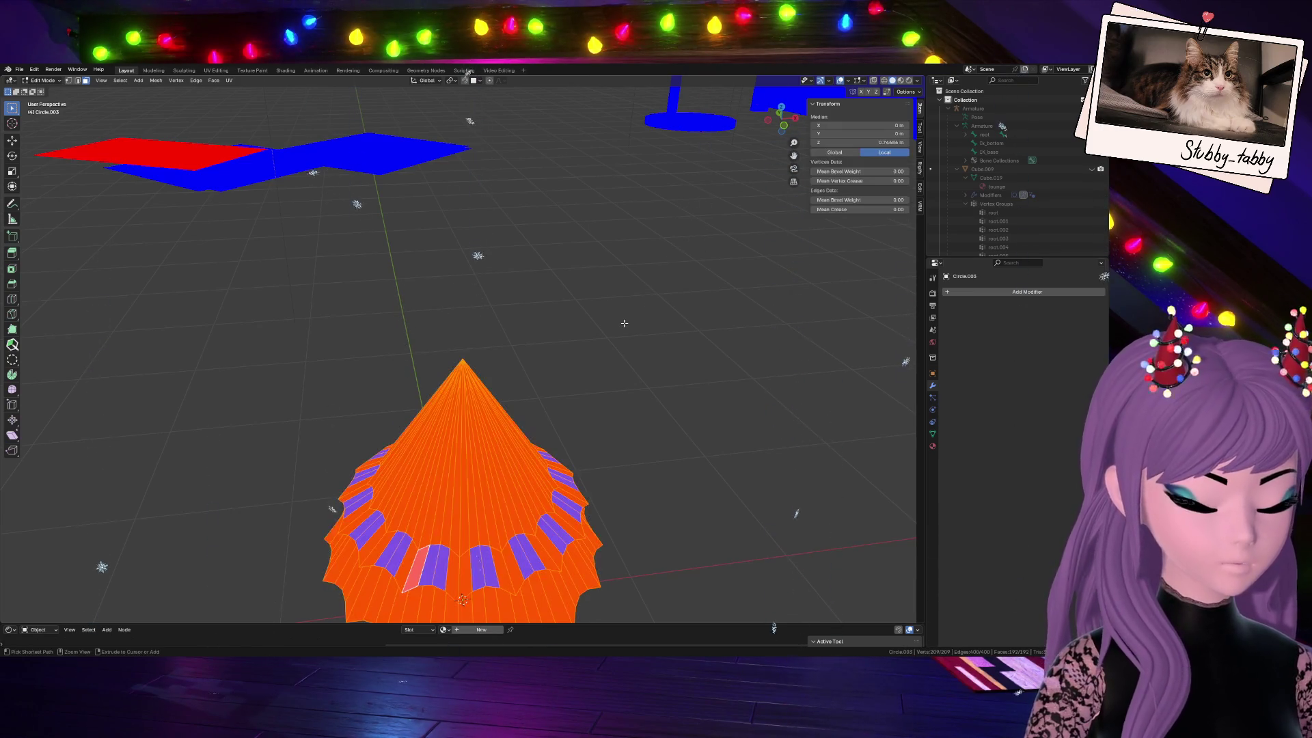
{"action": "key", "text": "alt+n"}
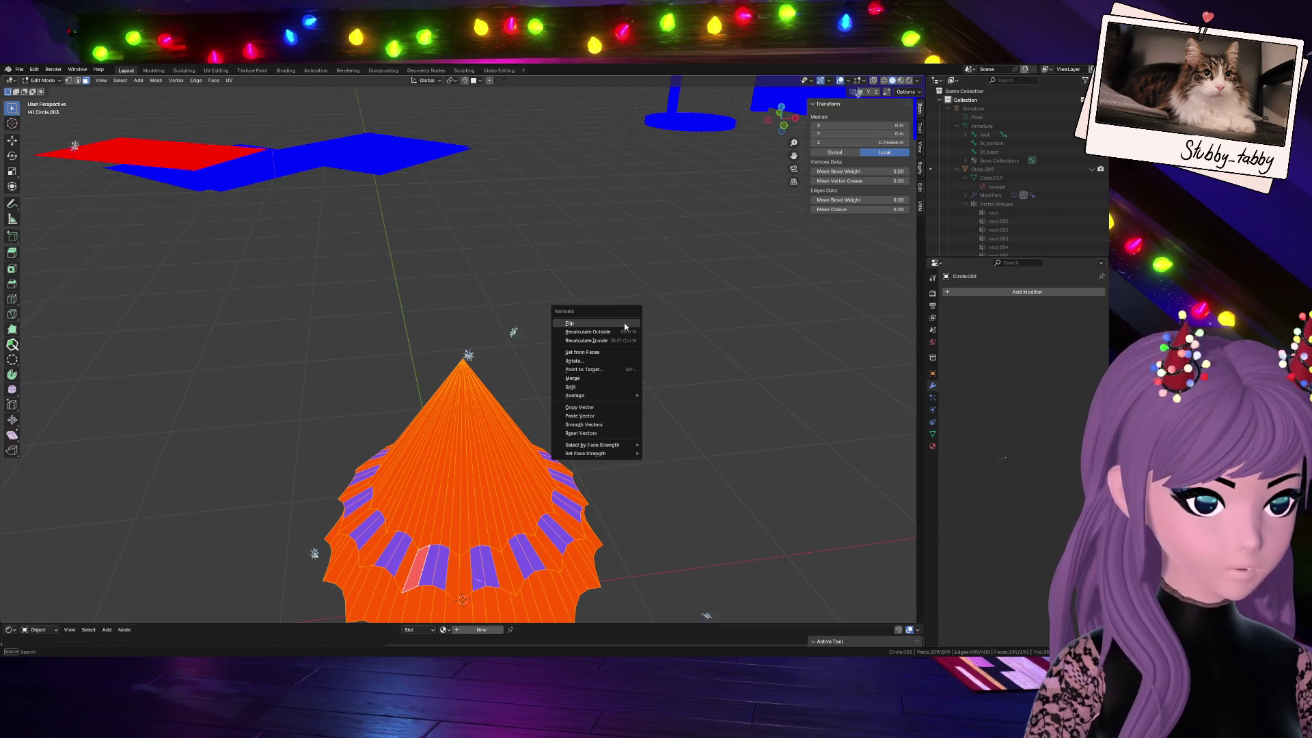
Flip the whole cone's normals, deselect, and start picking the remaining red ruffle faces
{"action": "left_click", "coordinate": [624, 326]}
{"action": "key", "text": "alt+a"}
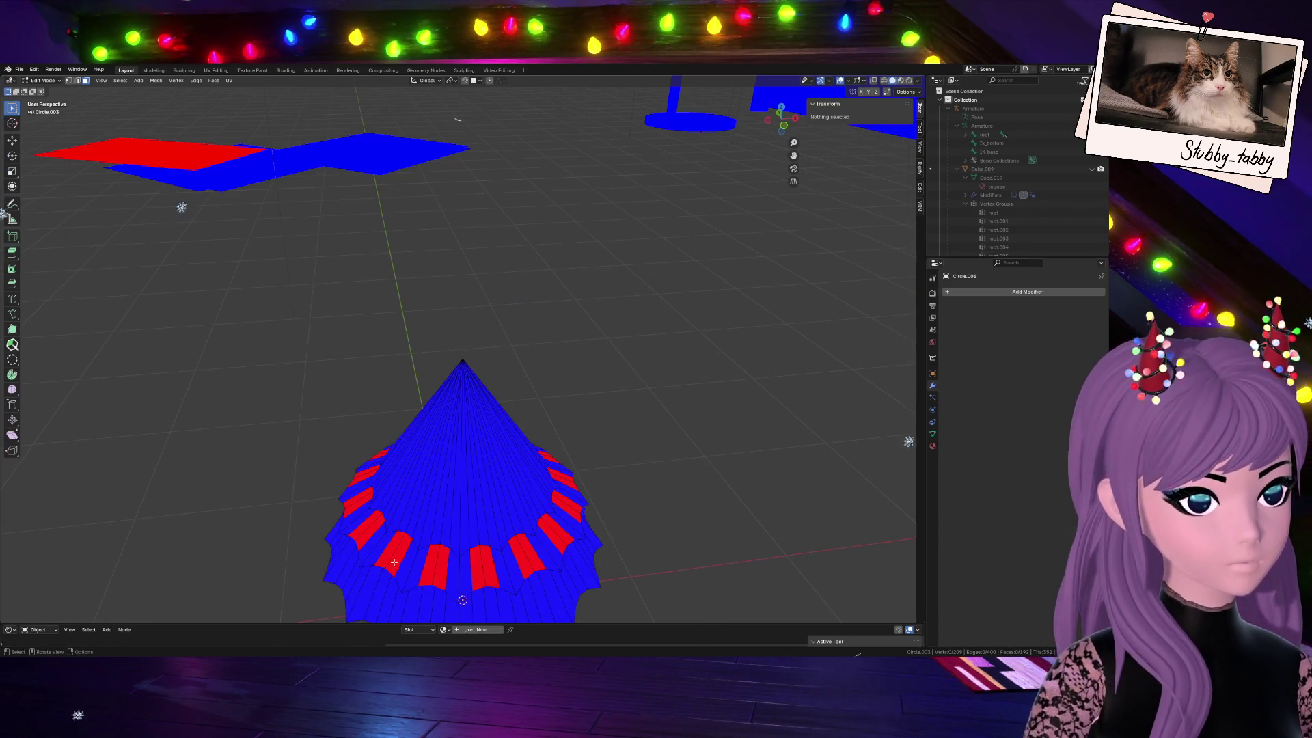
{"action": "left_click", "coordinate": [391, 559]}
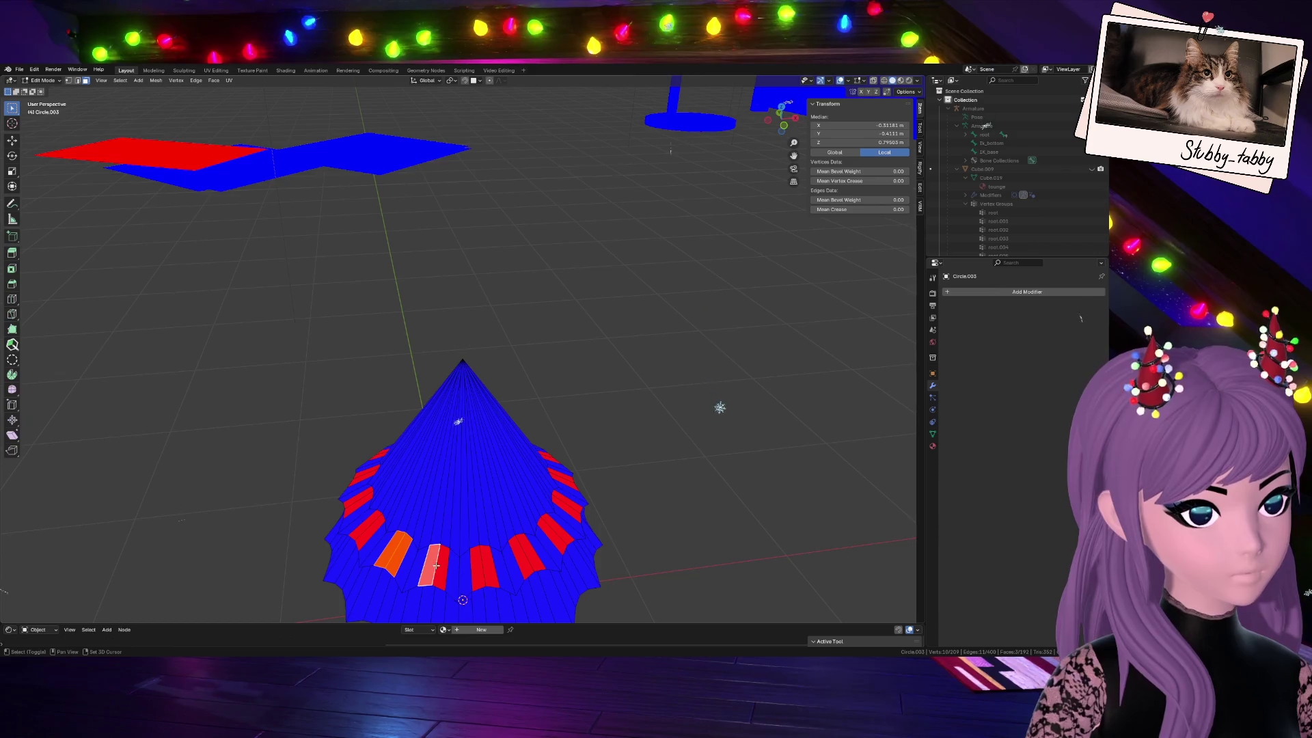
{"action": "left_click", "coordinate": [478, 564], "text": "shift"}
{"action": "left_click", "coordinate": [523, 555], "text": "shift"}
{"action": "left_click", "coordinate": [555, 538], "text": "shift"}
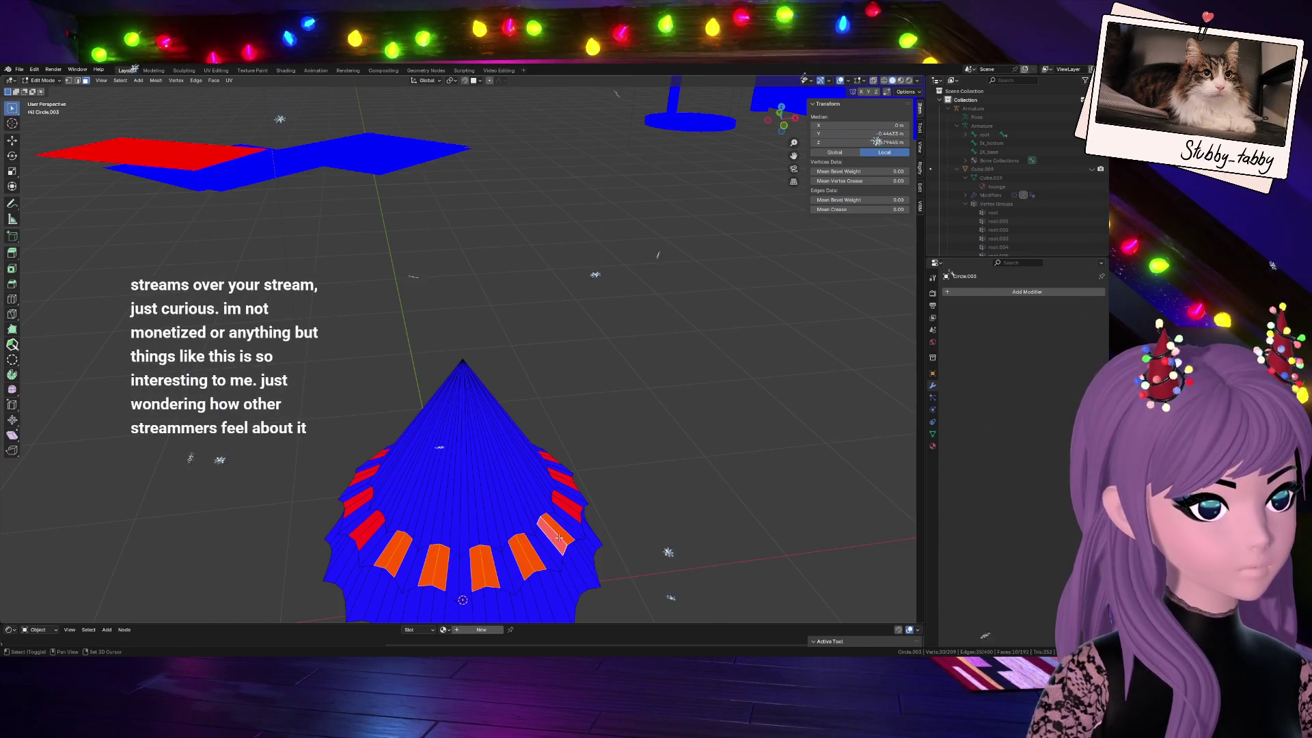
Add more red ruffle faces to the selection while orbiting around the cone
{"action": "middle_click_drag", "start_coordinate": [555, 537], "coordinate": [595, 535]}
{"action": "left_click", "coordinate": [414, 563], "text": "shift"}
{"action": "left_click", "coordinate": [462, 571], "text": "shift"}
{"action": "left_click", "coordinate": [514, 565], "text": "shift"}
{"action": "left_click", "coordinate": [562, 554], "text": "shift"}
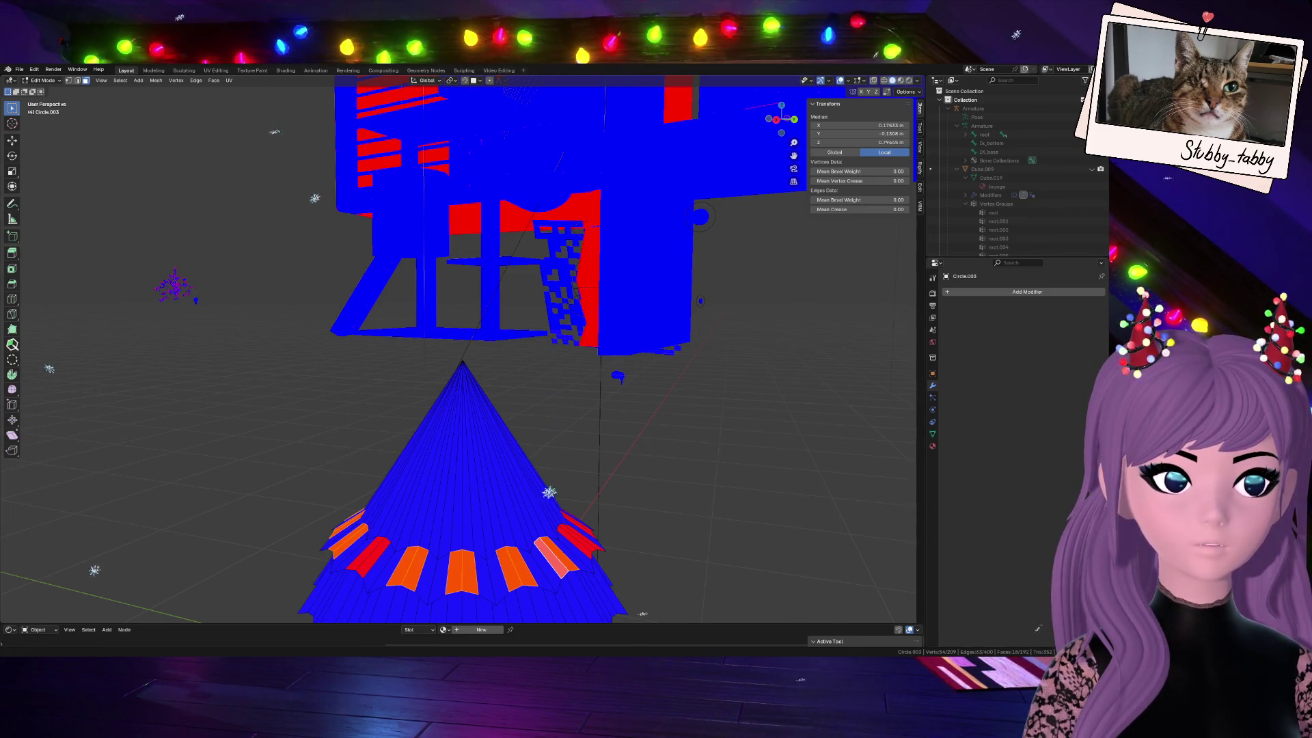
{"action": "mouse_move", "coordinate": [782, 116]}
{"action": "left_mouse_down"}
{"action": "mouse_move", "coordinate": [769, 123]}
{"action": "mouse_move", "coordinate": [802, 100]}
{"action": "mouse_move", "coordinate": [782, 119]}
{"action": "left_mouse_up"}
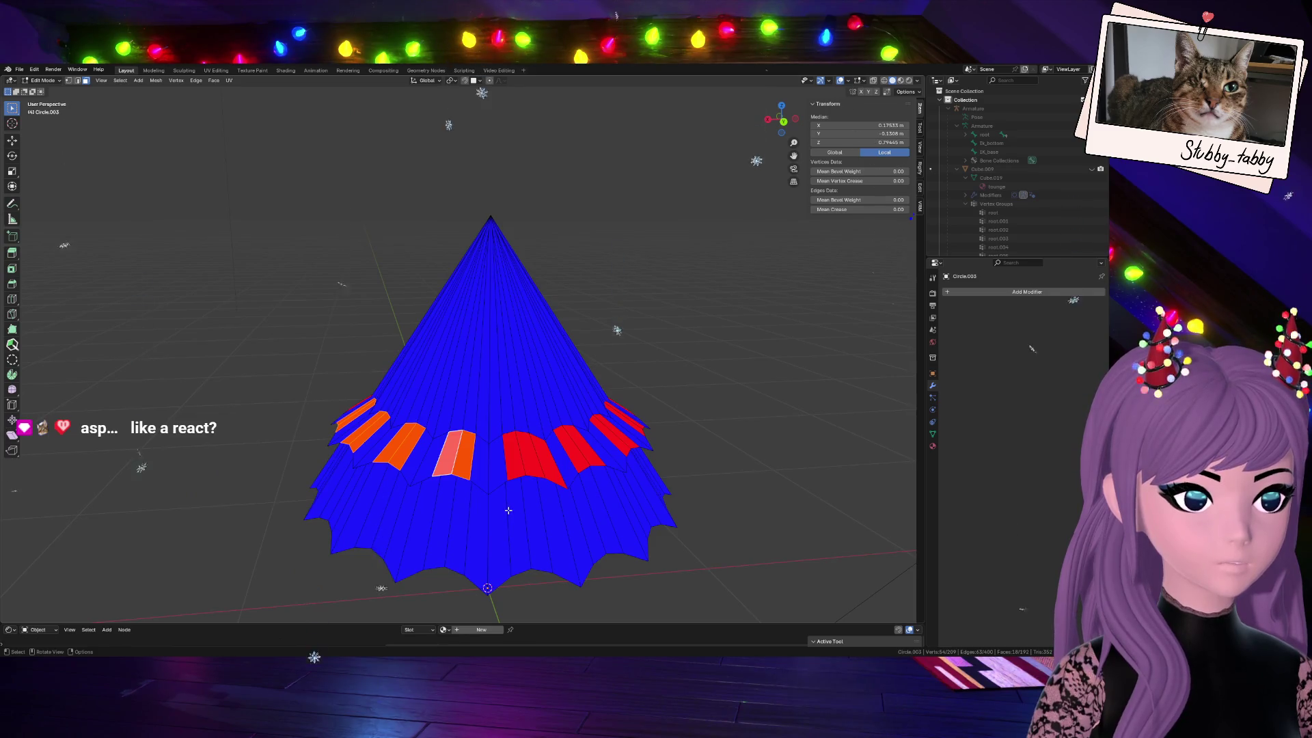
{"action": "scroll", "coordinate": [507, 510], "scroll_direction": "up", "scroll_amount": 2}
Add the reversed face strips on the near side of the tier to the selection
{"action": "left_click", "coordinate": [527, 491], "text": "shift"}
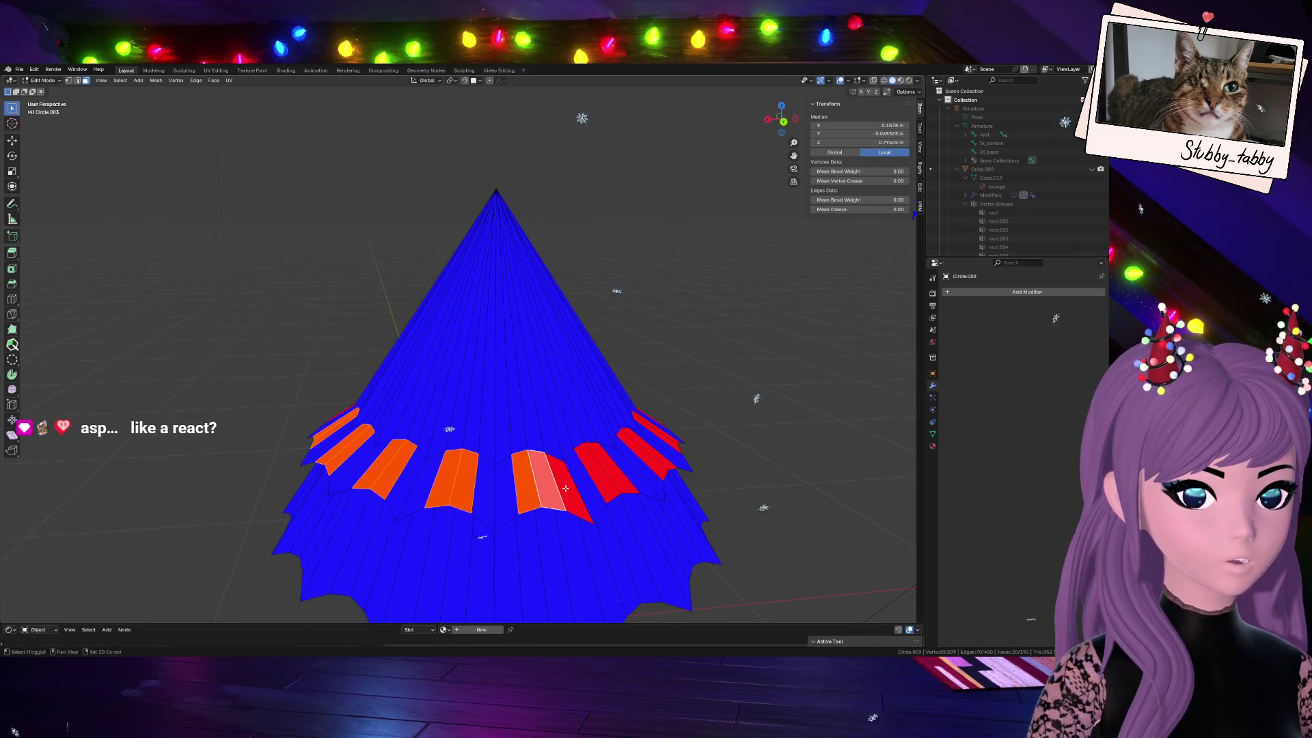
{"action": "left_click_drag", "start_coordinate": [781, 119], "coordinate": [776, 130]}
{"action": "left_click", "coordinate": [501, 517], "text": "shift"}
{"action": "left_click", "coordinate": [531, 540], "text": "shift"}
{"action": "left_click", "coordinate": [495, 556], "text": "shift"}
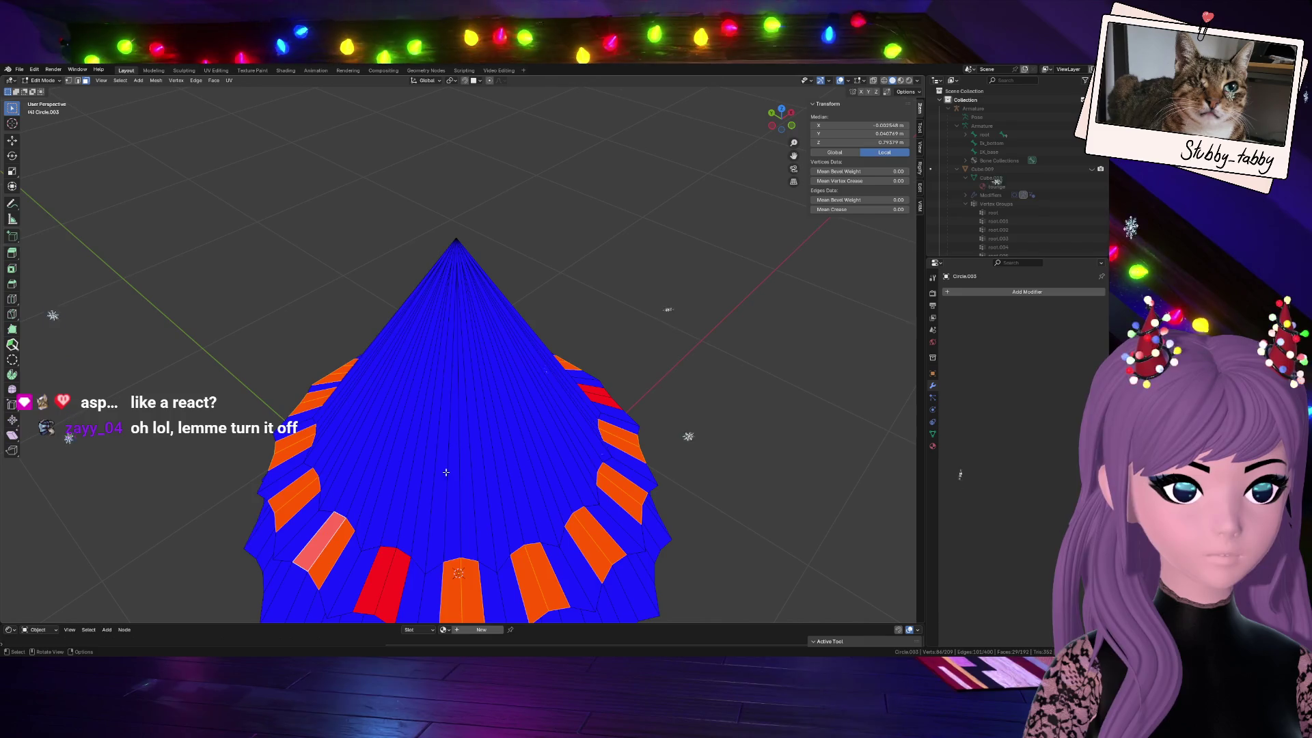
Orbit to the back of the tier and select the last reversed strips, 33 faces in total
{"action": "middle_click_drag", "start_coordinate": [446, 470], "coordinate": [436, 502]}
{"action": "left_click", "coordinate": [401, 536], "text": "shift"}
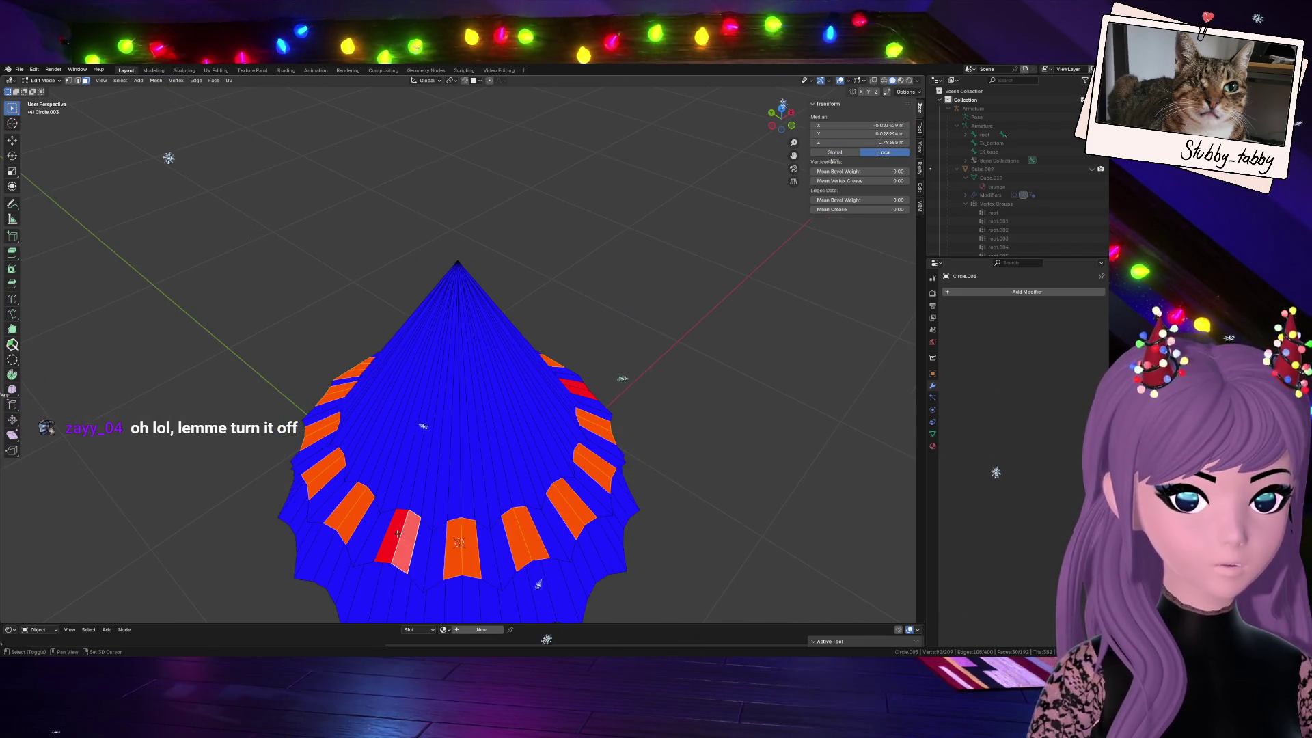
{"action": "middle_click_drag", "start_coordinate": [621, 597], "coordinate": [598, 318]}
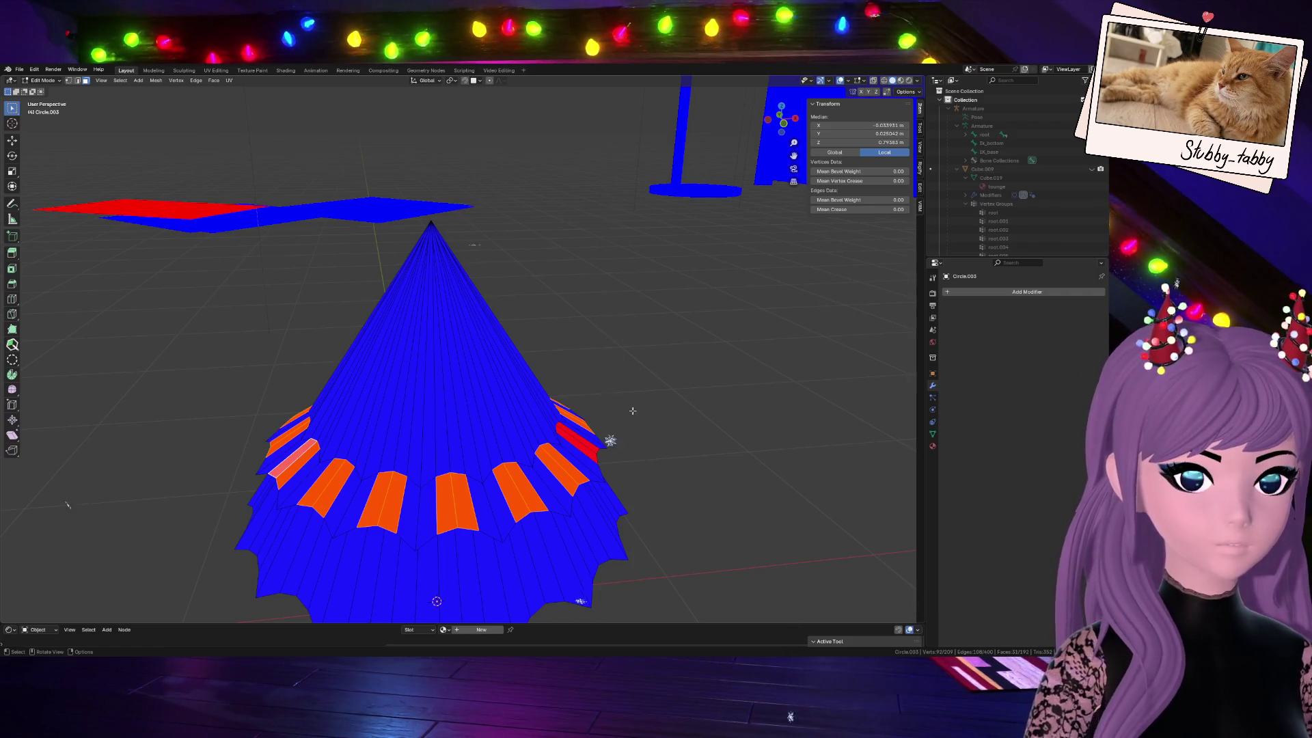
{"action": "left_click_drag", "start_coordinate": [781, 120], "coordinate": [764, 134]}
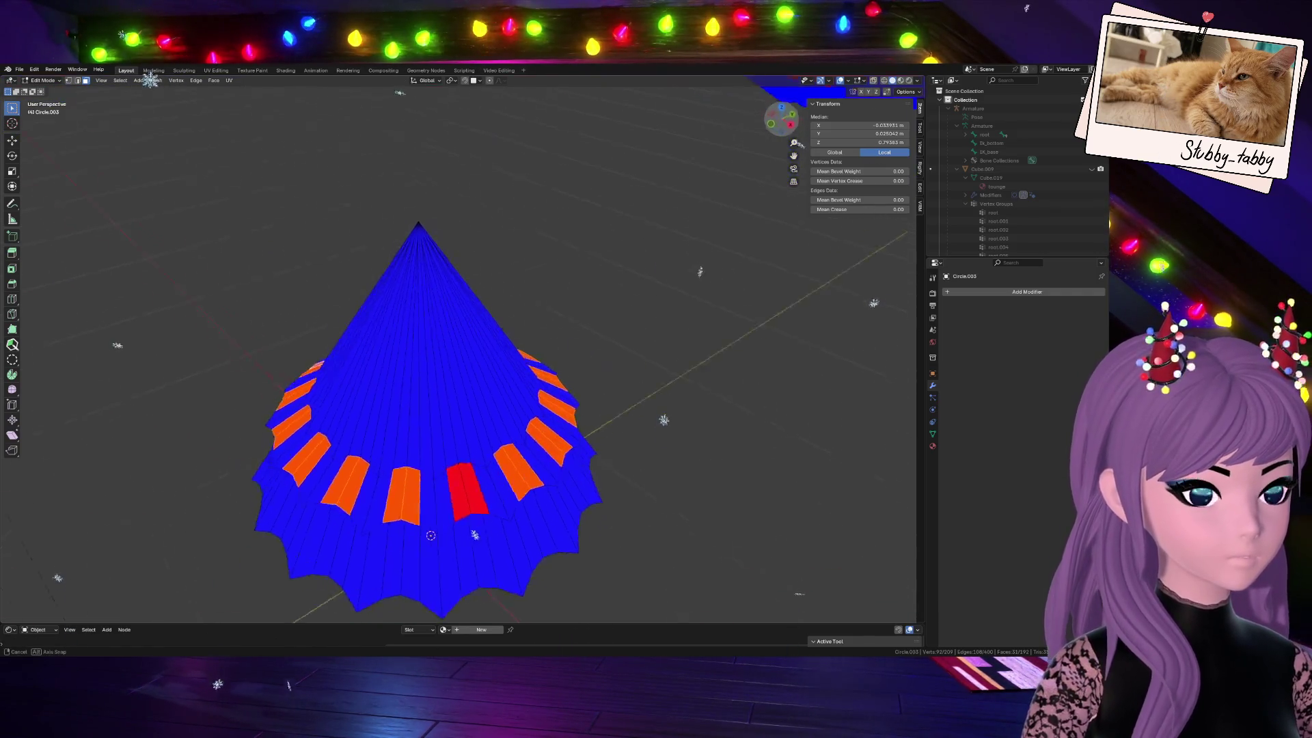
{"action": "left_click", "coordinate": [448, 486], "text": "shift"}
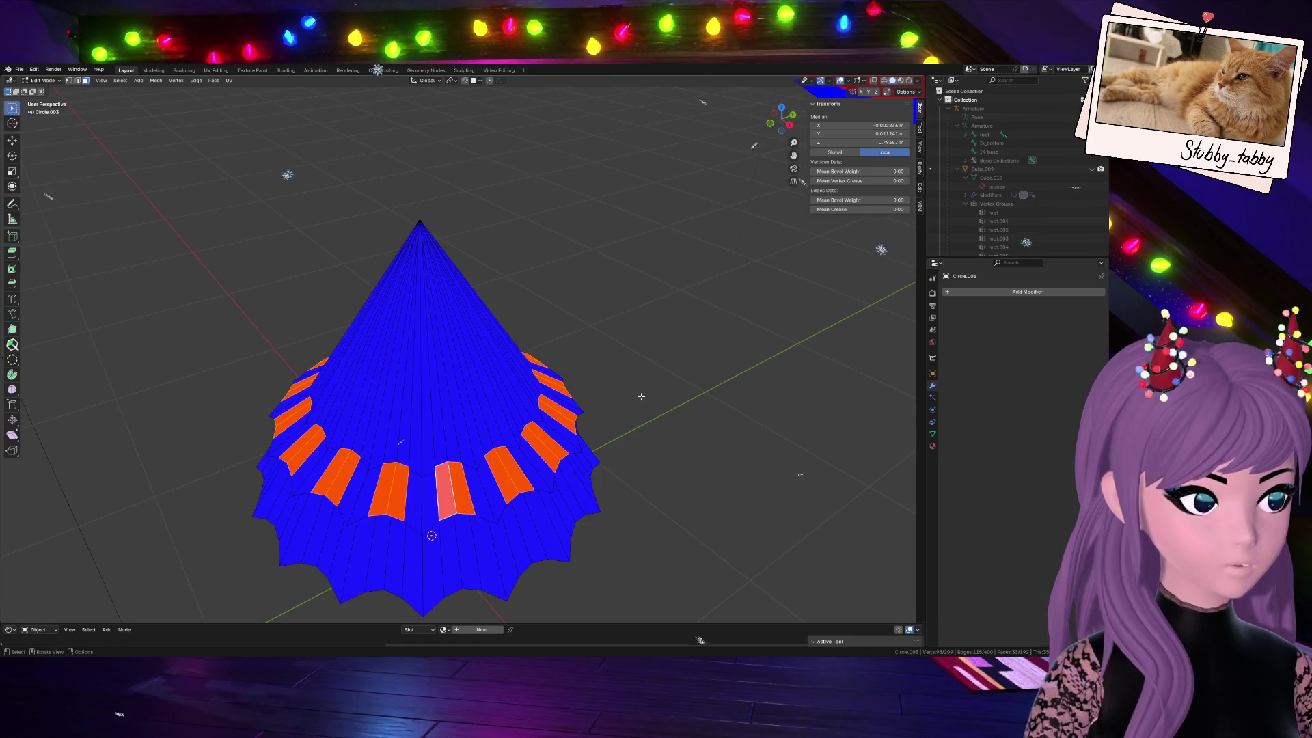
Flip the selected strips' normals so the whole cone shows blue, checking from several views
{"action": "key", "text": "alt+n"}
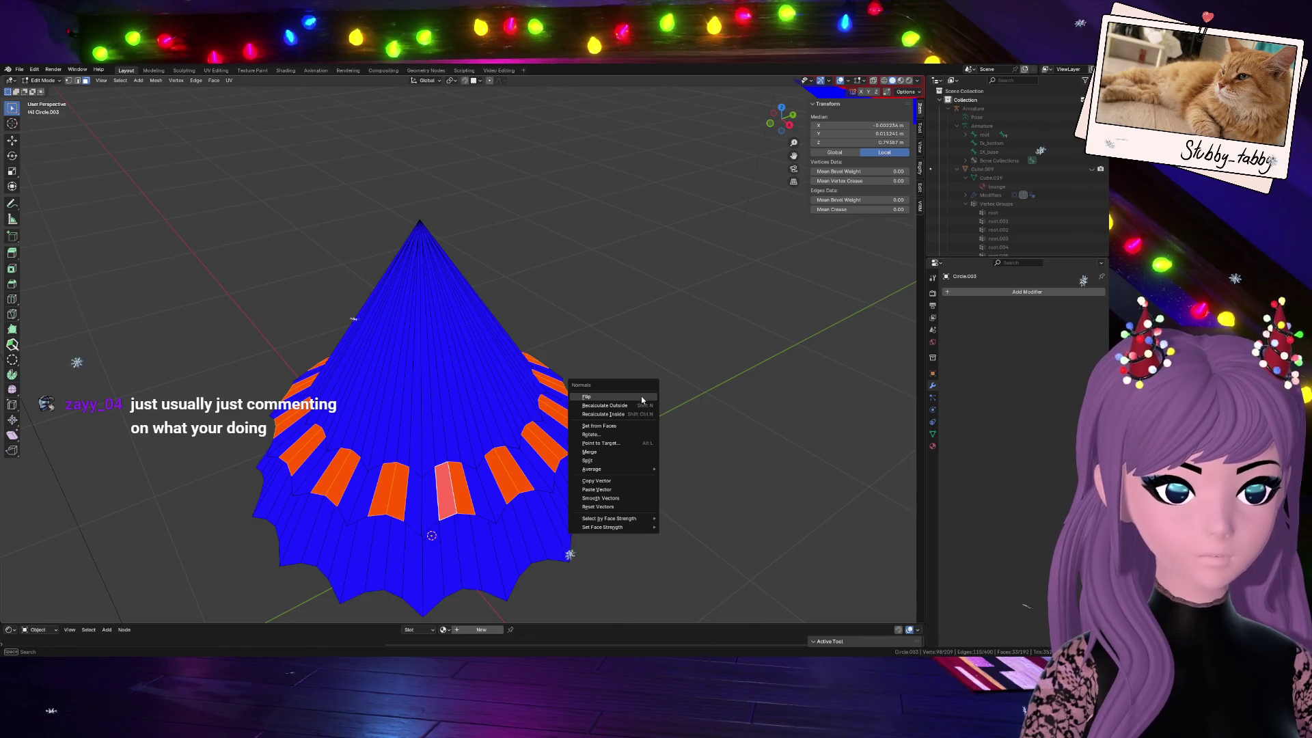
{"action": "left_click", "coordinate": [643, 399]}
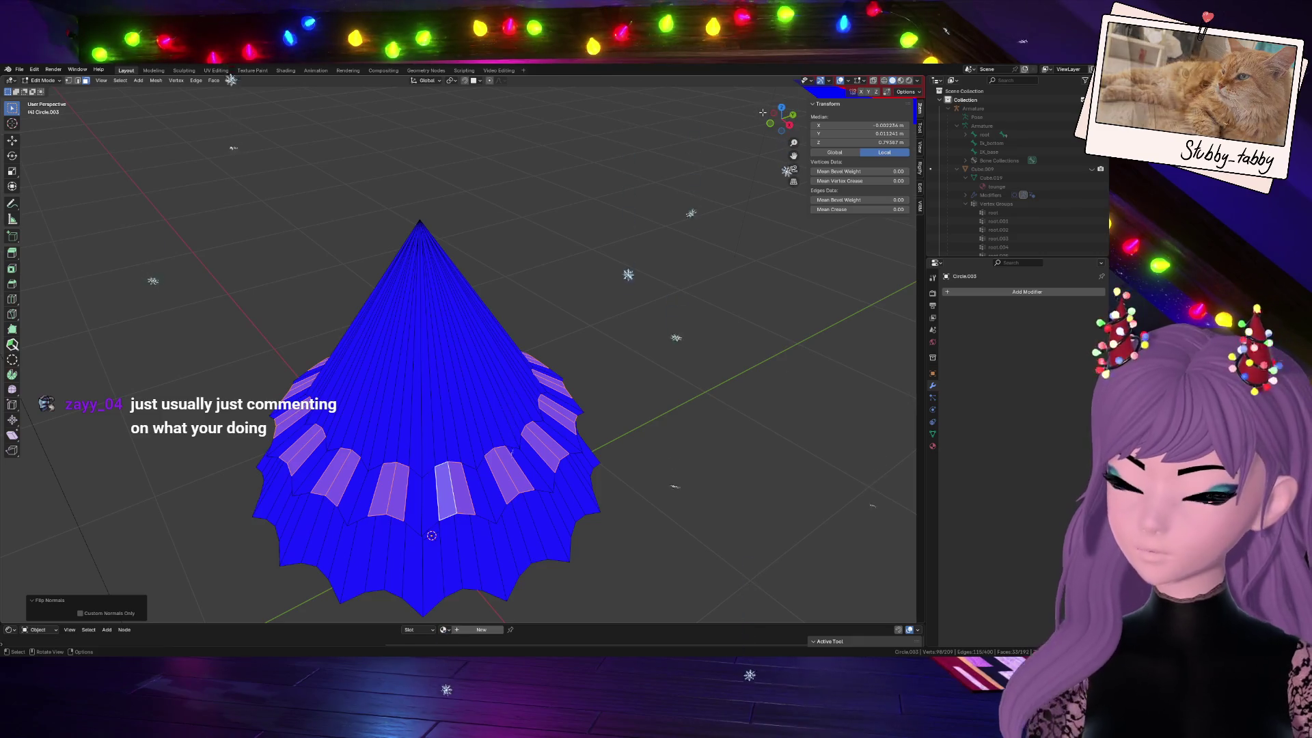
{"action": "mouse_move", "coordinate": [763, 108]}
{"action": "middle_mouse_down"}
{"action": "mouse_move", "coordinate": [735, 225]}
{"action": "mouse_move", "coordinate": [270, 291]}
{"action": "middle_mouse_up"}
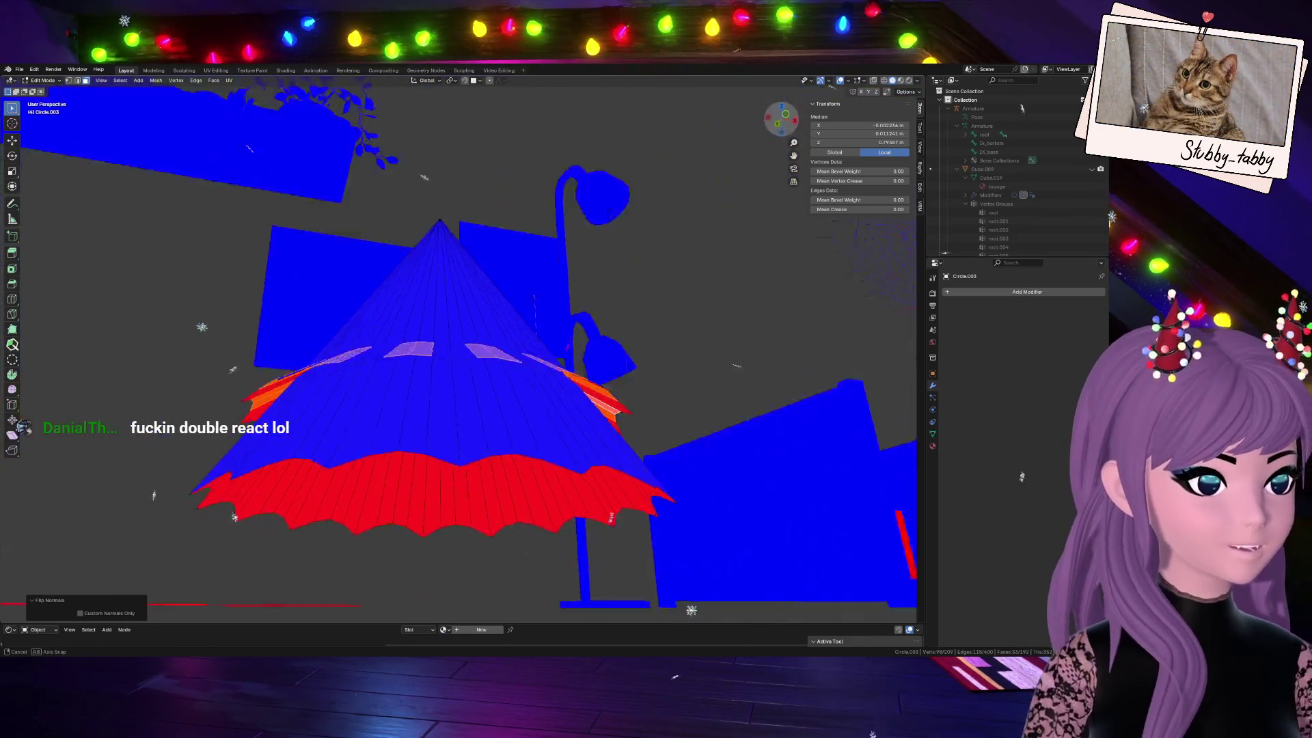
{"action": "left_click", "coordinate": [775, 123]}
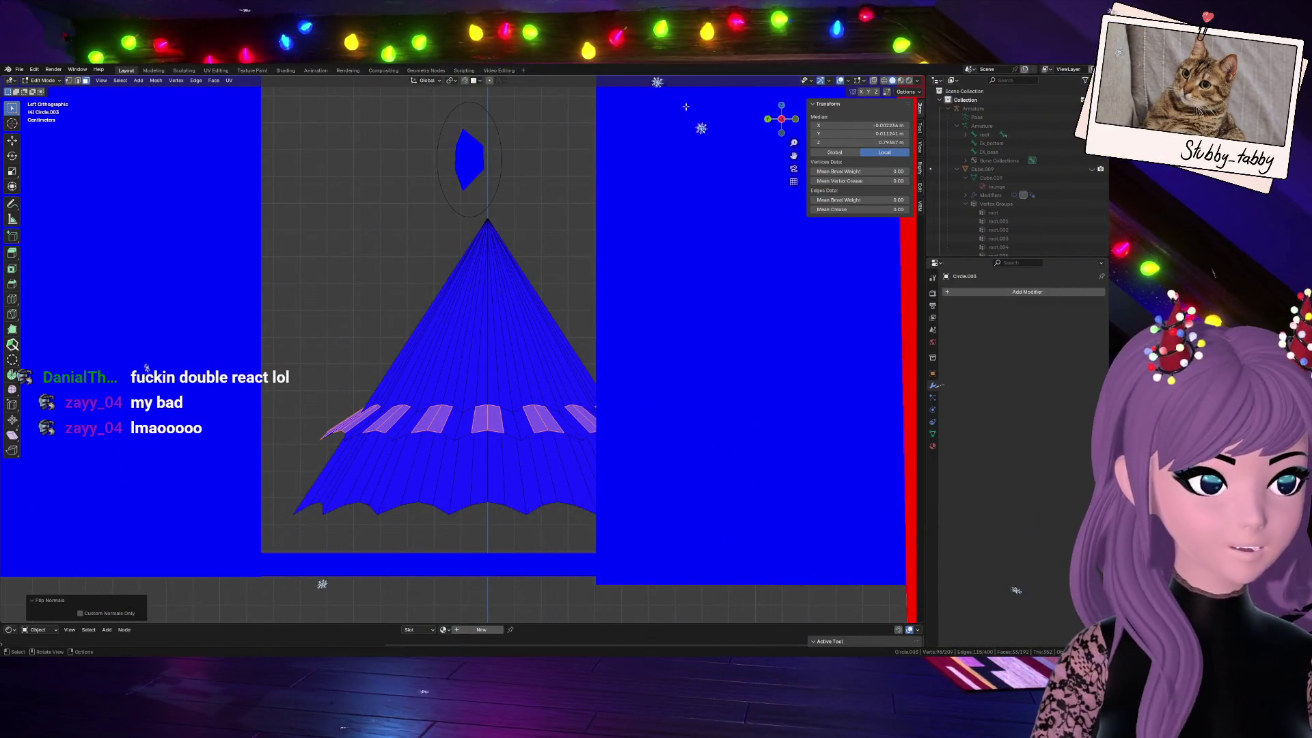
{"action": "mouse_move", "coordinate": [762, 73]}
{"action": "middle_mouse_down"}
{"action": "mouse_move", "coordinate": [657, 391]}
{"action": "mouse_move", "coordinate": [829, 189]}
{"action": "middle_mouse_up"}
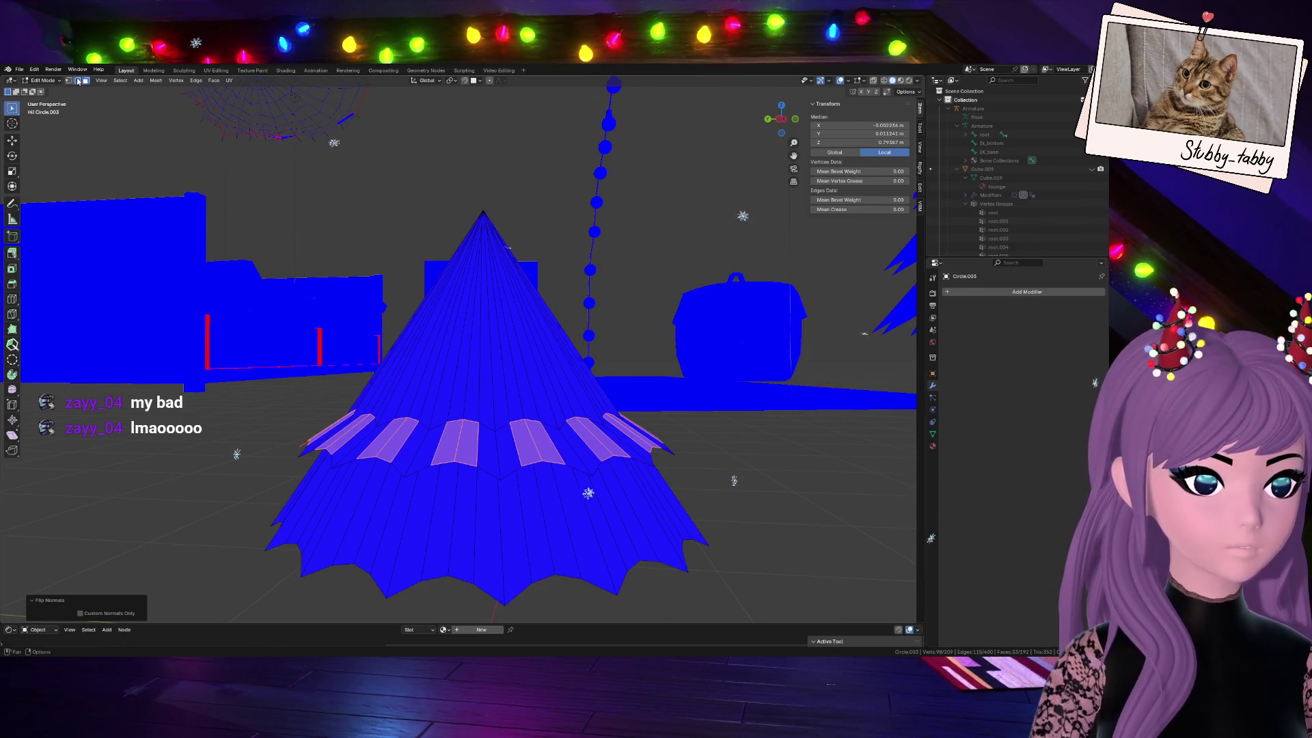
Check the tier seam and rim loops and the full mesh, then return to Object Mode
{"action": "key", "text": "ctrl+z"}
{"action": "left_click", "coordinate": [510, 423], "text": "alt"}
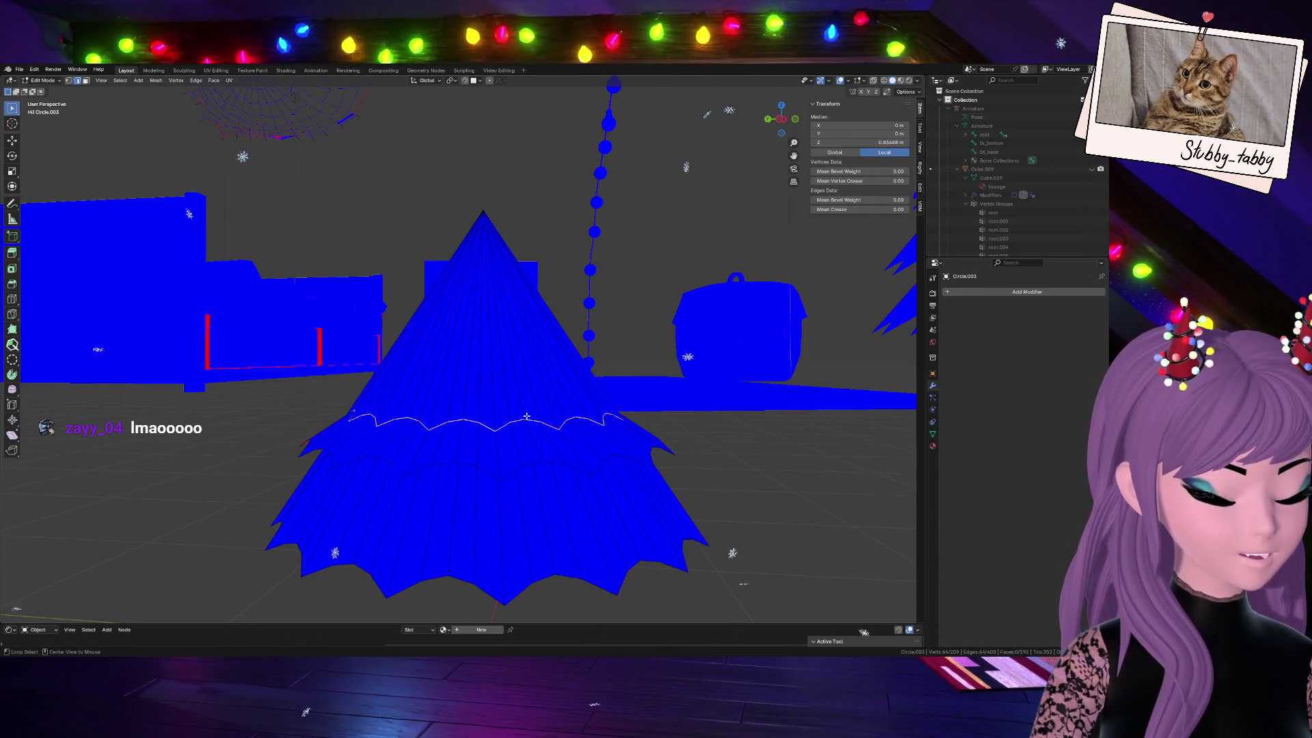
{"action": "scroll", "coordinate": [691, 437], "scroll_direction": "down", "scroll_amount": 2}
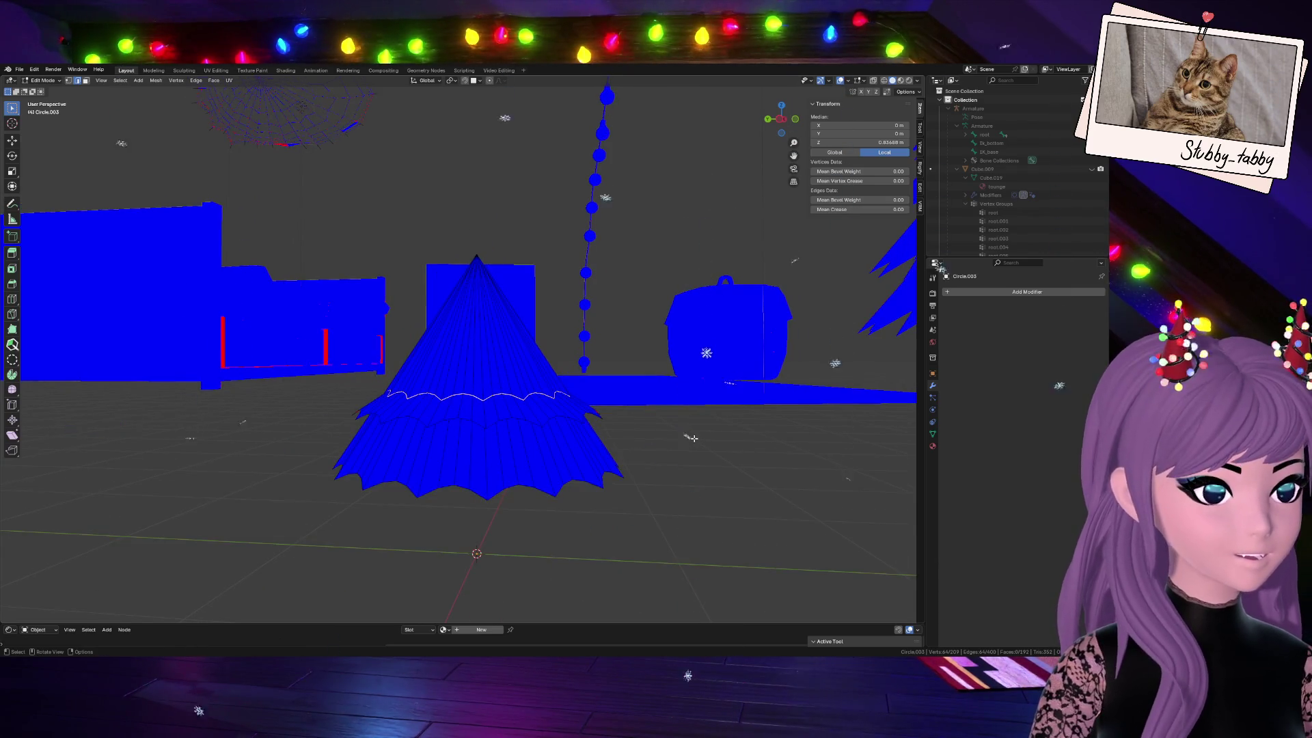
{"action": "key", "text": "a"}
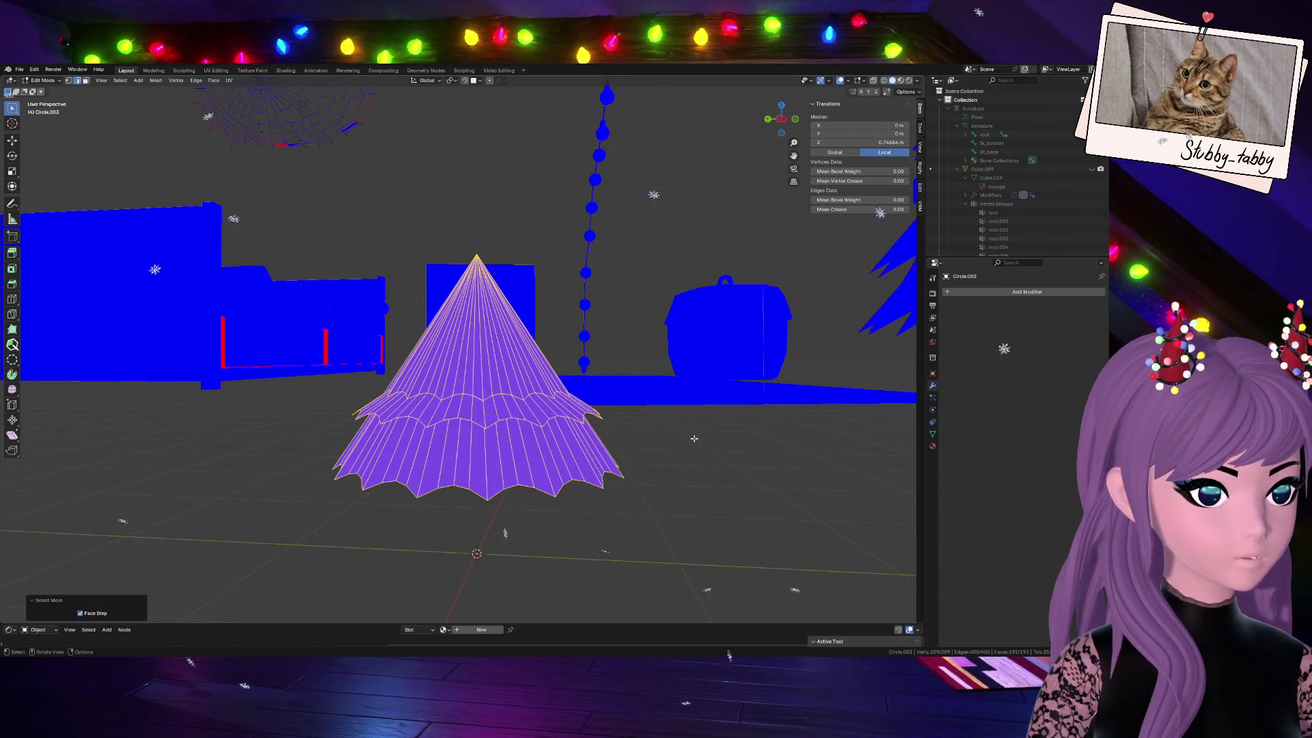
{"action": "key", "text": "alt+a"}
{"action": "left_click", "coordinate": [570, 419], "text": "alt"}
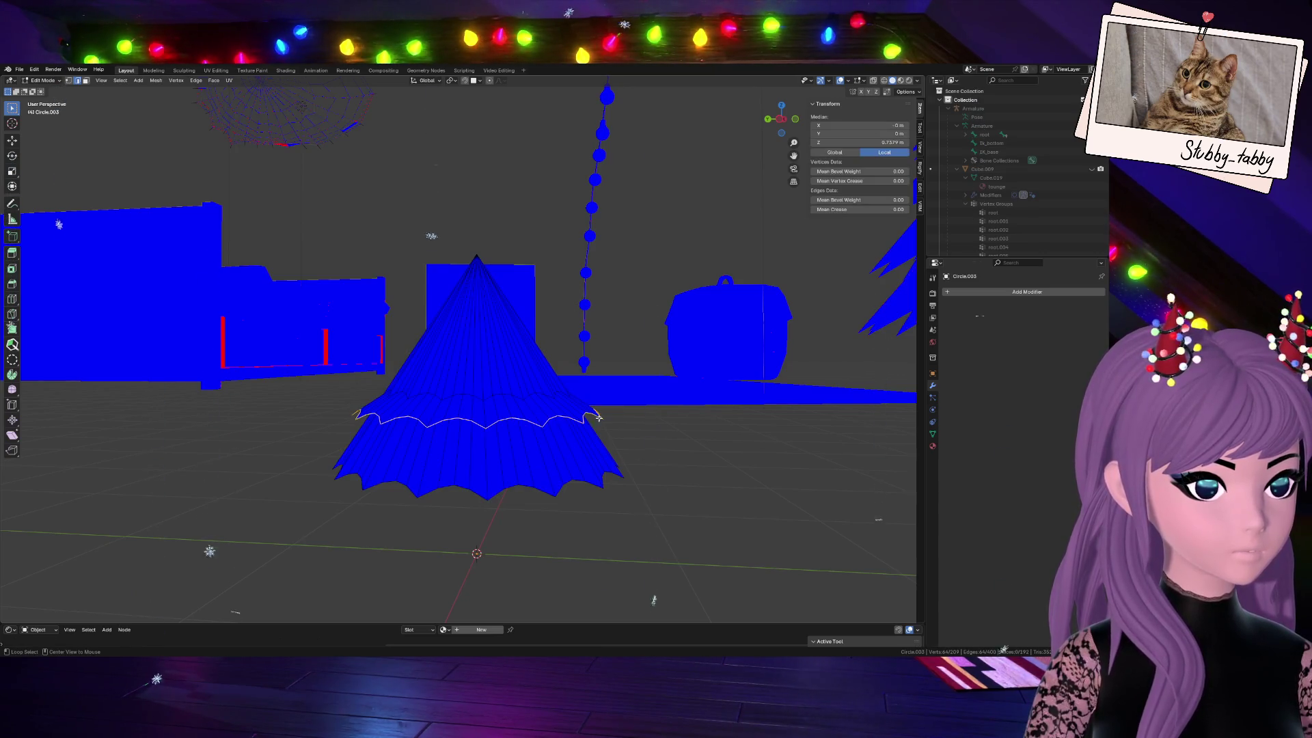
{"action": "key", "text": "Tab"}
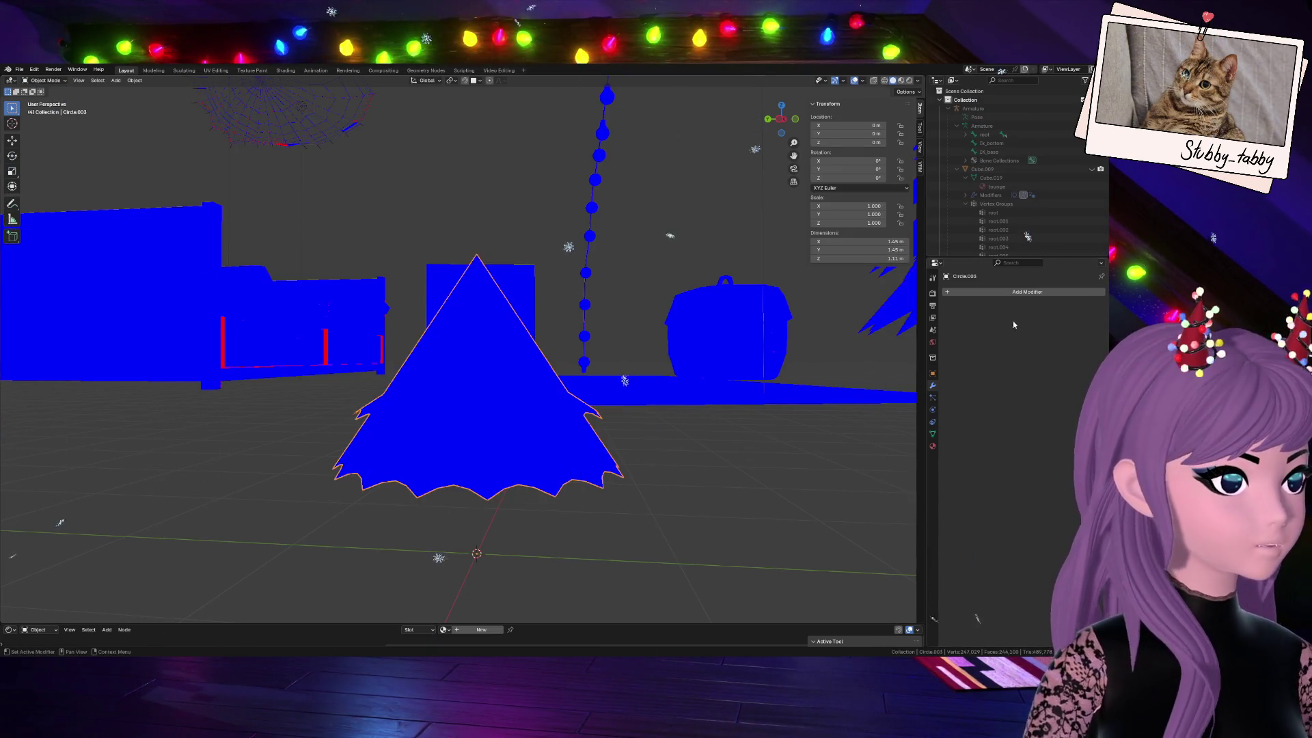
Turn off Face Orientation colouring and add a Solidify modifier to the cone
{"action": "left_click", "coordinate": [864, 80]}
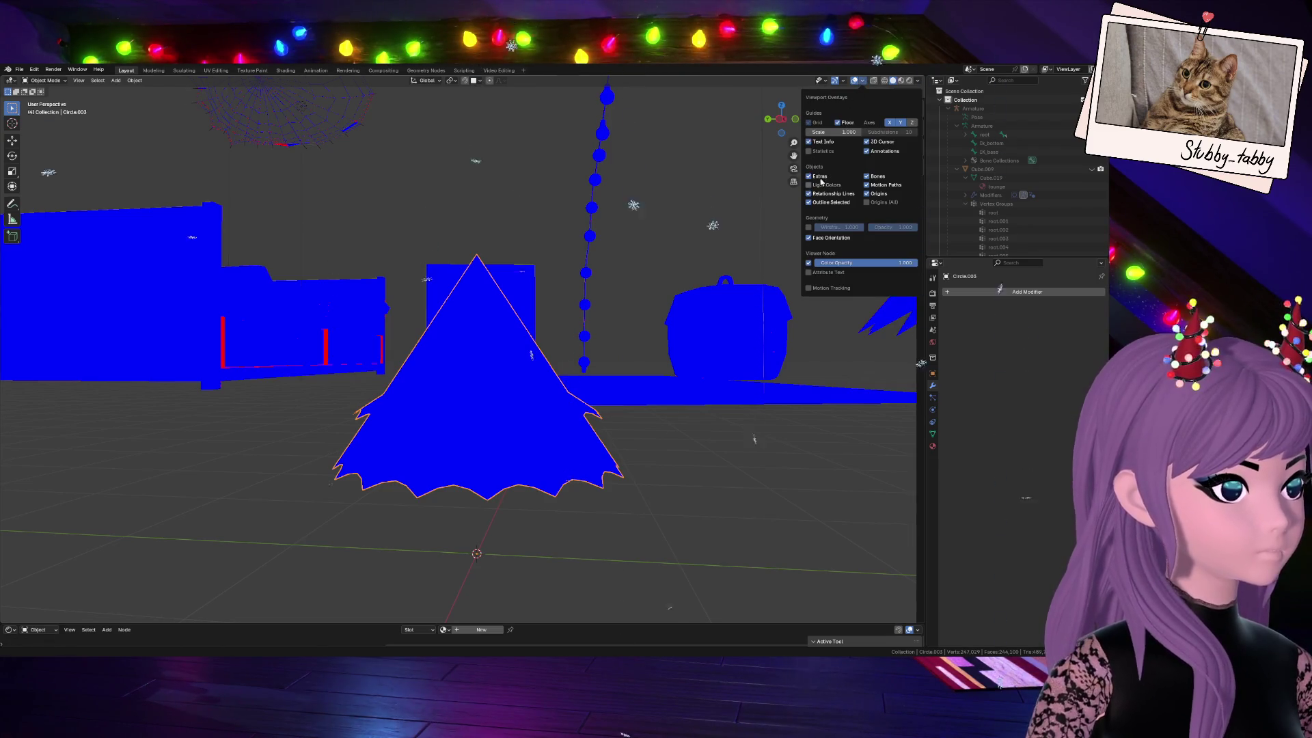
{"action": "left_click", "coordinate": [809, 237]}
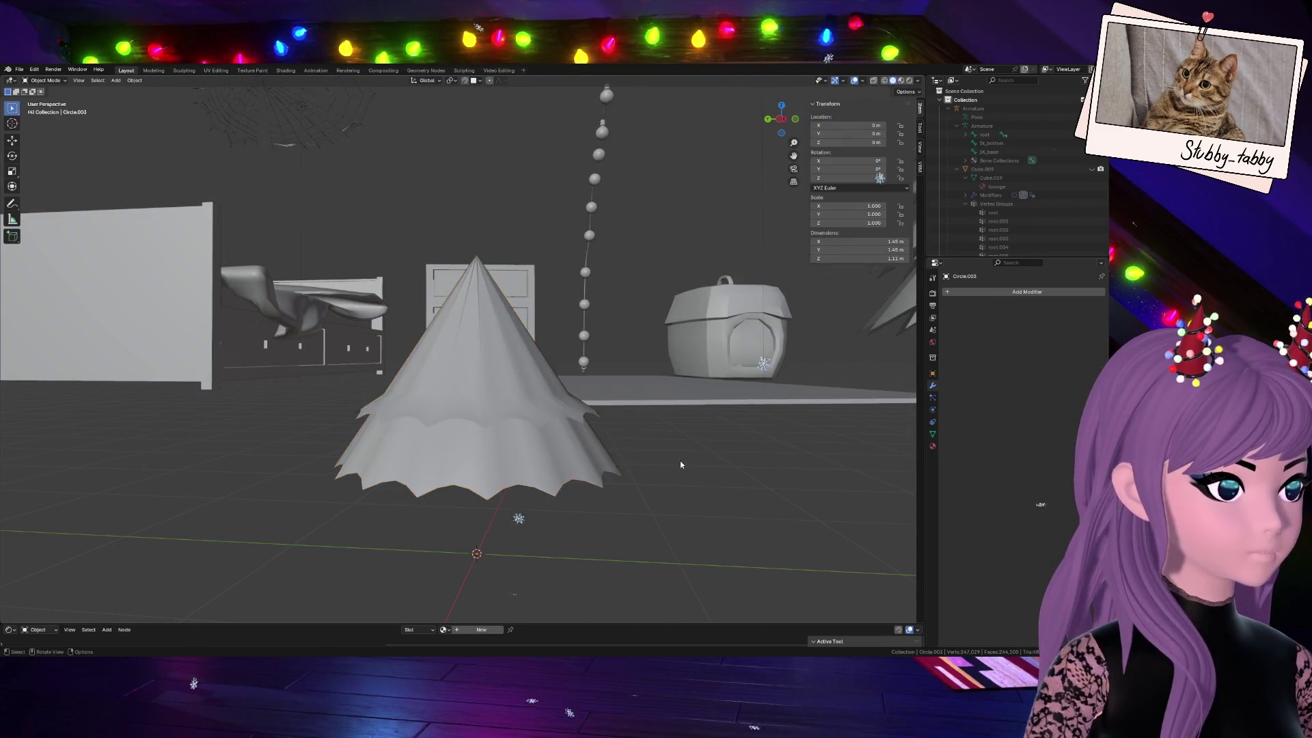
{"action": "left_click", "coordinate": [992, 294]}
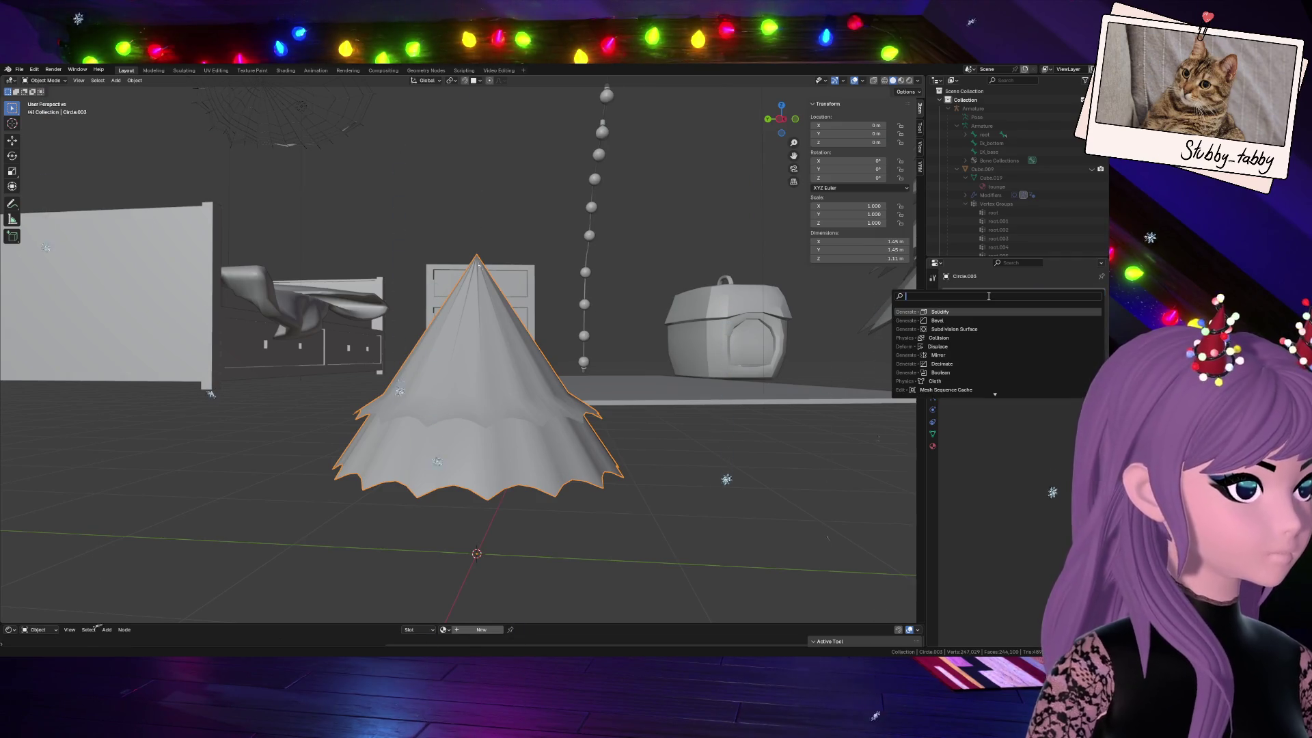
{"action": "left_click", "coordinate": [961, 312]}
{"action": "mouse_move", "coordinate": [616, 339]}
{"action": "middle_mouse_down"}
{"action": "mouse_move", "coordinate": [551, 330]}
{"action": "mouse_move", "coordinate": [628, 237]}
{"action": "mouse_move", "coordinate": [682, 332]}
{"action": "middle_mouse_up"}
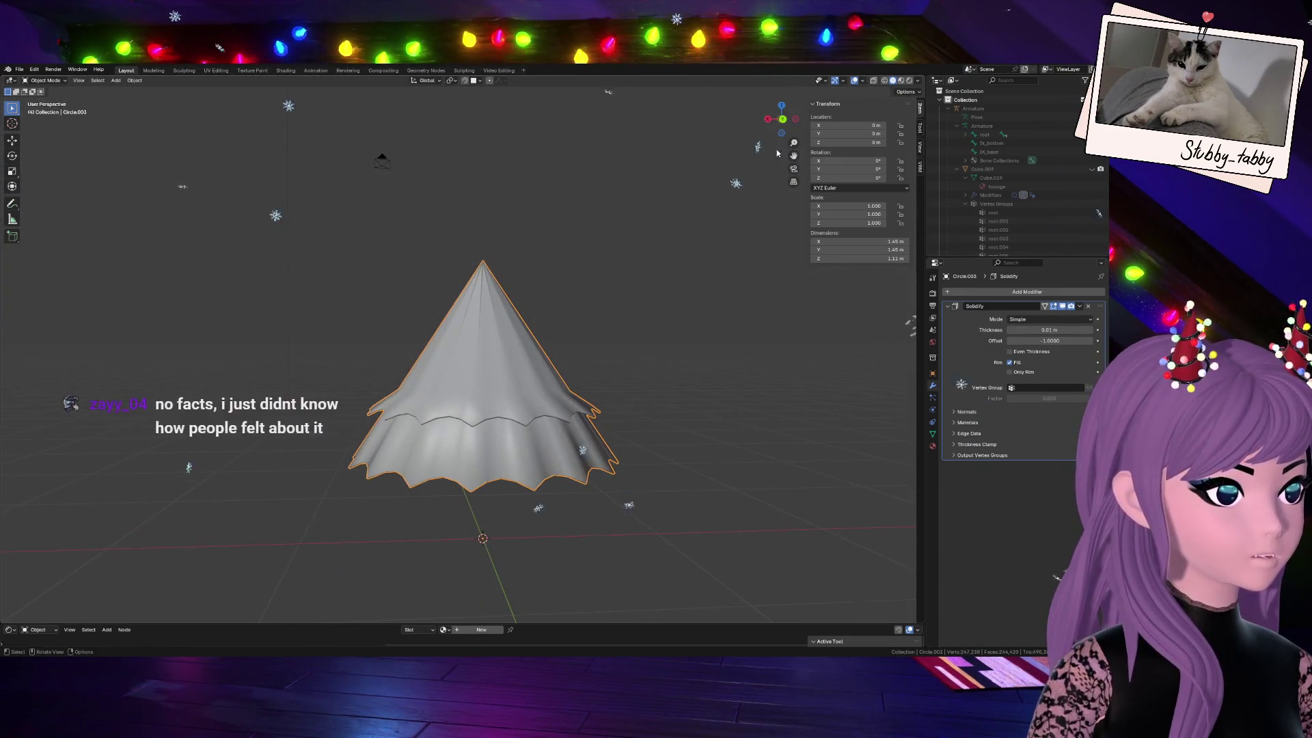
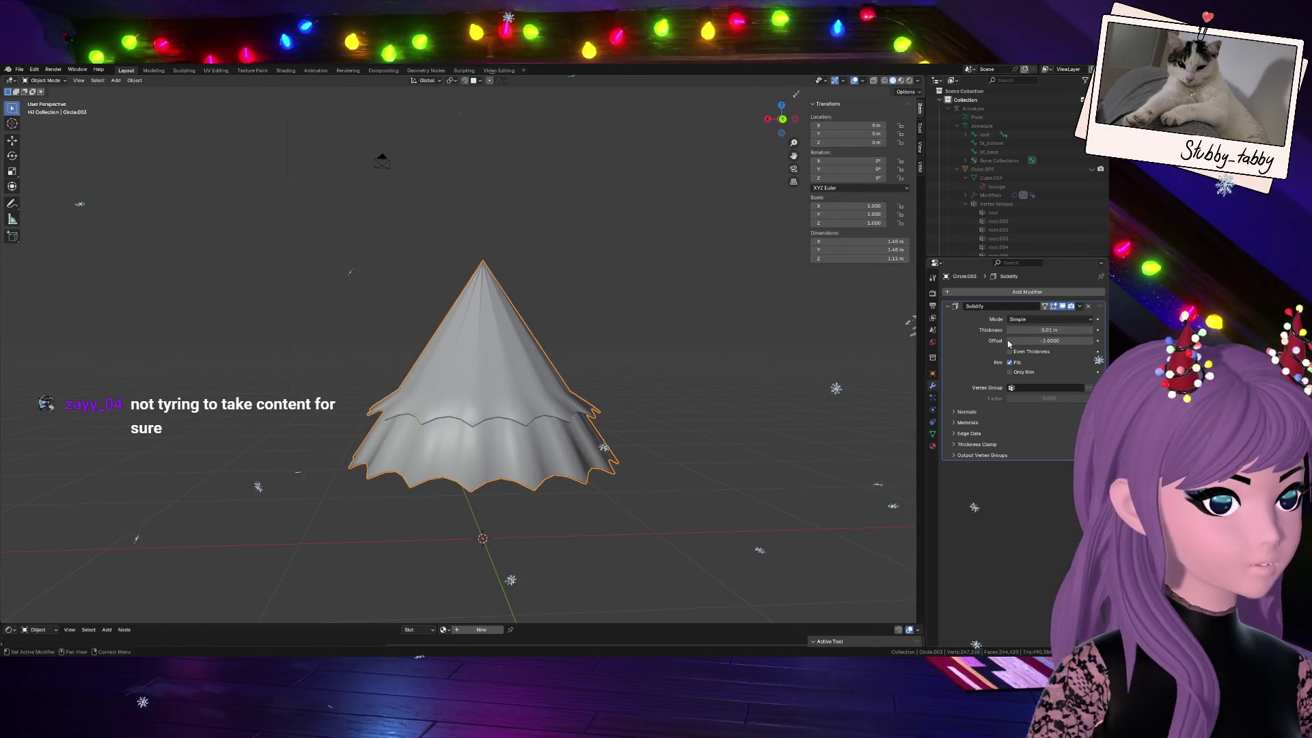
Adjust the Solidify modifier's Thickness so the skirt shell ends up noticeably thicker
{"action": "left_click_drag", "start_coordinate": [1048, 329], "coordinate": [1077, 329]}
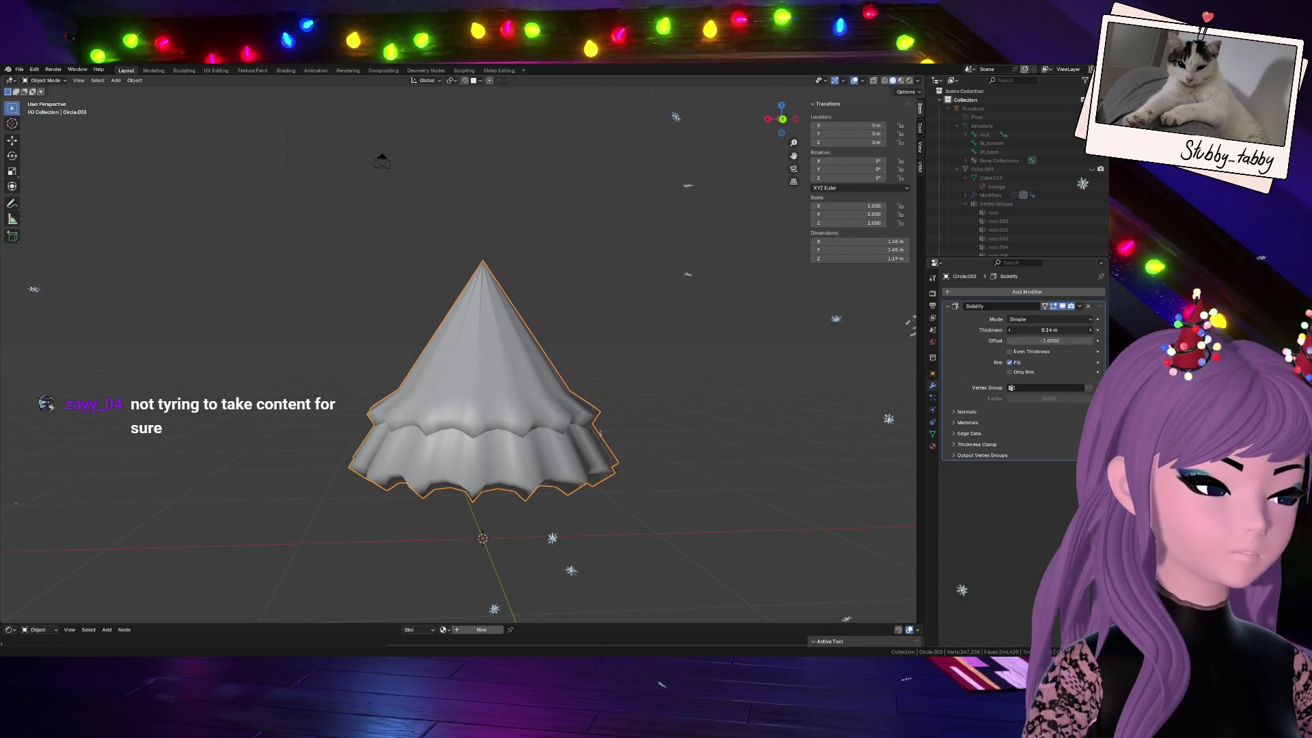
{"action": "left_click_drag", "start_coordinate": [1077, 329], "coordinate": [1048, 329]}
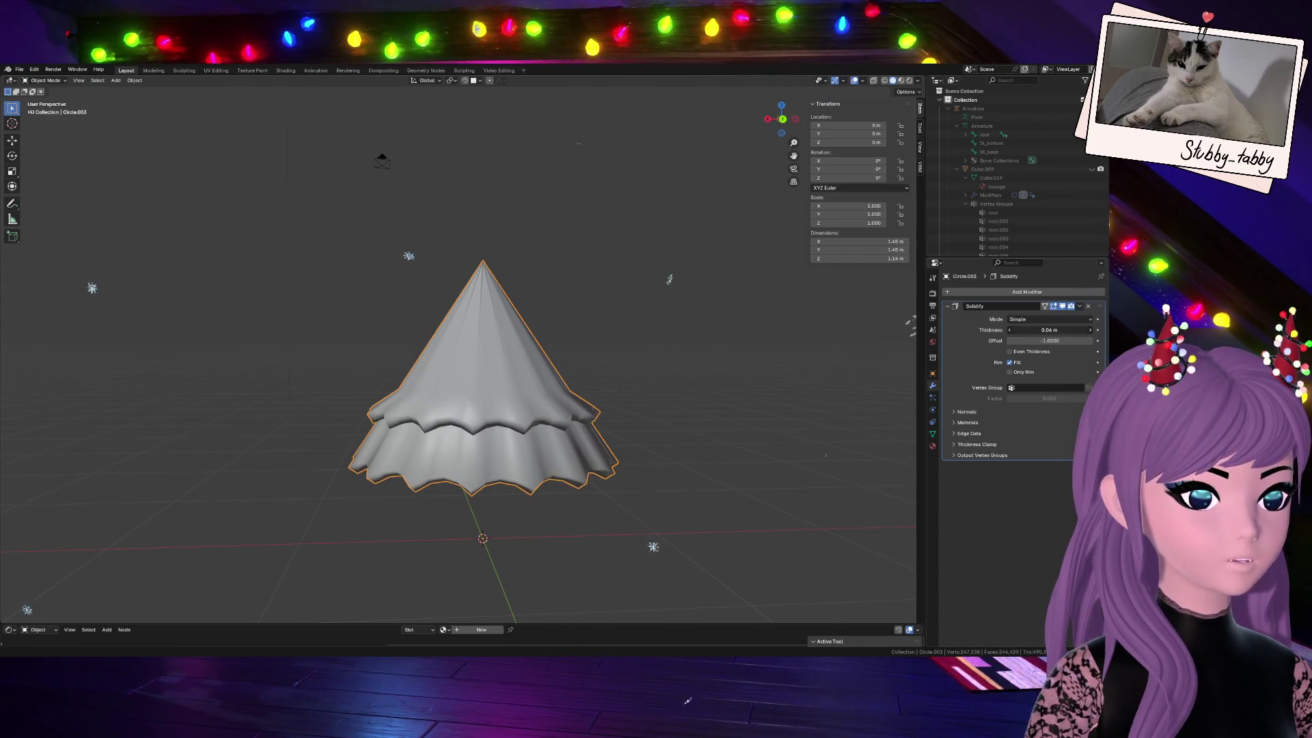
{"action": "mouse_move", "coordinate": [1048, 329]}
{"action": "left_mouse_down"}
{"action": "mouse_move", "coordinate": [1086, 329]}
{"action": "mouse_move", "coordinate": [1009, 329]}
{"action": "mouse_move", "coordinate": [1066, 330]}
{"action": "left_mouse_up"}
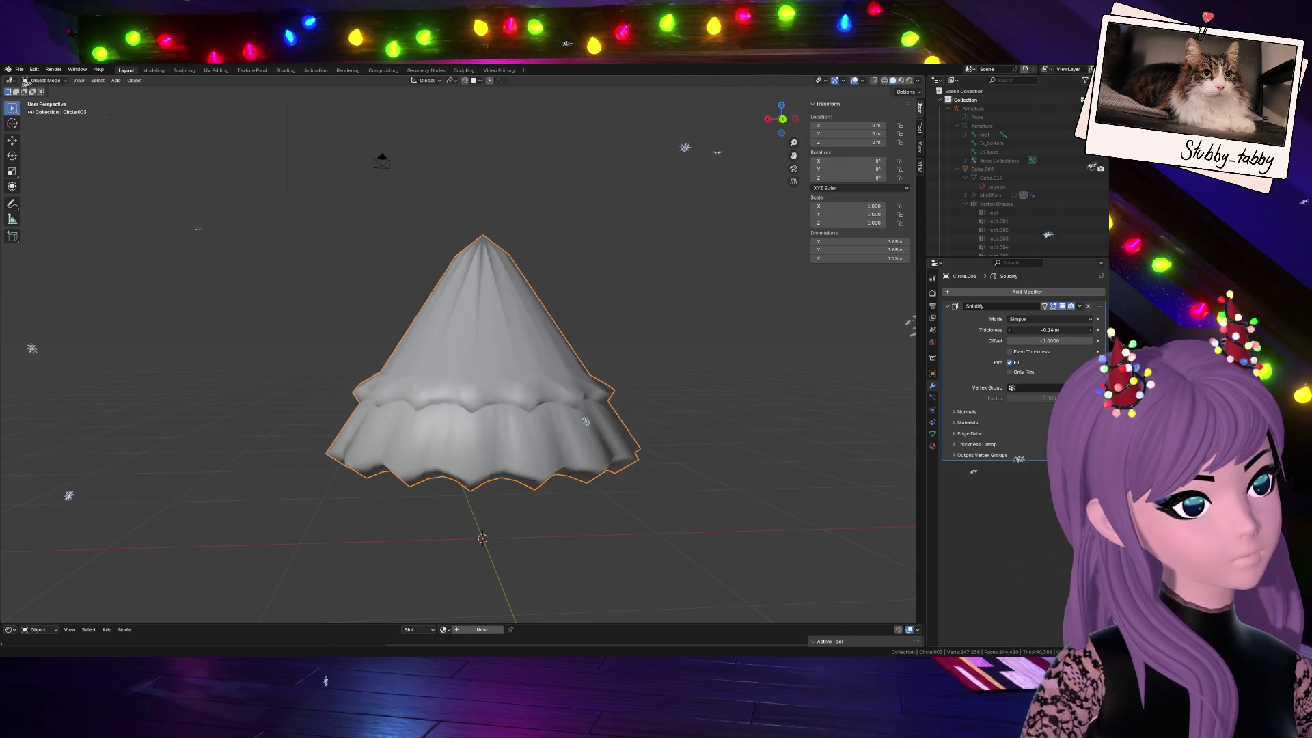
In Edit Mode, select the upper ruffle ridge loop and grow it into a band of faces
{"action": "key", "text": "Tab"}
{"action": "scroll", "coordinate": [598, 404], "scroll_direction": "up", "scroll_amount": 4}
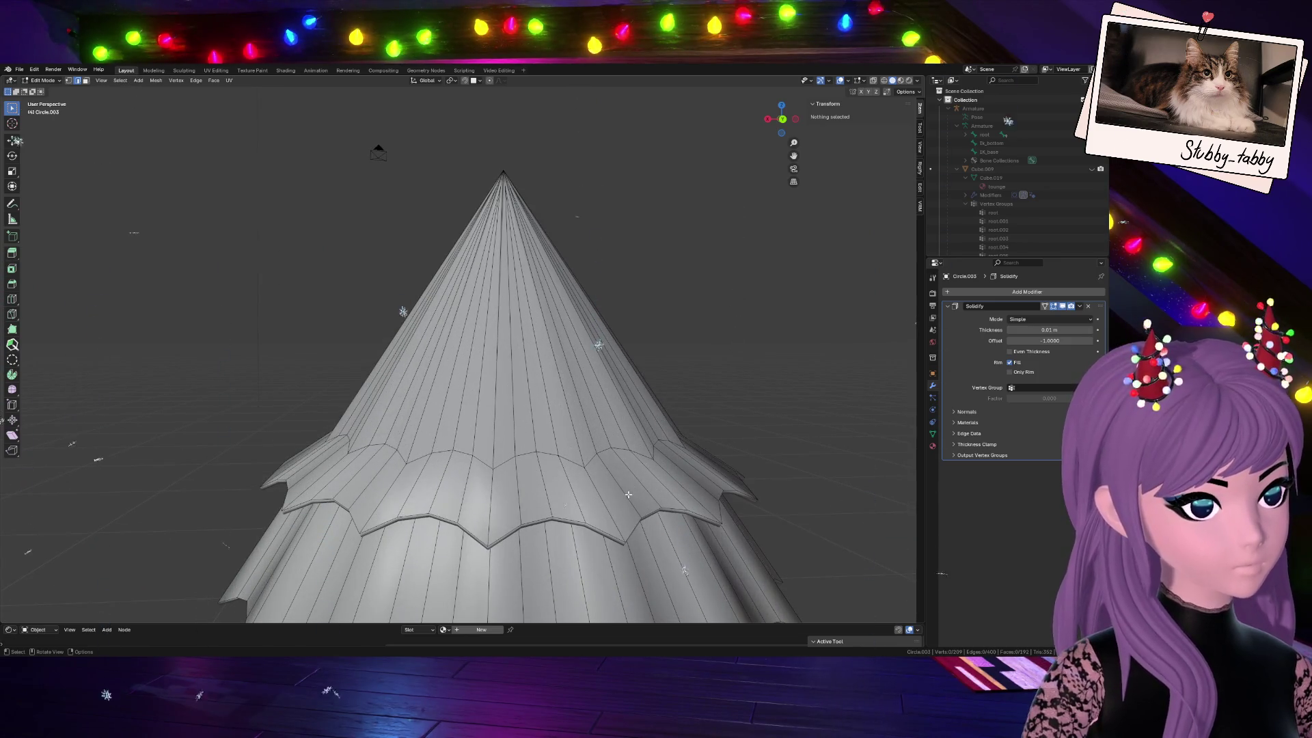
{"action": "scroll", "coordinate": [635, 472], "scroll_direction": "down", "scroll_amount": 3}
{"action": "left_click", "coordinate": [529, 451], "text": "alt"}
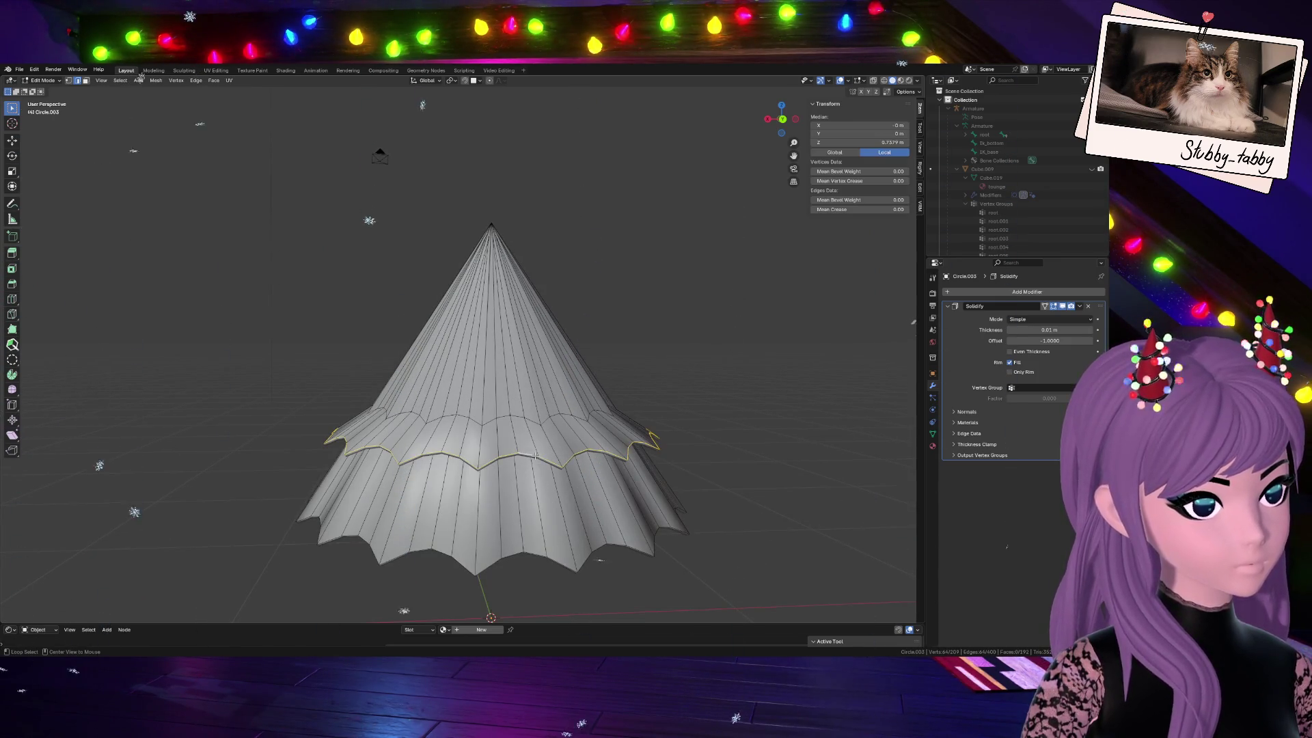
{"action": "left_click", "coordinate": [639, 448], "text": "ctrl"}
{"action": "key", "text": "a"}
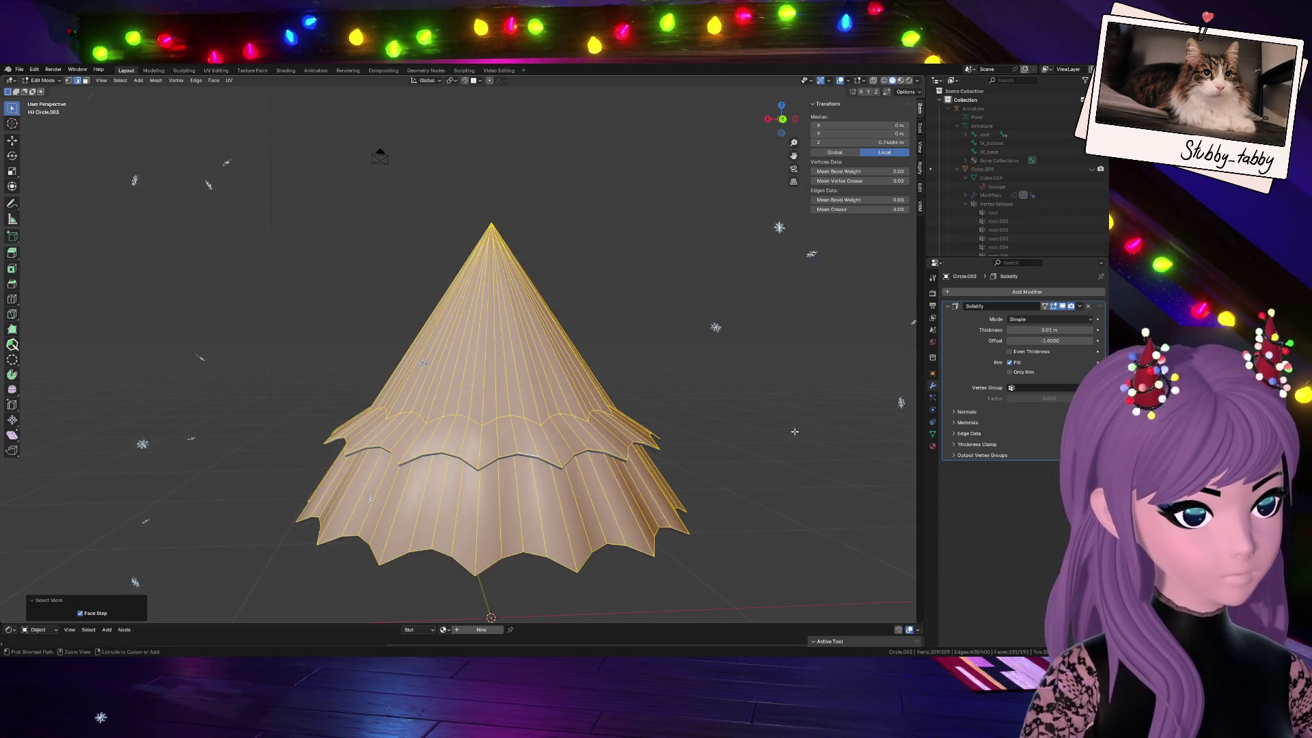
{"action": "left_click", "coordinate": [794, 430]}
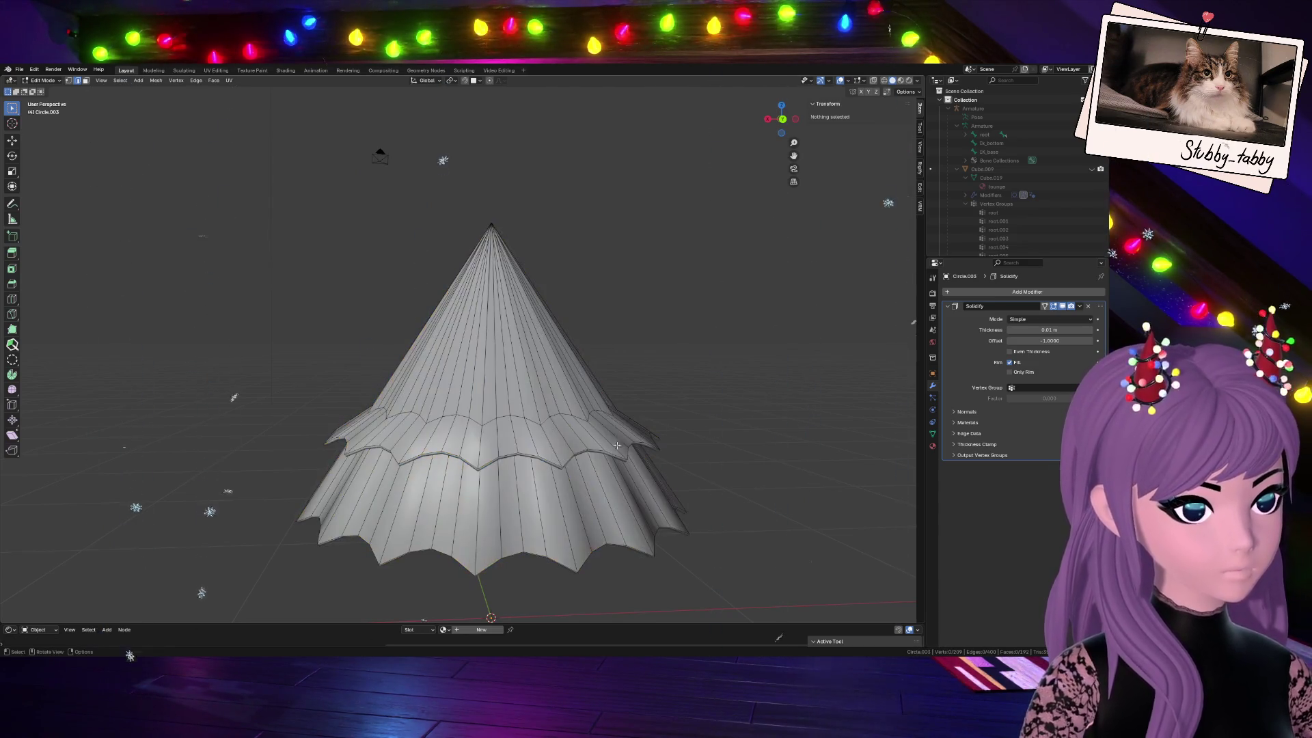
{"action": "left_click", "coordinate": [650, 441], "text": "alt"}
{"action": "key", "text": "ctrl+KP_Add"}
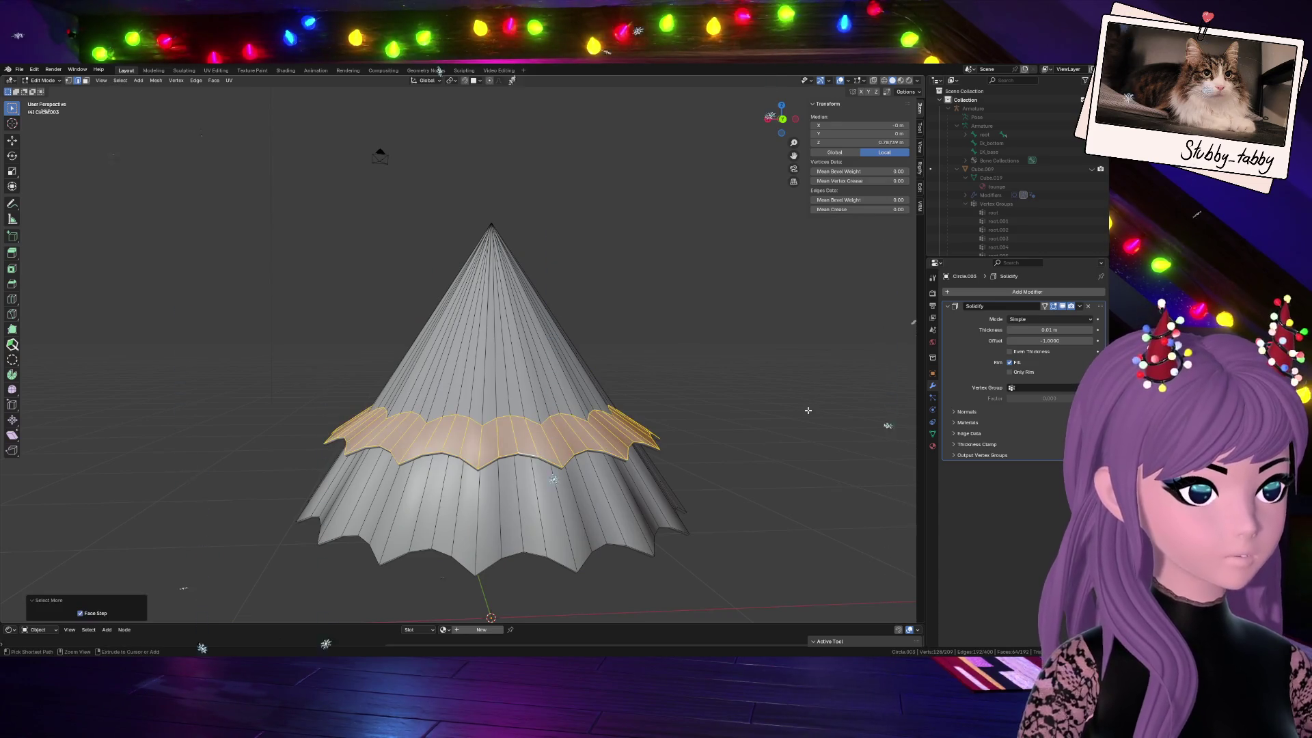
Delete that face band, return to Object Mode and select the ruffle object
{"action": "key", "text": "ctrl+p"}
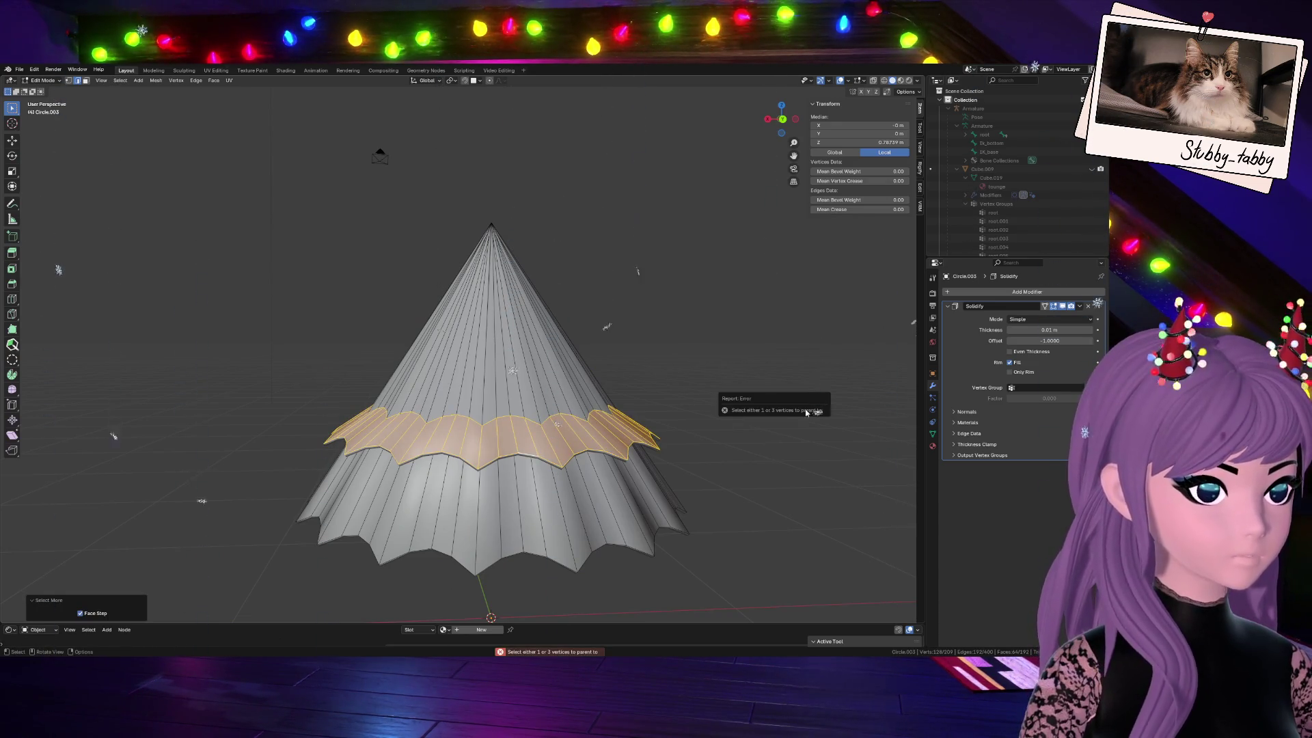
{"action": "key", "text": "x"}
{"action": "left_click", "coordinate": [678, 385]}
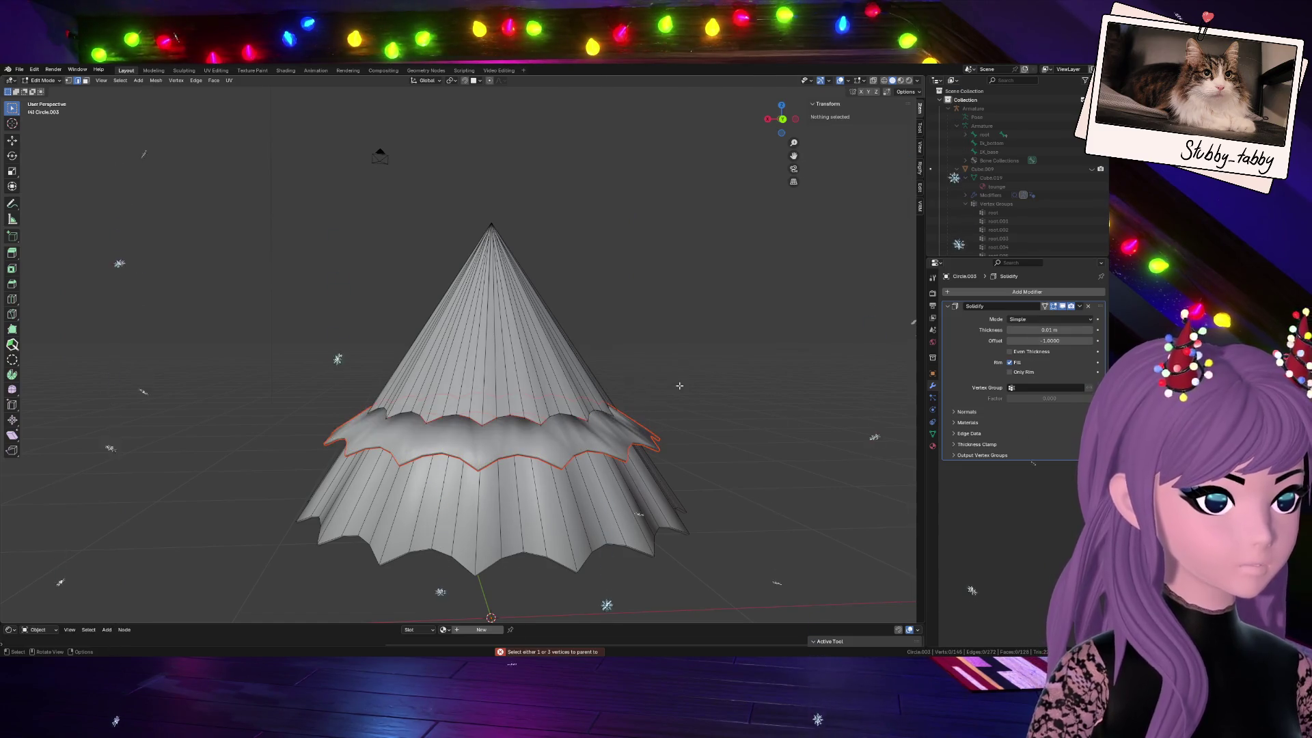
{"action": "key", "text": "Tab"}
{"action": "left_click", "coordinate": [605, 421]}
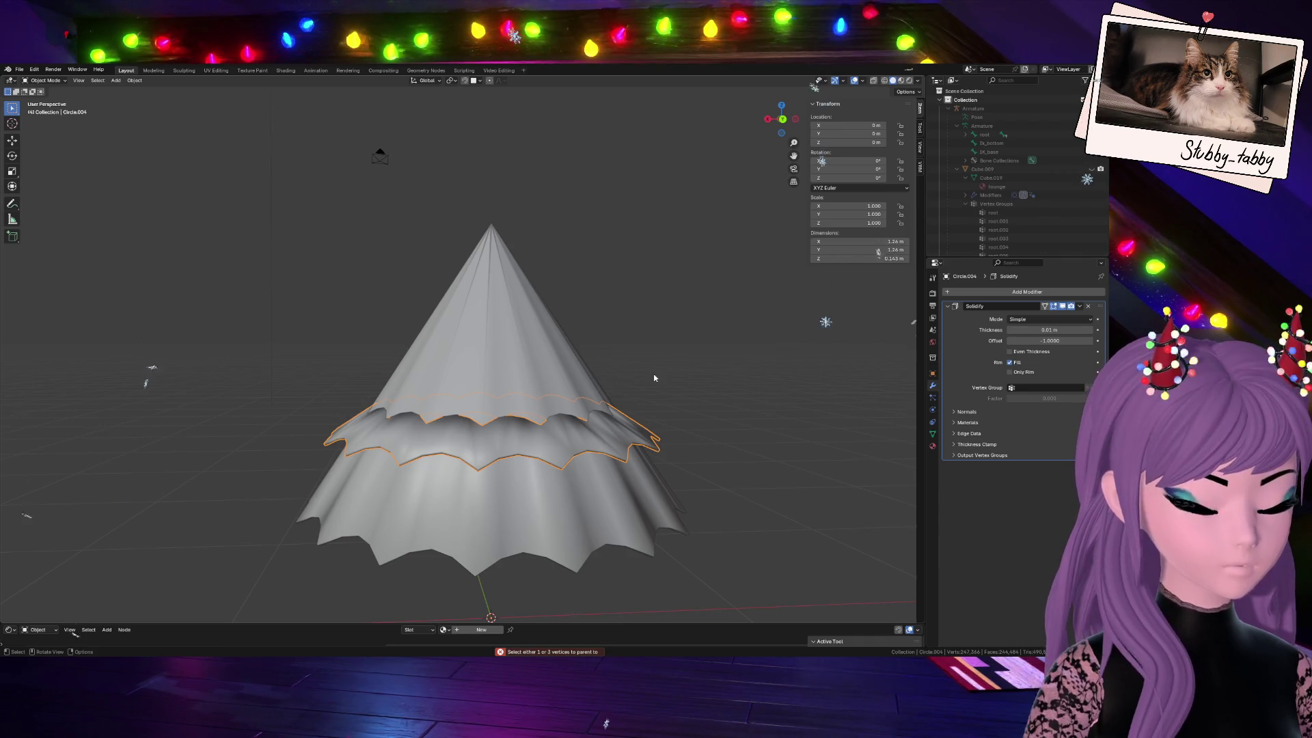
Hide the ruffle object and start editing the cone's mesh
{"action": "key", "text": "h"}
{"action": "left_click", "coordinate": [595, 407]}
{"action": "key", "text": "Tab"}
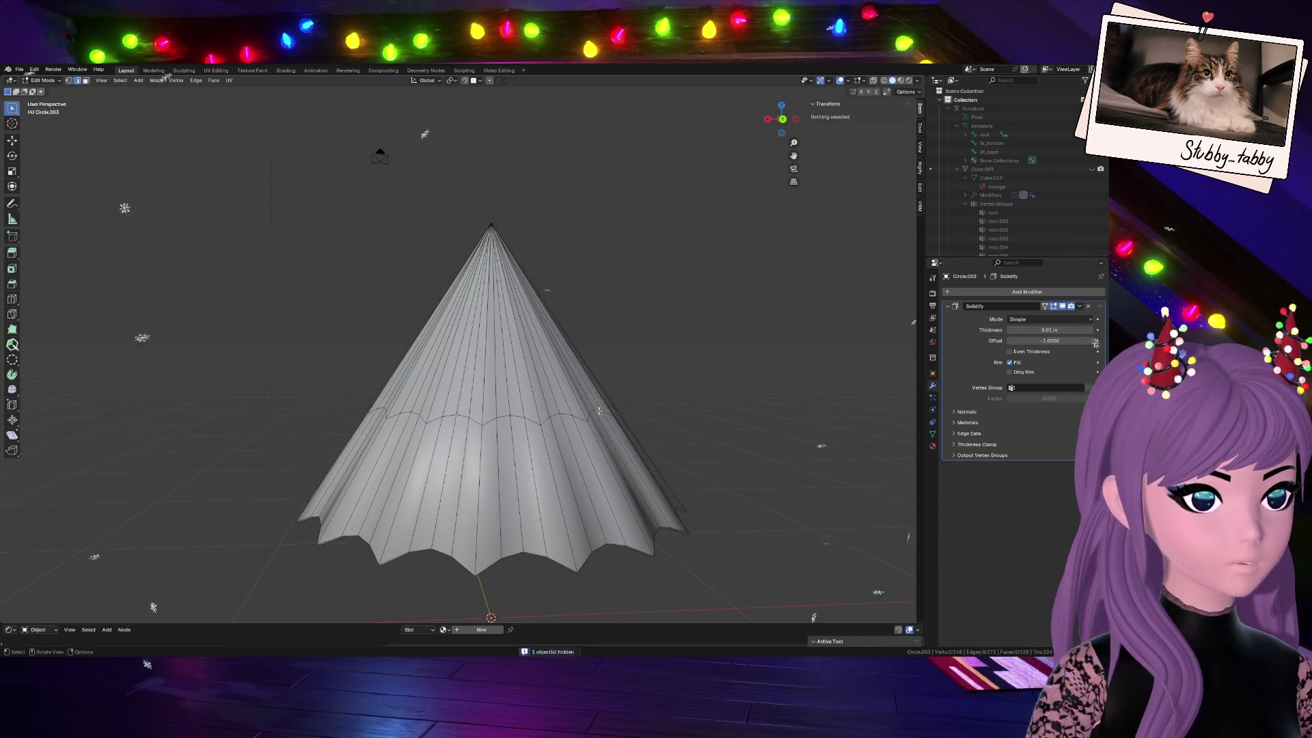
Undo an accidental deletion, then dissolve the wavy edge loop around the cone's middle
{"action": "key", "text": "x"}
{"action": "left_click", "coordinate": [730, 363]}
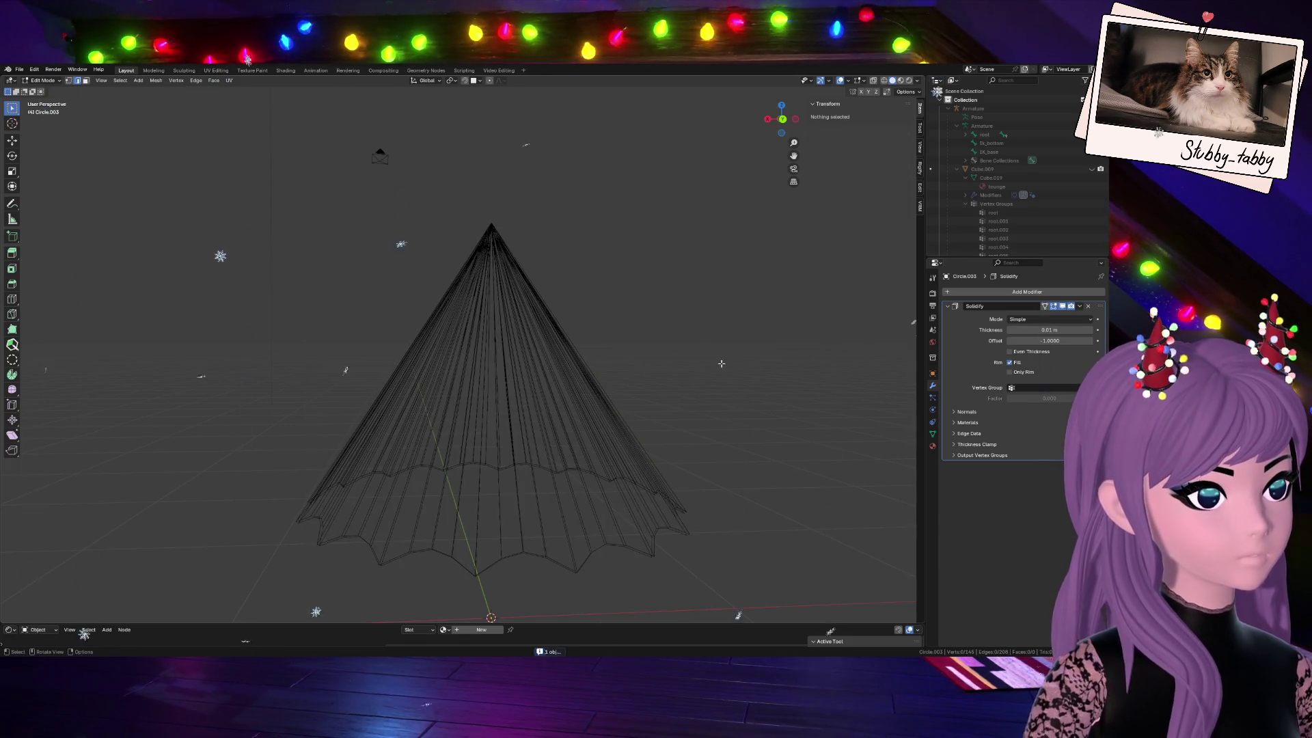
{"action": "key", "text": "ctrl+z"}
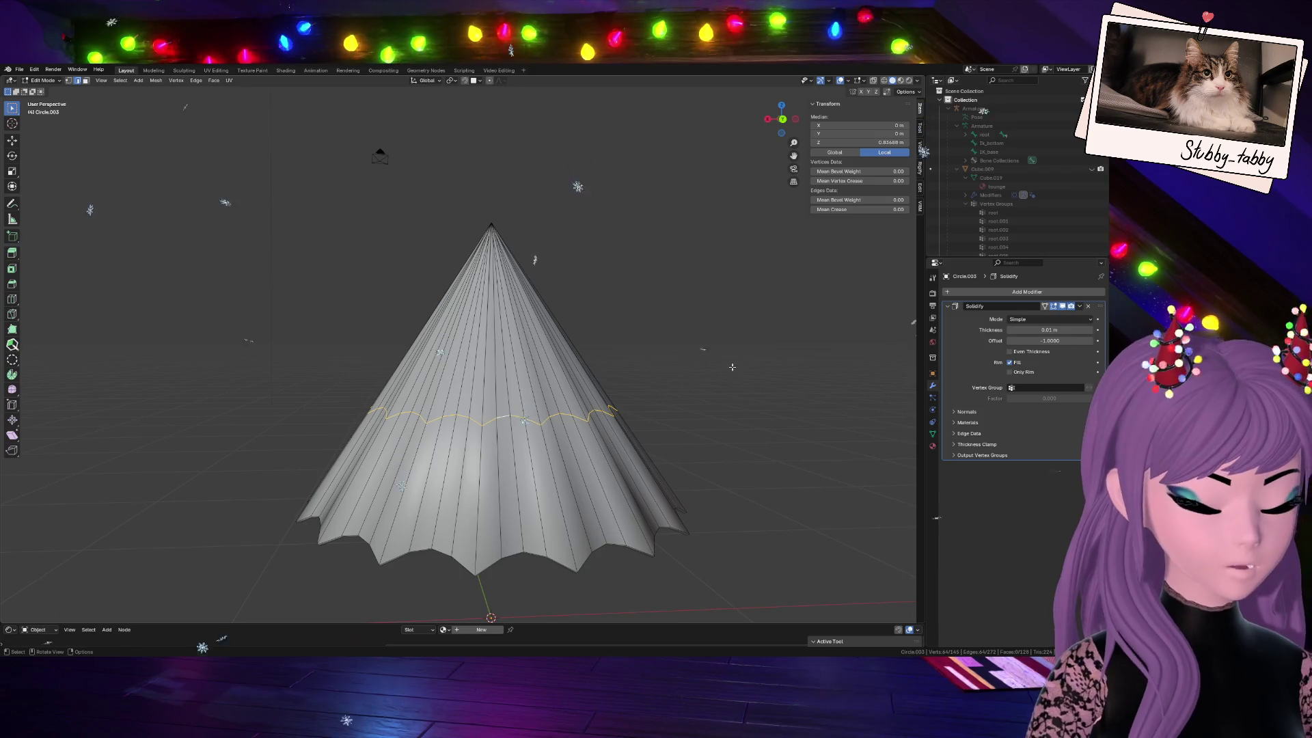
{"action": "key", "text": "x"}
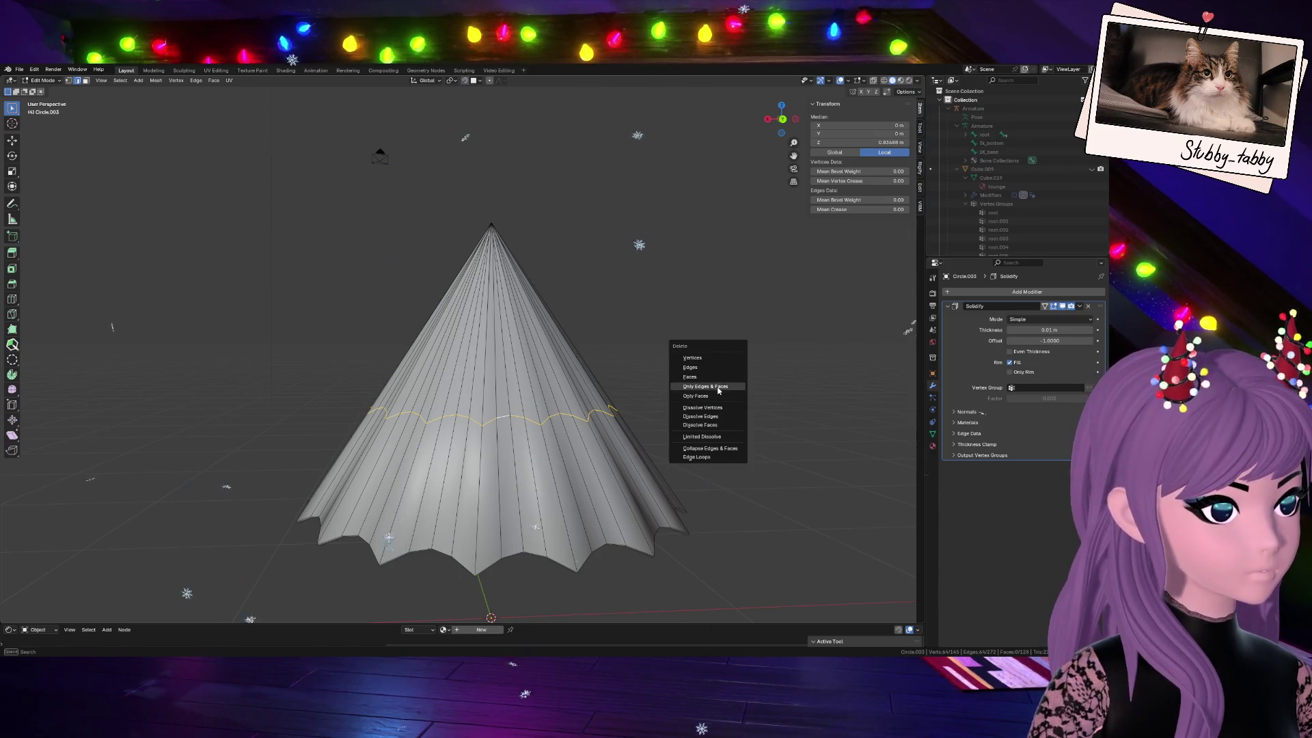
{"action": "key", "text": "Escape"}
{"action": "key", "text": "alt+a"}
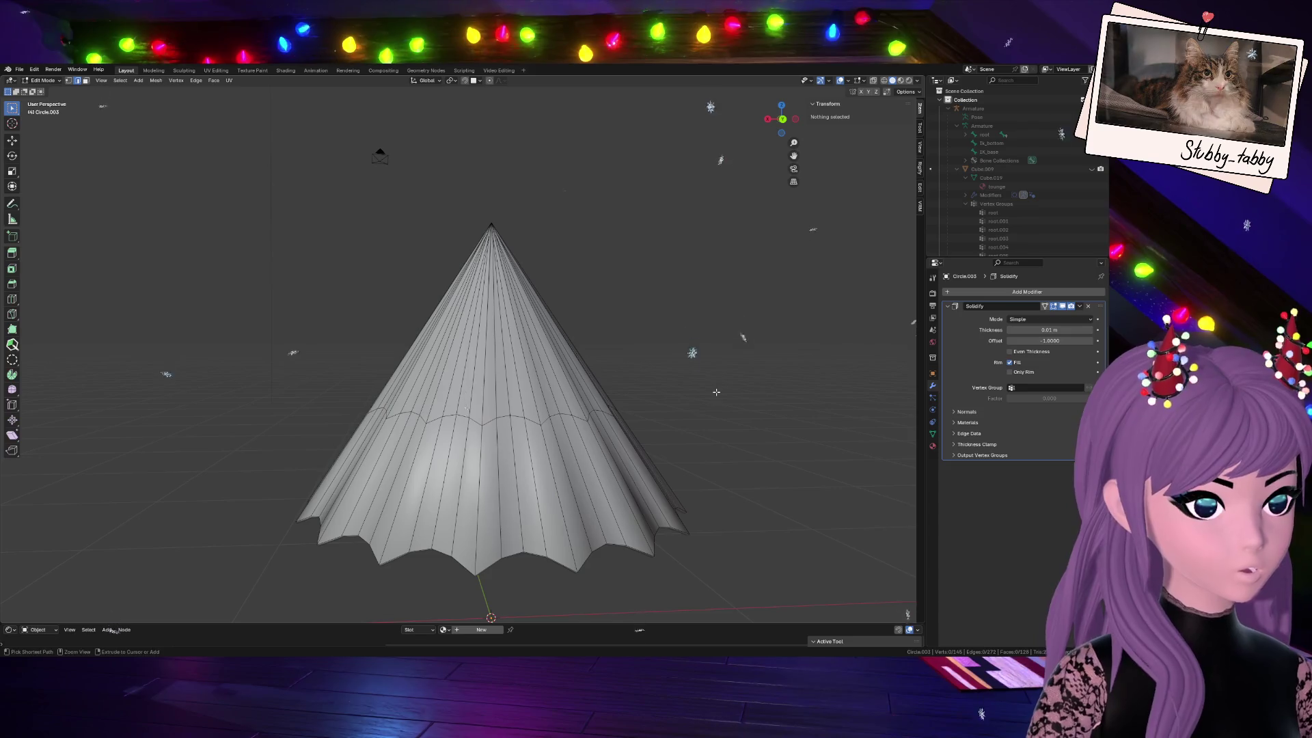
{"action": "left_click", "coordinate": [499, 417], "text": "alt"}
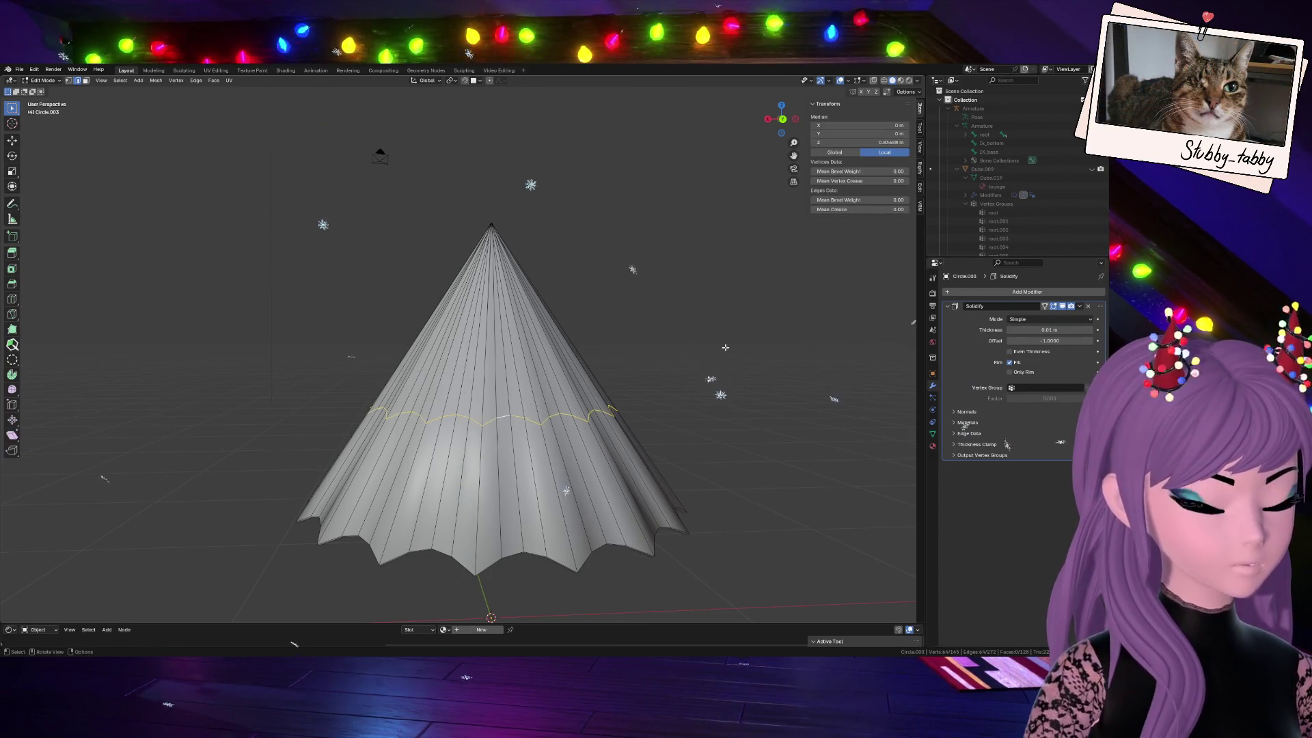
{"action": "key", "text": "x"}
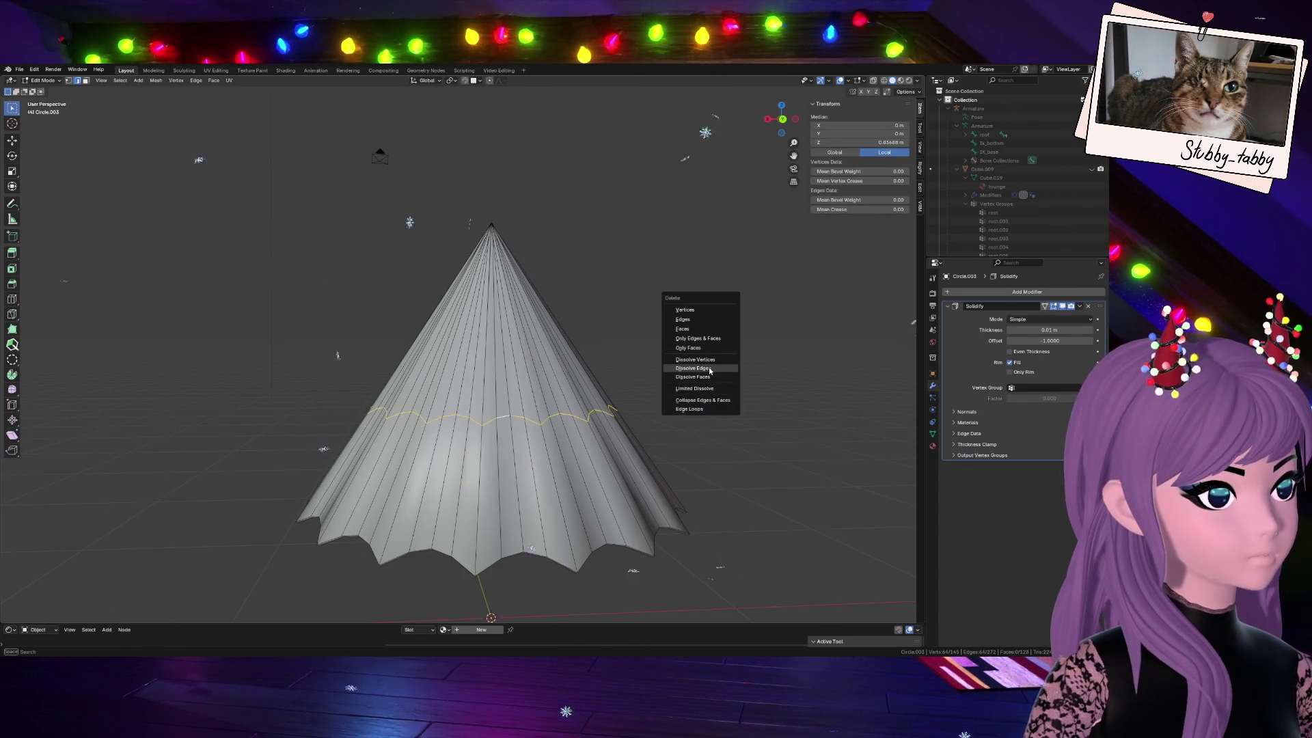
{"action": "left_click", "coordinate": [710, 372]}
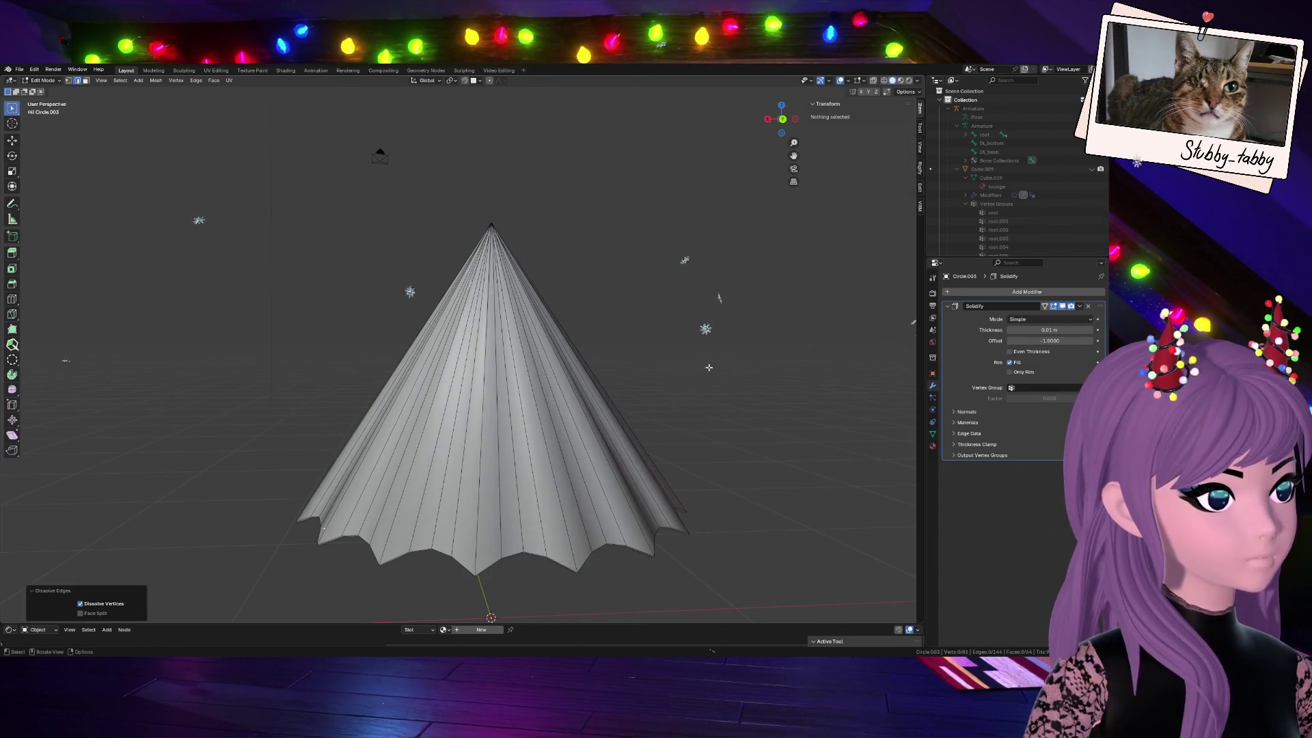
Orbit around the cone and isolate it in local view
{"action": "mouse_move", "coordinate": [693, 337]}
{"action": "middle_mouse_down"}
{"action": "mouse_move", "coordinate": [661, 525]}
{"action": "mouse_move", "coordinate": [672, 381]}
{"action": "middle_mouse_up"}
{"action": "scroll", "coordinate": [662, 525], "scroll_direction": "down", "scroll_amount": 3}
{"action": "scroll", "coordinate": [662, 525], "scroll_direction": "down", "scroll_amount": 2}
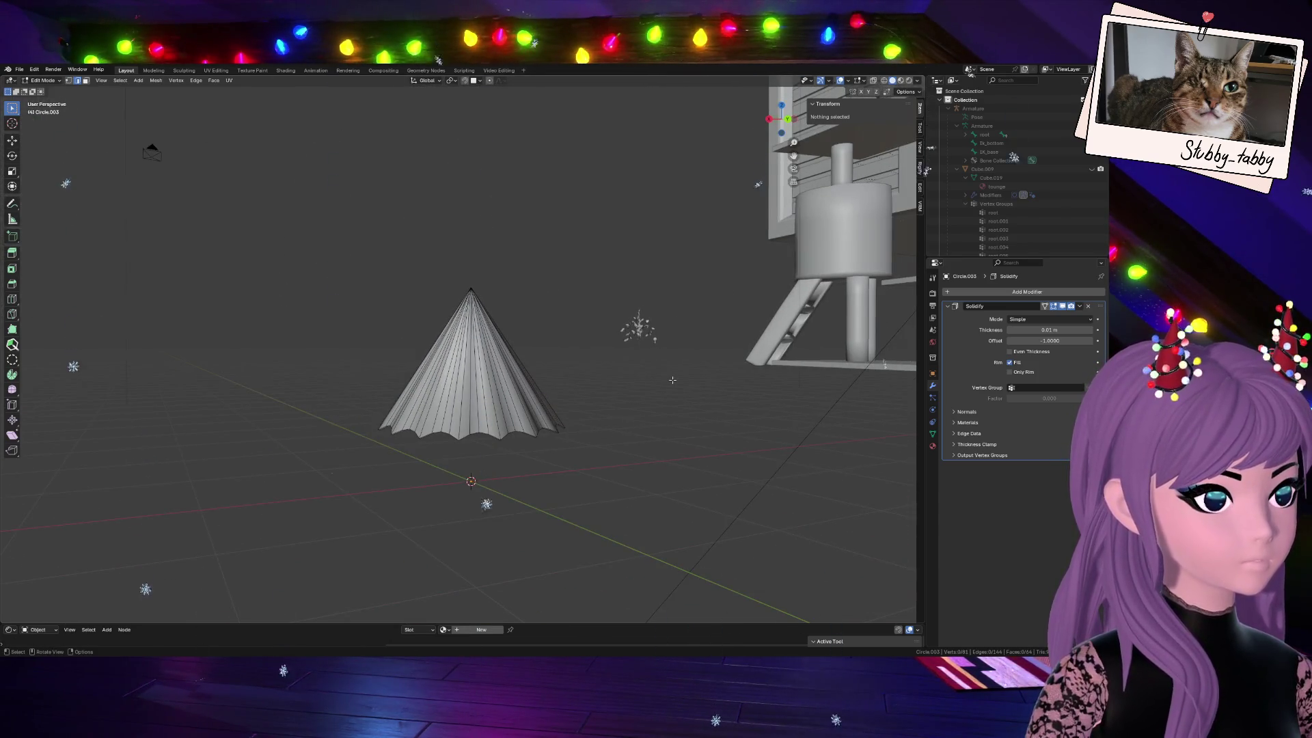
{"action": "scroll", "coordinate": [647, 384], "scroll_direction": "up", "scroll_amount": 3}
{"action": "key", "text": "Tab"}
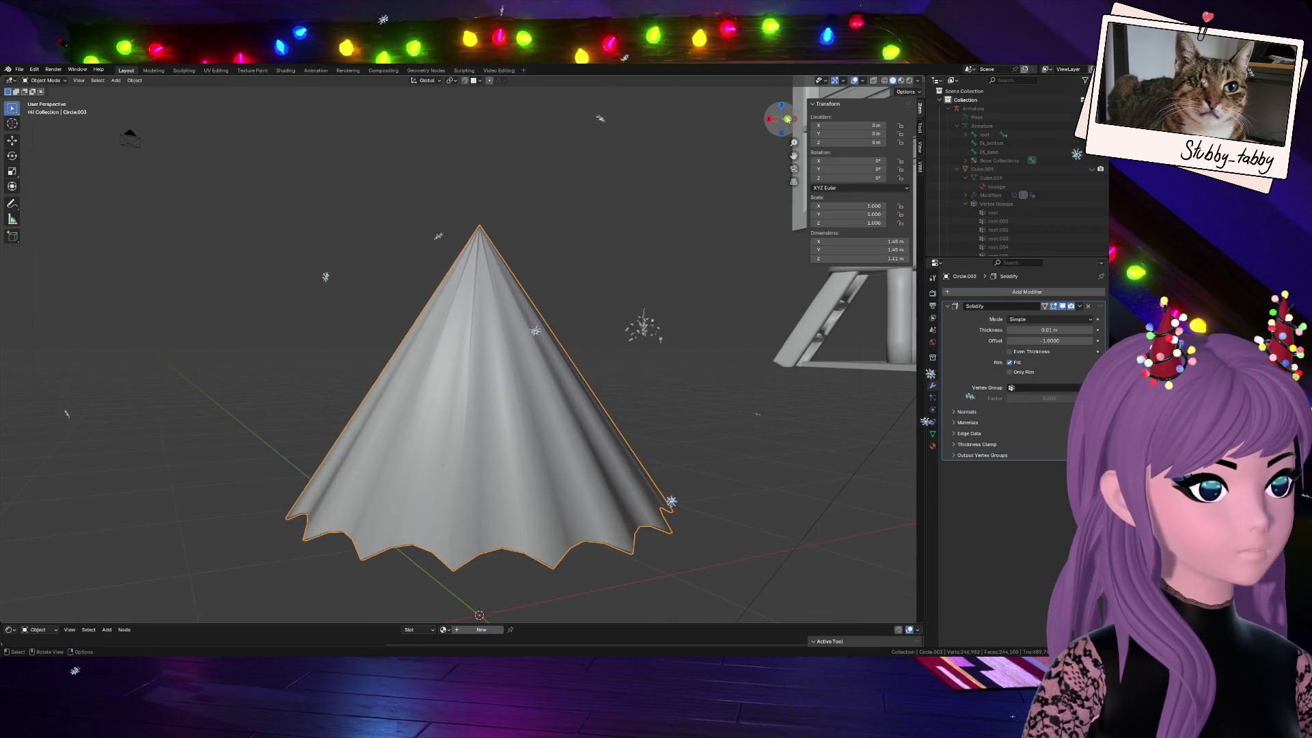
{"action": "scroll", "coordinate": [655, 381], "scroll_direction": "up", "scroll_amount": 3}
{"action": "key", "text": "Tab"}
{"action": "middle_click_drag", "start_coordinate": [666, 339], "coordinate": [690, 288]}
{"action": "key", "text": "Tab"}
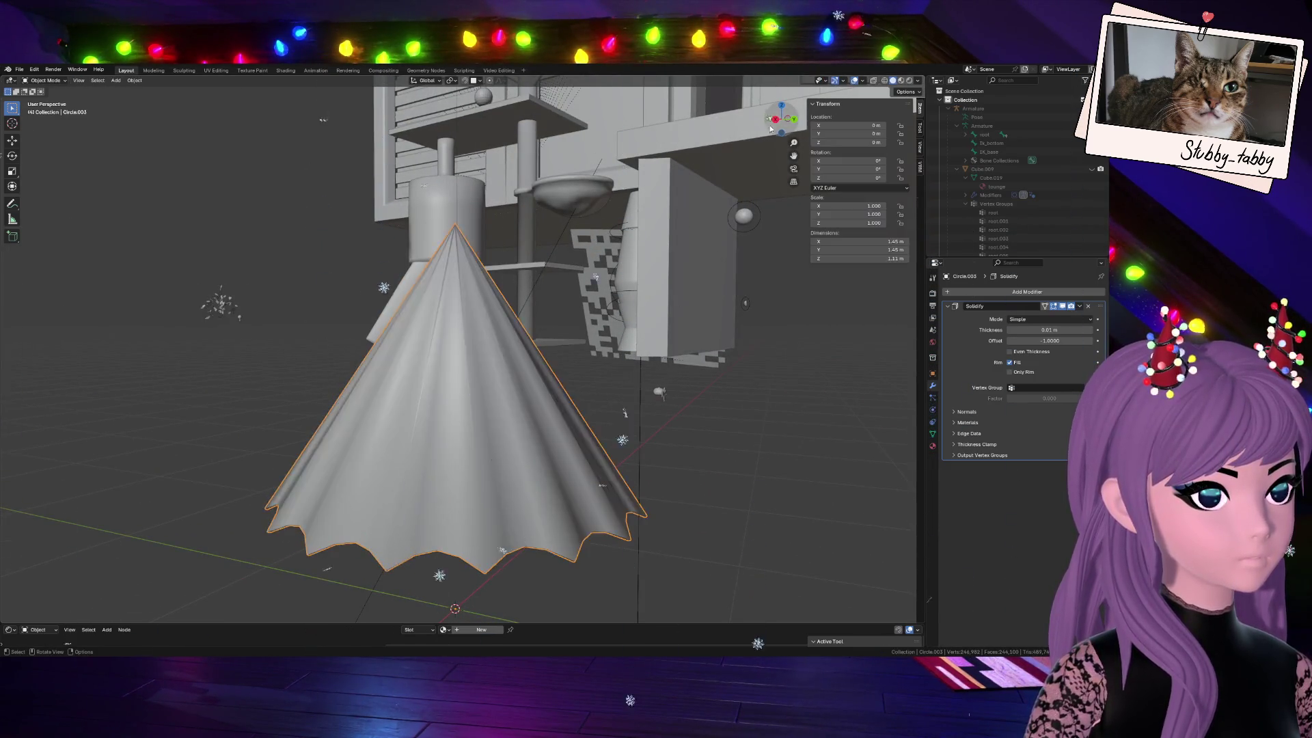
{"action": "key", "text": "KP_Divide"}
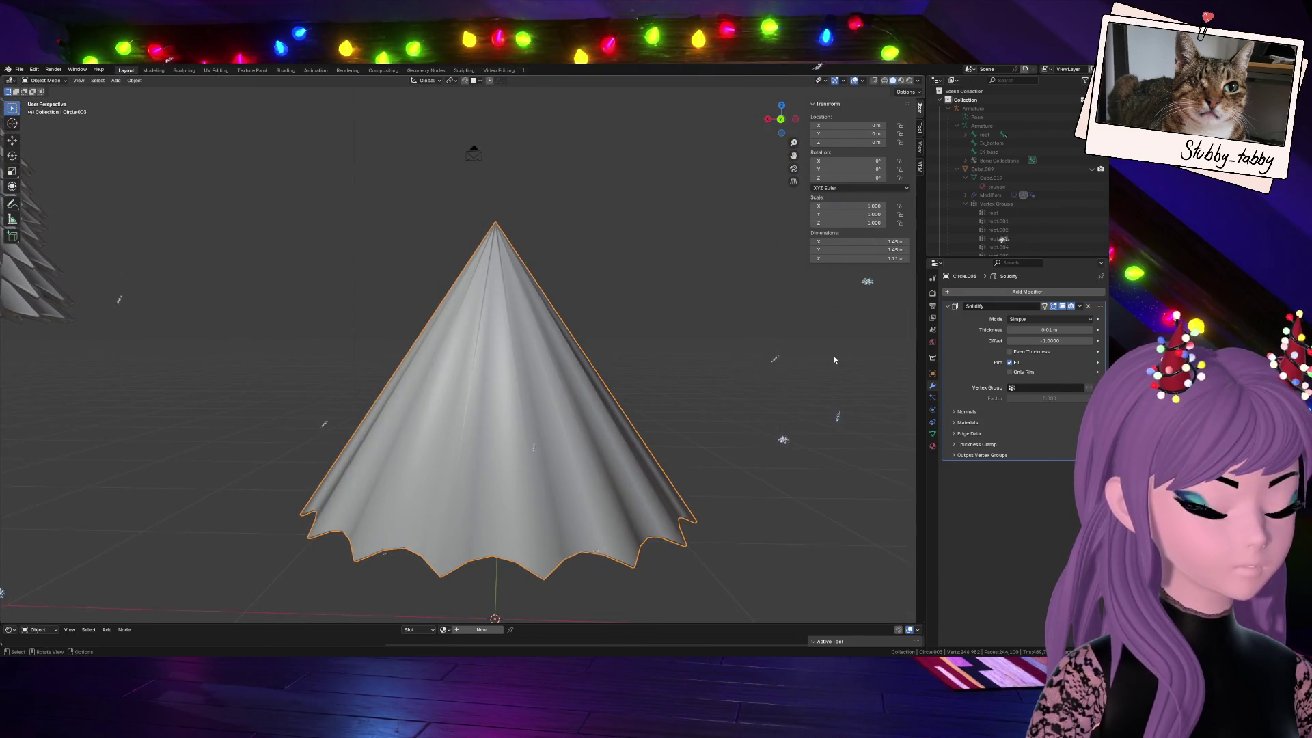
Try a negative Solidify thickness, then remove the Solidify modifier from the cone
{"action": "left_click_drag", "start_coordinate": [1031, 329], "coordinate": [985, 329]}
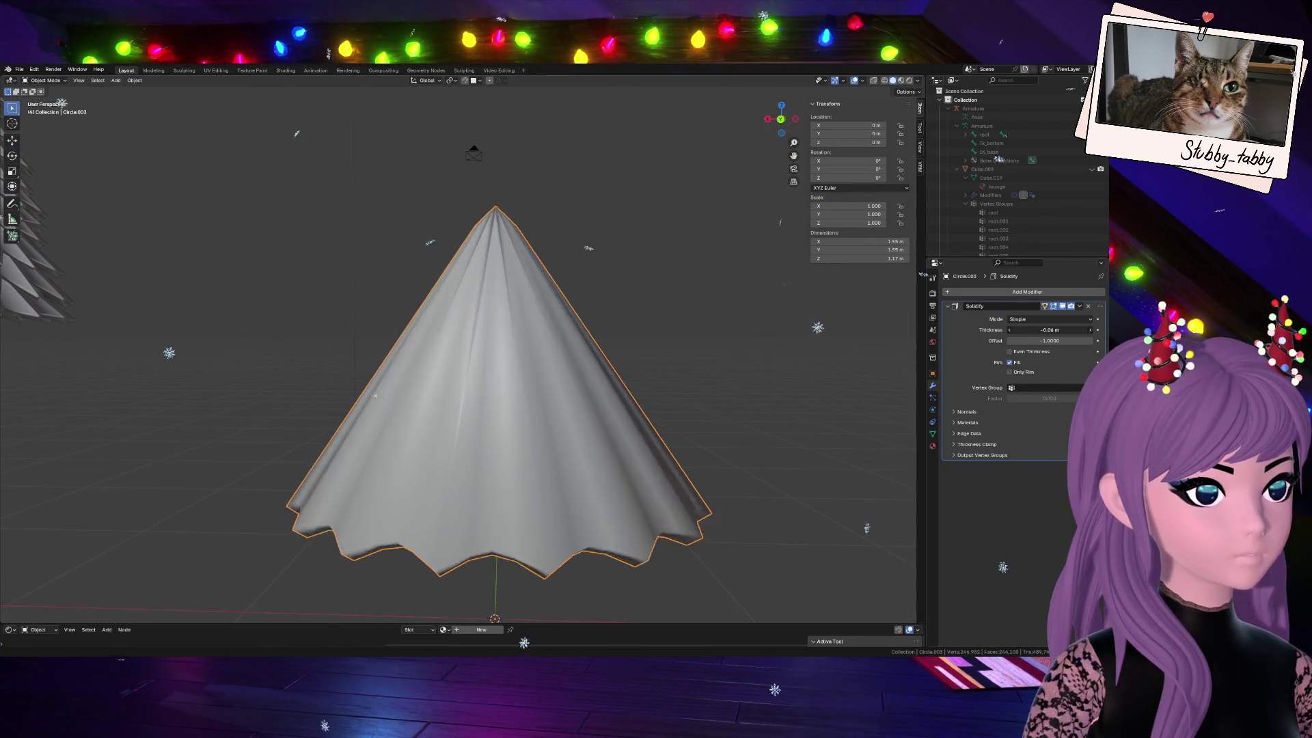
{"action": "left_click_drag", "start_coordinate": [985, 330], "coordinate": [1015, 329]}
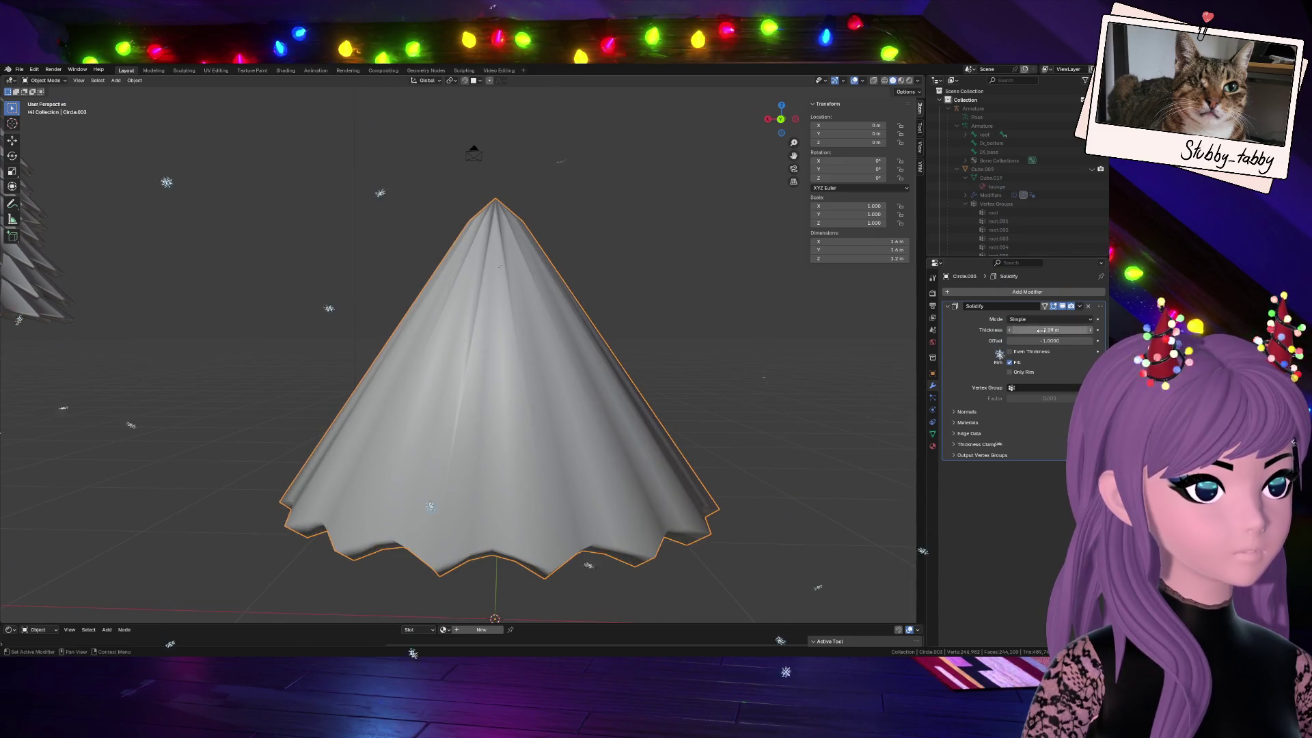
{"action": "key", "text": "Tab"}
{"action": "left_click", "coordinate": [497, 201]}
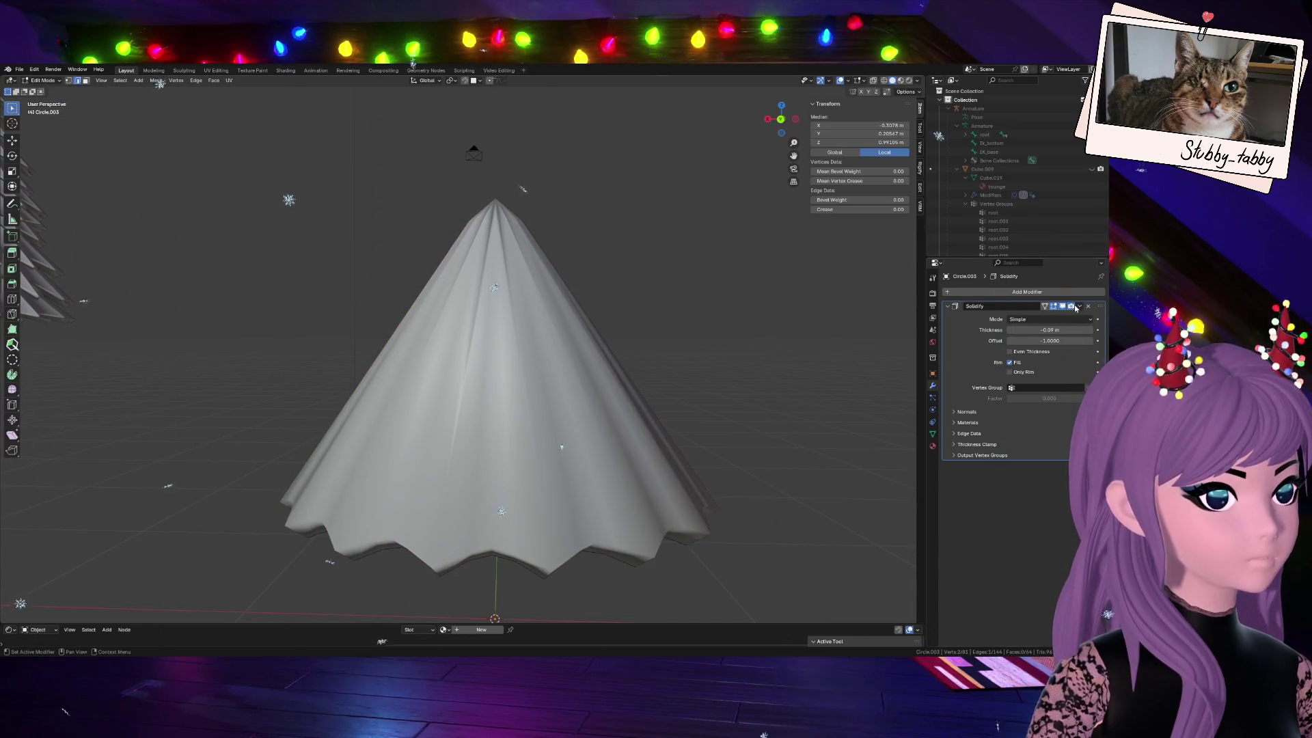
{"action": "left_click", "coordinate": [1087, 308]}
{"action": "key", "text": "Tab"}
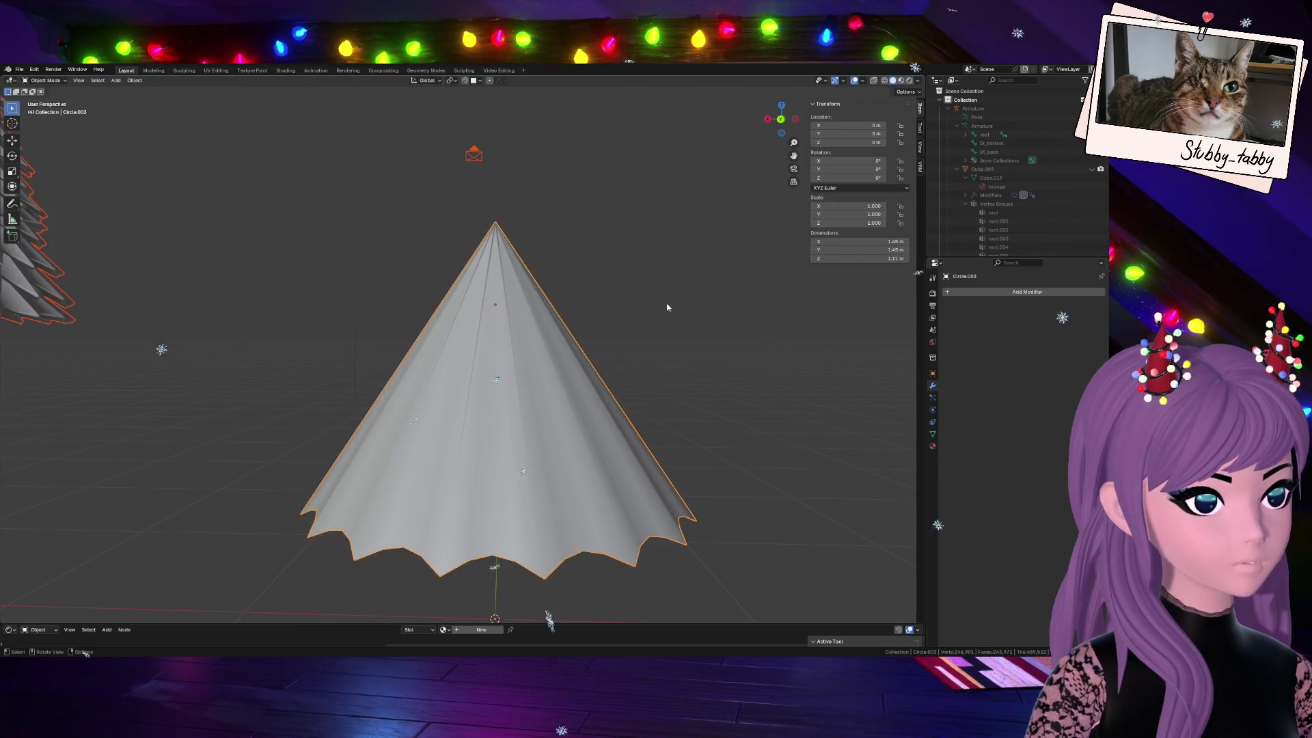
Select all cone geometry, merge vertices By Distance, and inspect the tip from below
{"action": "key", "text": "Tab"}
{"action": "key", "text": "a"}
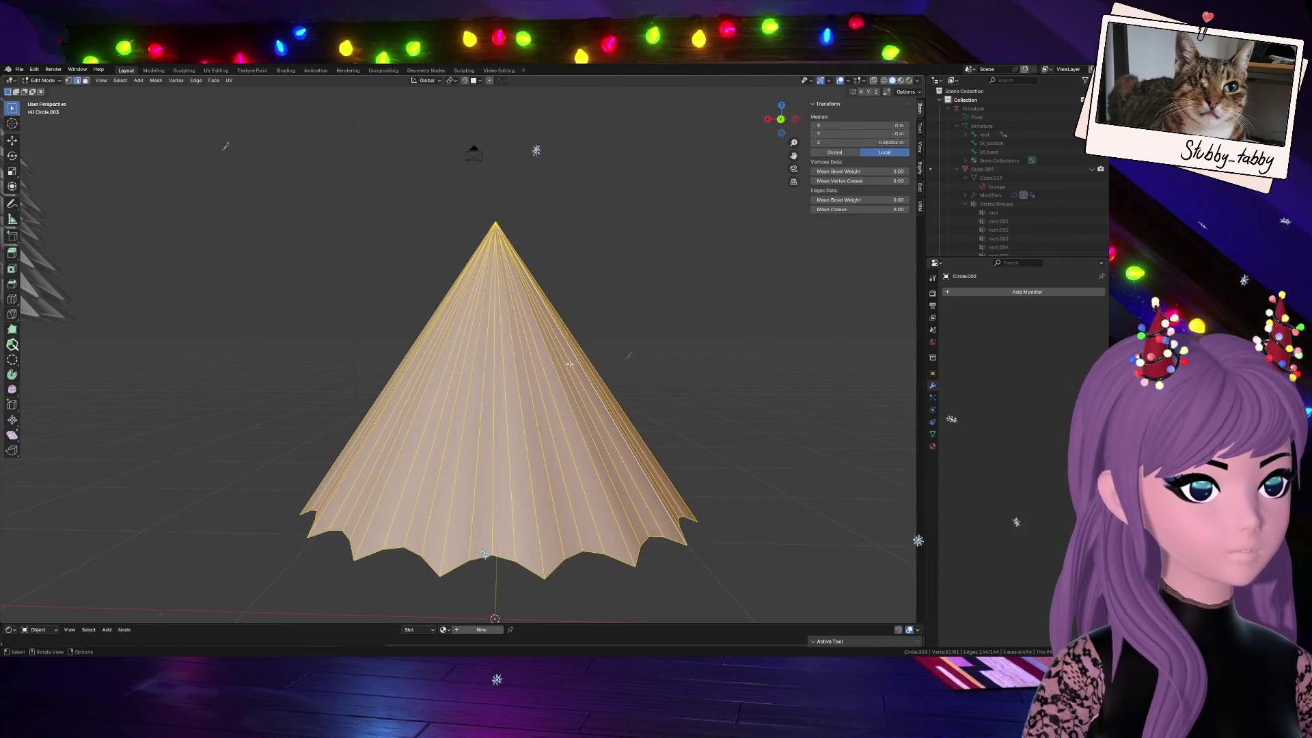
{"action": "key", "text": "m"}
{"action": "left_click", "coordinate": [537, 364]}
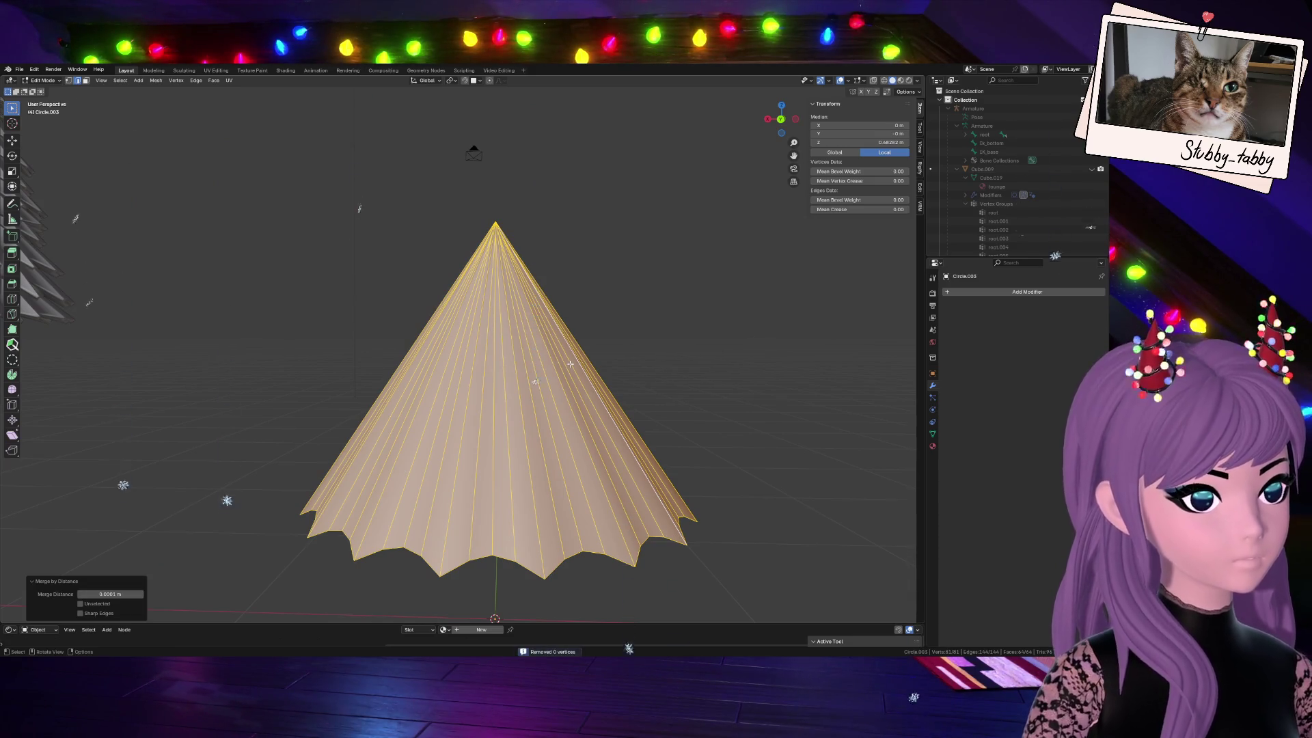
{"action": "middle_click_drag", "start_coordinate": [537, 437], "coordinate": [680, 284]}
{"action": "scroll", "coordinate": [619, 429], "scroll_direction": "up", "scroll_amount": 5}
{"action": "scroll", "coordinate": [544, 179], "scroll_direction": "down", "scroll_amount": 5}
{"action": "key", "text": "alt+a"}
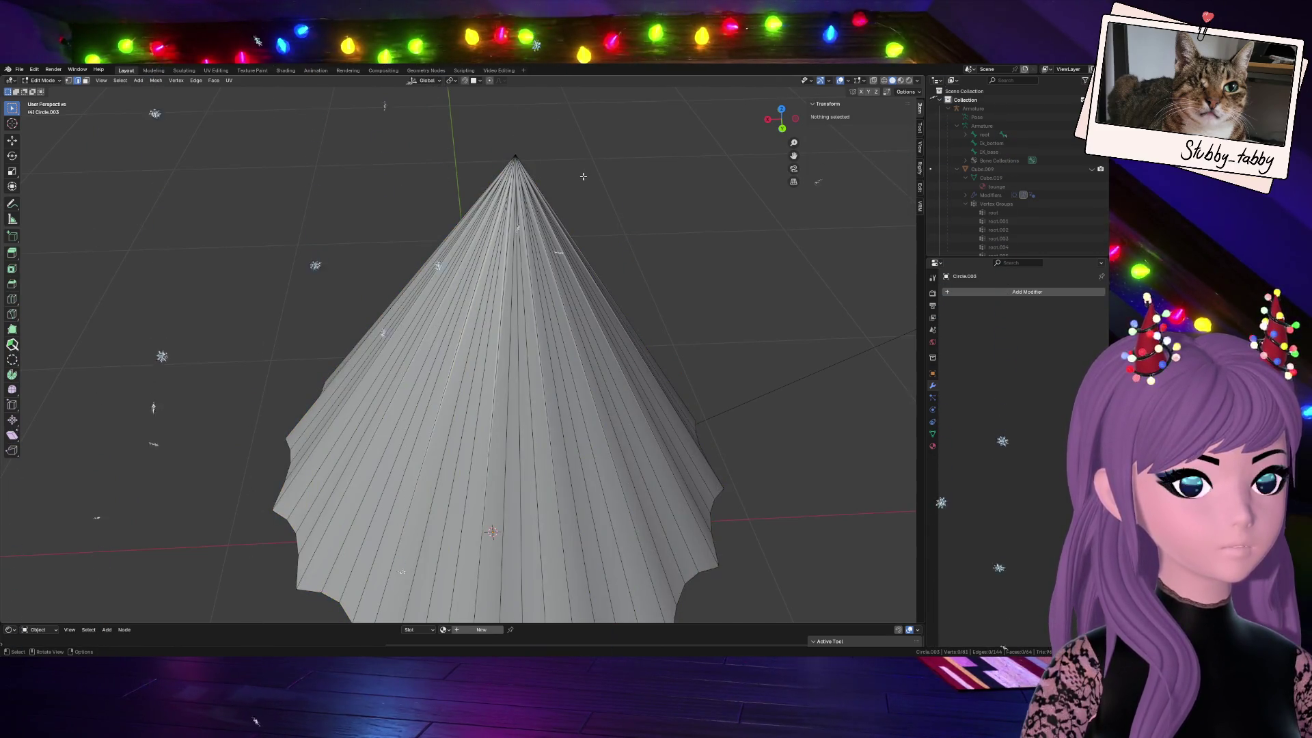
{"action": "left_click_drag", "start_coordinate": [779, 112], "coordinate": [742, 234]}
Select the whole skirt and scale the extruded inner surface inward to about 0.94
{"action": "key", "text": "a"}
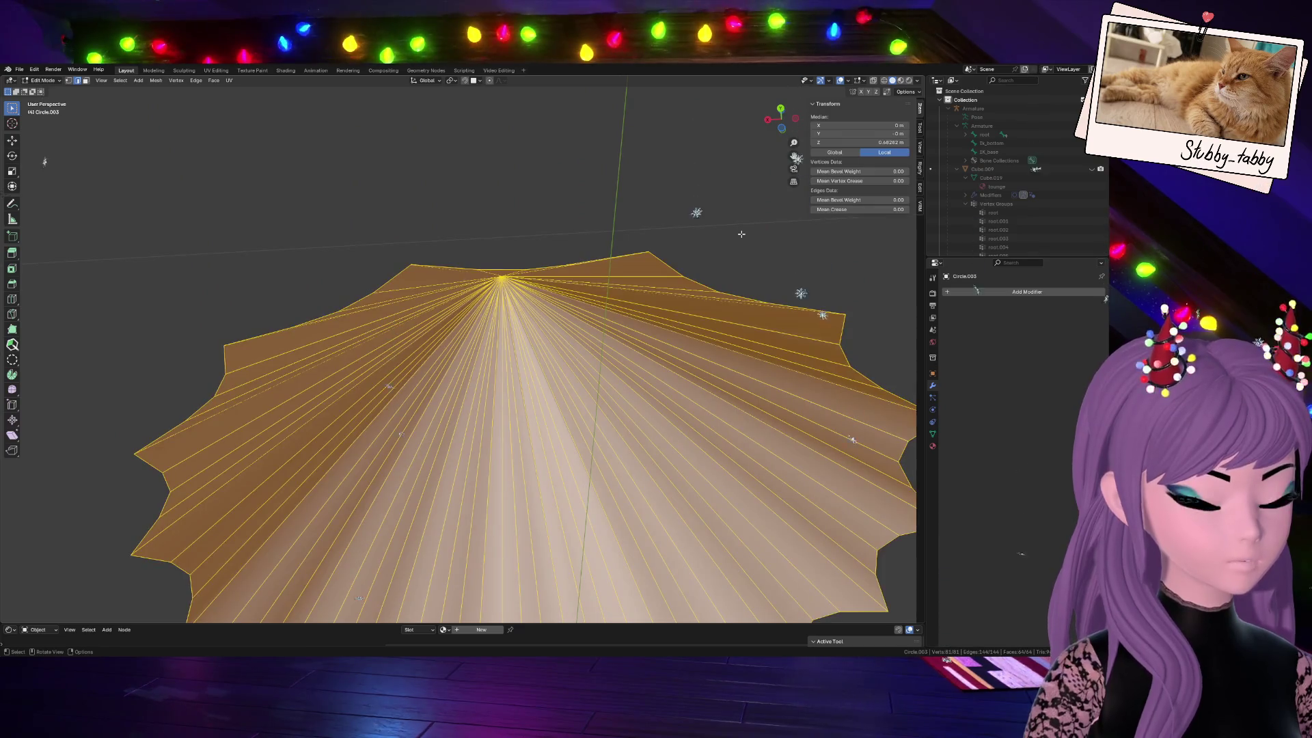
{"action": "key", "text": "s"}
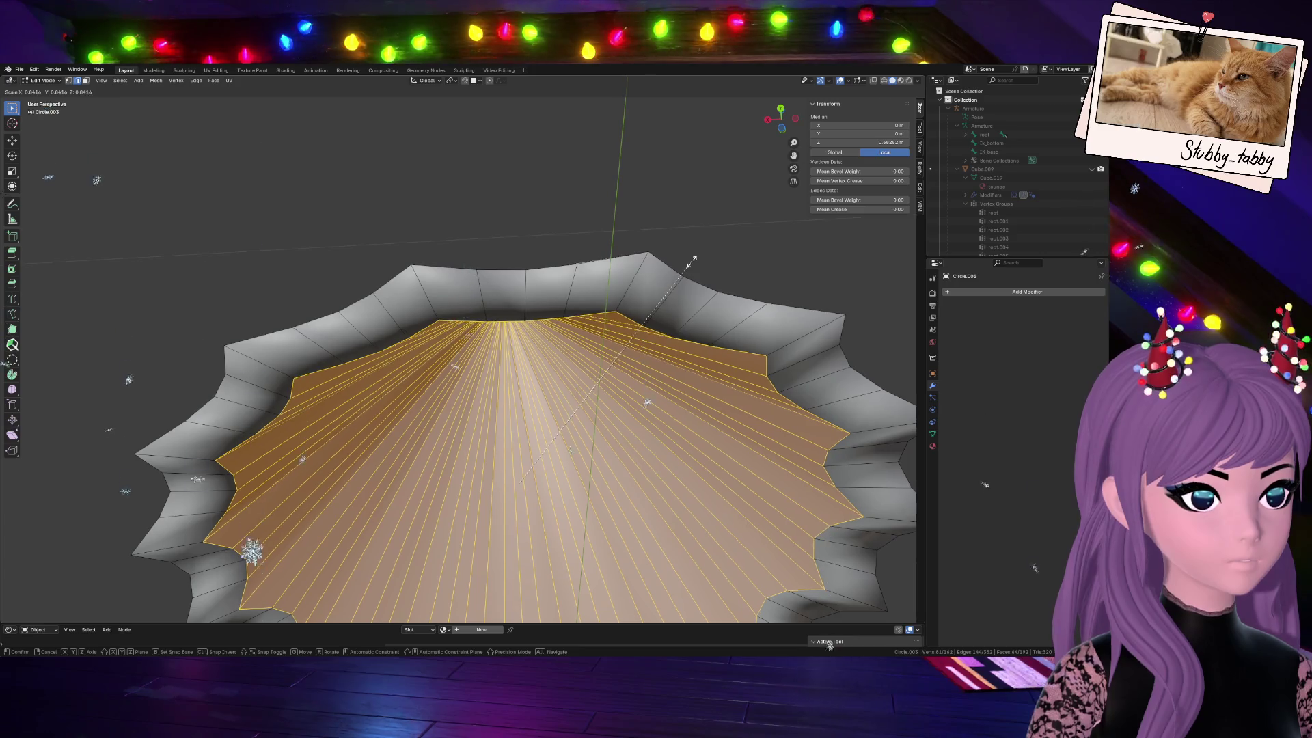
{"action": "left_click", "coordinate": [690, 262]}
Lower the inner layer about 5 cm along Z so it sits below the hem
{"action": "left_click_drag", "start_coordinate": [781, 119], "coordinate": [751, 91]}
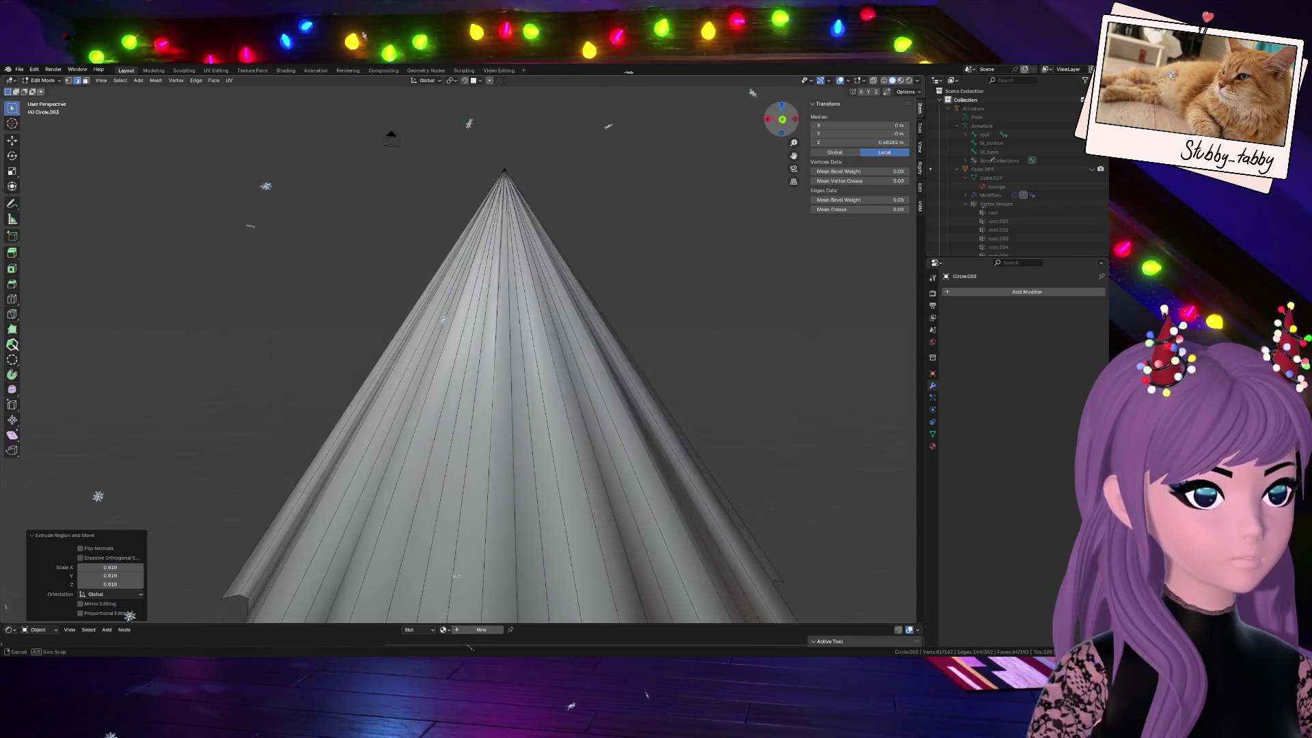
{"action": "middle_click_drag", "start_coordinate": [751, 90], "coordinate": [608, 341]}
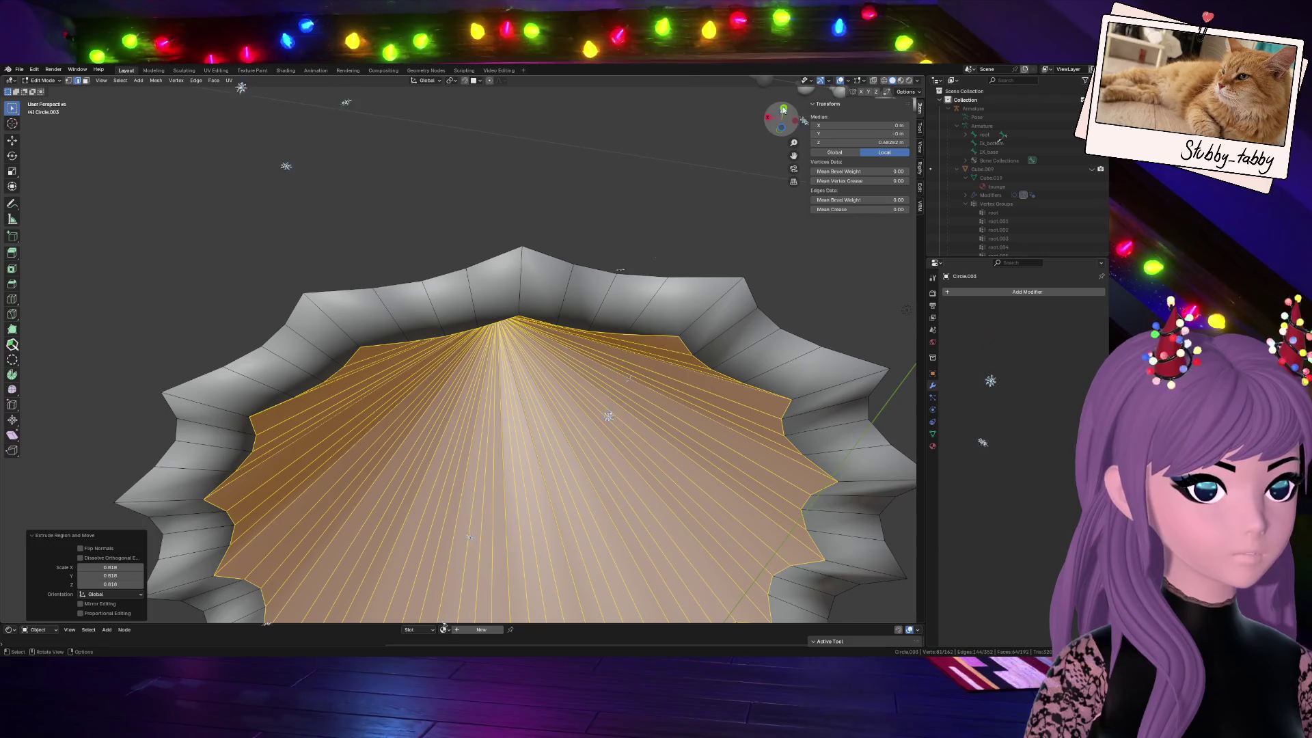
{"action": "key", "text": "ctrl+KP_1"}
{"action": "key", "text": "e"}
{"action": "key", "text": "z"}
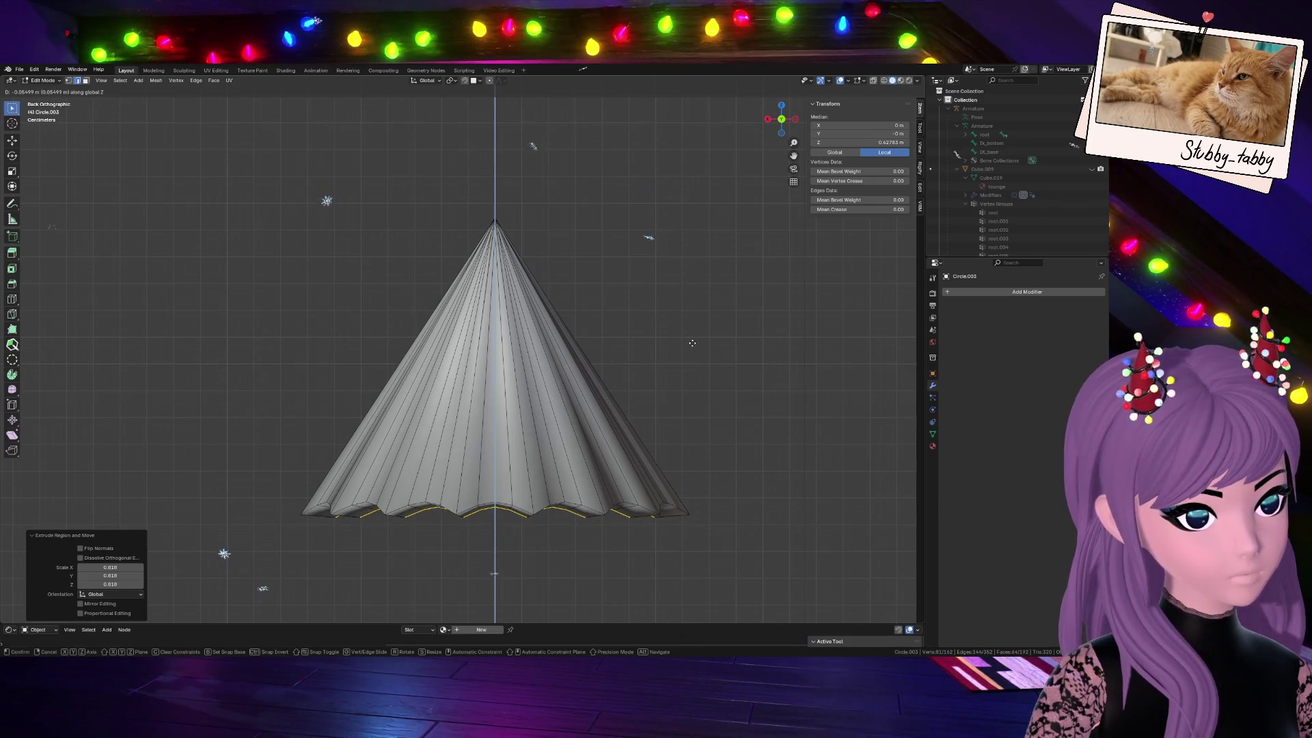
{"action": "left_click", "coordinate": [692, 342]}
{"action": "scroll", "coordinate": [671, 391], "scroll_direction": "down", "scroll_amount": 3}
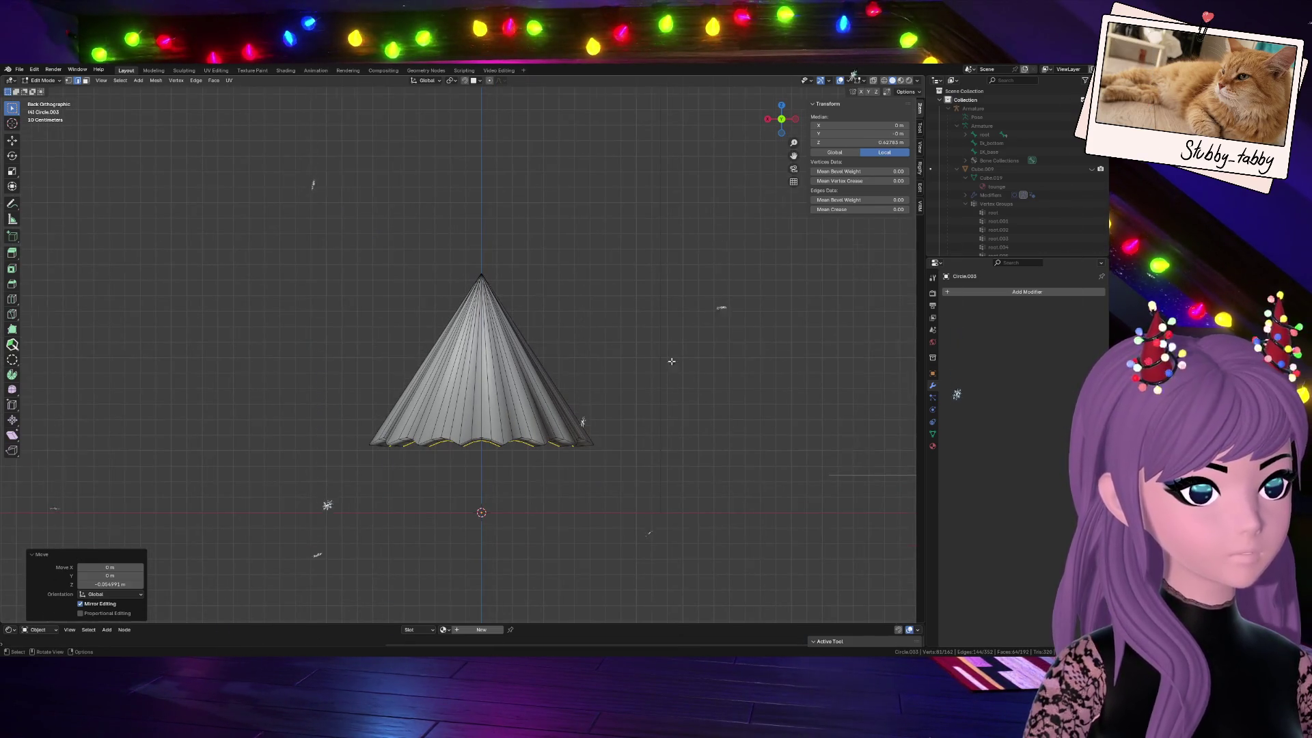
Select the faces of the outer rim by inverting the selection
{"action": "mouse_move", "coordinate": [671, 375]}
{"action": "middle_mouse_down"}
{"action": "mouse_move", "coordinate": [858, 318]}
{"action": "mouse_move", "coordinate": [857, 481]}
{"action": "middle_mouse_up"}
{"action": "left_click", "coordinate": [478, 334], "text": "shift"}
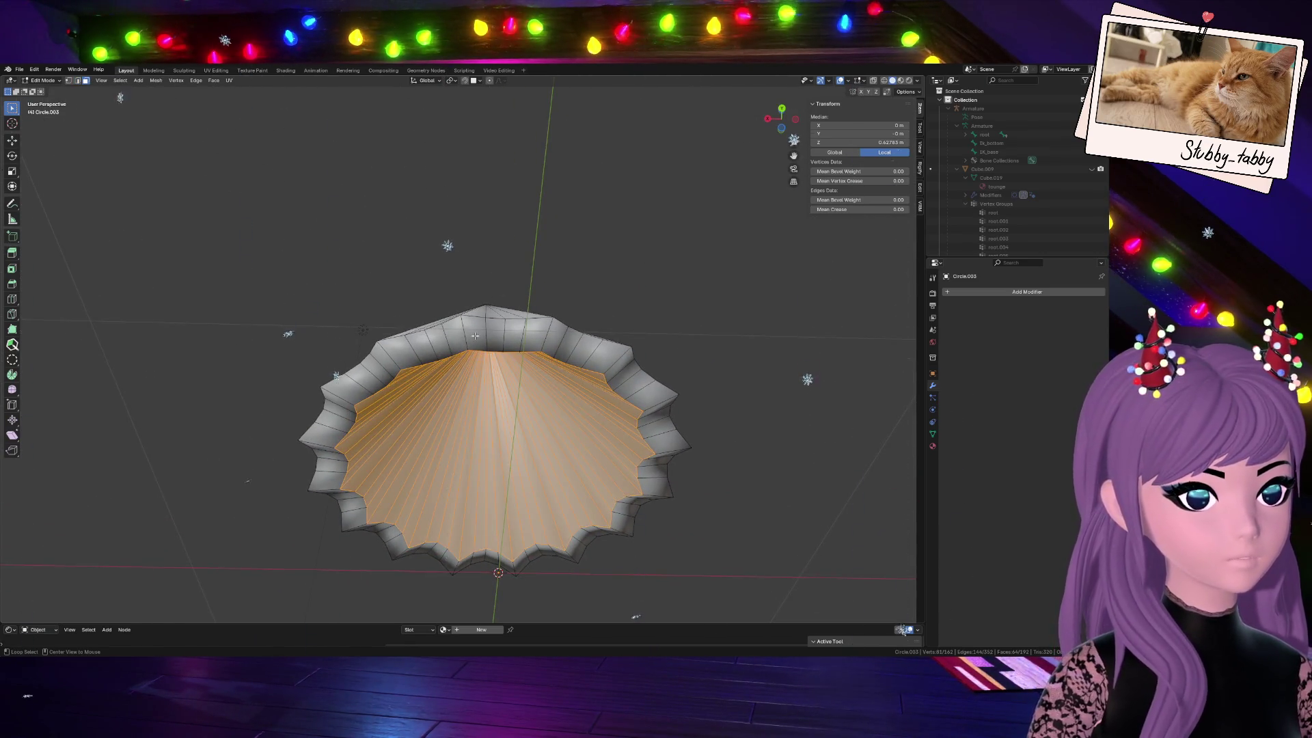
{"action": "key", "text": "ctrl+i"}
{"action": "left_click", "coordinate": [782, 108]}
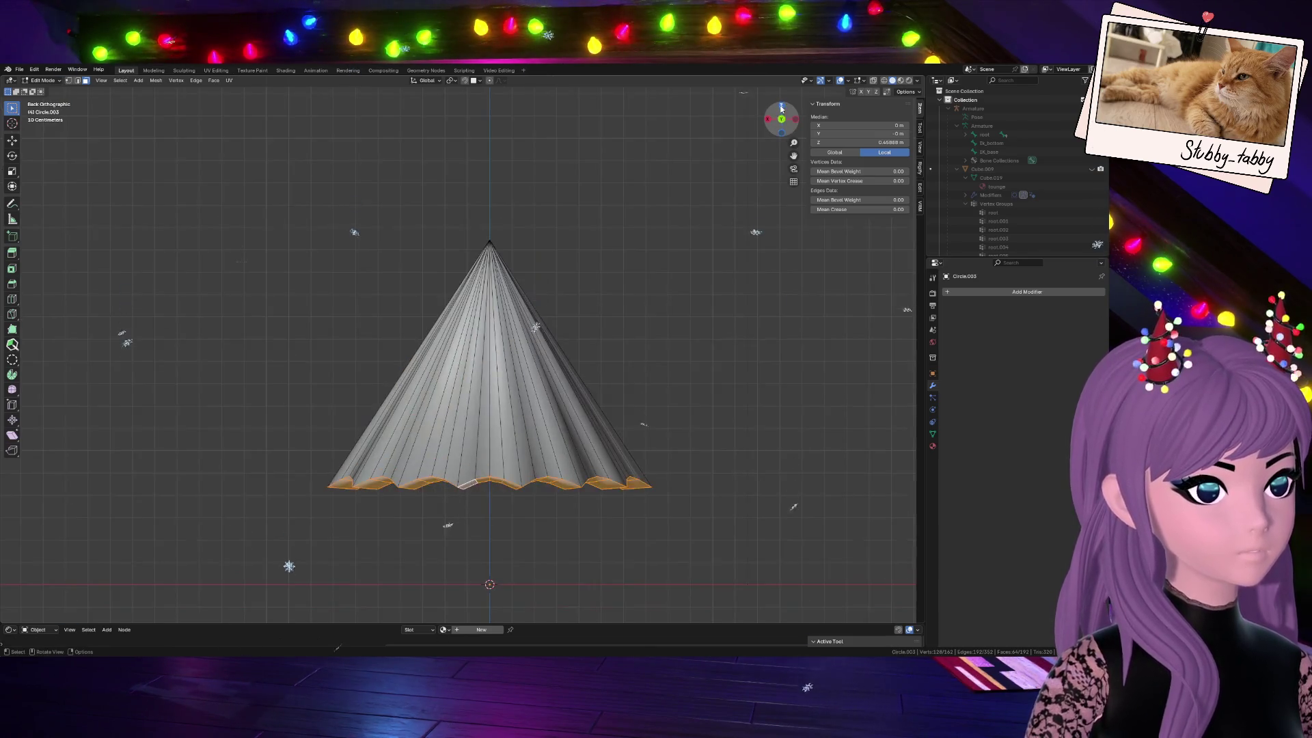
Add two loop cuts around the thick rim band and keep them in place
{"action": "middle_click_drag", "start_coordinate": [536, 507], "coordinate": [549, 319]}
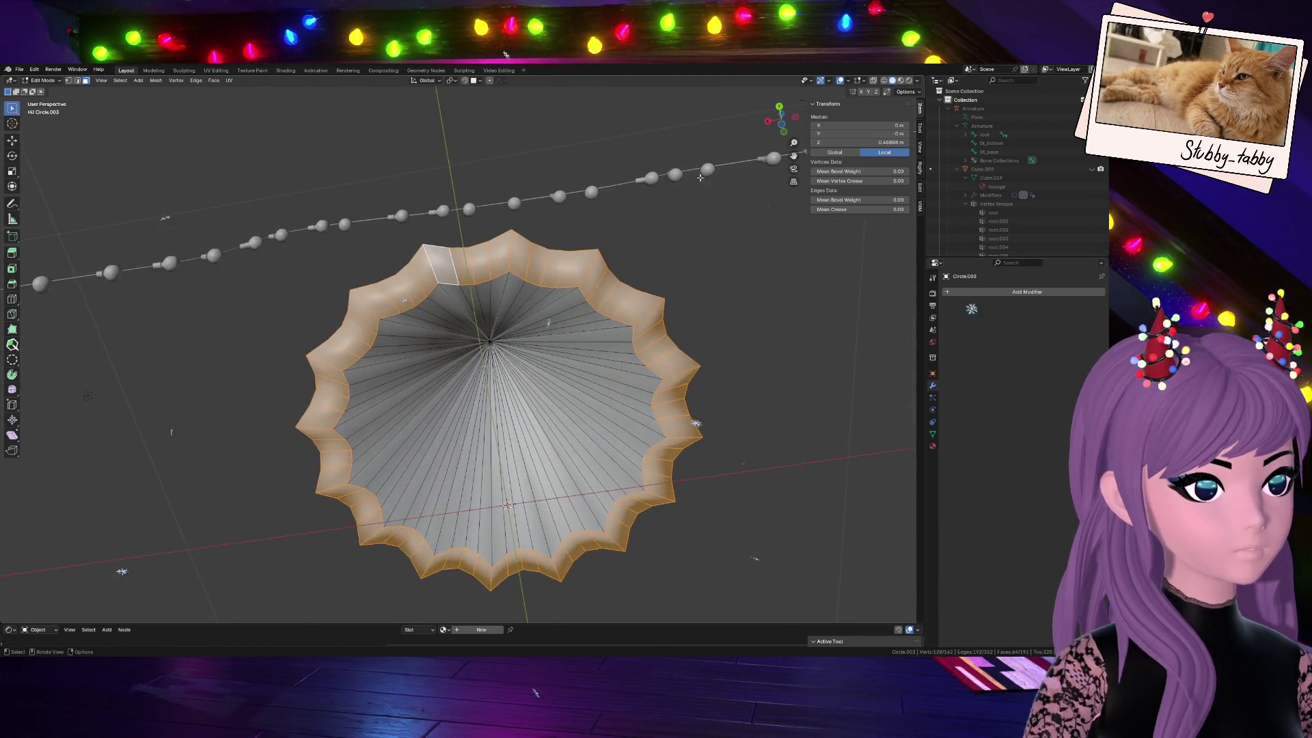
{"action": "key", "text": "ctrl+r"}
{"action": "scroll", "coordinate": [506, 259], "scroll_direction": "up", "scroll_amount": 1}
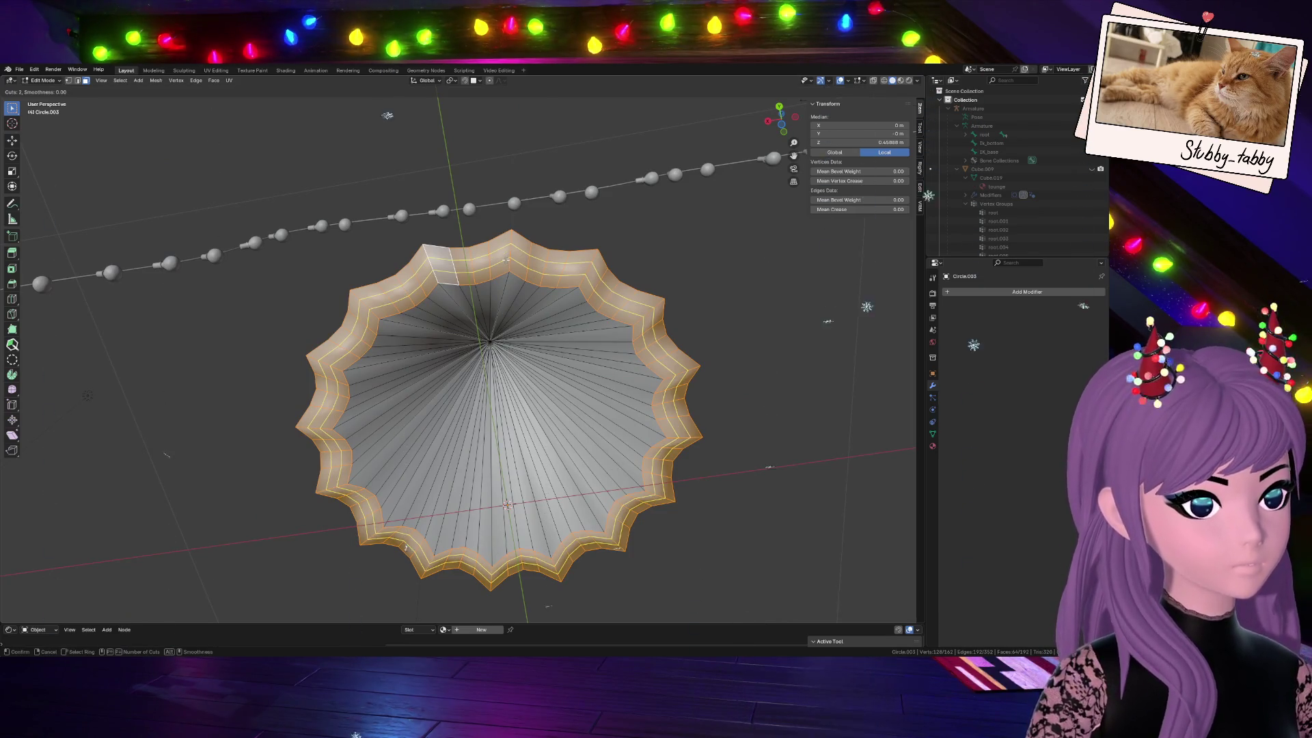
{"action": "left_click", "coordinate": [505, 258]}
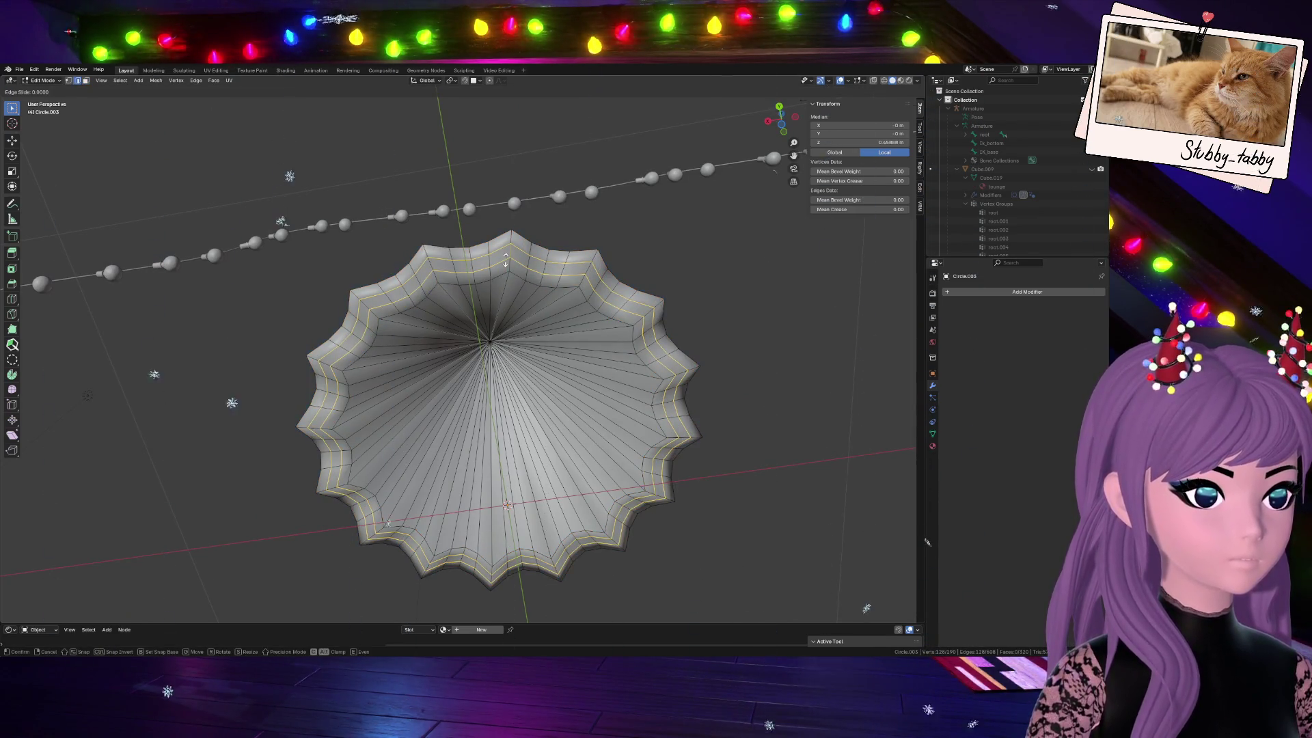
{"action": "left_click", "coordinate": [506, 259]}
{"action": "key", "text": "alt+a"}
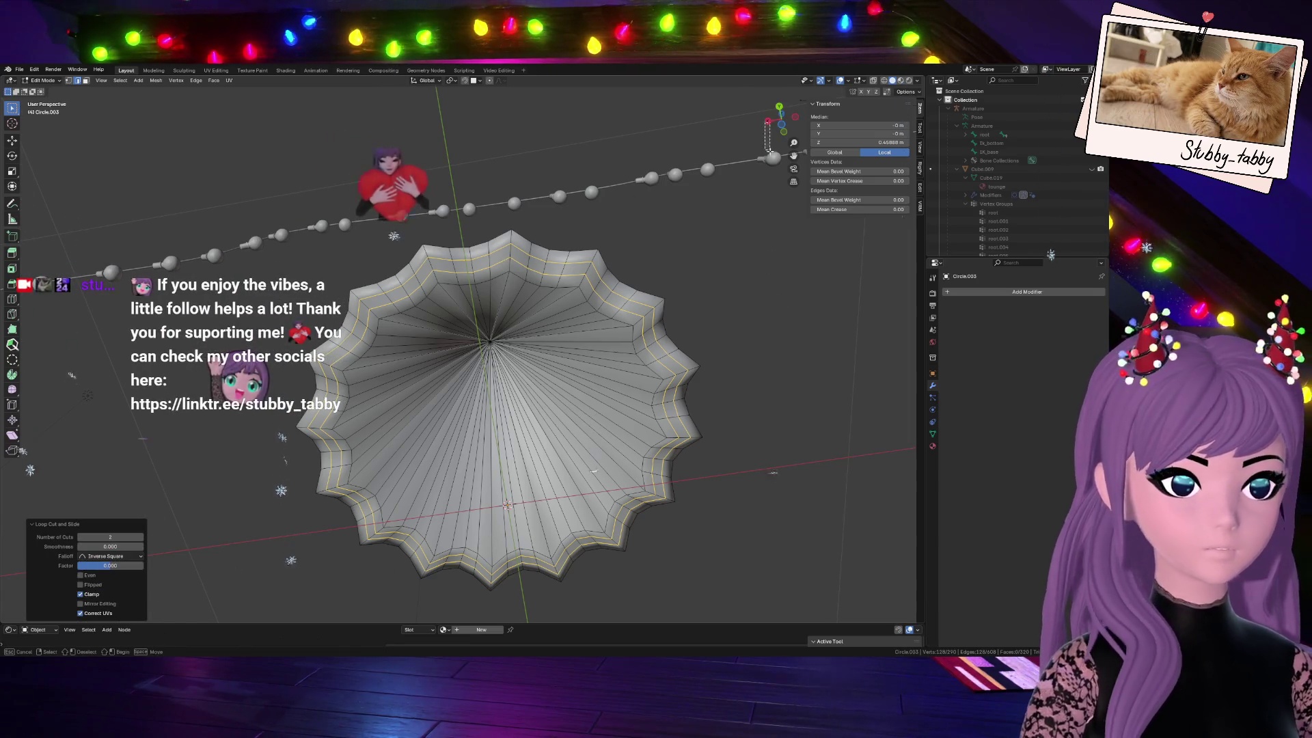
Switch to a flat back view and make the mesh see-through with X-ray
{"action": "middle_click_drag", "start_coordinate": [902, 277], "coordinate": [700, 245]}
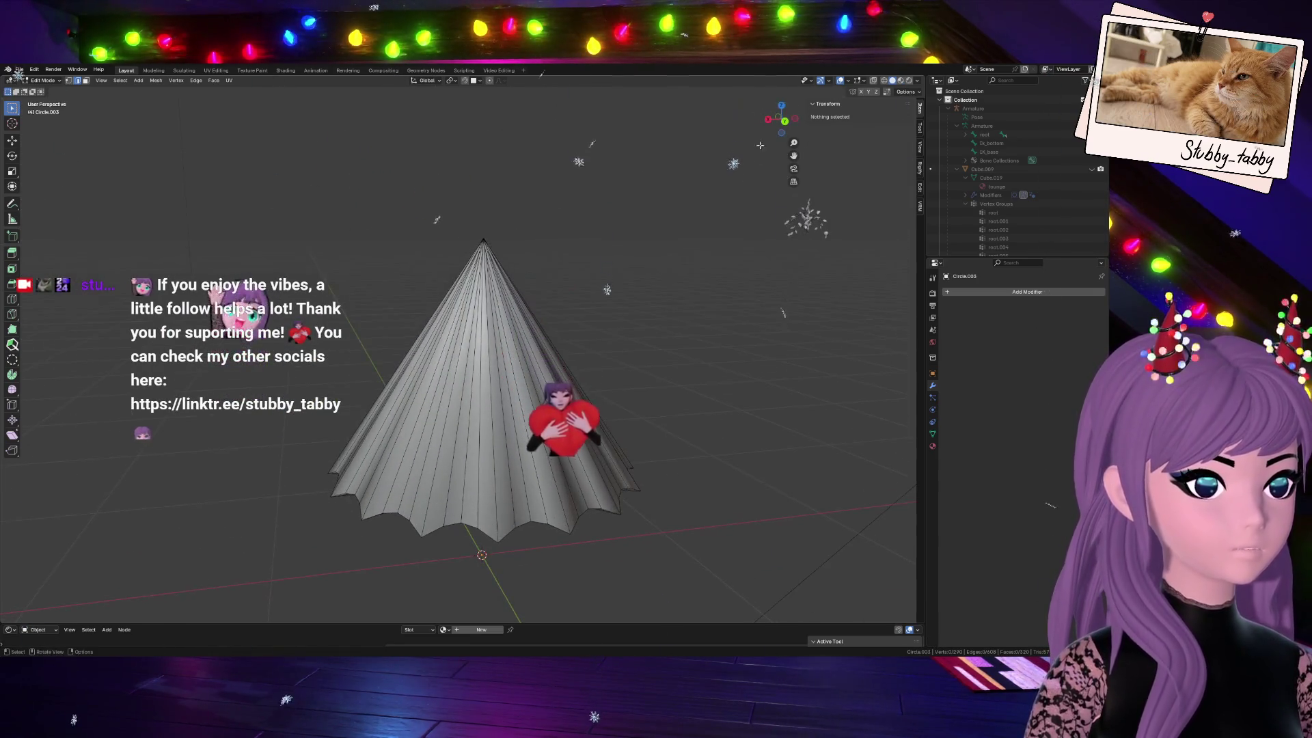
{"action": "key", "text": "a"}
{"action": "key", "text": "ctrl+KP_1"}
{"action": "key", "text": "alt+z"}
{"action": "key", "text": "alt+a"}
Box-select the edges along the bottom hem
{"action": "left_click_drag", "start_coordinate": [294, 443], "coordinate": [658, 544]}
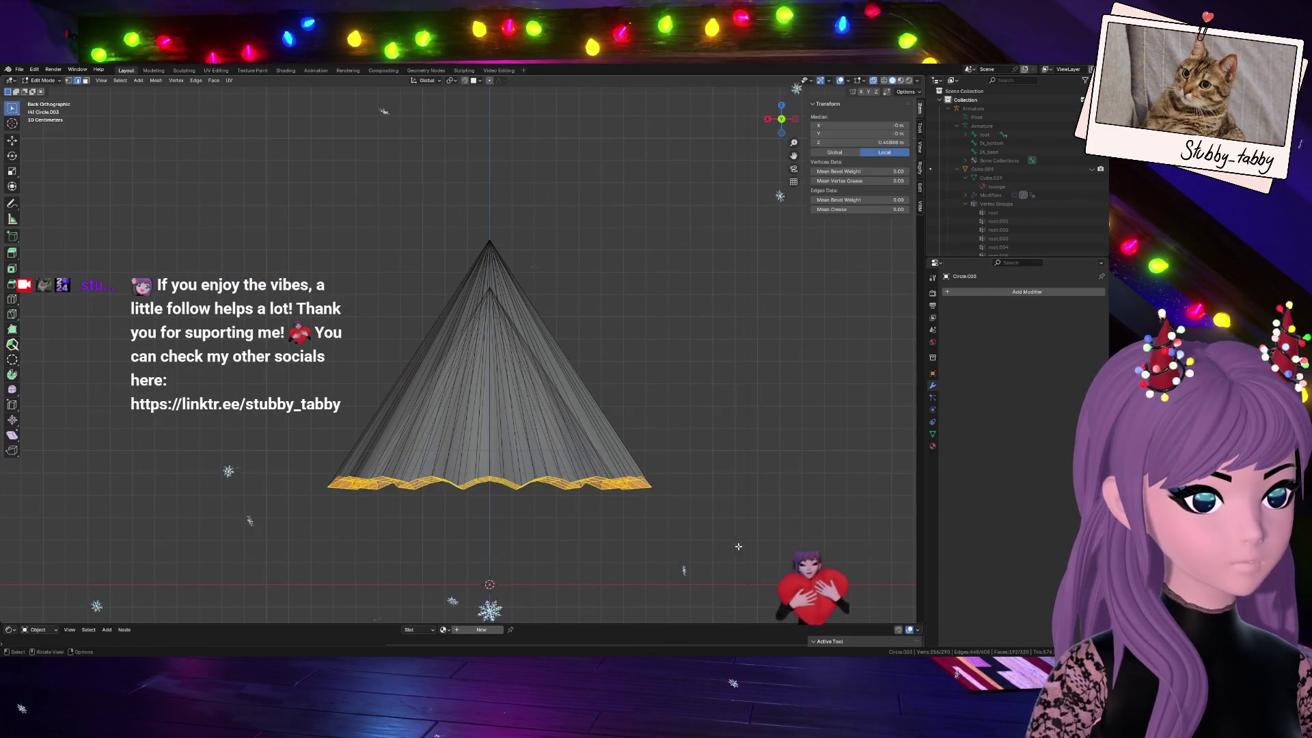
{"action": "key", "text": "ctrl+KP_Add"}
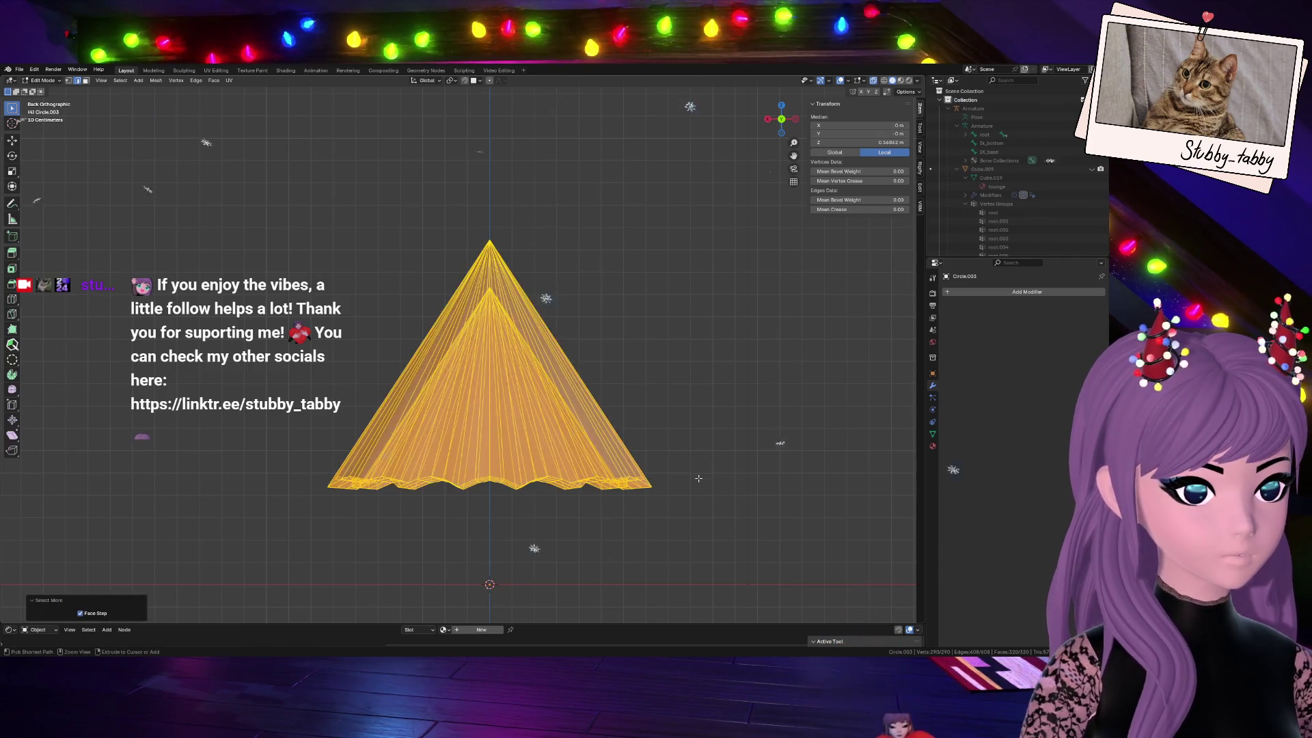
{"action": "key", "text": "ctrl+z"}
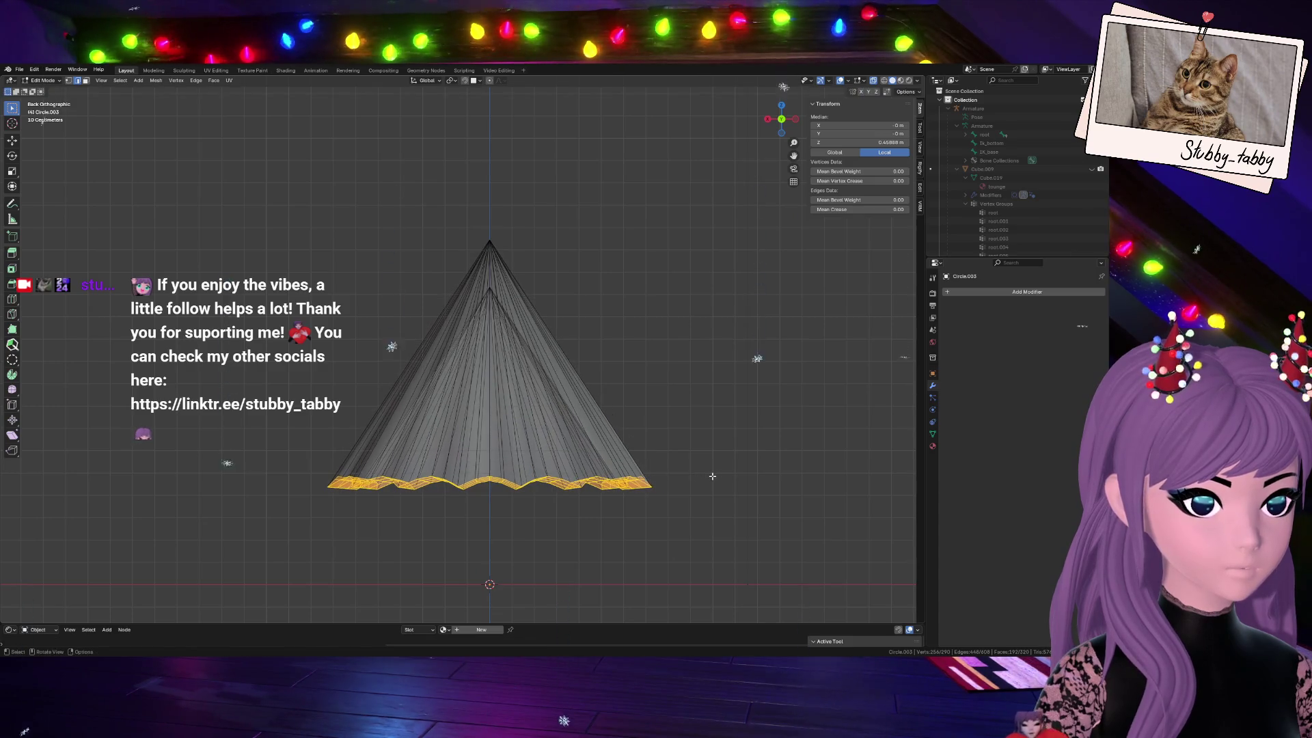
{"action": "middle_click_drag", "start_coordinate": [512, 401], "coordinate": [566, 365]}
Select the band of hem face loops, turn off X-ray and go to Front view
{"action": "left_click", "coordinate": [567, 366], "text": "alt"}
{"action": "key", "text": "alt+a"}
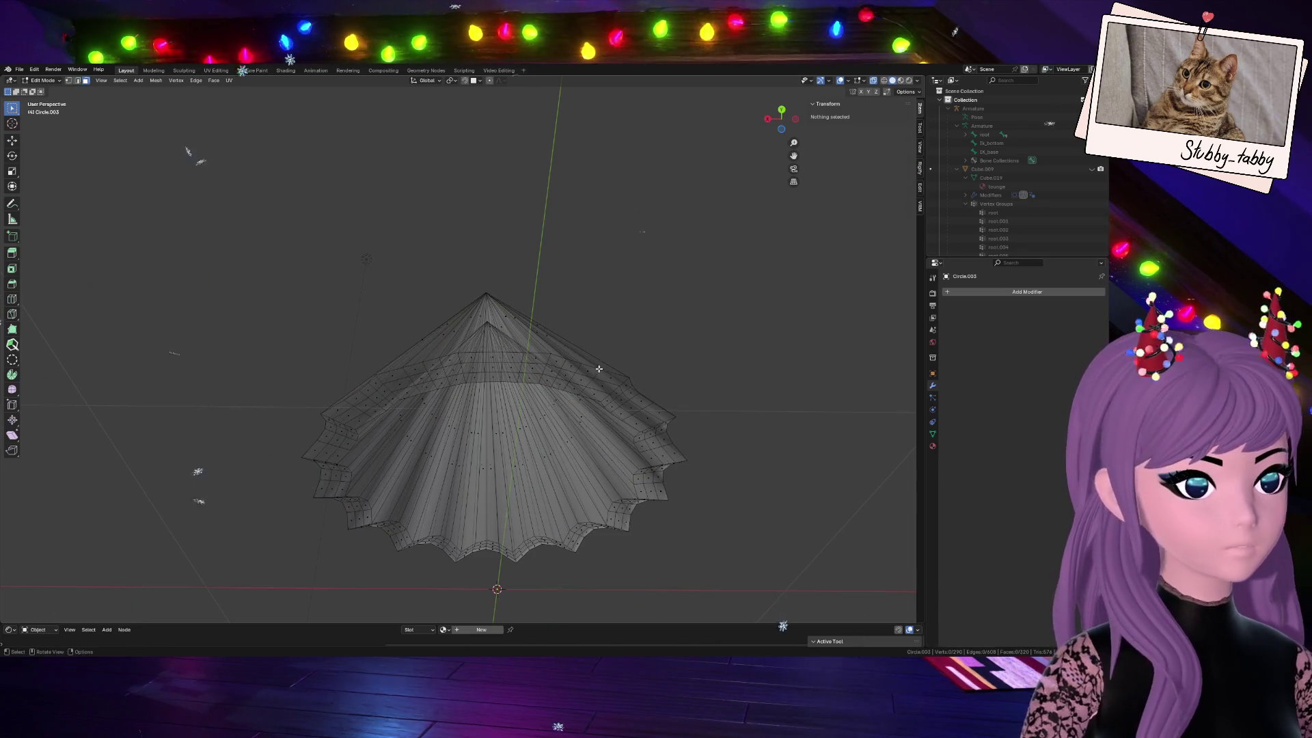
{"action": "left_click", "coordinate": [585, 366], "text": "alt"}
{"action": "left_click", "coordinate": [574, 533], "text": "alt"}
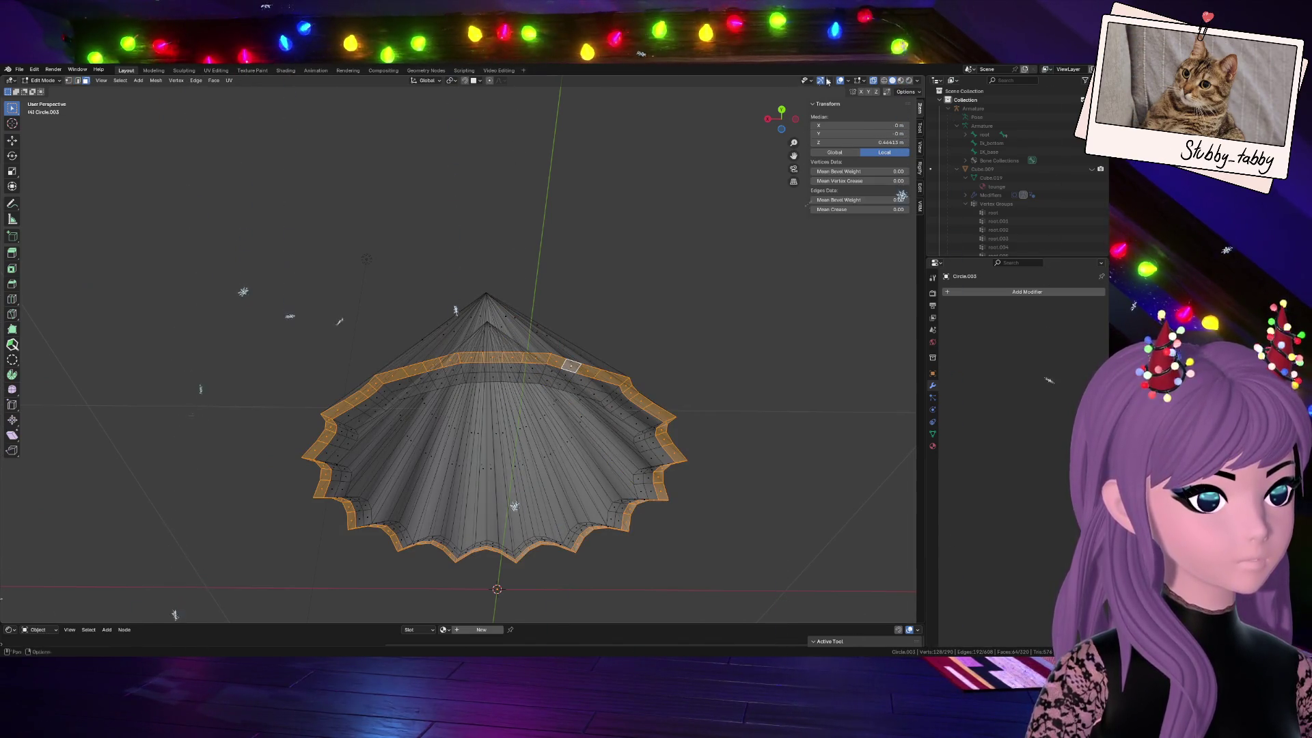
{"action": "left_click", "coordinate": [570, 366], "text": "alt+shift"}
{"action": "key", "text": "alt+z"}
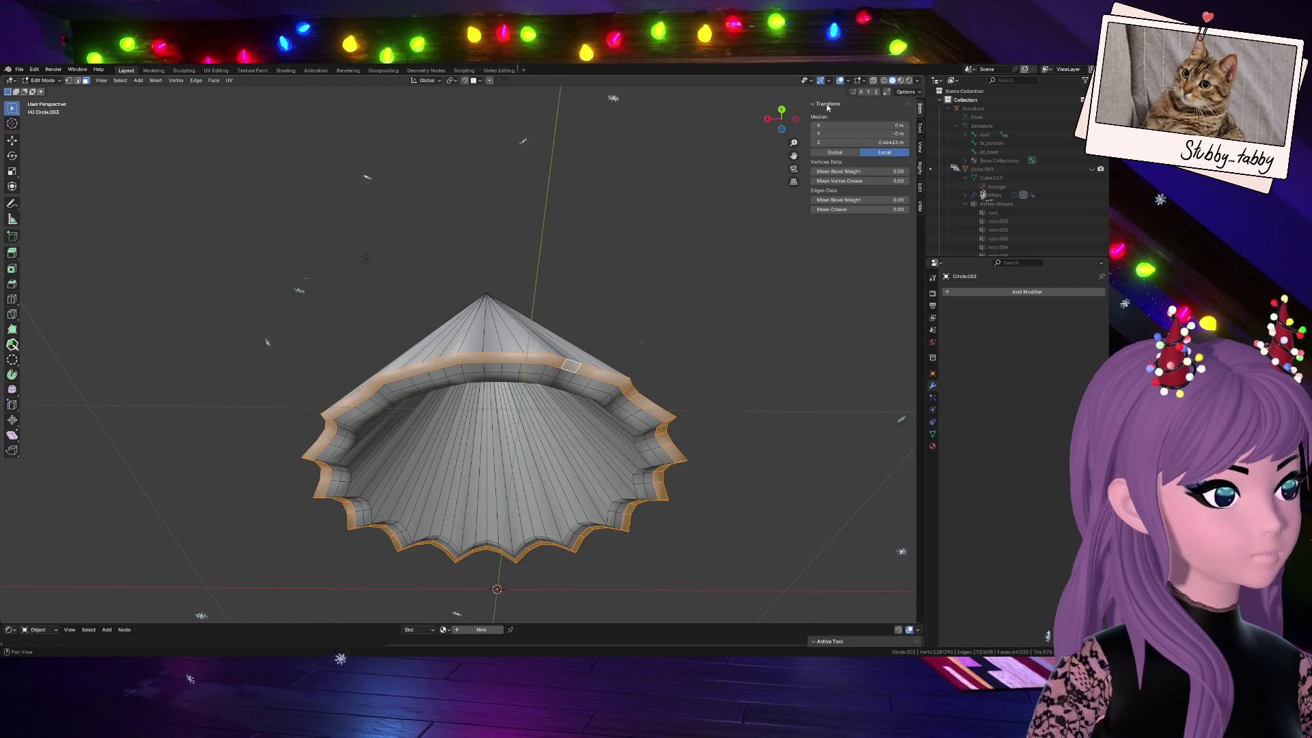
{"action": "left_click", "coordinate": [785, 109]}
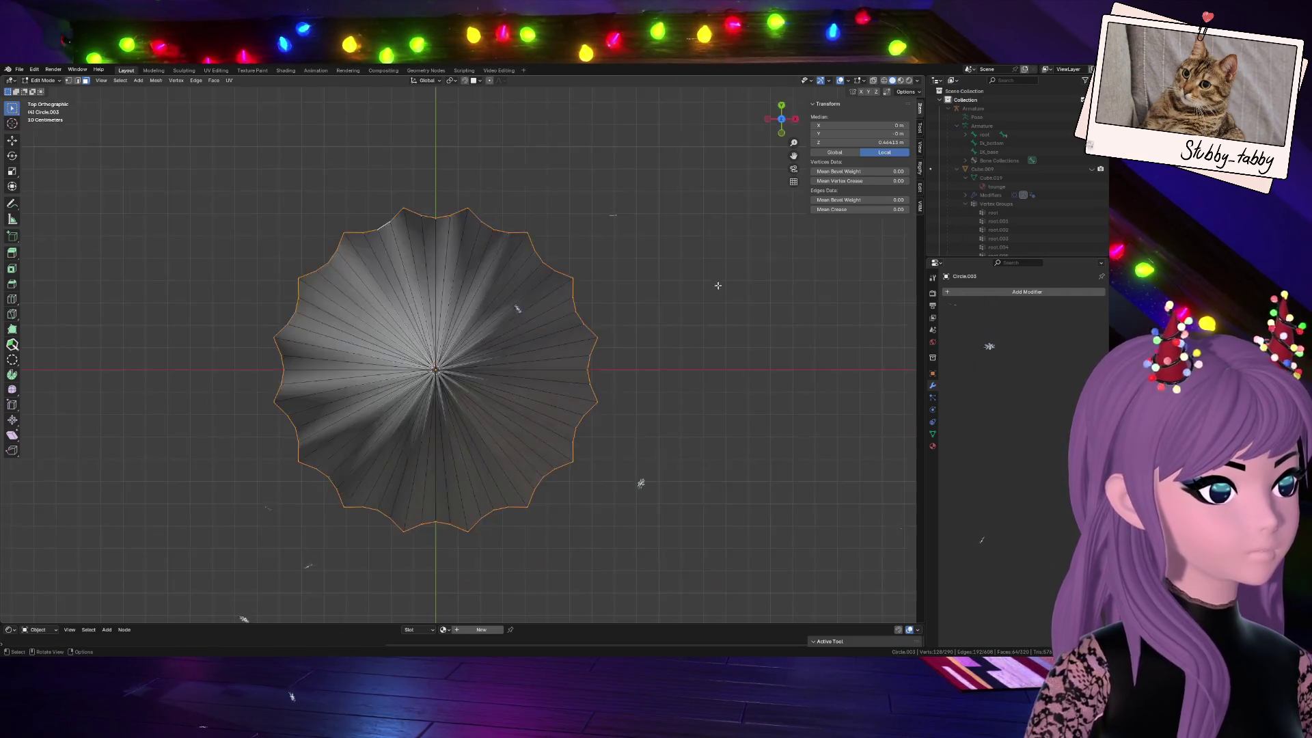
{"action": "left_click", "coordinate": [783, 133]}
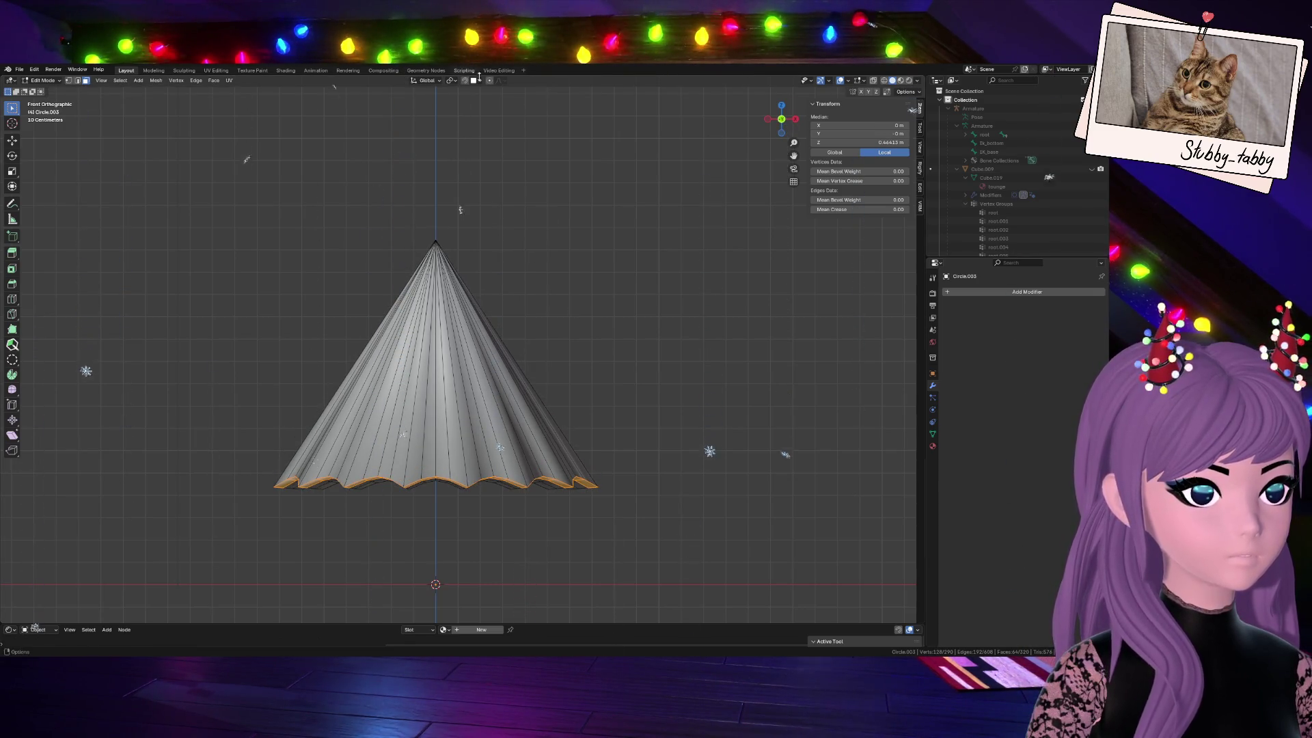
Move the hem with proportional falloff into a wavier edge, then return to Object Mode
{"action": "key", "text": "g"}
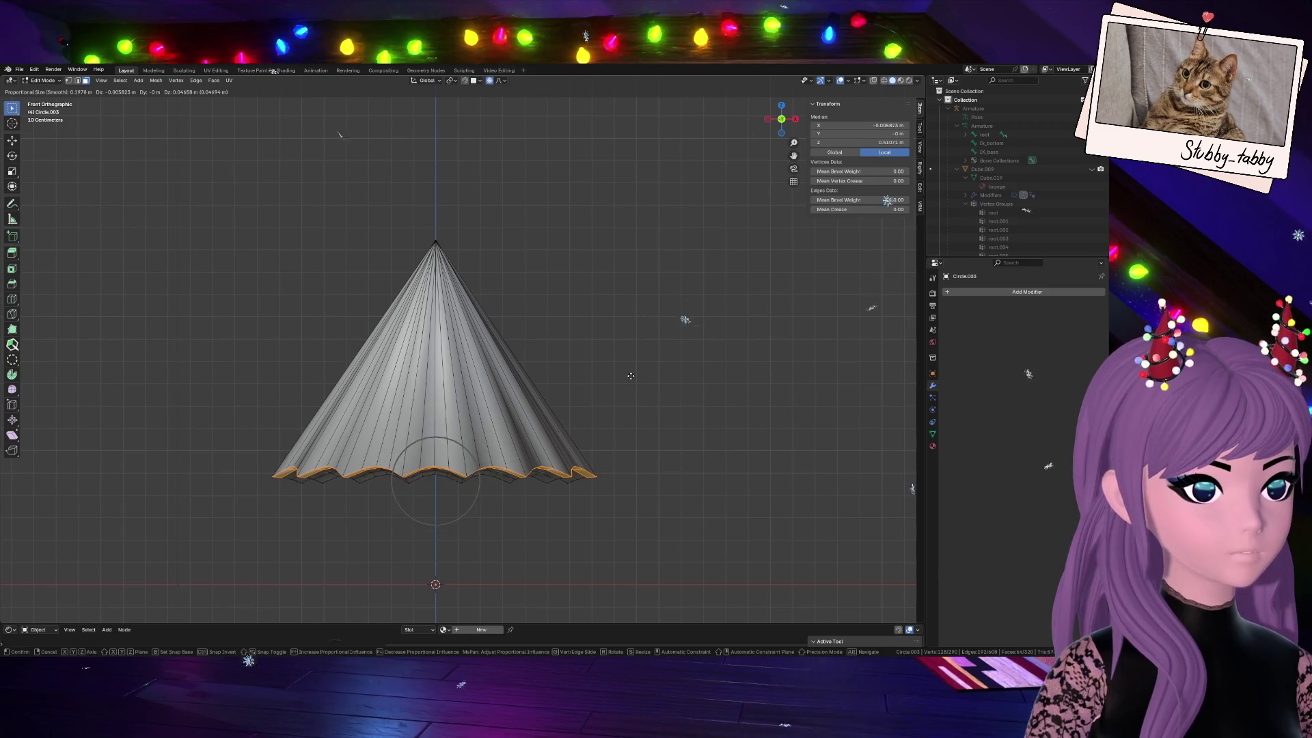
{"action": "scroll", "coordinate": [631, 376], "scroll_direction": "up", "scroll_amount": 4}
{"action": "scroll", "coordinate": [632, 372], "scroll_direction": "up", "scroll_amount": 4}
{"action": "scroll", "coordinate": [633, 369], "scroll_direction": "up", "scroll_amount": 3}
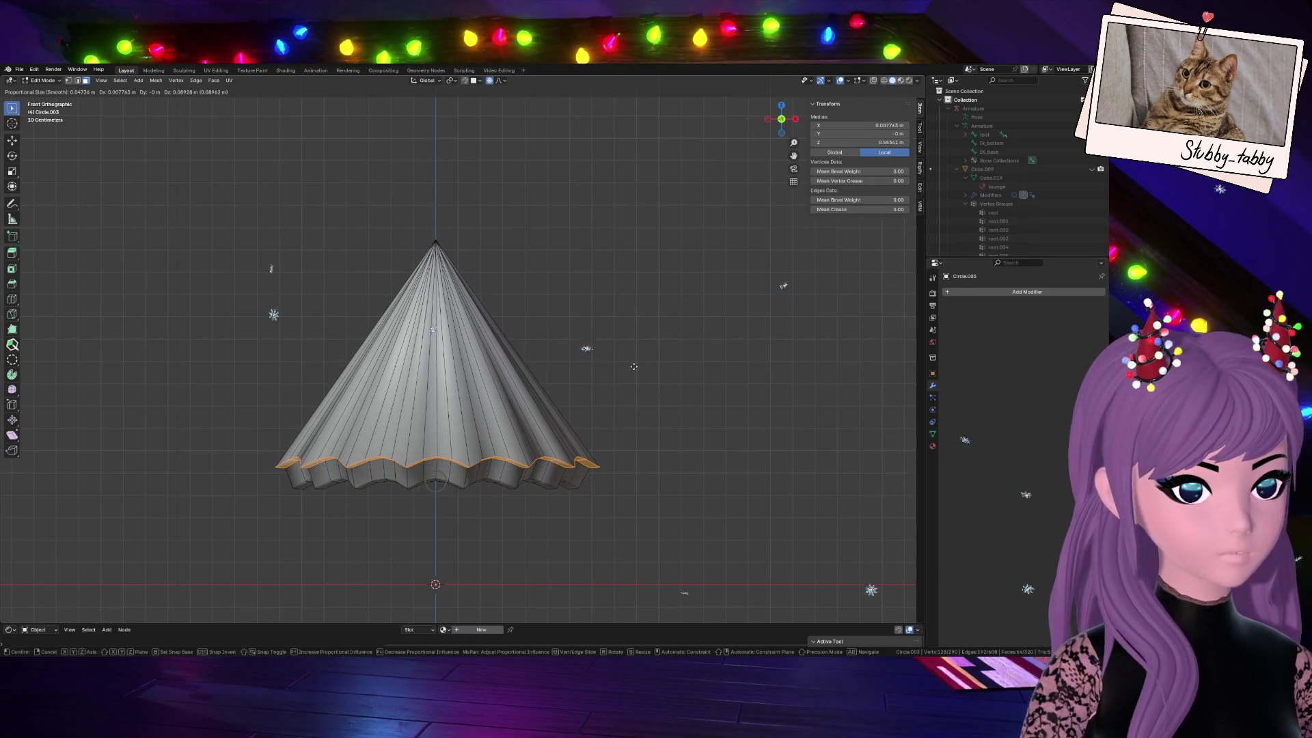
{"action": "scroll", "coordinate": [634, 373], "scroll_direction": "down", "scroll_amount": 10}
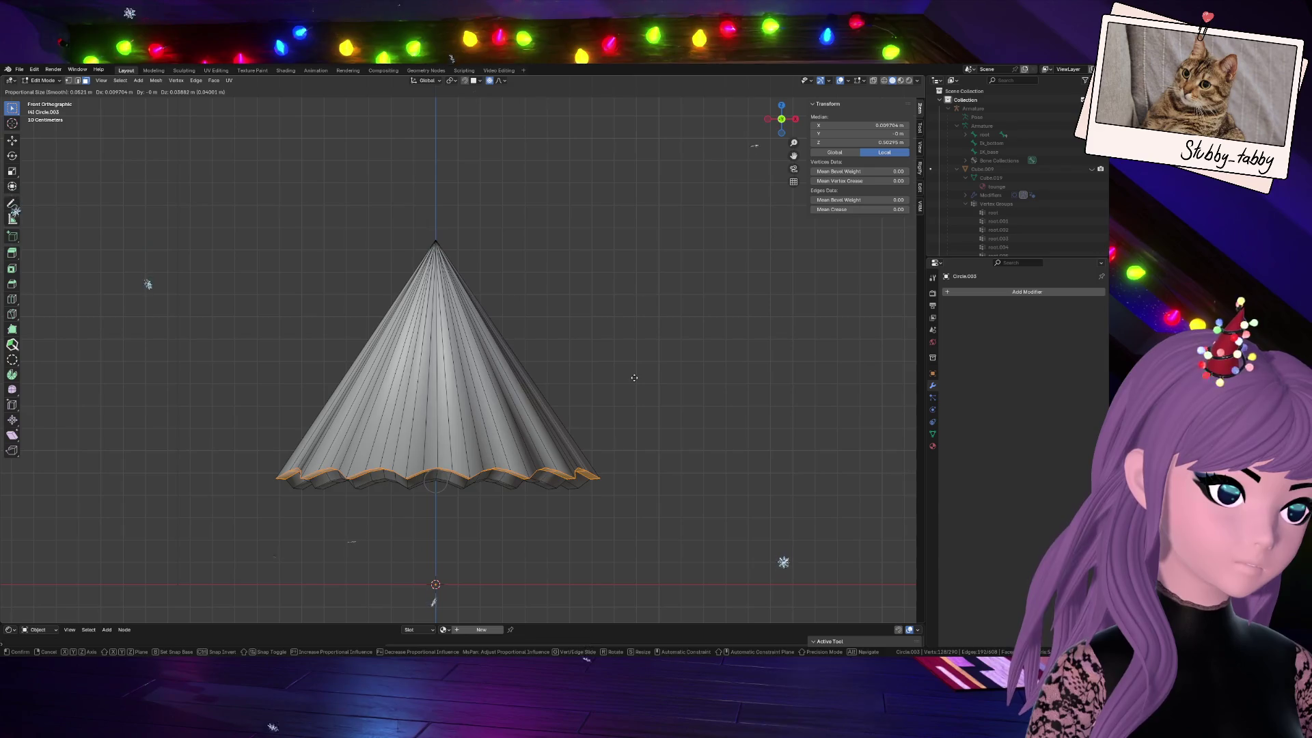
{"action": "left_click", "coordinate": [633, 377]}
{"action": "key", "text": "Tab"}
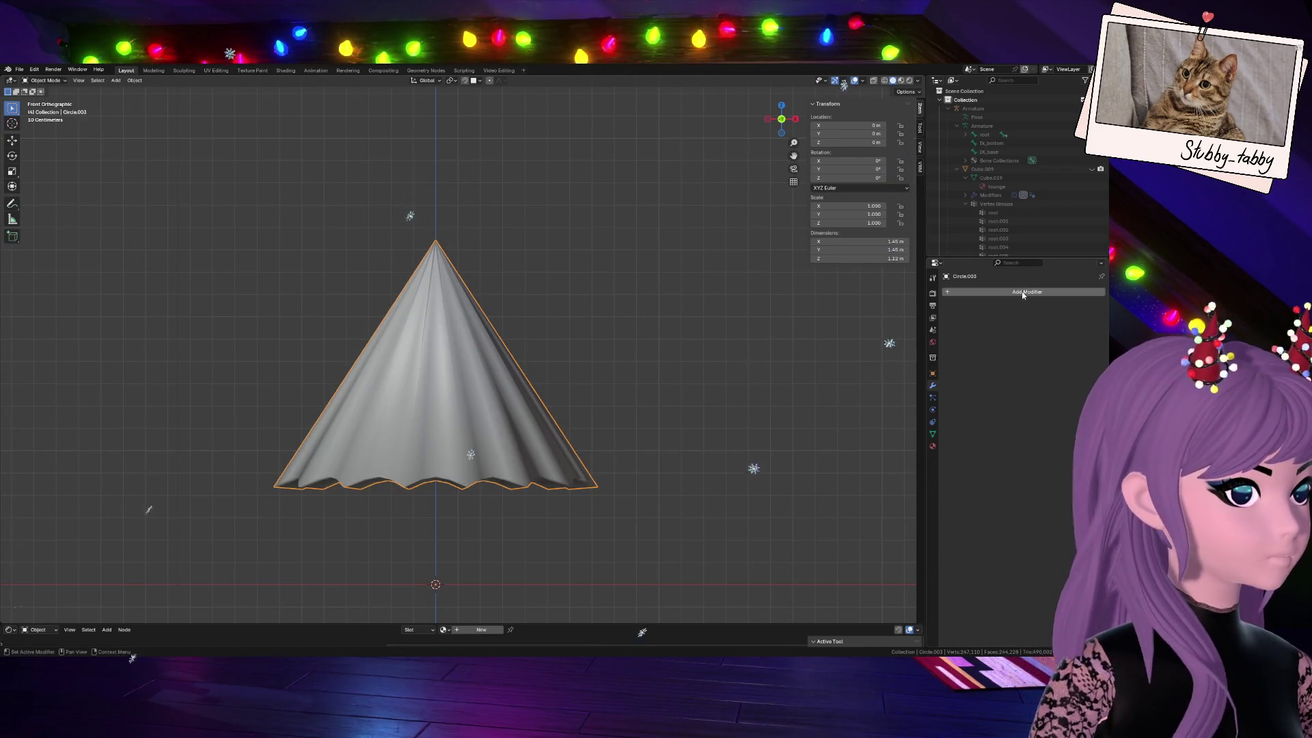
Add a Bevel modifier to the cone and immediately undo it
{"action": "left_click", "coordinate": [1023, 294]}
{"action": "key", "text": "space"}
{"action": "left_click", "coordinate": [967, 319]}
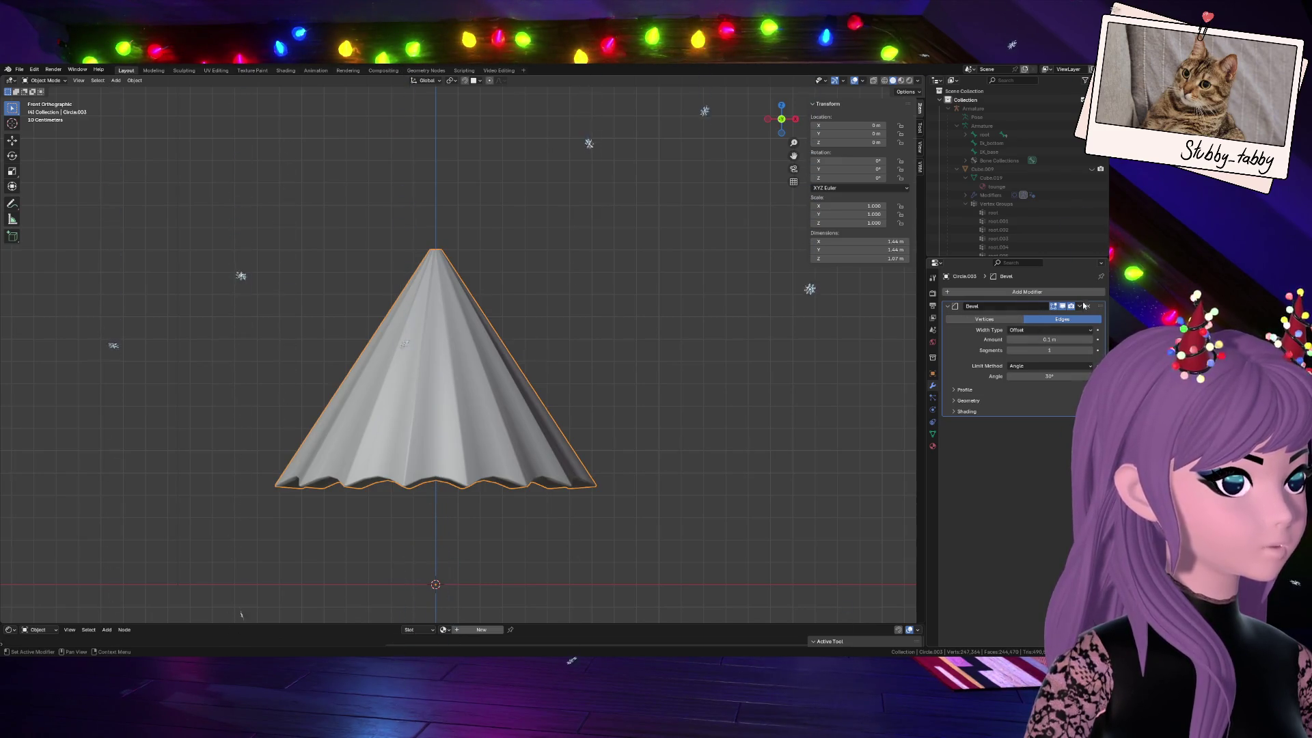
{"action": "key", "text": "ctrl+z"}
Shade the cone smooth while keeping sharp edges crisp
{"action": "right_click", "coordinate": [496, 394]}
{"action": "left_click", "coordinate": [496, 398]}
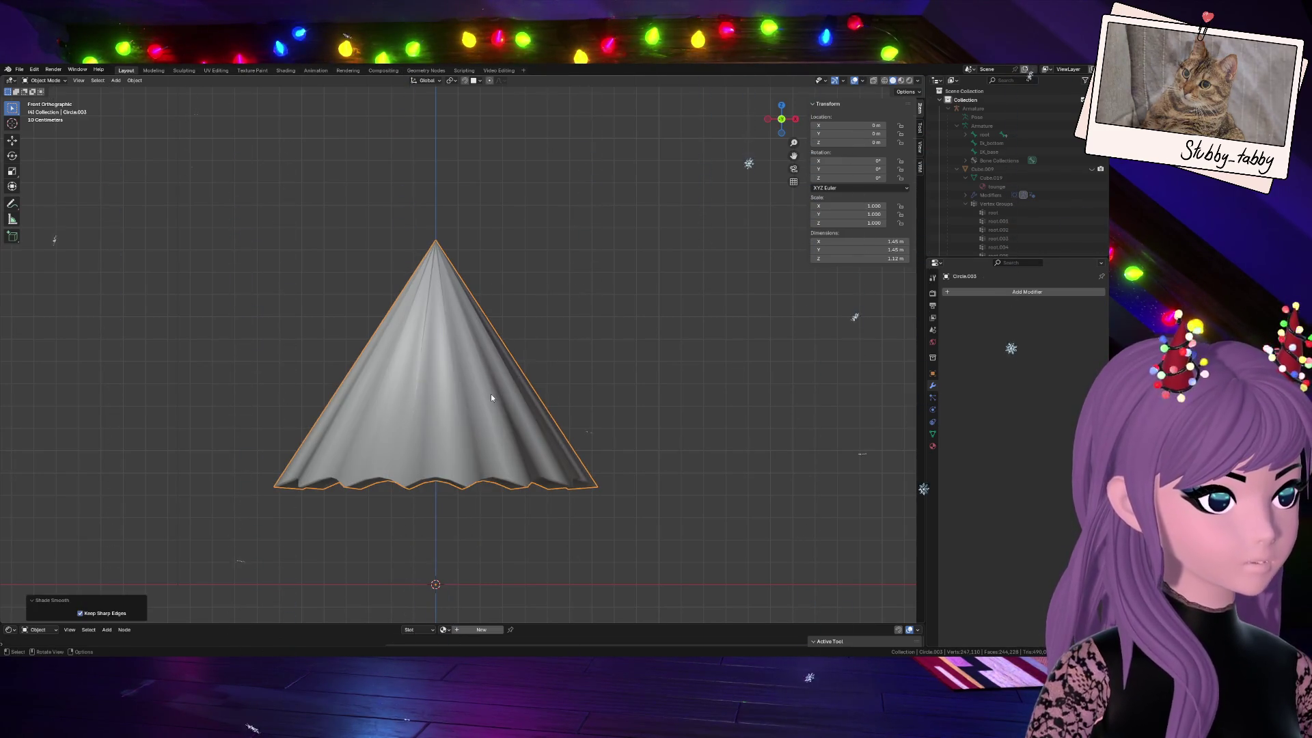
{"action": "mouse_move", "coordinate": [666, 201]}
{"action": "middle_mouse_down"}
{"action": "mouse_move", "coordinate": [668, 73]}
{"action": "mouse_move", "coordinate": [186, 69]}
{"action": "mouse_move", "coordinate": [217, 71]}
{"action": "middle_mouse_up"}
{"action": "scroll", "coordinate": [448, 390], "scroll_direction": "down", "scroll_amount": 3}
In Edit Mode, select the skirt's bottom hem loop and face it from the front
{"action": "key", "text": "Tab"}
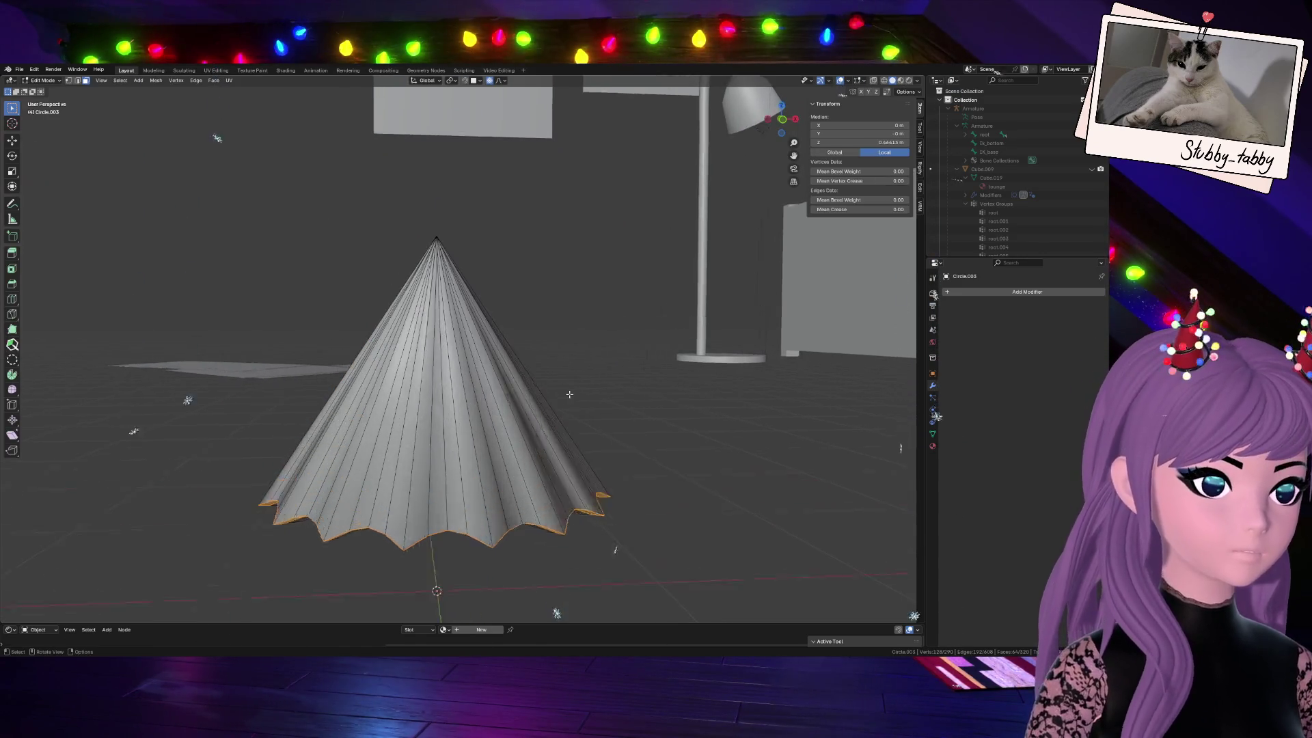
{"action": "scroll", "coordinate": [449, 389], "scroll_direction": "up", "scroll_amount": 3}
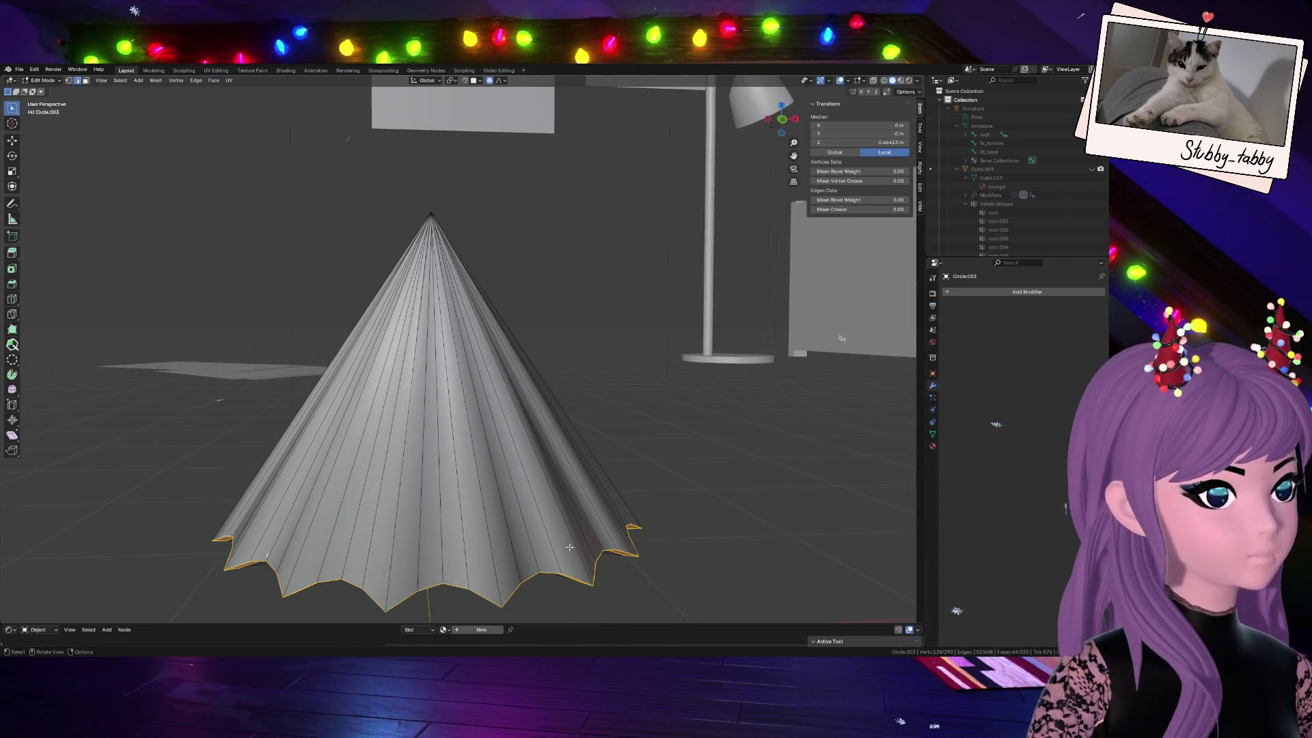
{"action": "scroll", "coordinate": [584, 517], "scroll_direction": "down", "scroll_amount": 3}
{"action": "left_click", "coordinate": [583, 517]}
{"action": "left_click", "coordinate": [473, 467], "text": "alt"}
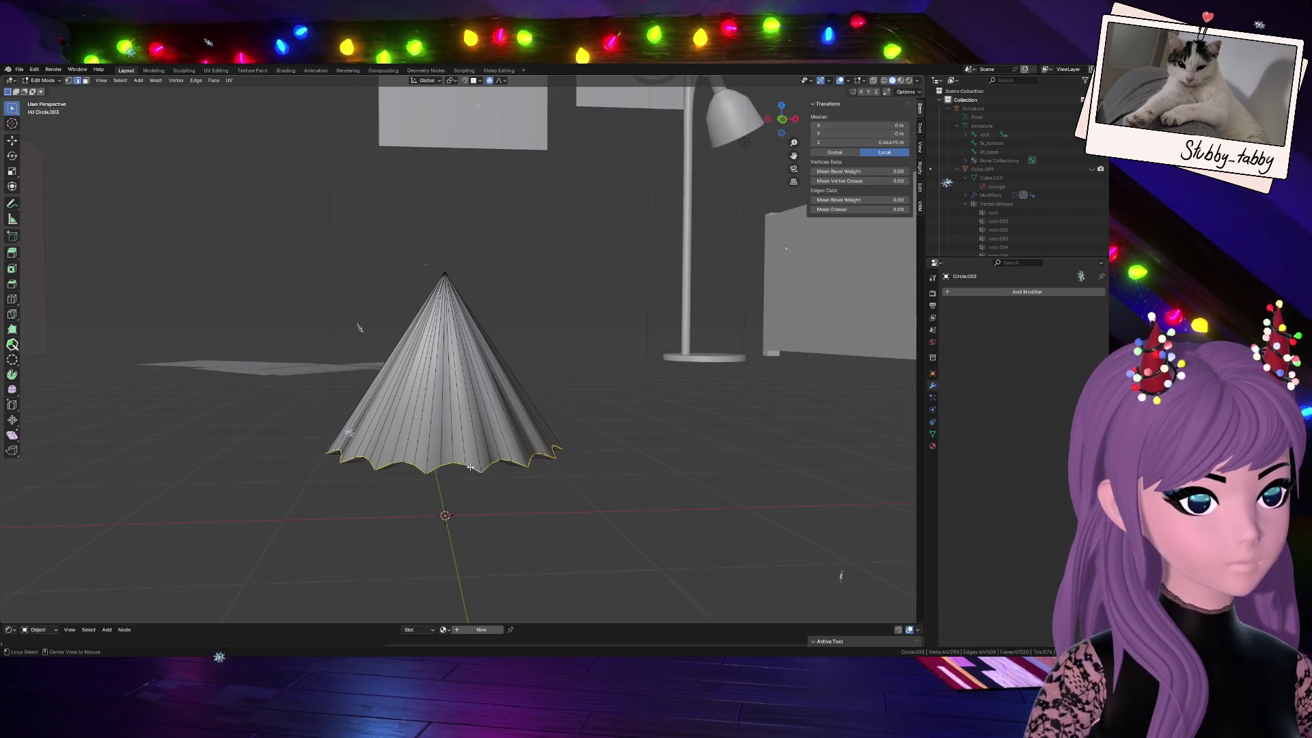
{"action": "left_click", "coordinate": [782, 121]}
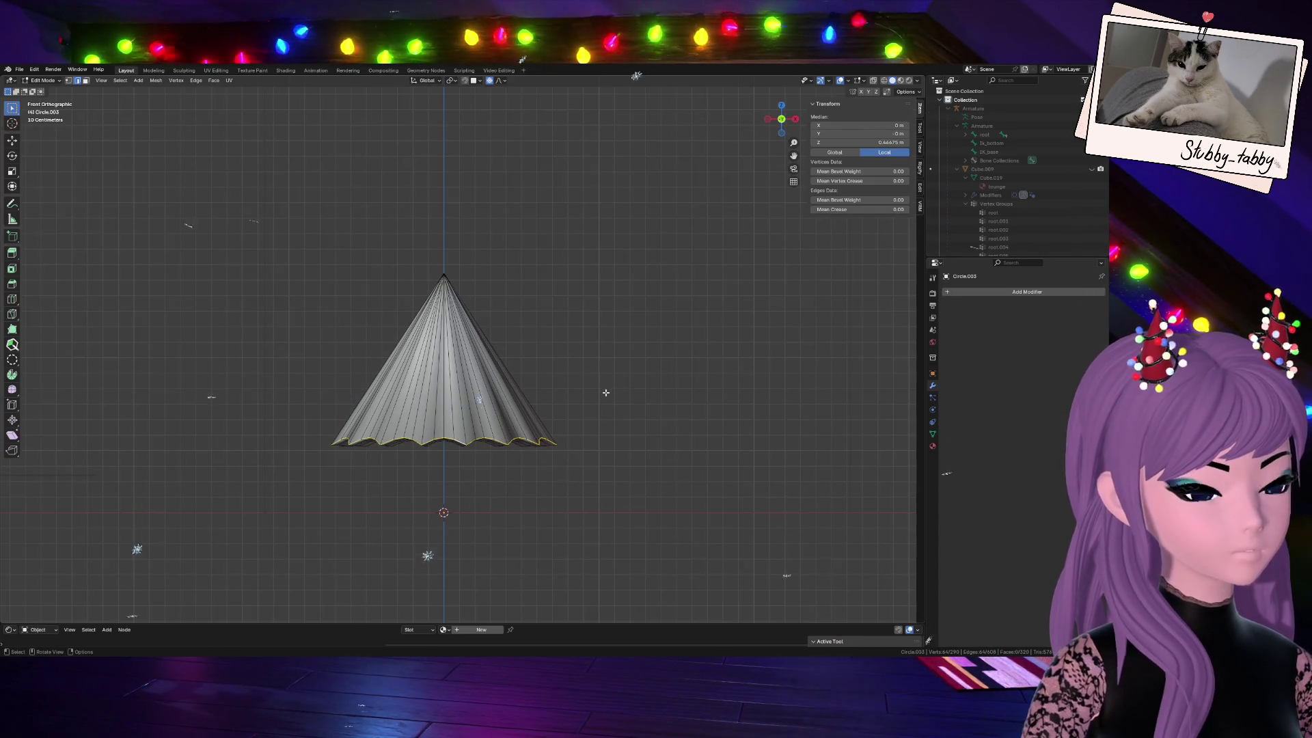
Raise and slightly narrow the hem with proportional falloff, then leave Edit Mode
{"action": "key", "text": "g"}
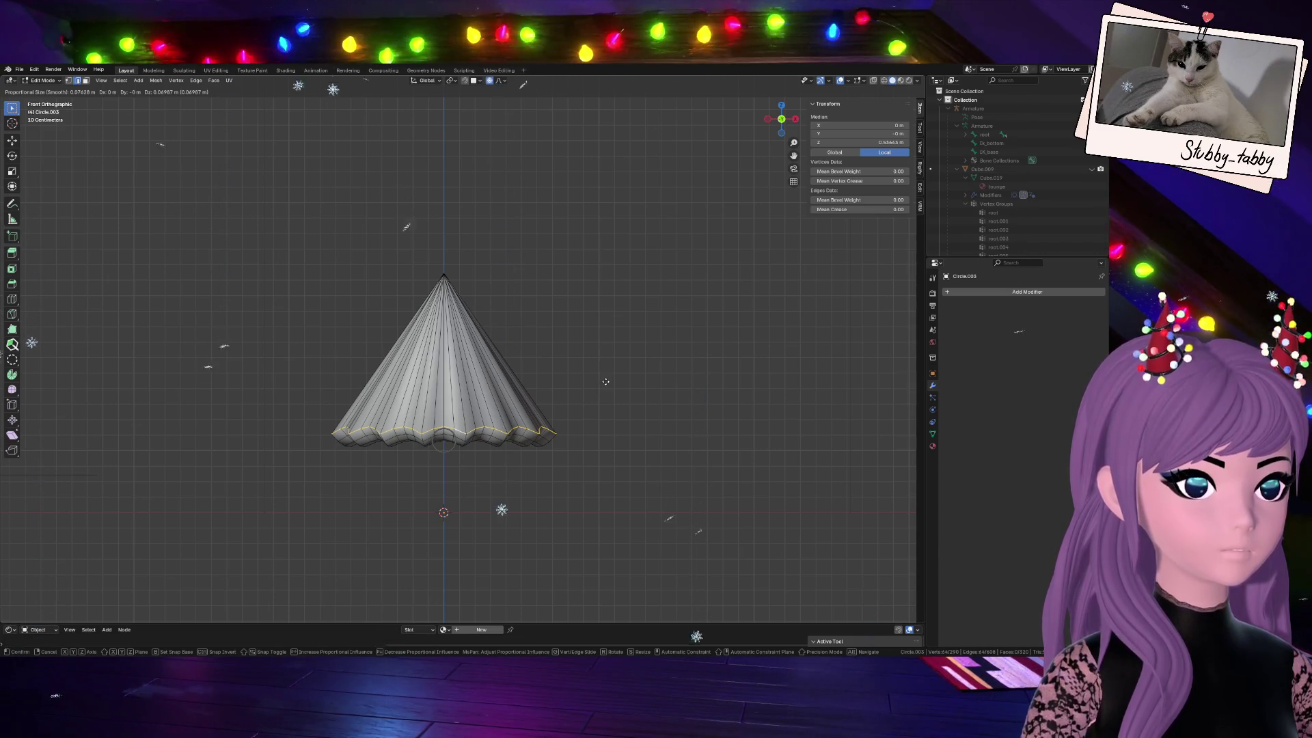
{"action": "left_click", "coordinate": [605, 382]}
{"action": "key", "text": "s"}
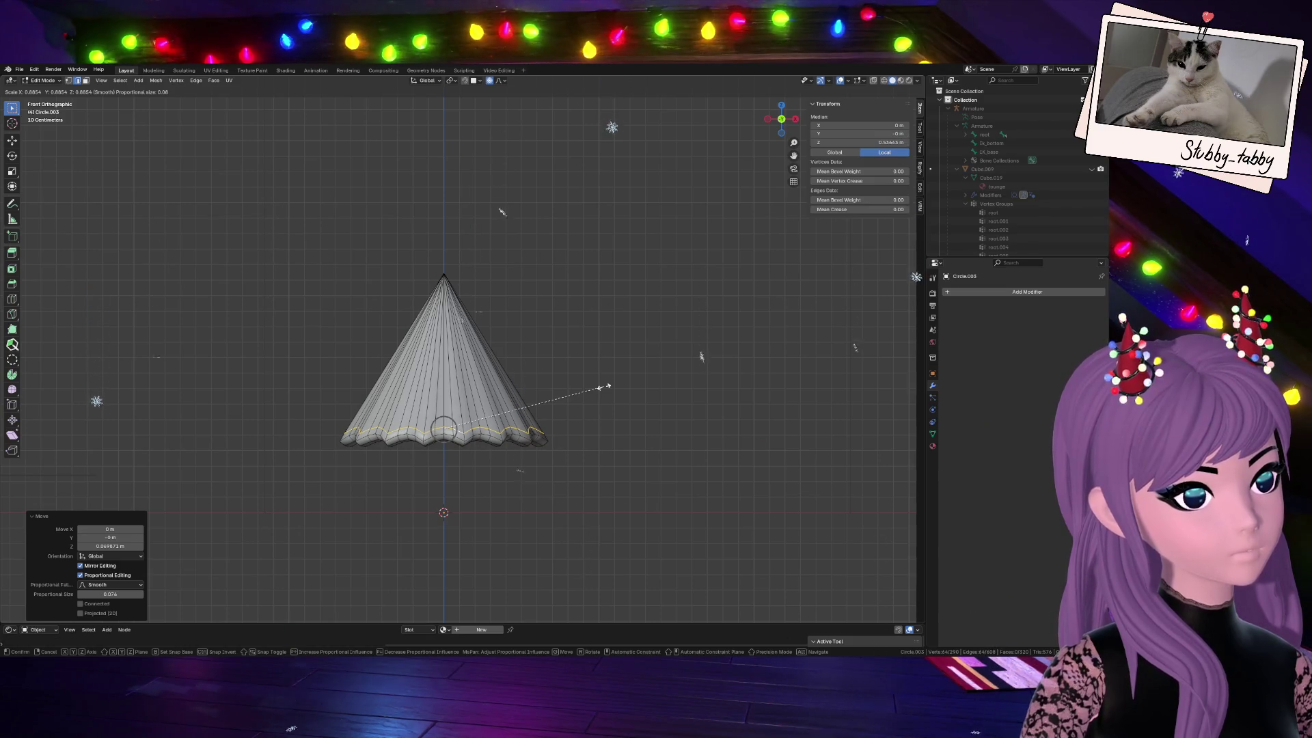
{"action": "left_click", "coordinate": [605, 386]}
{"action": "key", "text": "Tab"}
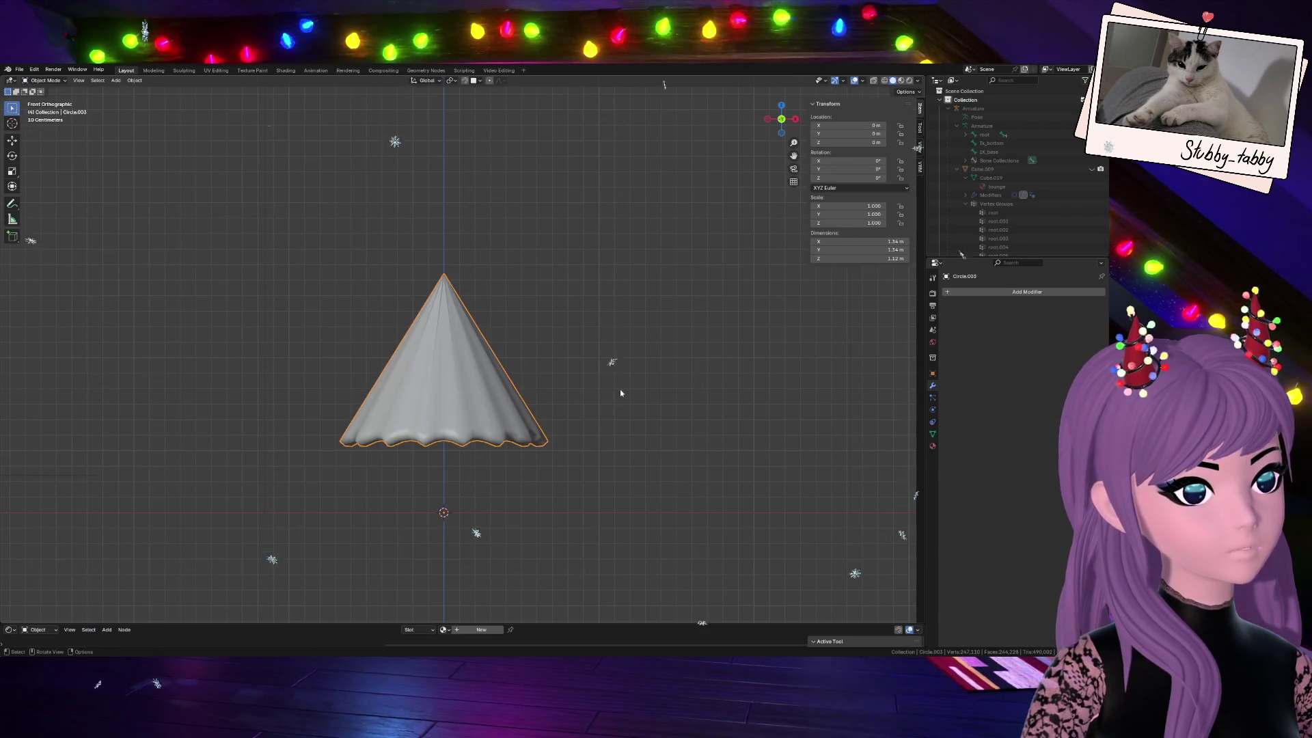
{"action": "key", "text": "KP_Divide"}
{"action": "middle_click_drag", "start_coordinate": [662, 337], "coordinate": [602, 313]}
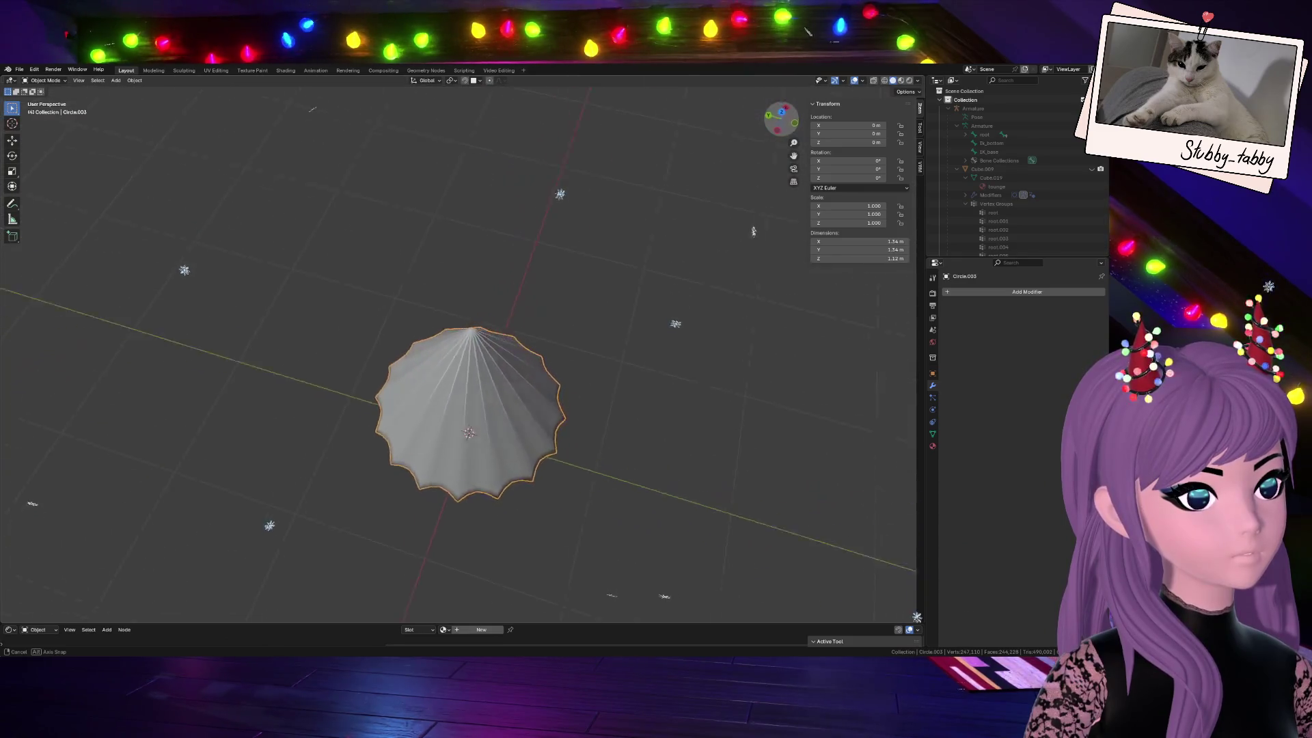
Return to editing the cone mesh and pick a single vertex near its tip
{"action": "key", "text": "Tab"}
{"action": "scroll", "coordinate": [602, 313], "scroll_direction": "up", "scroll_amount": 3}
{"action": "scroll", "coordinate": [464, 332], "scroll_direction": "up", "scroll_amount": 3}
{"action": "scroll", "coordinate": [426, 198], "scroll_direction": "down", "scroll_amount": 3}
{"action": "middle_click_drag", "start_coordinate": [426, 198], "coordinate": [547, 159]}
{"action": "key", "text": "a"}
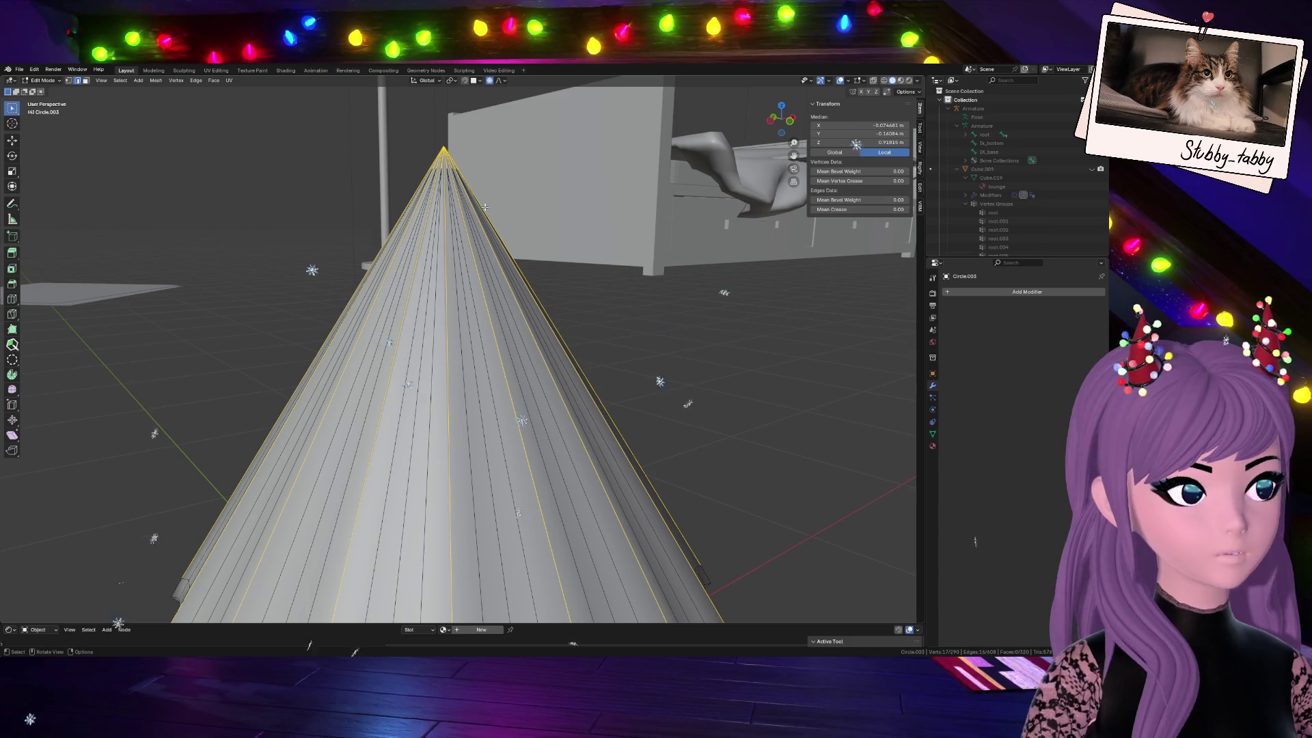
{"action": "scroll", "coordinate": [472, 202], "scroll_direction": "down", "scroll_amount": 3}
{"action": "scroll", "coordinate": [701, 155], "scroll_direction": "up", "scroll_amount": 5}
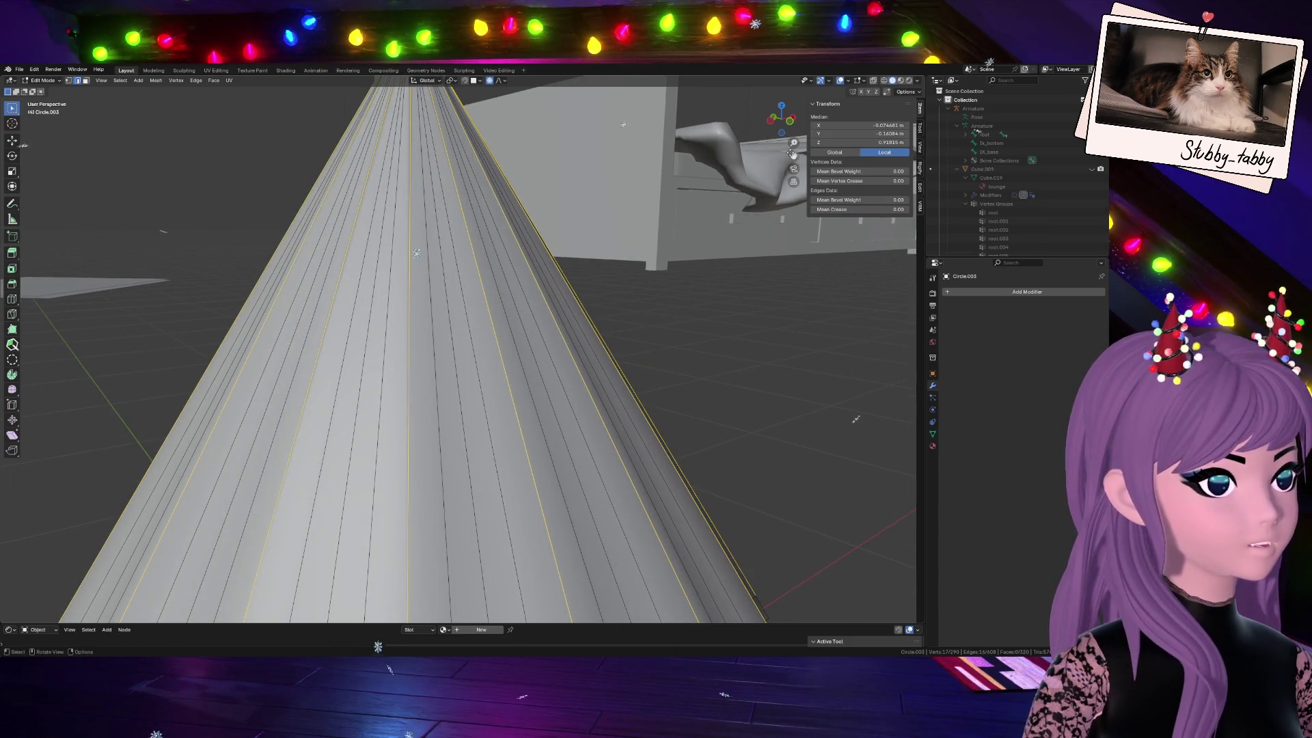
{"action": "scroll", "coordinate": [701, 155], "scroll_direction": "down", "scroll_amount": 4}
{"action": "scroll", "coordinate": [500, 309], "scroll_direction": "up", "scroll_amount": 2}
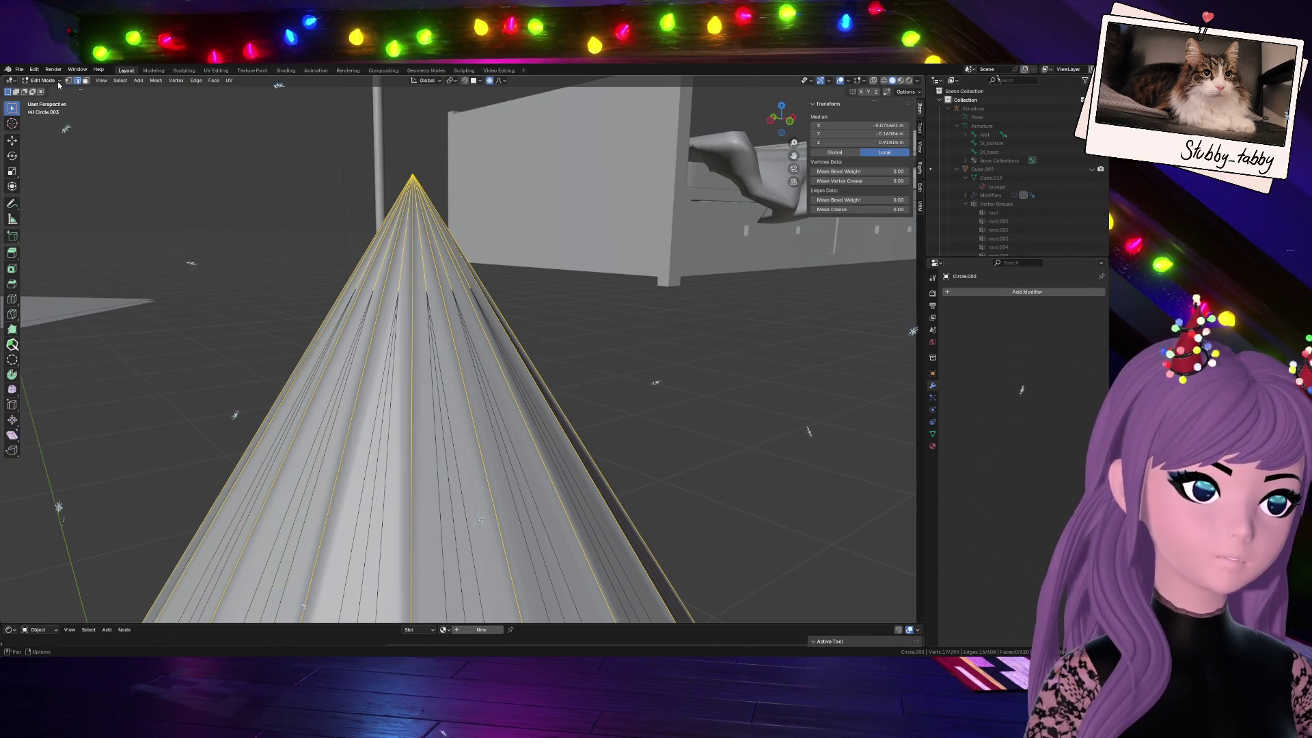
{"action": "key", "text": "a"}
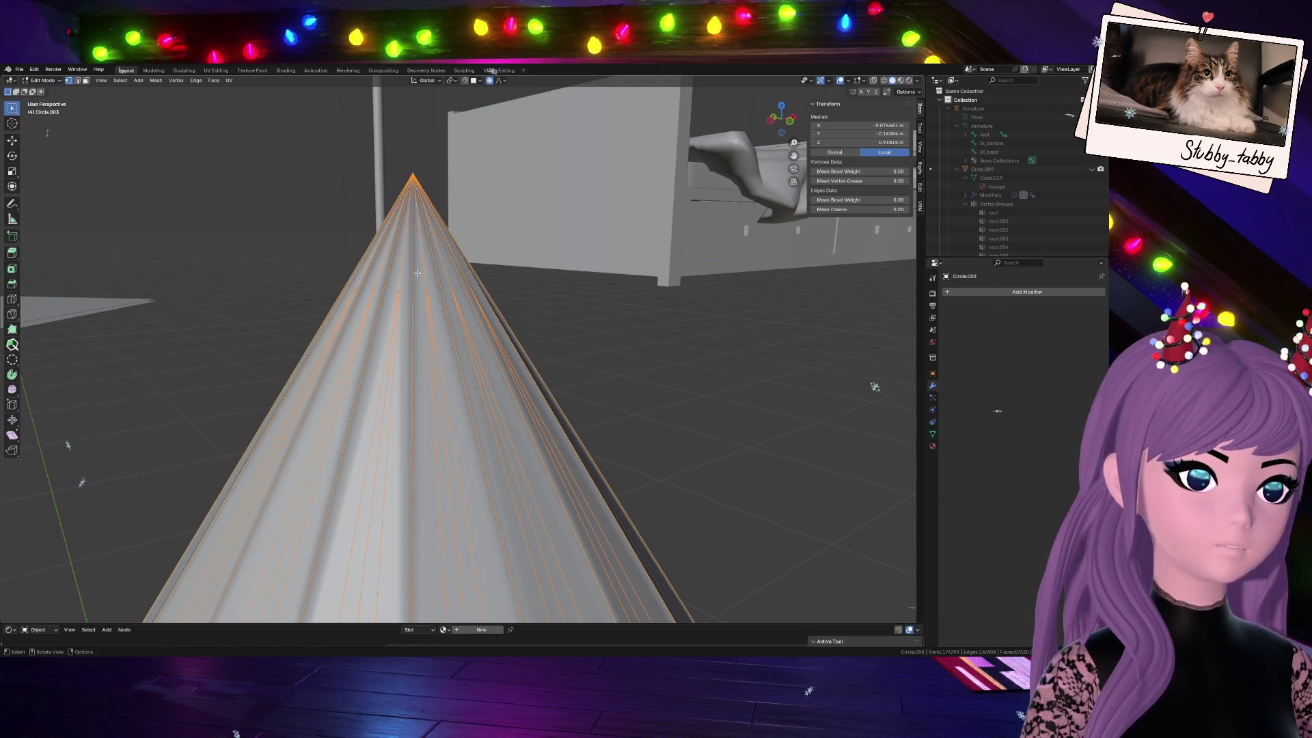
{"action": "key", "text": "alt+a"}
{"action": "left_click", "coordinate": [407, 327]}
{"action": "scroll", "coordinate": [400, 339], "scroll_direction": "down", "scroll_amount": 2}
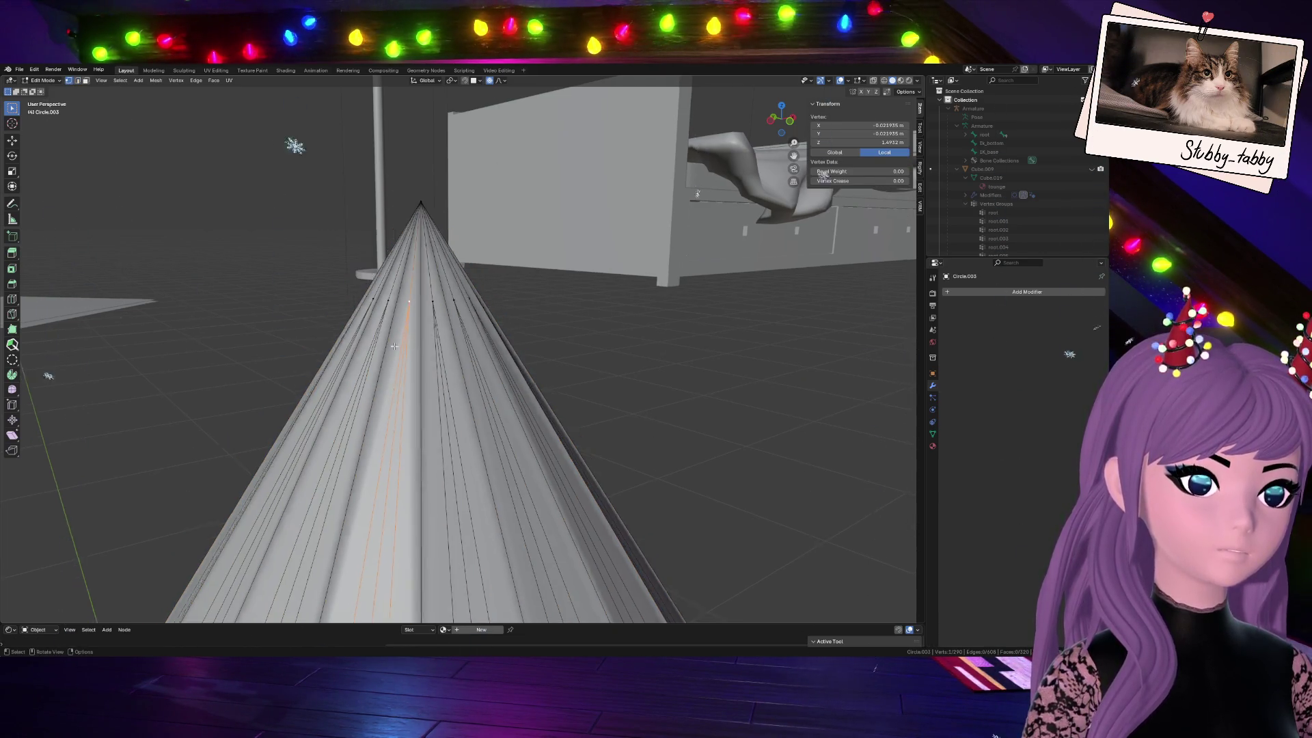
{"action": "scroll", "coordinate": [394, 347], "scroll_direction": "down", "scroll_amount": 2}
{"action": "scroll", "coordinate": [393, 348], "scroll_direction": "down", "scroll_amount": 2}
{"action": "scroll", "coordinate": [394, 347], "scroll_direction": "down", "scroll_amount": 2}
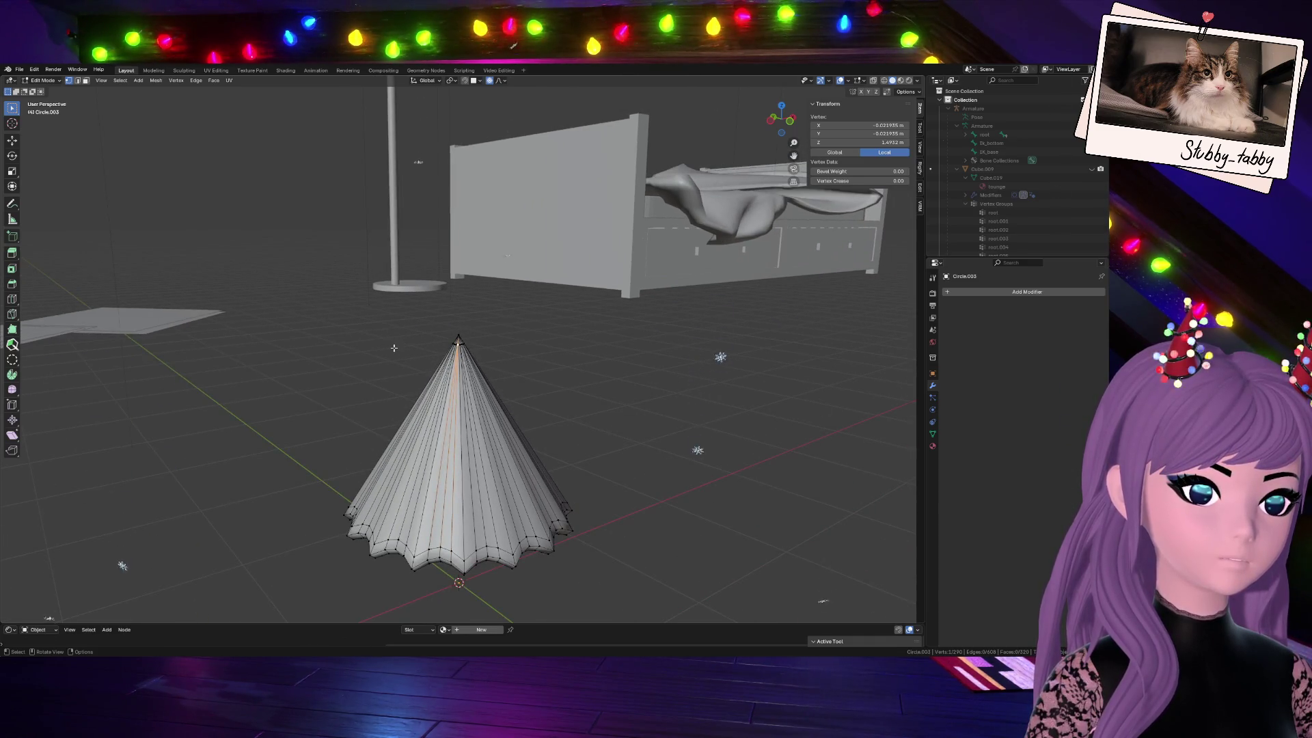
{"action": "scroll", "coordinate": [394, 348], "scroll_direction": "up", "scroll_amount": 3}
{"action": "scroll", "coordinate": [394, 348], "scroll_direction": "up", "scroll_amount": 3}
{"action": "scroll", "coordinate": [395, 348], "scroll_direction": "up", "scroll_amount": 3}
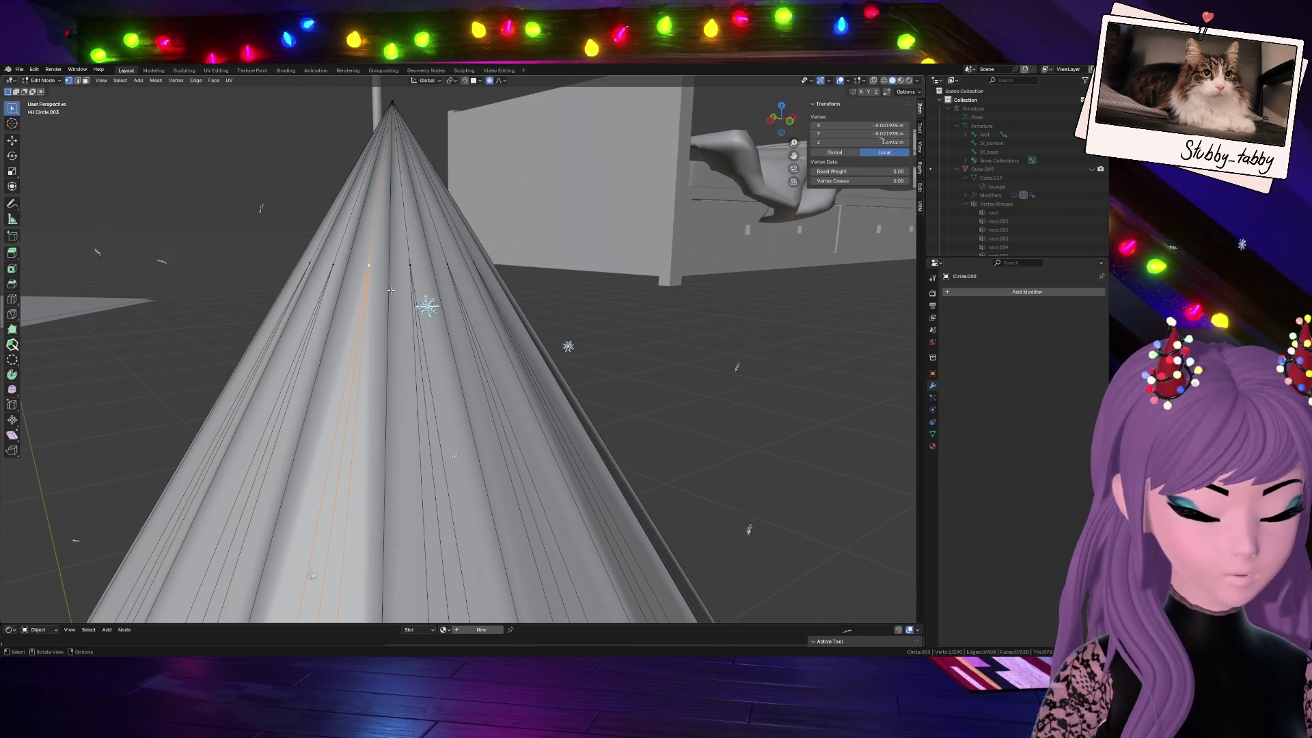
Try the Knife tool briefly, then select the pleat edges around the tip in see-through front view
{"action": "key", "text": "k"}
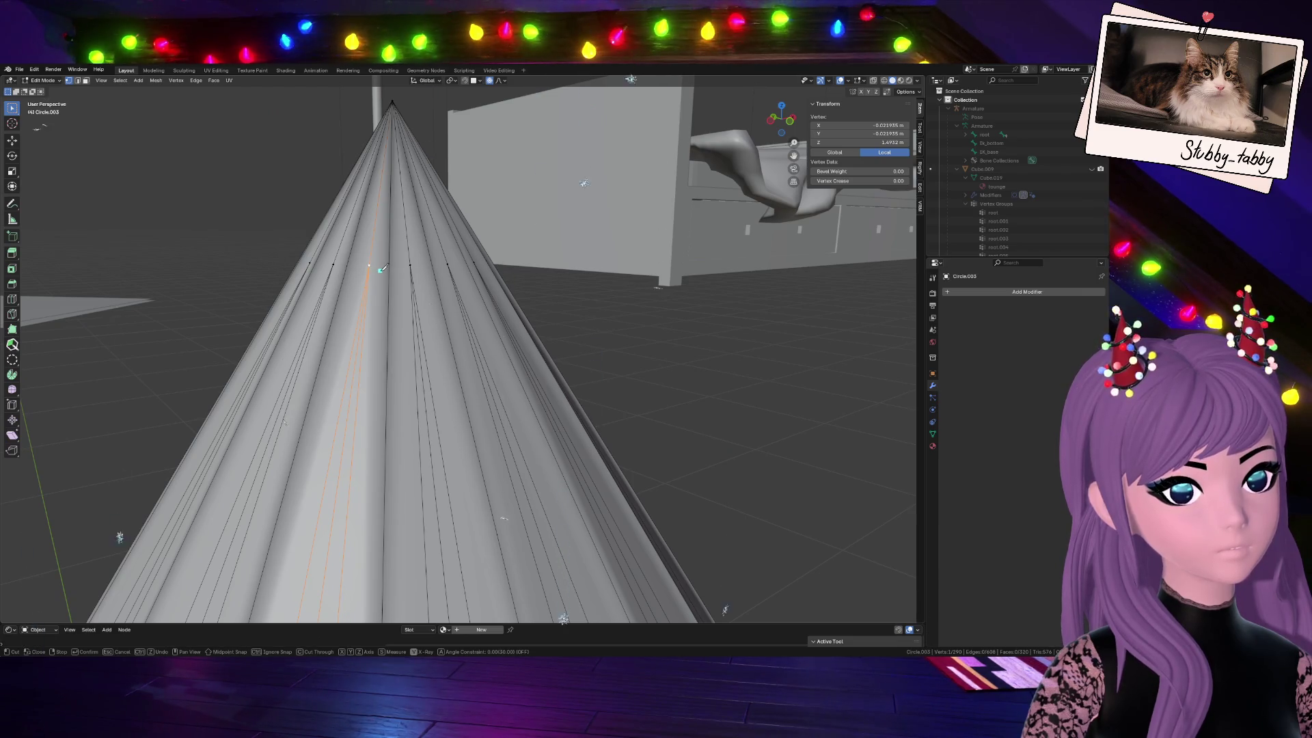
{"action": "key", "text": "Escape"}
{"action": "scroll", "coordinate": [380, 269], "scroll_direction": "down", "scroll_amount": 2}
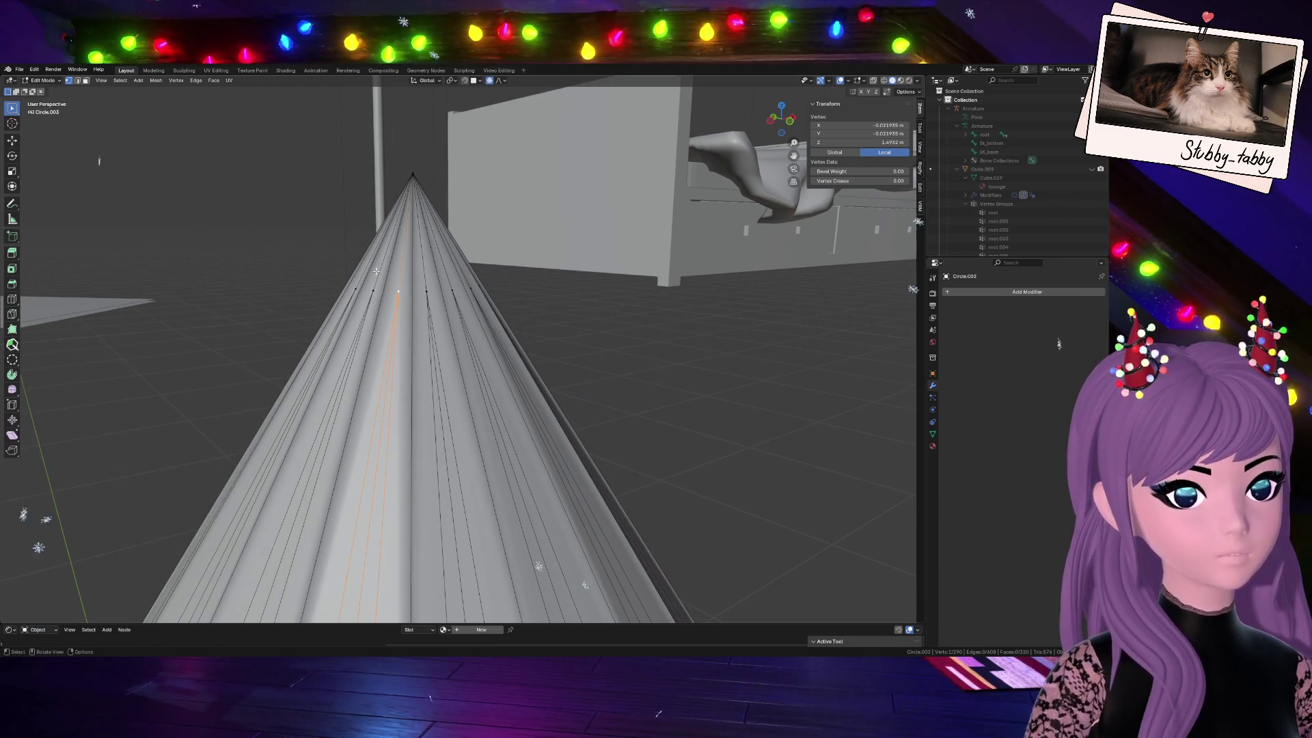
{"action": "scroll", "coordinate": [383, 285], "scroll_direction": "up", "scroll_amount": 2}
{"action": "scroll", "coordinate": [382, 285], "scroll_direction": "up", "scroll_amount": 1}
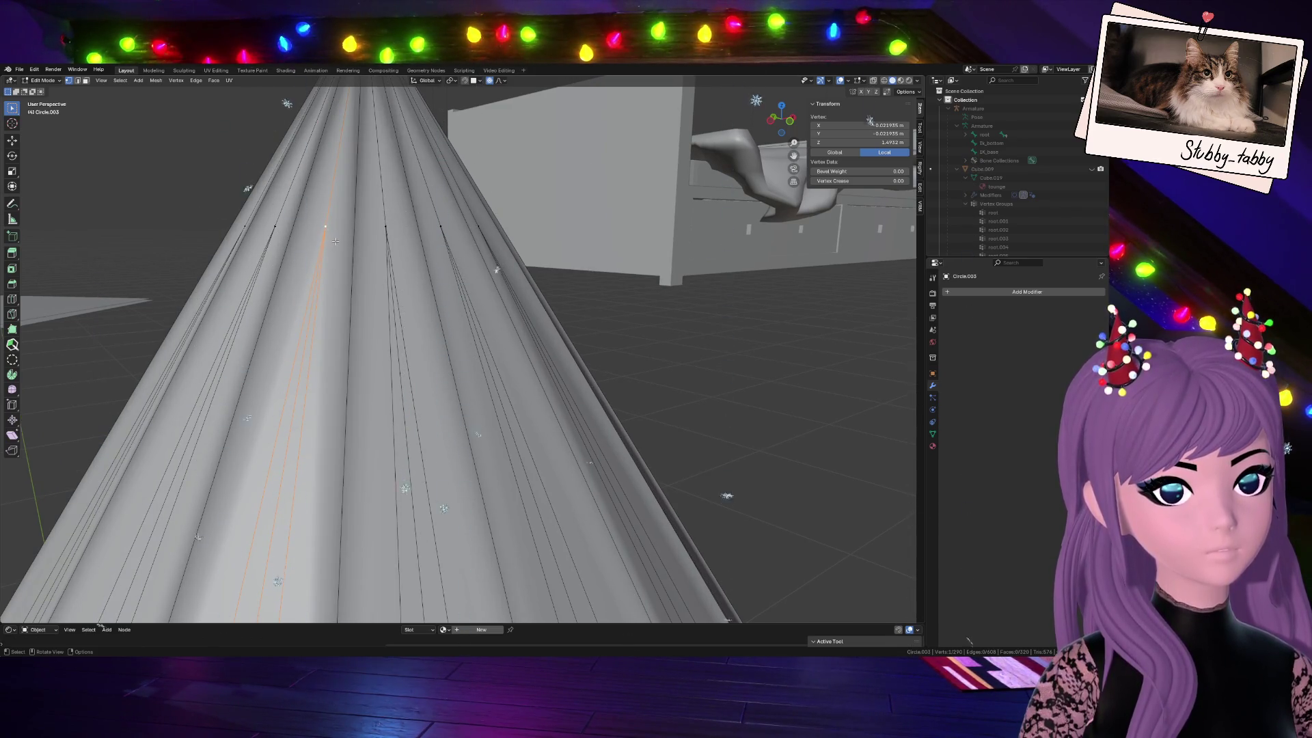
{"action": "scroll", "coordinate": [333, 243], "scroll_direction": "down", "scroll_amount": 2}
{"action": "scroll", "coordinate": [349, 293], "scroll_direction": "down", "scroll_amount": 1}
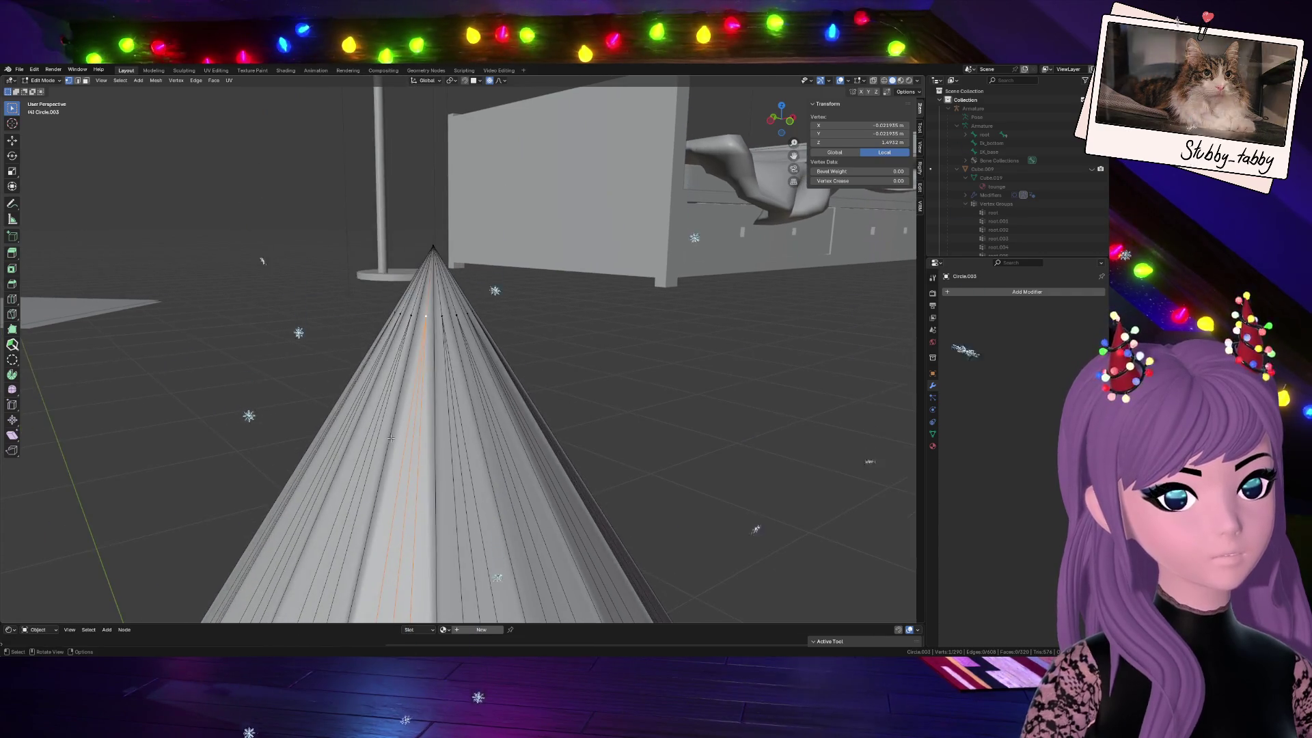
{"action": "scroll", "coordinate": [363, 343], "scroll_direction": "down", "scroll_amount": 2}
{"action": "scroll", "coordinate": [391, 440], "scroll_direction": "down", "scroll_amount": 1}
{"action": "scroll", "coordinate": [391, 440], "scroll_direction": "up", "scroll_amount": 1}
{"action": "scroll", "coordinate": [391, 439], "scroll_direction": "up", "scroll_amount": 1}
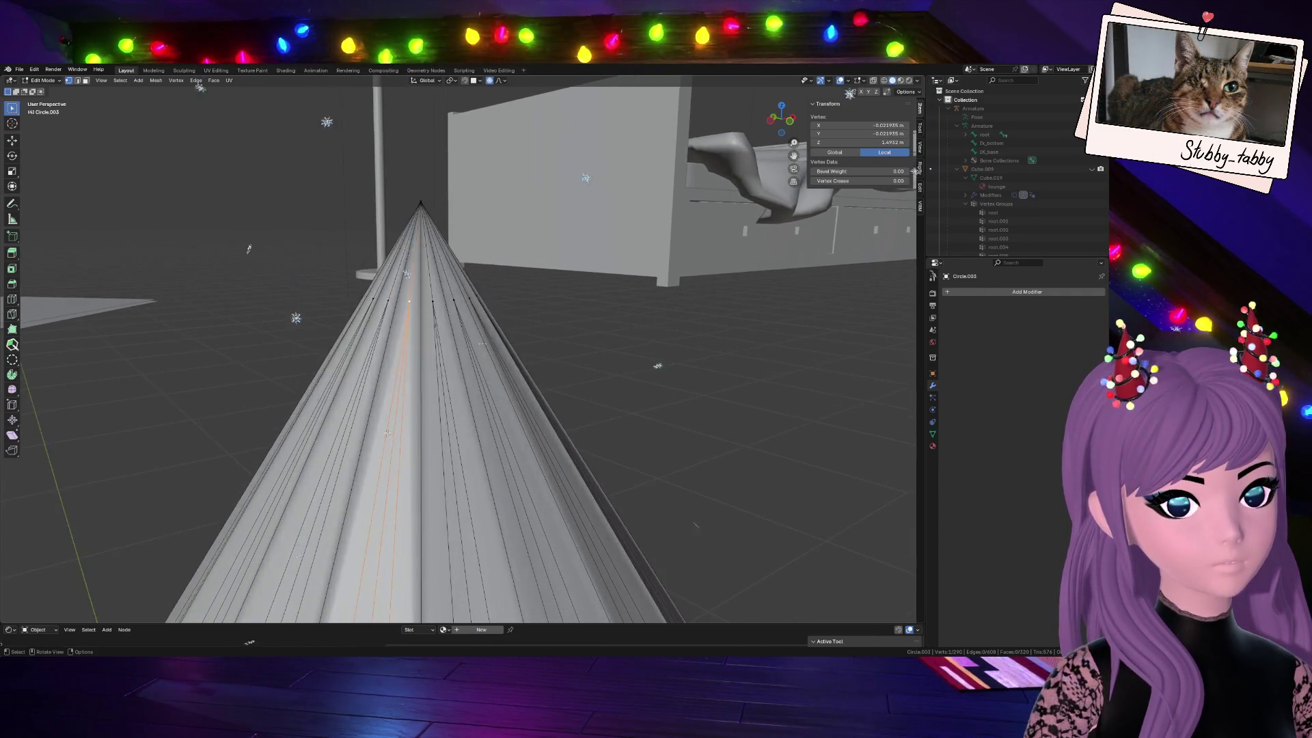
{"action": "scroll", "coordinate": [390, 441], "scroll_direction": "up", "scroll_amount": 2}
{"action": "left_click_drag", "start_coordinate": [210, 200], "coordinate": [561, 300]}
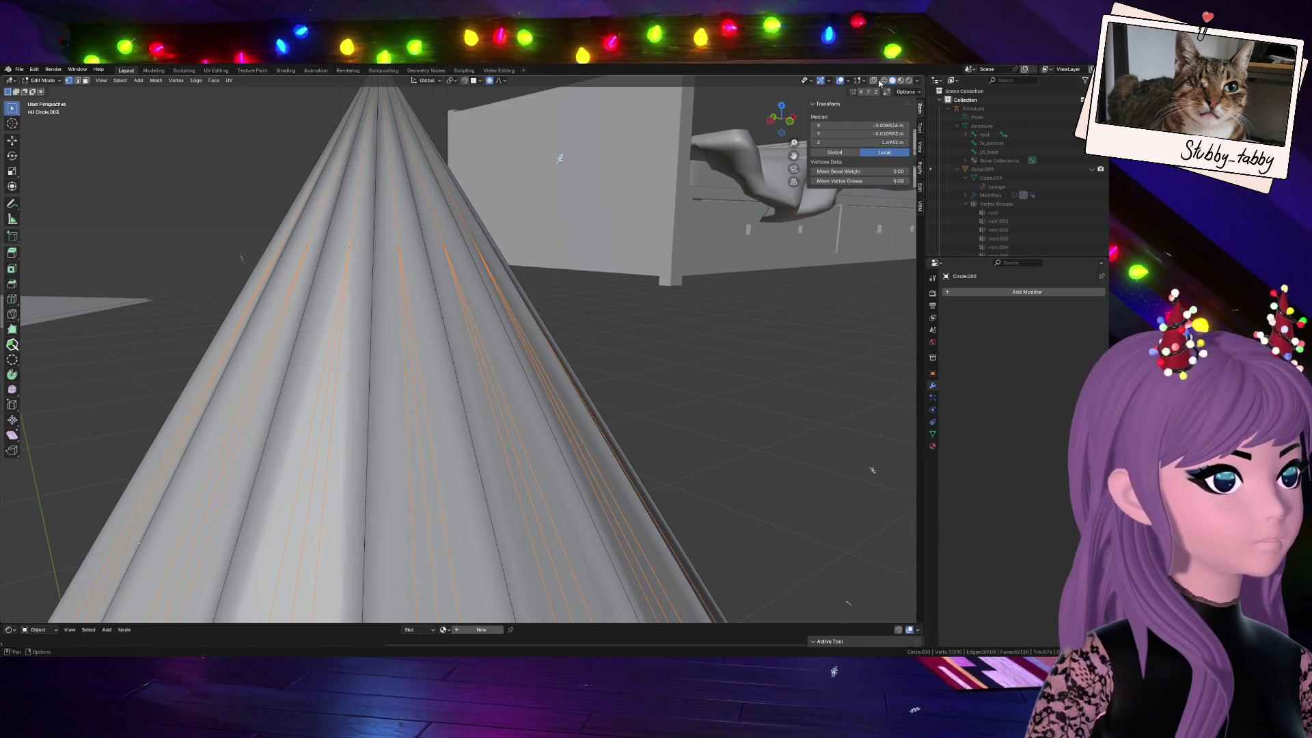
{"action": "key", "text": "alt+z"}
{"action": "key", "text": "KP_1"}
{"action": "left_click_drag", "start_coordinate": [506, 252], "coordinate": [342, 332]}
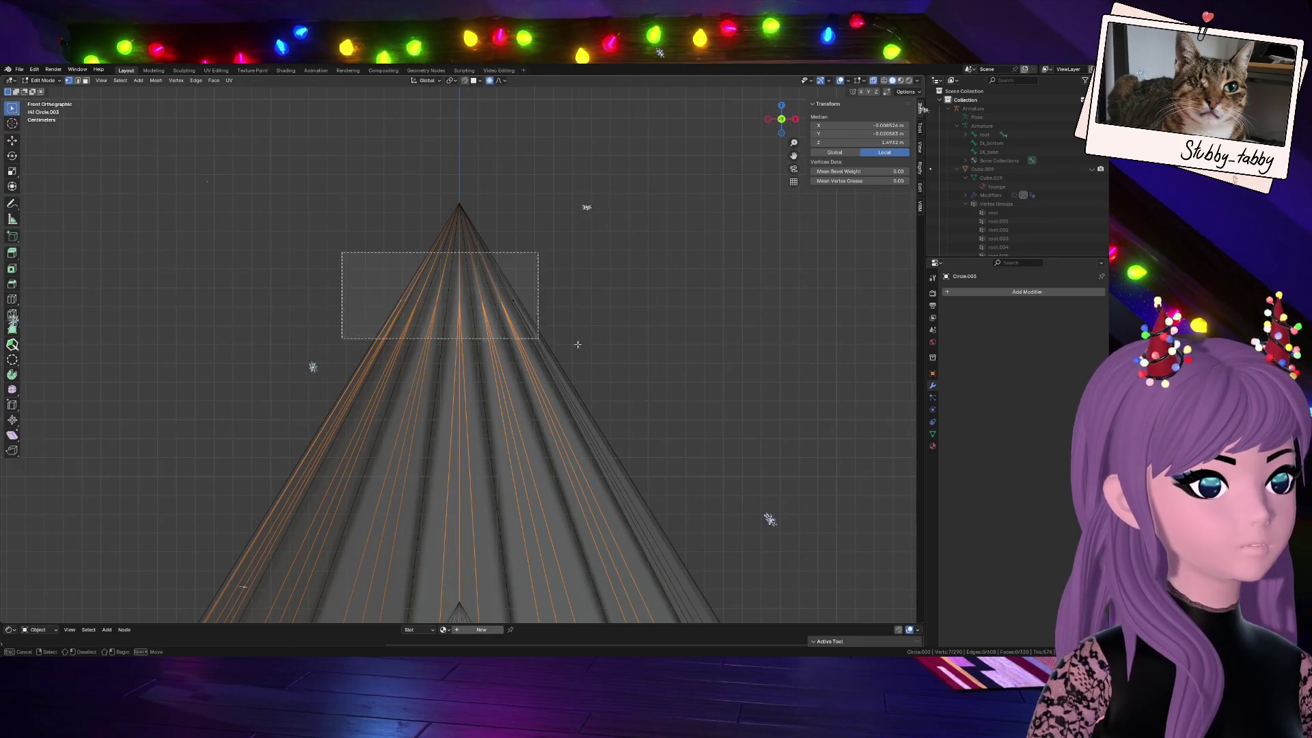
{"action": "scroll", "coordinate": [613, 348], "scroll_direction": "down", "scroll_amount": 5}
{"action": "scroll", "coordinate": [613, 348], "scroll_direction": "down", "scroll_amount": 1}
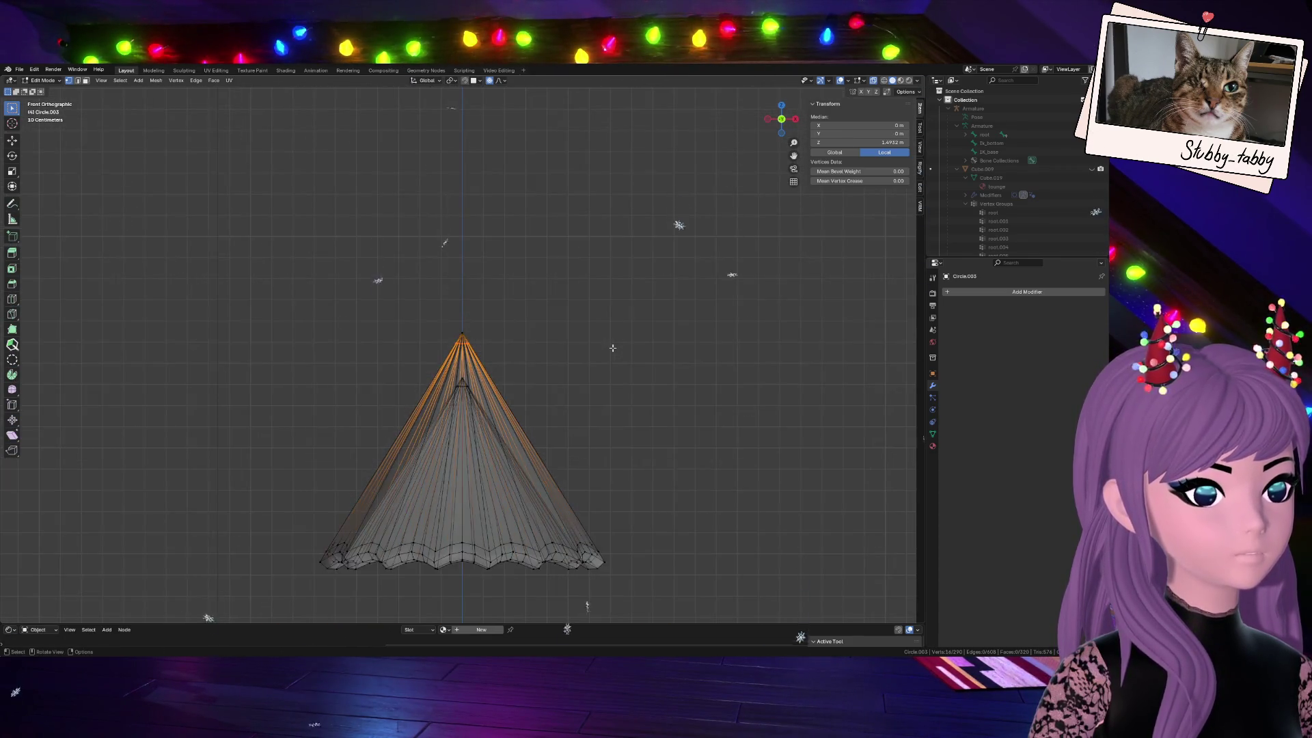
{"action": "scroll", "coordinate": [594, 338], "scroll_direction": "up", "scroll_amount": 3}
{"action": "scroll", "coordinate": [578, 327], "scroll_direction": "up", "scroll_amount": 3}
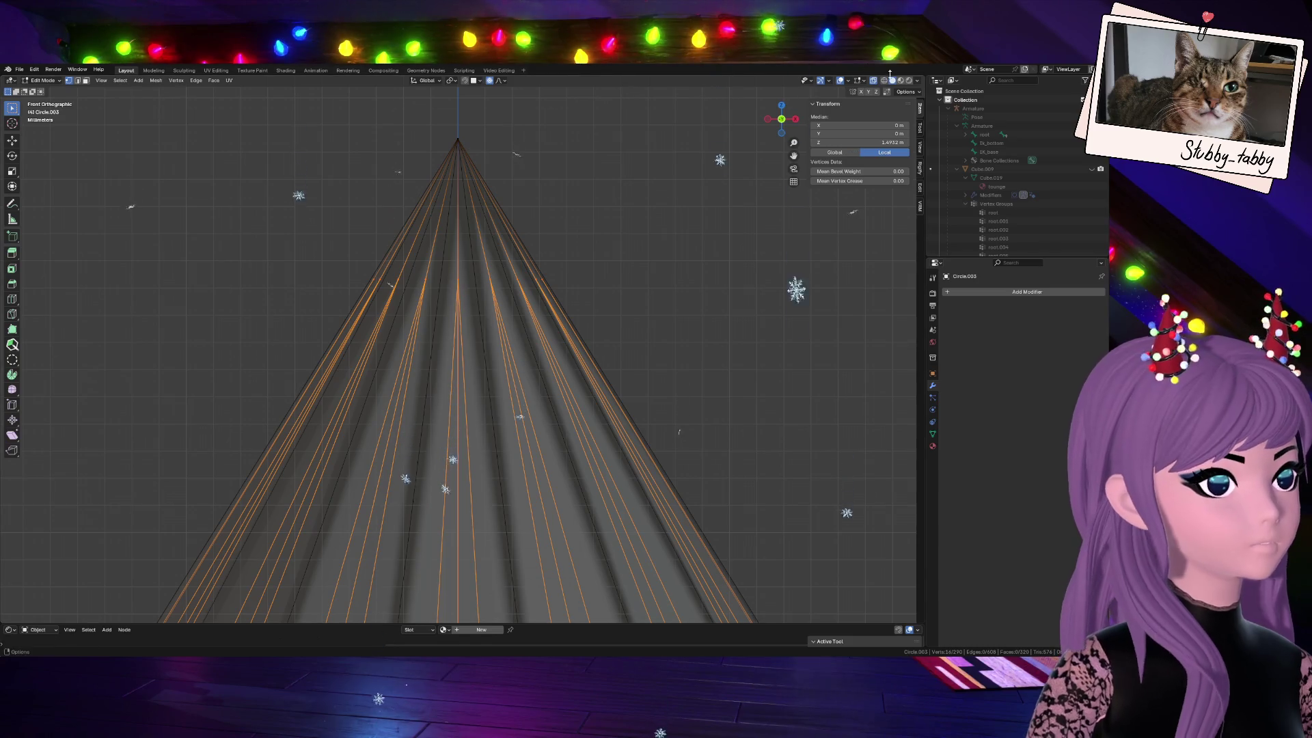
Scale the selected tip geometry with the mesh shown opaque again
{"action": "key", "text": "alt+z"}
{"action": "key", "text": "s"}
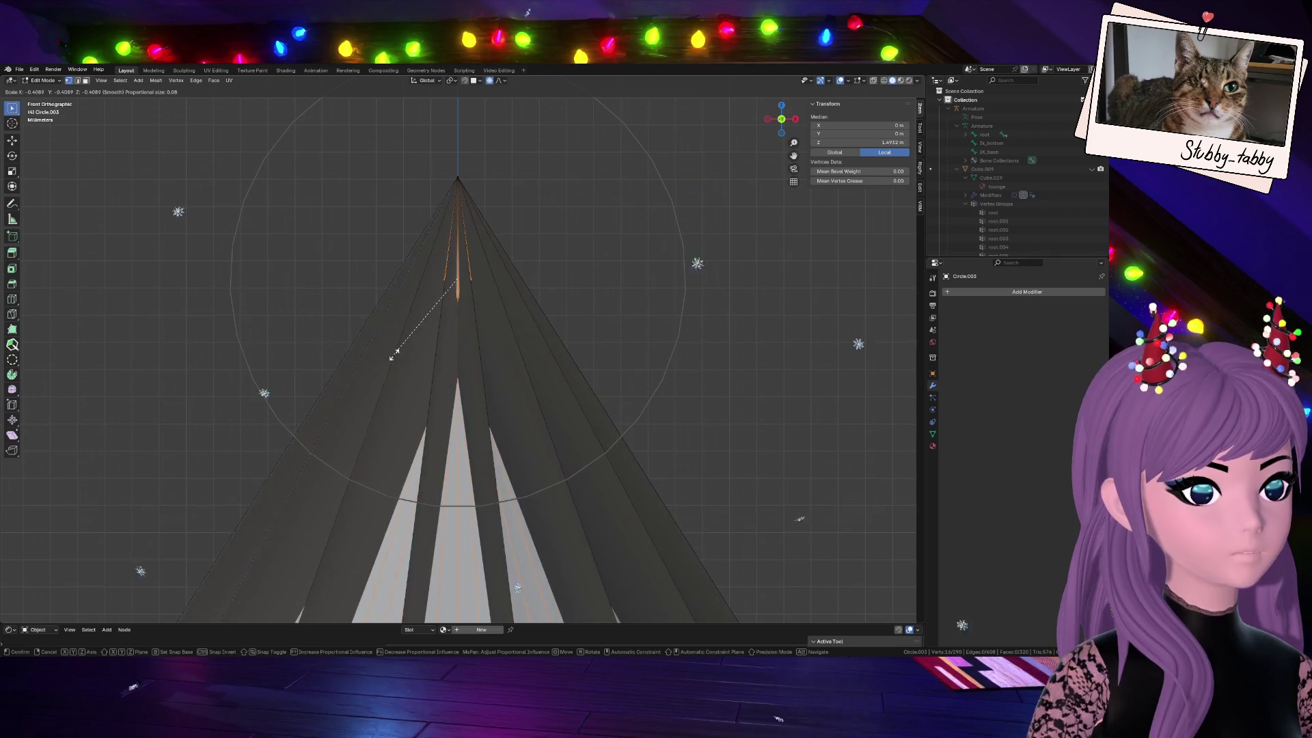
{"action": "scroll", "coordinate": [533, 349], "scroll_direction": "down", "scroll_amount": 4}
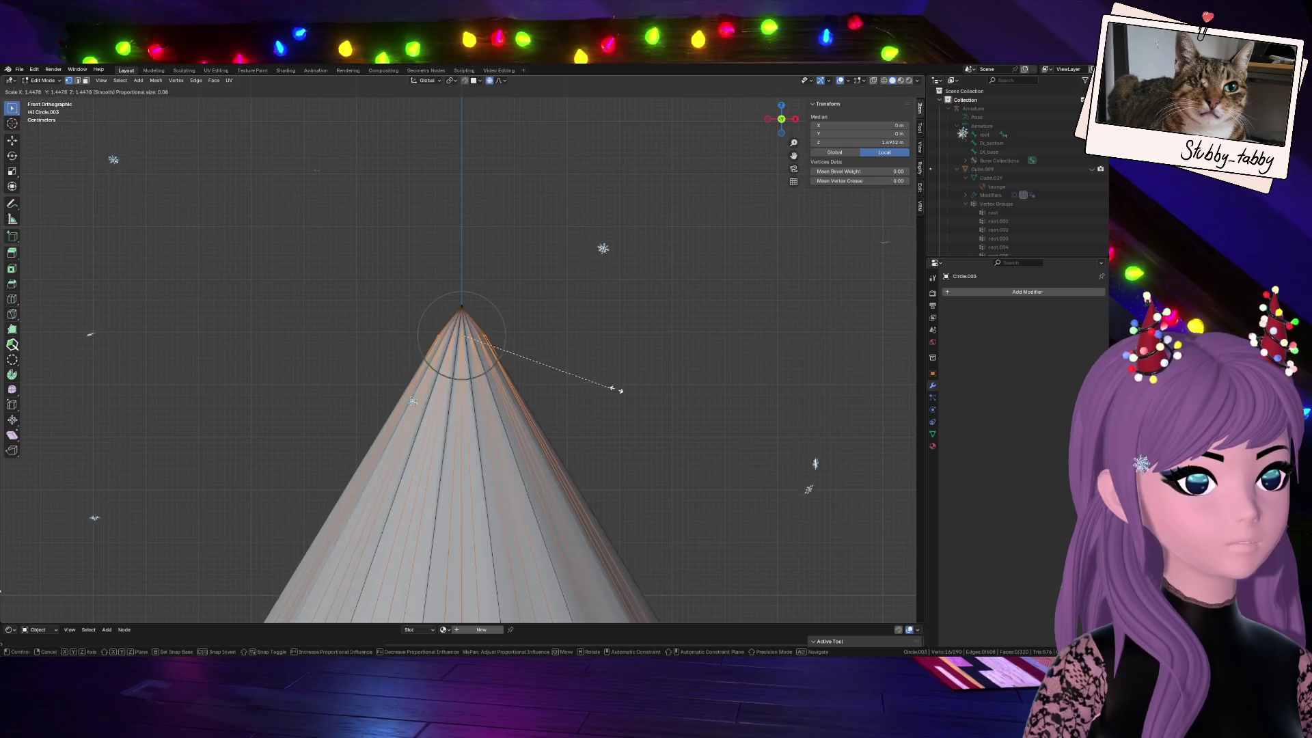
{"action": "scroll", "coordinate": [718, 338], "scroll_direction": "up", "scroll_amount": 3}
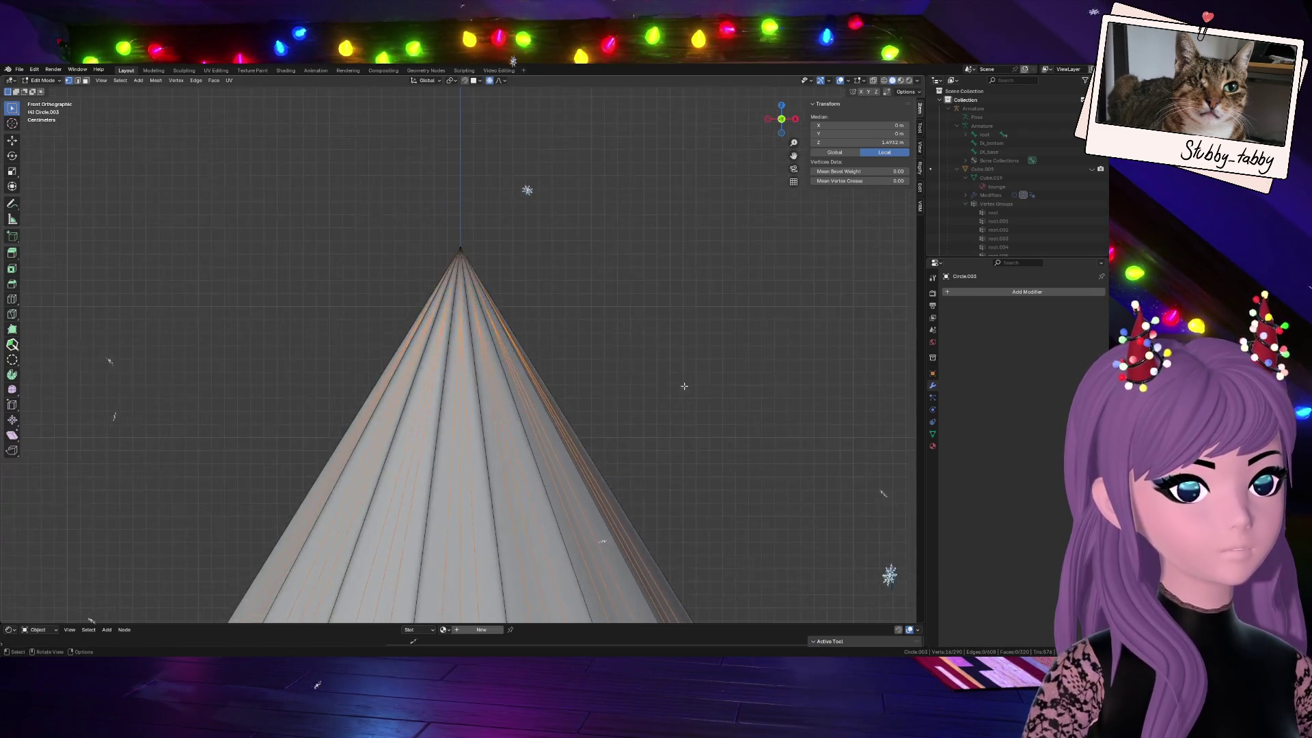
{"action": "scroll", "coordinate": [635, 277], "scroll_direction": "up", "scroll_amount": 3}
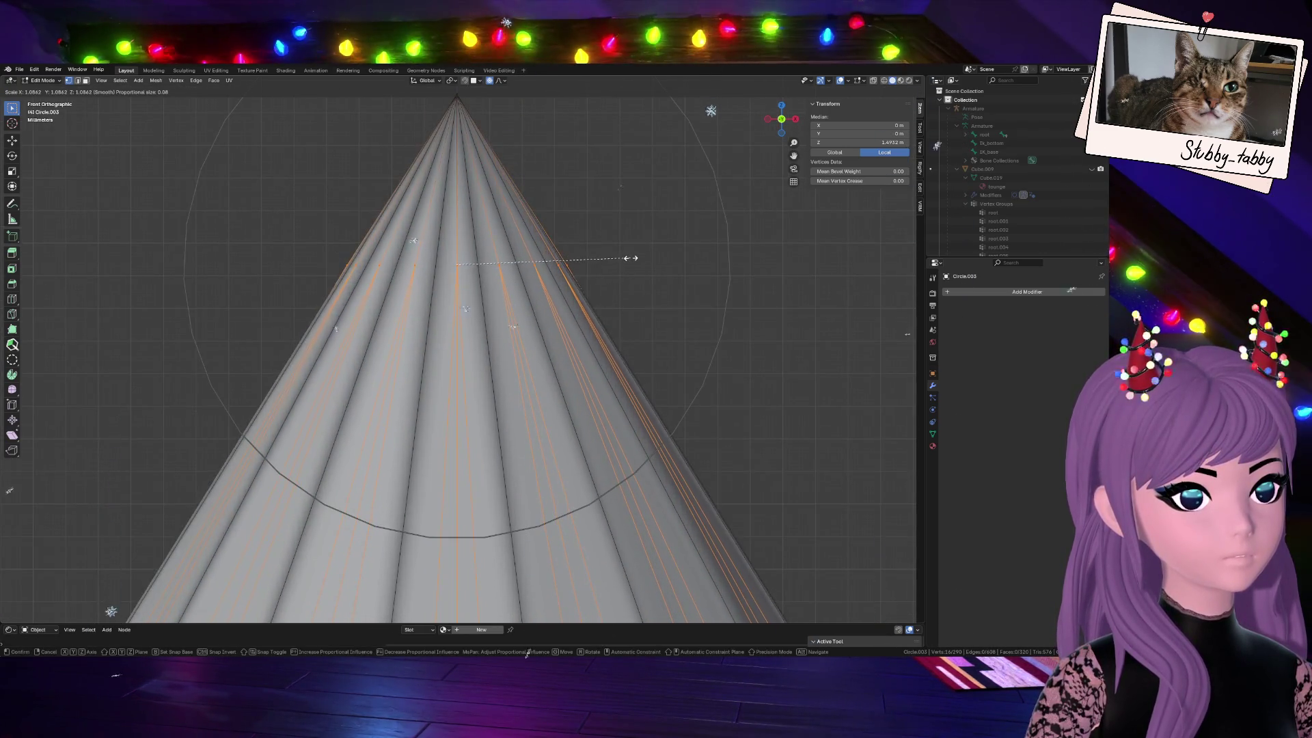
{"action": "left_click", "coordinate": [622, 257]}
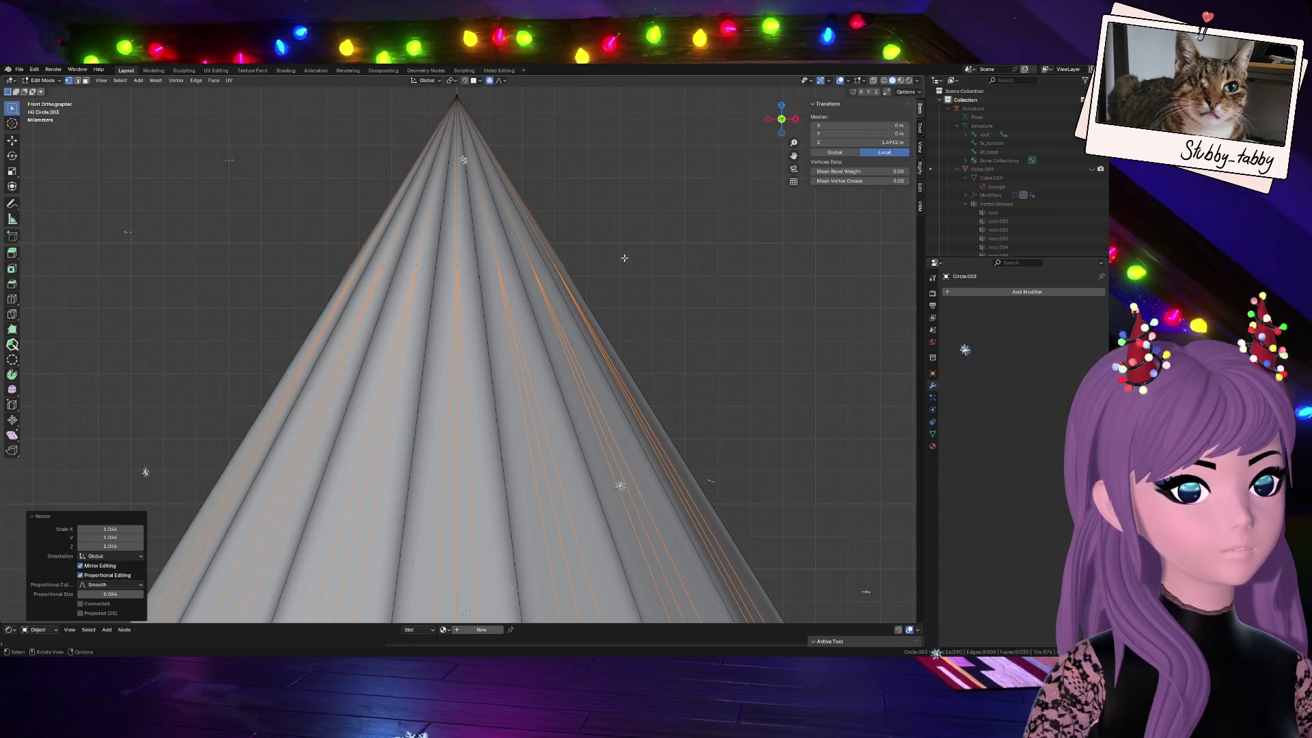
{"action": "scroll", "coordinate": [623, 257], "scroll_direction": "down", "scroll_amount": 2}
{"action": "scroll", "coordinate": [622, 258], "scroll_direction": "down", "scroll_amount": 1}
{"action": "middle_click_drag", "start_coordinate": [622, 257], "coordinate": [678, 305]}
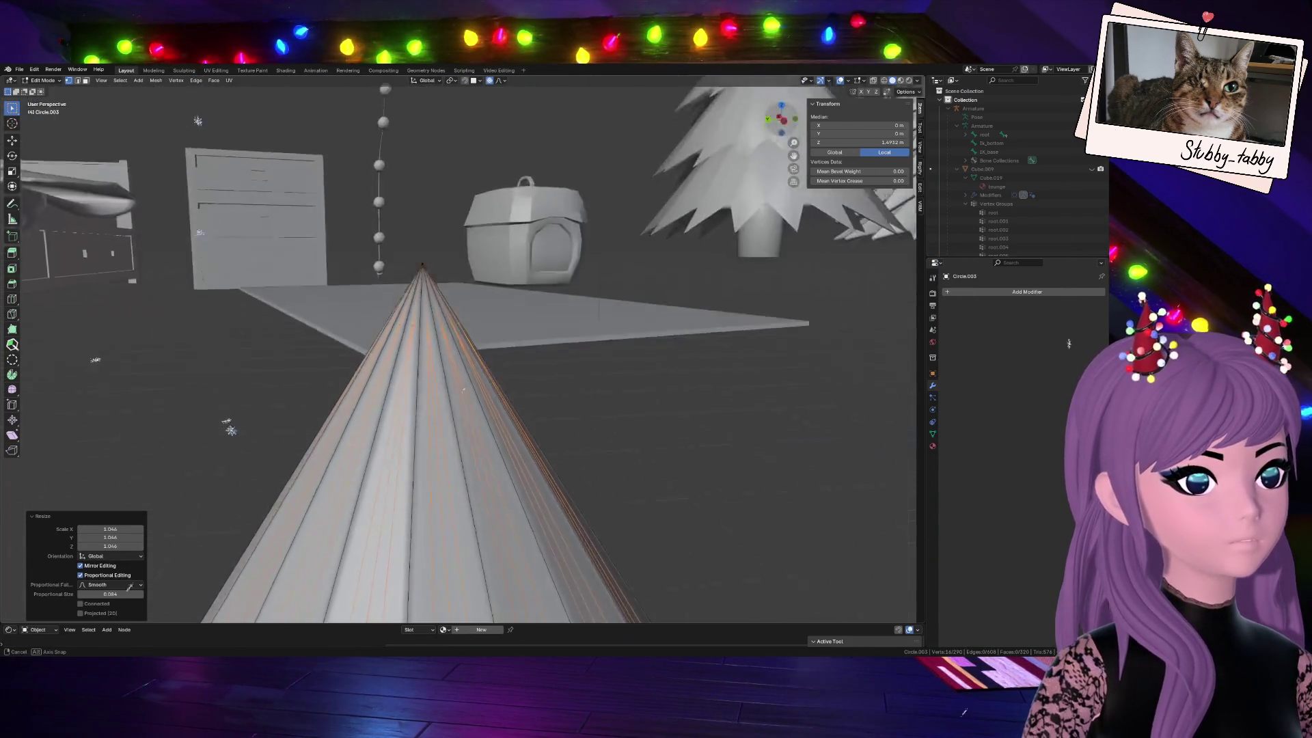
{"action": "scroll", "coordinate": [678, 306], "scroll_direction": "down", "scroll_amount": 3}
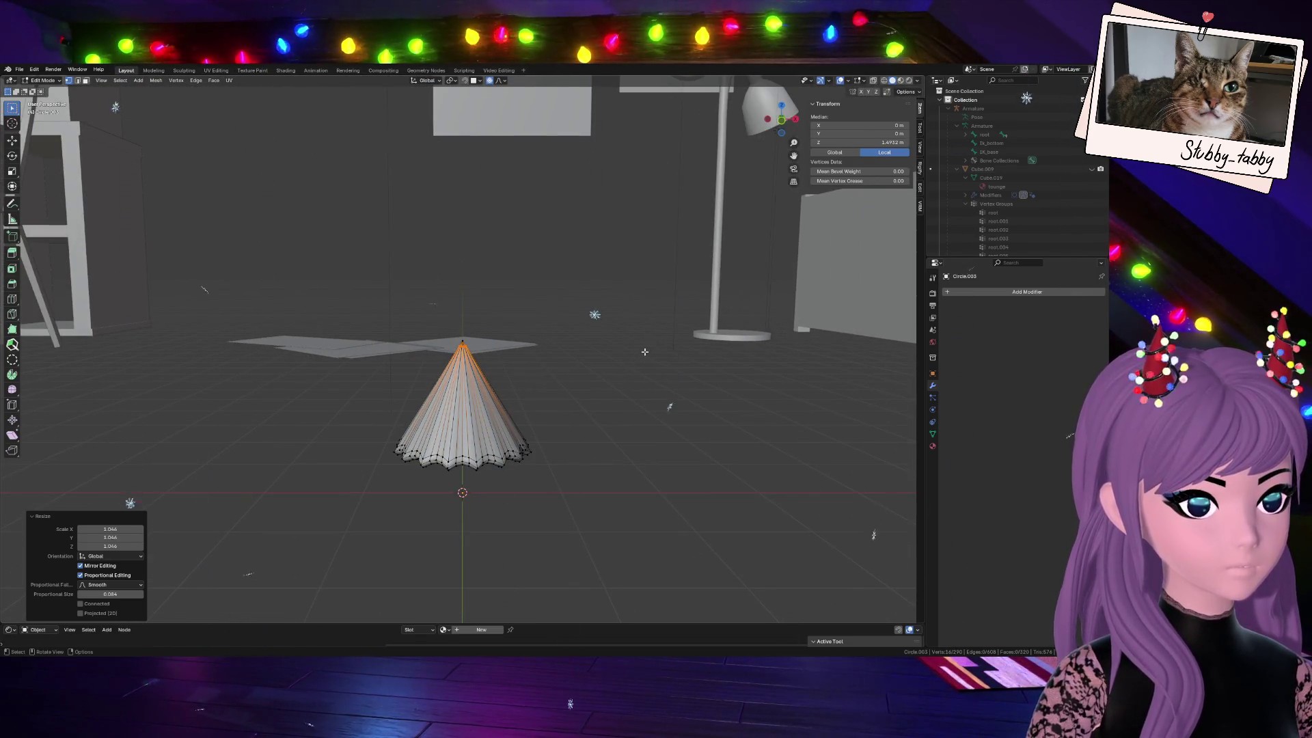
{"action": "scroll", "coordinate": [646, 352], "scroll_direction": "up", "scroll_amount": 2}
{"action": "scroll", "coordinate": [626, 379], "scroll_direction": "up", "scroll_amount": 3}
Dissolve the extra edges at the cone tip and return to Object Mode for smooth shading
{"action": "key", "text": "x"}
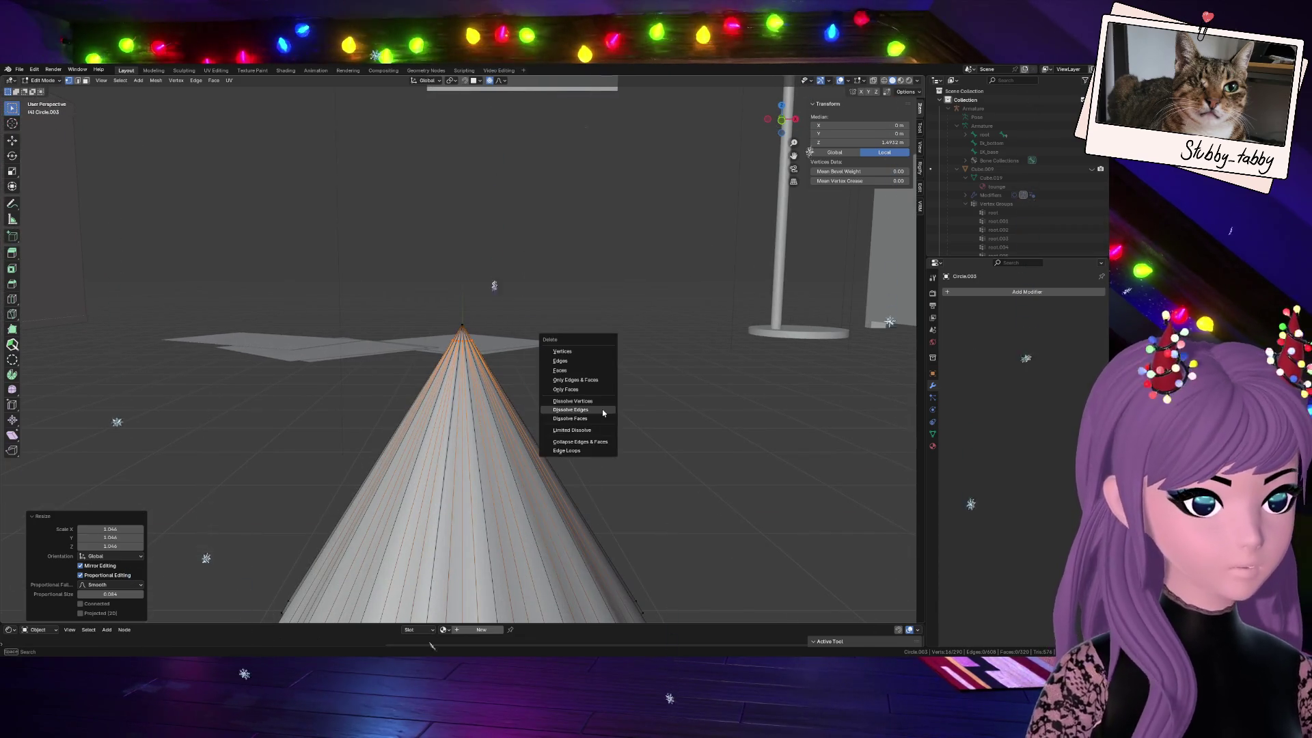
{"action": "left_click", "coordinate": [593, 400]}
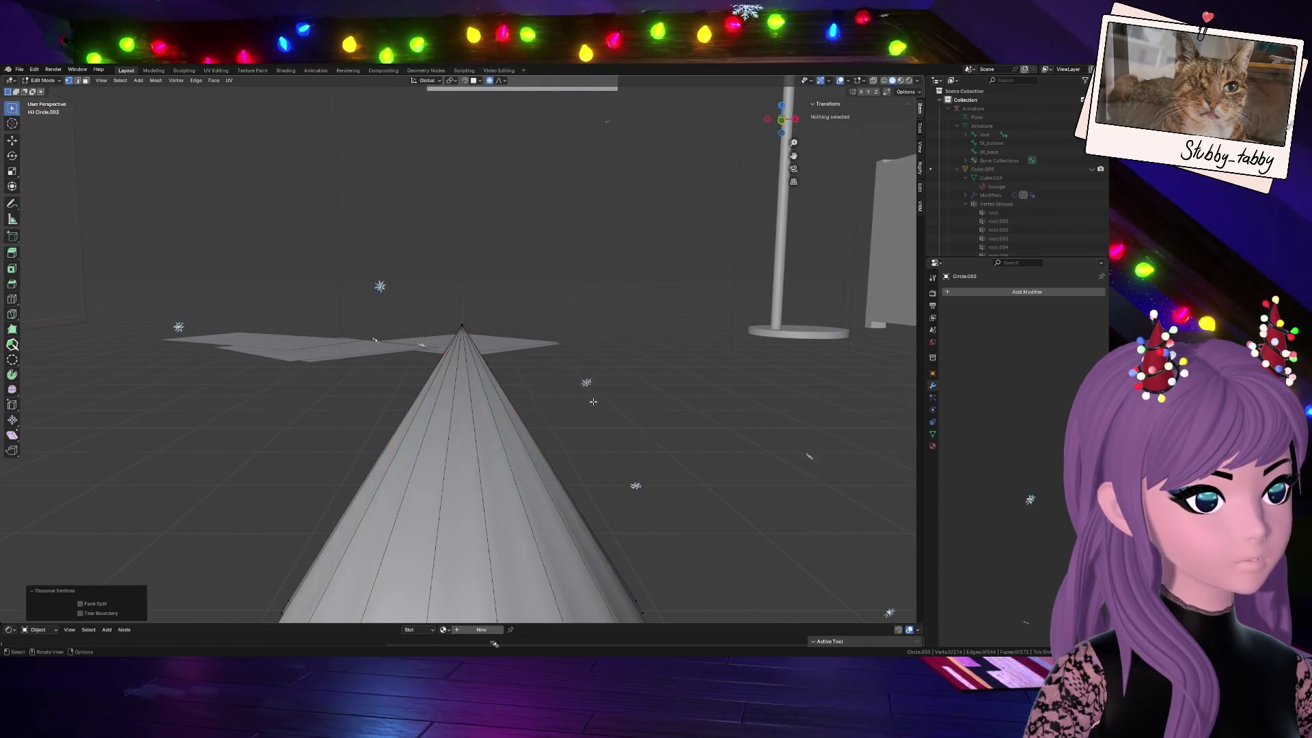
{"action": "key", "text": "Tab"}
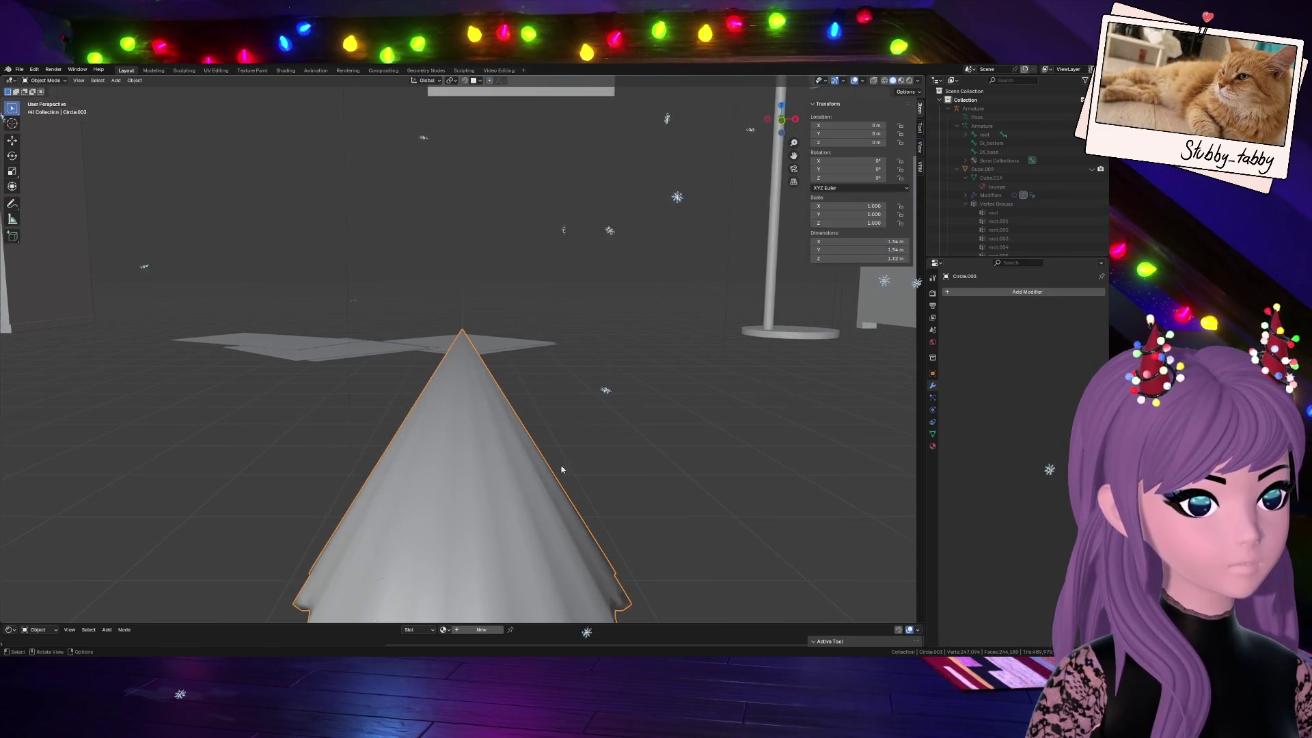
Inspect the skirt among the scene from an orthographic angle and reopen its mesh for editing
{"action": "left_click_drag", "start_coordinate": [781, 120], "coordinate": [782, 119]}
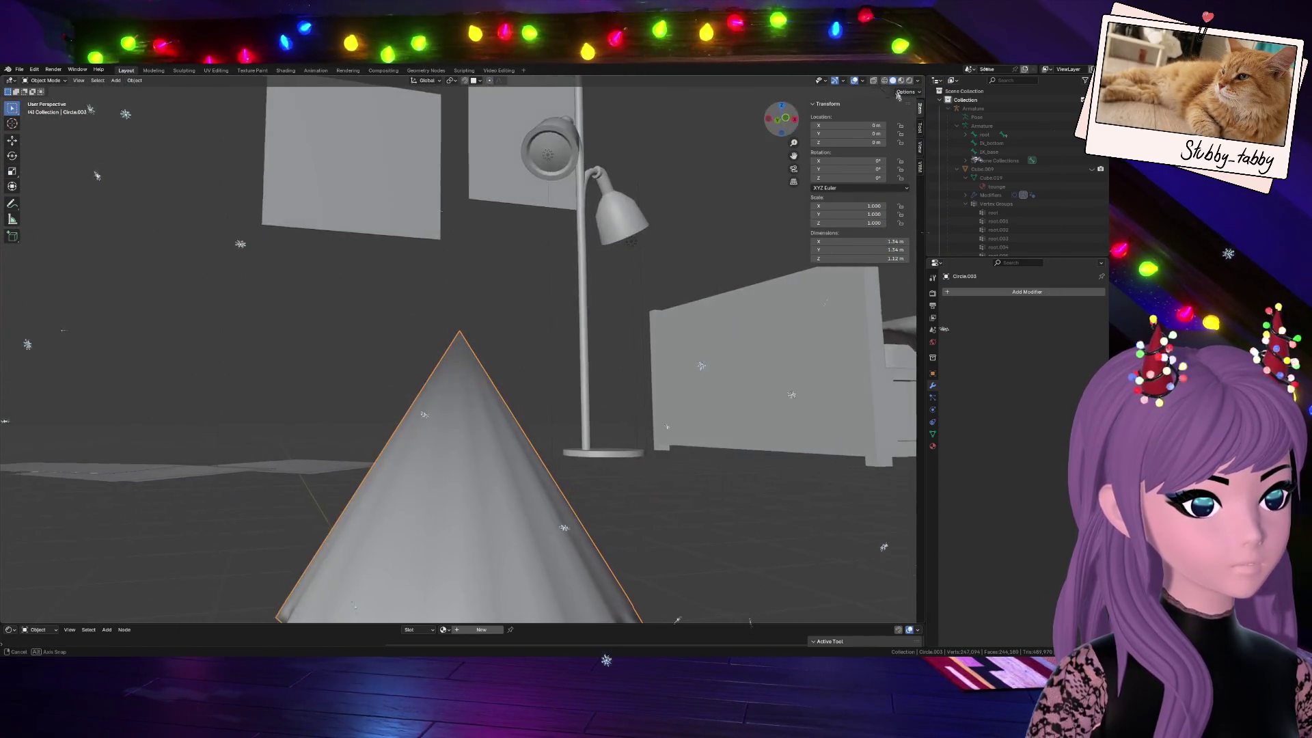
{"action": "left_click_drag", "start_coordinate": [782, 120], "coordinate": [781, 121]}
{"action": "scroll", "coordinate": [552, 483], "scroll_direction": "down", "scroll_amount": 4}
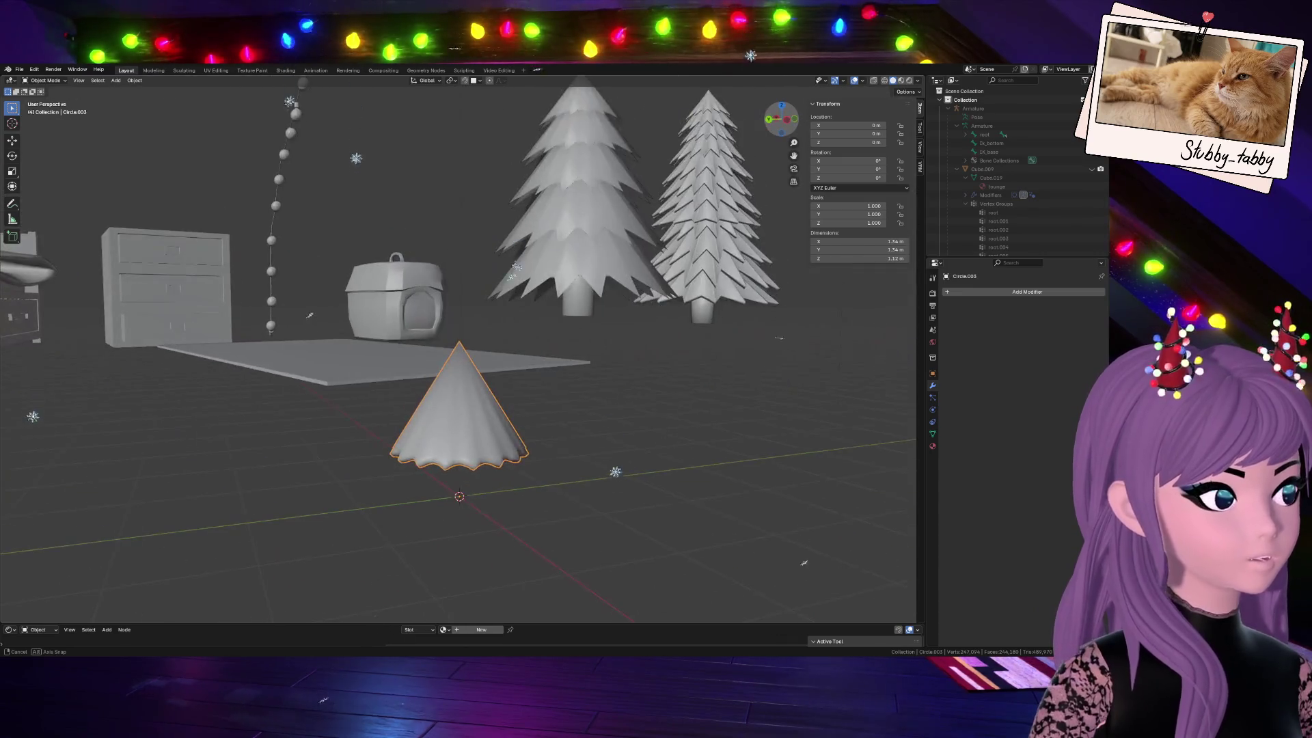
{"action": "left_click_drag", "start_coordinate": [781, 119], "coordinate": [818, 188]}
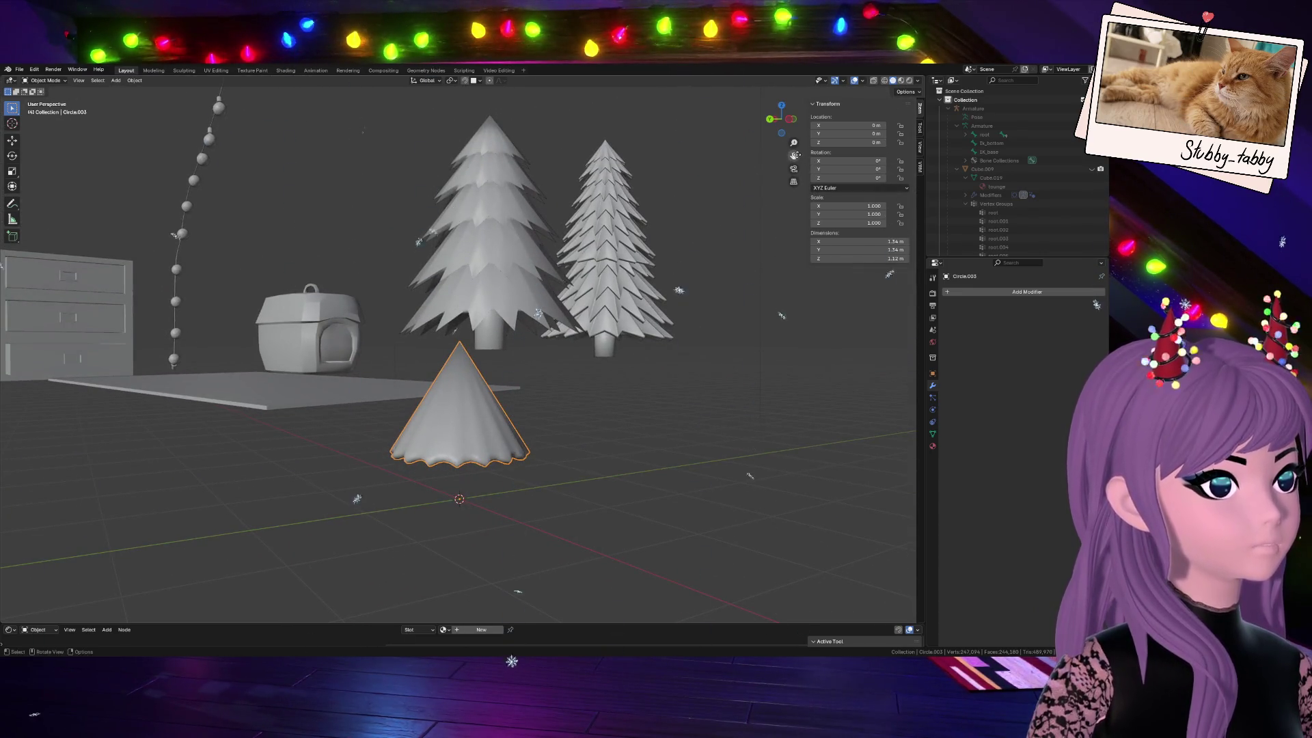
{"action": "middle_click_drag", "start_coordinate": [708, 308], "coordinate": [680, 436]}
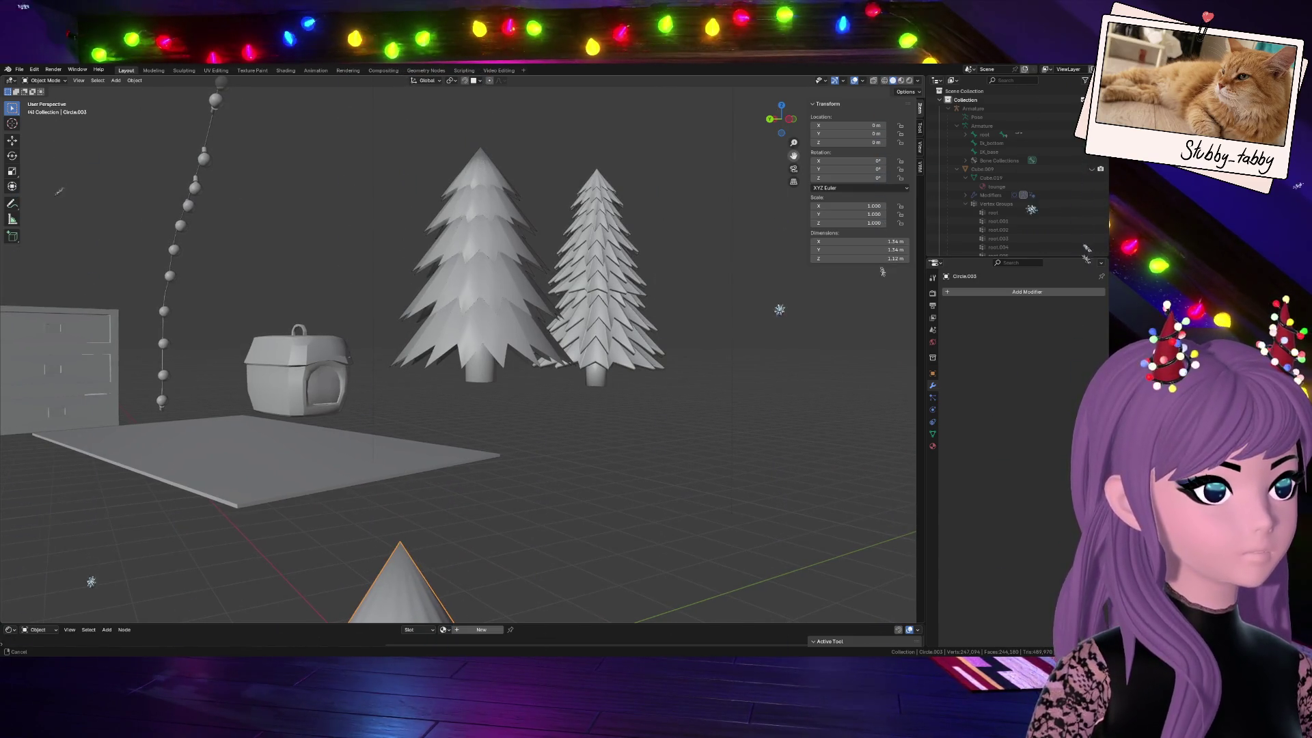
{"action": "left_click", "coordinate": [783, 106]}
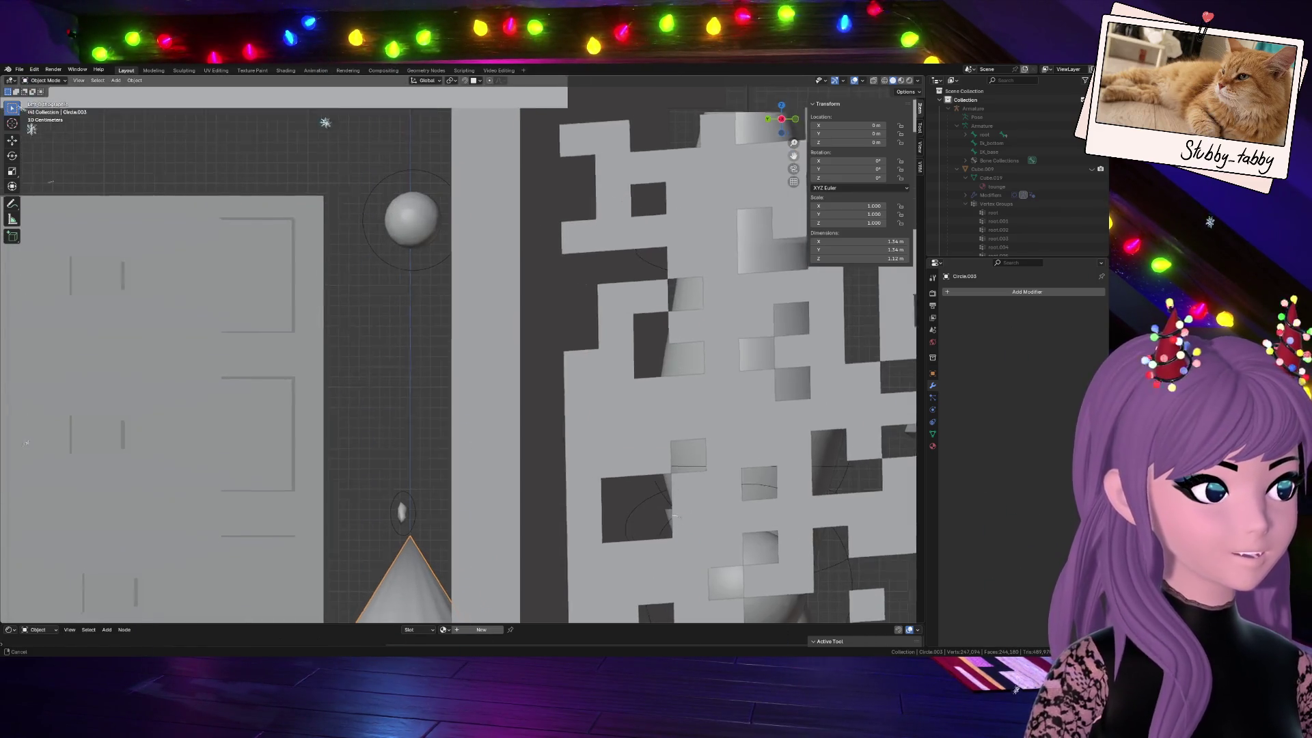
{"action": "scroll", "coordinate": [509, 419], "scroll_direction": "up", "scroll_amount": 5}
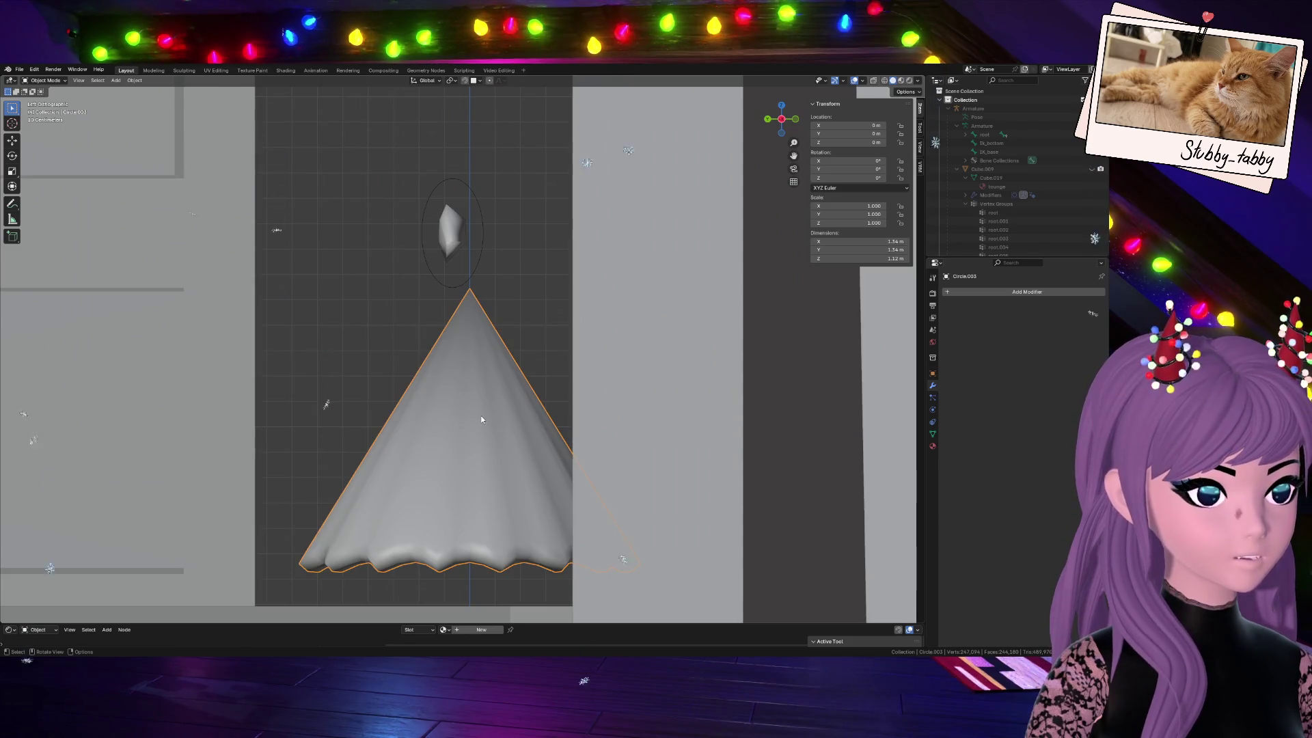
{"action": "key", "text": "Tab"}
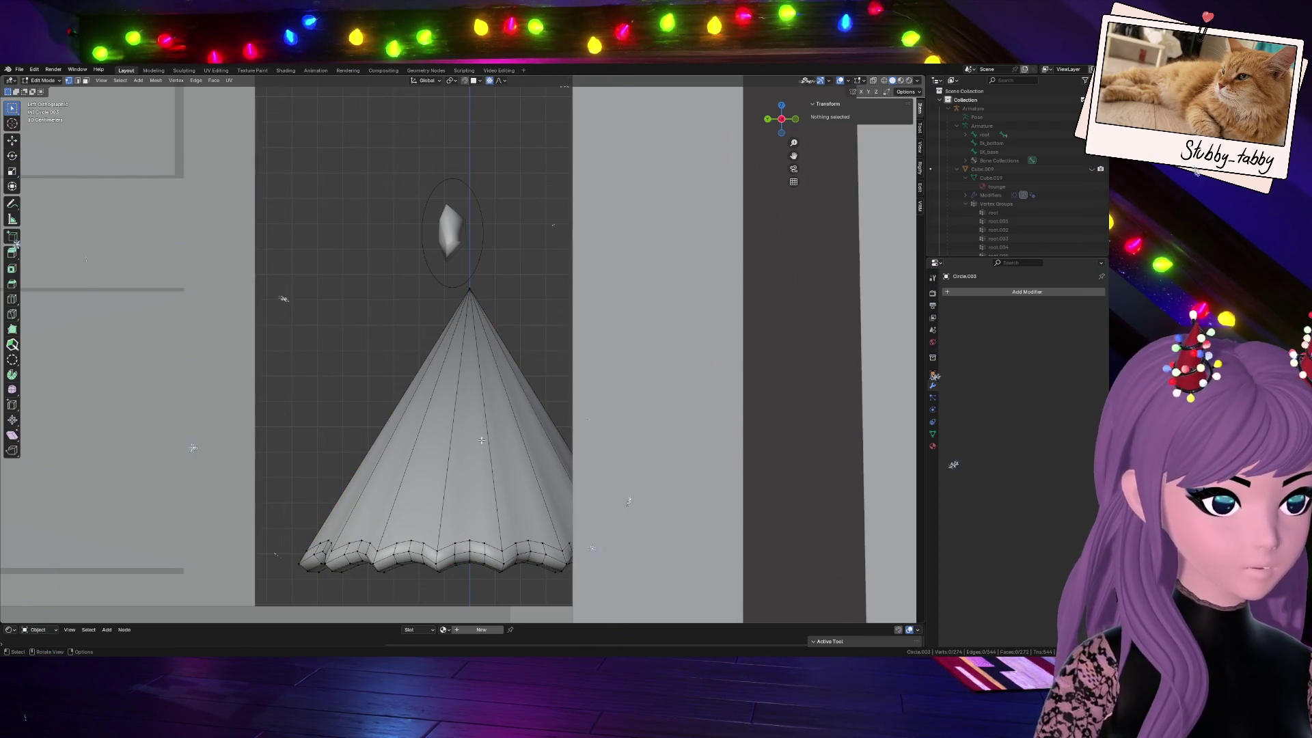
Select the linked cone mesh from one pleat face and switch to see-through display
{"action": "left_click", "coordinate": [415, 532]}
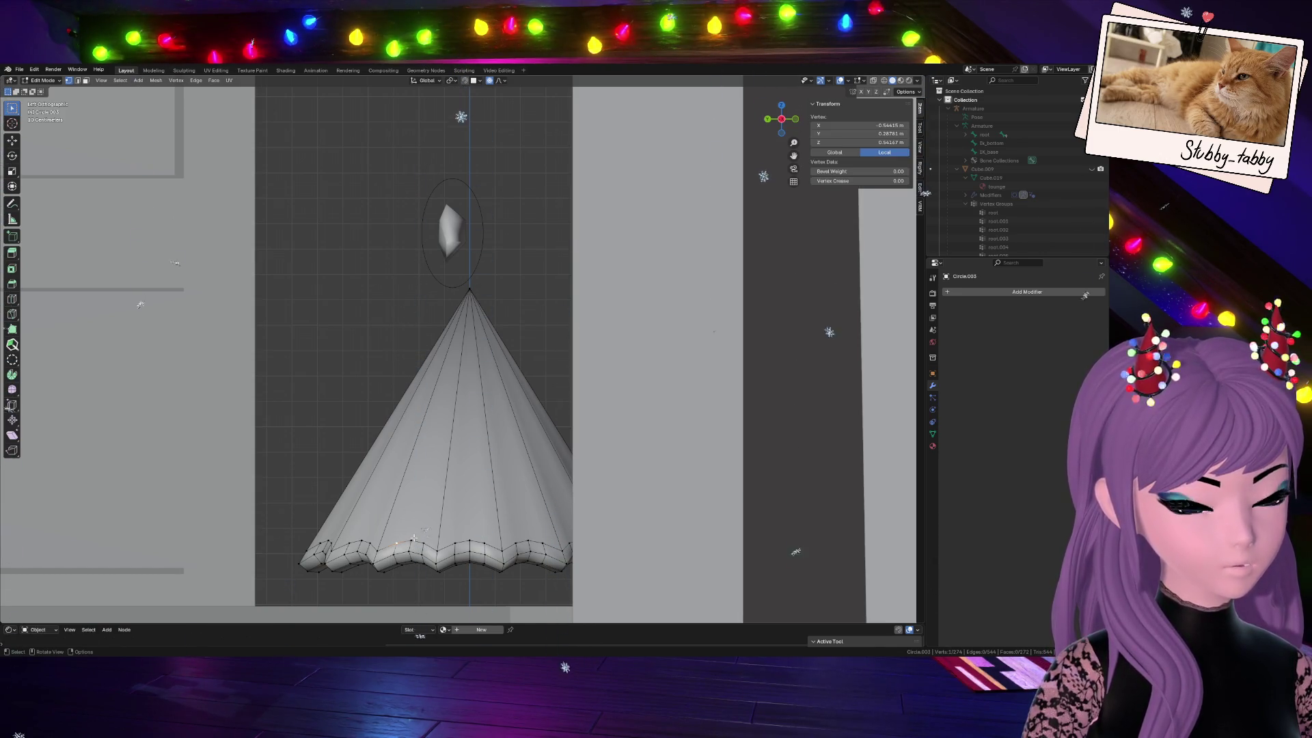
{"action": "key", "text": "alt+a"}
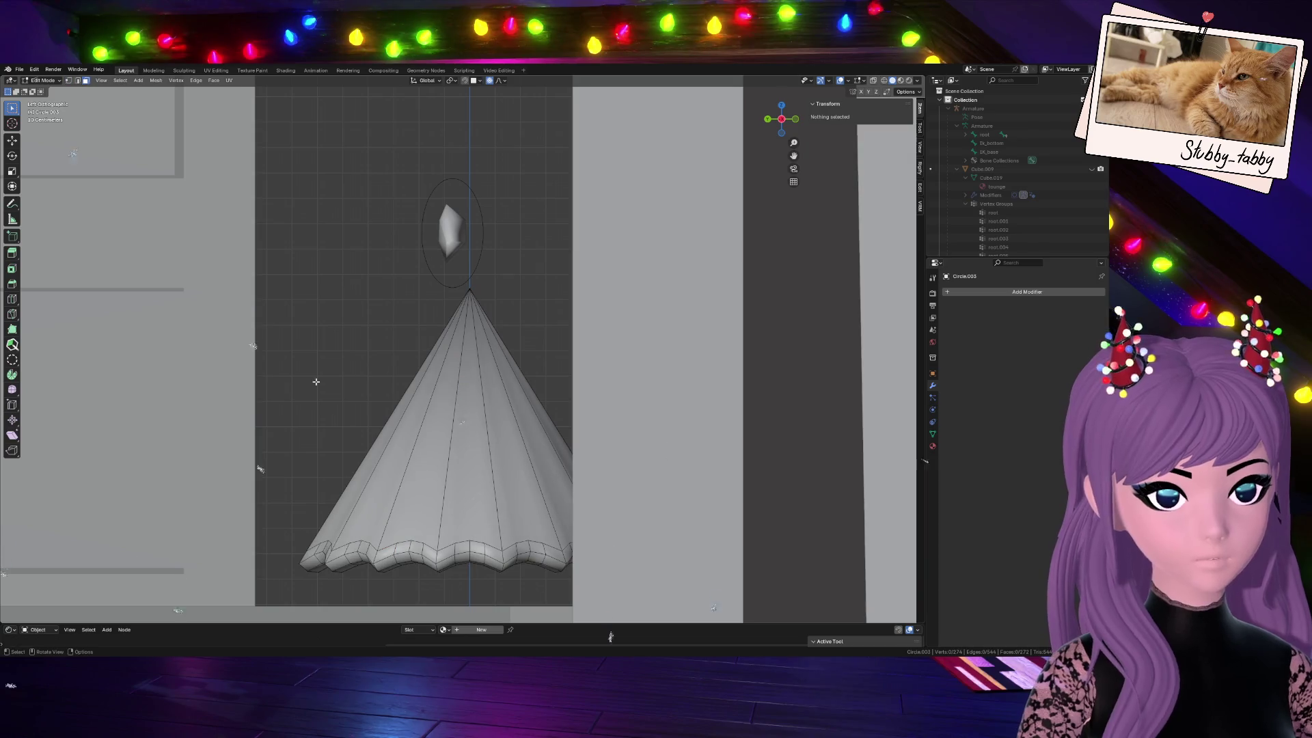
{"action": "left_click", "coordinate": [462, 494]}
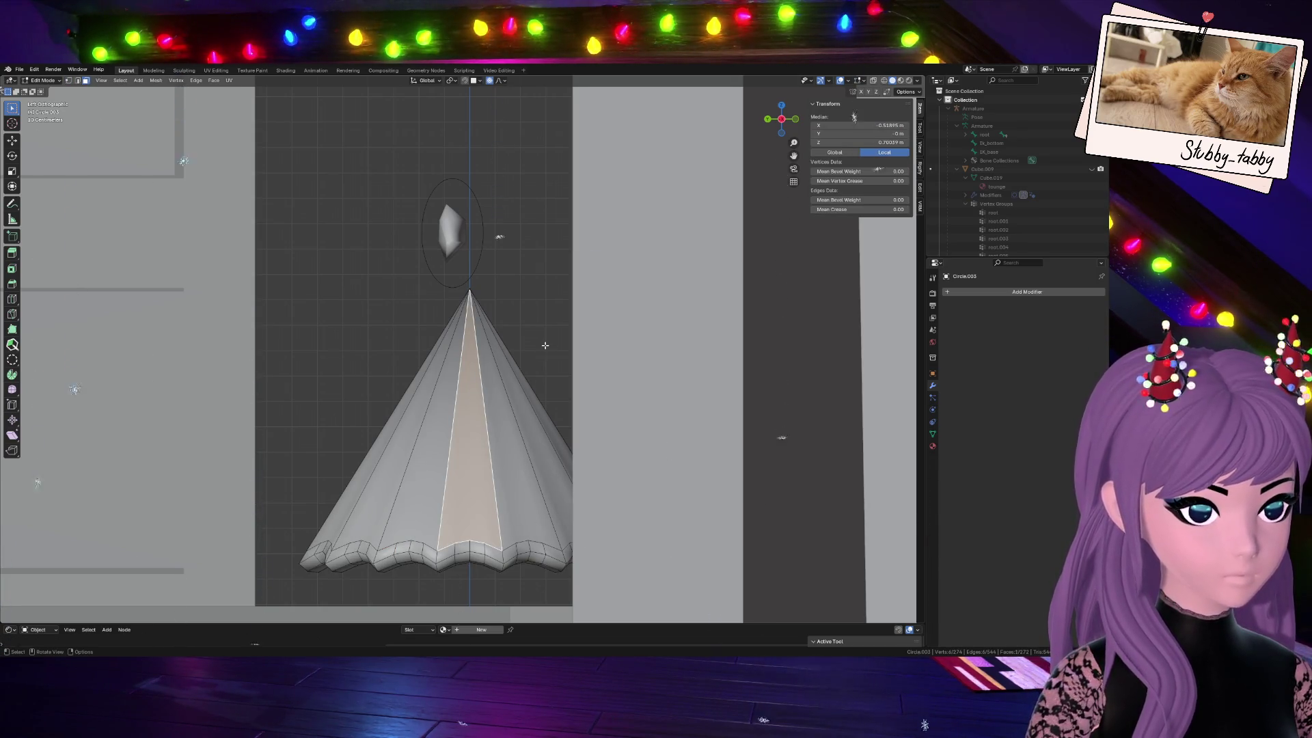
{"action": "scroll", "coordinate": [545, 346], "scroll_direction": "up", "scroll_amount": 1}
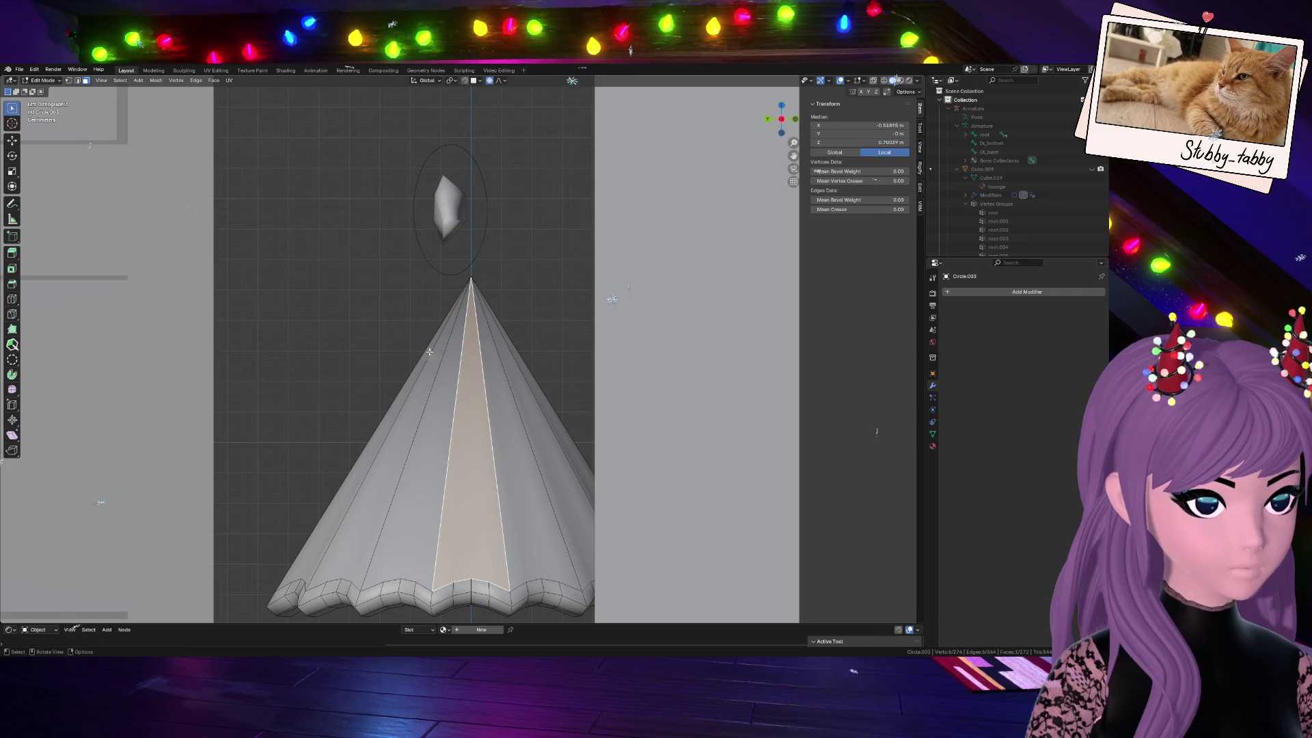
{"action": "key", "text": "ctrl+l"}
{"action": "key", "text": "alt+z"}
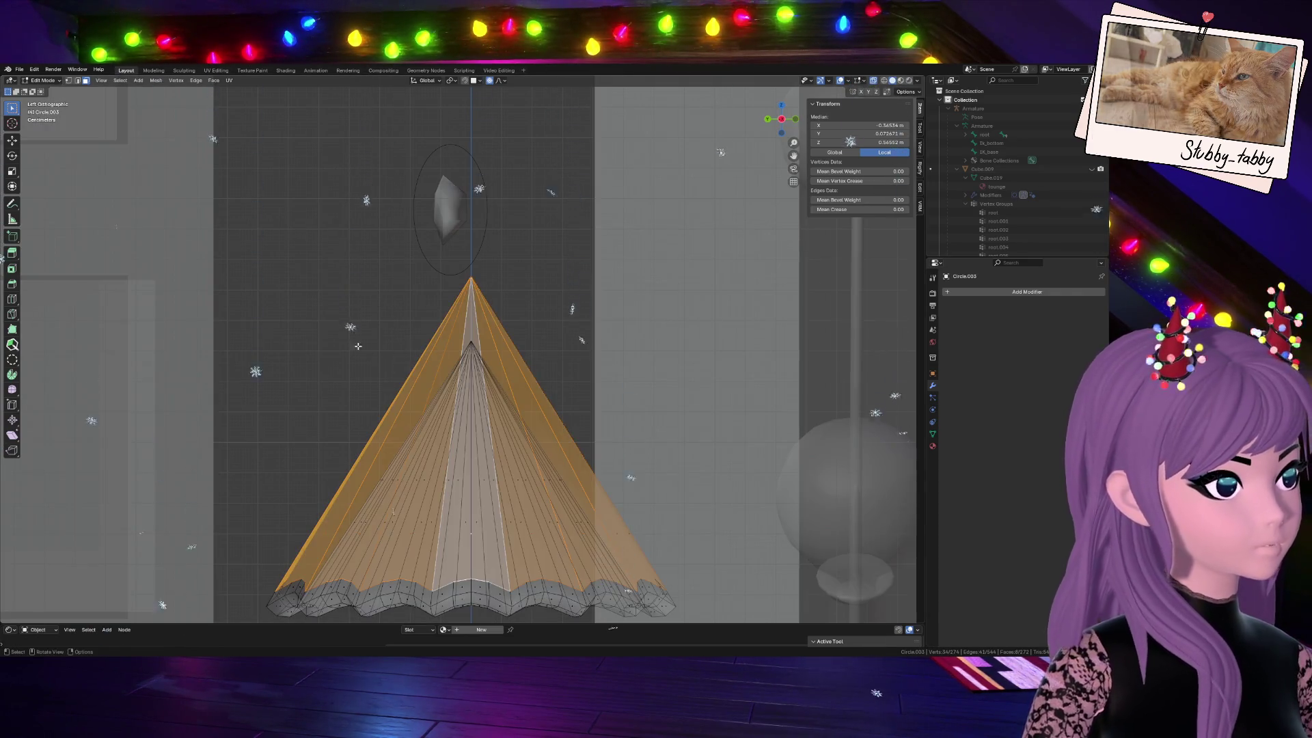
Clear the selection and orbit to view the inner cone hidden inside the outer shell
{"action": "left_click_drag", "start_coordinate": [373, 336], "coordinate": [571, 304]}
{"action": "left_click_drag", "start_coordinate": [420, 298], "coordinate": [507, 319]}
{"action": "middle_click_drag", "start_coordinate": [477, 503], "coordinate": [411, 302]}
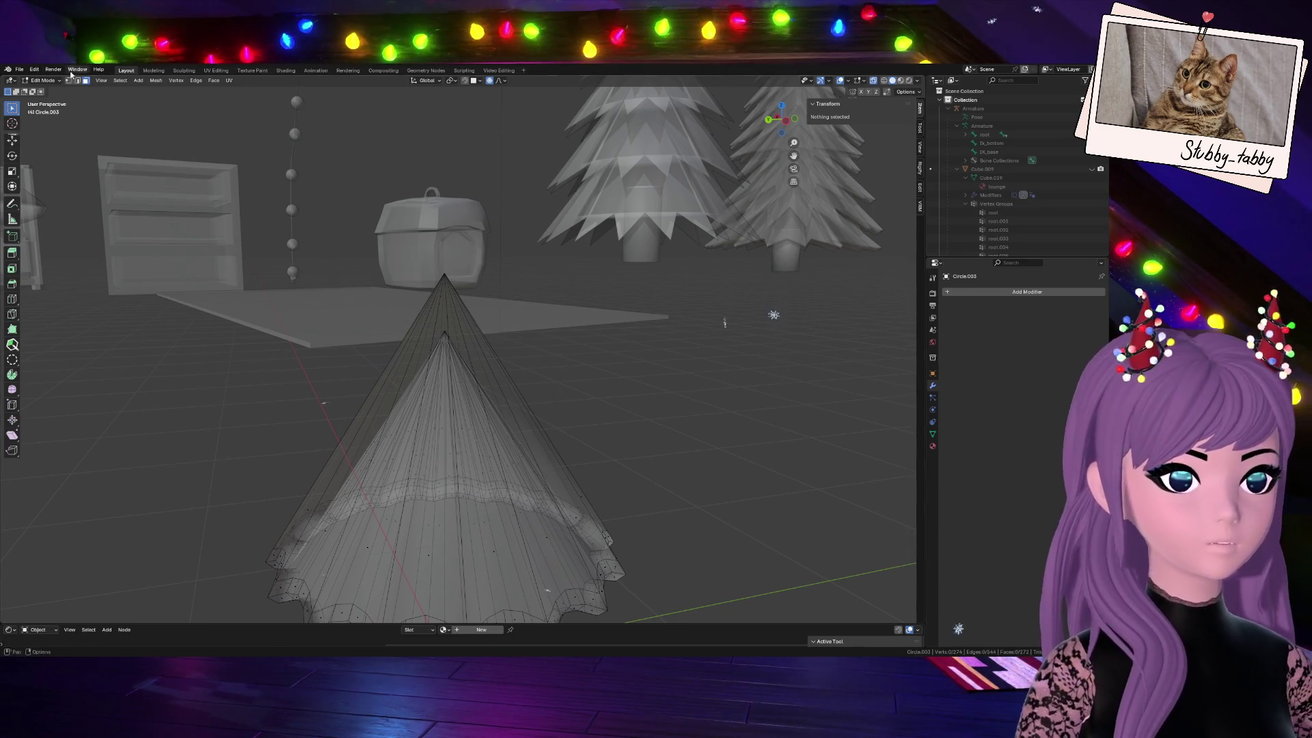
{"action": "left_click_drag", "start_coordinate": [433, 293], "coordinate": [338, 365]}
Turn off see-through shading and select the whole outer cone's faces
{"action": "key", "text": "ctrl+KP_Add"}
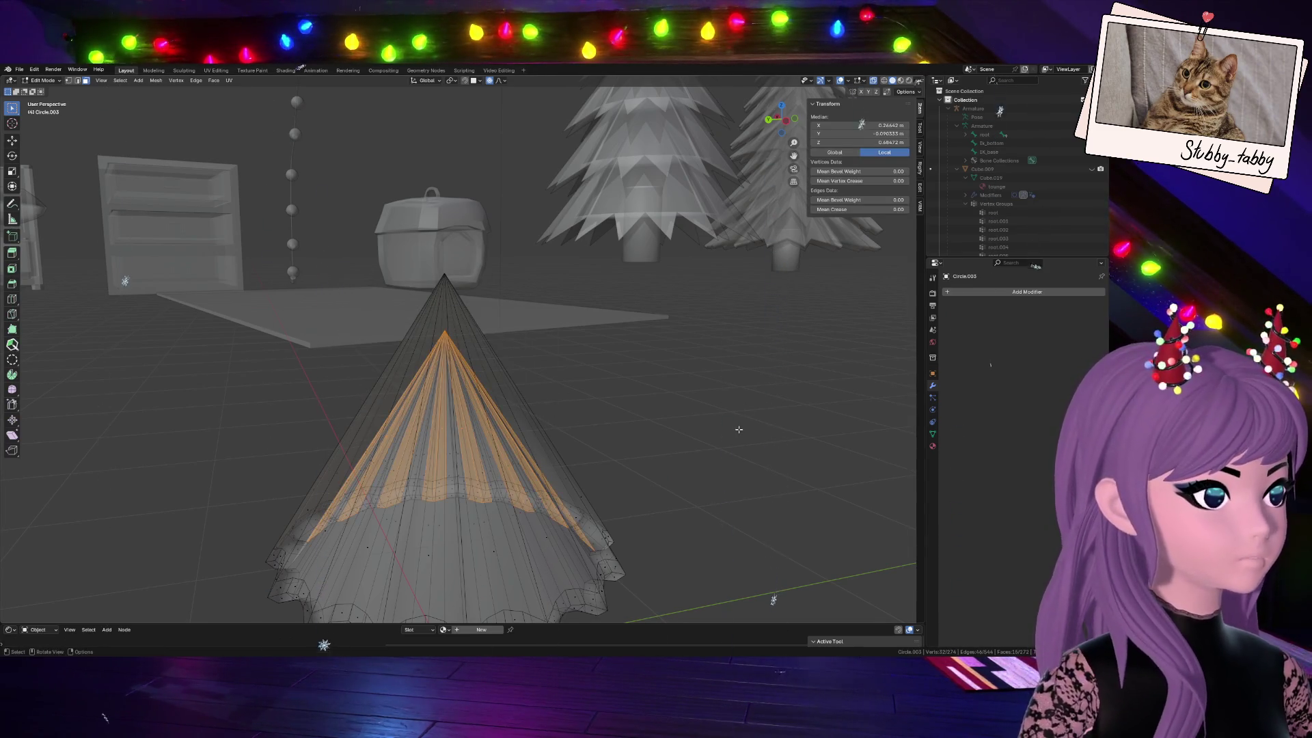
{"action": "key", "text": "alt+a"}
{"action": "key", "text": "alt+z"}
{"action": "key", "text": "l"}
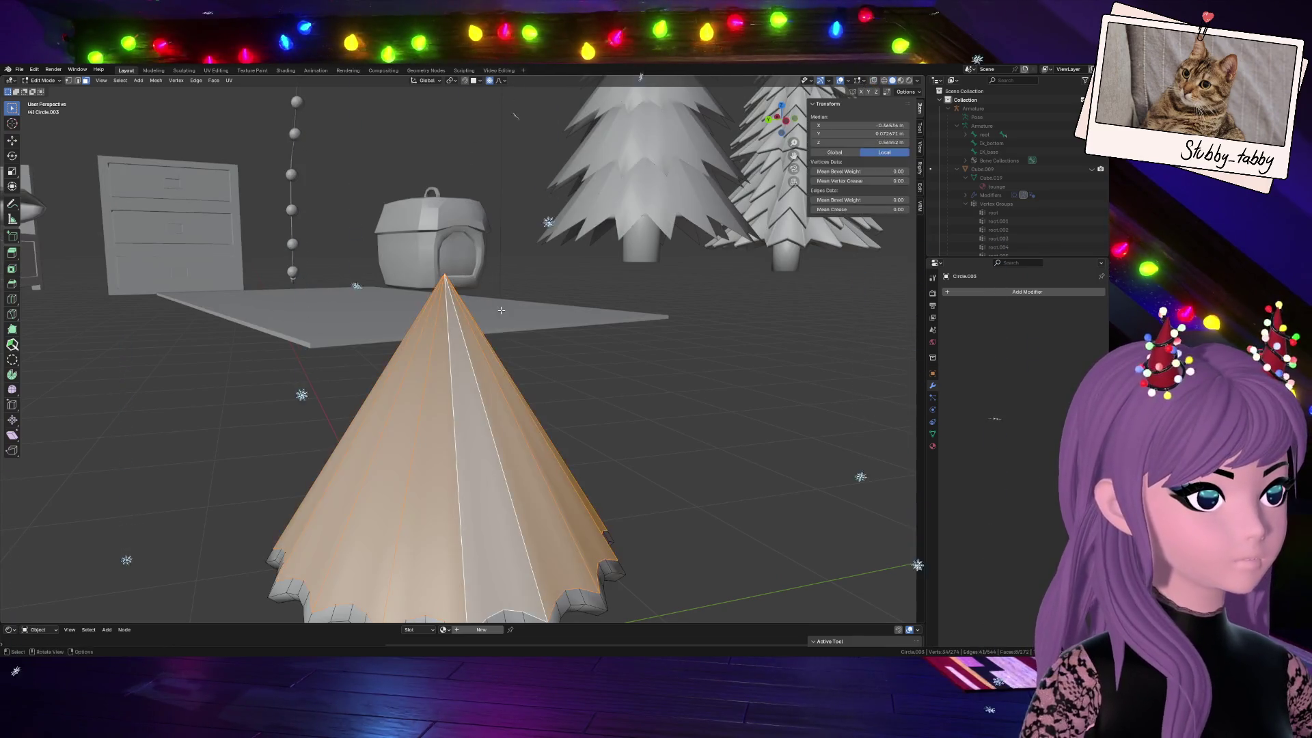
{"action": "middle_click_drag", "start_coordinate": [355, 351], "coordinate": [657, 239]}
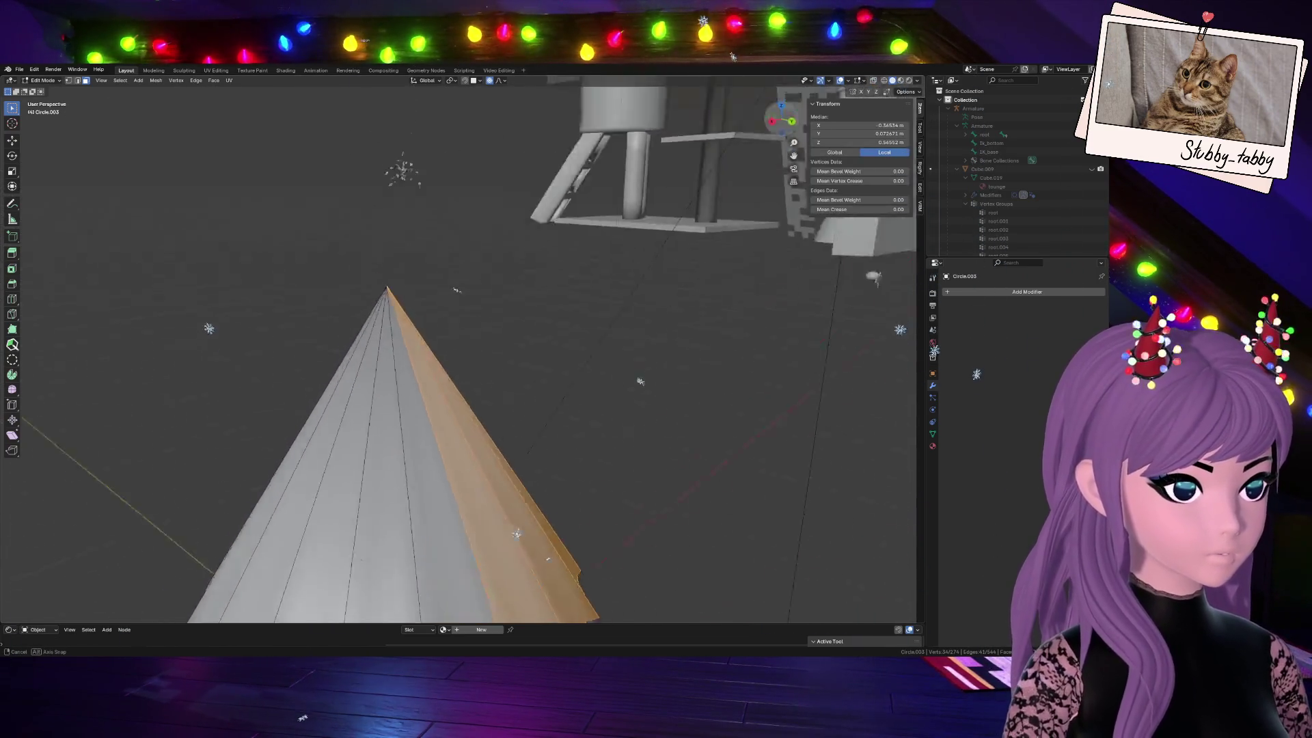
{"action": "key", "text": "a"}
{"action": "mouse_move", "coordinate": [657, 238]}
{"action": "middle_mouse_down"}
{"action": "mouse_move", "coordinate": [731, 443]}
{"action": "mouse_move", "coordinate": [686, 294]}
{"action": "middle_mouse_up"}
Start Inset twice (whole and individual faces), cancel both, and reduce the selection to eight faces
{"action": "key", "text": "i"}
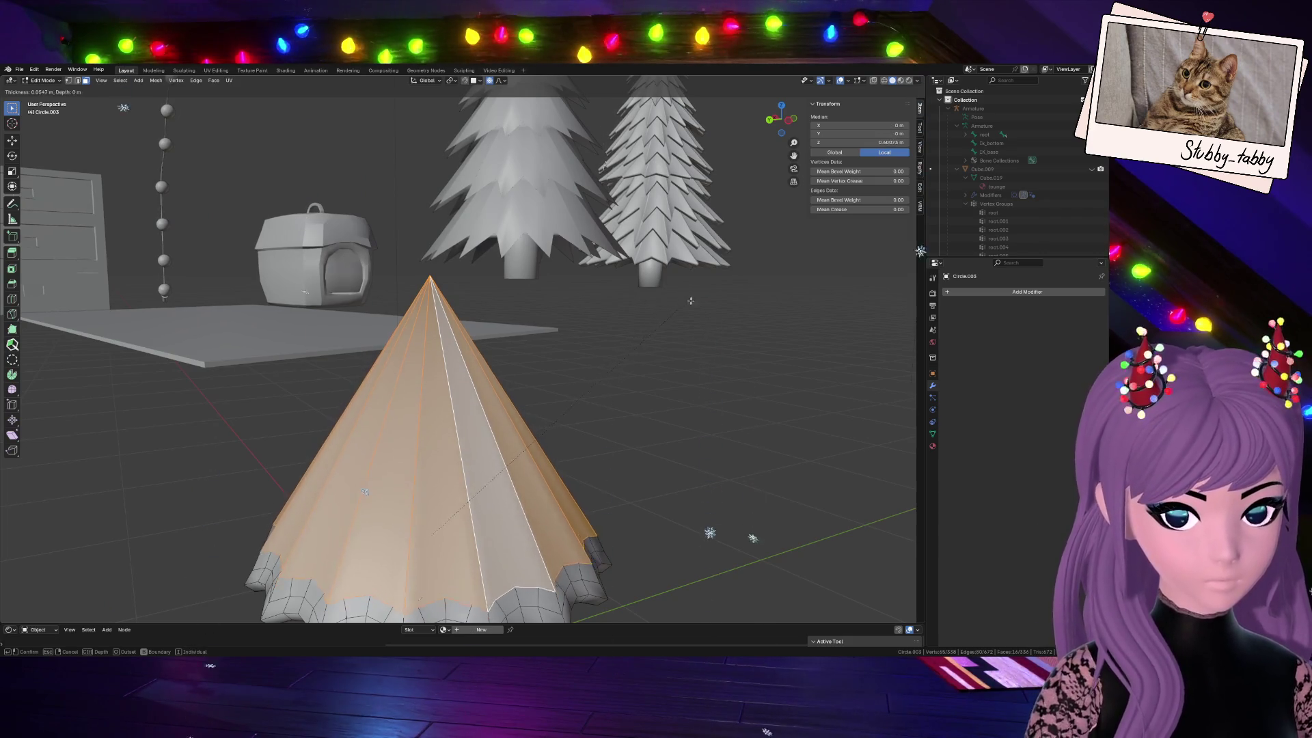
{"action": "key", "text": "Escape"}
{"action": "key", "text": "i"}
{"action": "key", "text": "i"}
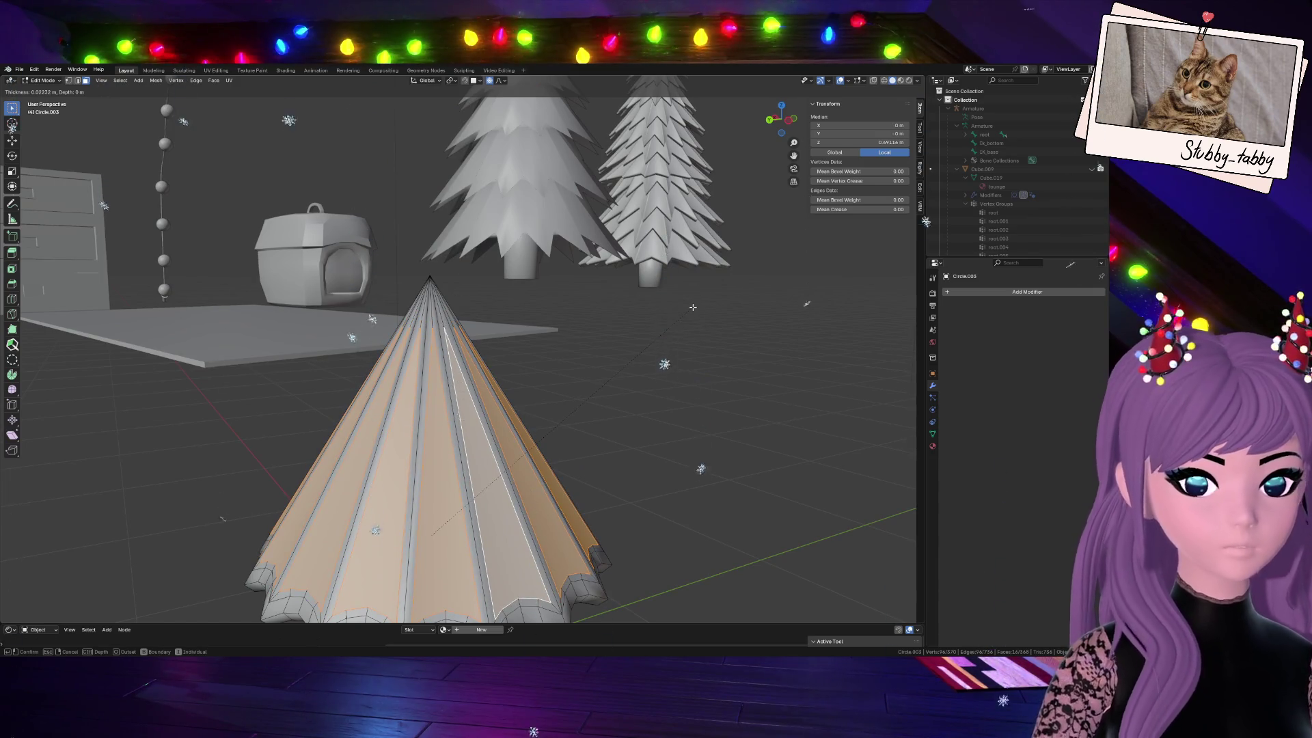
{"action": "key", "text": "Escape"}
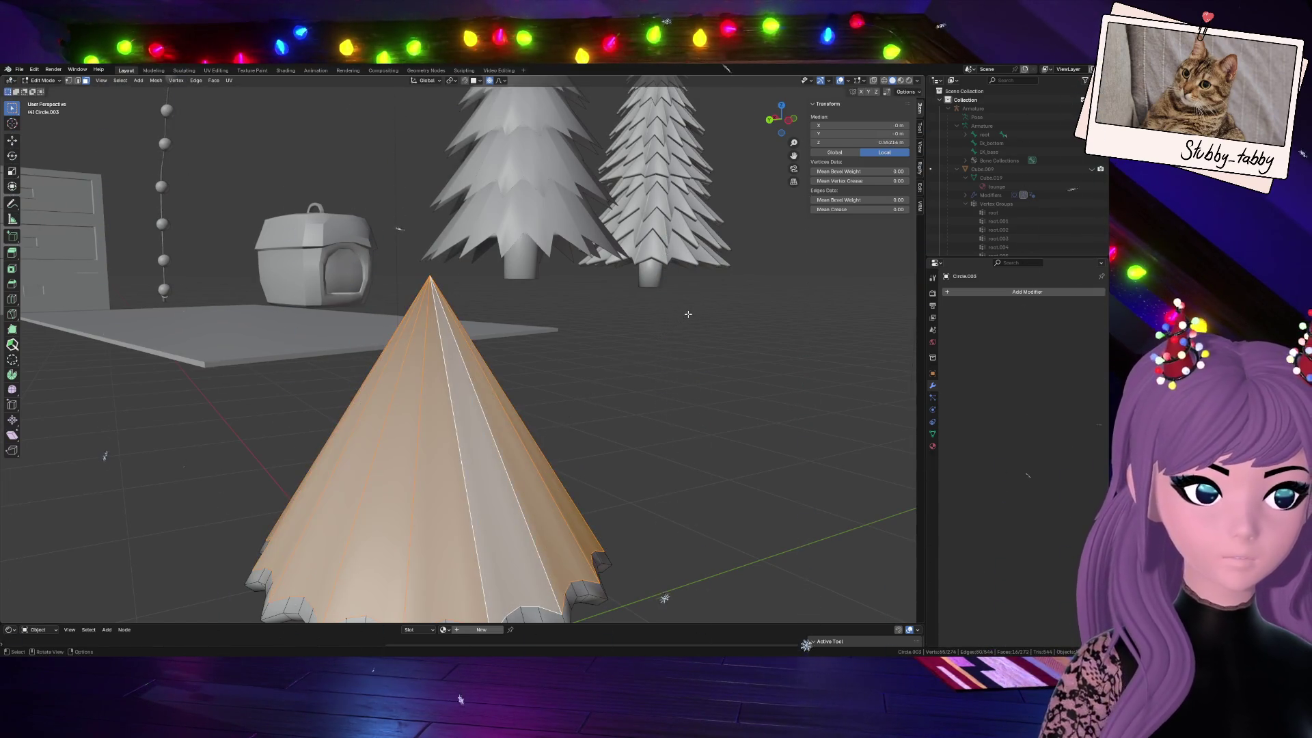
{"action": "key", "text": "ctrl+z"}
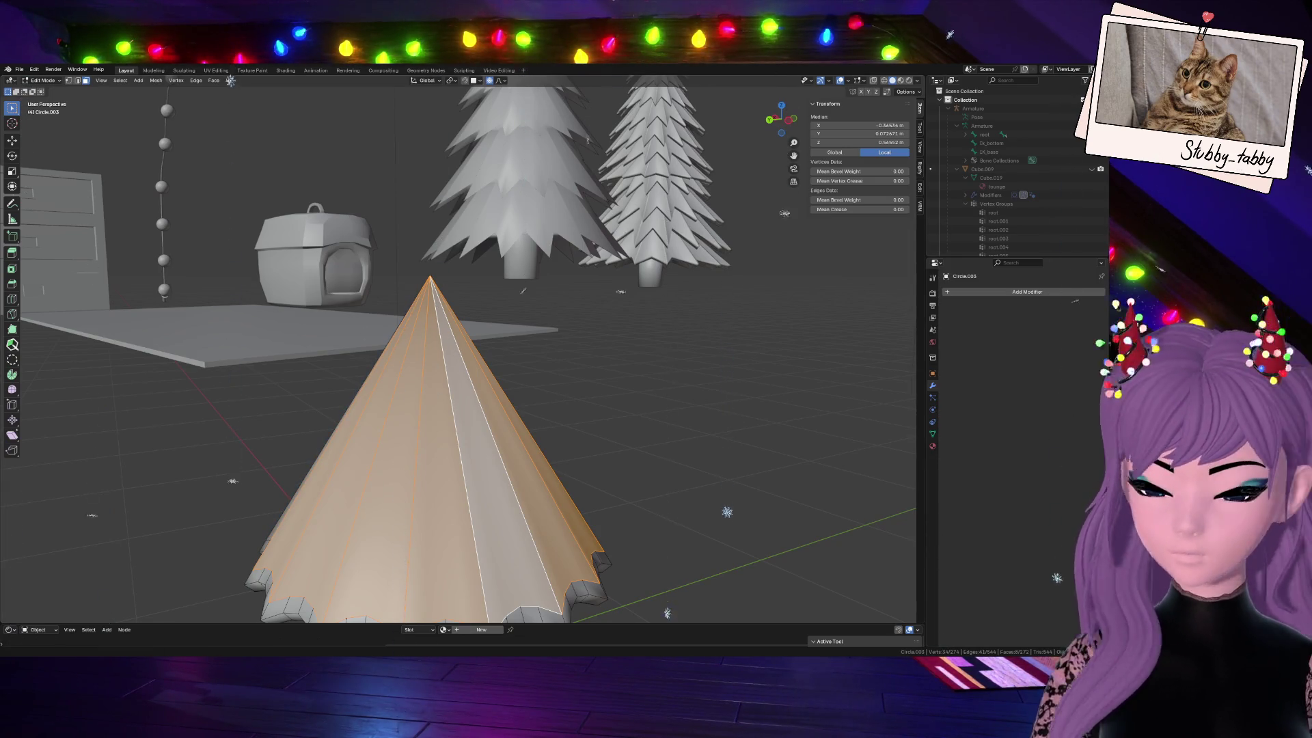